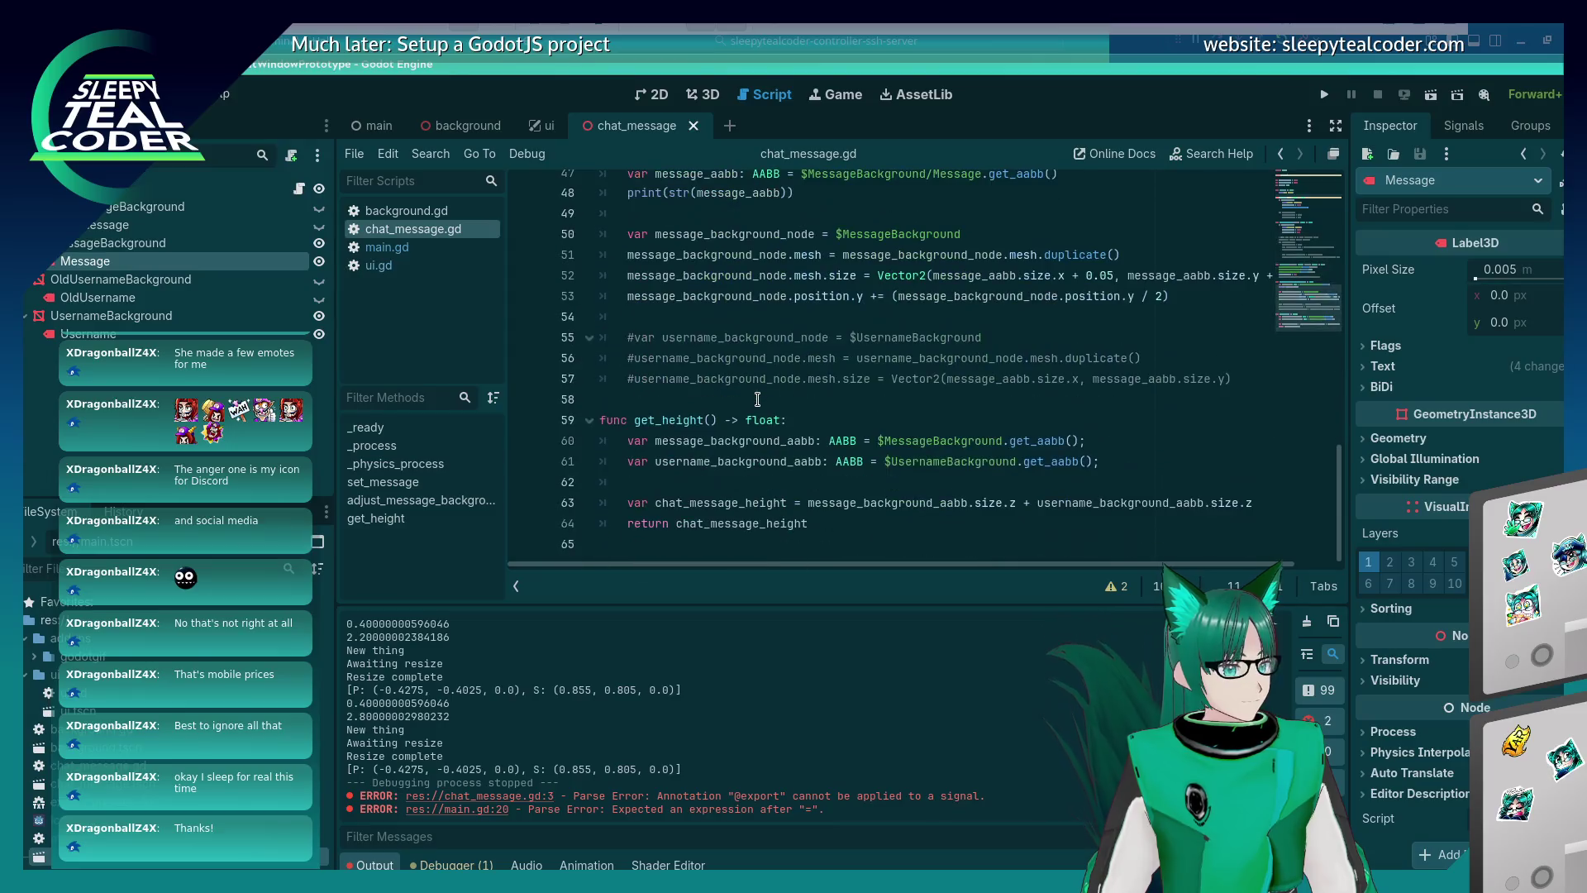
Start a new set_ function line after the get_height function.
left_click(841, 528)
key("Return")
key("Return")
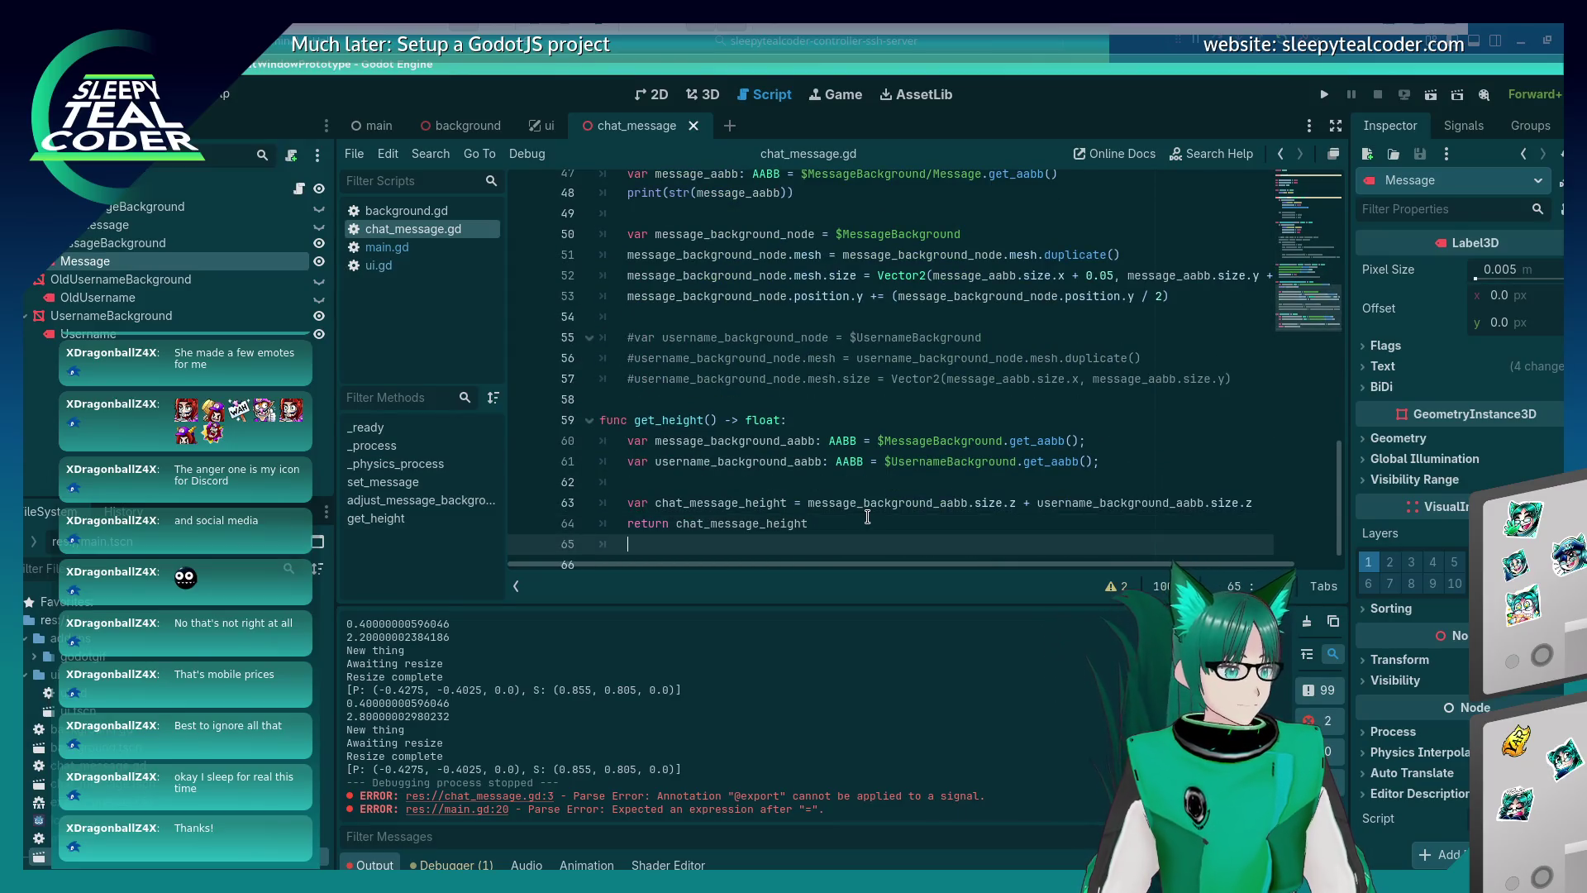
type("func set_size_s")
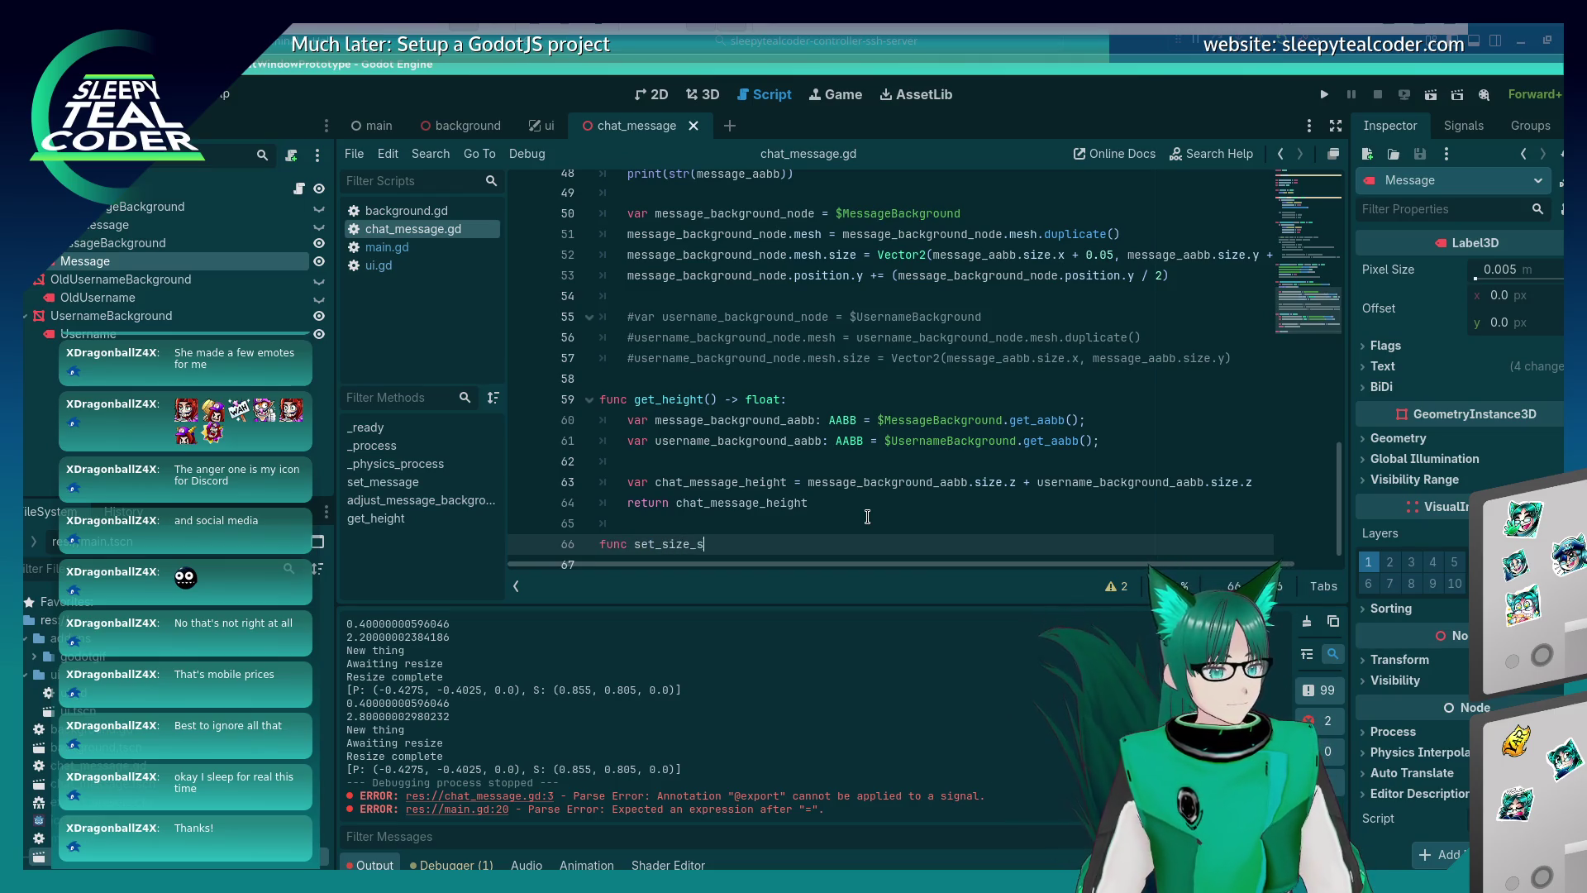
type("et_")
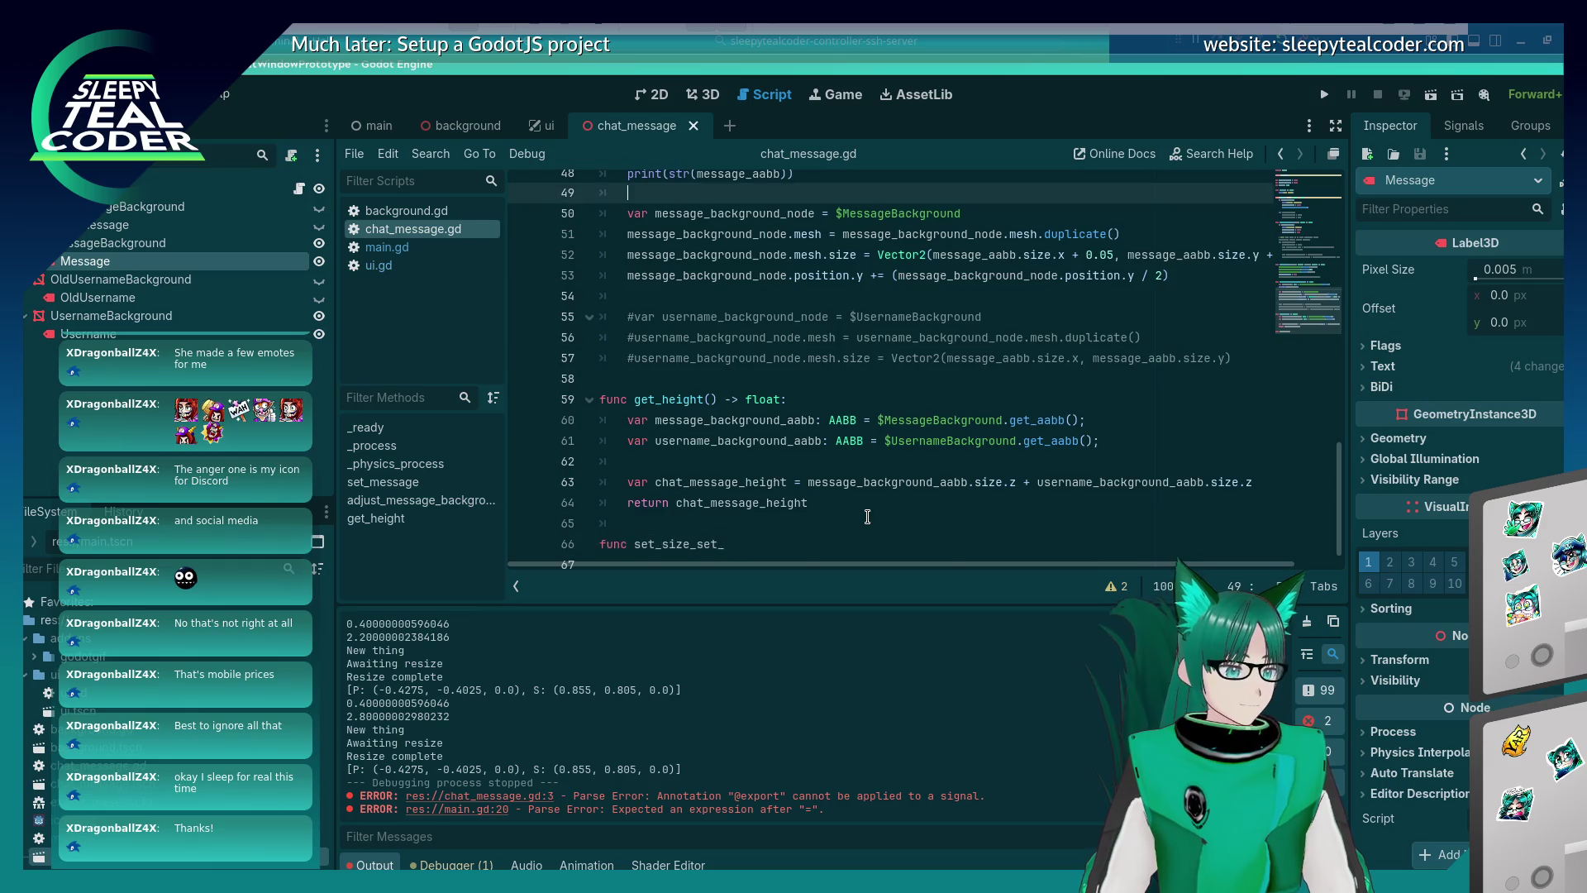
Rename the line-3 signal to resize_complete and save the script.
key("ctrl+Home")
key("Down")
key("Down")
key("End")
key("BackSpace")
key("BackSpace")
key("BackSpace")
key("BackSpace")
key("BackSpace")
key("BackSpace")
type("r")
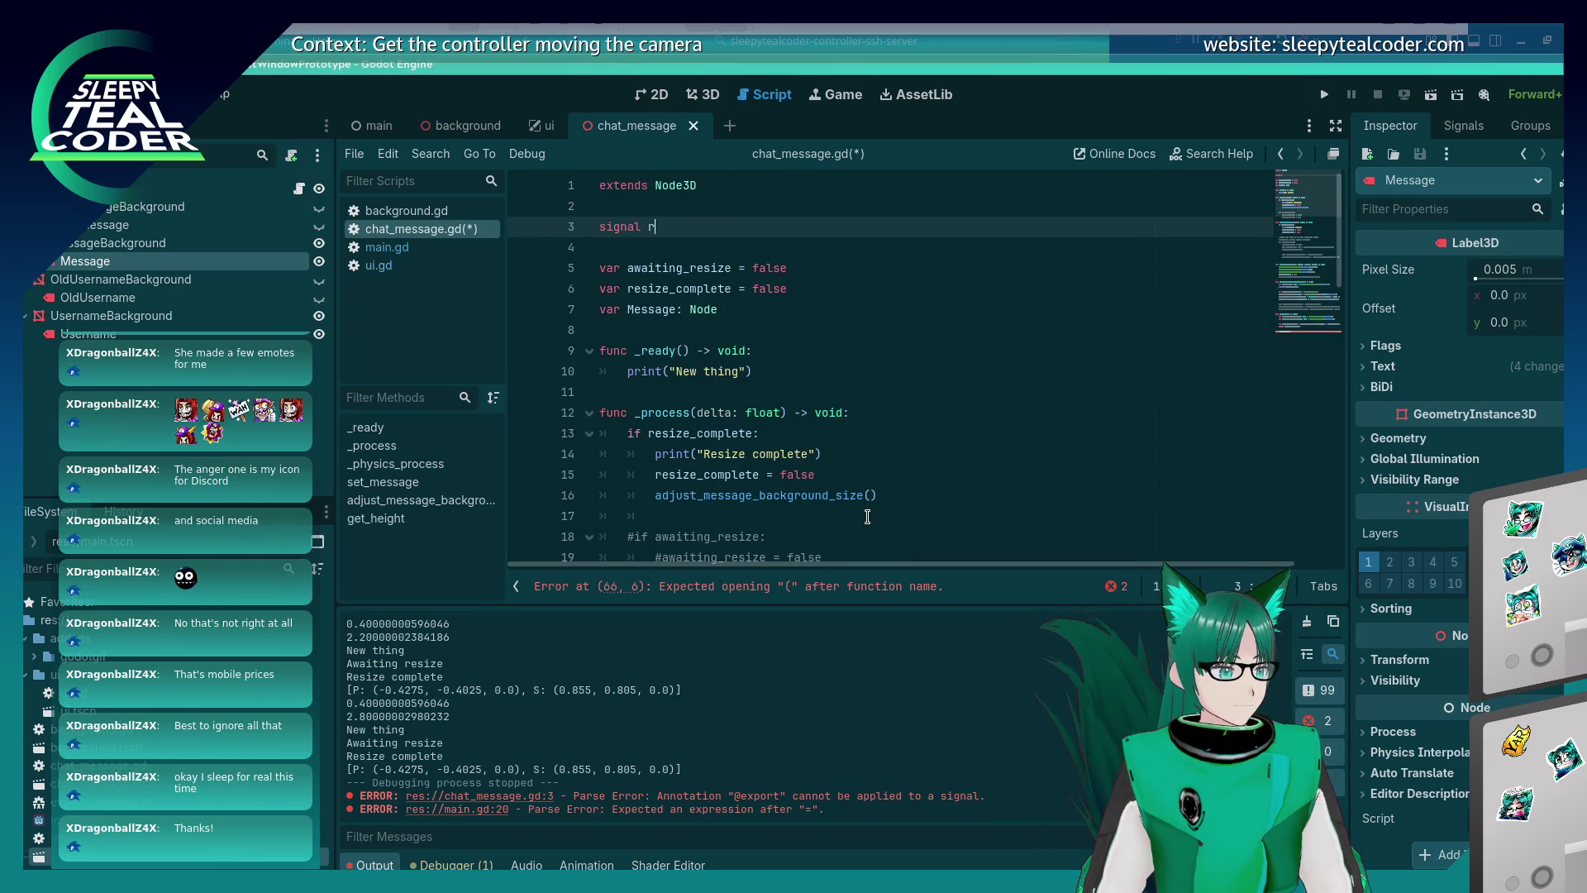
type("esize_completed")
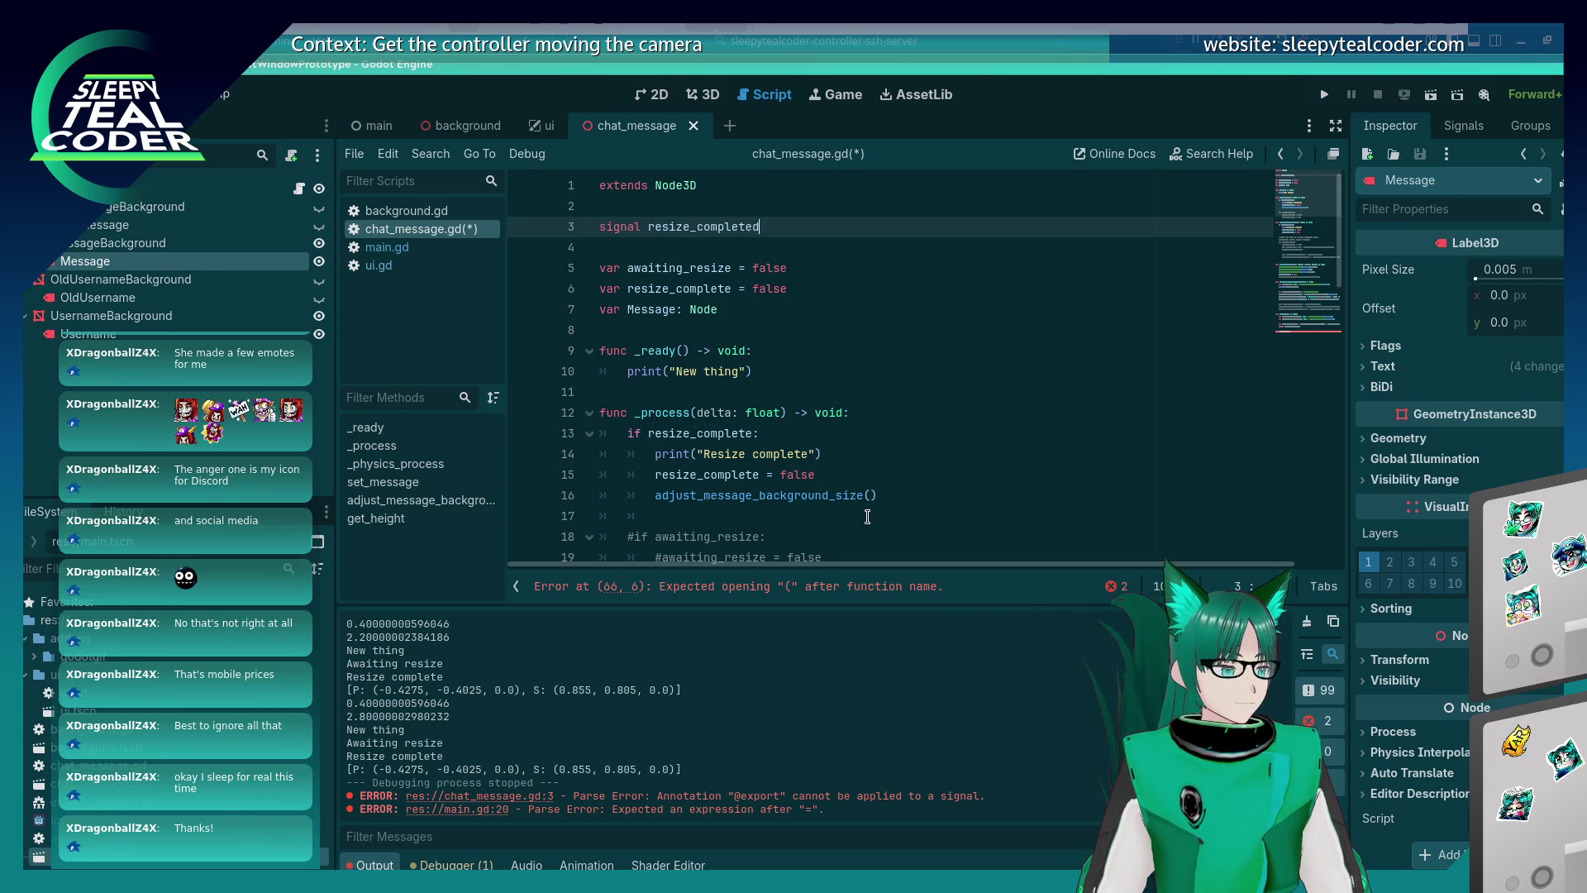
key("ctrl+s")
key("alt+Left")
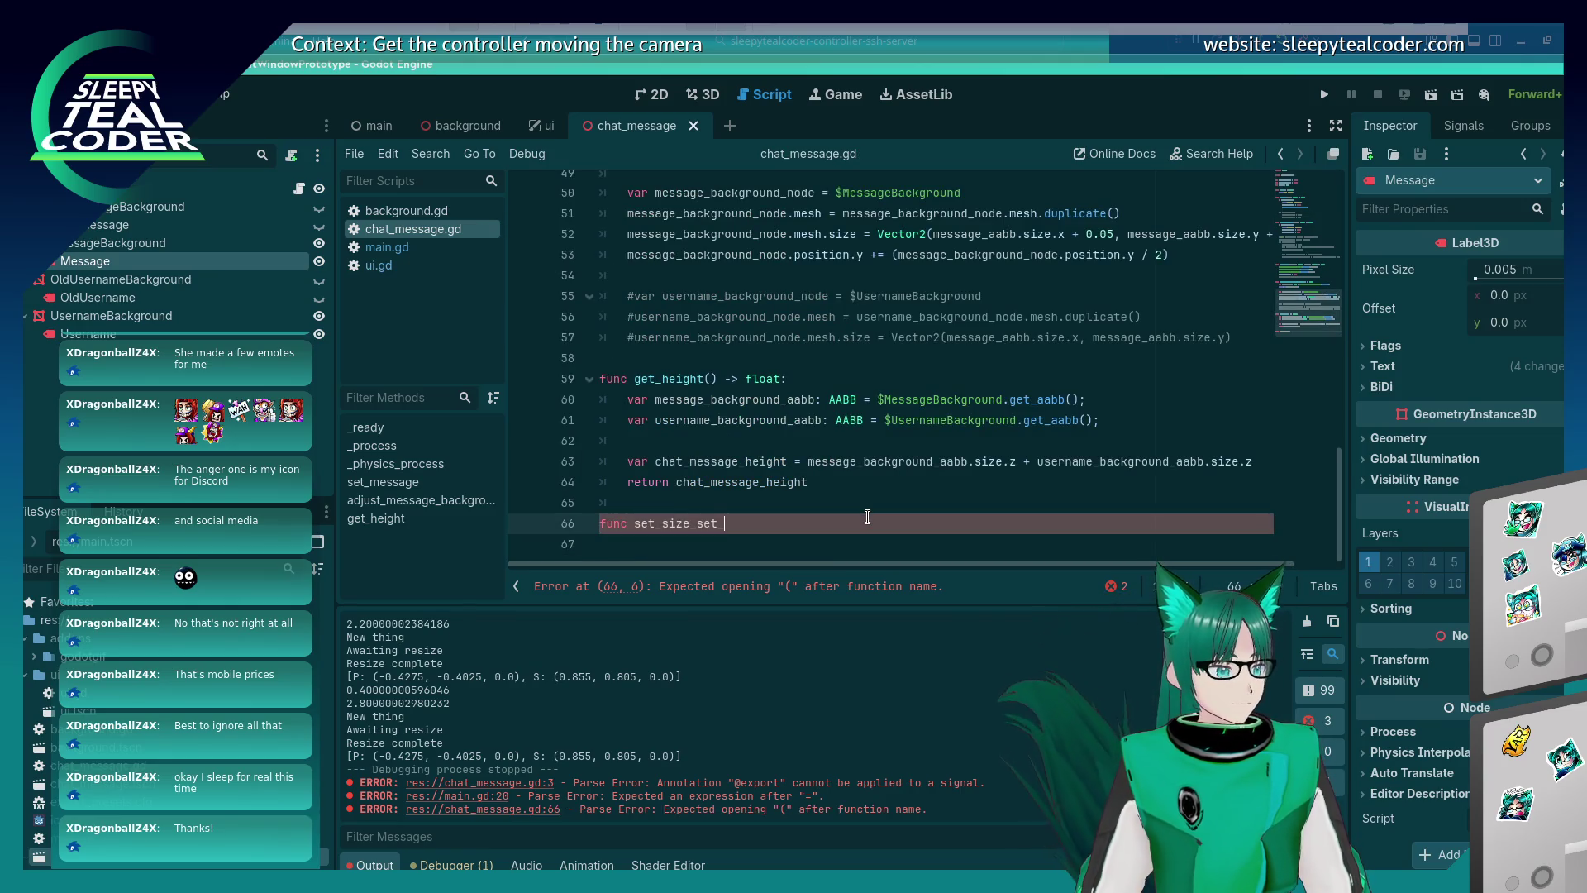
Complete the stub as set_resize_completed_signal() -> void: with a pass body.
key("BackSpace")
key("BackSpace")
key("BackSpace")
type("et")
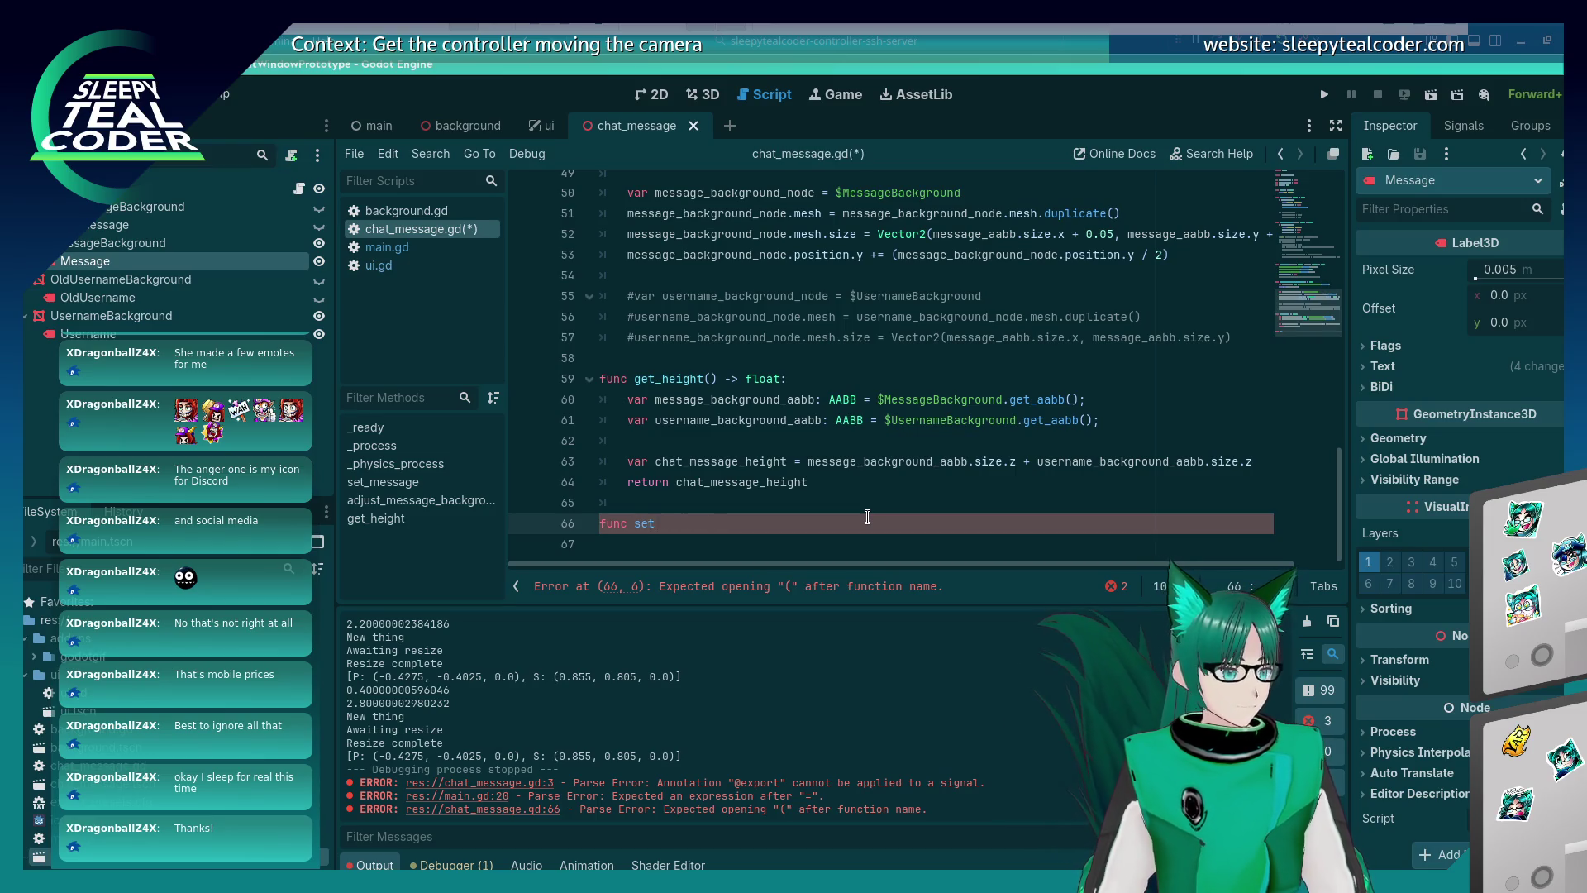
type("_resize_completed")
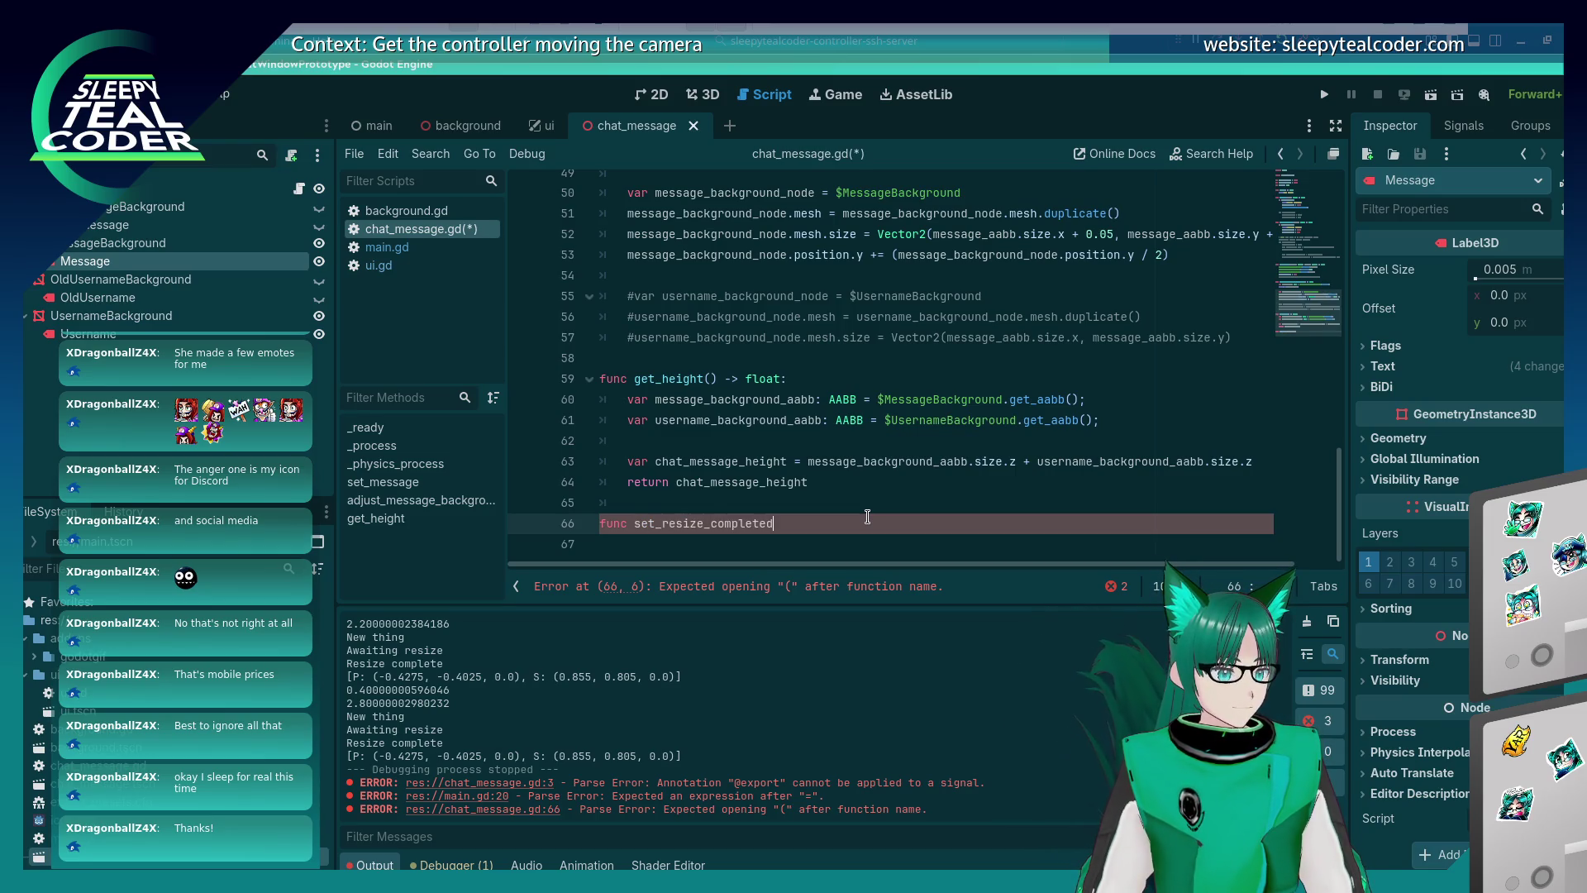
type("_signal")
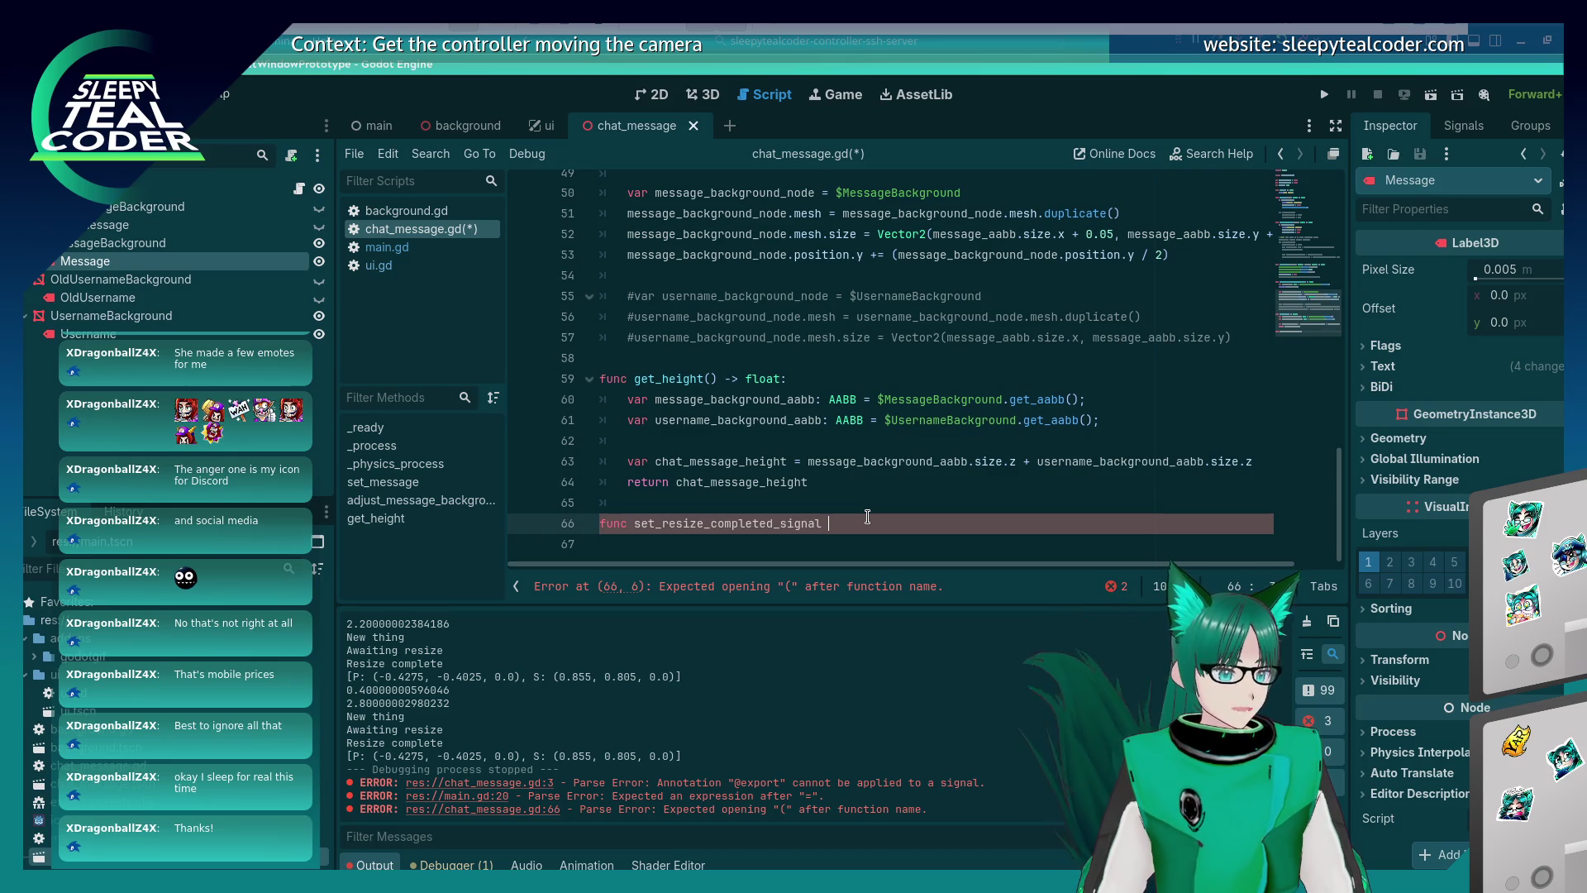
type("() -> void:")
key("Return")
key("ctrl+s")
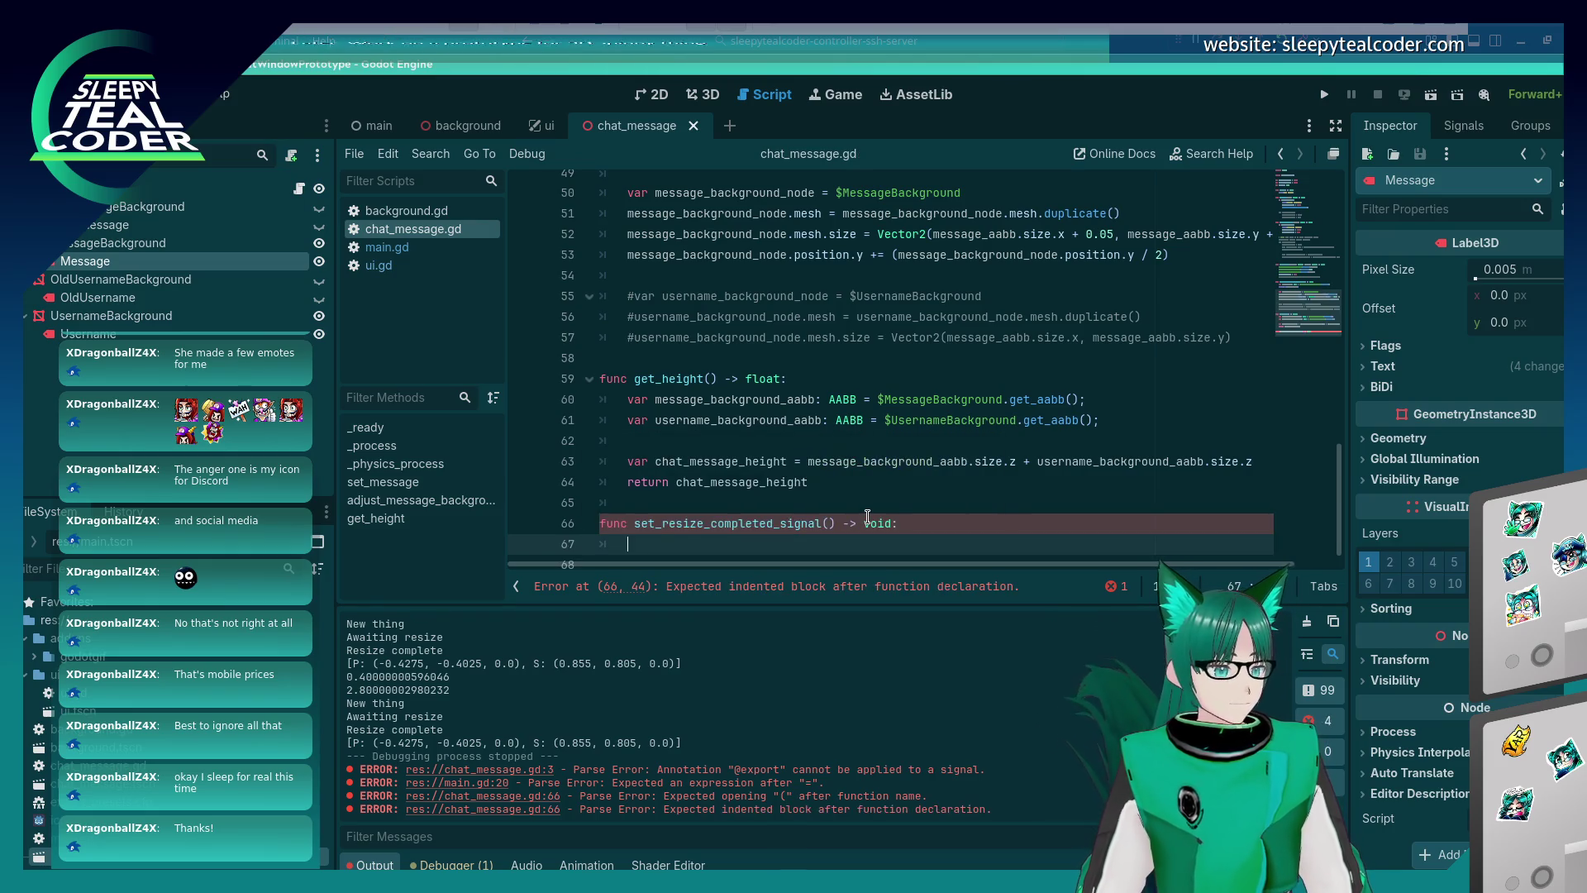
type("pass")
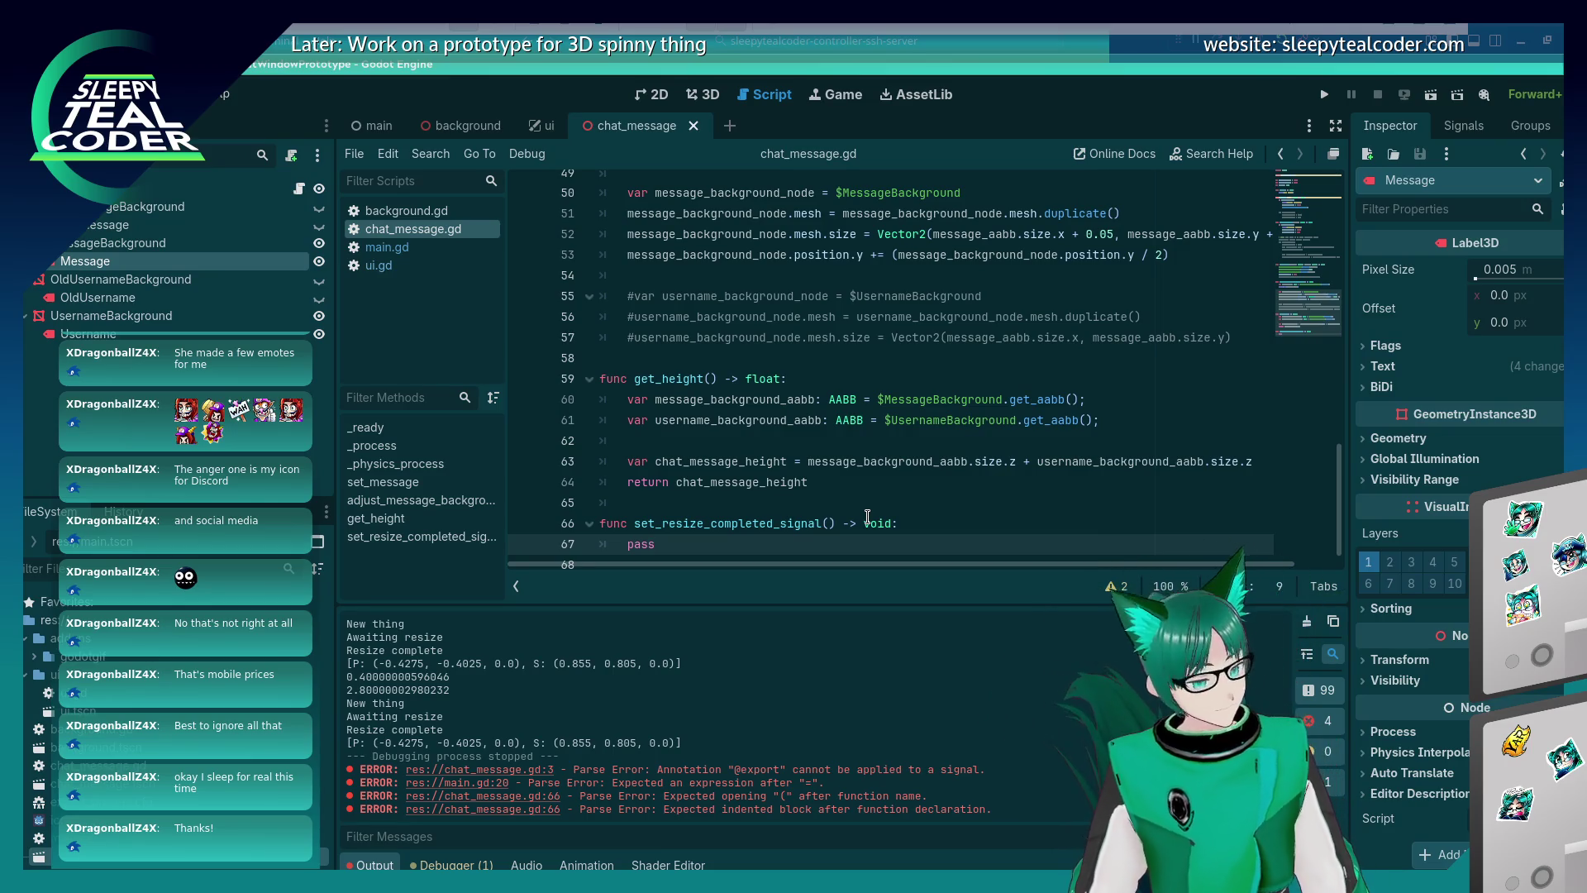
key("Up")
Insert a blank line above pass and begin typing resi on it.
key("Return")
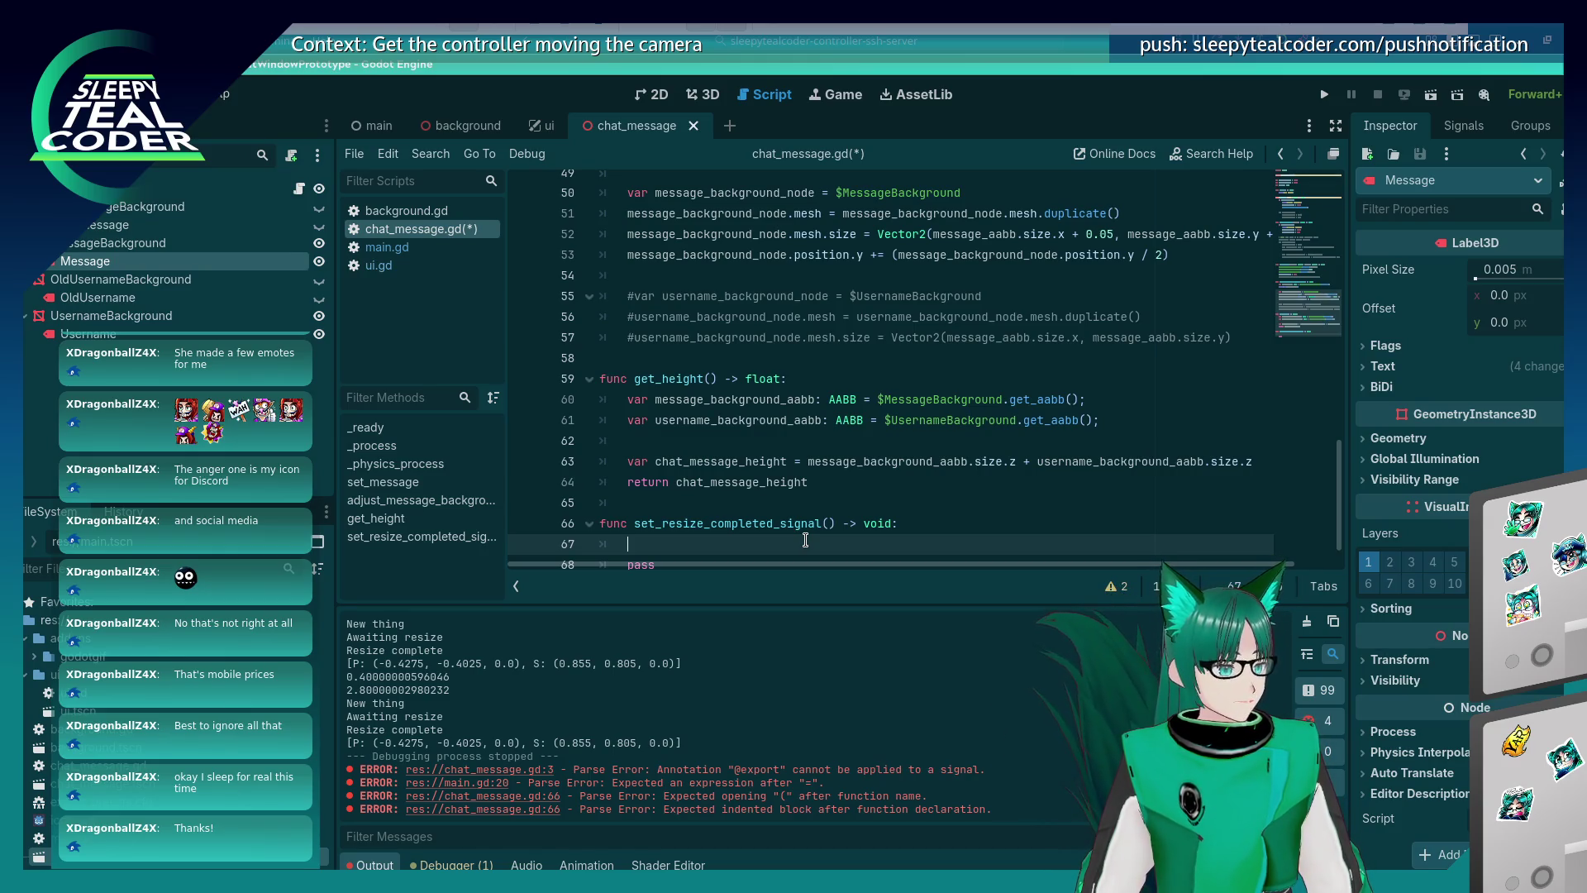
type("resi")
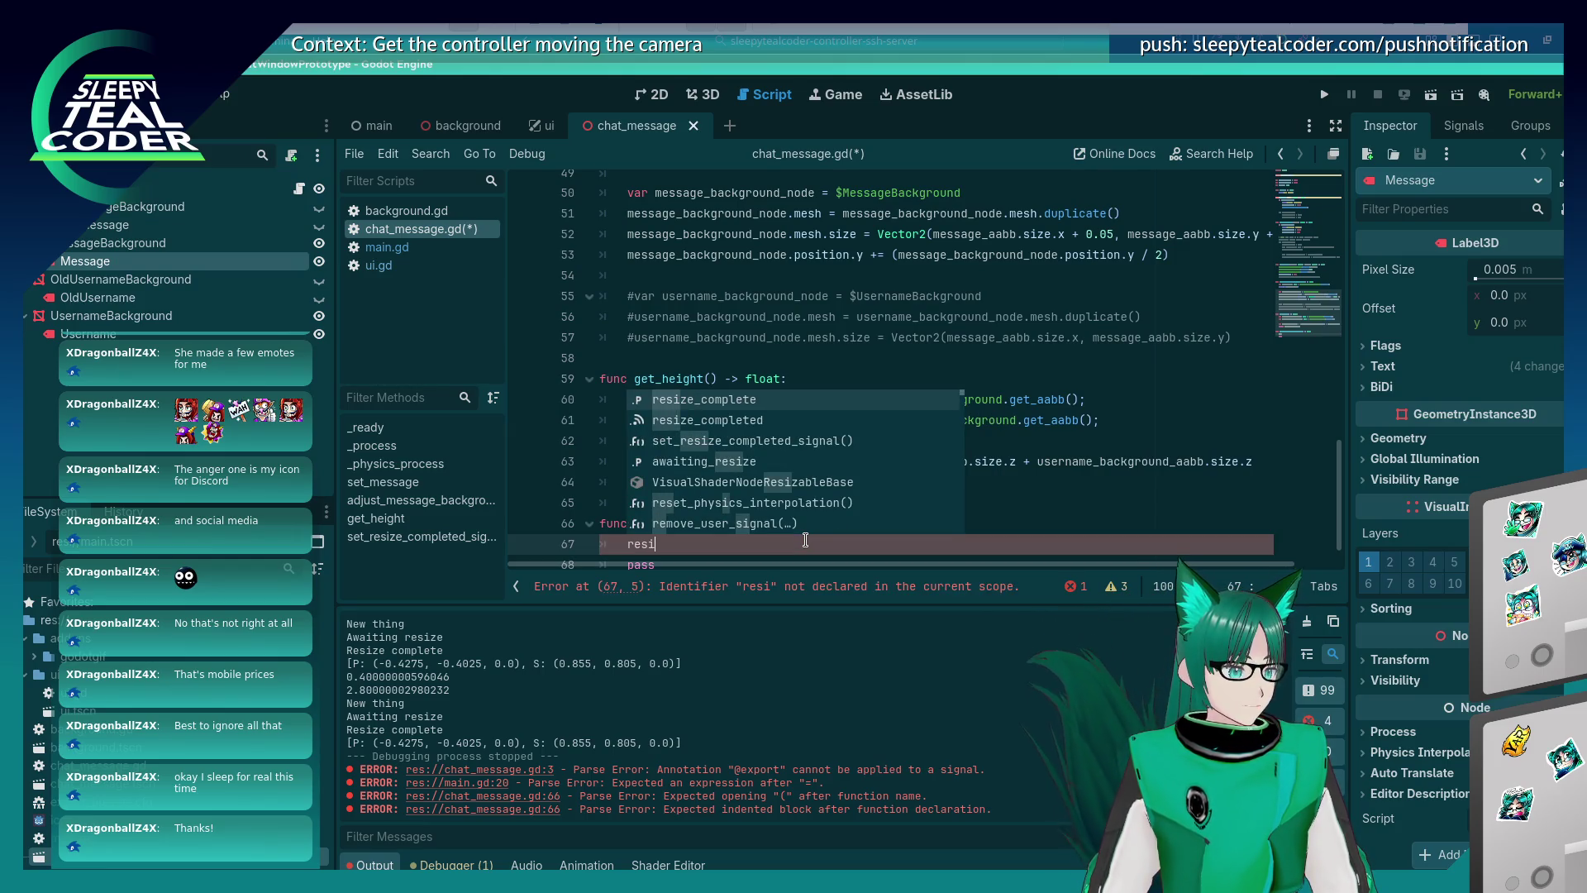
Complete resize_complete in the function body and try renaming the signal to on_resize_completed, saving.
key("Return")
scroll(818, 512, "up", 10)
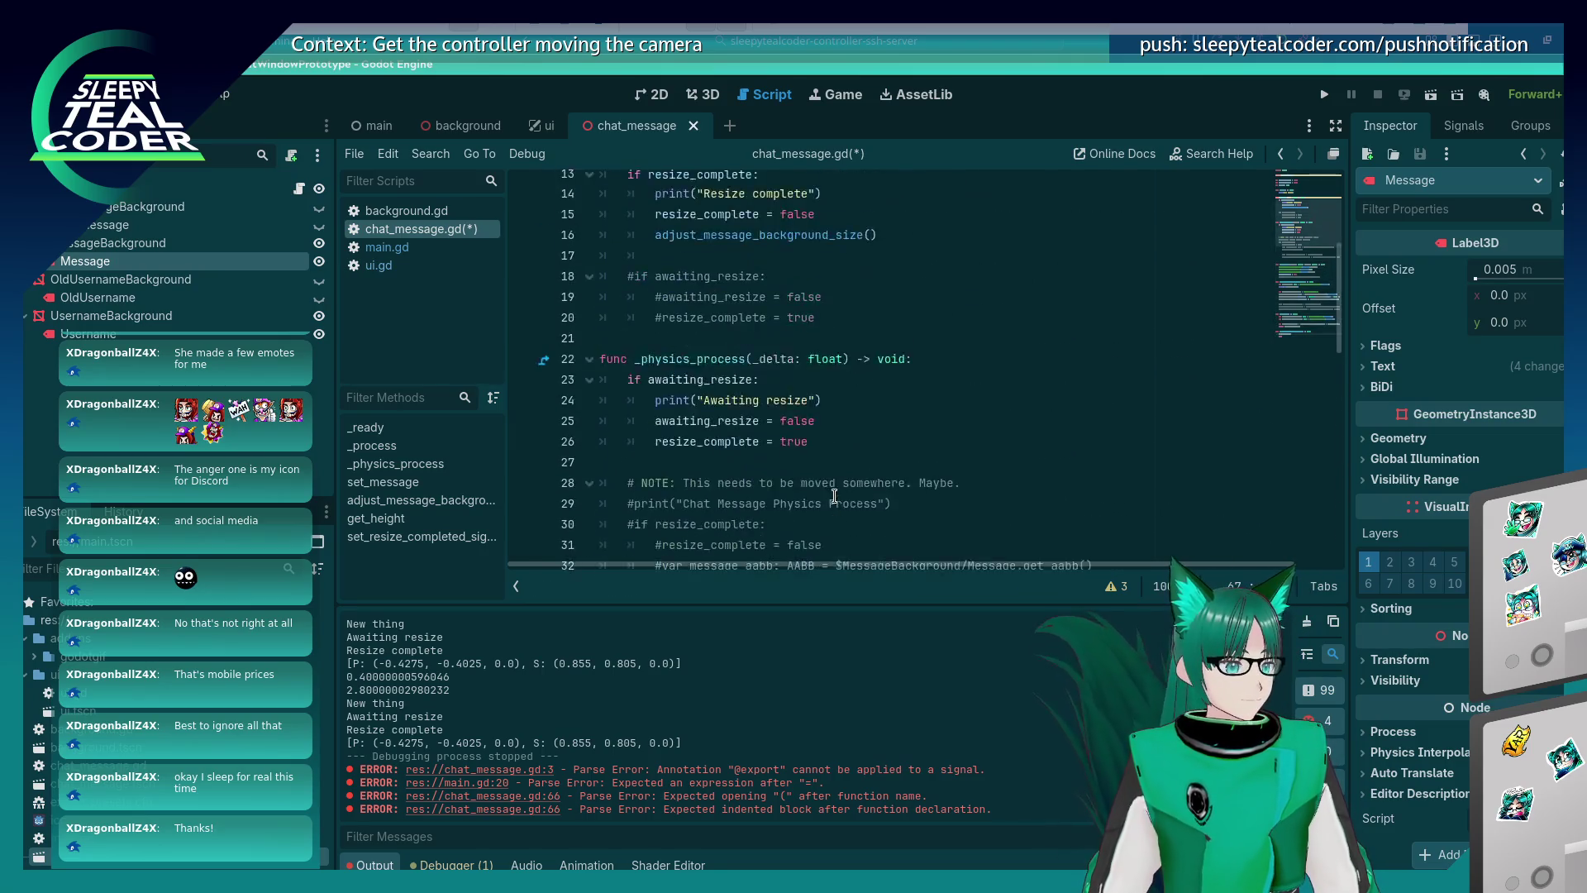
scroll(835, 496, "up", 4)
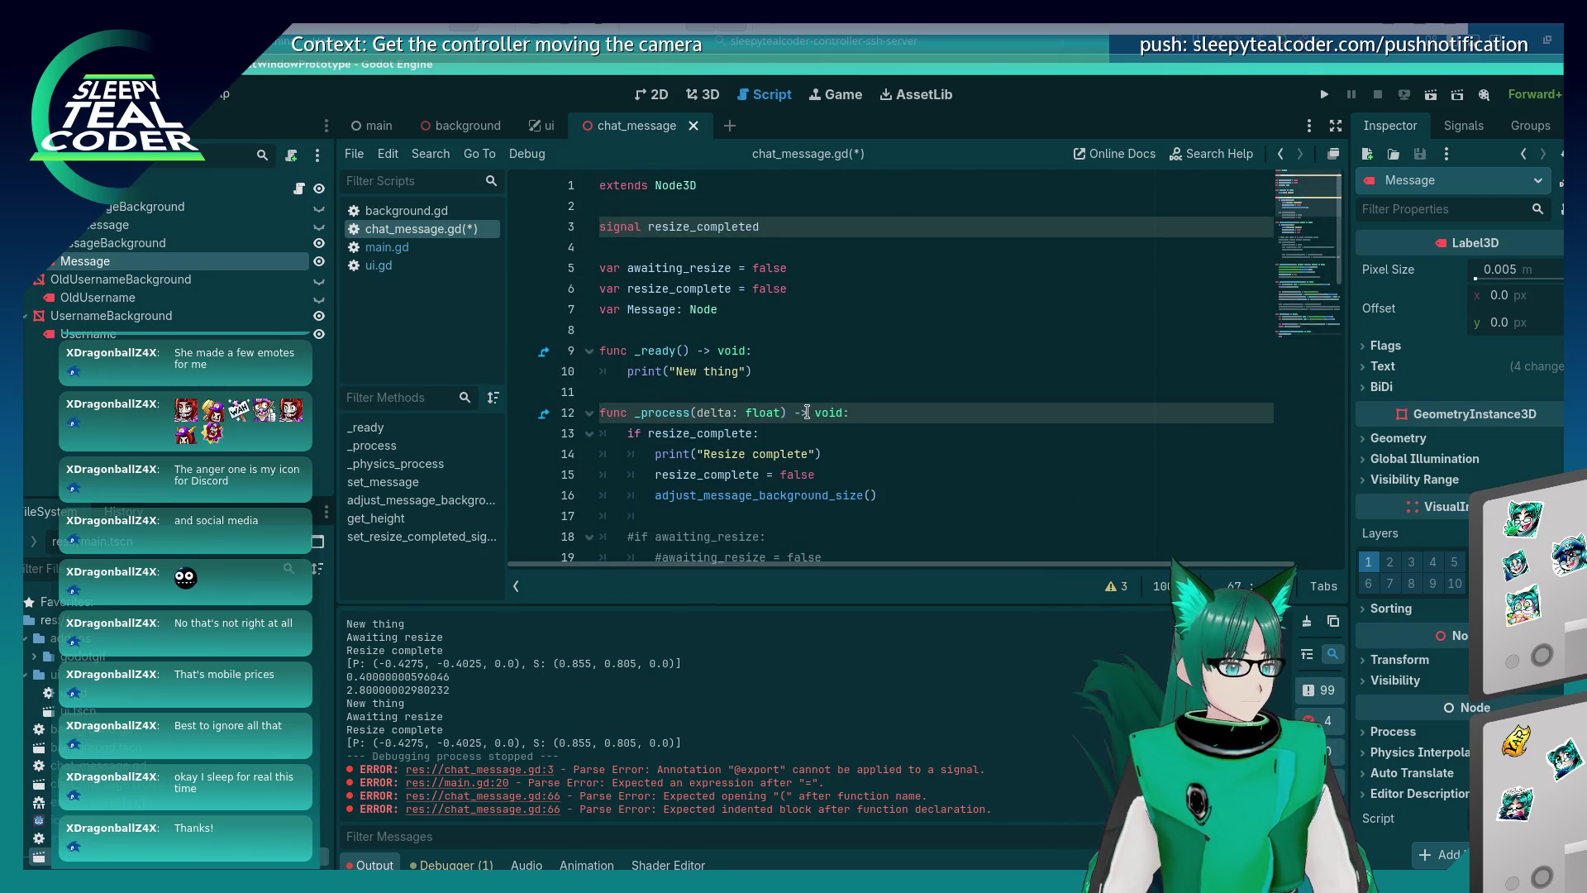
double_click(773, 226)
key("Left")
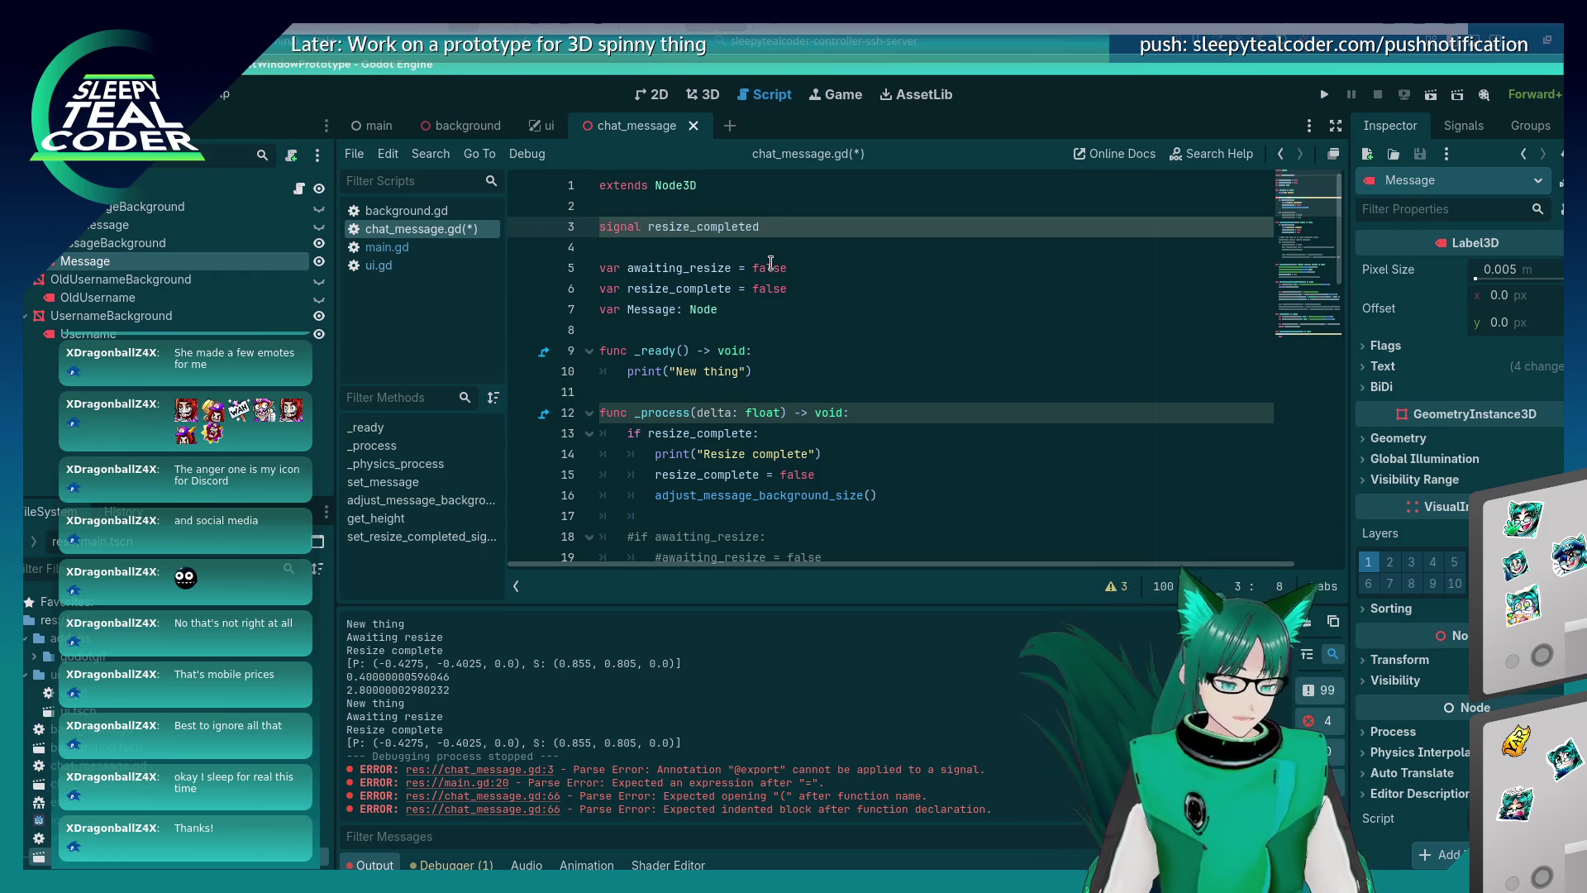
type("on_")
key("ctrl+s")
Undo the on_ prefix, rename the signal to message_sized, and save.
double_click(716, 226)
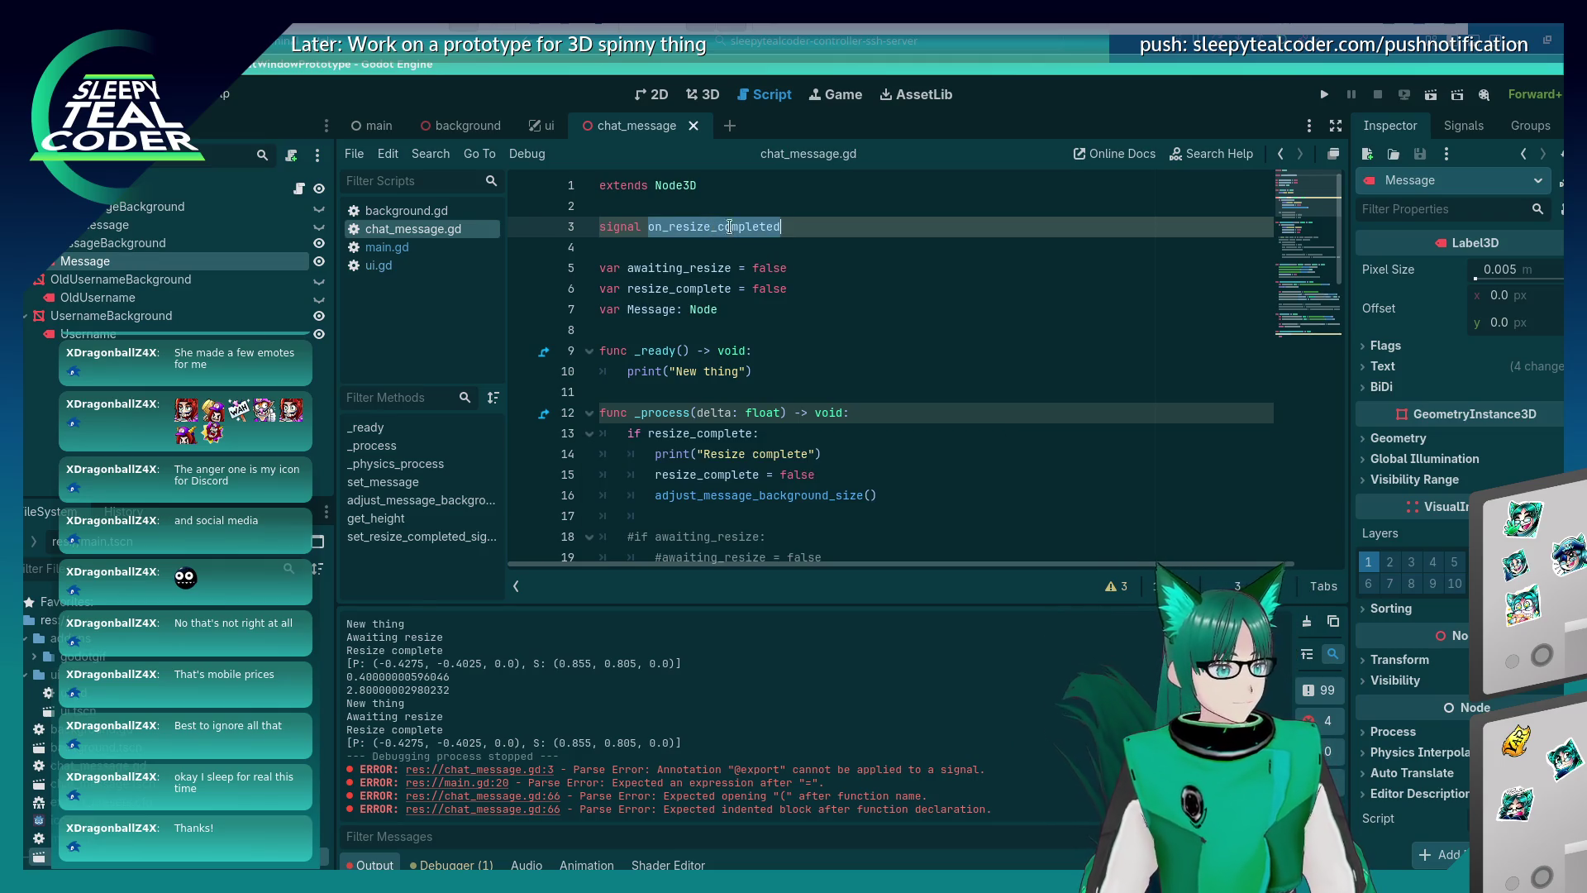
key("ctrl+End")
key("alt+Left")
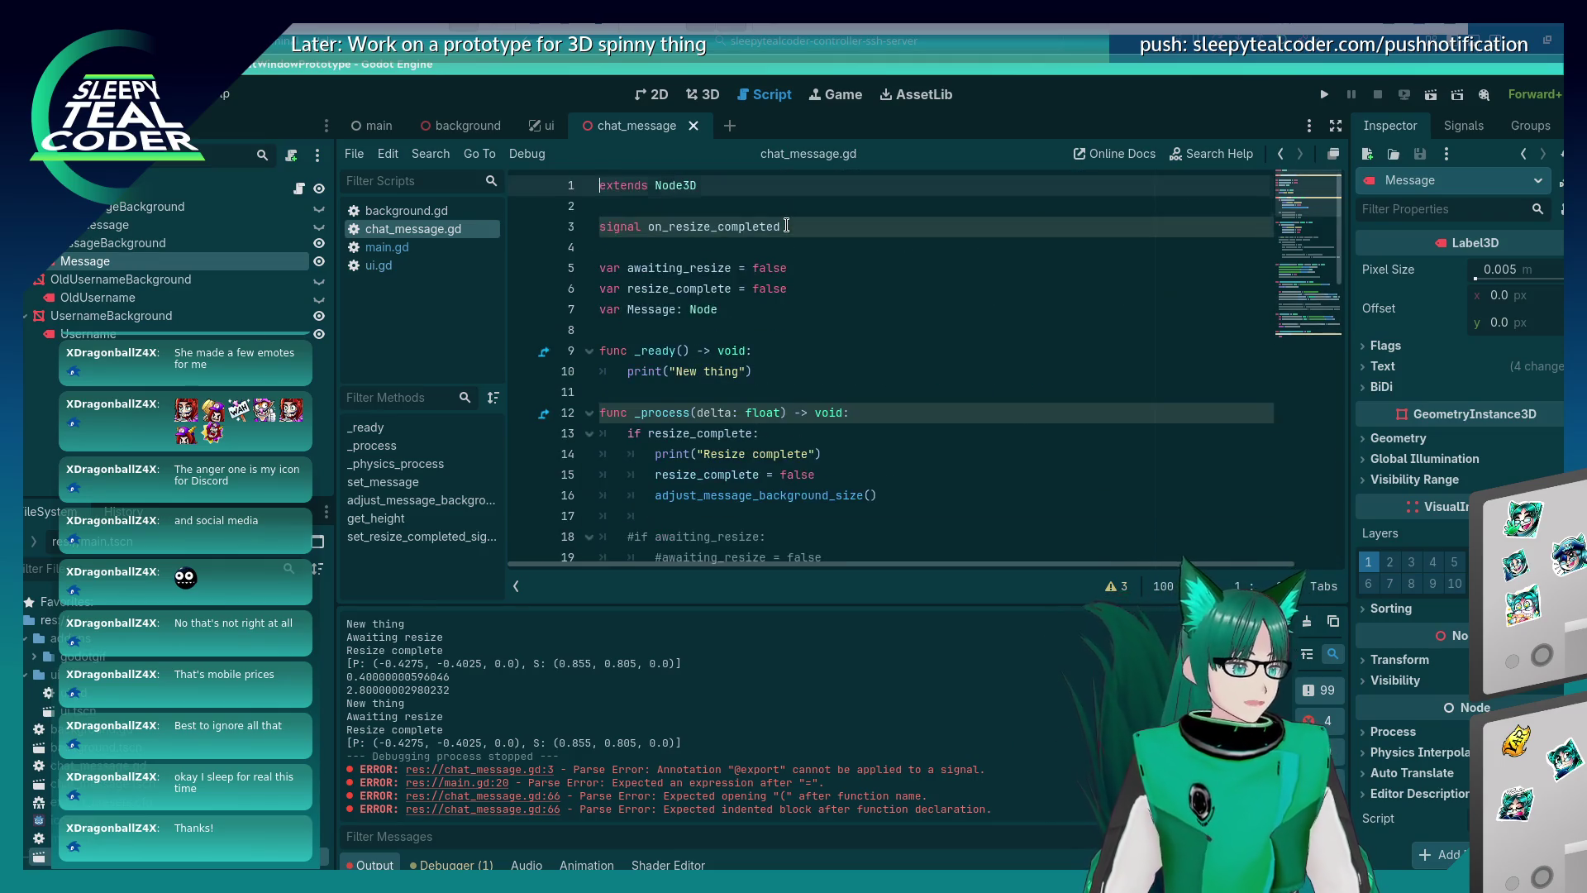
key("ctrl+z")
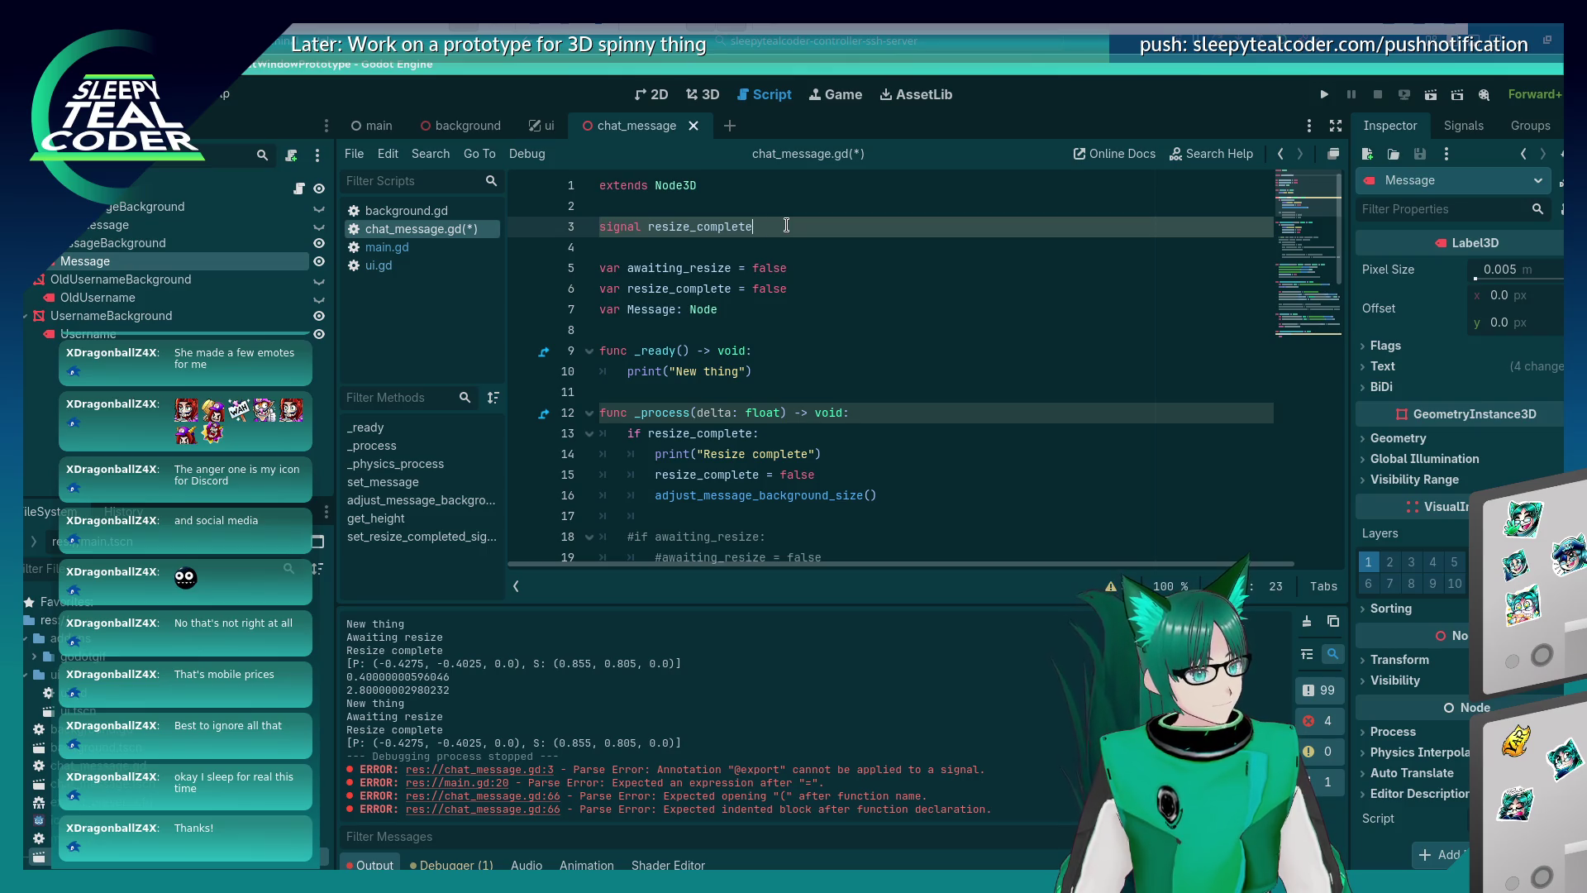
key("BackSpace")
key("BackSpace")
key("BackSpace")
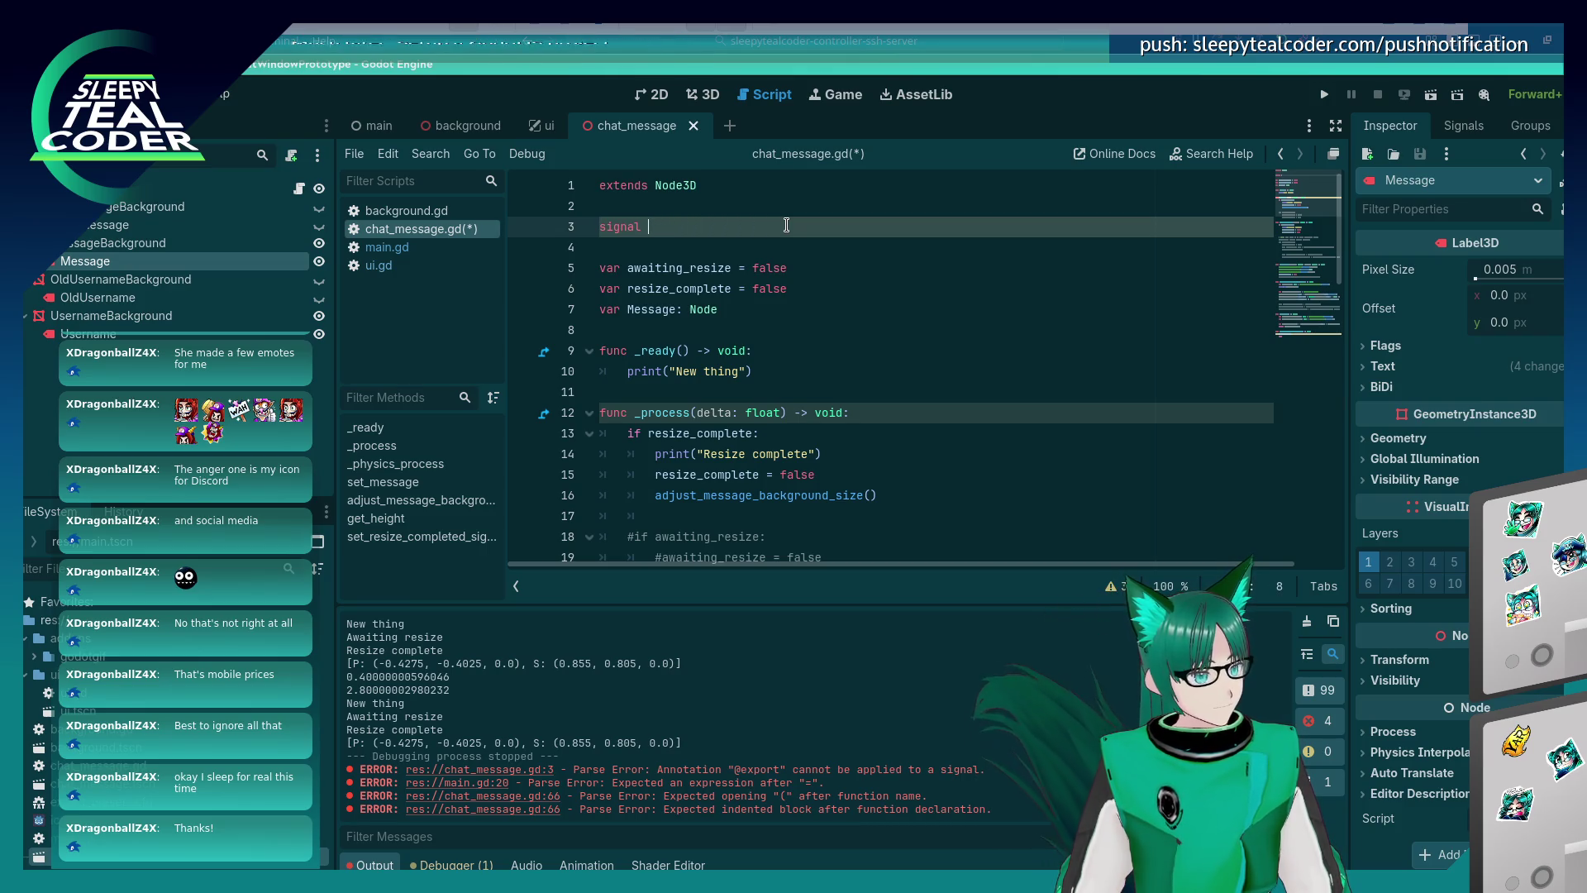
key("BackSpace")
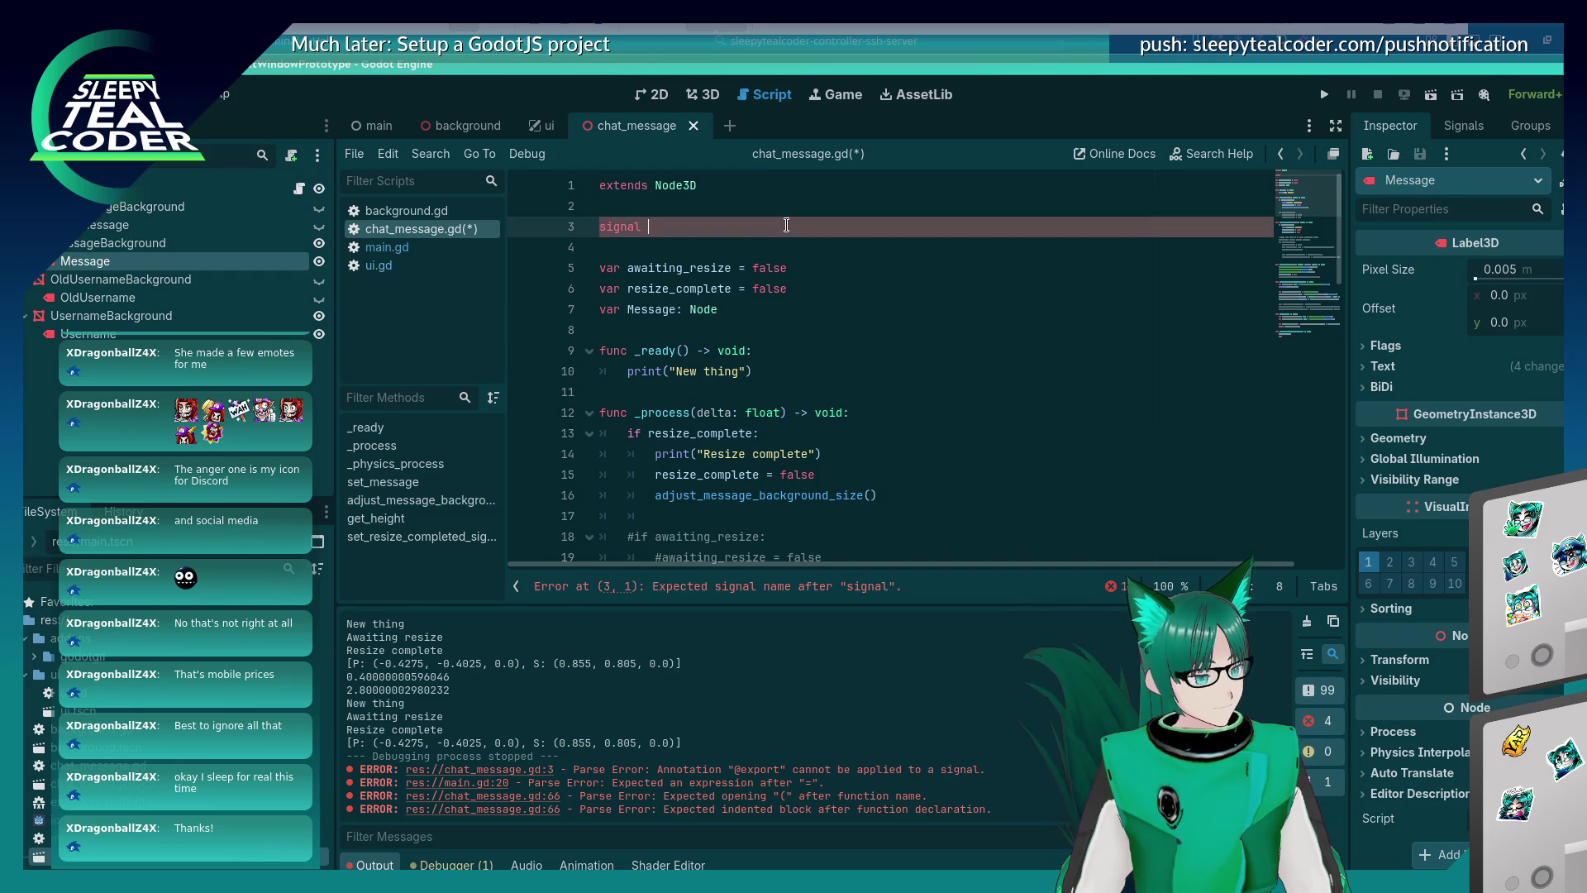
type("message_sized")
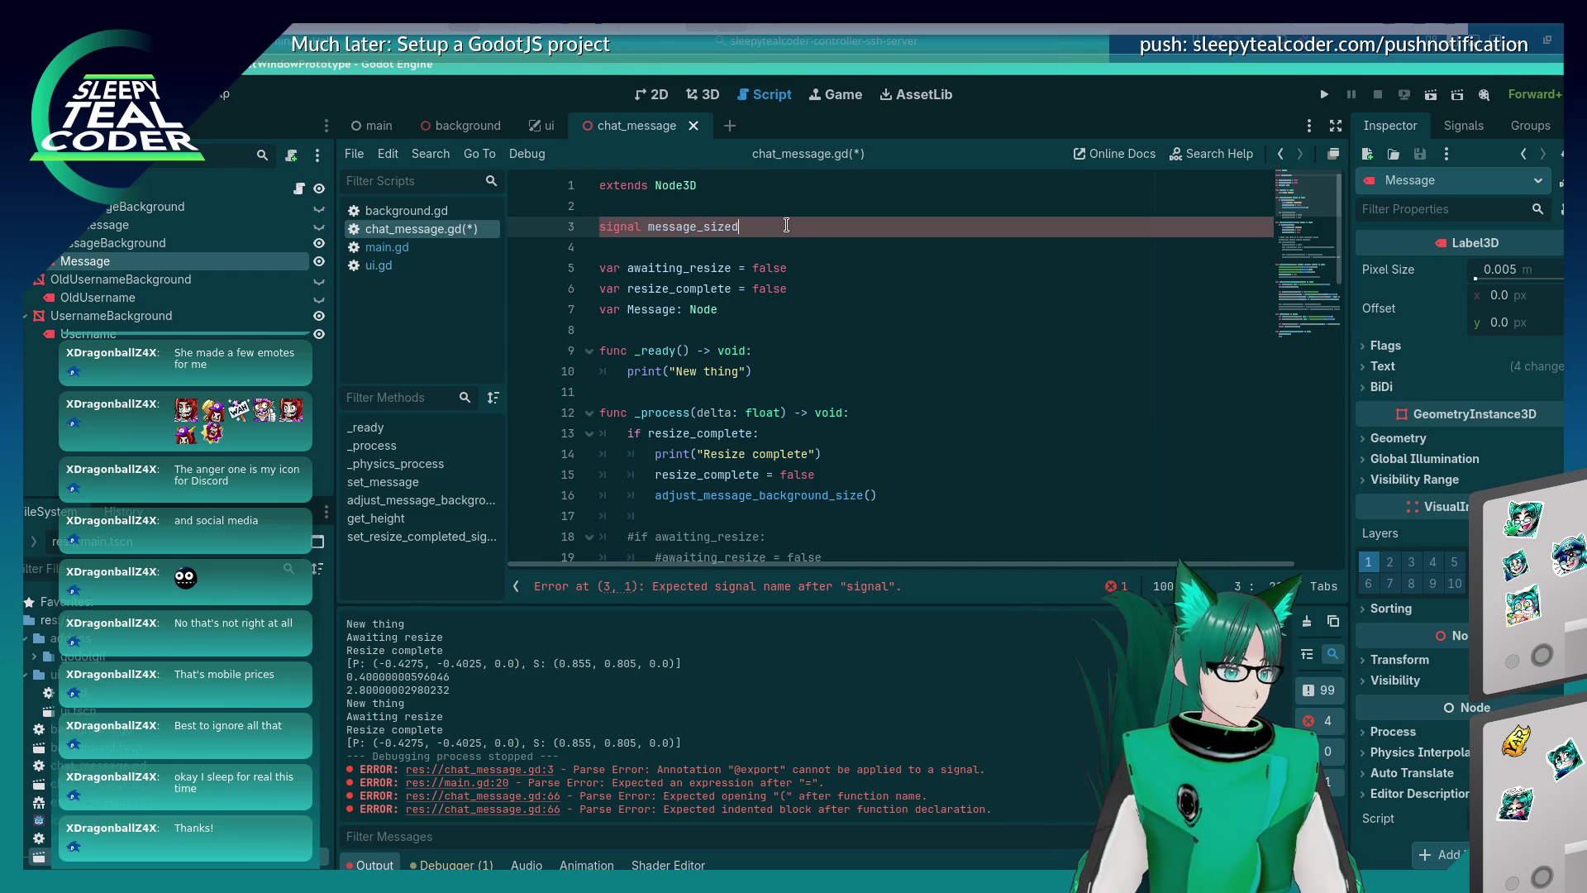
key("ctrl+s")
key("alt+Left")
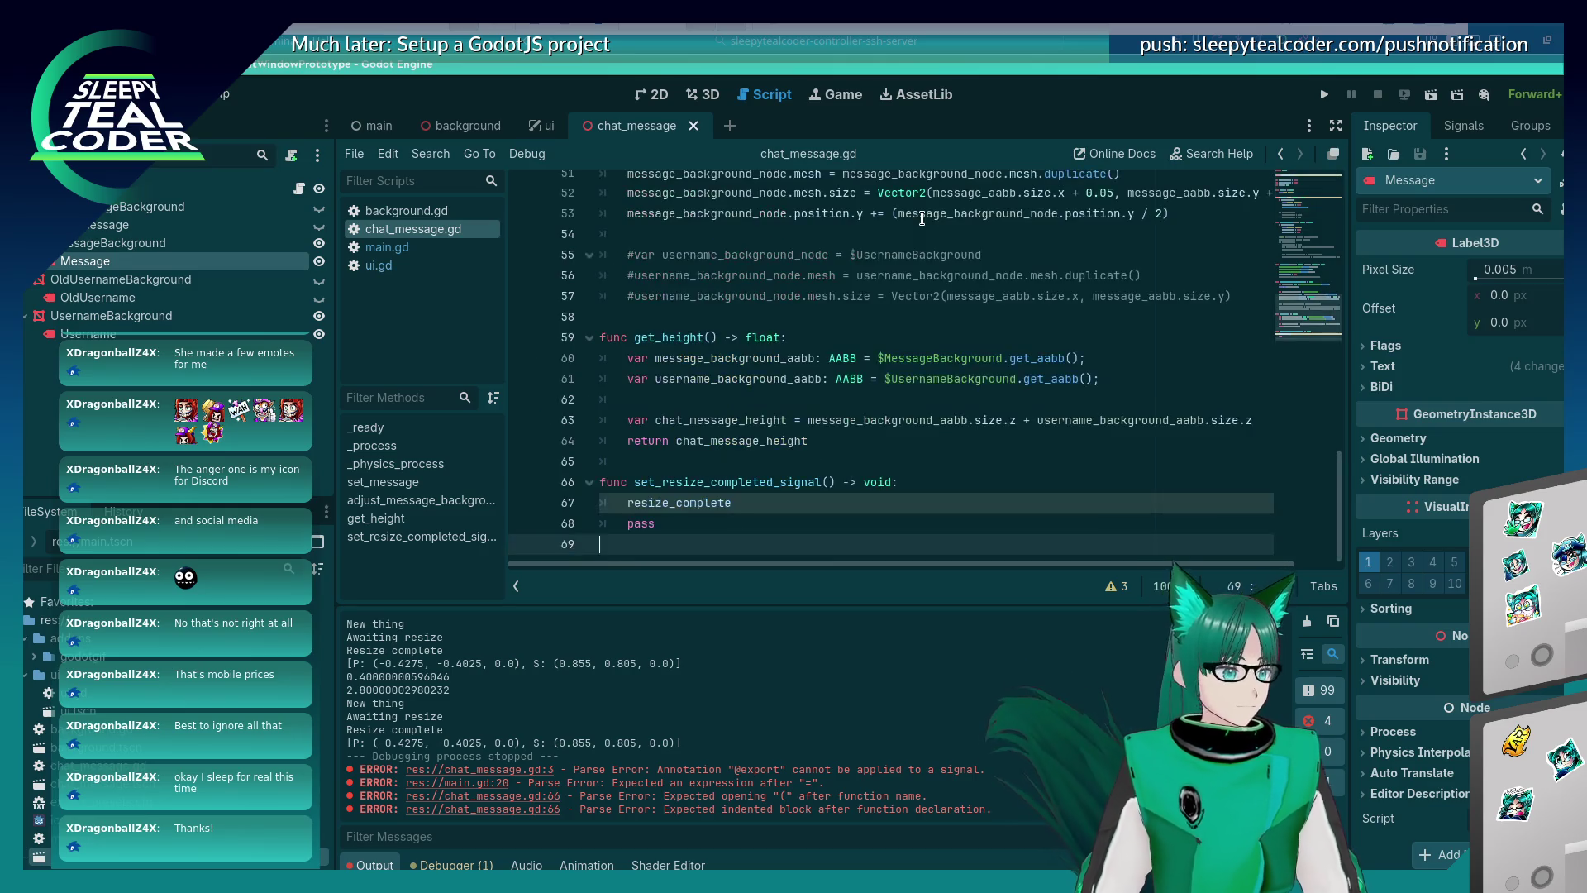
Rename the function to set_message_sized_signal and make its body call message_sized.connect().
left_click(773, 482)
mouse_move(768, 482)
left_mouse_down()
mouse_move(668, 483)
mouse_move(666, 505)
left_mouse_up()
type("message_size")
double_click(666, 506)
type("message_sized")
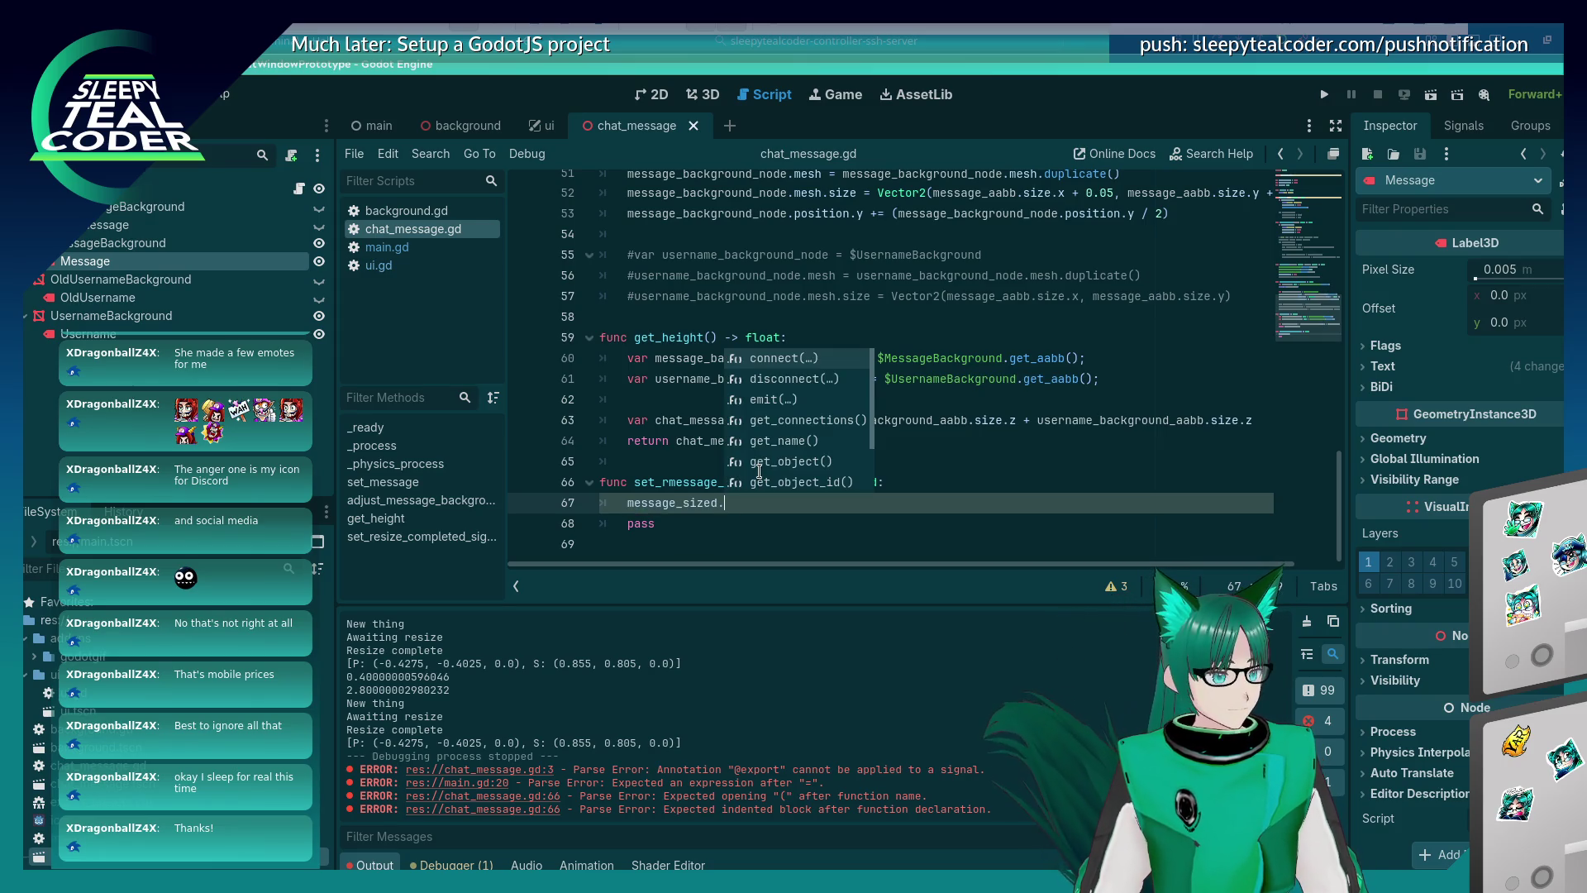
key("Return")
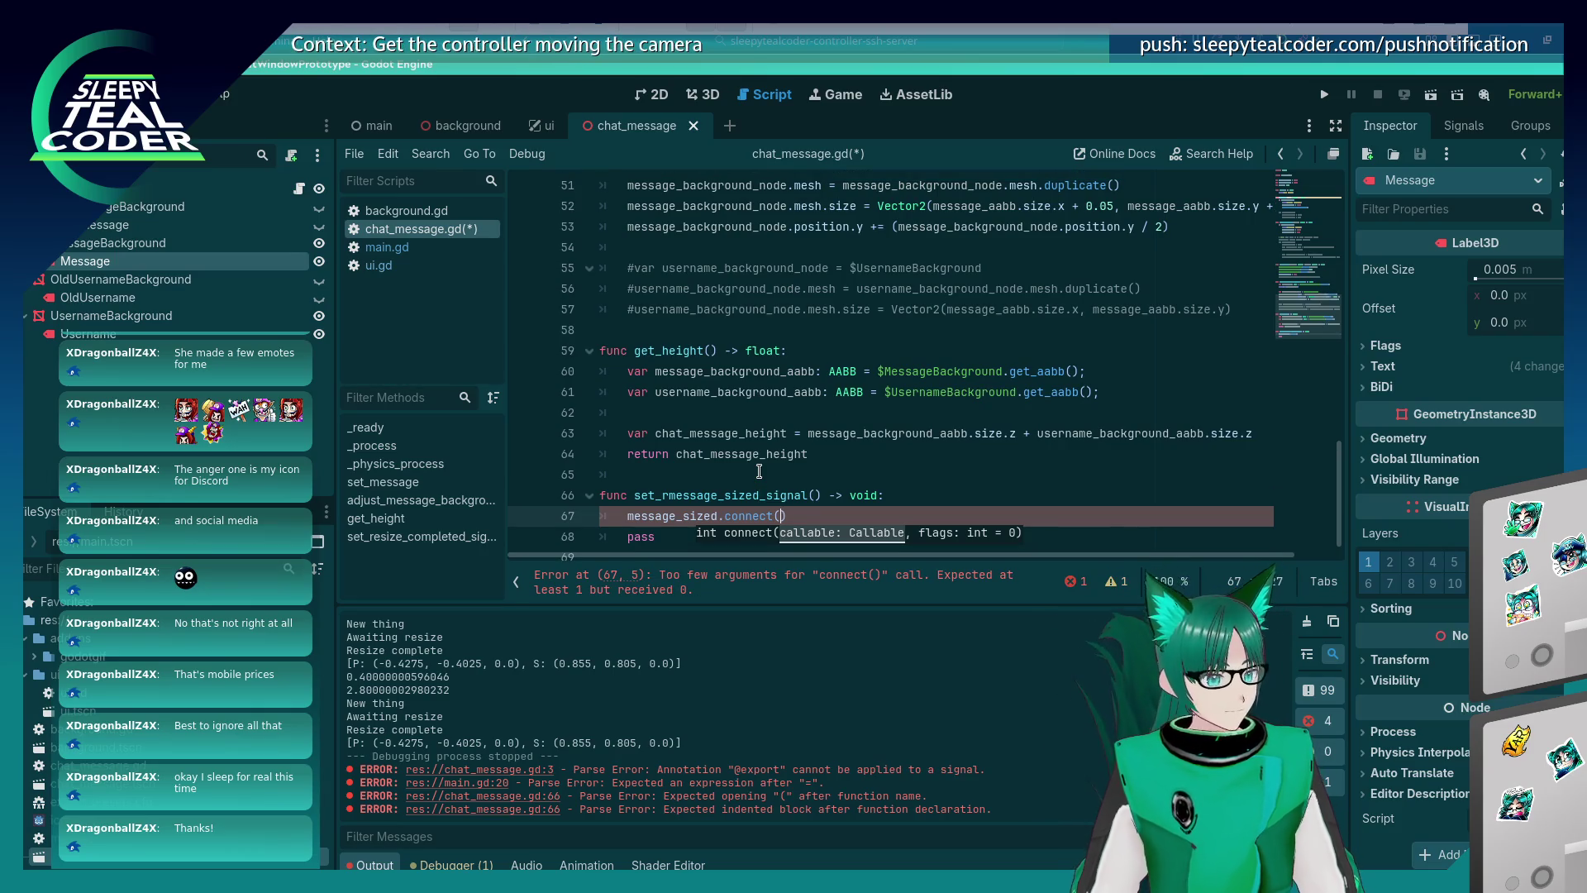
Add a message_sized_callback parameter and pass it into message_sized.connect().
key("Up")
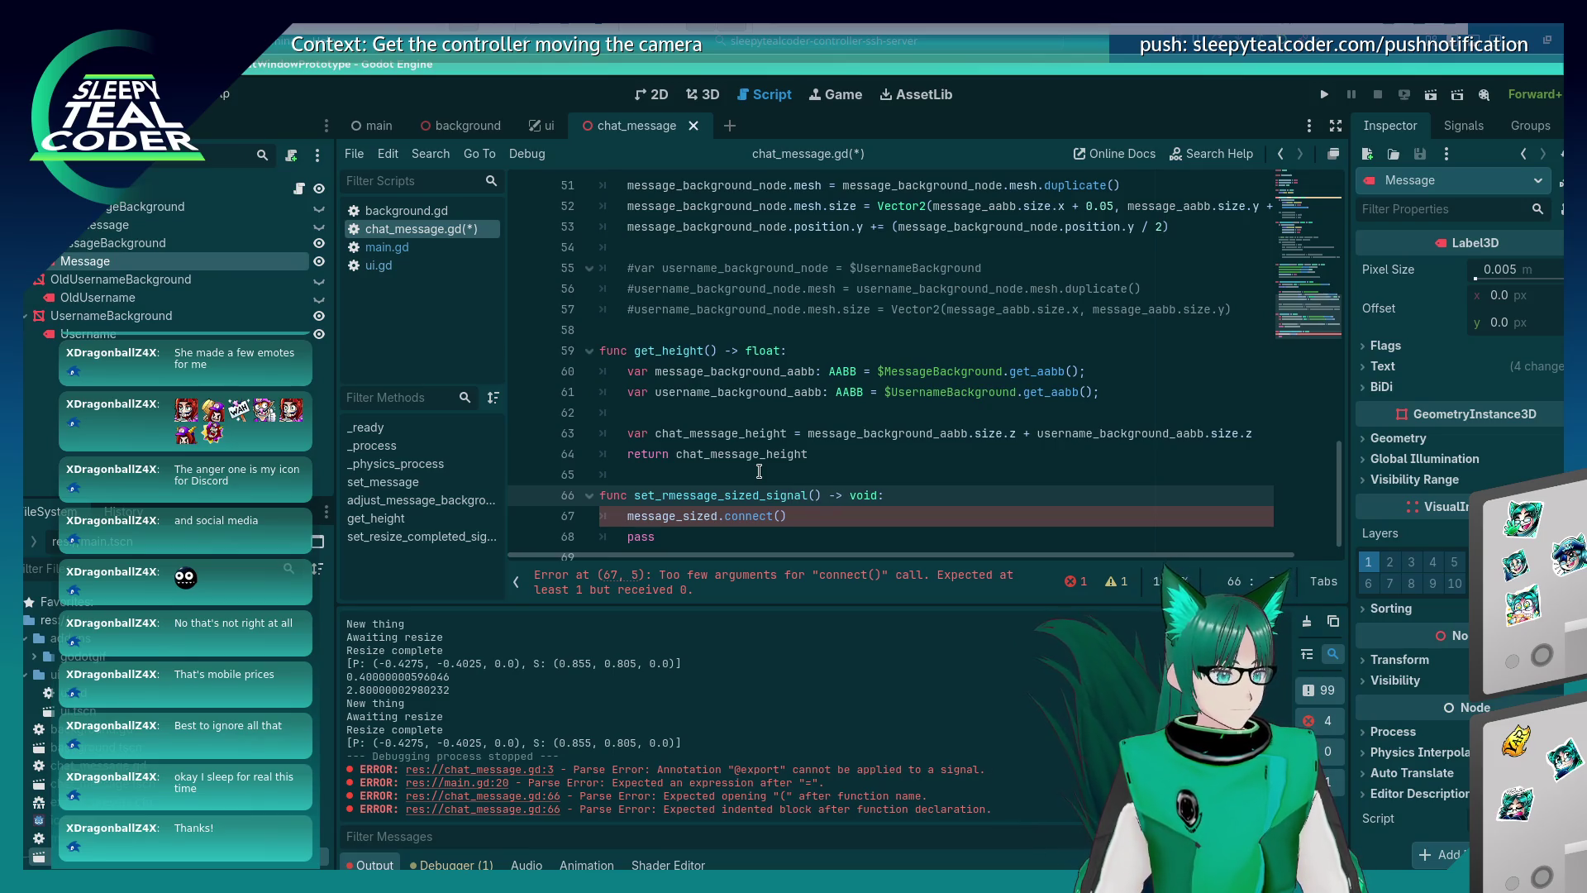
key("BackSpace")
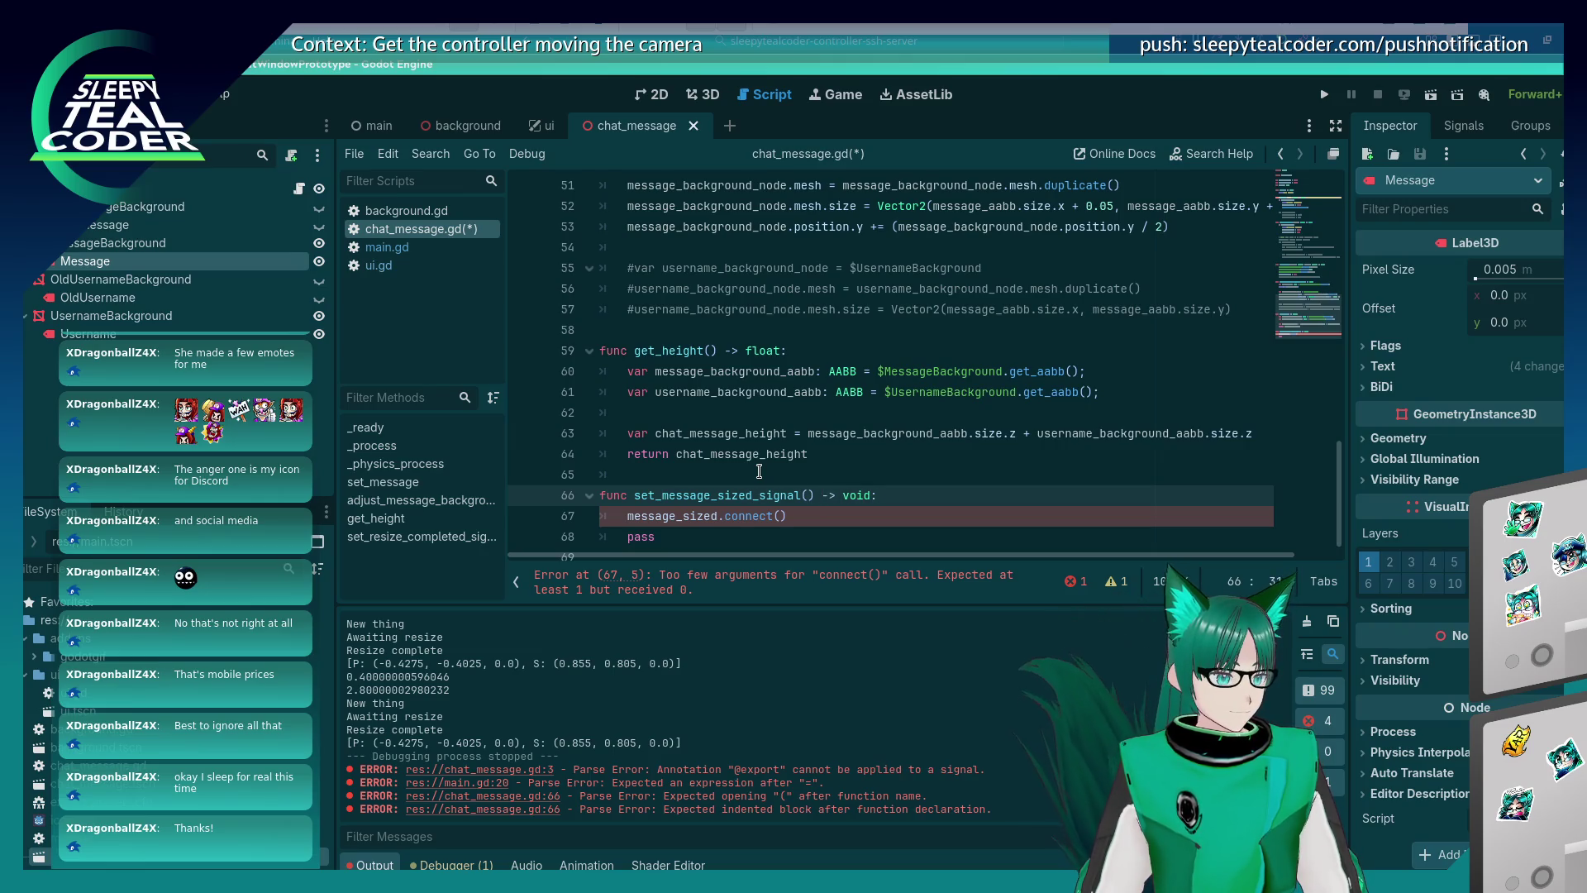
type("message_sized_")
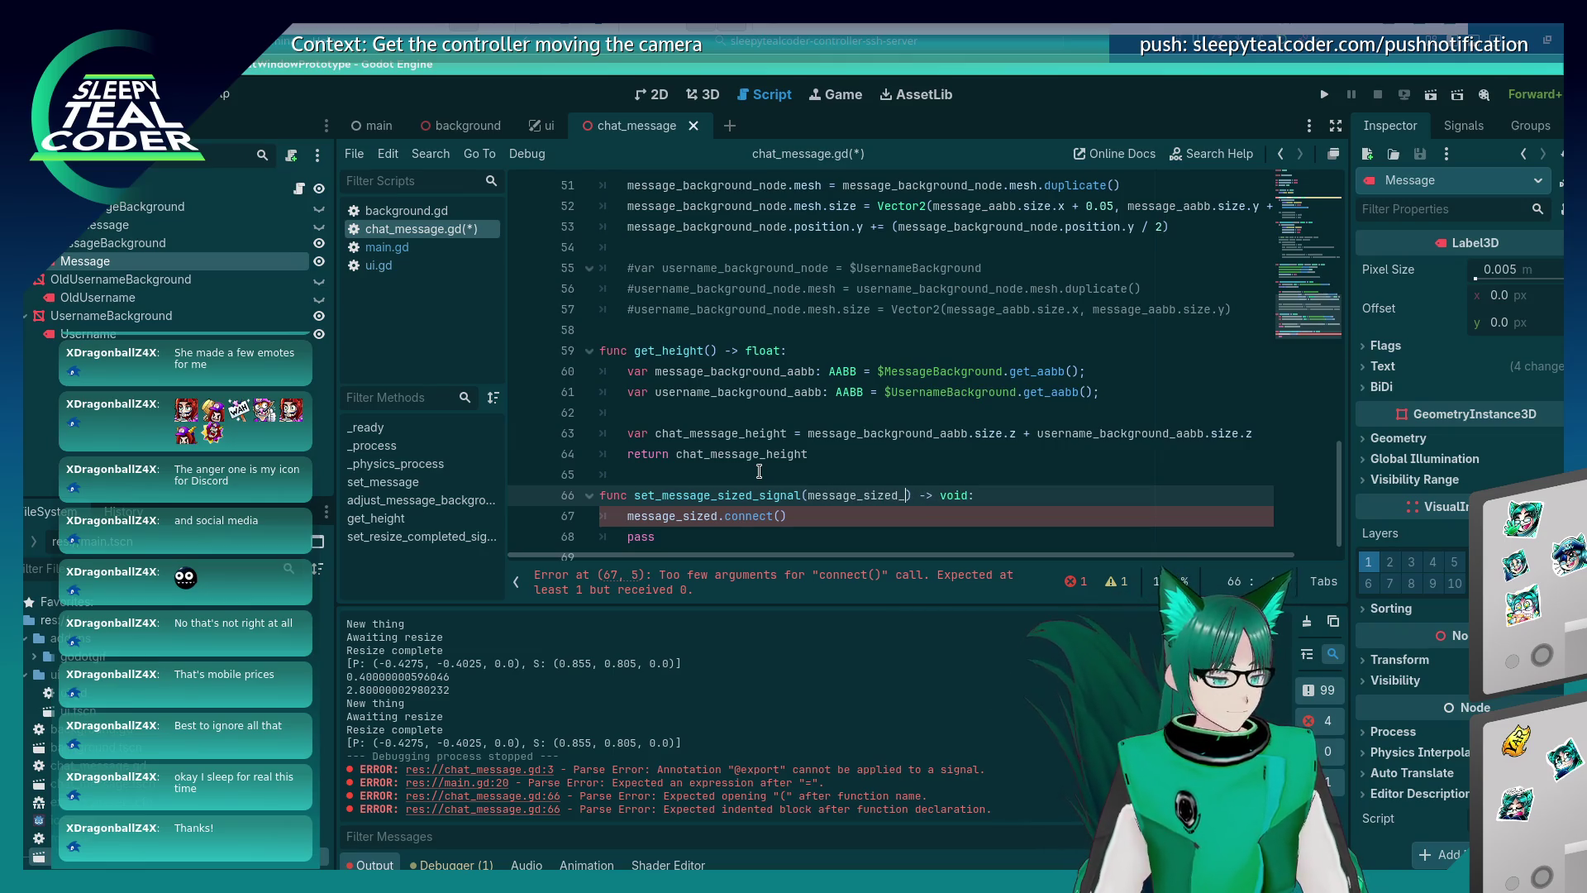
type("callback: ")
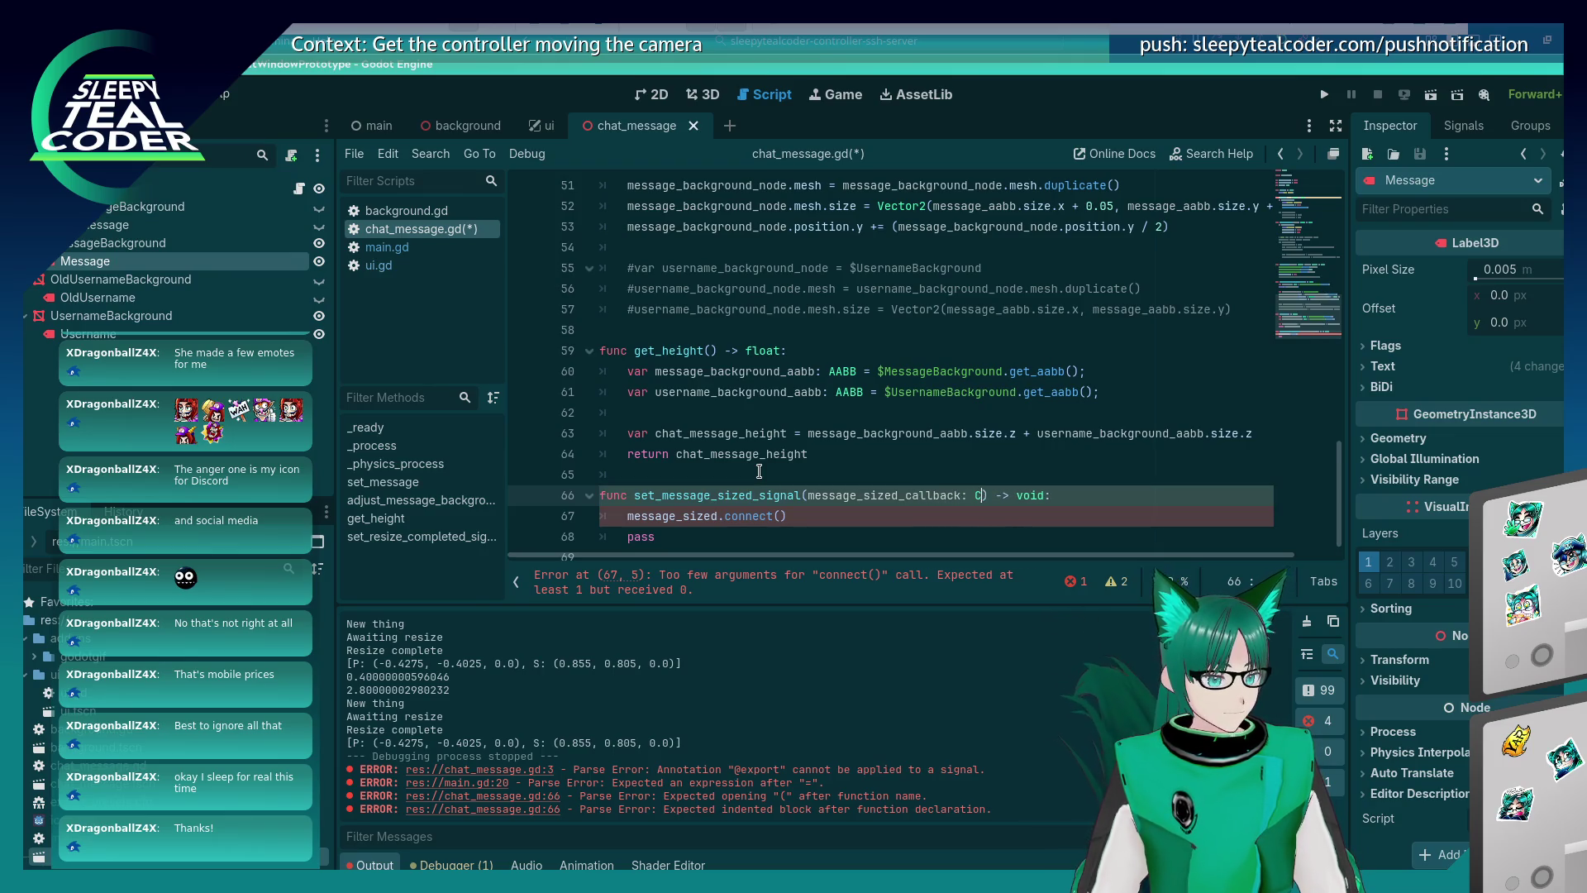
type("Callback")
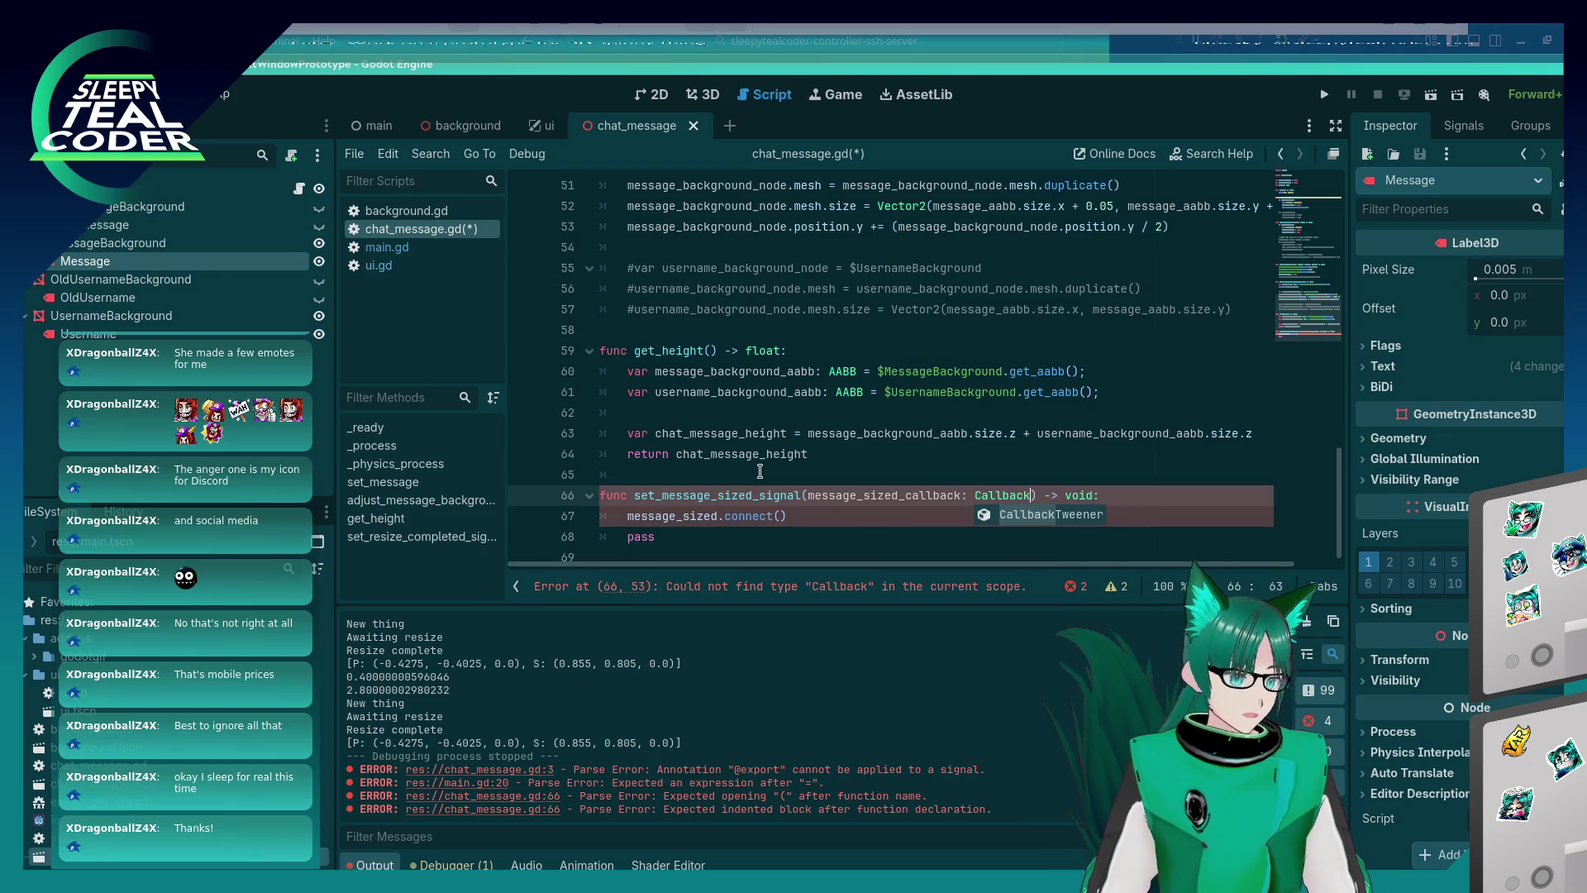
double_click(876, 495)
key("ctrl+c")
left_click(782, 516)
key("ctrl+v")
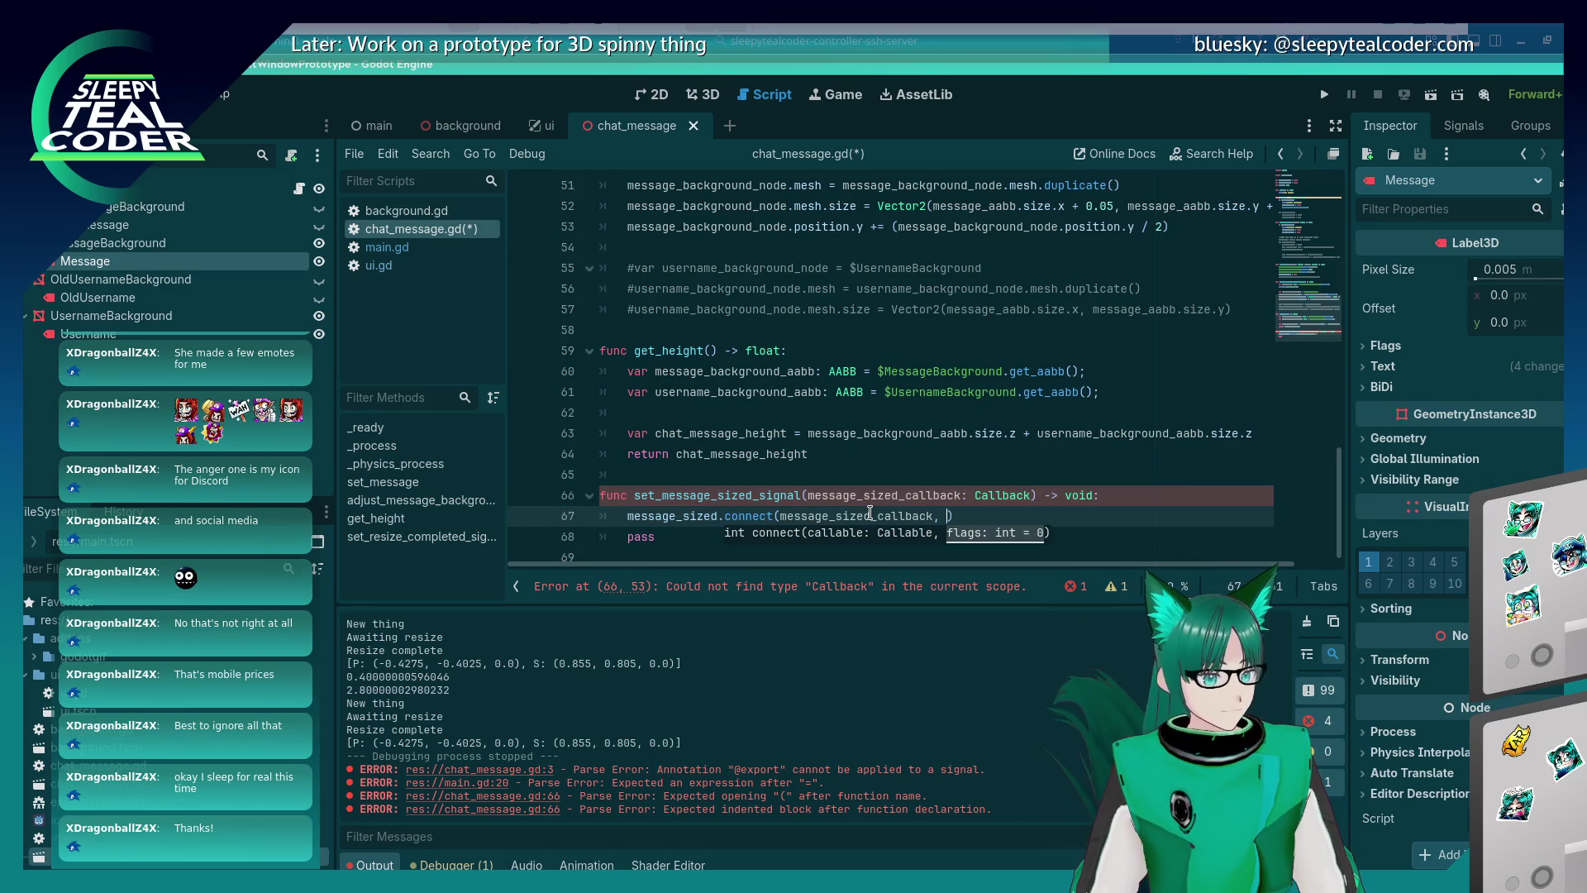
key("BackSpace")
key("BackSpace")
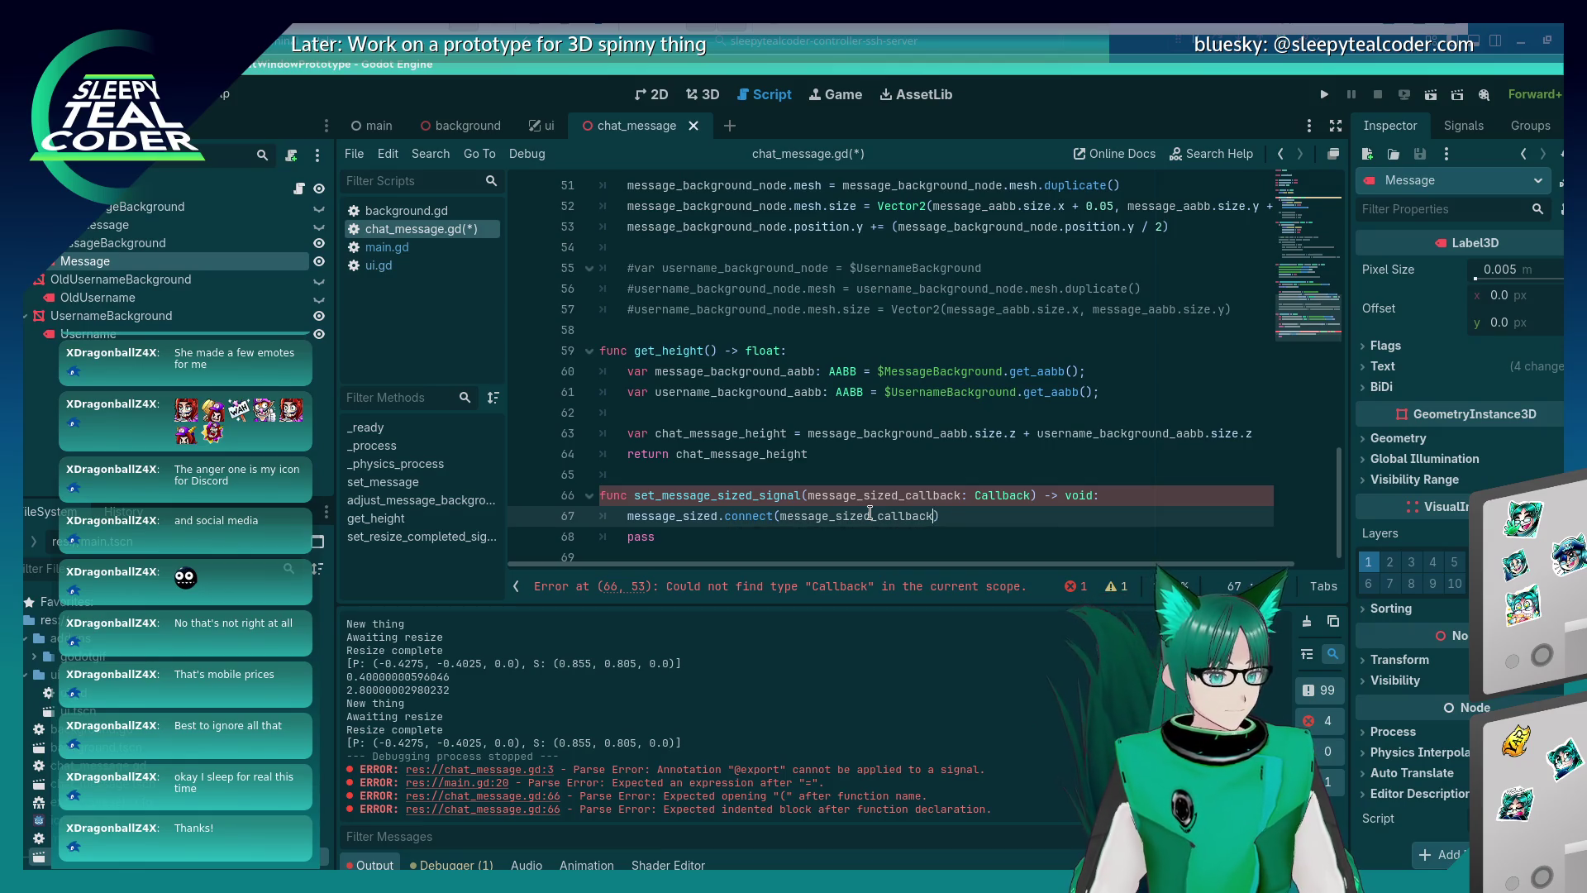
key("Up")
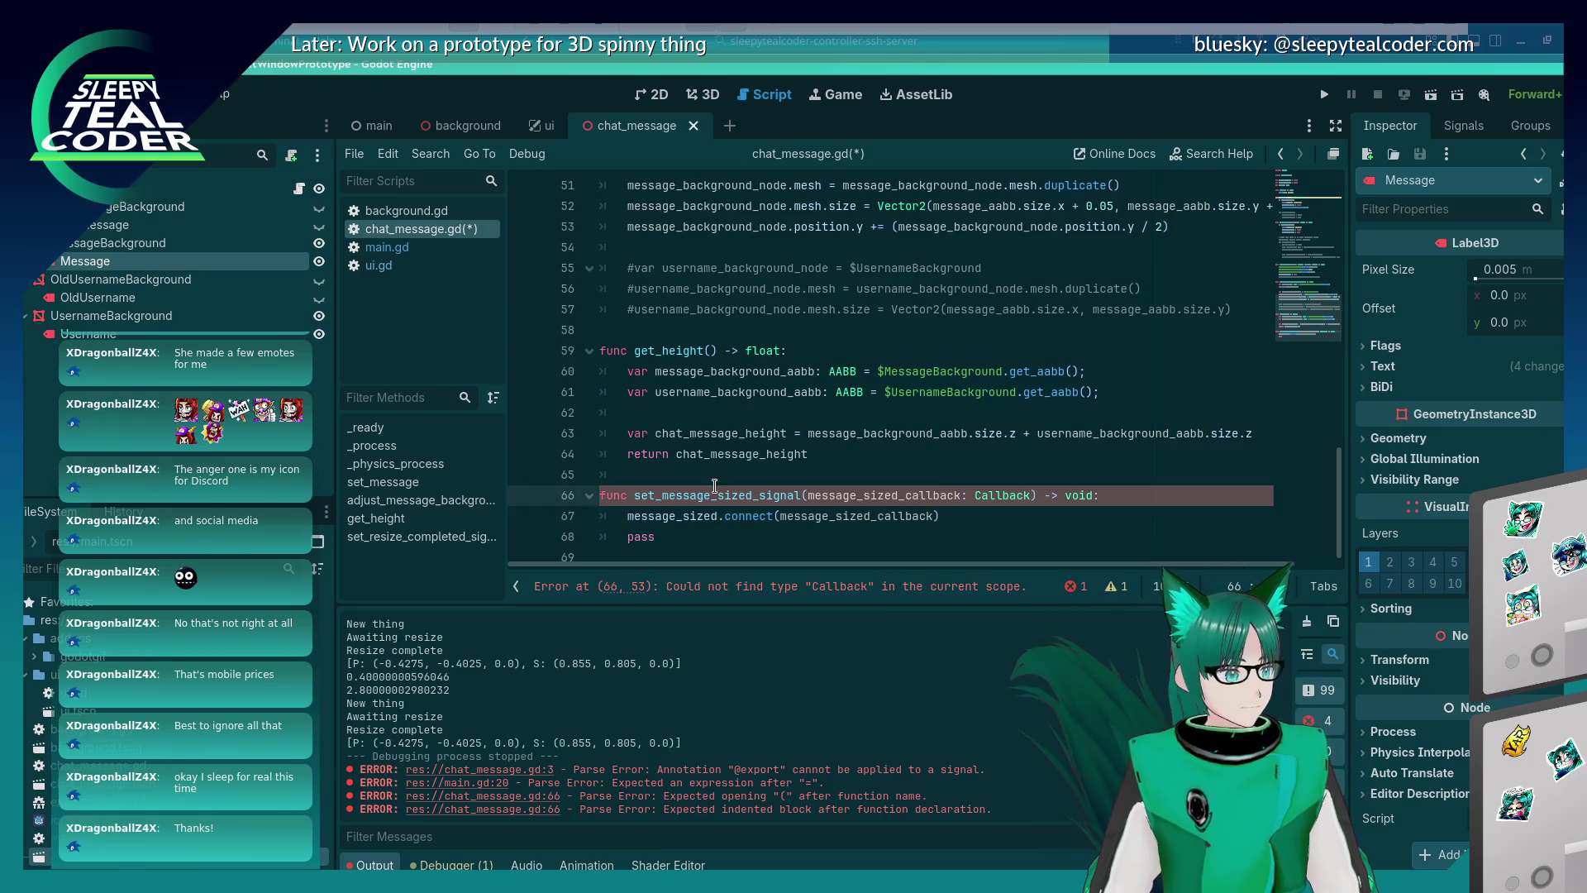
Remove the leftover pass line and save chat_message.gd.
left_click(695, 529)
key("shift+Home")
key("shift+Home")
key("BackSpace")
key("BackSpace")
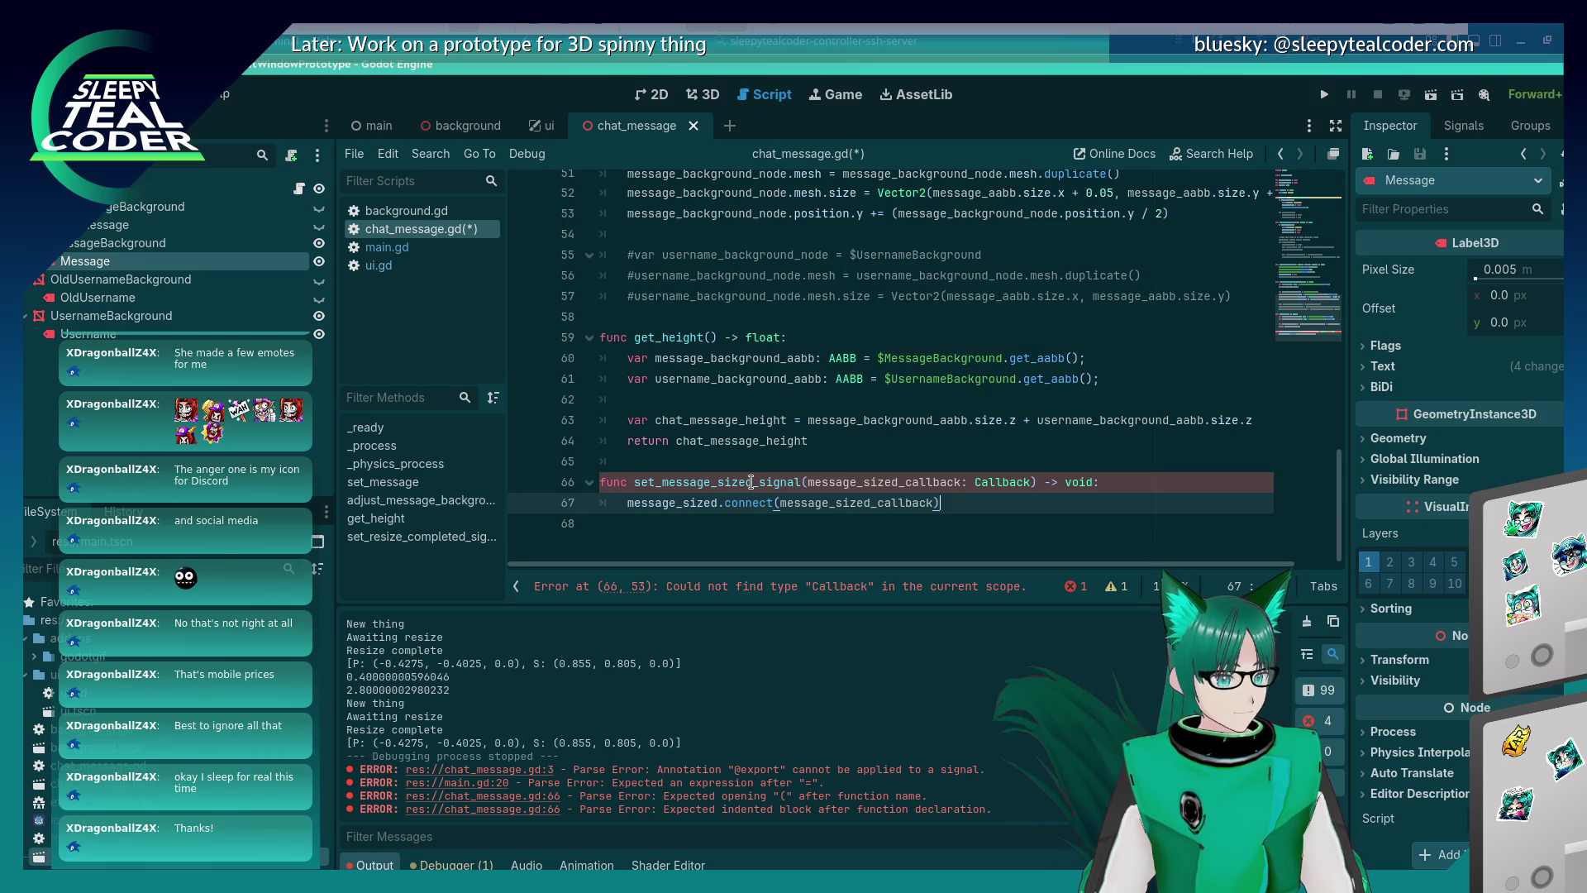
key("ctrl+s")
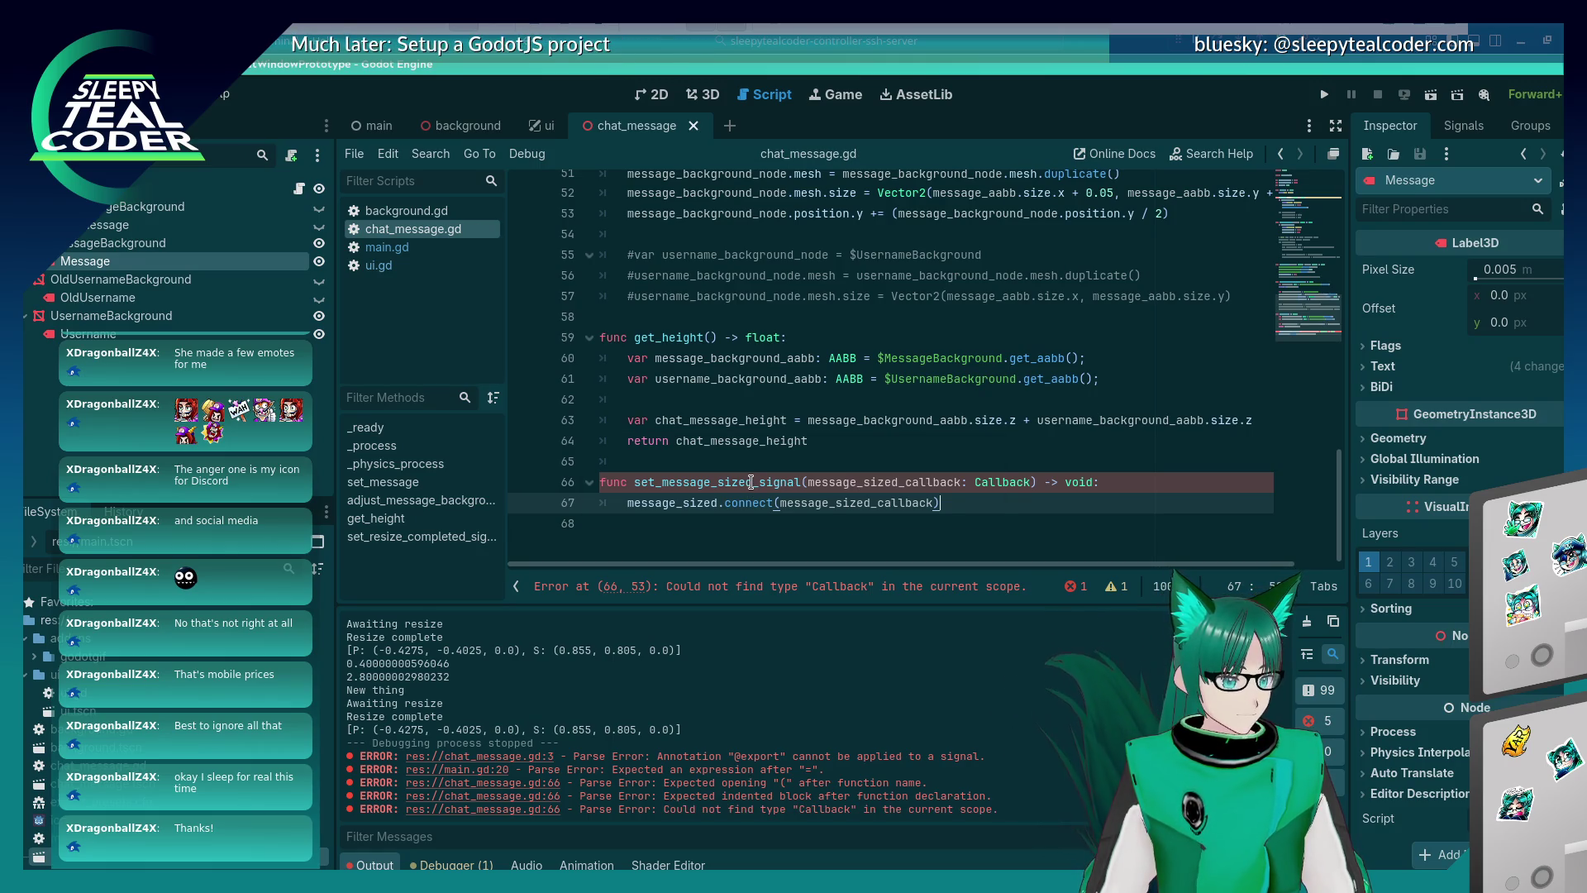
Correct the parameter type from Callback to Callable and save.
double_click(1015, 482)
type("Callable")
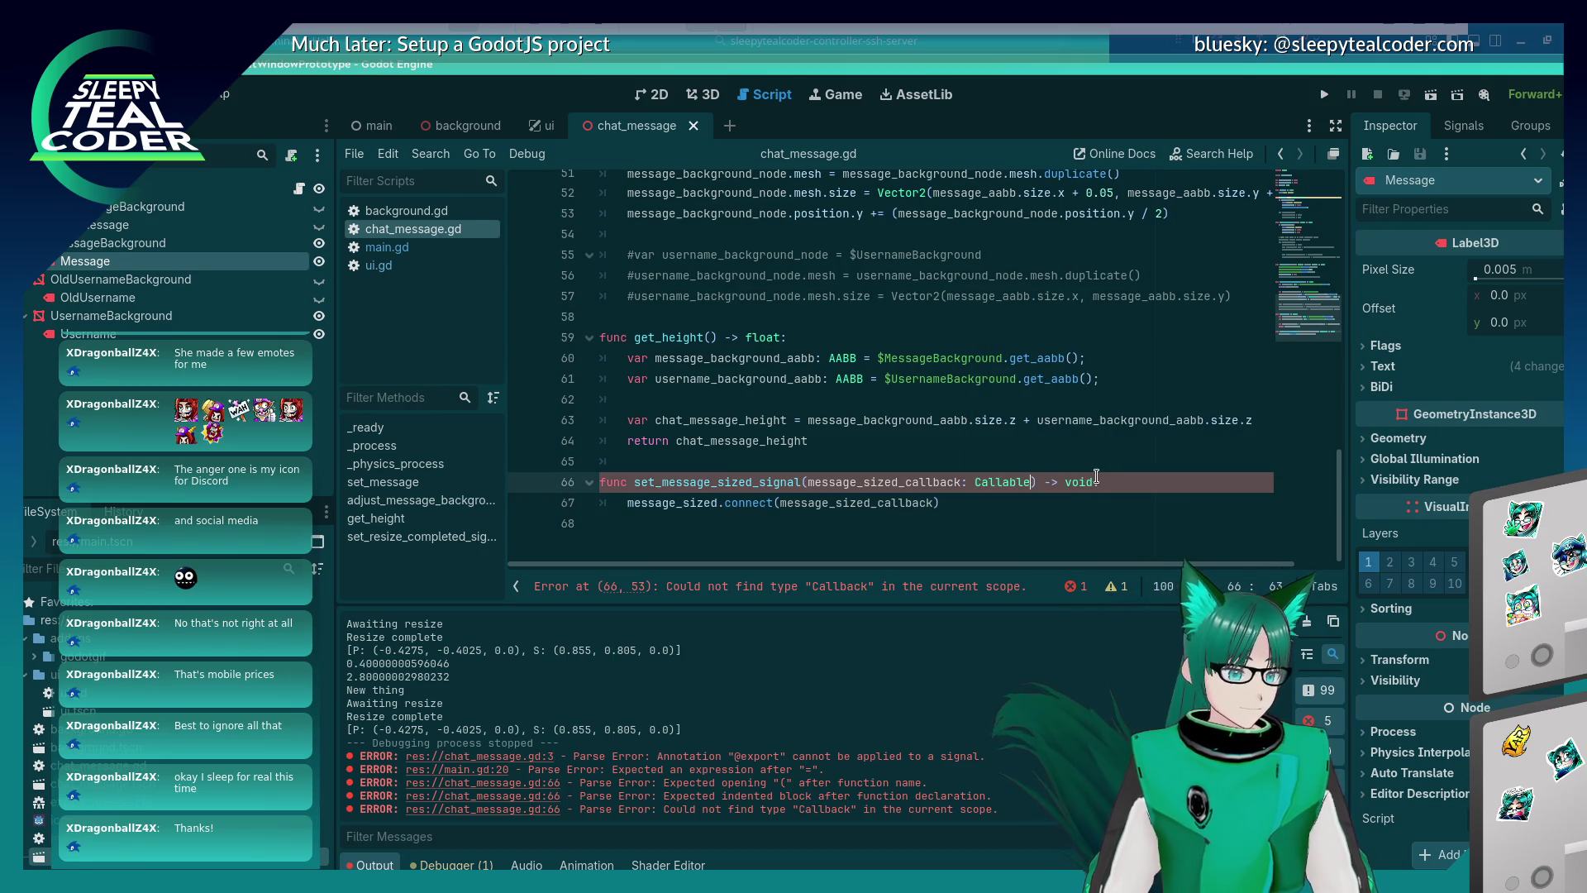
key("ctrl+s")
double_click(780, 482)
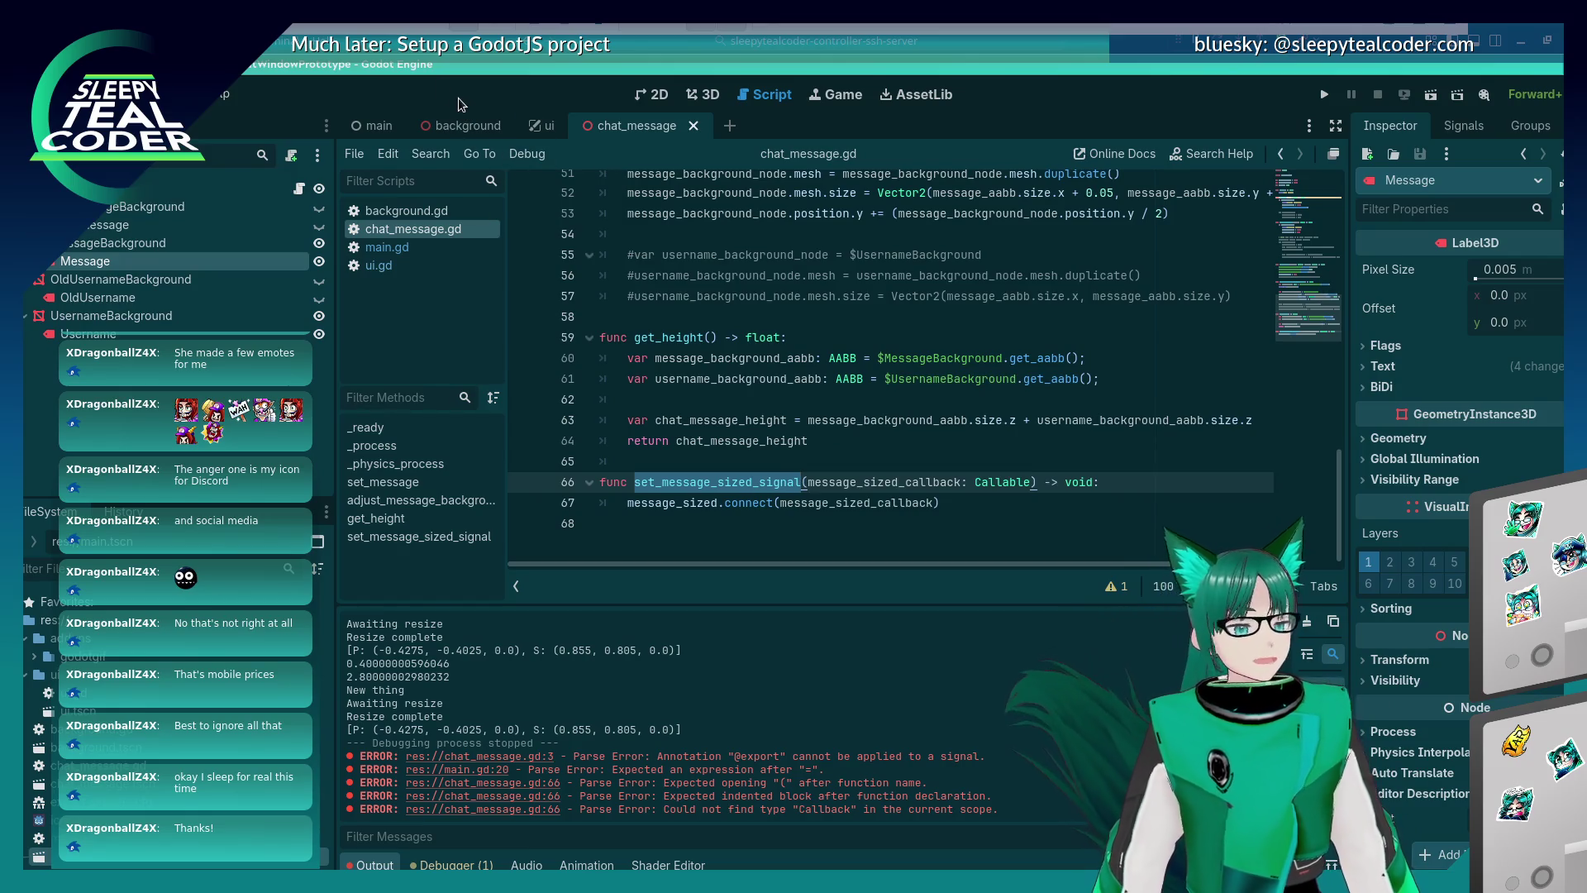
left_click(382, 126)
In main.gd, start a new_chat_message.set_ call on a new line after set_message.
left_click(413, 250)
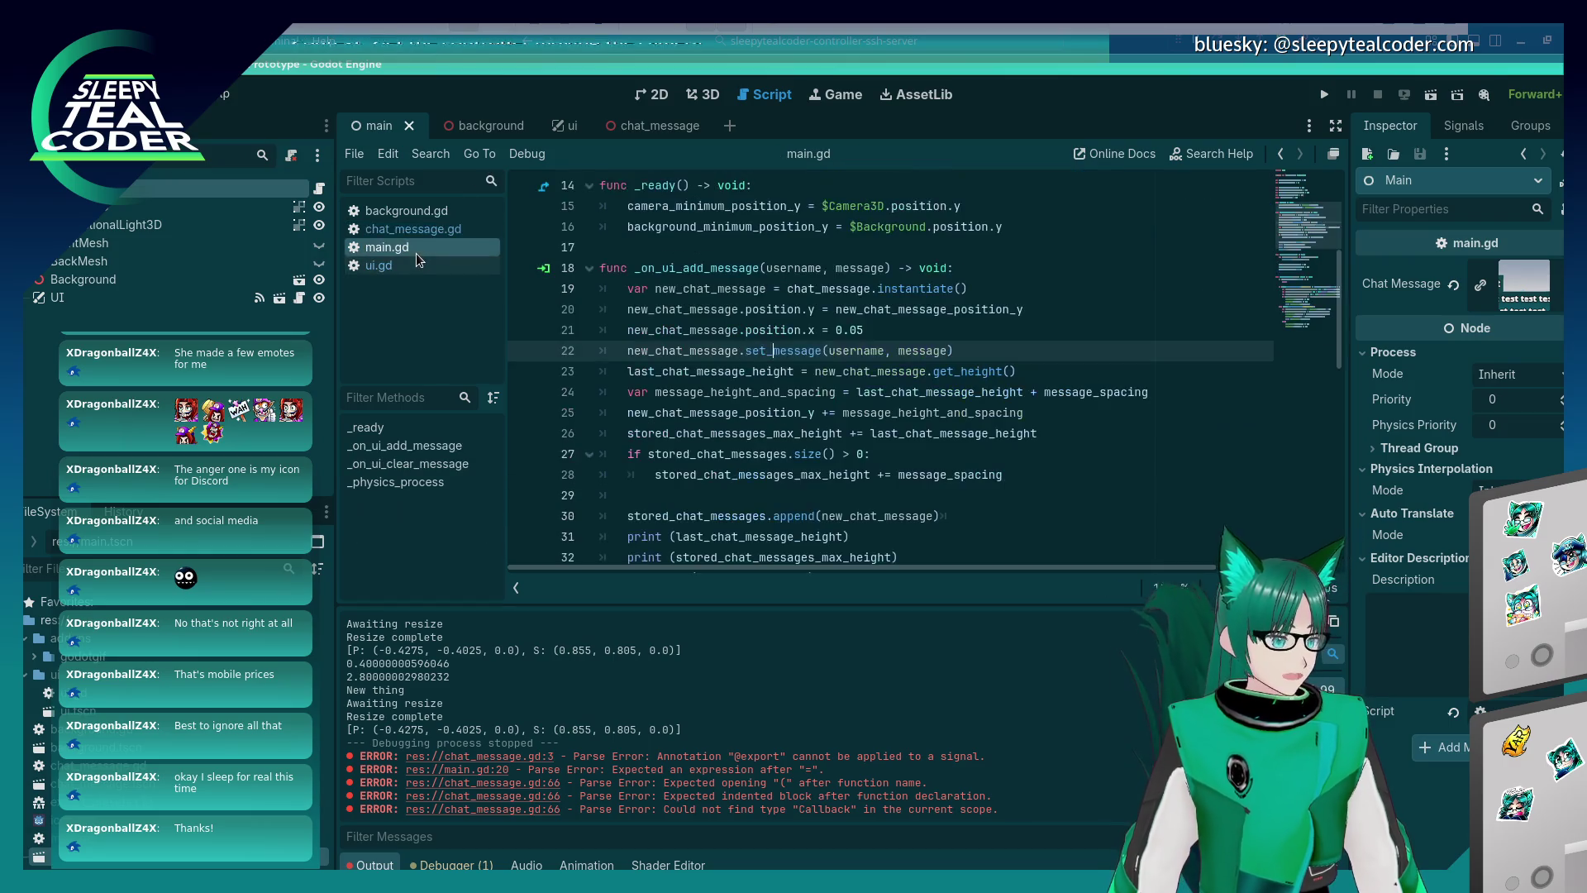
left_click(1055, 356)
key("Return")
type("n")
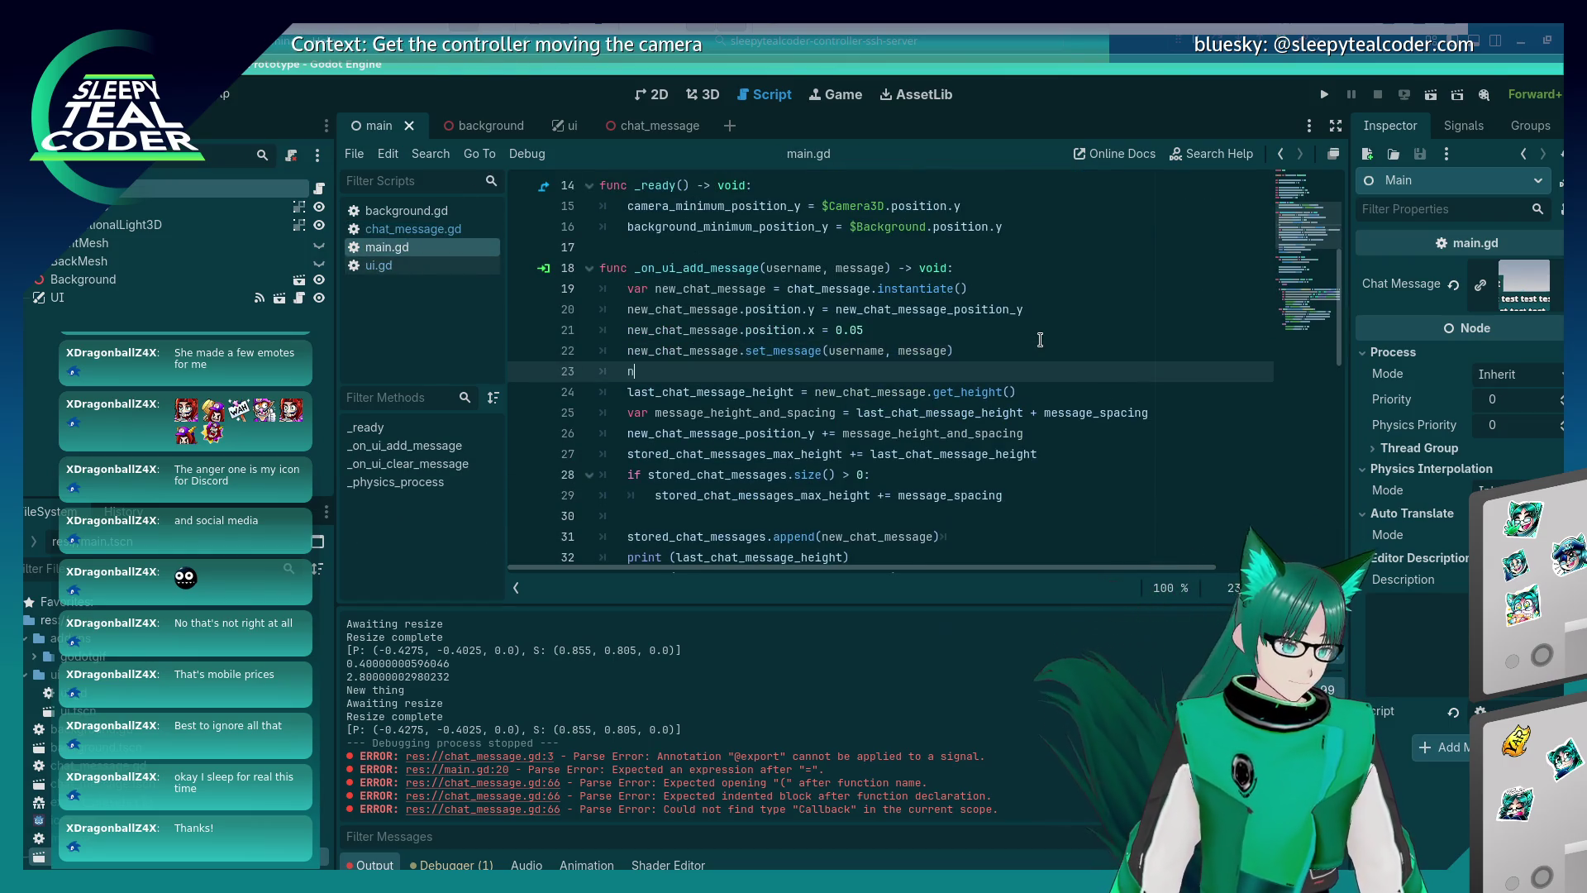
type("ew_chat_message.set_s")
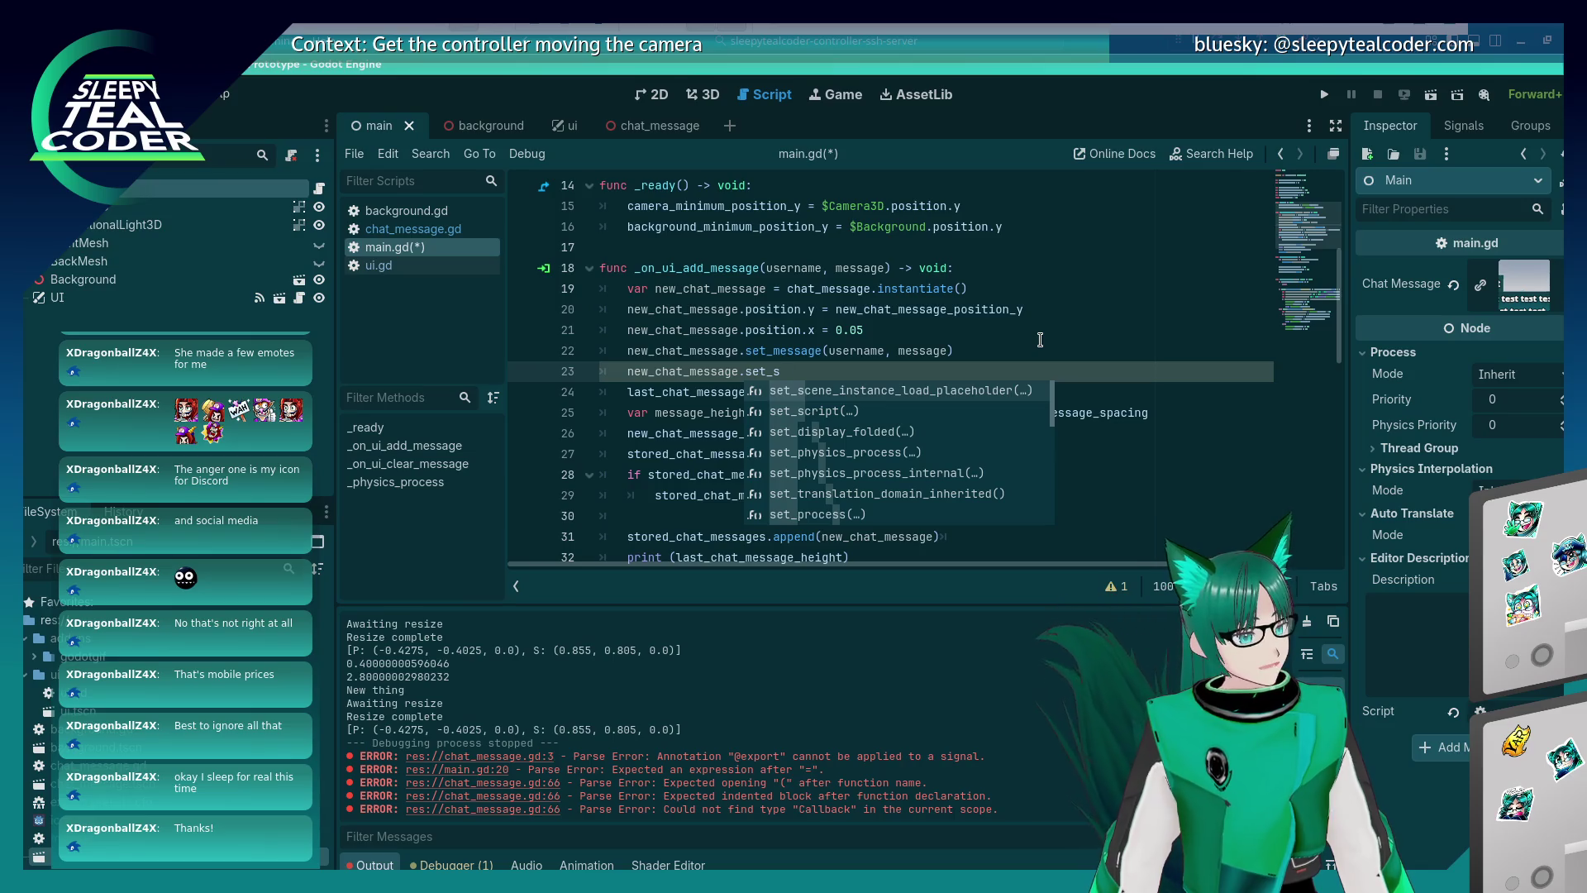
key("Down")
key("Down")
key("Down")
key("Down")
key("Down")
key("Down")
key("Down")
key("Down")
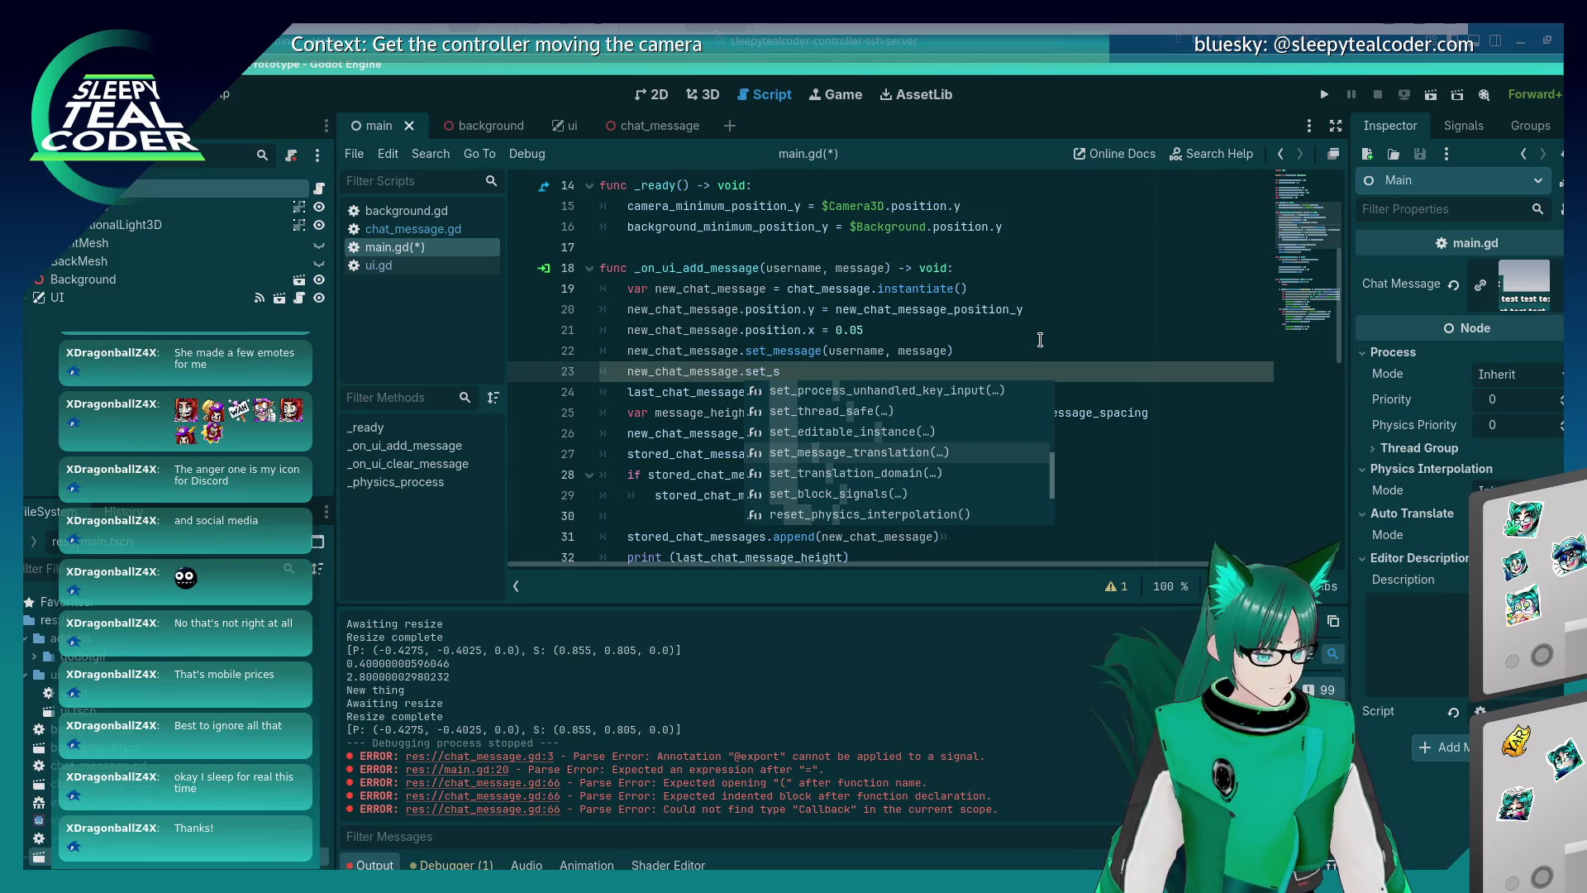
key("Down")
key("Escape")
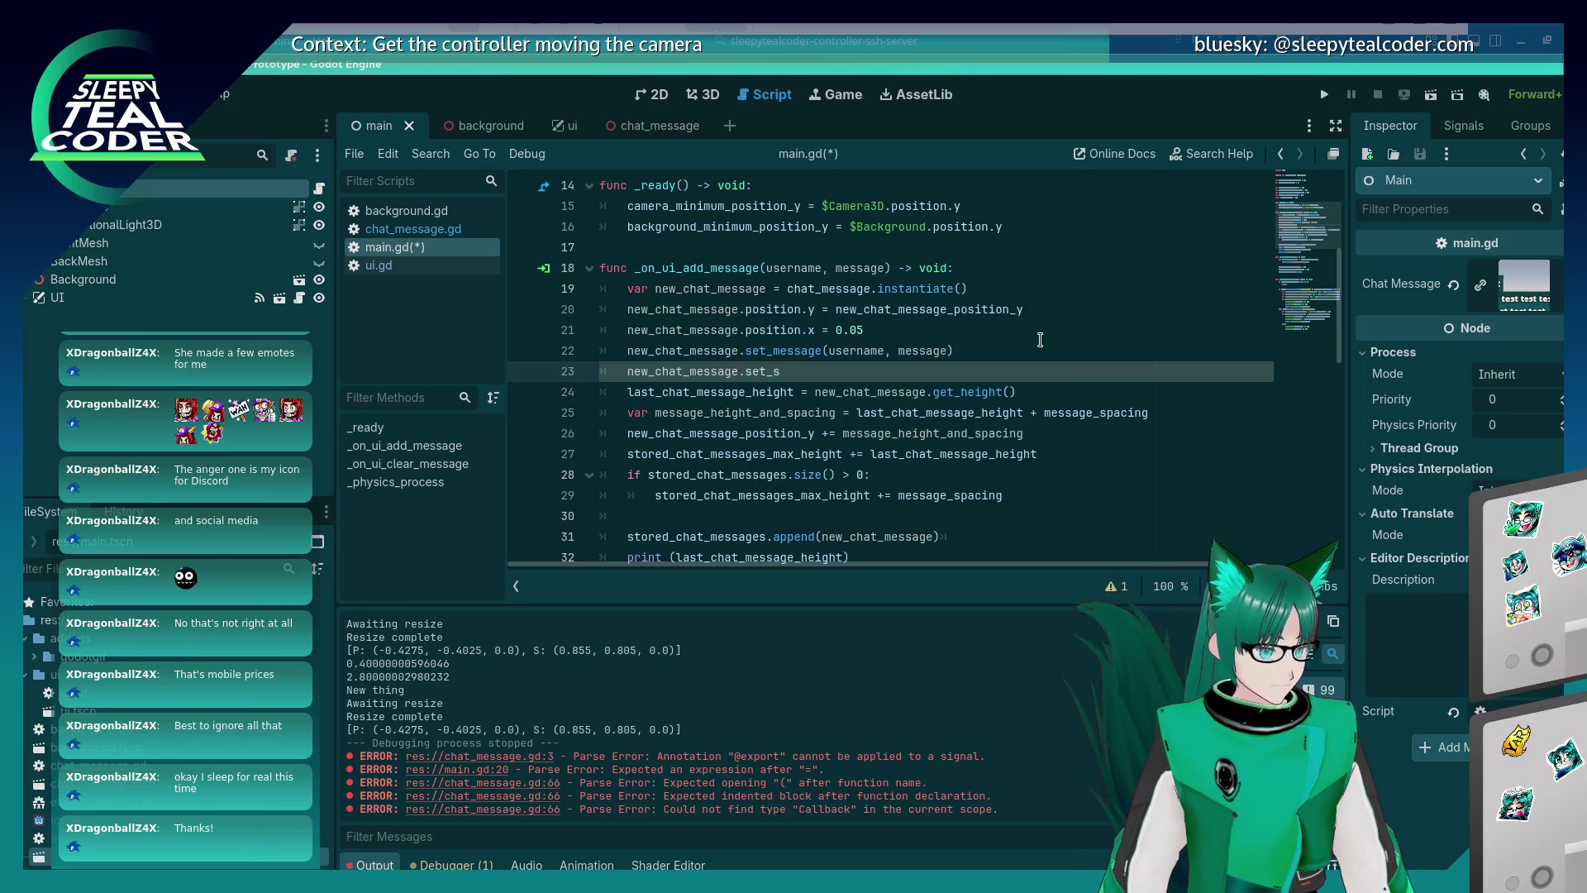
After checking the chat_message scene, complete the call as new_chat_message.set_message_sized_signal(.
left_click(636, 125)
left_click(456, 230)
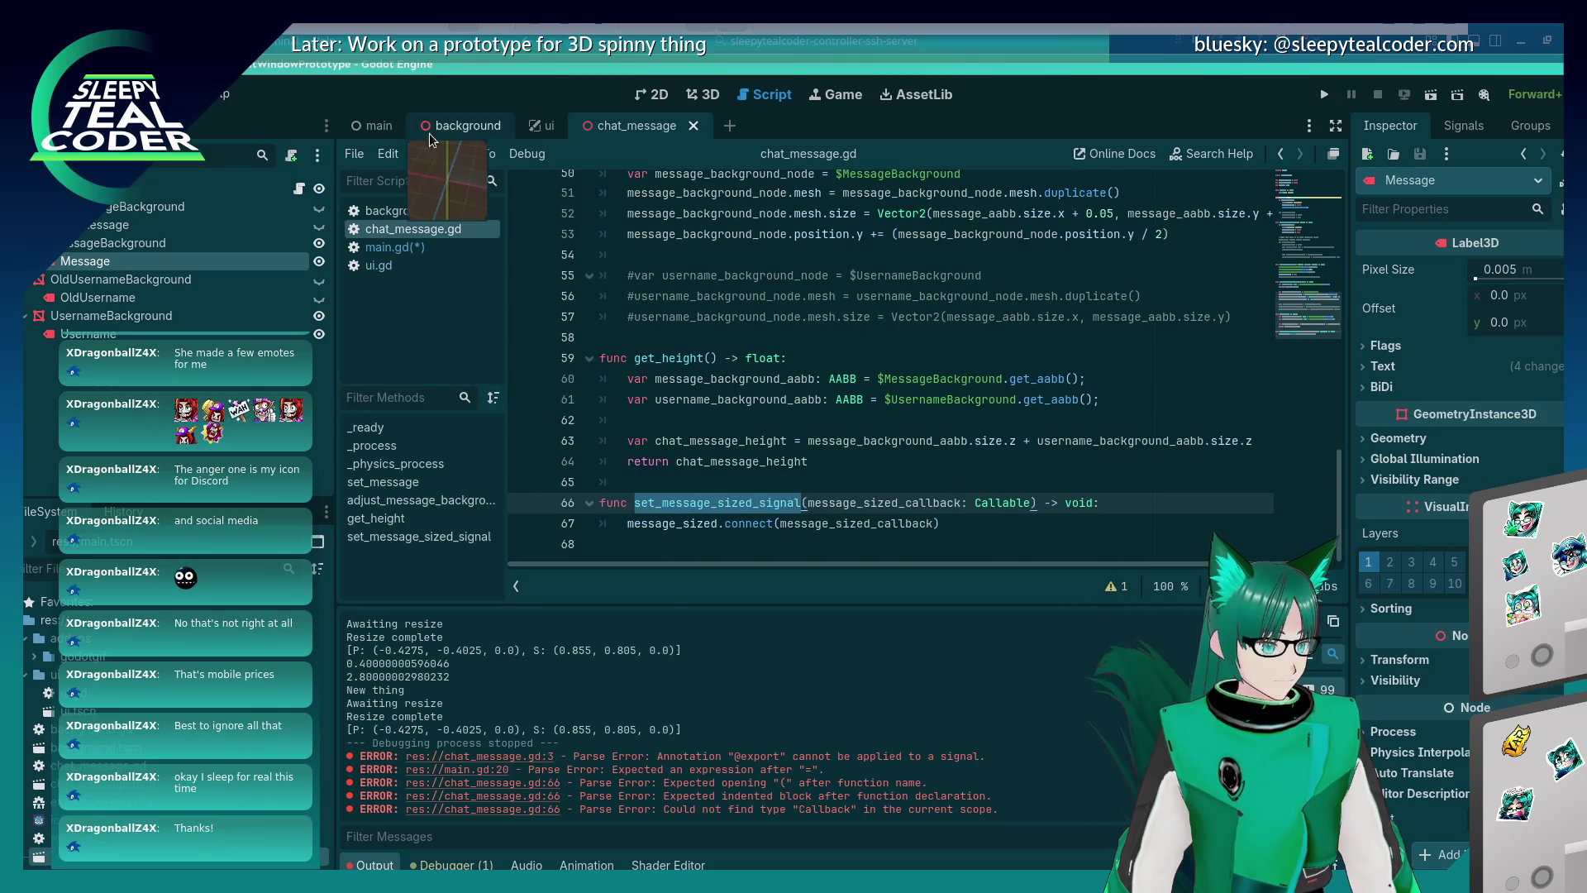
left_click(376, 125)
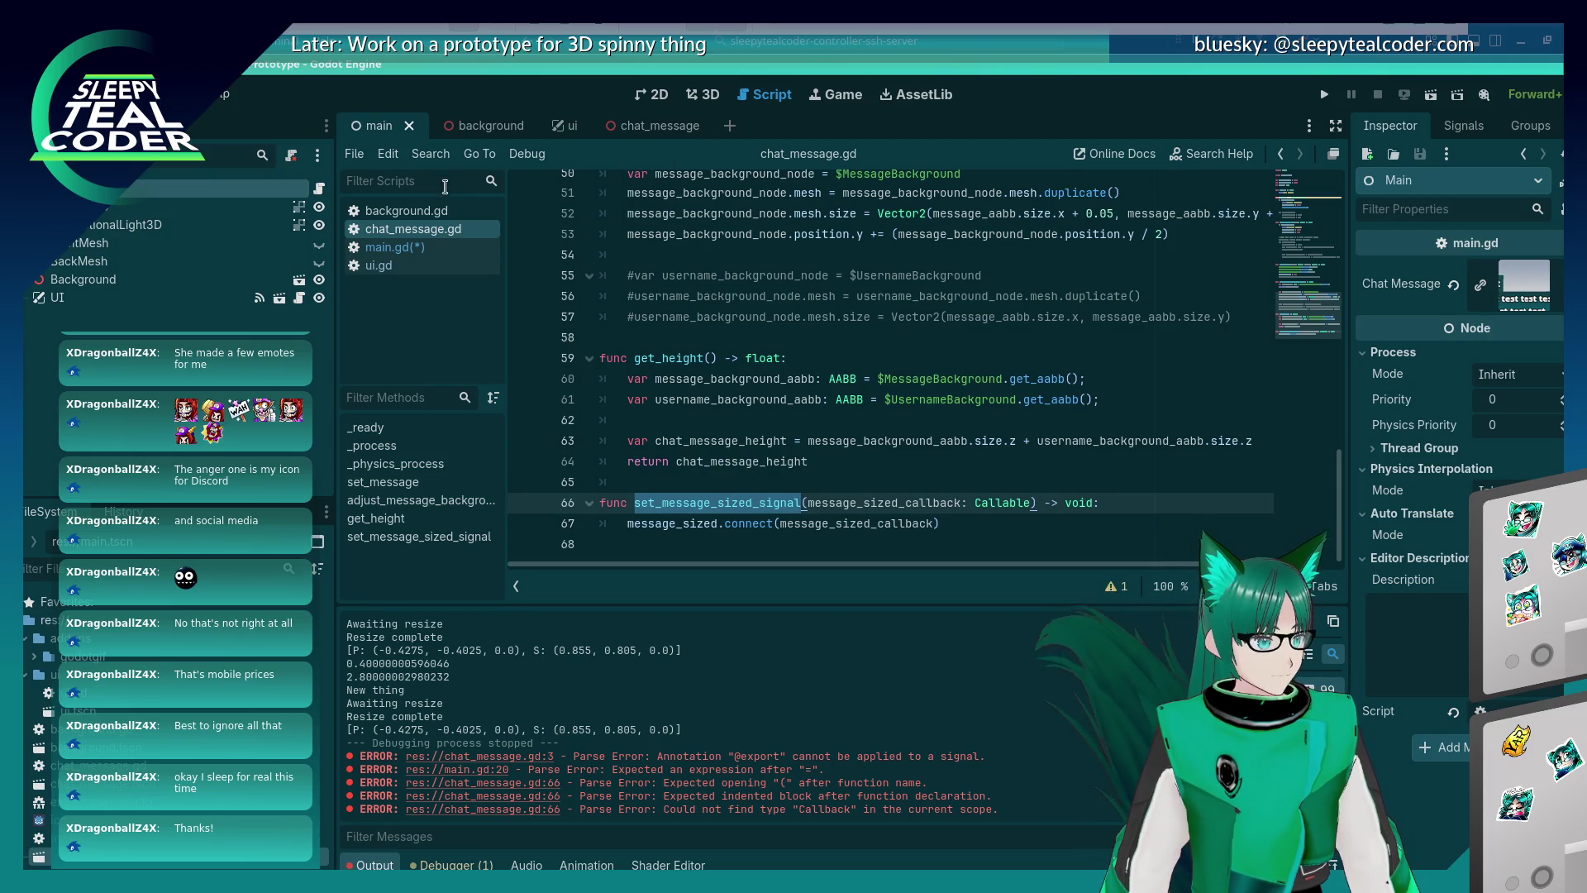
left_click(447, 246)
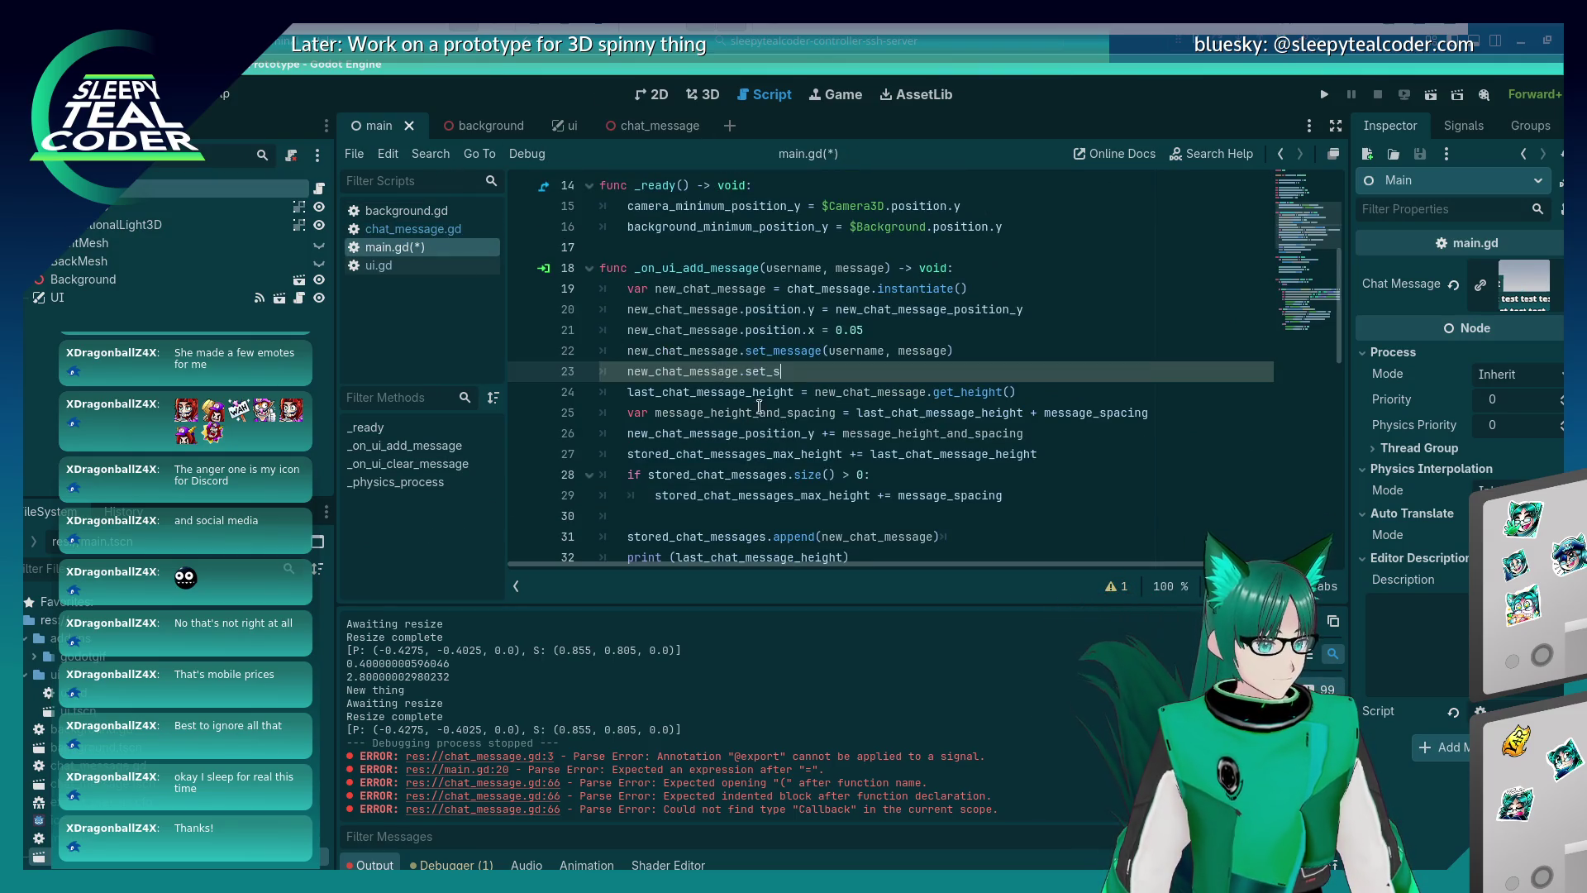
key("Return")
type("(")
Add blank lines after _ready and begin a func _on_message_sized handler.
key("Up")
key("Up")
key("Up")
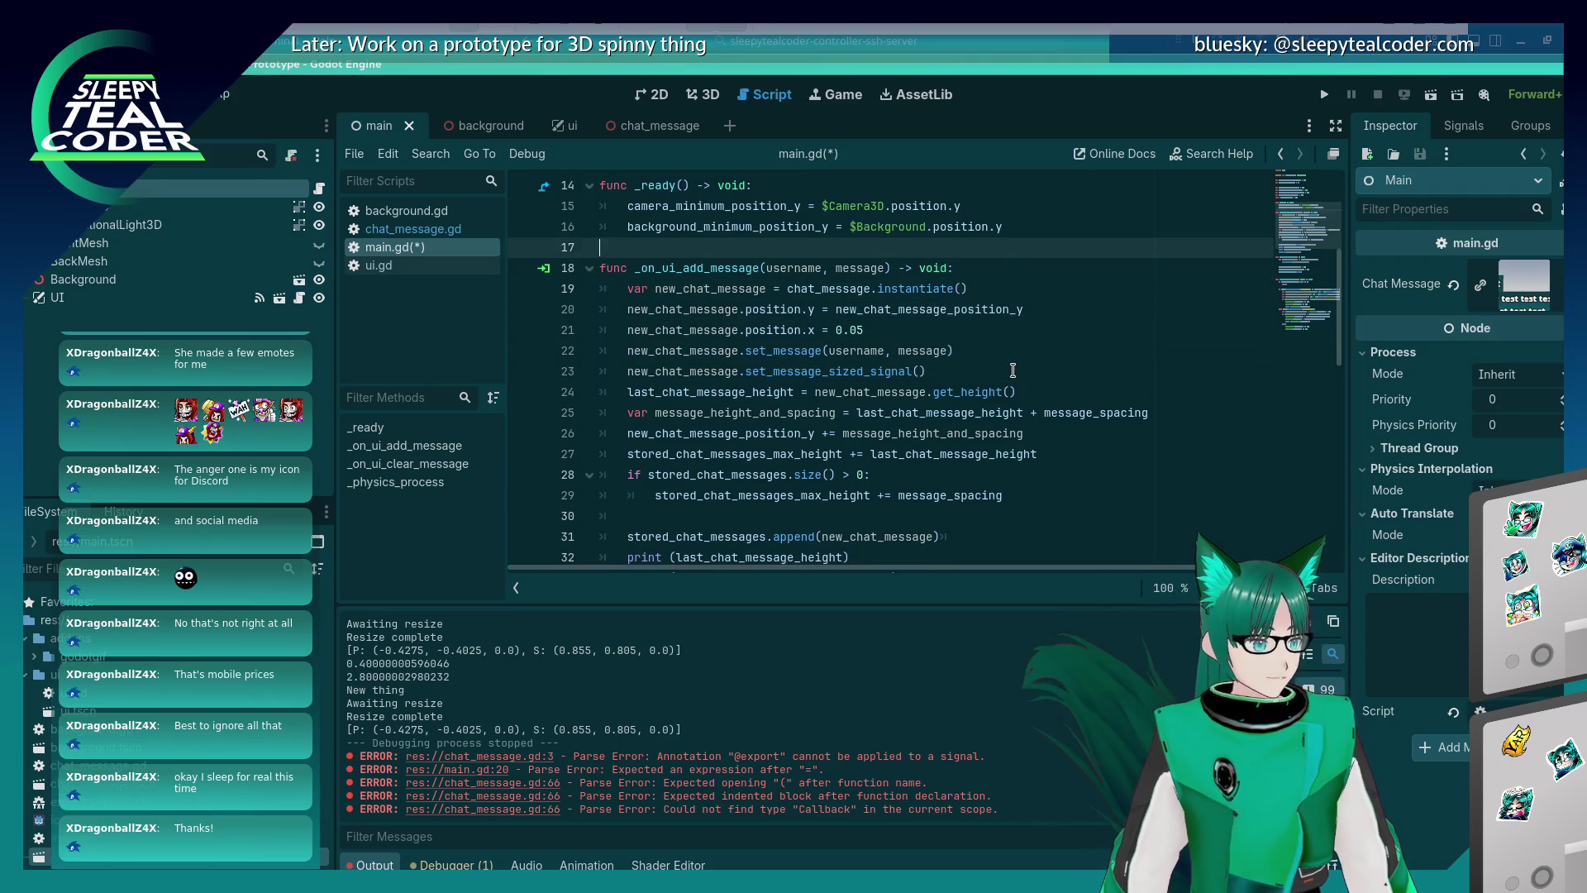
key("Down")
key("Down")
key("Down")
key("Return")
key("Return")
key("Up")
type("func _")
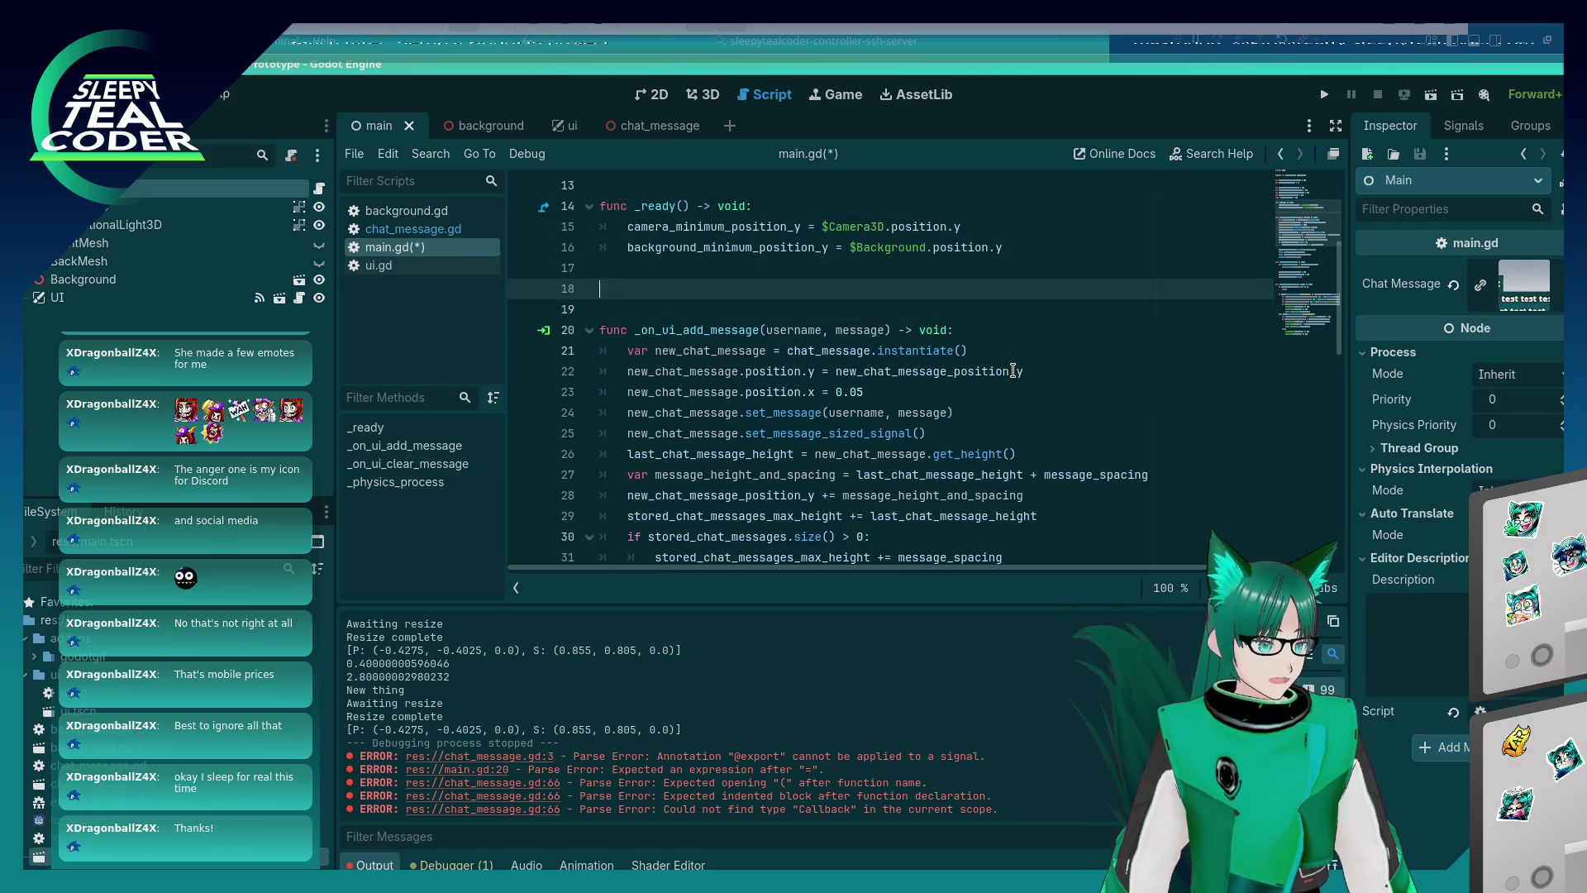
type("on_")
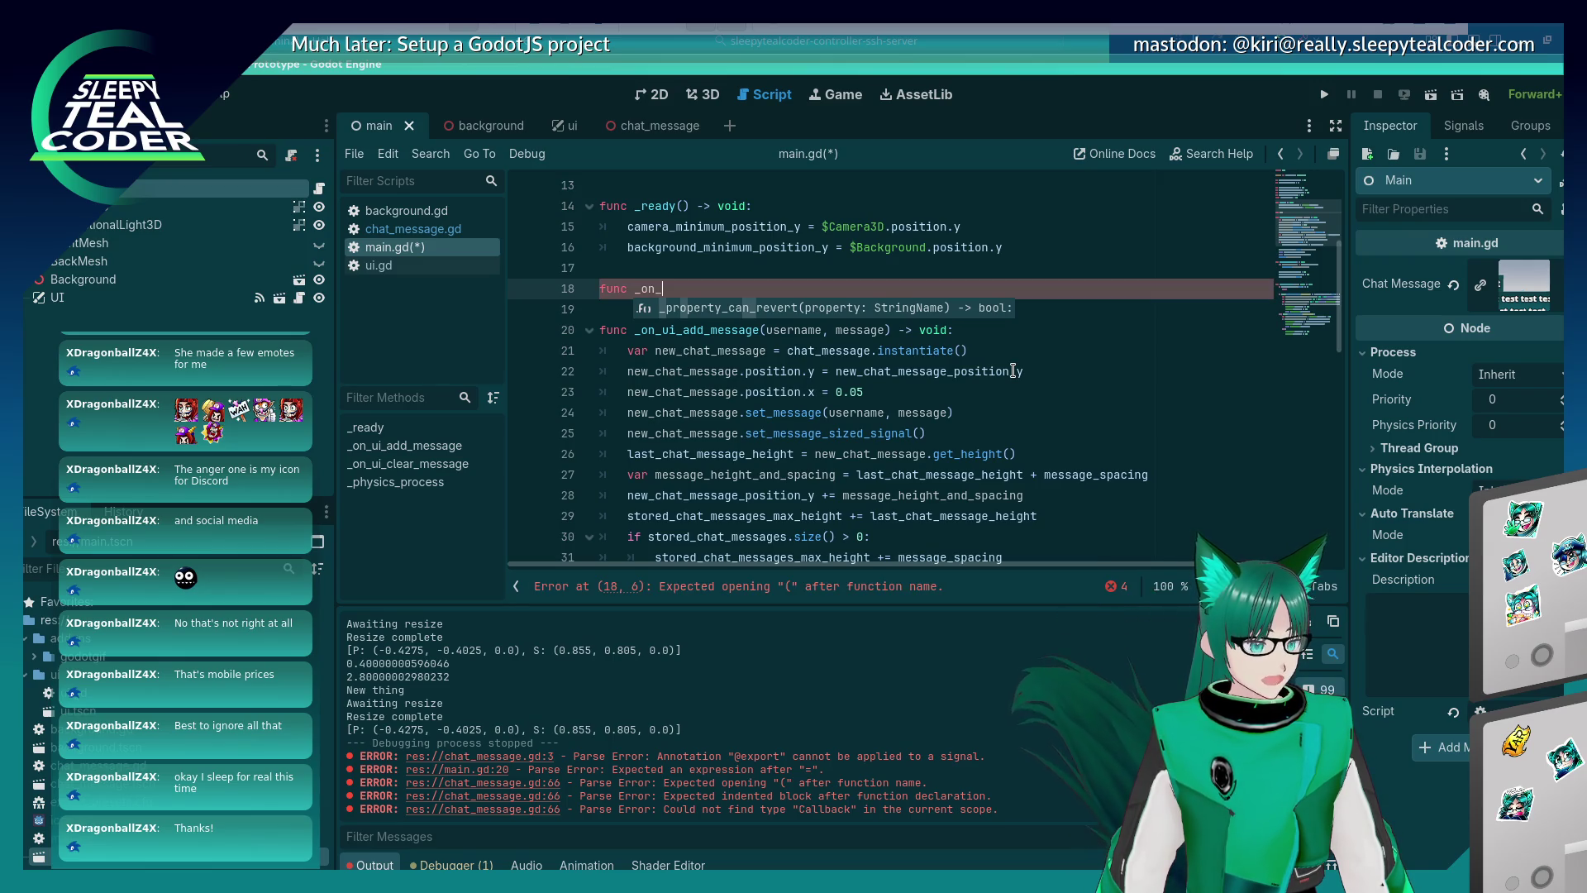
type("message_sized() =<")
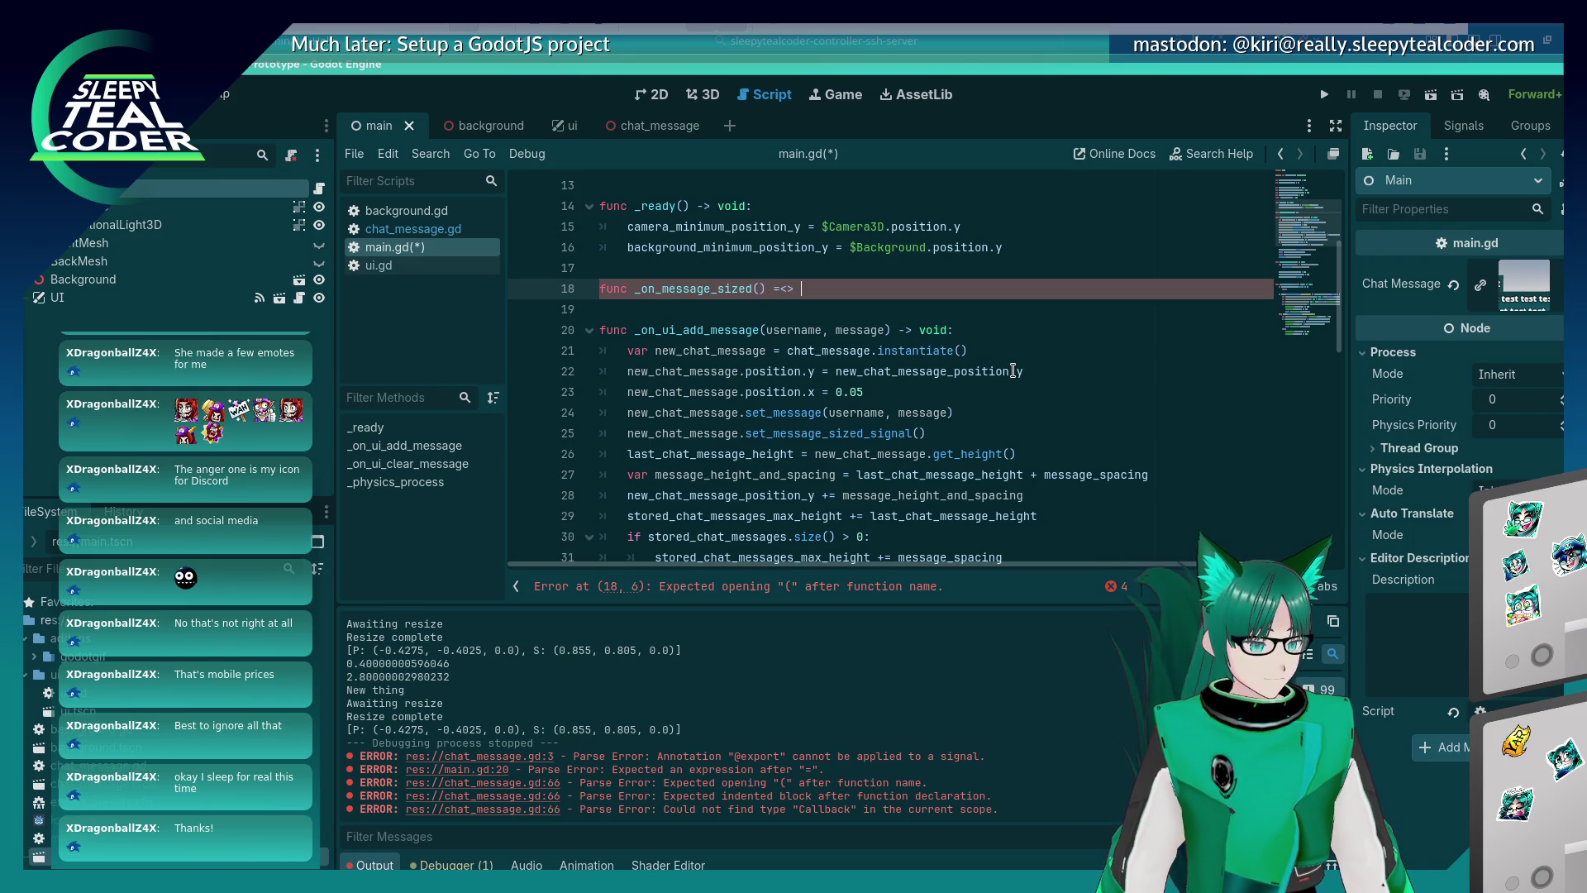
Finish the _on_message_sized() -> void: header and pass it to set_message_sized_signal.
key("BackSpace")
key("BackSpace")
type("-> void:")
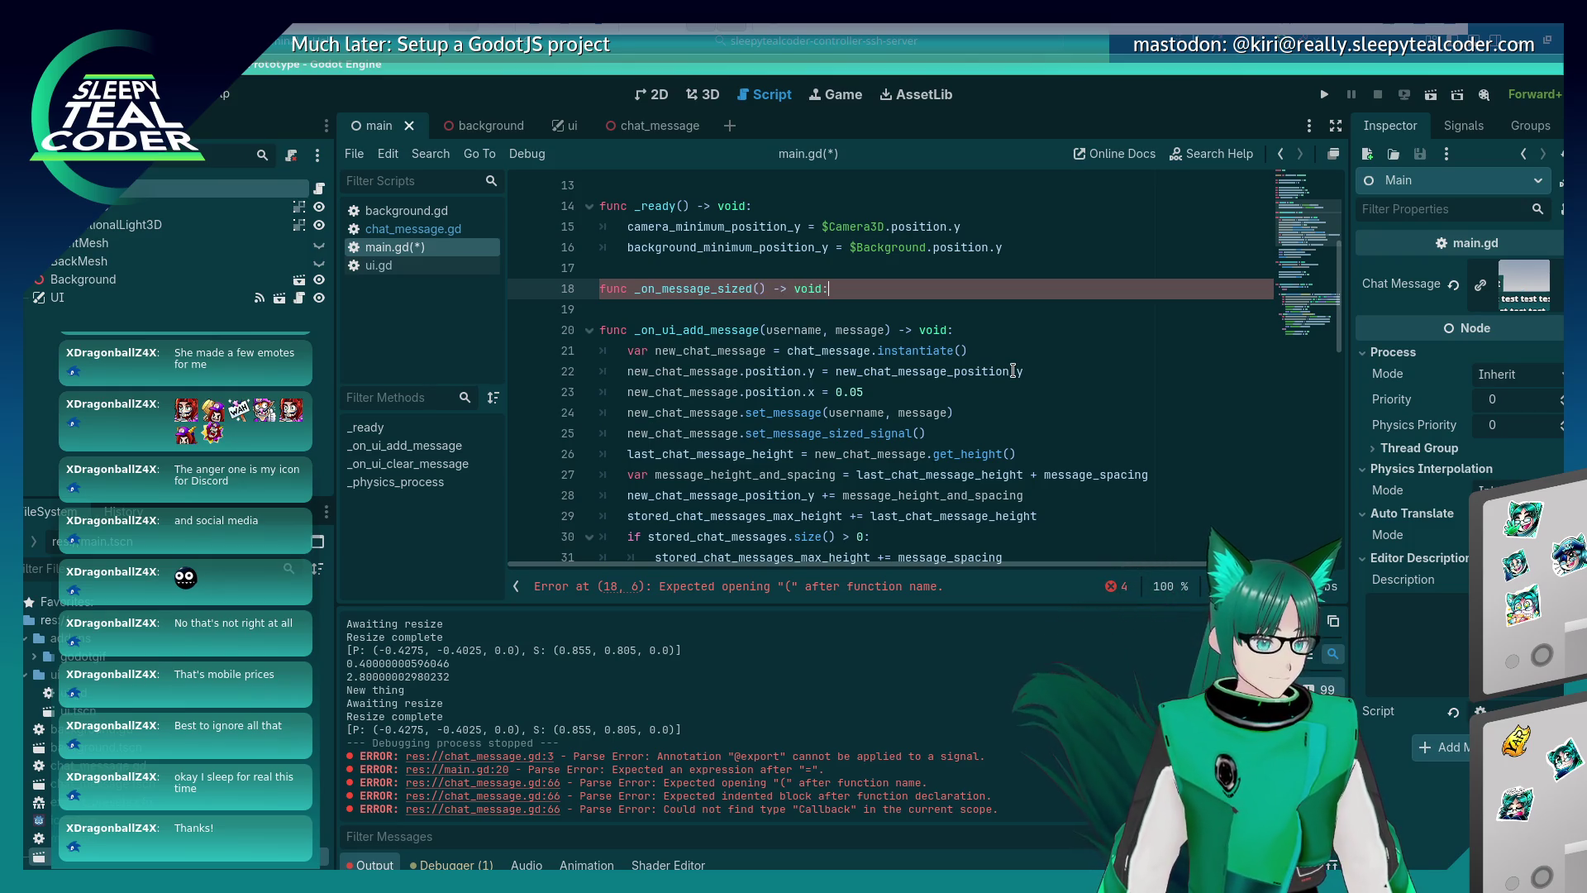
key("Return")
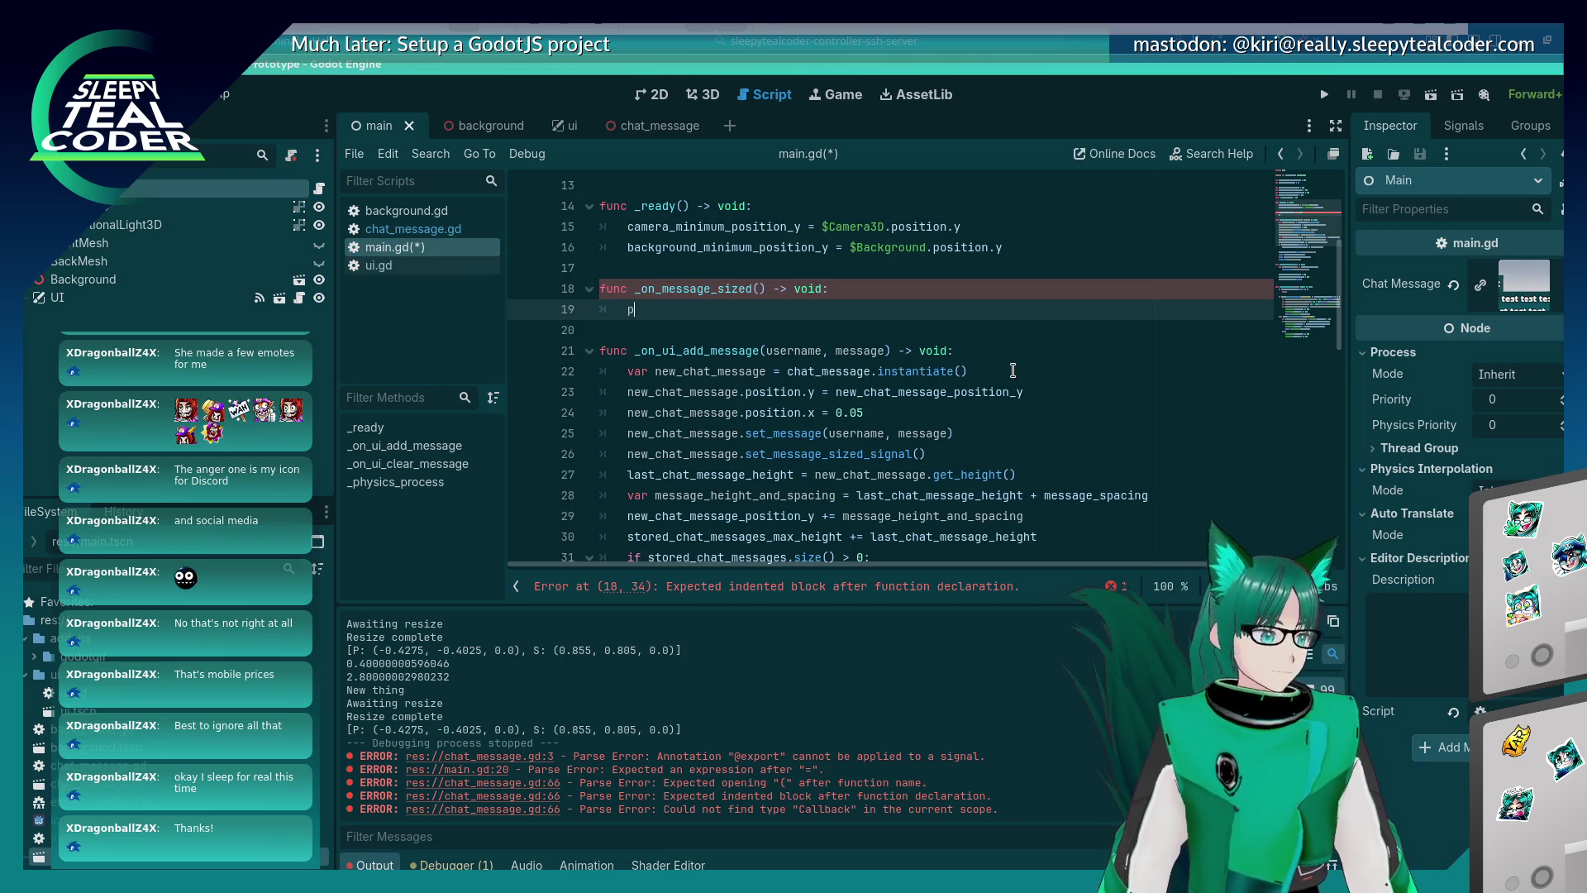
type("ass")
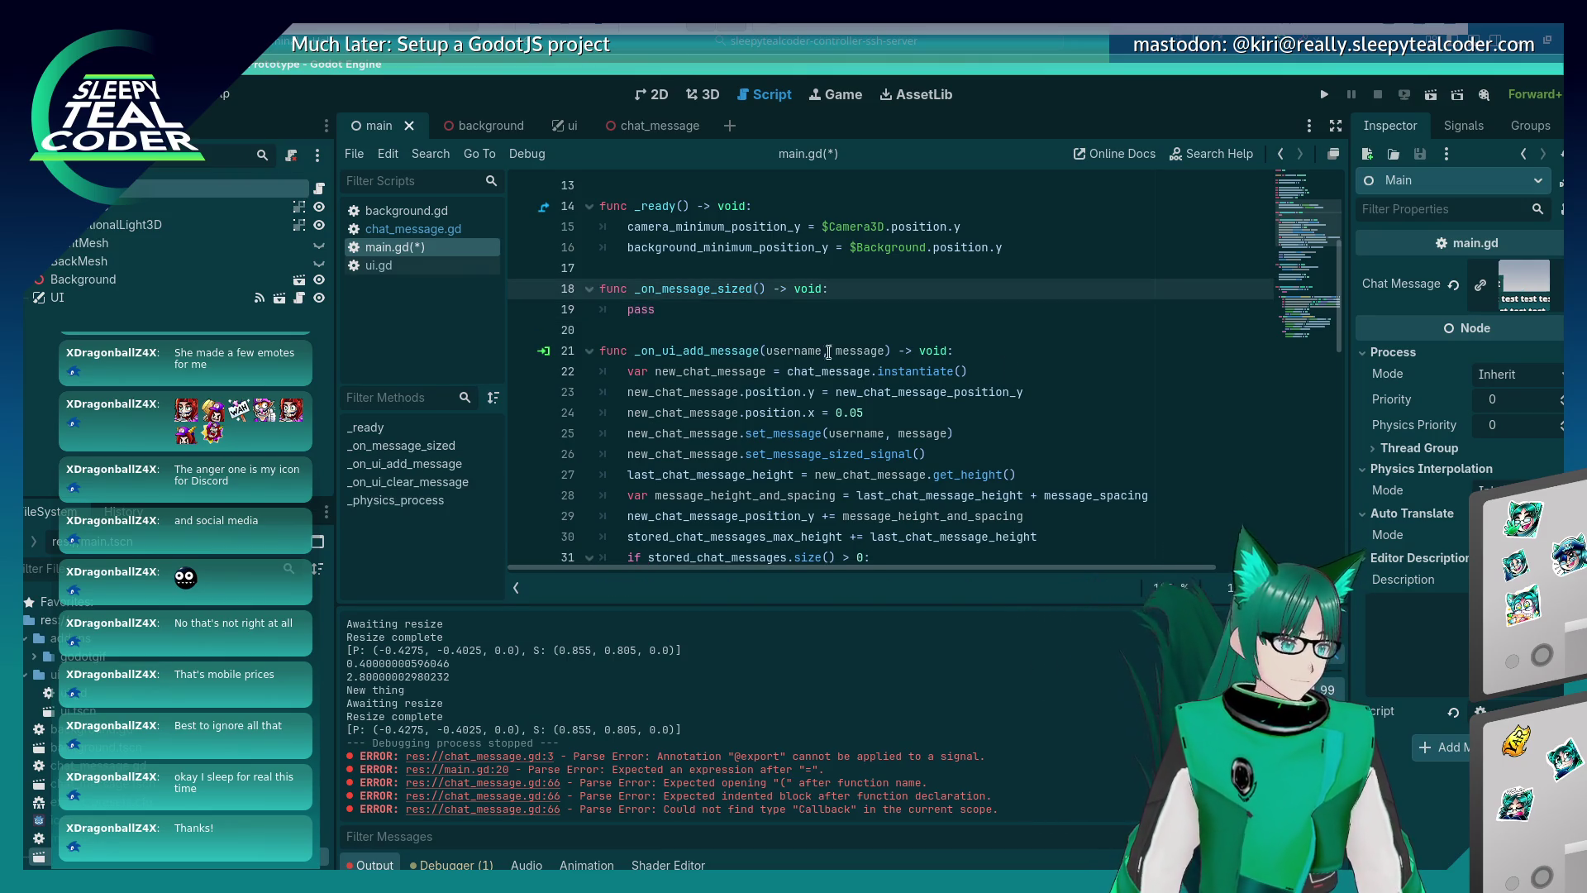
double_click(694, 289)
key("ctrl+c")
left_click(916, 453)
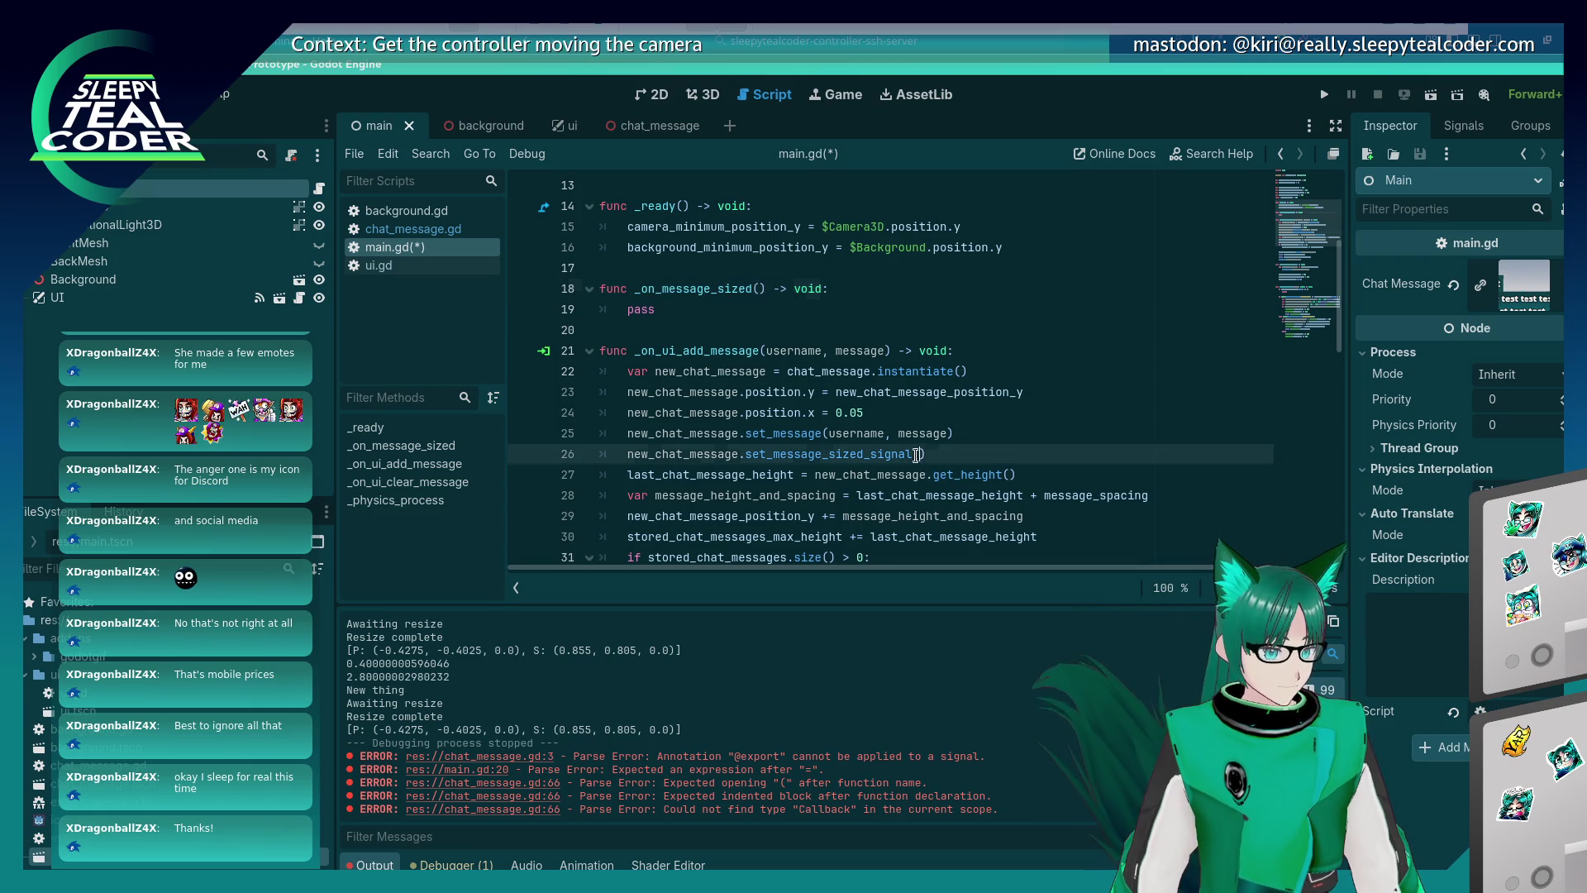
key("ctrl+v")
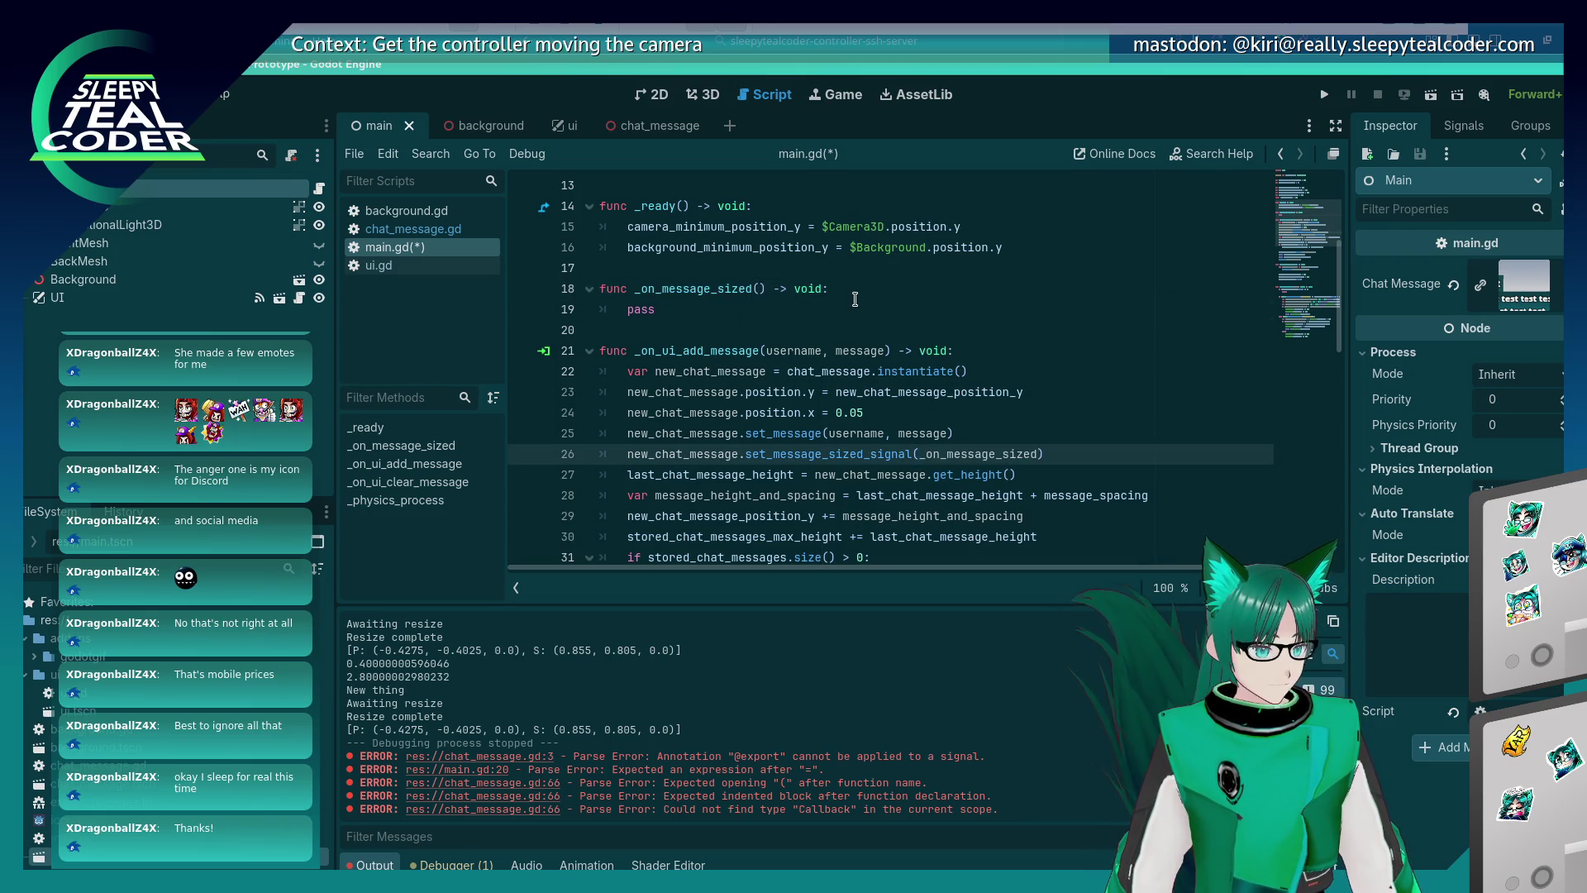
Replace the handler's pass with print("Message was sized!") and save main.gd.
left_click(855, 299)
key("BackSpace")
key("BackSpace")
key("BackSpace")
type("print(\"Messag")
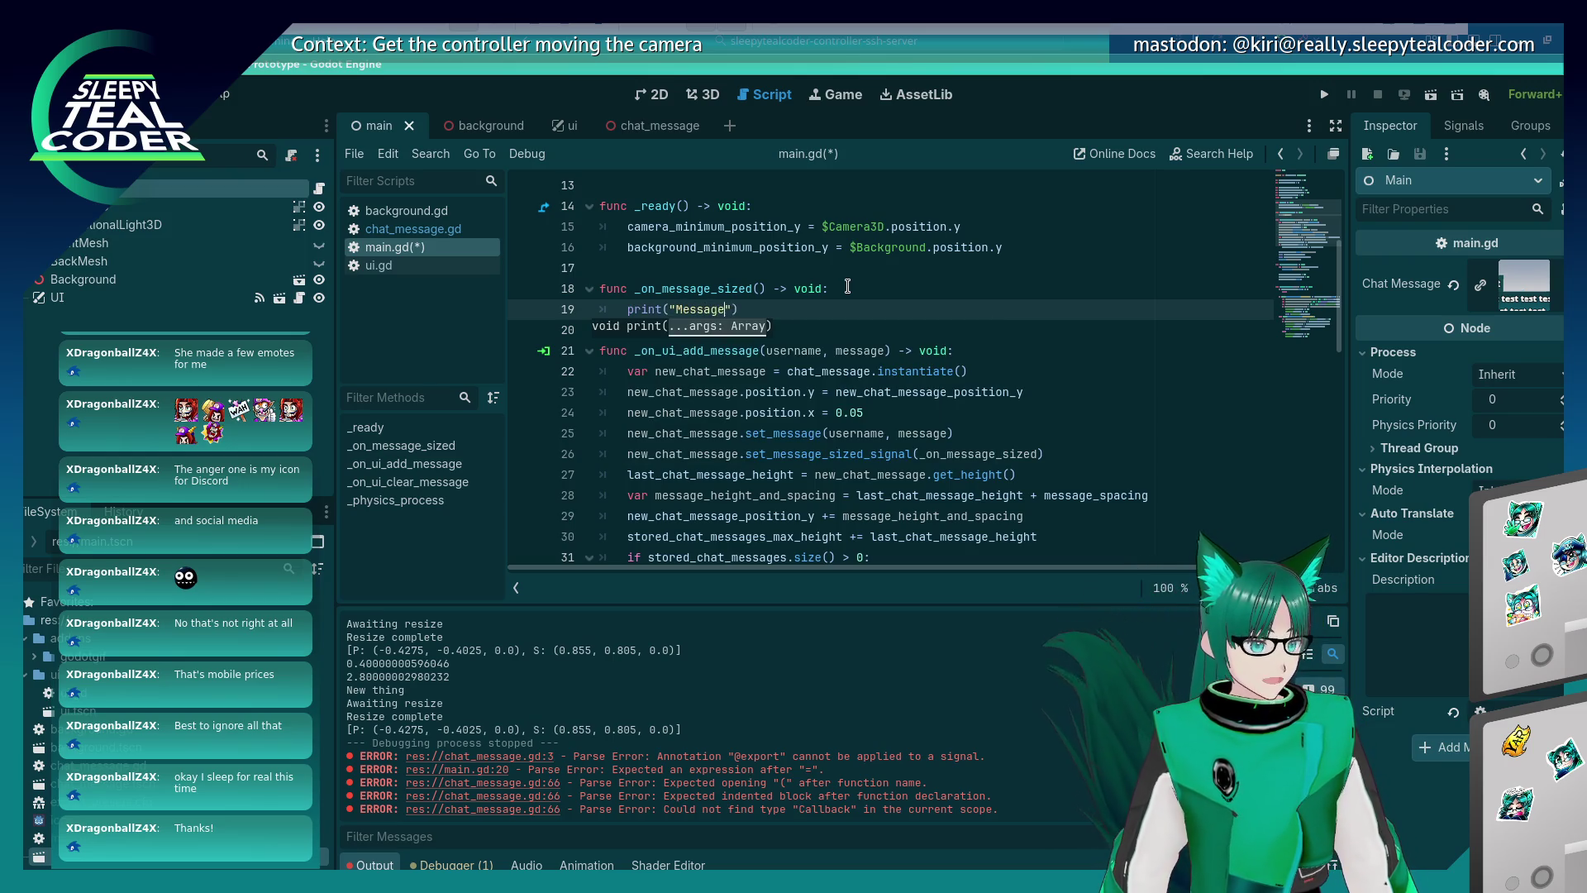
type("e has")
type("was sized!")
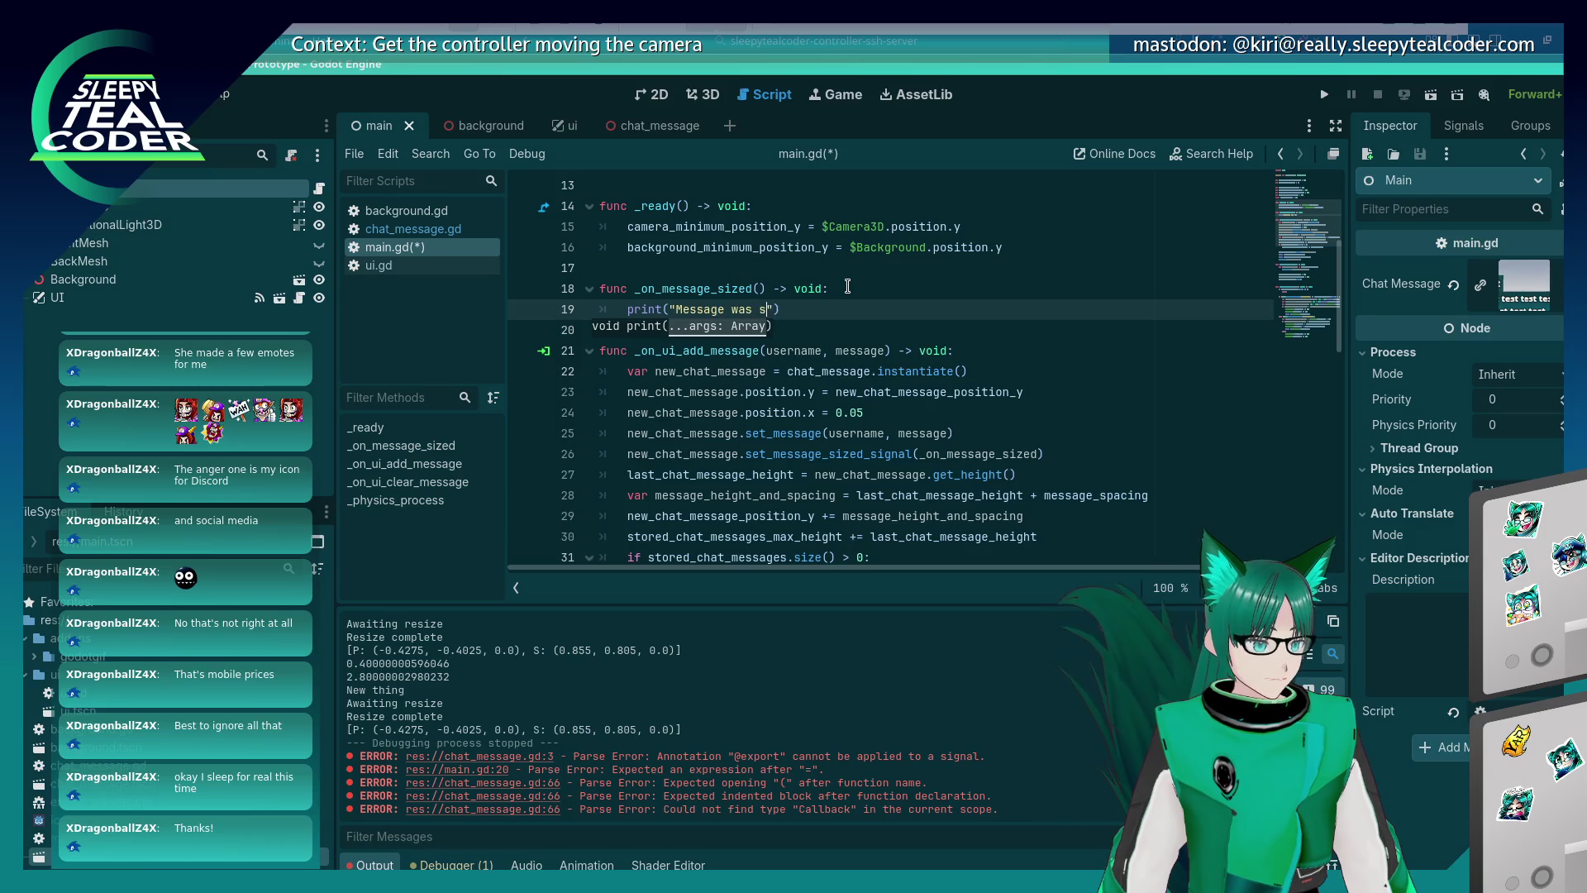
key("End")
key("ctrl+s")
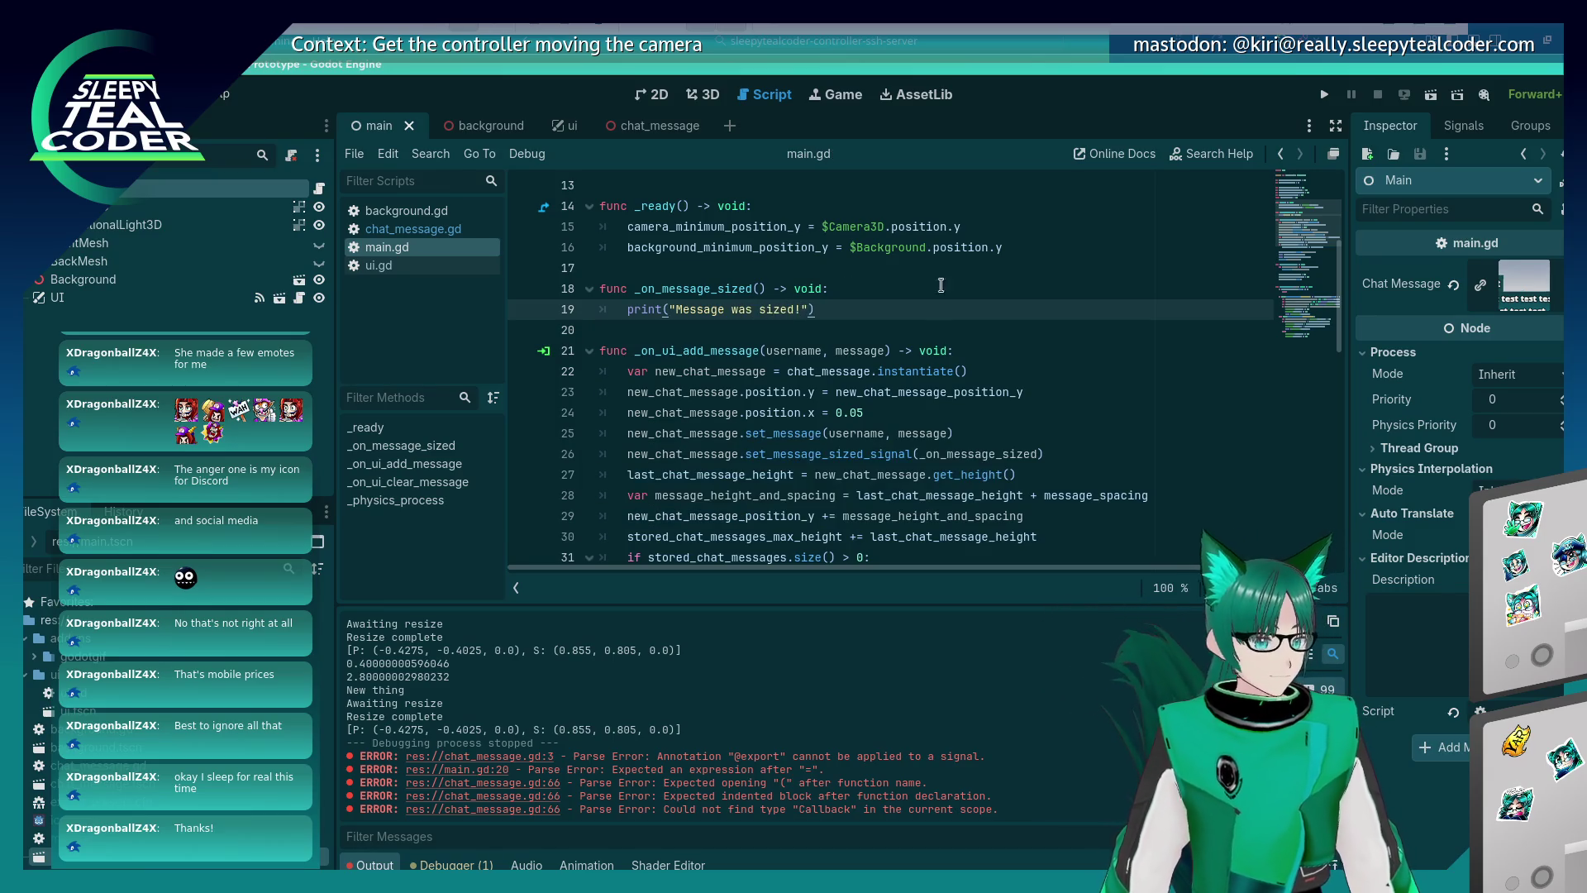
left_click(946, 453)
scroll(1051, 408, "down", 2)
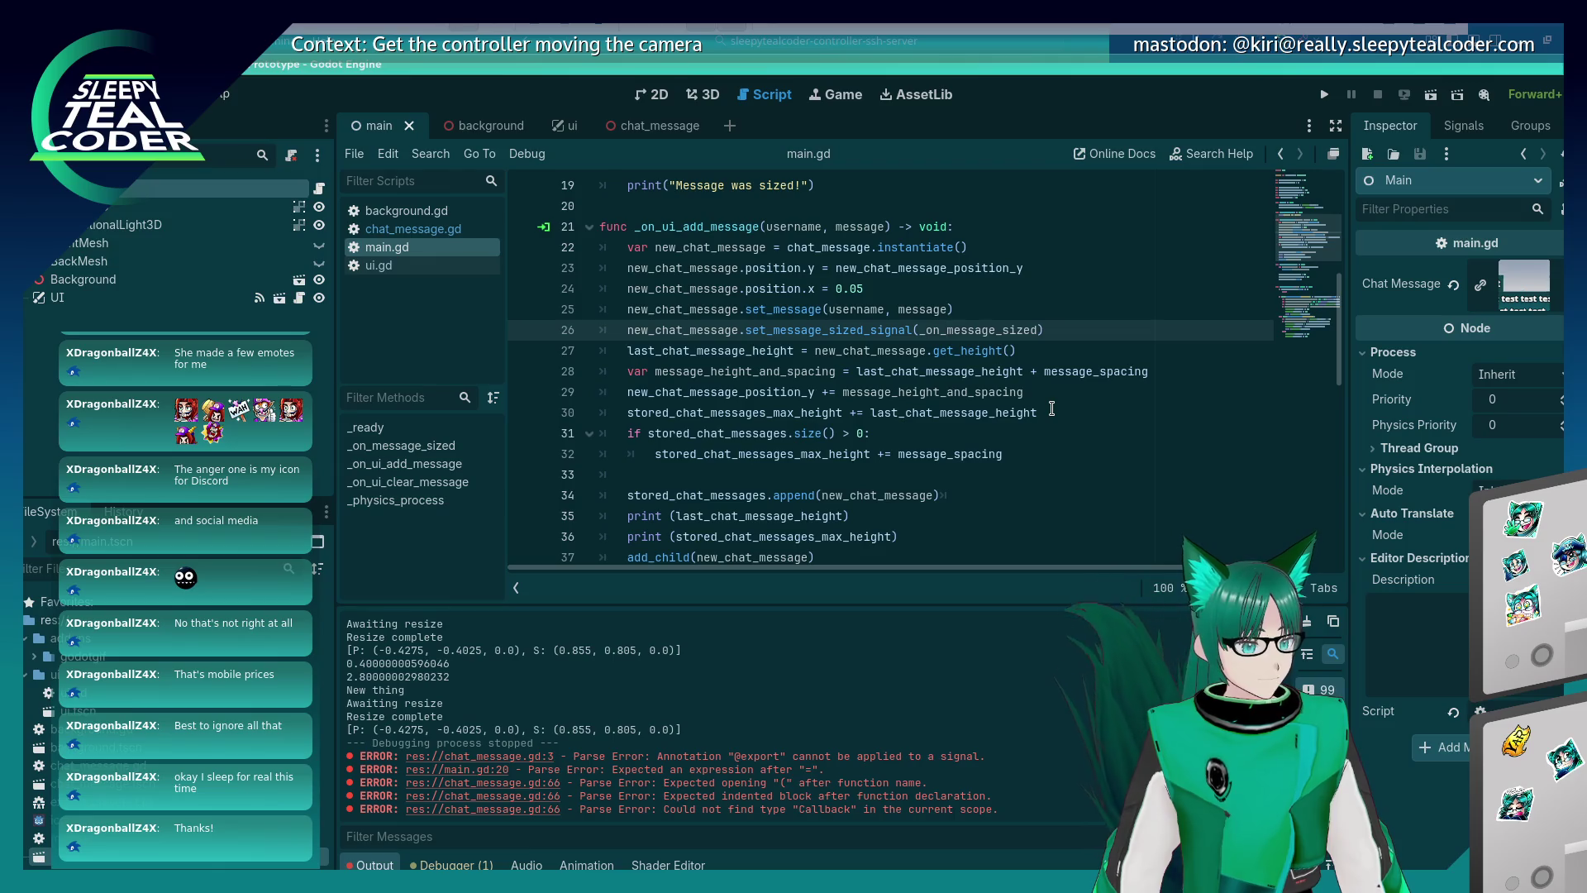
scroll(1051, 408, "down", 1)
scroll(861, 391, "up", 5)
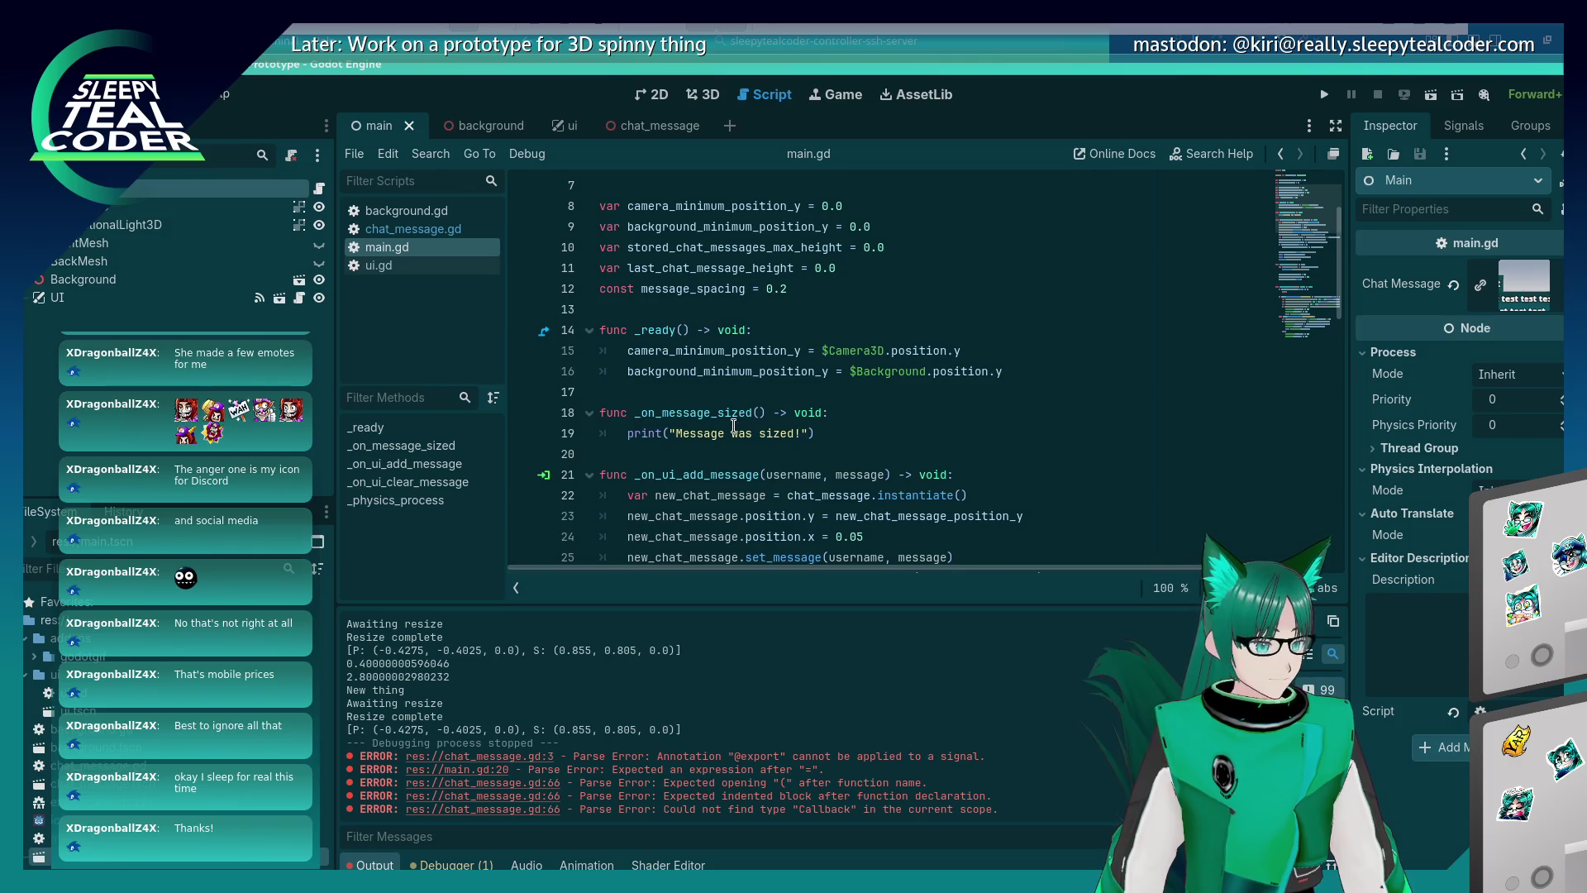
scroll(733, 425, "down", 4)
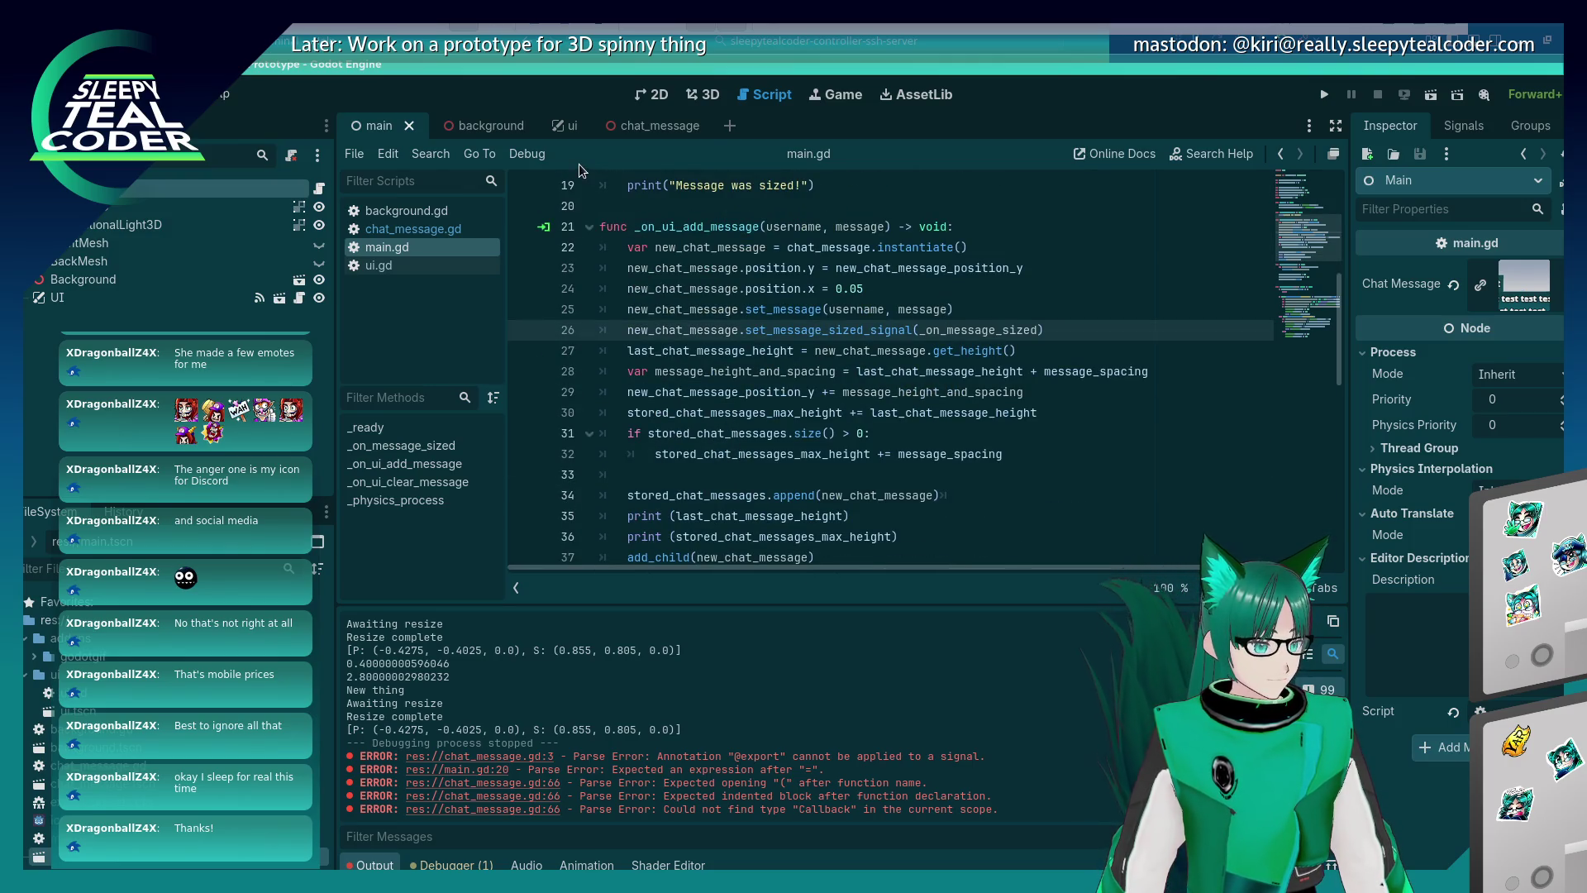
In chat_message.gd, add message_sized.emit() on line 54 after the background repositioning, and save.
left_click(794, 329, "ctrl")
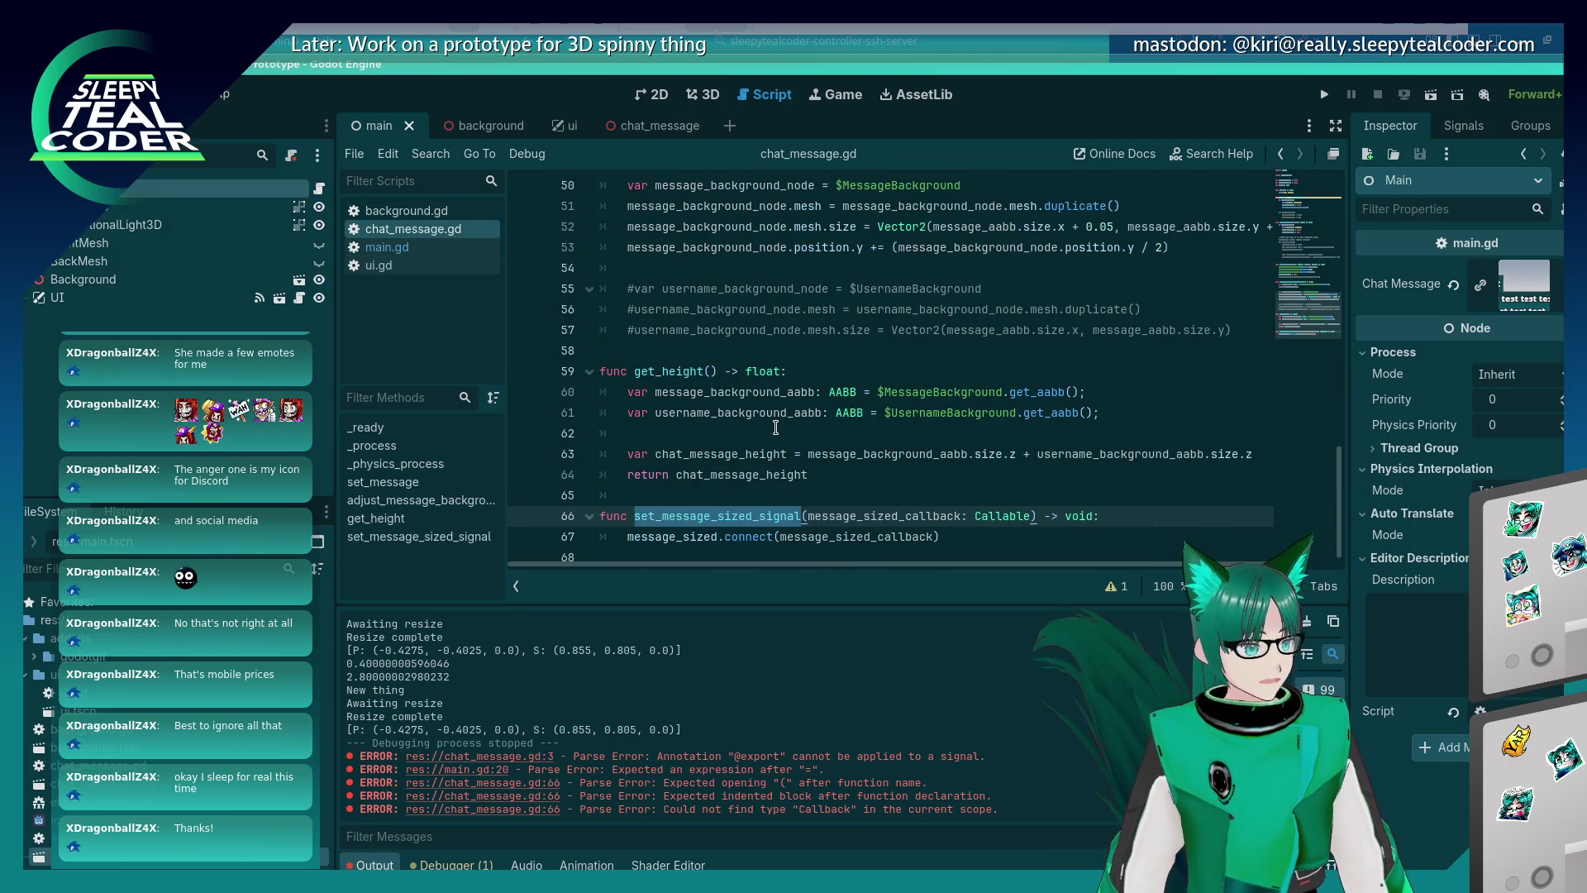
left_click(1203, 247)
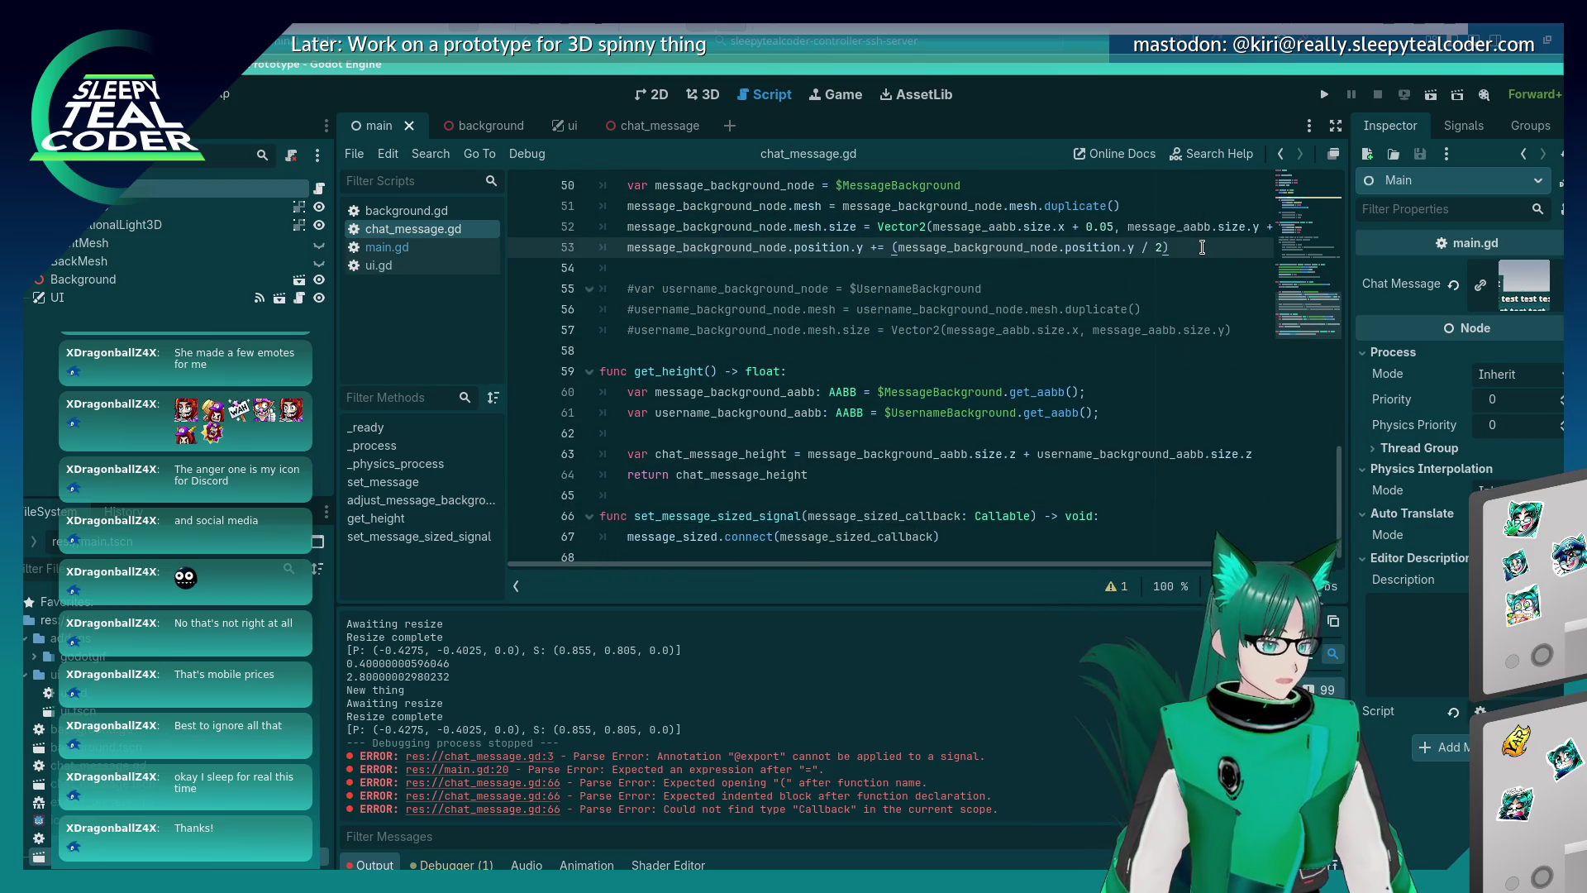
key("Return")
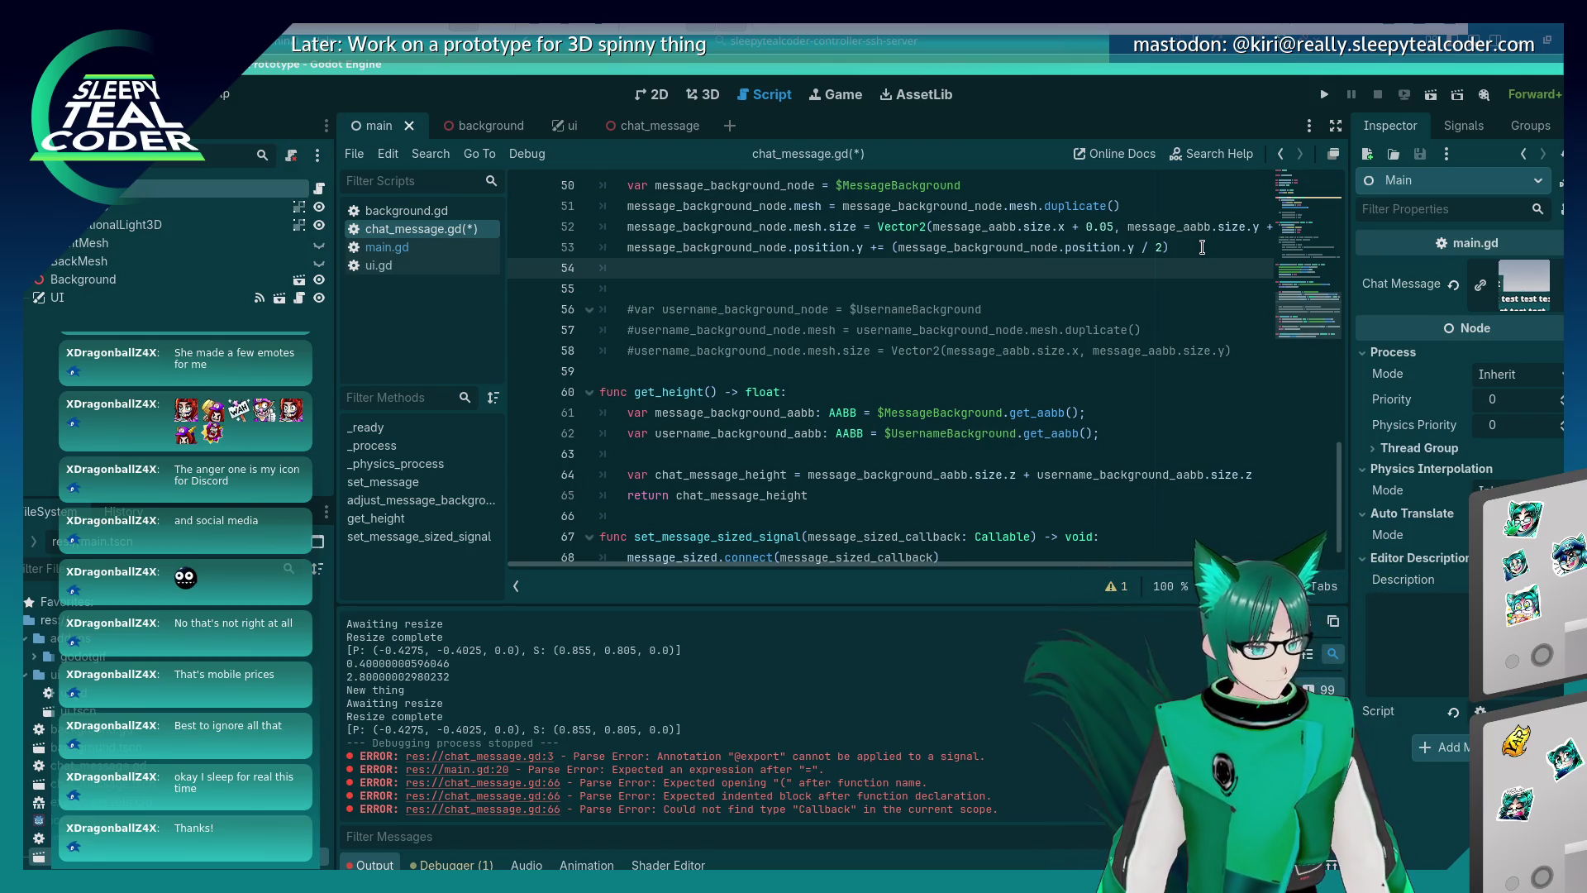
type("message_sized.emit()")
key("ctrl+s")
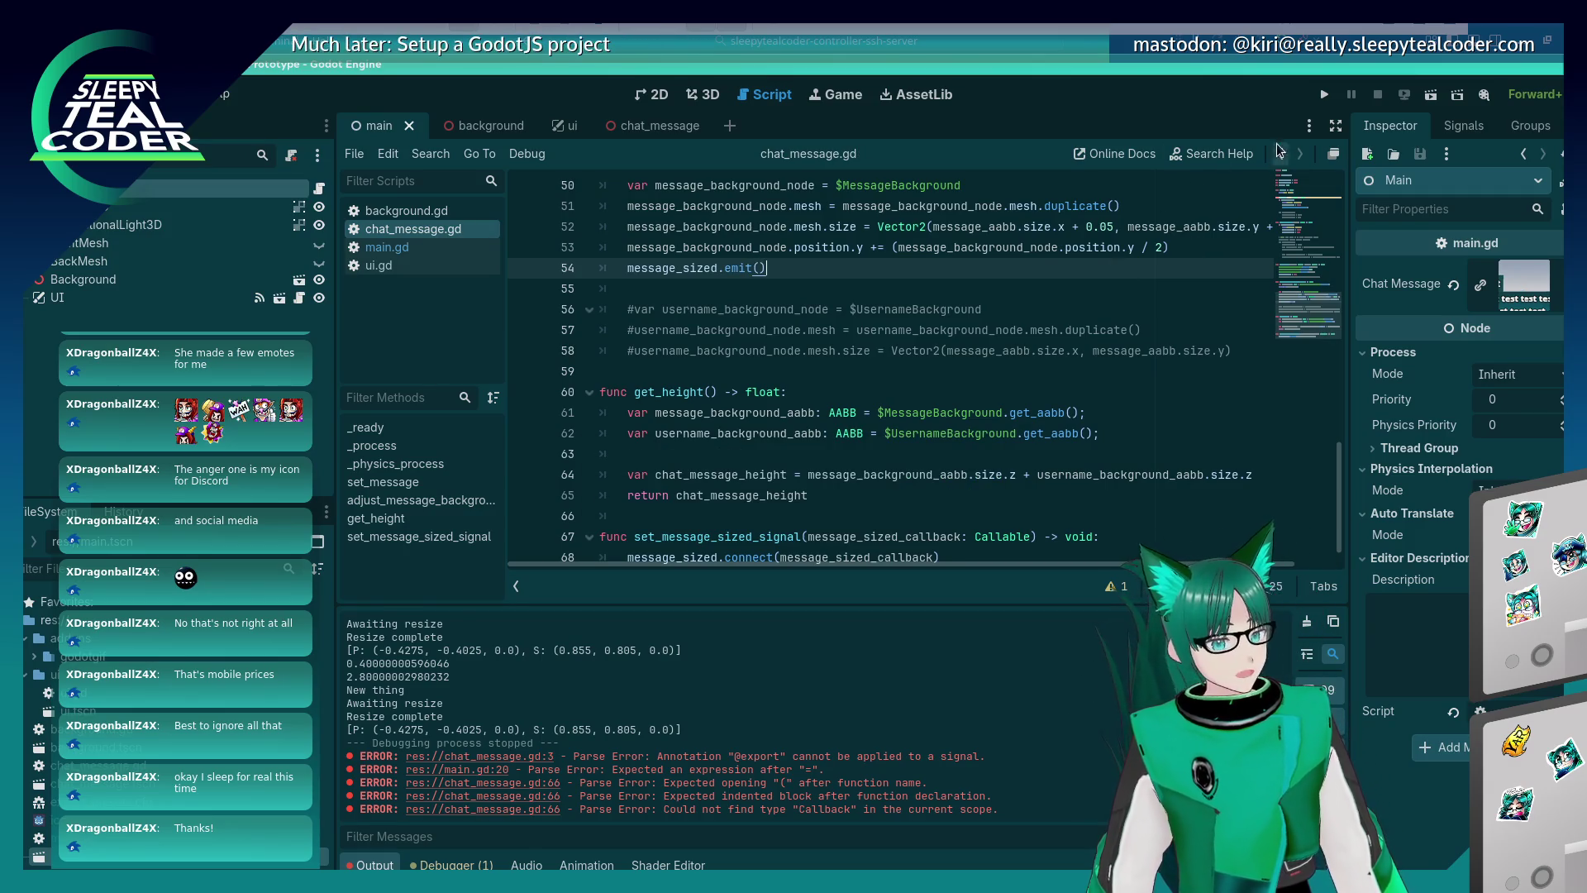
left_click(1324, 94)
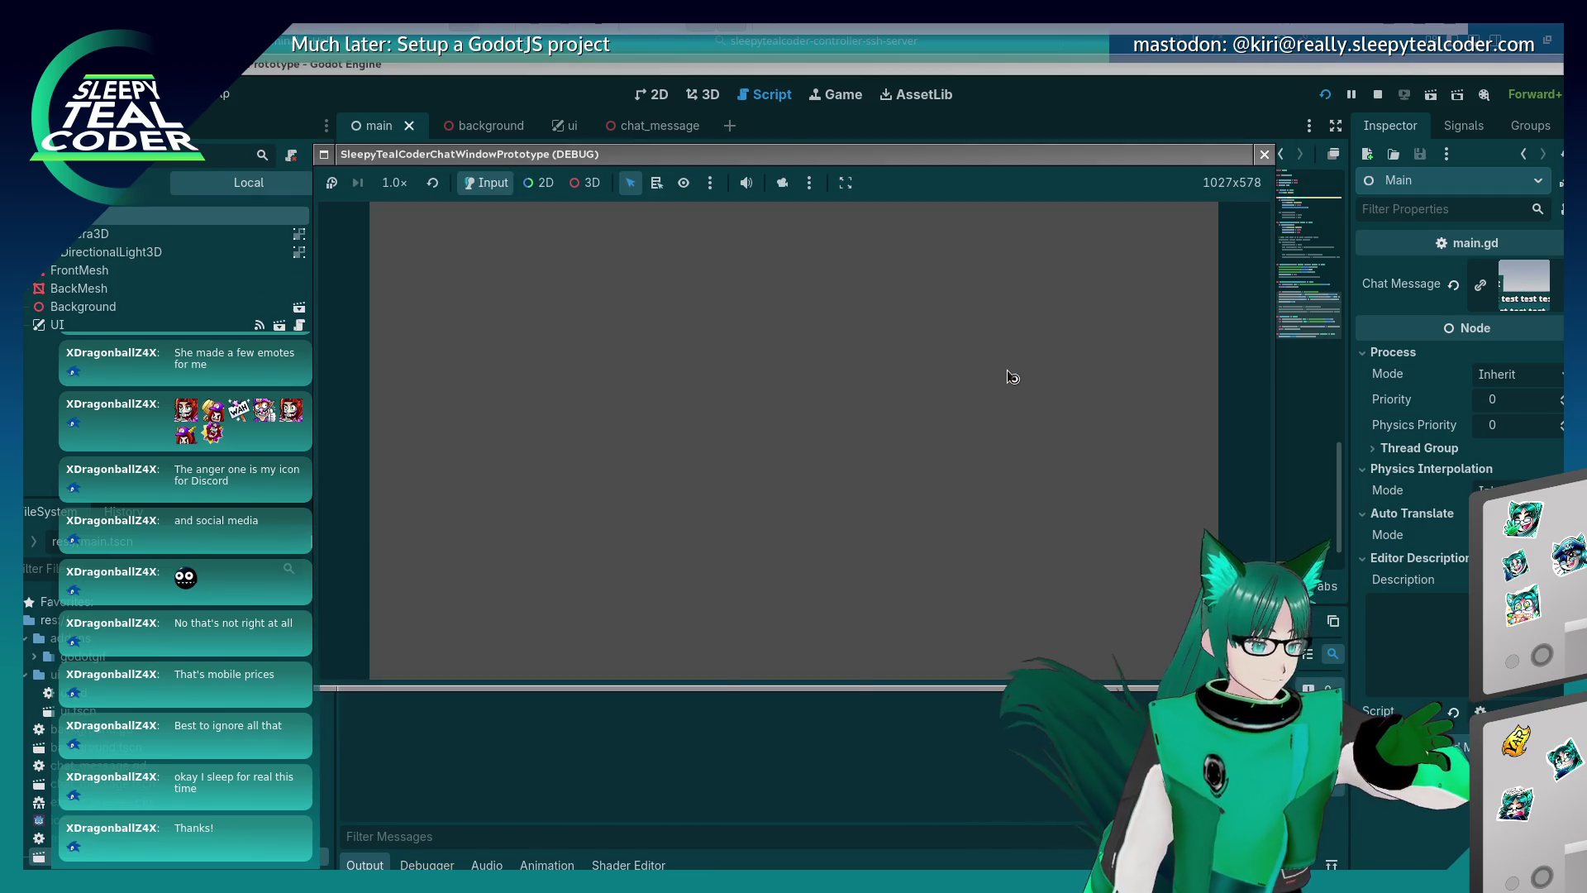
Add several test messages plus one long 'Mooo…' message, then stop the run.
left_click(993, 245)
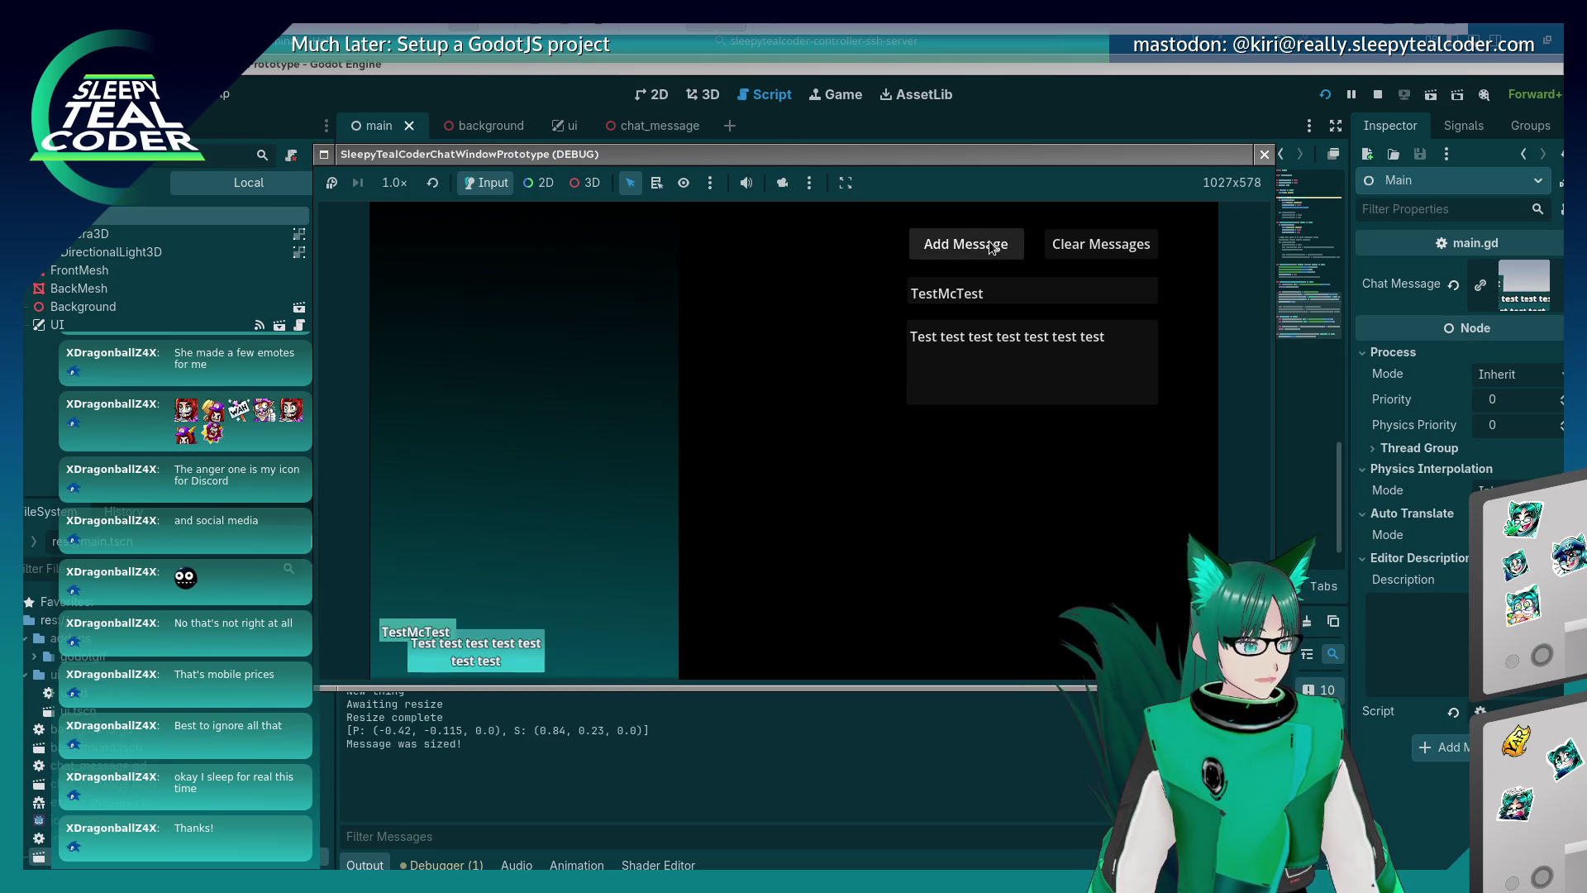
left_click(965, 247)
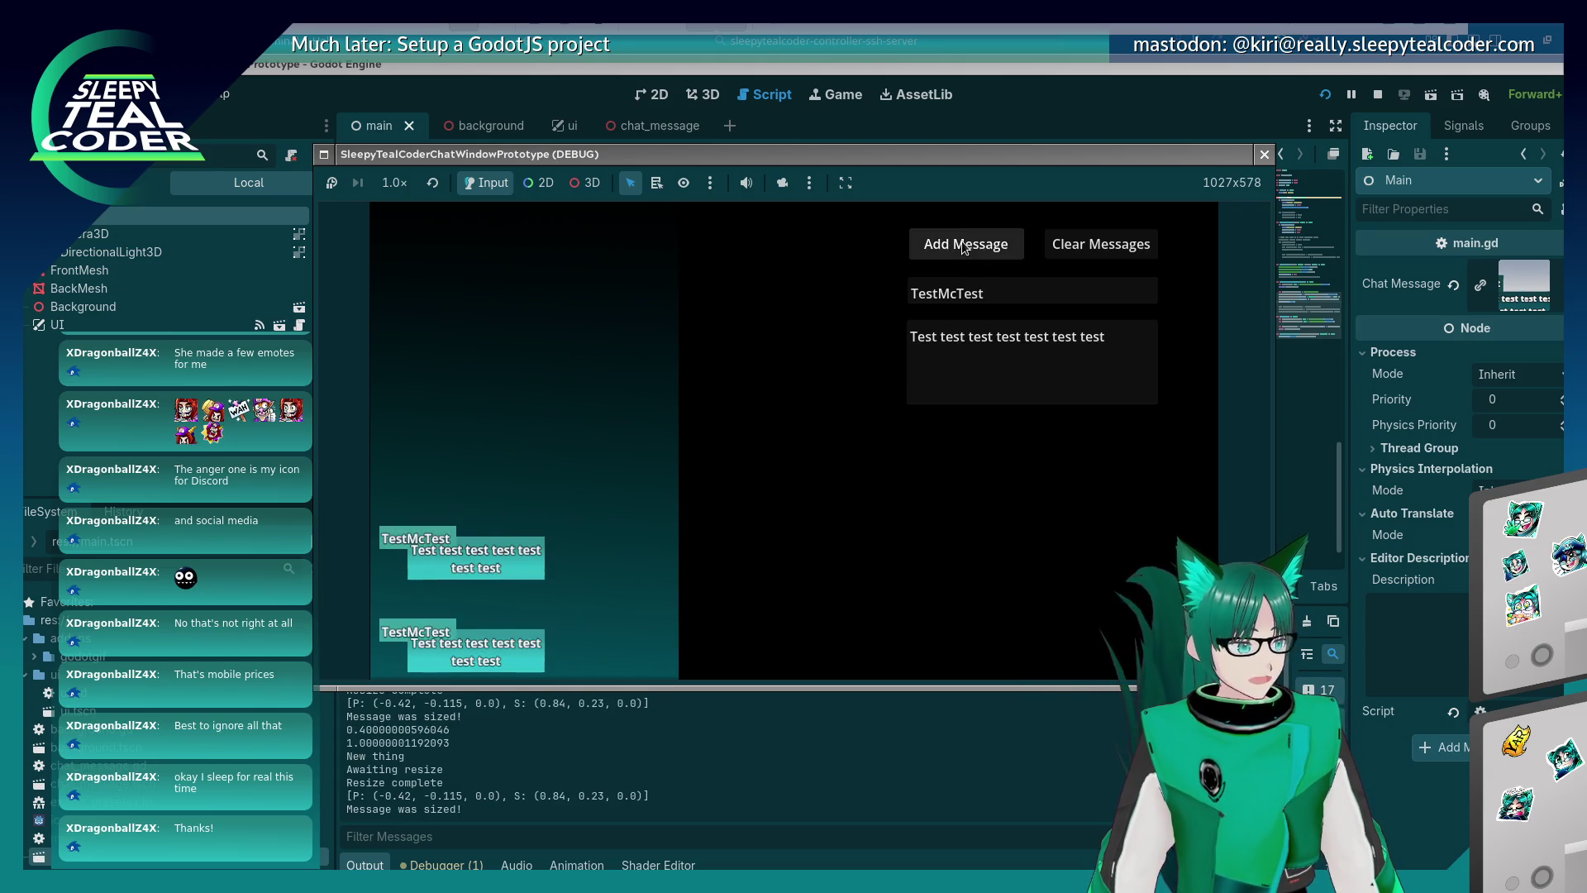
left_click(965, 247)
left_click(964, 248)
left_click(965, 247)
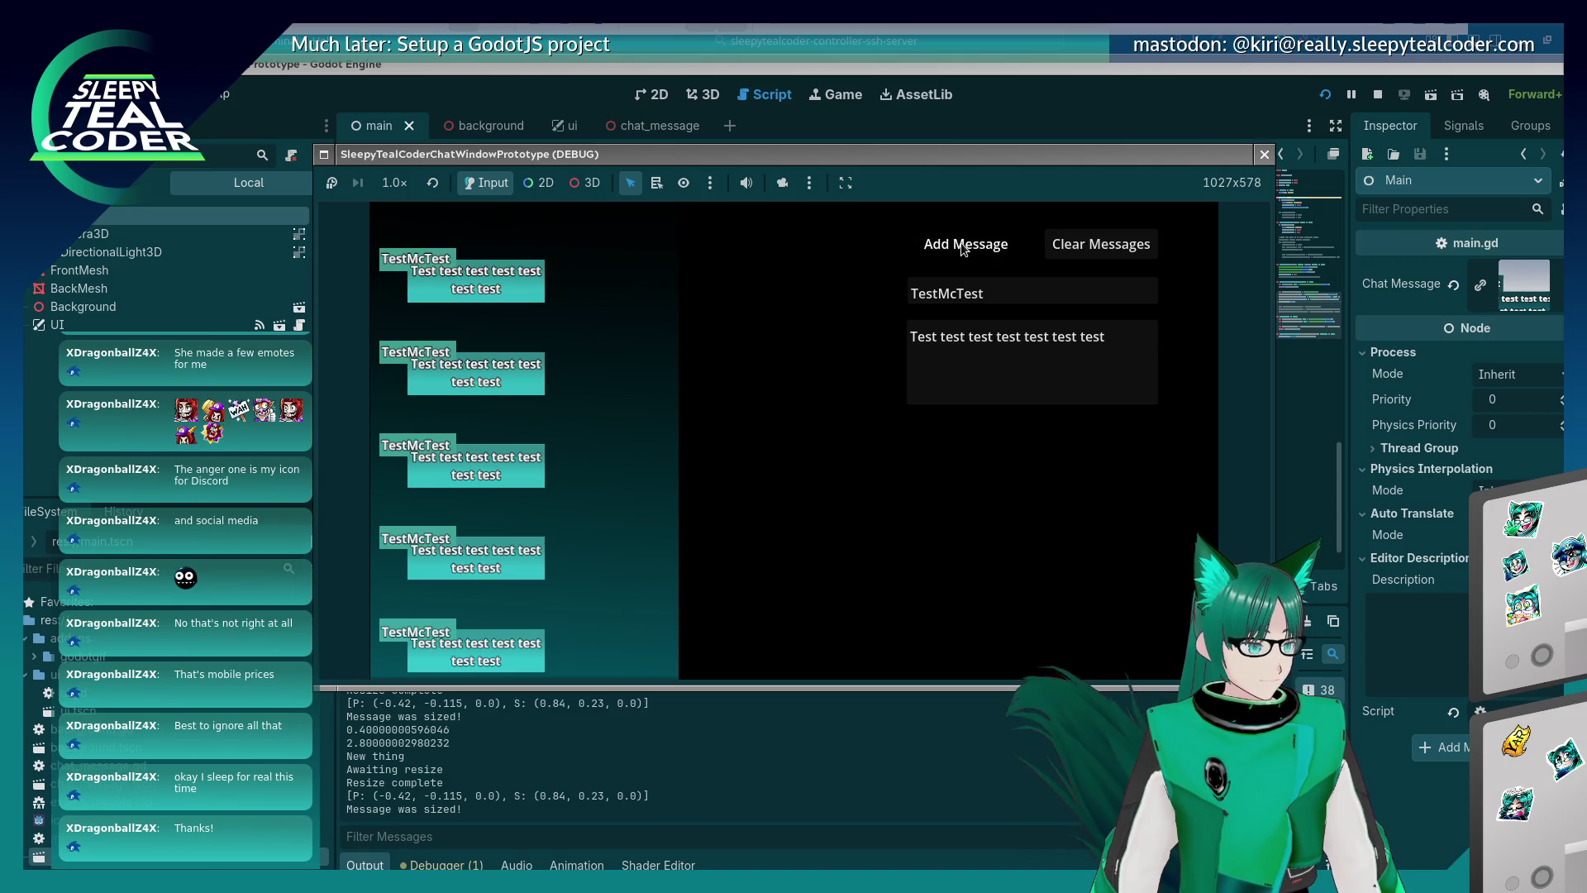
left_click(965, 248)
left_click(1131, 365)
key("ctrl+a")
type("M")
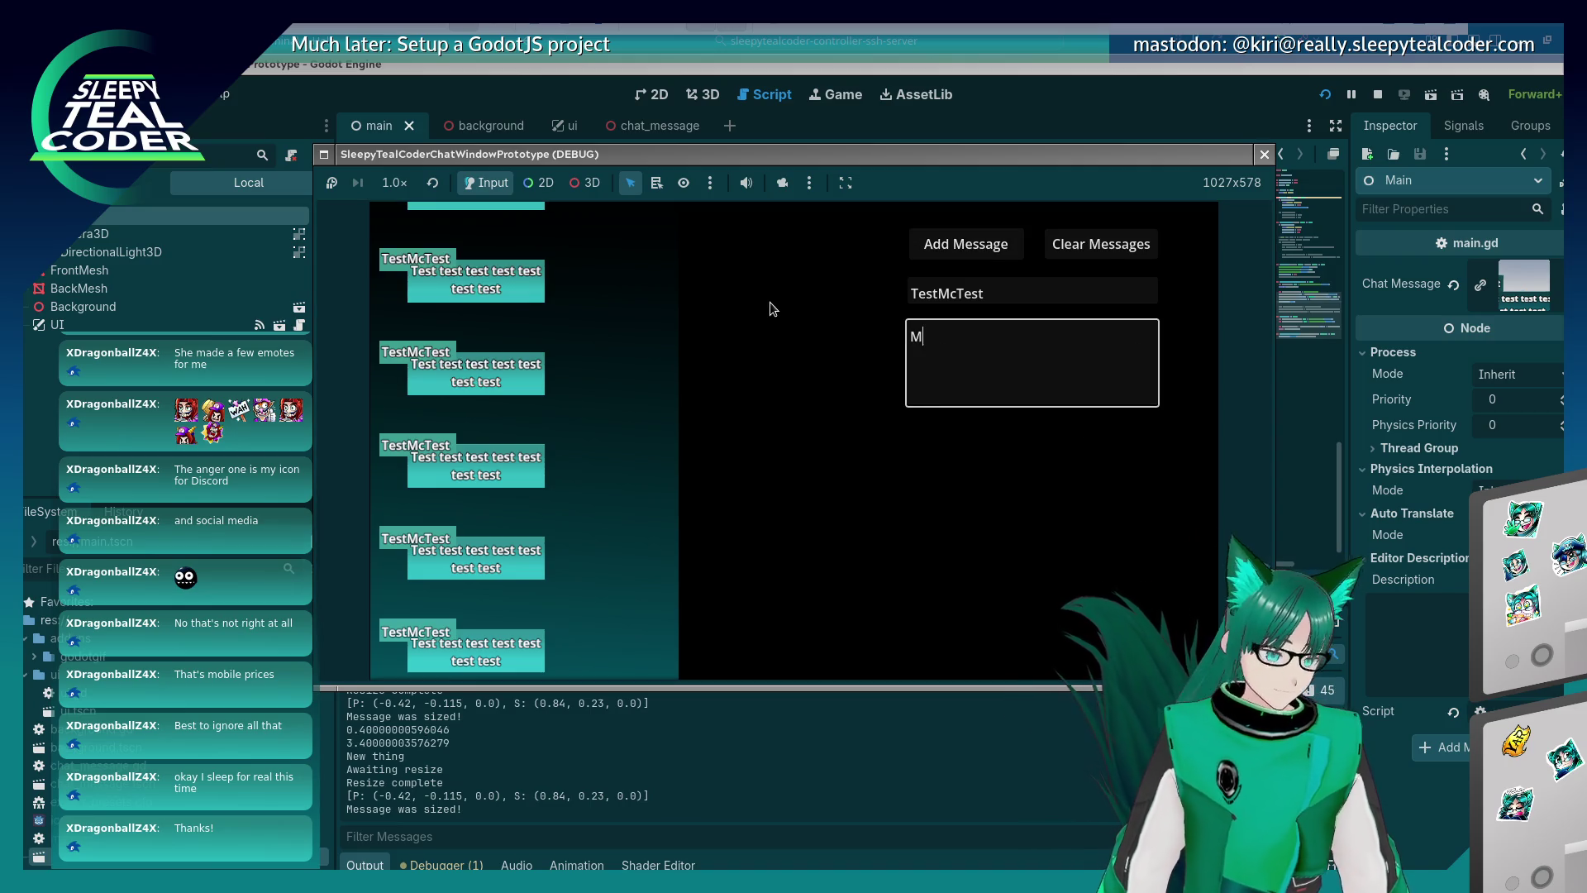
type("ooooooooooooooooooooooooooooooooo")
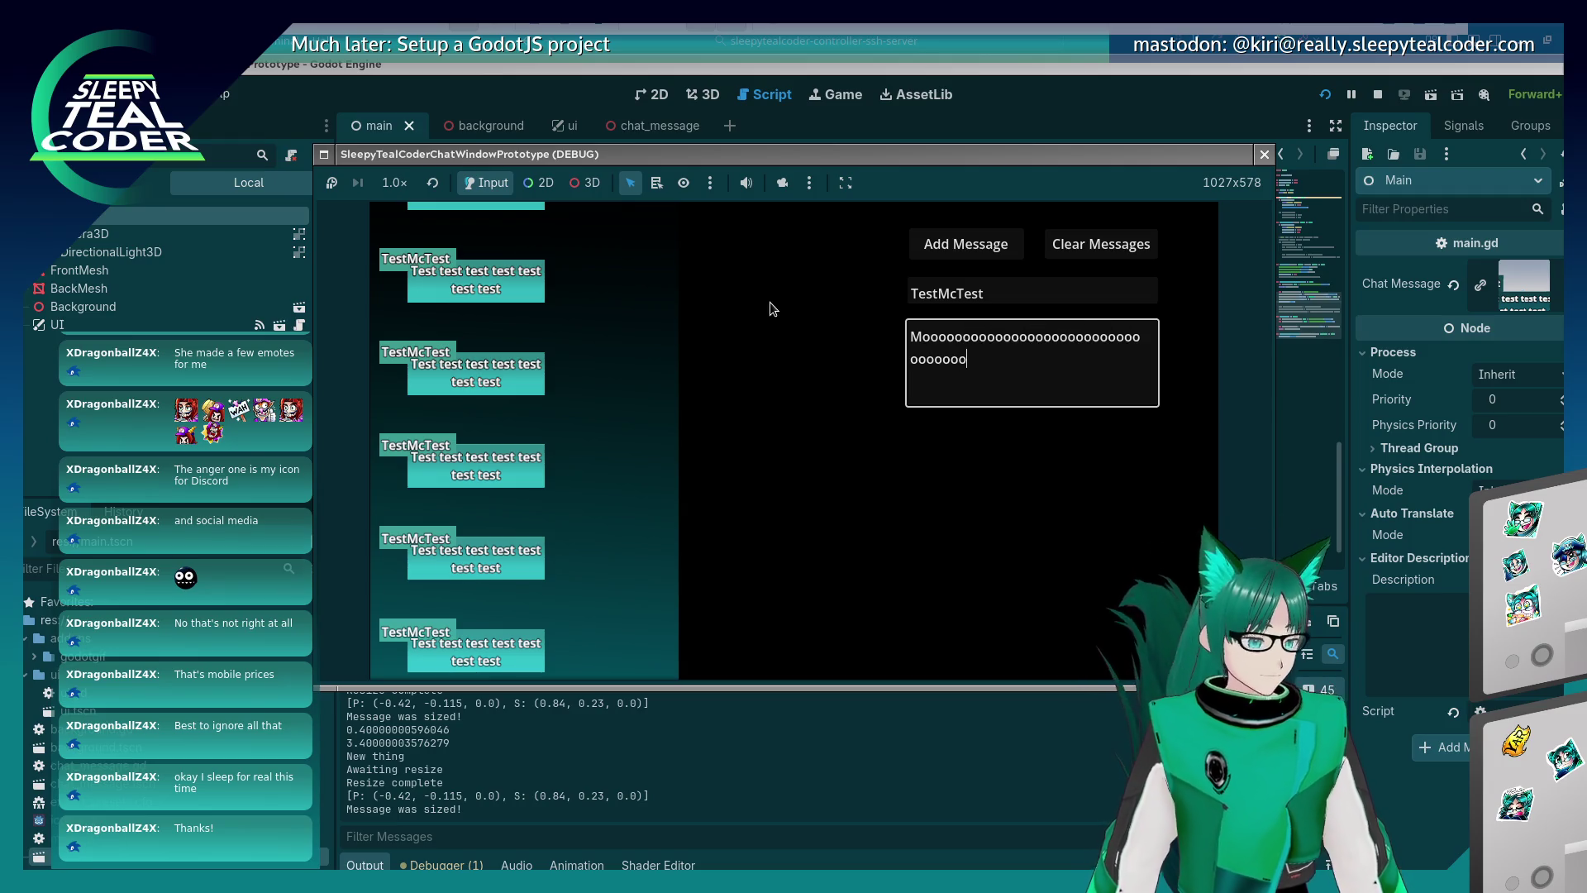
type("ooooooooooooooooooooooooooooooooooooooooooooooooo")
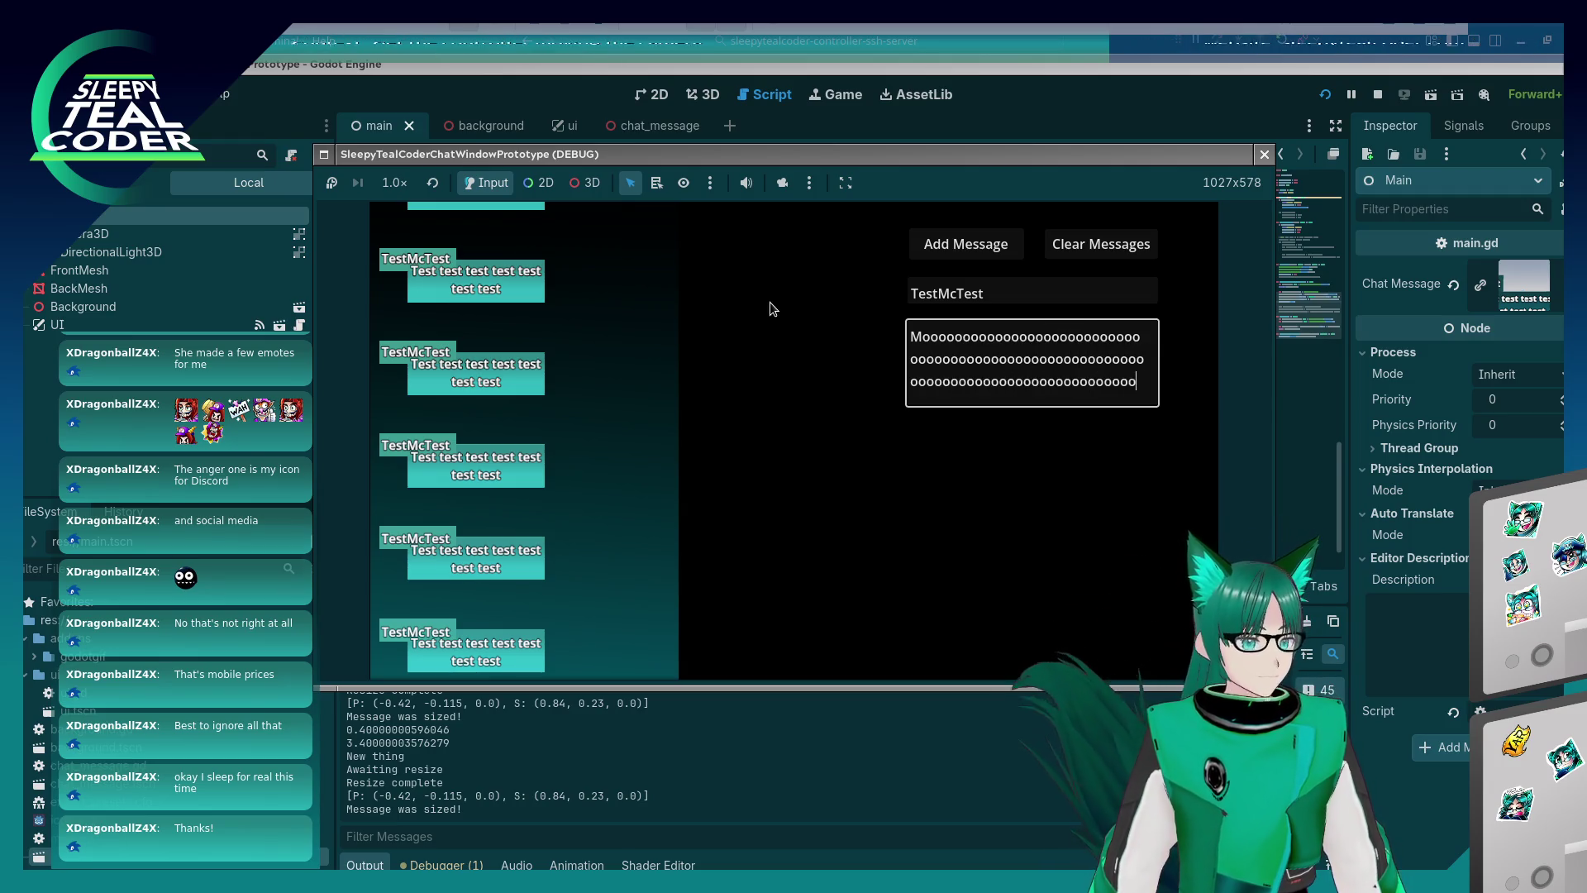
type("o")
left_click(964, 243)
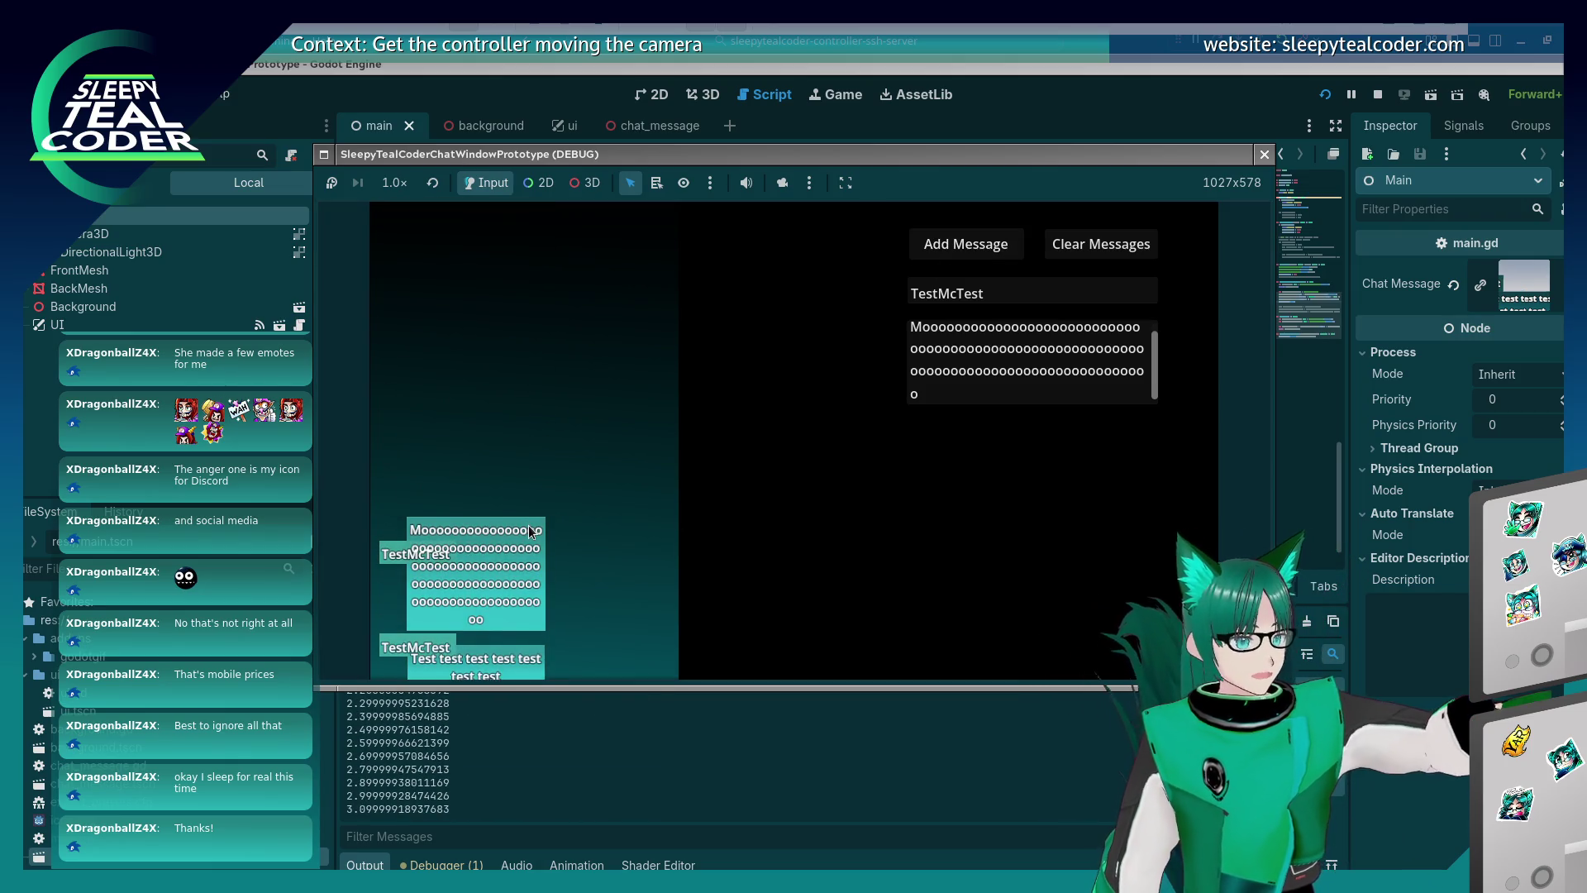
left_click(1262, 155)
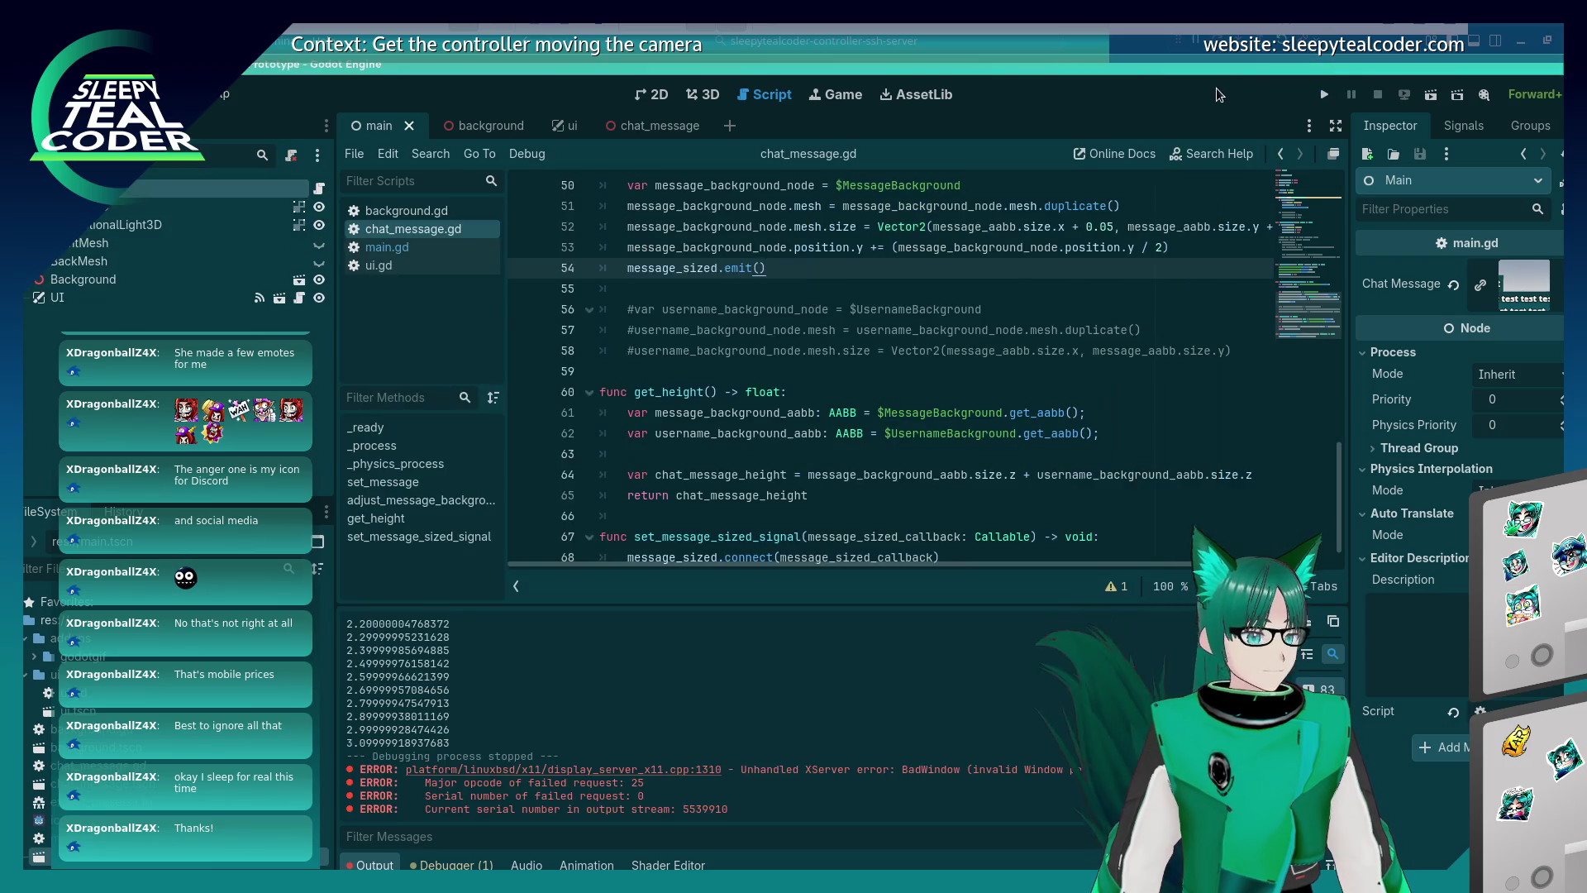
Check the commented username background lines, then bring up the On screen notes.odt document.
left_click(936, 327)
scroll(941, 310, "down", 1)
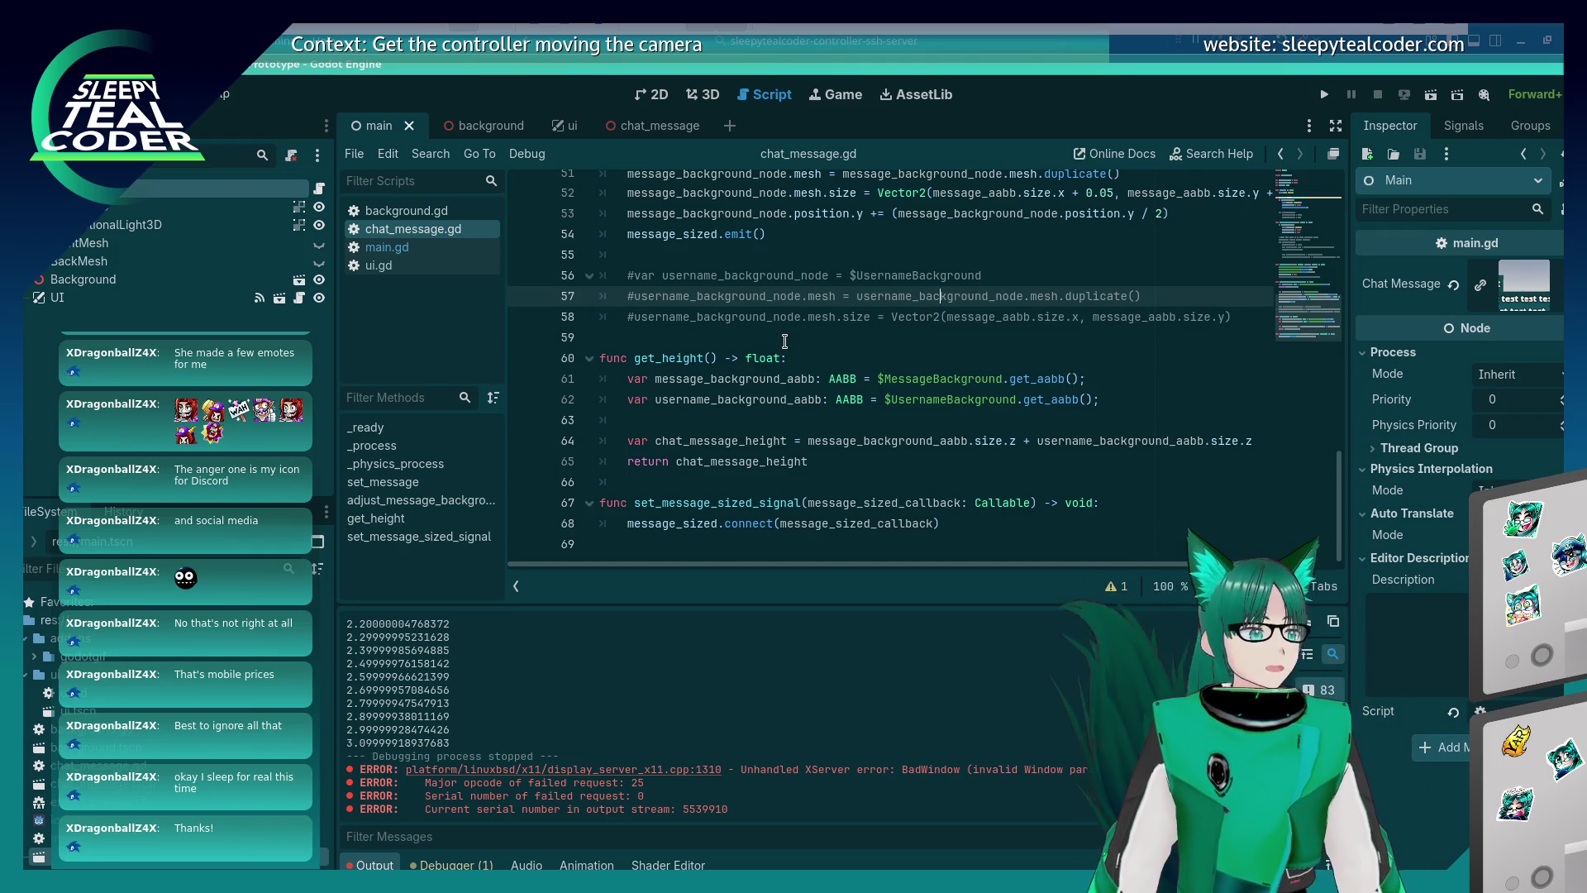
mouse_move(773, 348)
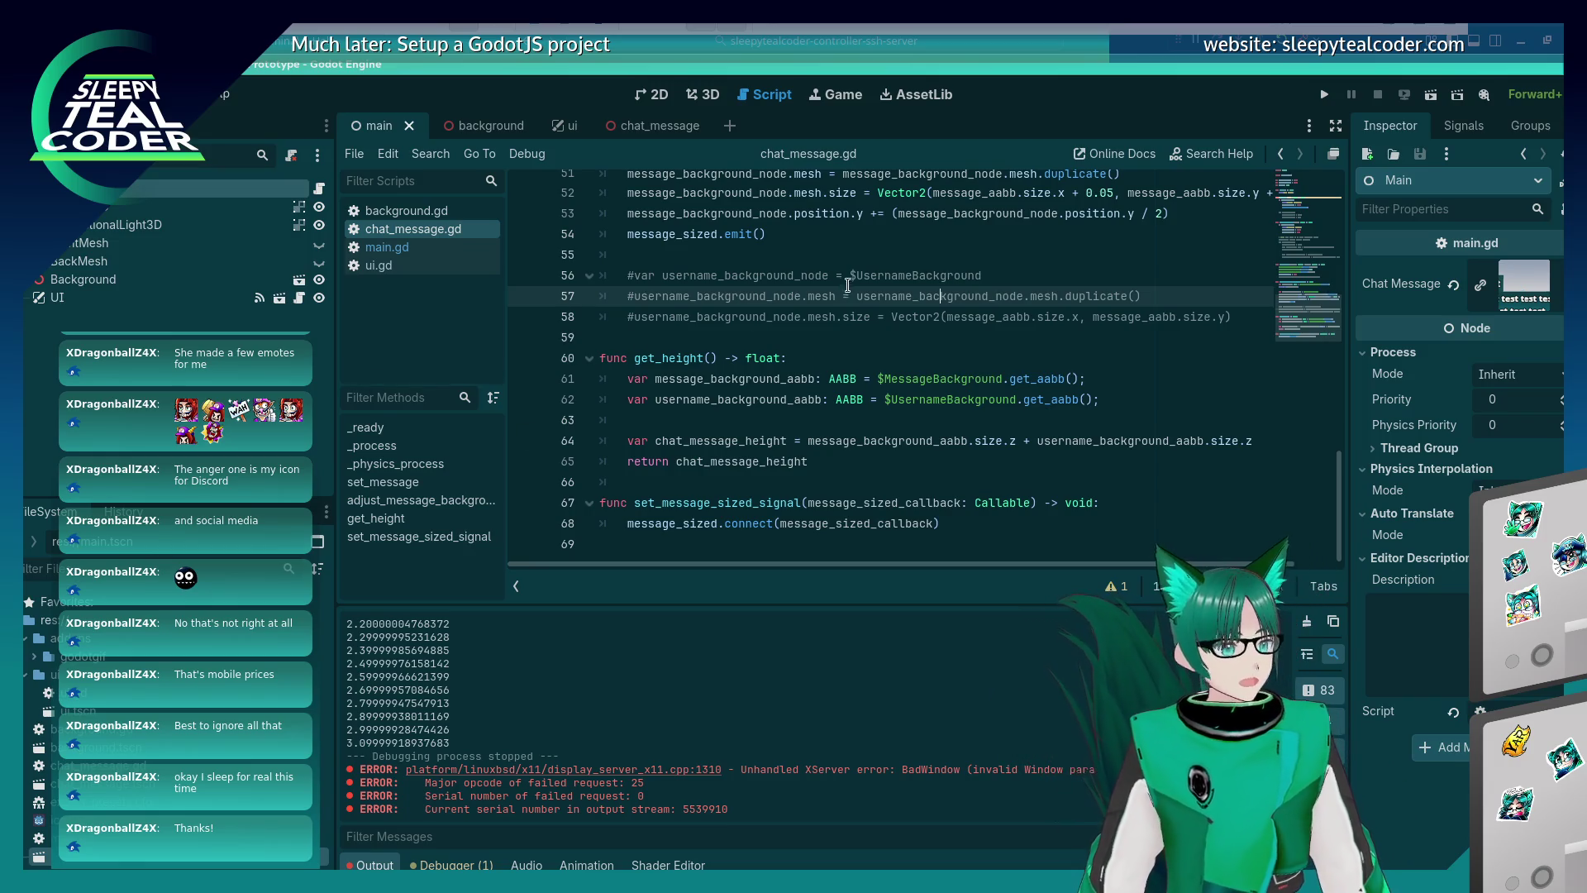
key("alt+Tab")
key("alt+Tab")
scroll(914, 381, "down", 1)
Add the heading 'On Stream Twitch Notifications' with steps 'Receive Message' and 'Add Message to Queue for processing'.
key("Return")
key("Return")
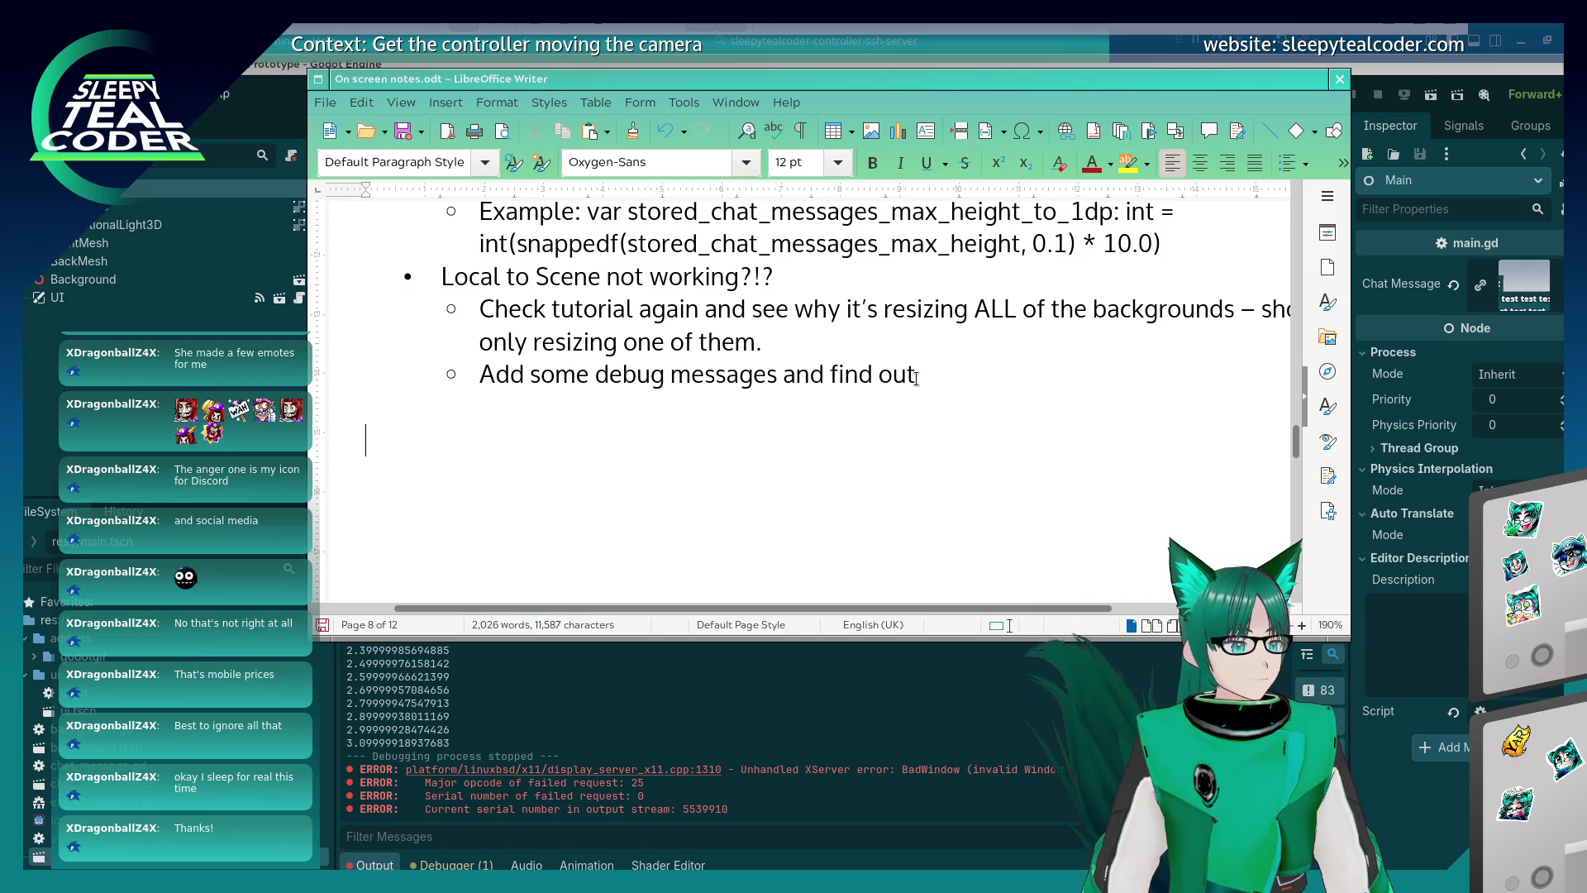
type("On Strea")
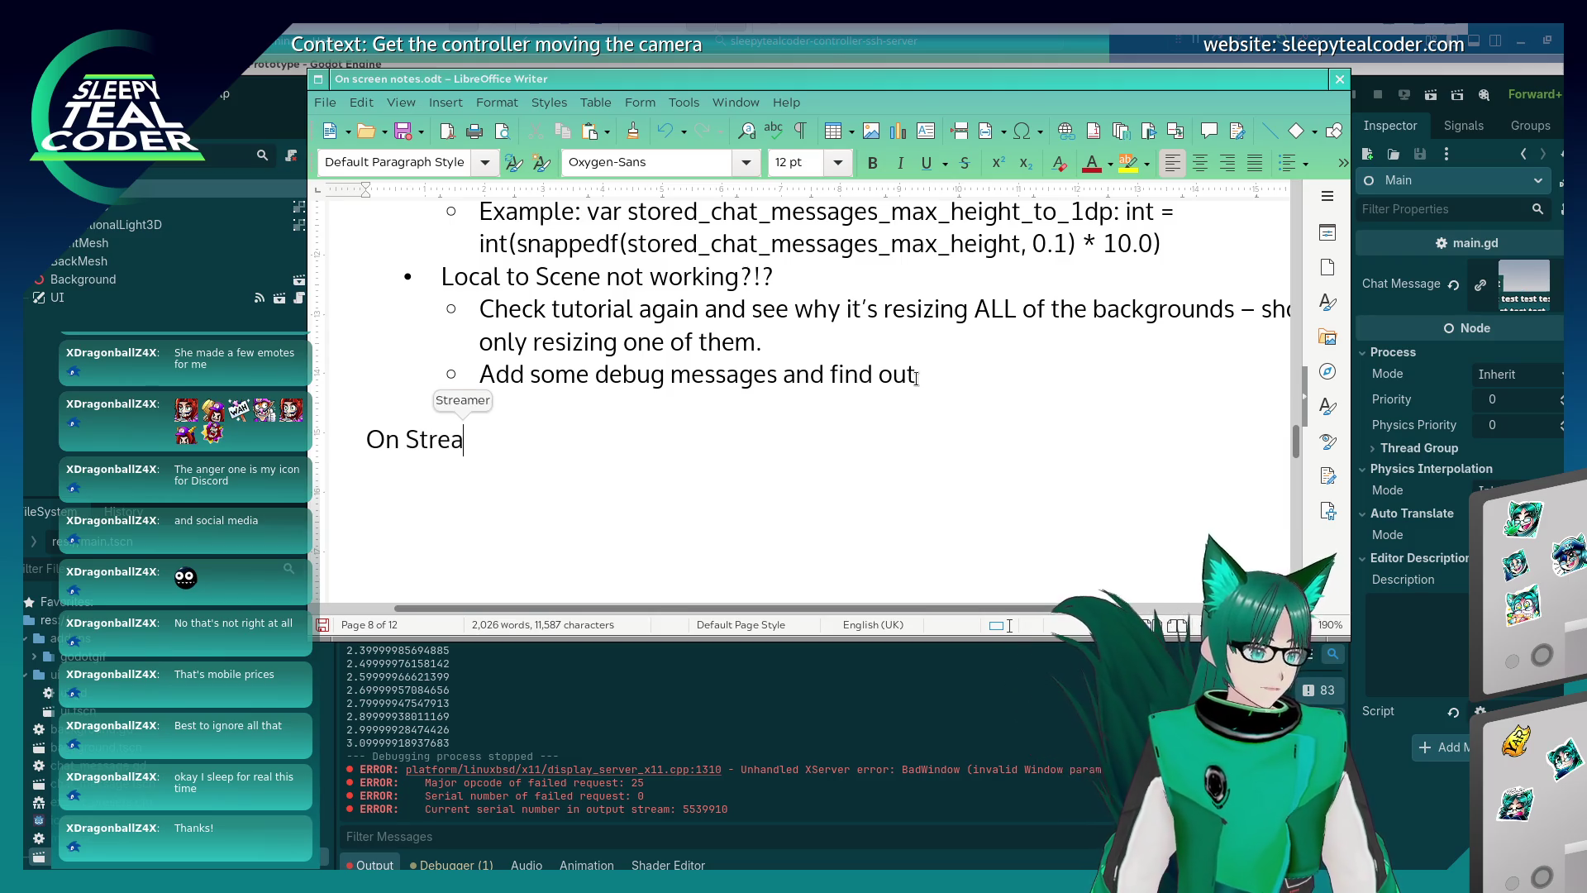
type("m Twitch Not")
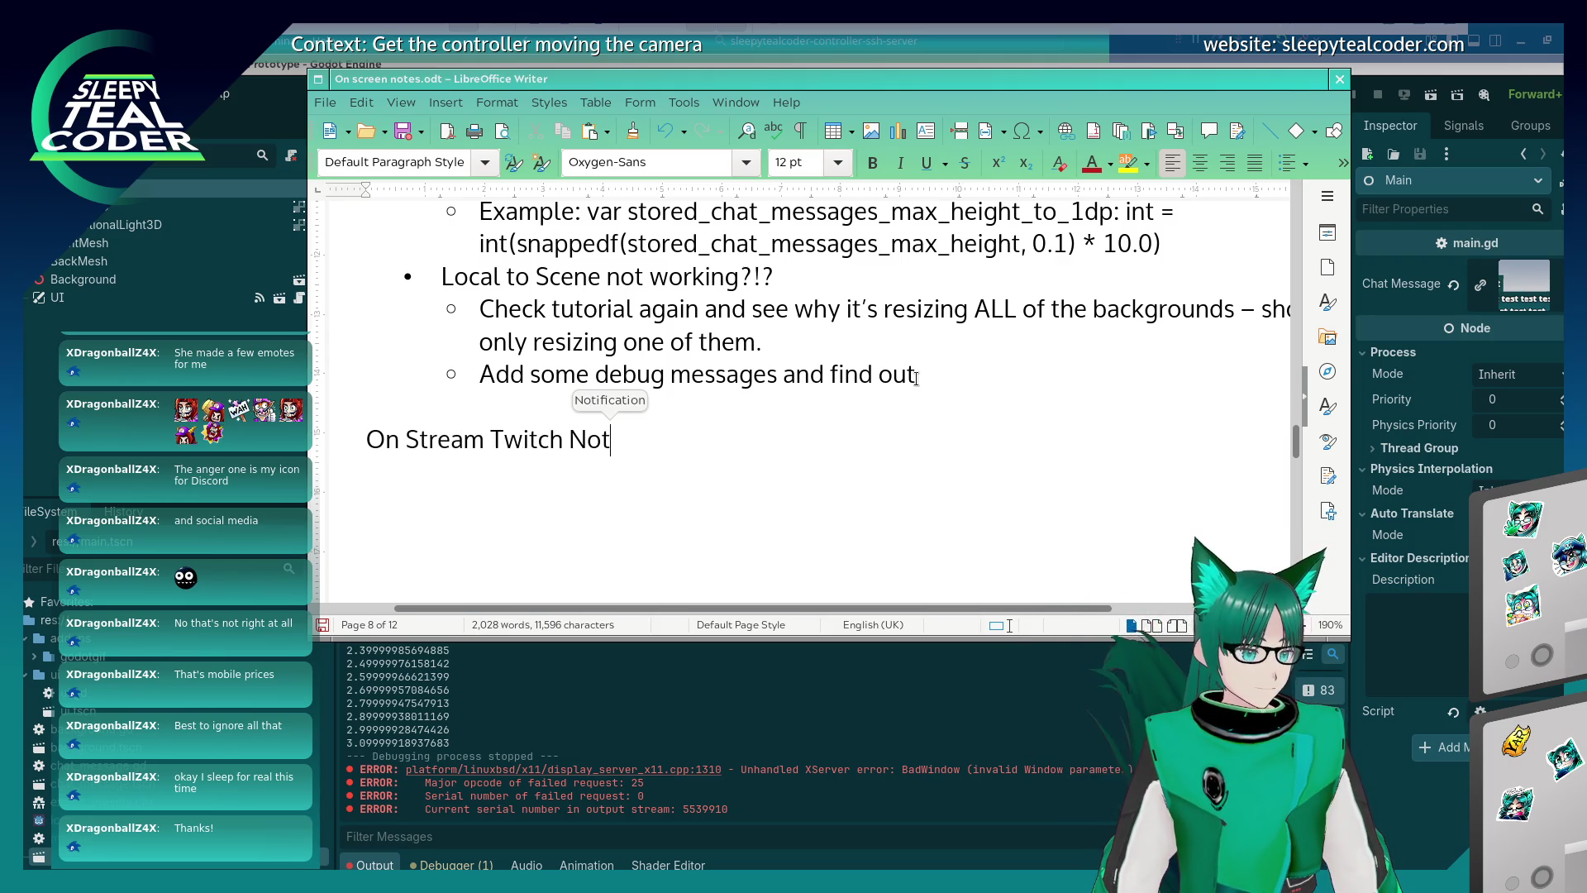
type("ifications")
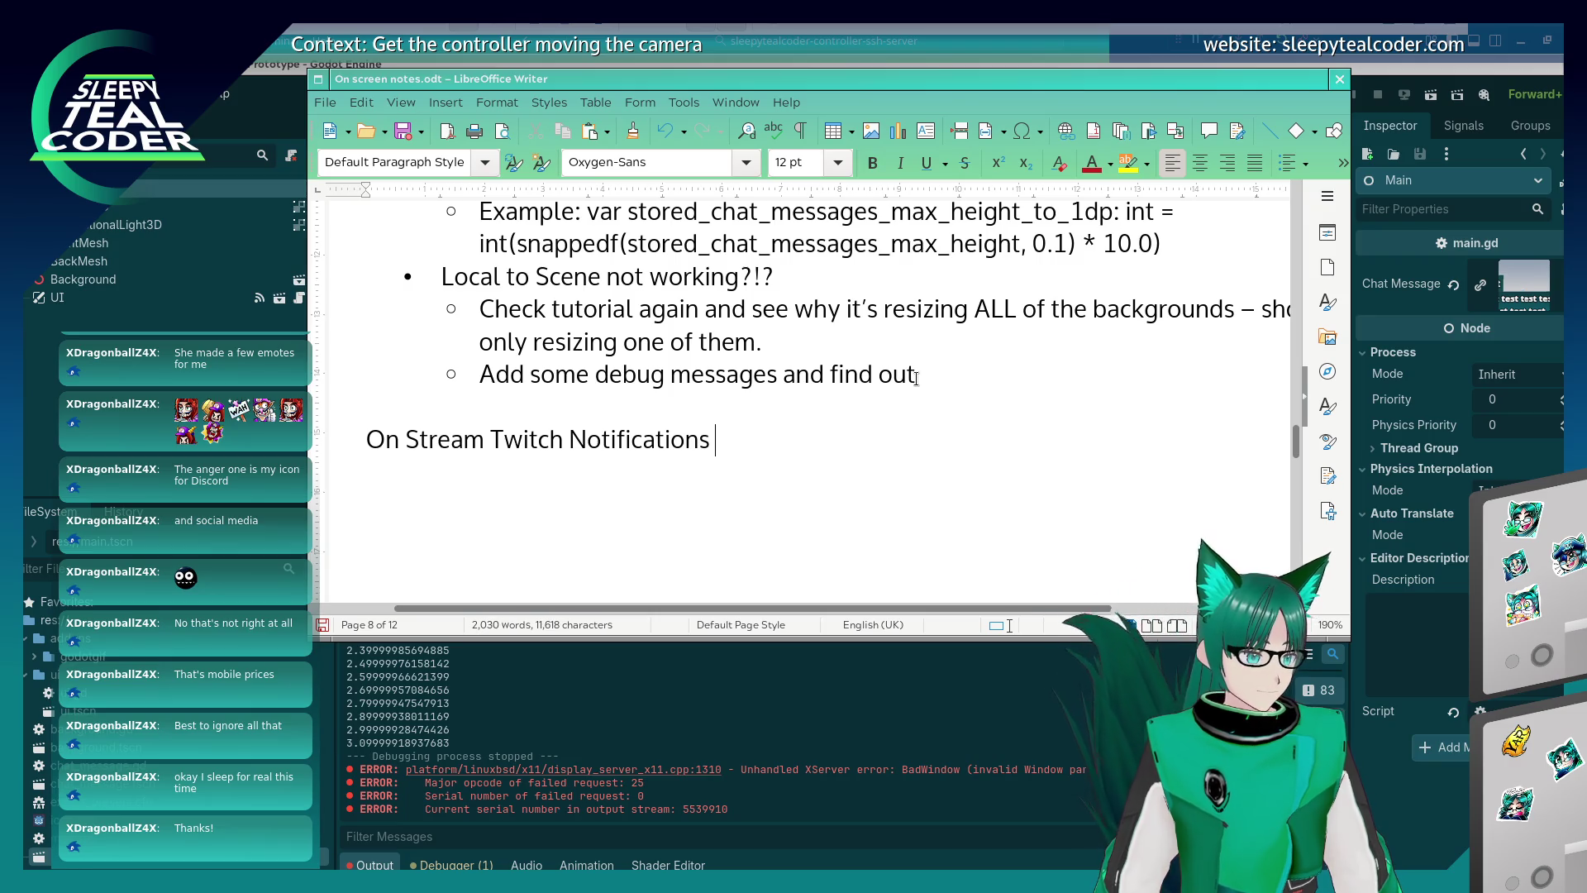
key("BackSpace")
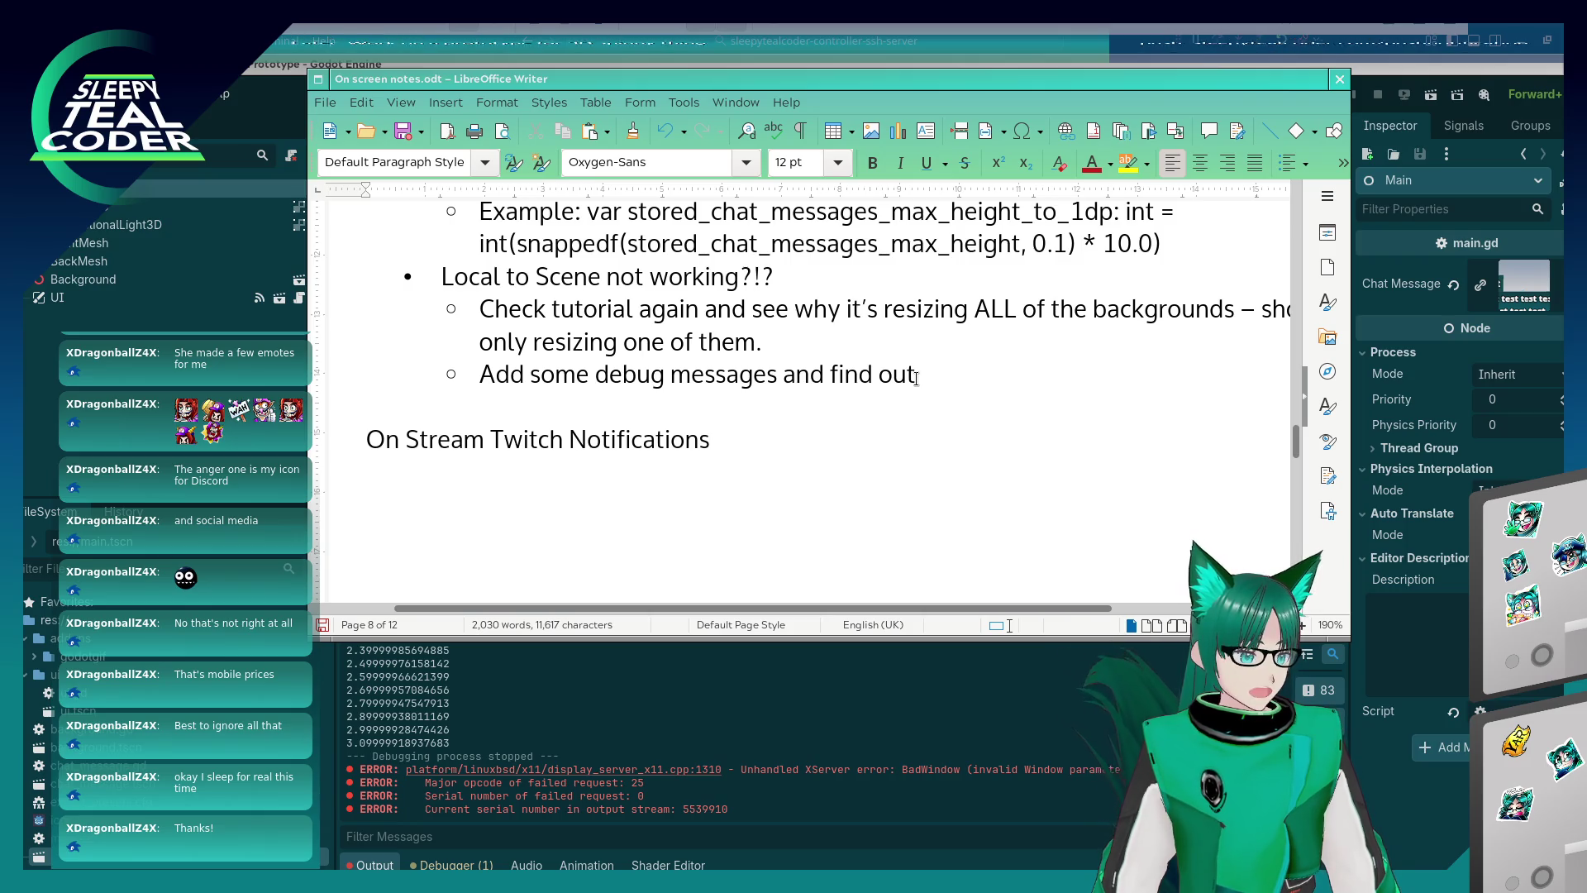
key("Return")
type("Receive Message")
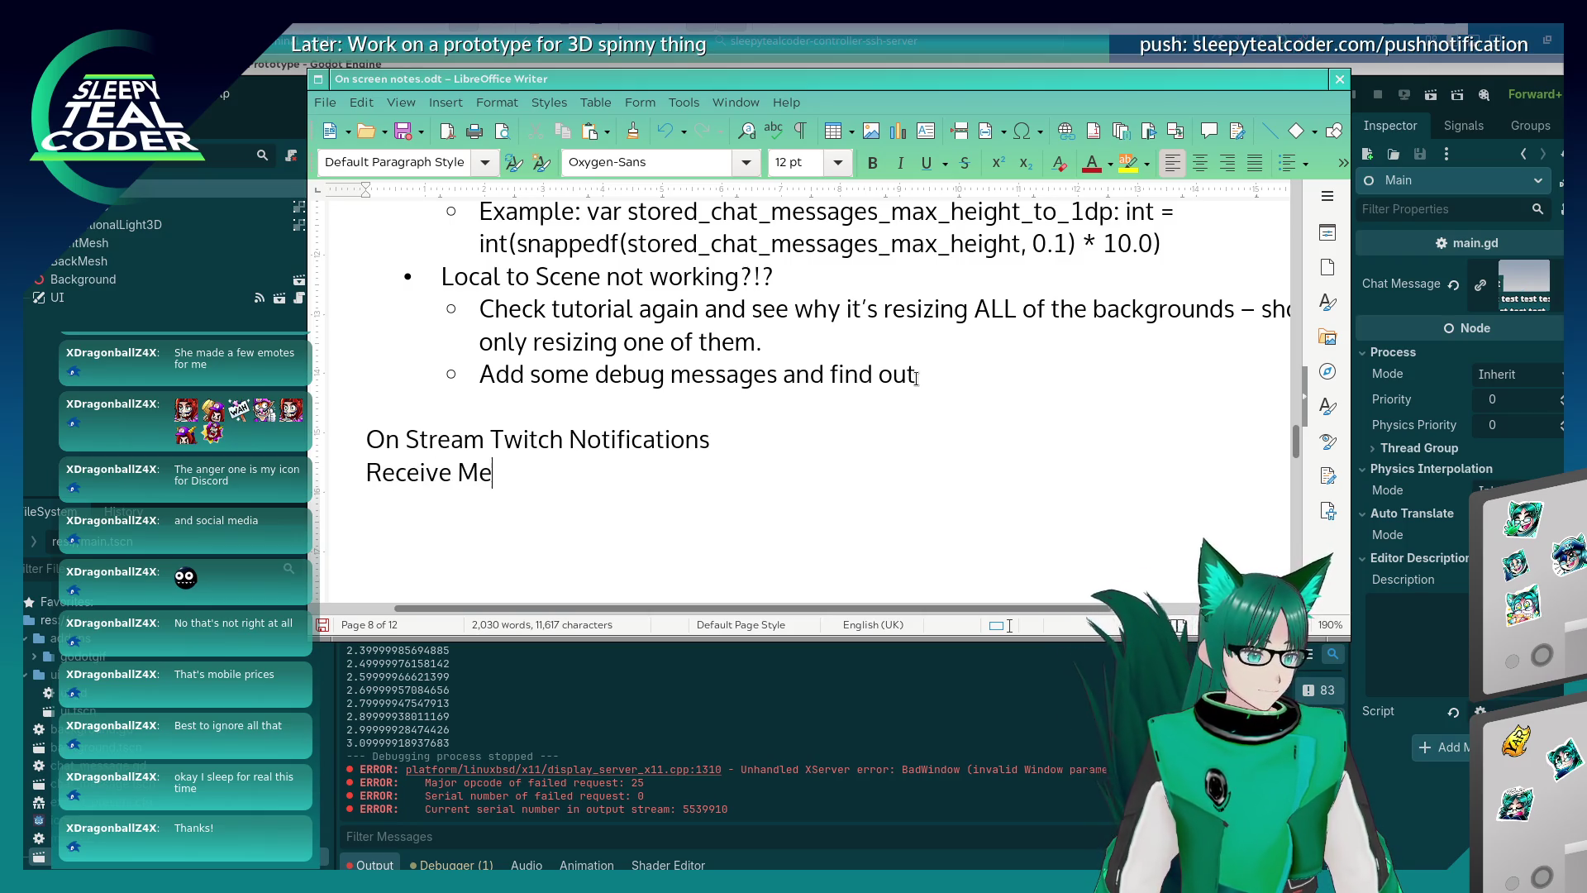
key("Return")
type("Add Me")
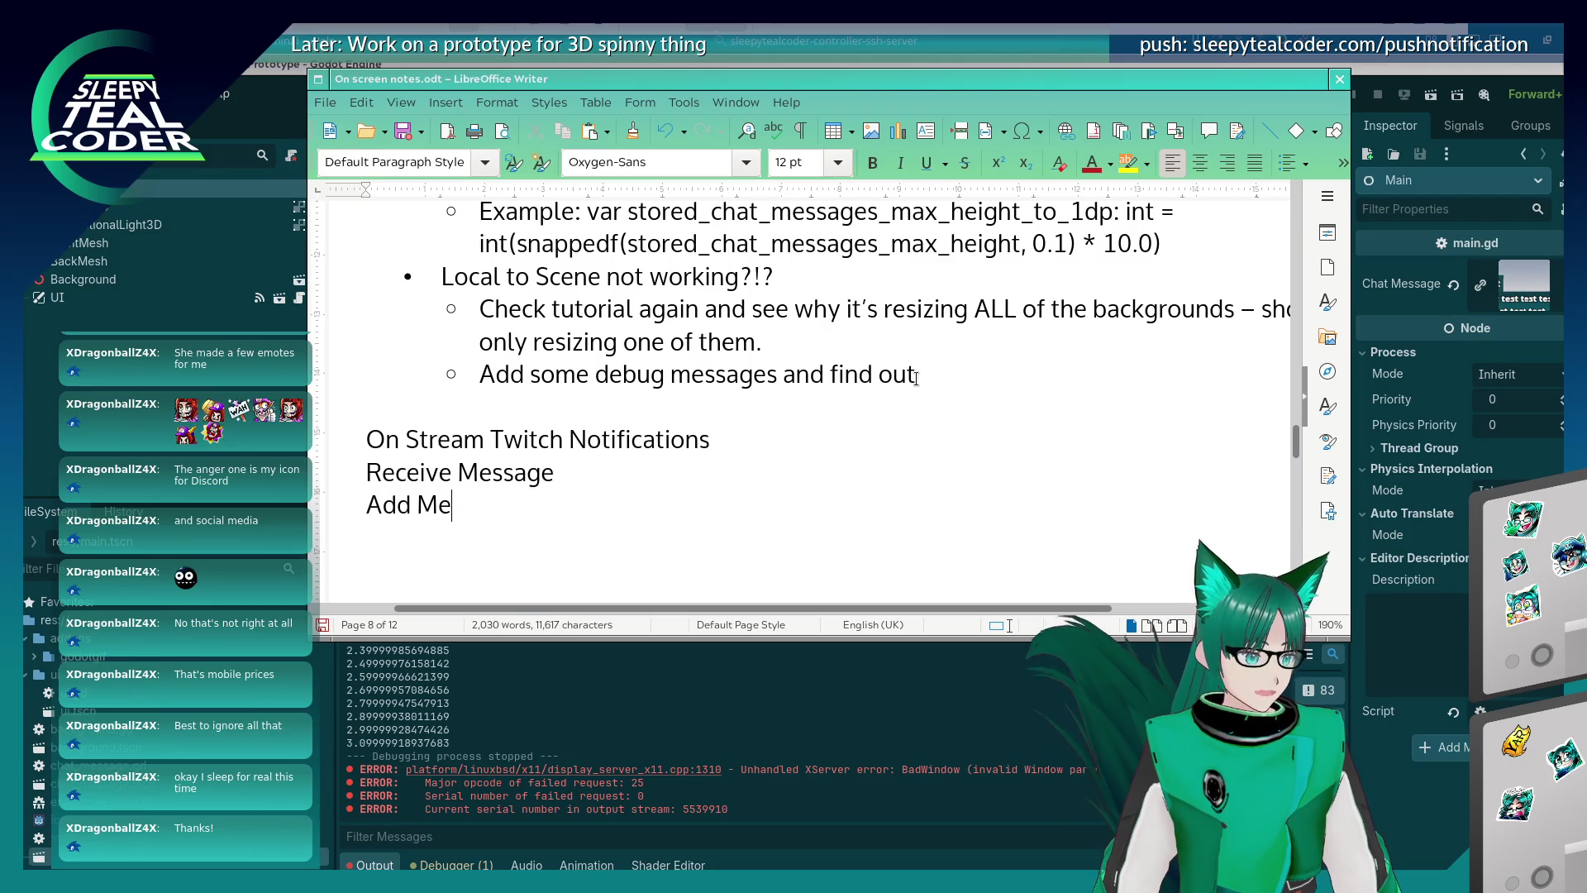
type("ssage to Queu")
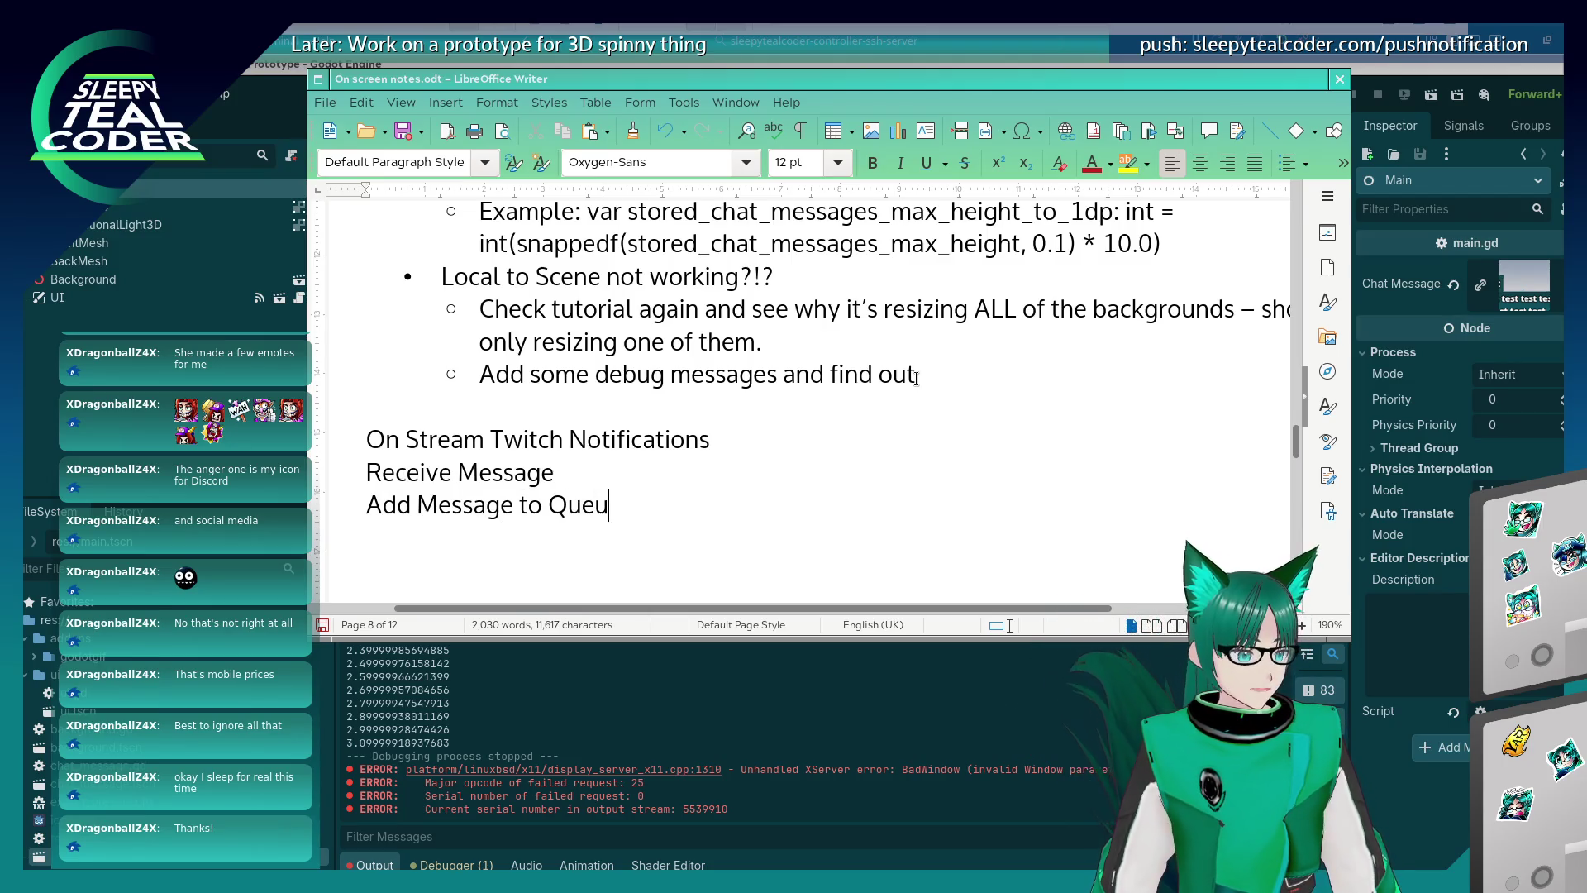
type("e for processing")
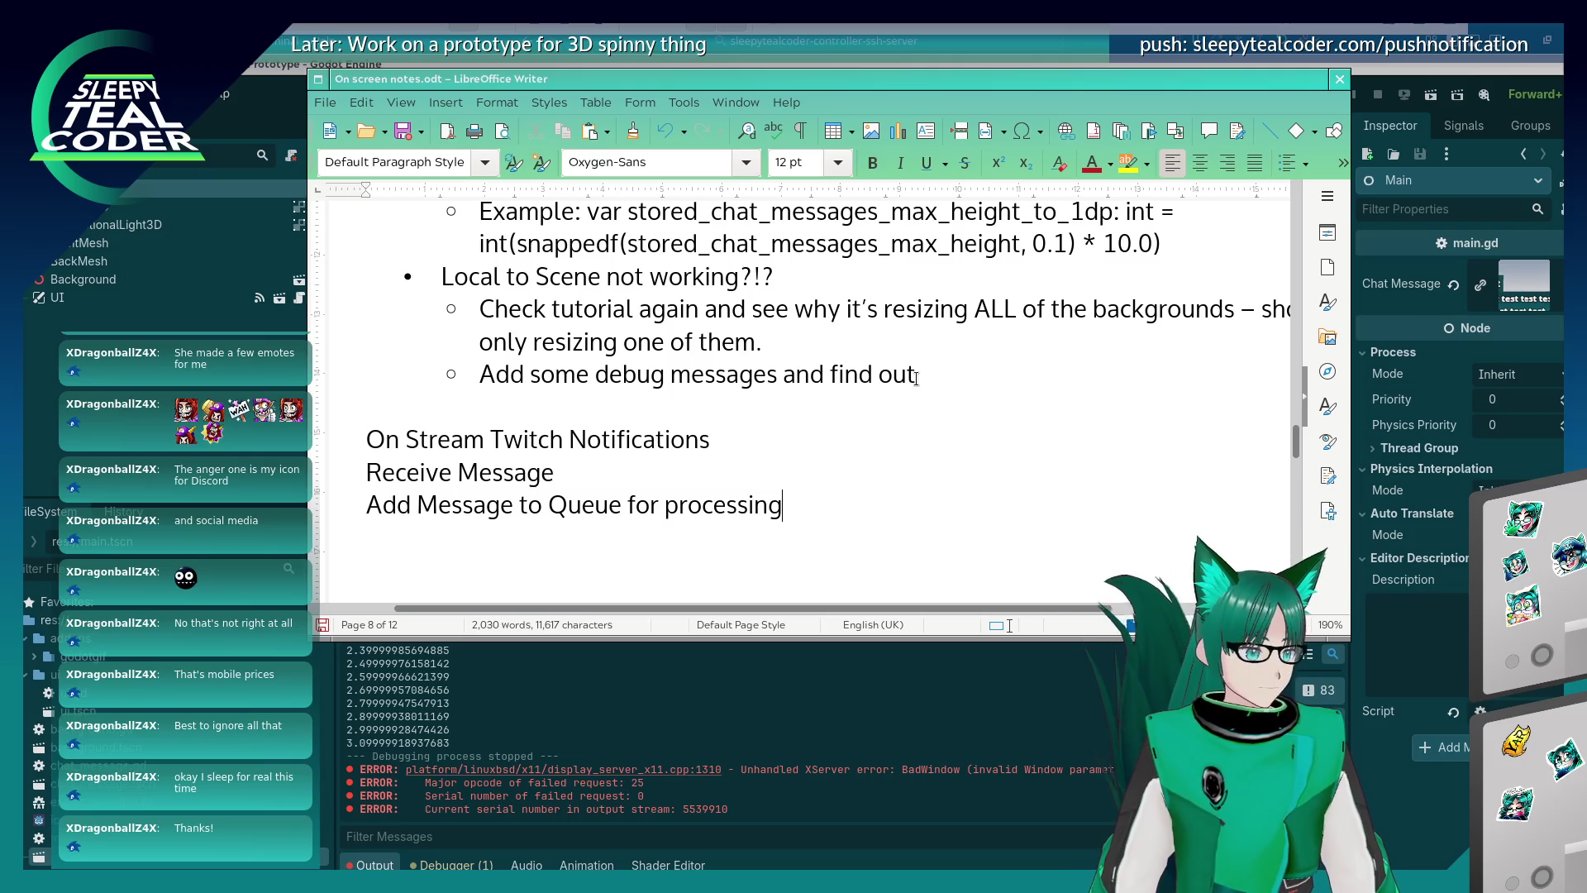
key("Return")
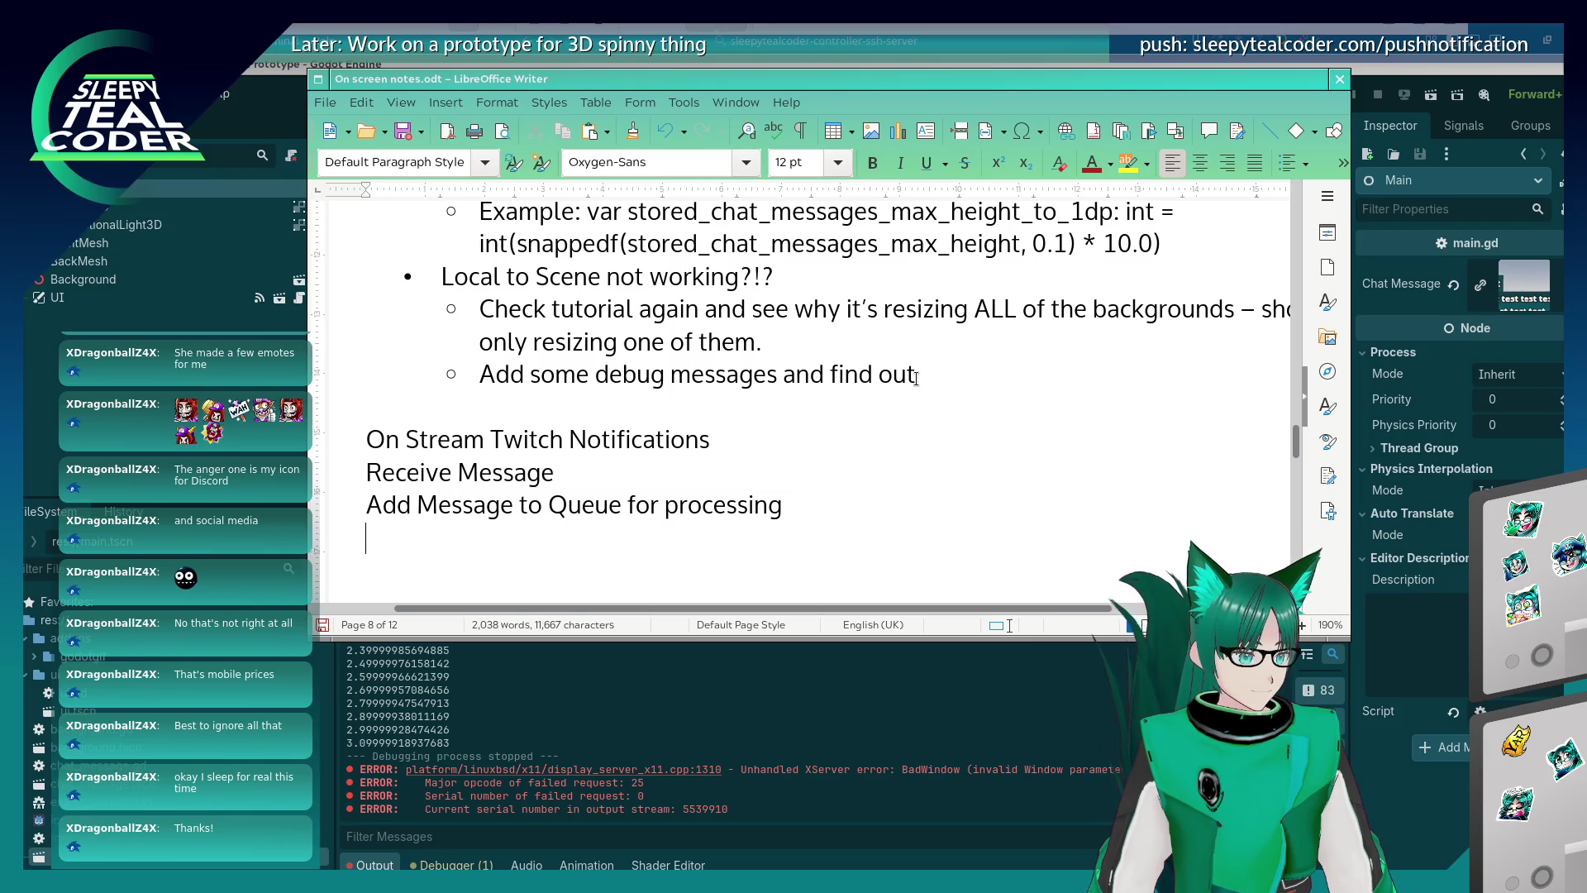
Add the lines 'Take Message Off Queue', 'Godot Makes Chat Message Scene' and 'Does Calculations'.
type("Take Mes")
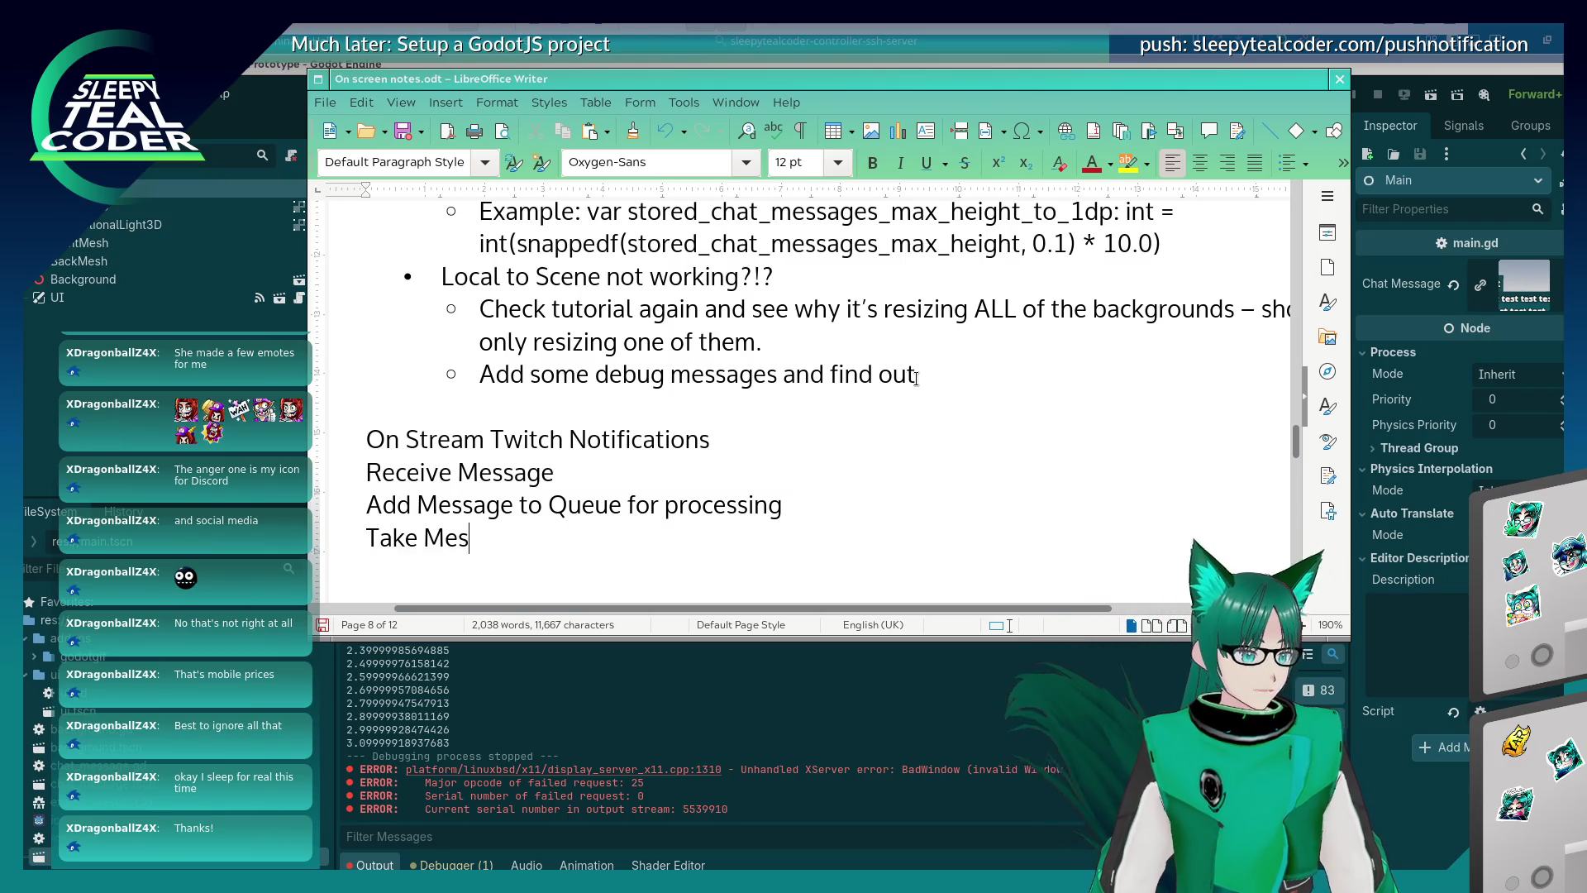
type("sage Off ")
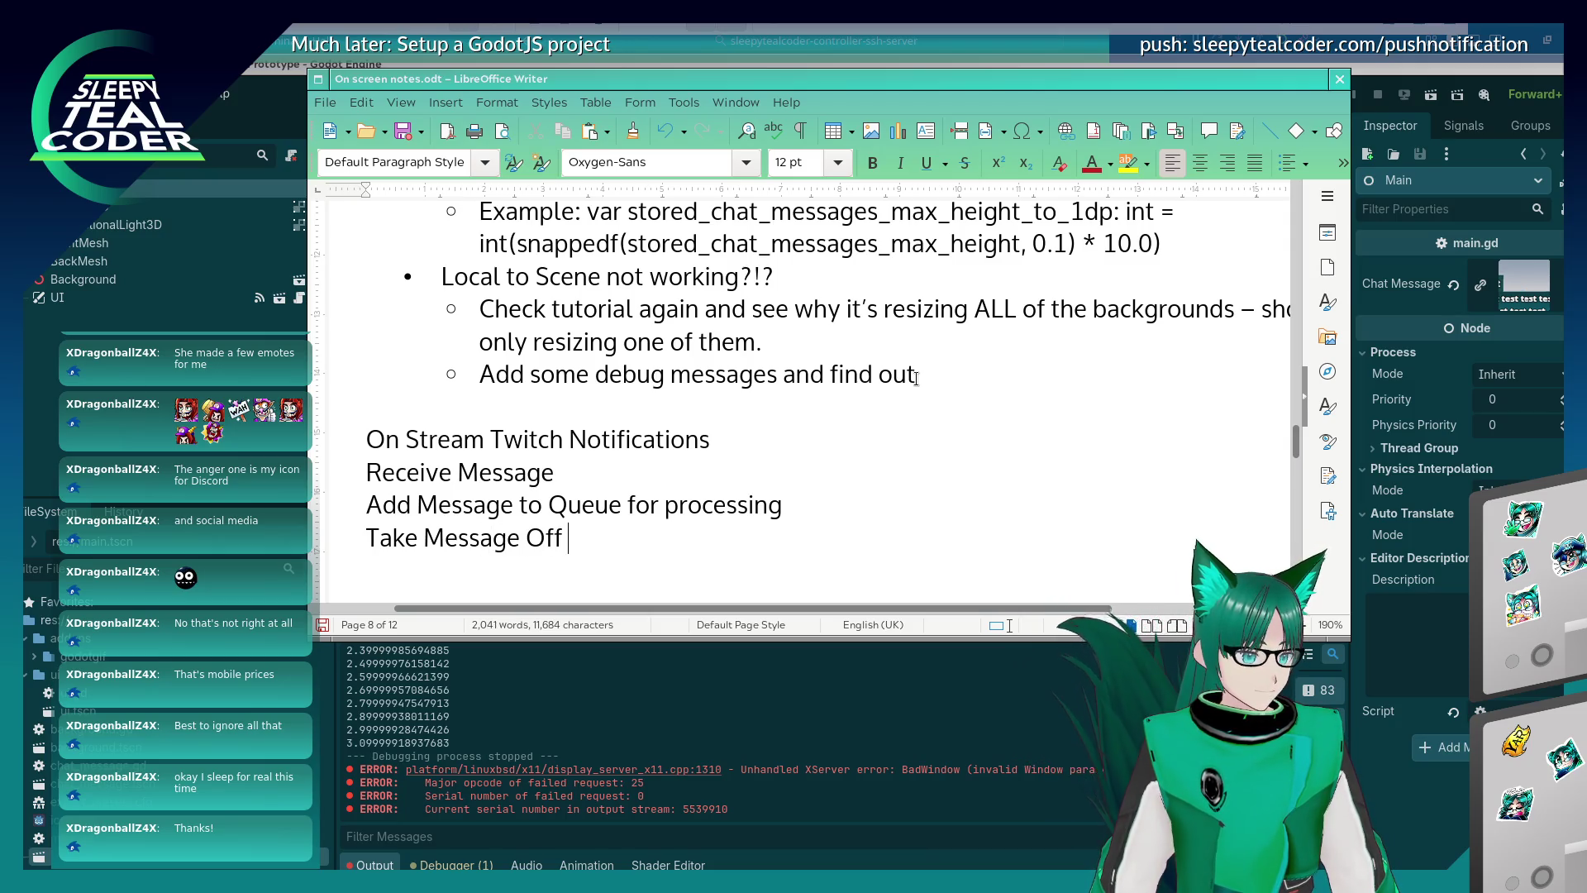
type("Queue")
key("Return")
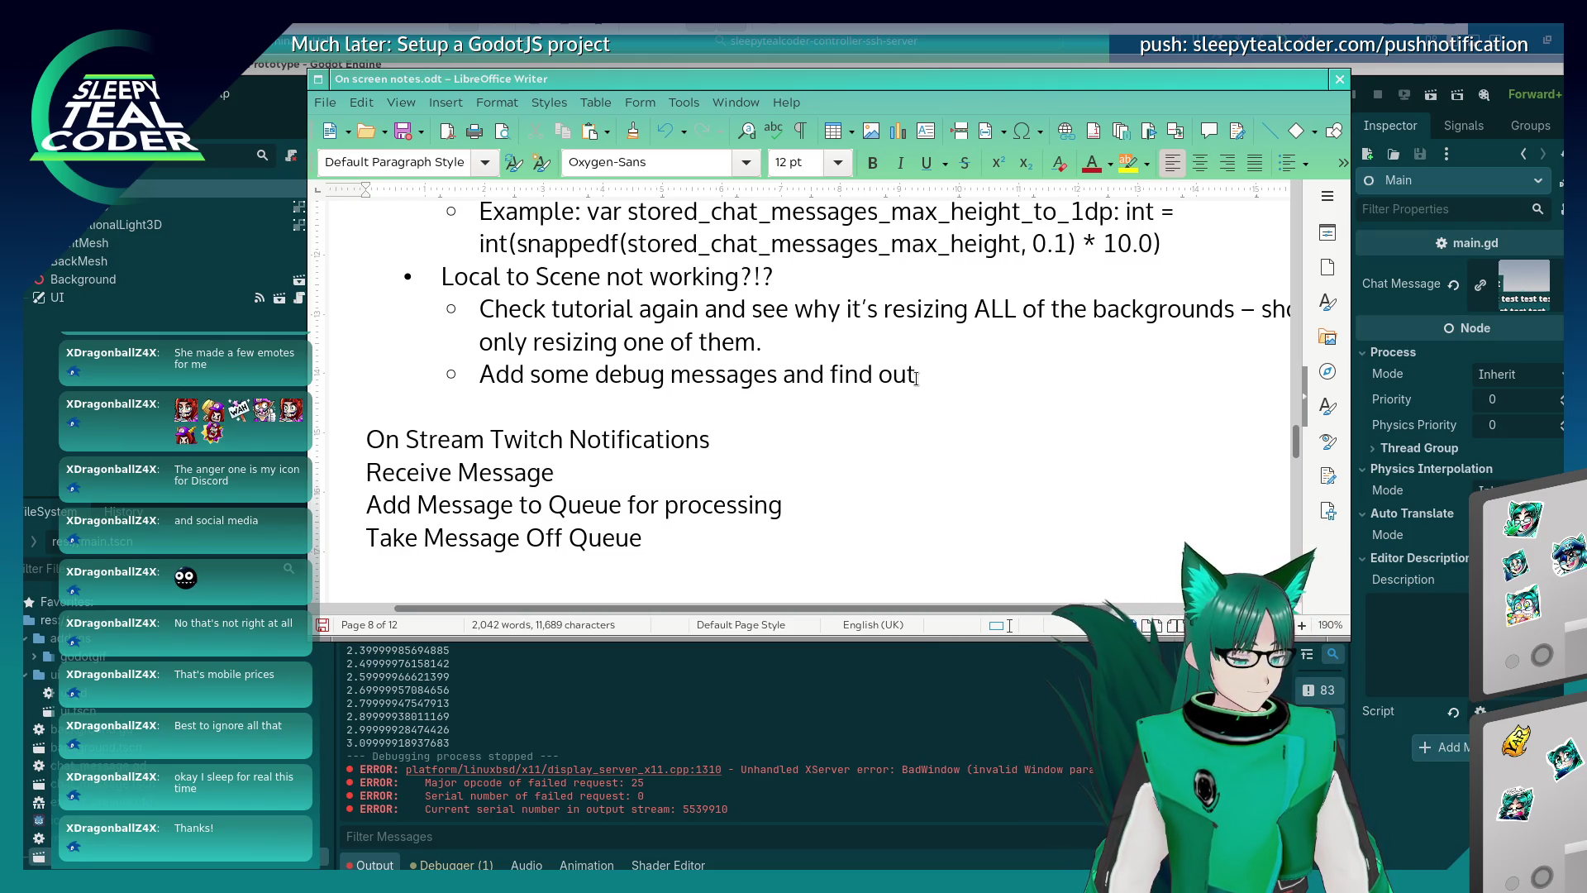
type("Godot Ma")
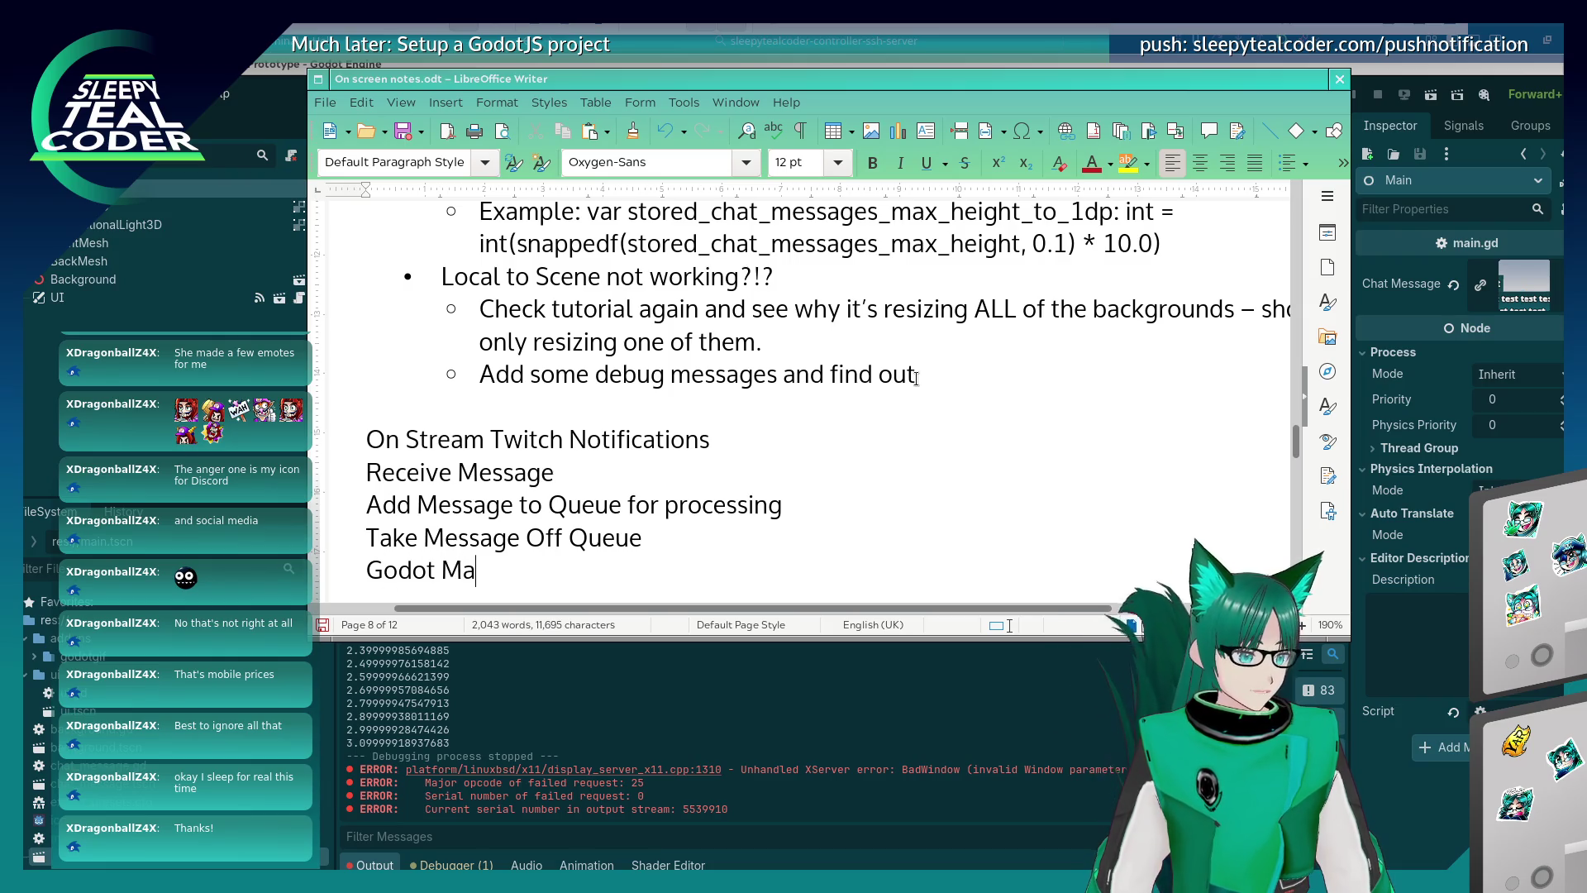
type("kes Chat Me")
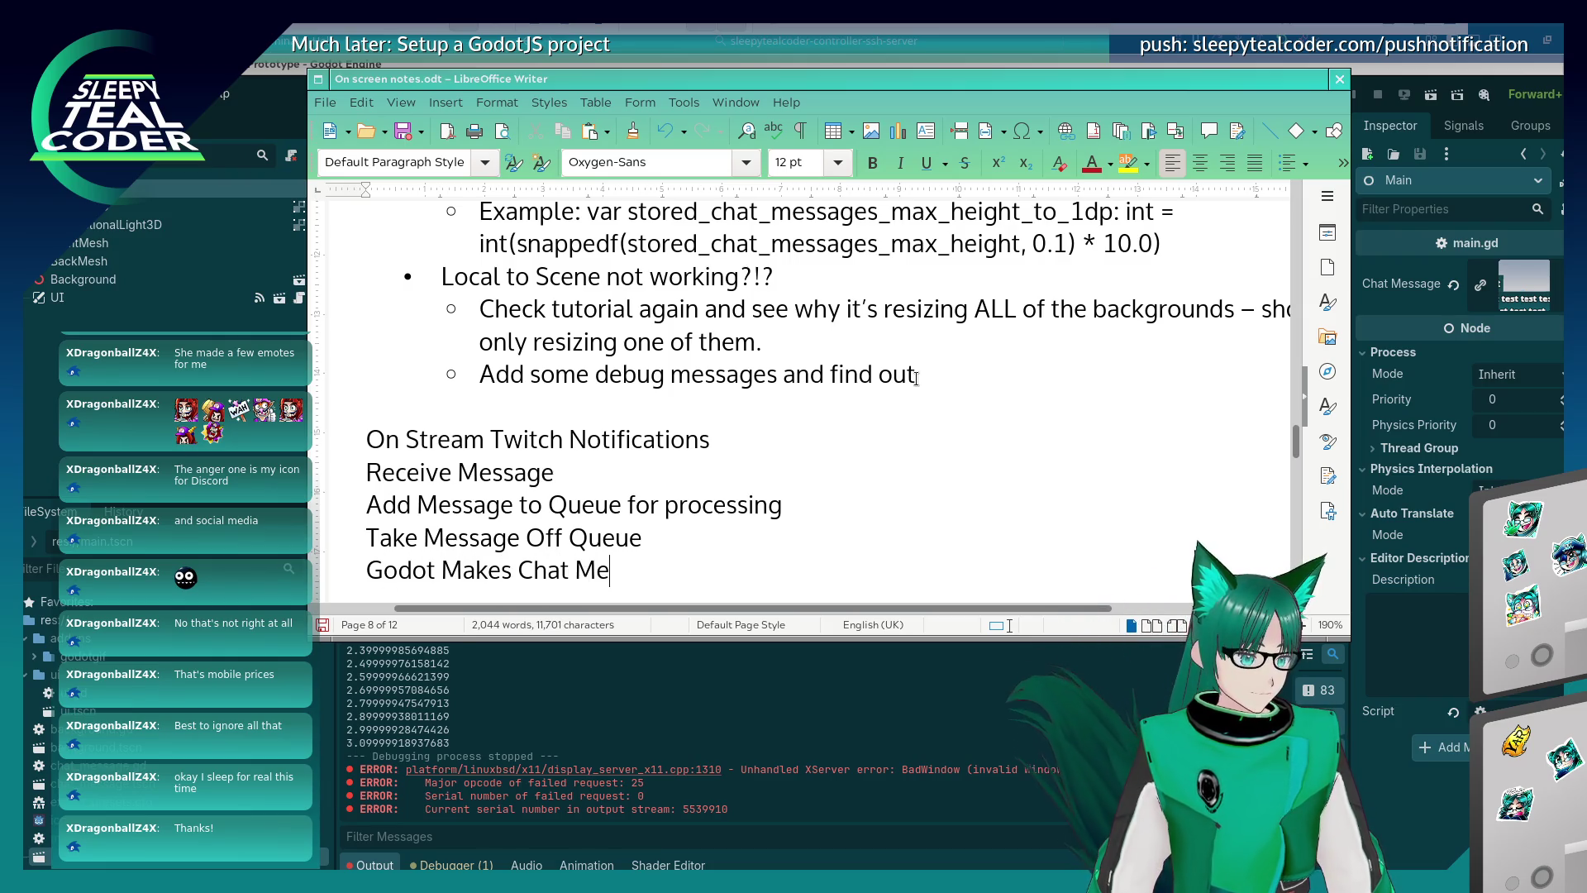
type("ssage Scene")
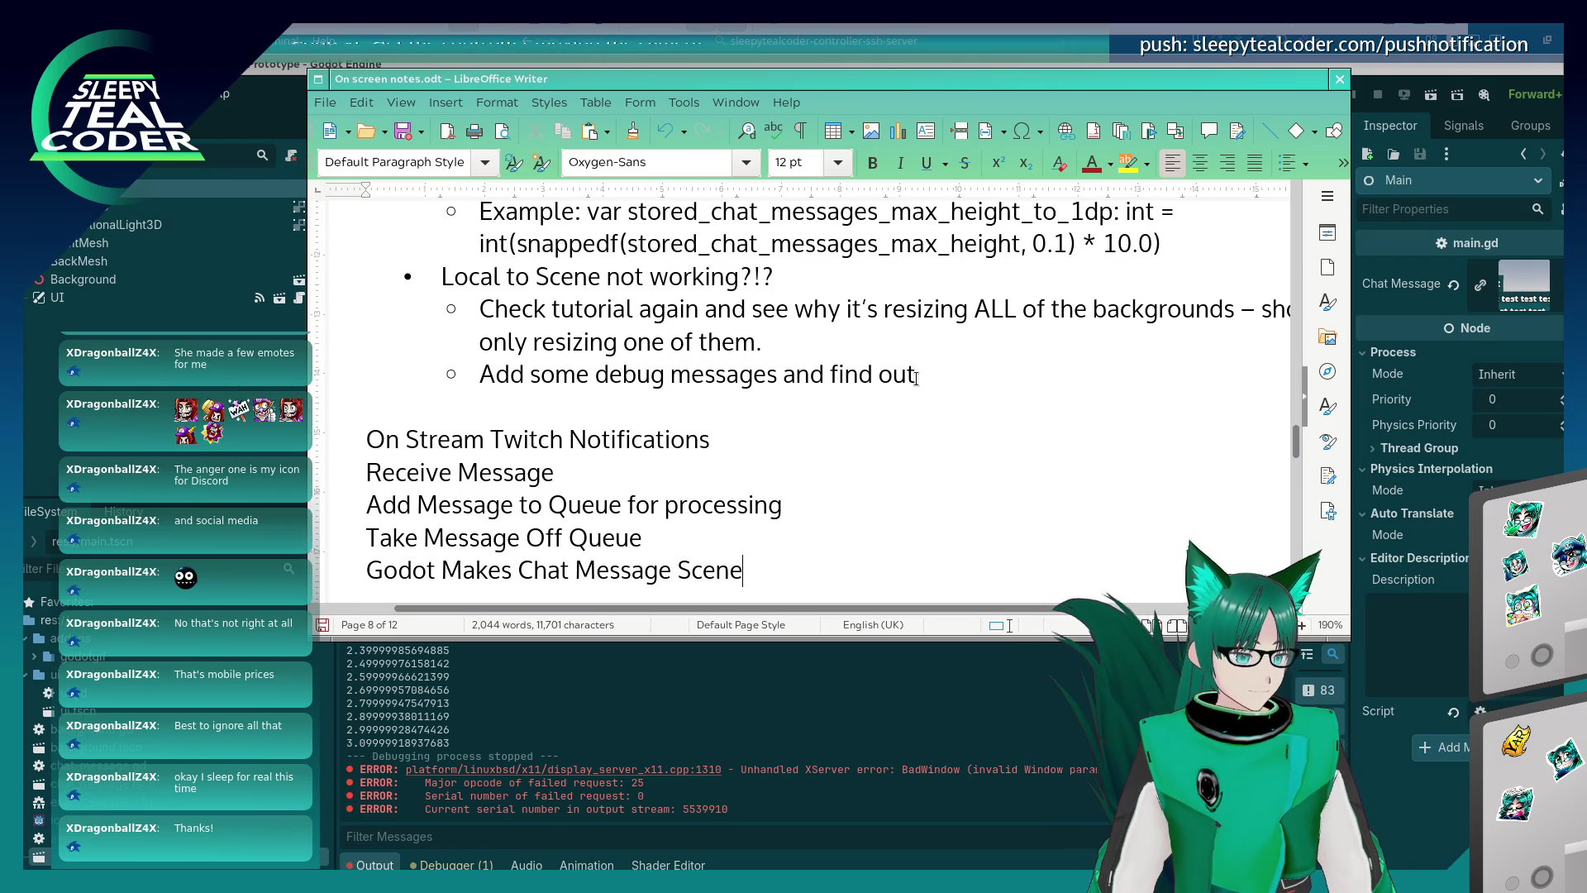
key("Return")
type("Does Calu")
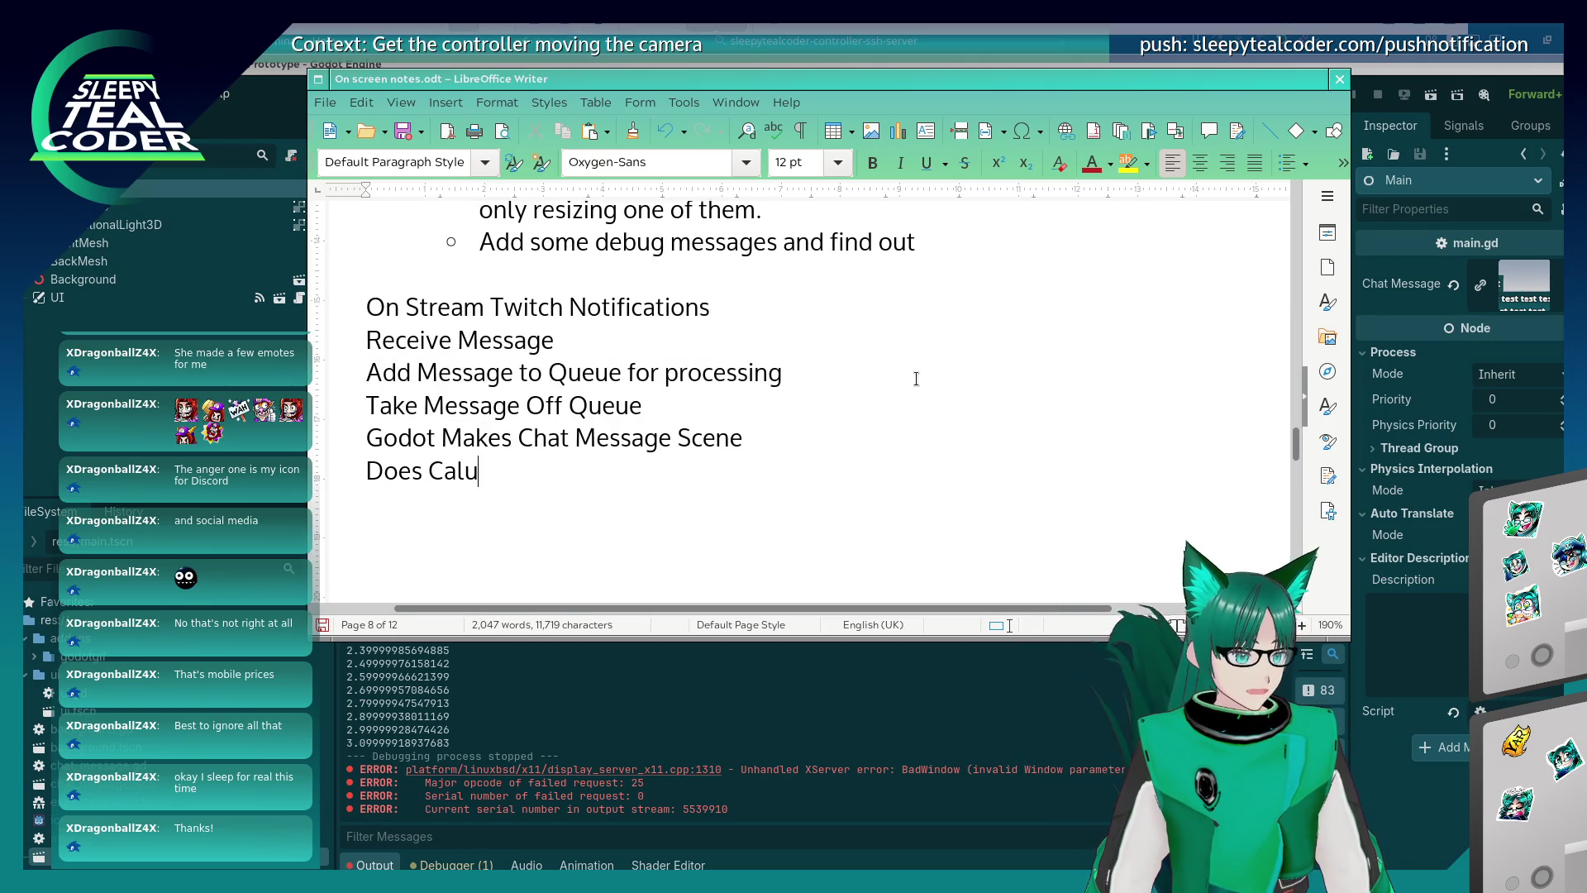
key("BackSpace")
type("culations")
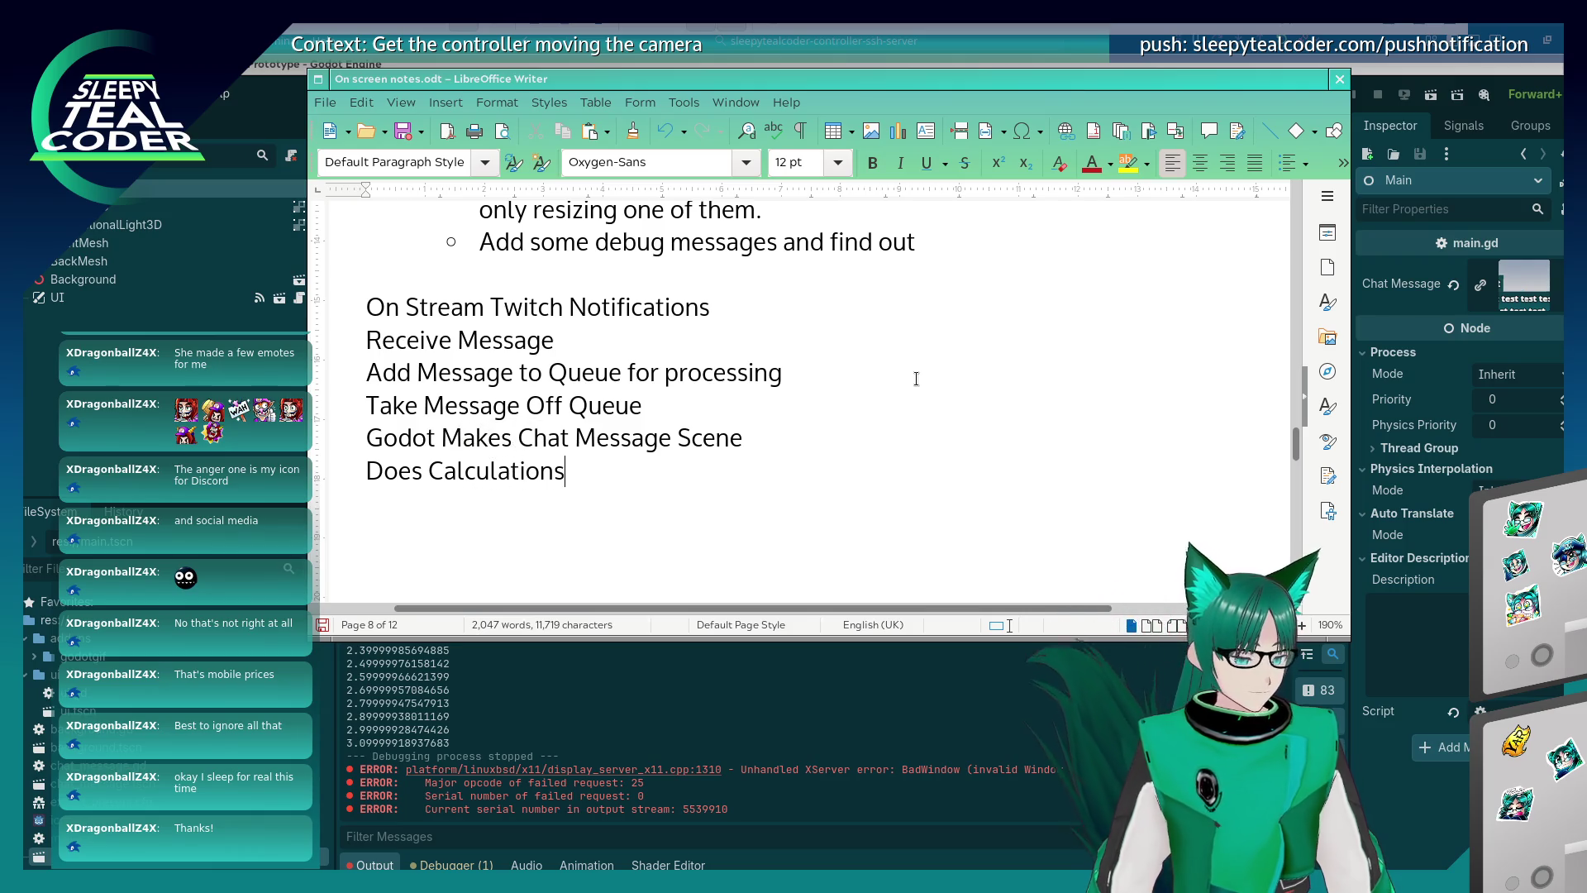
key("Return")
Add the line 'Signal/Confirmation is sent back'.
type("Signba")
key("BackSpace")
key("BackSpace")
type("al ")
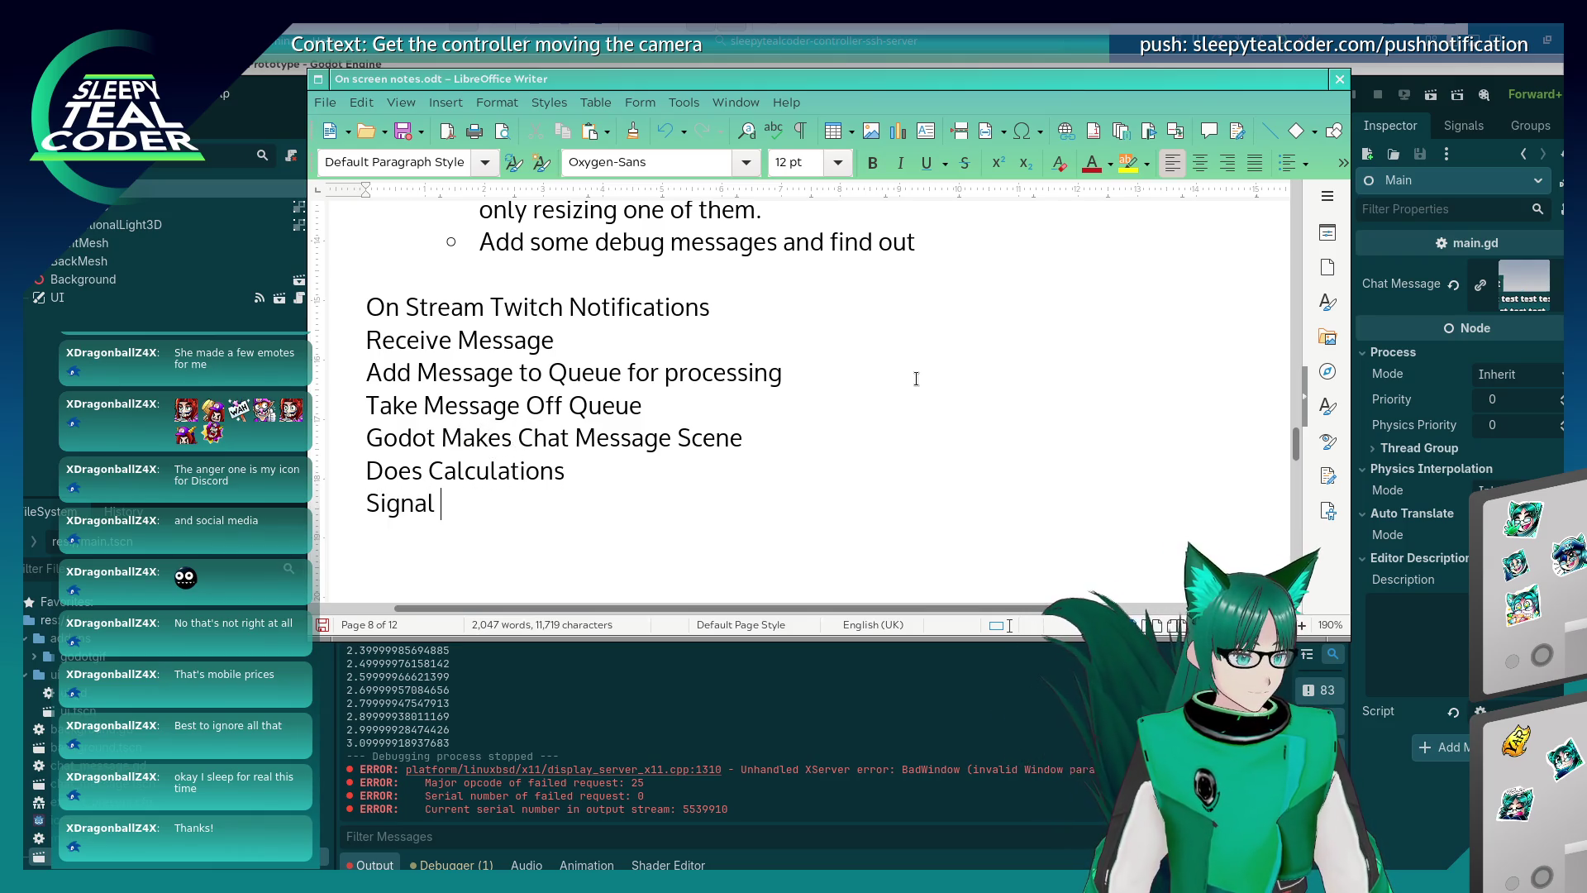
type("is sent back")
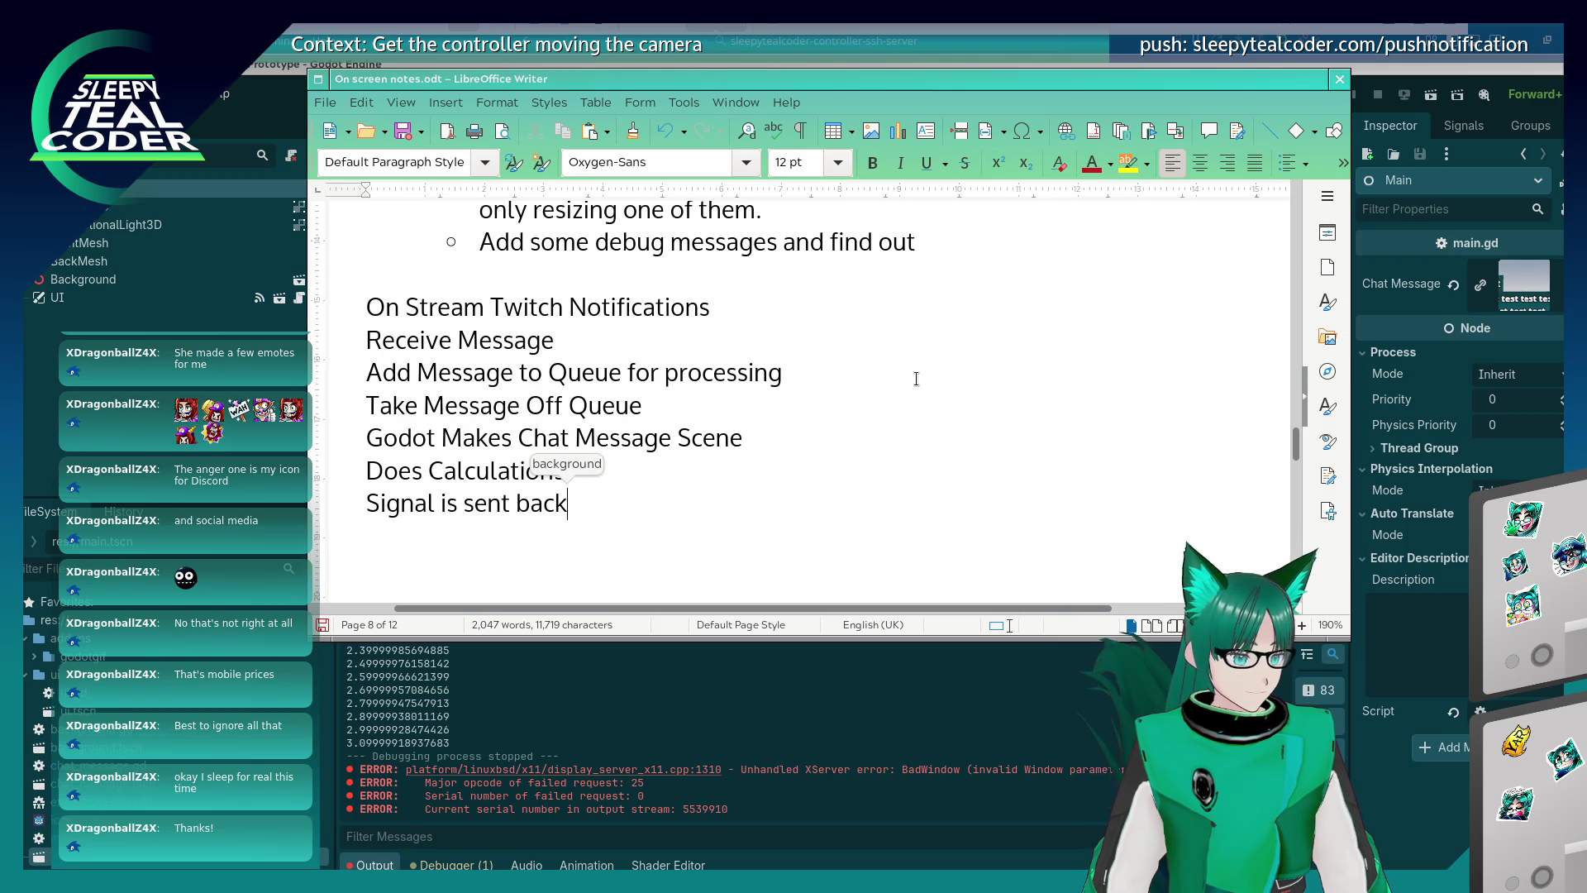
key("Return")
key("BackSpace")
key("BackSpace")
key("BackSpace")
key("Left")
key("Left")
key("Left")
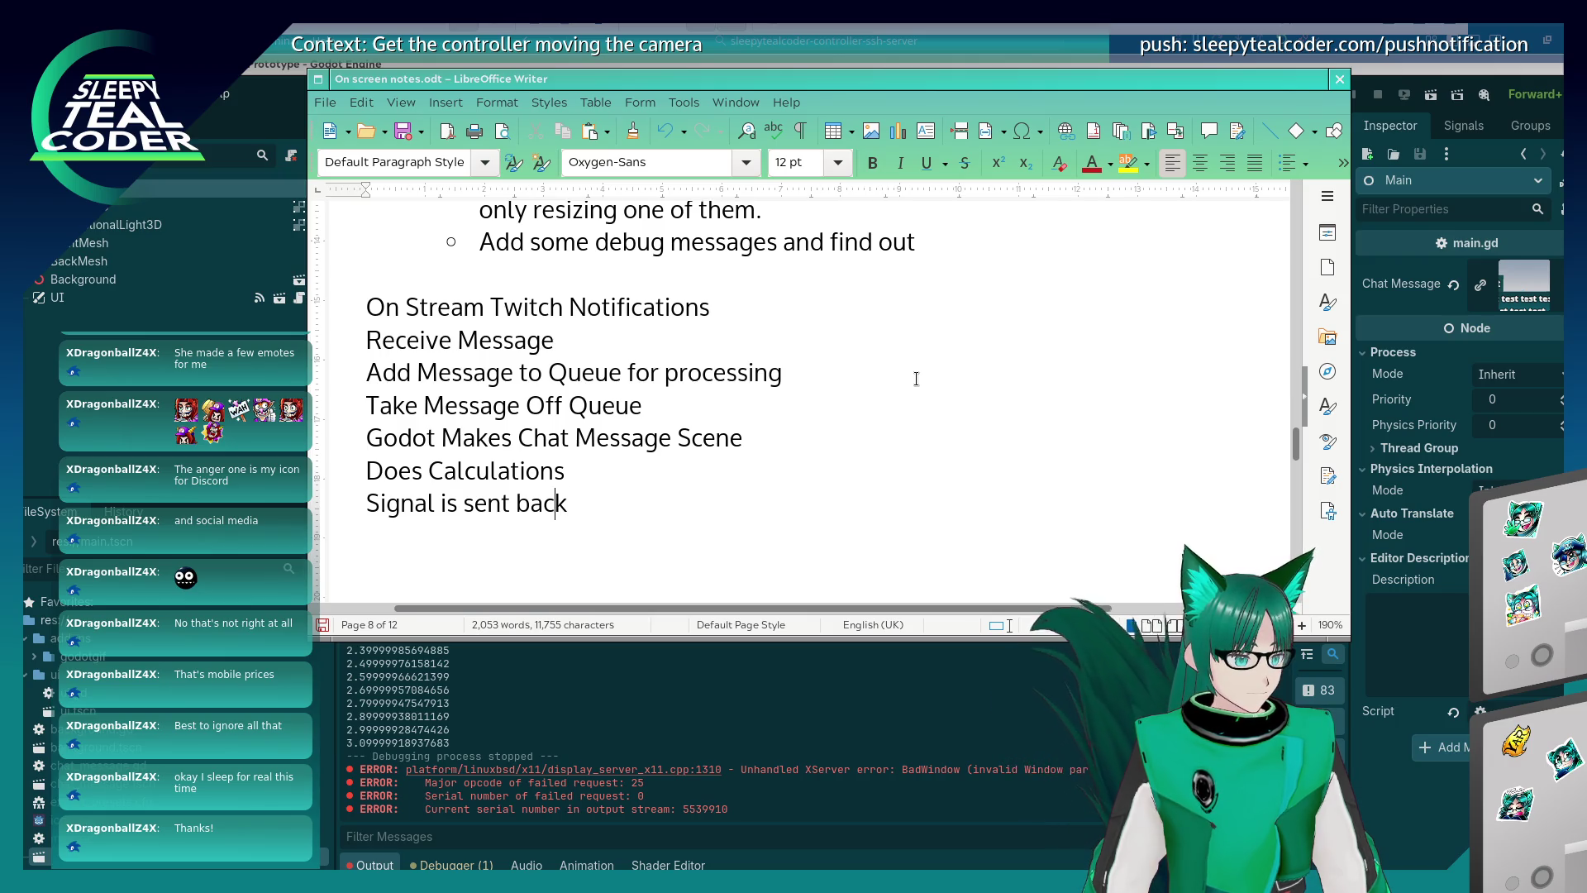
type("/Confirmation")
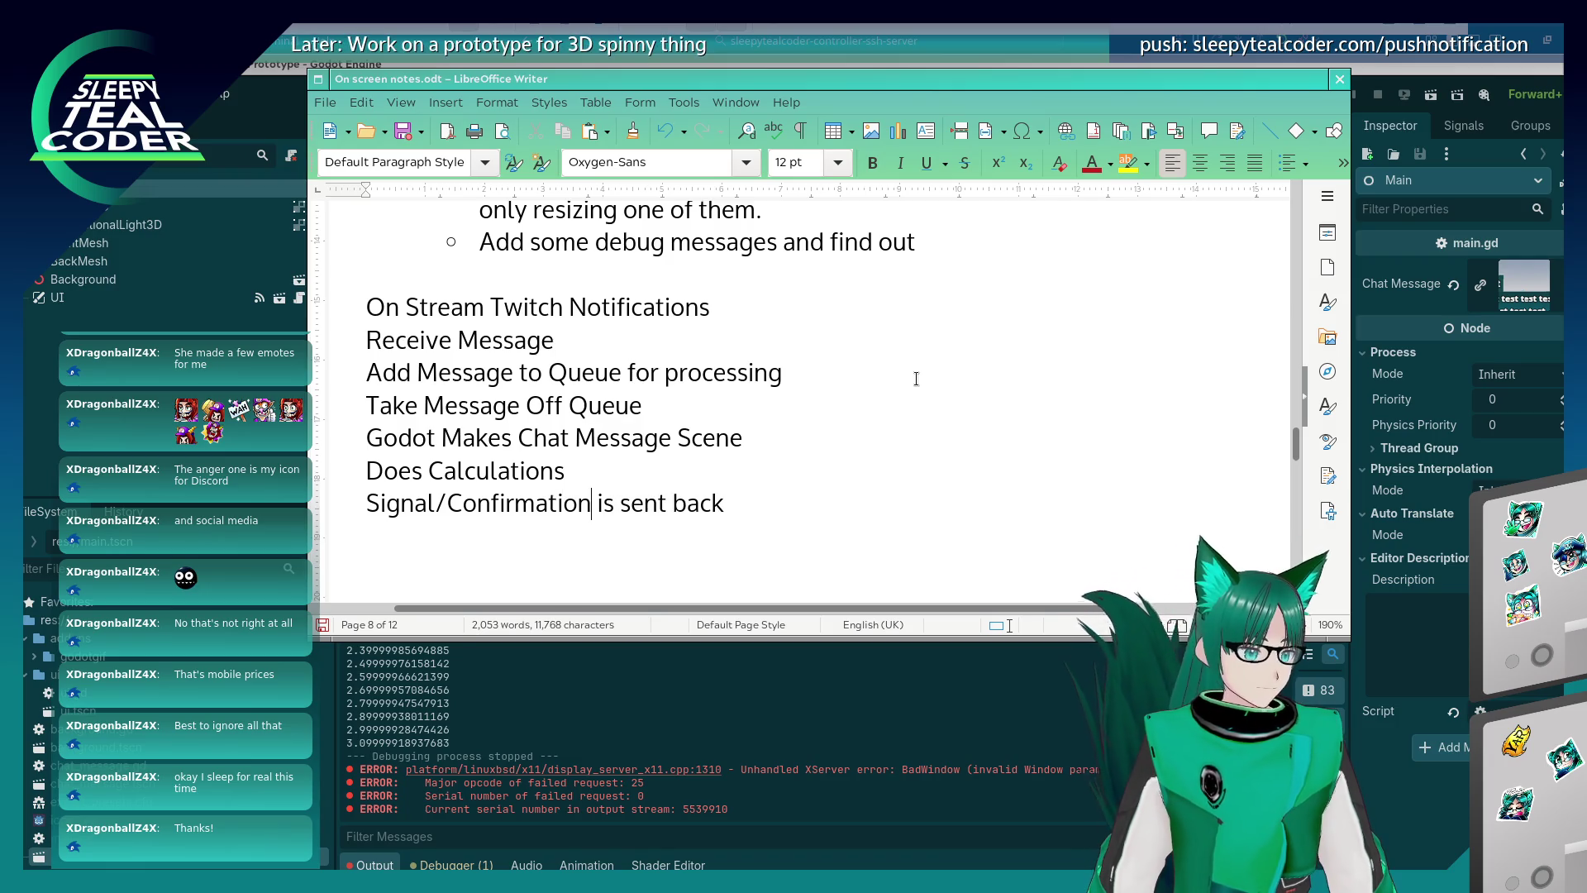
key("End")
Add the final line 'Repeat until Queue is empty' and return to Godot.
key("Return")
type("Repeat ")
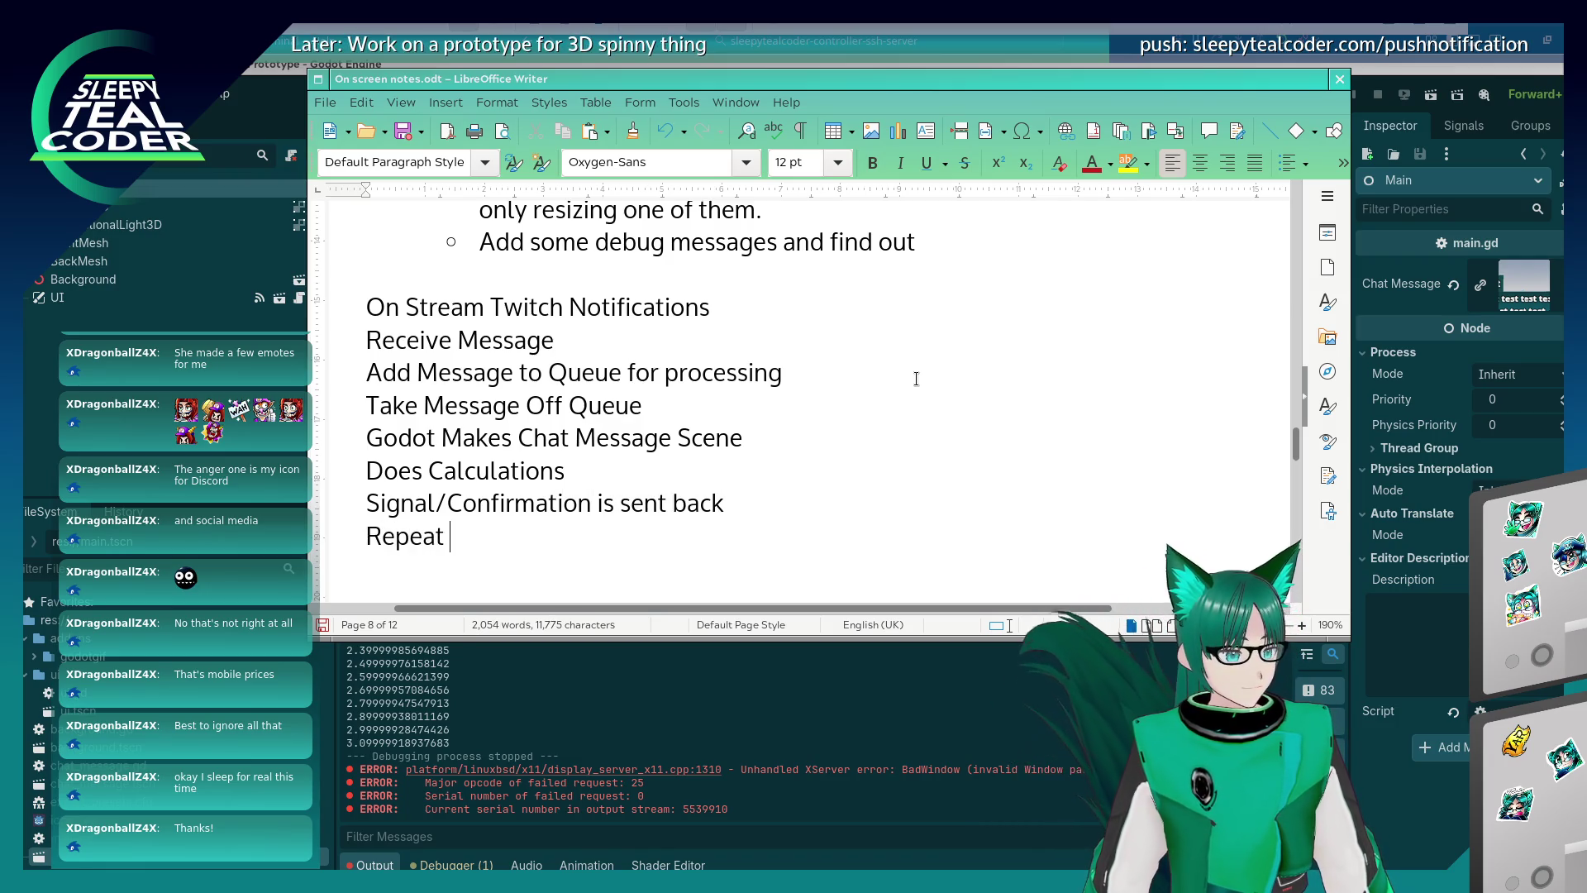
type("until Queue ios")
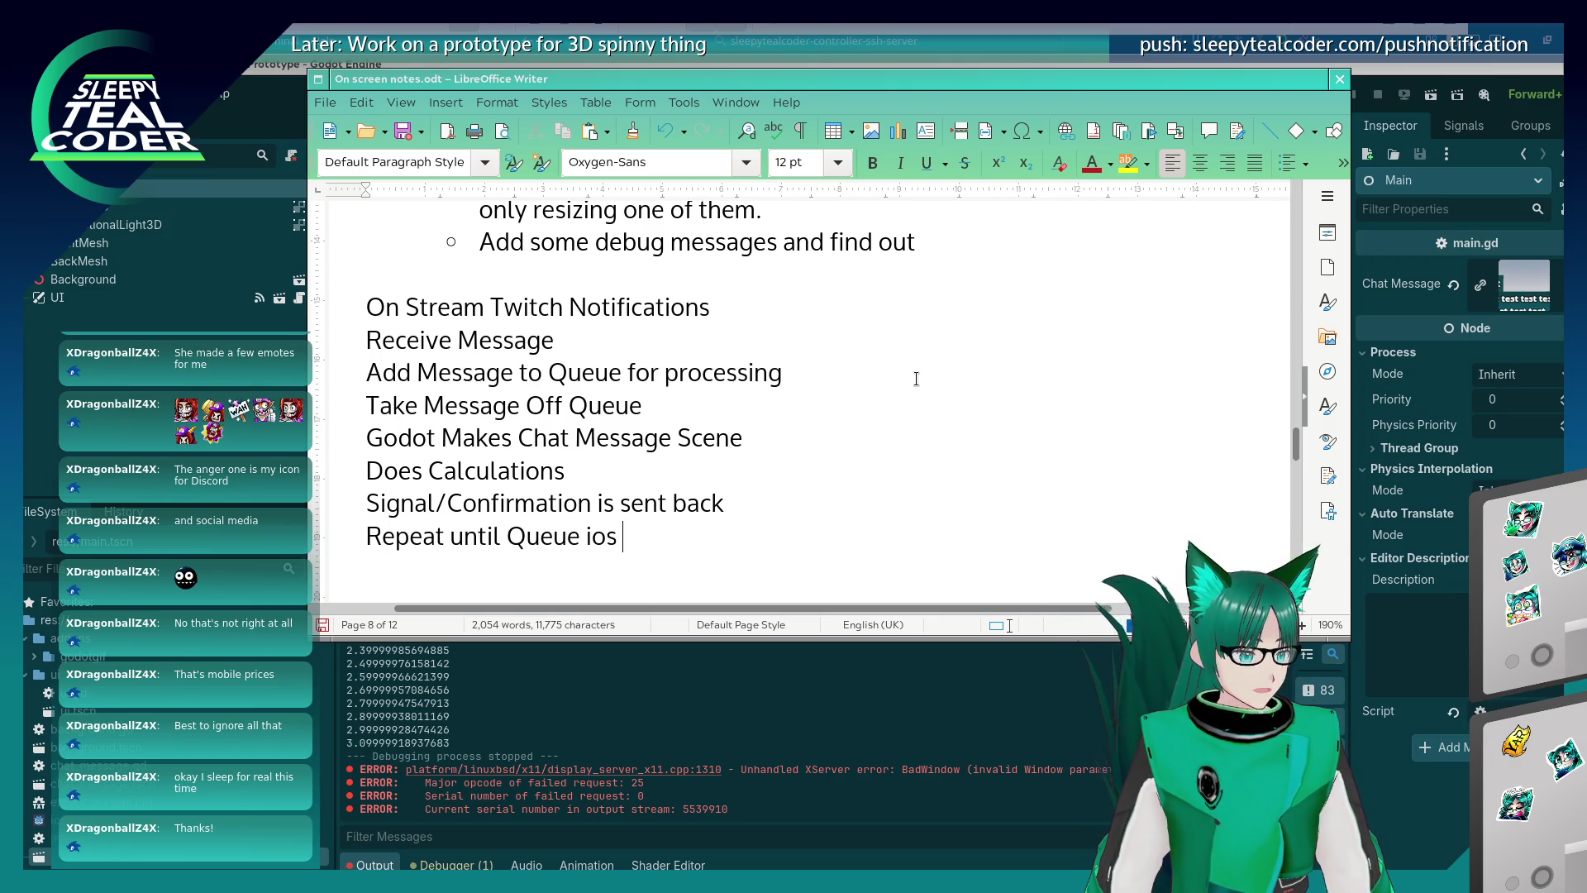
key("BackSpace")
key("BackSpace")
type("e")
key("BackSpace")
key("BackSpace")
key("BackSpace")
type("is empty")
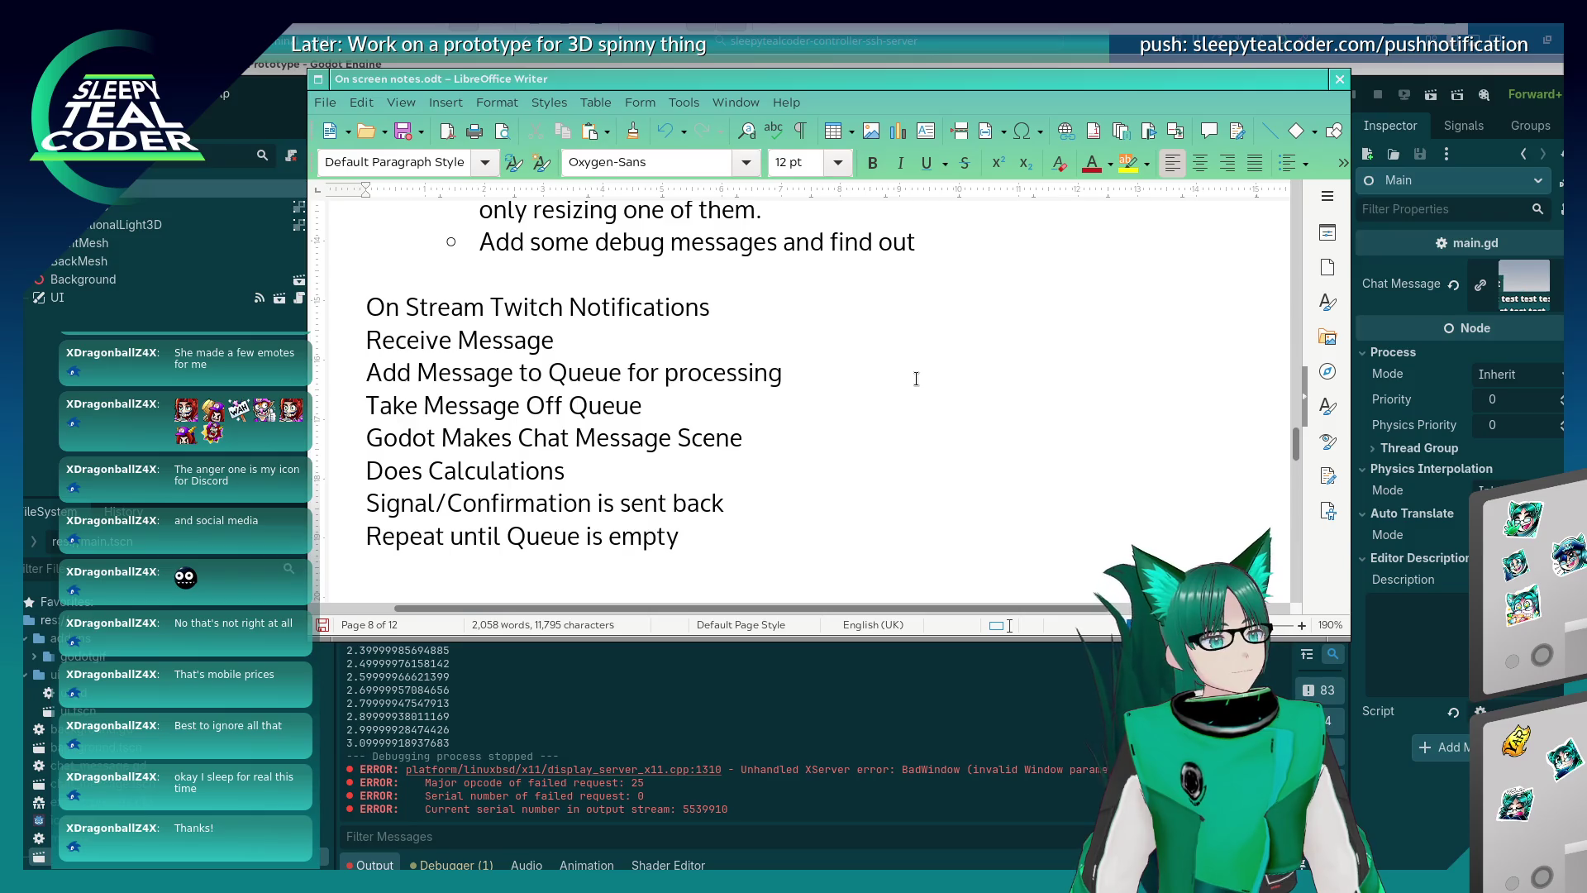
key("alt+Tab")
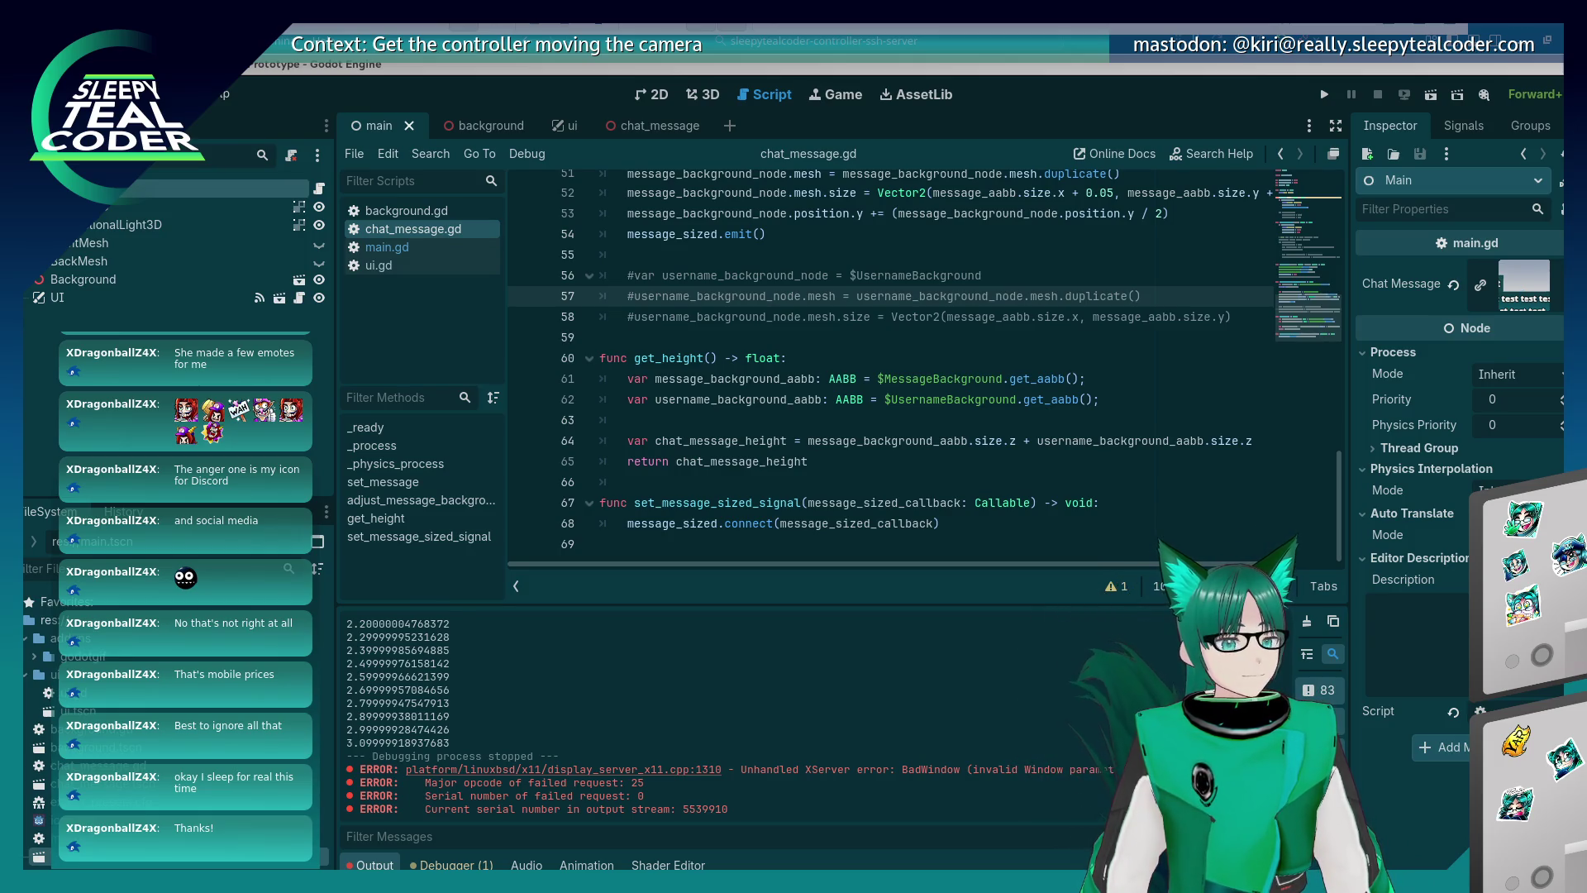
Review the get_height code and the commented size lines around lines 53–59 of chat_message.gd.
left_click(811, 399)
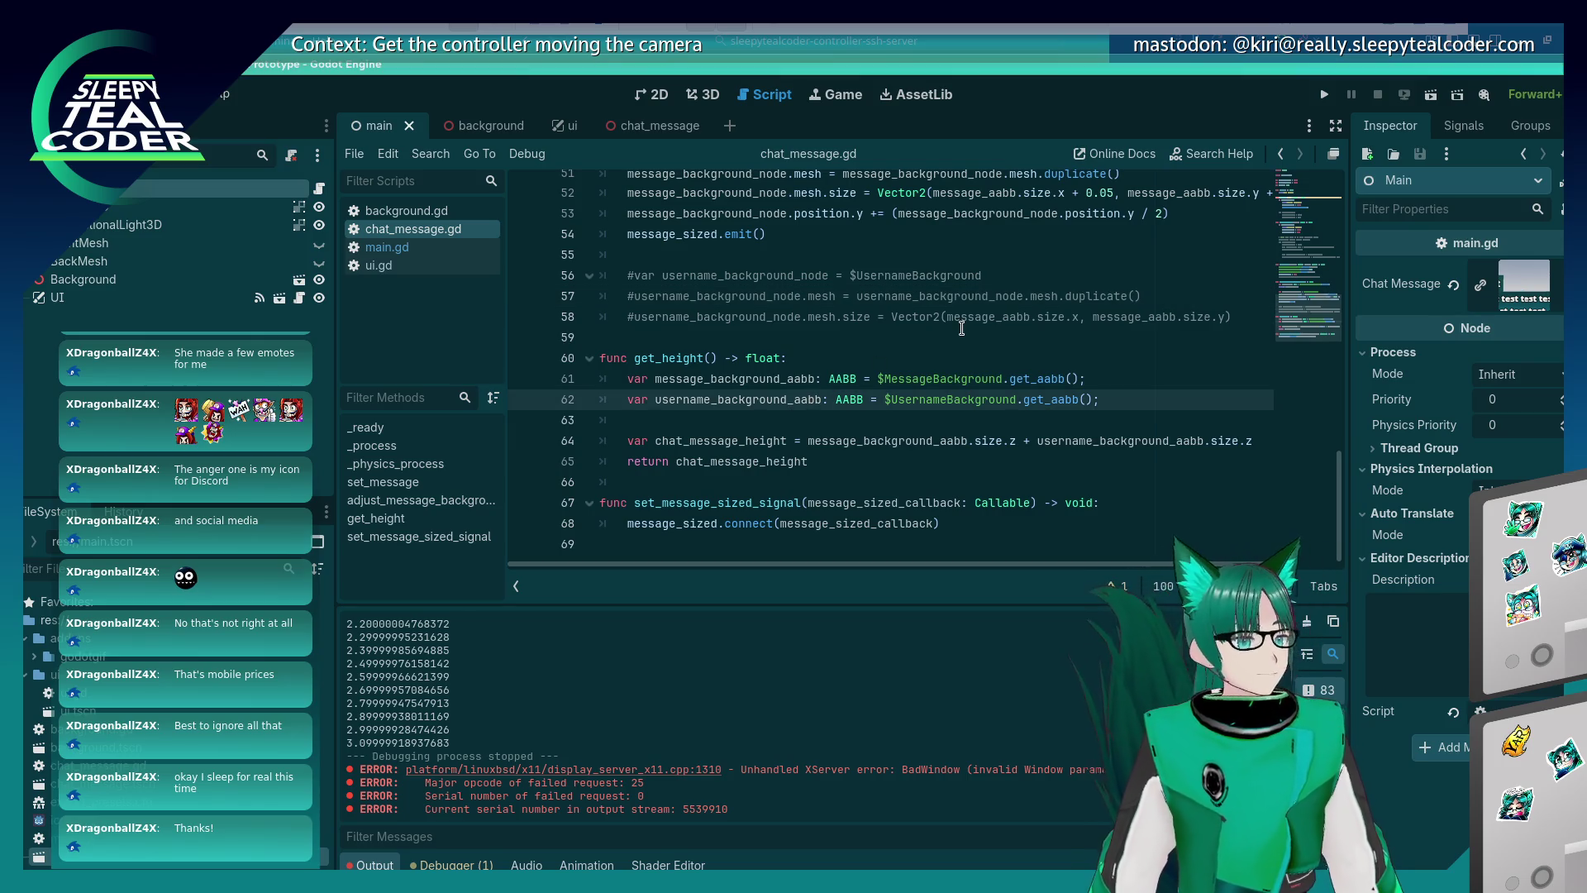
left_click(962, 328)
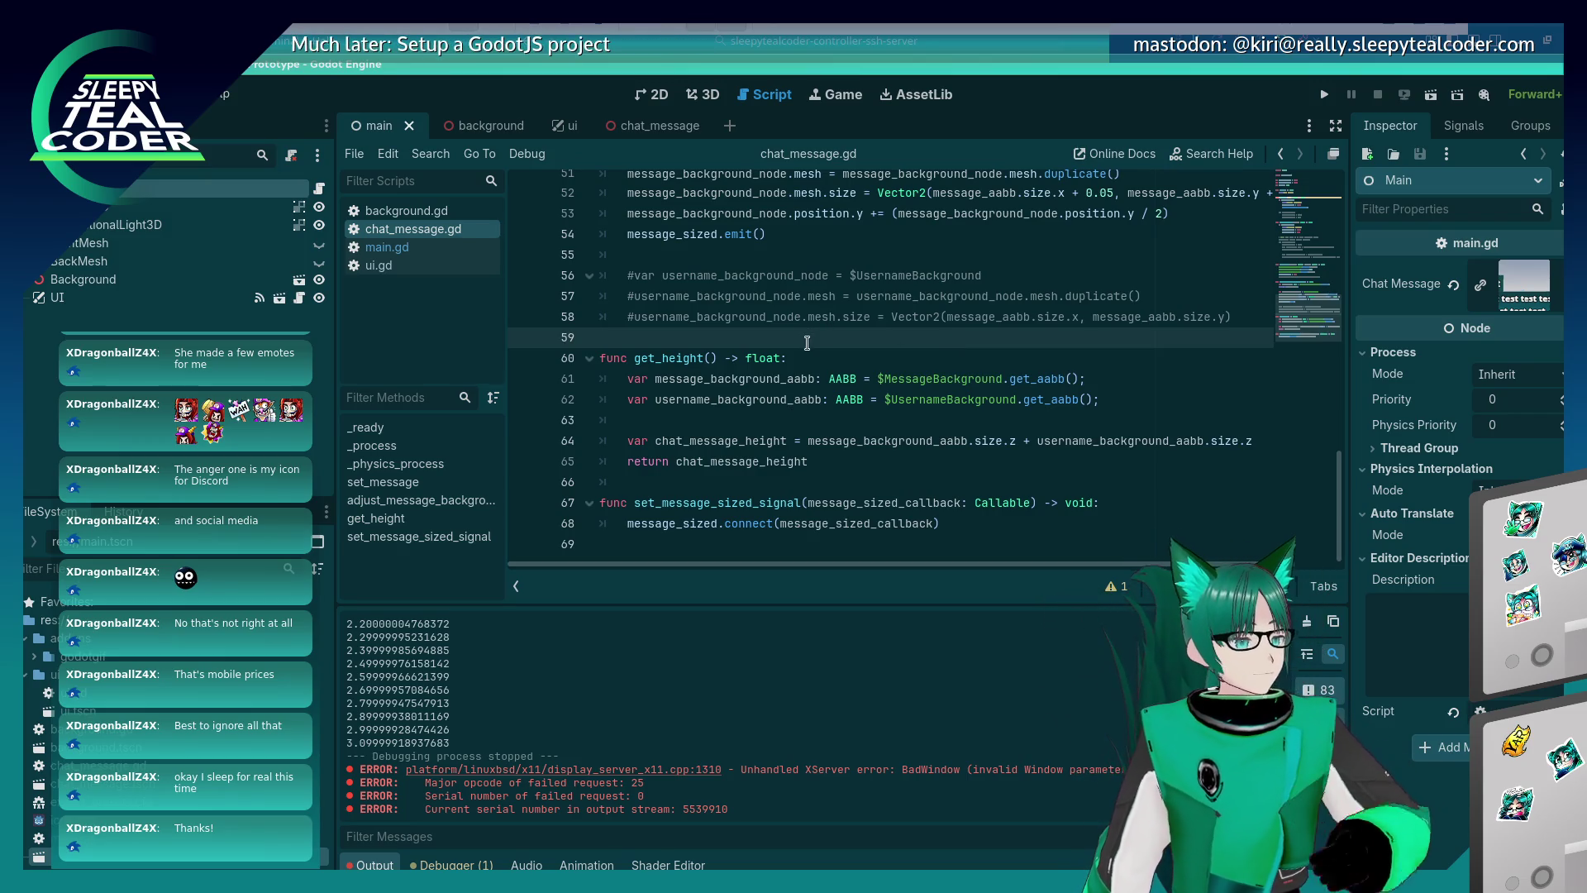
left_click(888, 310)
left_click(888, 330)
left_click(889, 317)
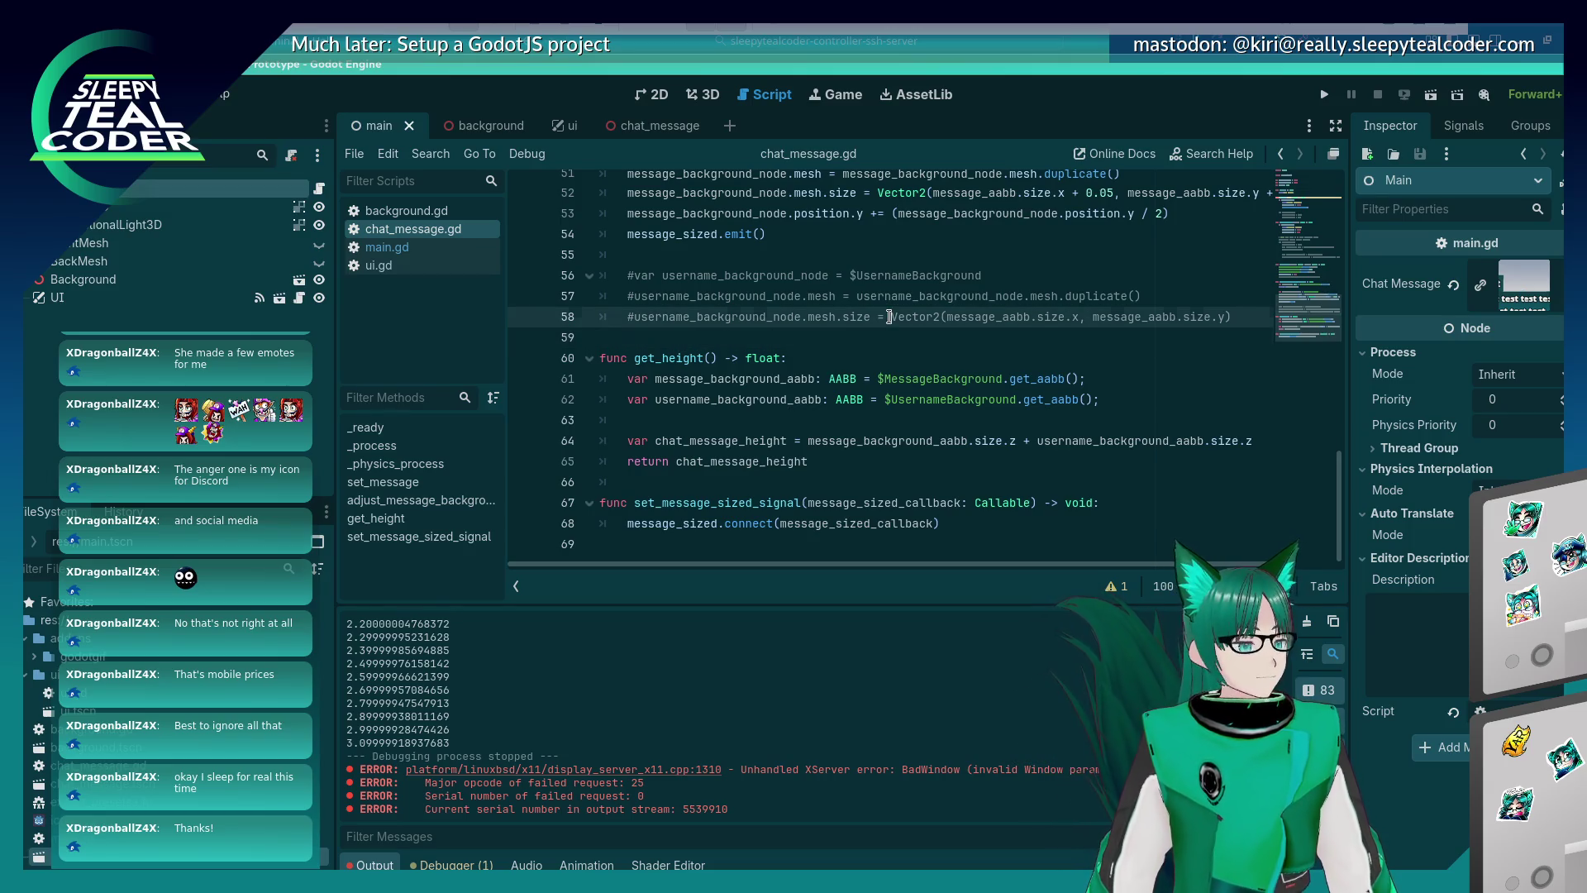
left_click(835, 335)
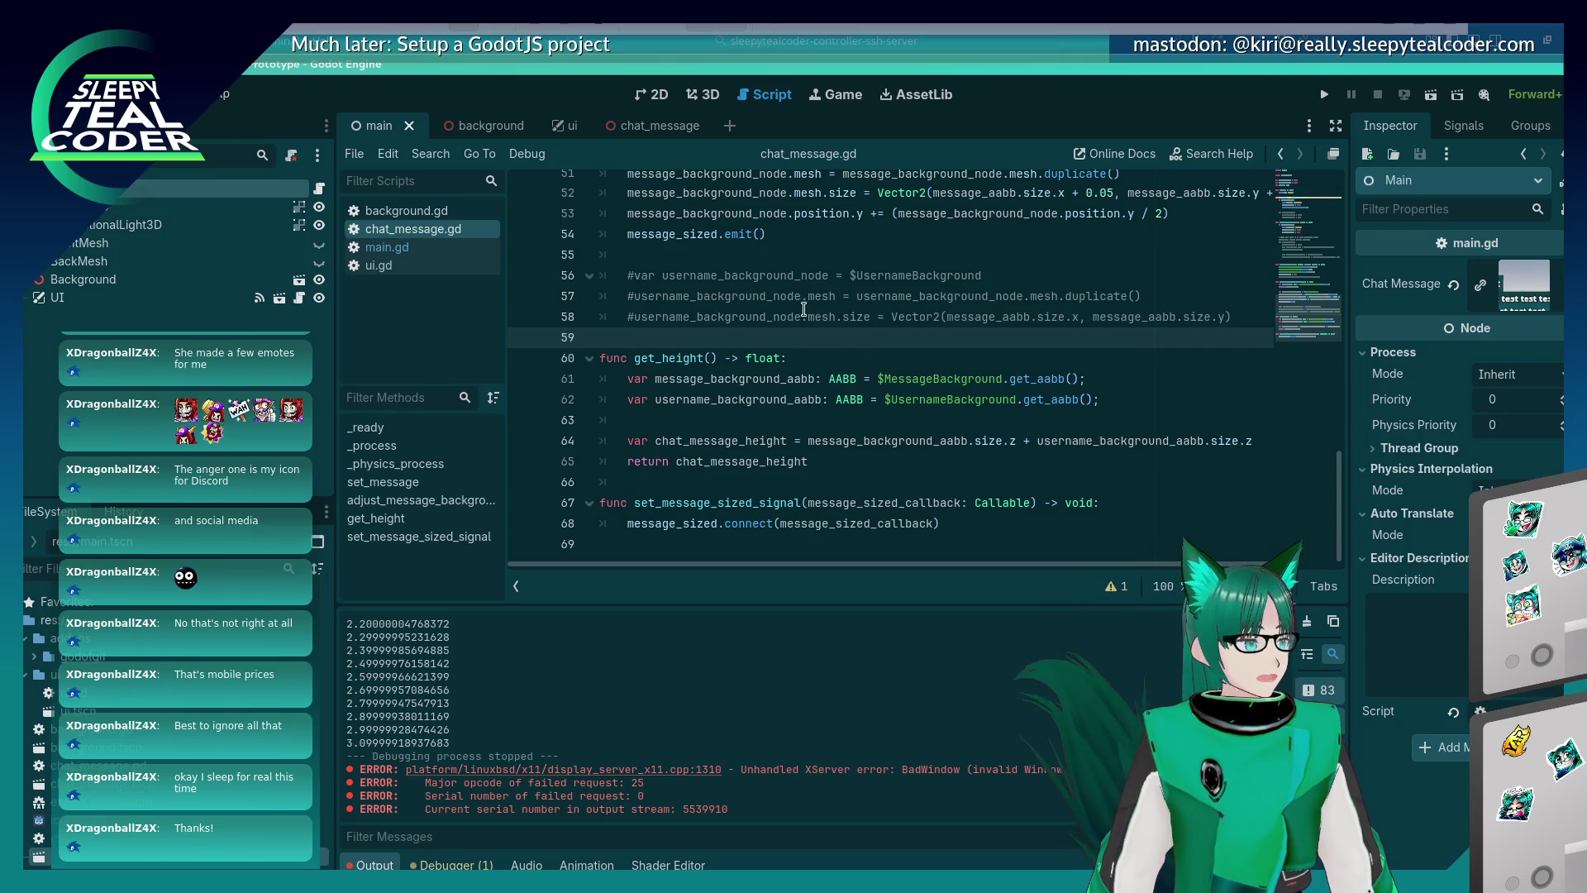
left_click(805, 316)
scroll(799, 413, "up", 3)
left_click(799, 414)
scroll(794, 405, "down", 2)
key("Left")
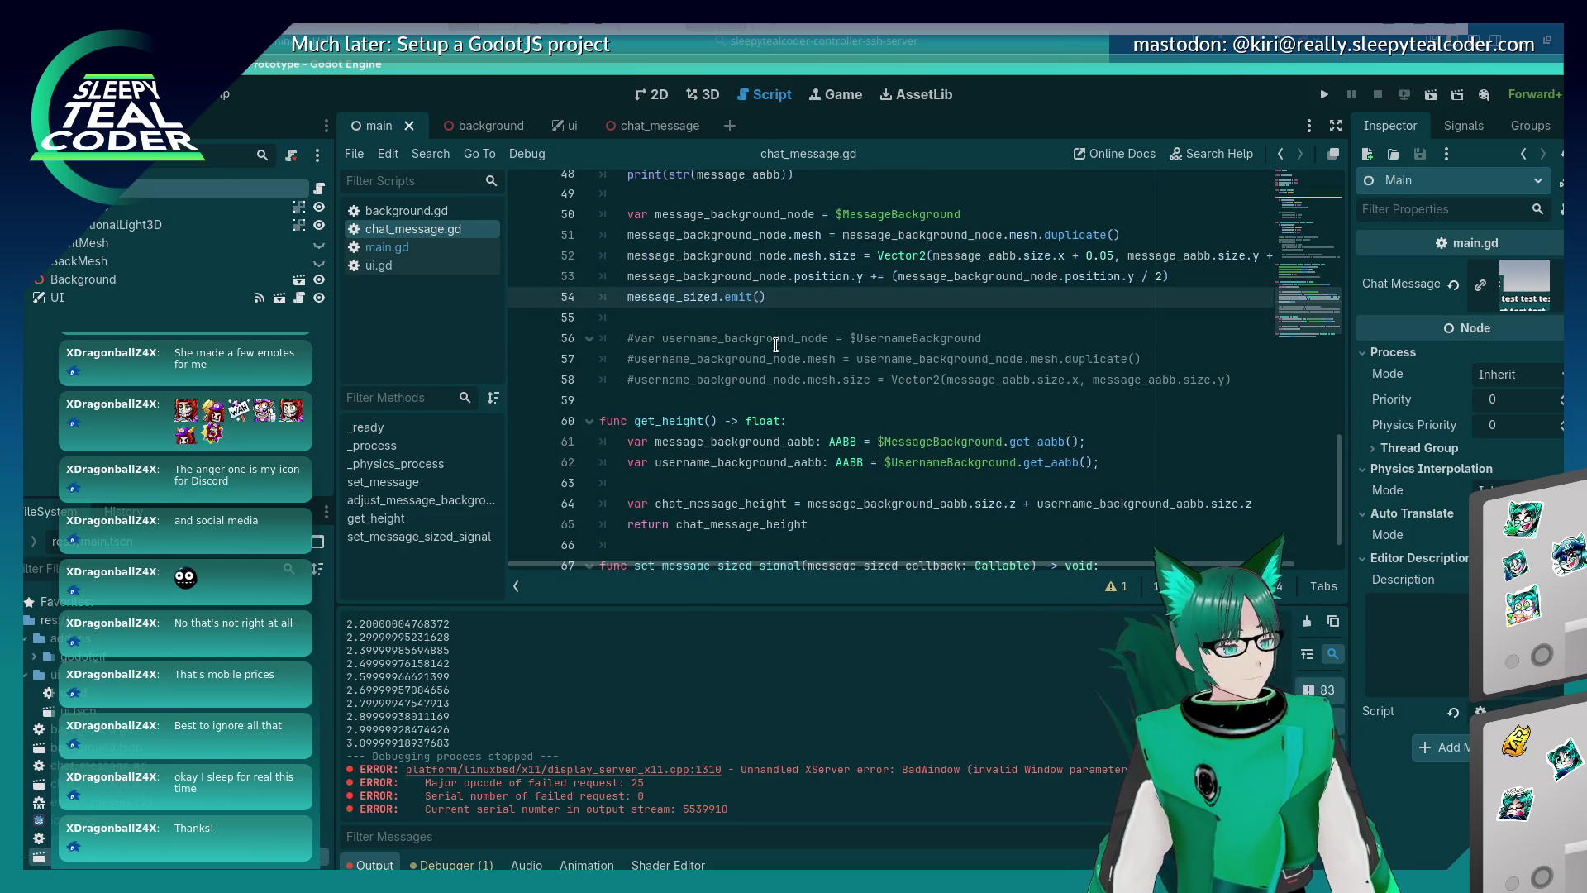
scroll(773, 331, "up", 2)
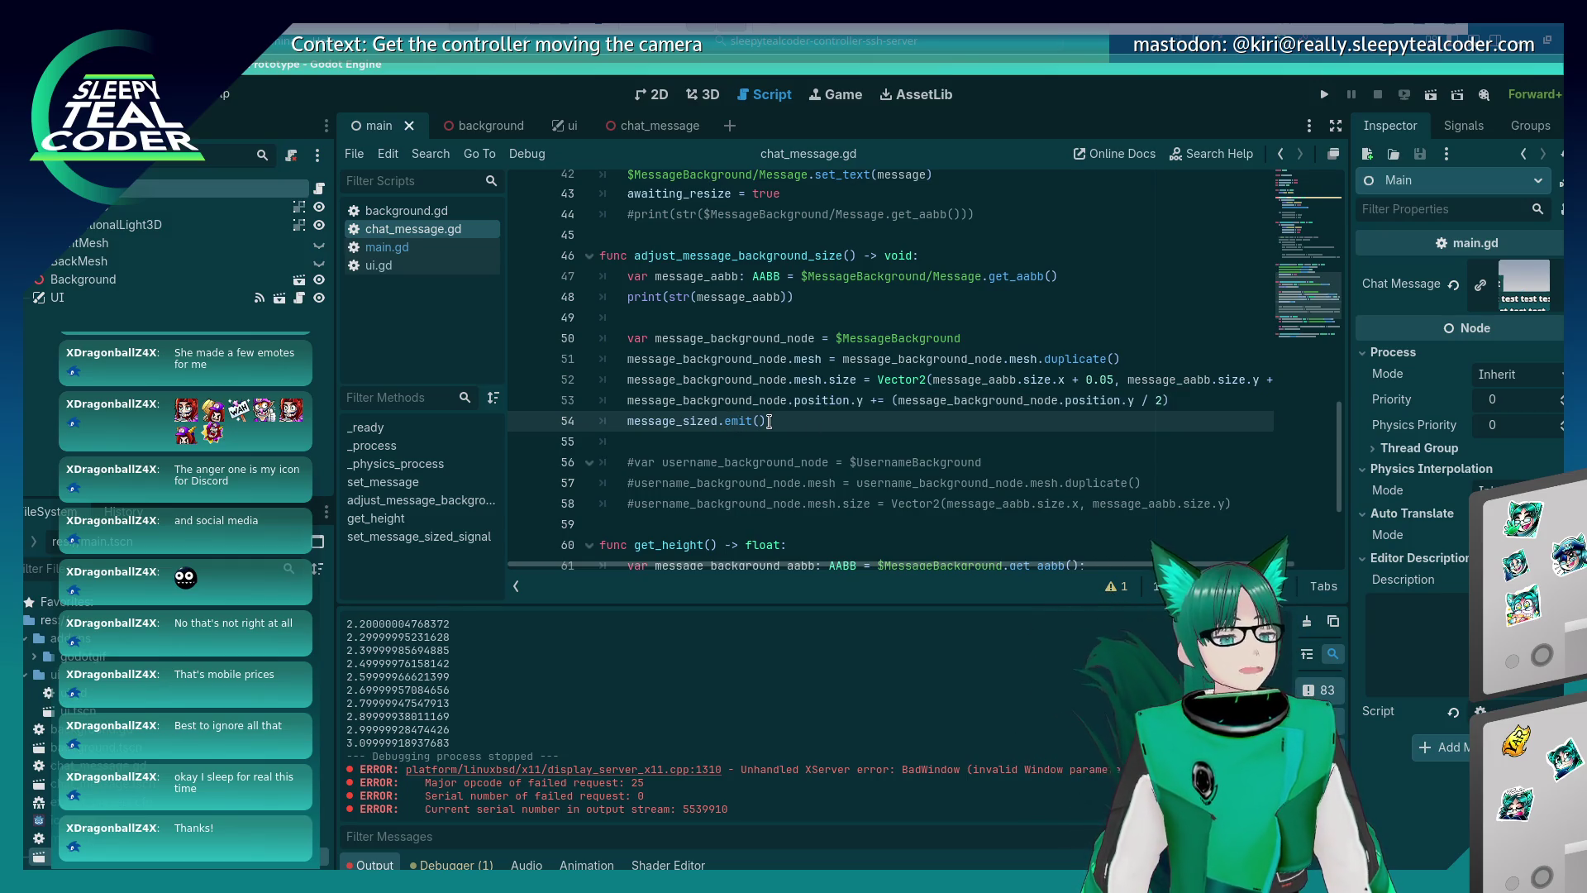
Copy message_background_node.position.y from line 53 into message_sized.emit() on line 54 and save.
left_click(856, 400)
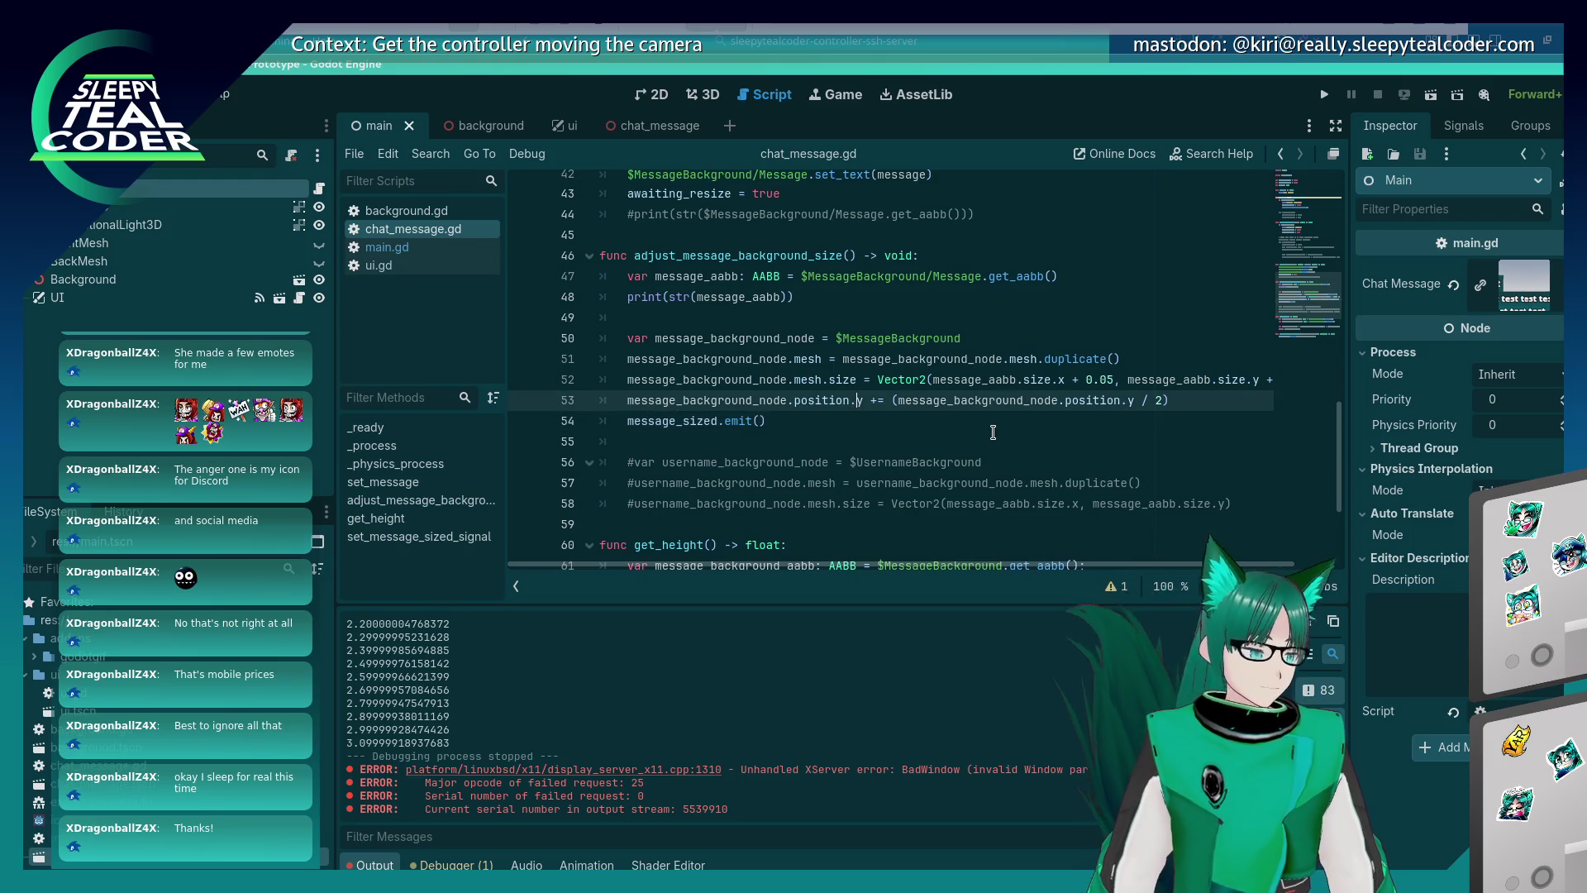
key("shift+Home")
key("ctrl+c")
key("Down")
key("Left")
key("ctrl+v")
key("ctrl+s")
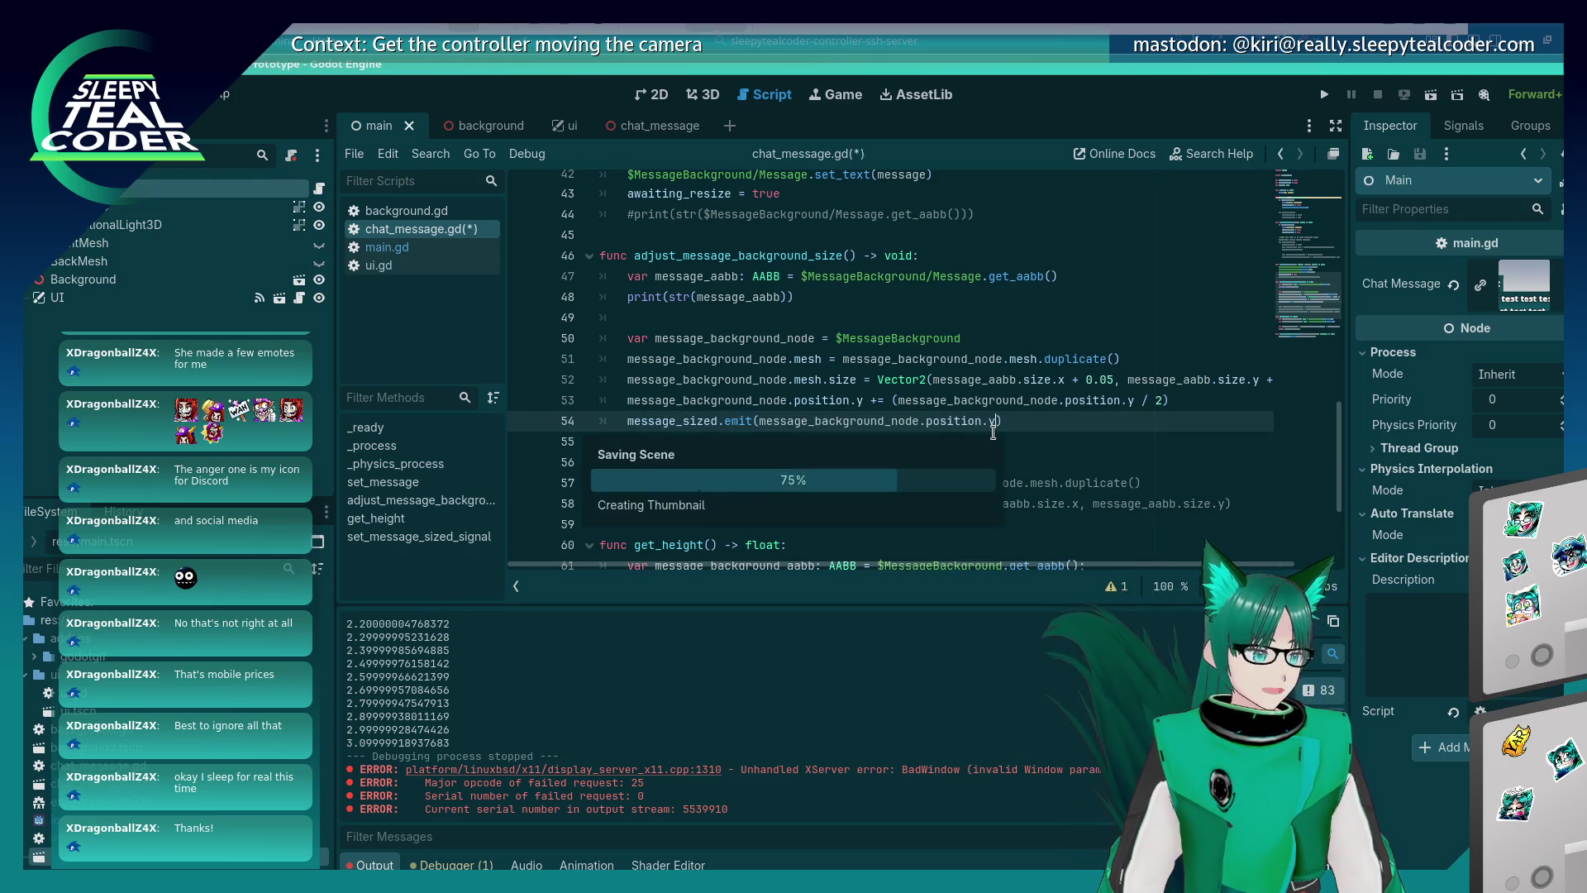
scroll(950, 432, "down", 3)
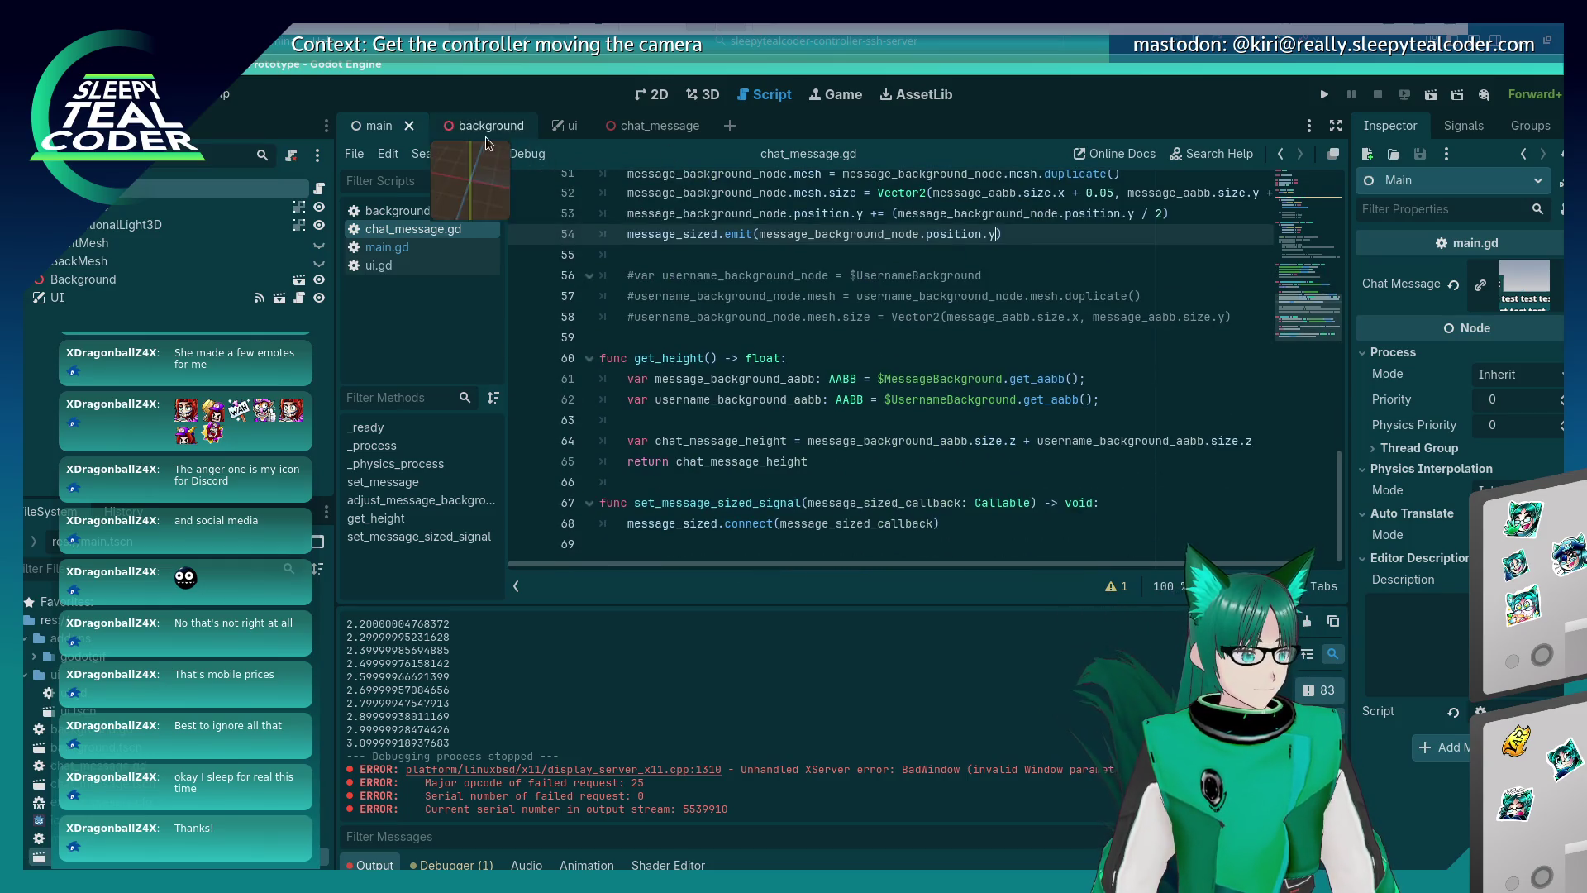
left_click(386, 246)
Give main.gd's _on_message_sized the parameter height_thing: float.
scroll(782, 295, "up", 5)
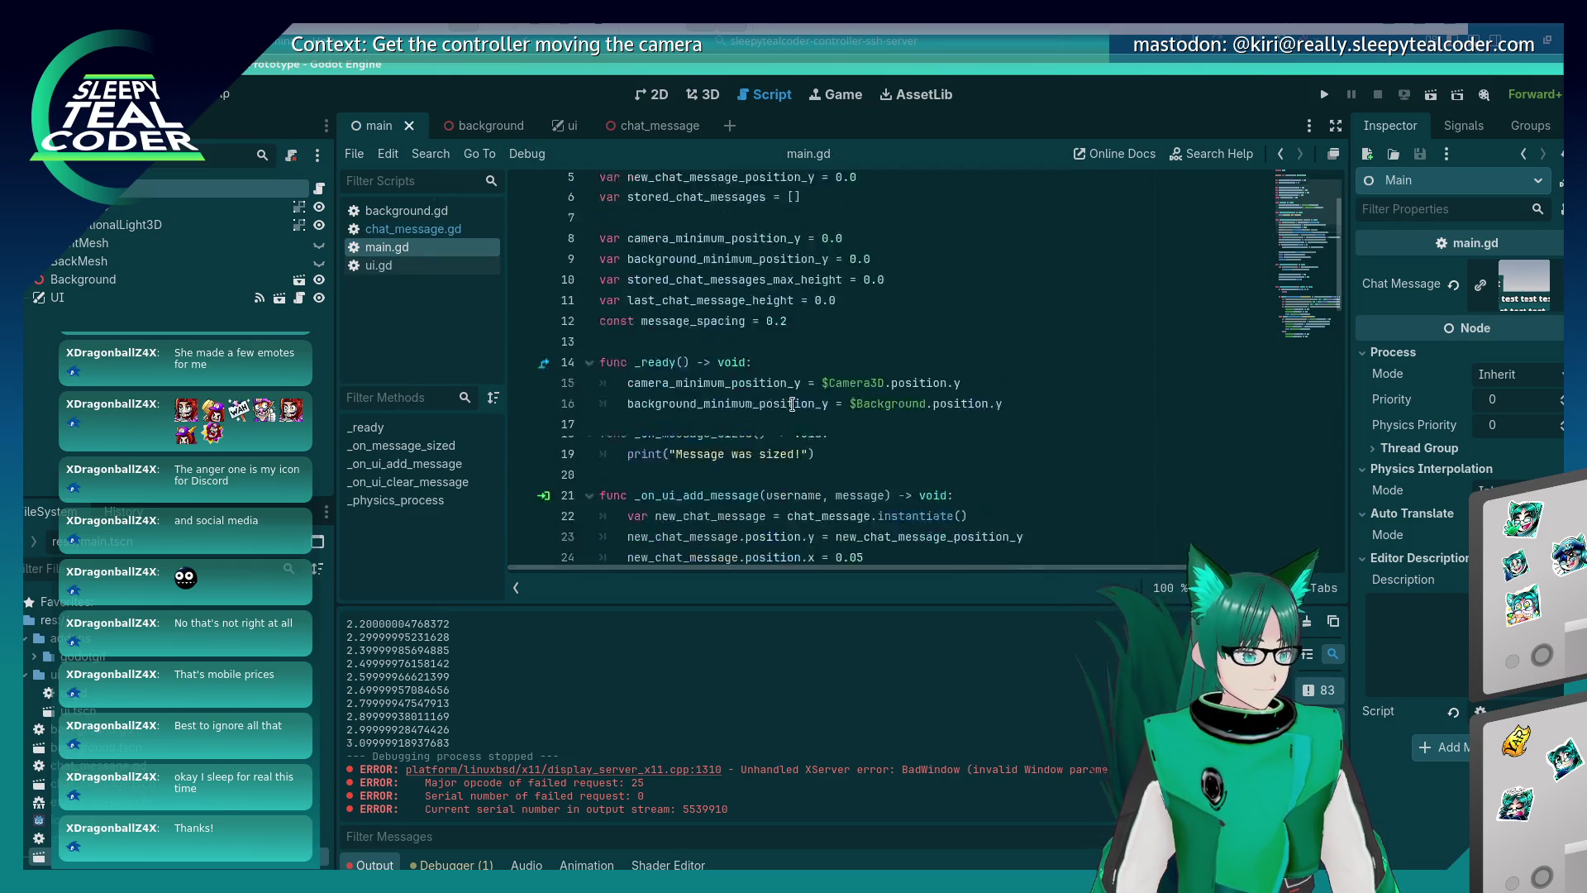
scroll(783, 295, "down", 3)
left_click(764, 288)
type("si")
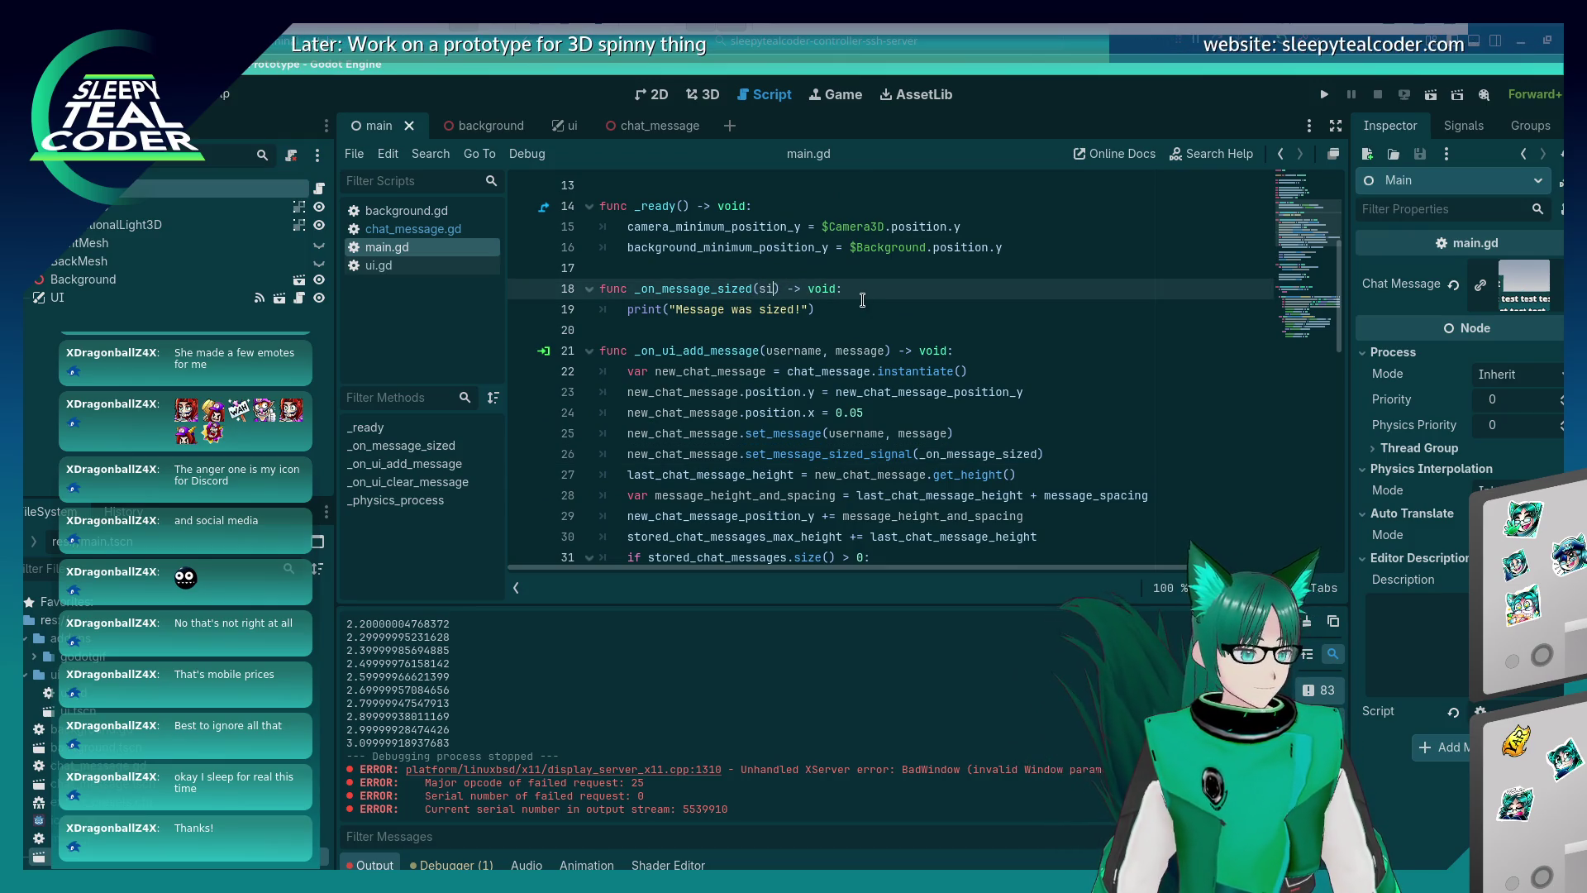
key("BackSpace")
type("height_")
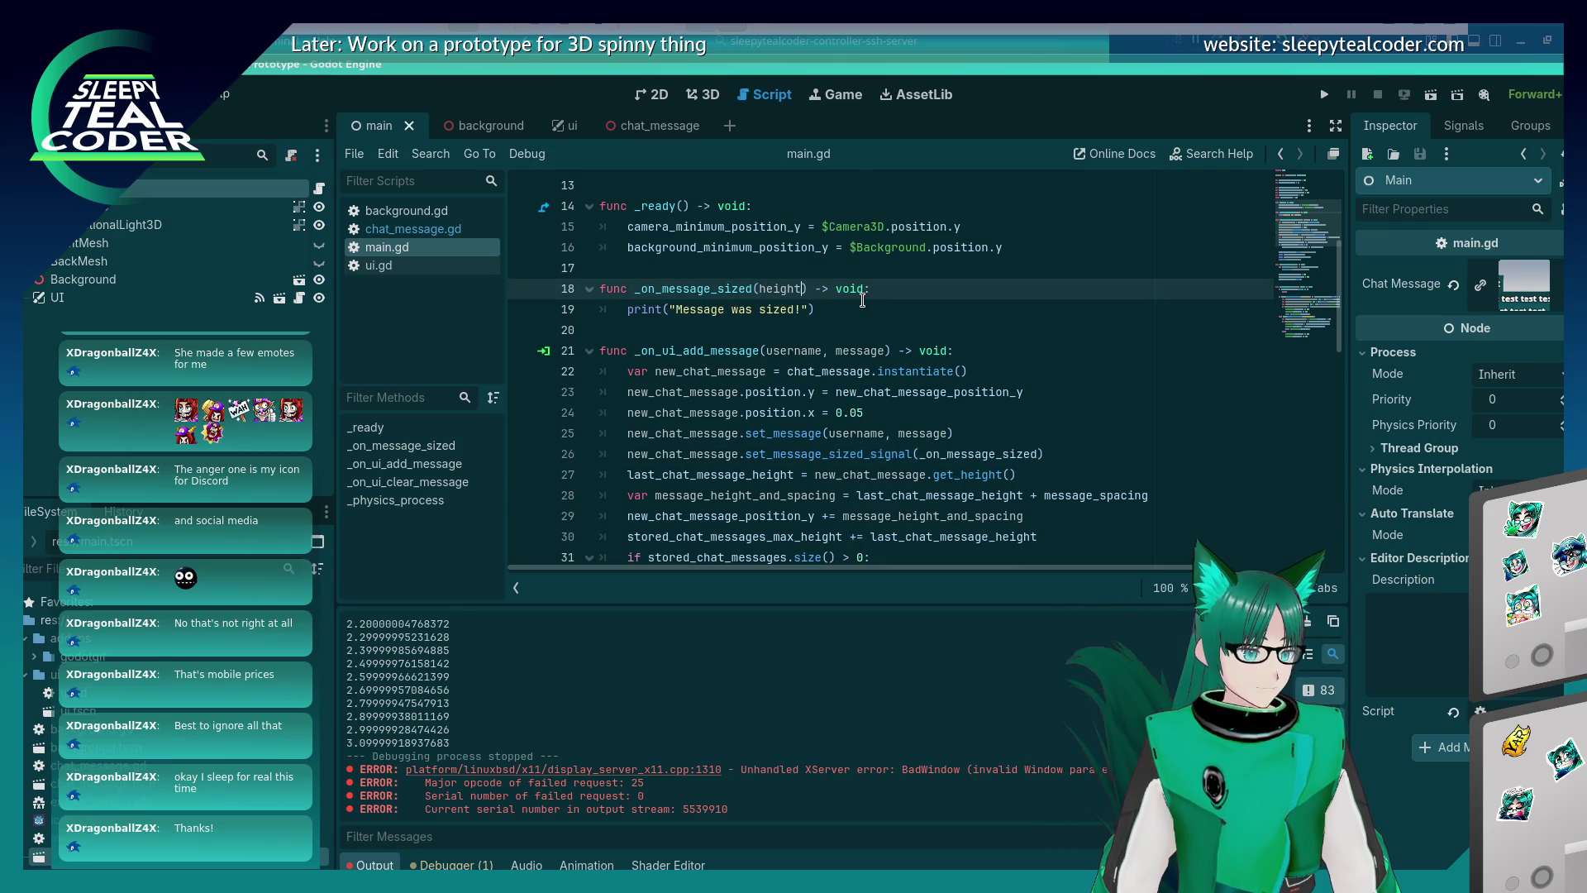
type("thing: floa")
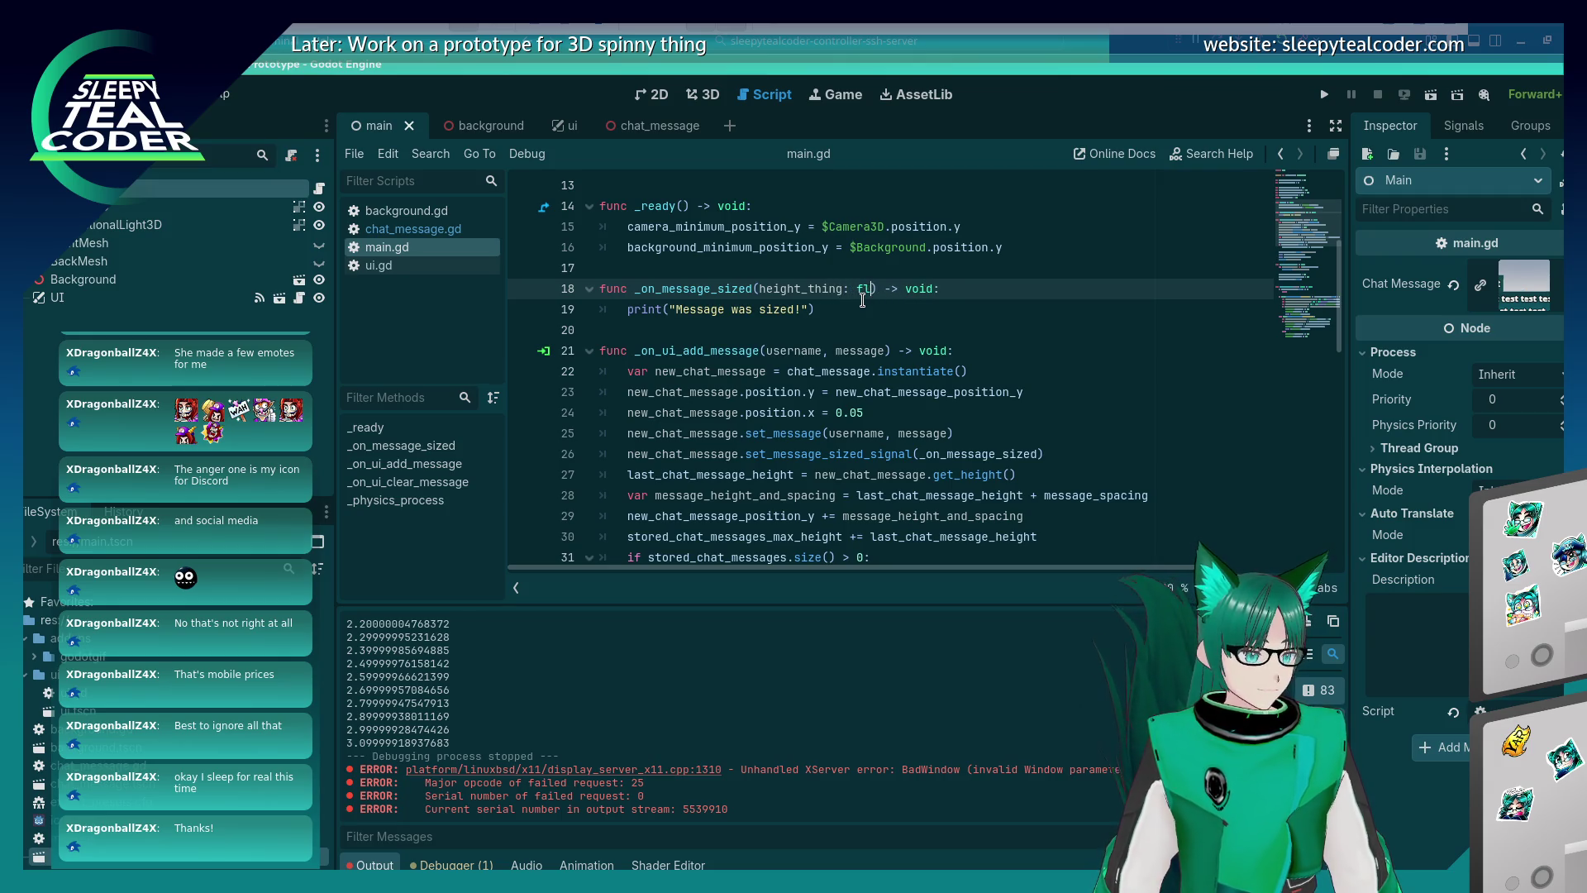
type("t")
Append str(height_thing) to its print line, save main.gd, and run the project with F5.
left_click(862, 300)
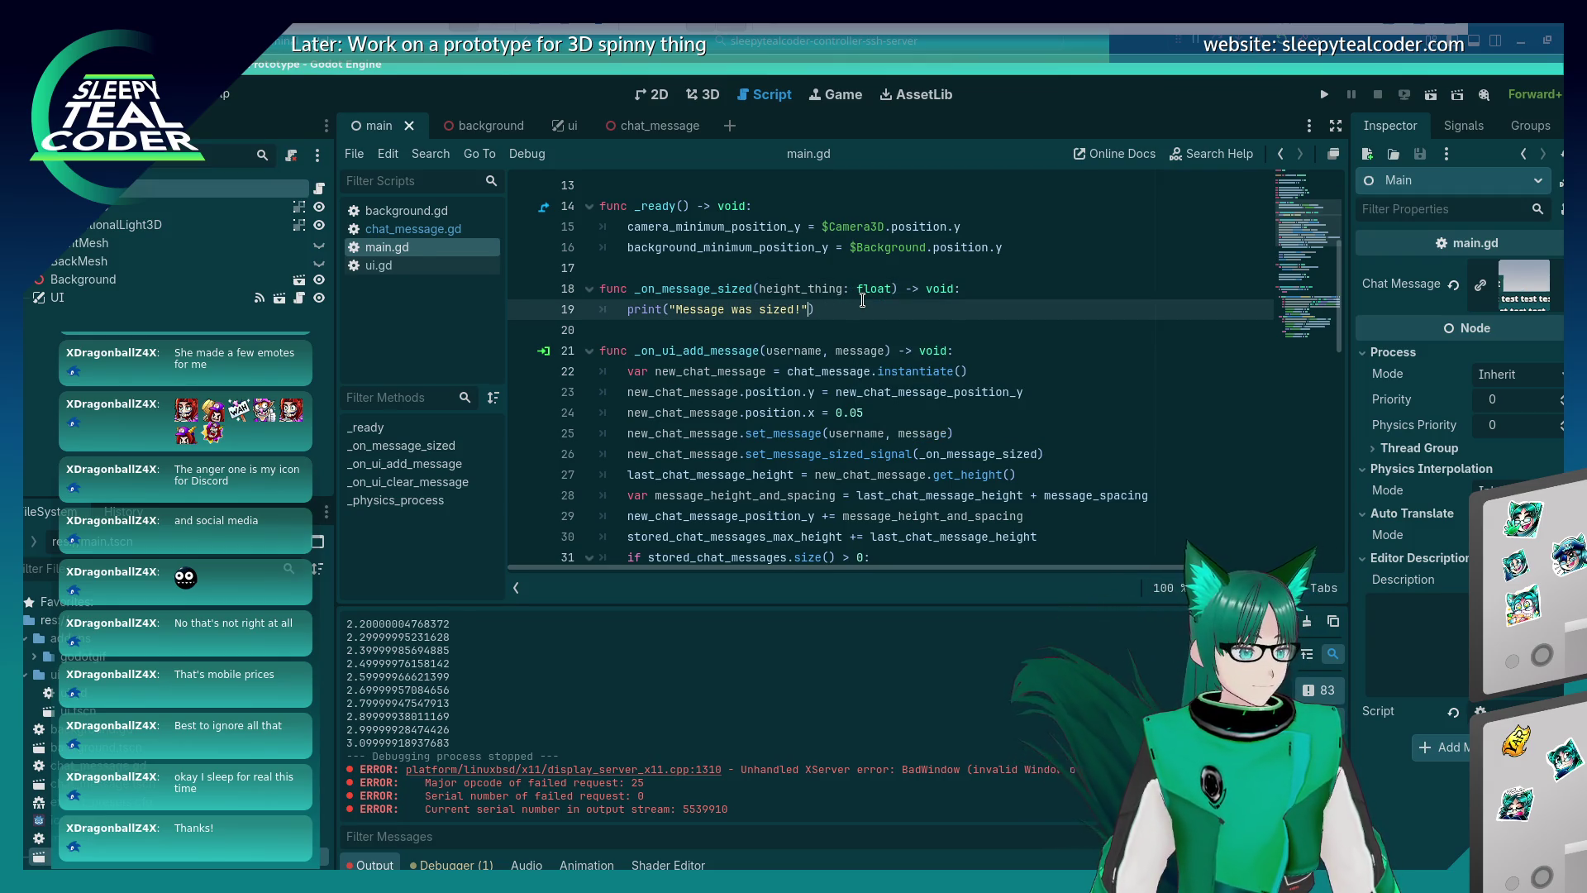
type("+ str(height_thi")
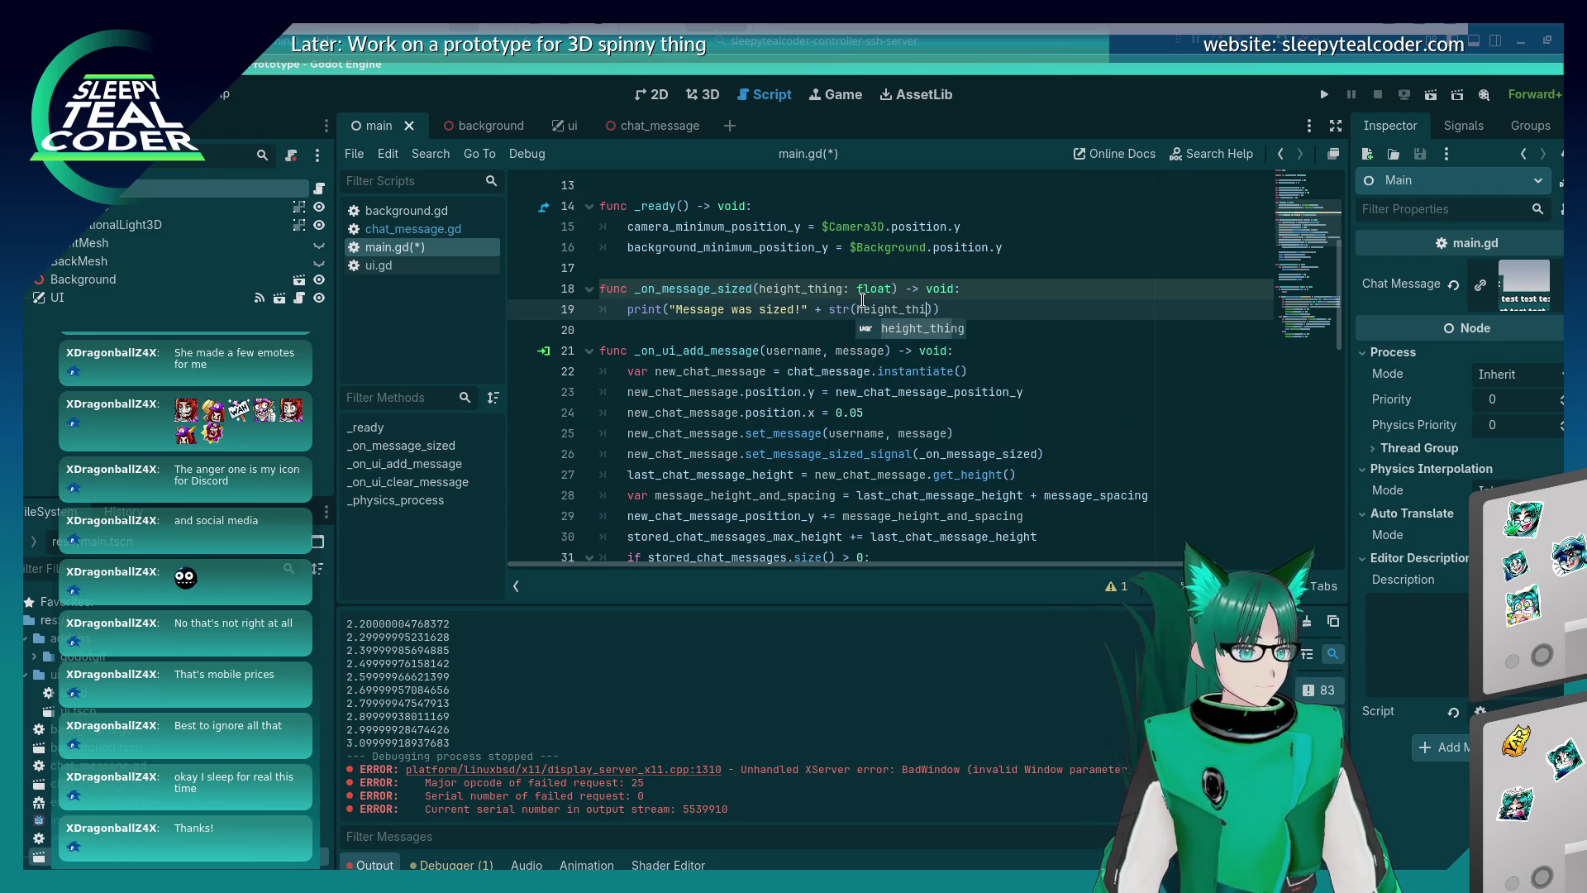
type("ng)")
key("Left")
key("Left")
key("Left")
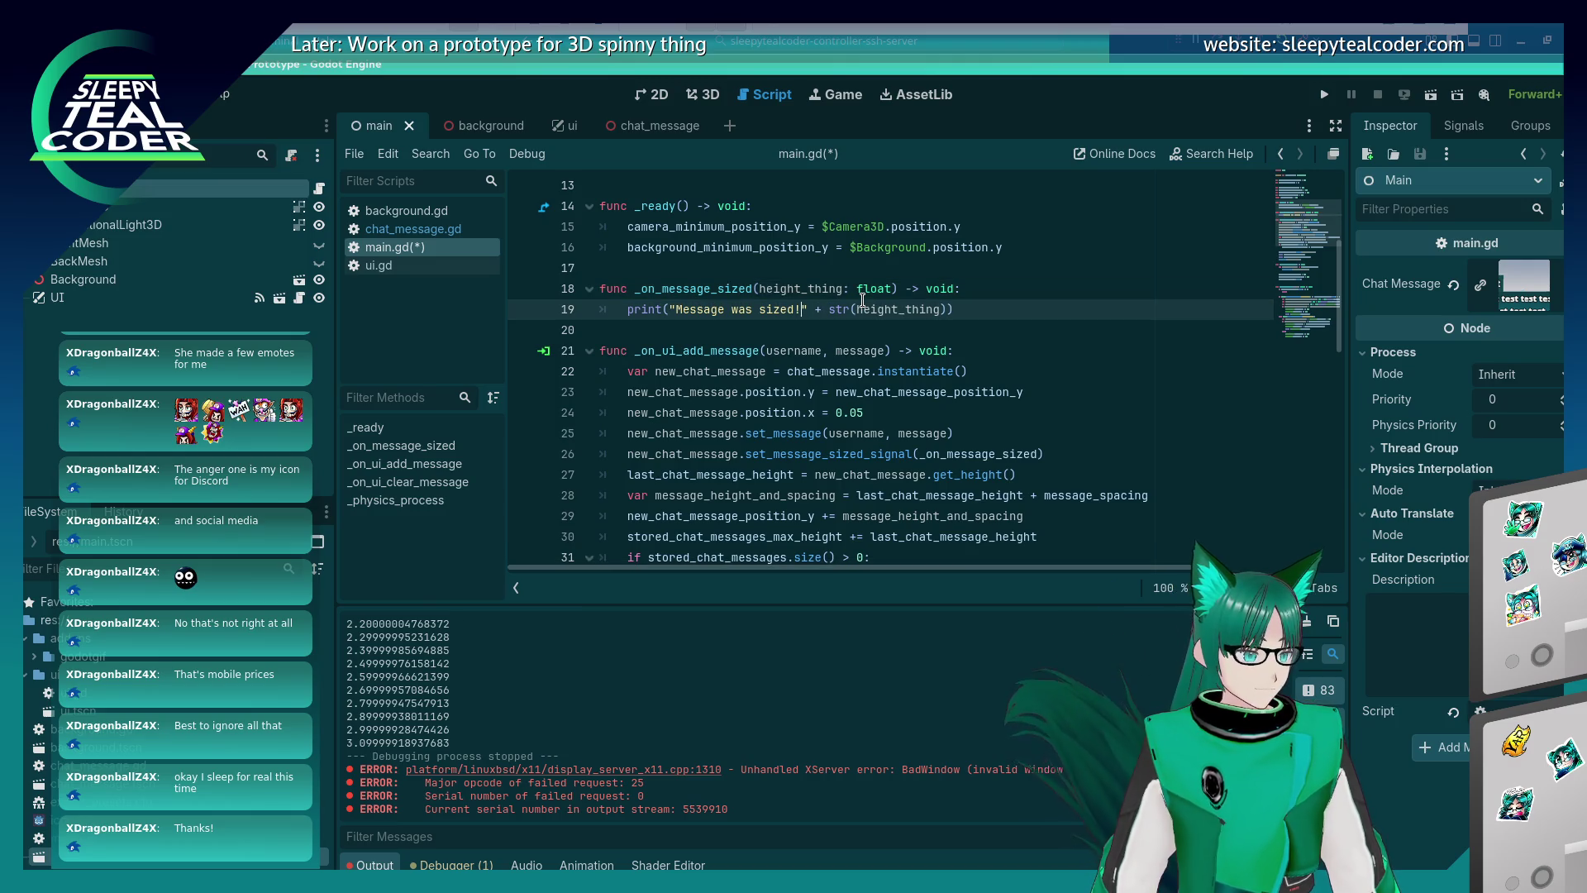
key("ctrl+s")
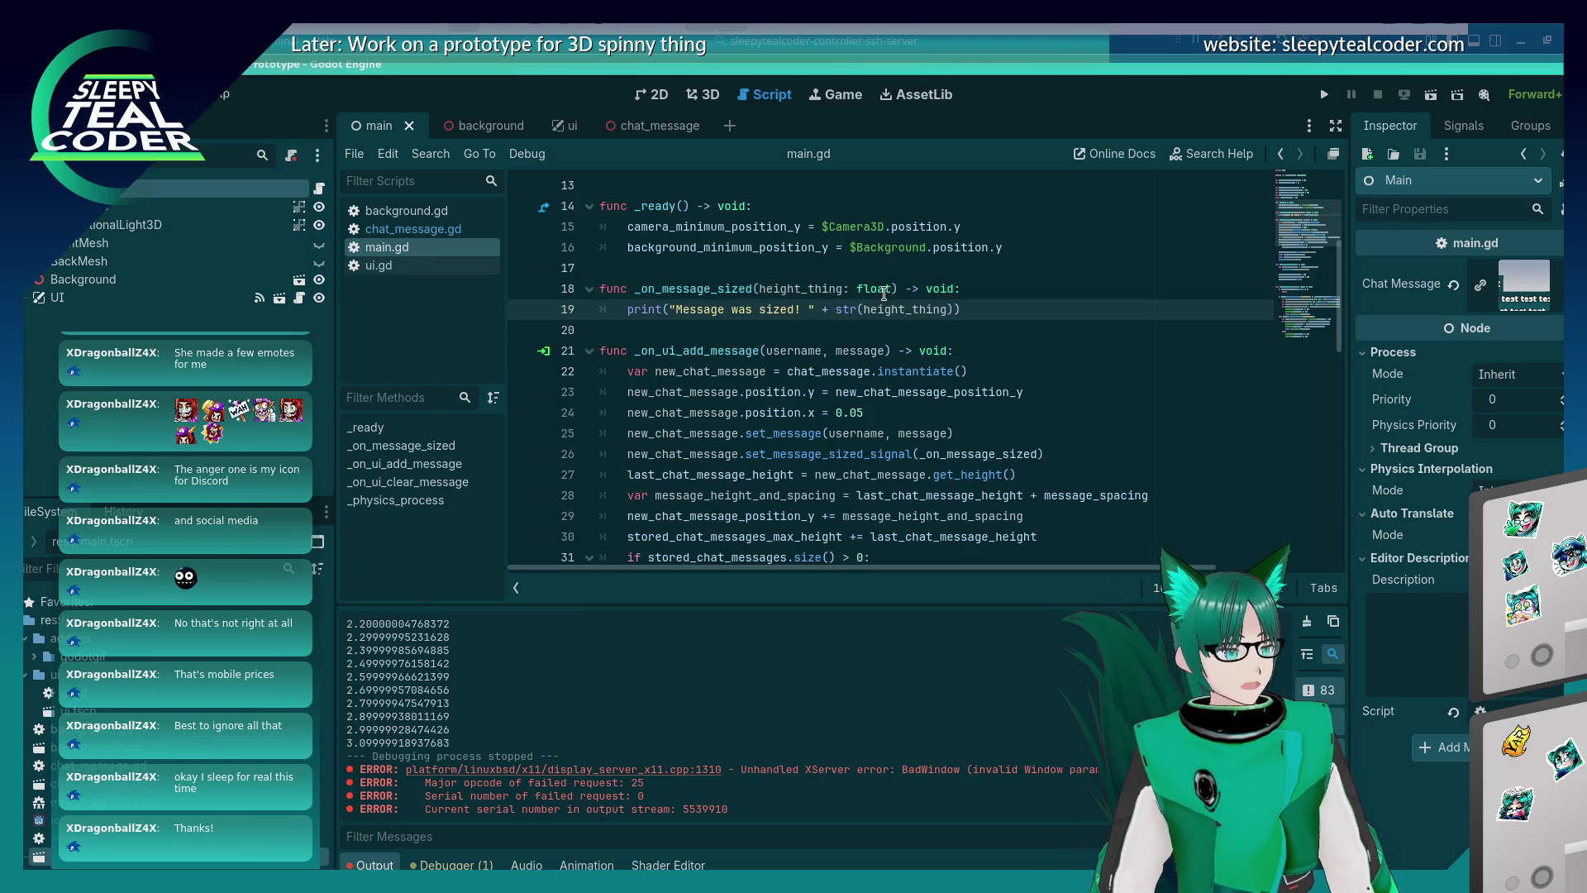
key("F5")
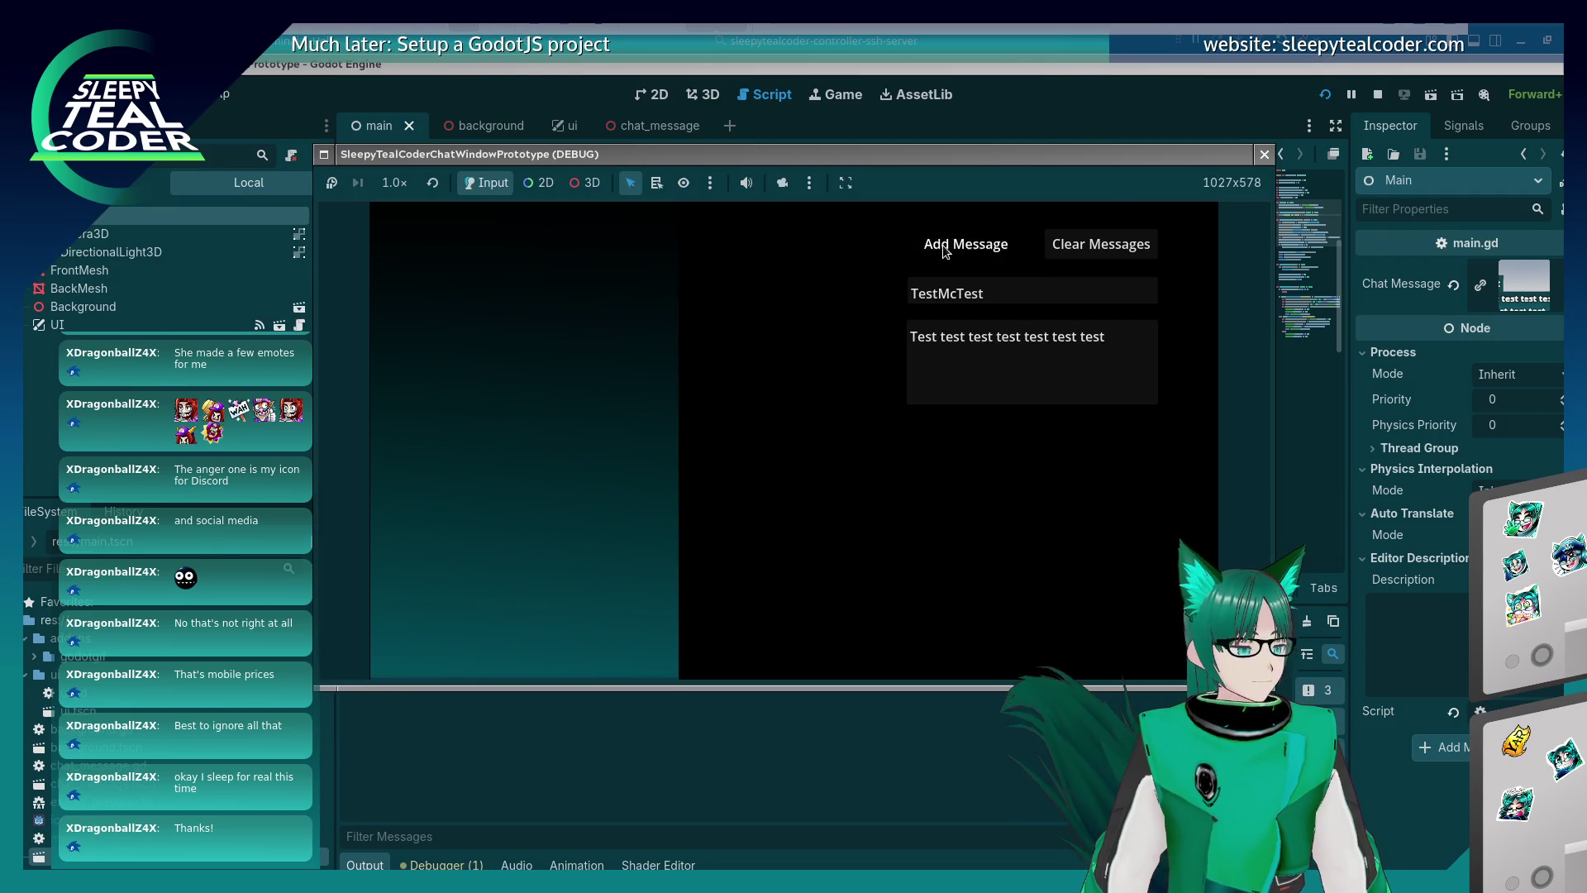
In the running game, add a test message, then replace the text with a long 'Mooo…' message and add it.
left_click(945, 248)
left_click(450, 751)
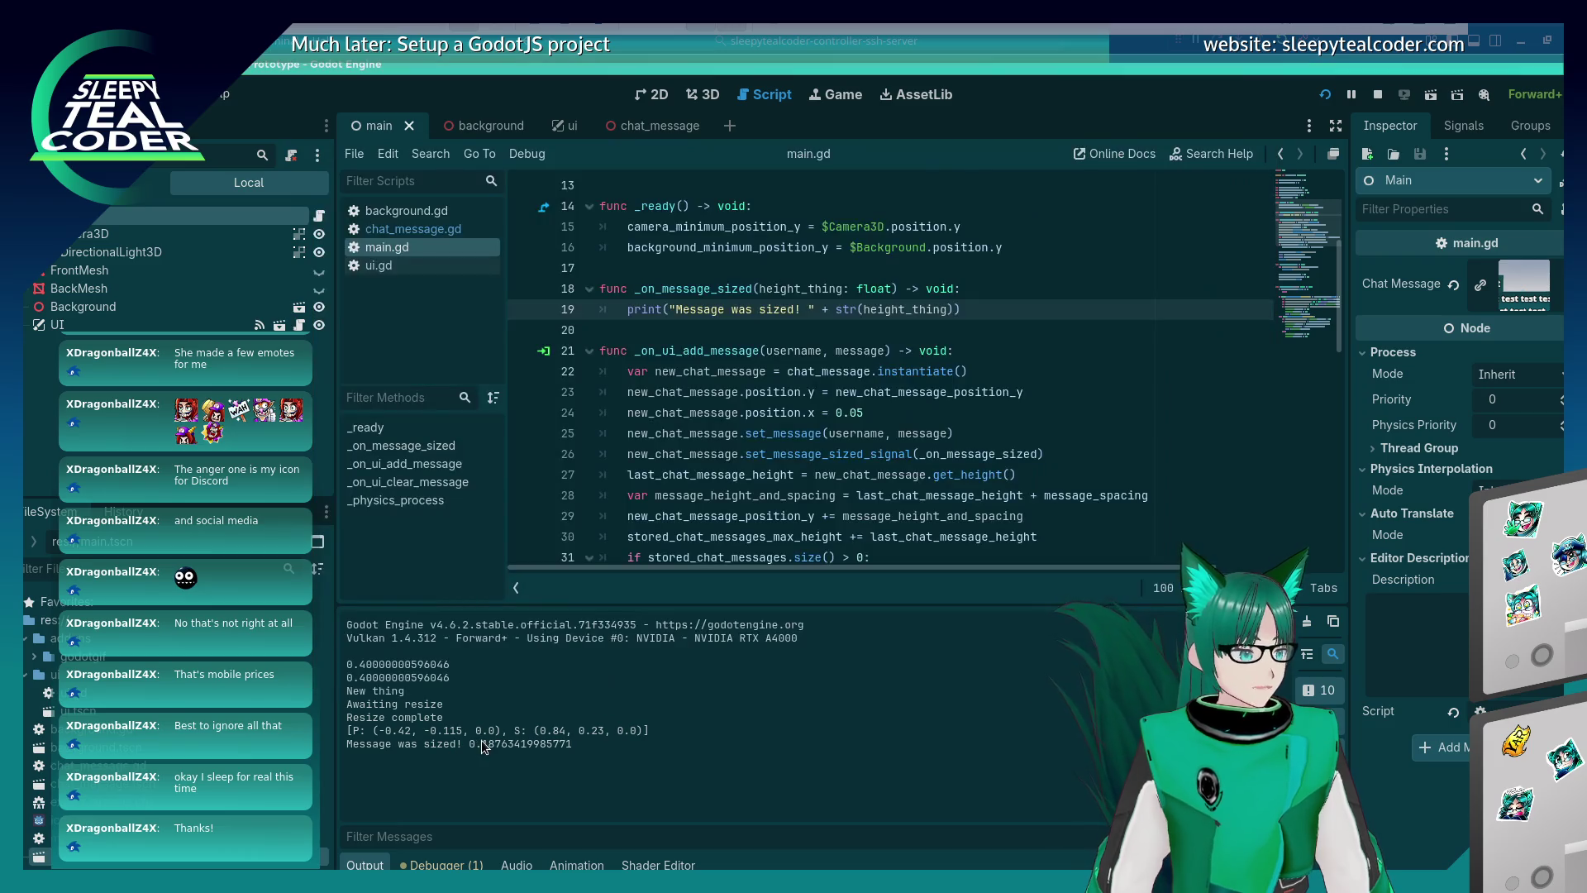
key("alt+Tab")
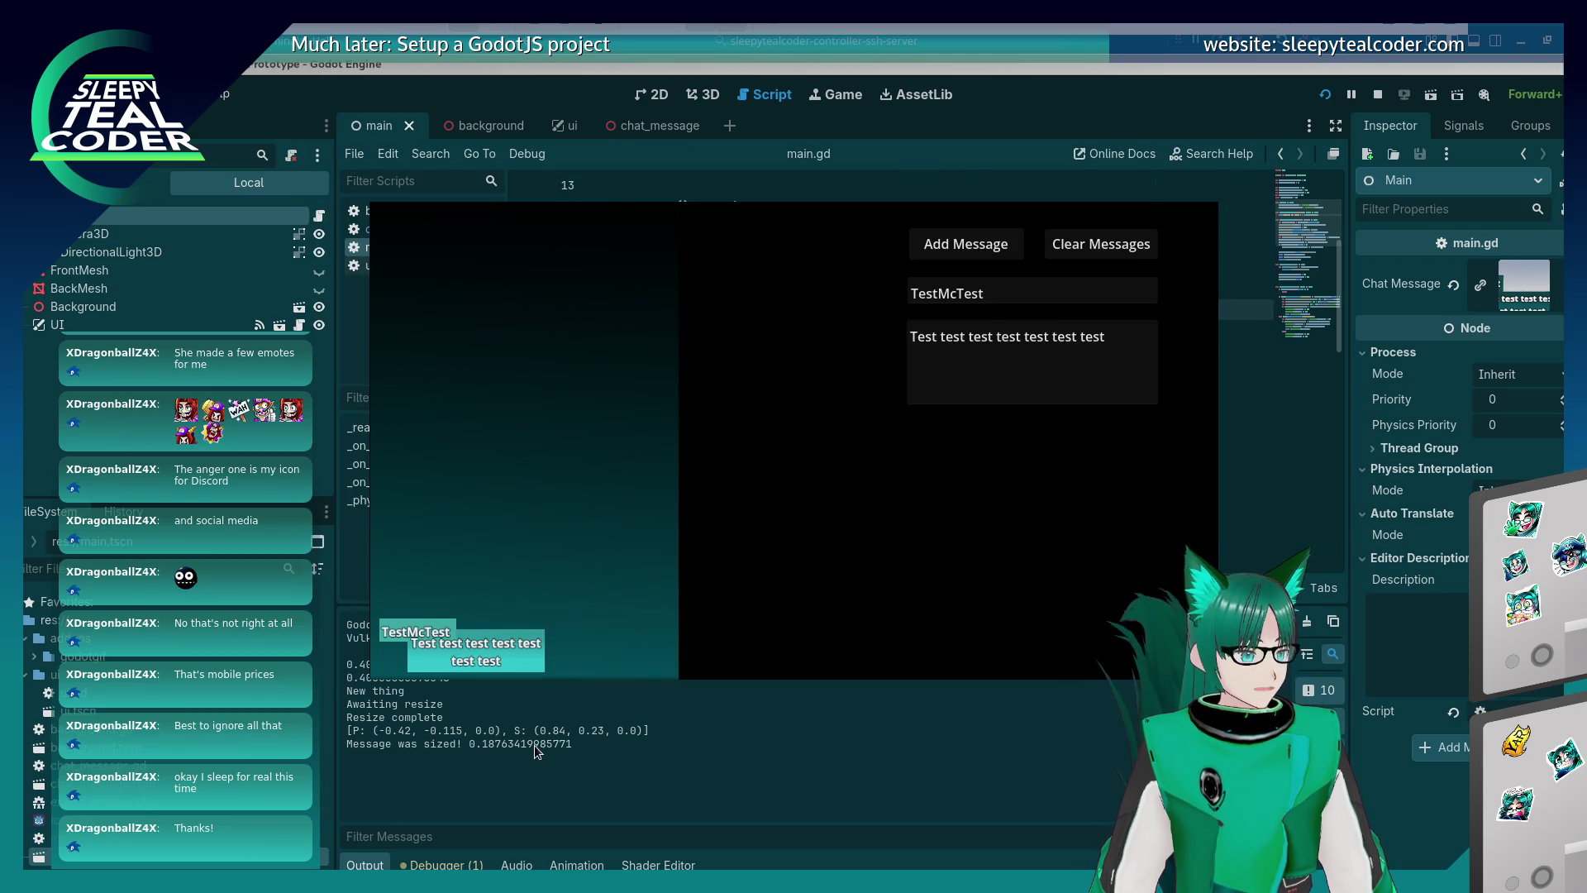
left_click(1106, 341)
left_click_drag(1105, 341, 761, 335)
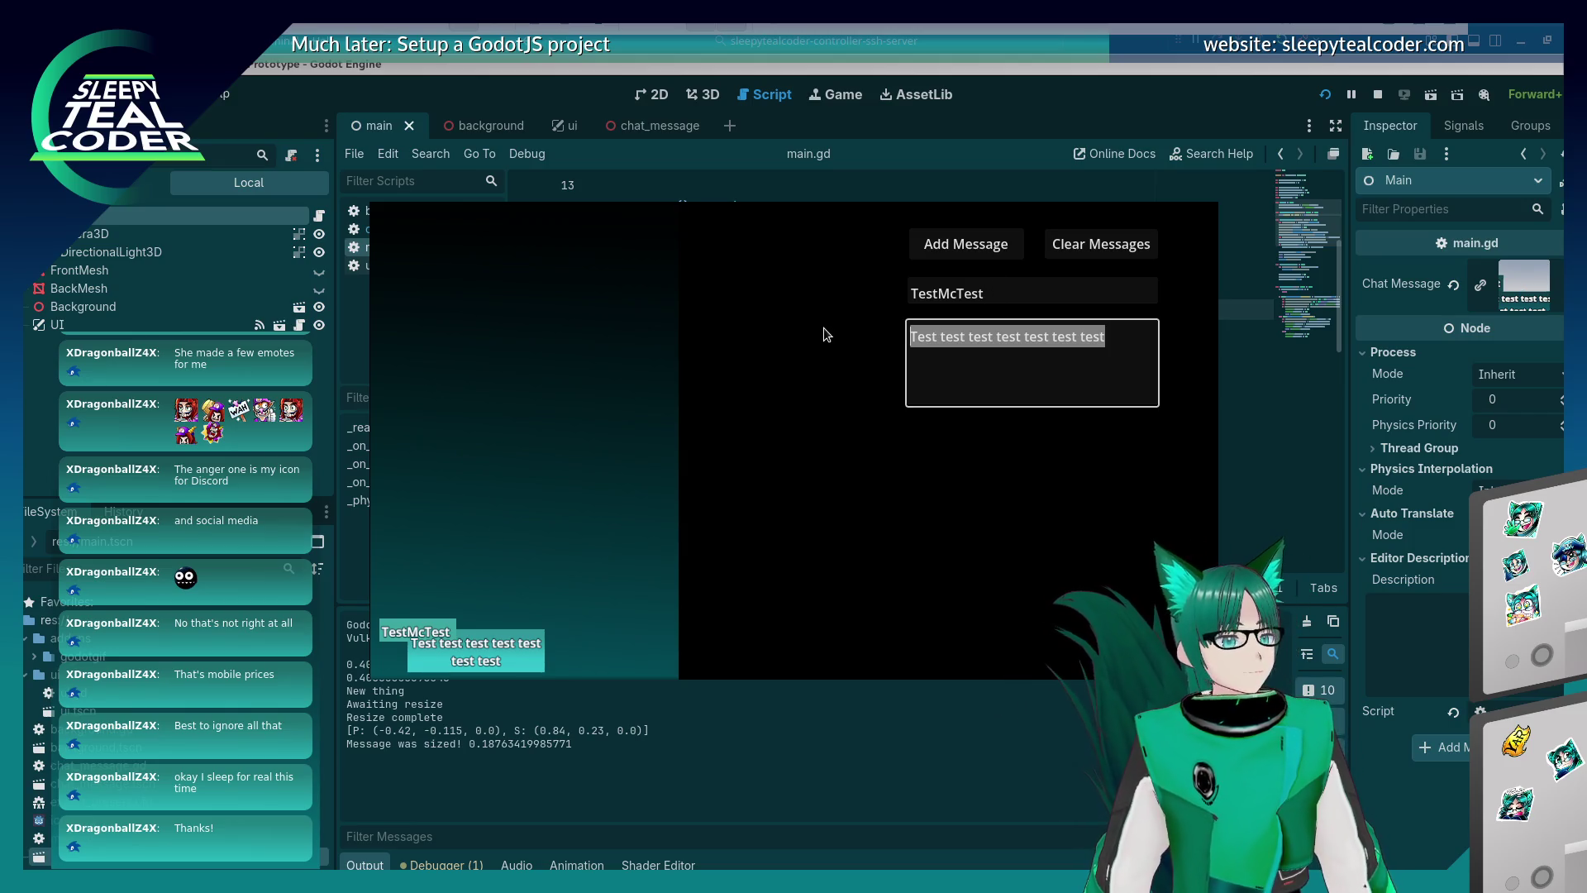
type("Moooooooooooooooooooooooooooooooooooooooooooooooooooooooooooo")
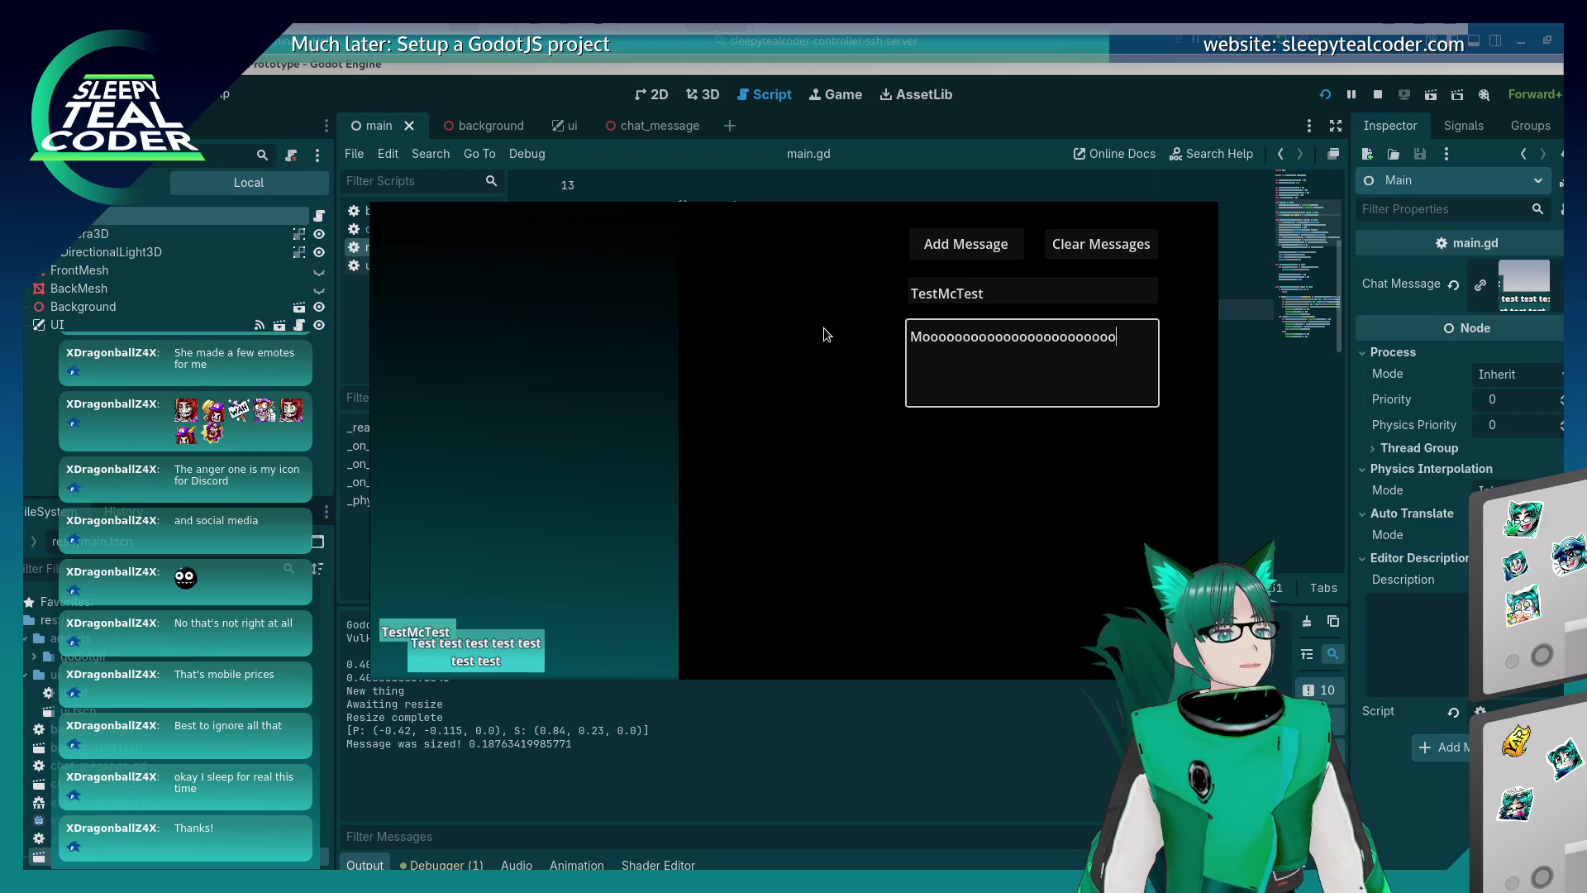
type("ooooooooooooooooooooooooooooooooooooooooooooooooooo")
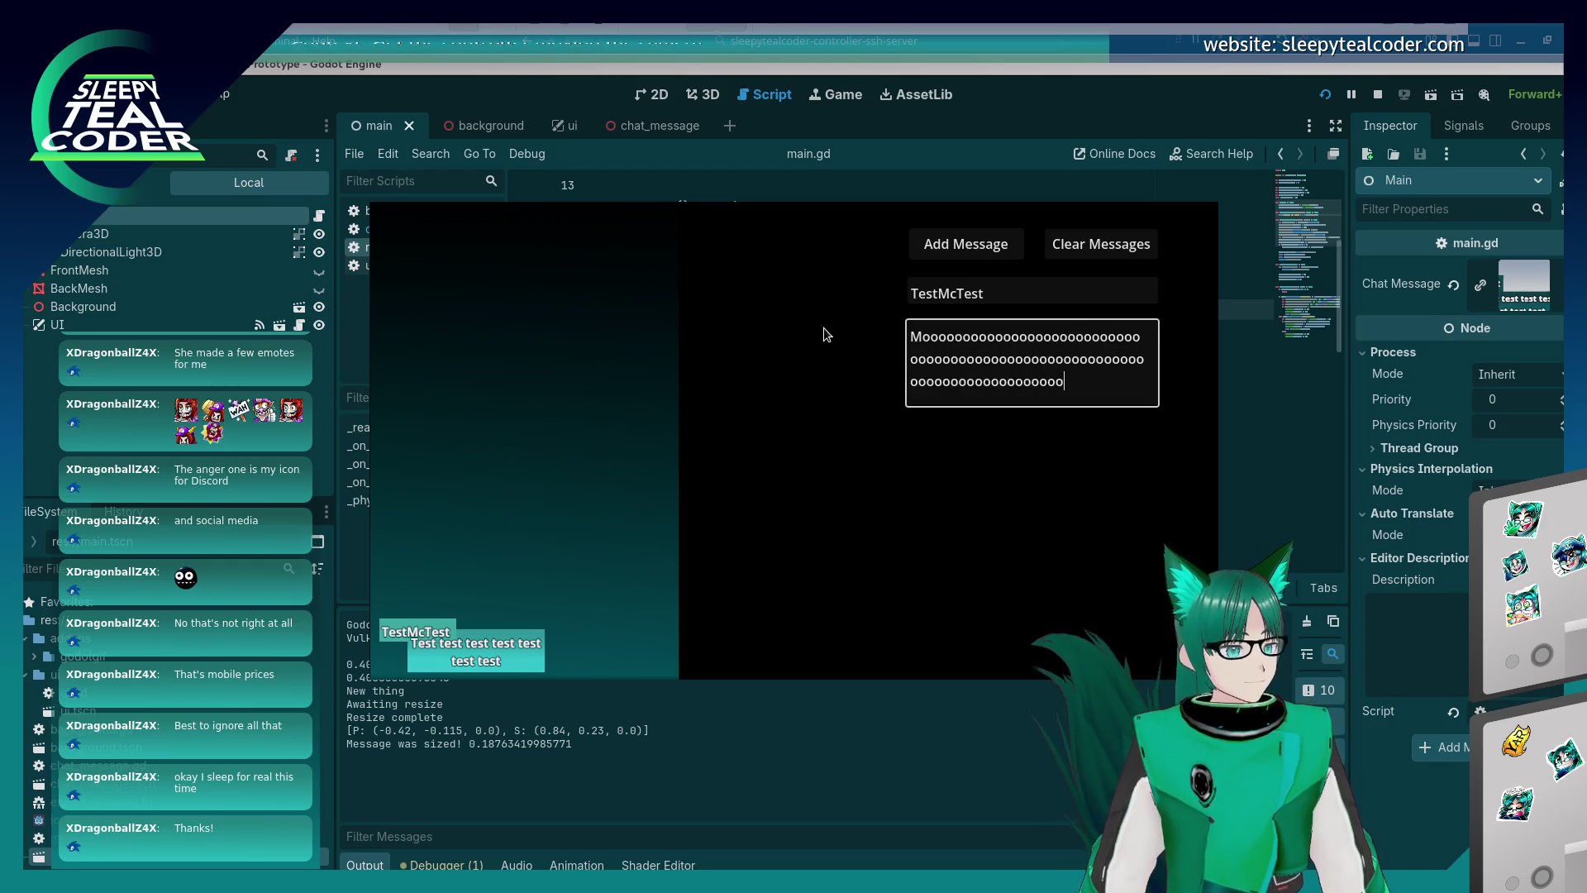
type("oooooooooooooooooooooooooooooooooo")
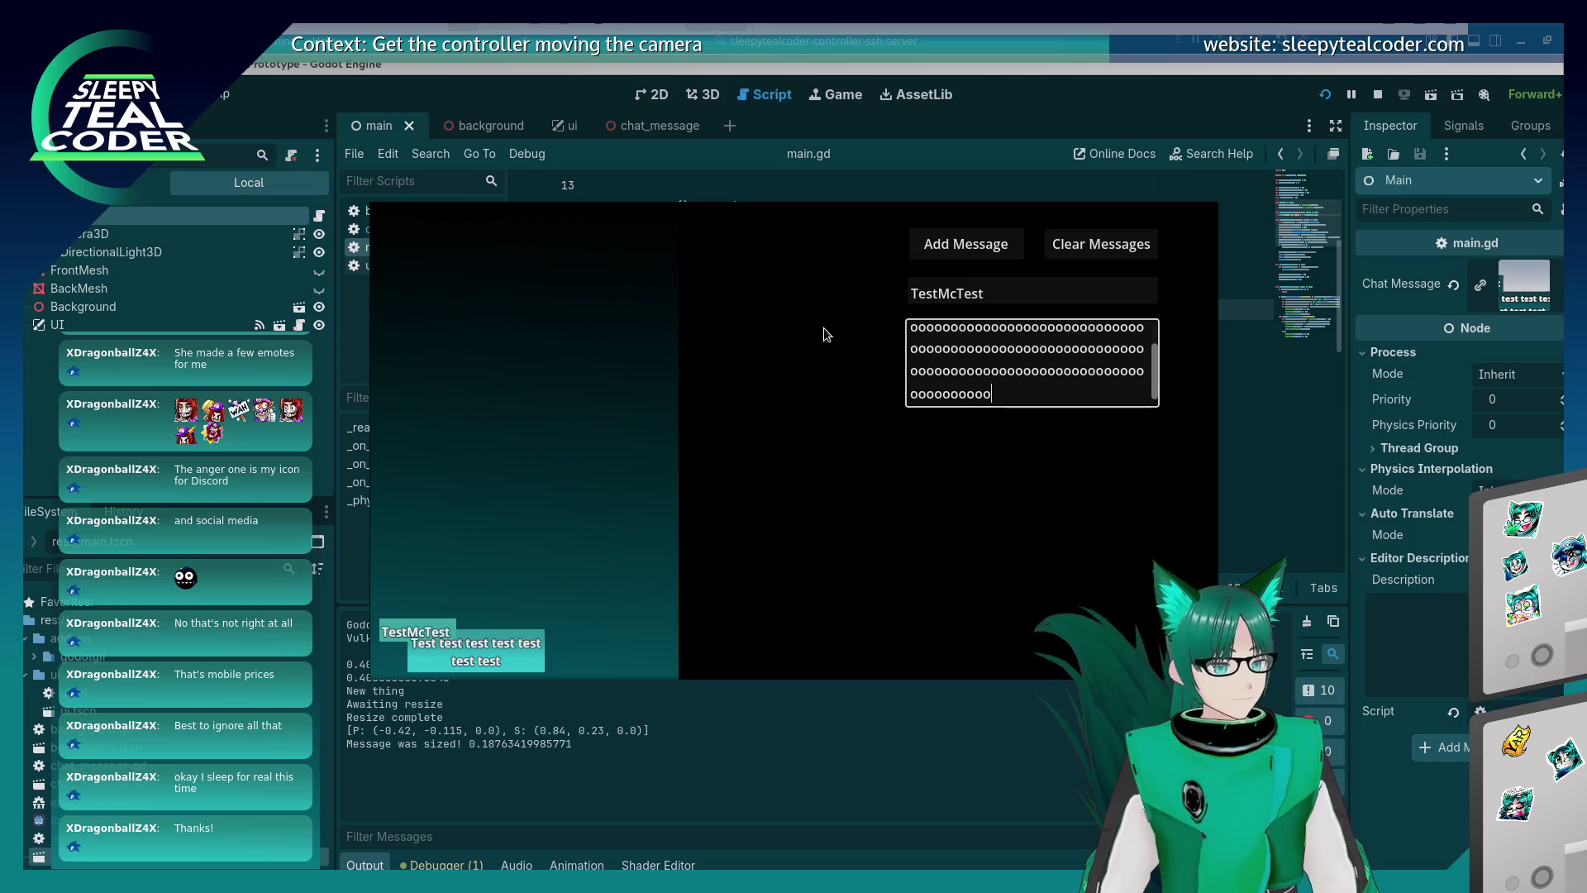
left_click(938, 252)
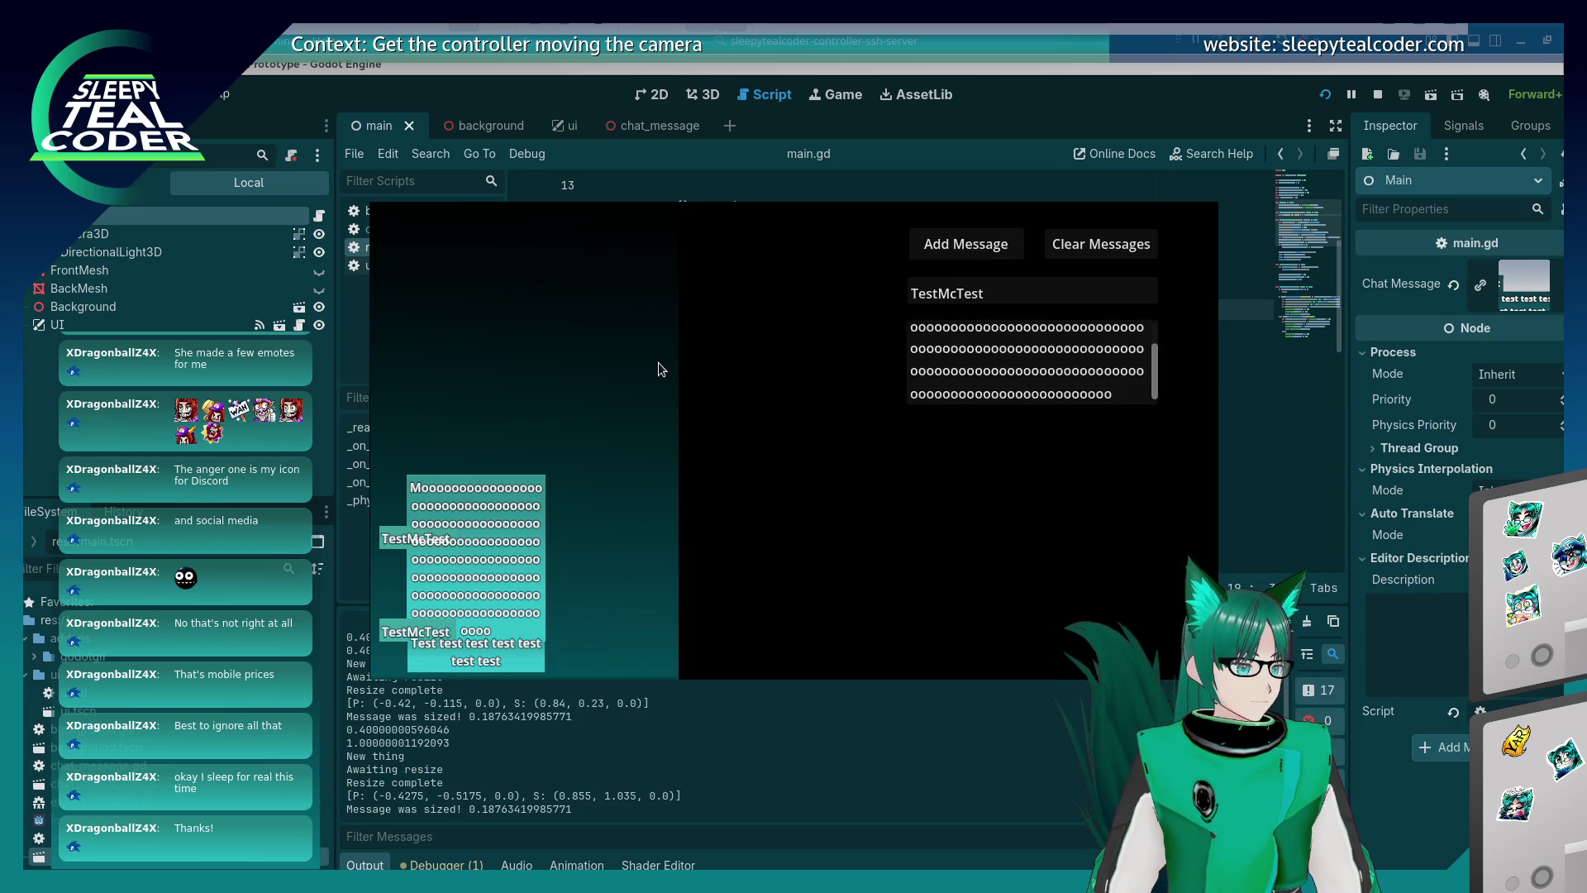
key("F8")
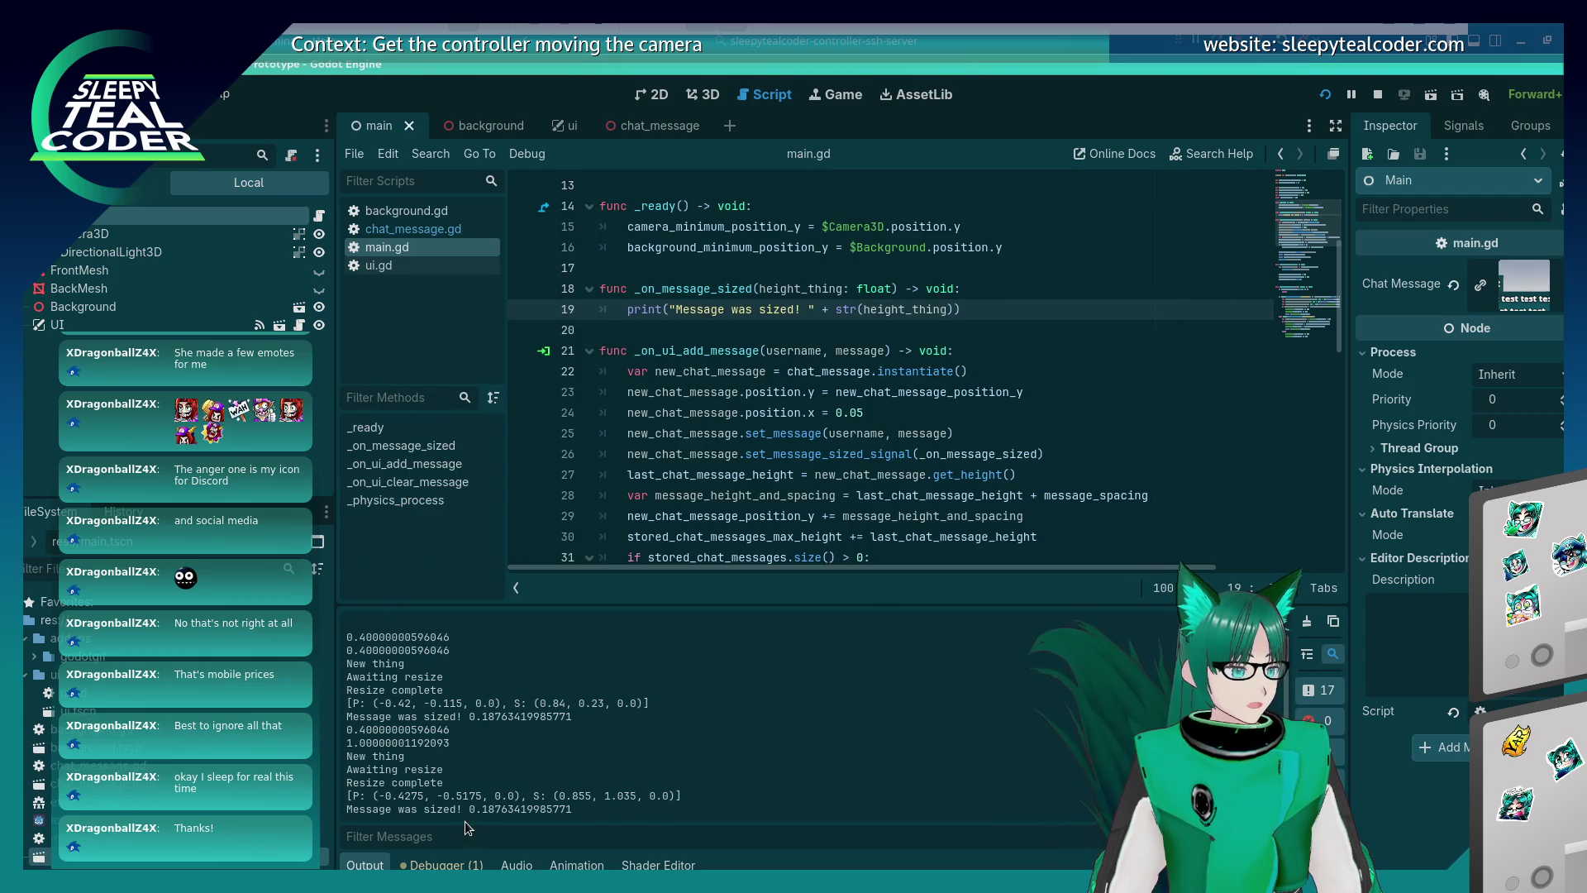
key("alt+Tab")
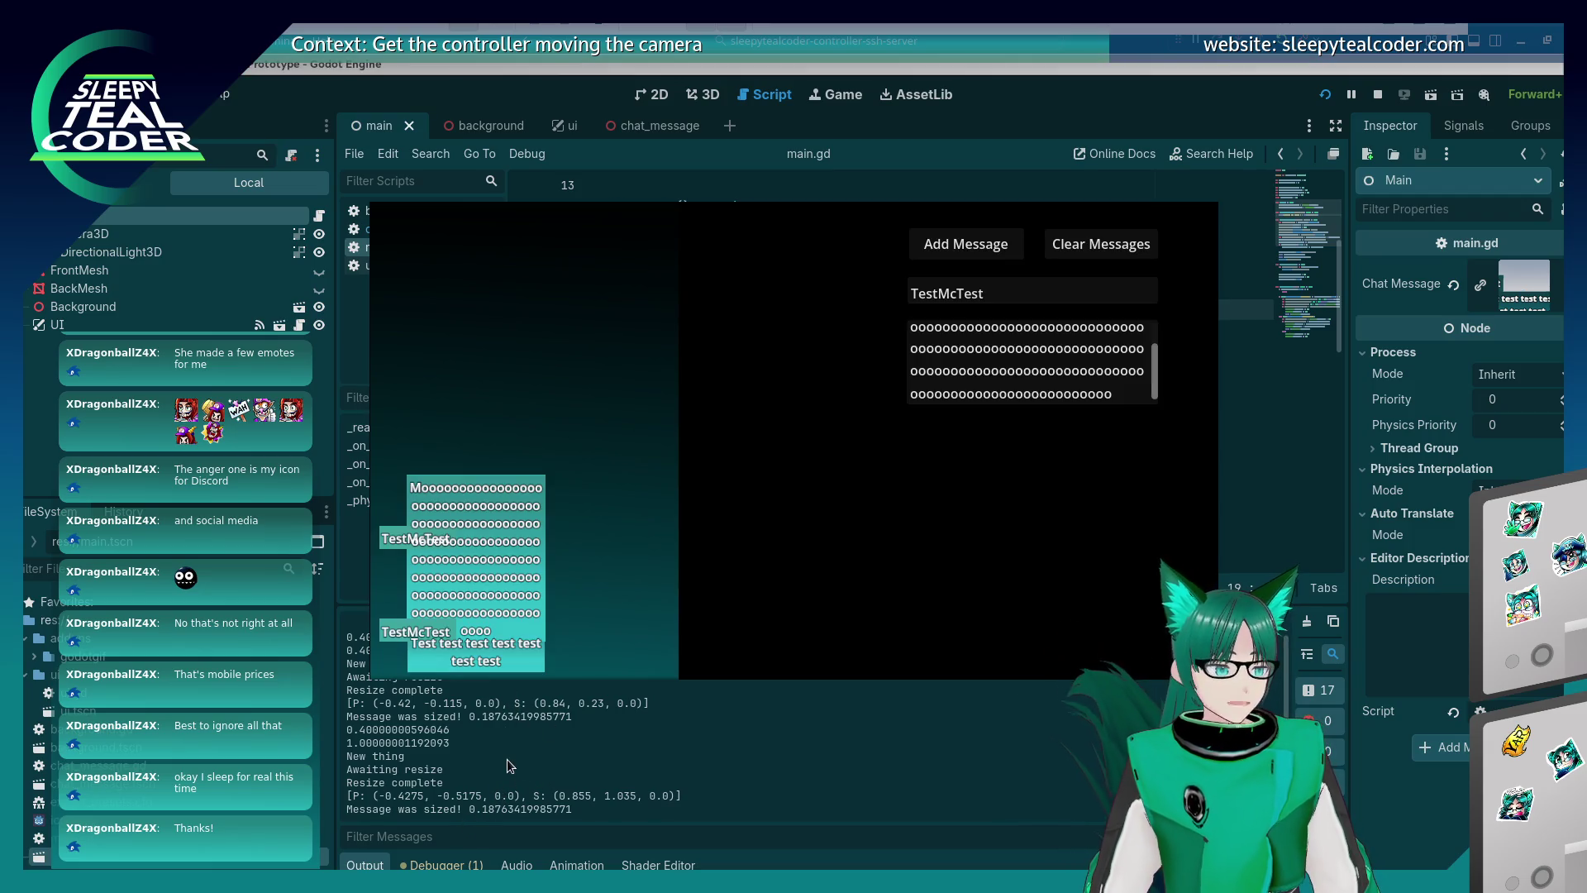
key("alt+Tab")
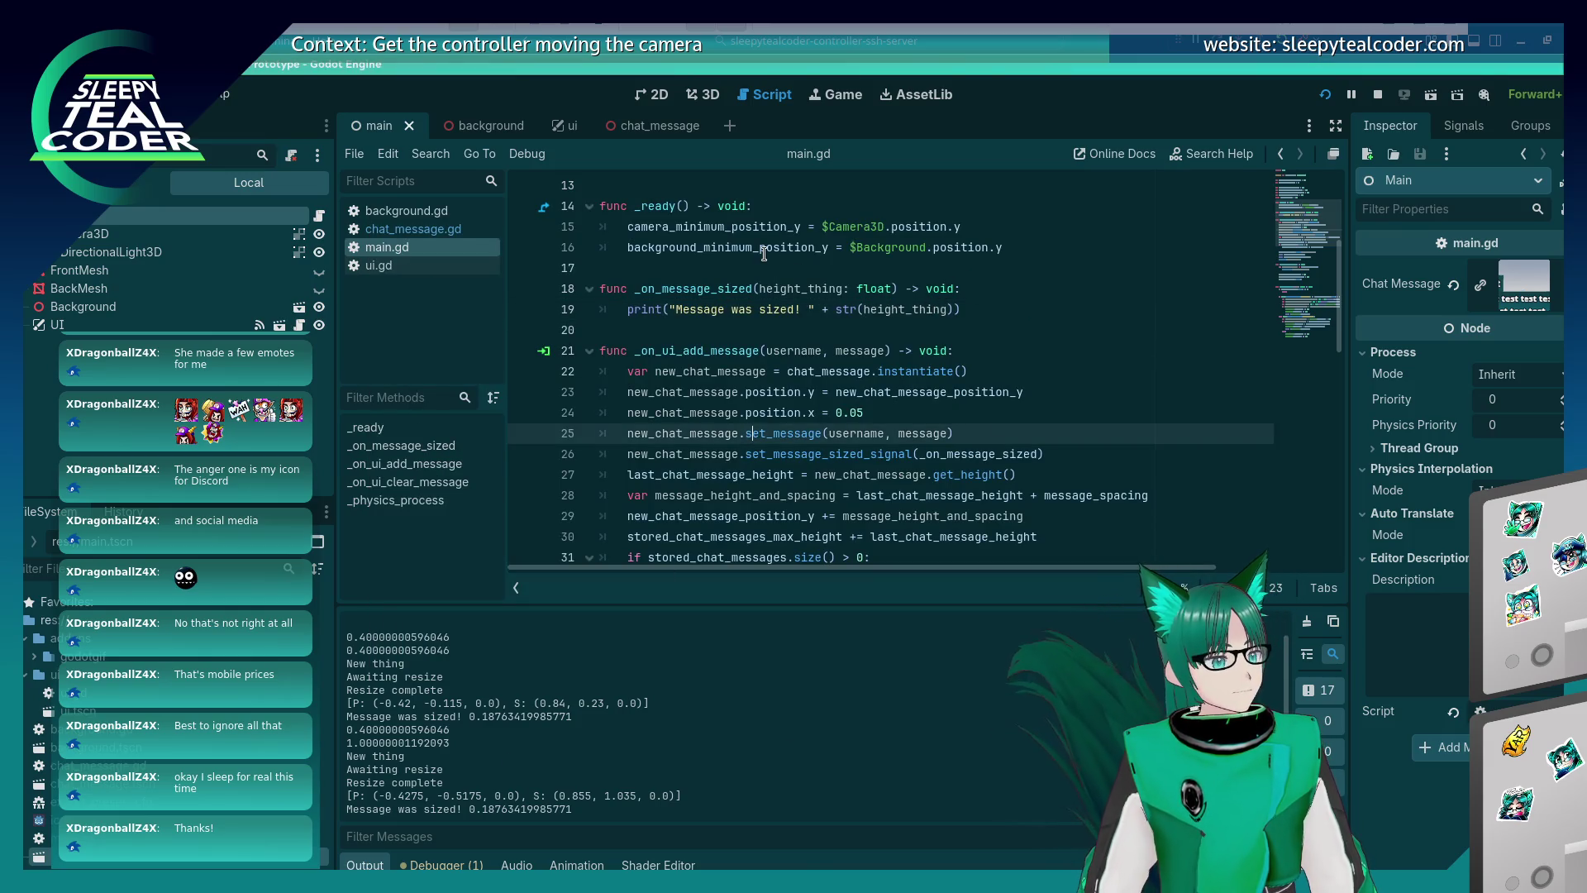
Switch to chat_message.gd and review the emit code around lines 53–57.
mouse_move(764, 253)
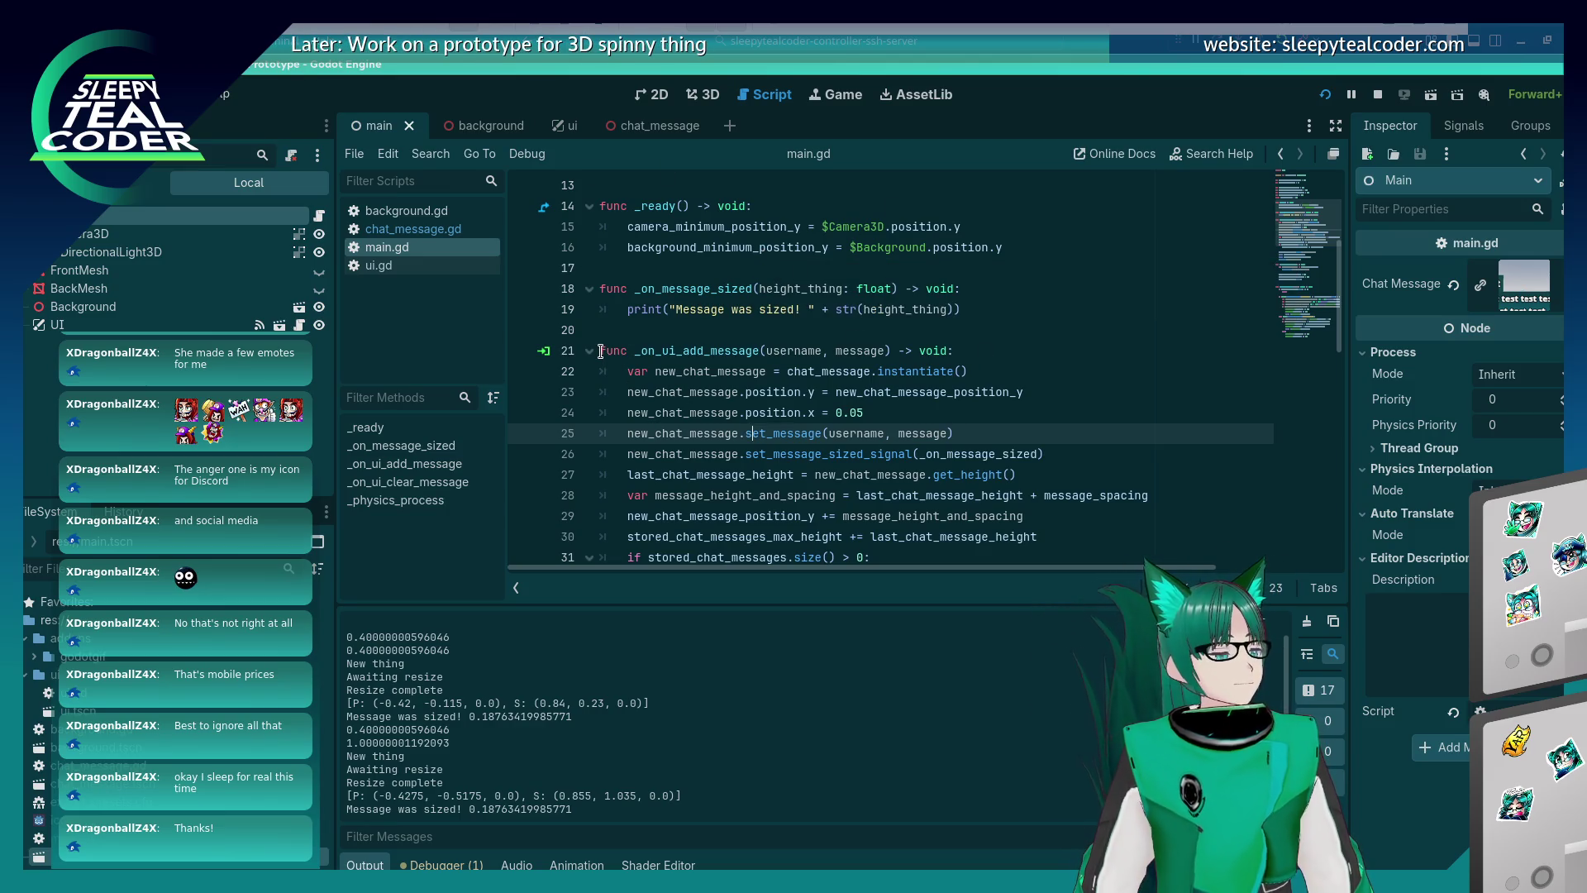
left_click(458, 230)
left_click(735, 312)
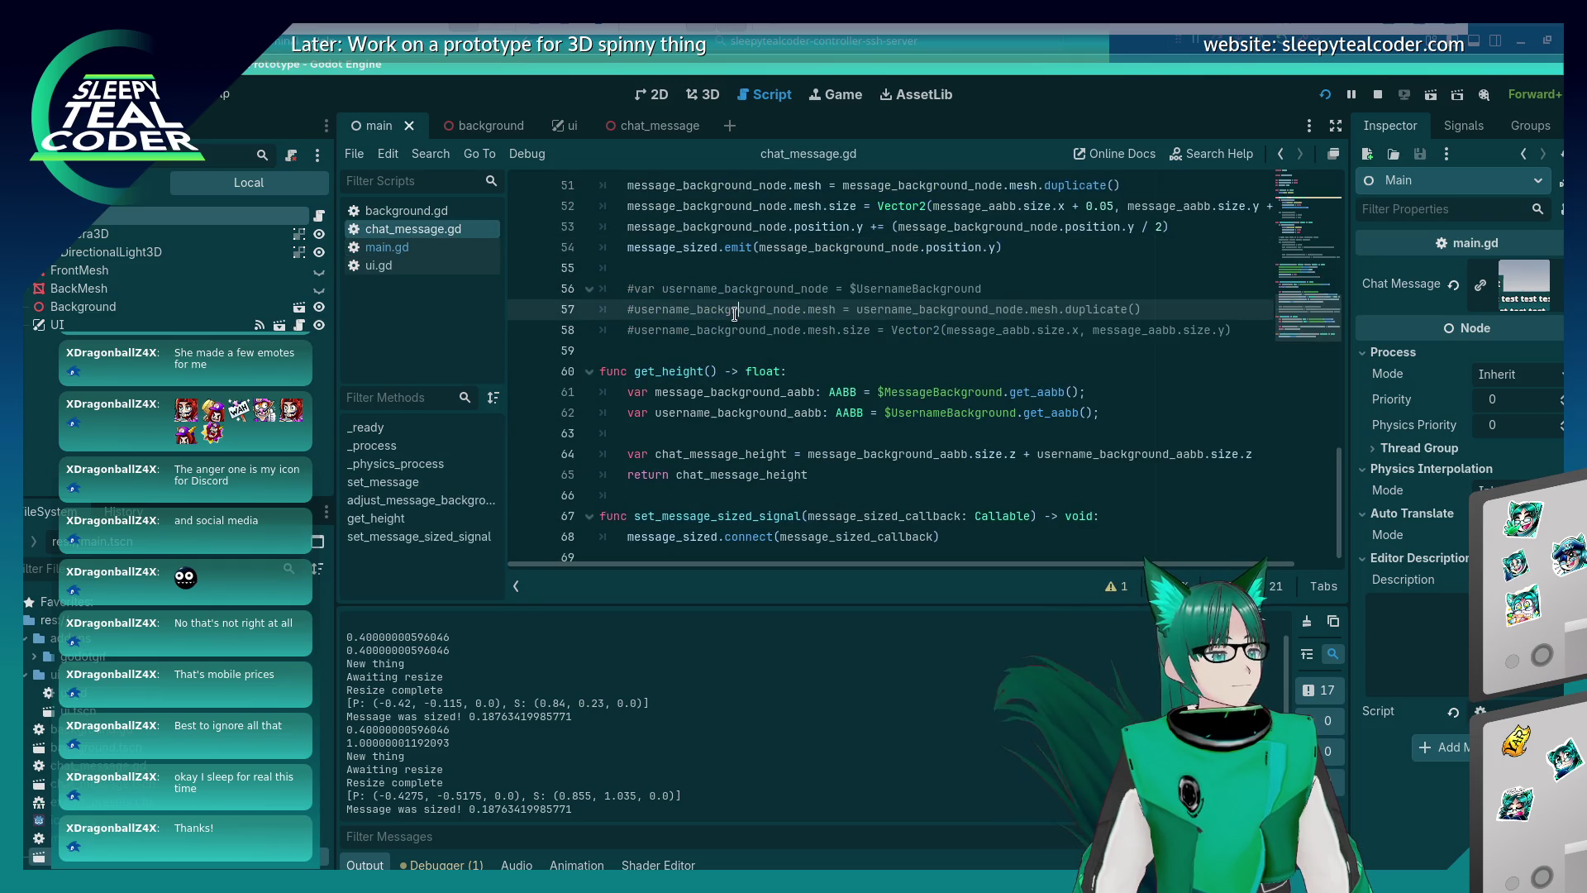
scroll(734, 312, "up", 10)
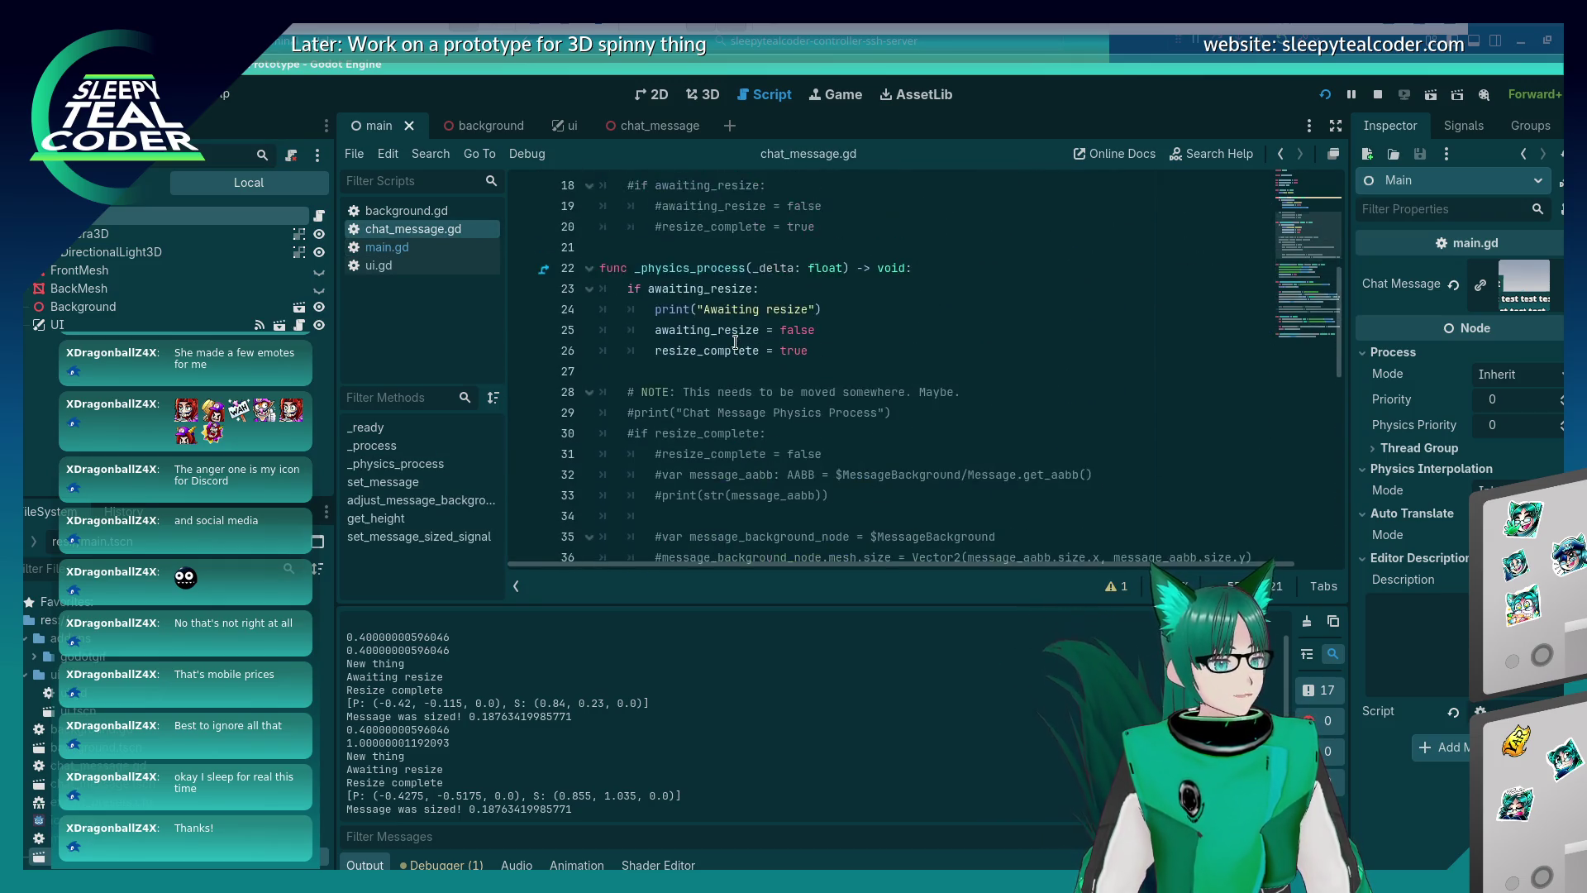
scroll(735, 341, "down", 8)
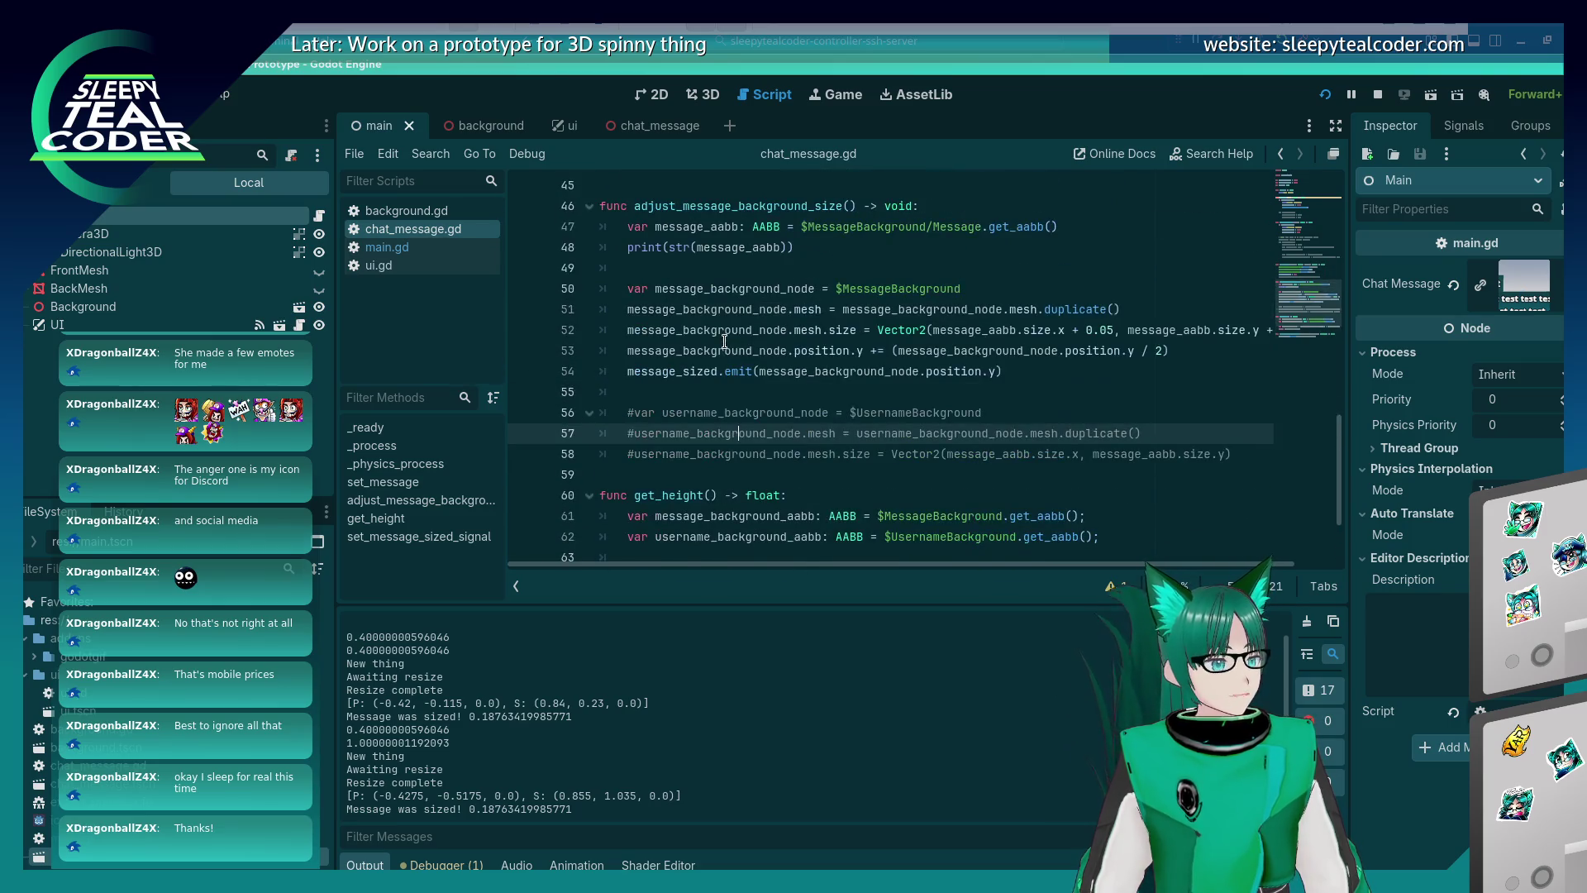
left_click(727, 366)
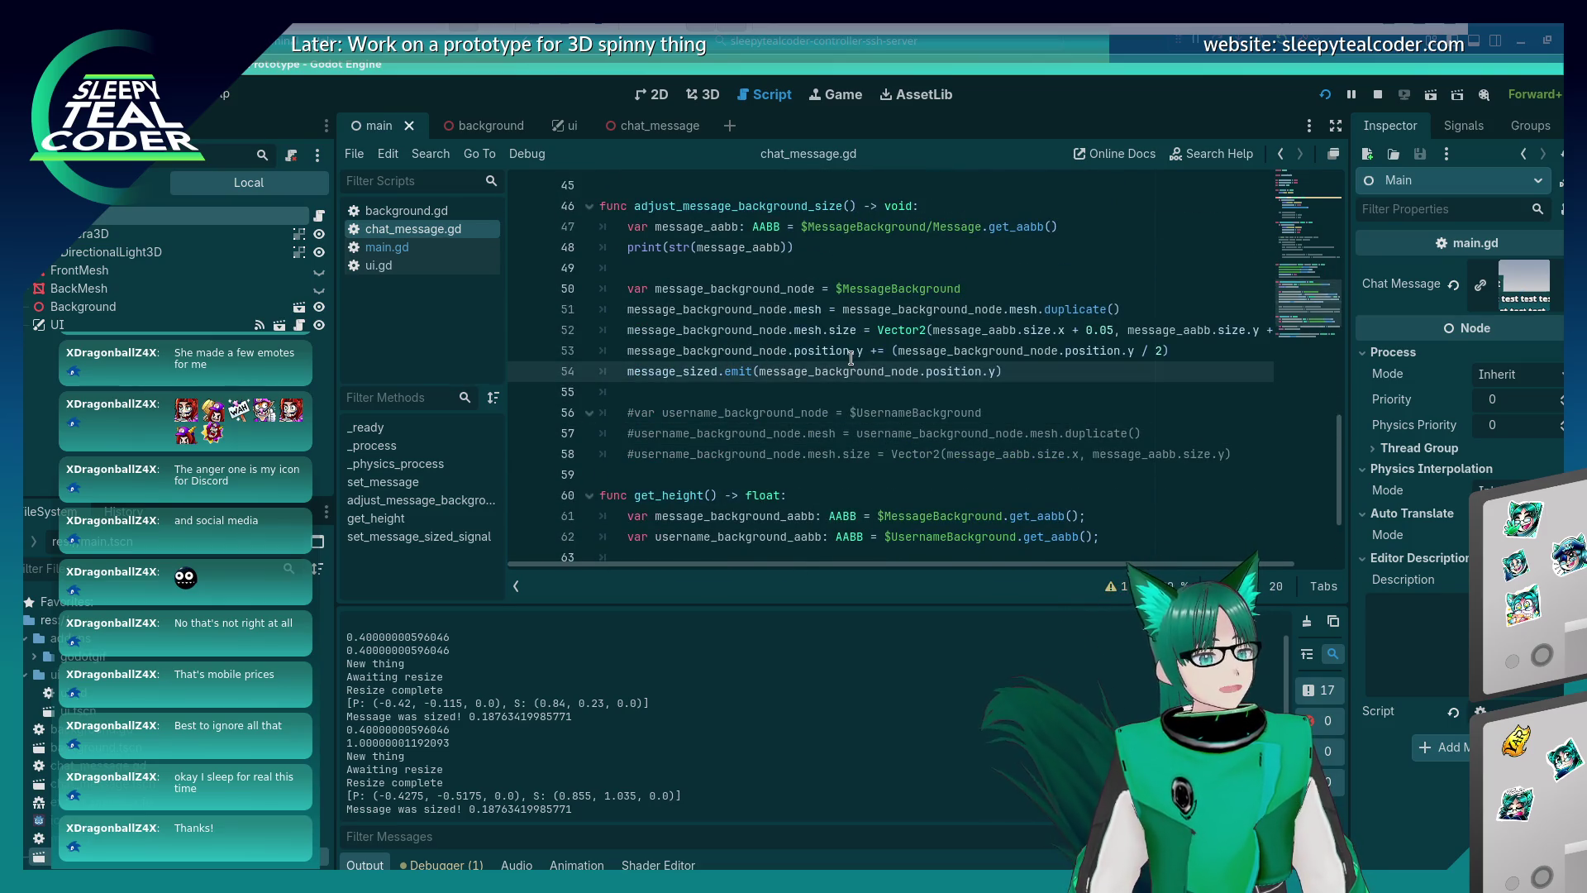
left_click(1197, 352)
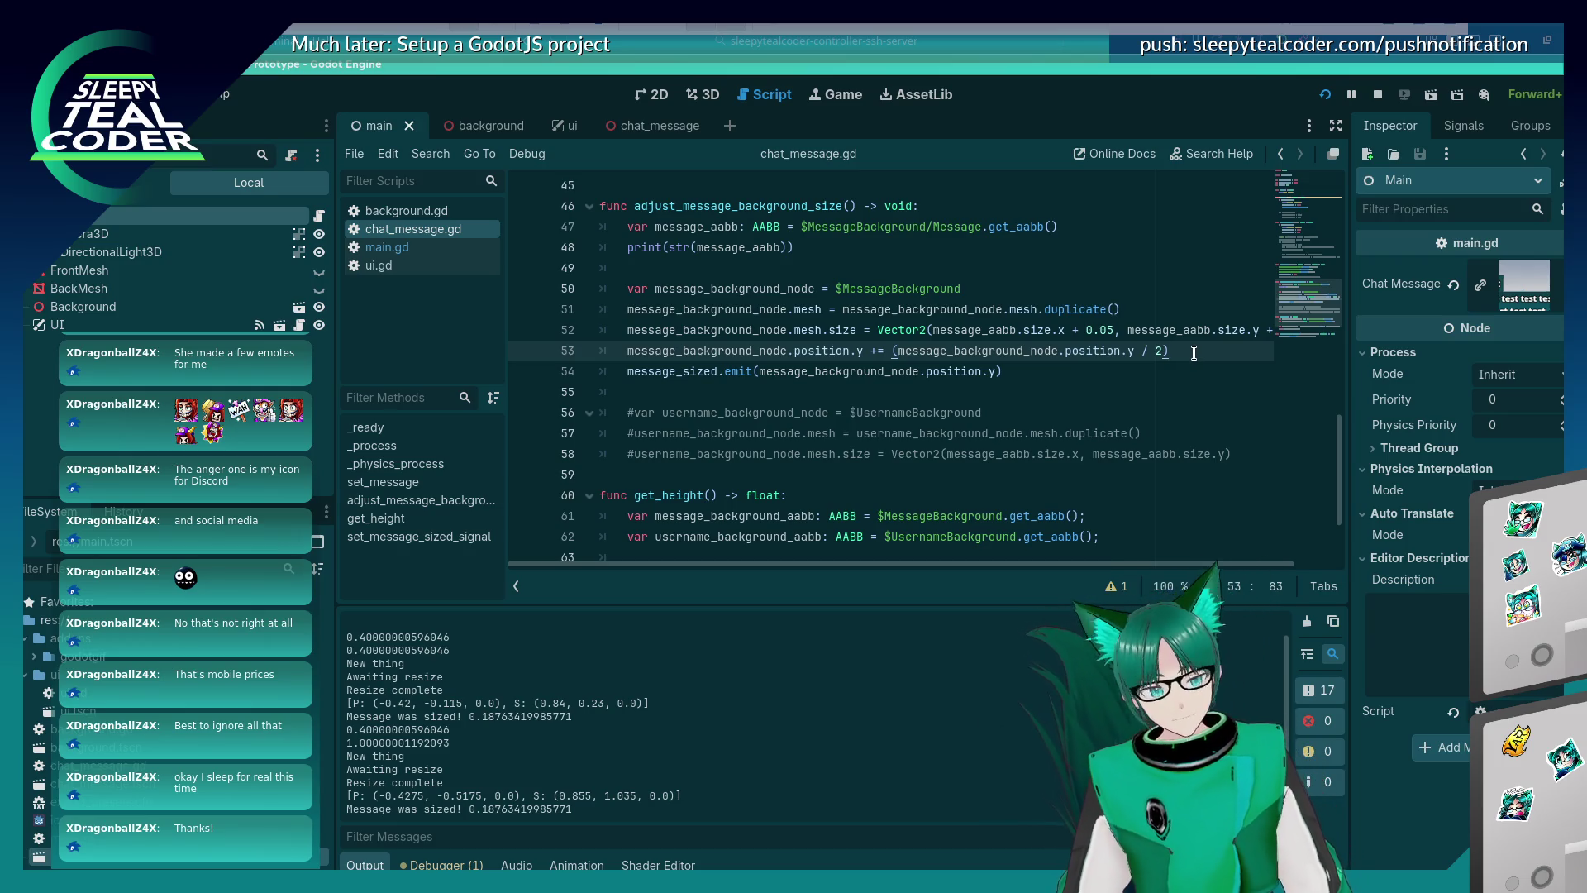
scroll(868, 356, "up", 13)
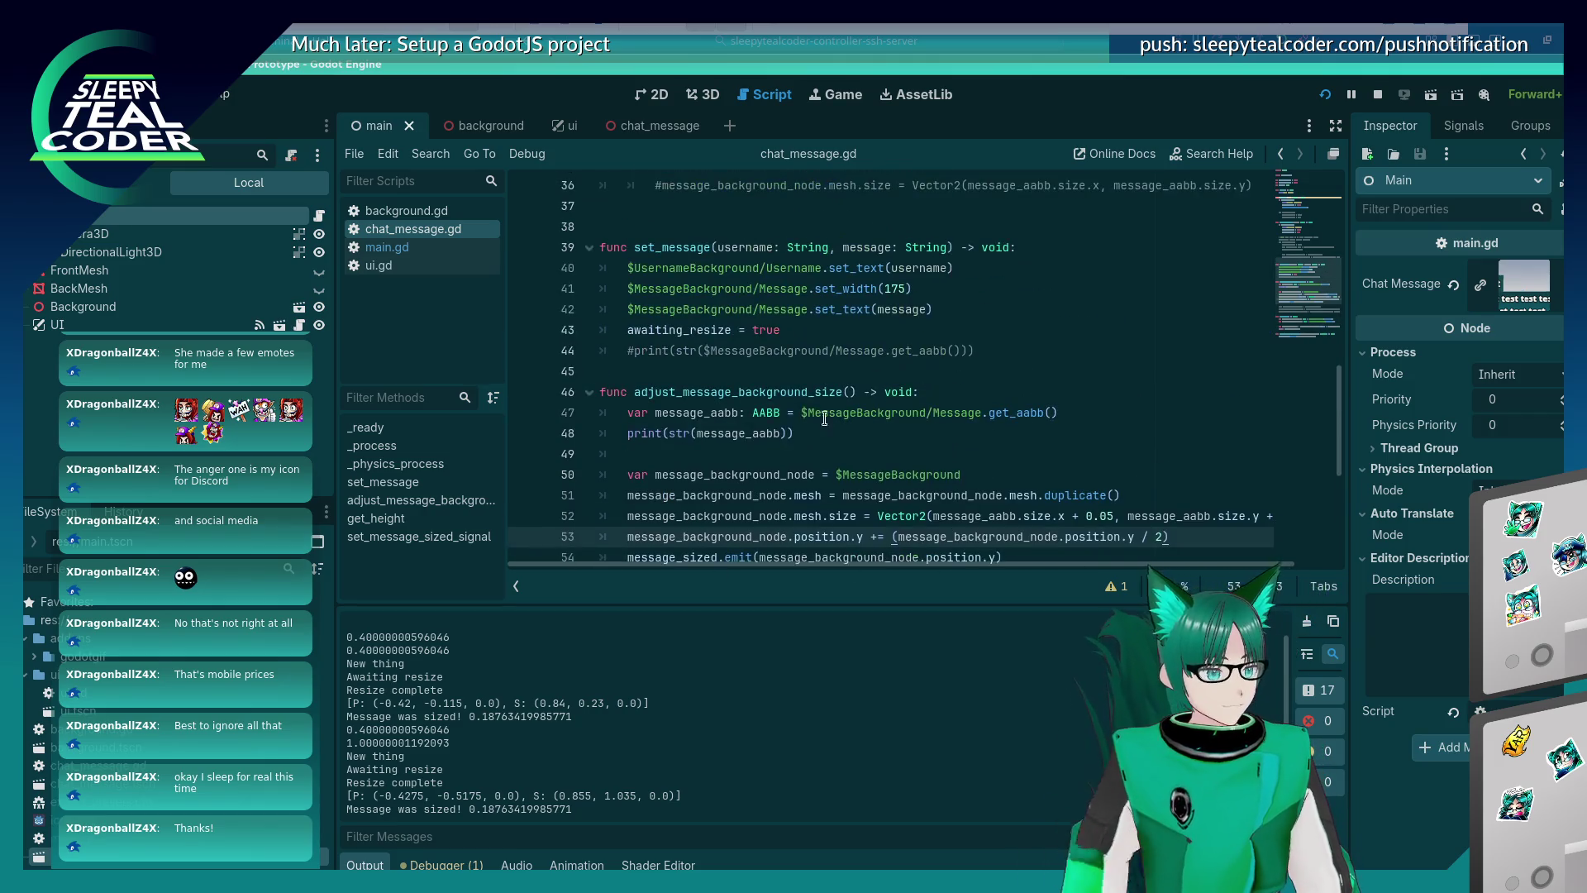
scroll(708, 472, "down", 3)
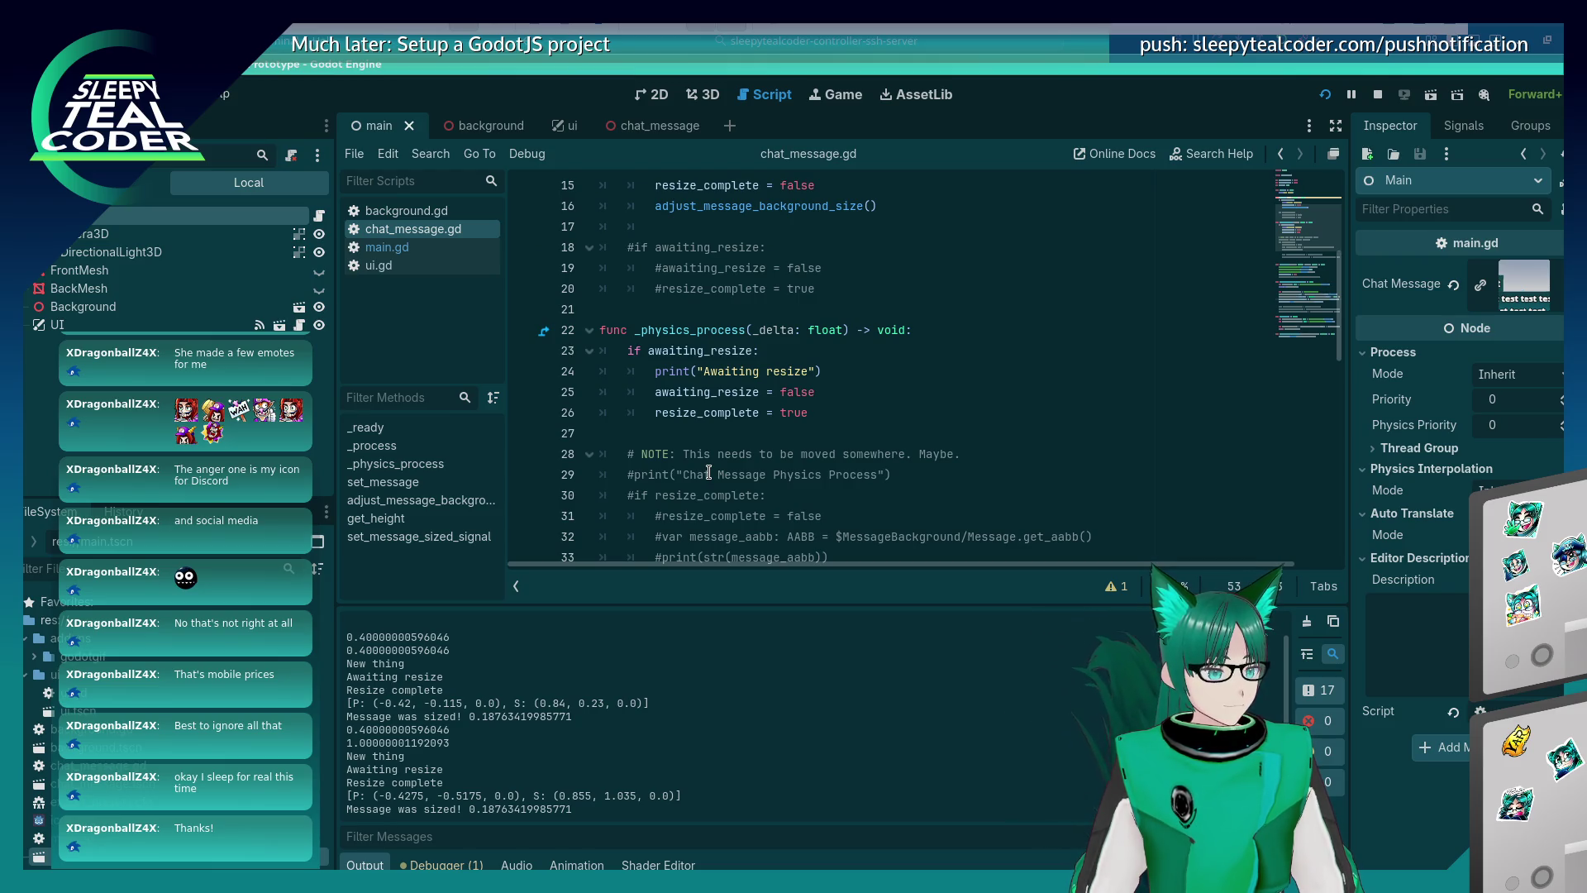
scroll(709, 472, "up", 5)
Declare var emit_message_height = false below line 5.
left_click(831, 266)
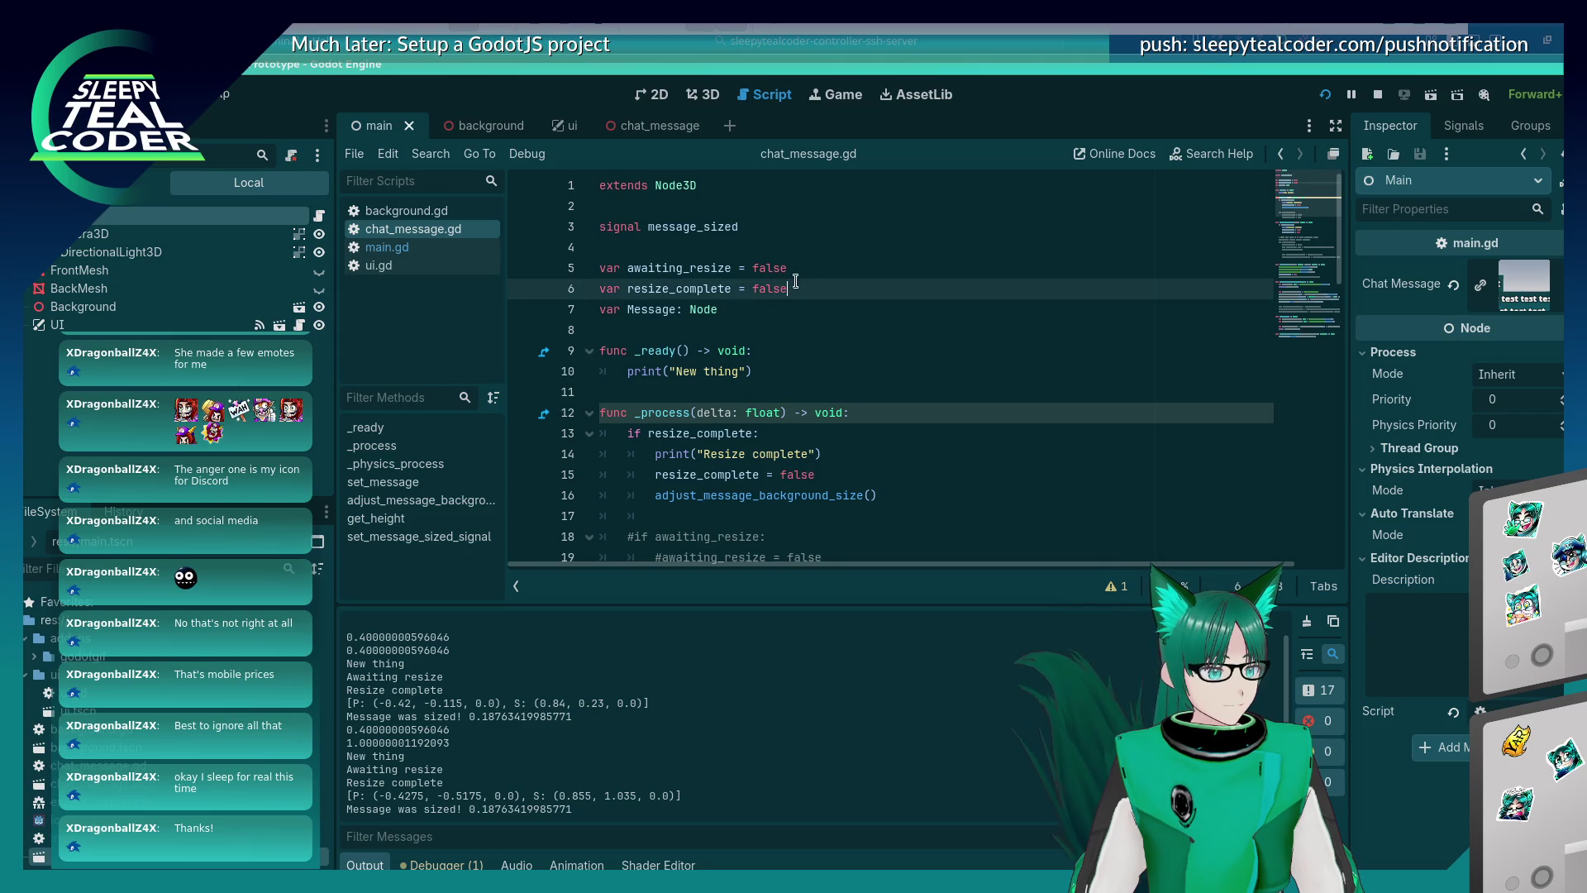
key("Return")
type("var")
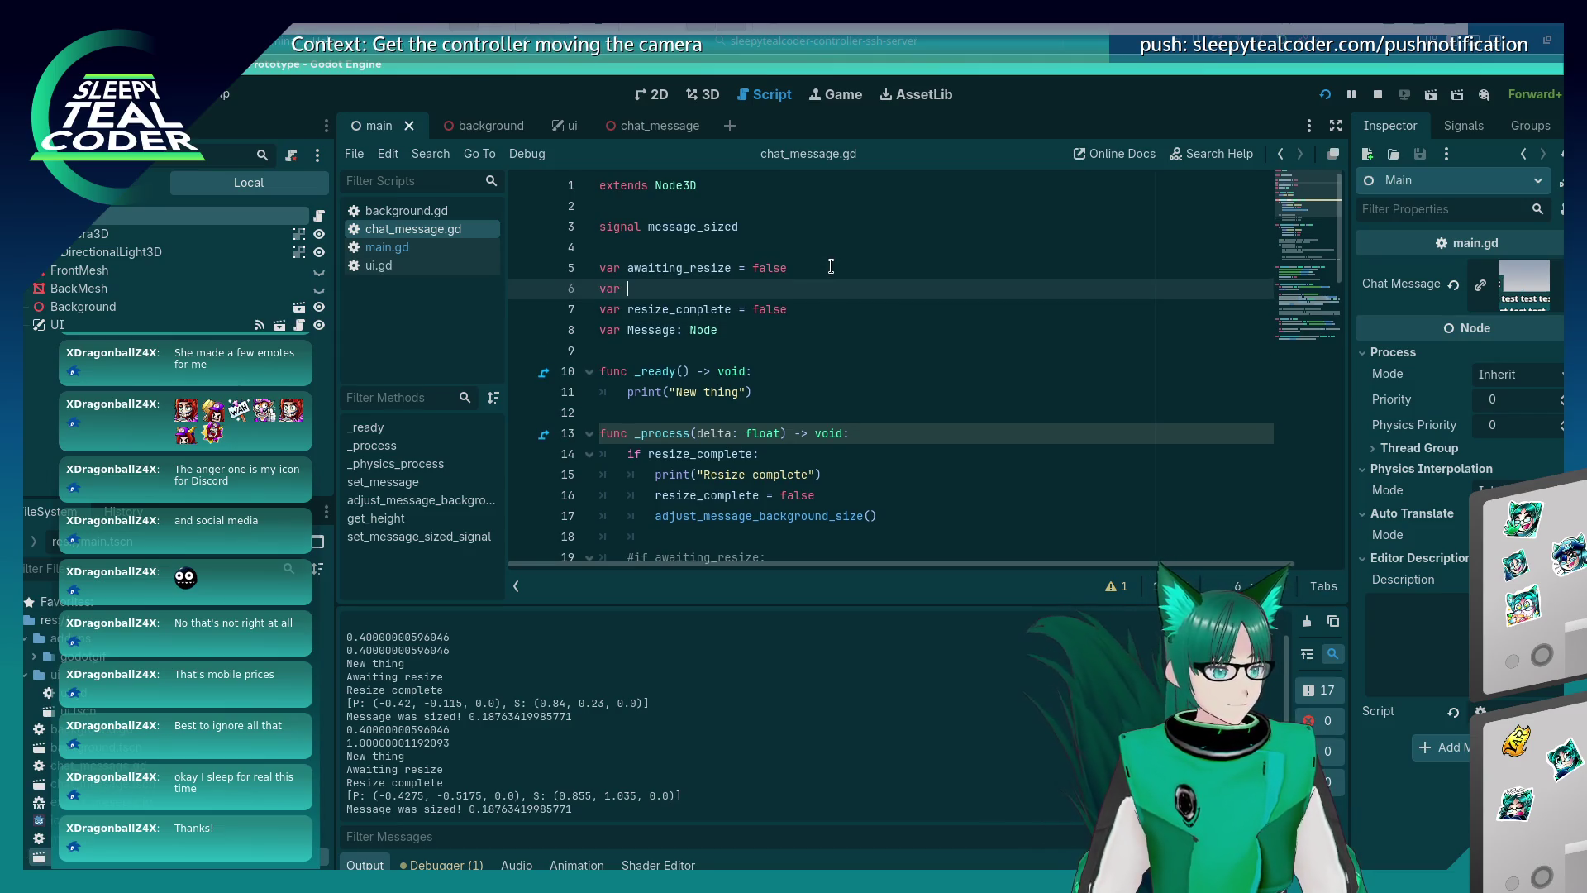
scroll(727, 294, "down", 3)
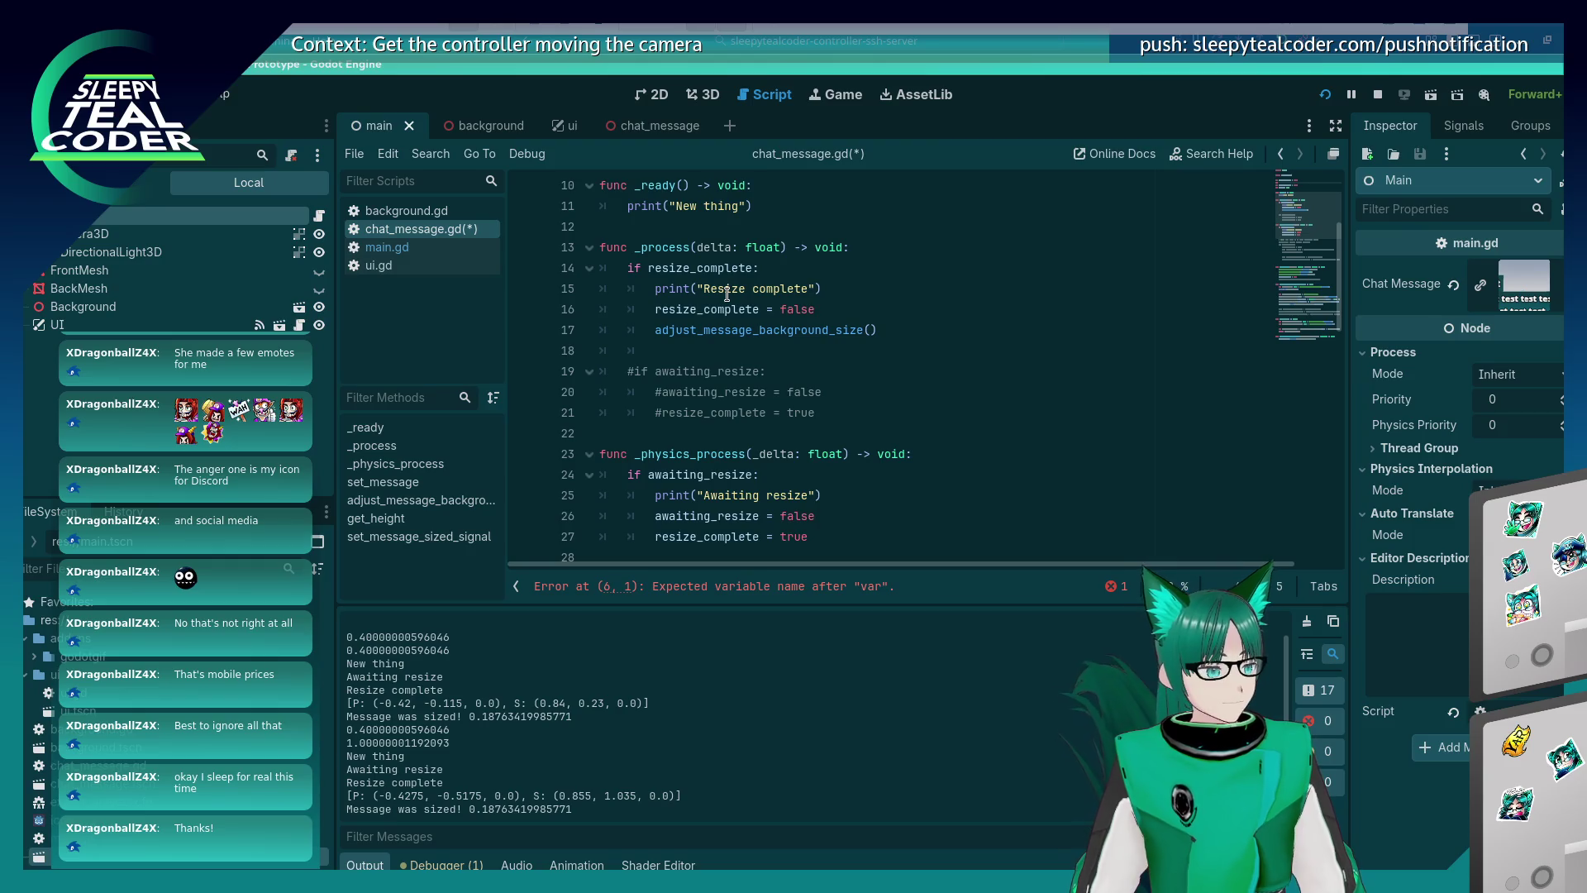
scroll(727, 293, "up", 2)
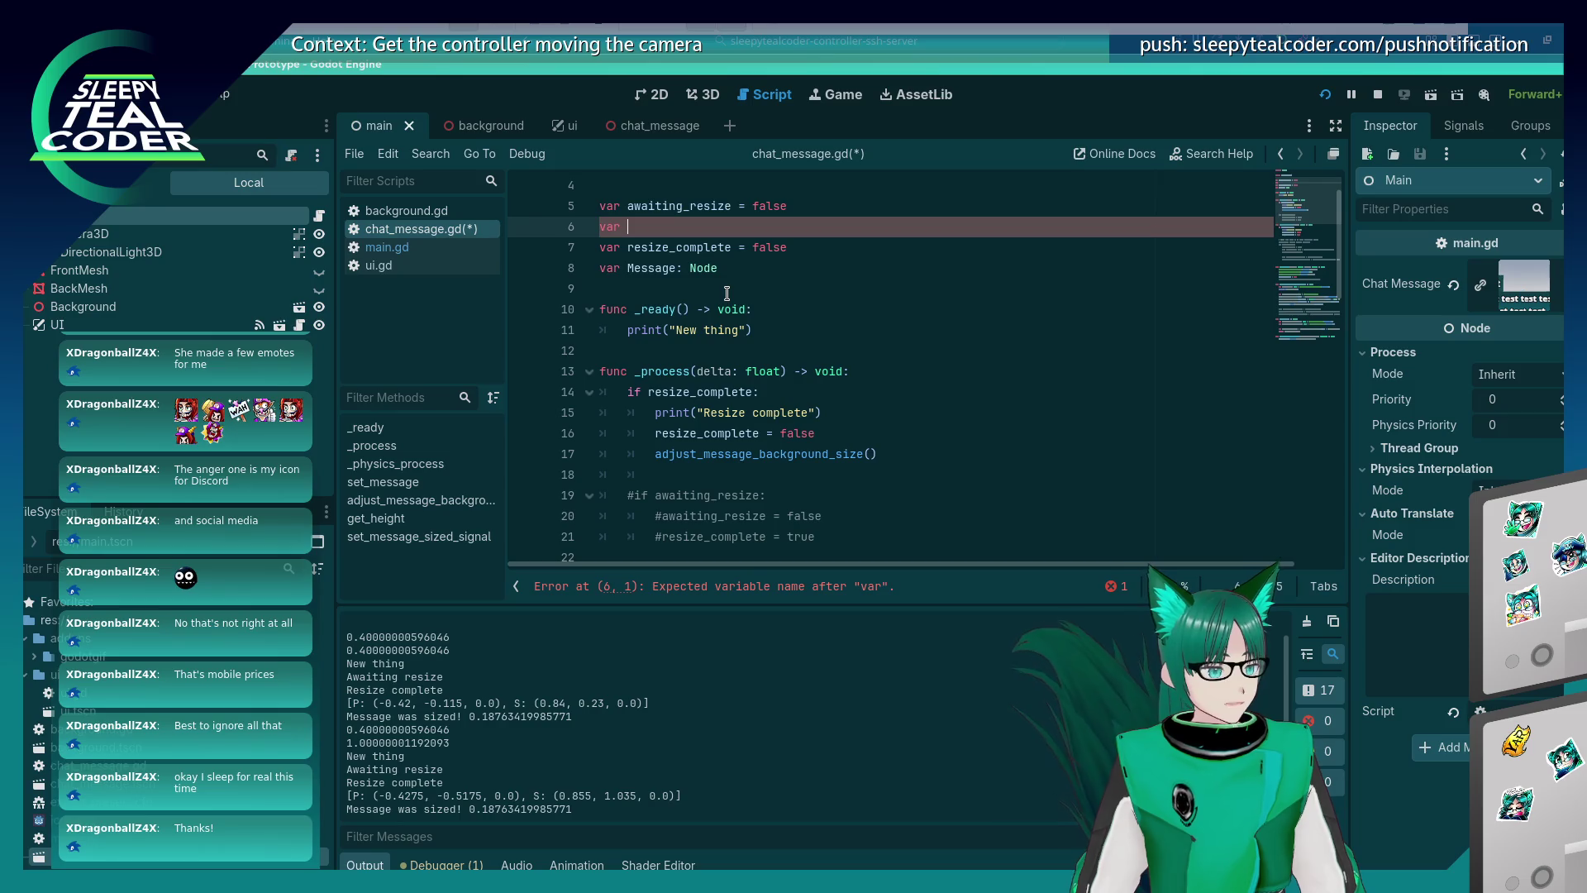
type("emit_message_")
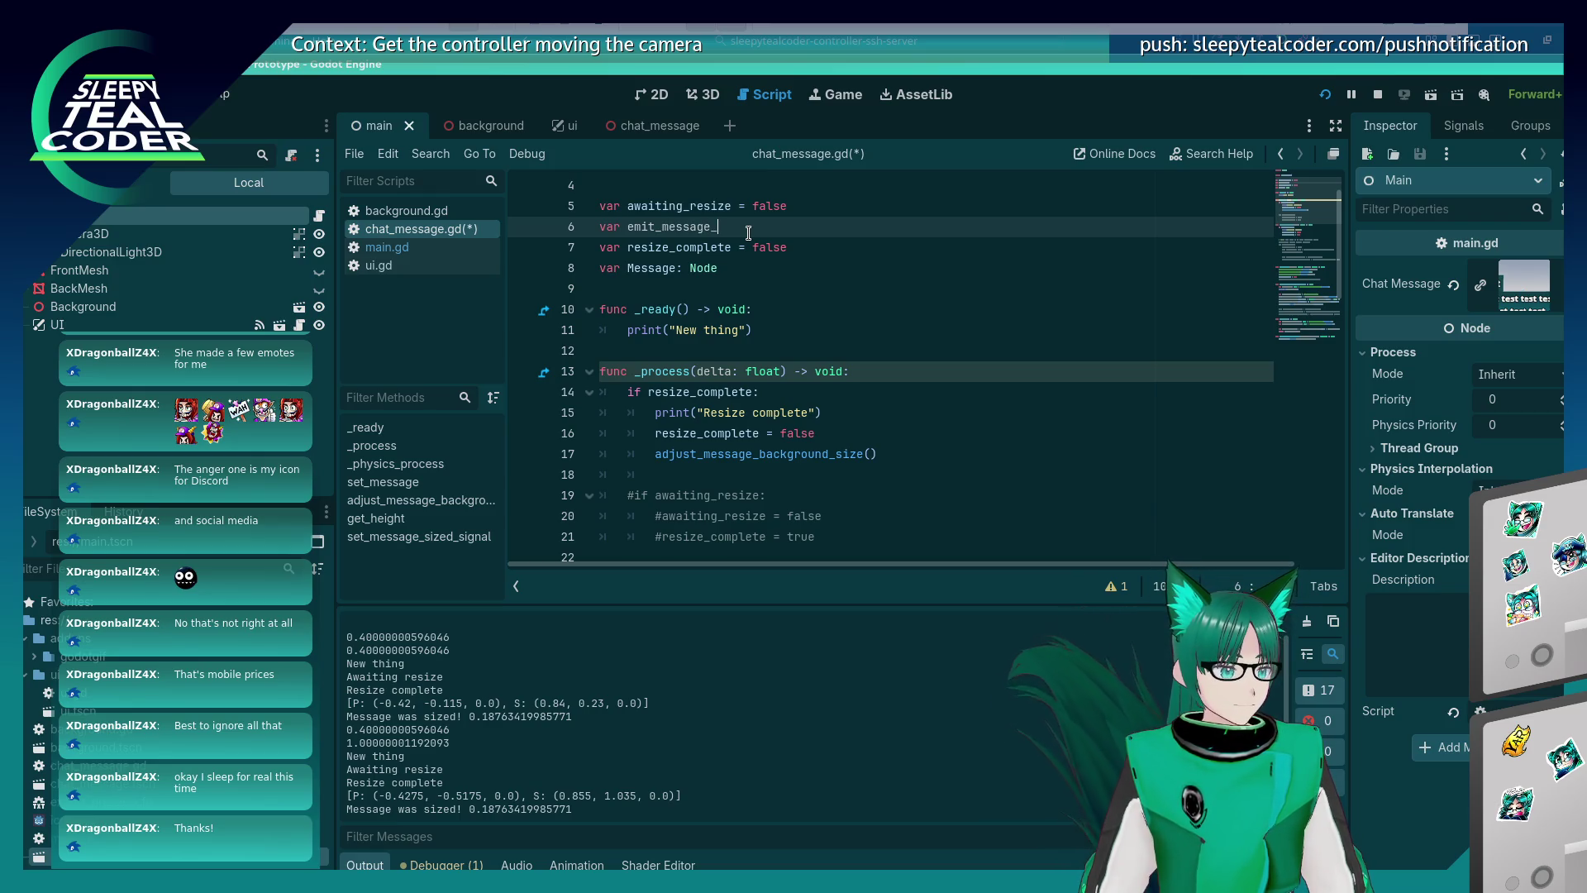
type("height = false")
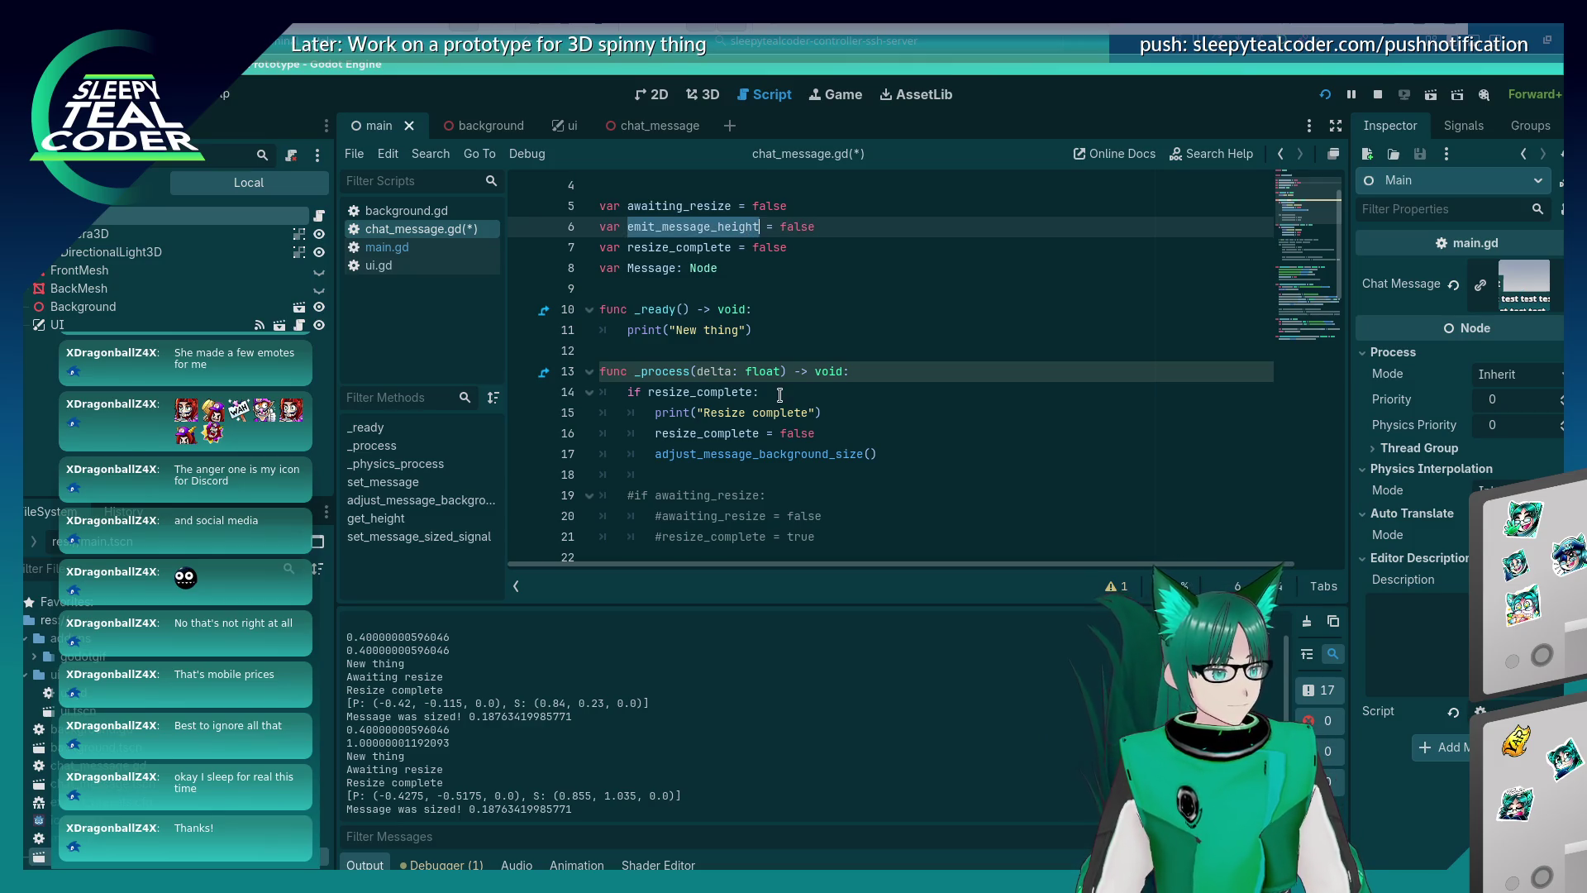
scroll(785, 330, "down", 5)
Add an elif emit_message_height: branch in _physics_process that resets it to false, and save.
left_click(825, 351)
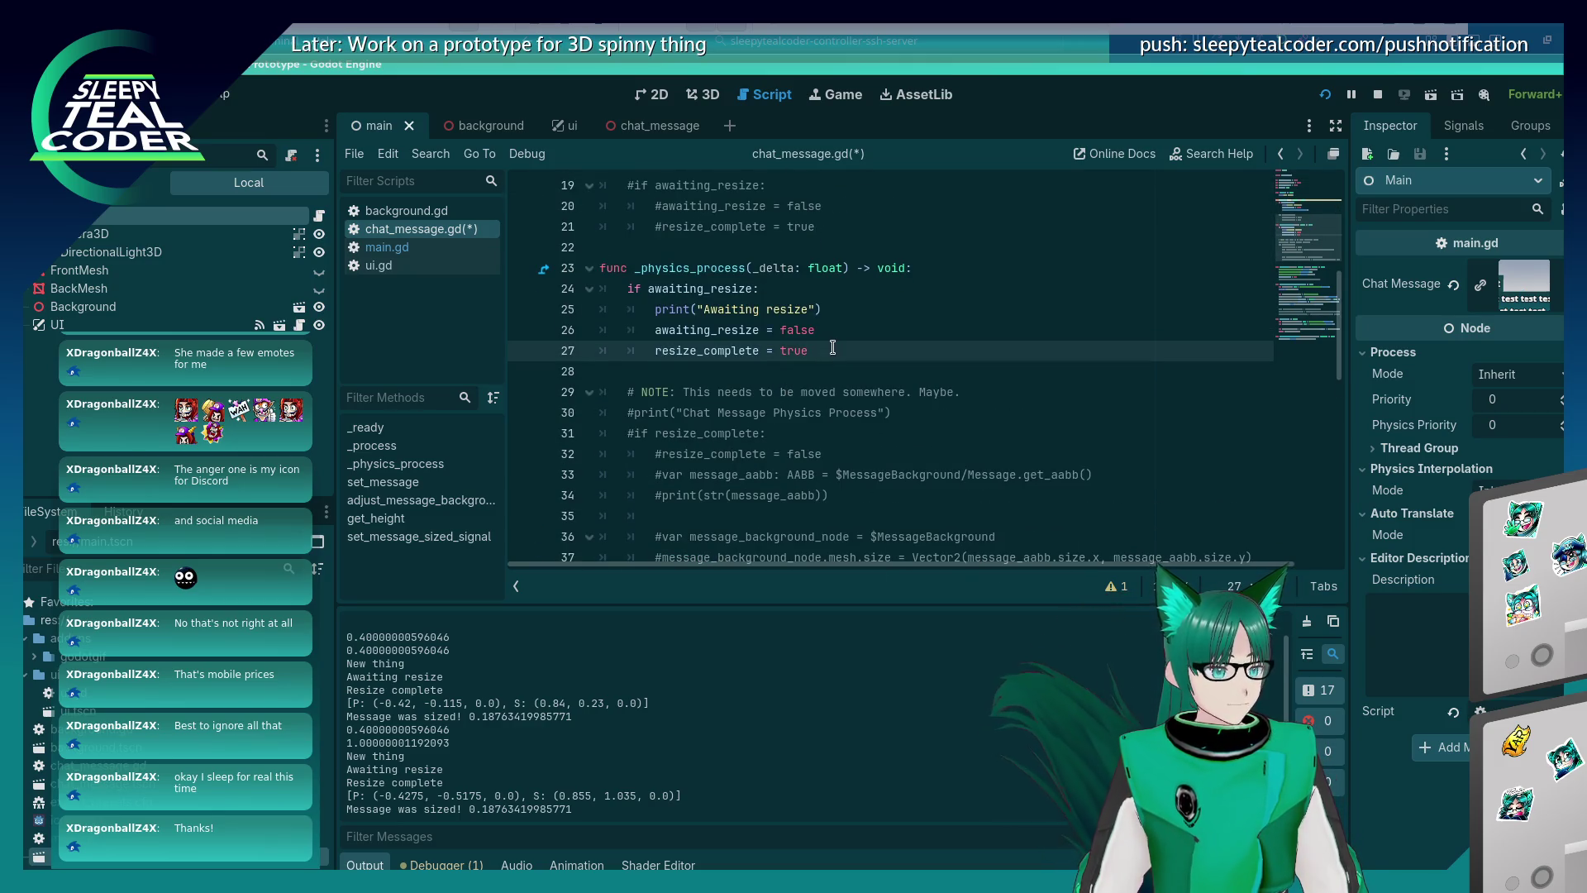
key("Return")
type("lif emit_message_height:")
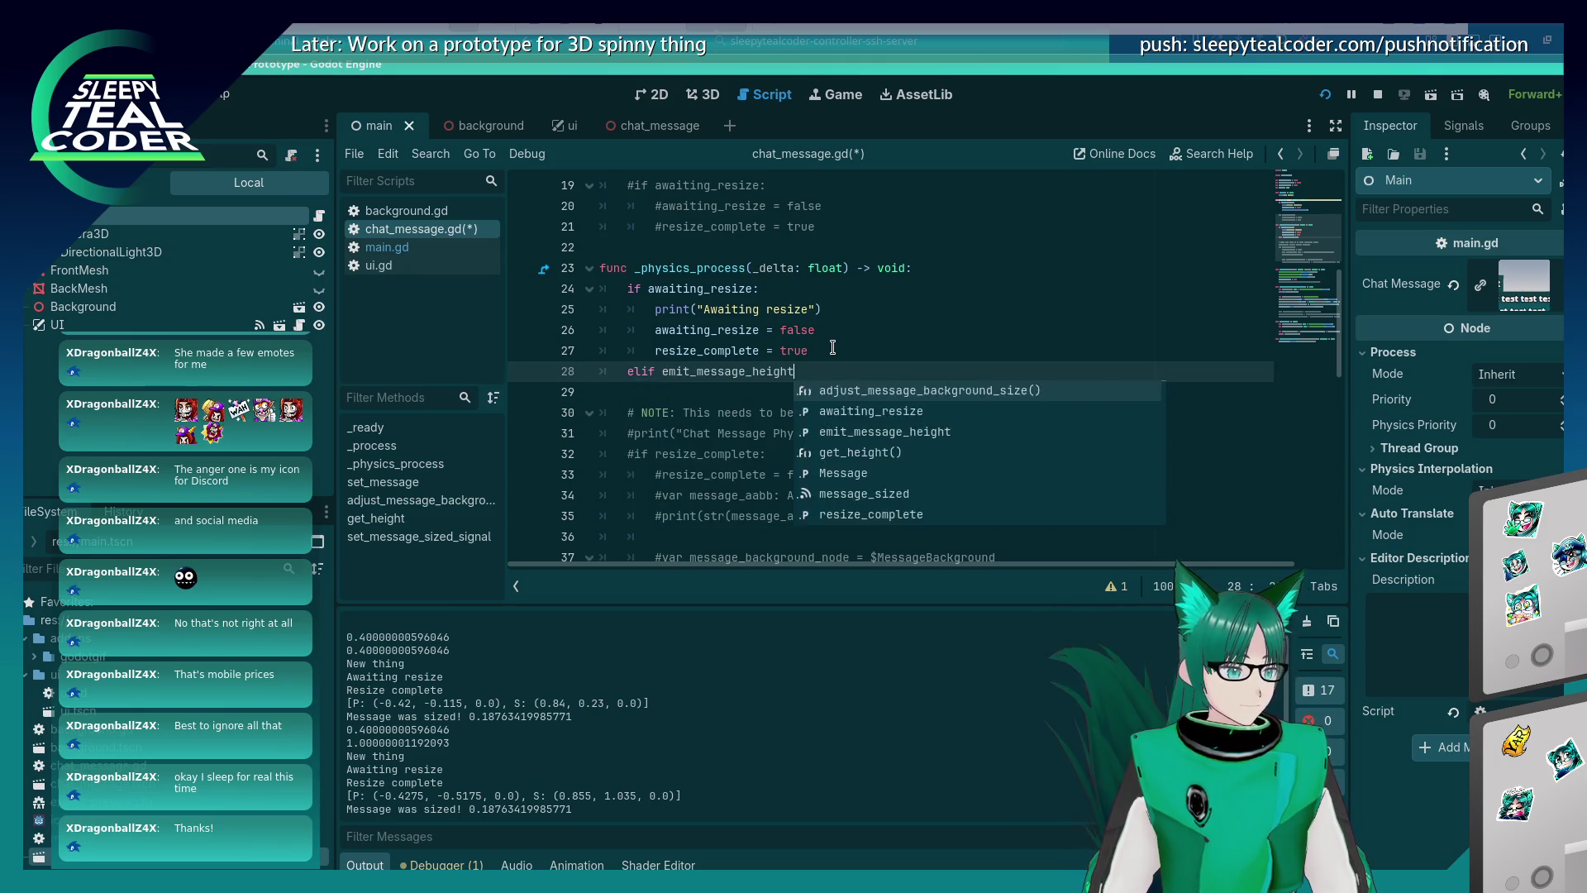
key("Return")
type("emit_message_height = false")
key("ctrl+s")
Delete the message_sized.emit line after the resize code and save the script.
scroll(833, 351, "down", 2)
scroll(833, 351, "down", 5)
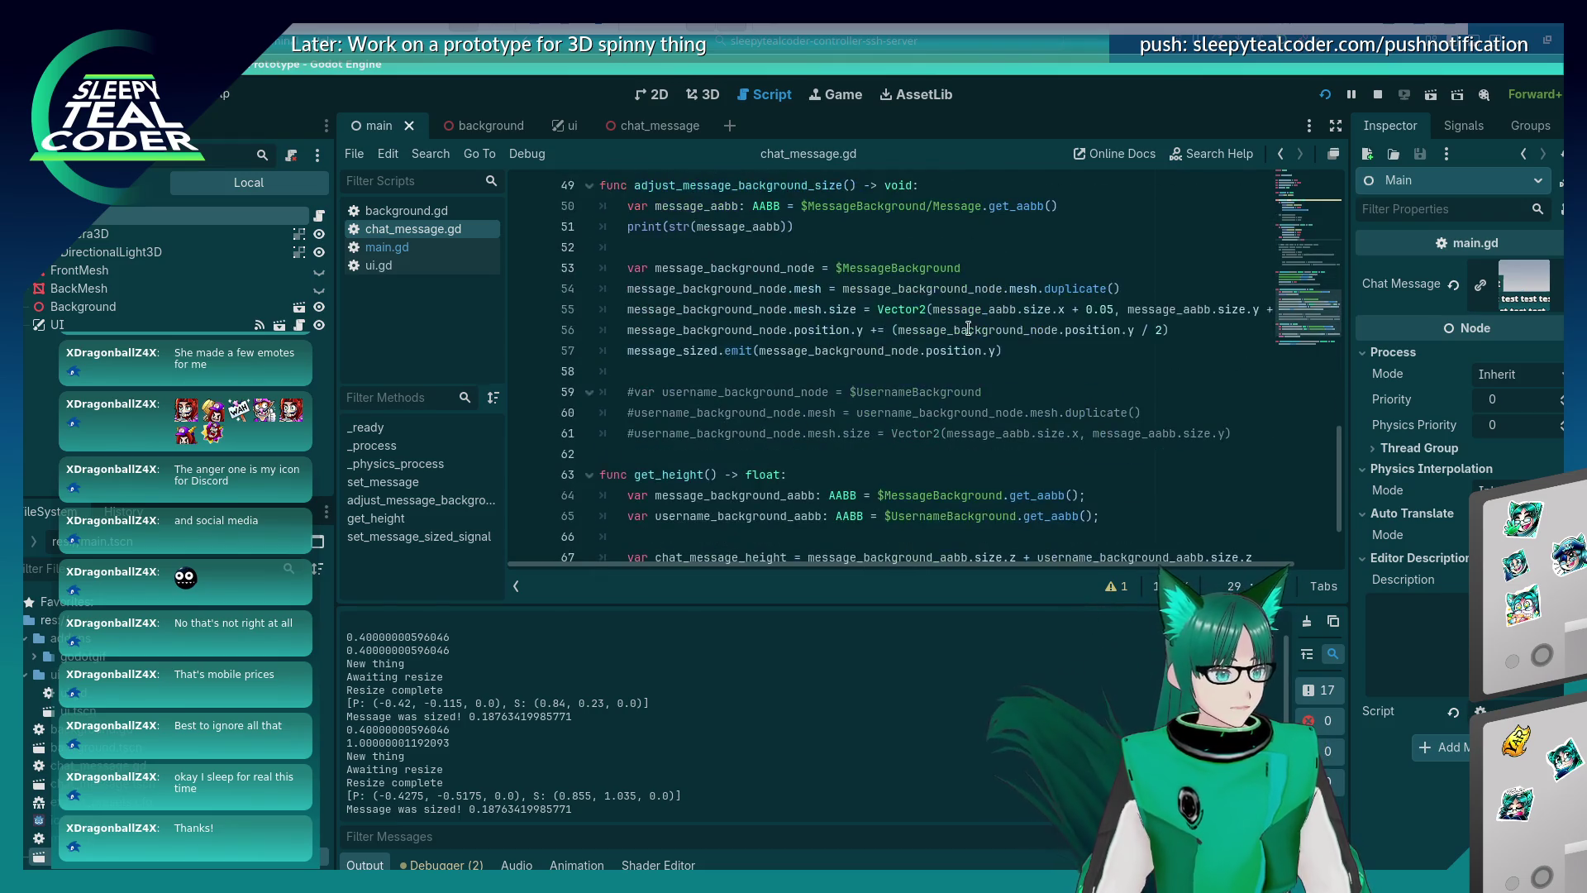
key("Down")
scroll(1027, 331, "down", 8)
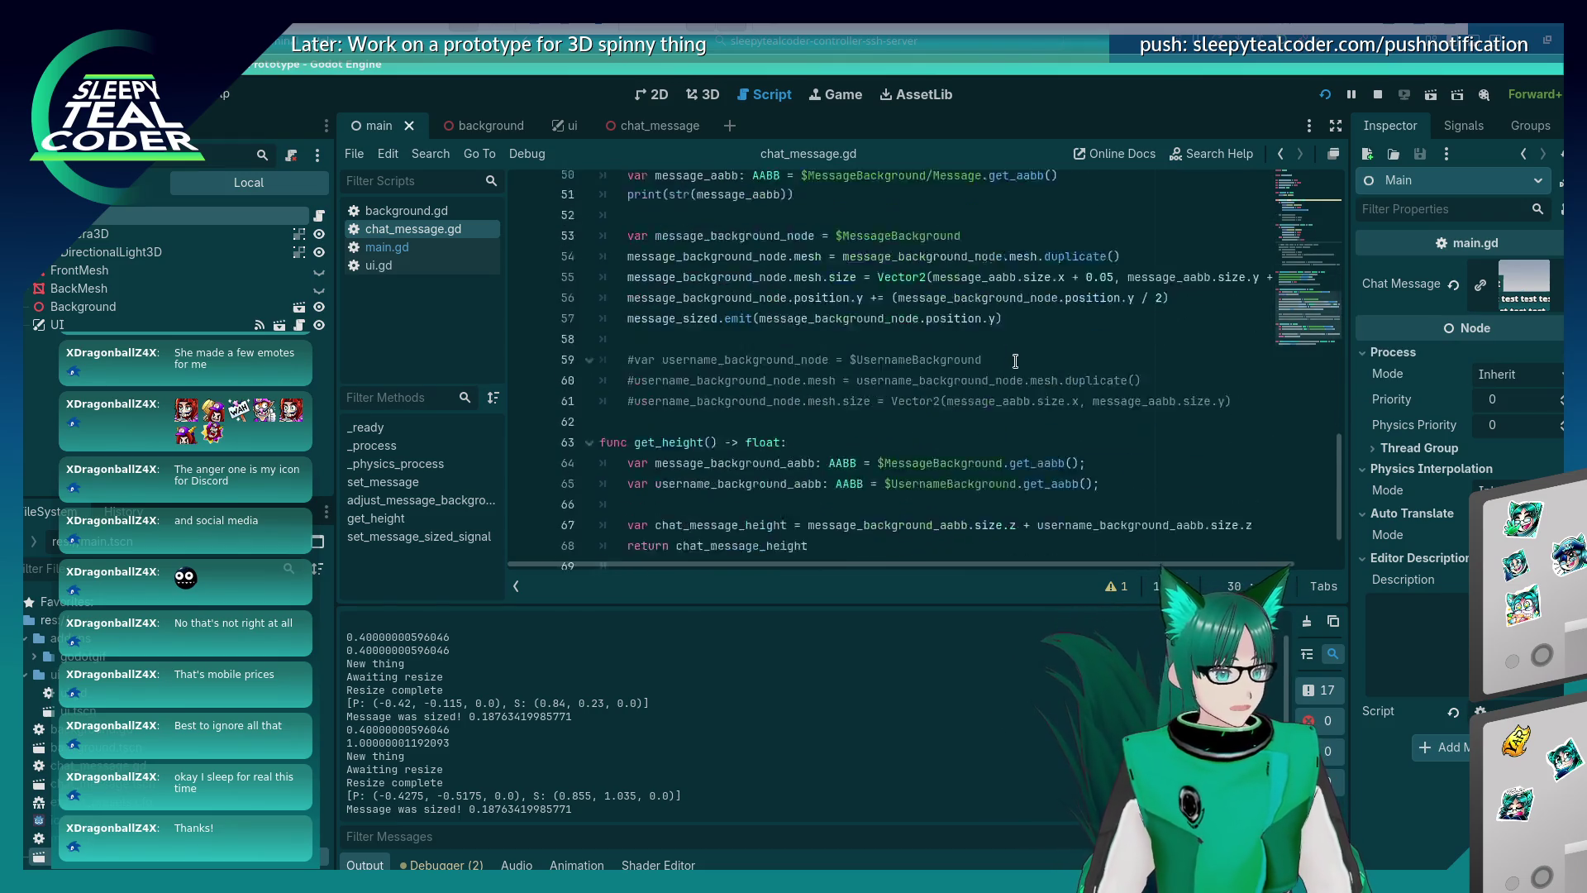
left_click(1055, 240)
key("shift+Home")
key("ctrl+c")
key("shift+Home")
key("BackSpace")
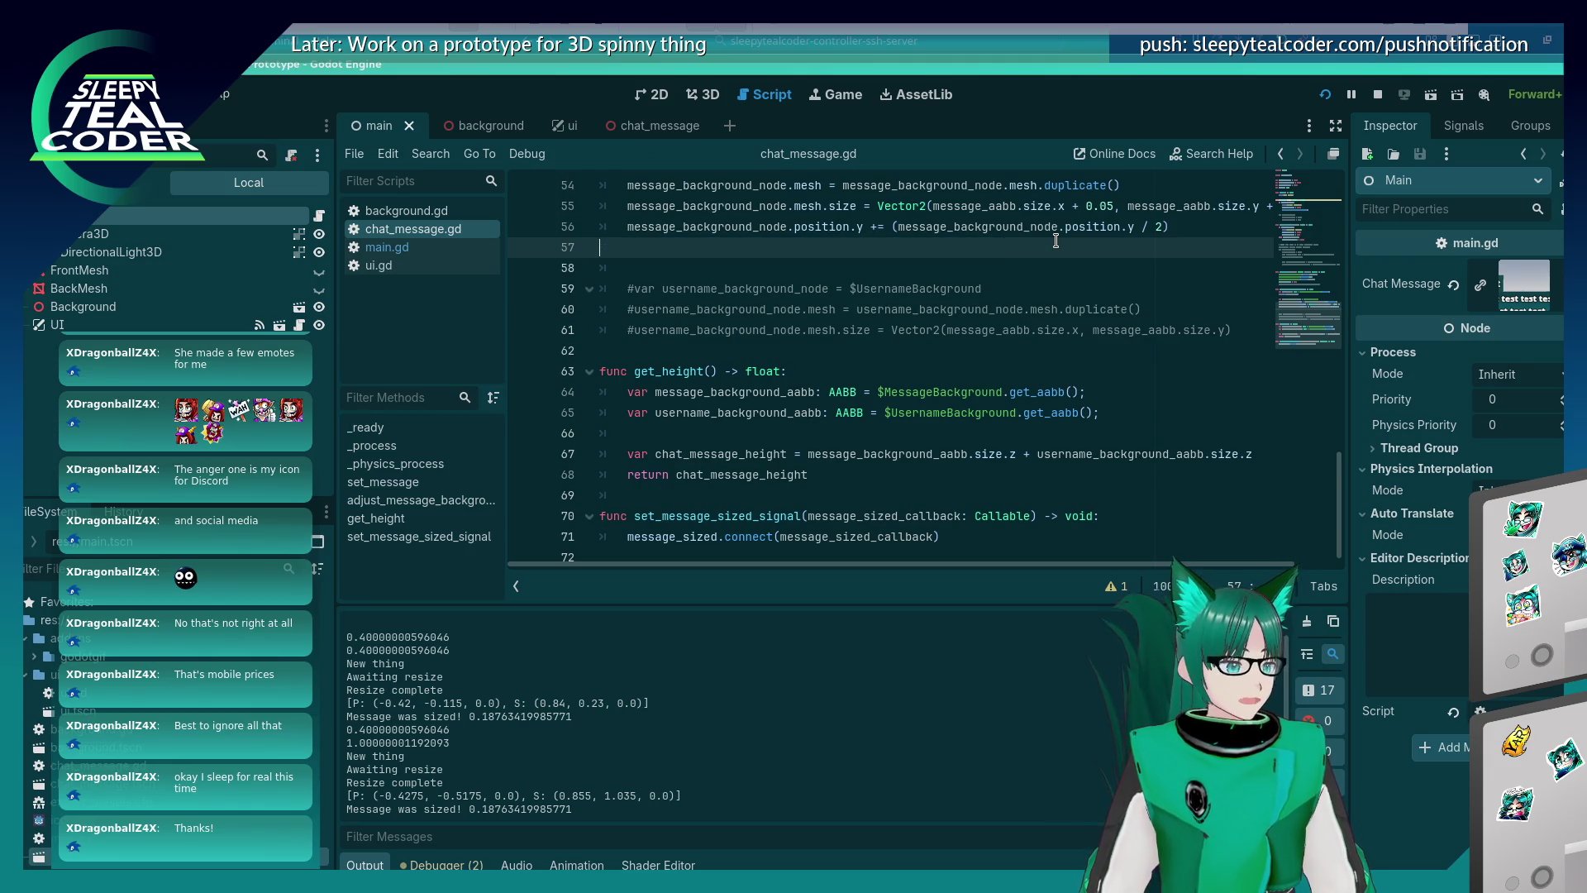
key("BackSpace")
key("BackSpace")
key("ctrl+s")
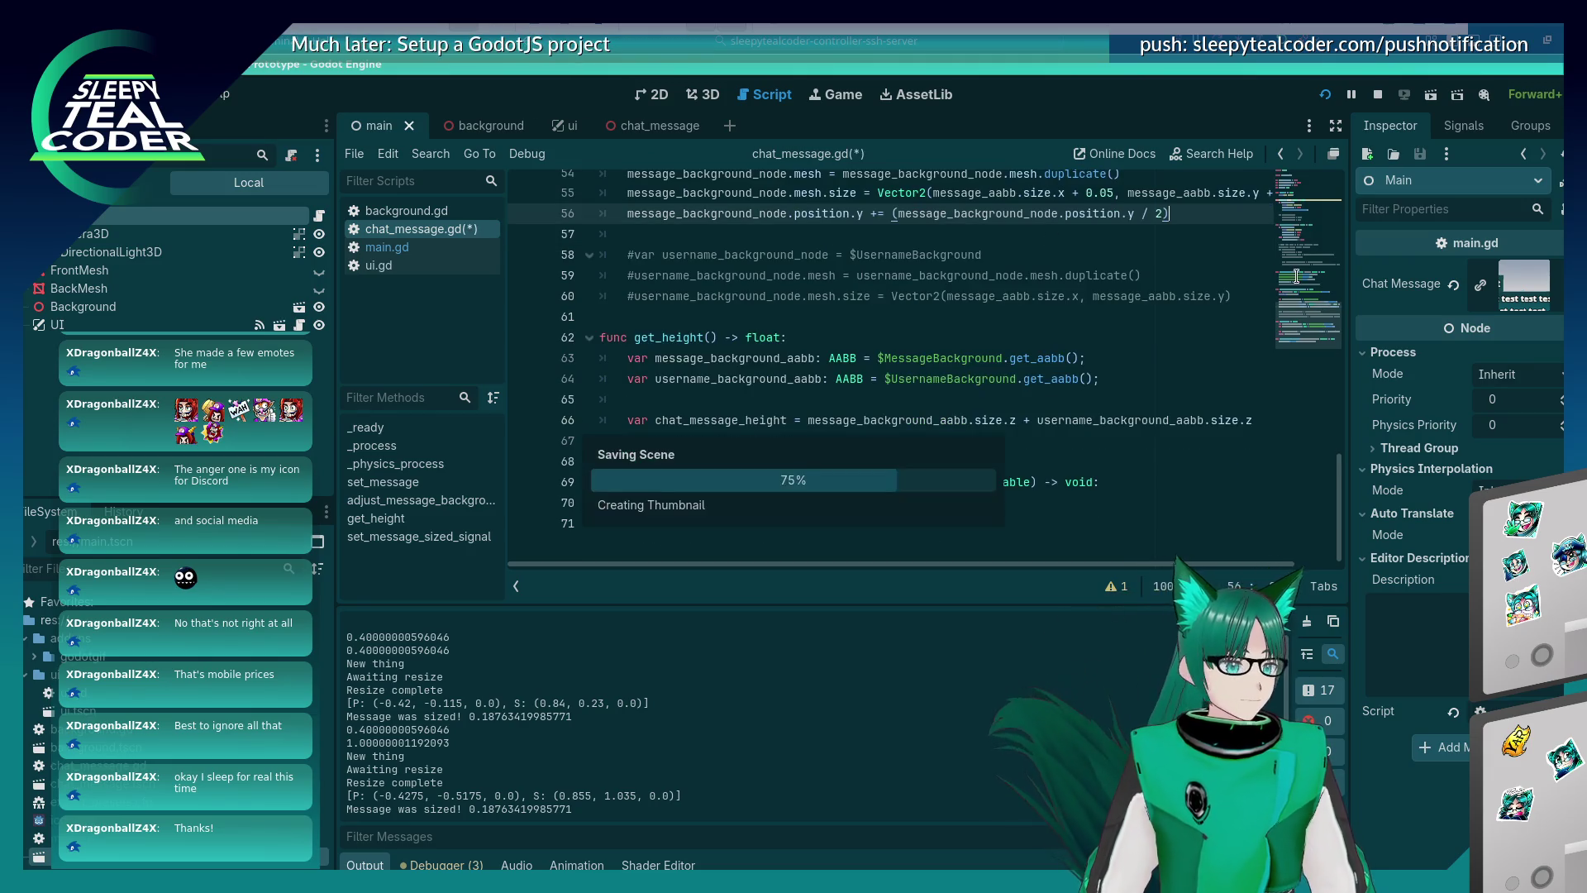
scroll(891, 422, "up", 5)
scroll(891, 421, "up", 5)
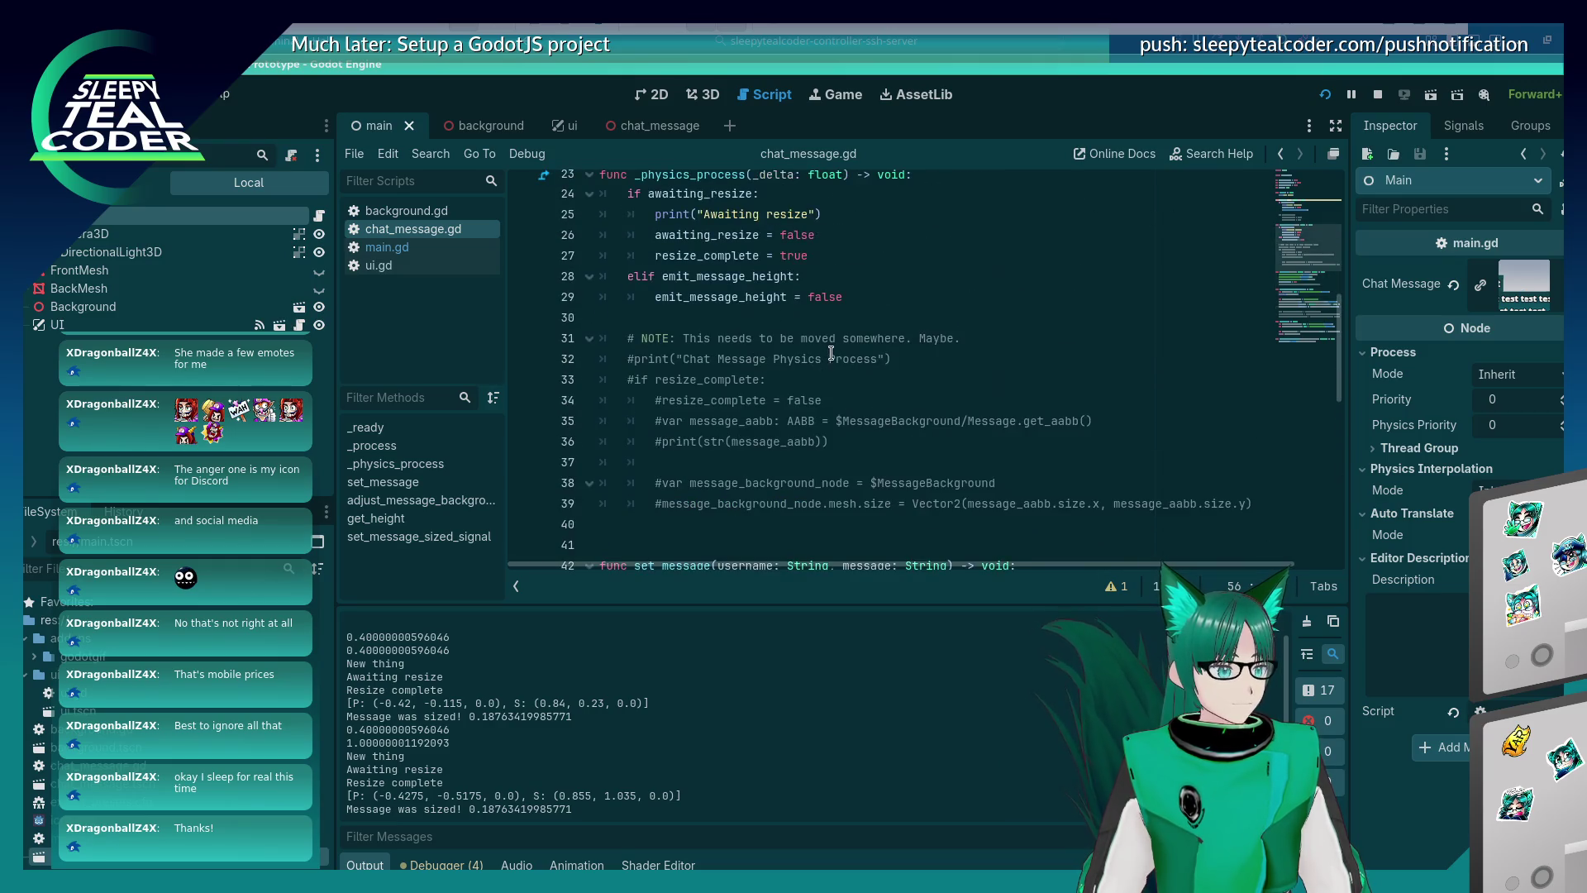
Paste the message_sized.emit call, indented, under emit_message_height = false in the elif branch.
left_click(875, 296)
key("Return")
key("BackSpace")
key("ctrl+v")
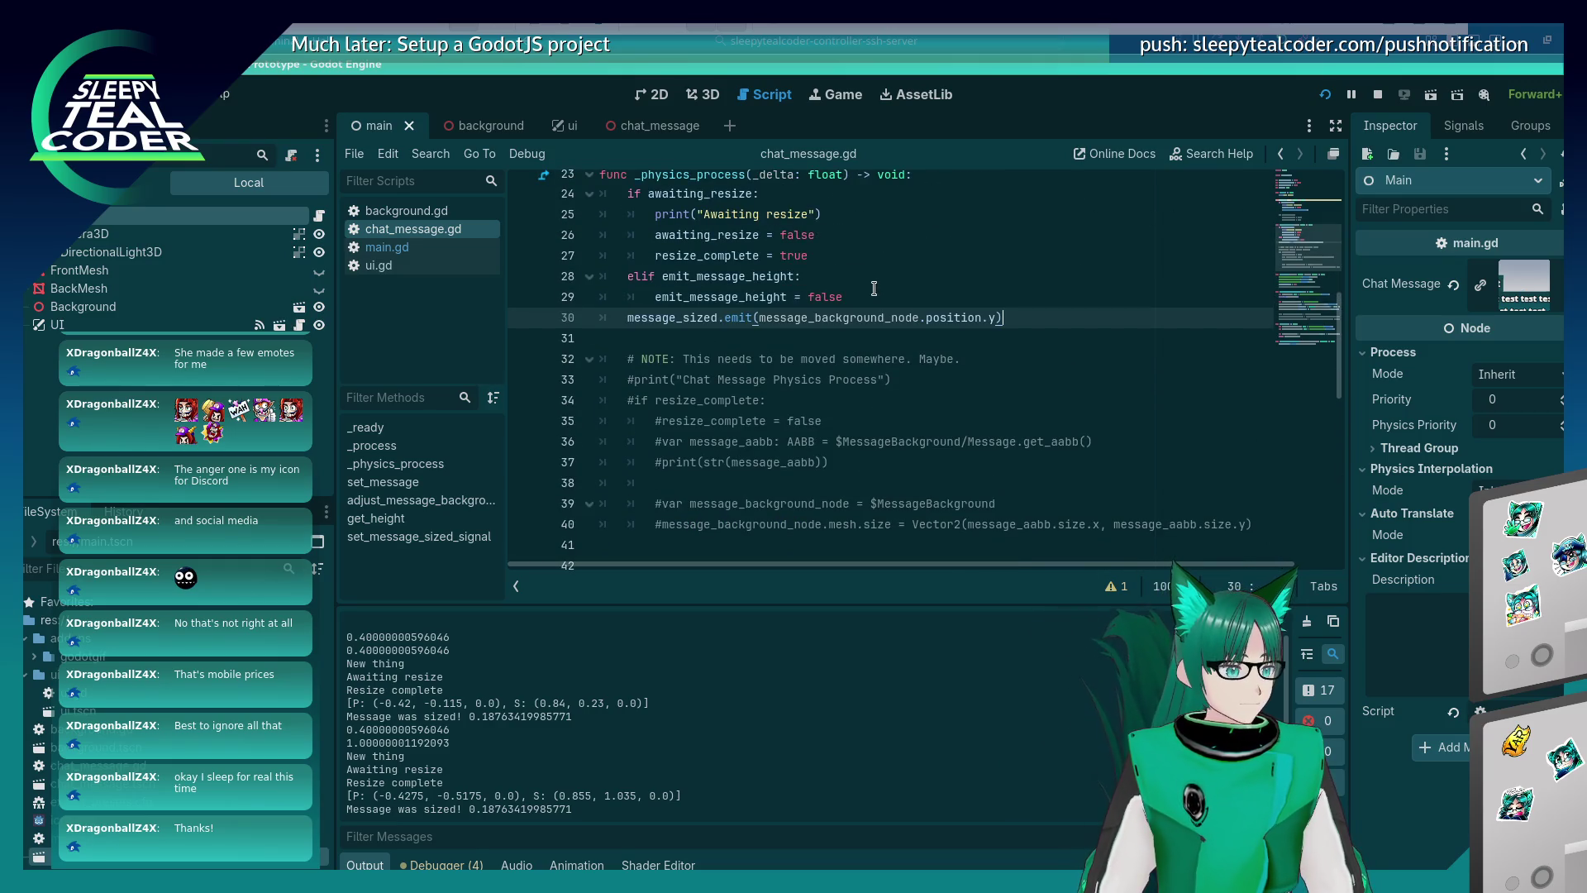
key("Home")
key("Tab")
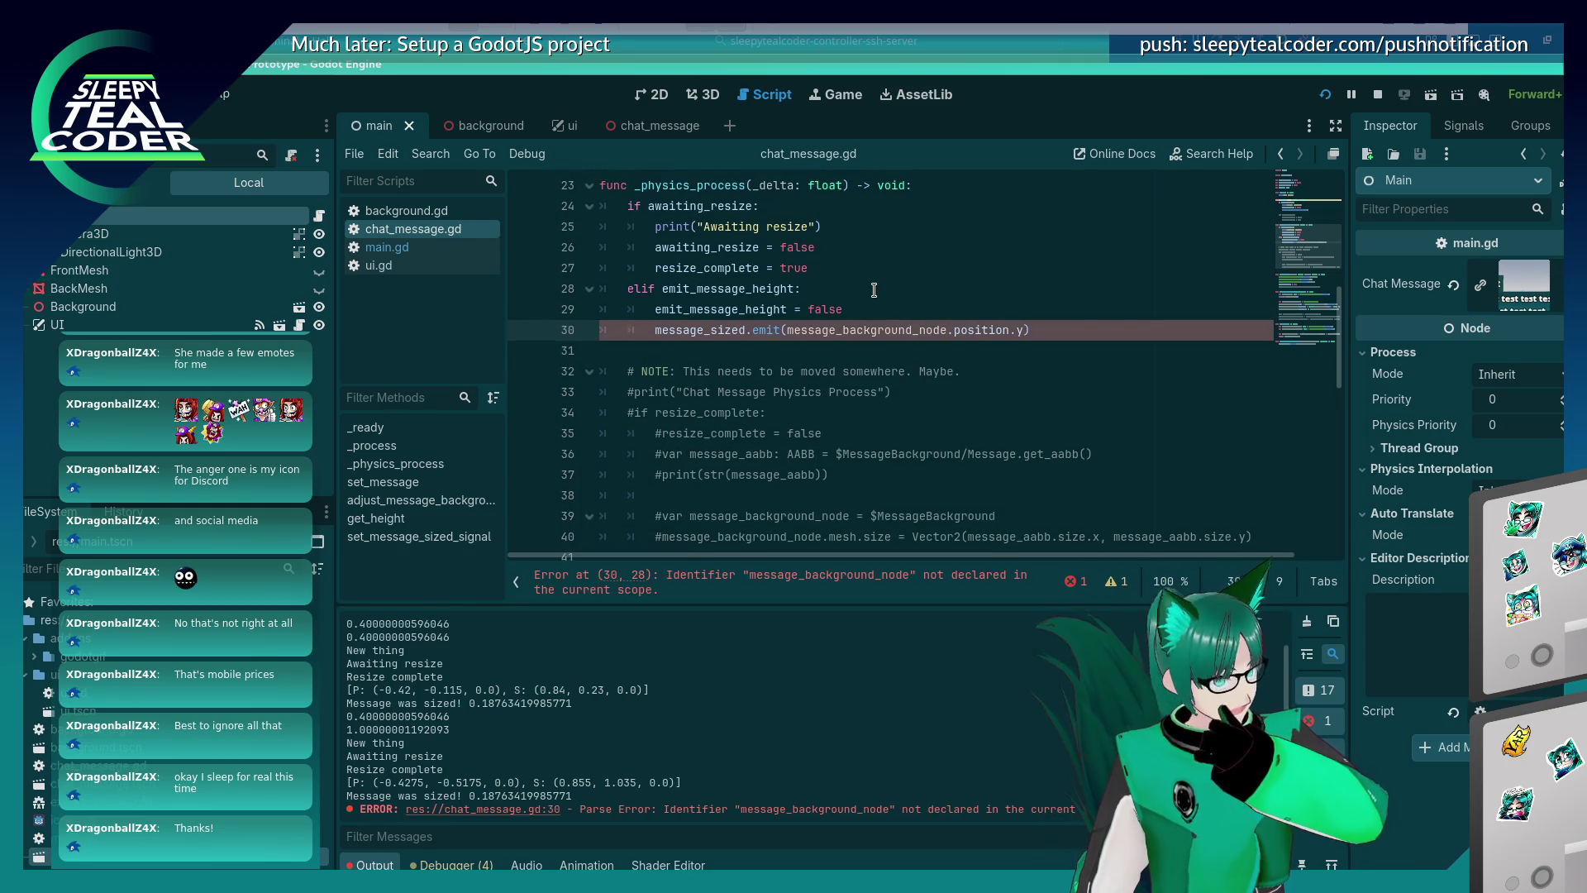
Replace message_background_node in the emit call with $MessageBackground, giving message_sized.emit($MessageBackground.position.y).
left_click(792, 329)
scroll(781, 345, "down", 7)
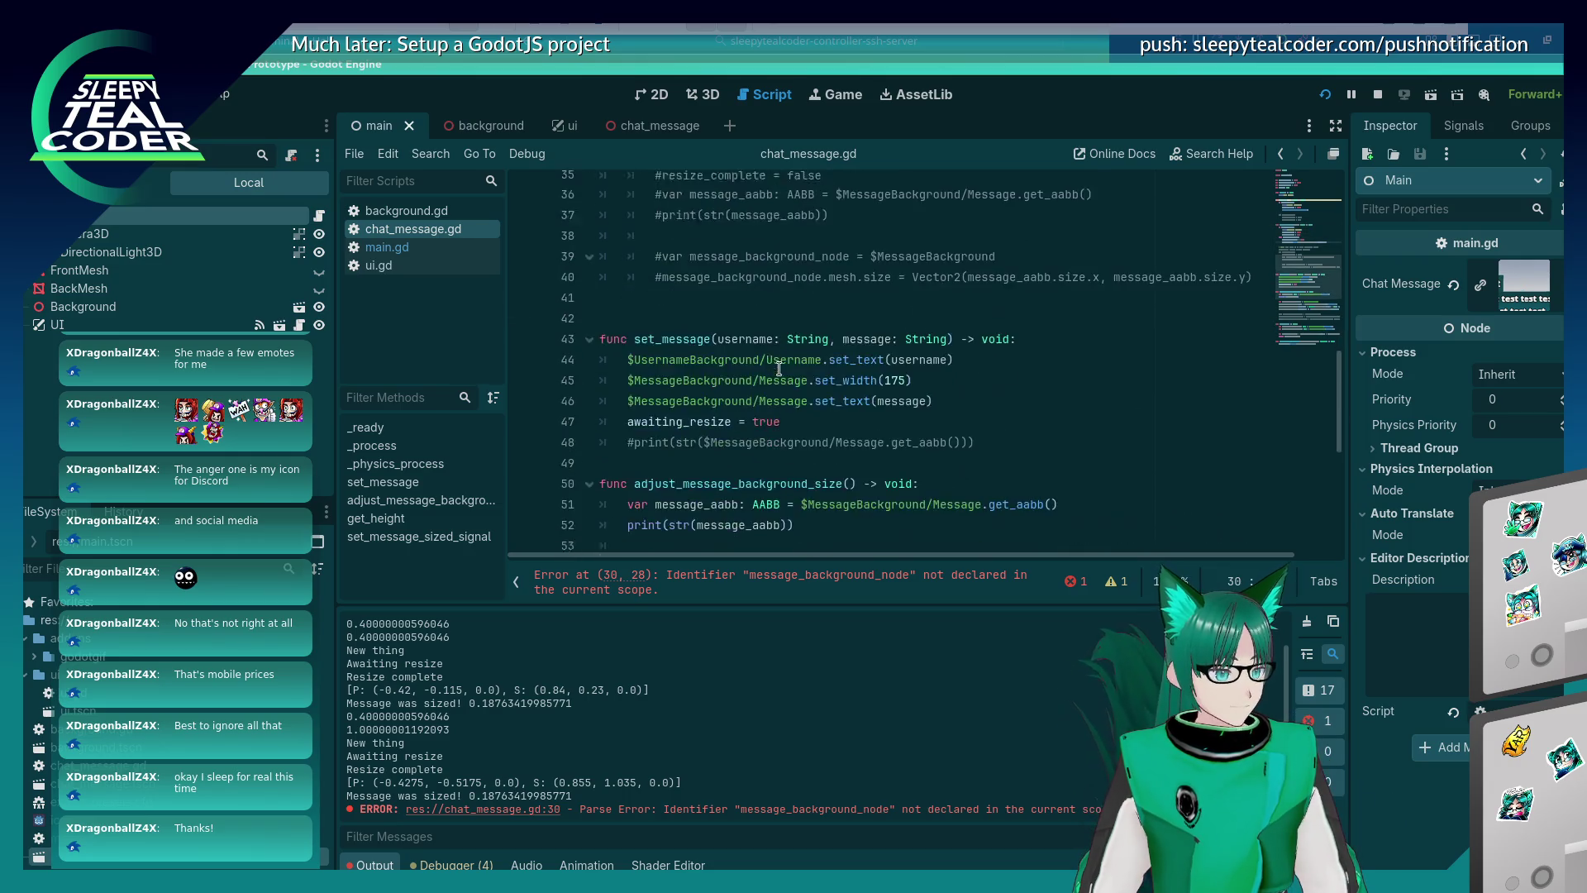
left_click(891, 411)
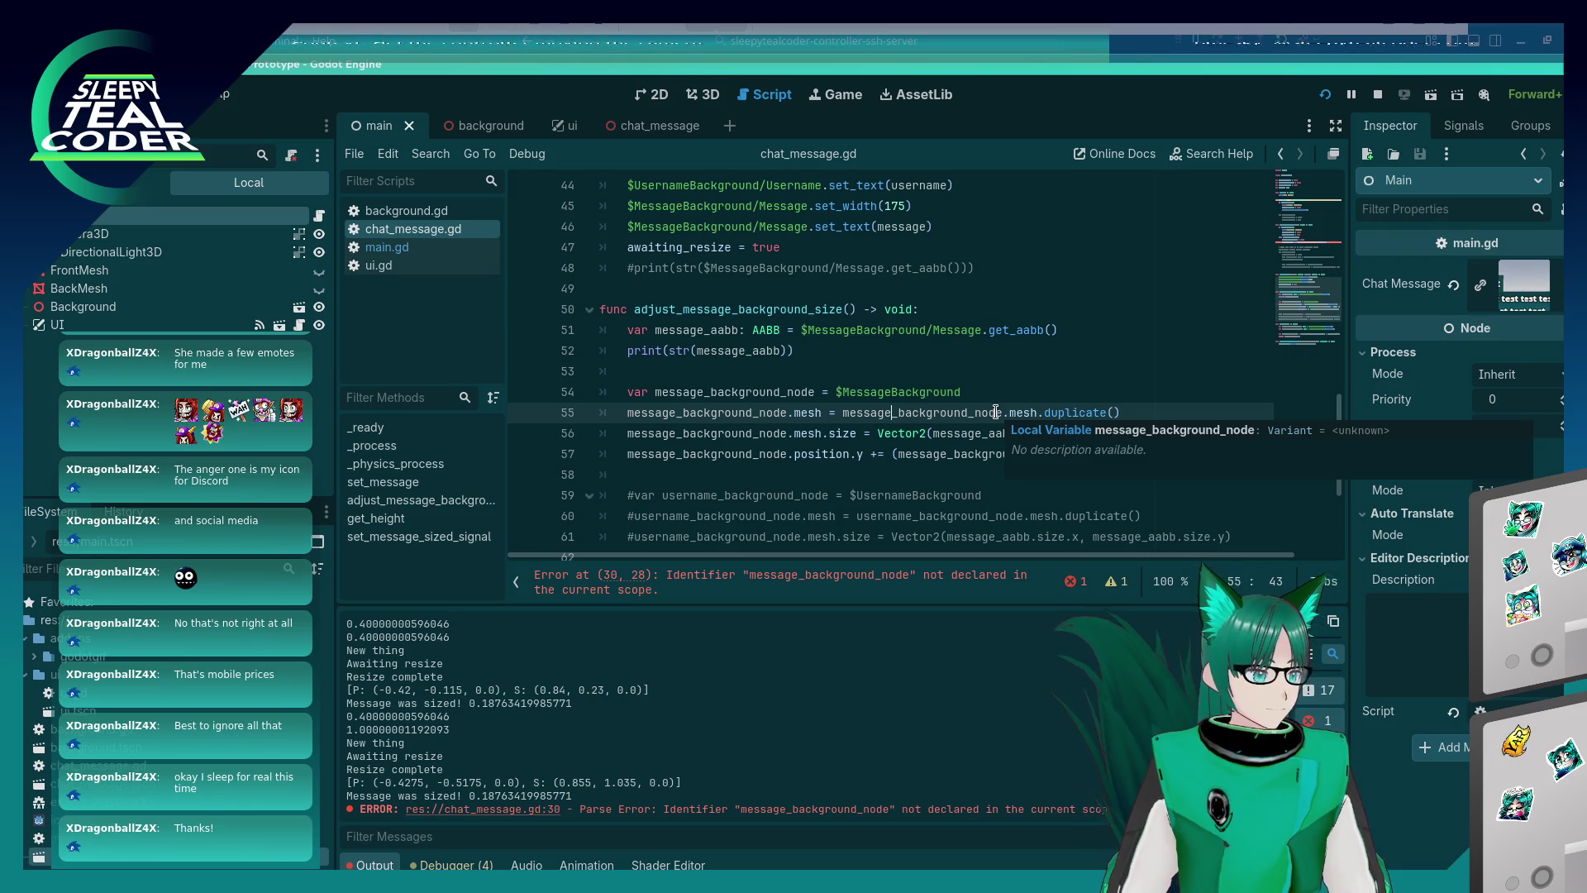
key("Up")
key("End")
key("shift+Home")
scroll(991, 396, "up", 7)
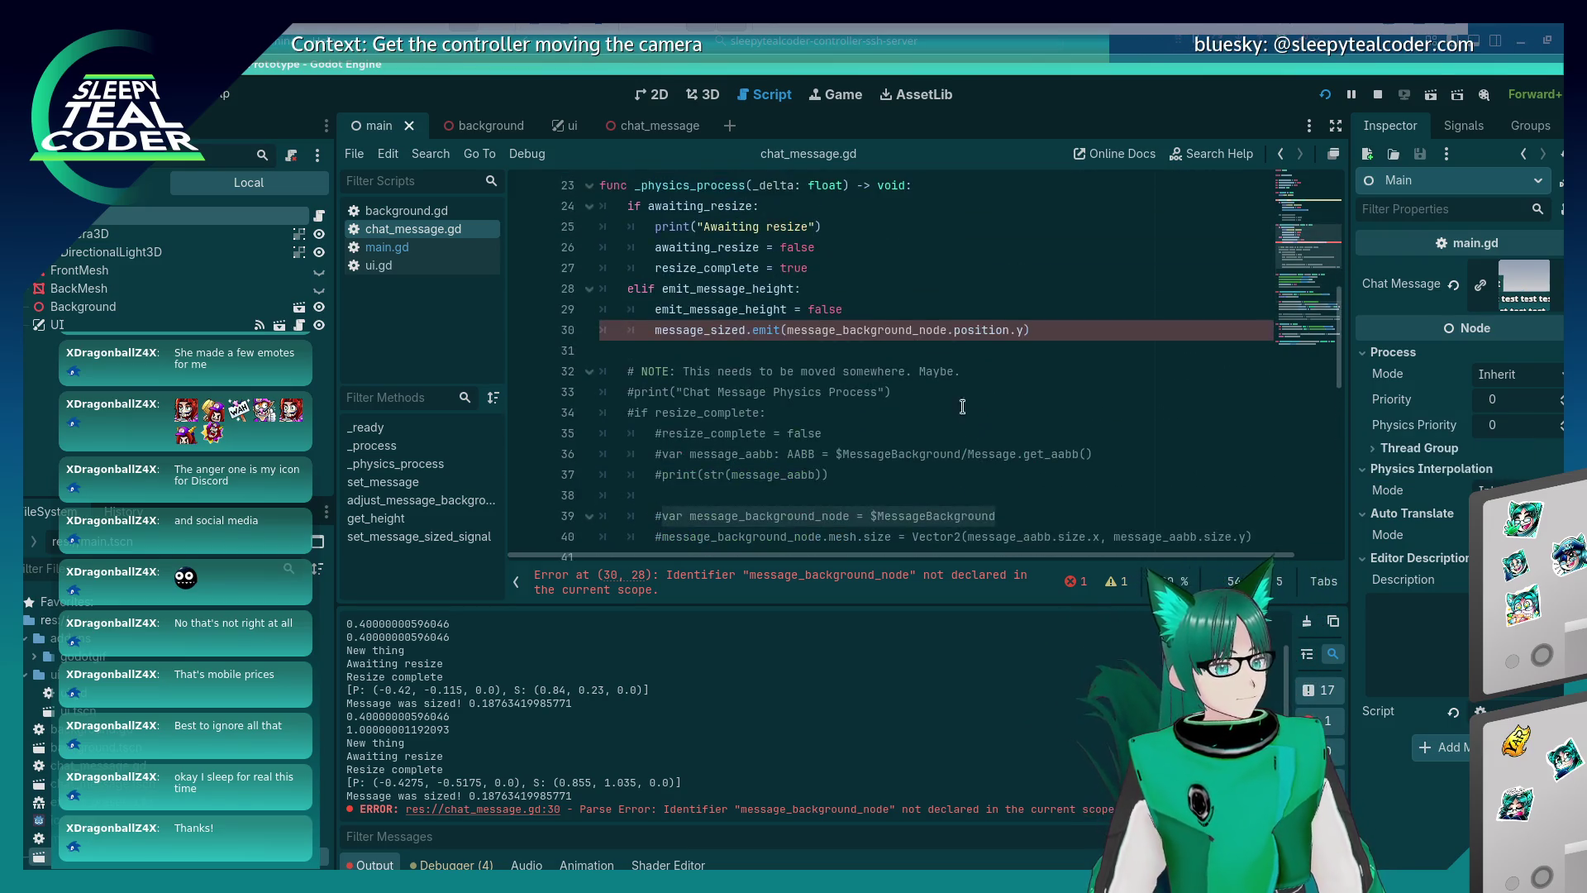
left_click(966, 312)
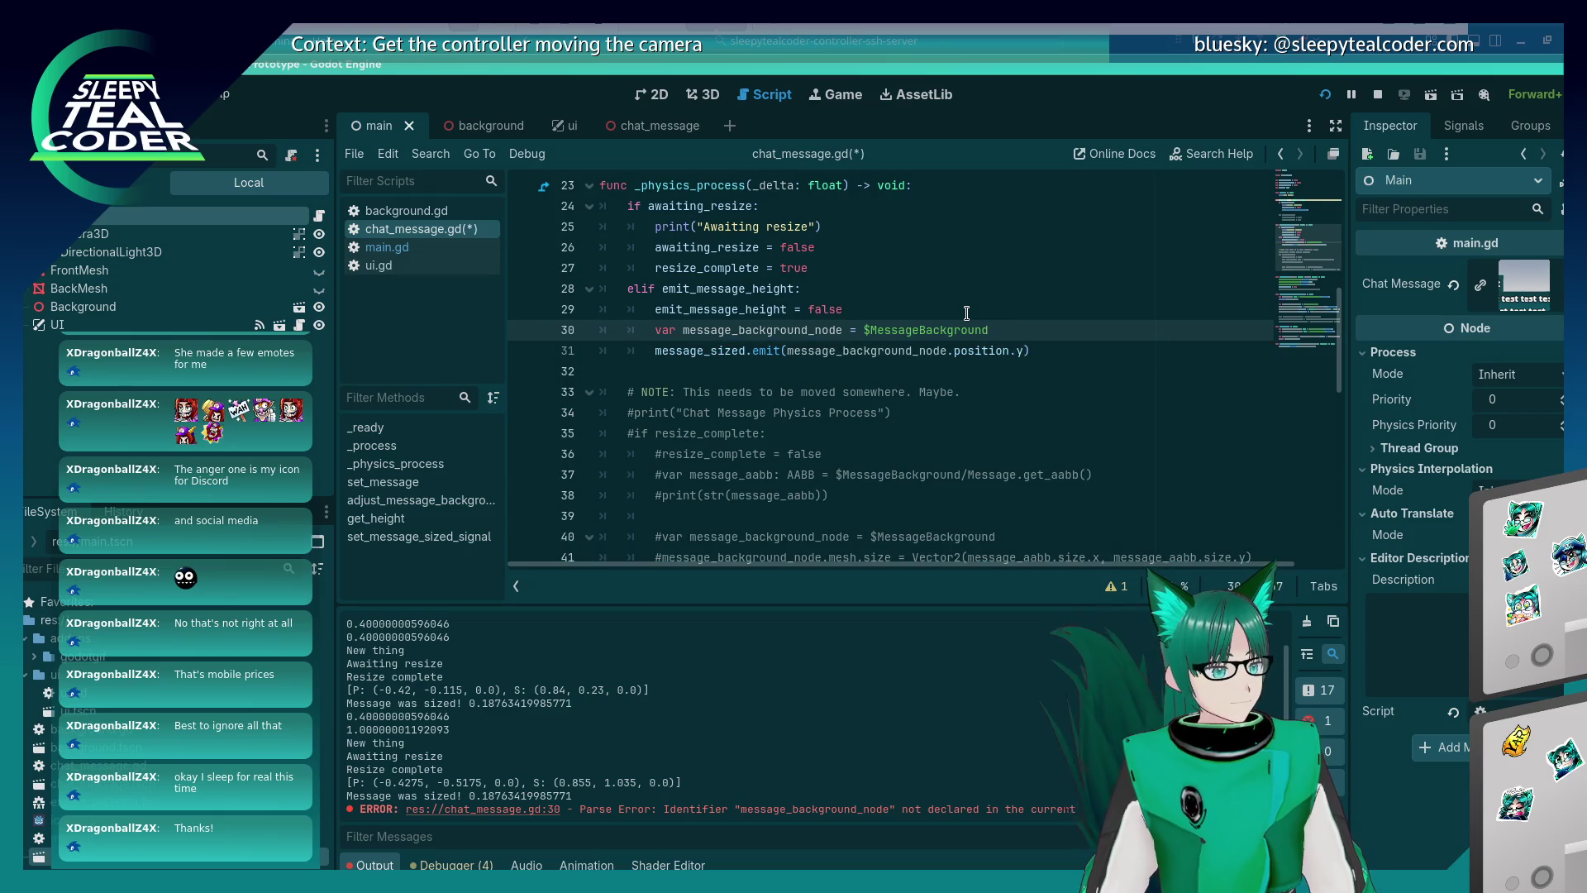
key("shift+Left")
key("shift+Left")
key("shift+Left")
key("ctrl+x")
left_click_drag(943, 350, 787, 353)
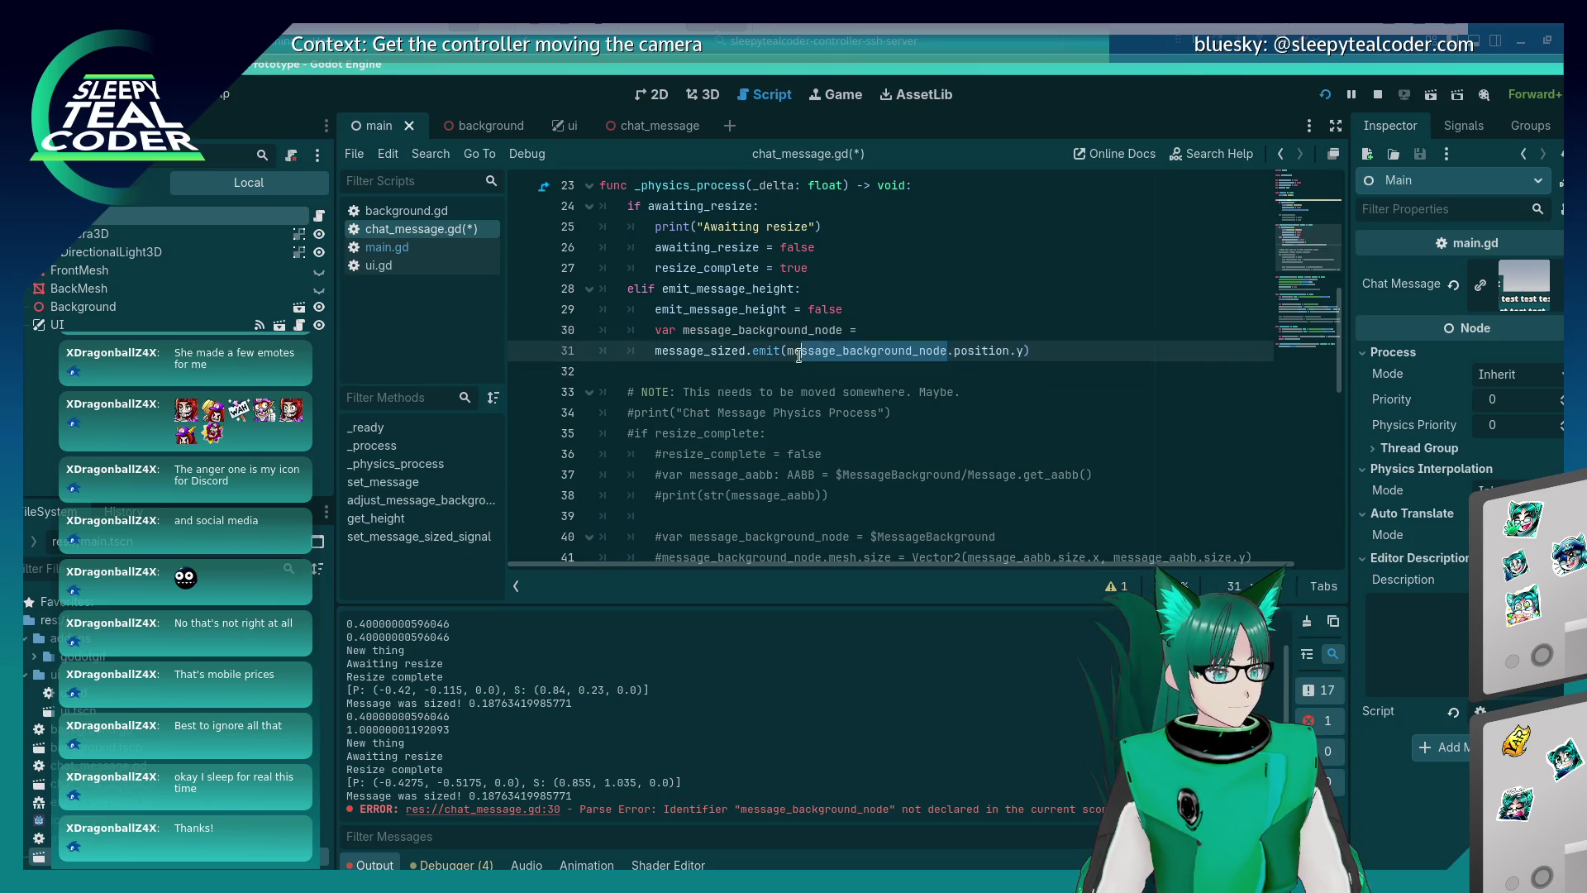
key("ctrl+v")
Delete the leftover unfinished line 30, save chat_message.gd, and run the project.
left_click(885, 325)
key("ctrl+shift+k")
key("ctrl+s")
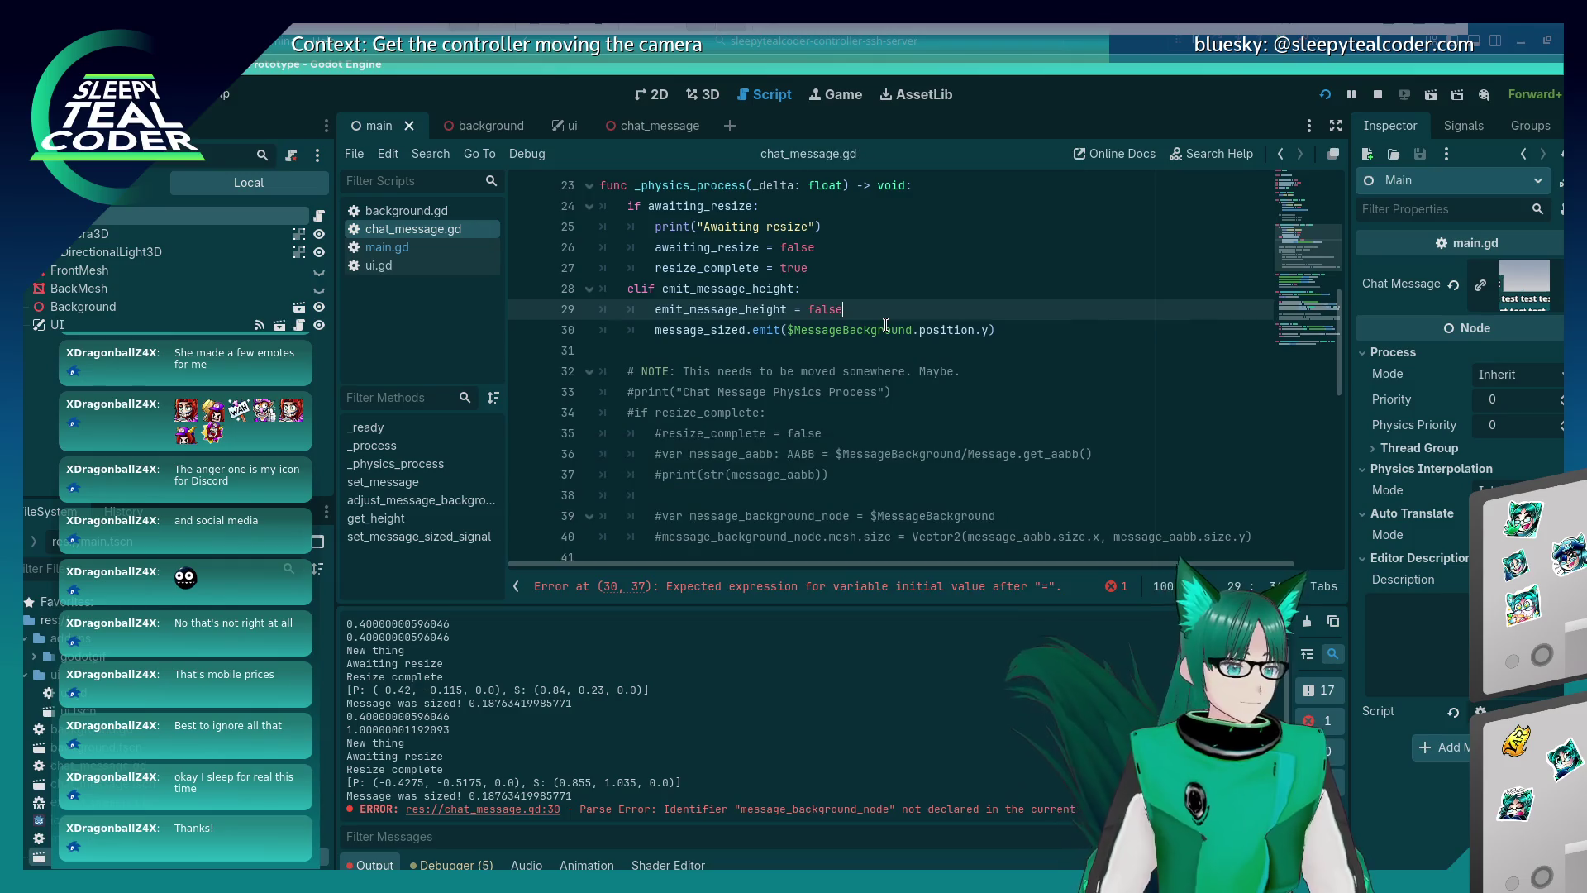
left_click(1327, 95)
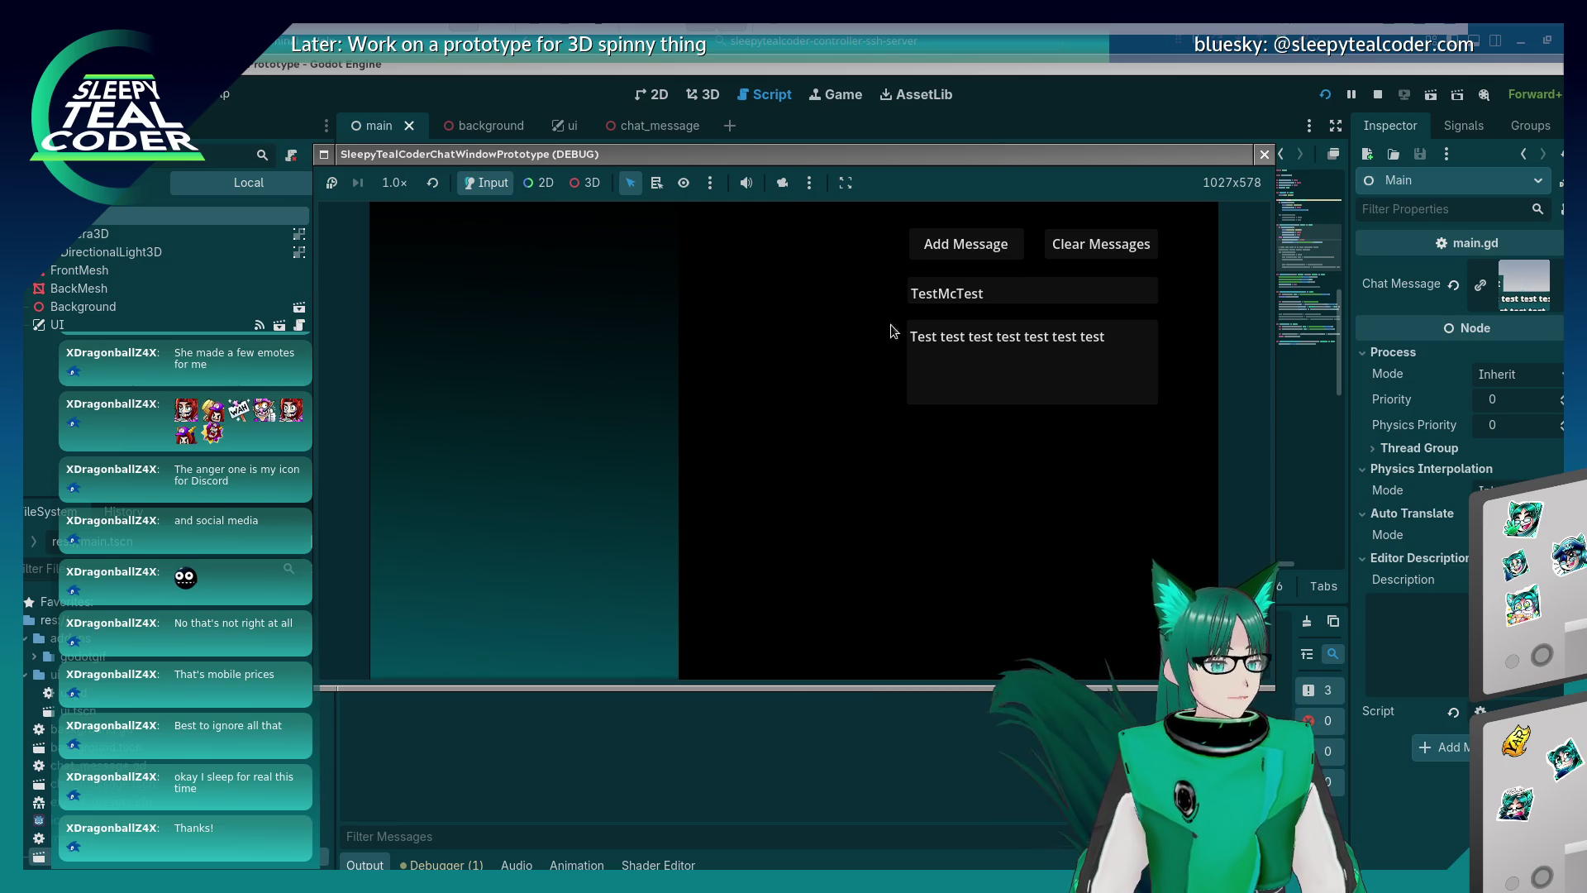
Add five TestMcTest chat messages in the running game, then close the game window.
left_click(941, 249)
left_click(942, 250)
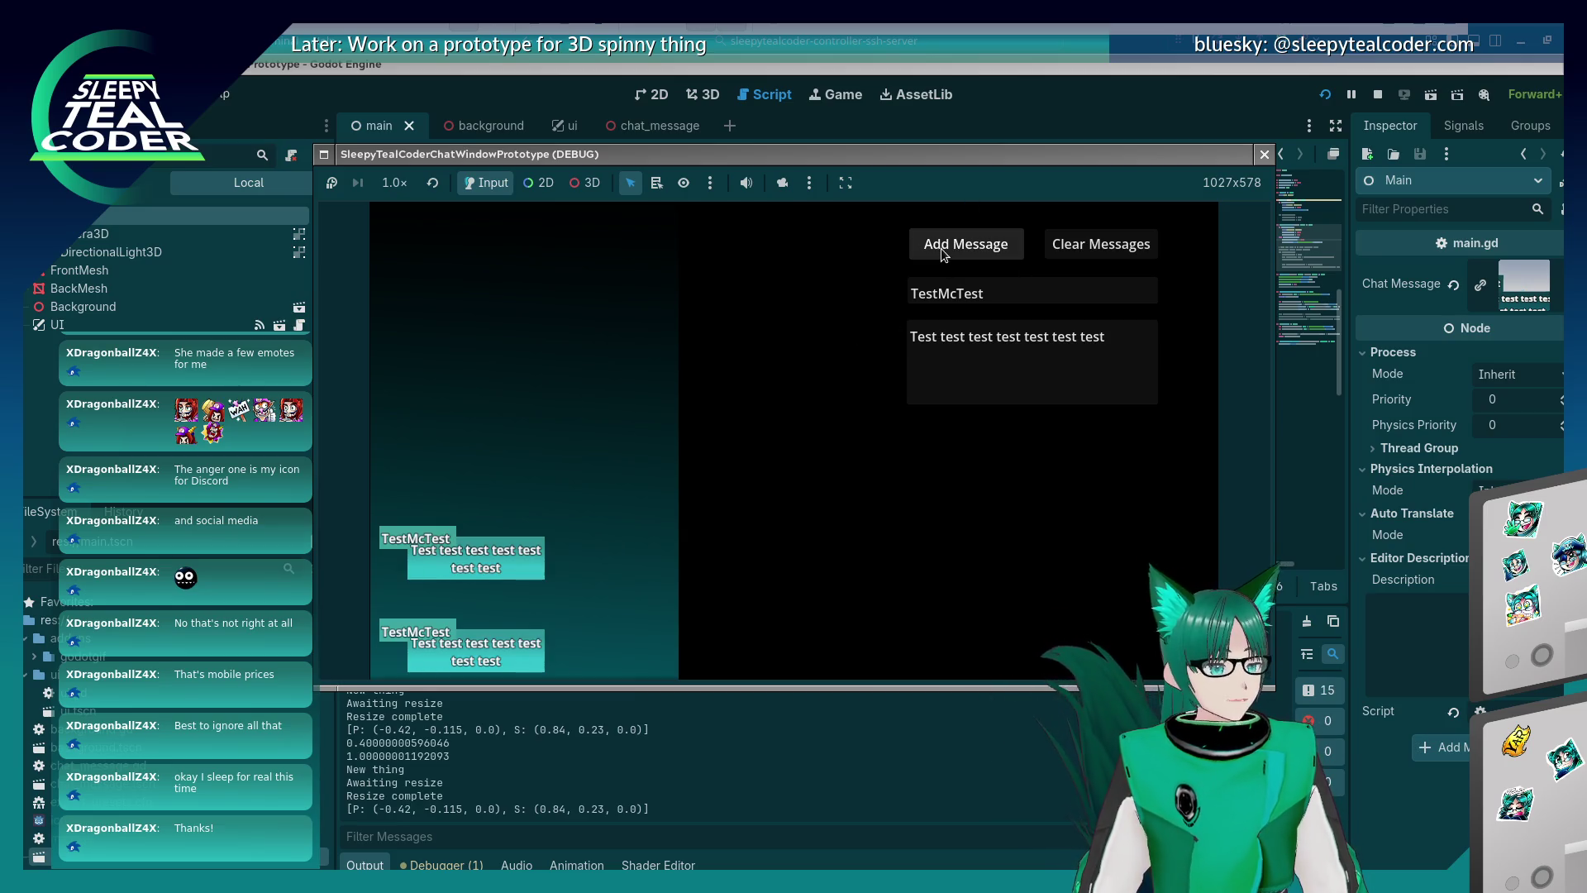
left_click(940, 248)
left_click(940, 248)
left_click(941, 248)
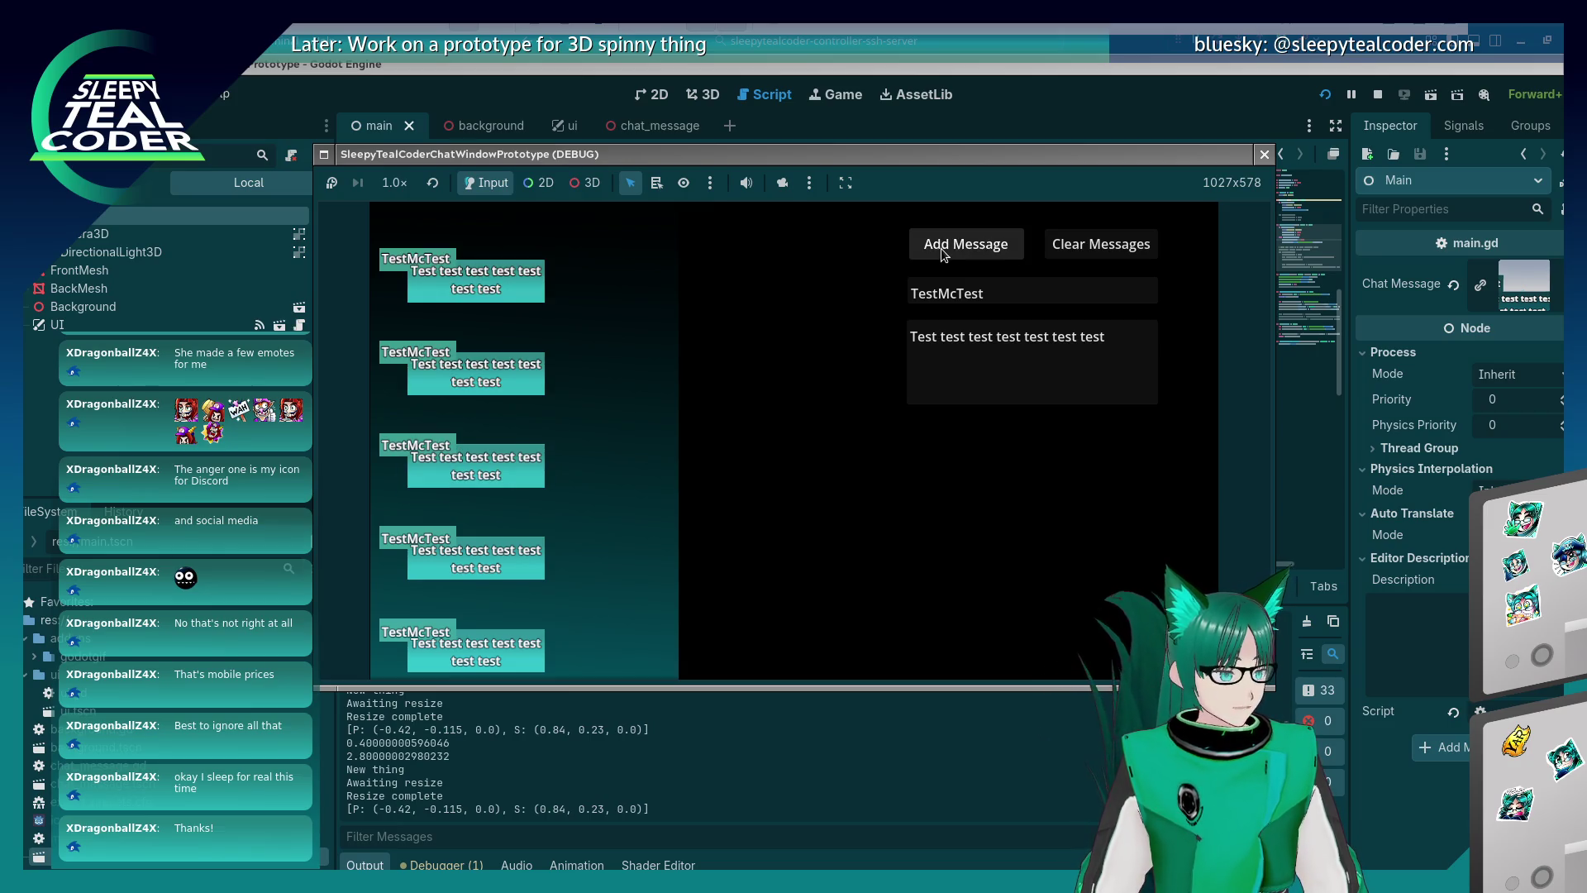
left_click(431, 805)
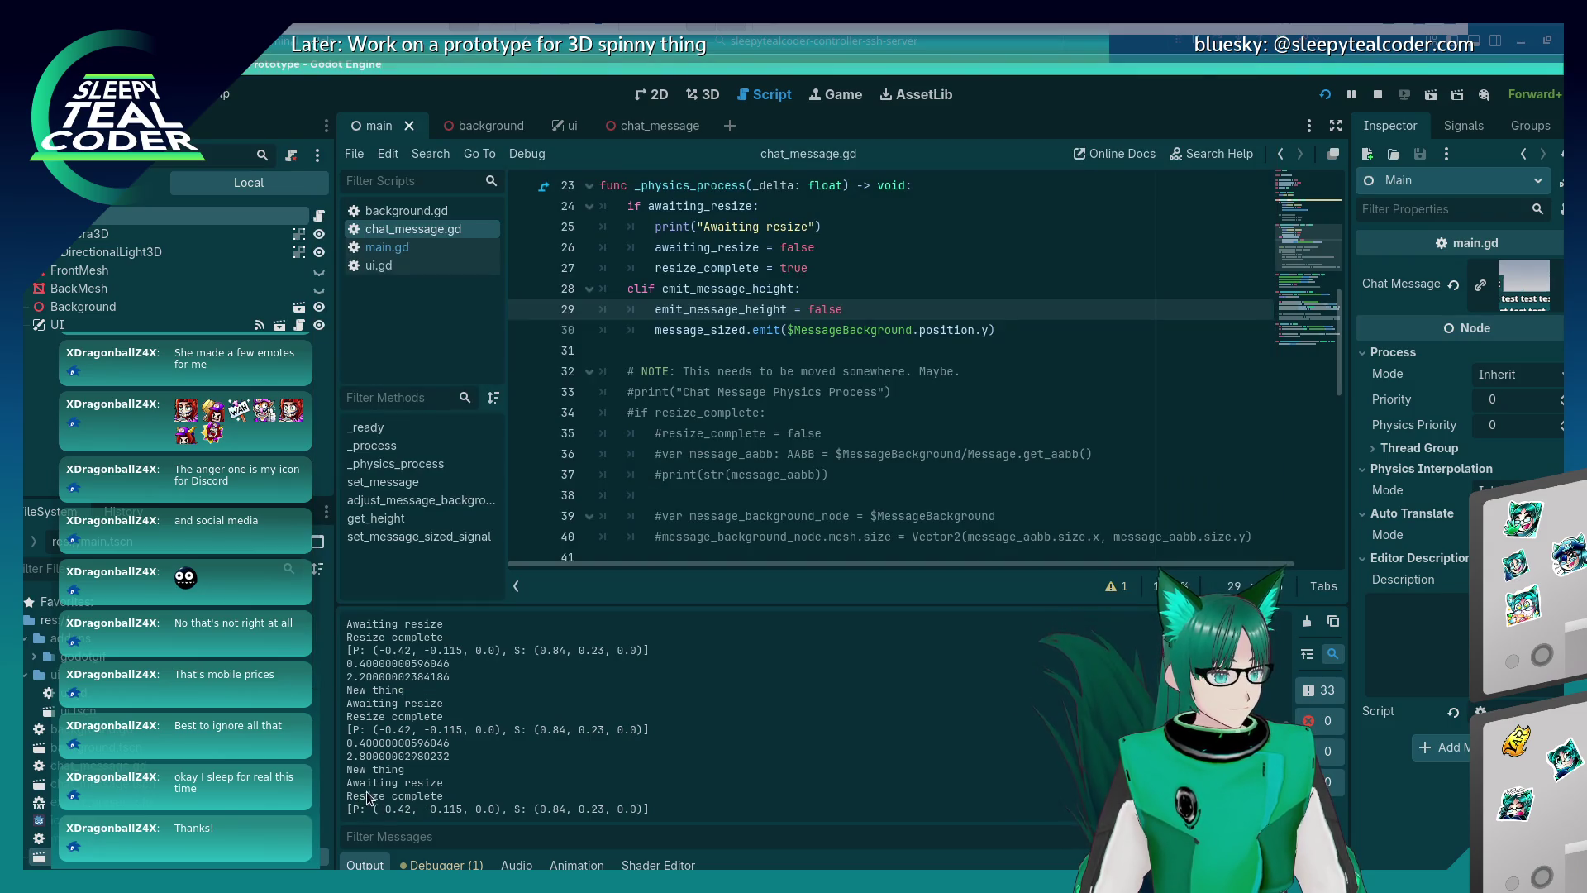
Review the awaiting_resize reset and the main.gd message_sized handler, then select the emit_message_height flag.
scroll(840, 337, "up", 6)
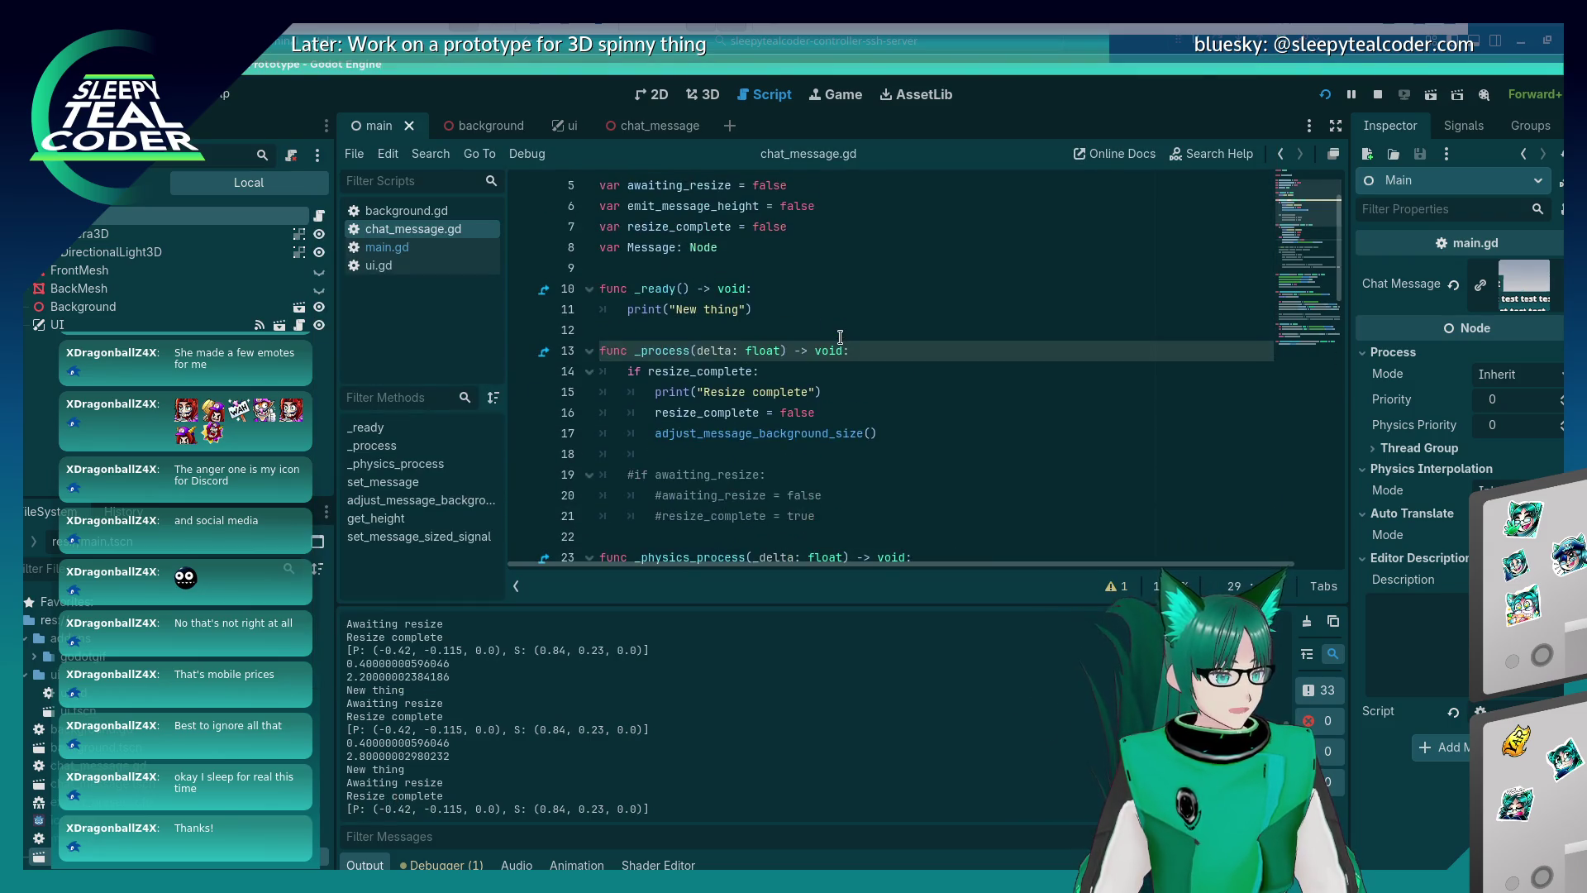
scroll(840, 337, "down", 4)
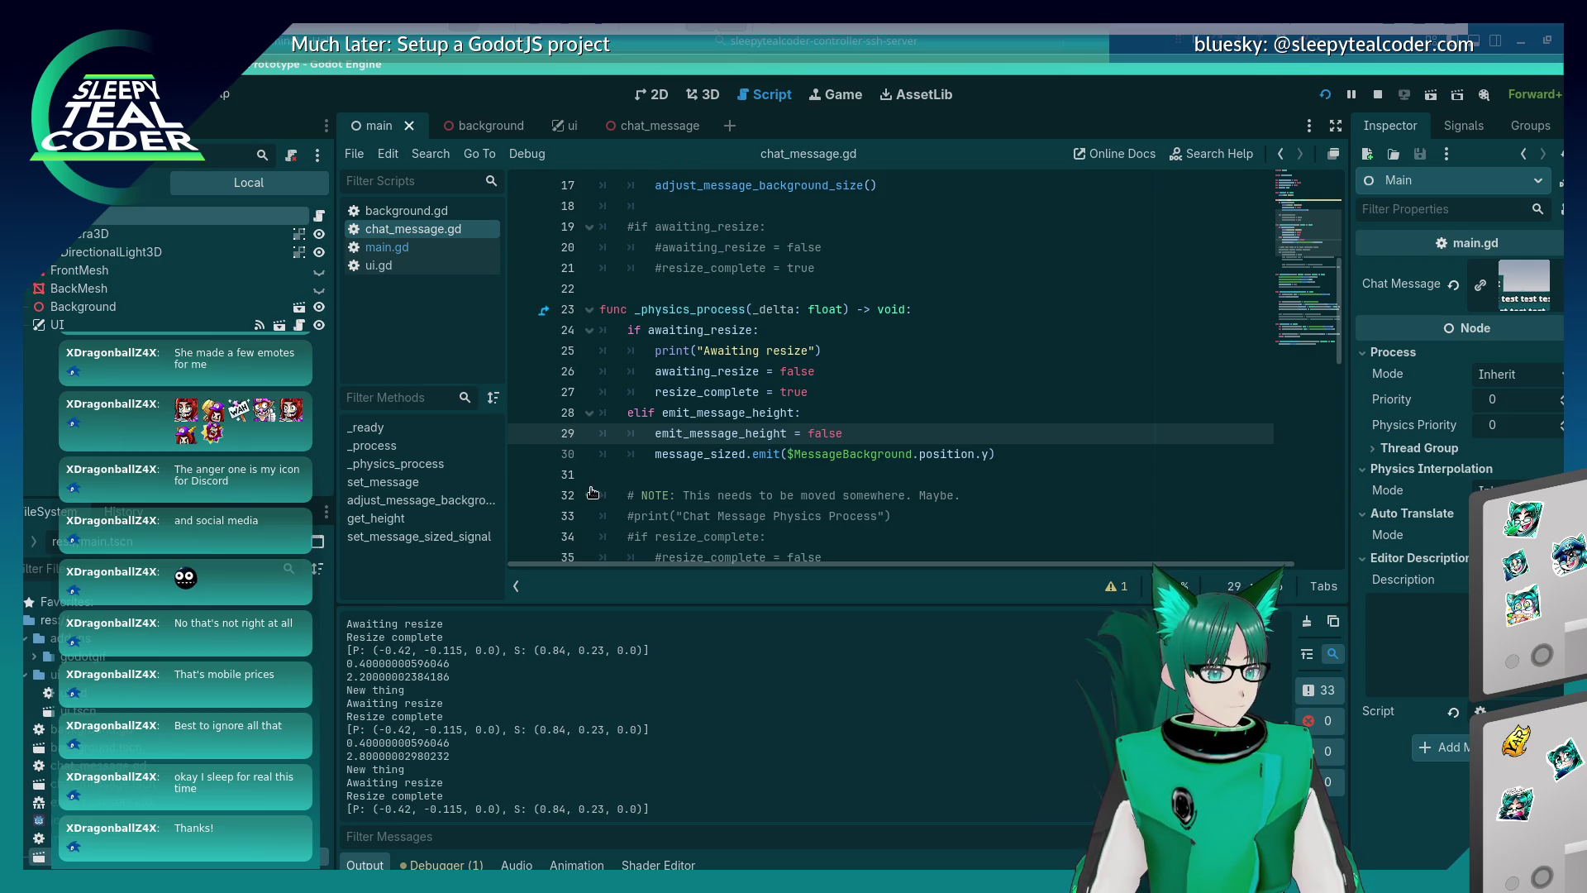
left_click(953, 370)
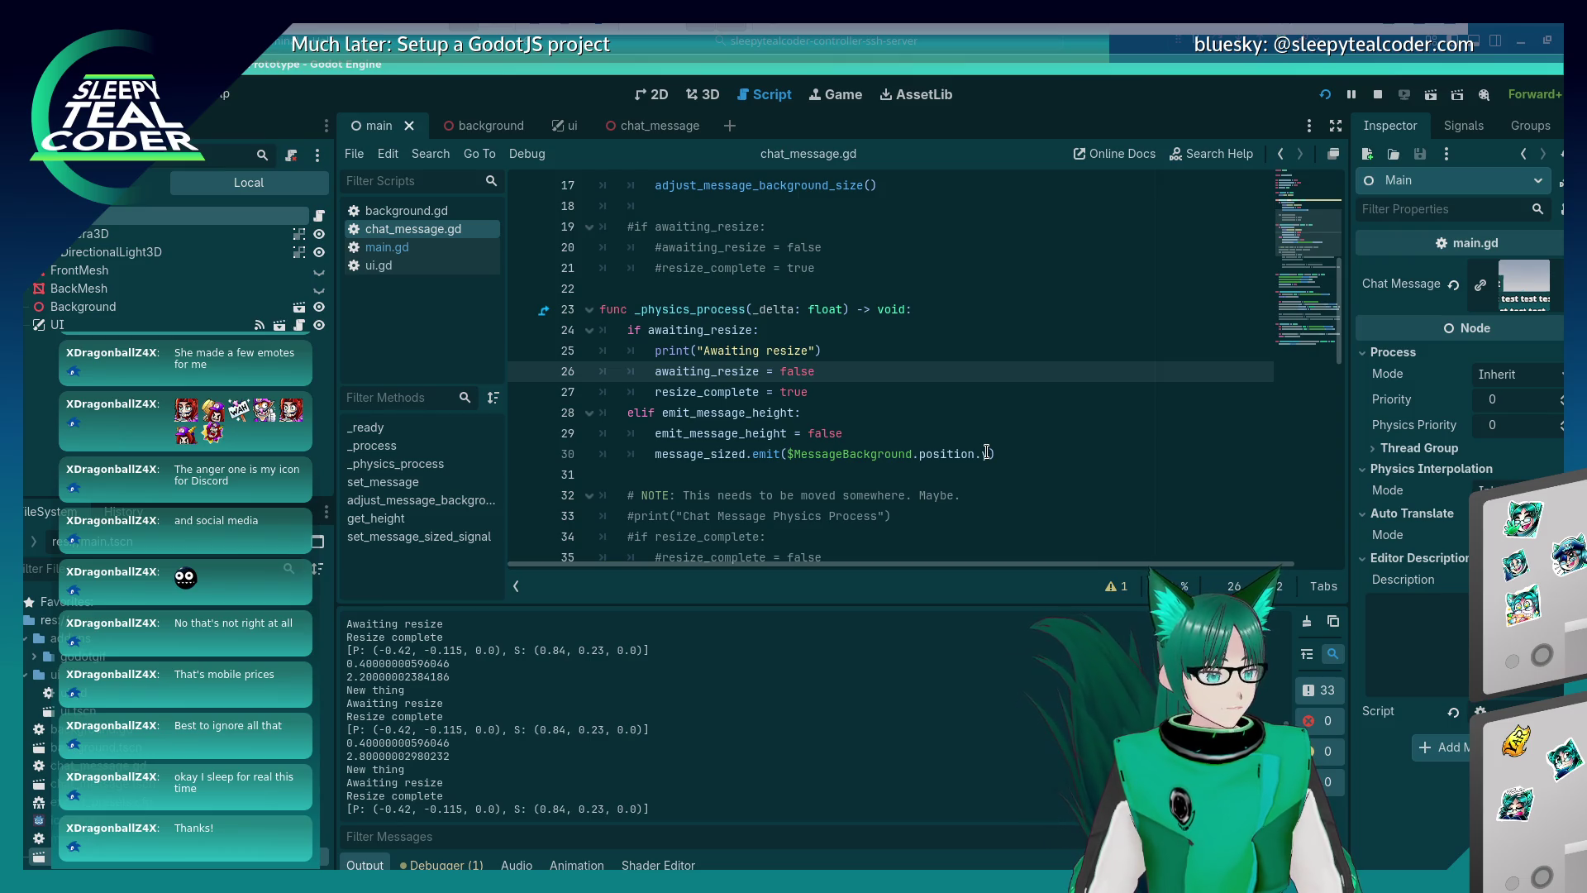
left_click(430, 247)
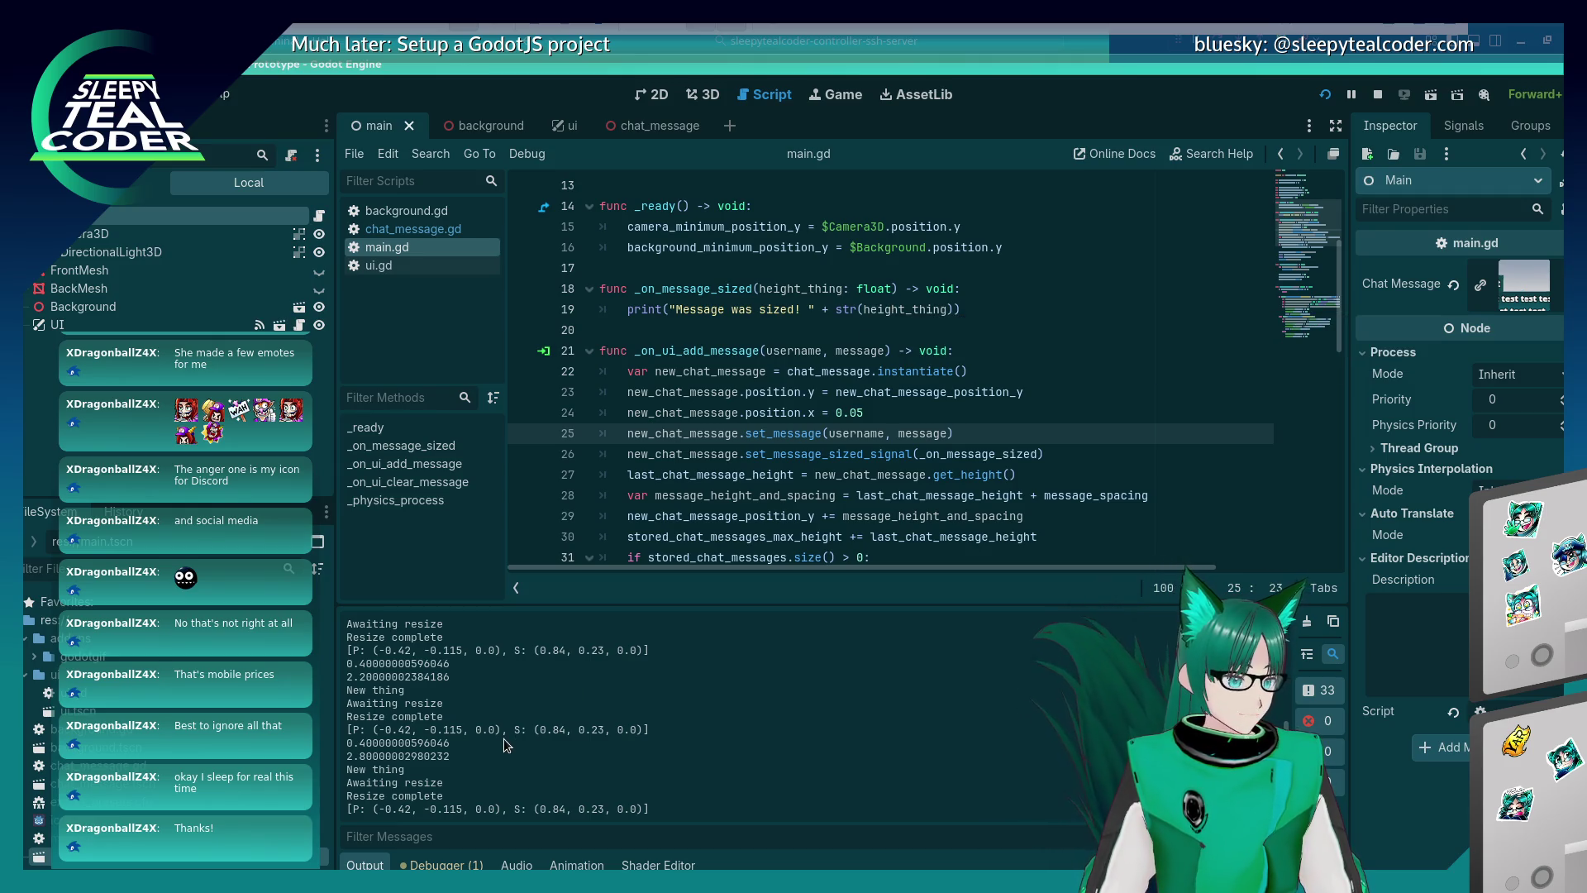
left_click(443, 230)
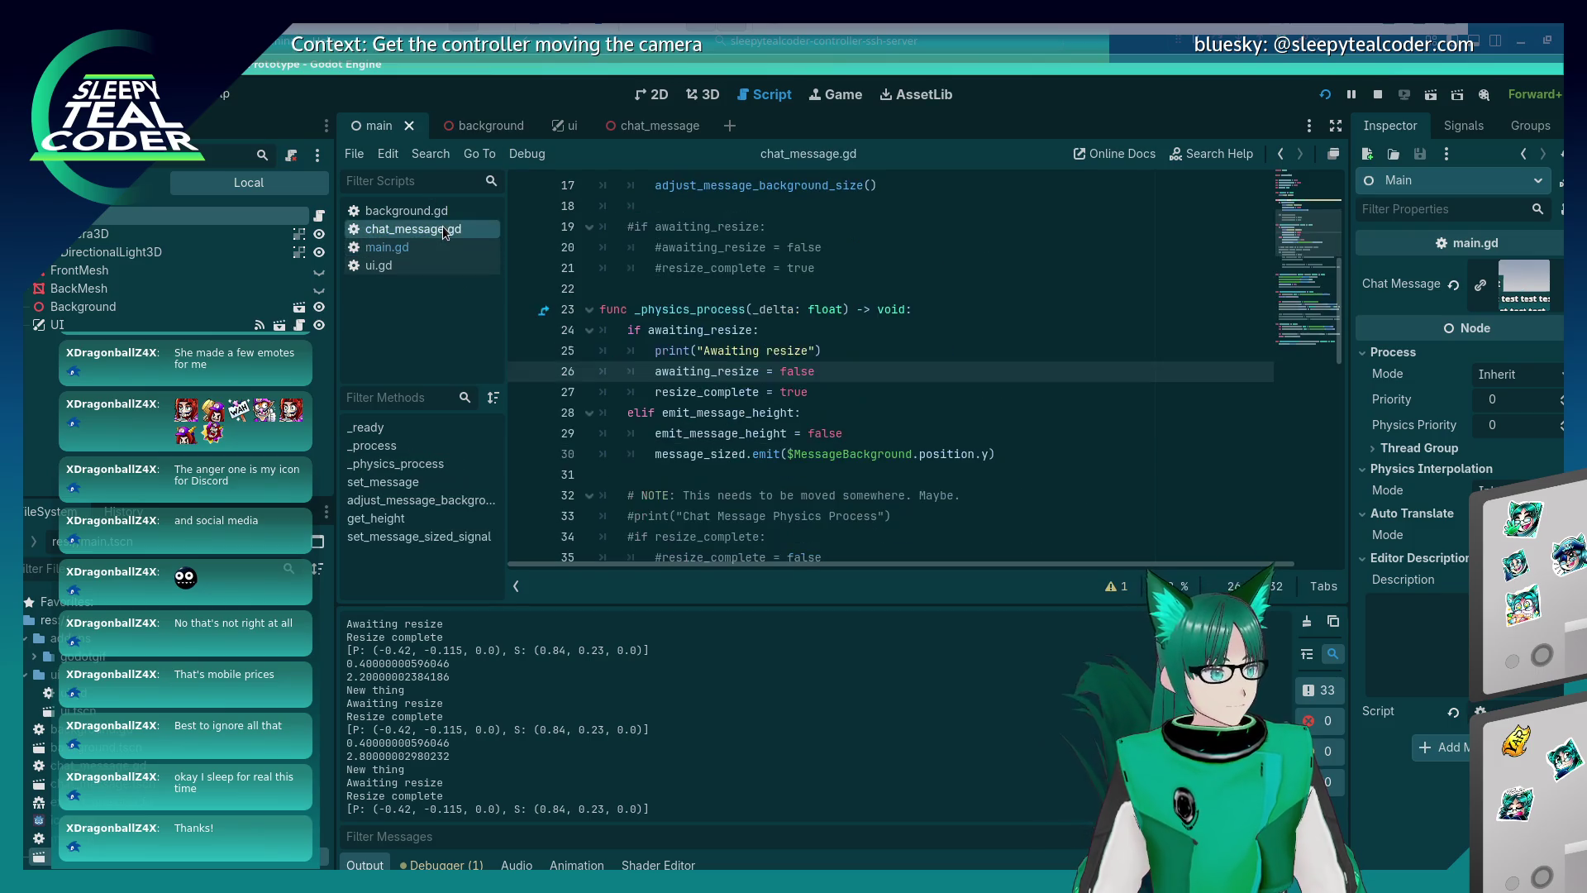
triple_click(714, 410)
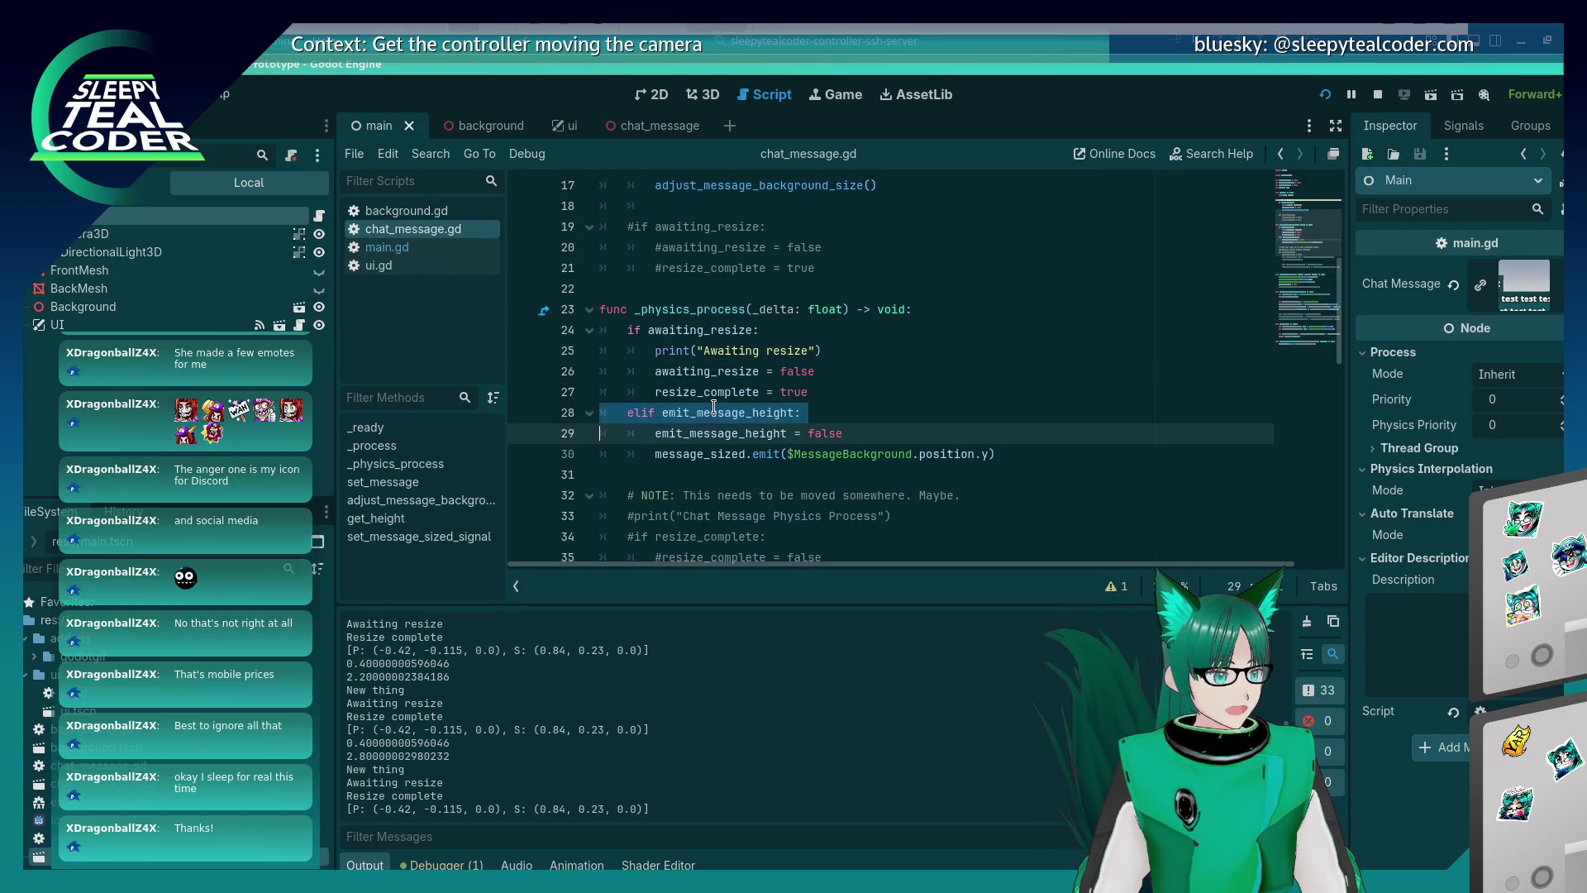
double_click(714, 411)
key("ctrl+c")
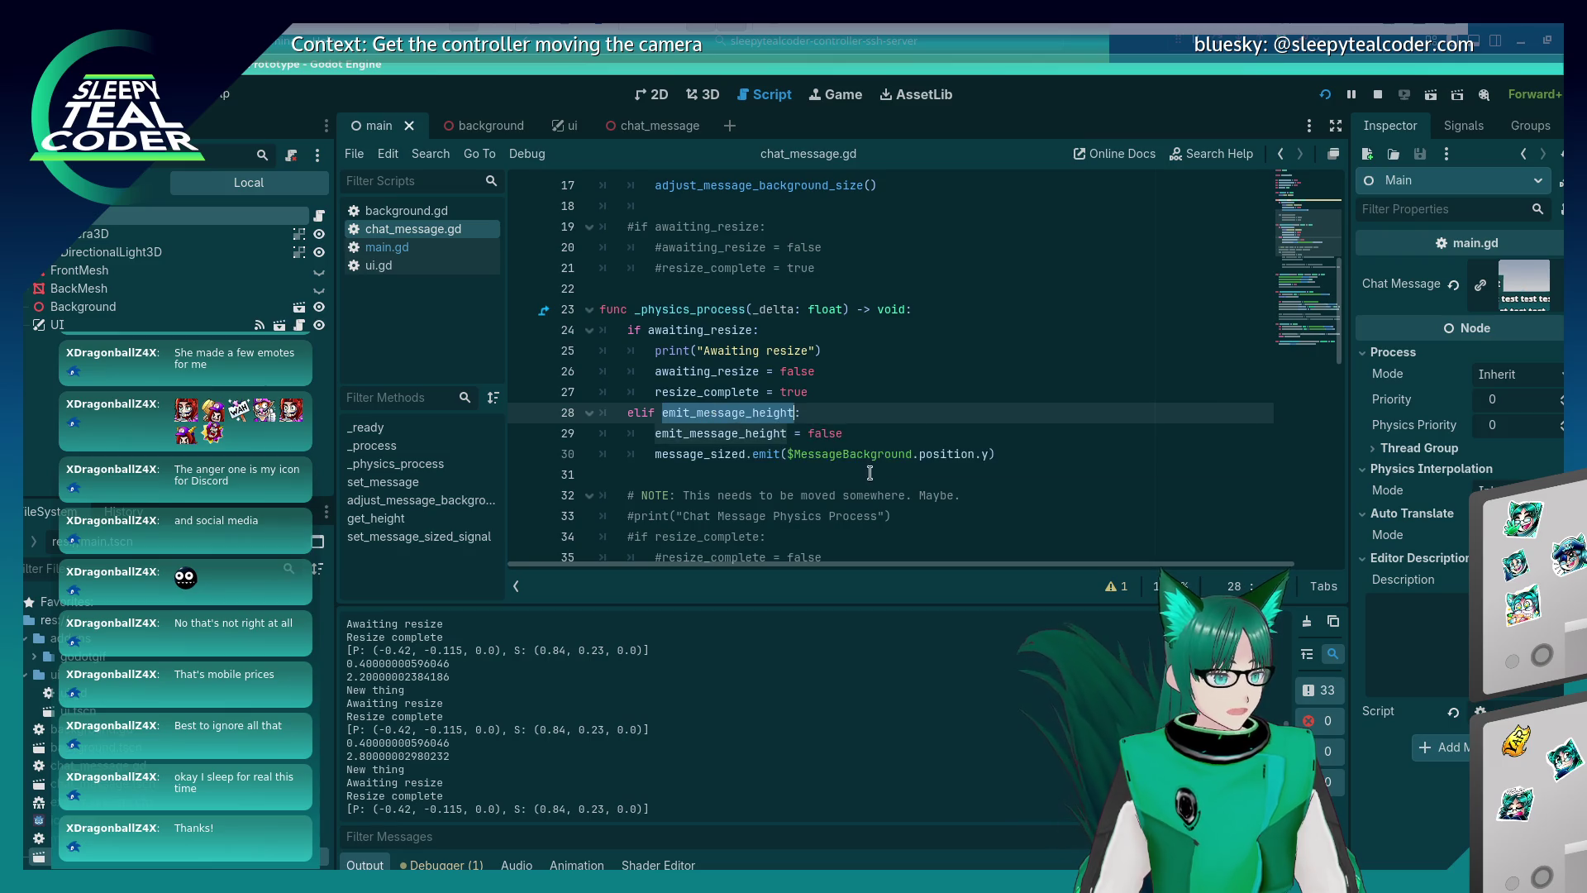
scroll(871, 472, "down", 10)
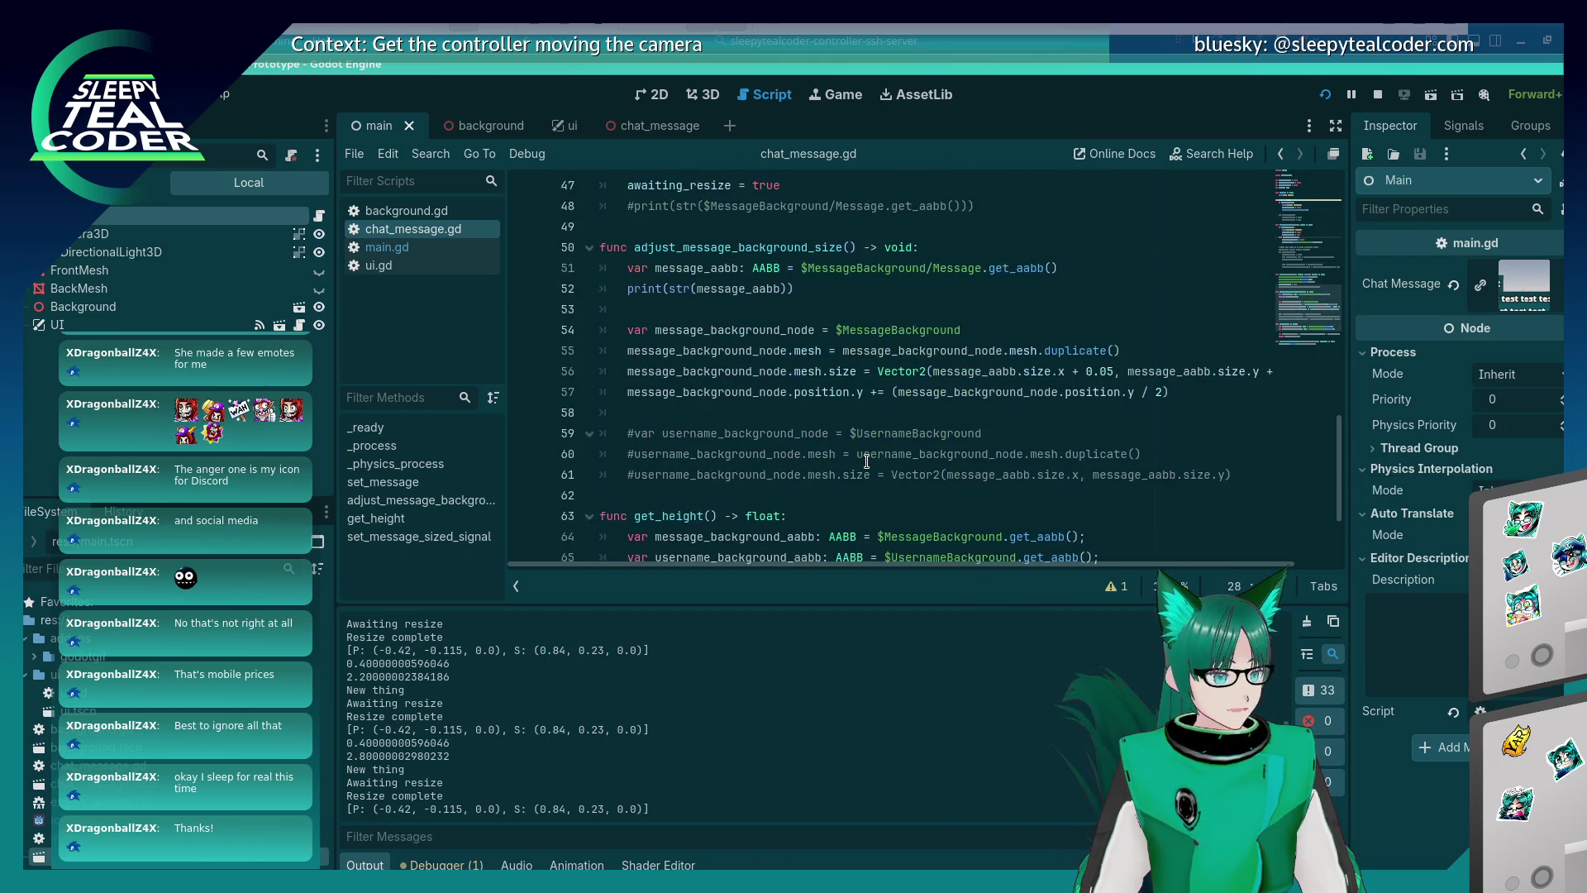
Add emit_message_height = true after the position update line in adjust_message_background_size.
left_click(1196, 400)
key("Return")
key("ctrl+v")
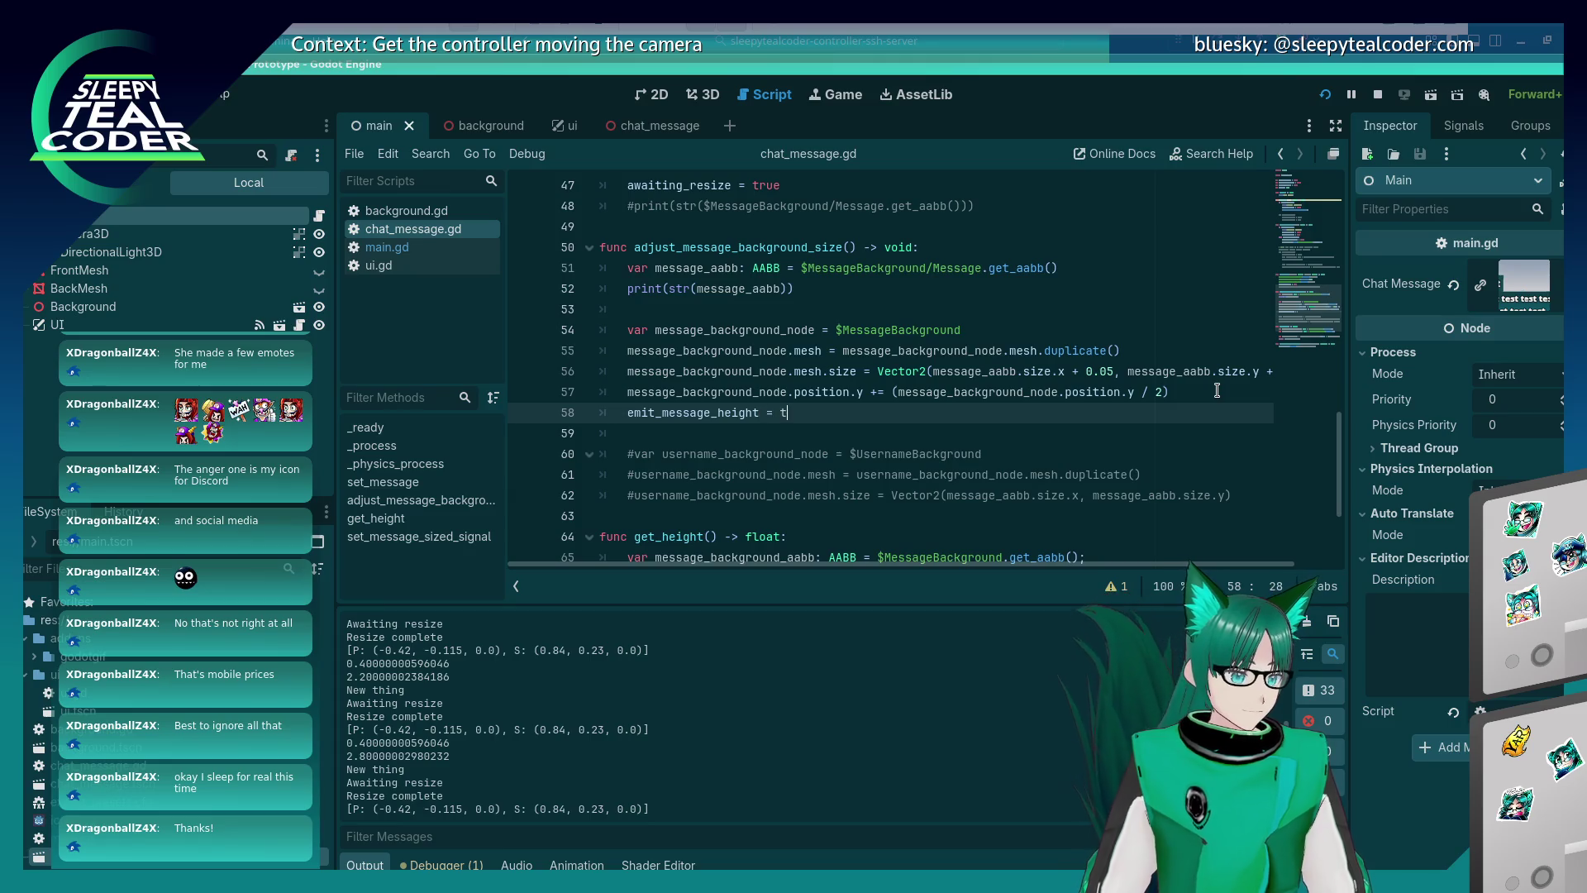
type("rue")
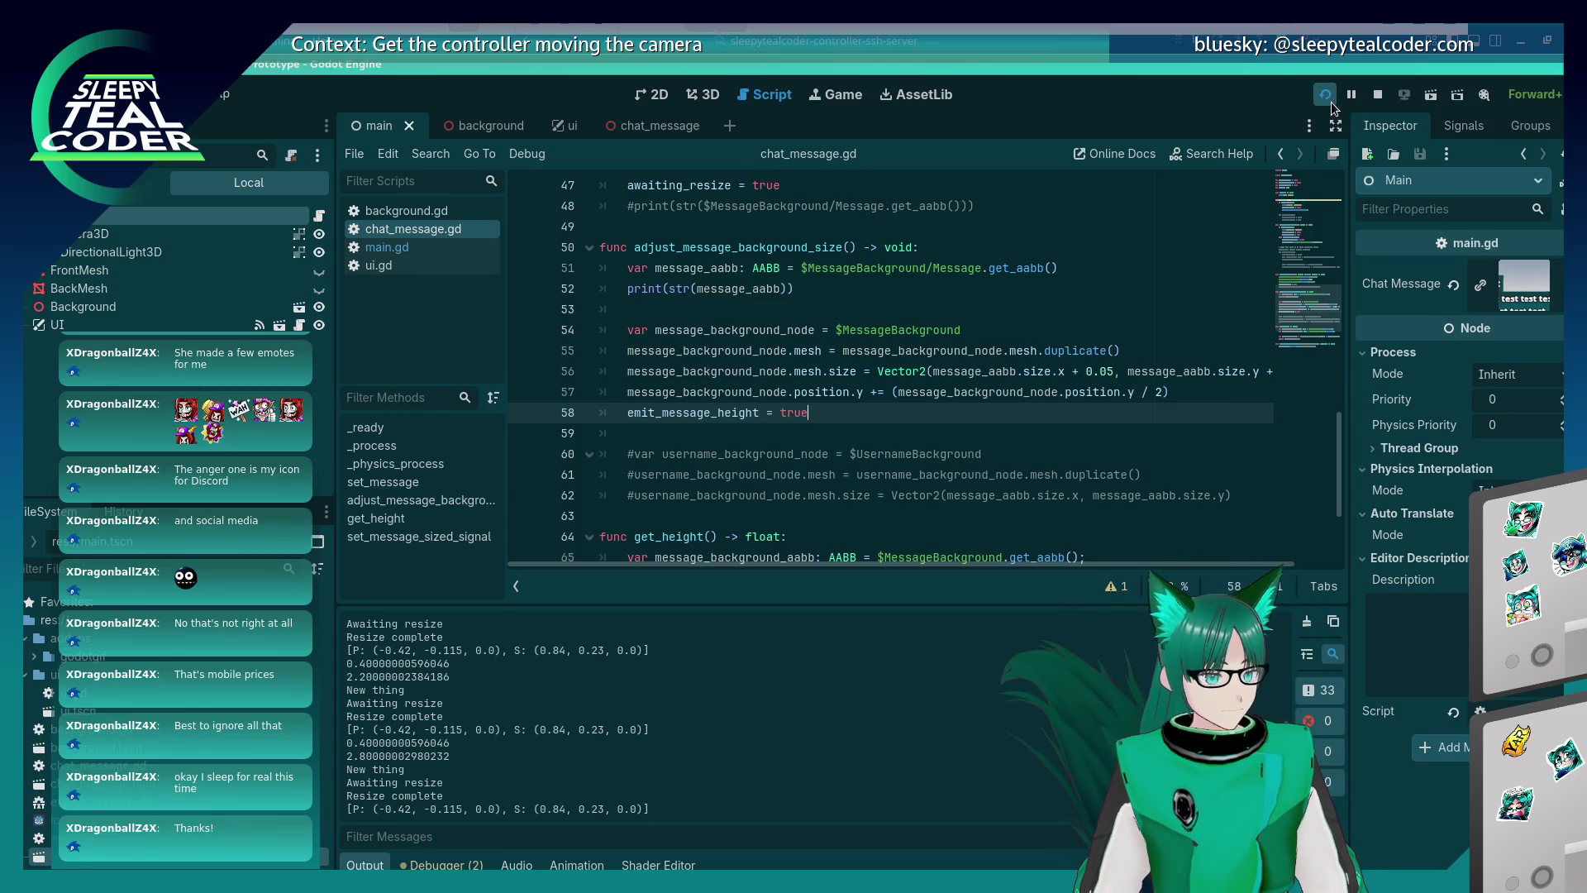
Run the game, add two test messages and a long Mooo message, then stop it.
left_click(1329, 99)
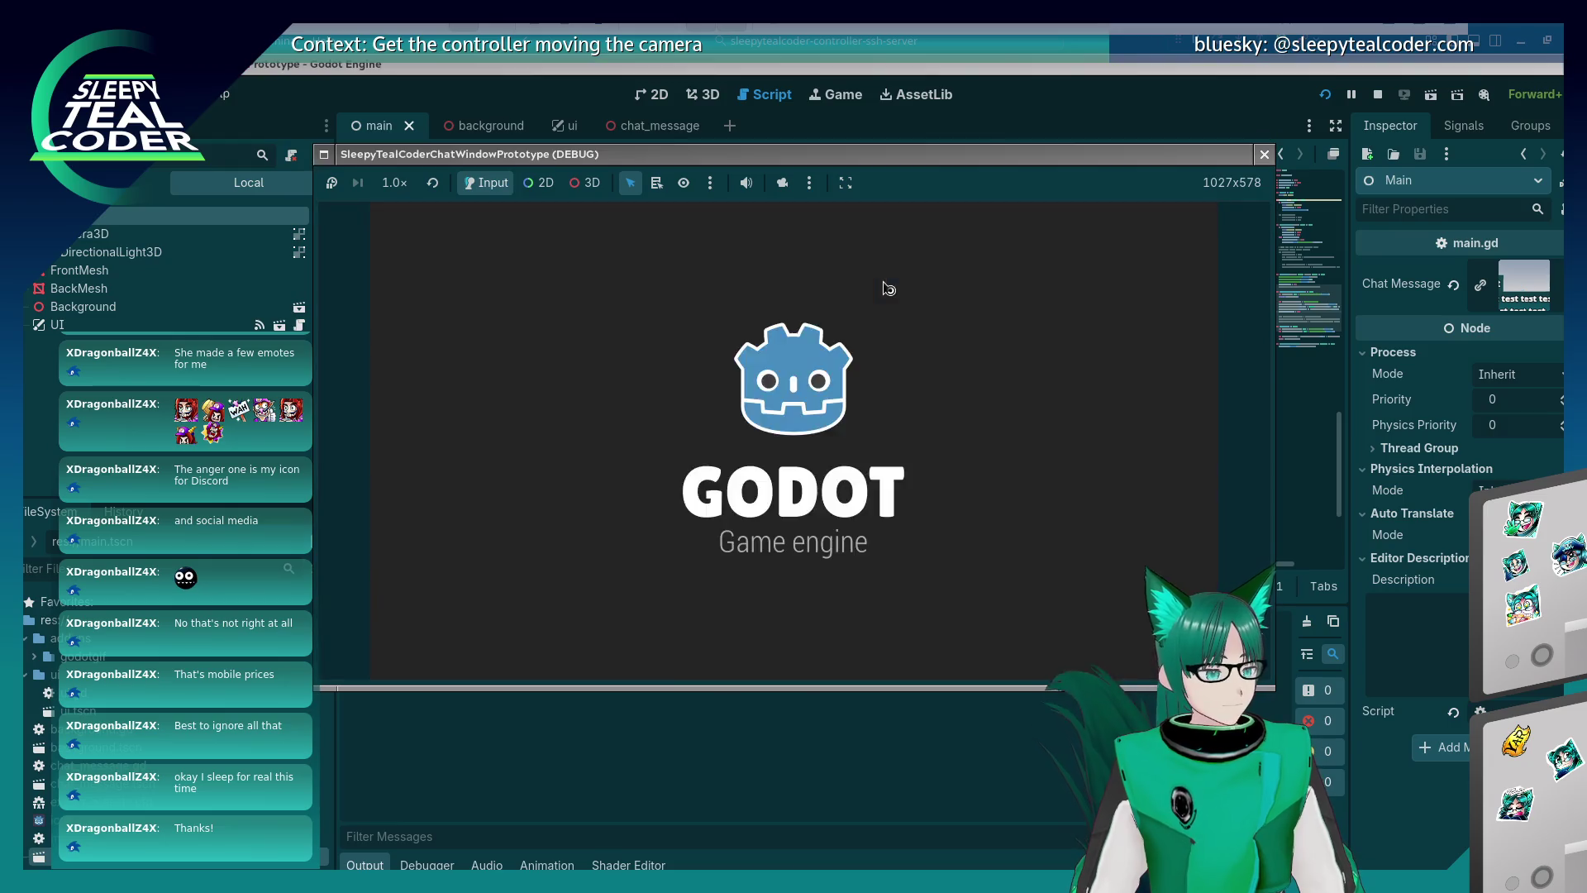
left_click(927, 244)
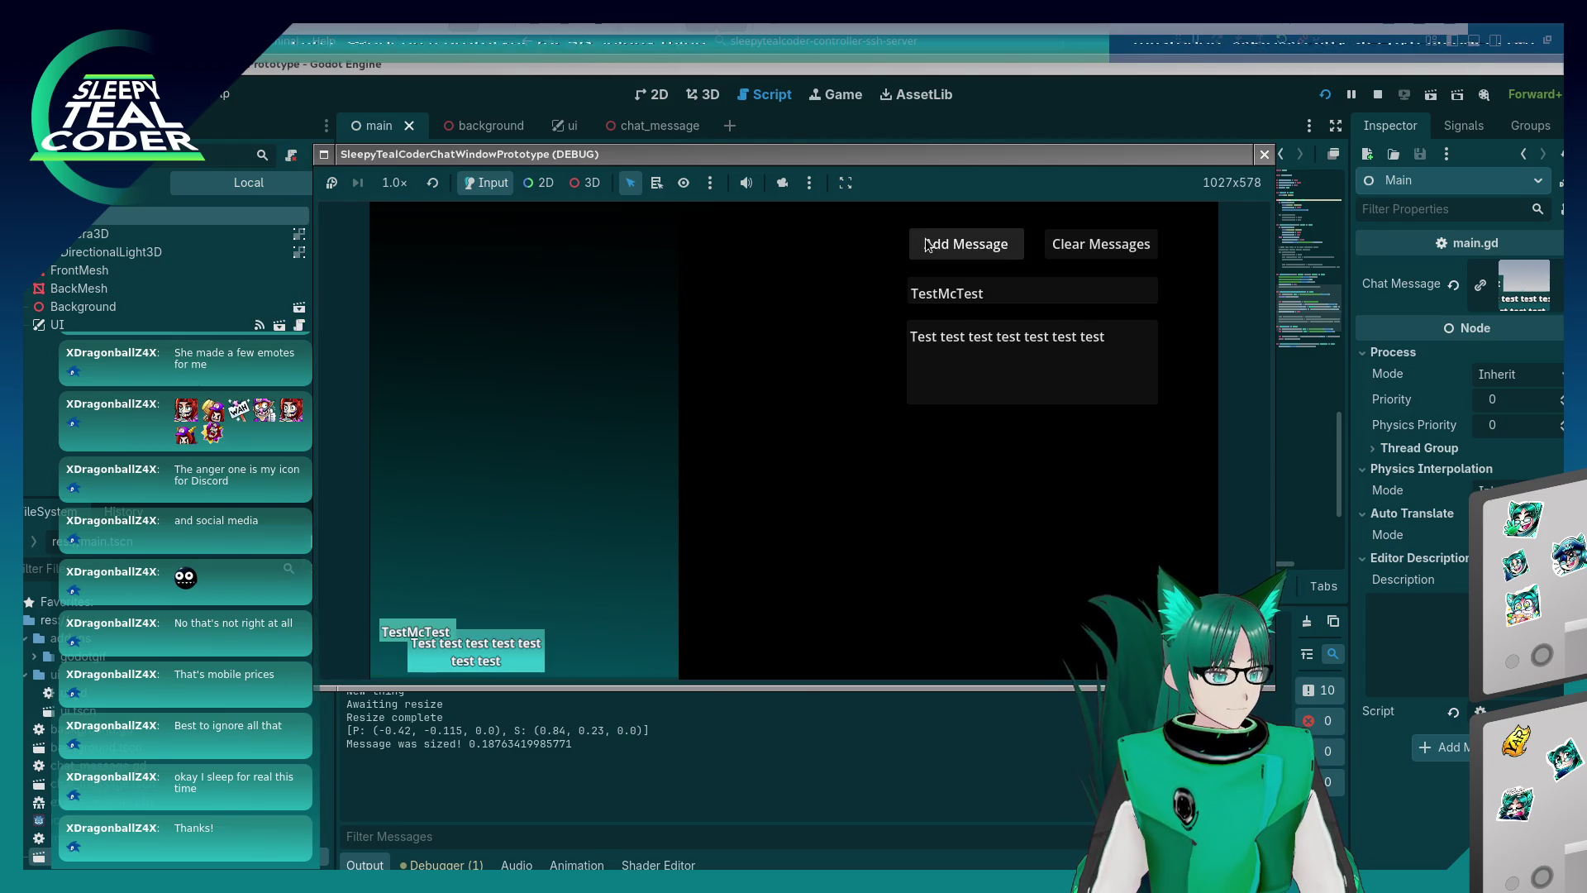
left_click(926, 244)
left_click_drag(1107, 335, 725, 280)
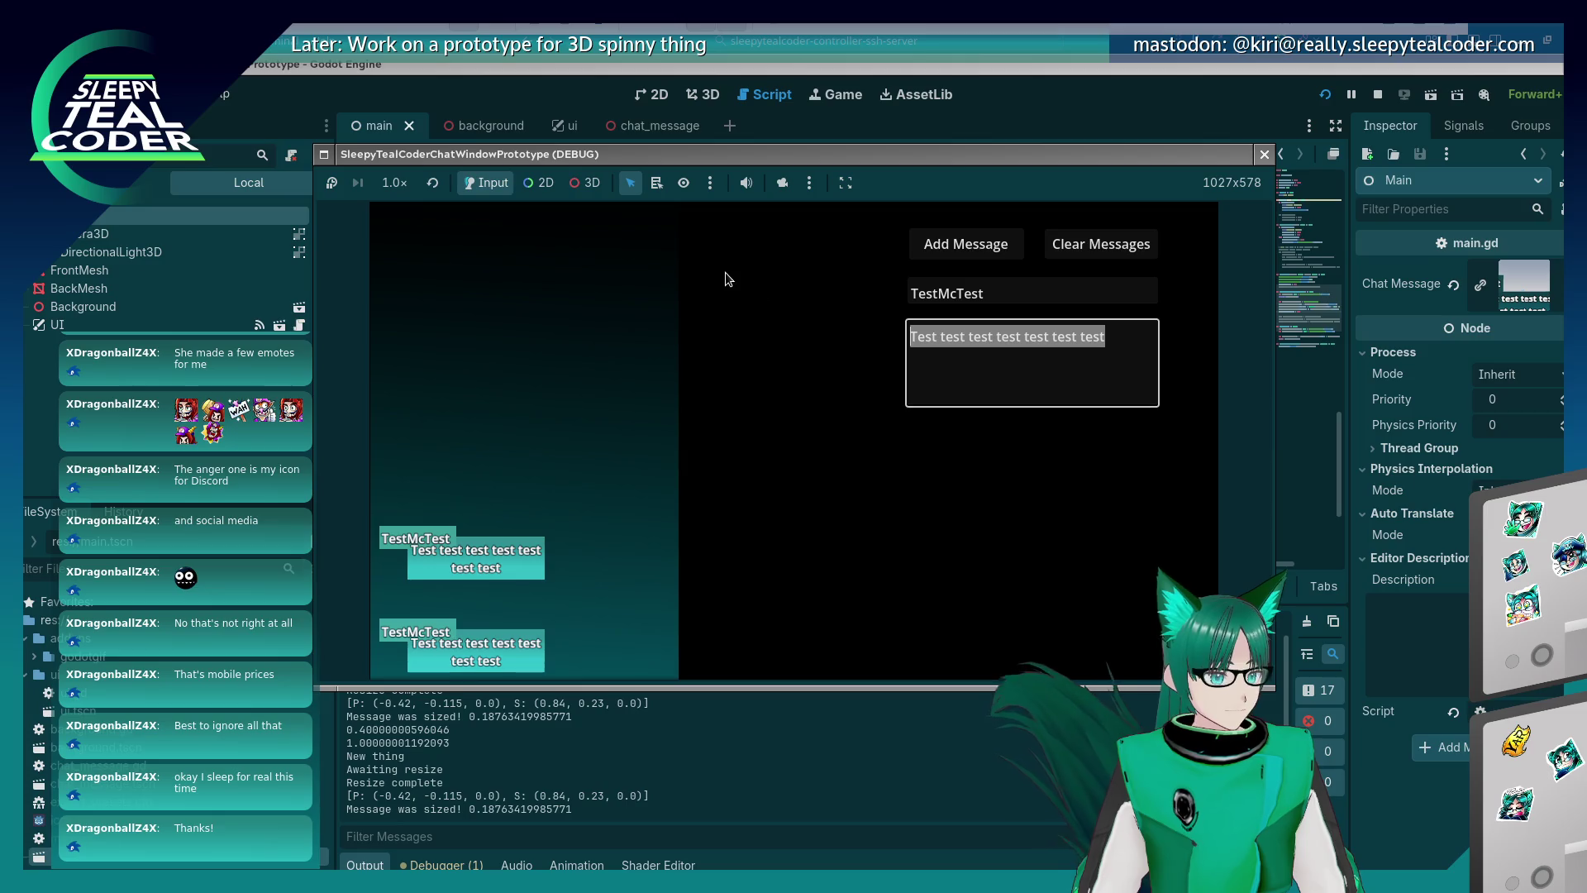
type("Moooooooooooooooooooooooooooooooooooooooooooooooooooo")
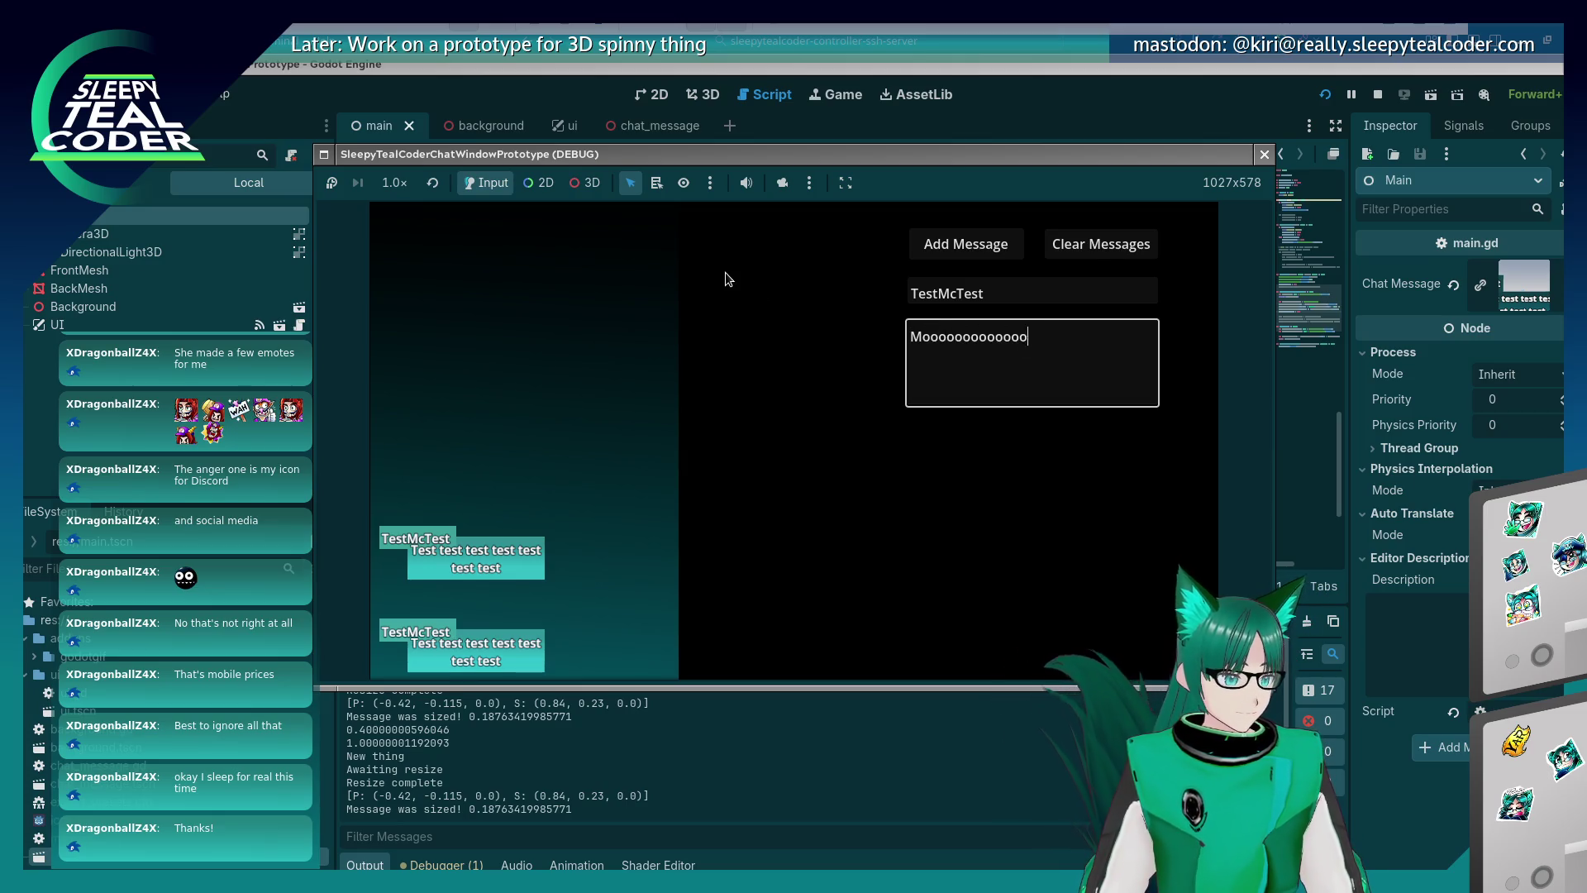
type("ooooooooooooooooooooooooooooooooooooooooooooooooo")
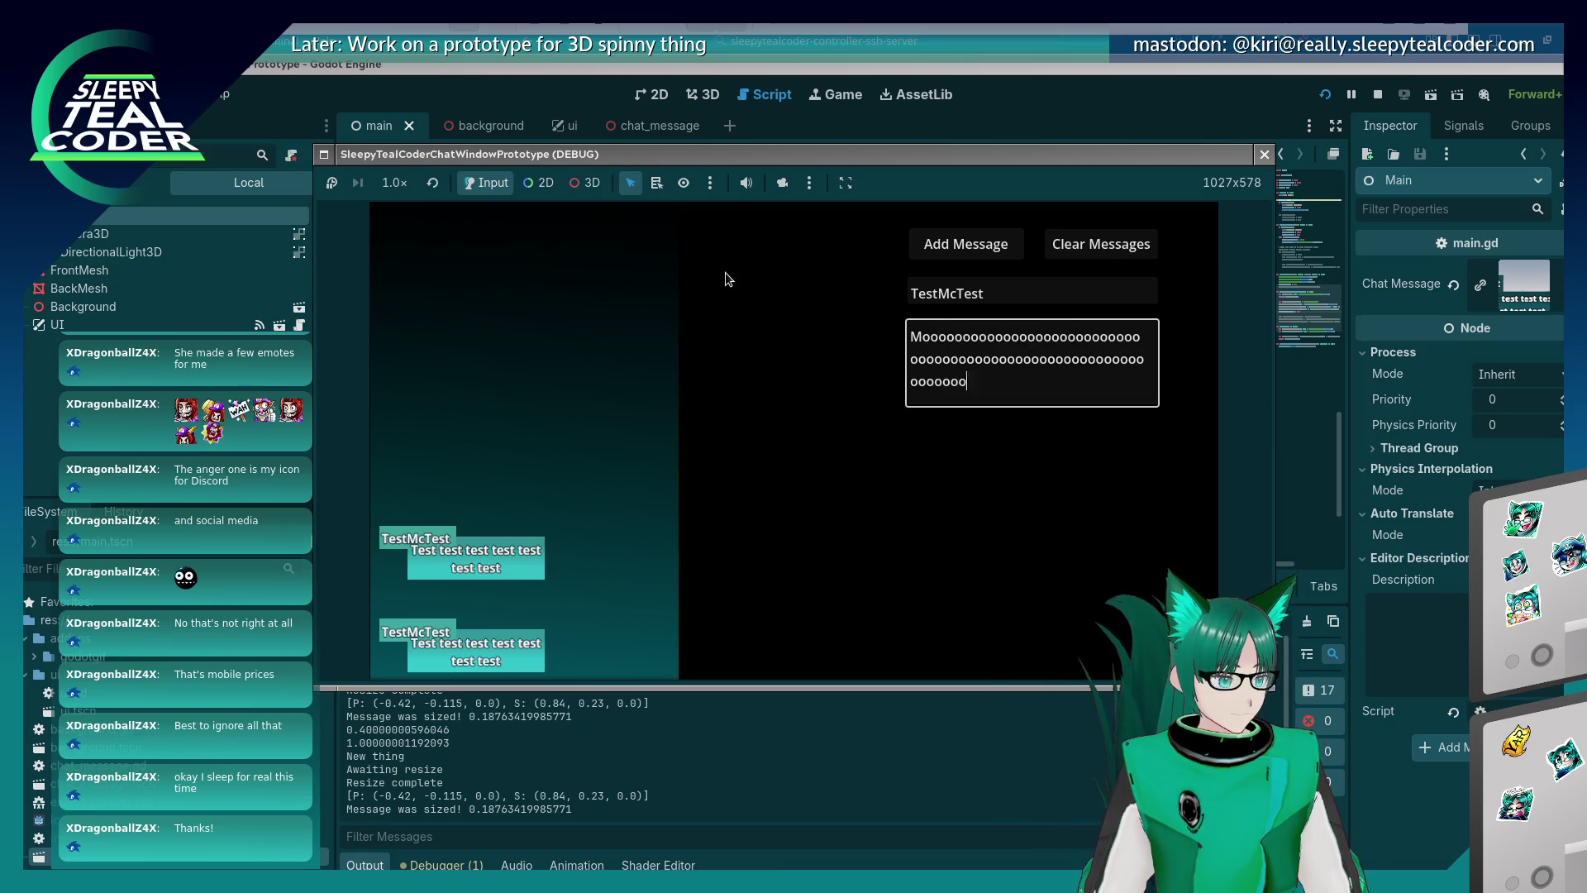
type("ooooooooooo")
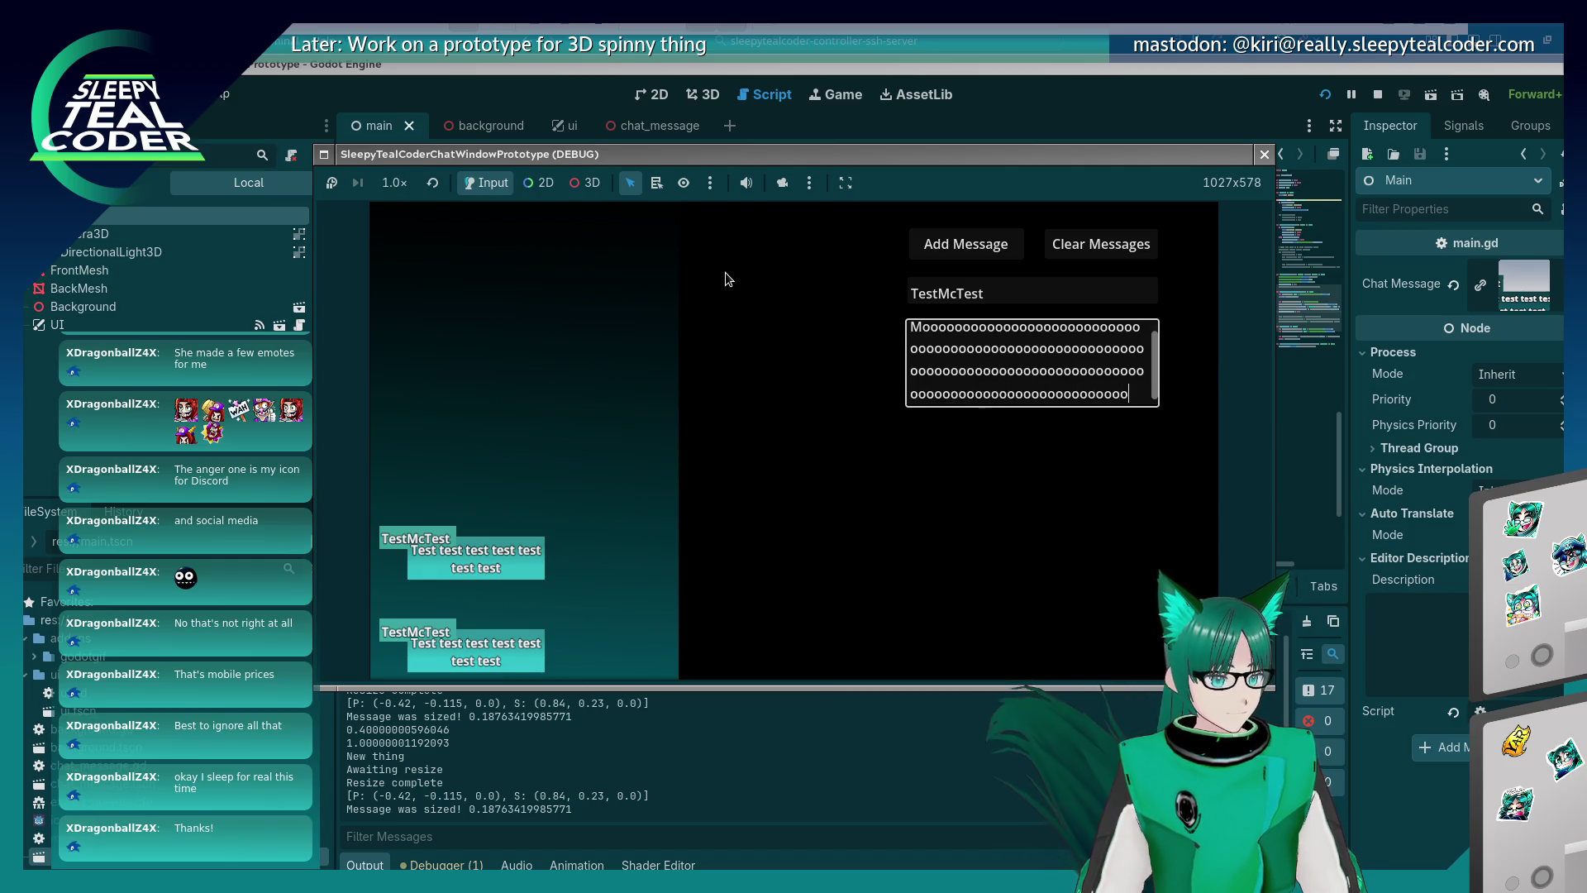
left_click(913, 235)
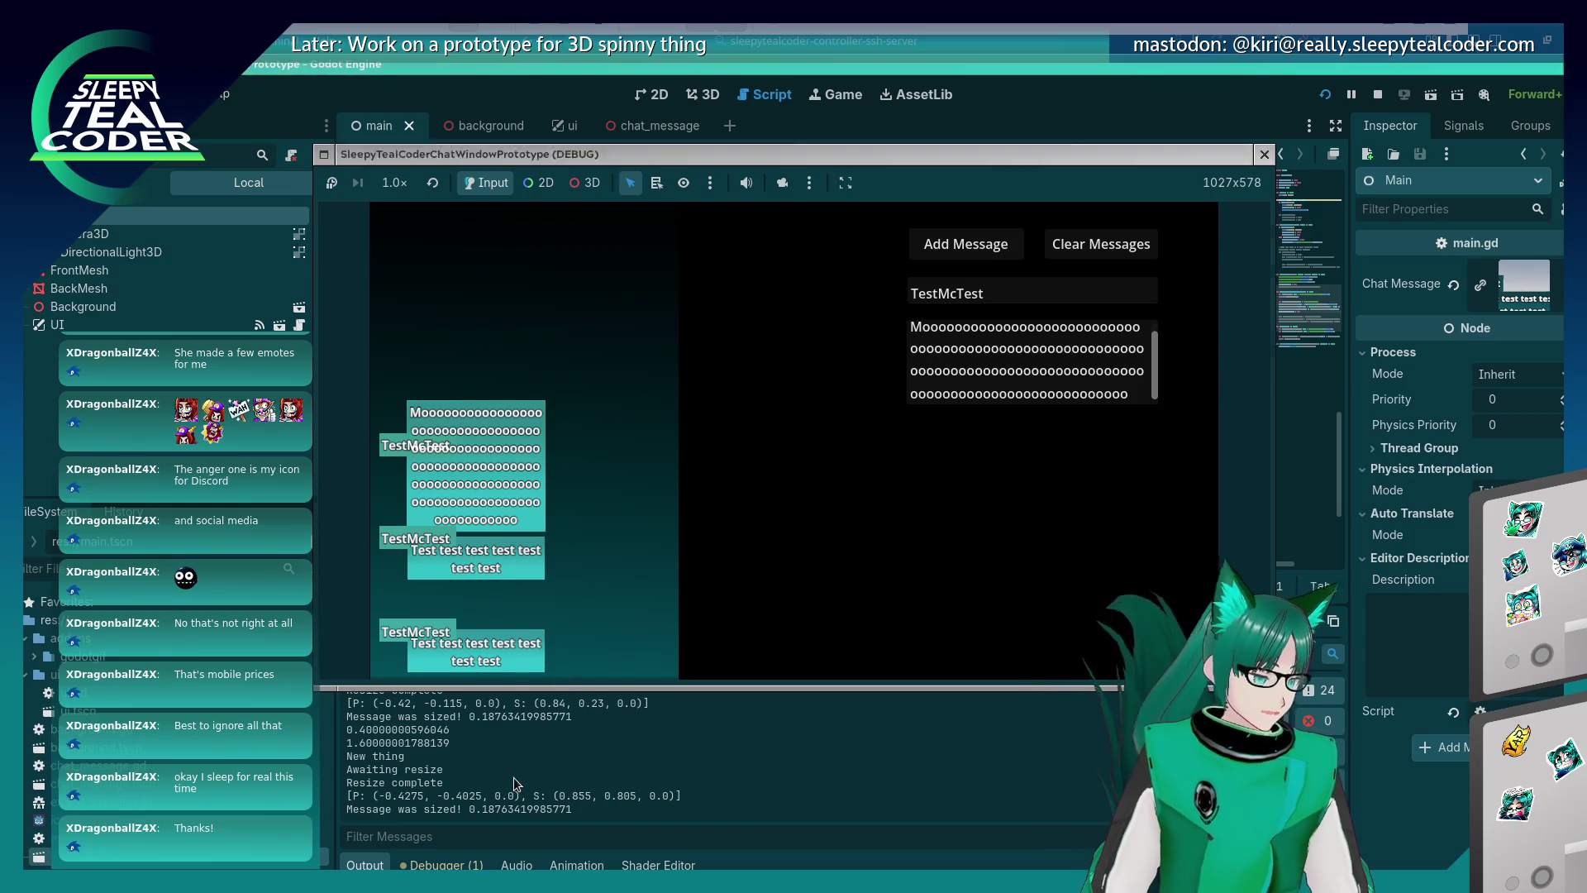
key("F8")
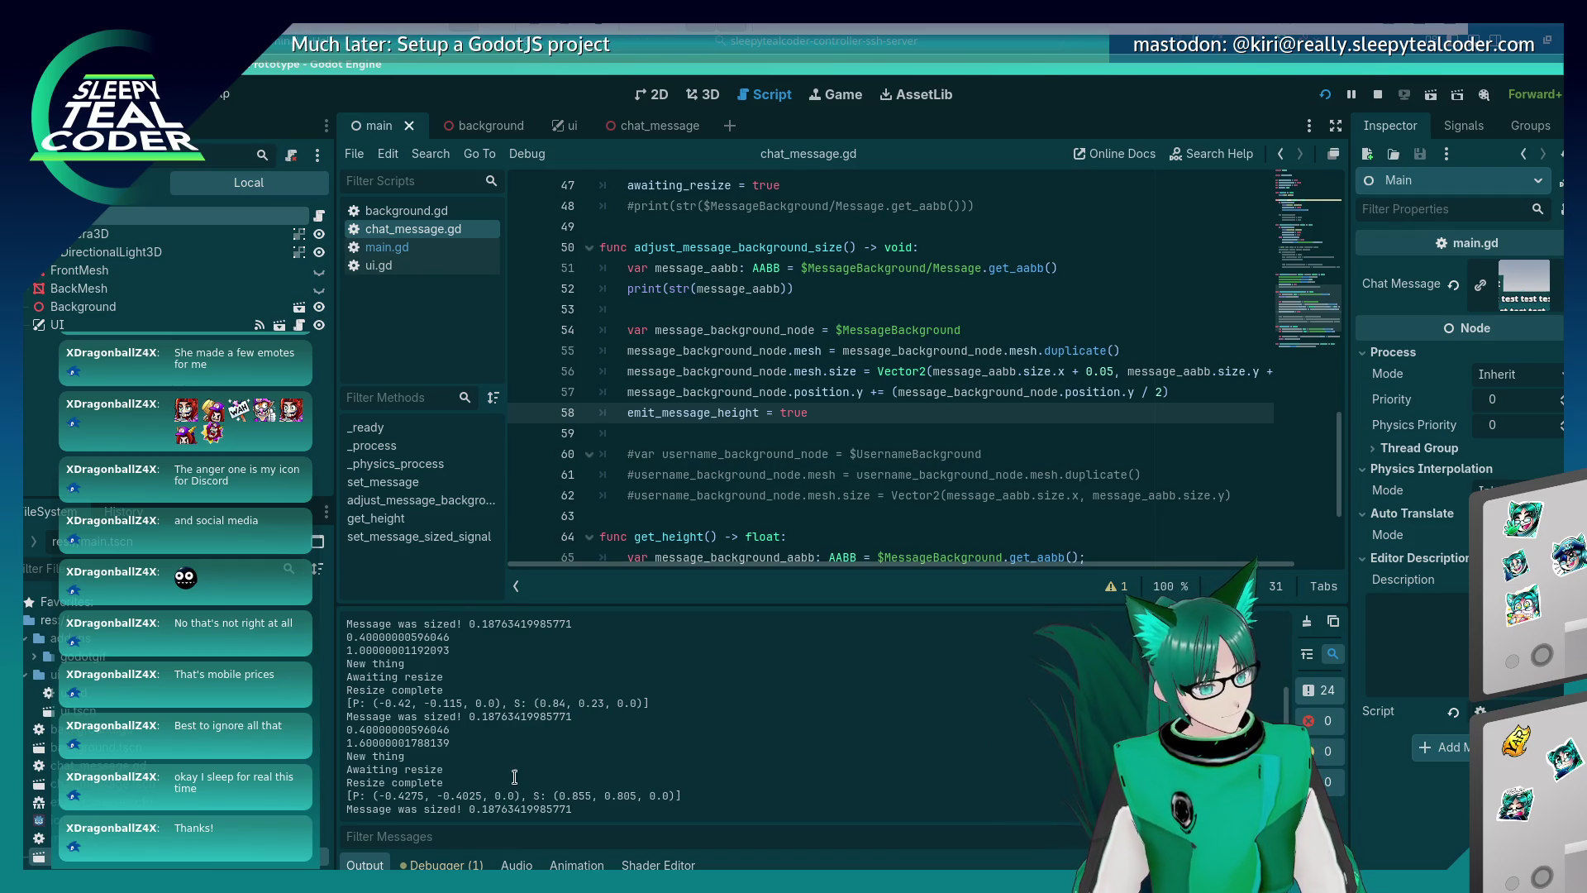
Insert force_update_transform() on a new line after the resize call in _process.
scroll(752, 394, "up", 10)
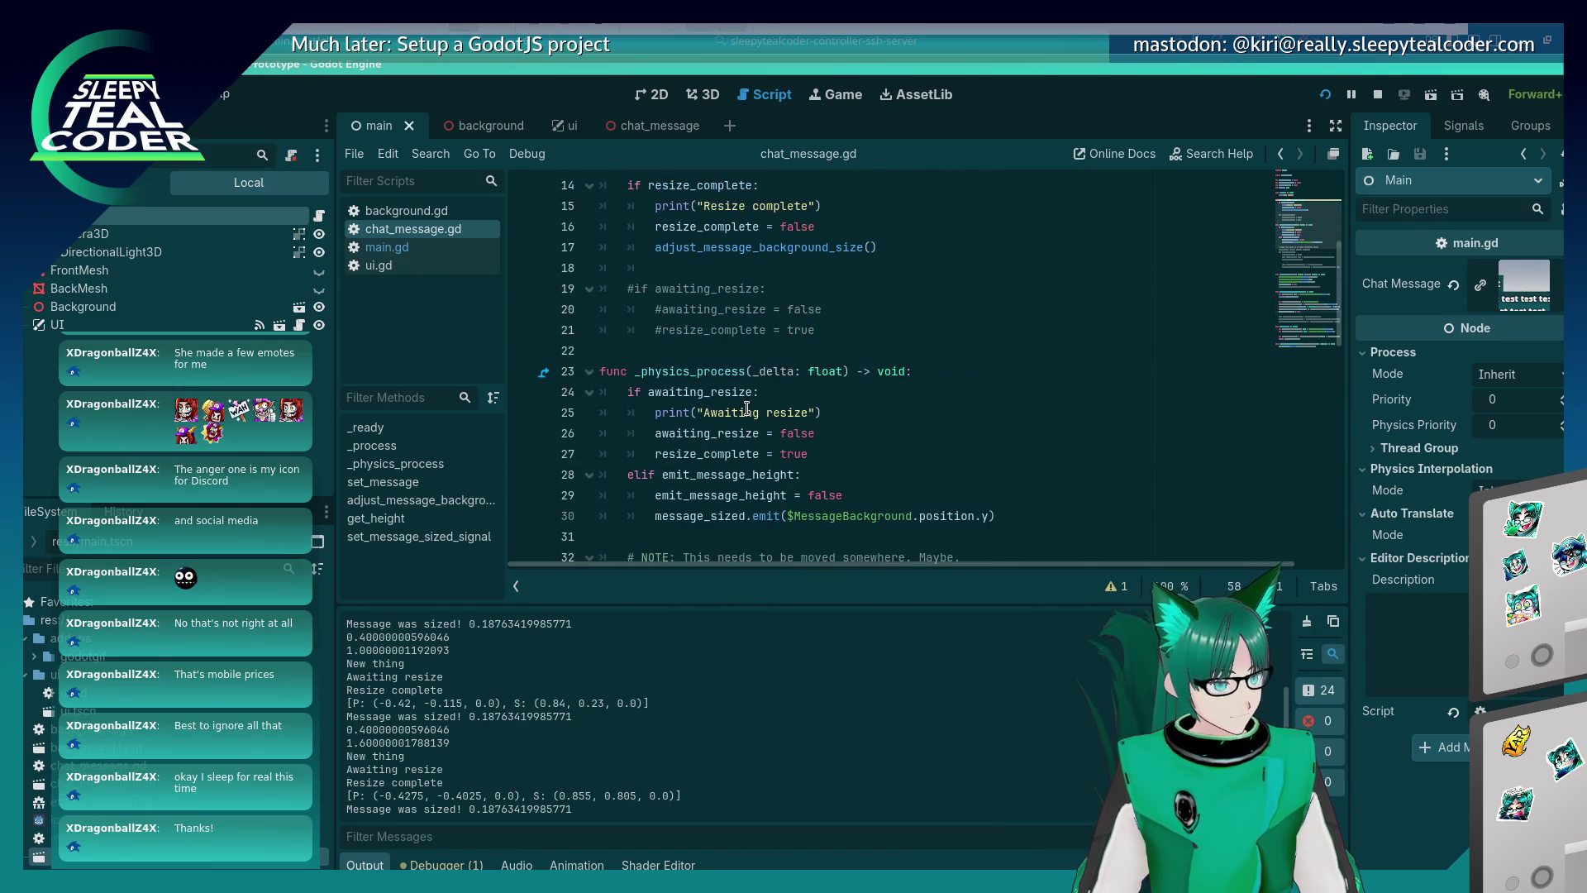
scroll(747, 408, "down", 1)
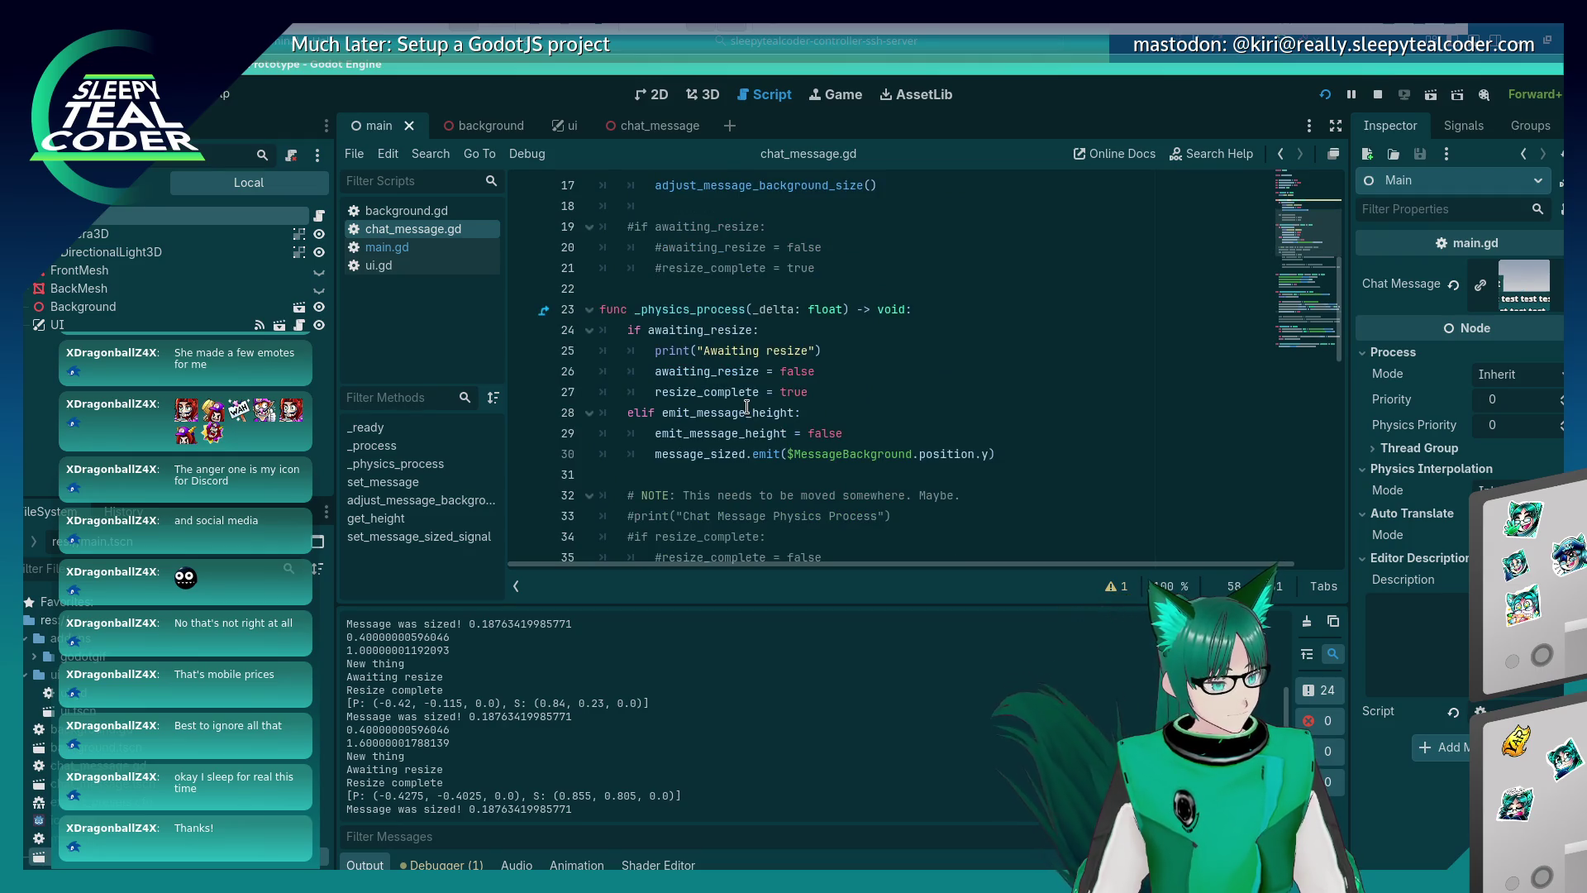
scroll(747, 407, "down", 8)
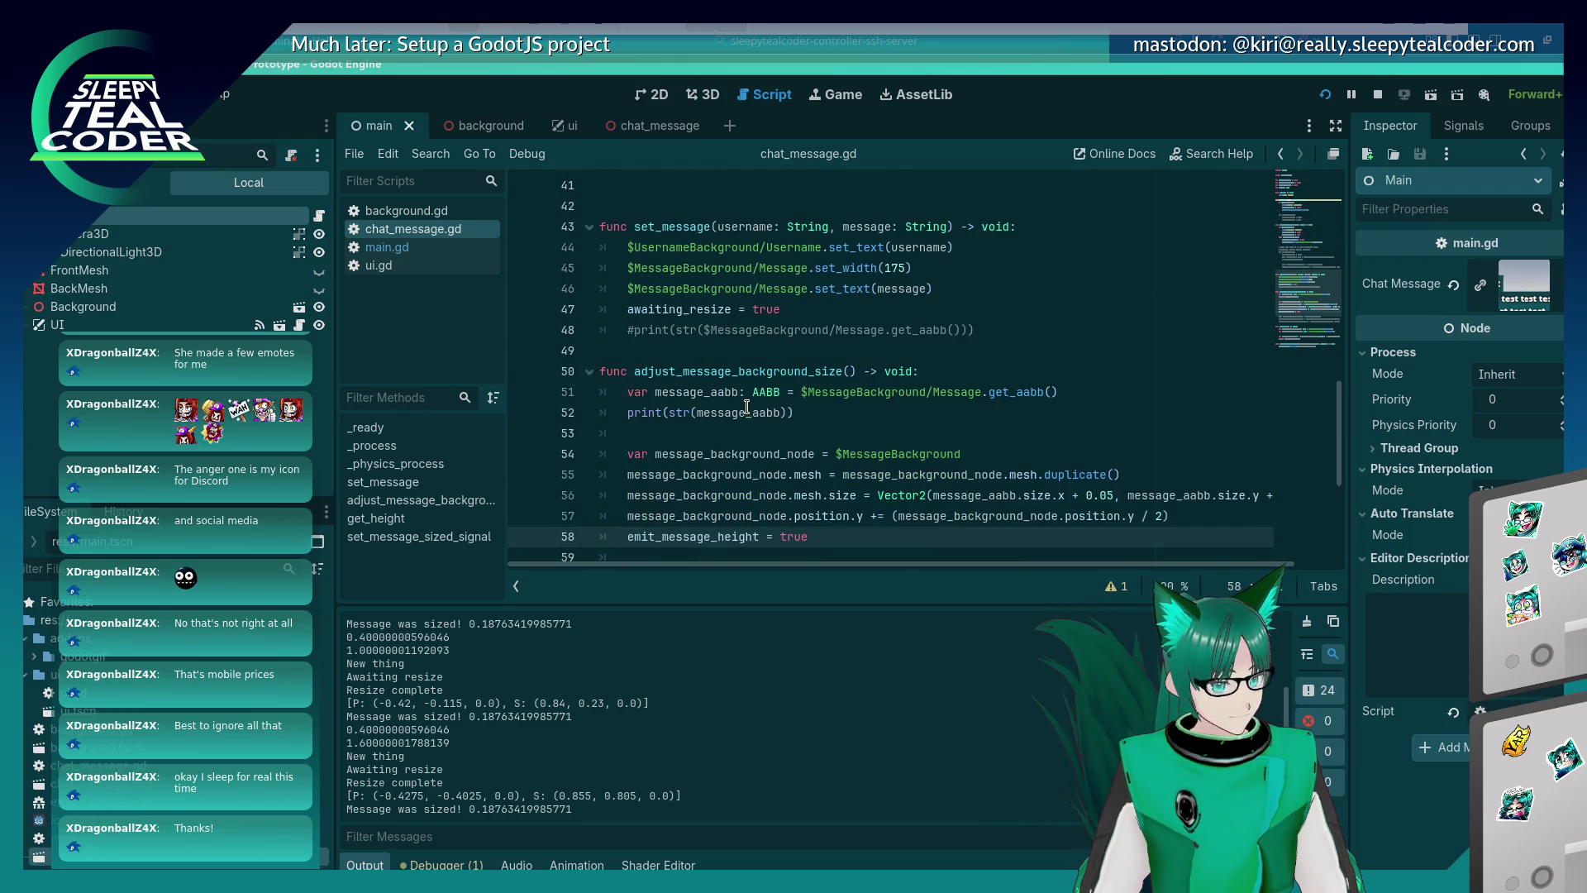
scroll(747, 407, "down", 3)
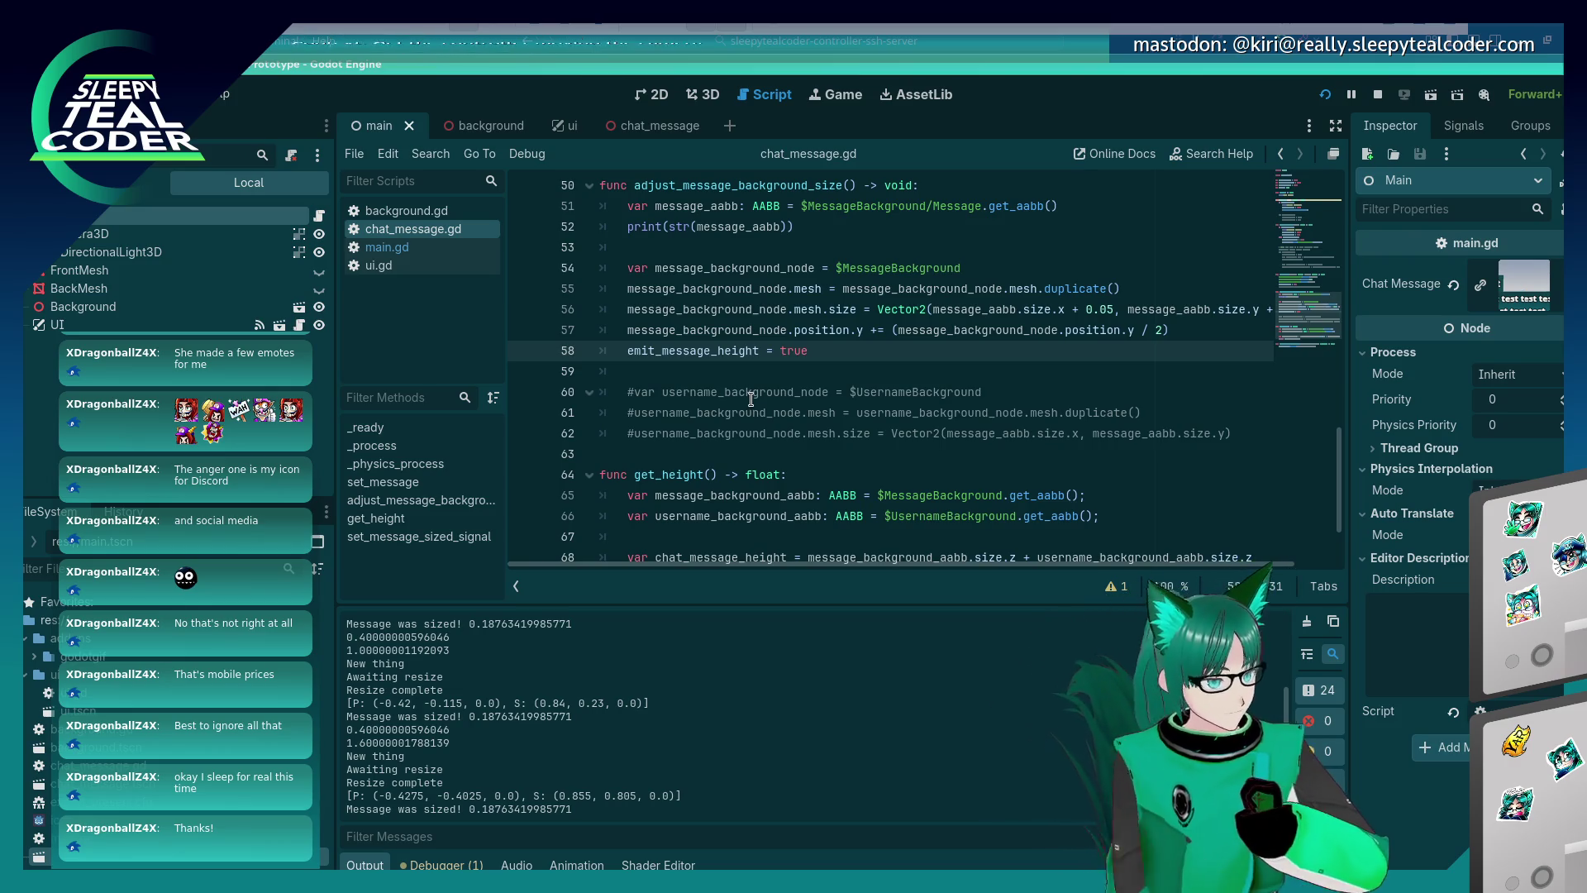
scroll(864, 355, "up", 13)
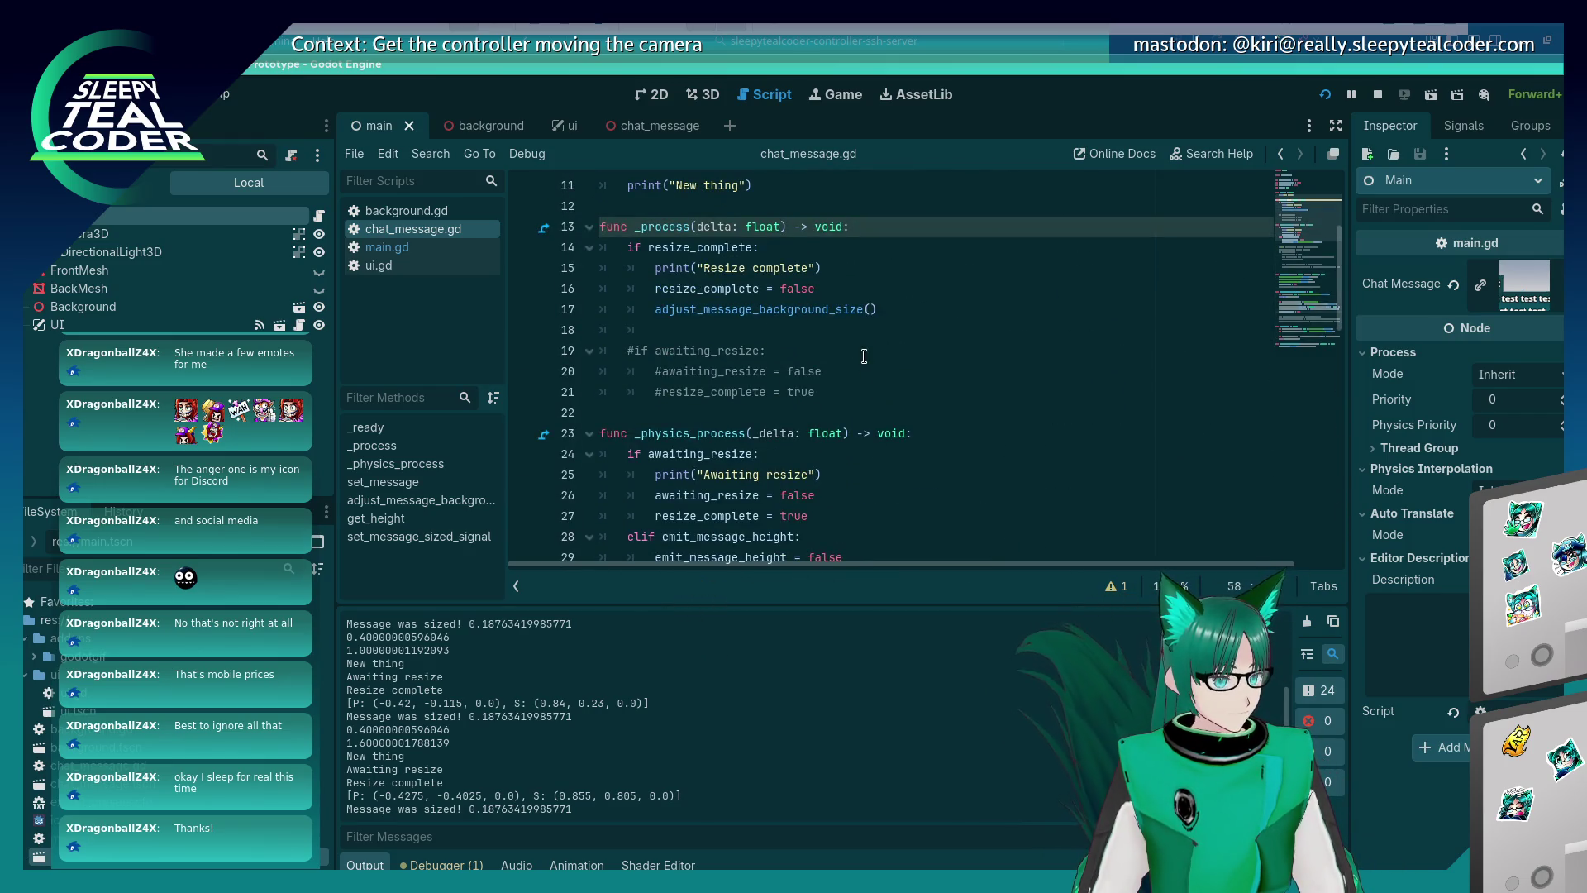
left_click(893, 309)
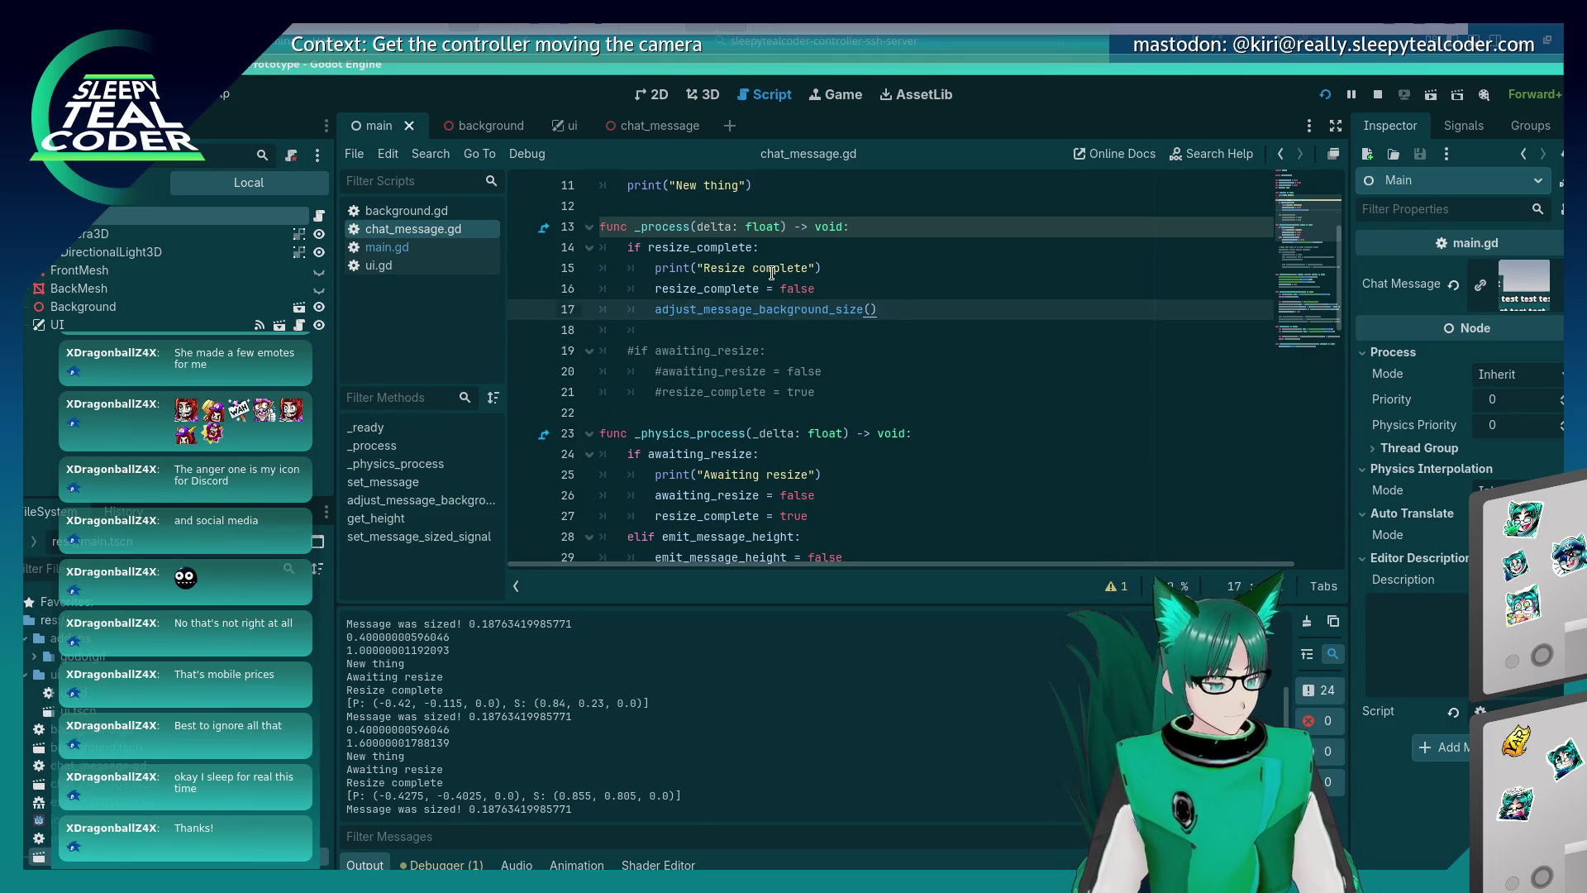
key("Return")
type("dr")
key("BackSpace")
key("BackSpace")
key("BackSpace")
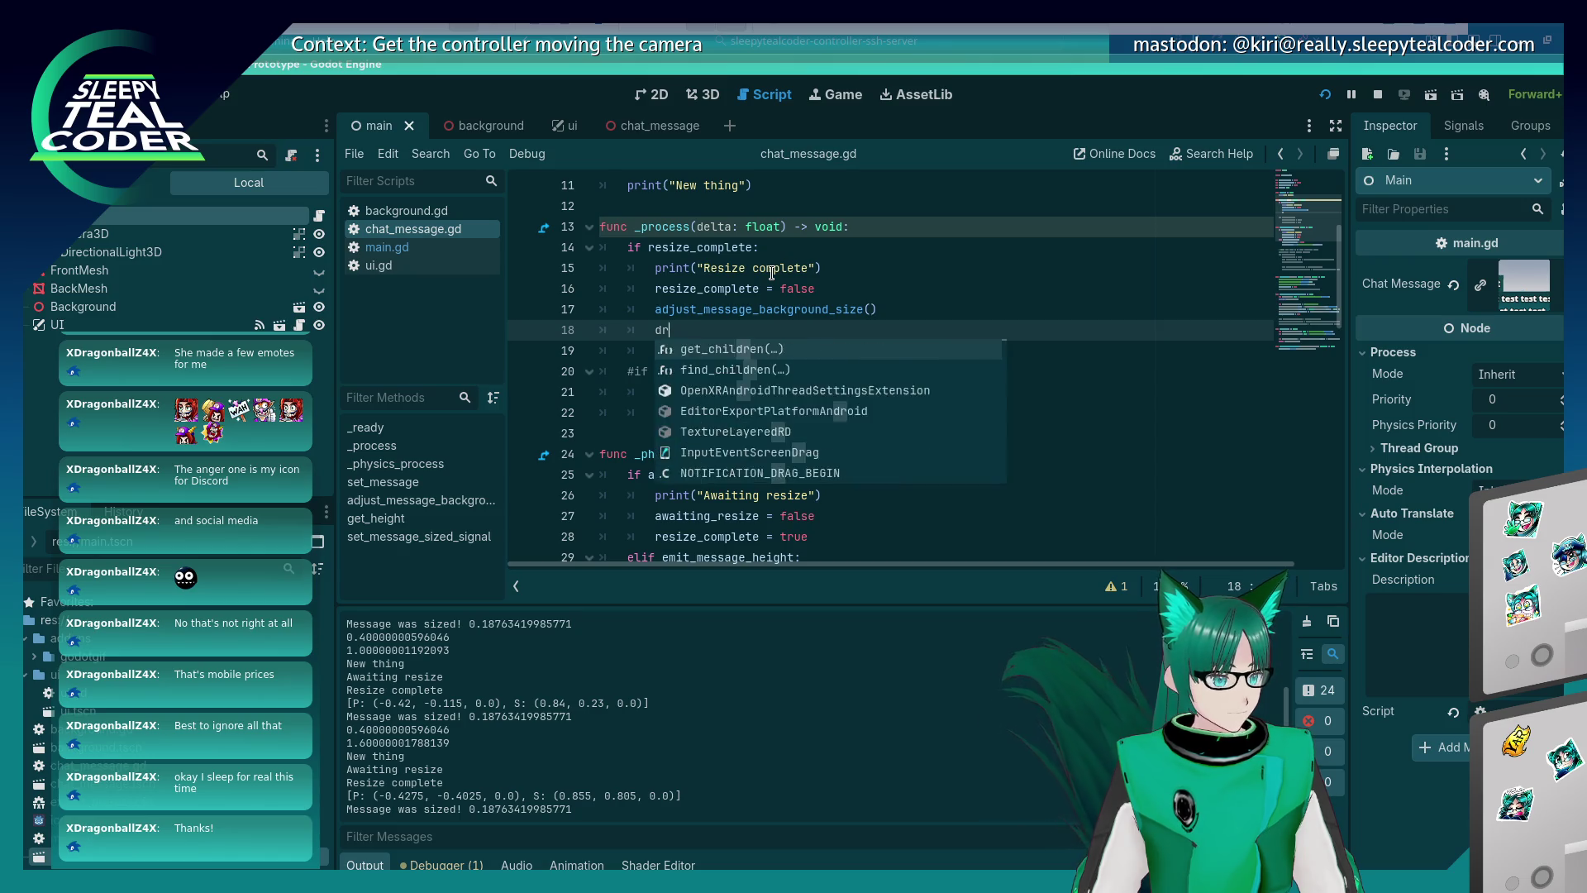
type("upd")
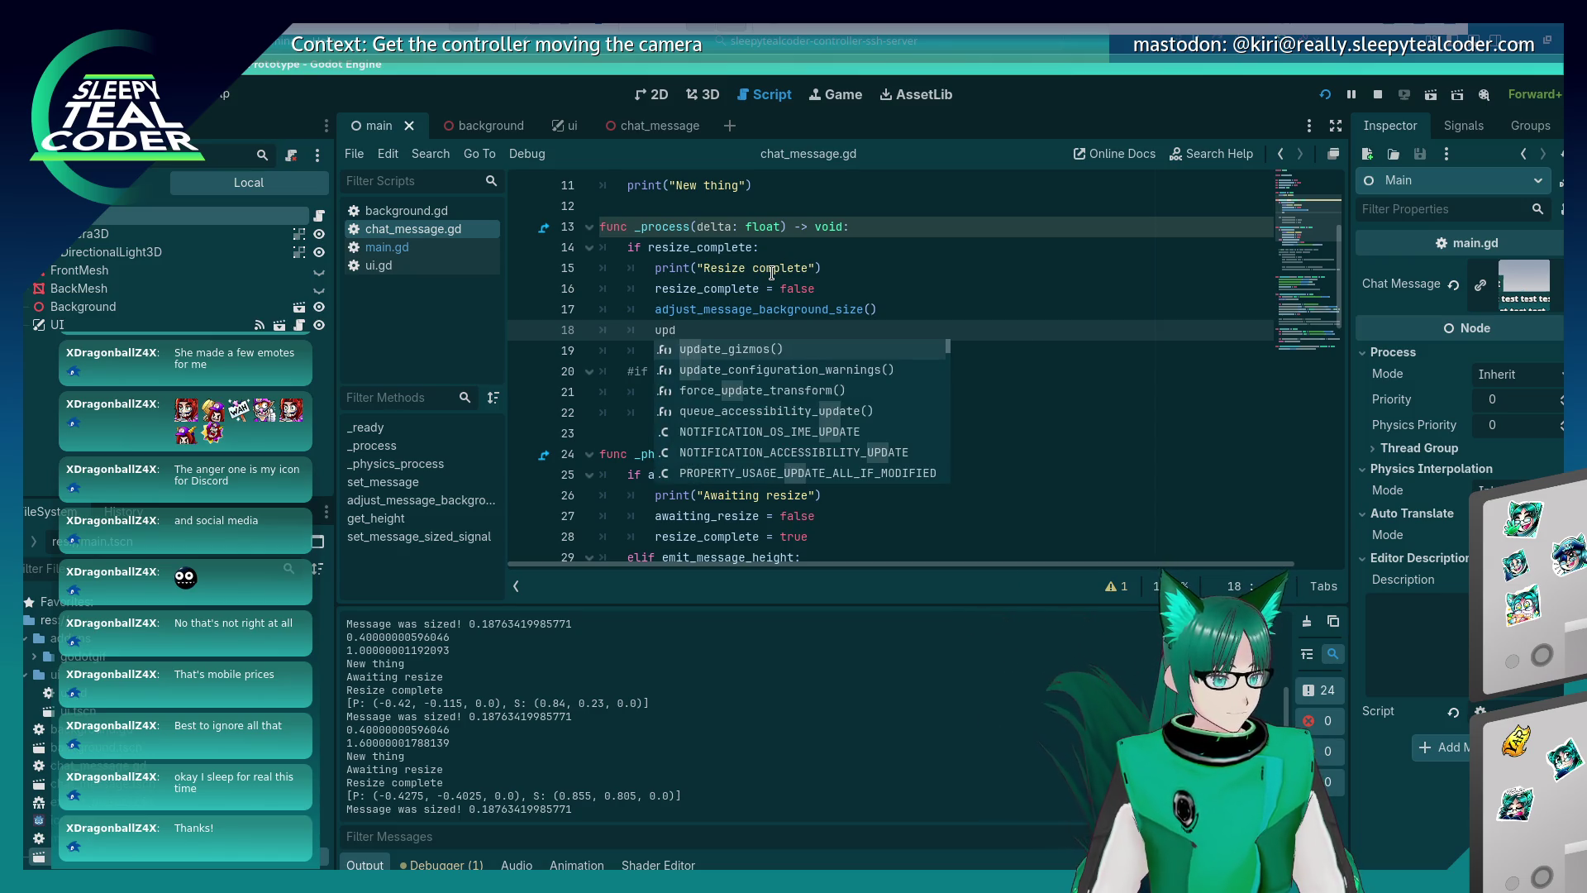
type("ate")
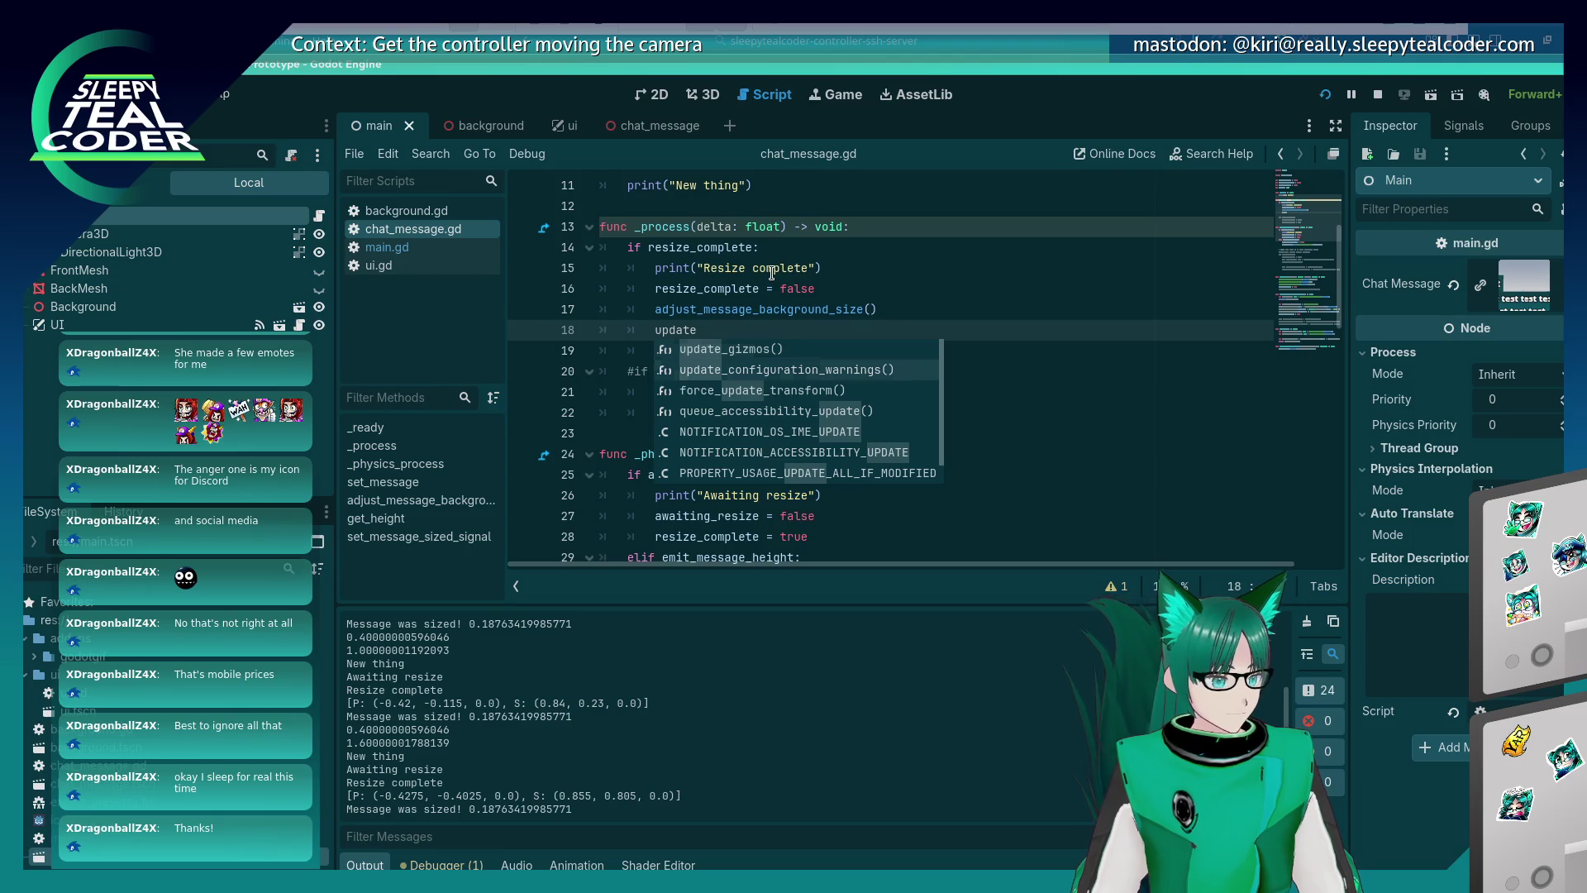
key("Down")
key("Down")
key("Return")
key("Return")
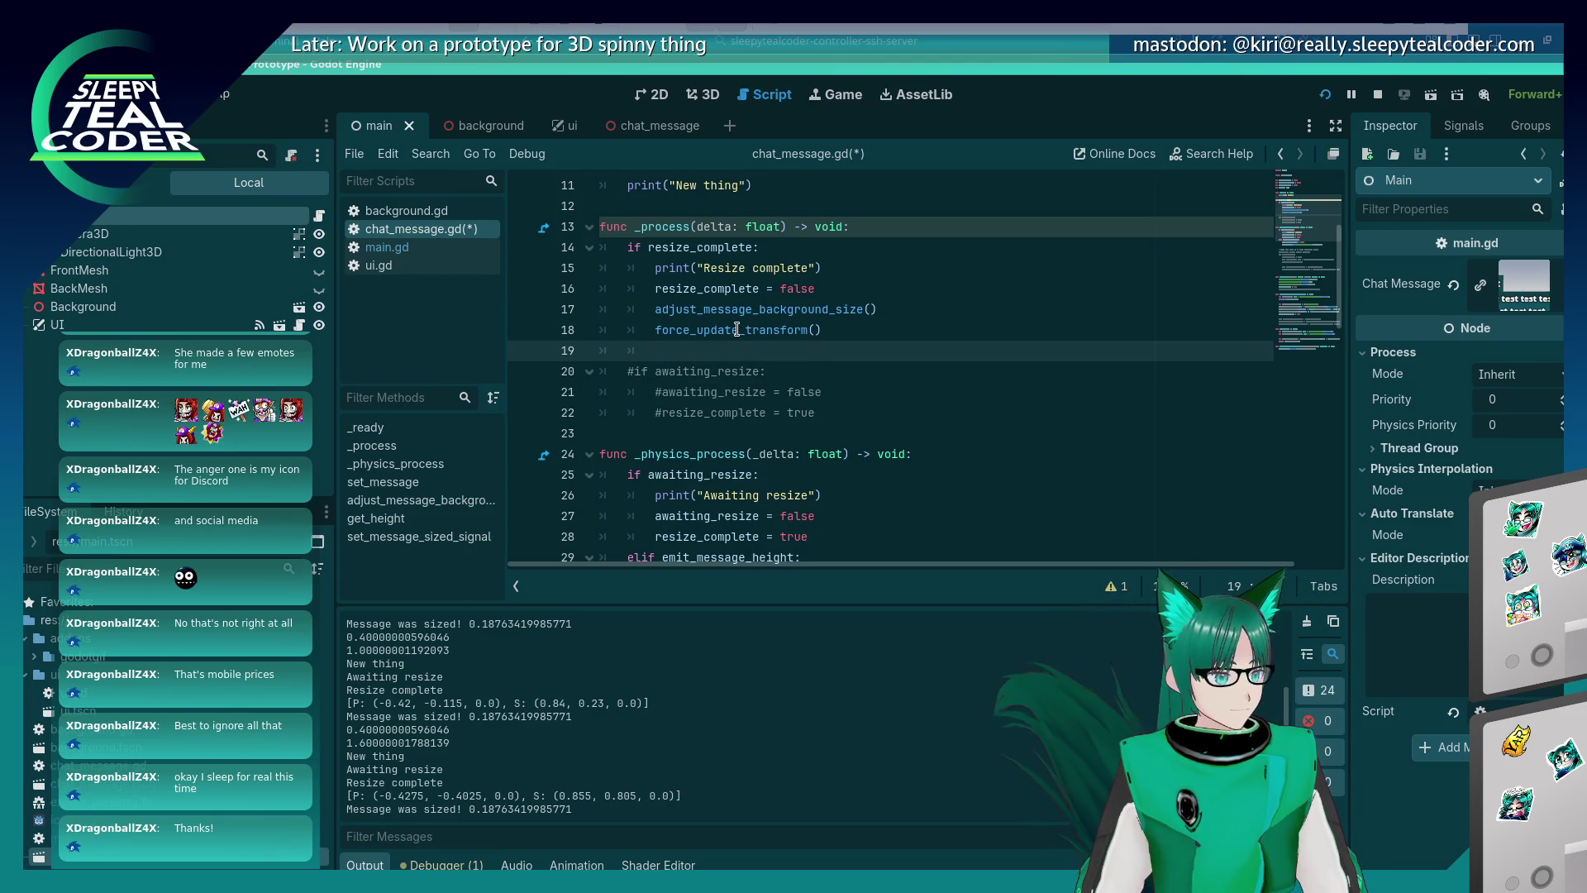
mouse_move(737, 329)
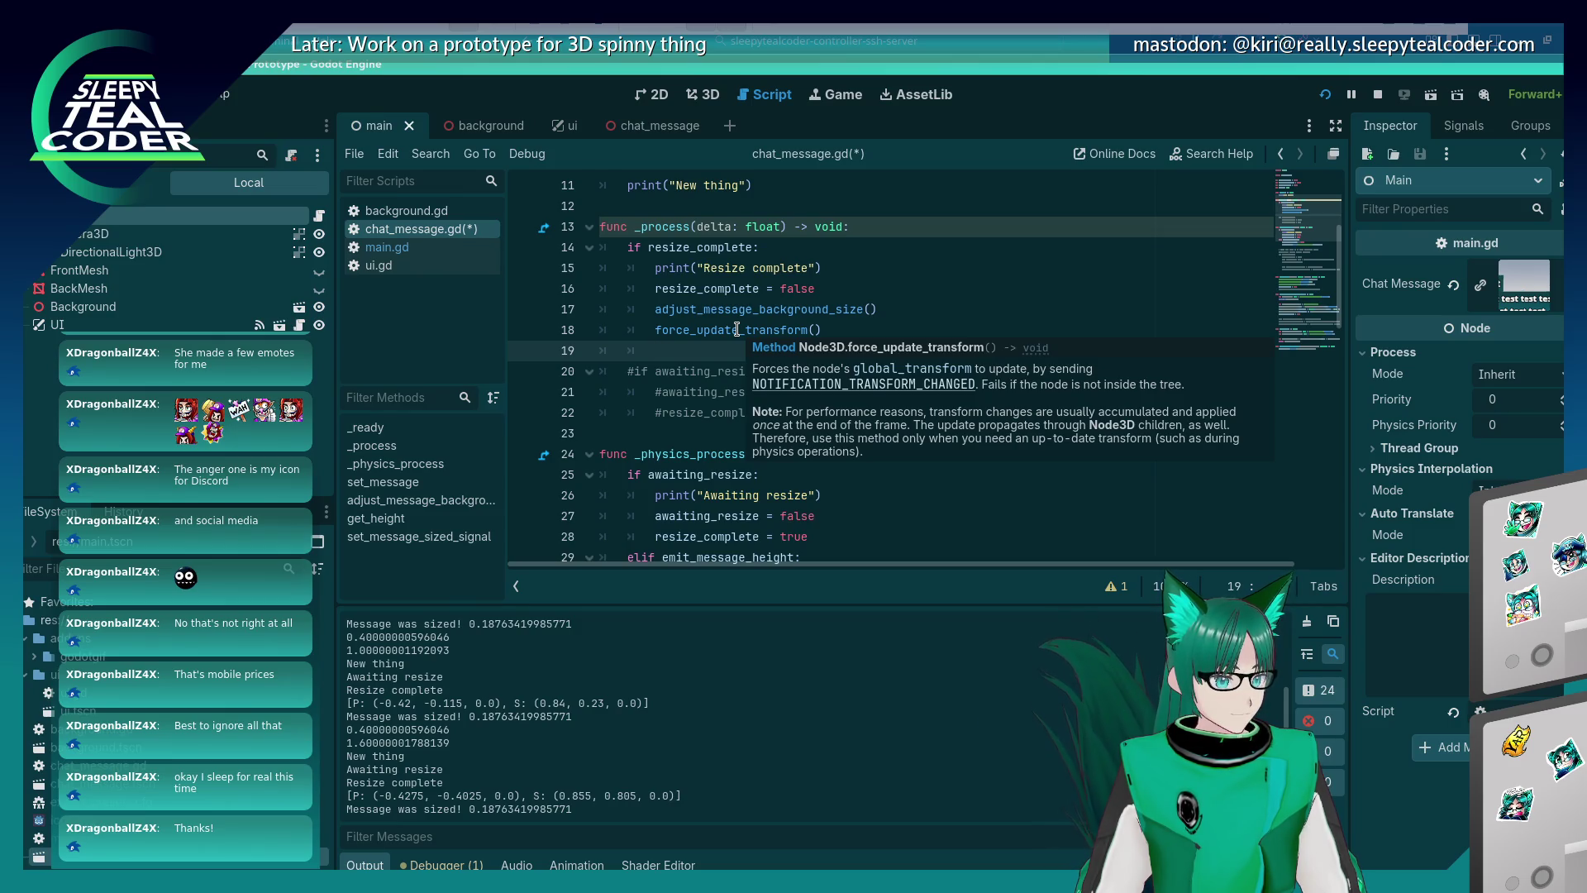
left_click(737, 329)
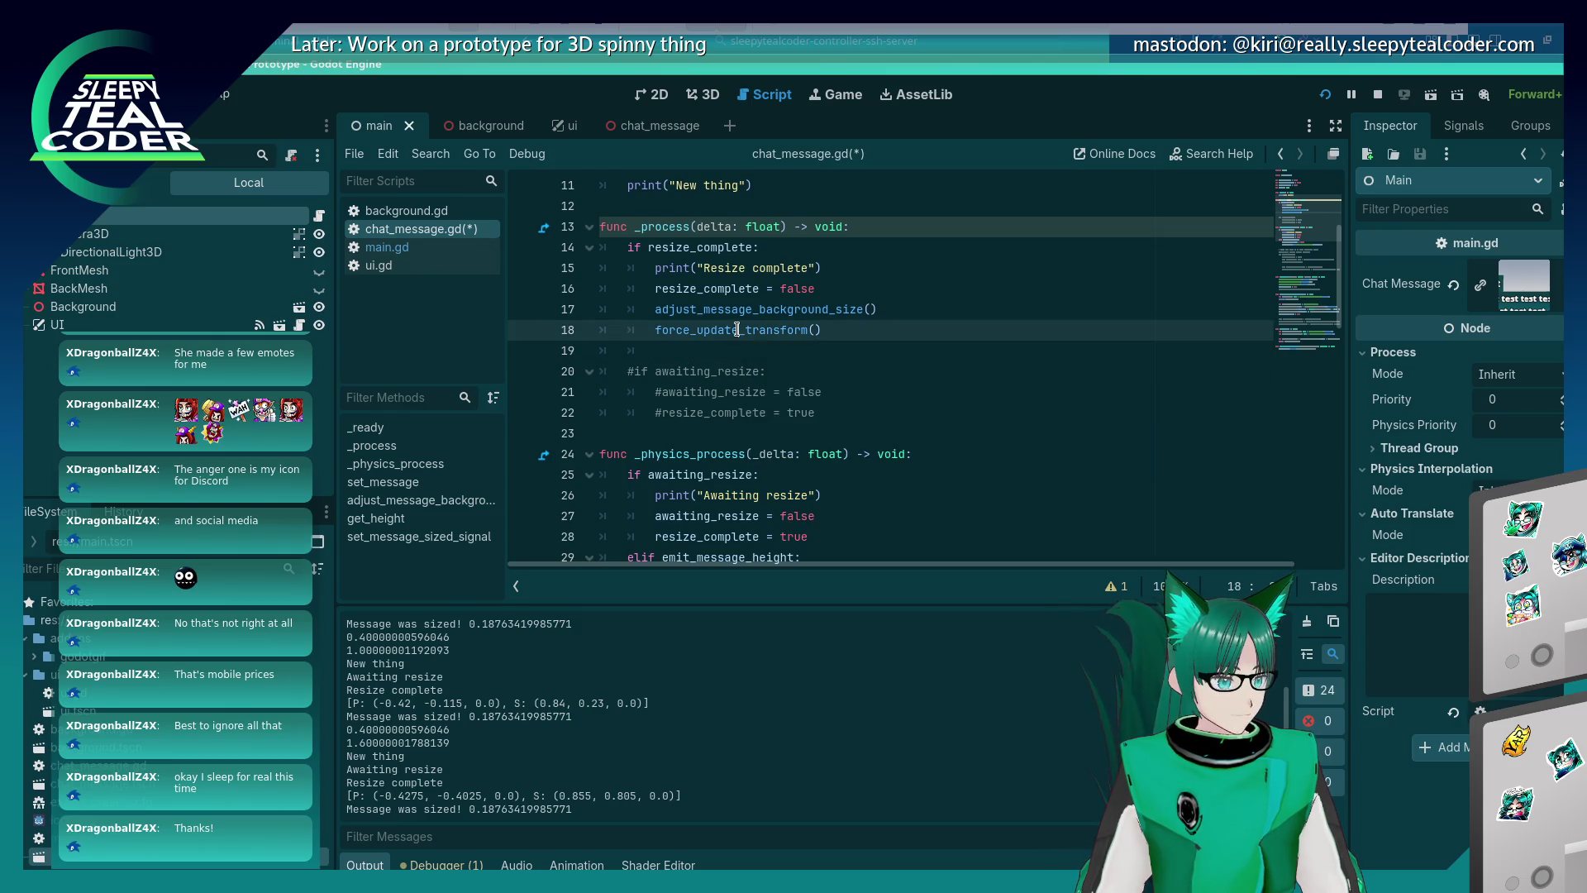
Move the message_sized.emit line from _physics_process to below force_update_transform() and save.
scroll(833, 328, "down", 6)
scroll(833, 328, "down", 2)
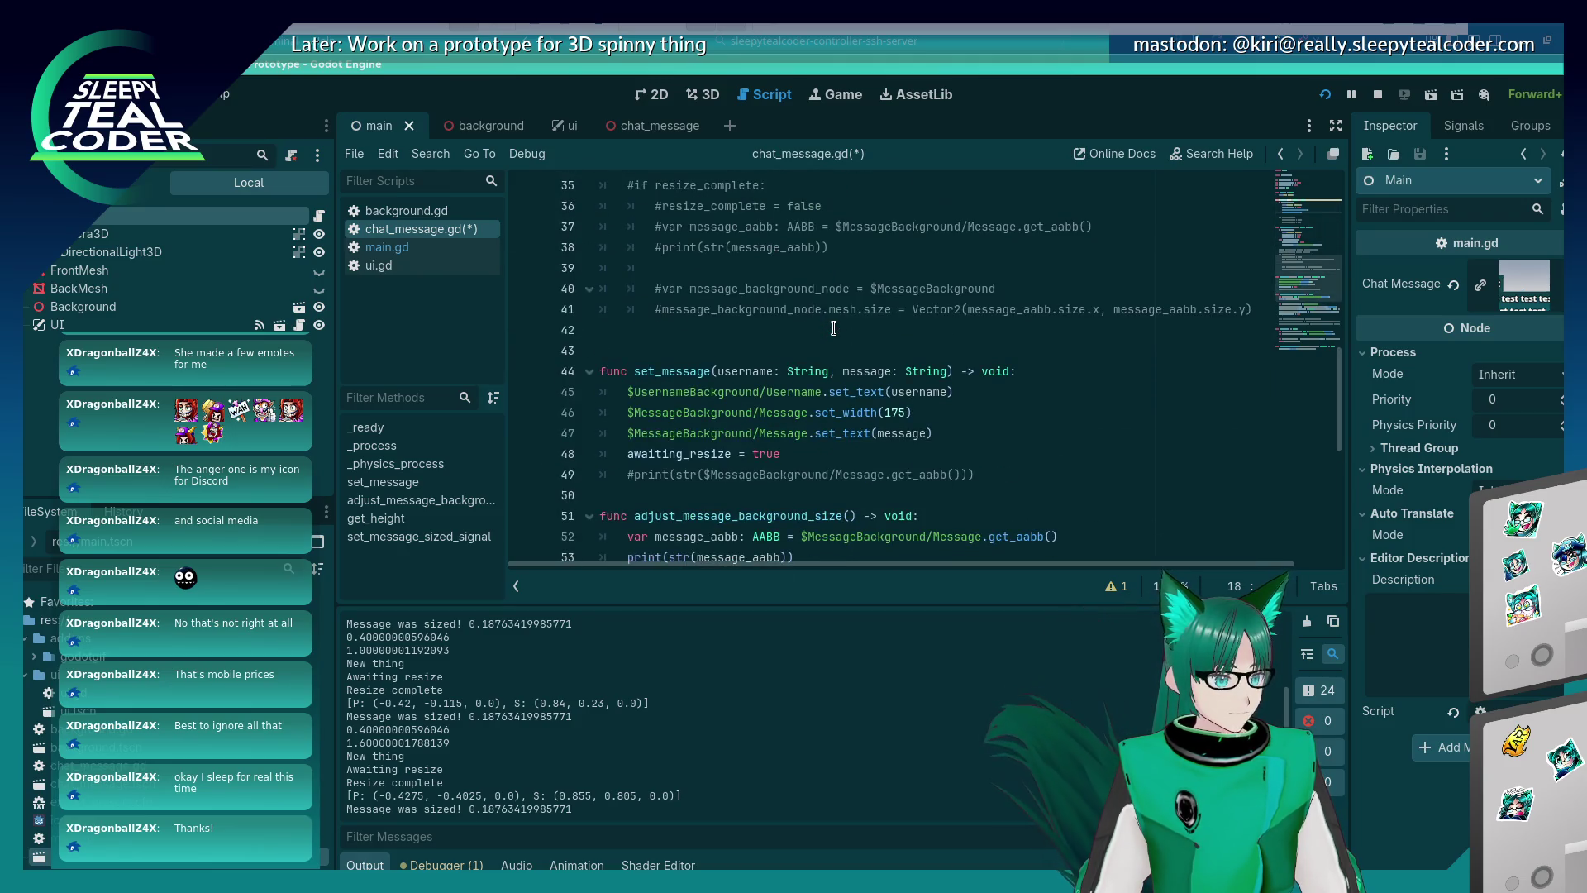
scroll(833, 328, "up", 8)
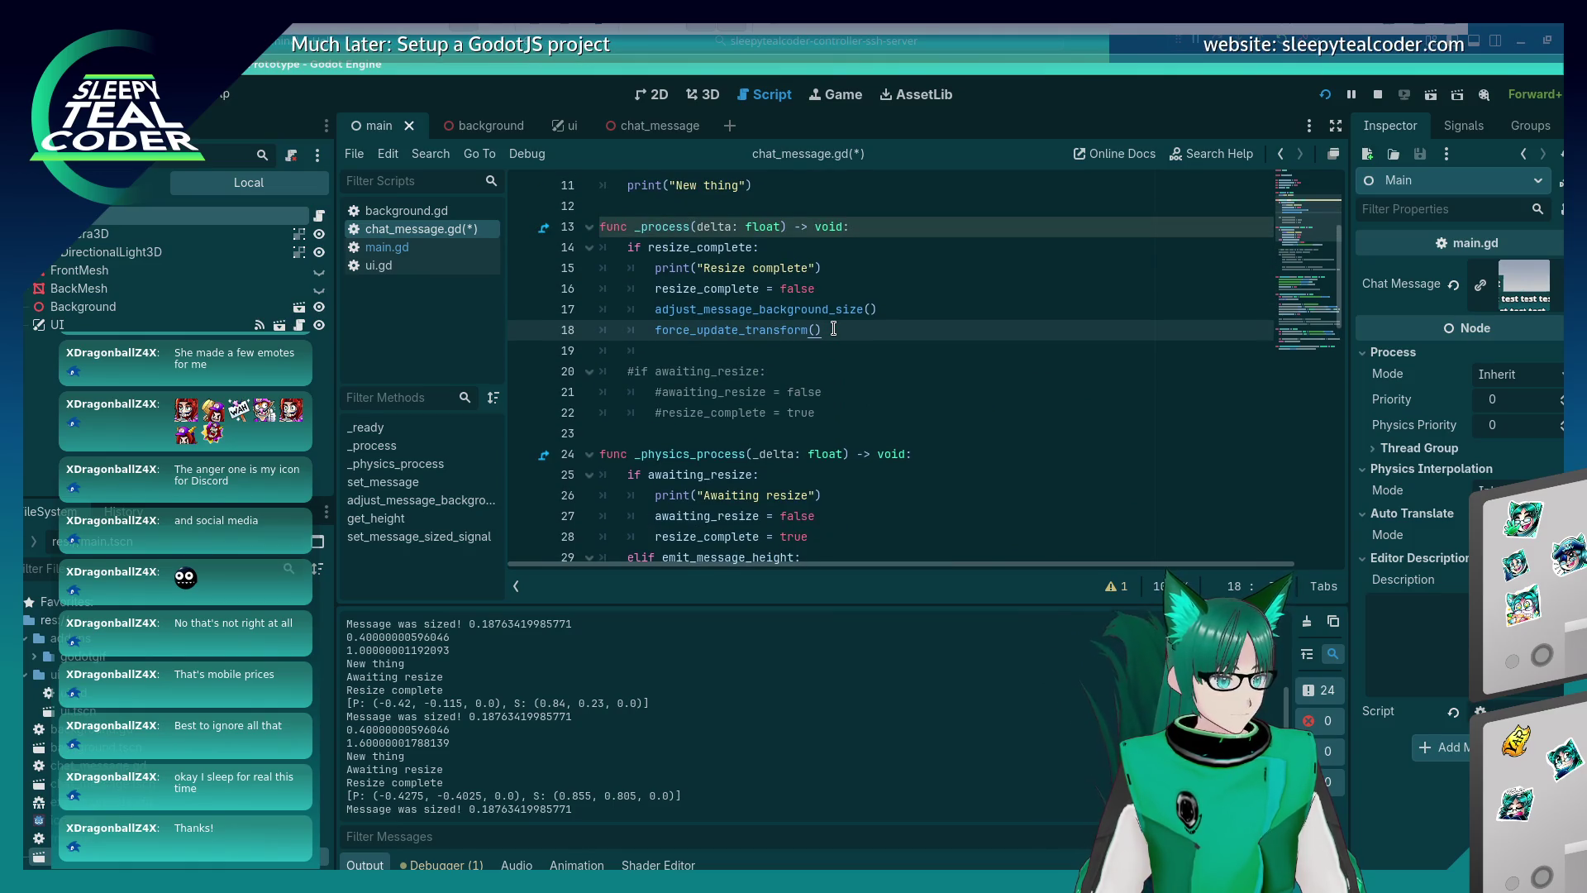
scroll(833, 328, "down", 4)
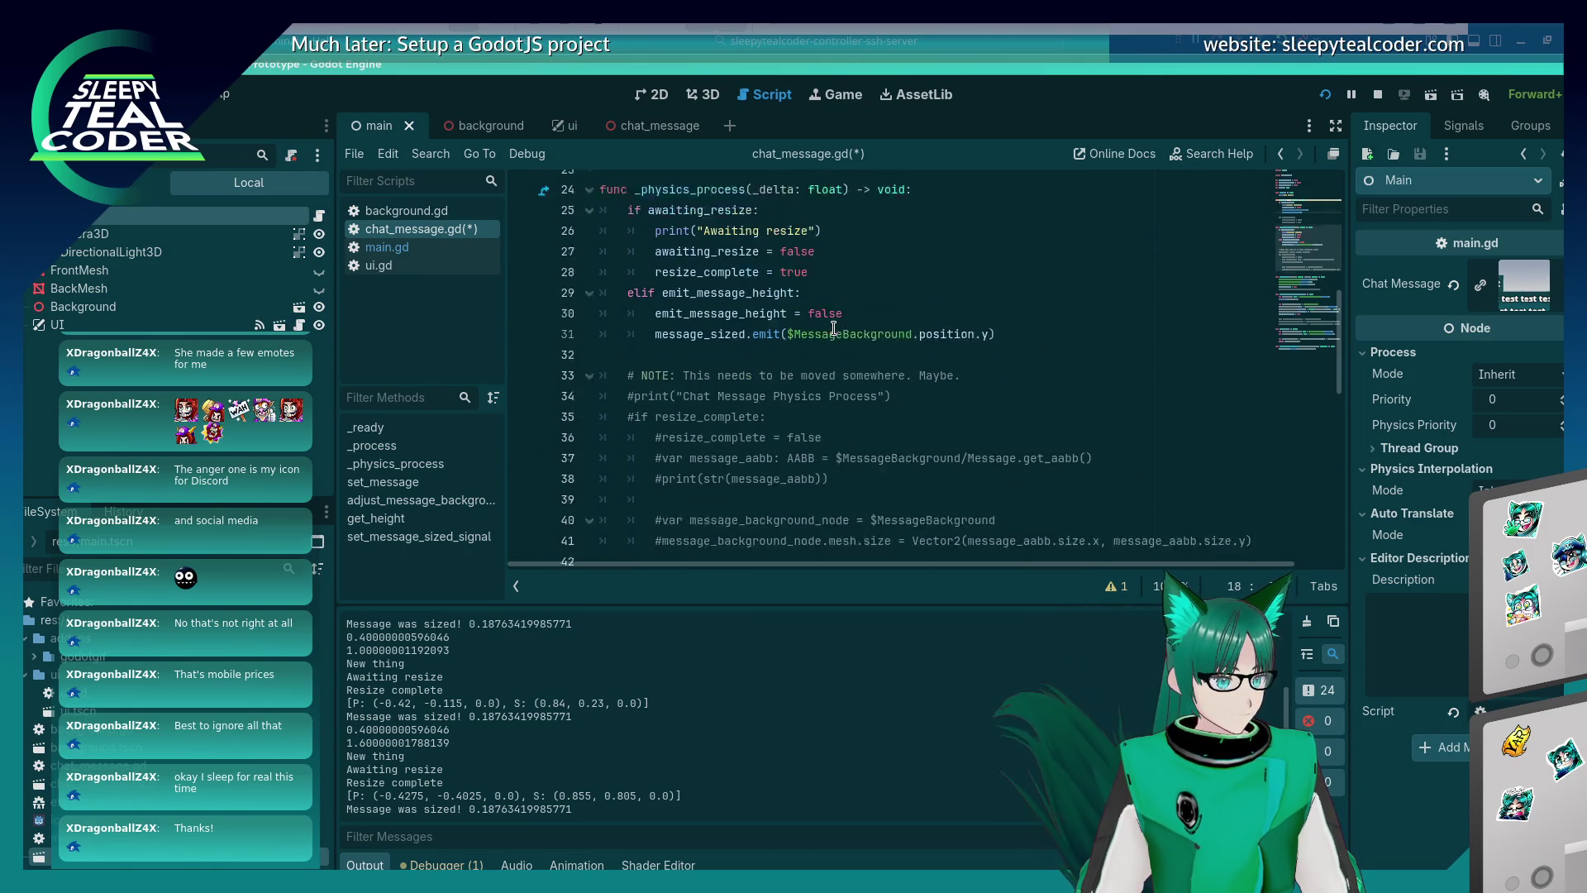
left_click(1043, 350)
key("shift+Home")
key("ctrl+c")
key("BackSpace")
key("BackSpace")
key("Up")
key("Up")
key("Up")
key("Up")
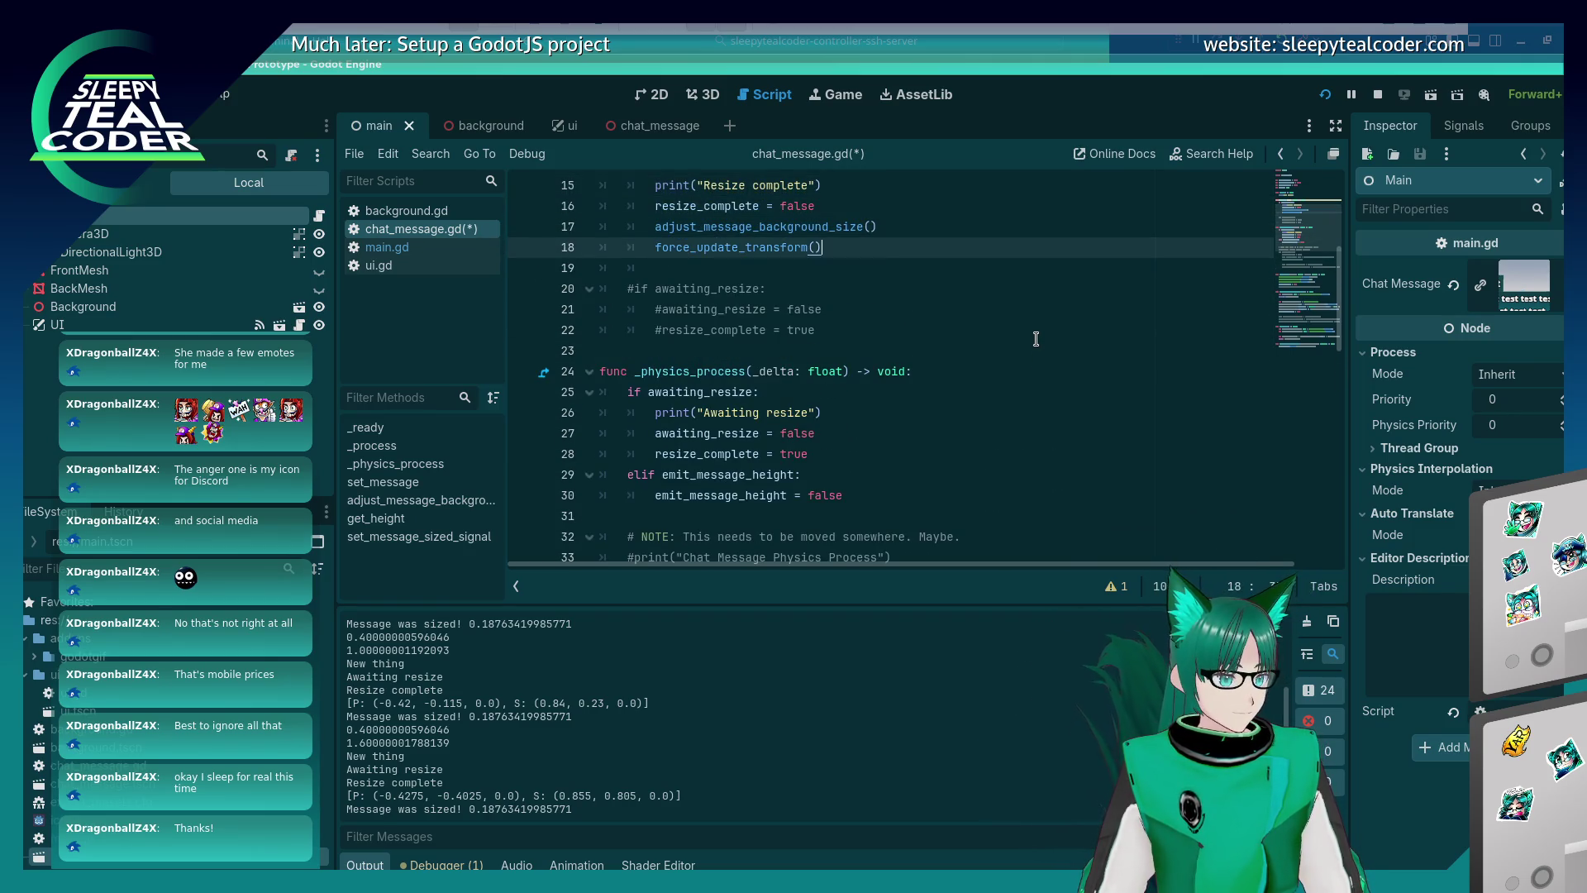
key("ctrl+v")
scroll(1035, 339, "up", 4)
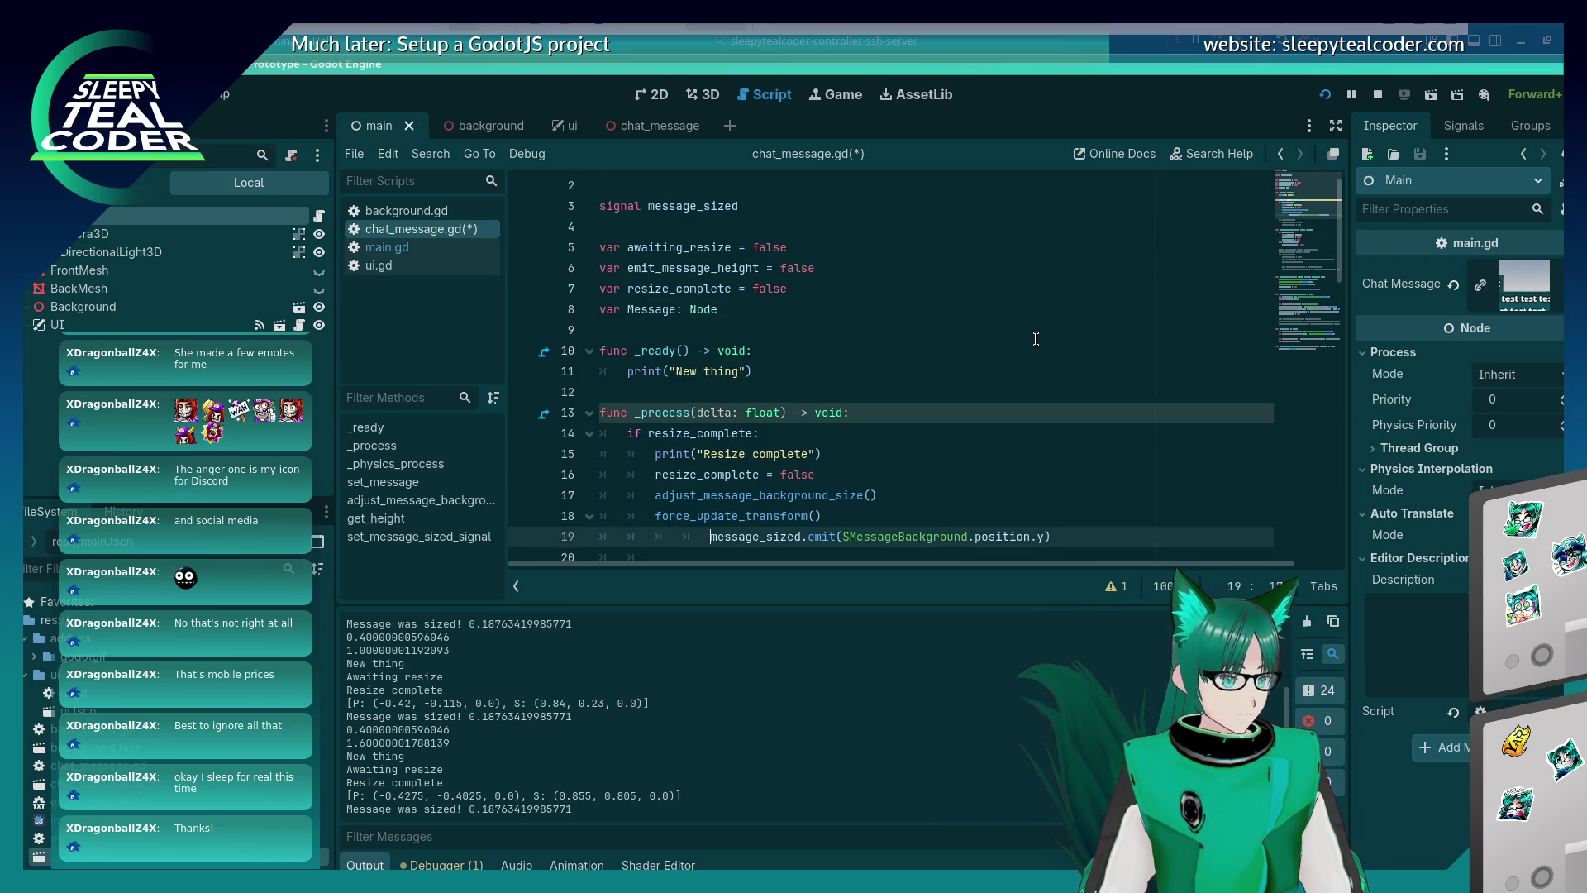
key("BackSpace")
key("ctrl+s")
Comment out the elif emit_message_height branch and both emit_message_height setters, saving the script.
scroll(1036, 339, "down", 4)
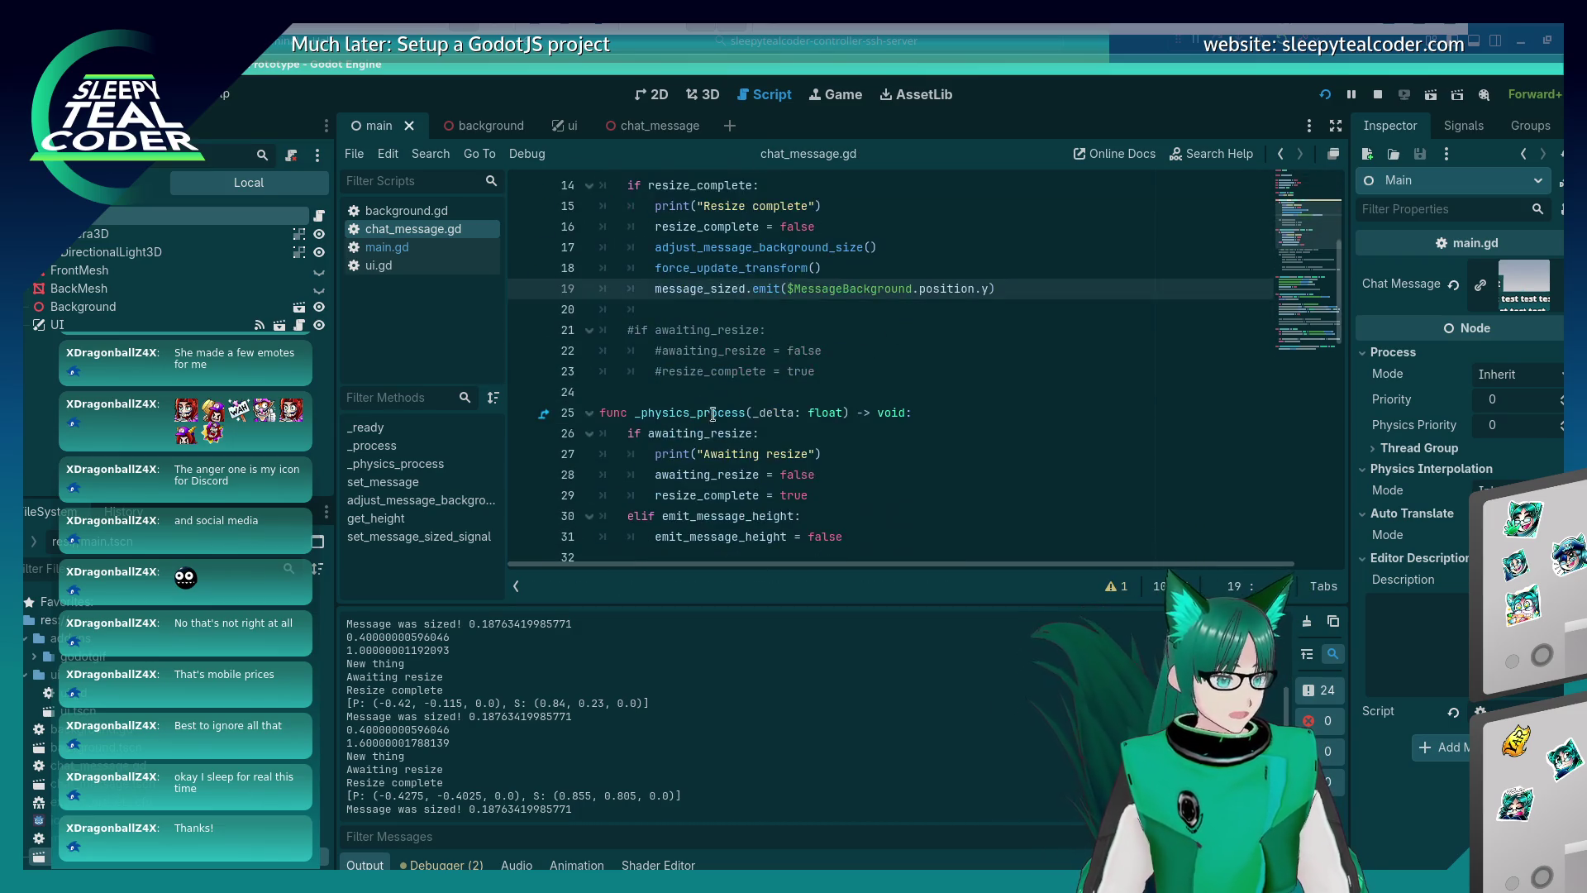
left_click(615, 515)
type("#")
key("Down")
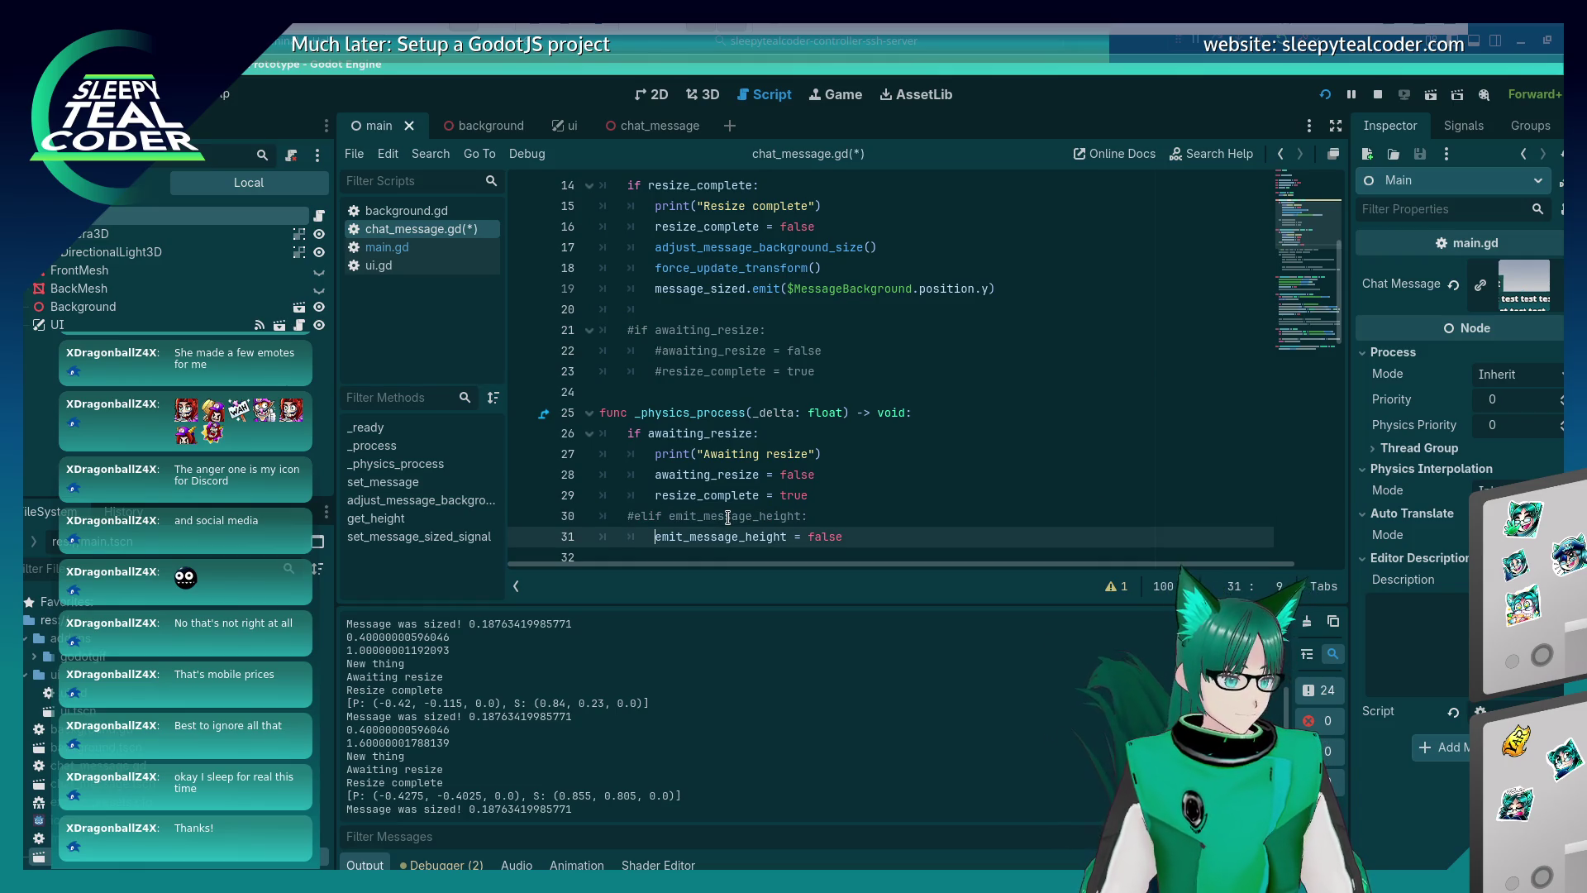
key("ctrl+k")
key("ctrl+s")
scroll(653, 392, "down", 7)
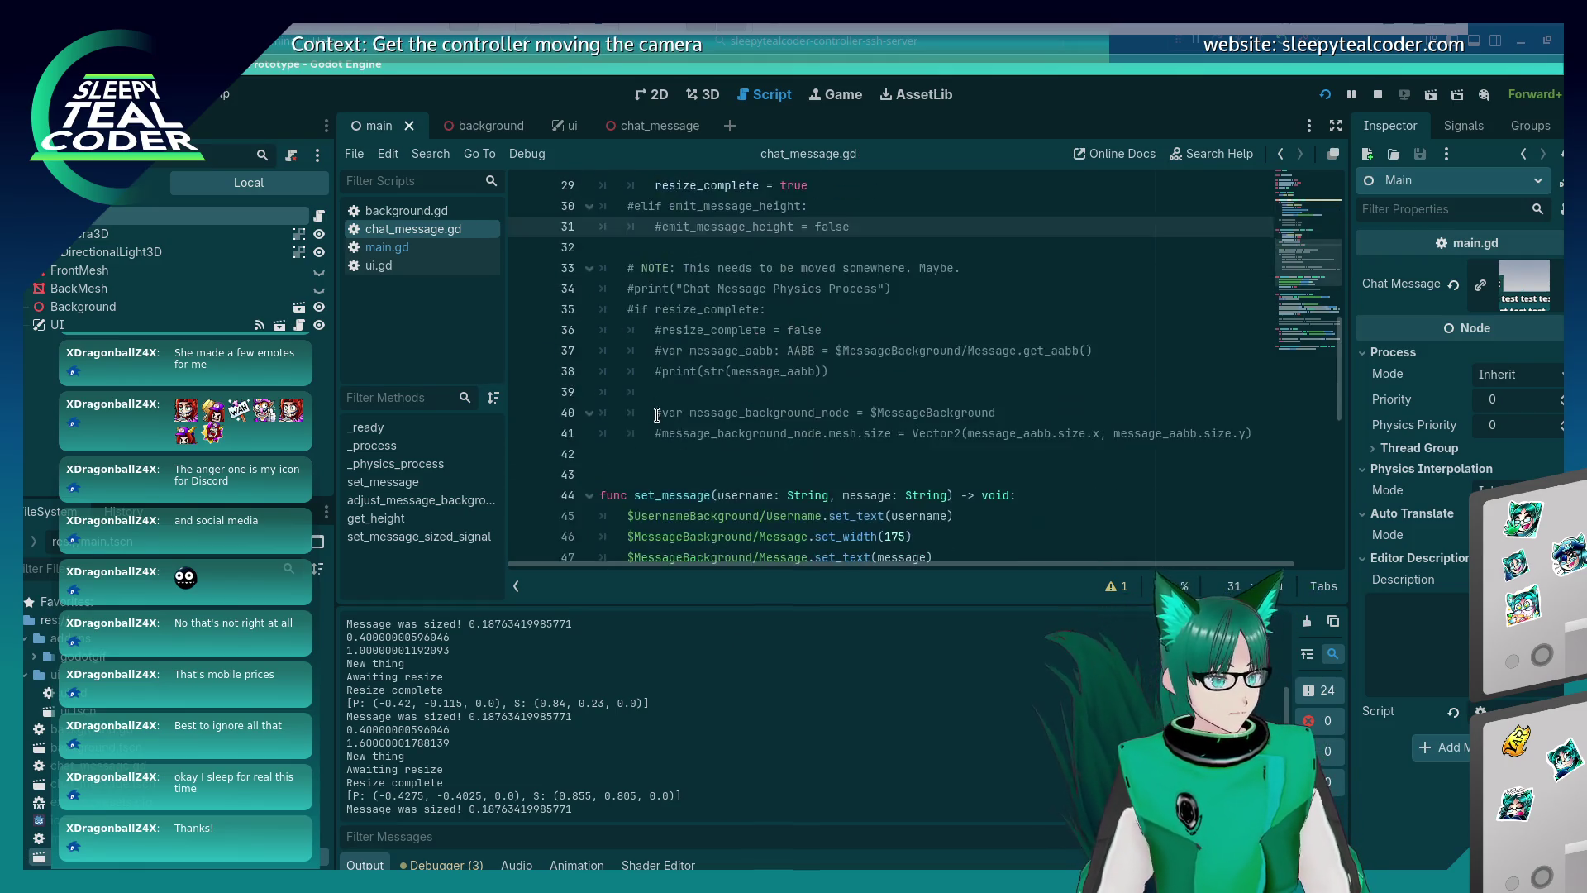
scroll(652, 392, "down", 5)
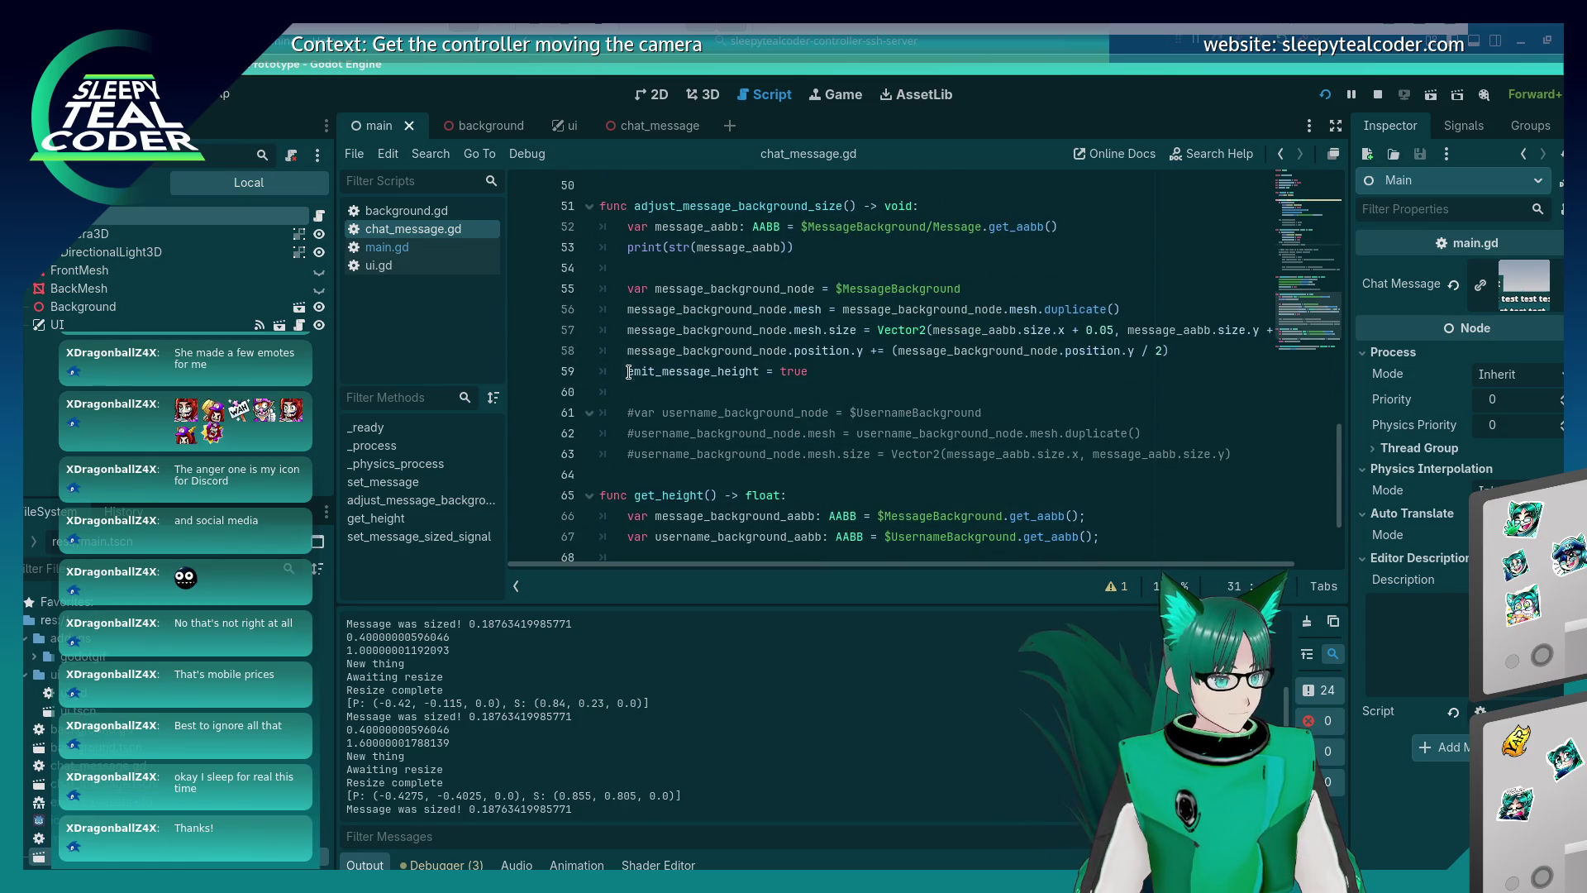
left_click(628, 372)
key("ctrl+k")
key("ctrl+s")
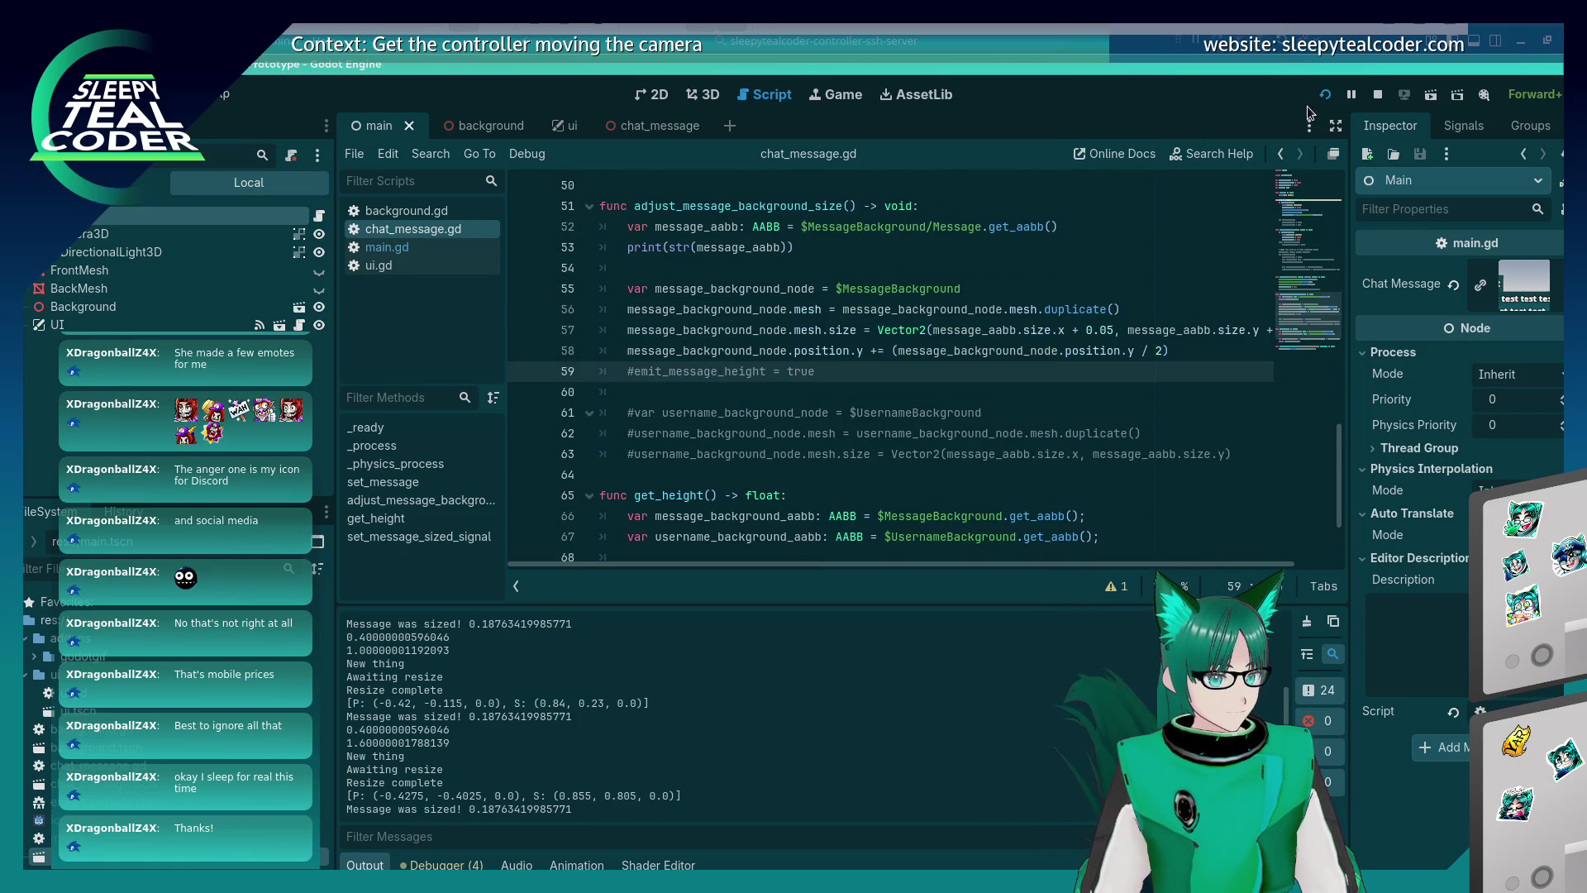
Rerun the game, add two test messages, and post a long Mooo message.
left_click(1324, 94)
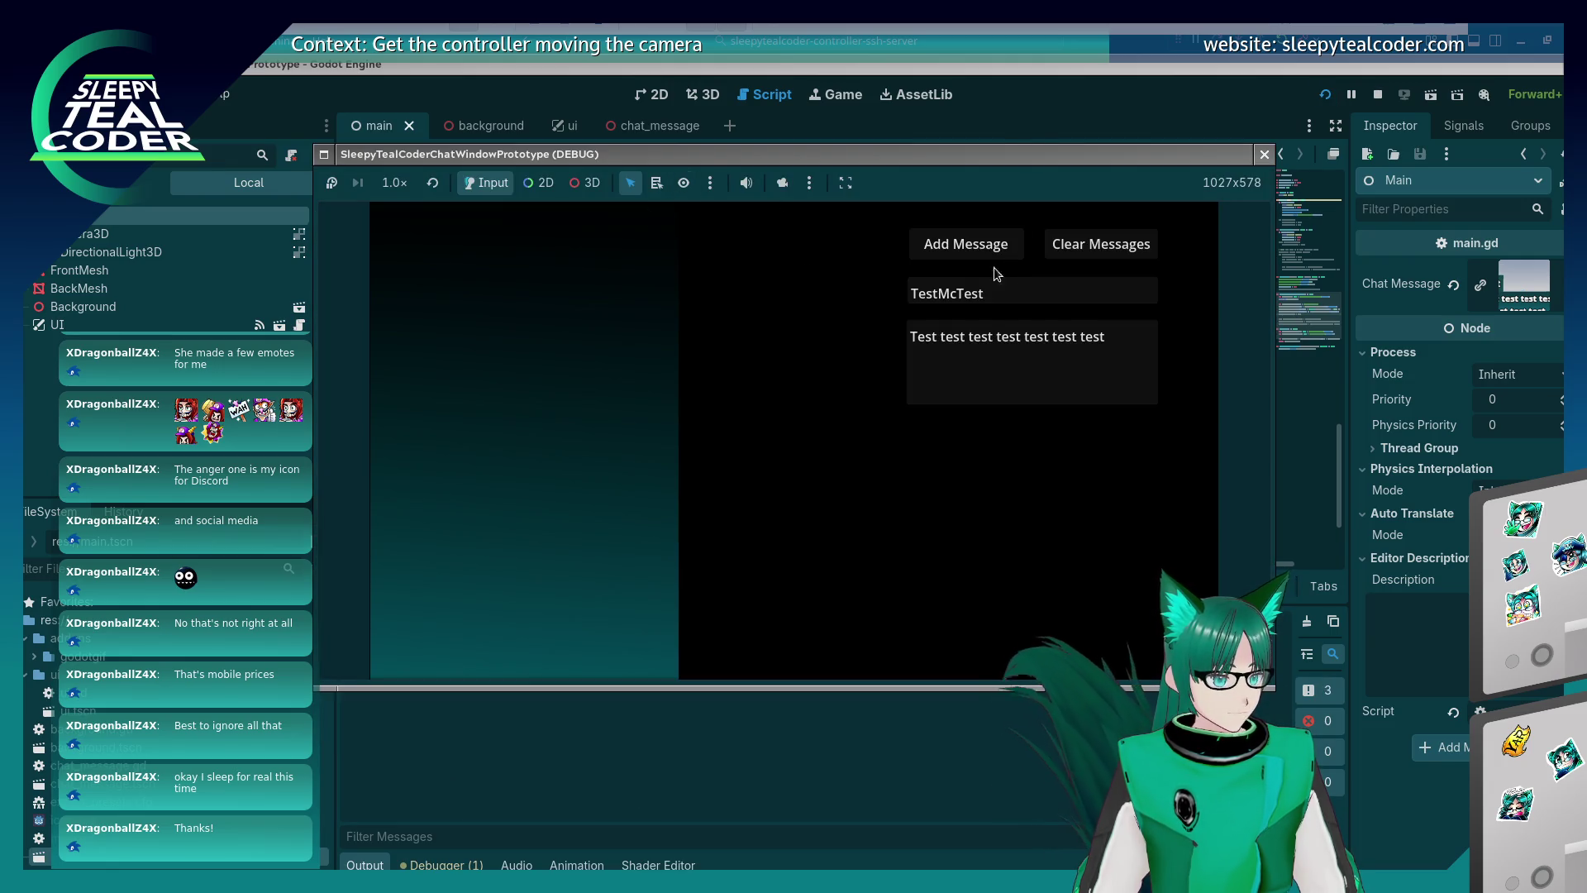
left_click(965, 250)
left_click(964, 251)
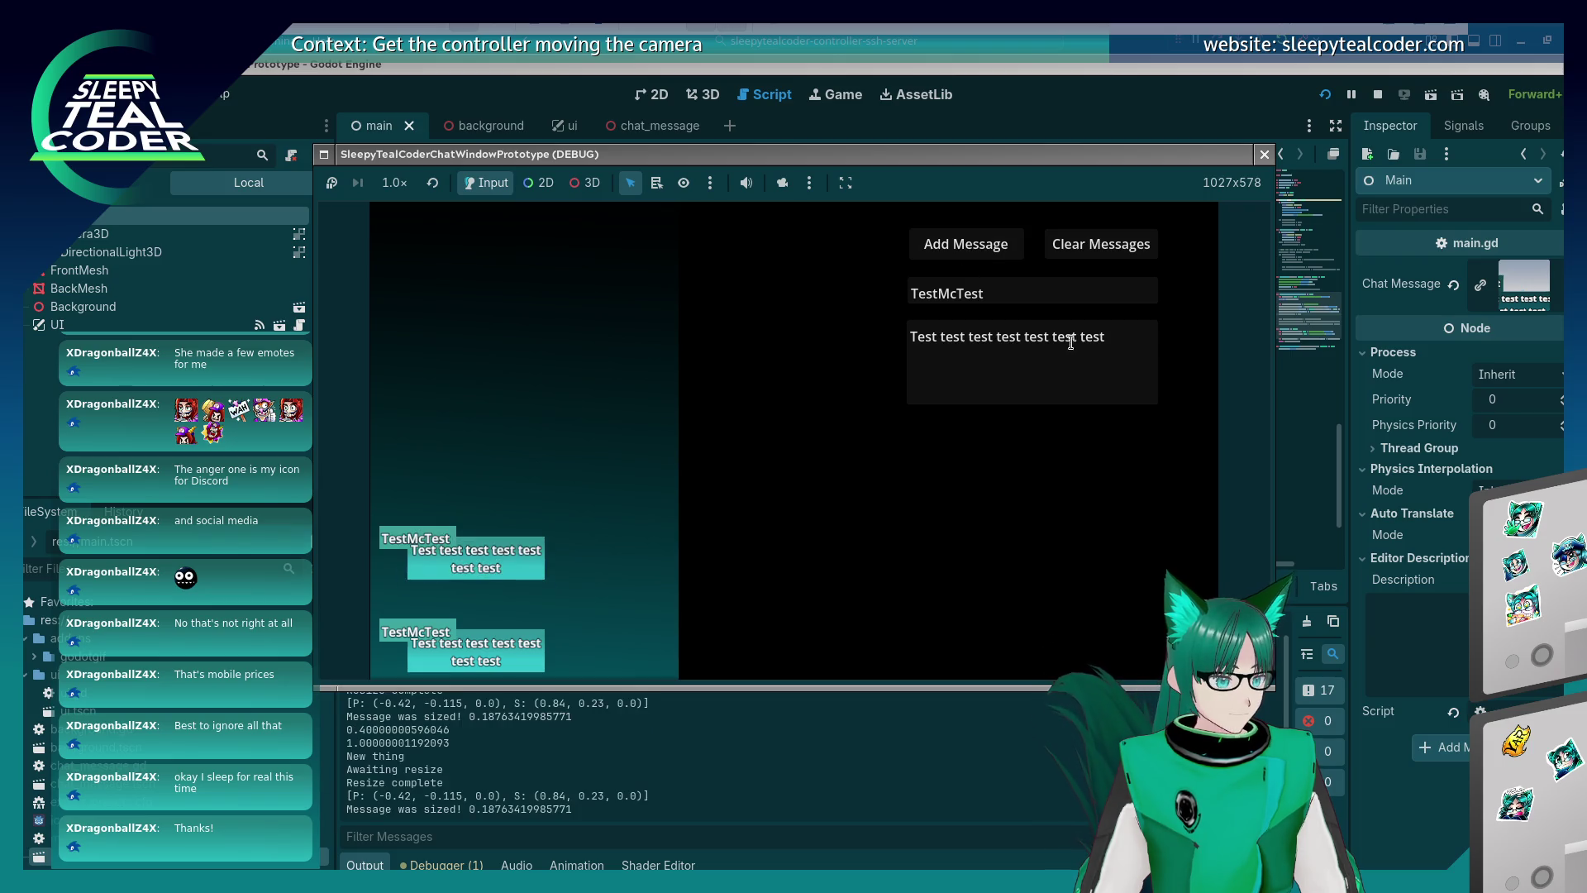
triple_click(1090, 343)
key("BackSpace")
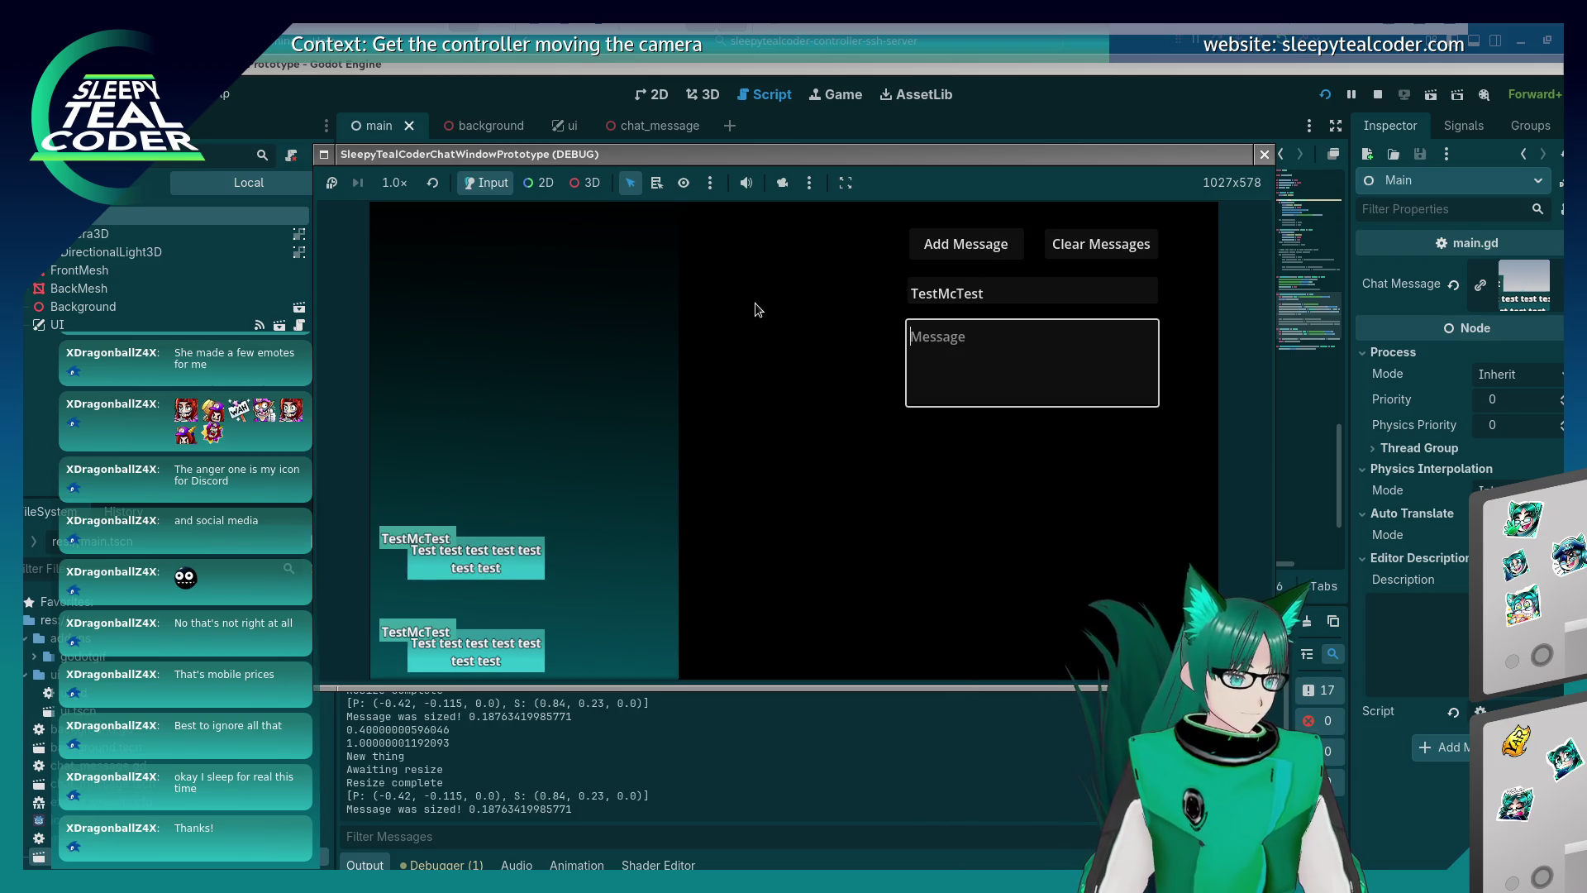
type("Mooooooooooooooooooooooooooooooooooooooo")
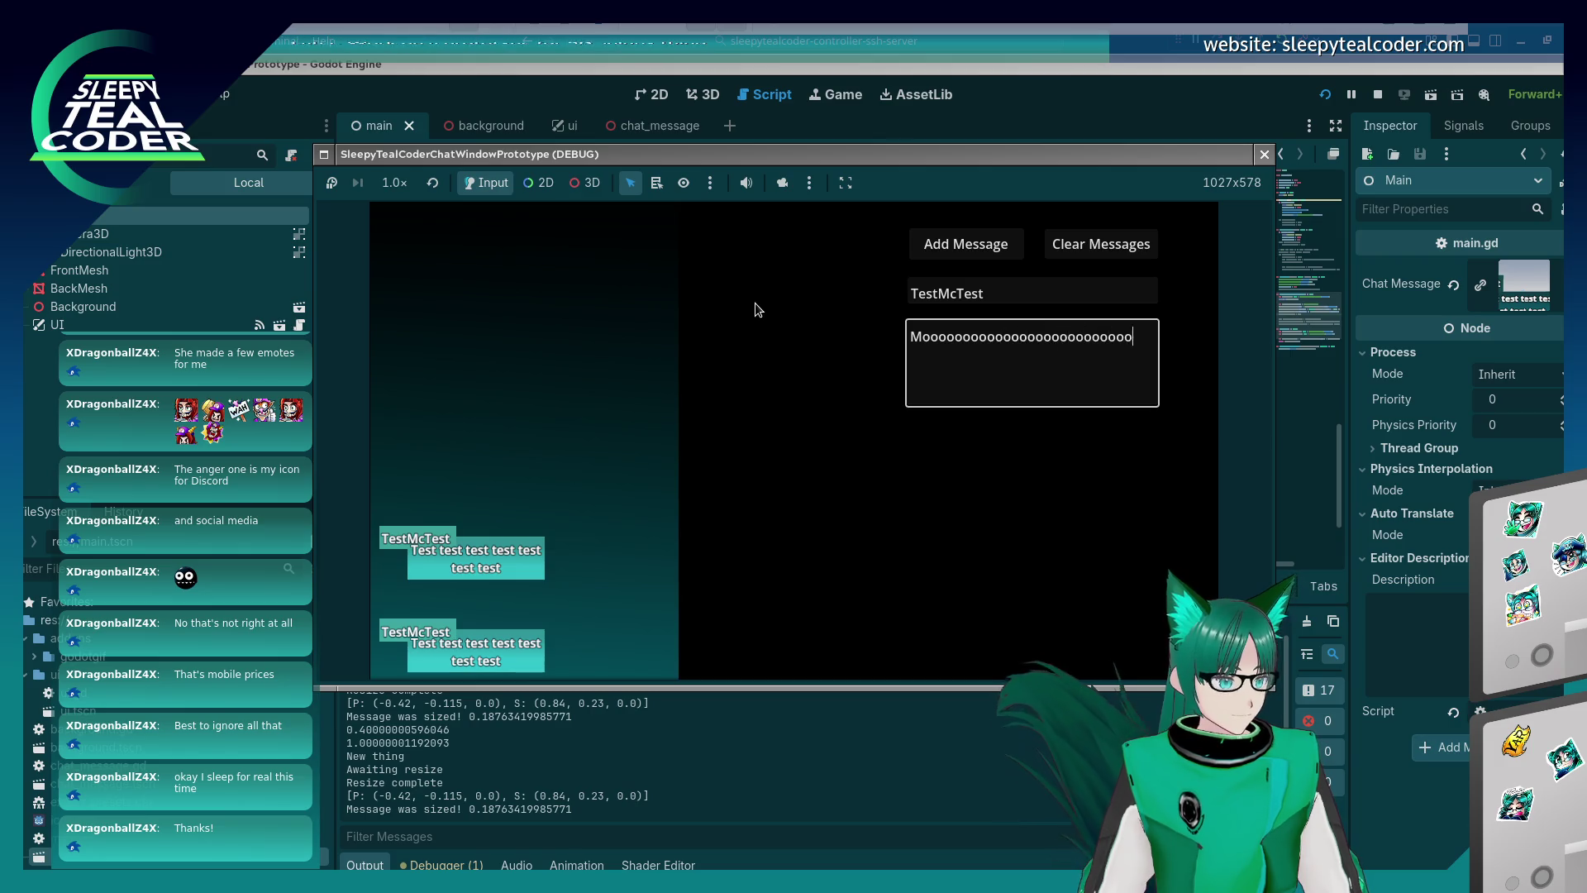
type("ooooooooooooooooooooooooooooo")
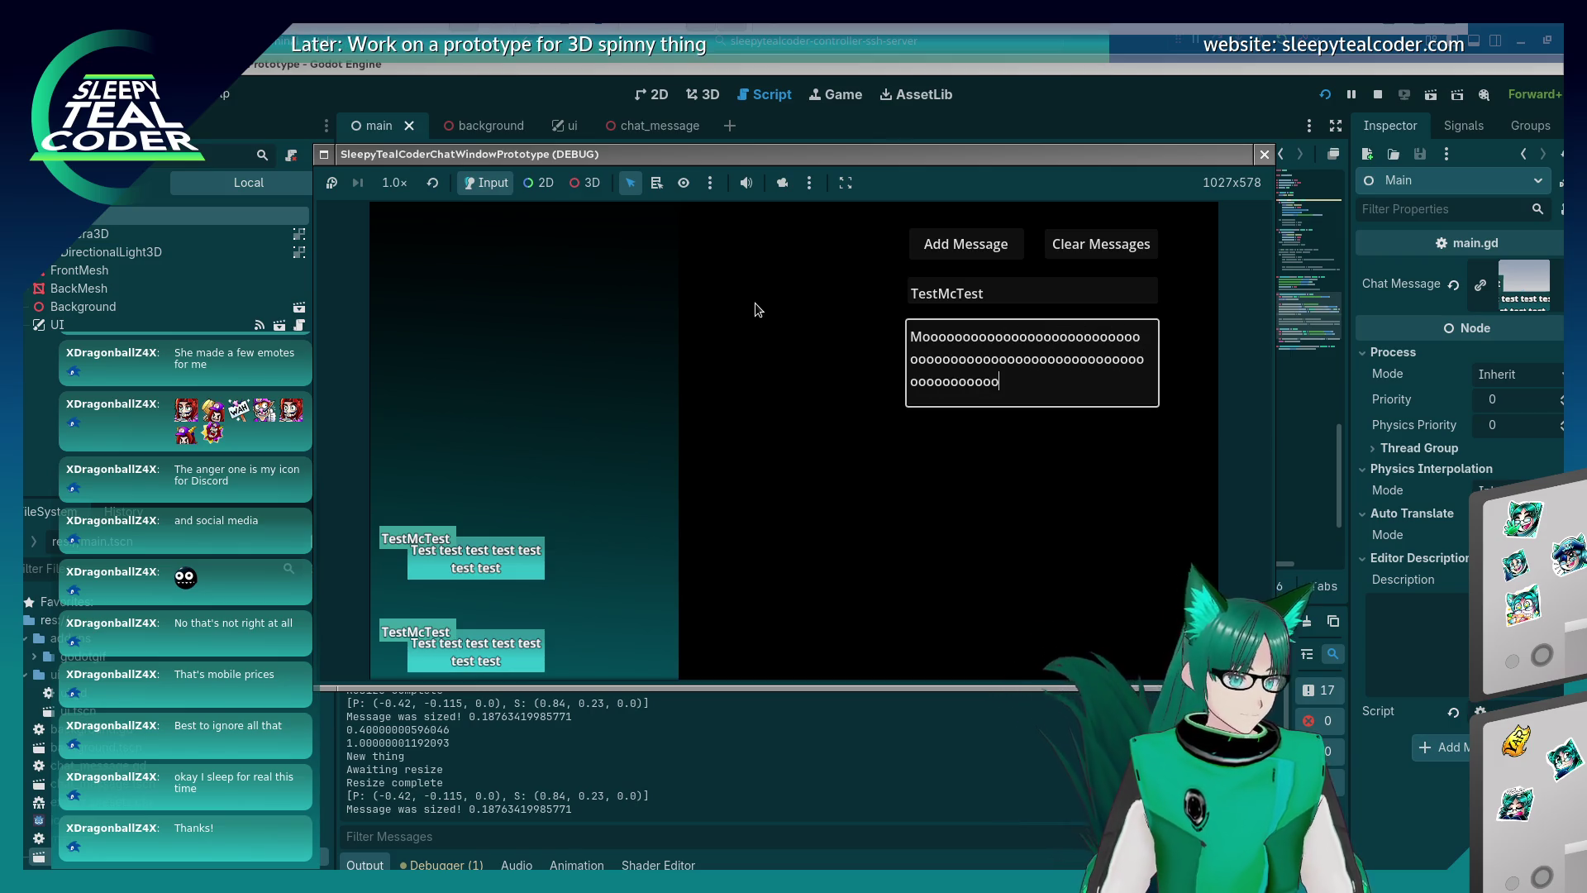
left_click(944, 248)
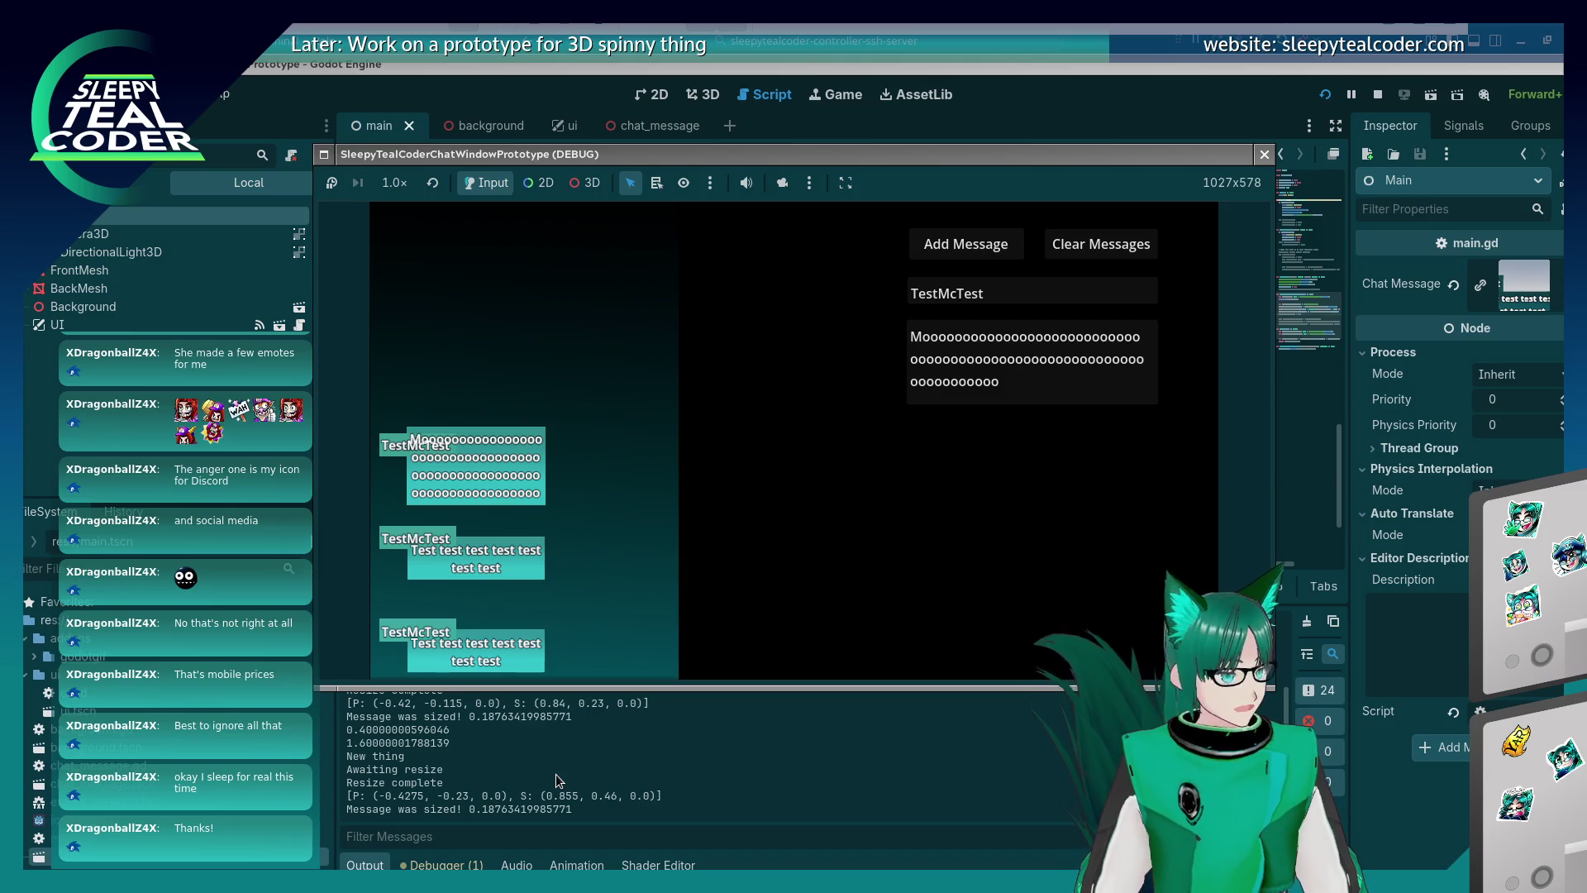
Post an even longer Mooo message, then return to chat_message.gd with the caret on line 58.
left_click(1041, 387)
type("ooooooooooooooooooooooooooooooooooo")
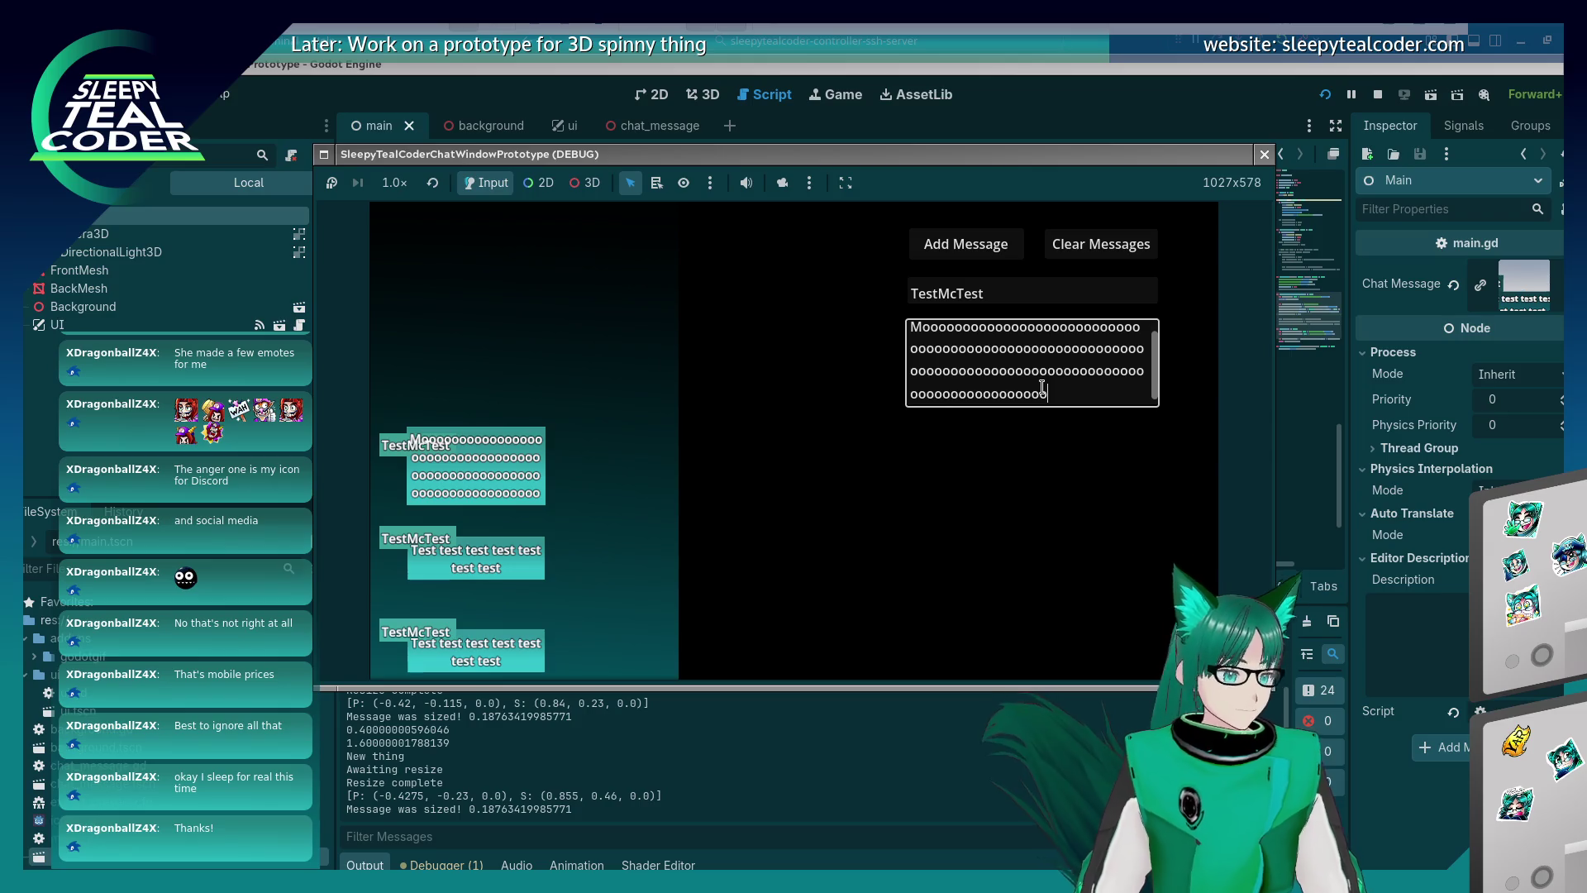
left_click(982, 244)
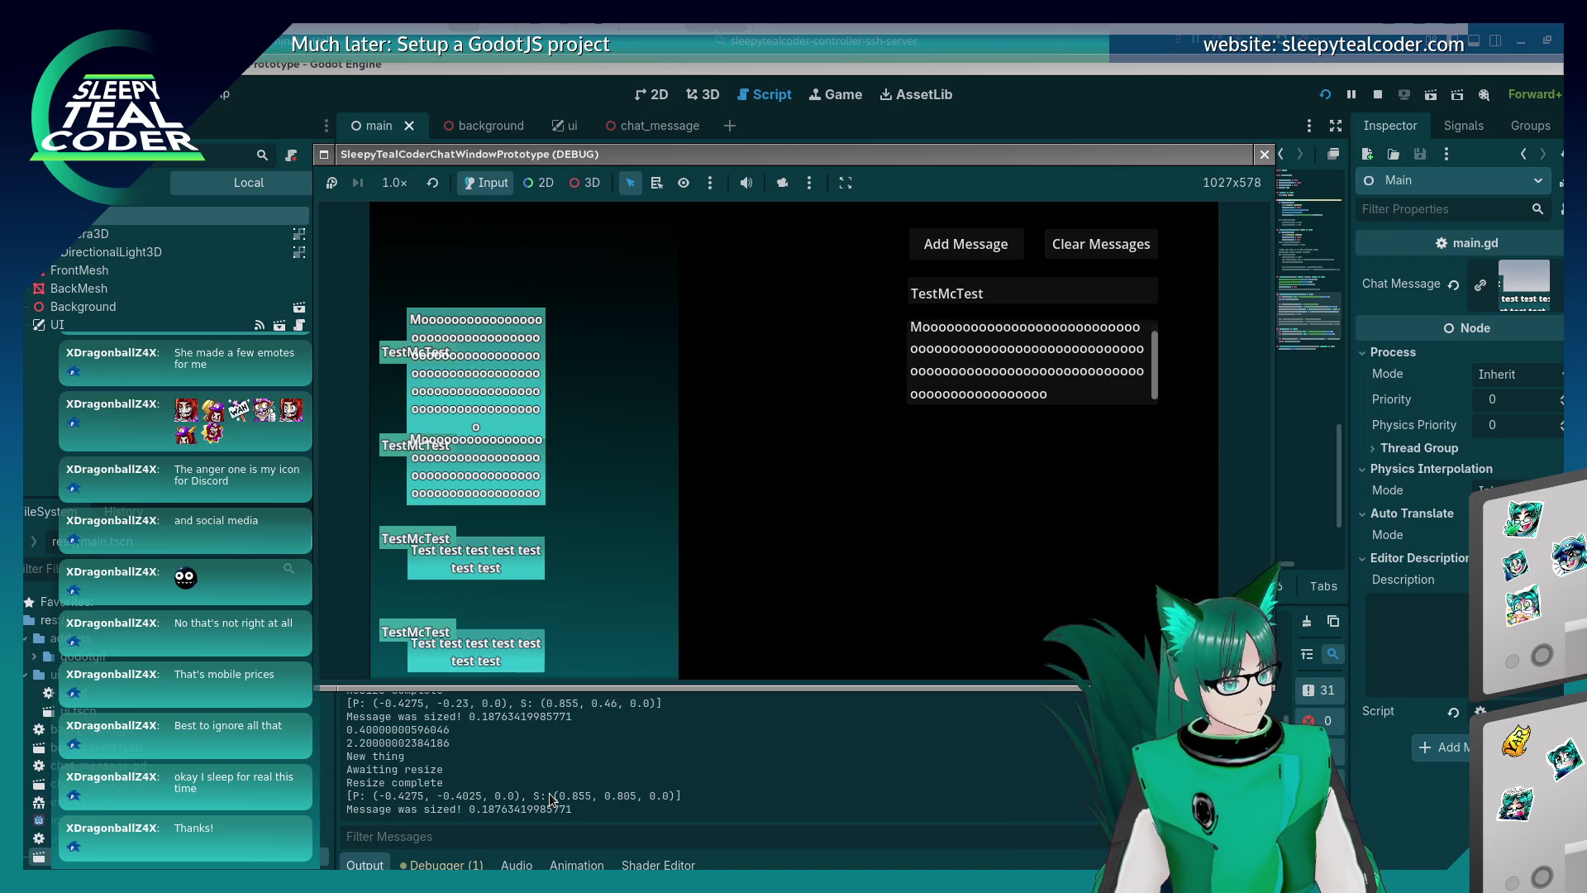
left_click(570, 777)
left_click(866, 349)
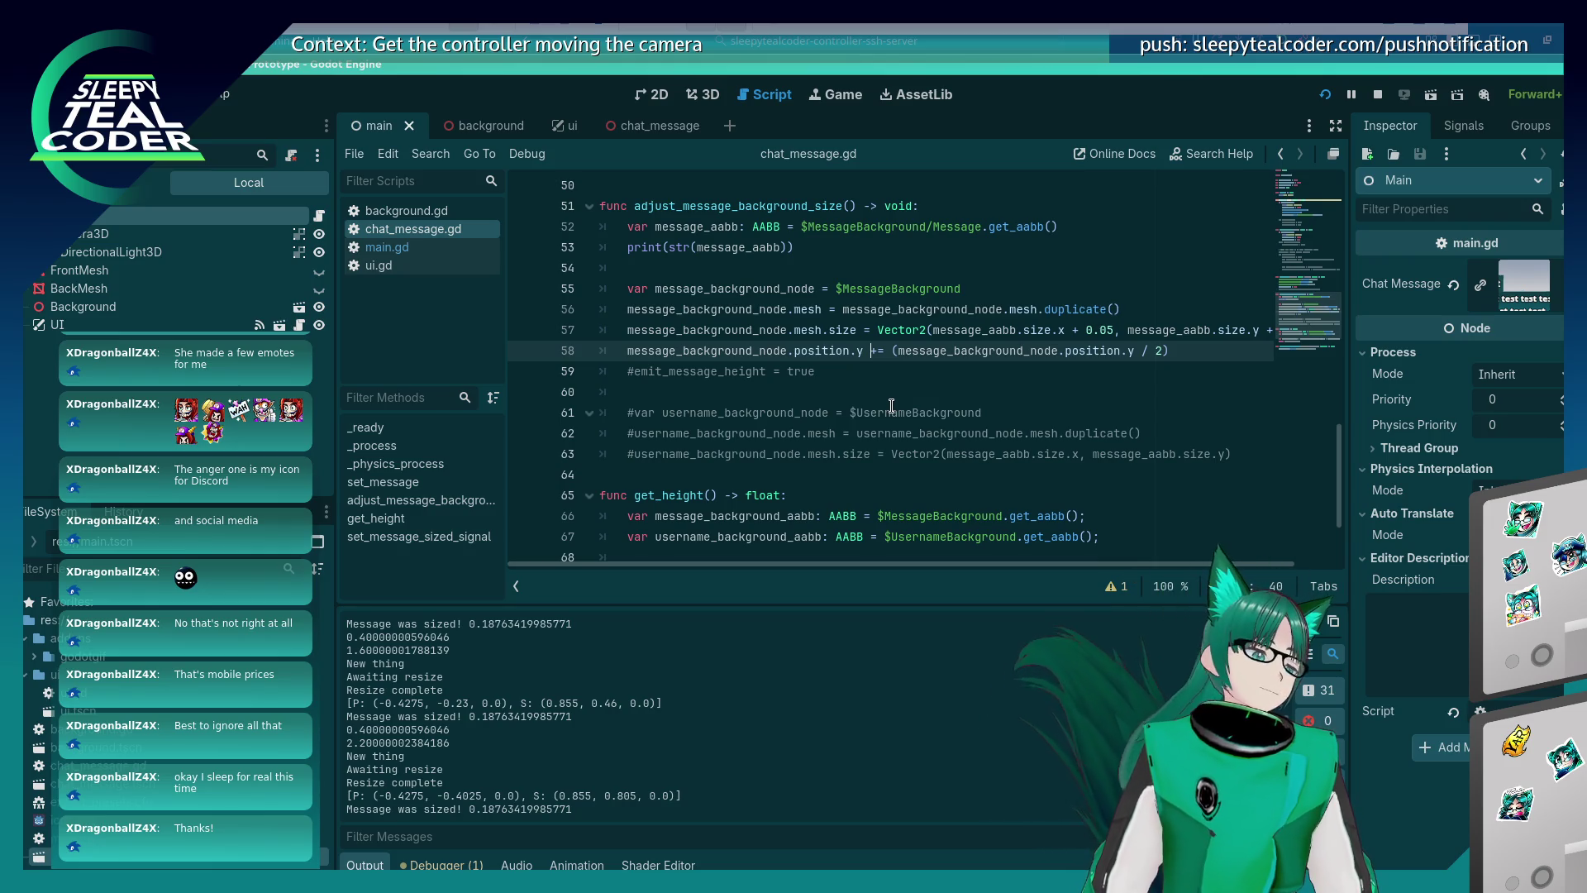
Check the overlapping bubbles in the running game, then inspect the mesh size line 57 in chat_message.gd.
key("alt+Tab")
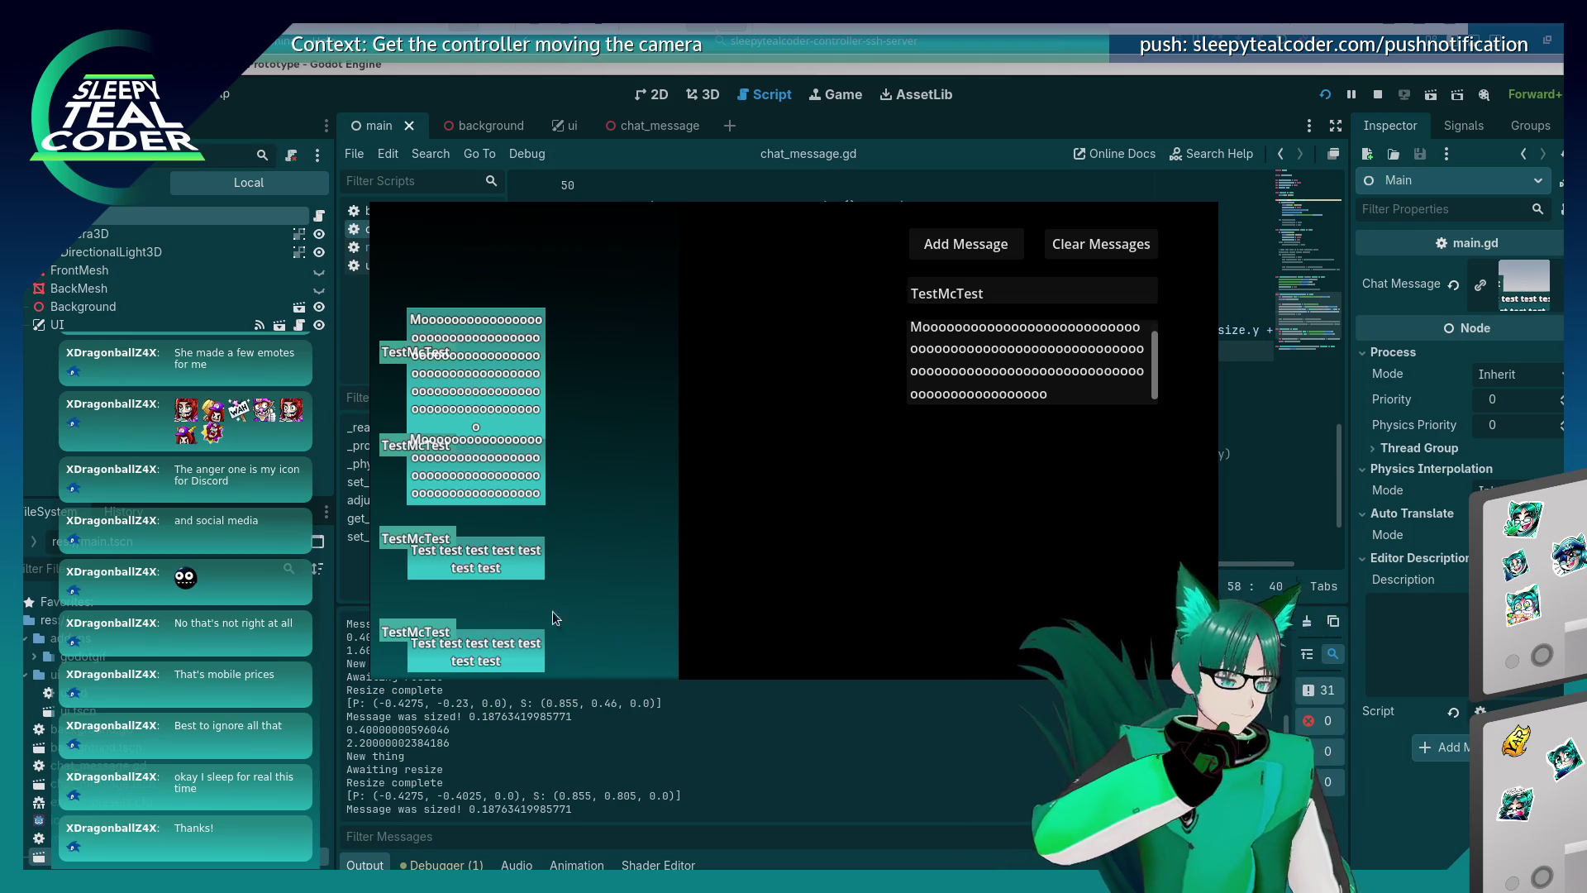
key("F8")
scroll(842, 441, "down", 2)
scroll(842, 440, "up", 2)
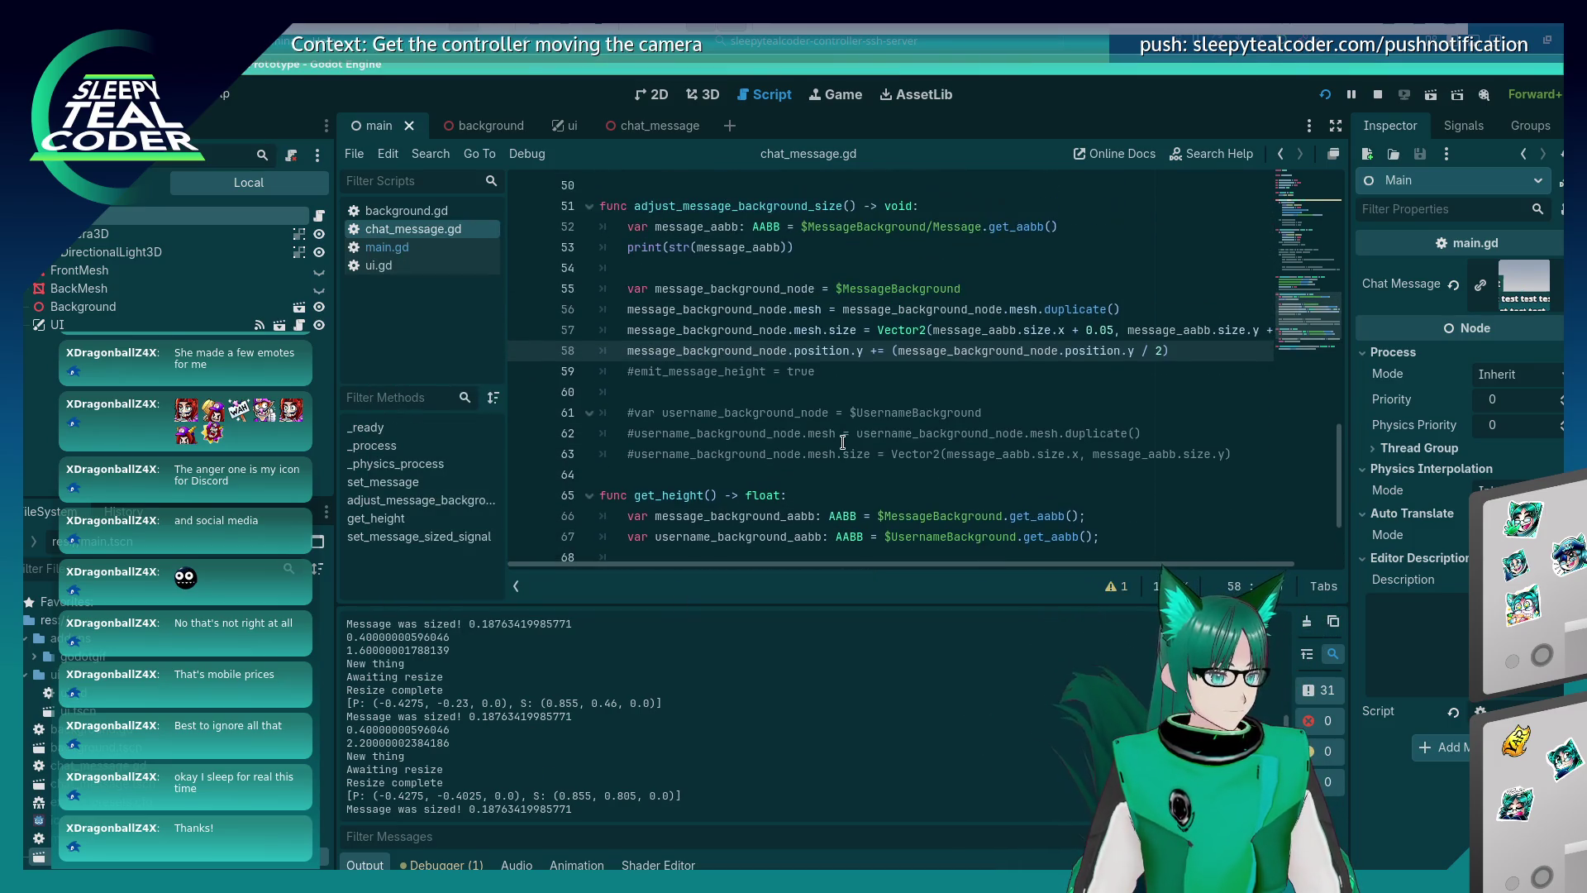
scroll(842, 440, "up", 5)
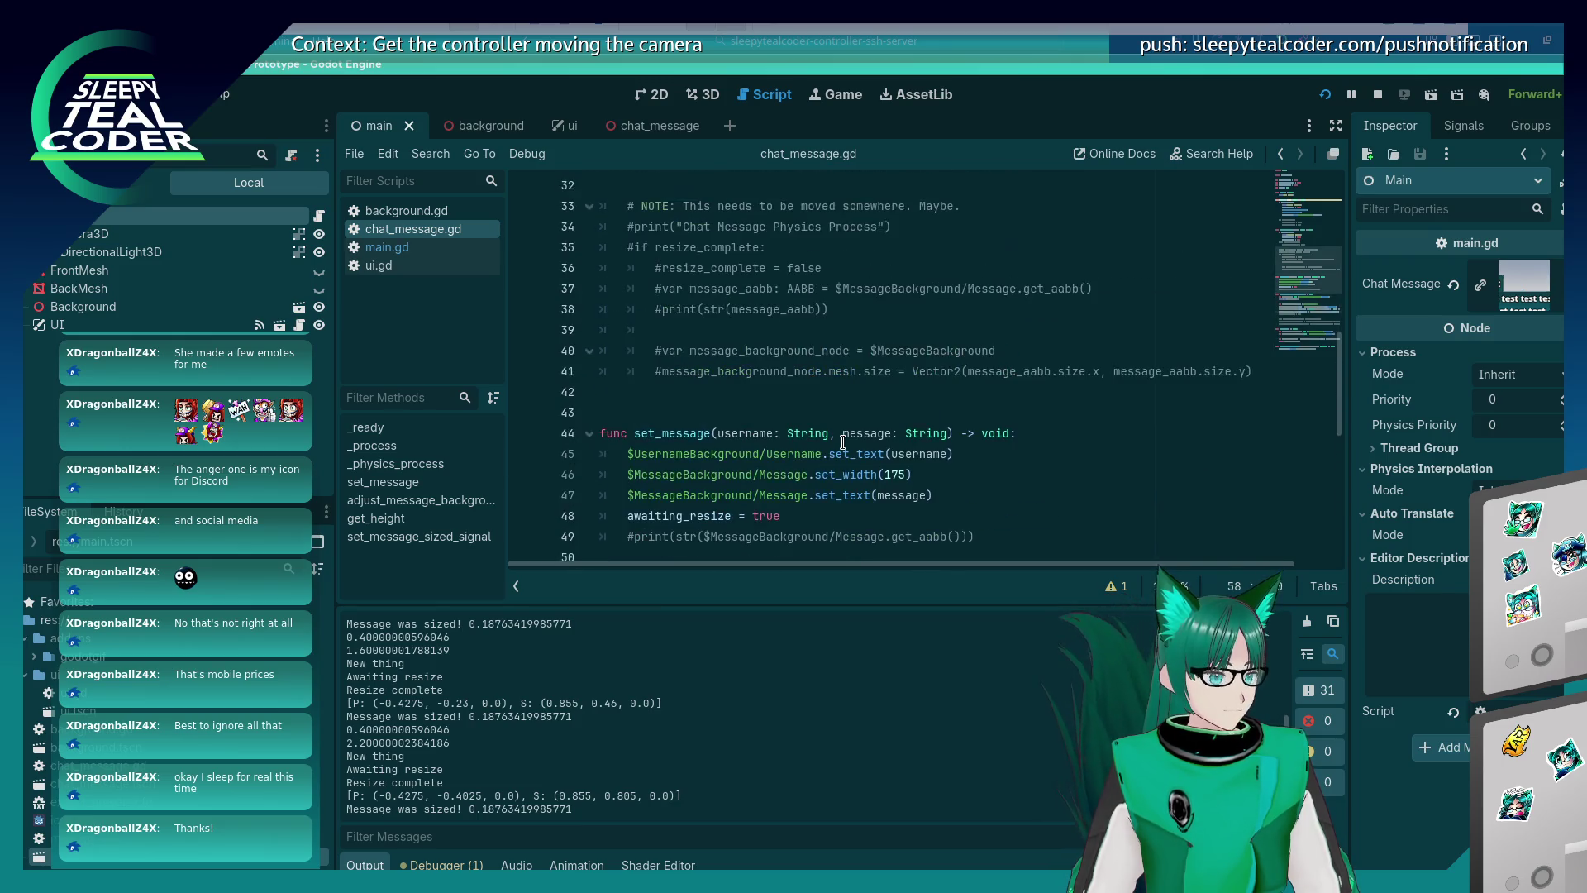
scroll(842, 442, "up", 7)
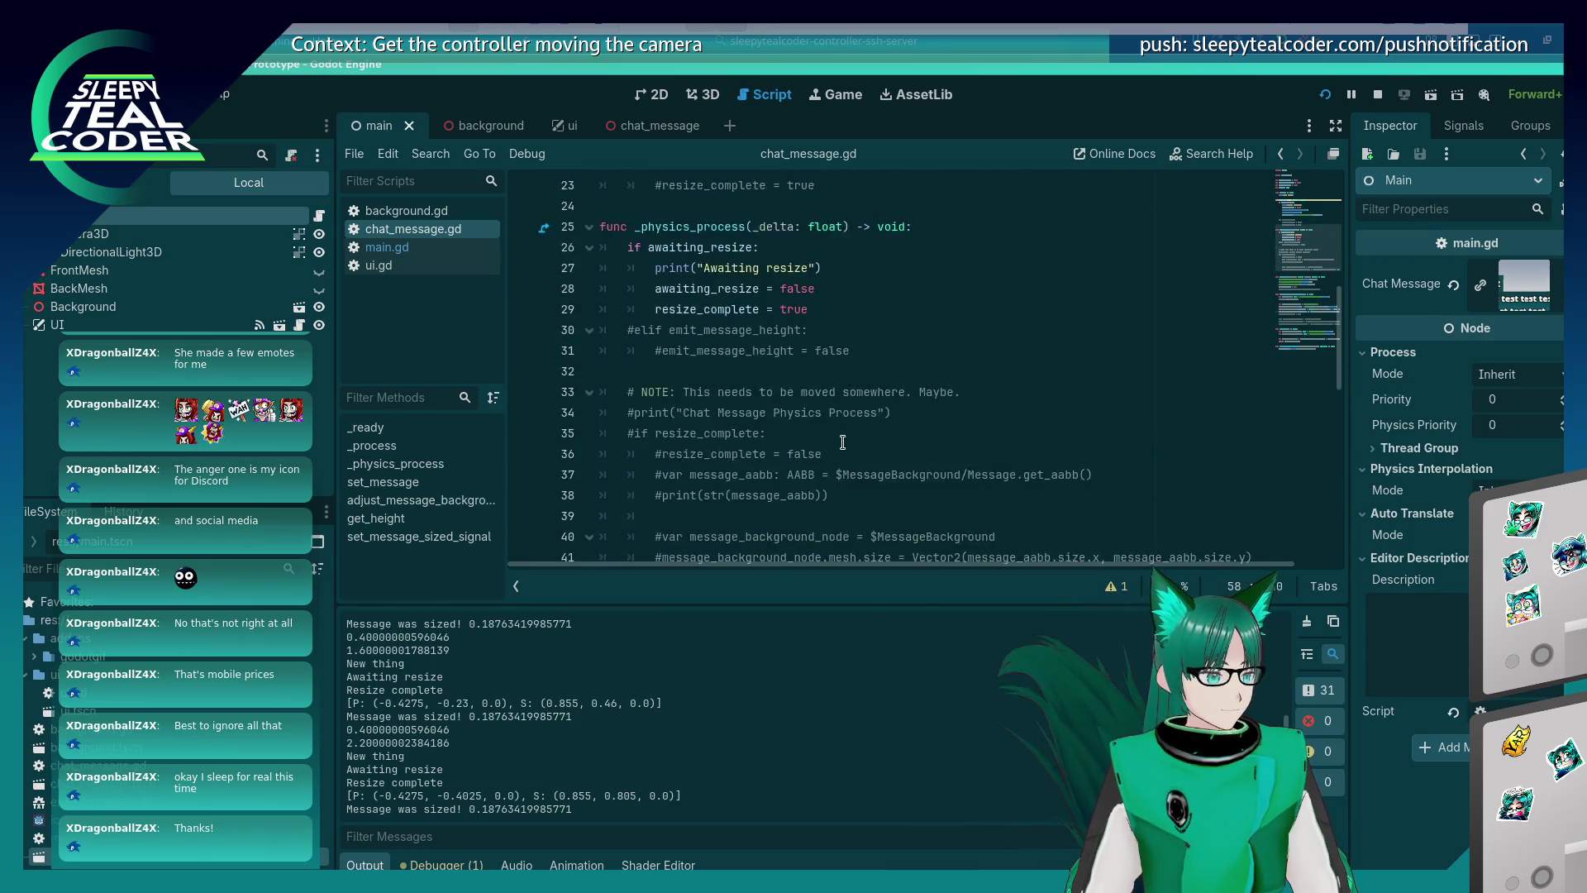
scroll(842, 442, "down", 11)
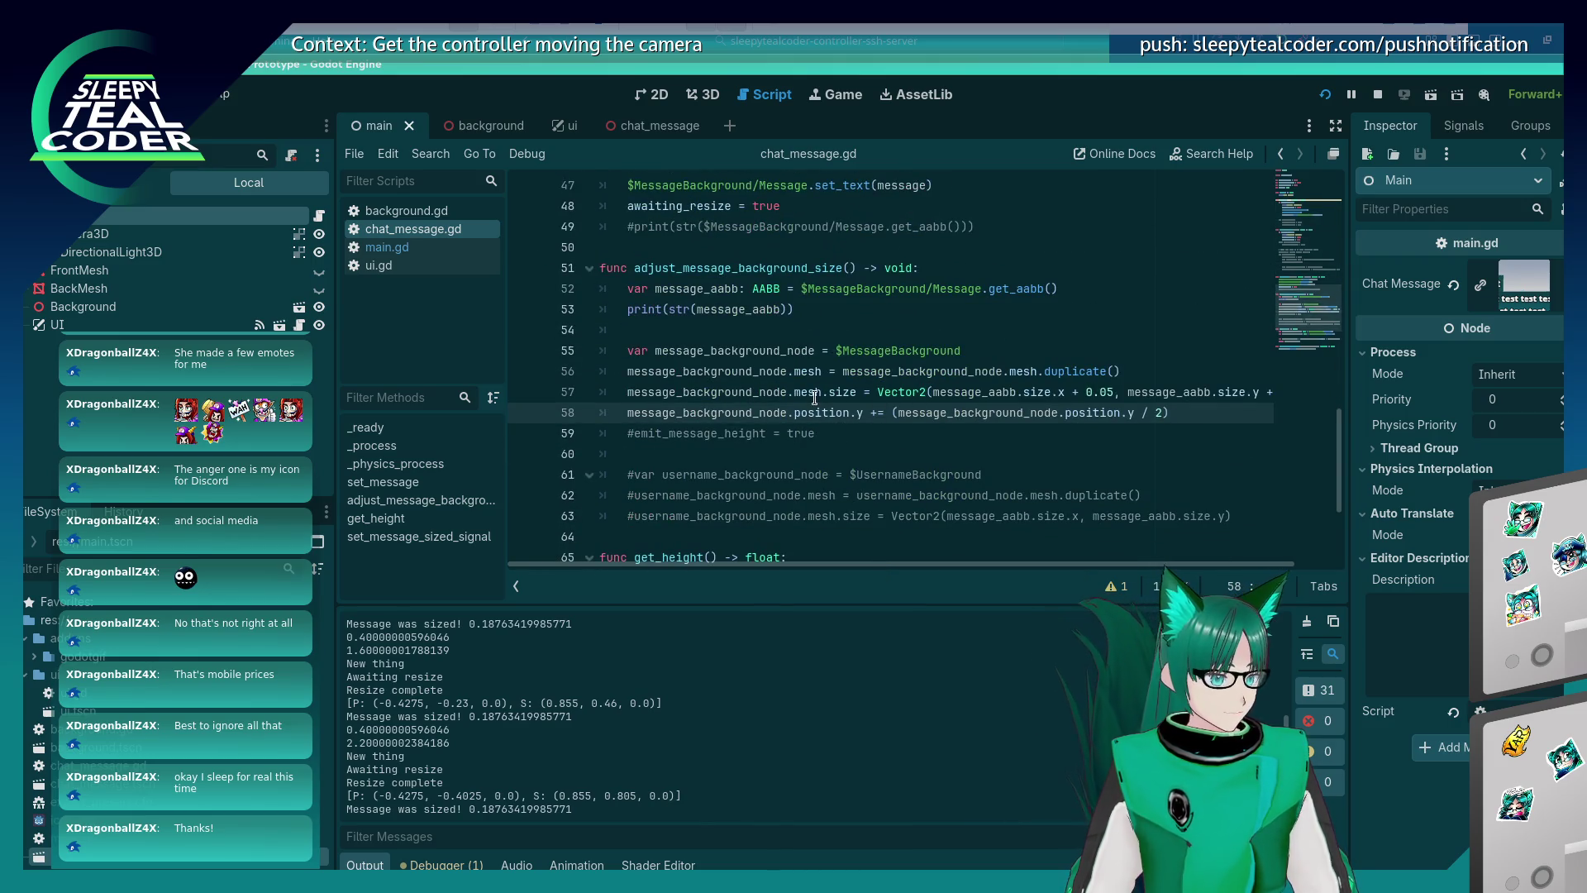
left_click(857, 393)
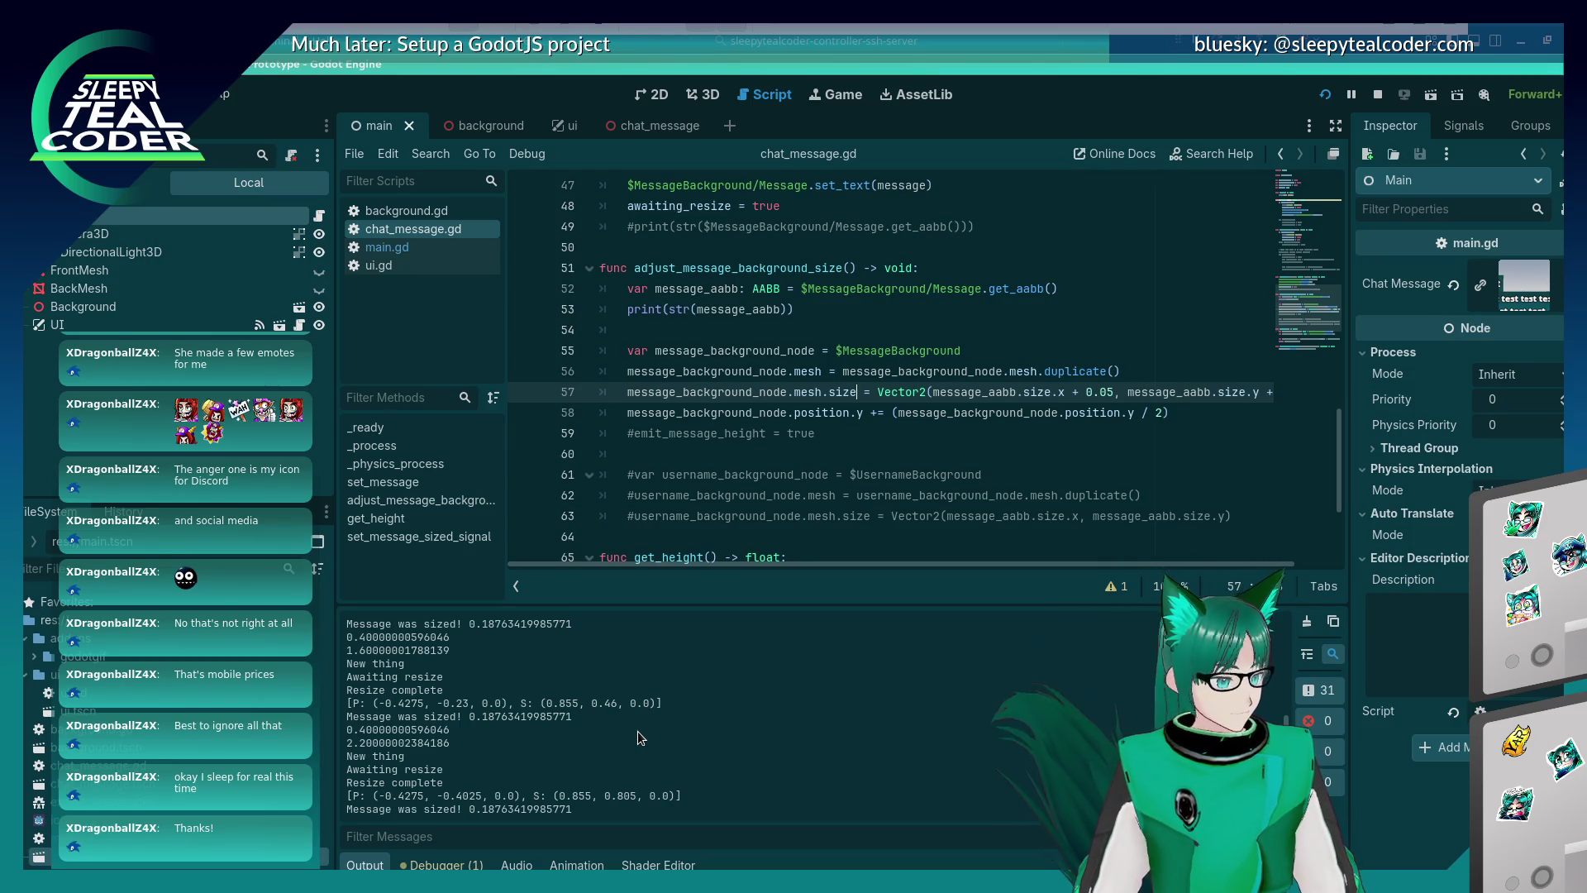
scroll(637, 731, "up", 1)
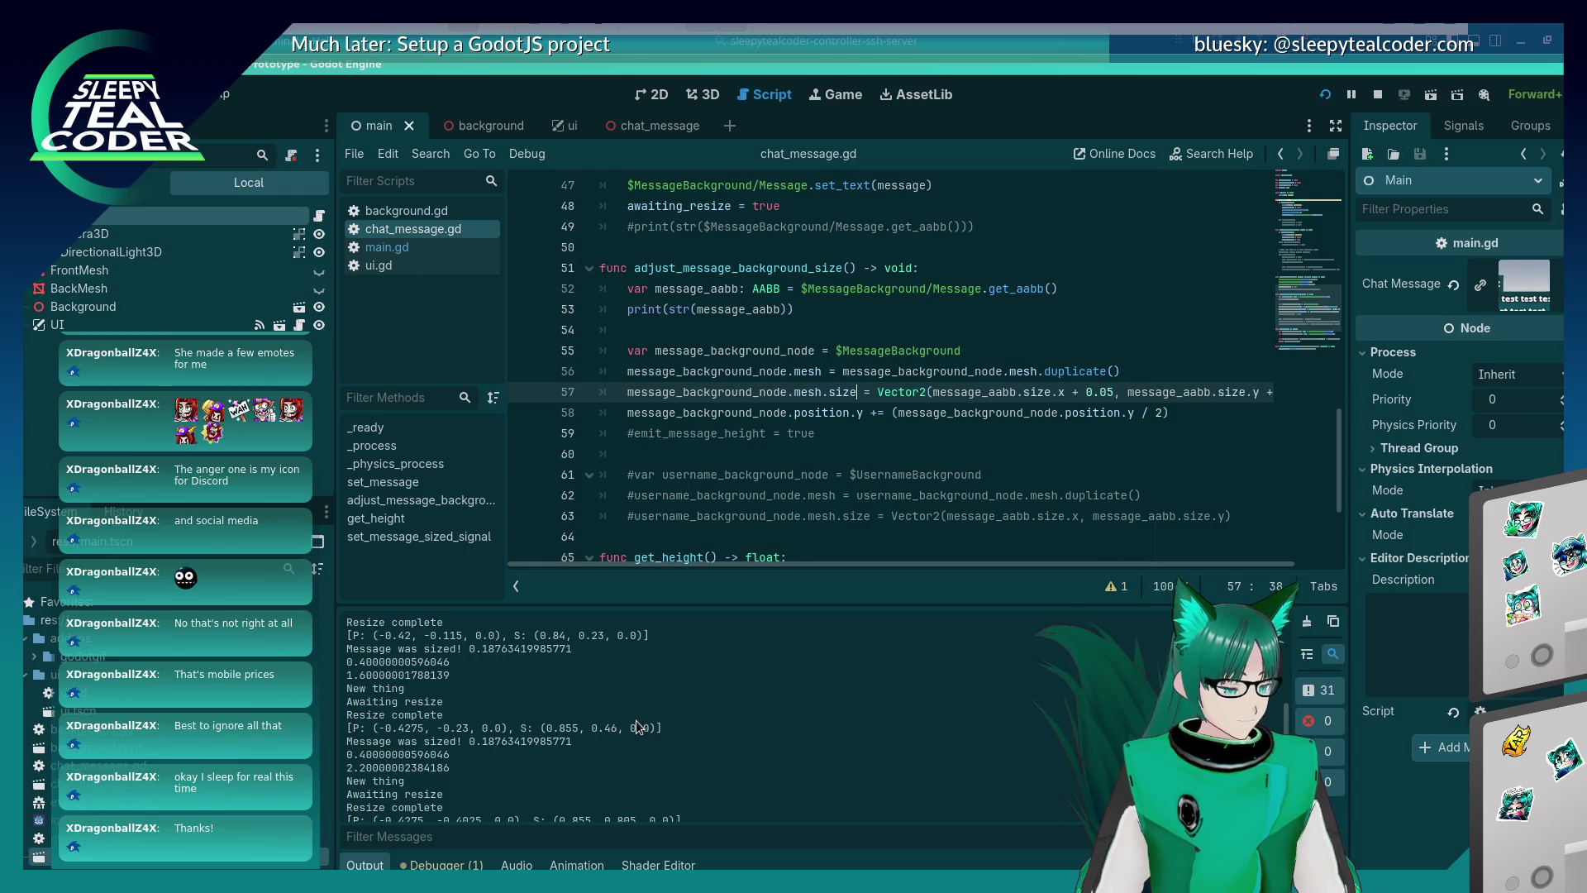
scroll(637, 724, "down", 1)
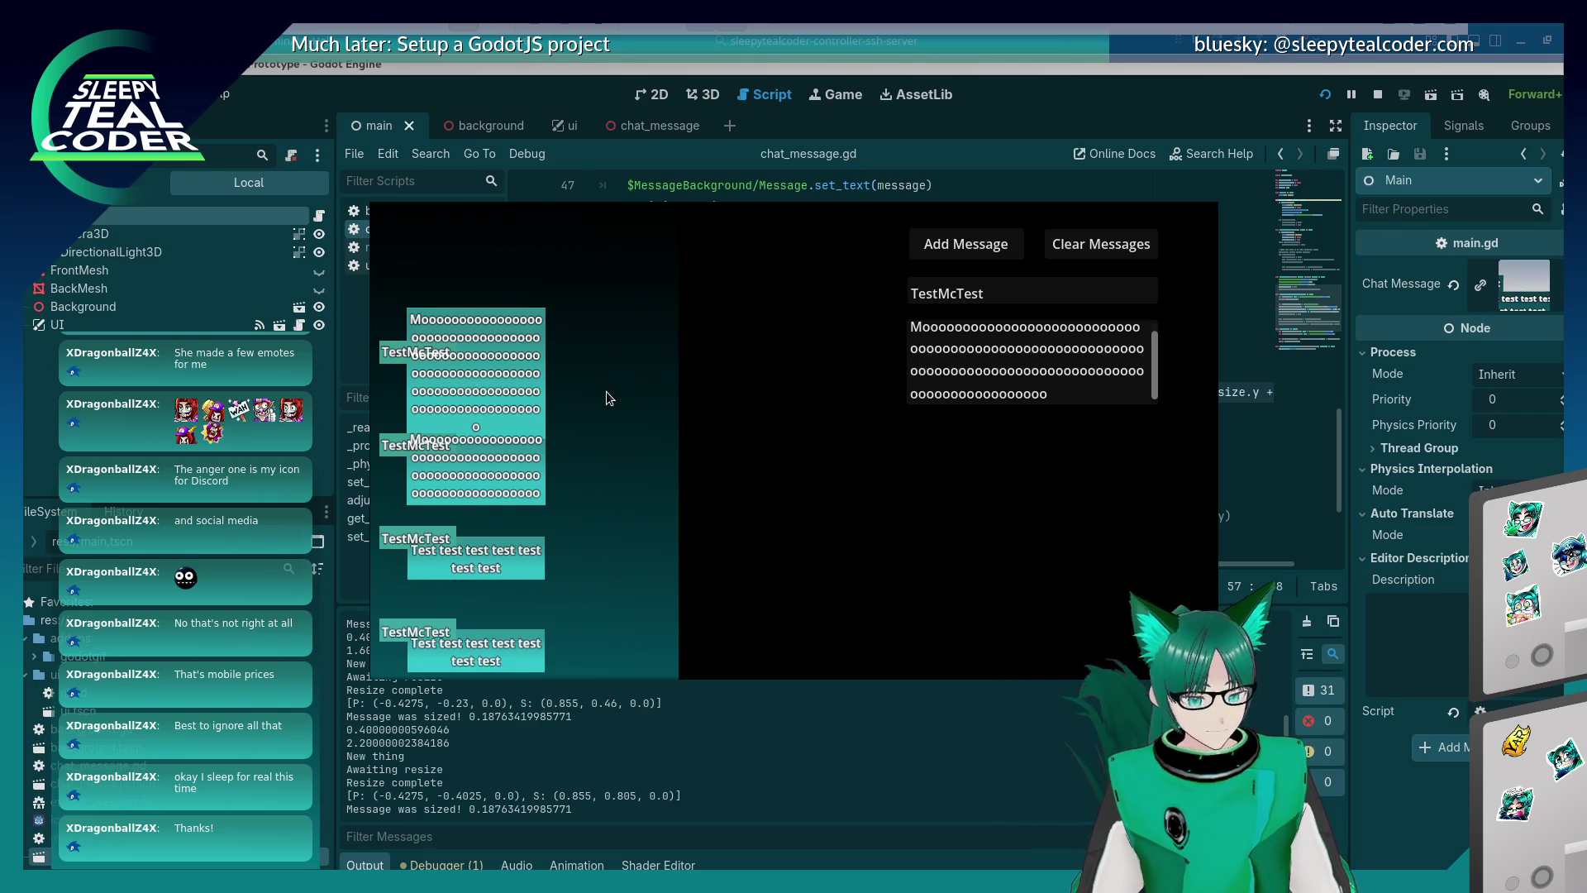
Stop the game, change line 58's offset to message_background_node.mesh.size.y / 2, and rerun.
key("F8")
left_click(919, 329)
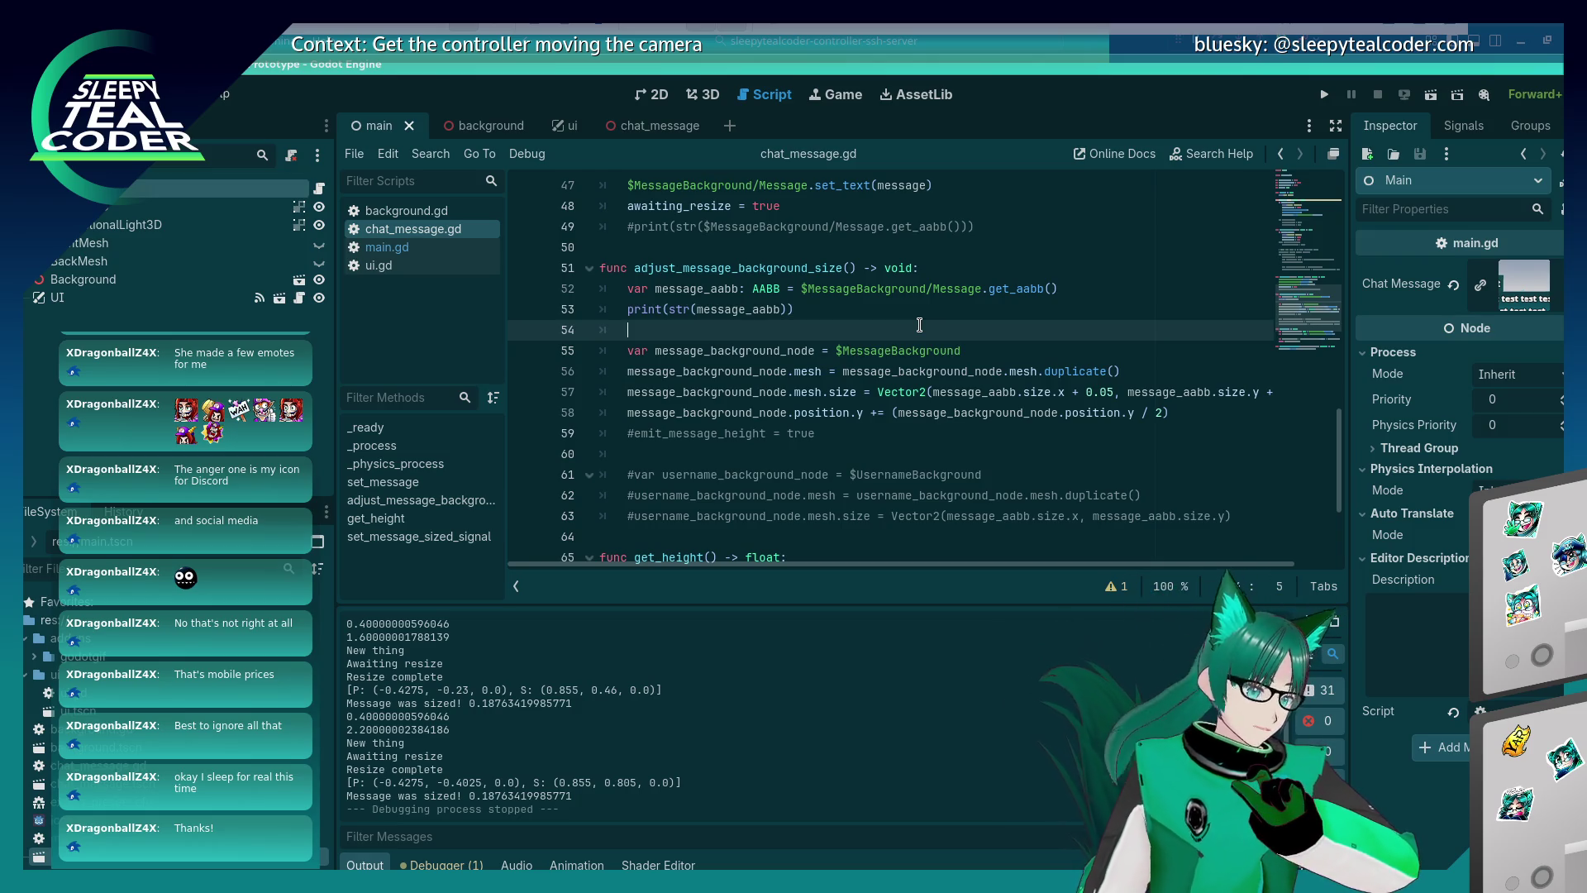
left_click(974, 394)
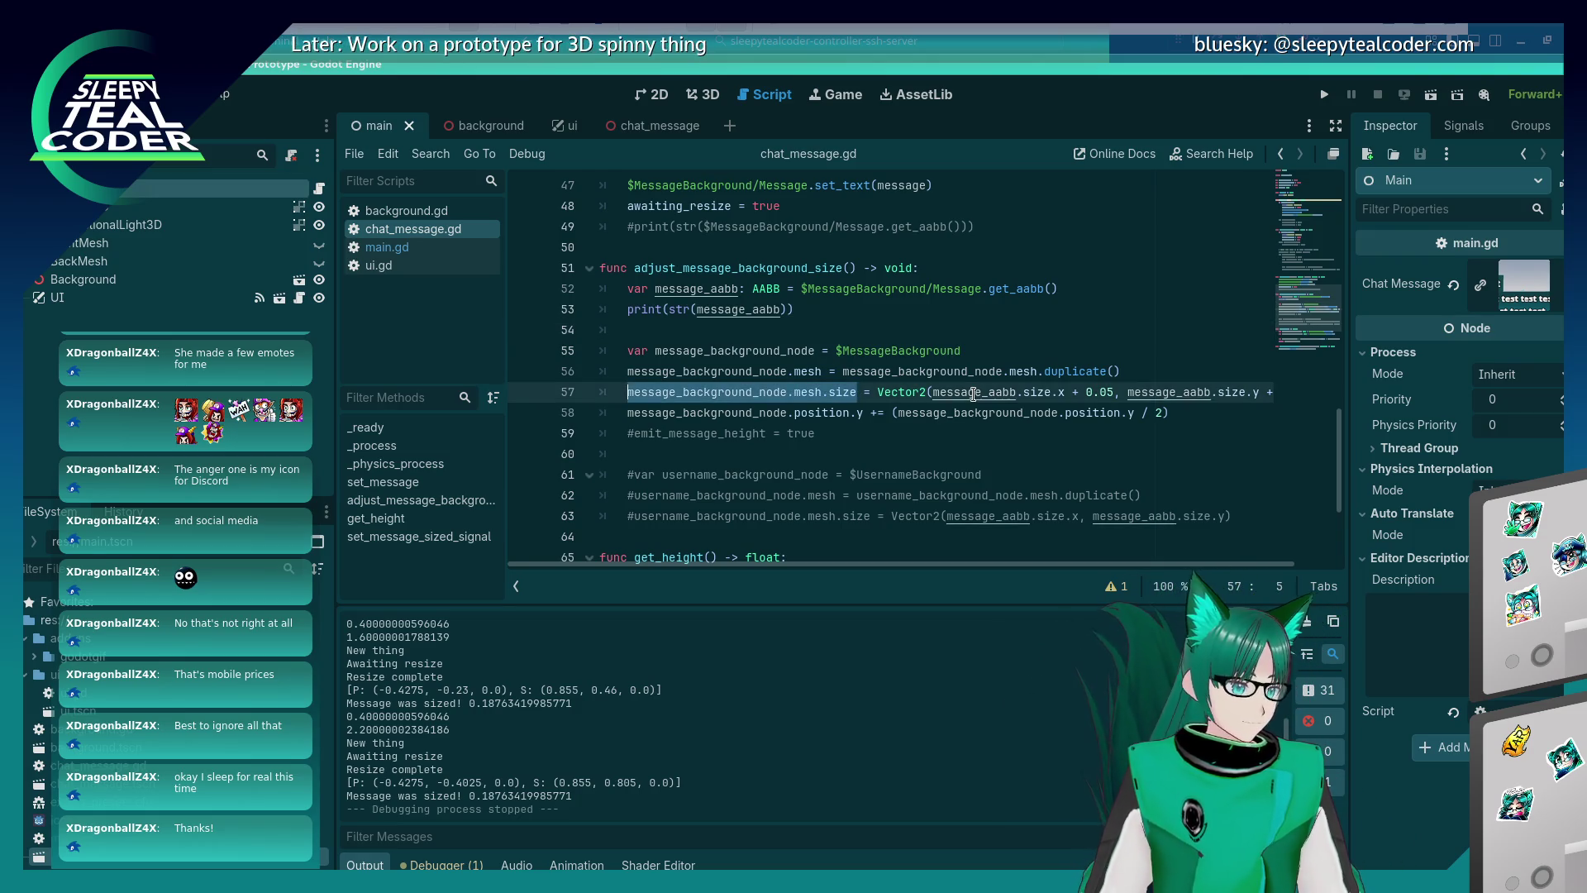
key("Down")
key("End")
key("BackSpace")
key("BackSpace")
key("BackSpace")
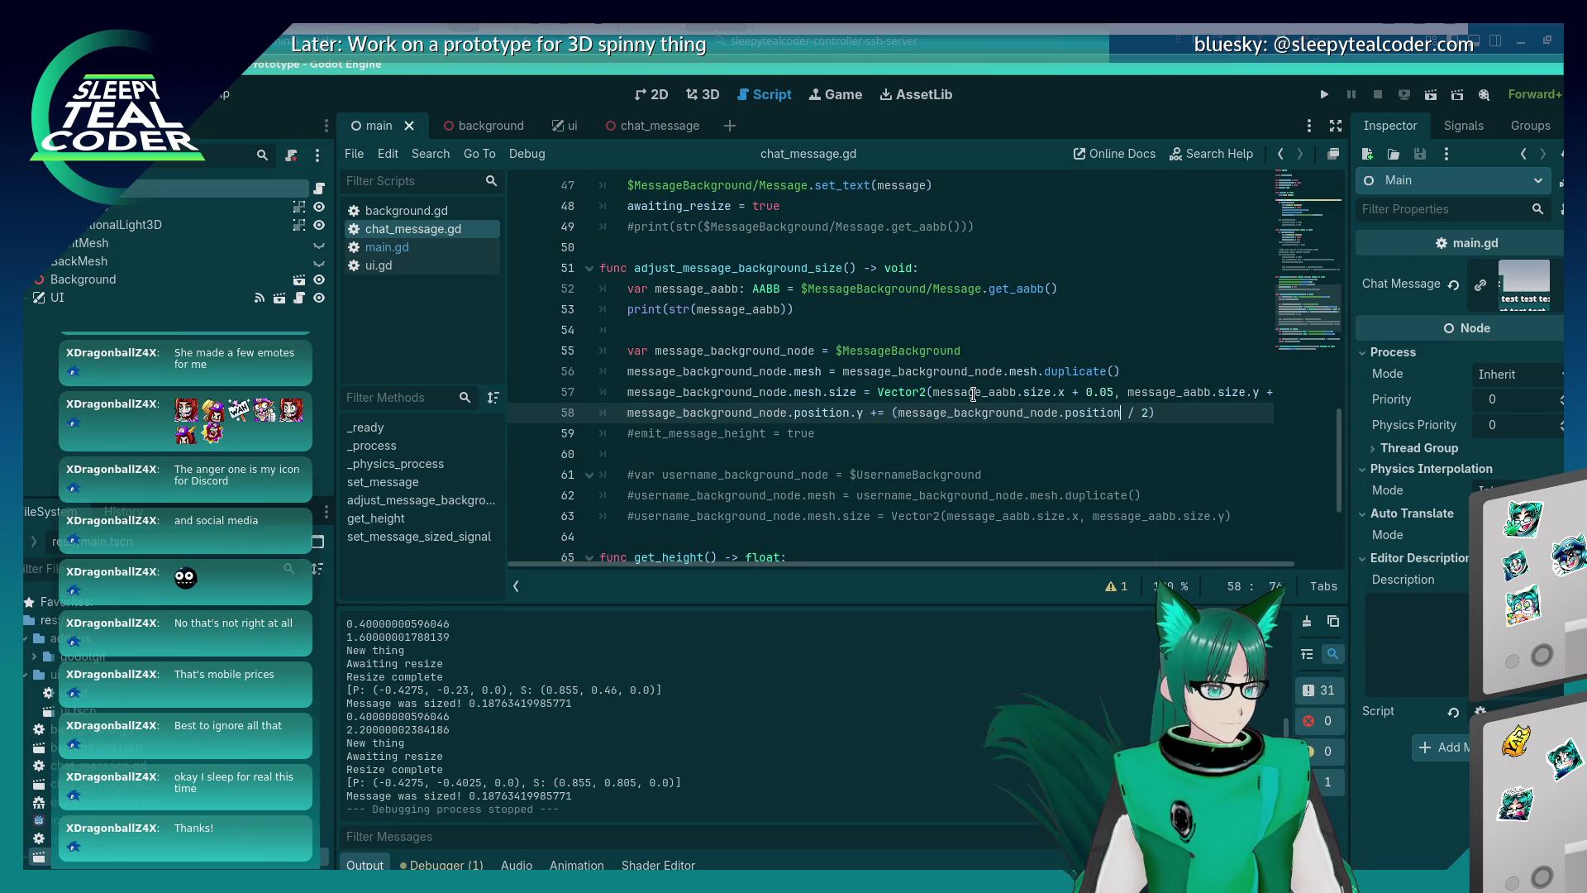
key("BackSpace")
key("BackSpace")
key("BackSpace")
type("message_background_node.mesh.size.uy")
key("BackSpace")
key("BackSpace")
type("y")
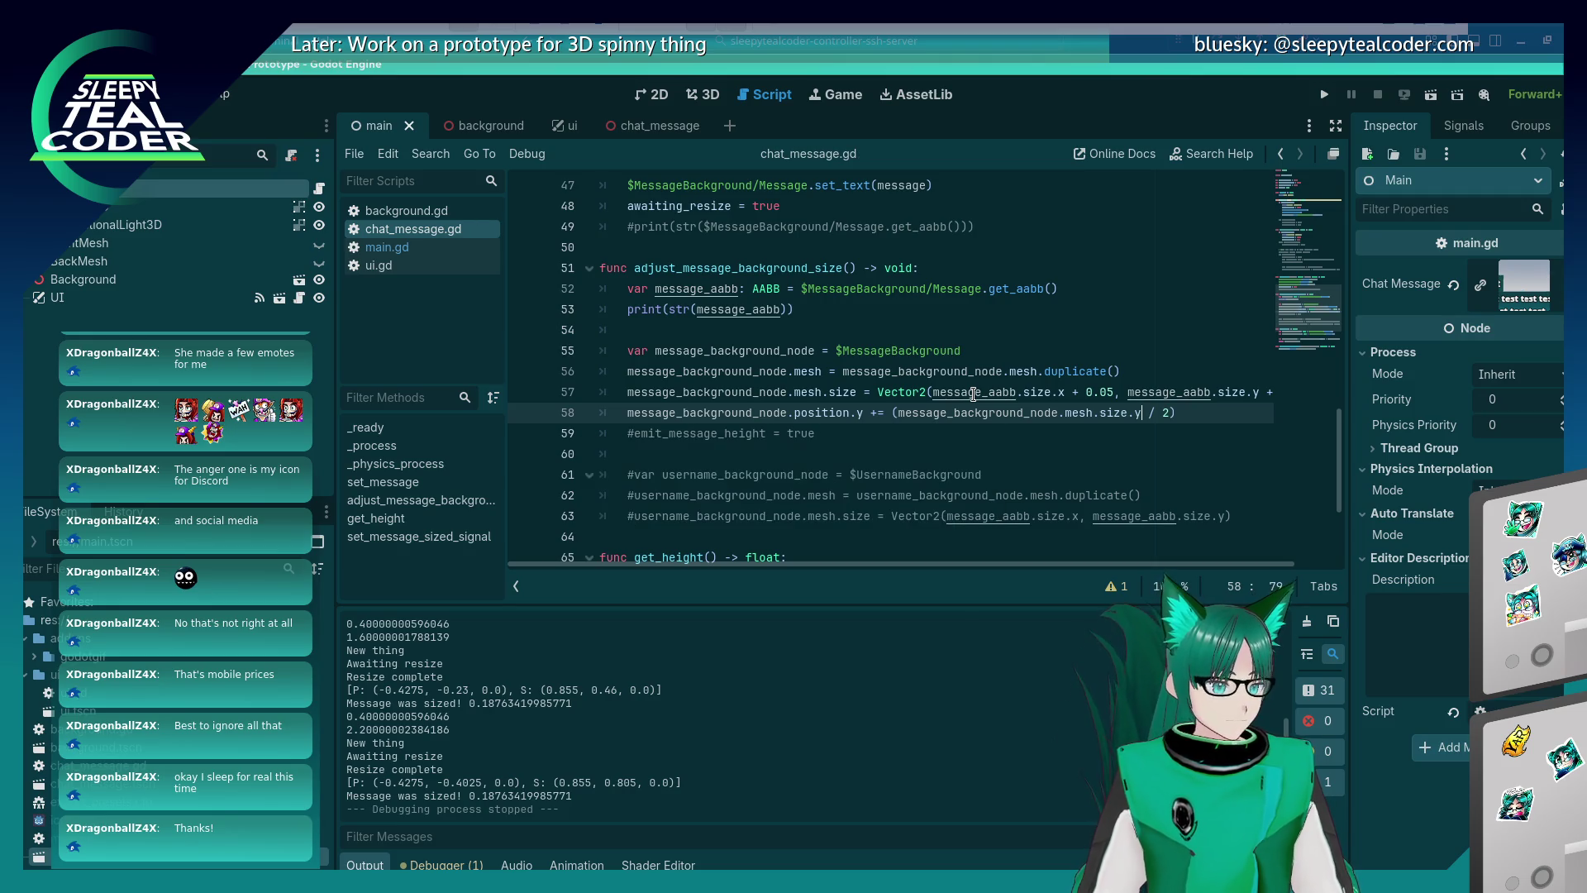
left_click(1322, 97)
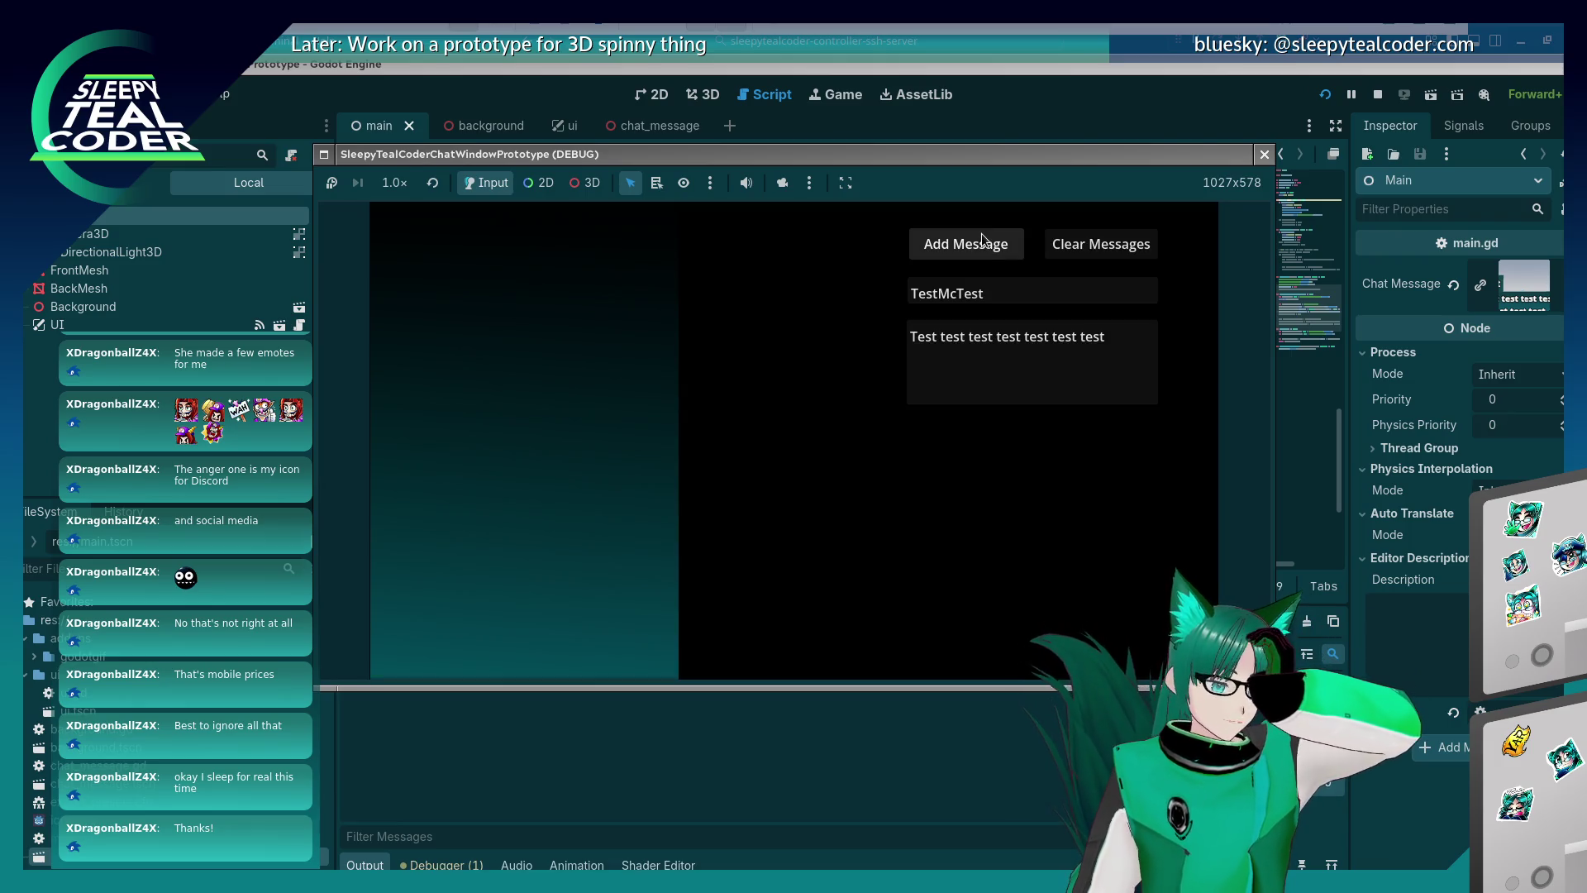
Add two short test messages, then post a long Mooo message twice.
left_click(975, 244)
left_click(978, 243)
left_click(977, 243)
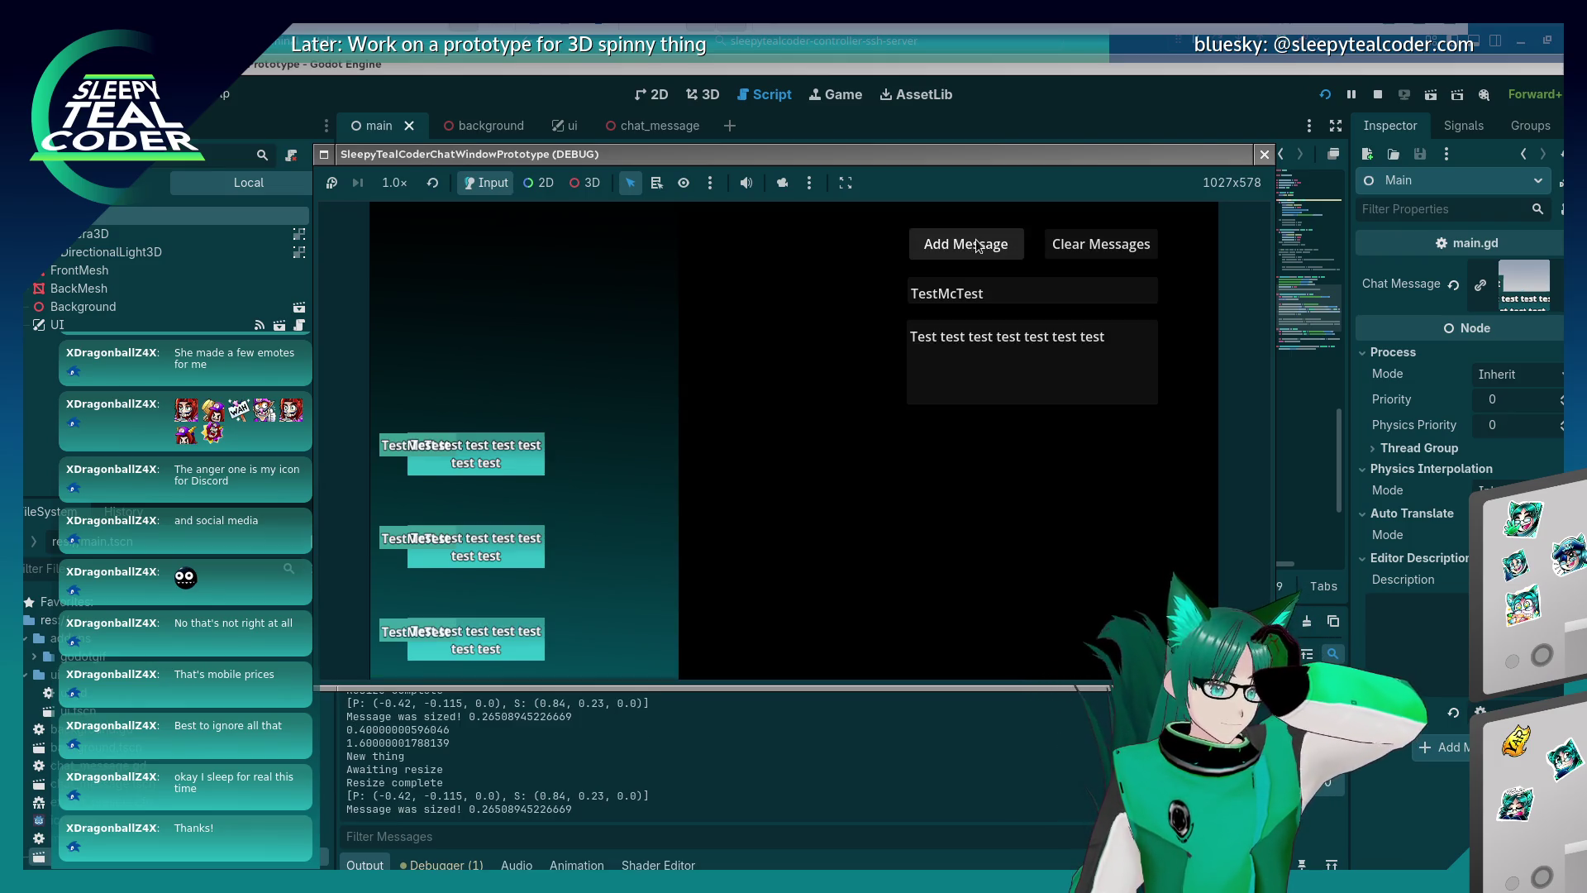
left_click(1033, 363)
key("ctrl+a")
type("Mo")
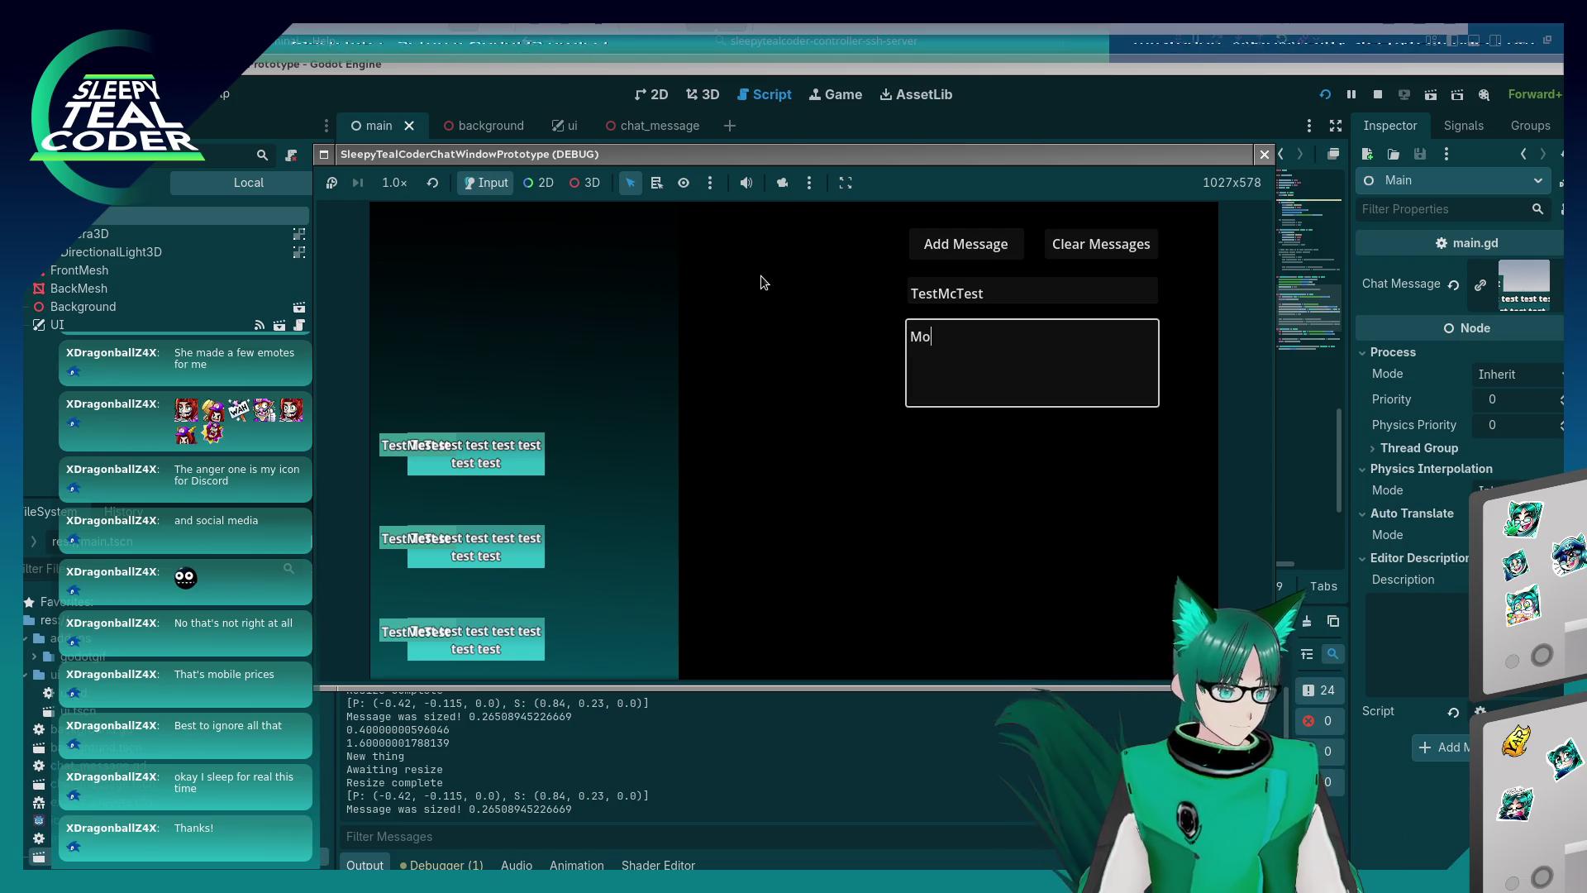
type("ooooooooooooooooooooooooooooooooooooooooooooo")
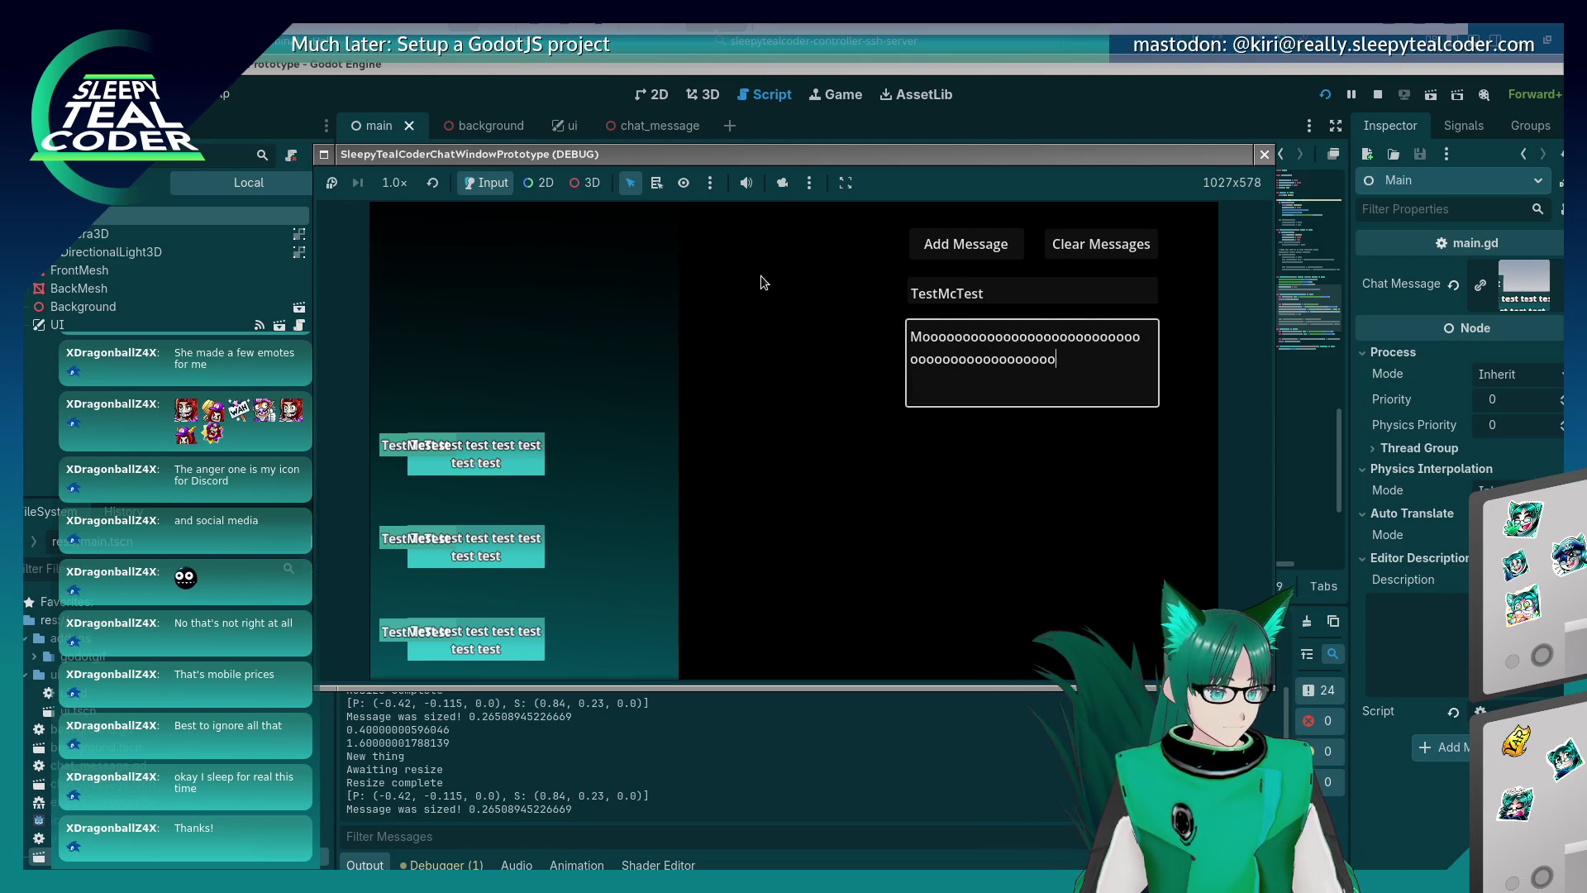
type("oooooooooooooooooooooooooooooooooooooooooooooooooooo")
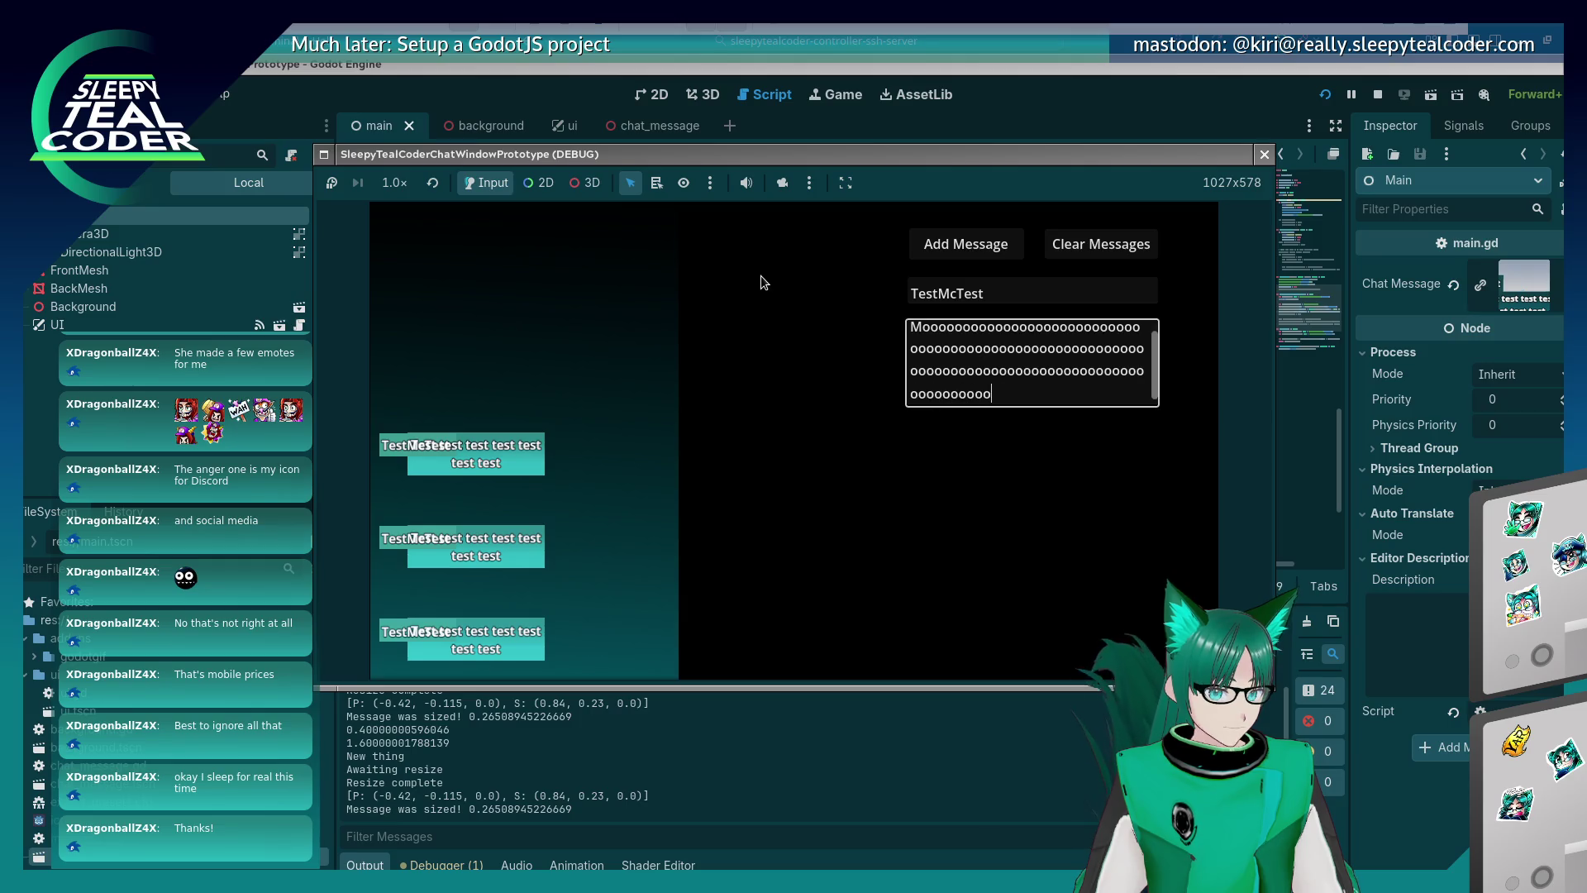
left_click(970, 248)
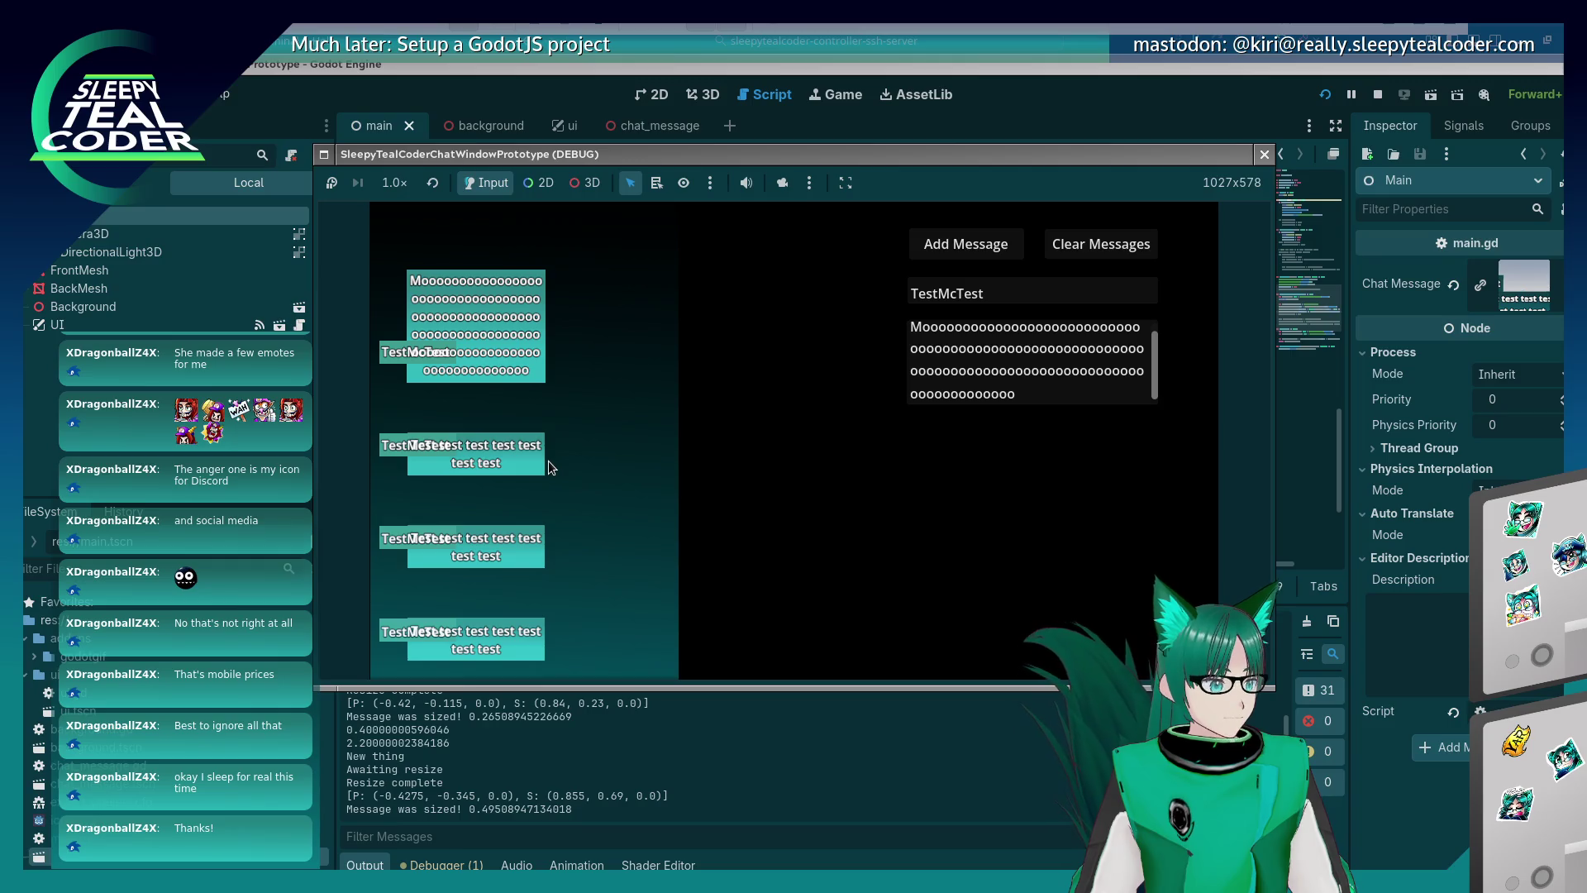
left_click(966, 245)
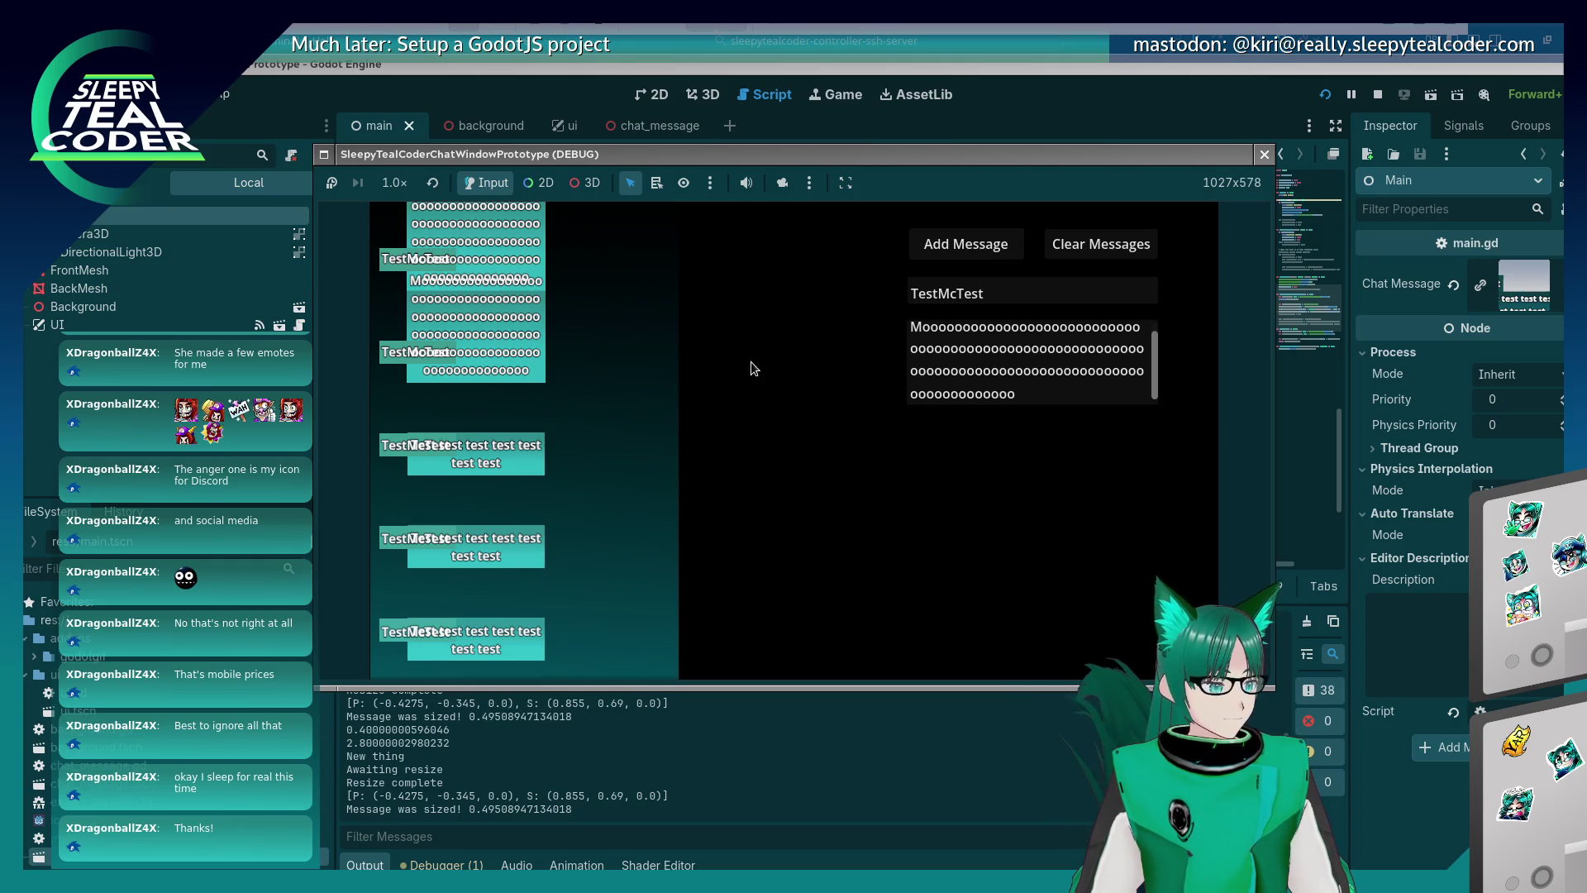
Replace the message text with 'Test' and post it twice.
triple_click(1048, 389)
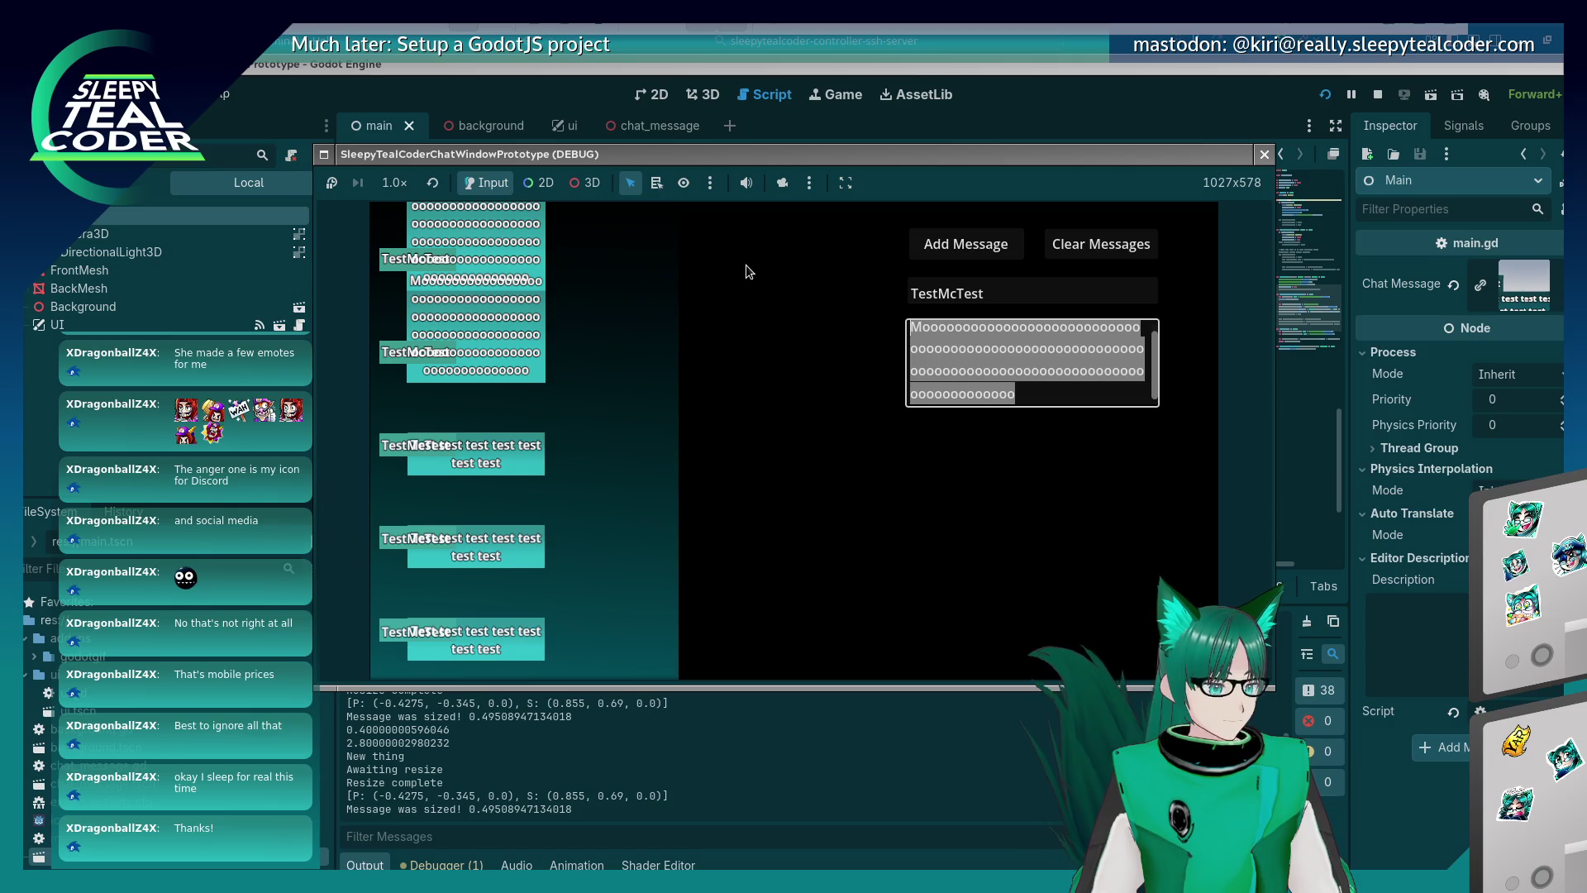
type("Test")
left_click(1017, 242)
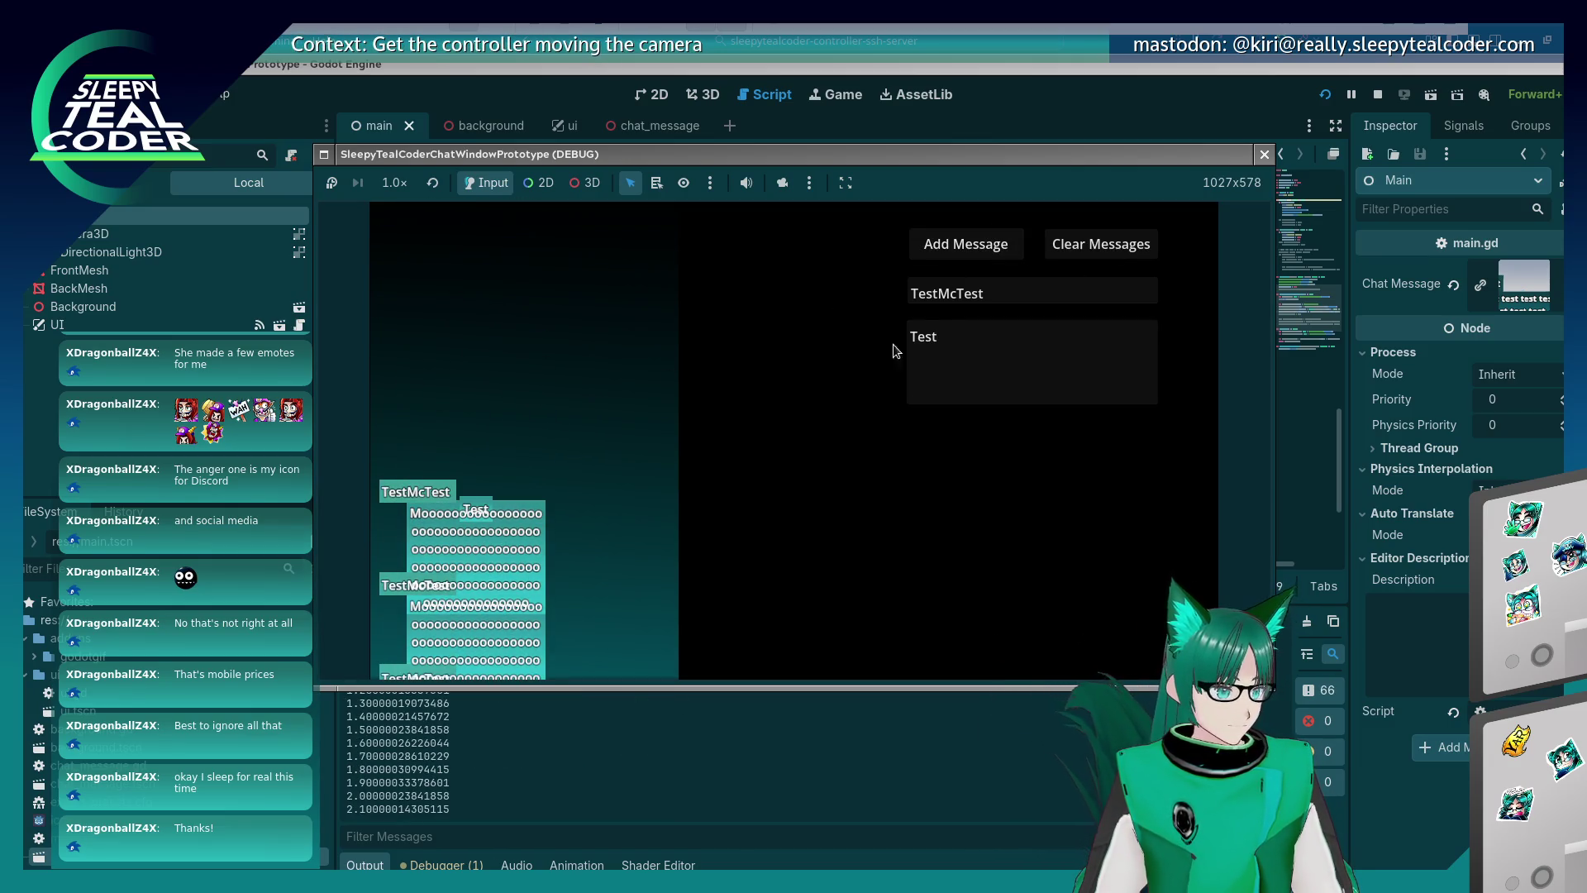
left_click(985, 250)
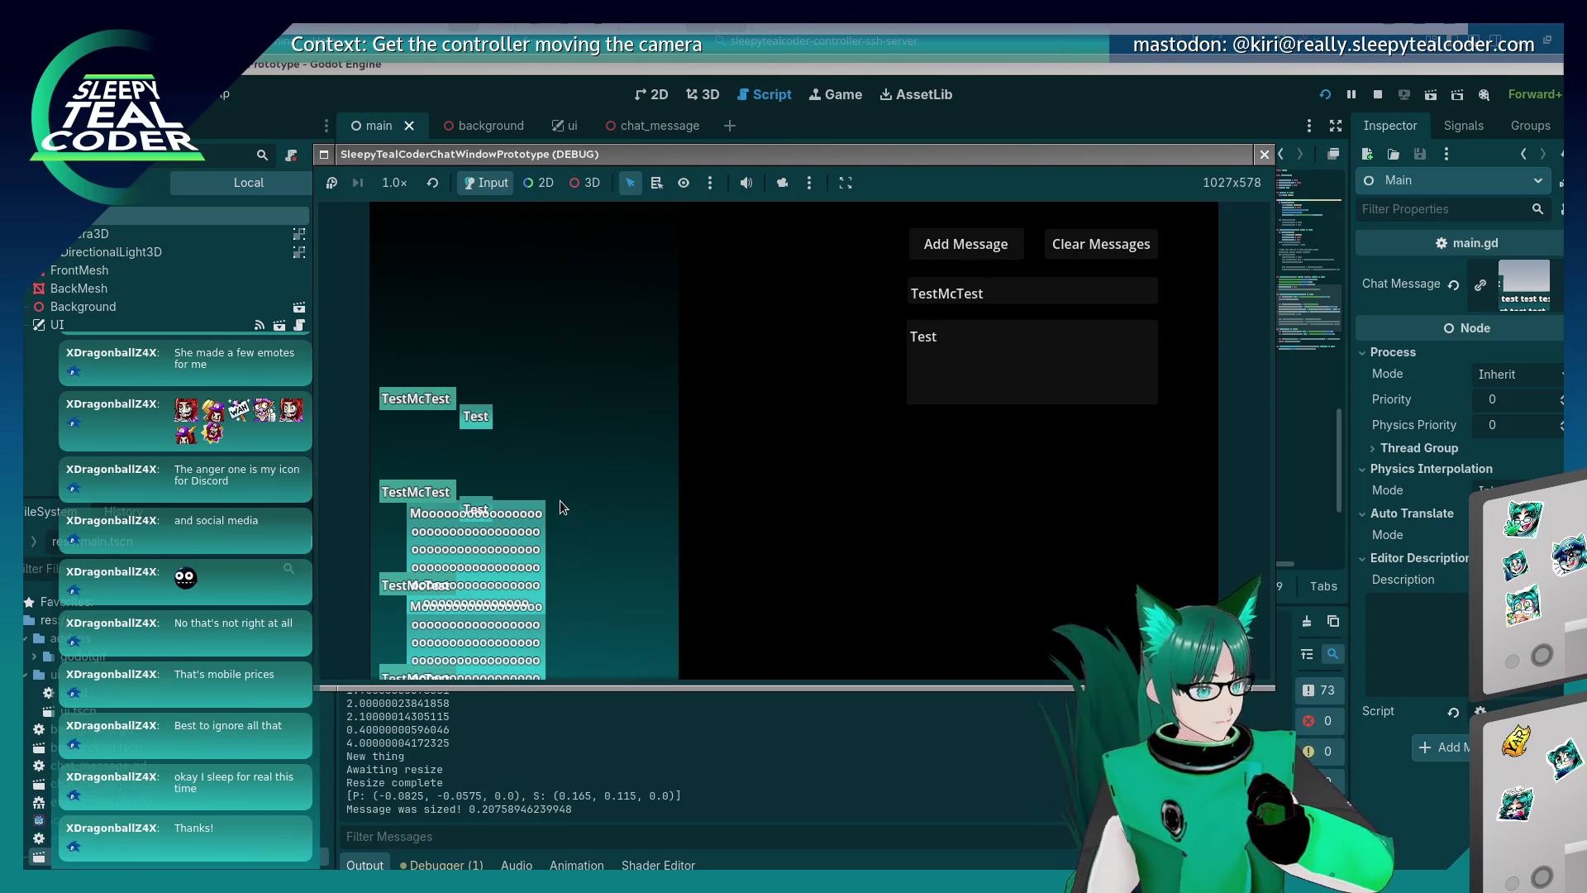
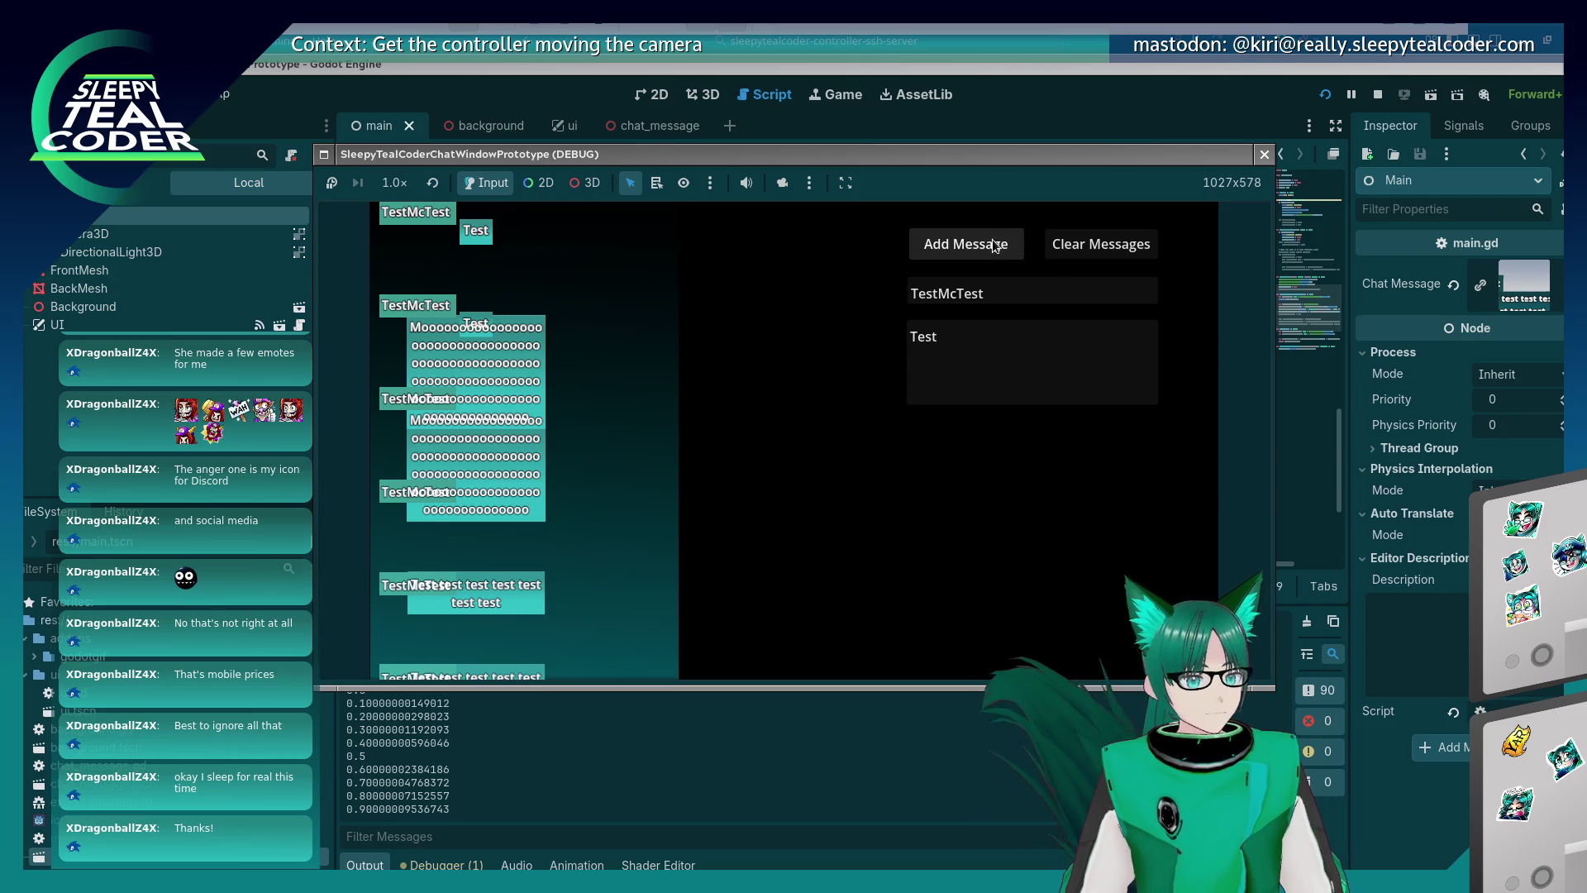
Add a Test message, then add two long 'Mooooo…' messages and stop the game.
left_click(950, 239)
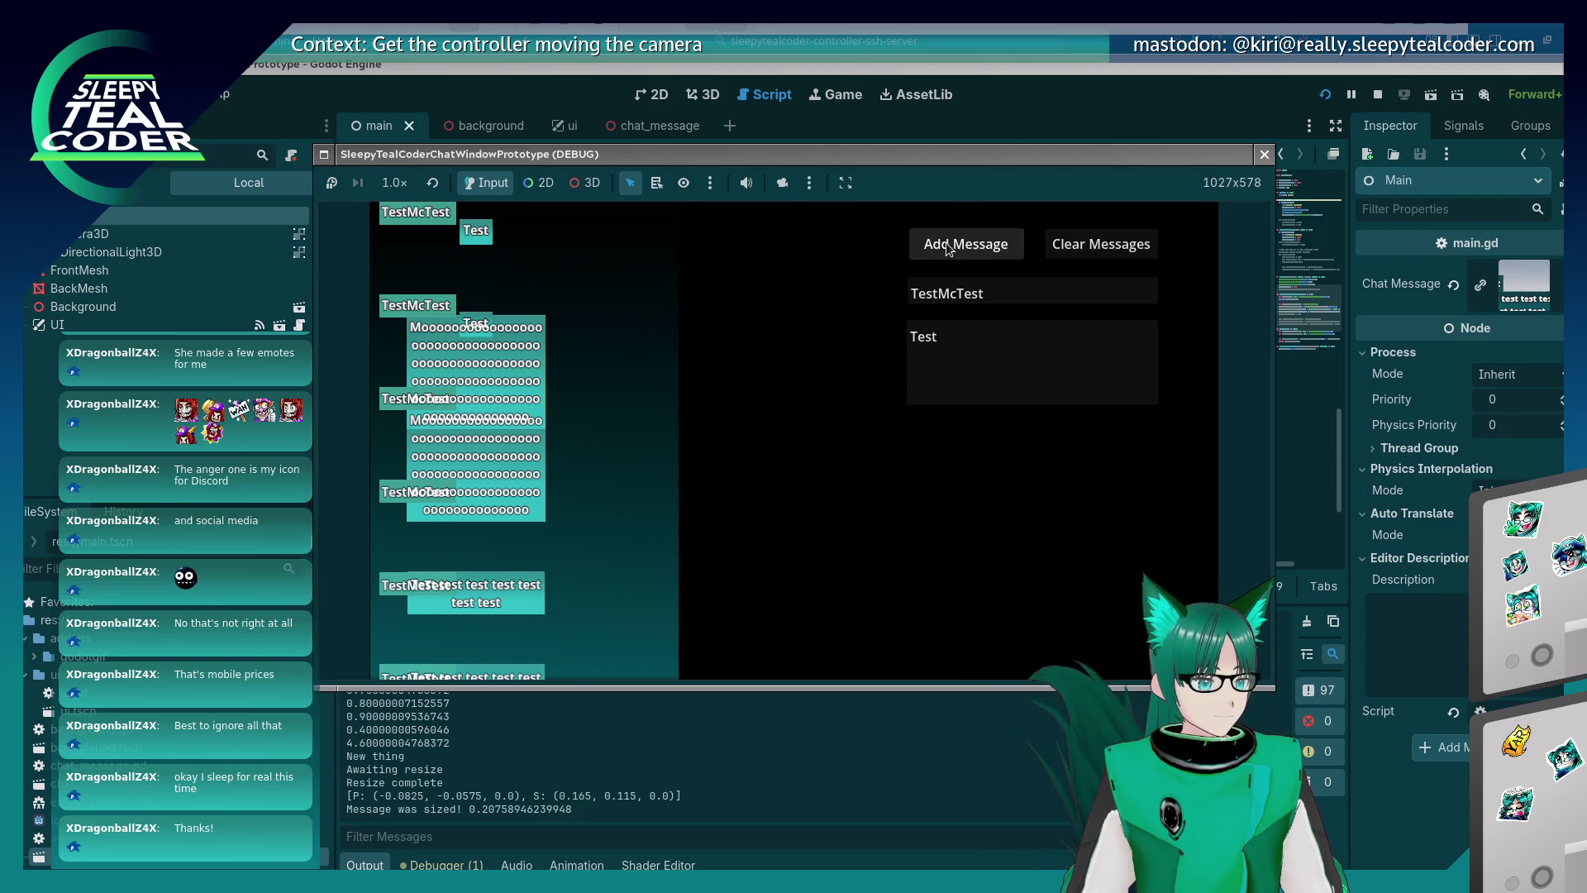
left_click_drag(959, 350, 900, 330)
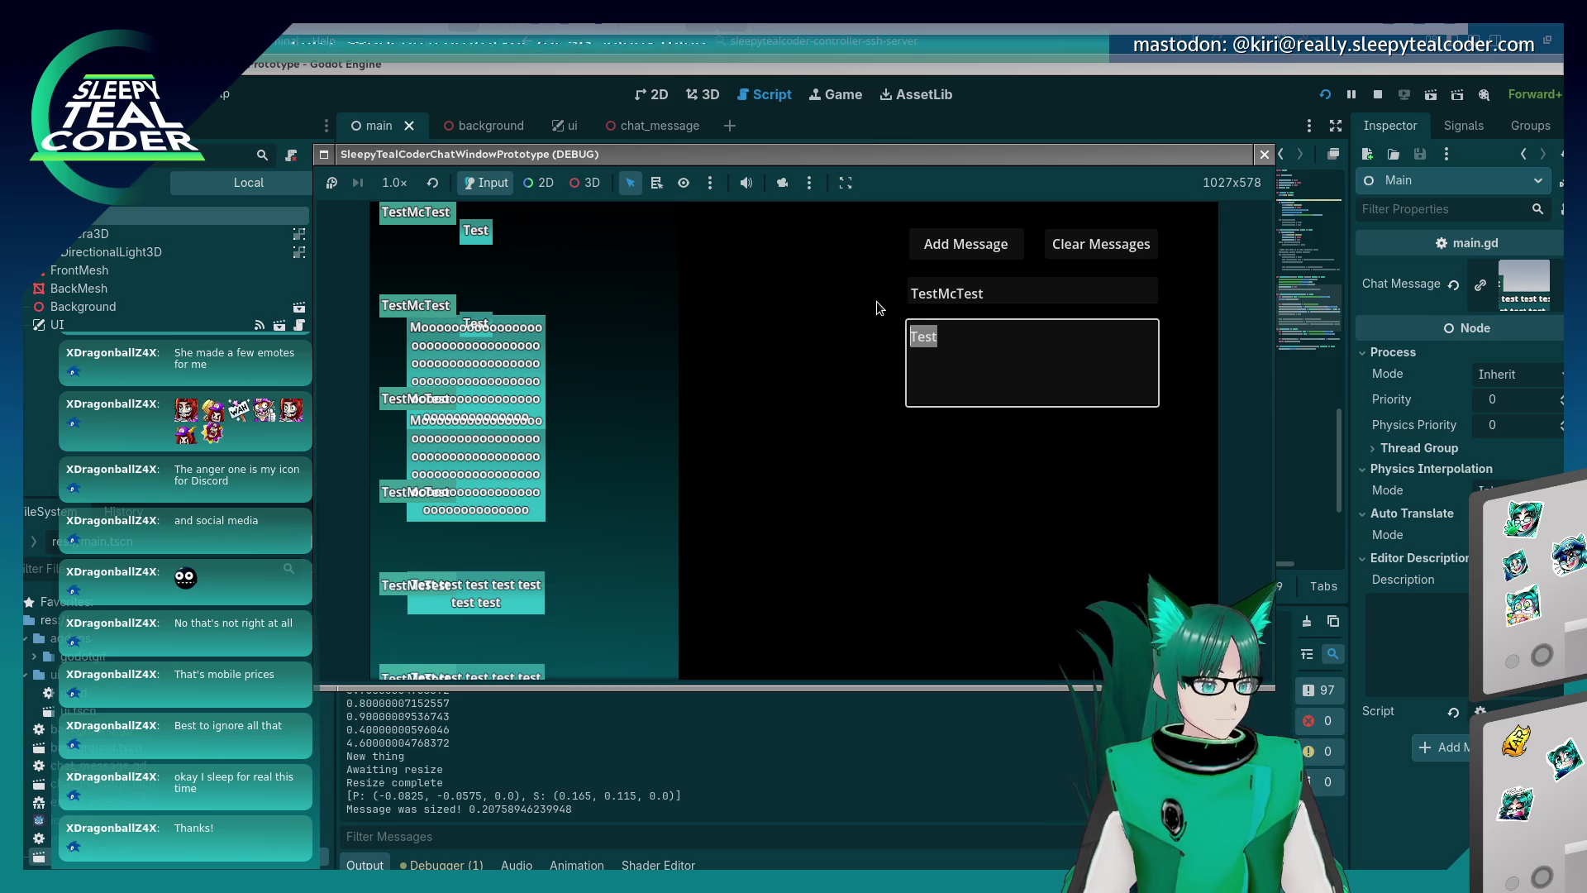
type("Moooooooooooooooooooooooooooooooooooooooooooooooooooo")
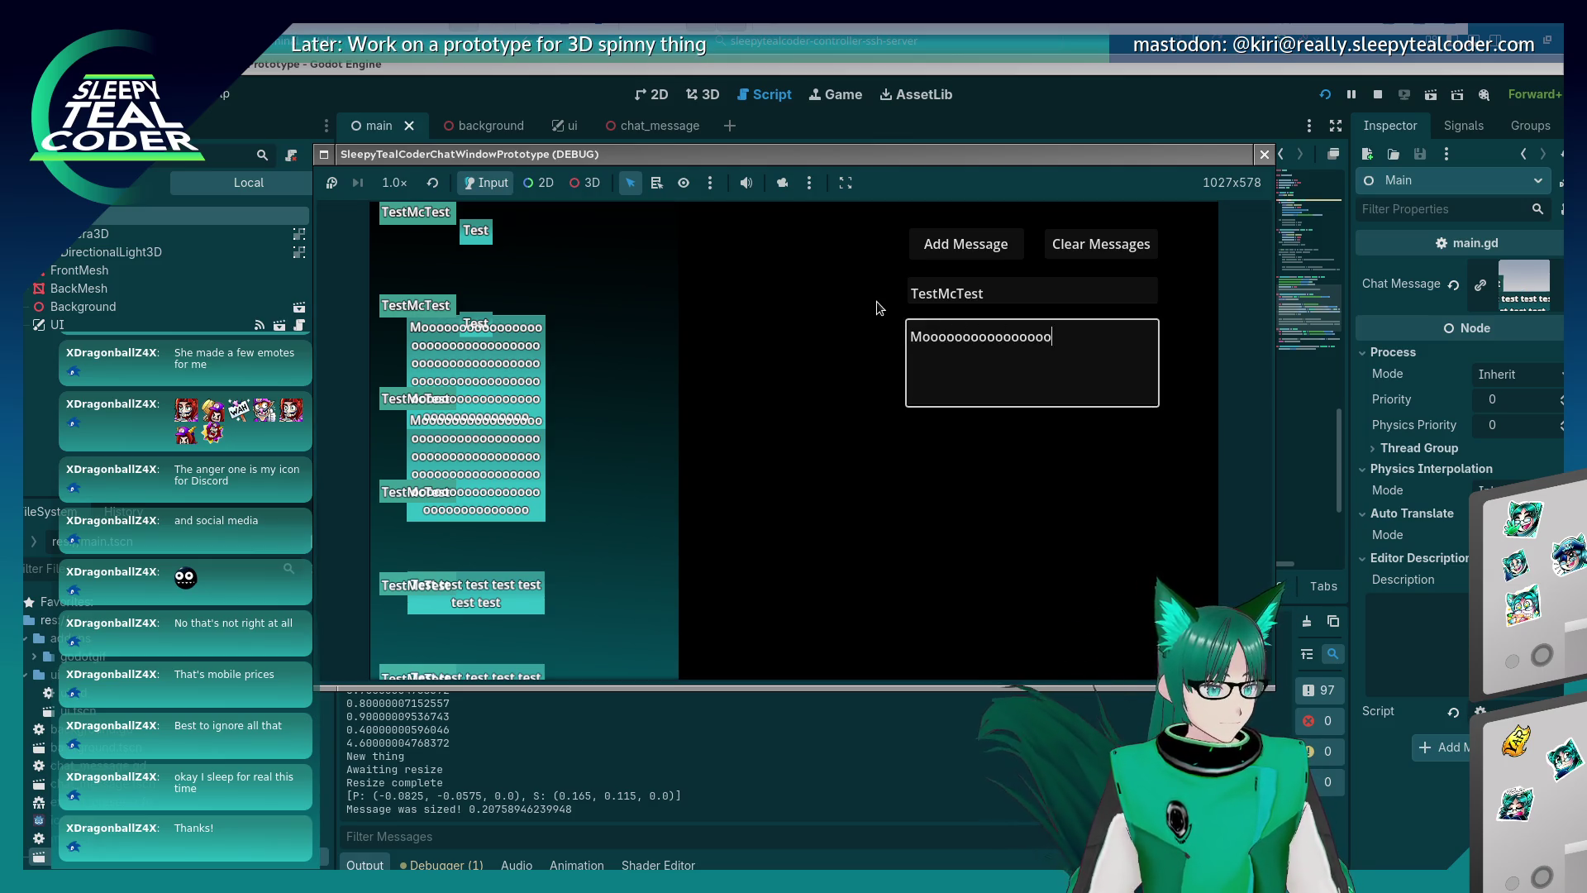
type("ooooooooooooooooooooooooooooooo")
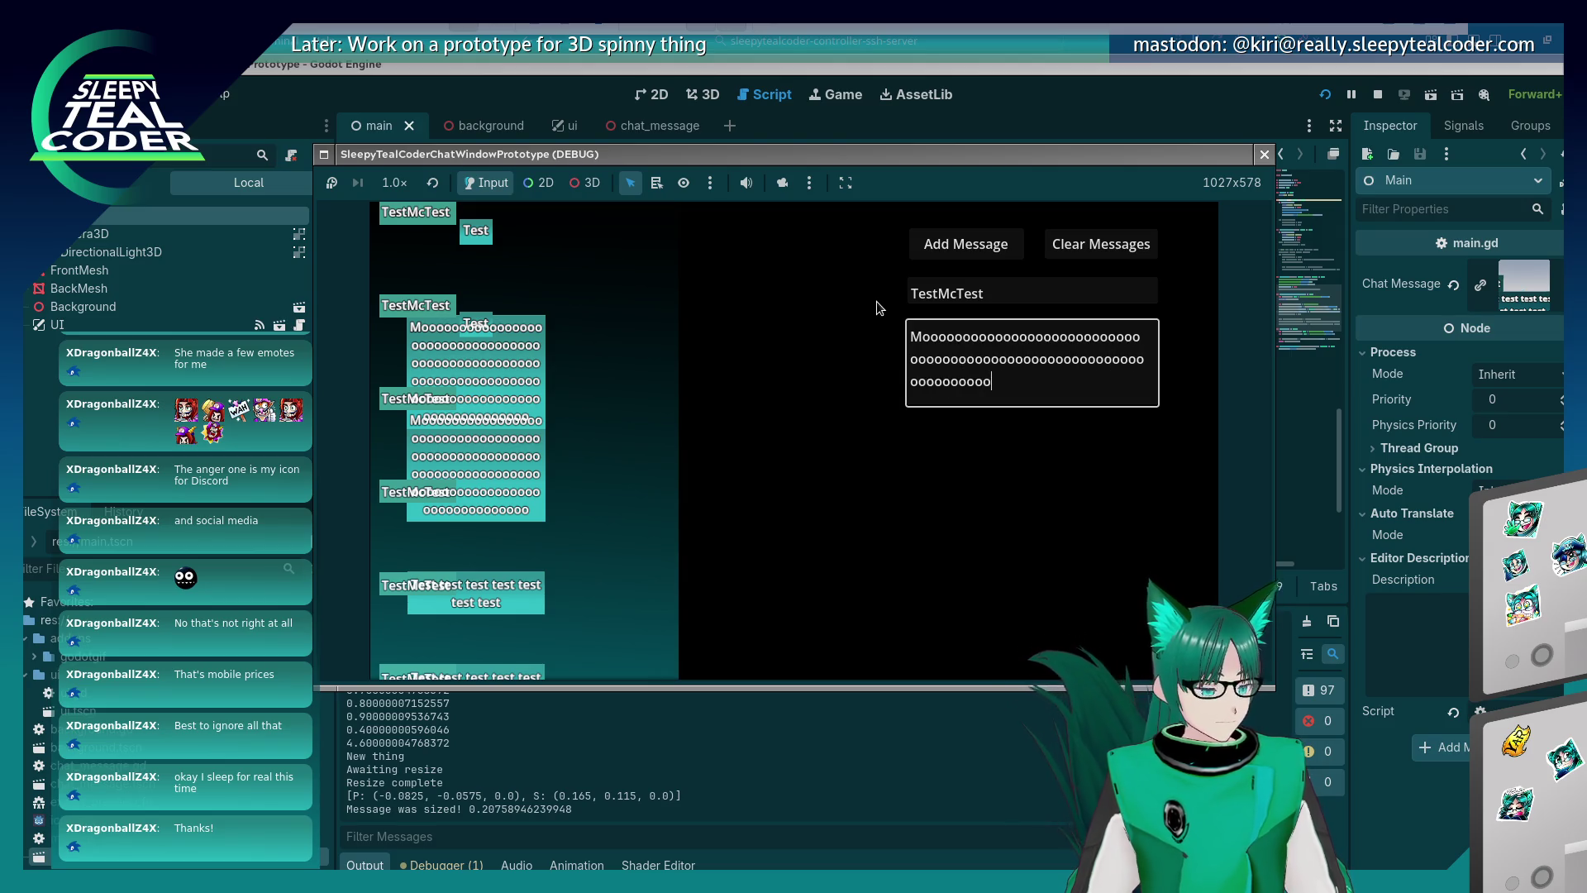
left_click(926, 249)
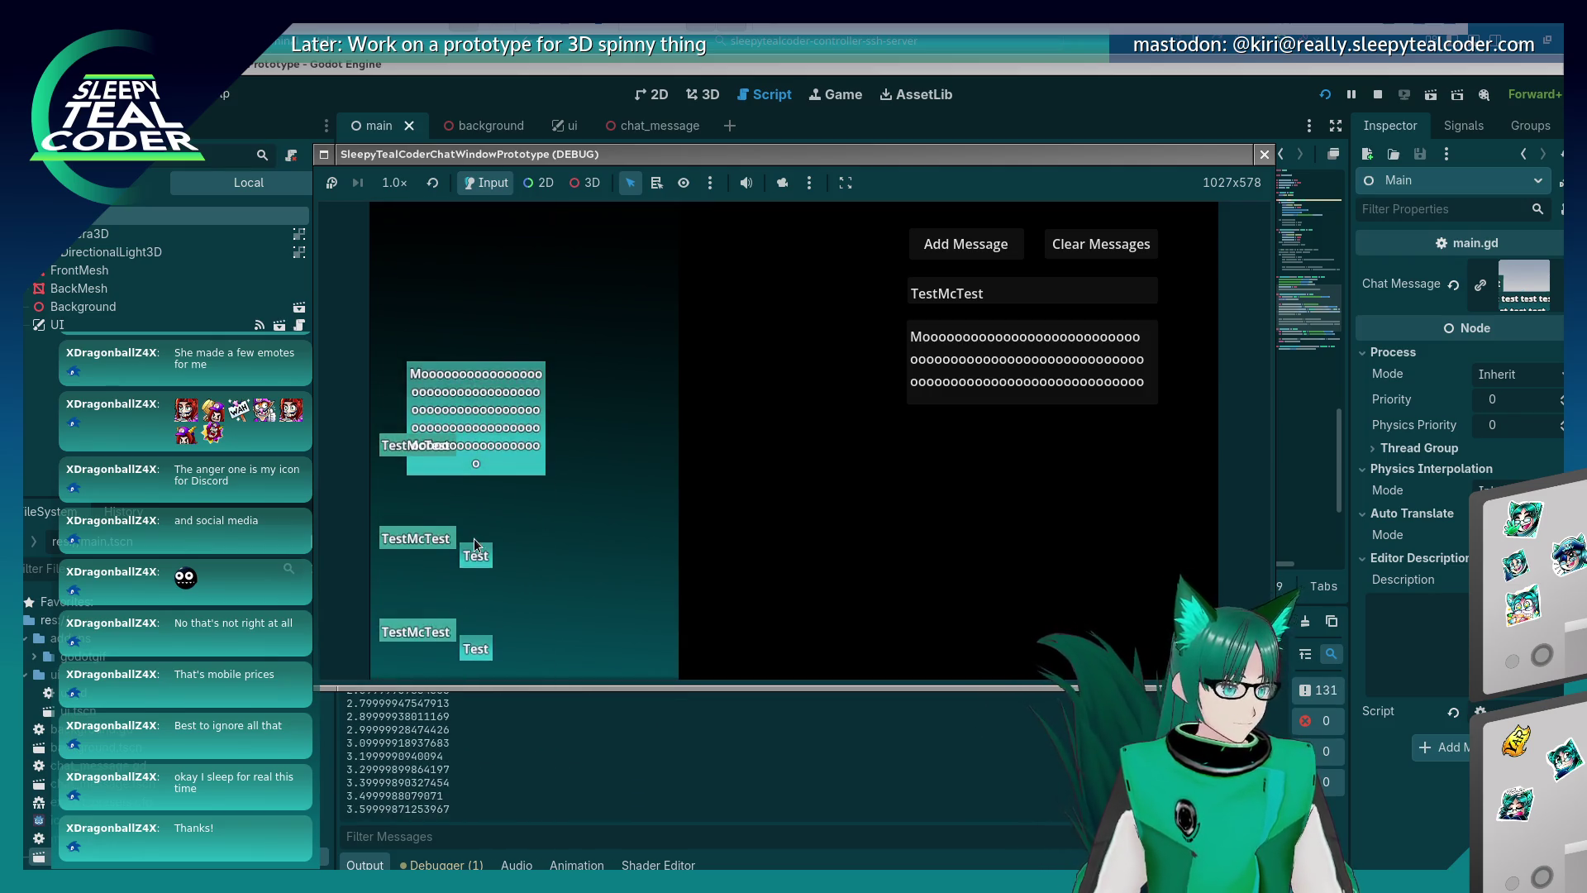
left_click(965, 246)
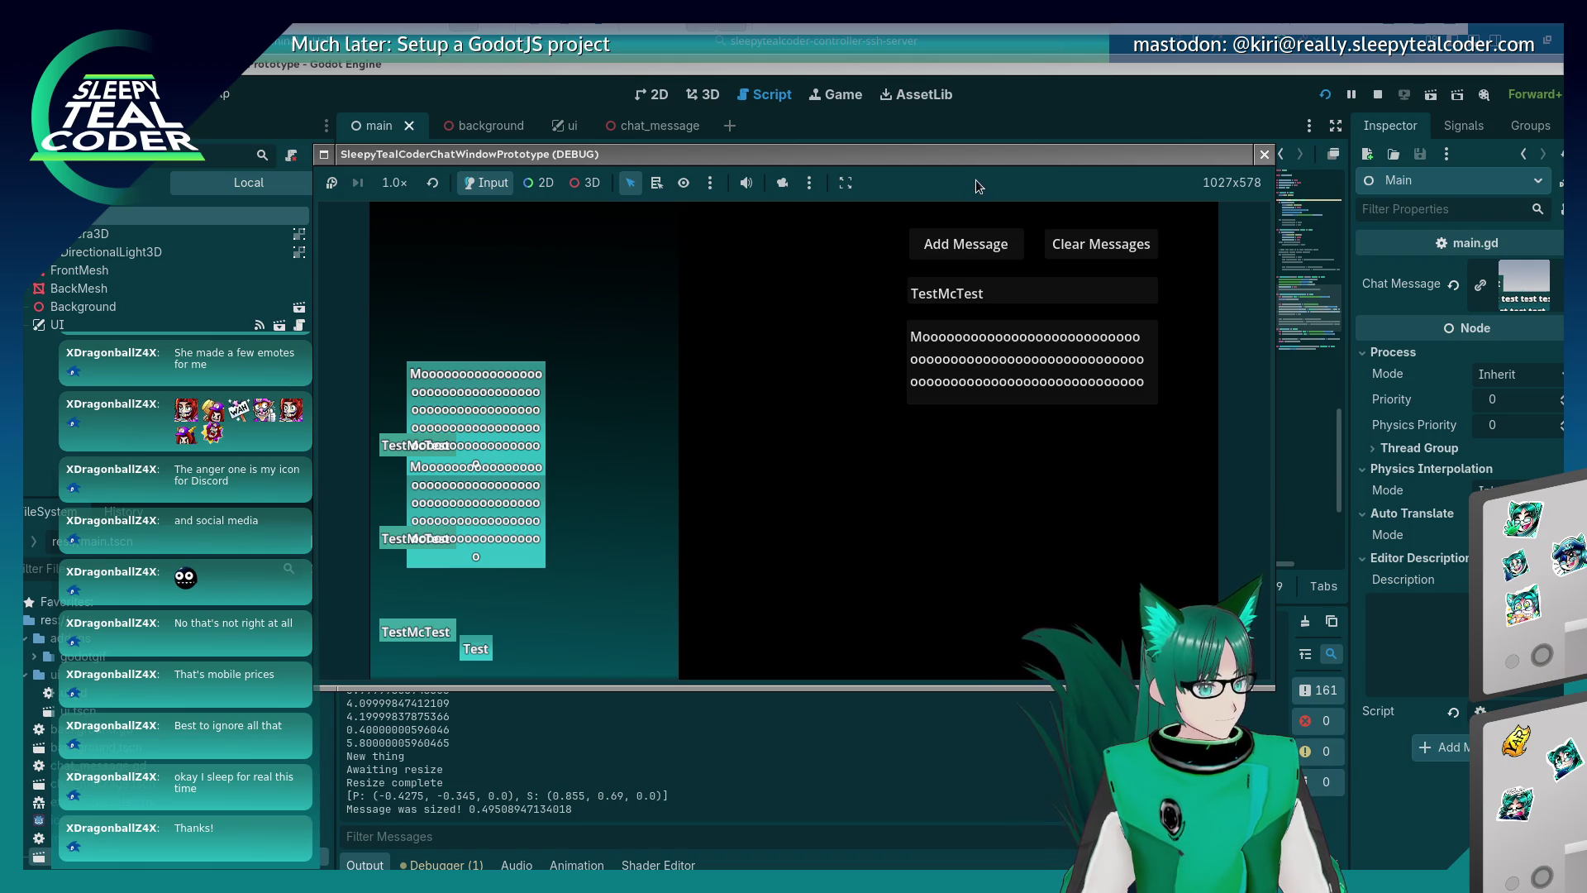
key("F8")
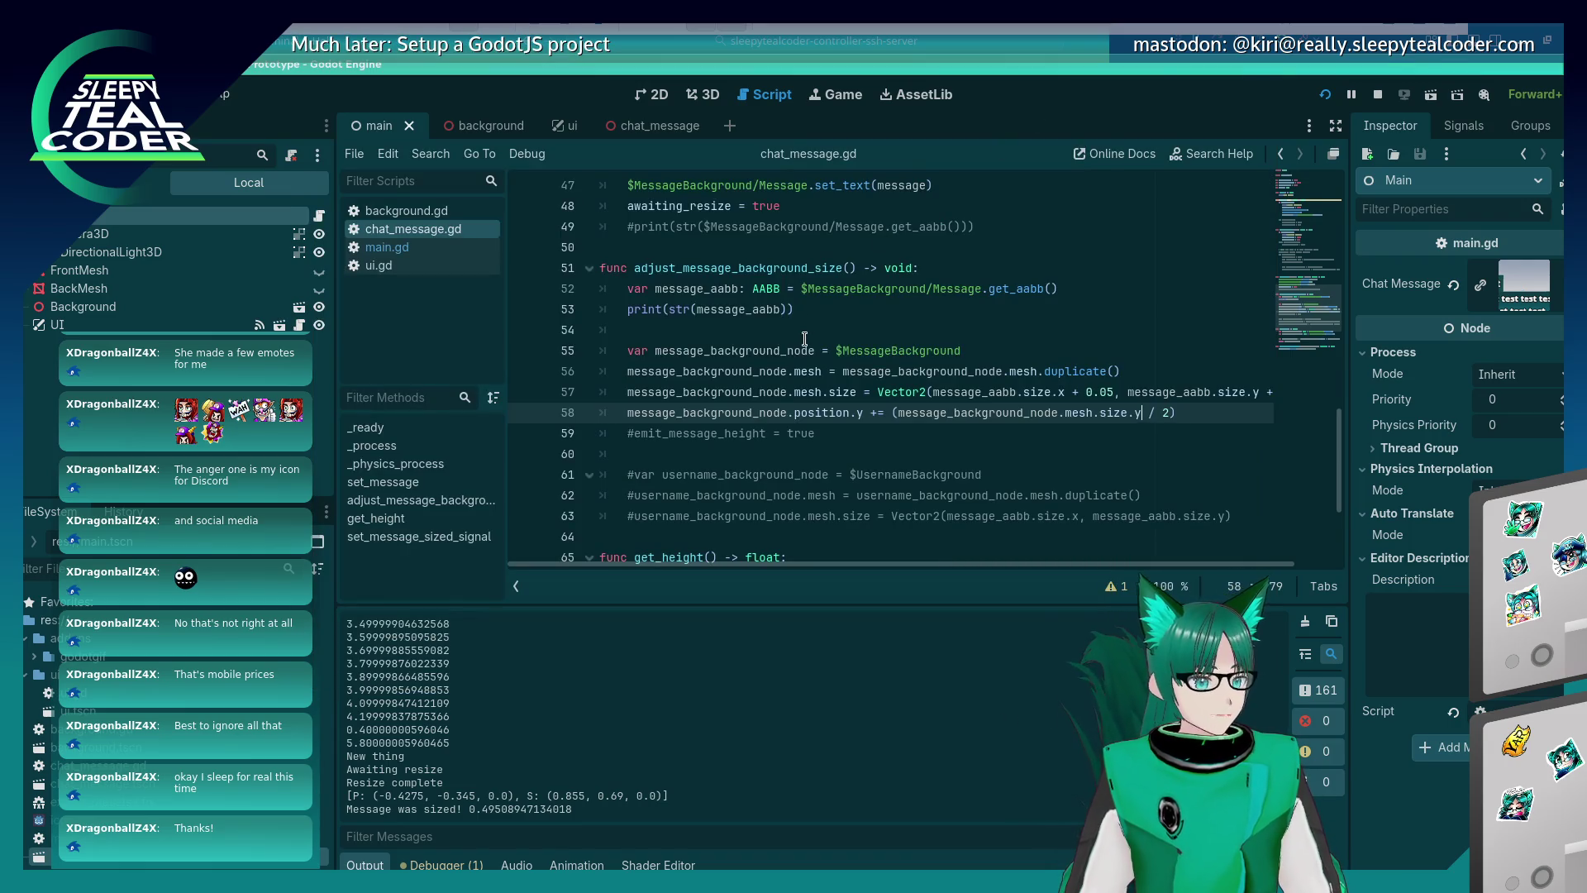
In main.gd, comment out lines 28 and 29 with Ctrl+K.
left_click(403, 251)
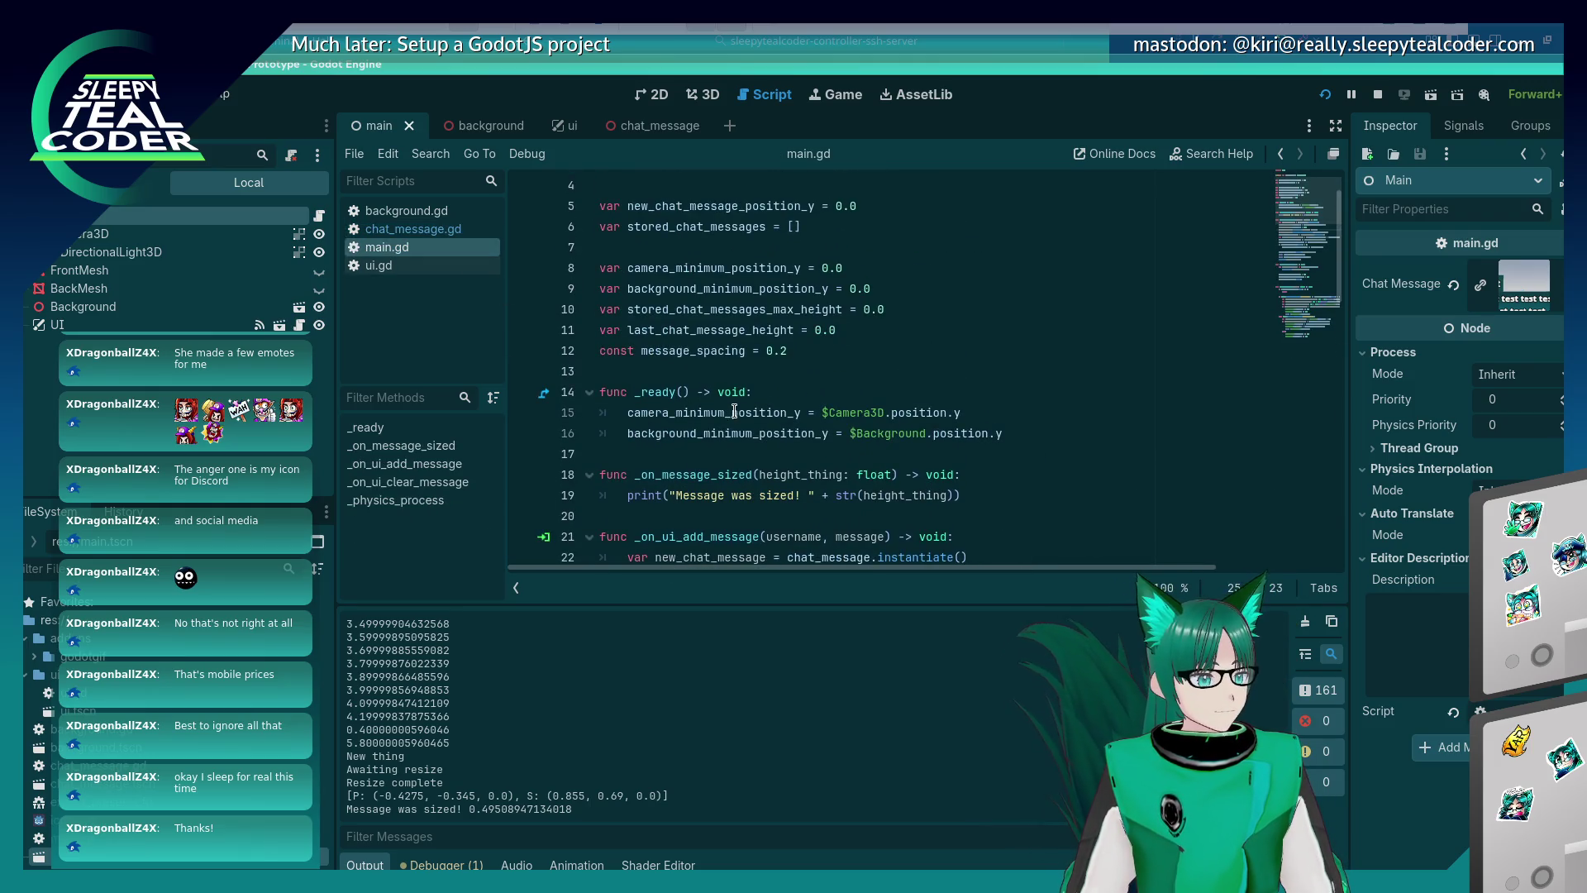
scroll(734, 411, "down", 2)
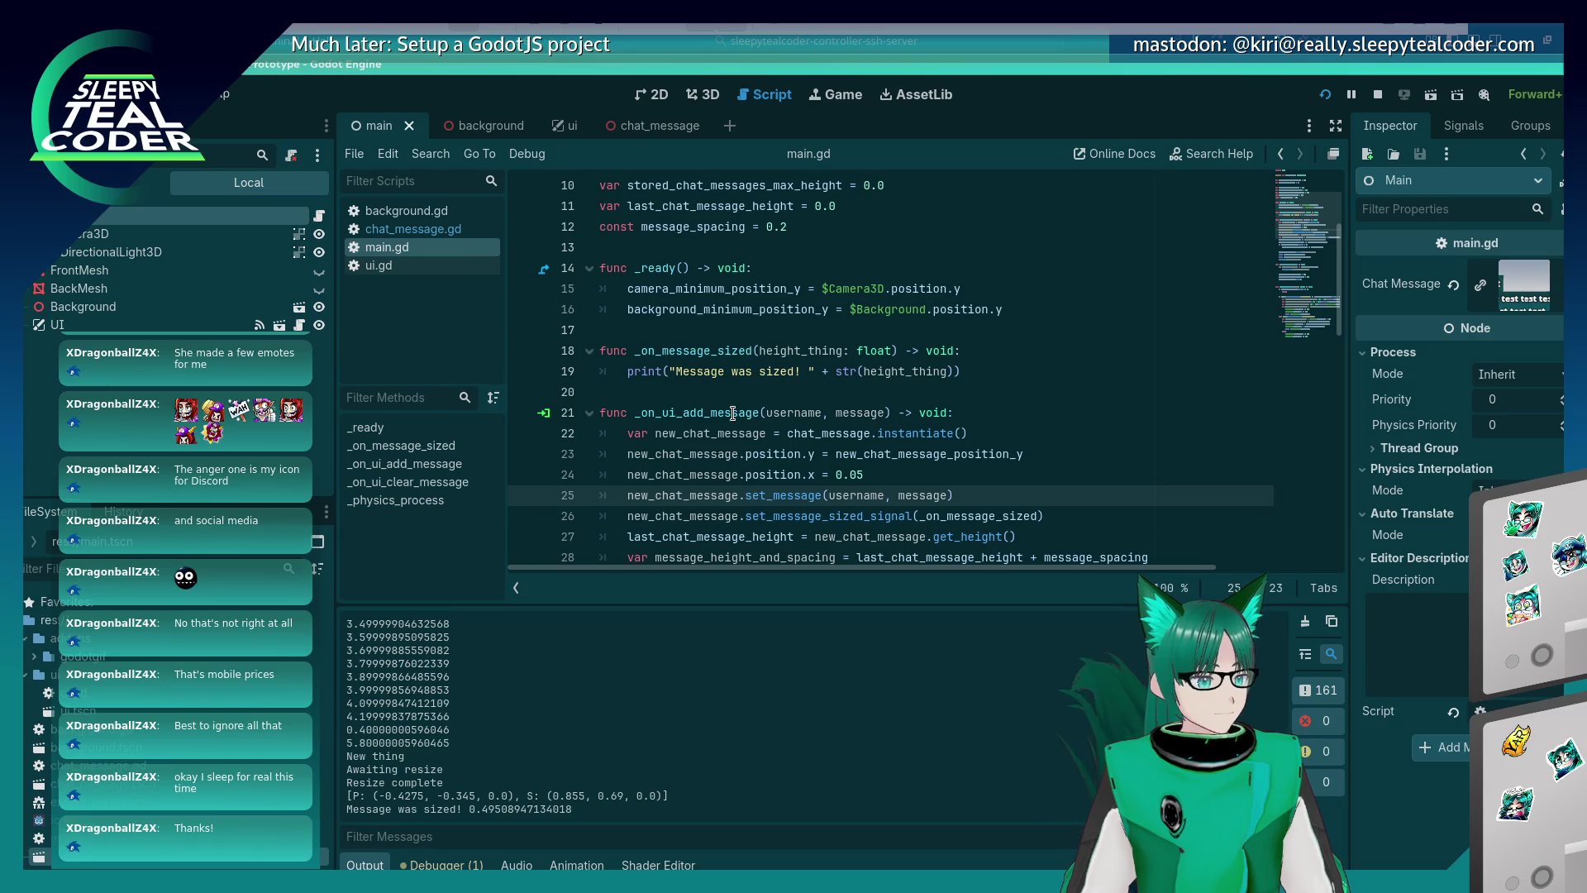
scroll(732, 412, "down", 3)
scroll(732, 412, "up", 1)
scroll(732, 413, "down", 2)
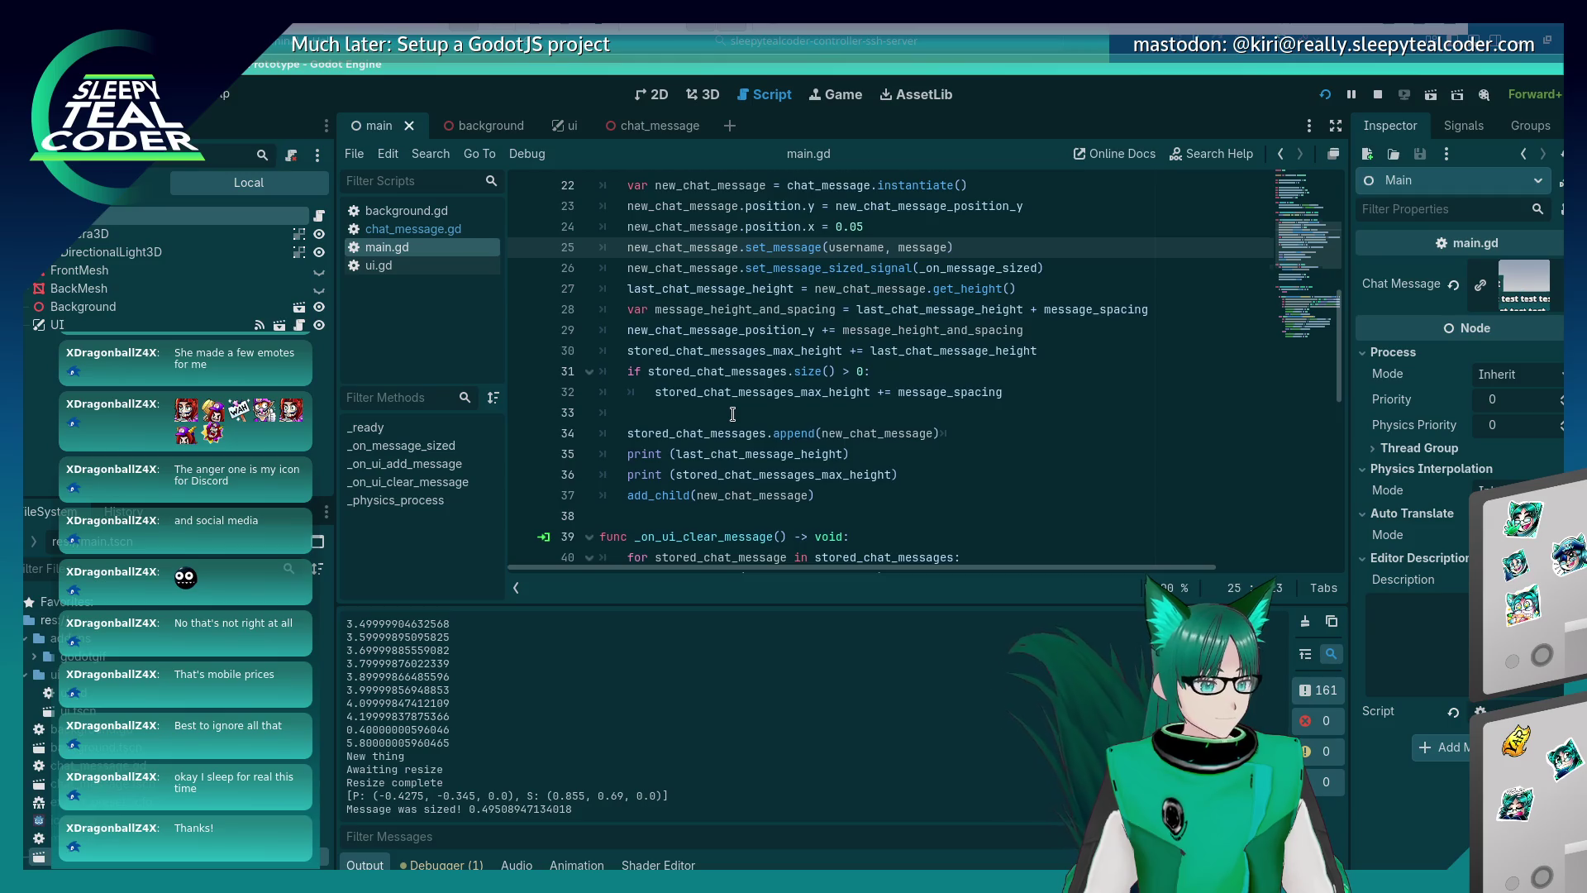
scroll(733, 413, "up", 1)
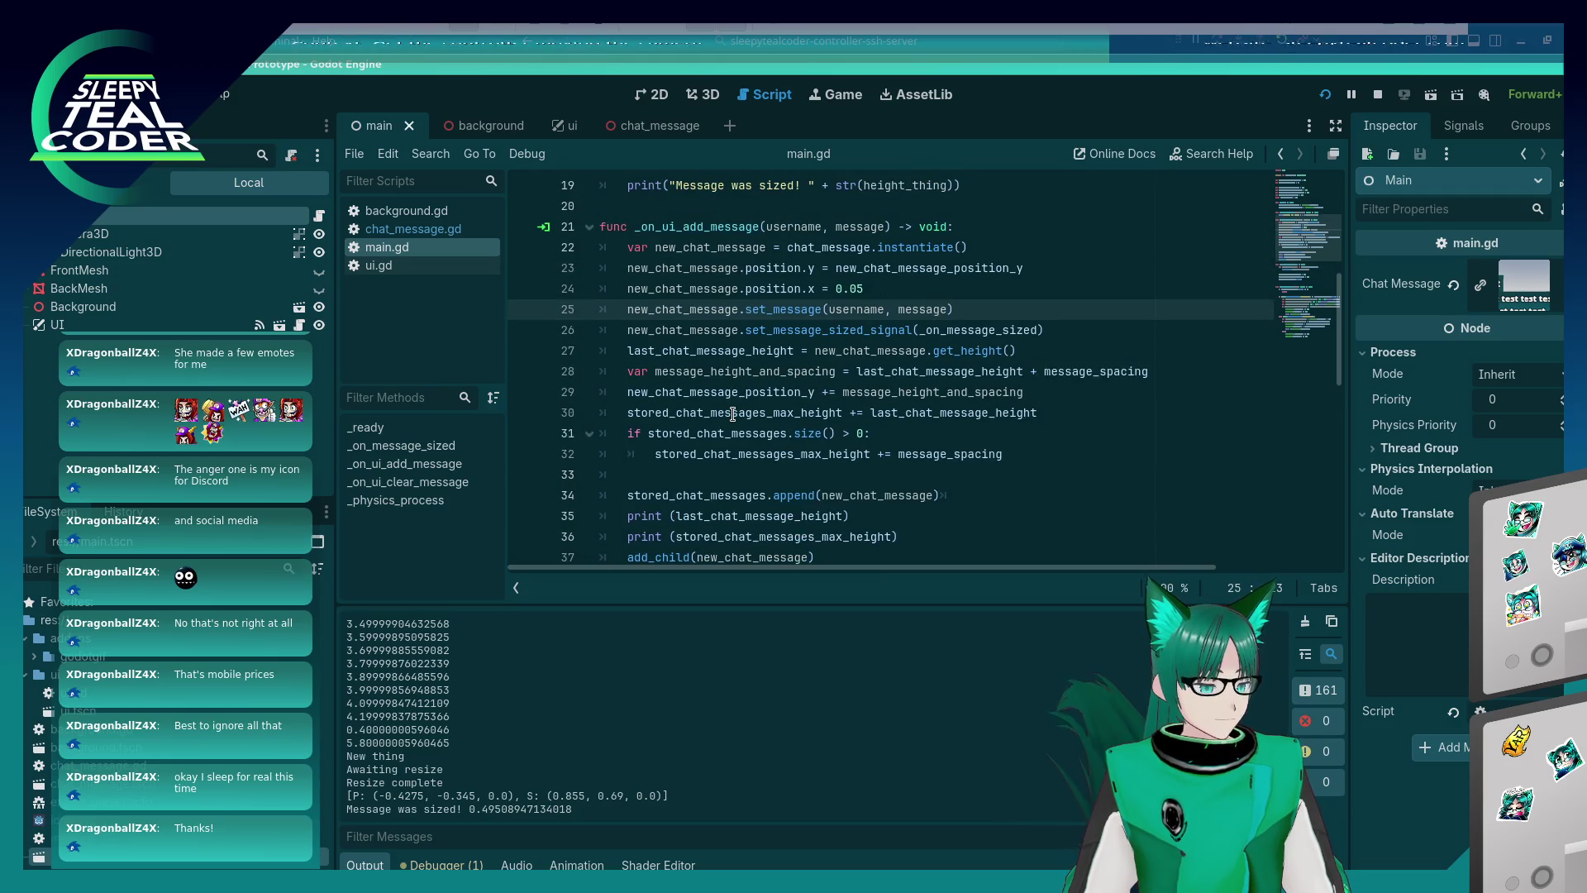
left_click(630, 391)
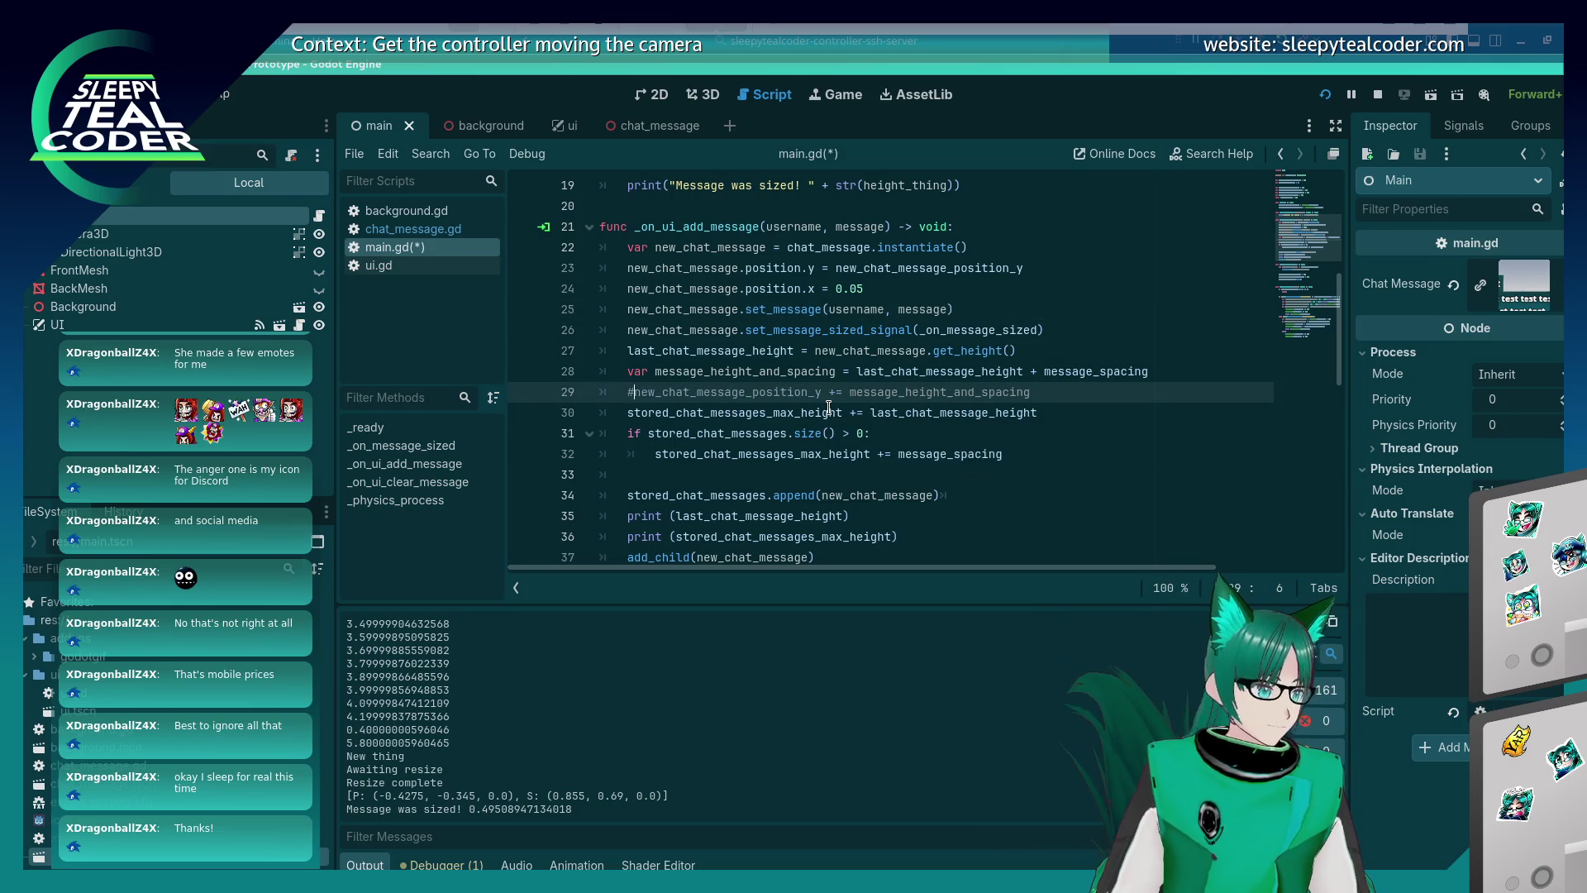
key("shift+Up")
key("ctrl+k")
key("shift+End")
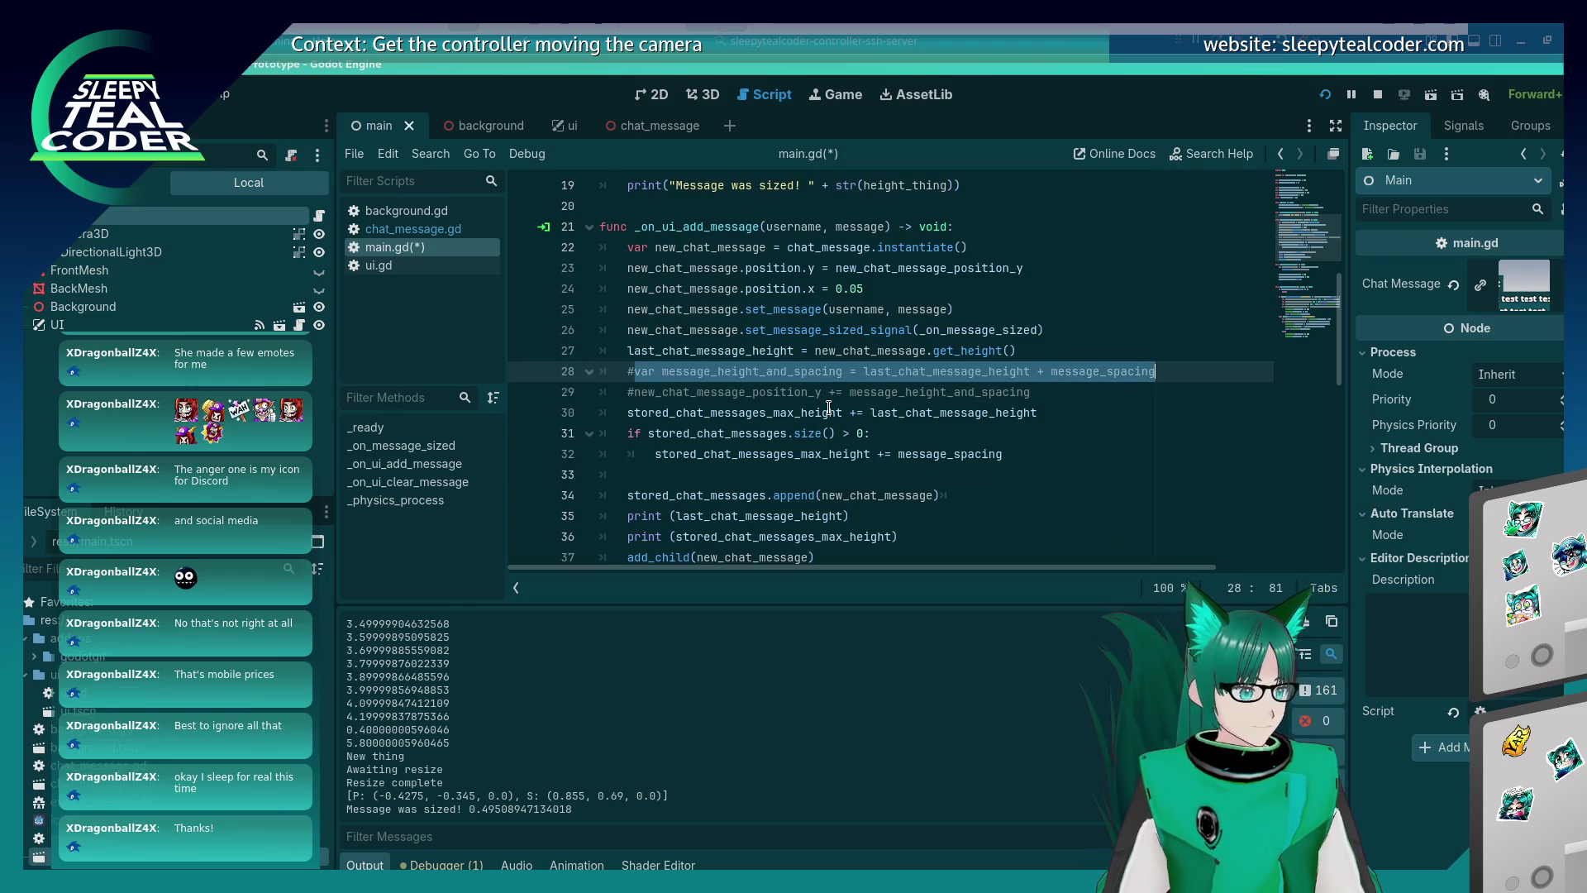
key("shift+Down")
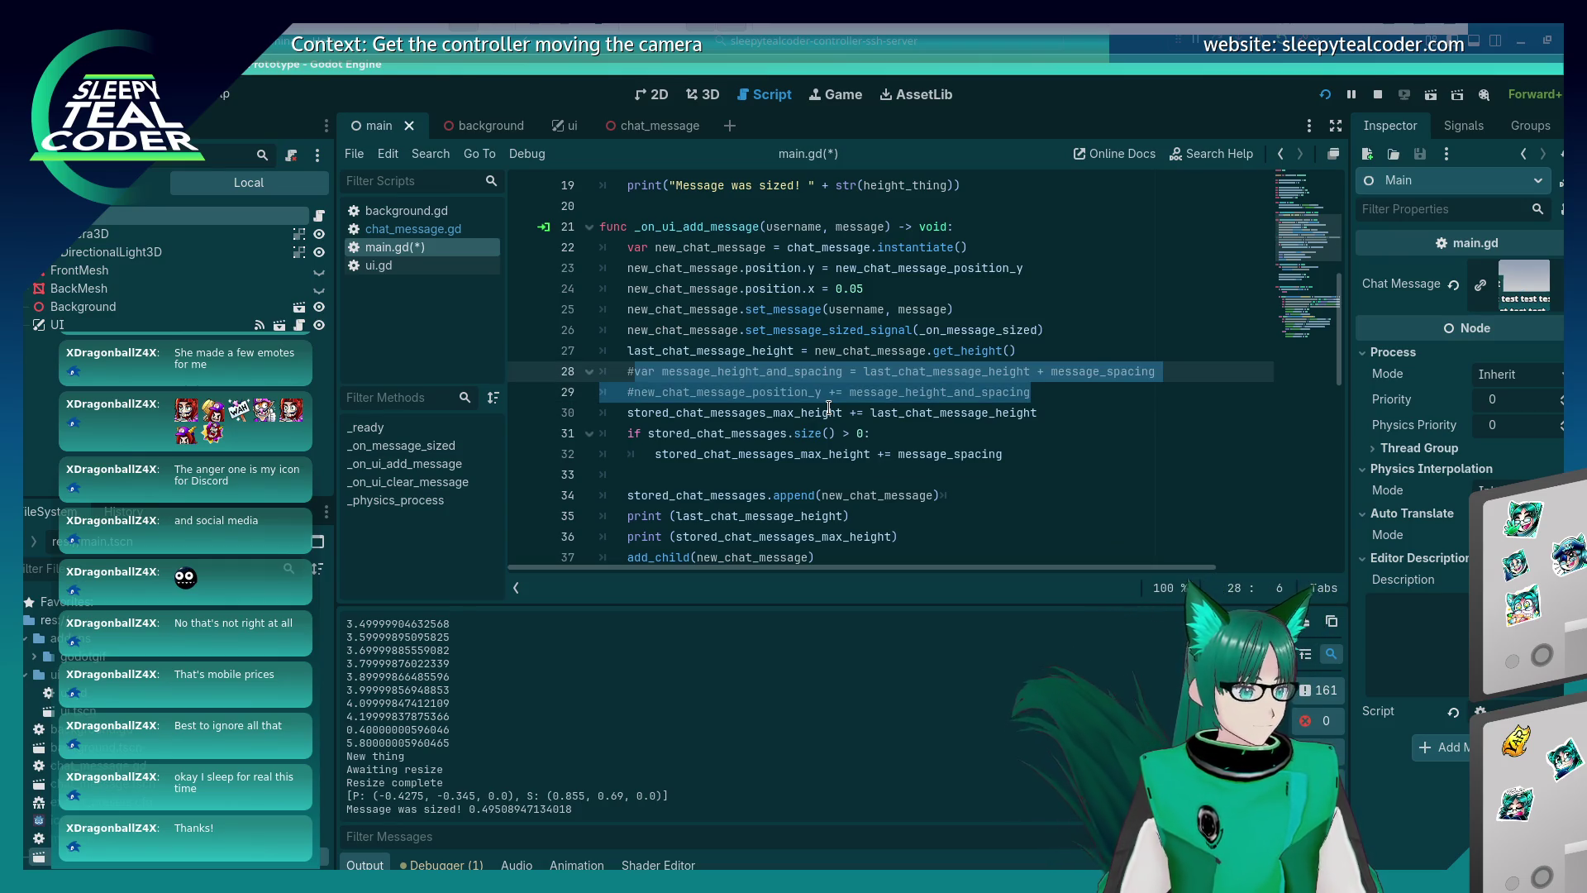
Comment out line 30 of main.gd as well.
scroll(859, 415, "down", 2)
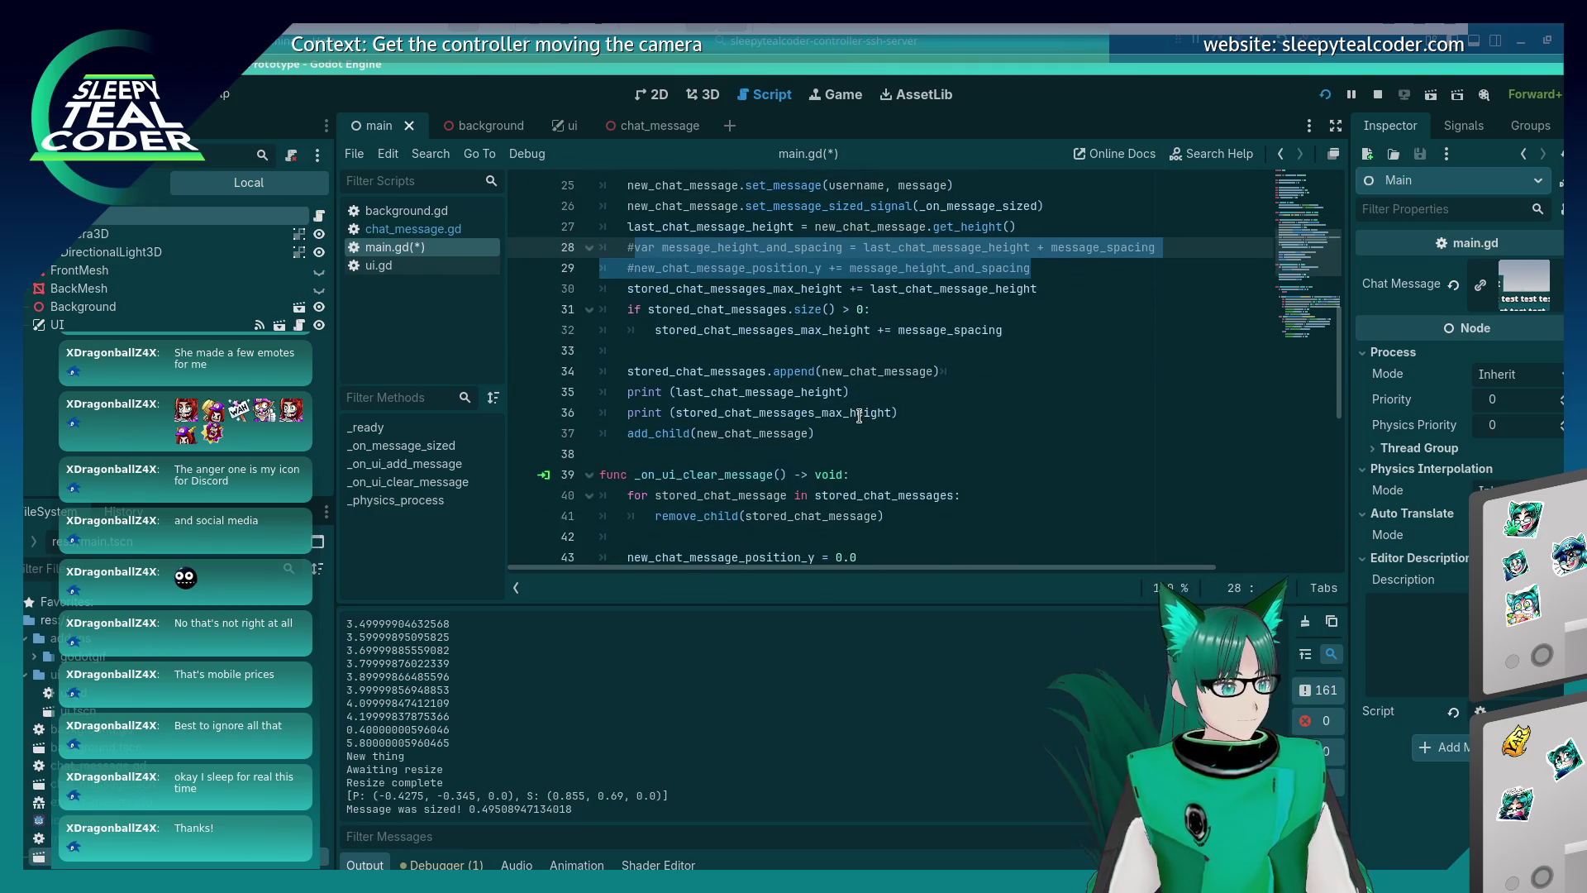
left_click(614, 288)
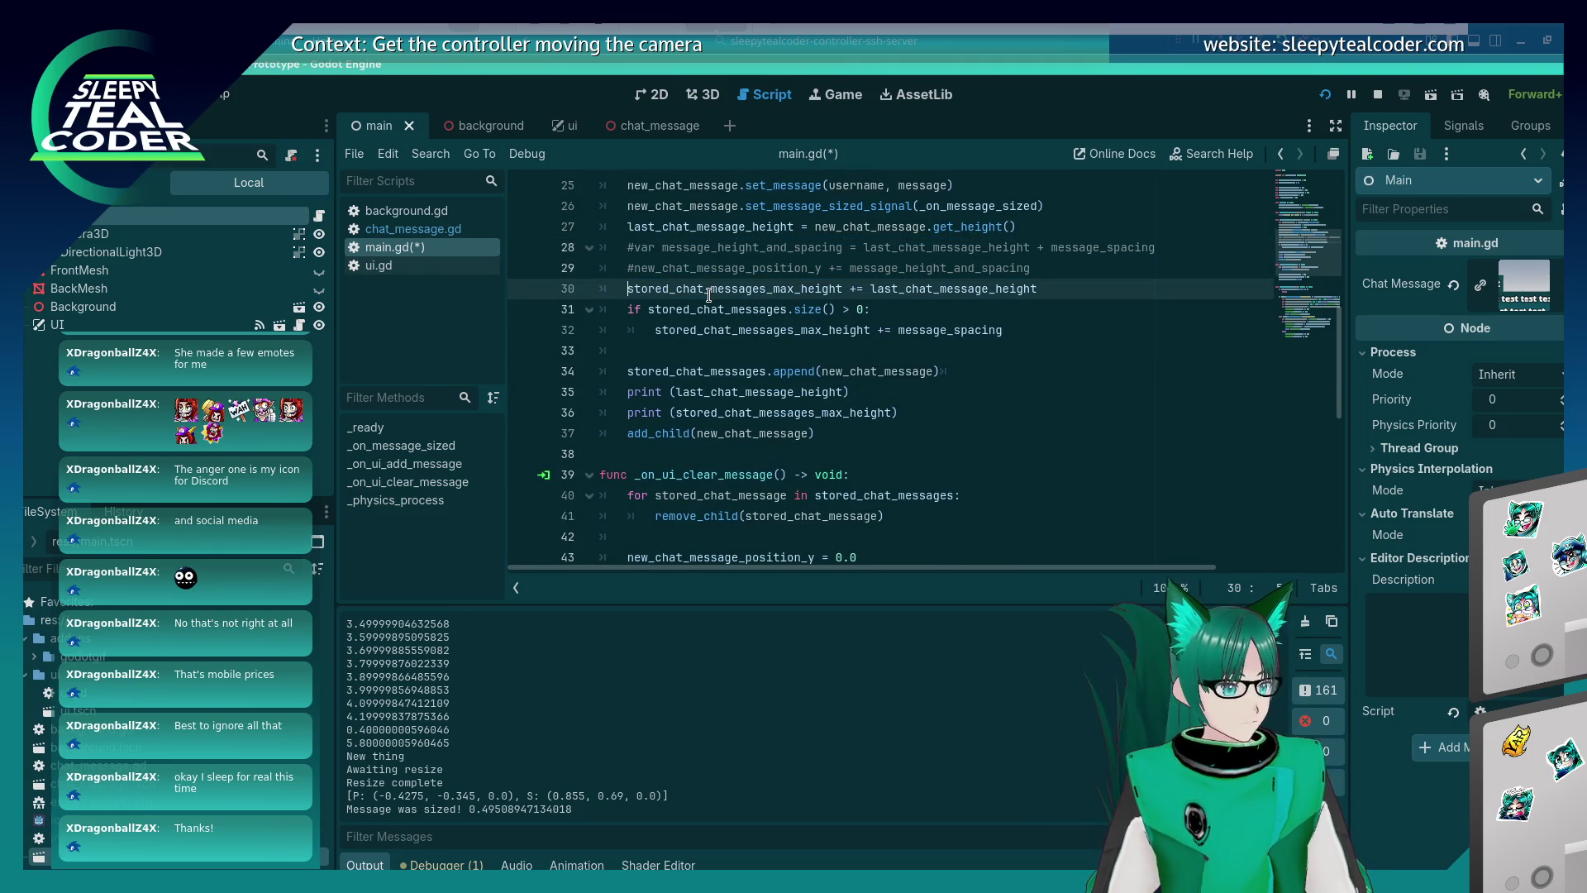
key("ctrl+k")
key("Down")
key("Down")
key("Down")
key("Down")
scroll(708, 295, "up", 7)
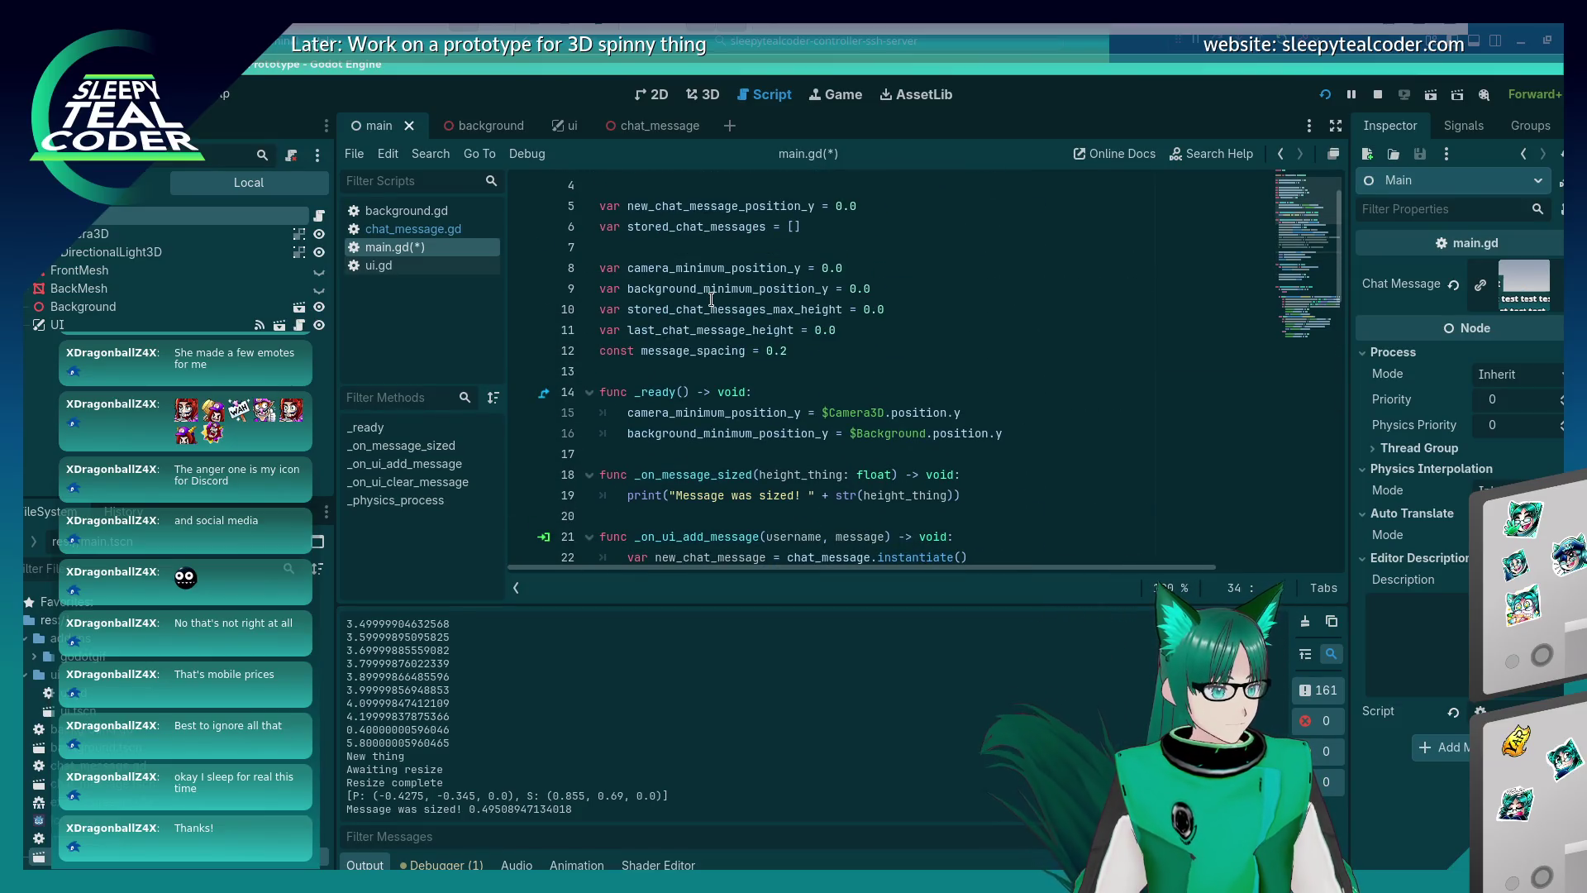
scroll(719, 322, "down", 3)
Declare 'var new_chat_message: PackedScene' as a member variable at line 12 and save.
left_click(761, 357)
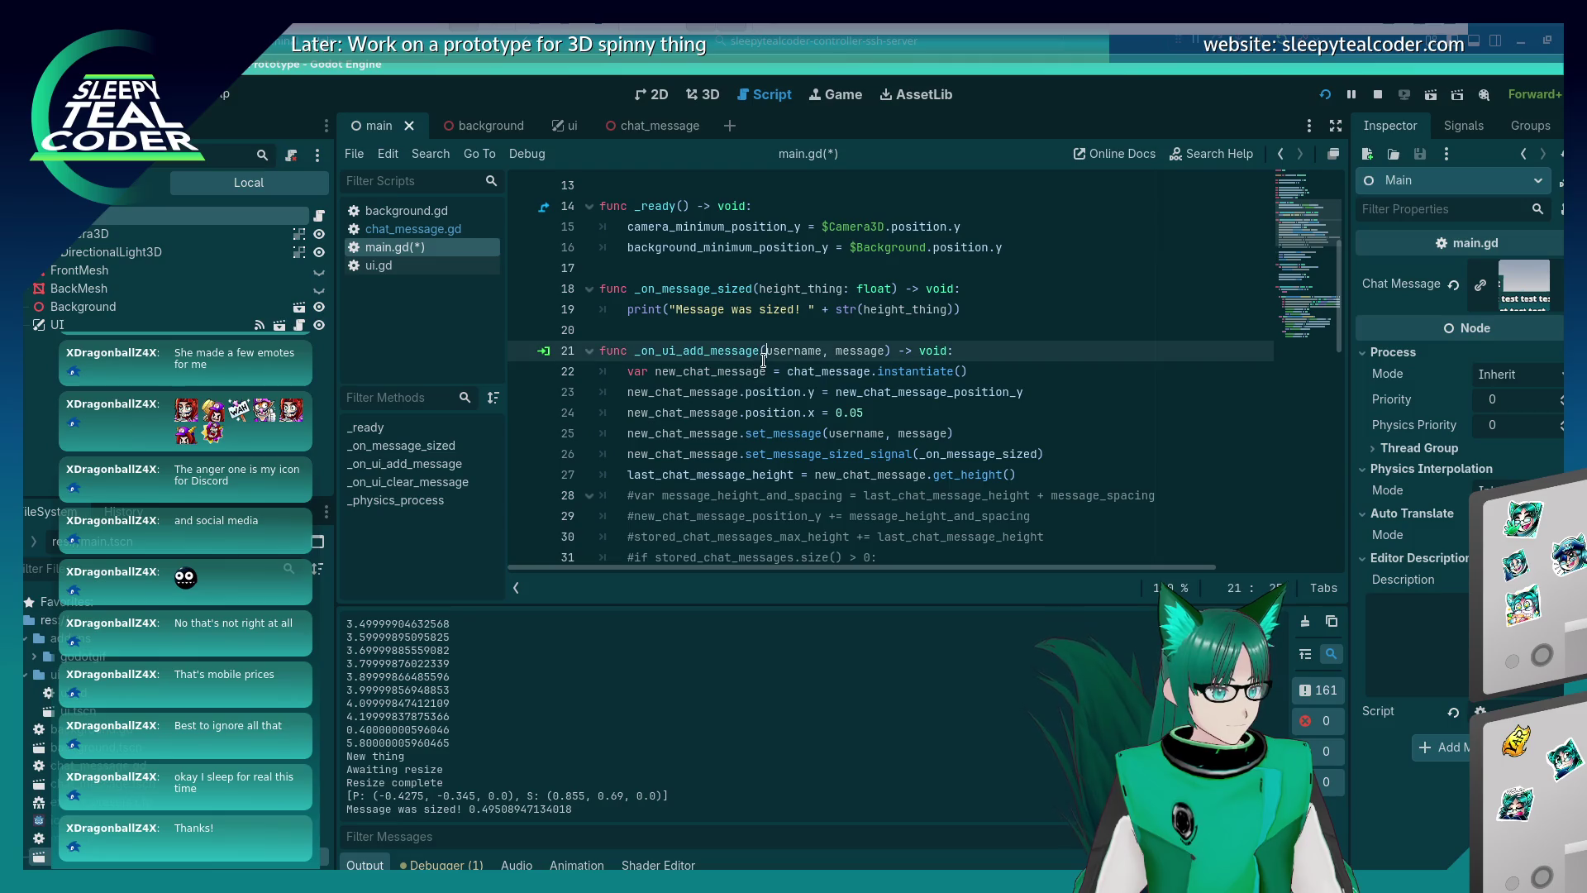
left_click(762, 366)
key("shift+Home")
key("ctrl+c")
key("Up")
key("Up")
key("Up")
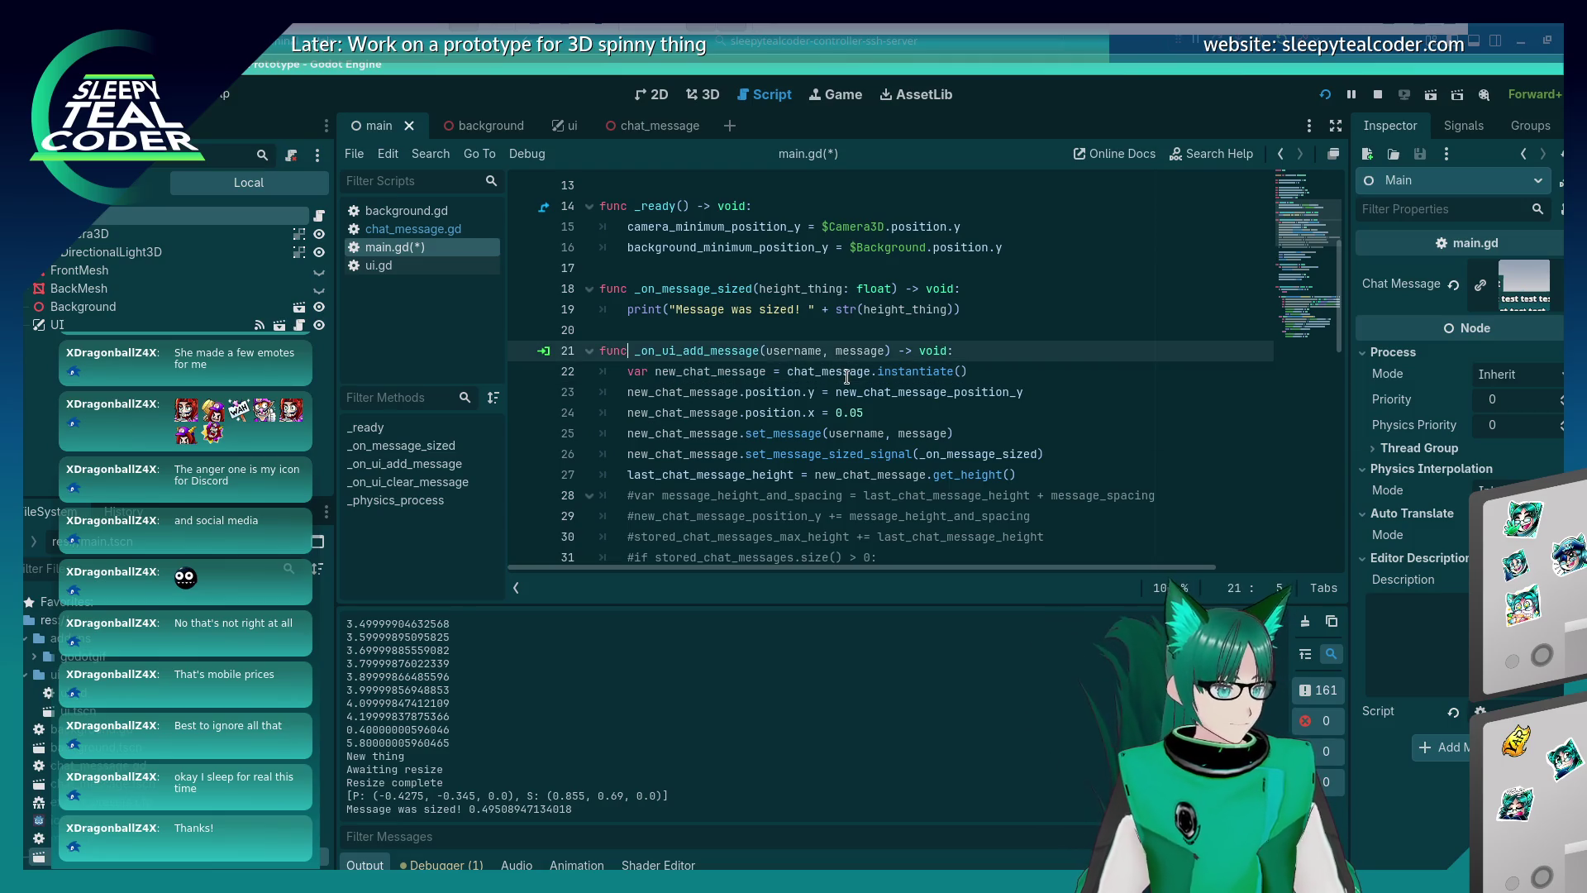
key("End")
key("Return")
key("ctrl+v")
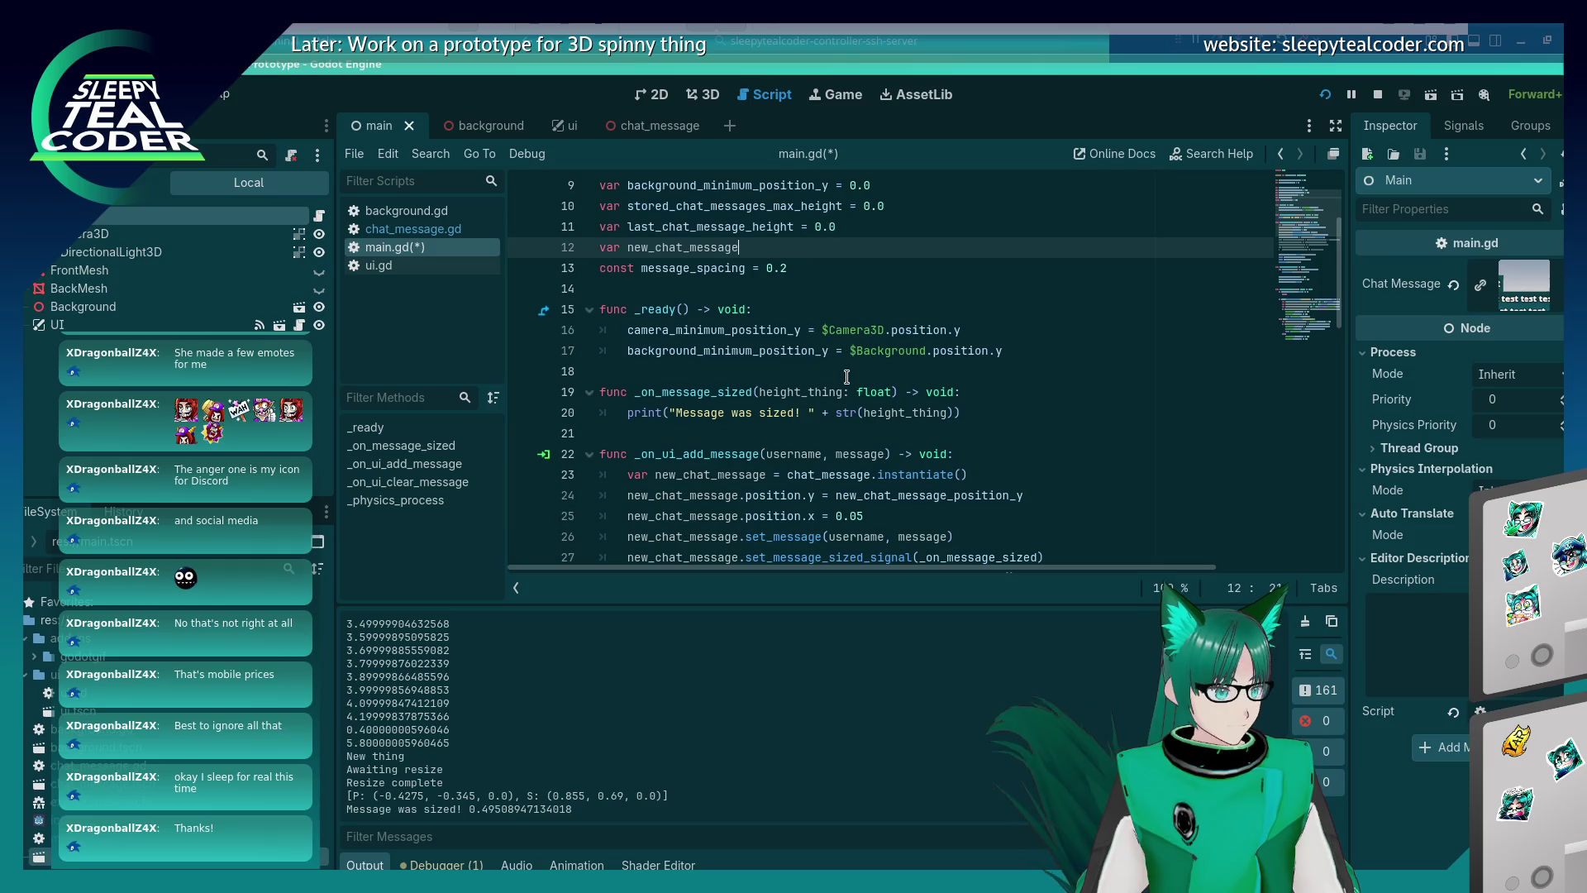
type(": Pa")
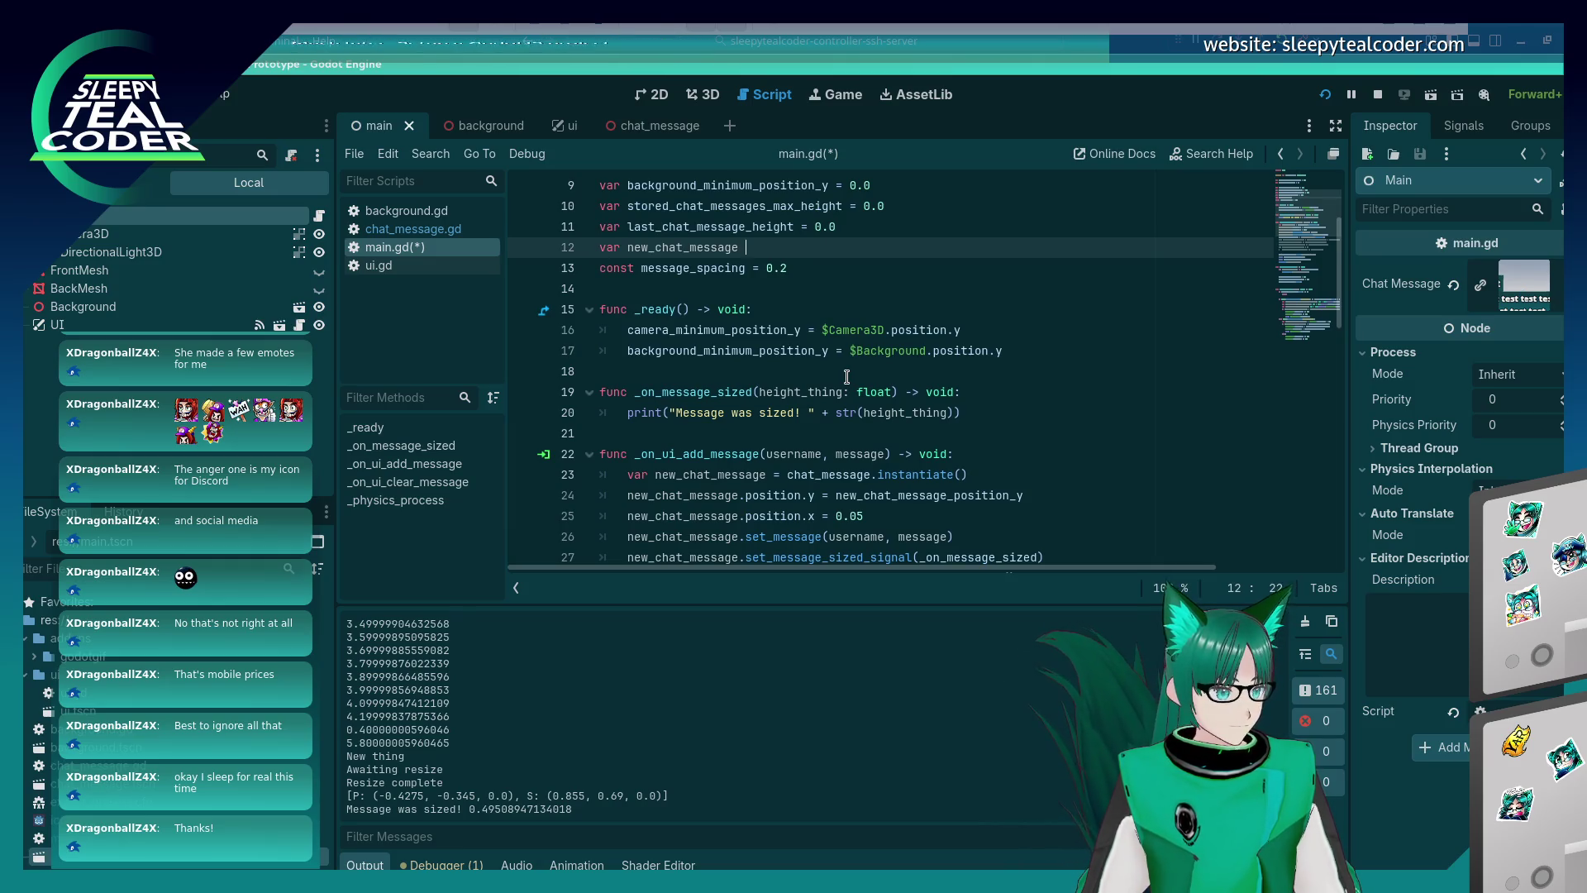
type("ckedScene")
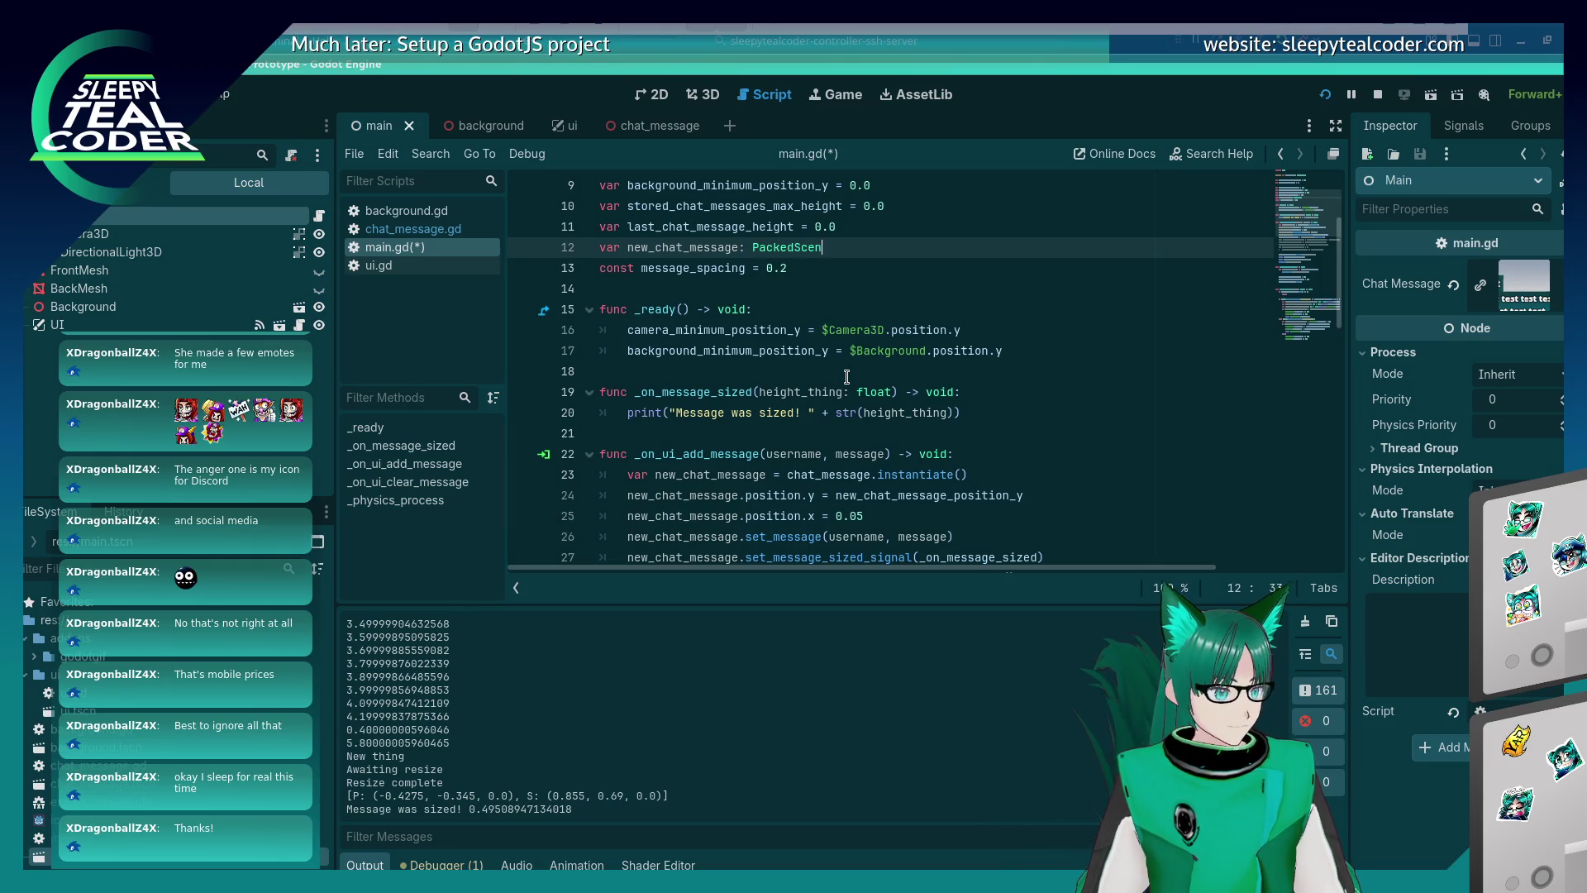
key("Down")
key("Down")
key("ctrl+s")
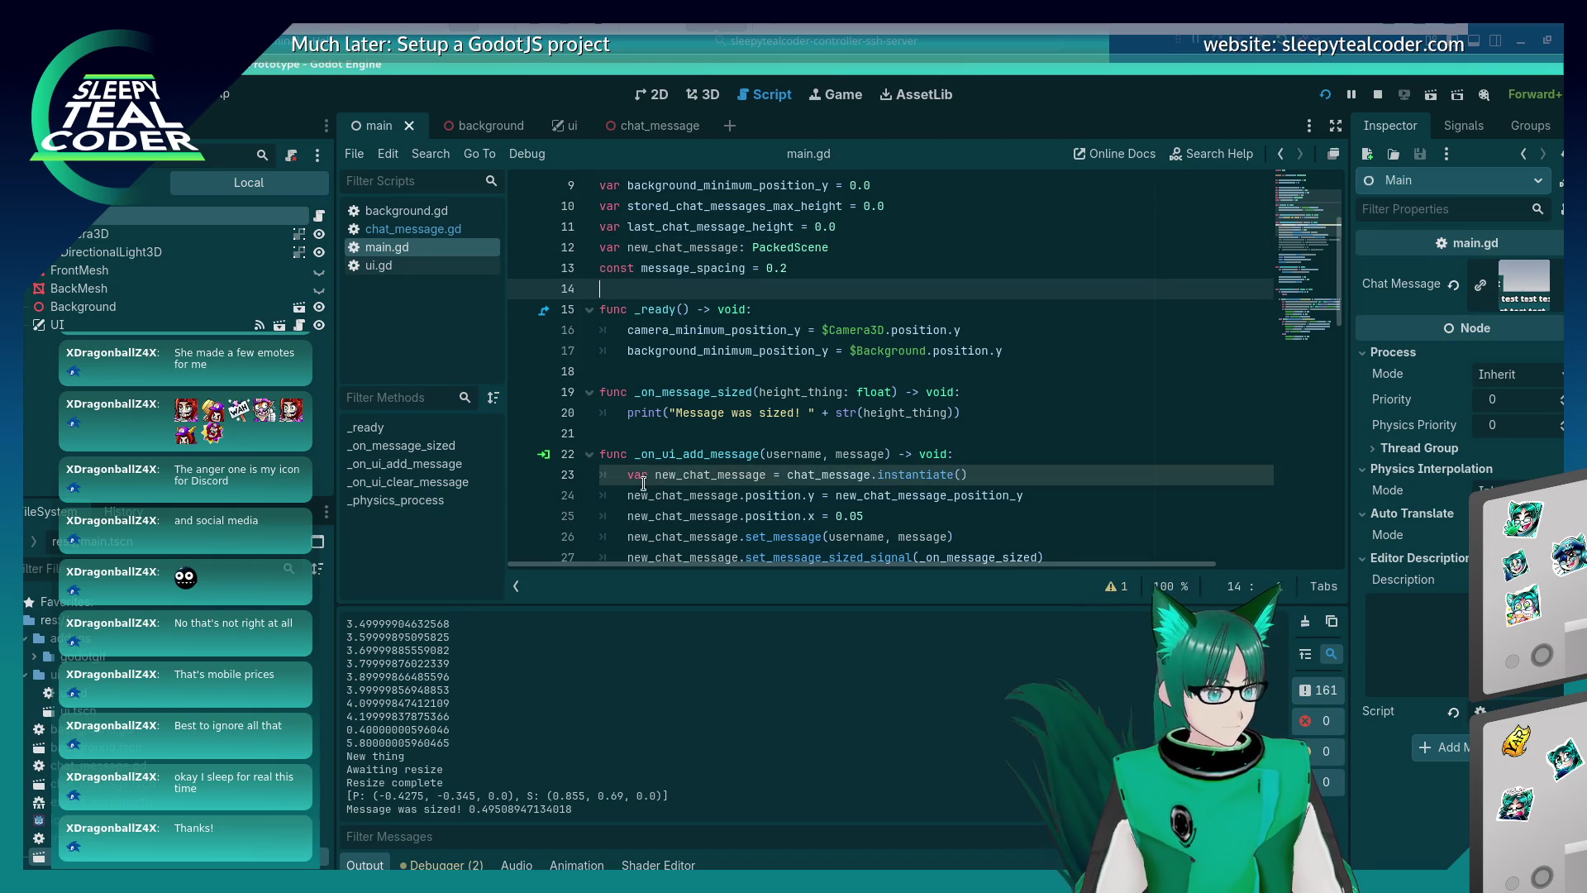
Drop the var keyword from the local new_chat_message declaration on line 23 and save.
left_click(643, 475)
key("BackSpace")
key("BackSpace")
key("Delete")
key("Delete")
key("ctrl+s")
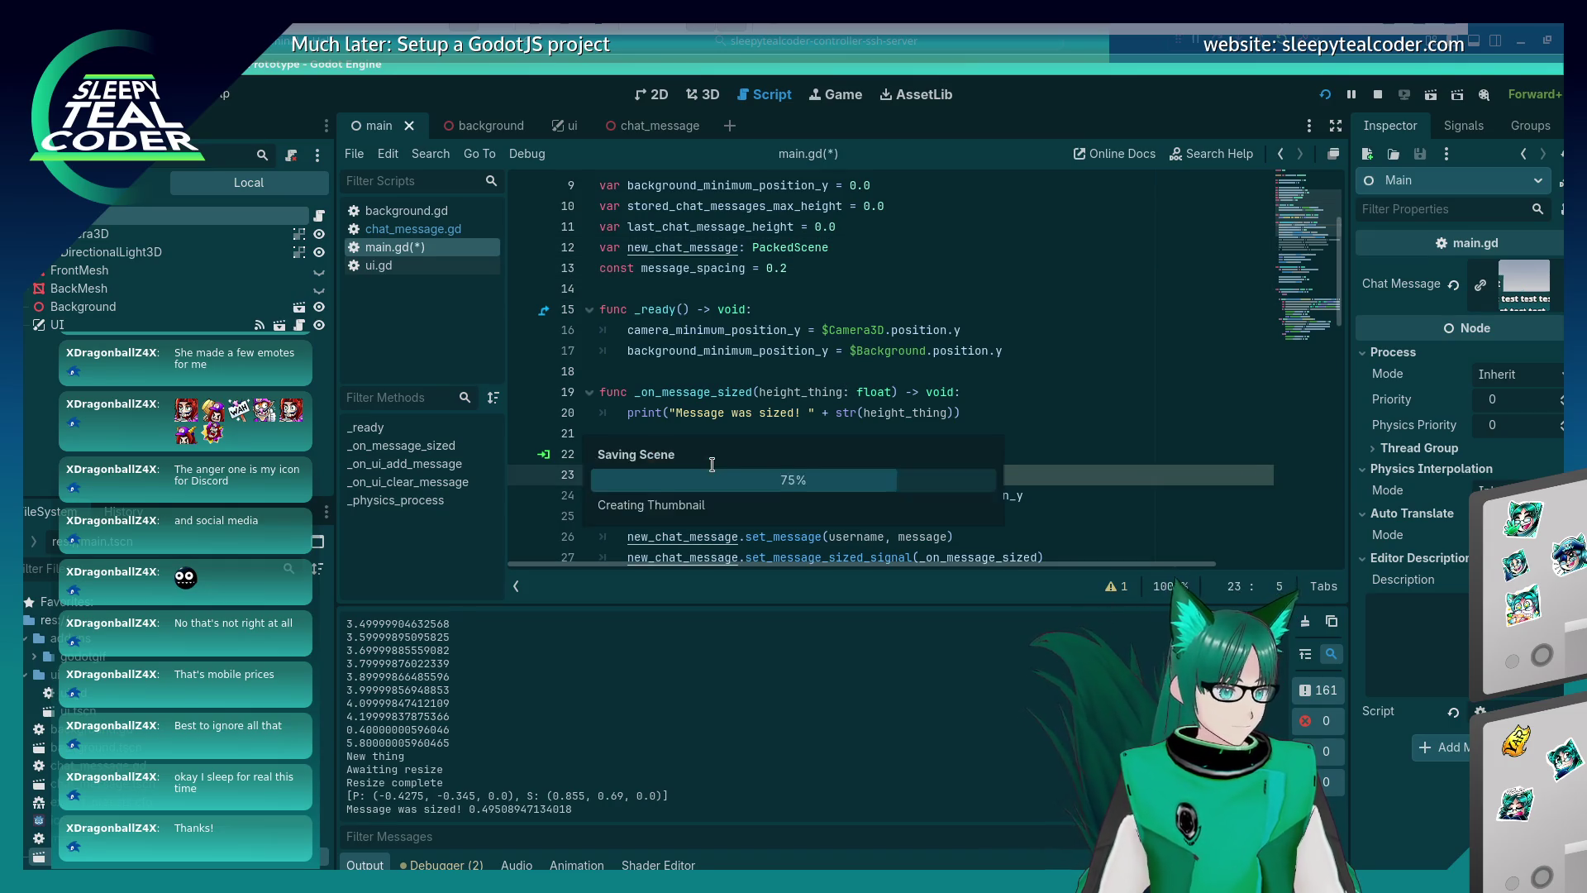
Change the new_chat_message type on line 12 from PackedScene to Node.
scroll(712, 465, "down", 3)
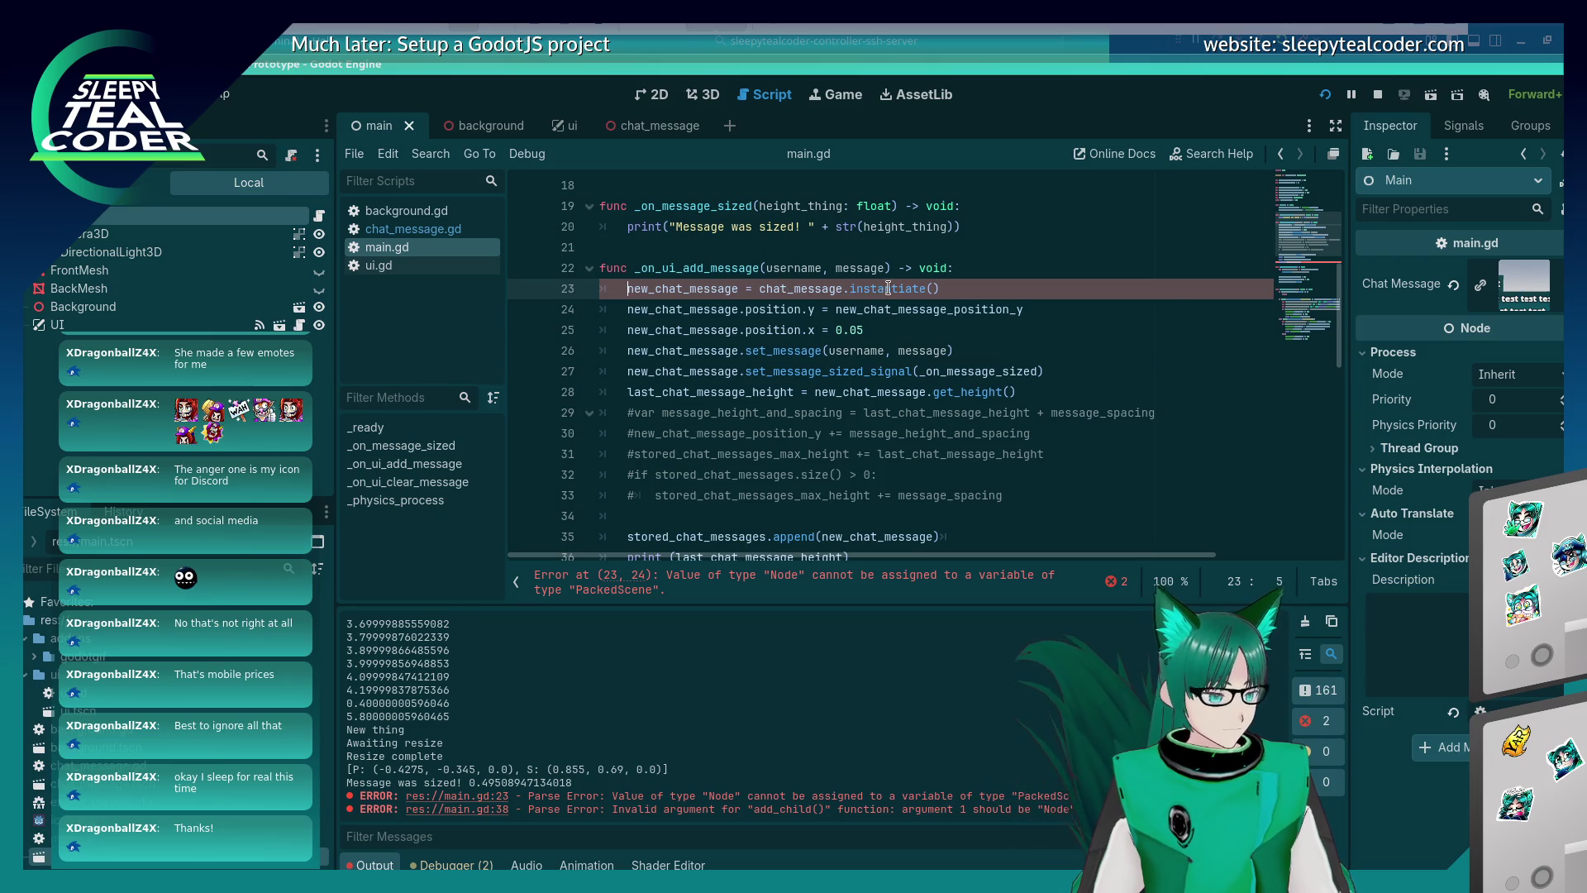
mouse_move(888, 288)
scroll(889, 287, "up", 4)
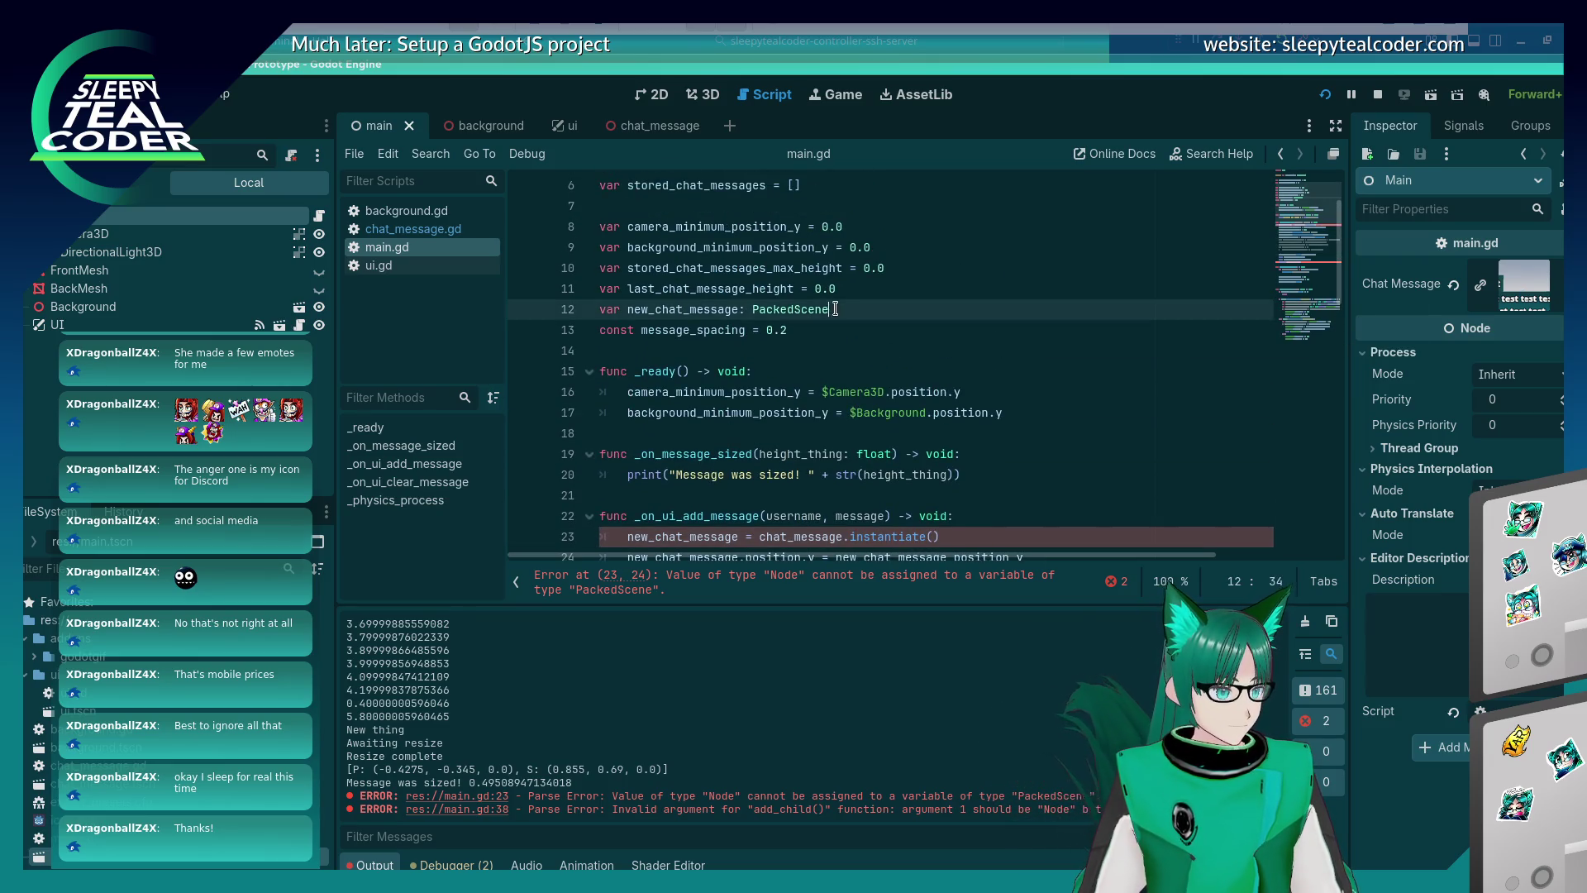
double_click(781, 309)
type("Node")
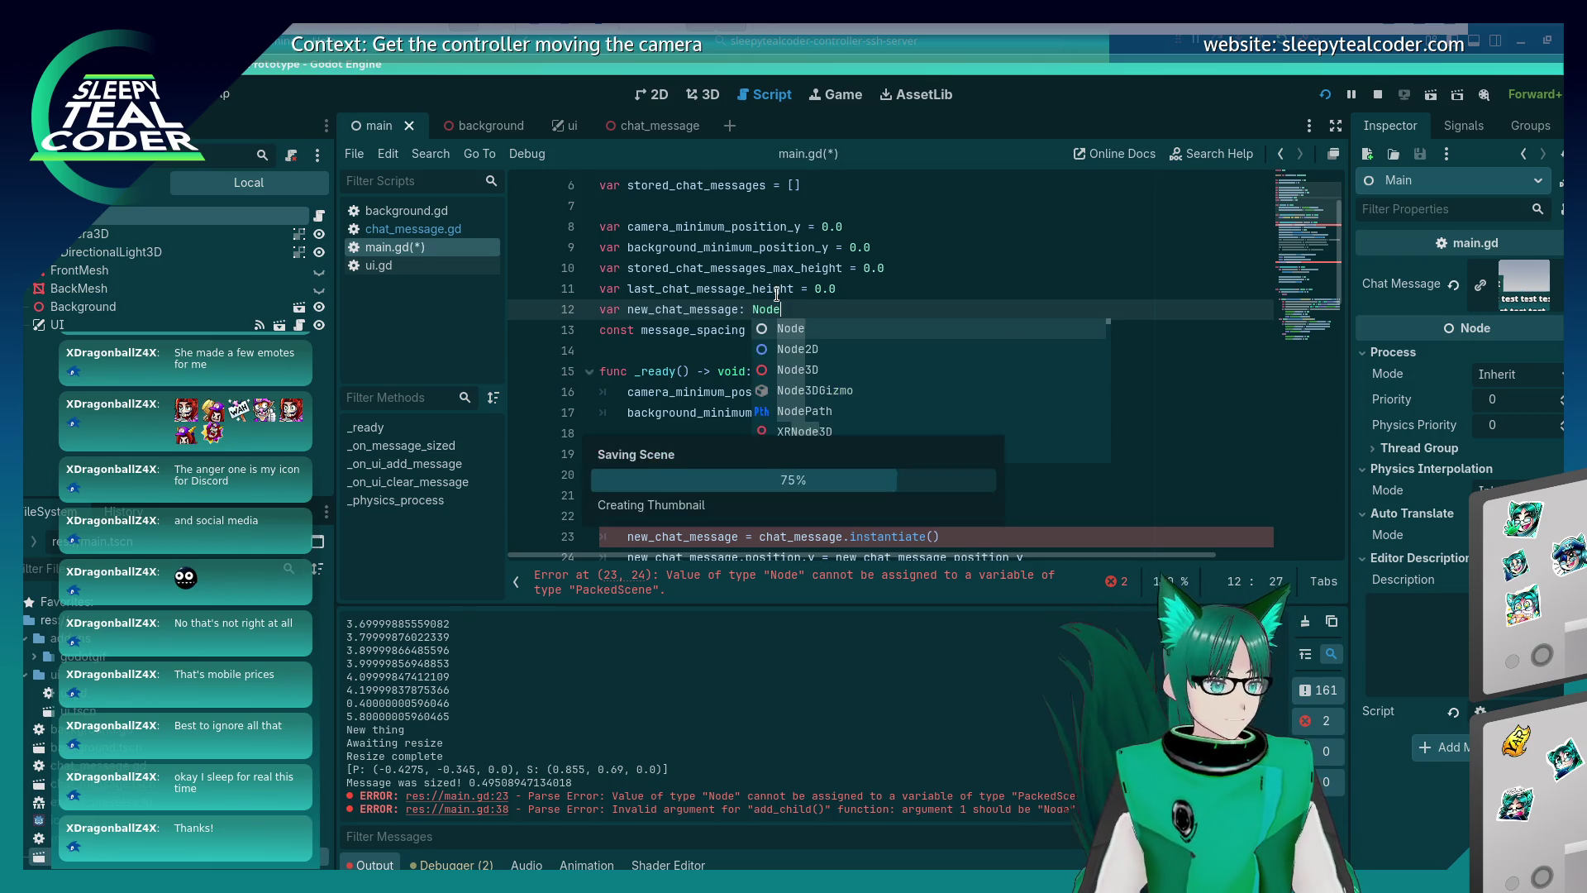
left_click(703, 330)
Comment out the append, both print lines and add_child on lines 35–38.
scroll(738, 347, "down", 4)
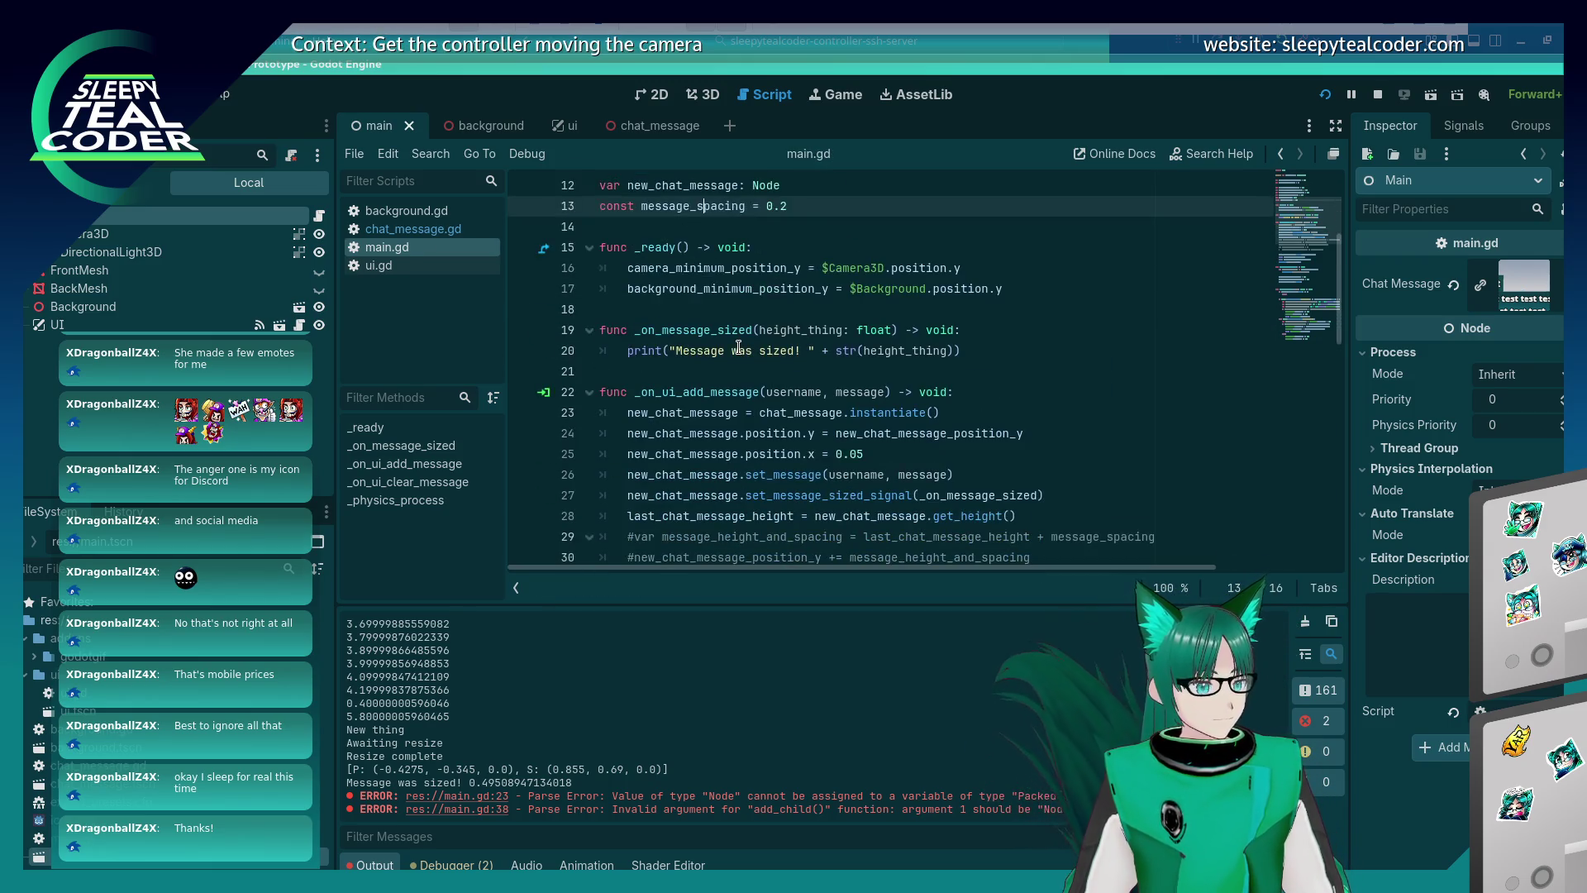
scroll(738, 347, "down", 4)
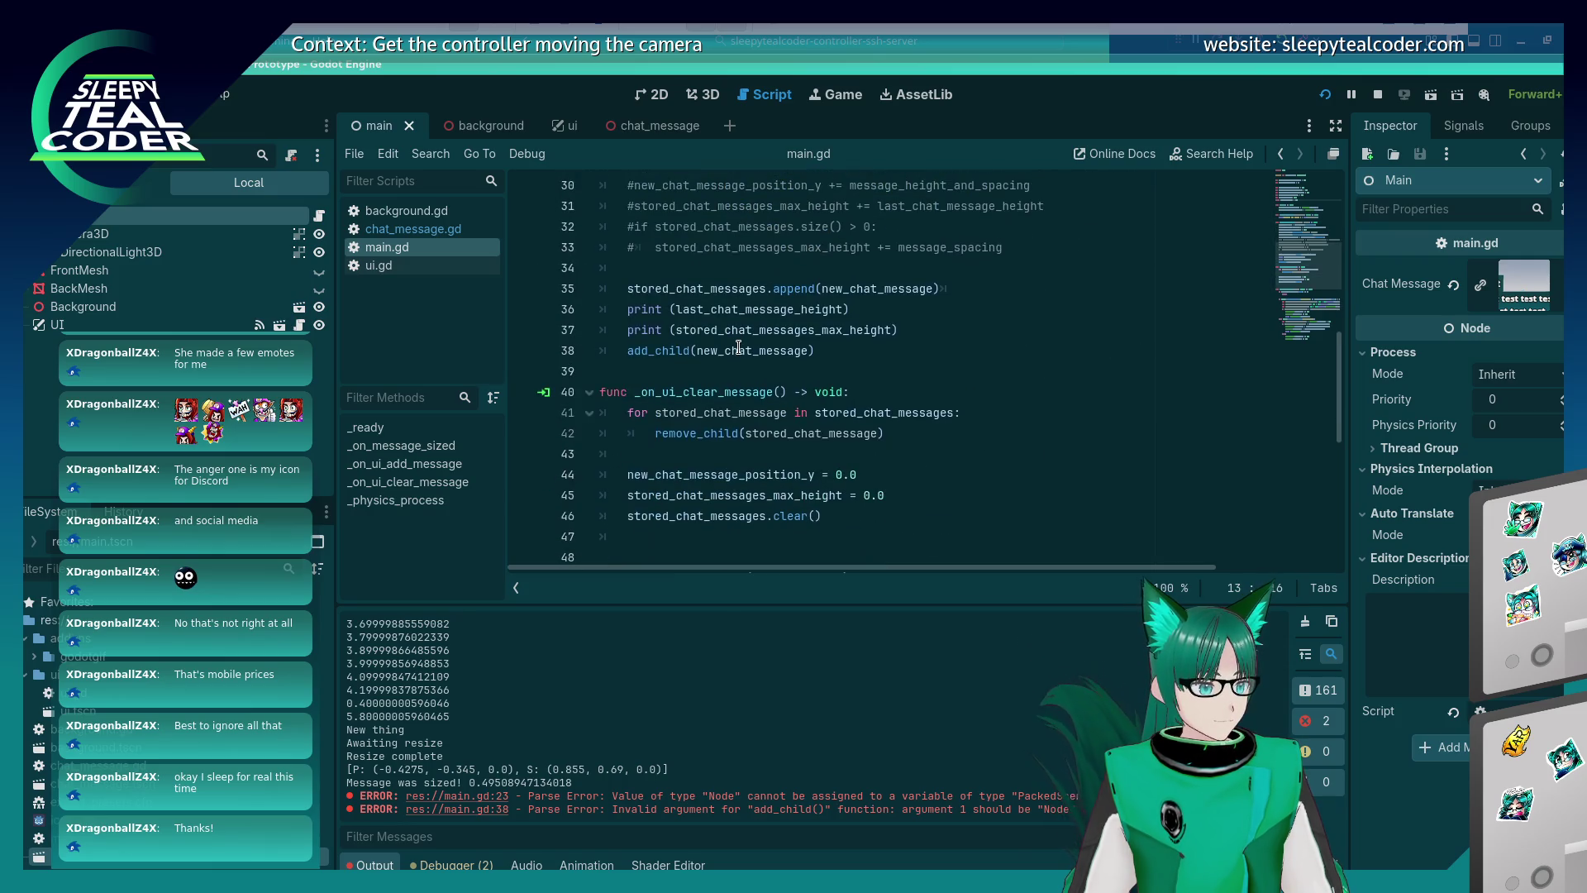
scroll(738, 348, "up", 2)
left_click(626, 412)
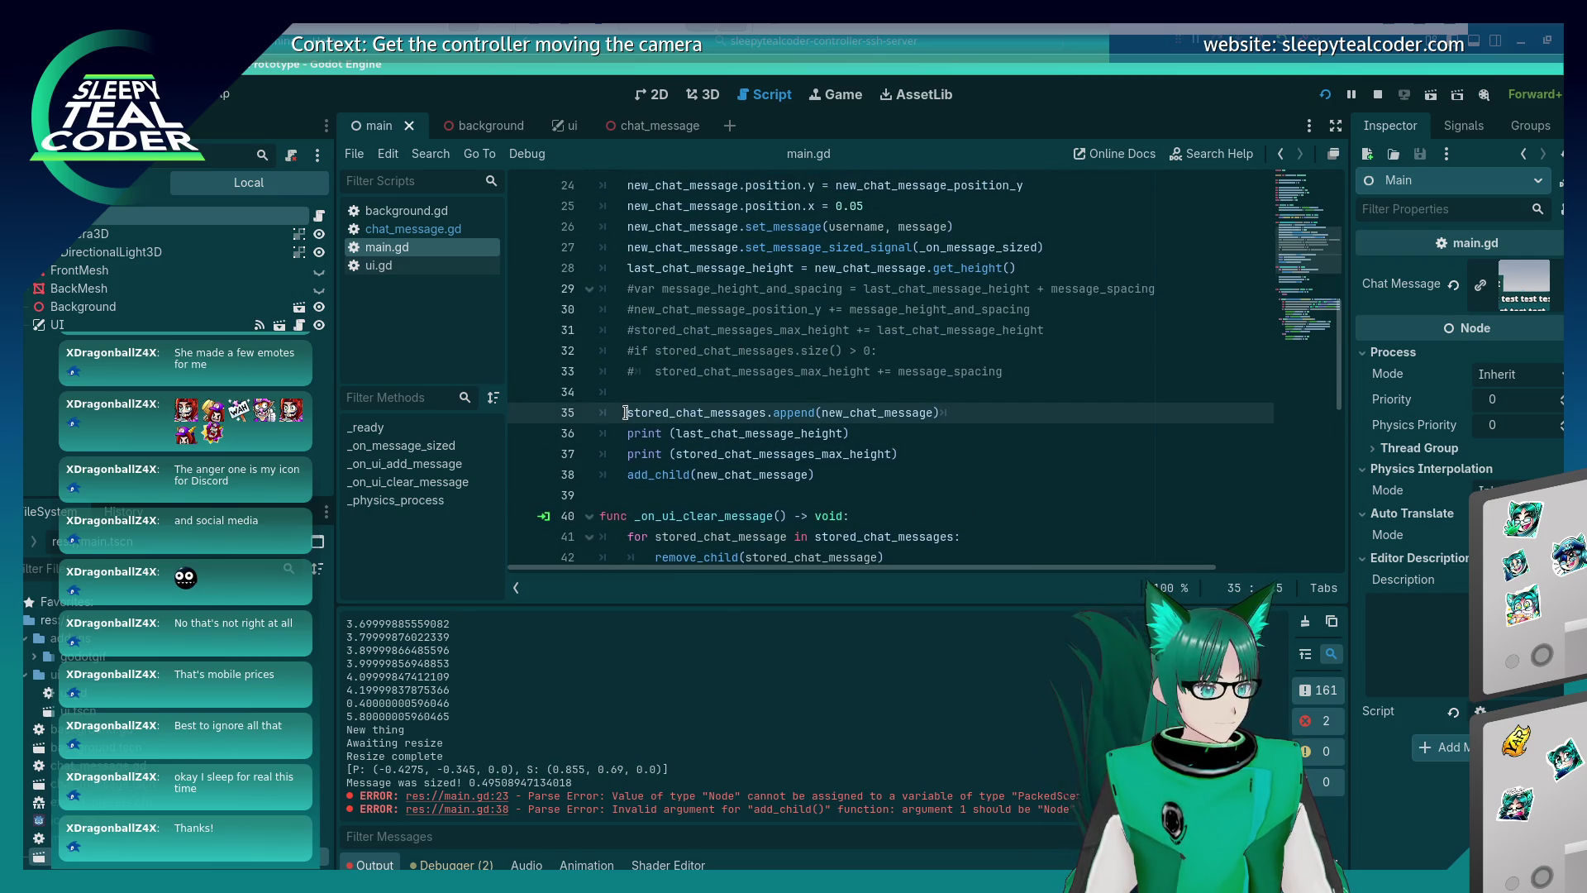
key("Down")
key("Down")
key("ctrl+k")
key("Up")
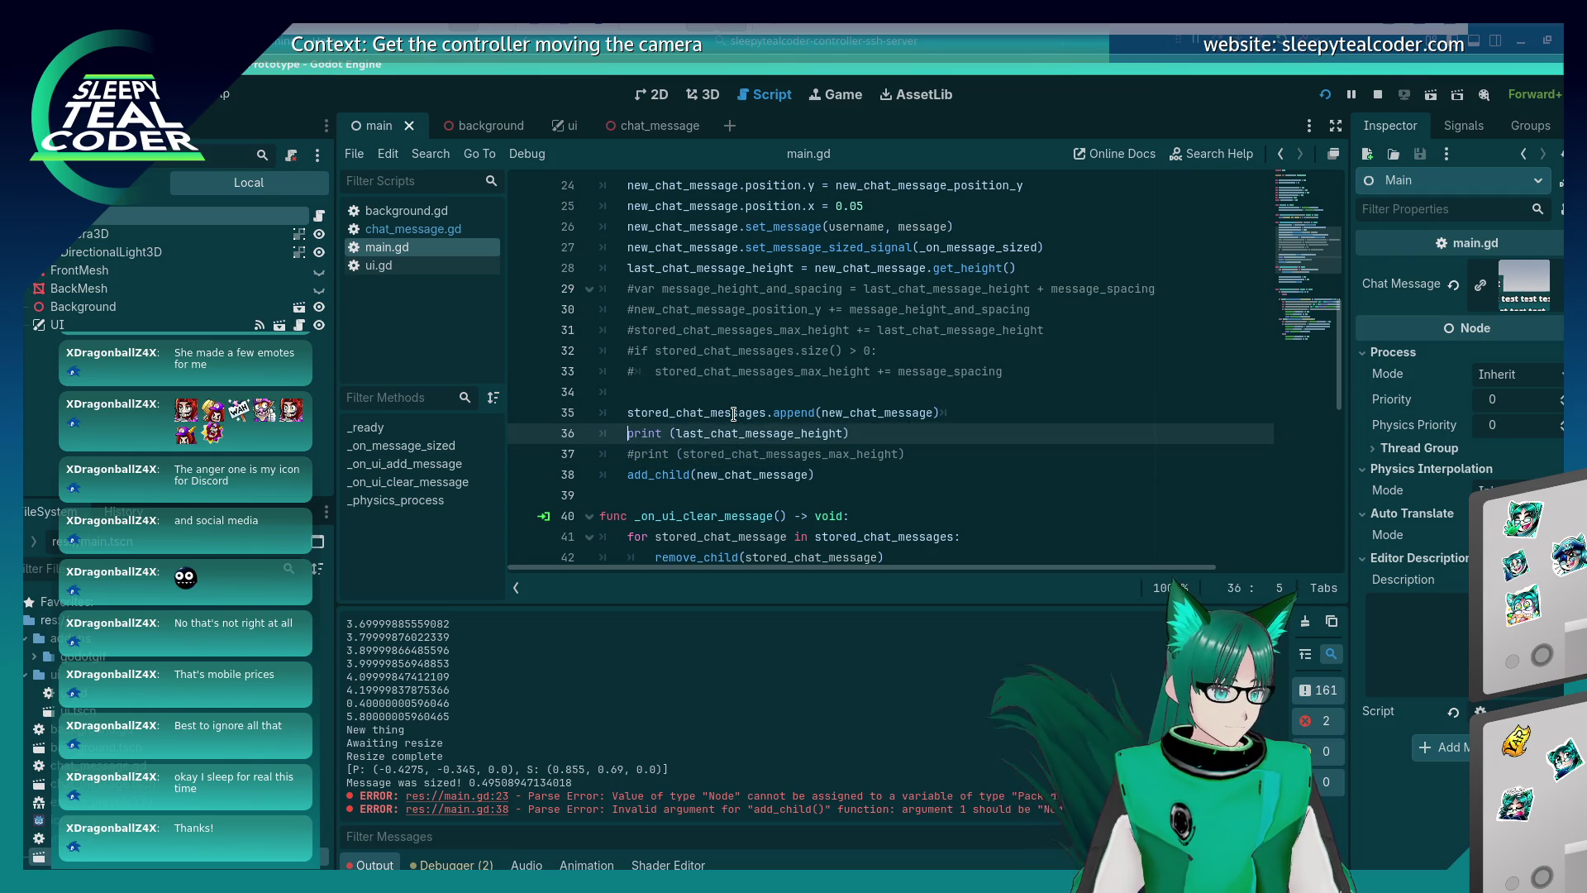
key("ctrl+k")
key("Up")
key("ctrl+k")
key("Down")
key("Down")
key("Down")
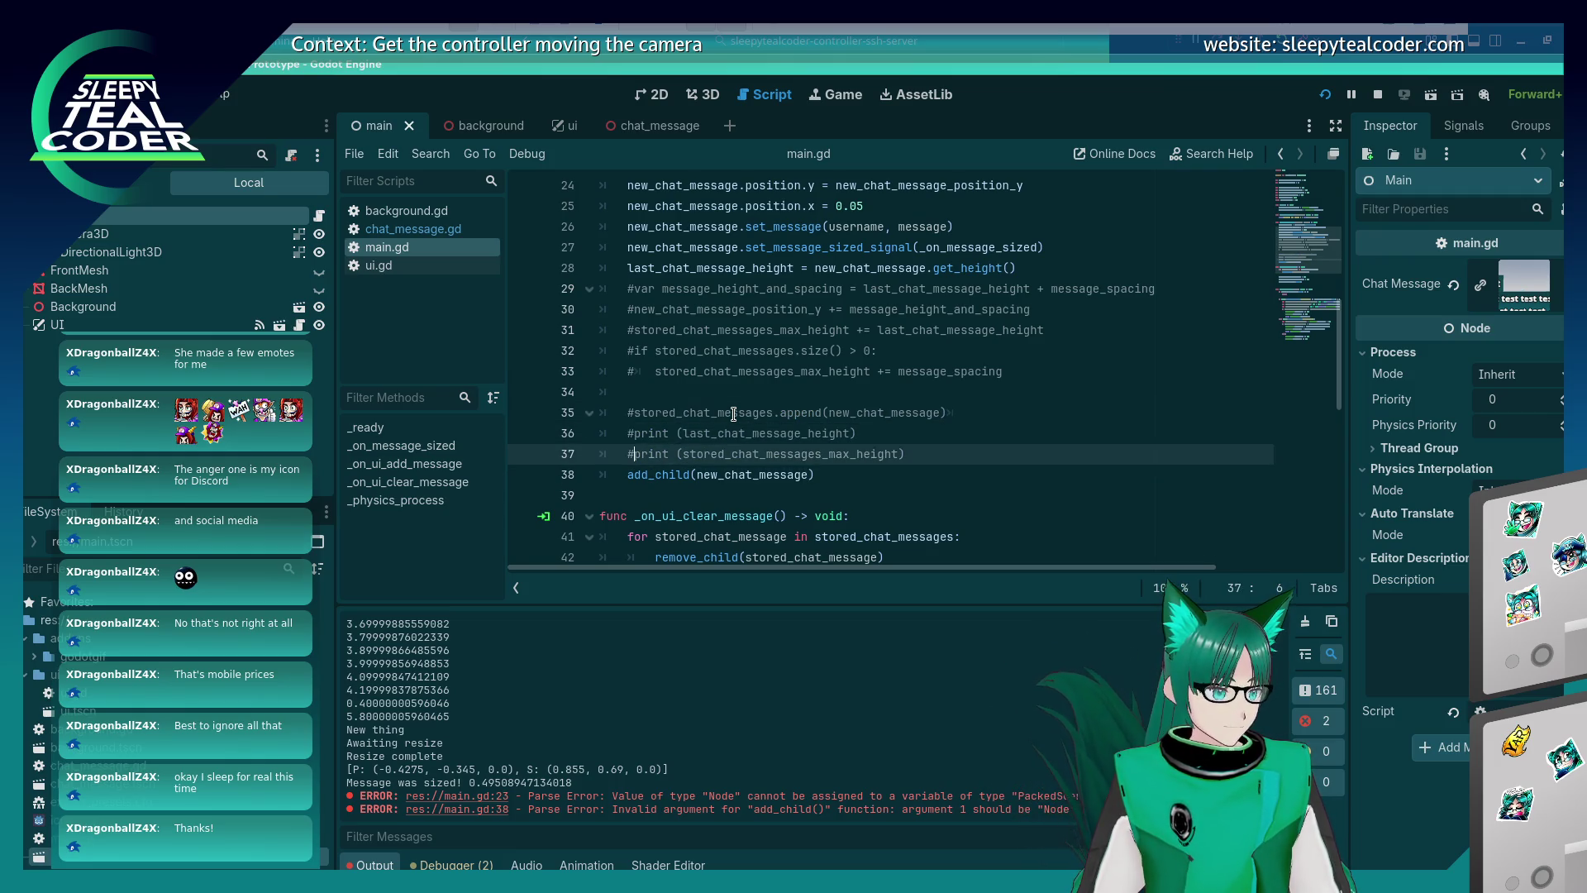
key("ctrl+k")
Select the code block from line 38 up to line 28.
key("End")
key("shift+Up")
key("shift+Up")
key("shift+Up")
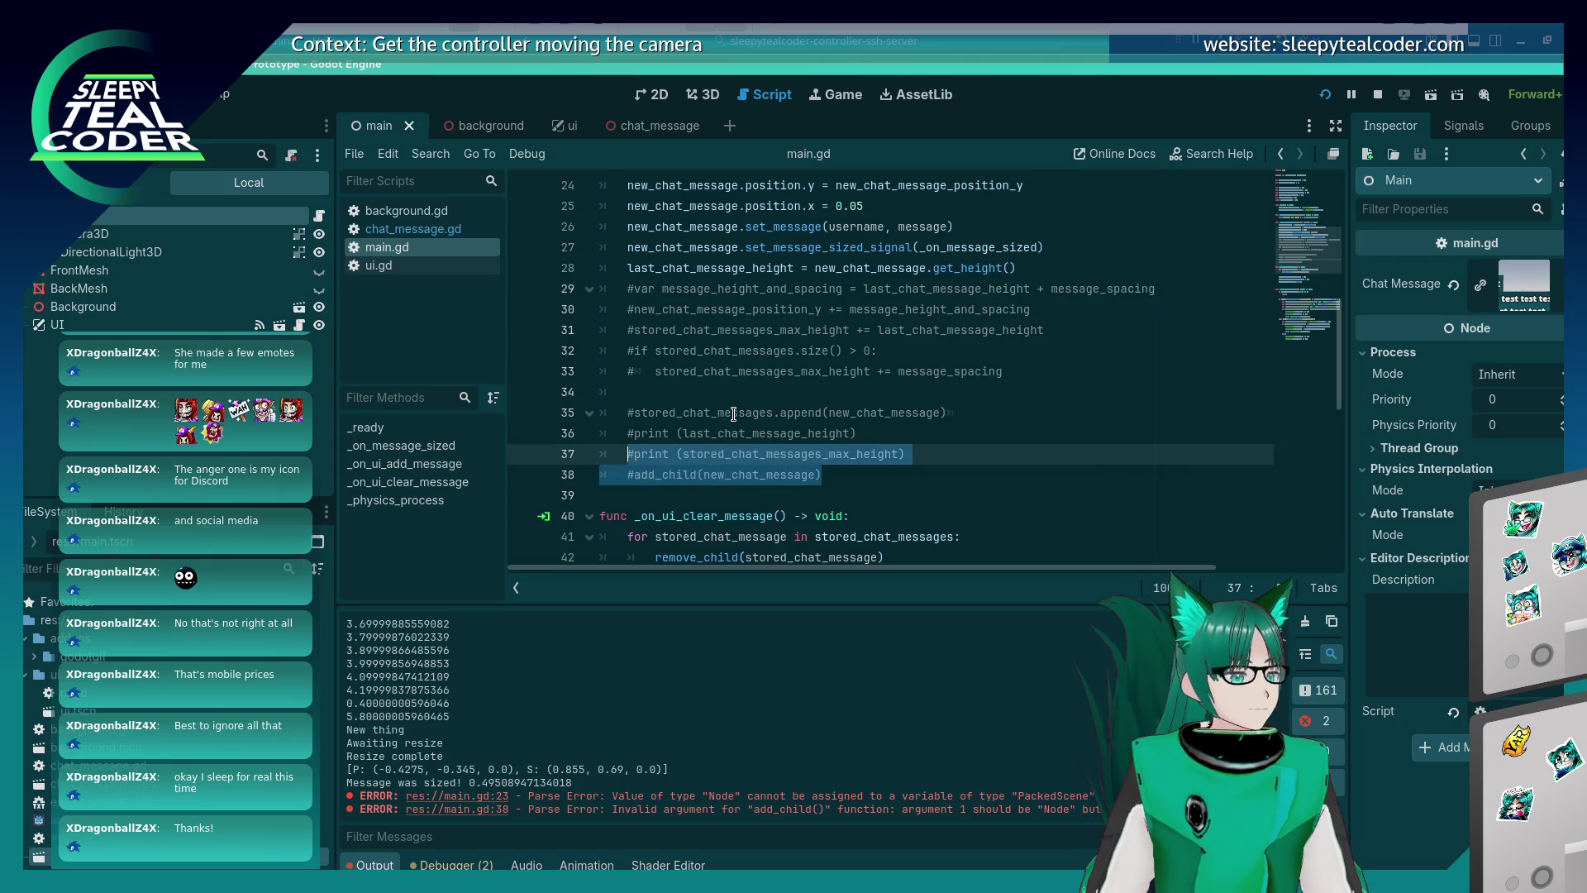
key("shift+Down")
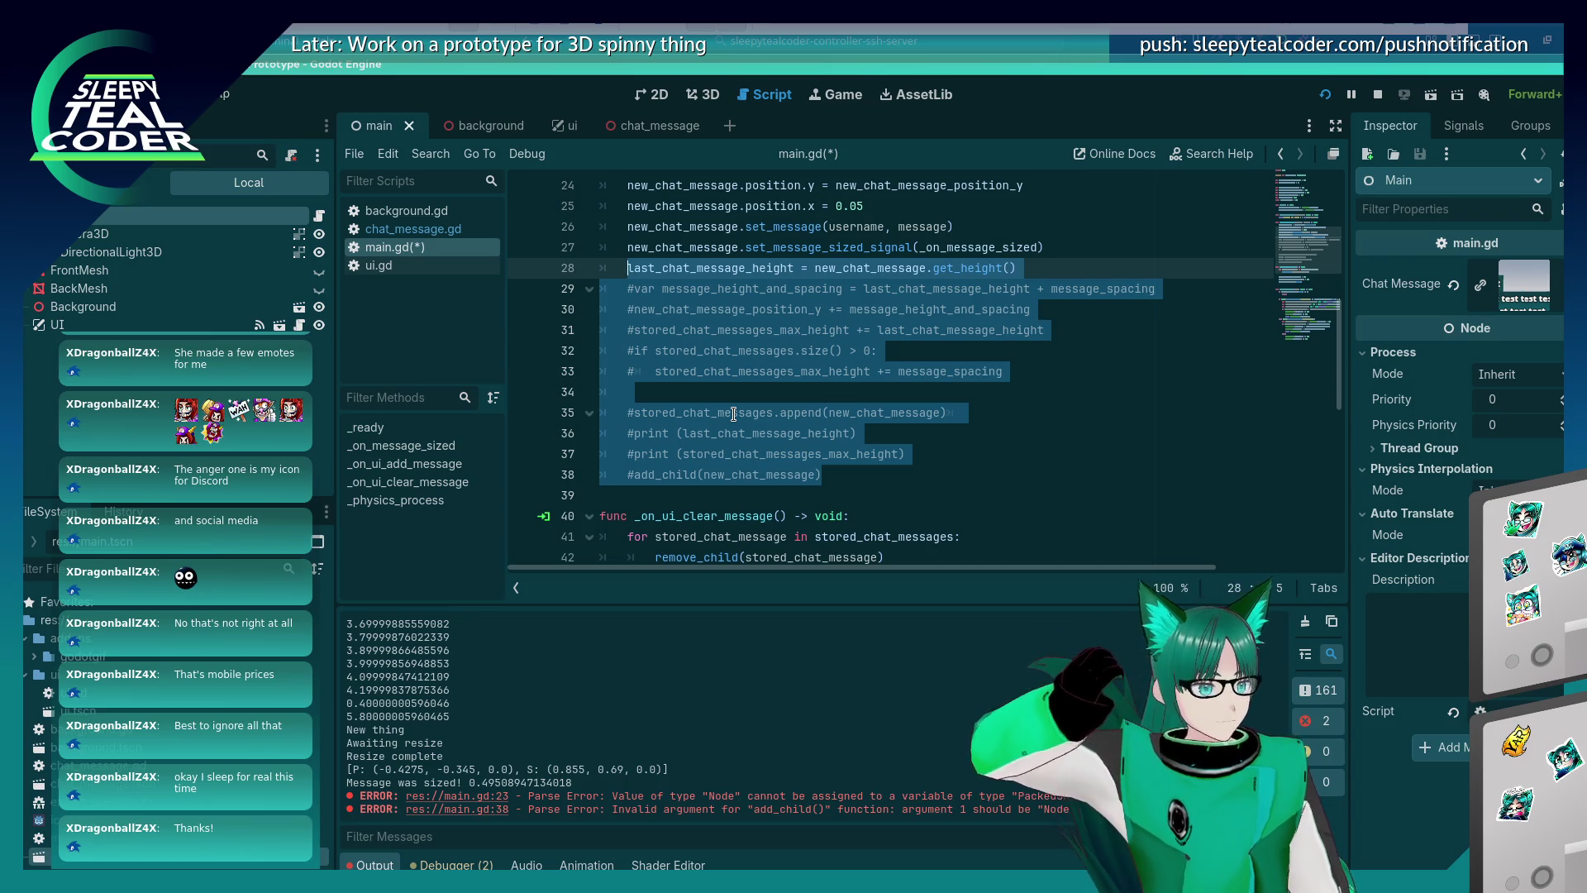
Cut lines 28–38 out of _on_ui_add_message and save.
key("shift+Home")
key("ctrl+c")
key("BackSpace")
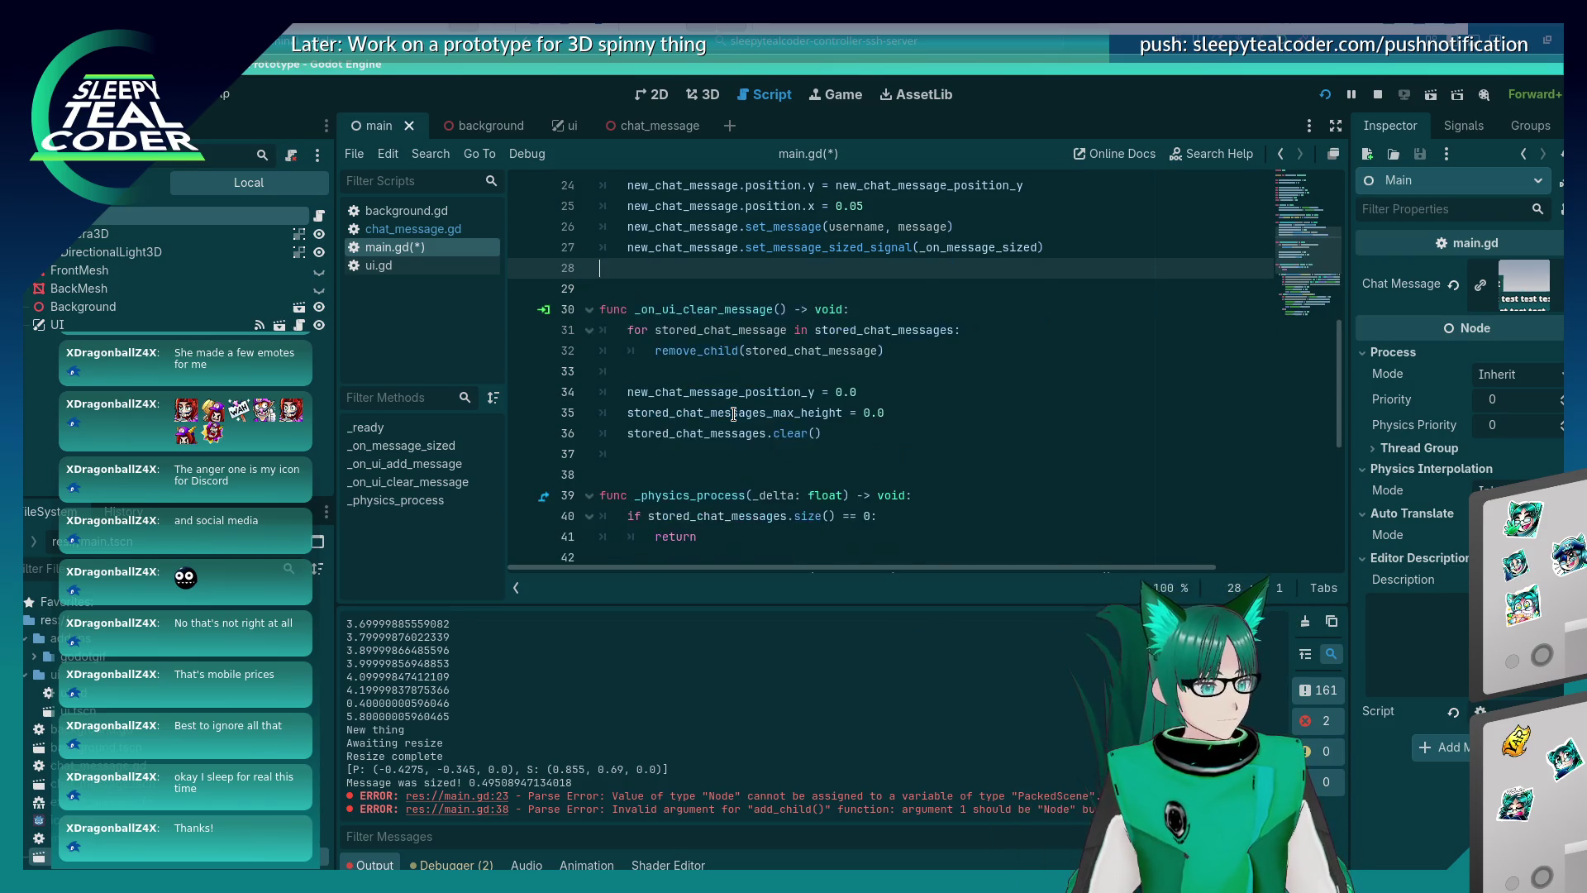
key("BackSpace")
key("ctrl+s")
Paste the cut block into _on_message_sized and save.
scroll(826, 347, "up", 3)
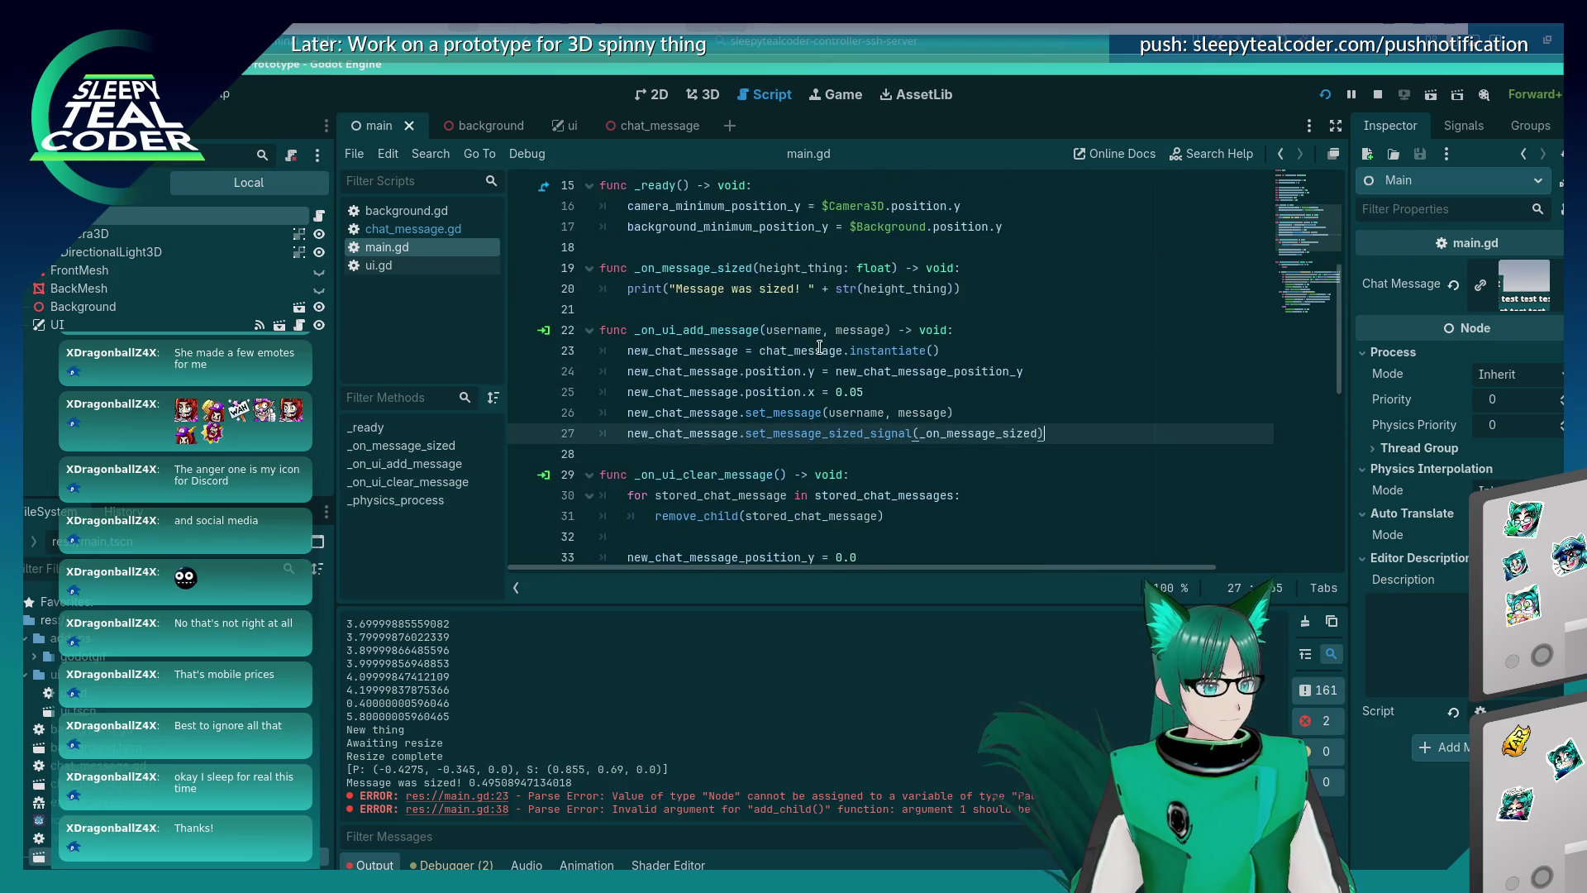
left_click(1011, 282)
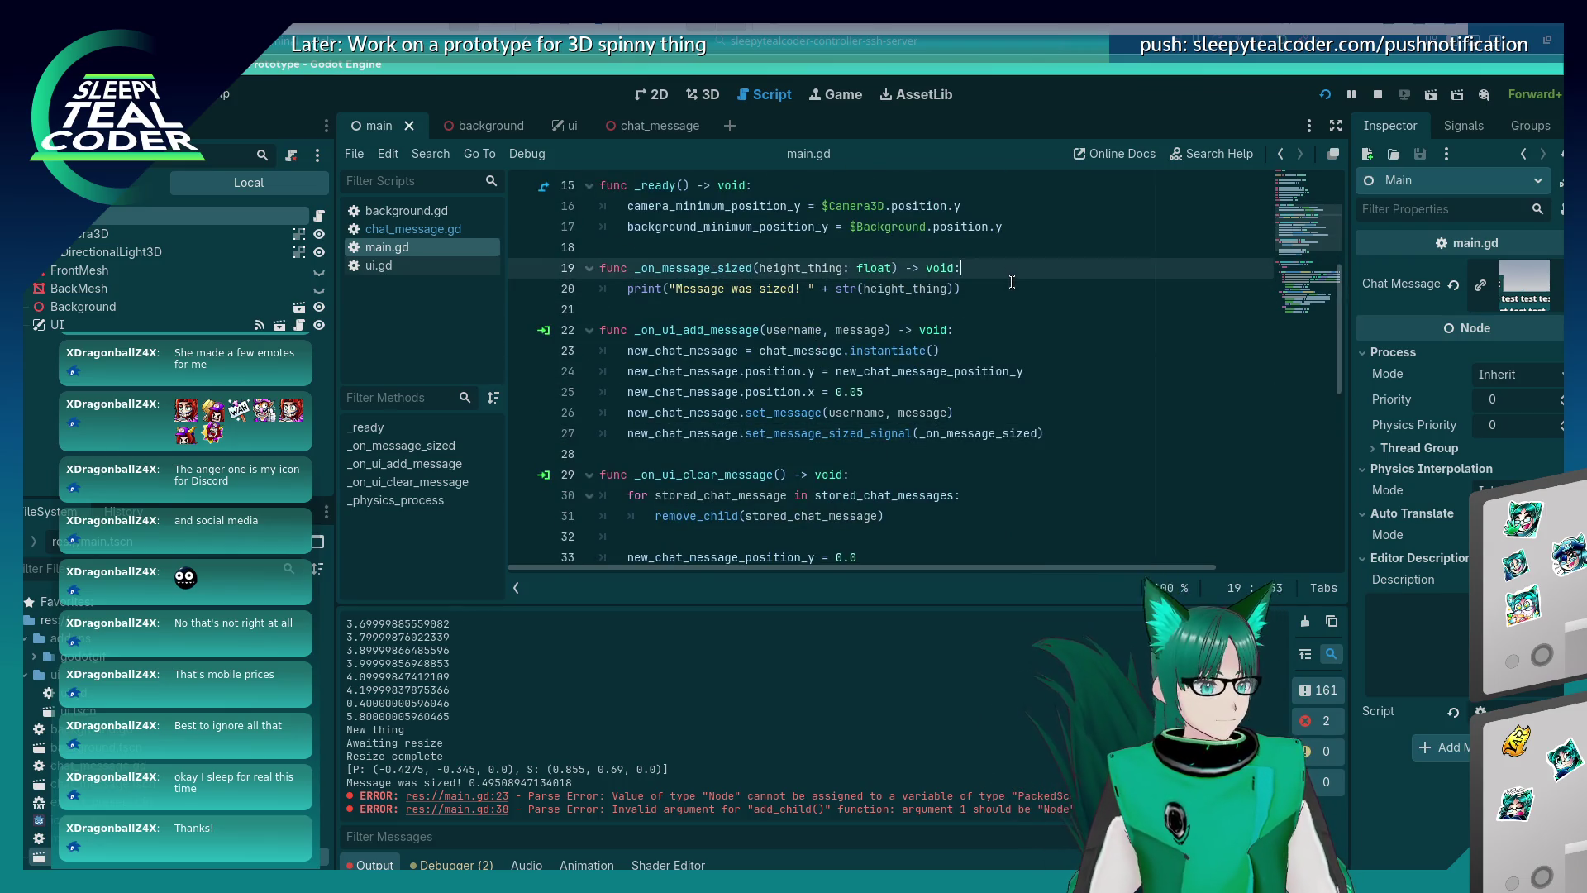
key("Home")
key("Return")
key("Up")
key("ctrl+v")
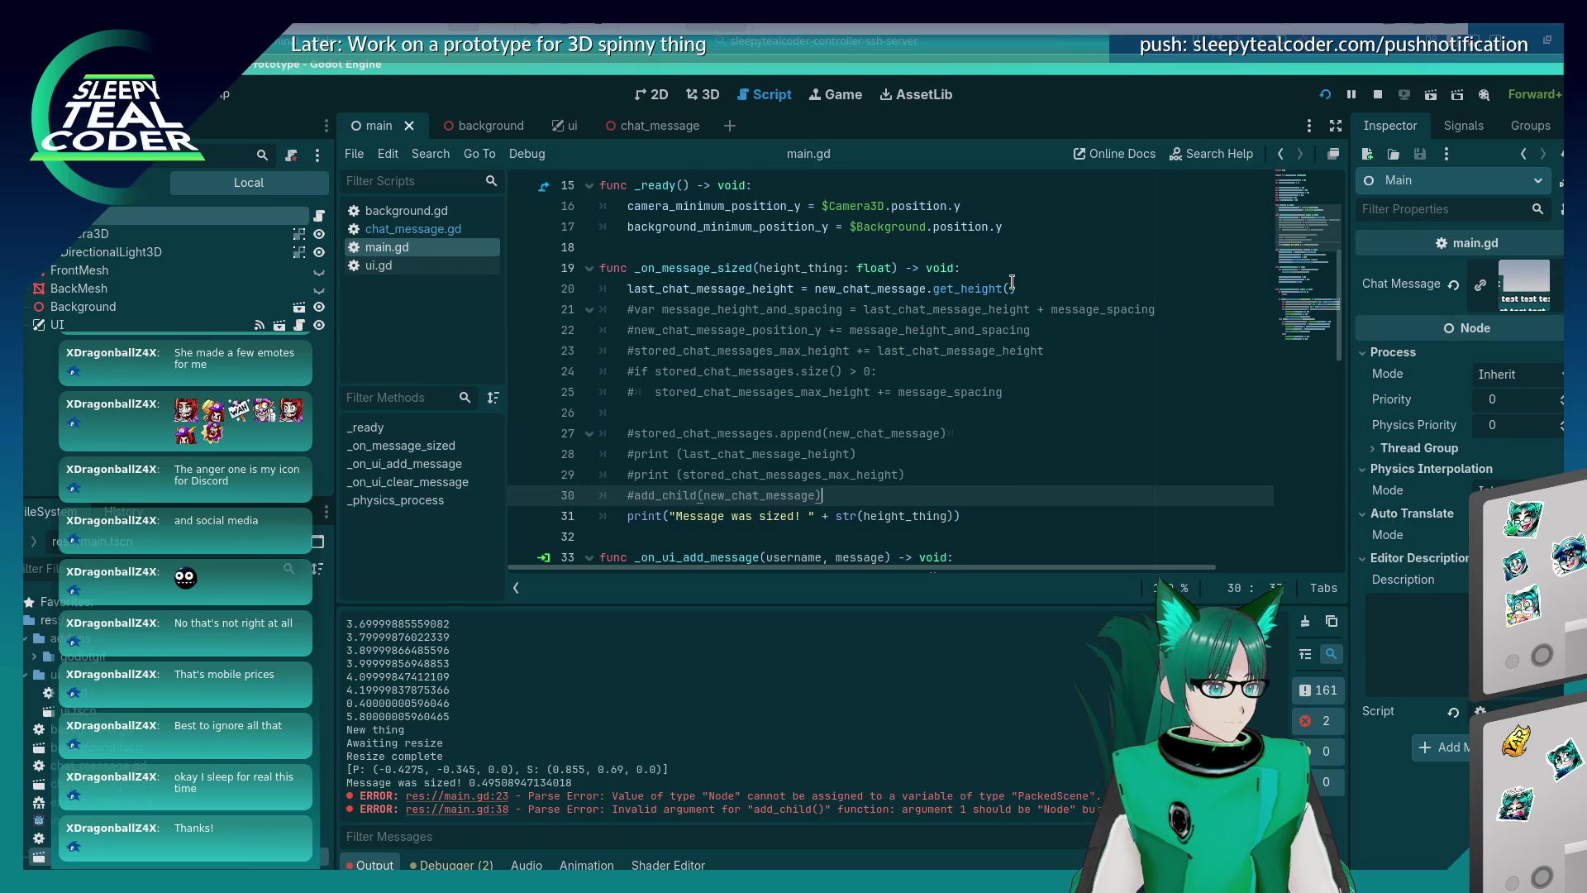
scroll(1010, 279, "down", 2)
key("Return")
type("new_chat_message.")
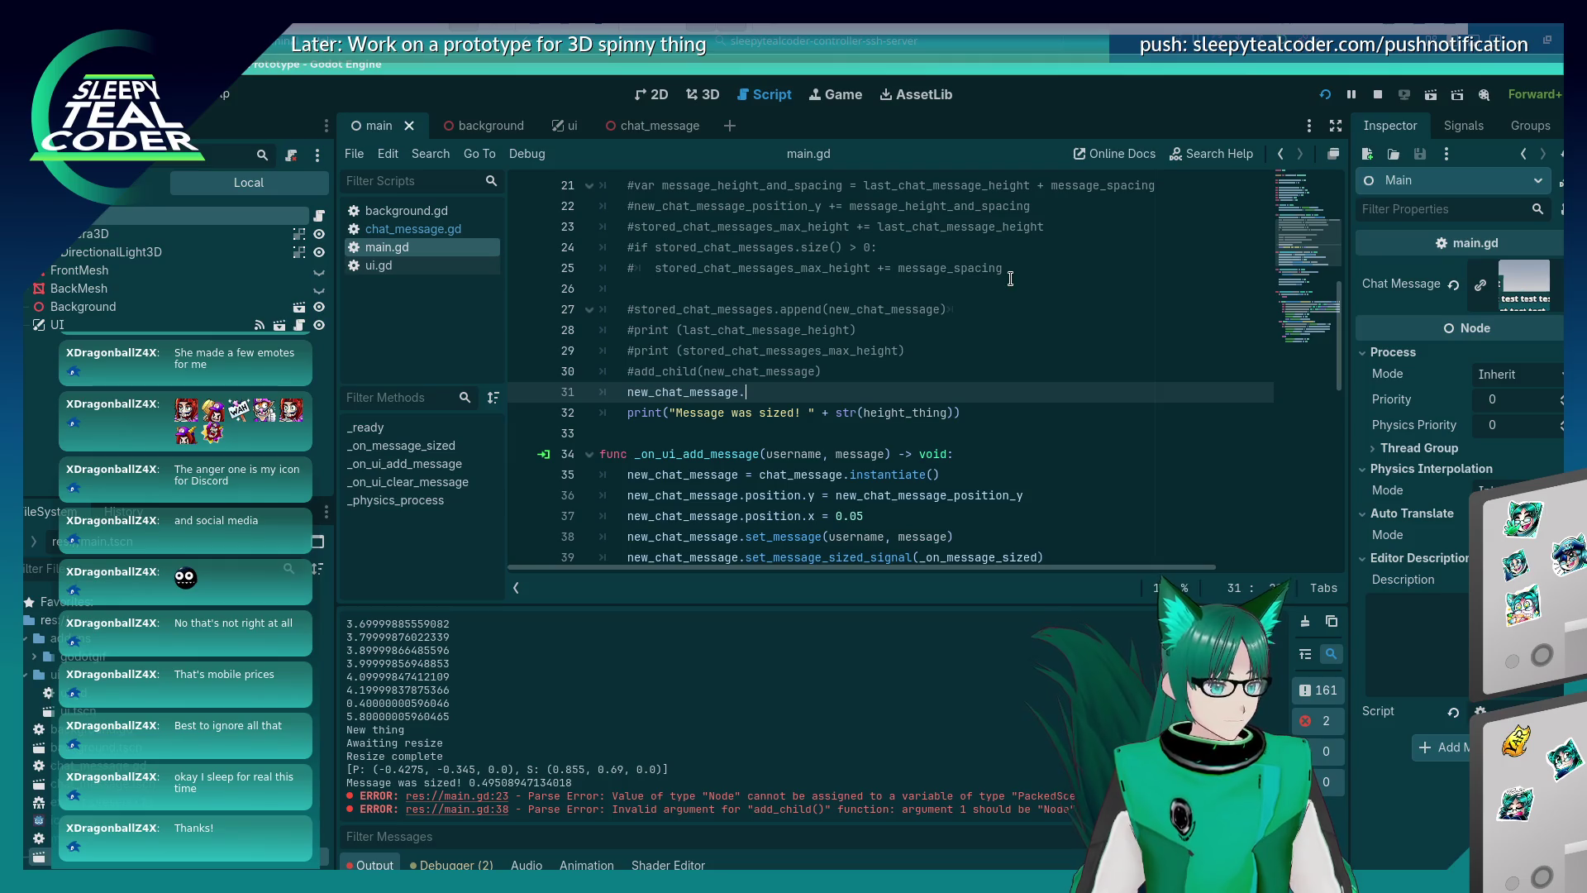
key("ctrl+z")
key("ctrl+s")
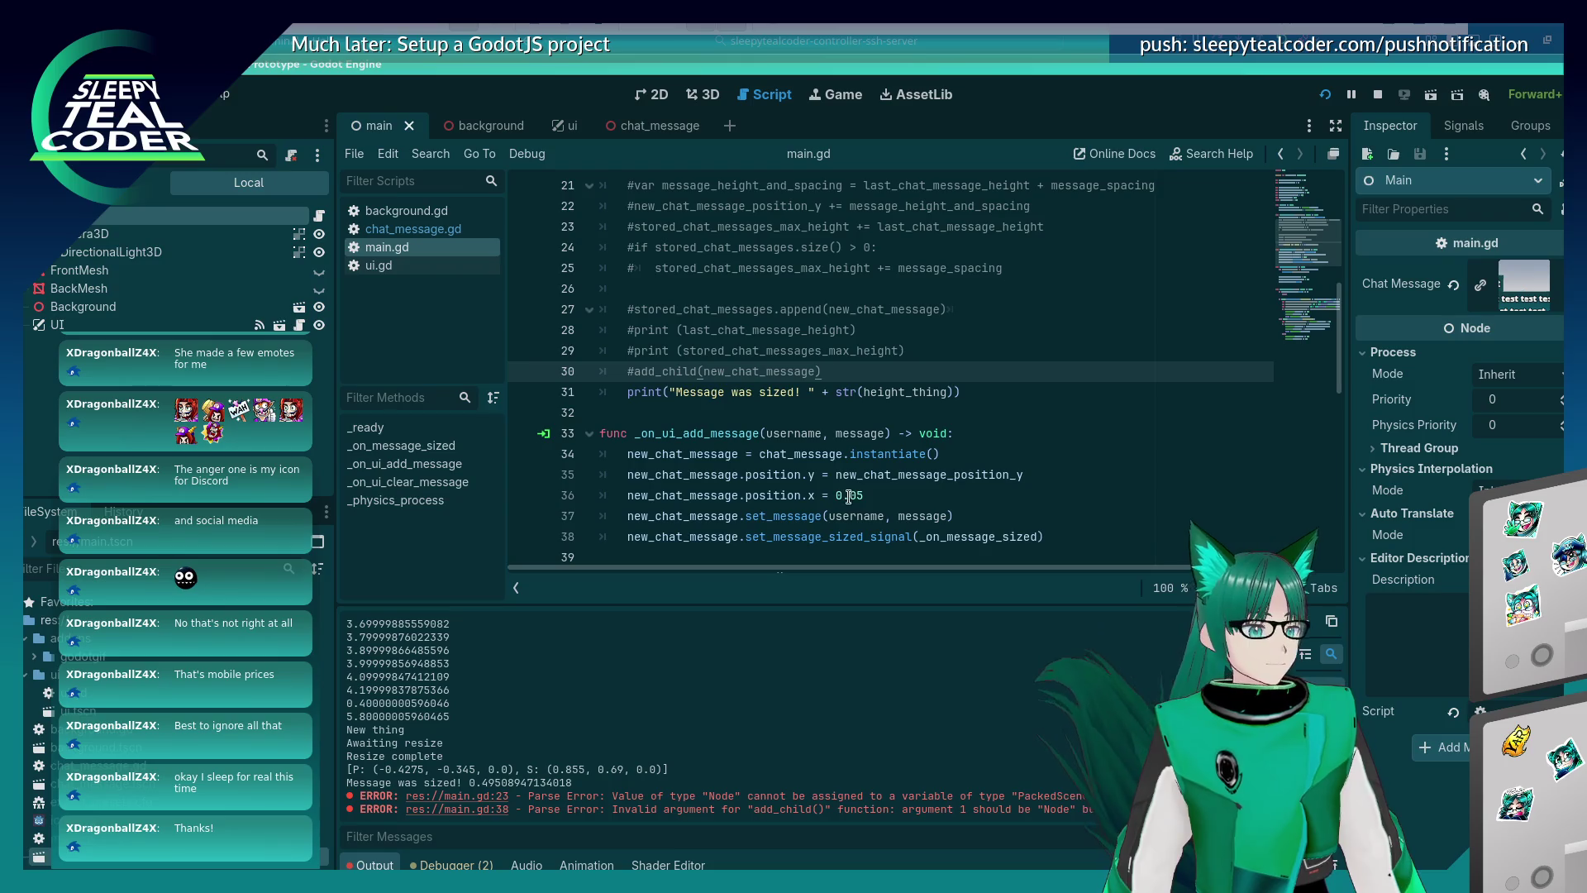
Uncomment the height, spacing, append, print and add_child lines in _on_message_sized.
scroll(808, 361, "up", 2)
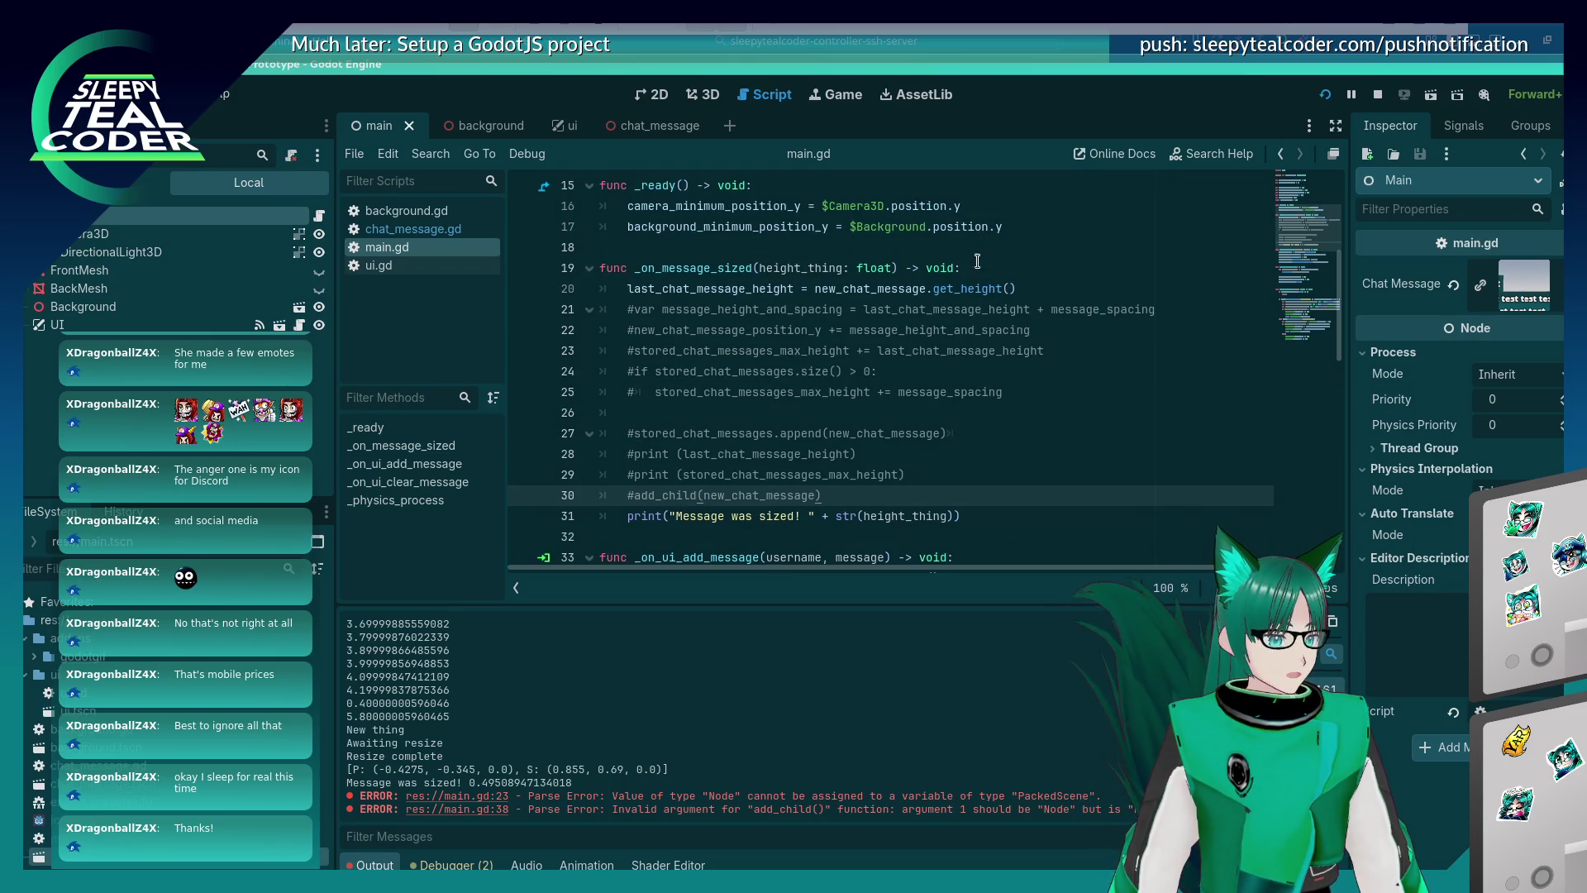
left_click(1018, 288)
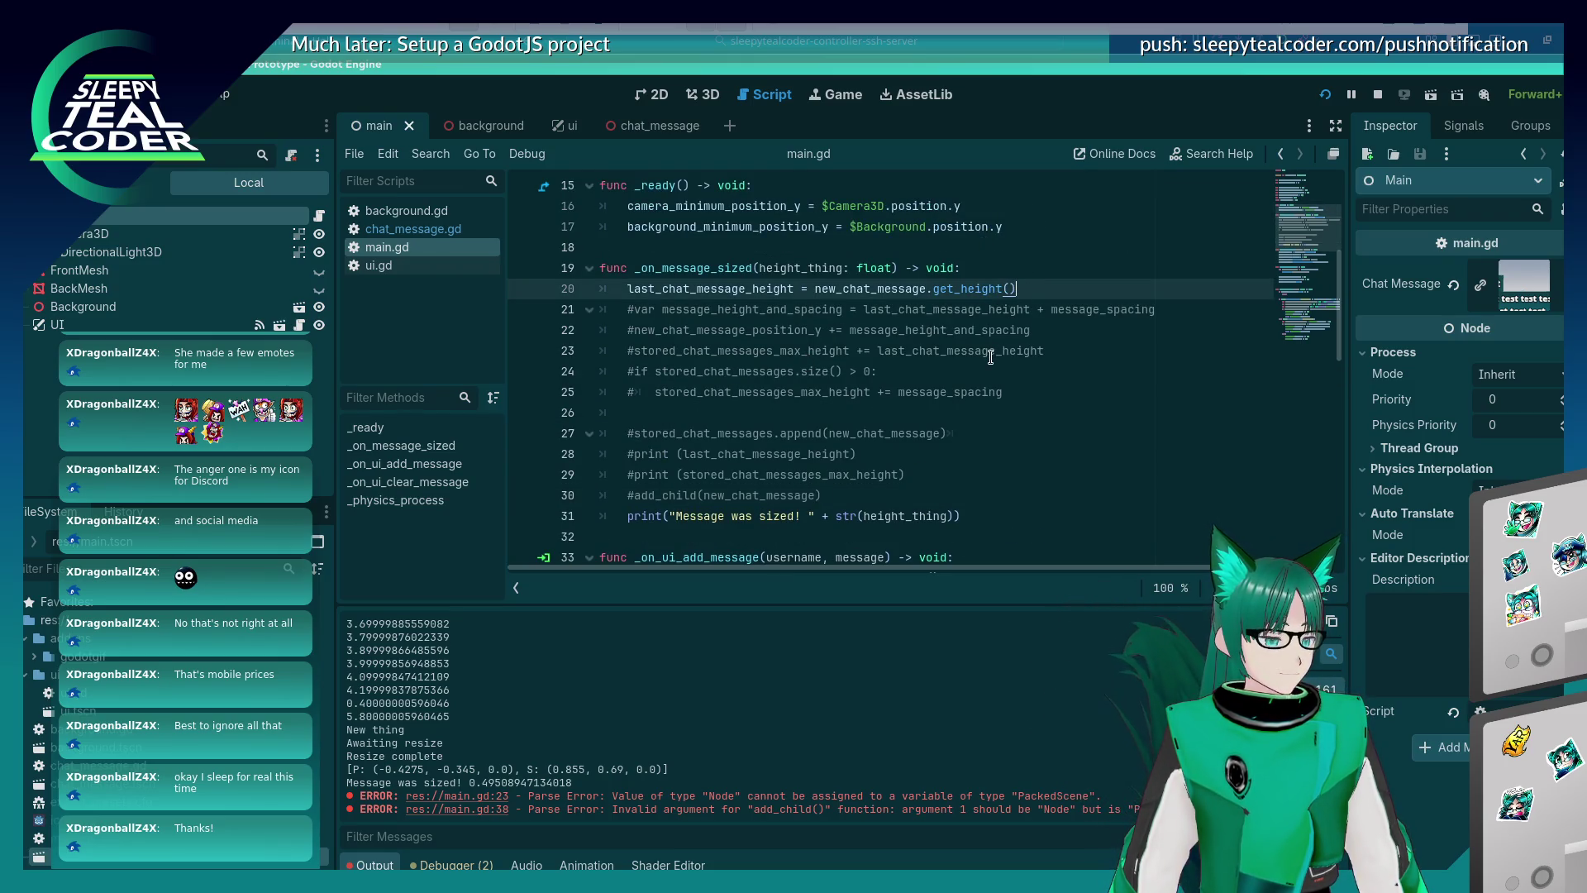
left_click(632, 309)
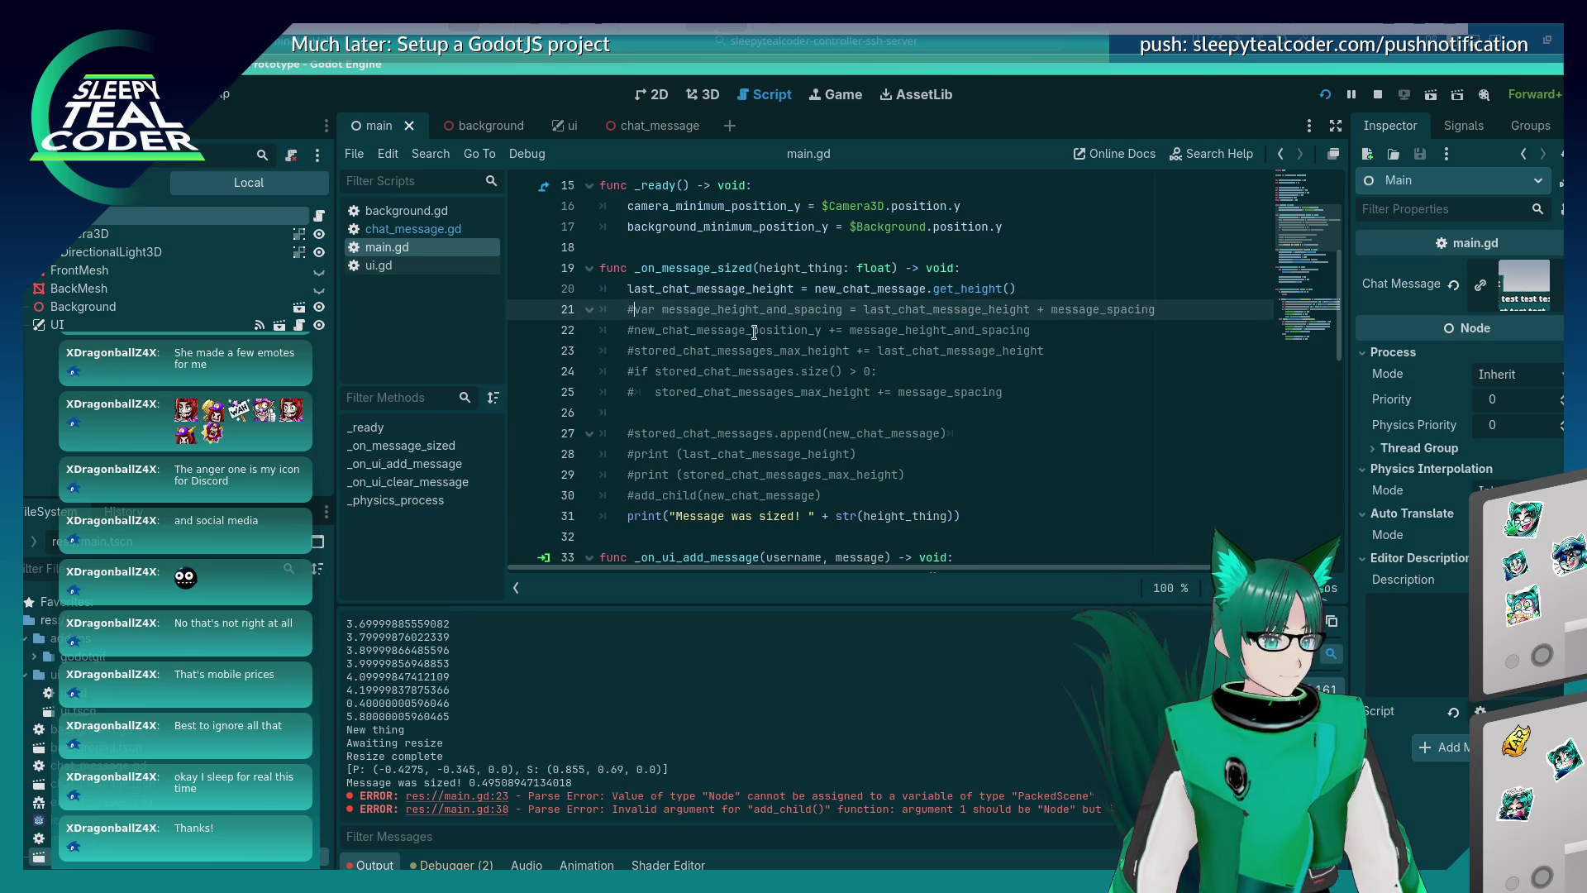
key("Delete")
key("Down")
key("Delete")
key("Down")
key("Delete")
key("Down")
key("Delete")
key("Down")
key("Delete")
key("Down")
key("Down")
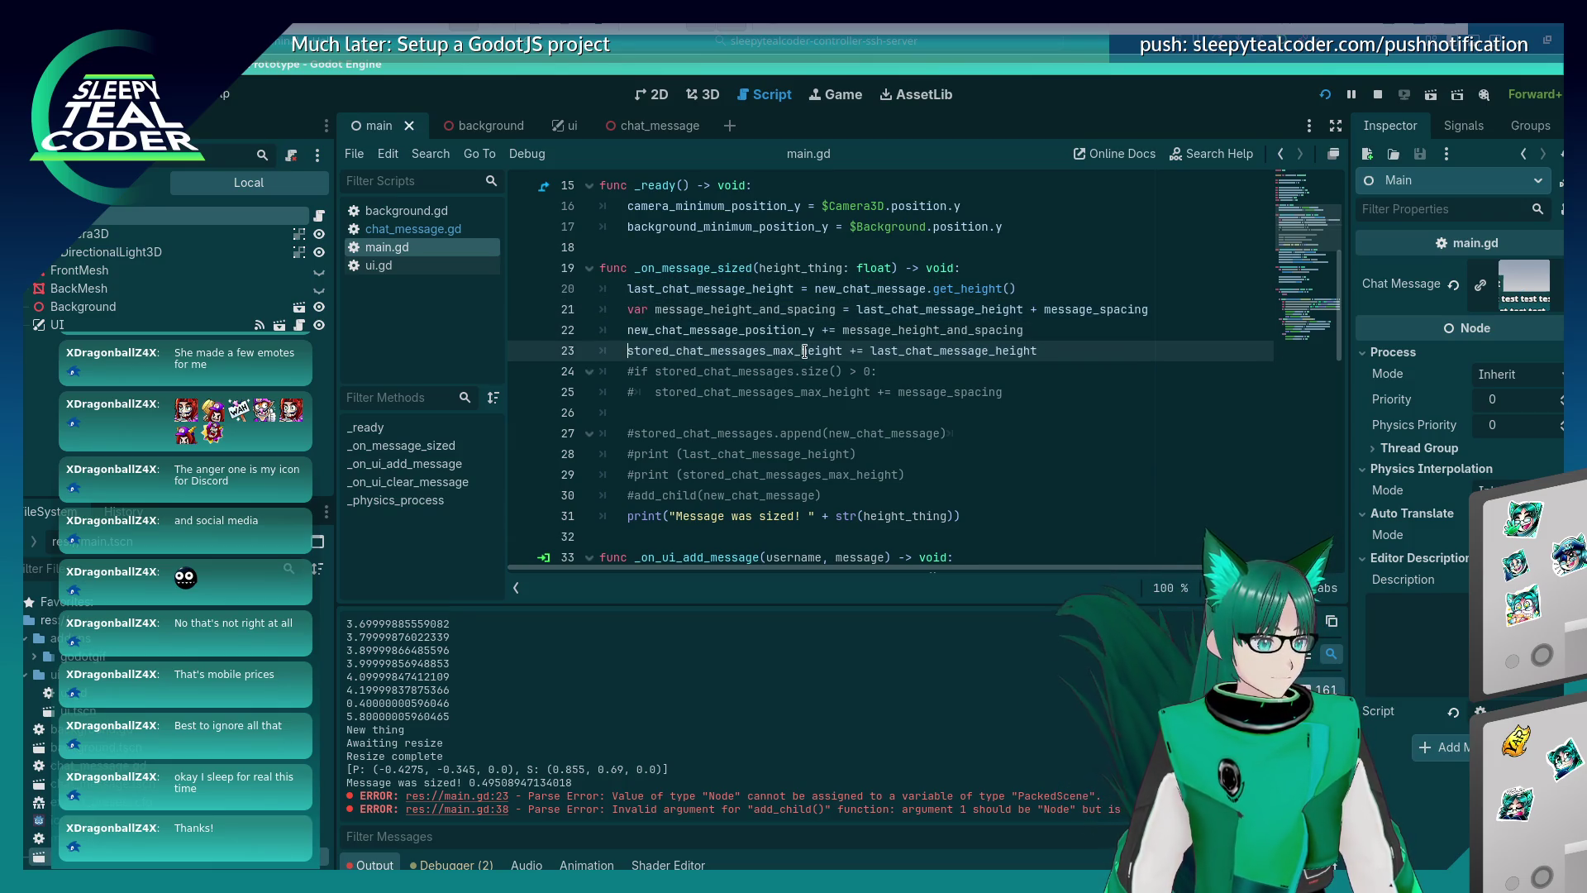
key("Delete")
key("Down")
key("Delete")
key("Down")
key("Delete")
key("Down")
key("Delete")
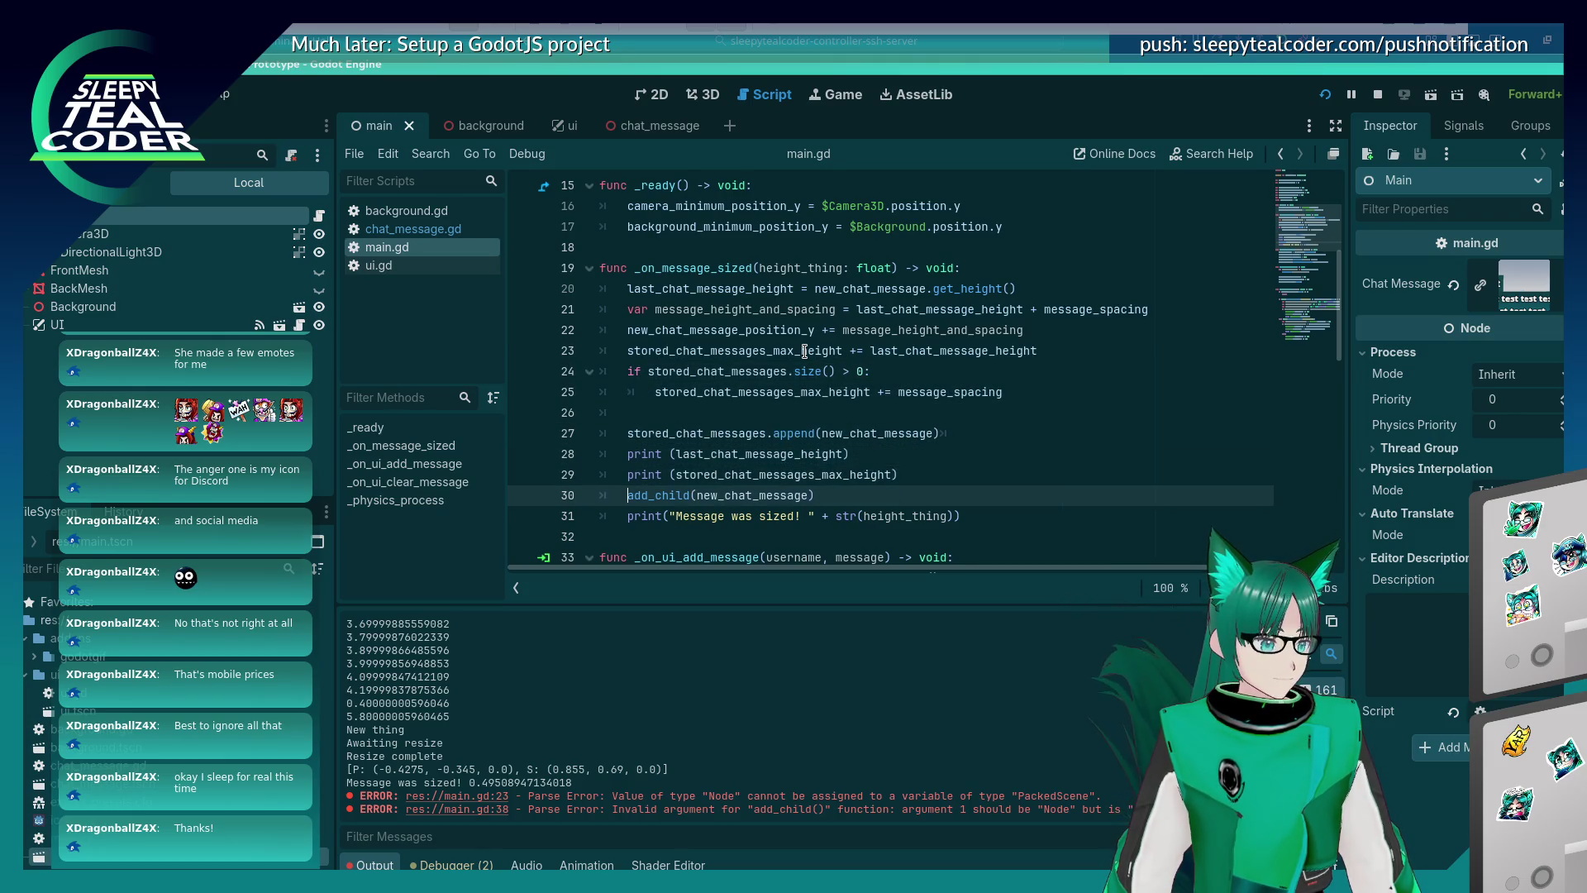
key("Down")
Move the 'Message was sized' print line to the top of _on_message_sized and save.
key("Home")
key("shift+End")
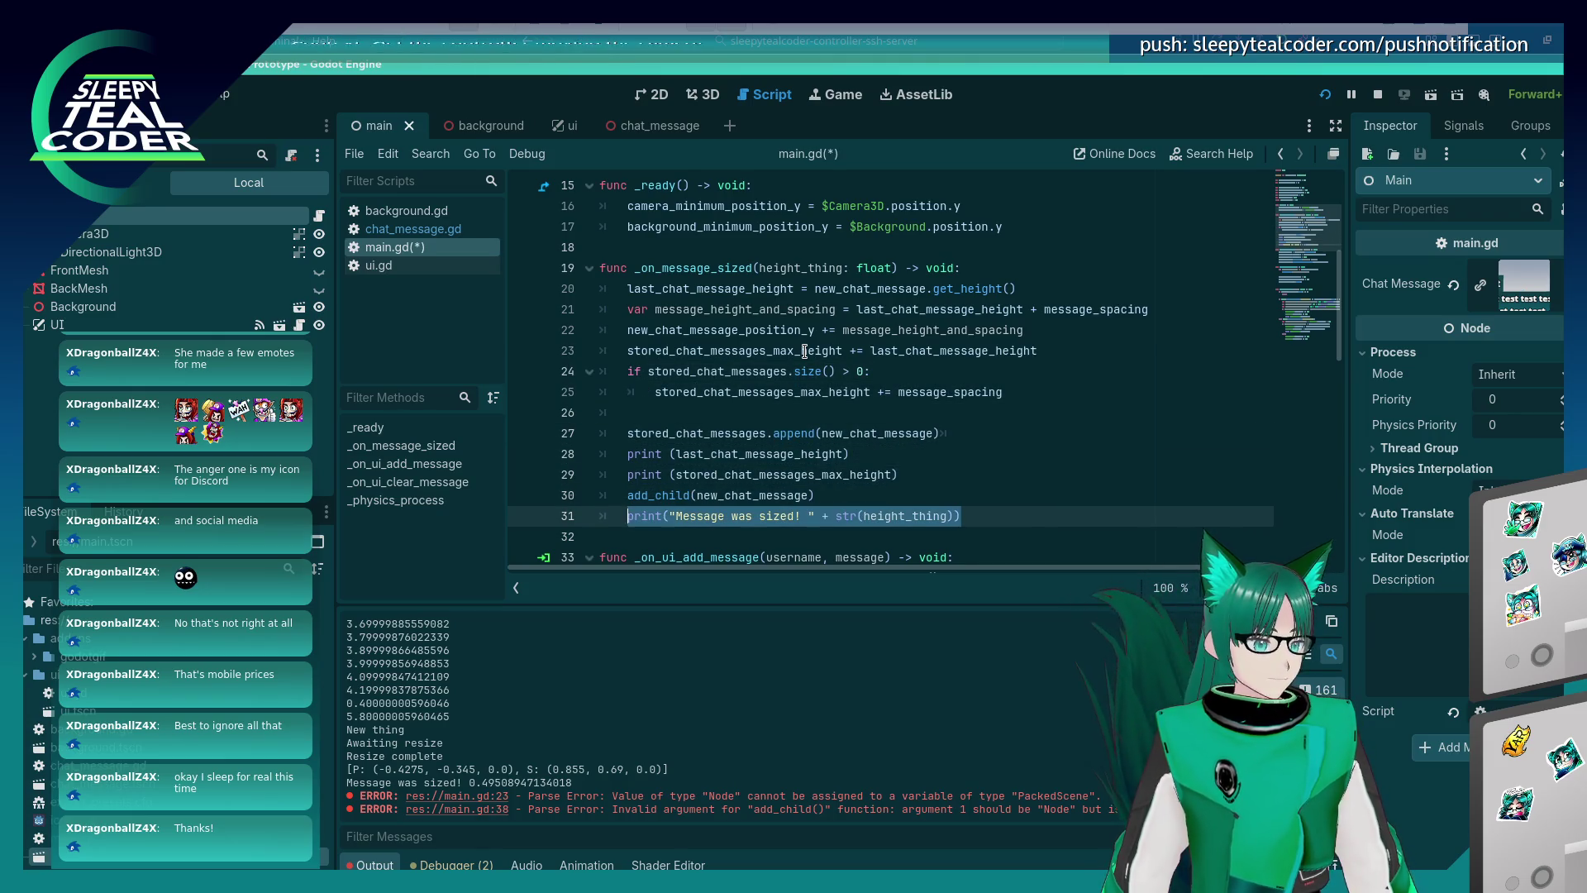
key("ctrl+x")
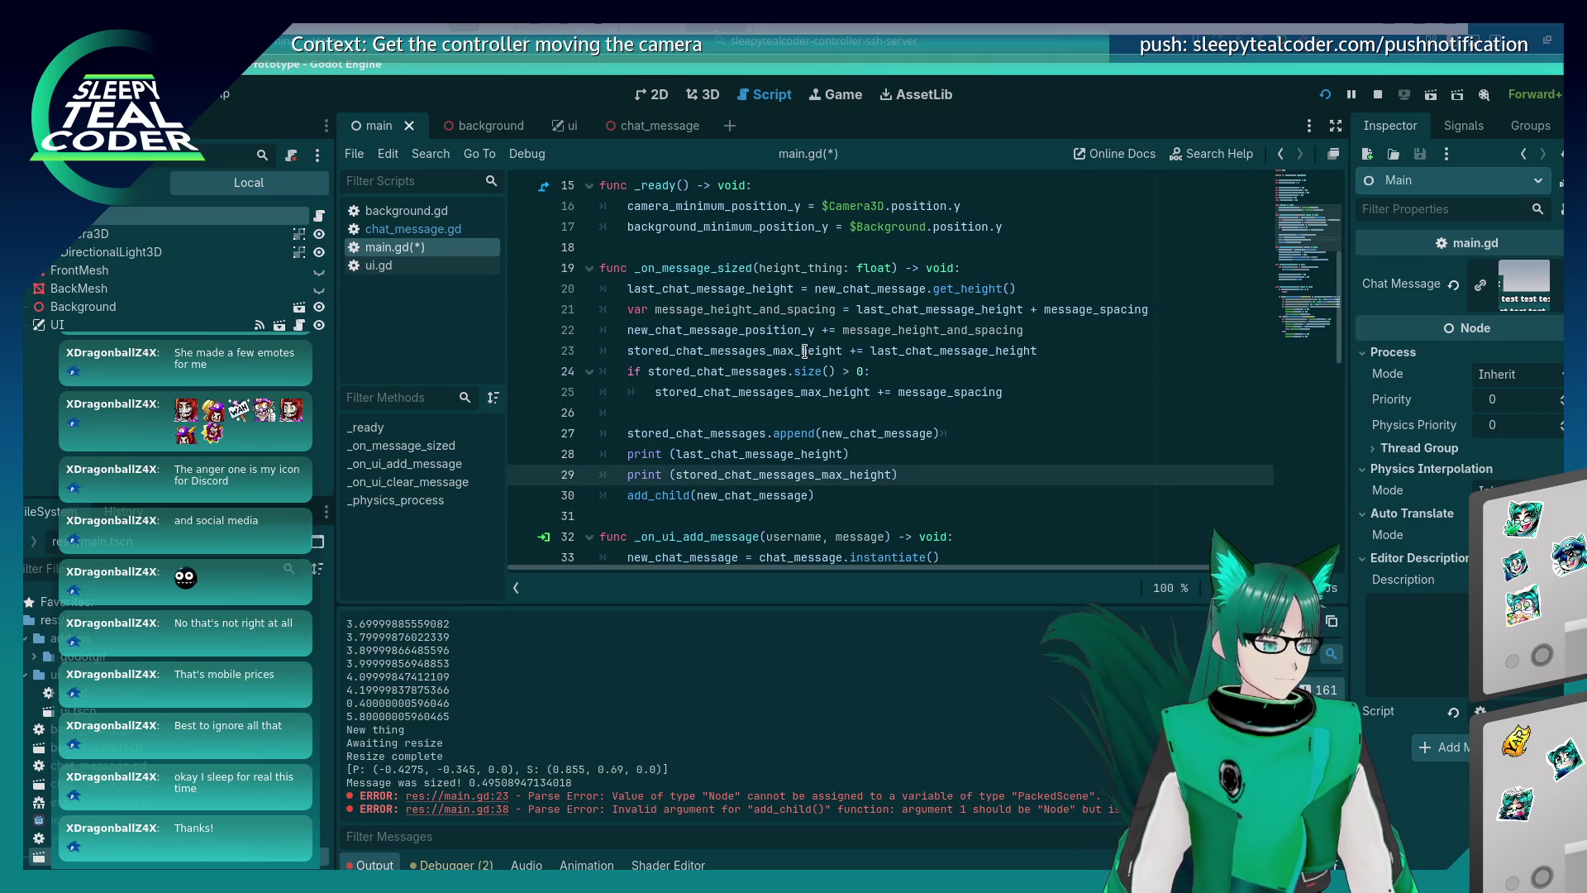
key("Up")
key("Up")
key("Up")
key("End")
key("Return")
key("ctrl+v")
key("ctrl+s")
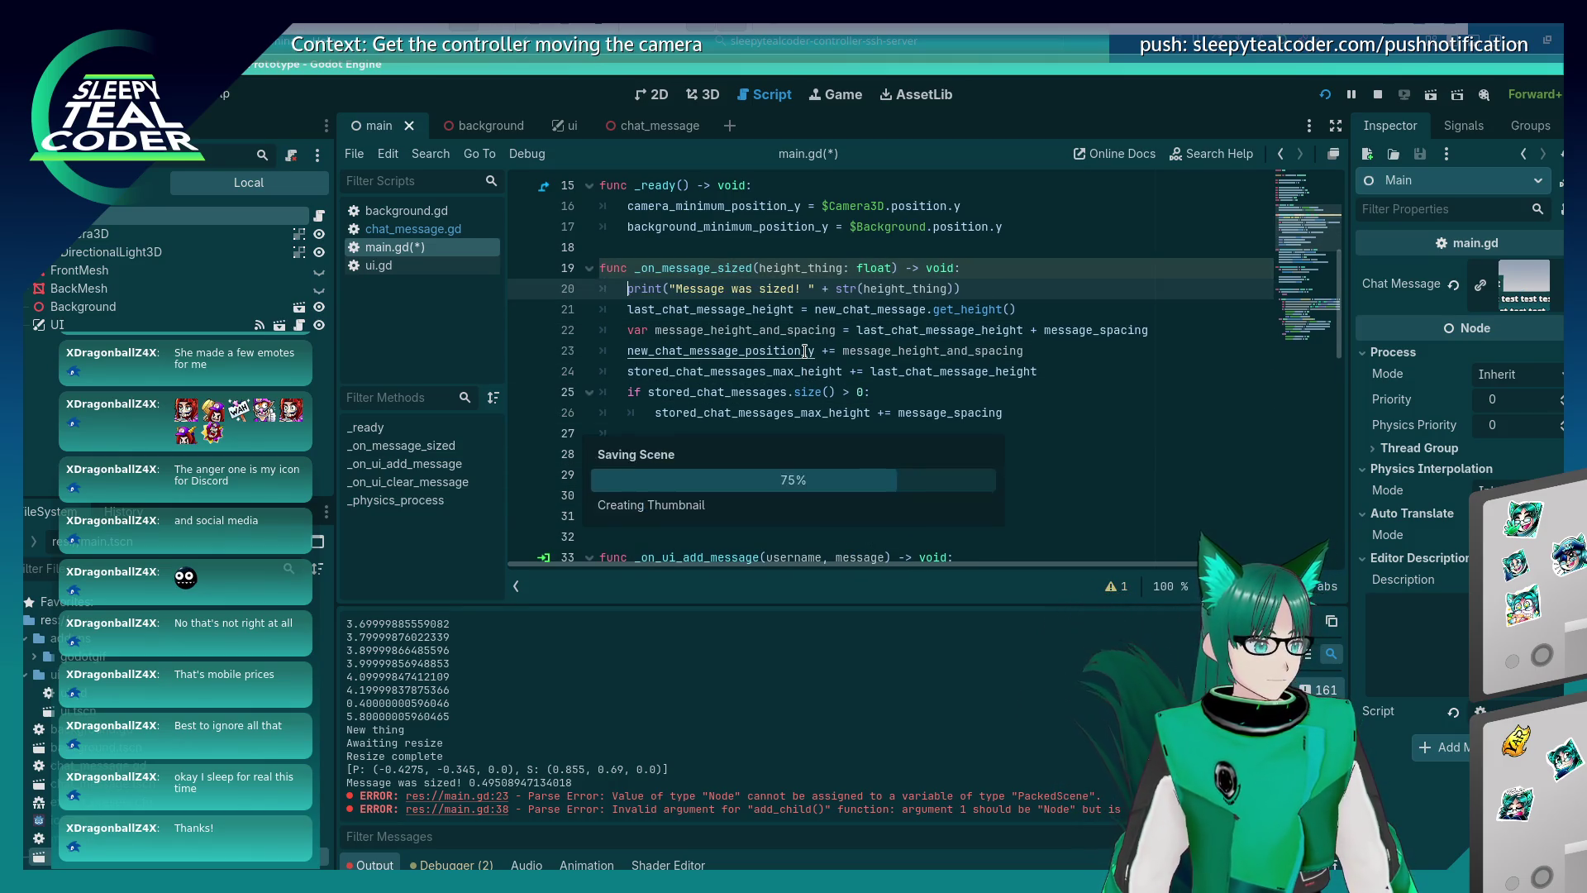
left_click(767, 431)
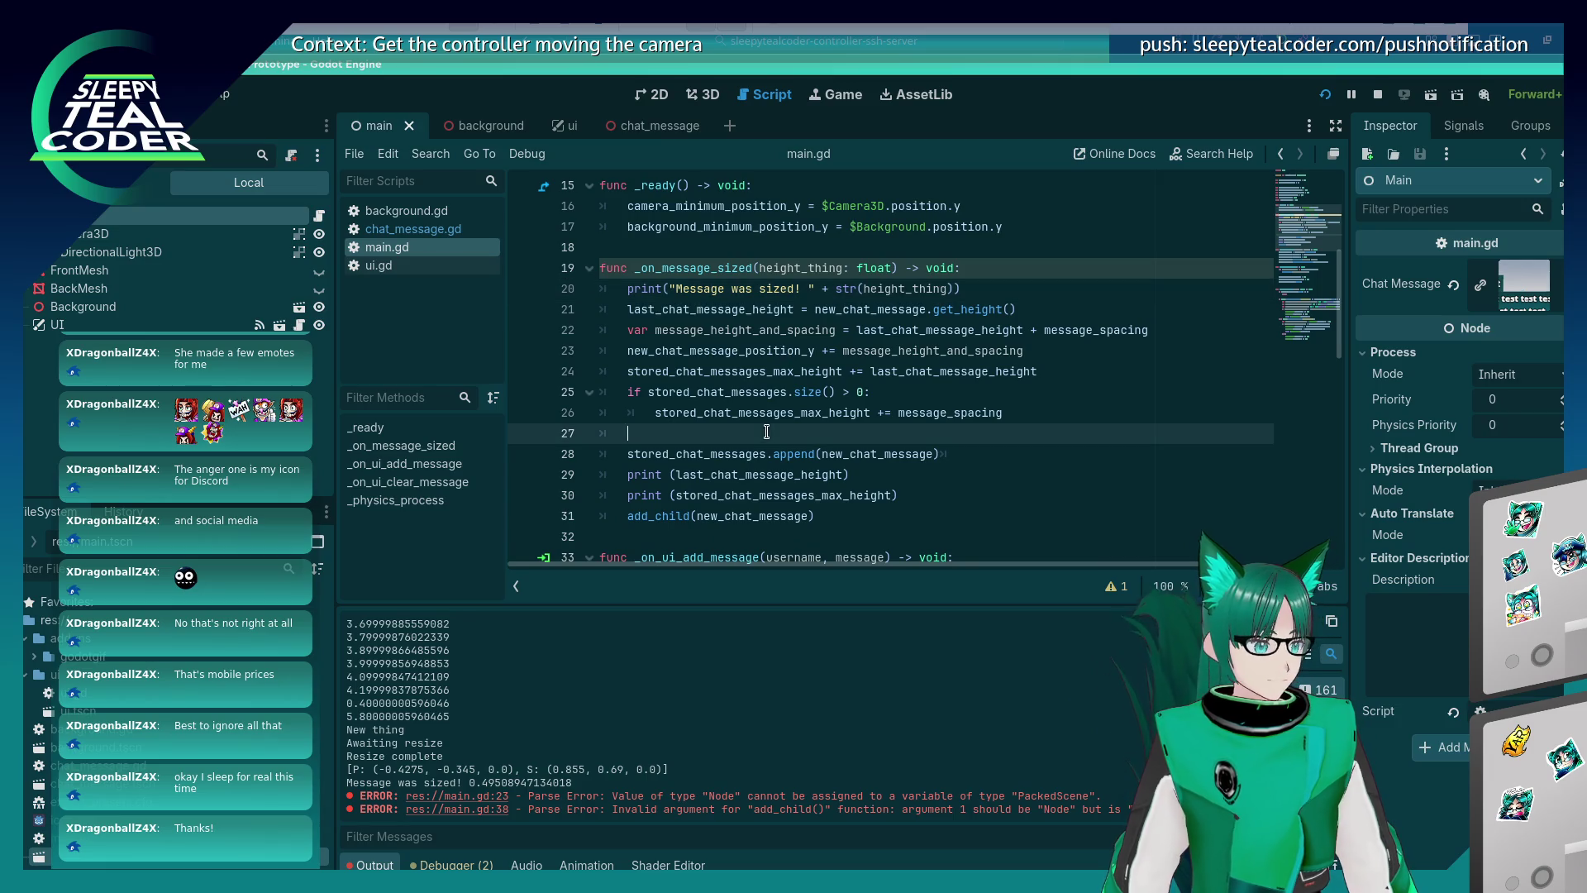
Run the chat prototype, then stop it.
left_click(1325, 94)
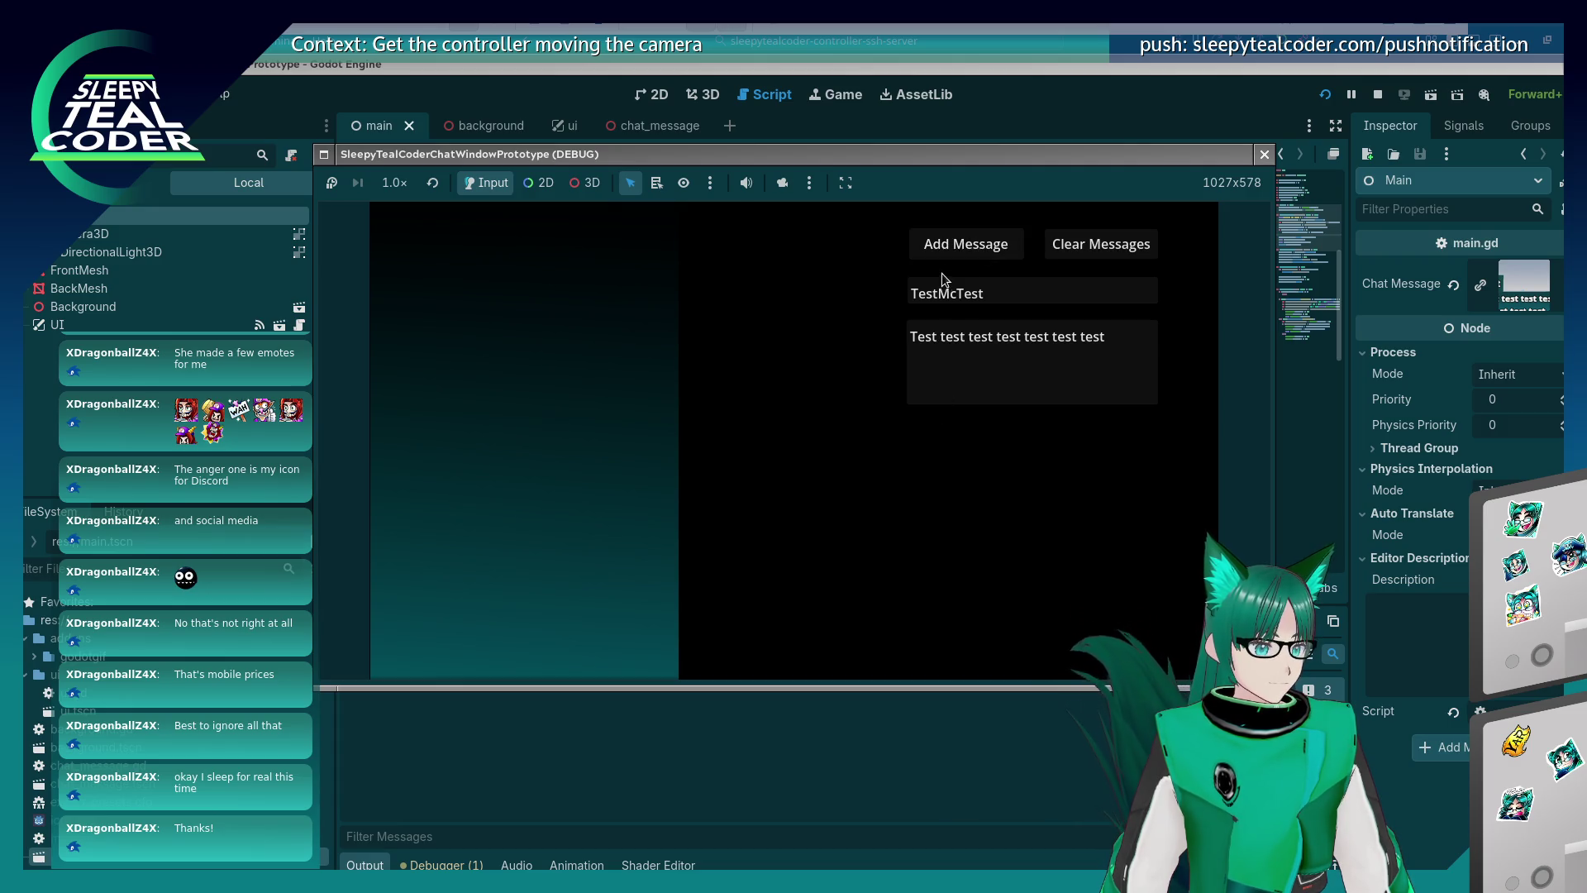
key("F8")
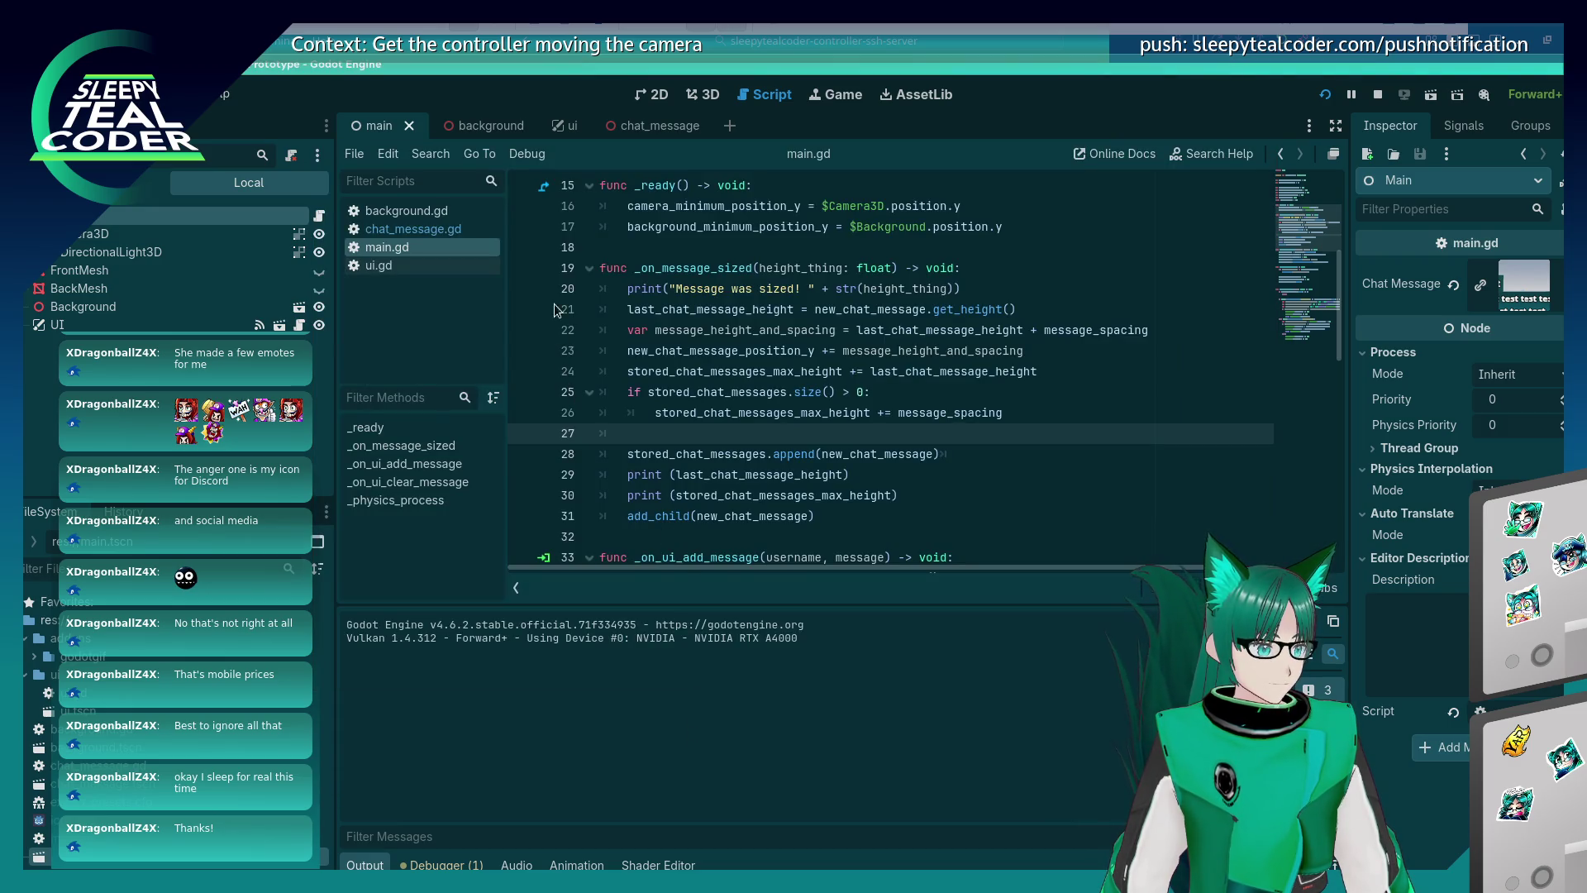
scroll(742, 347, "down", 4)
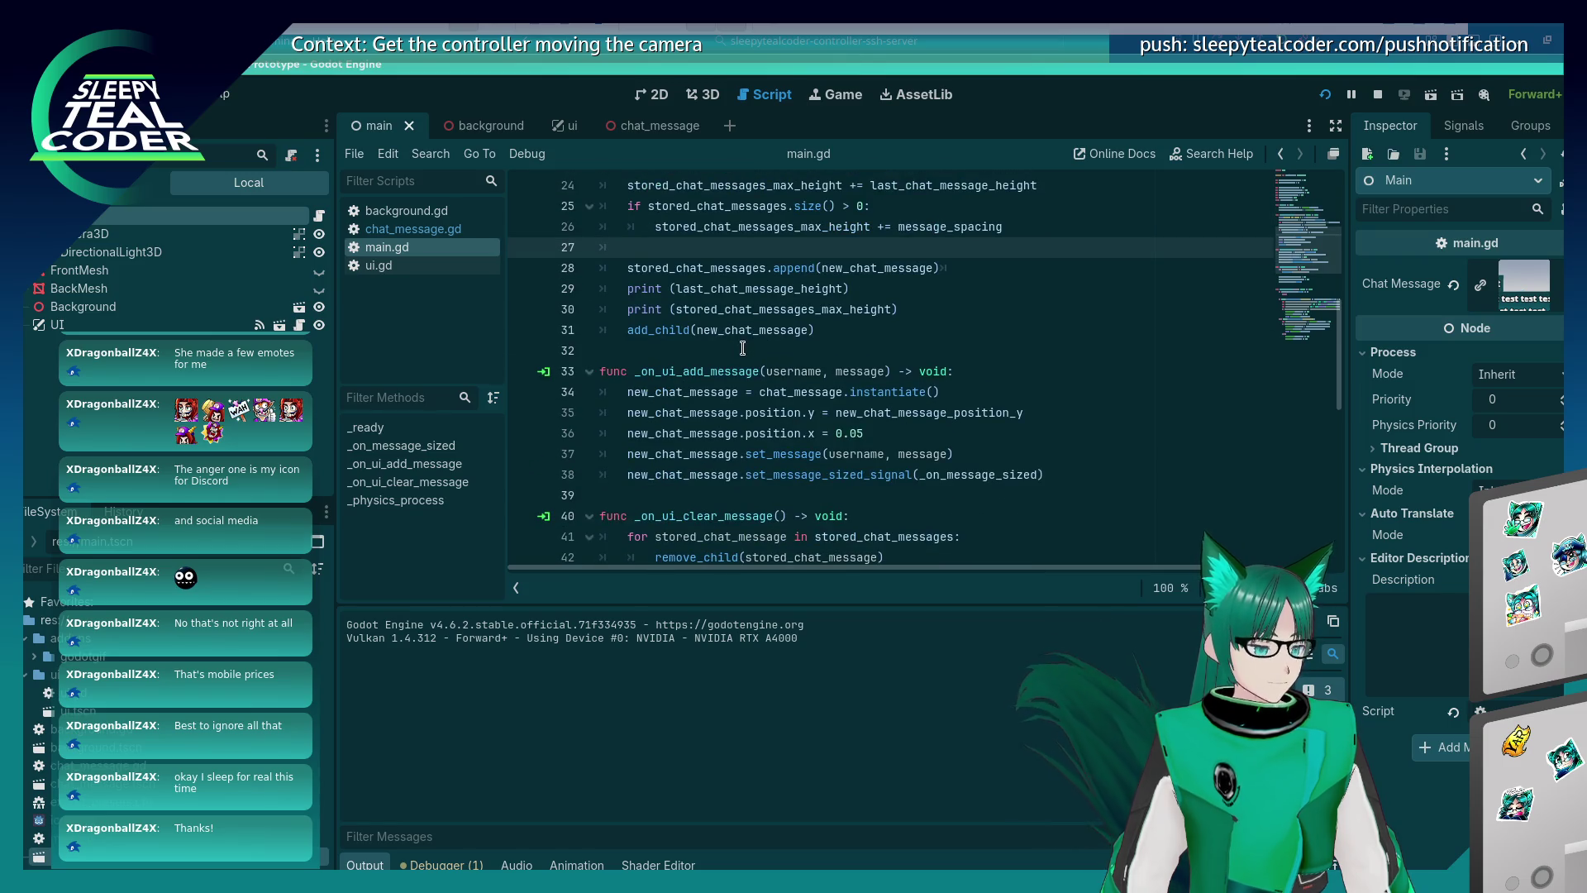
scroll(743, 347, "up", 1)
scroll(742, 347, "up", 2)
Set a breakpoint on line 21, rerun, and add a test message to hit it.
left_click(522, 309)
key("F5")
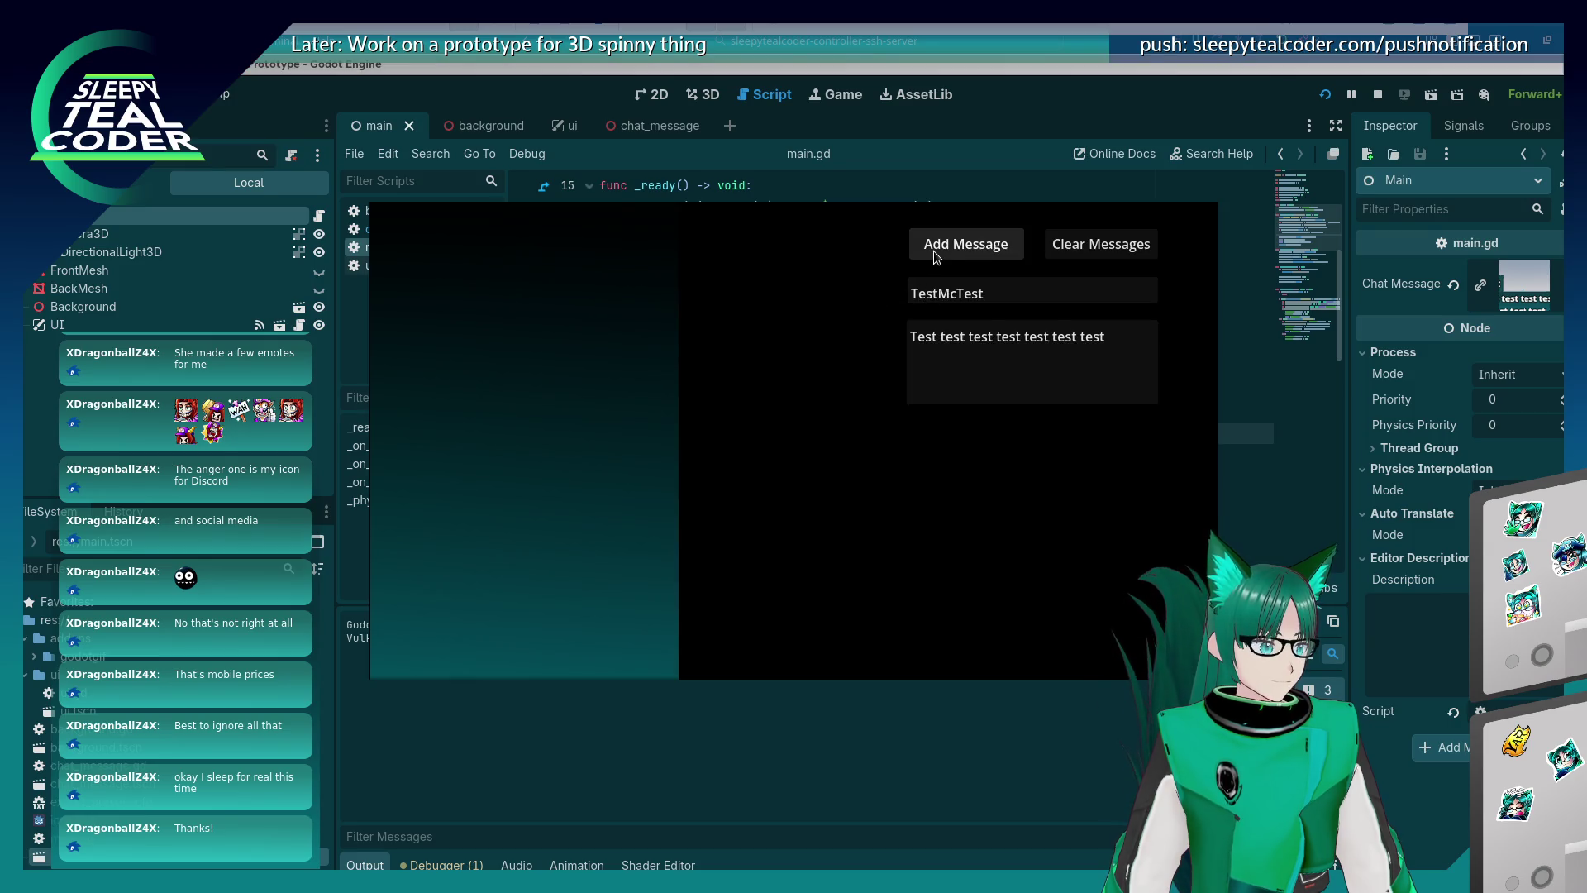
left_click(933, 250)
left_click(934, 250)
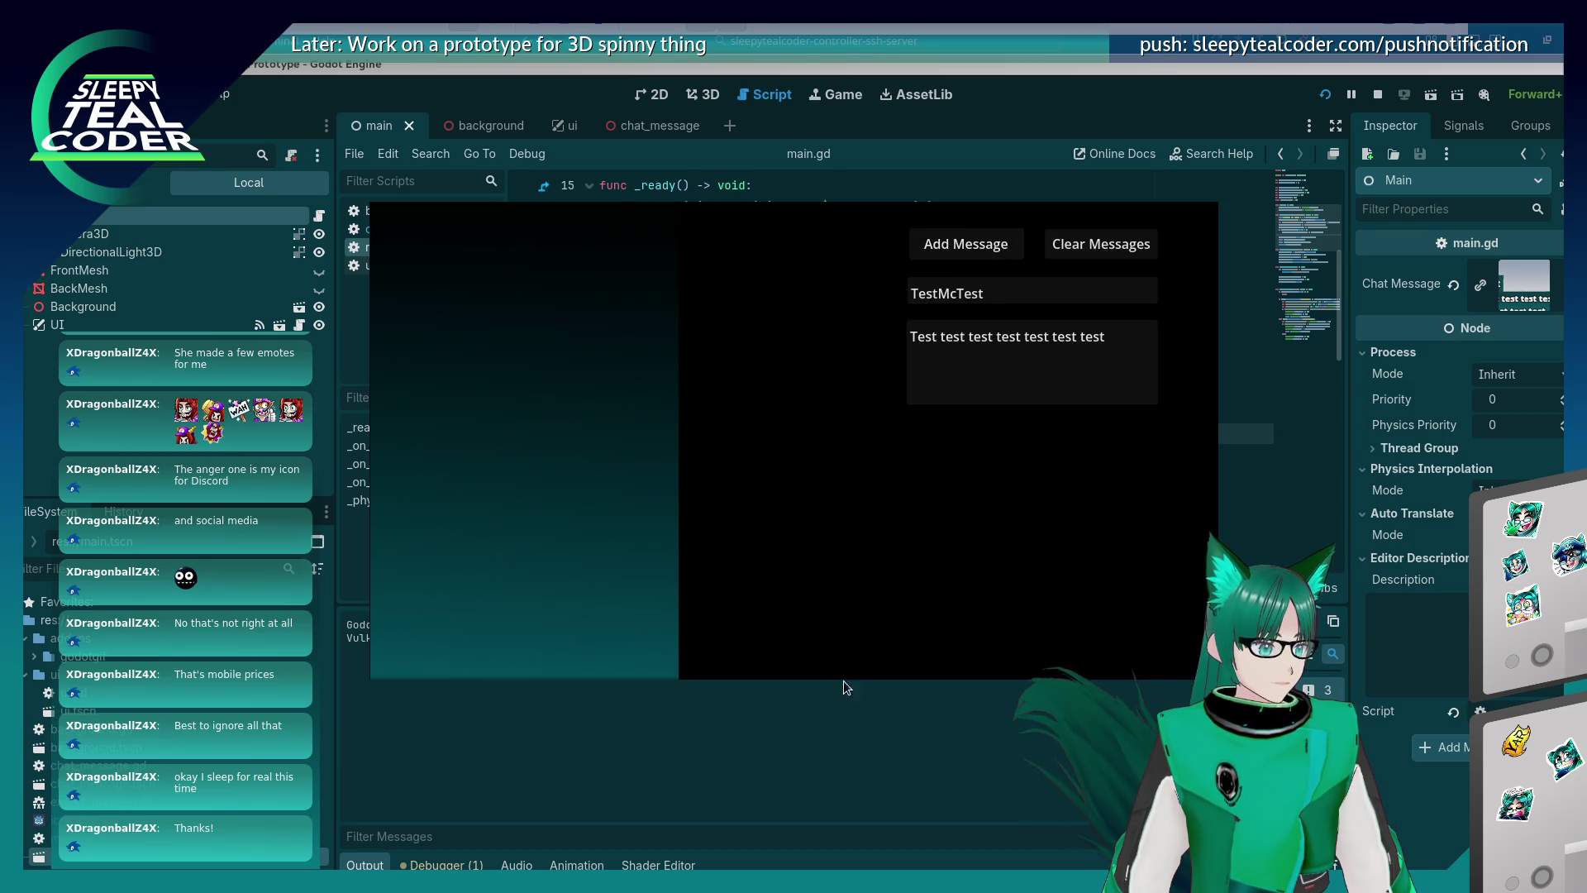
scroll(791, 347, "down", 4)
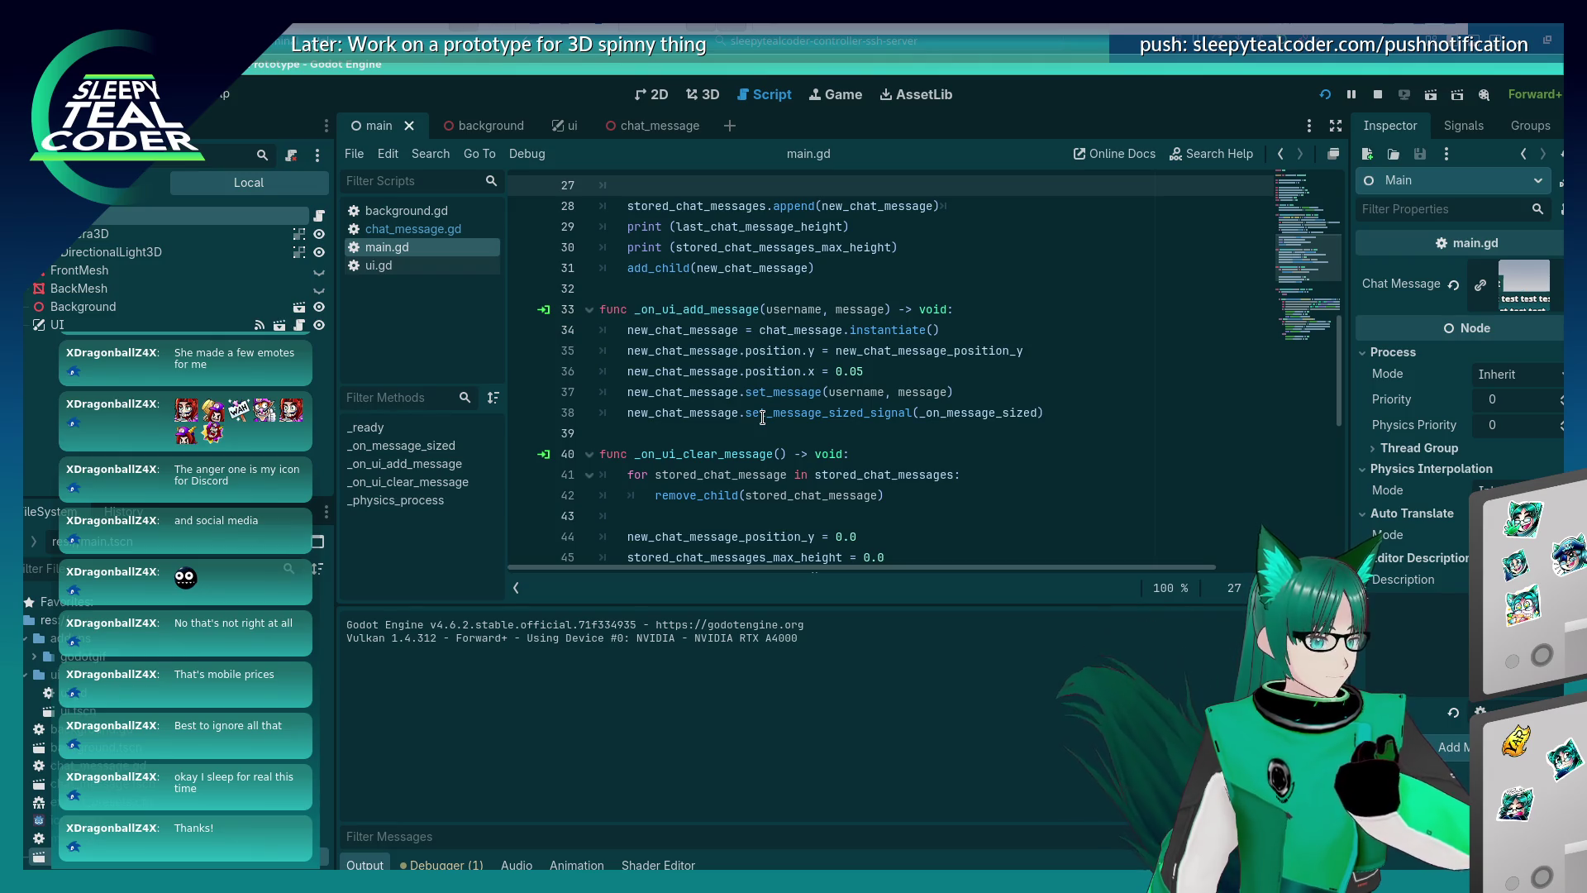
Run the prototype and add a test message to pause at the line 34 breakpoint.
scroll(762, 417, "up", 3)
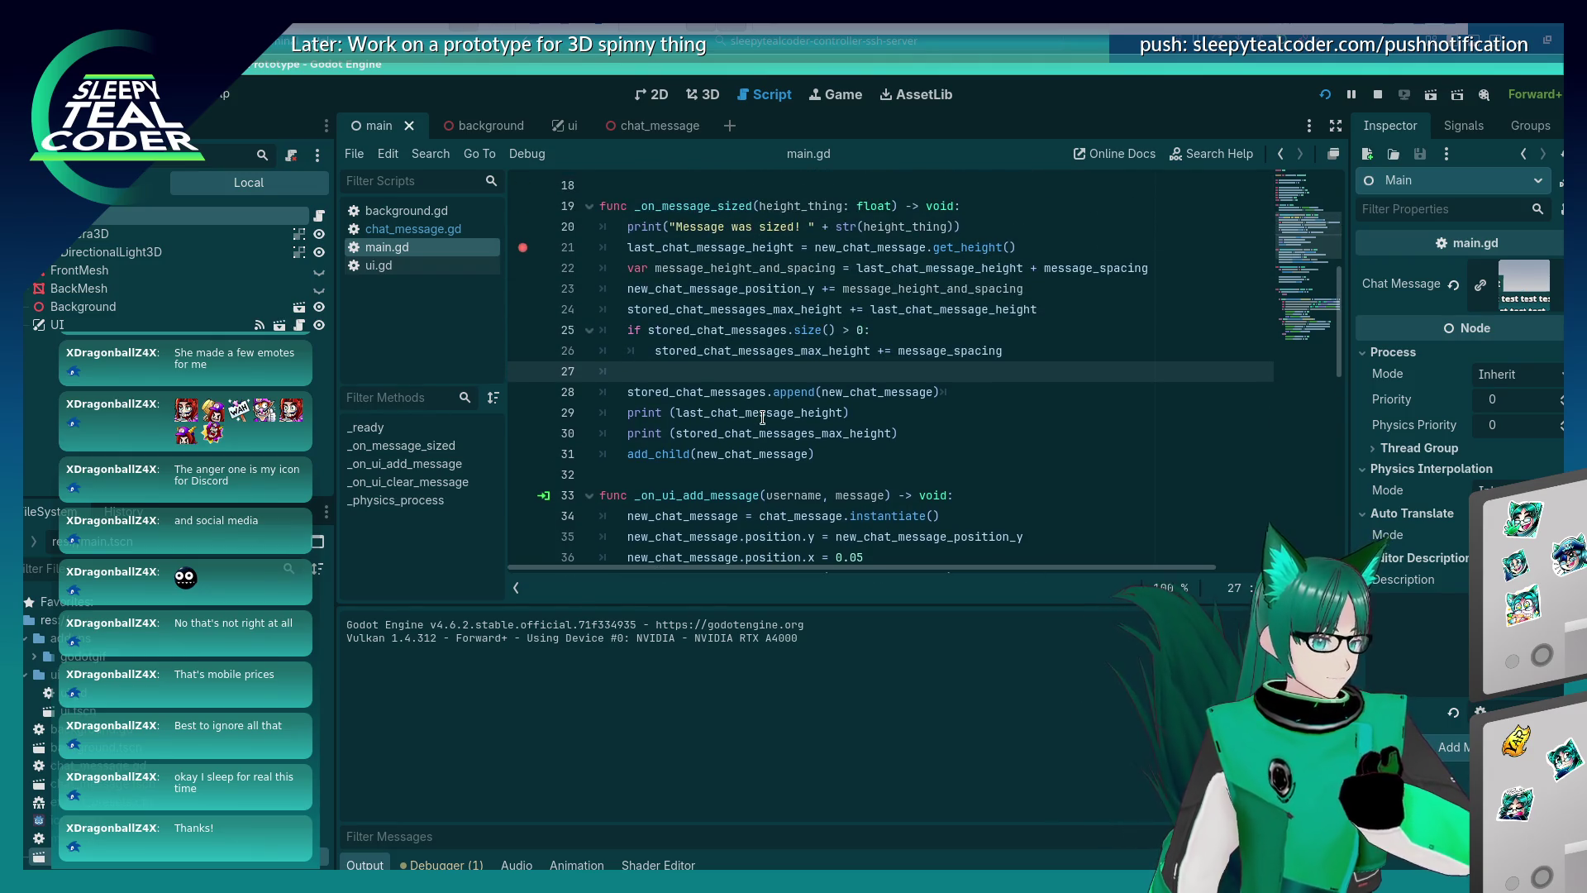
scroll(764, 412, "down", 3)
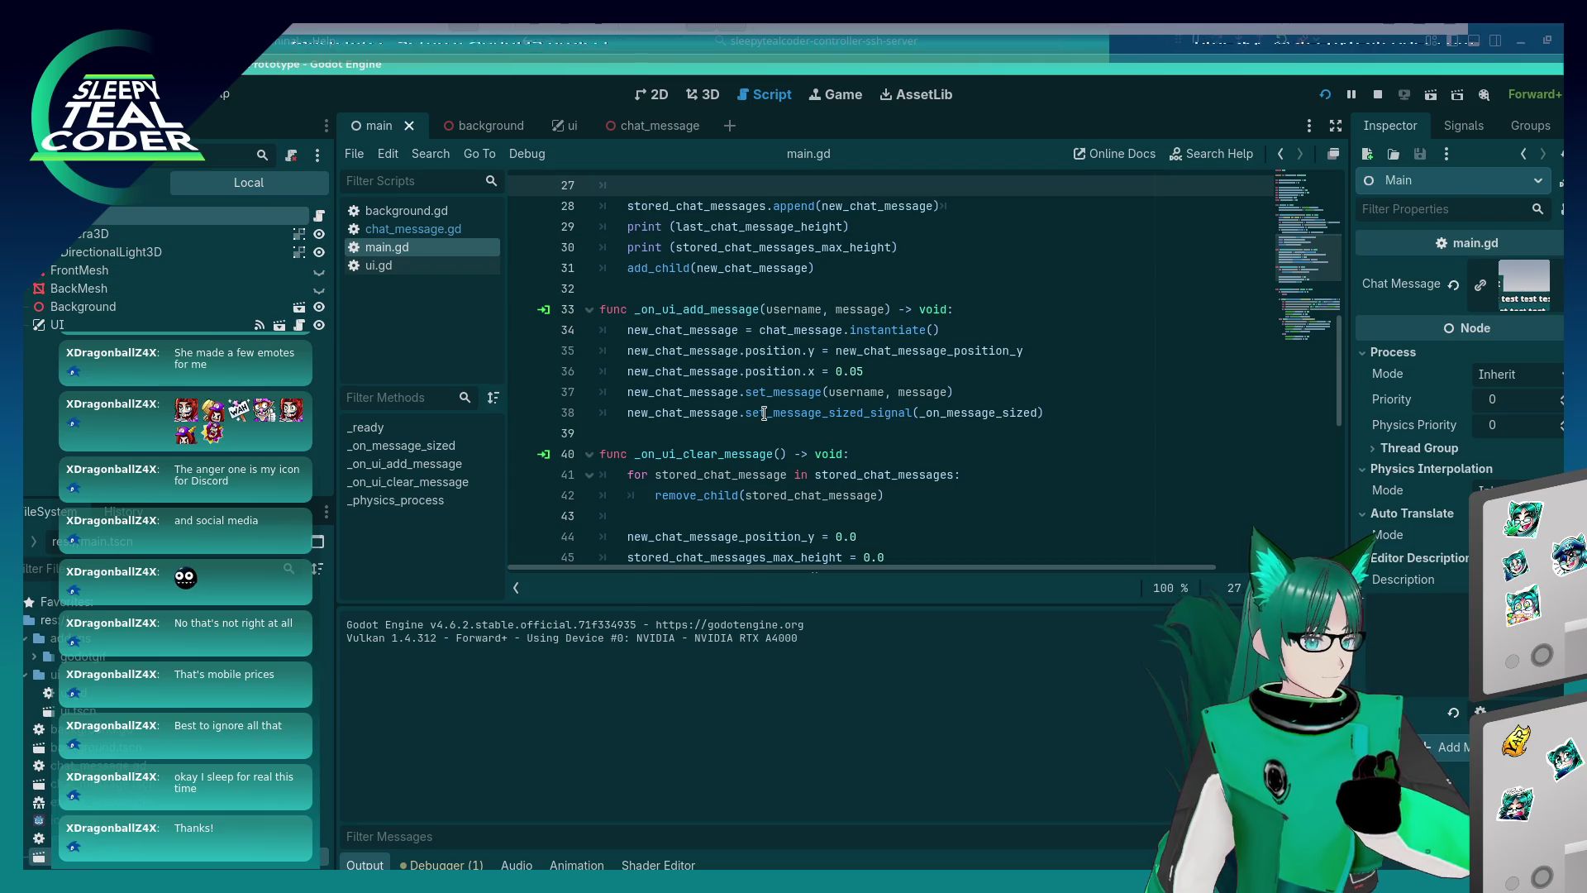
scroll(763, 413, "down", 2)
scroll(764, 412, "up", 5)
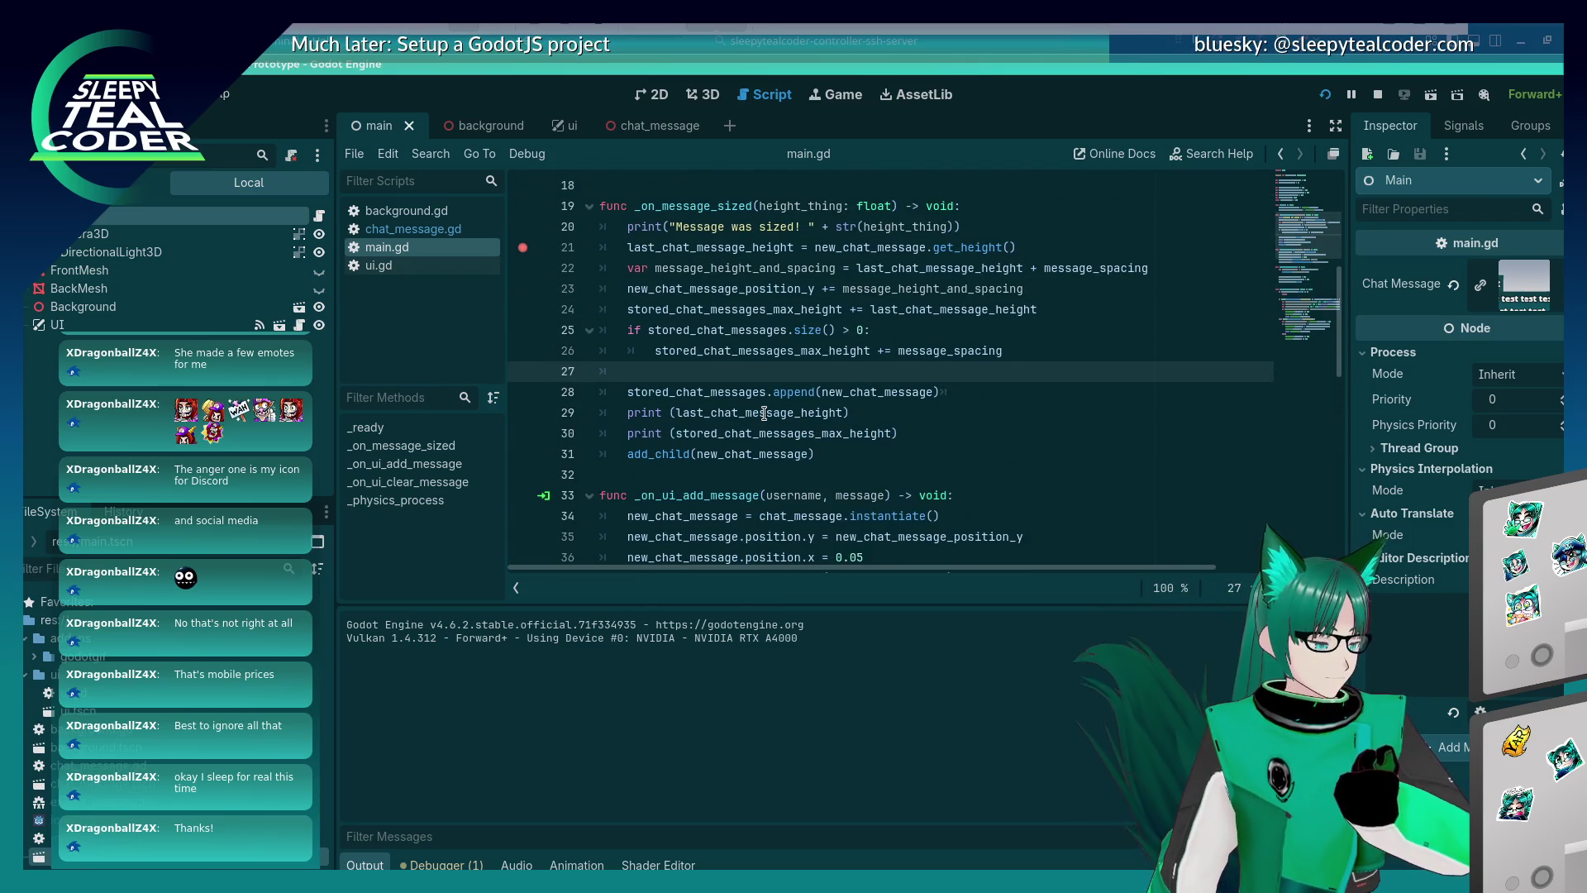
scroll(764, 413, "up", 5)
scroll(764, 413, "down", 8)
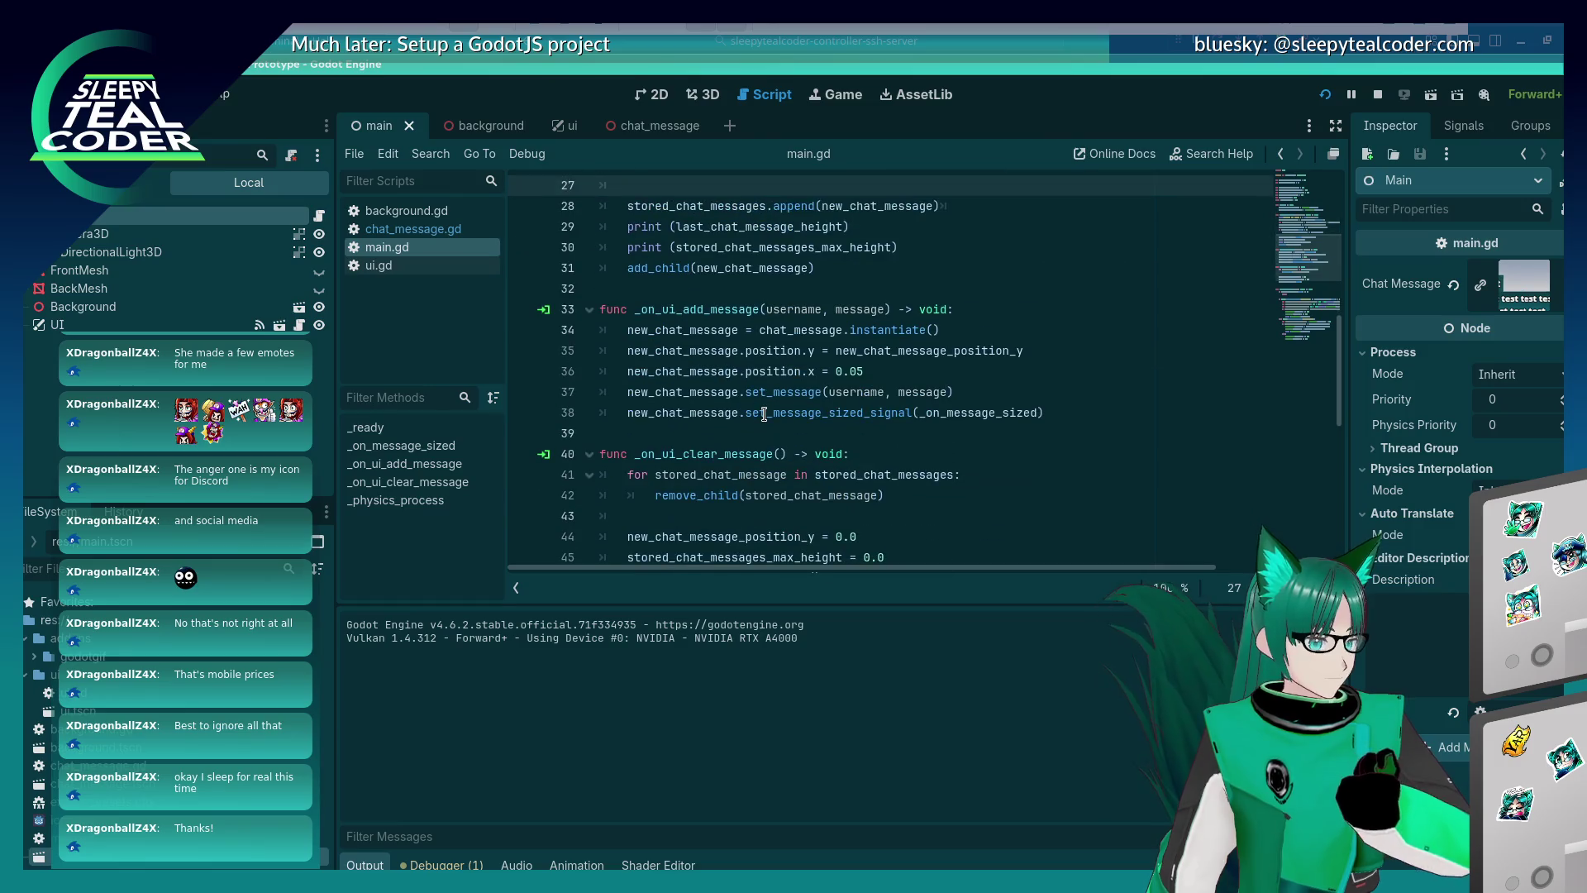
scroll(763, 413, "down", 1)
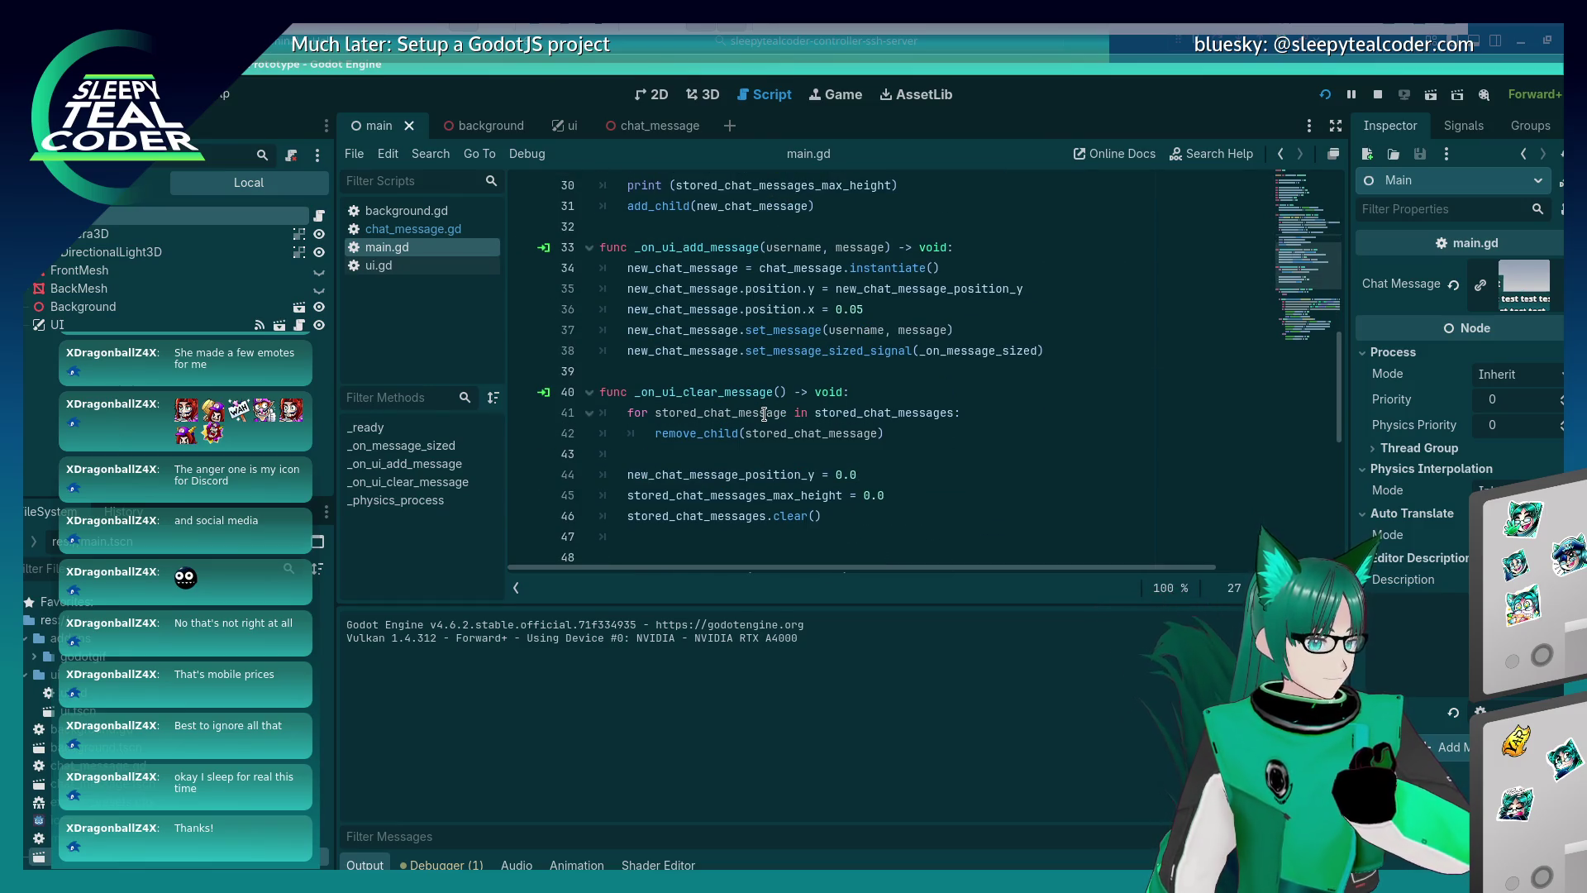
scroll(764, 413, "up", 1)
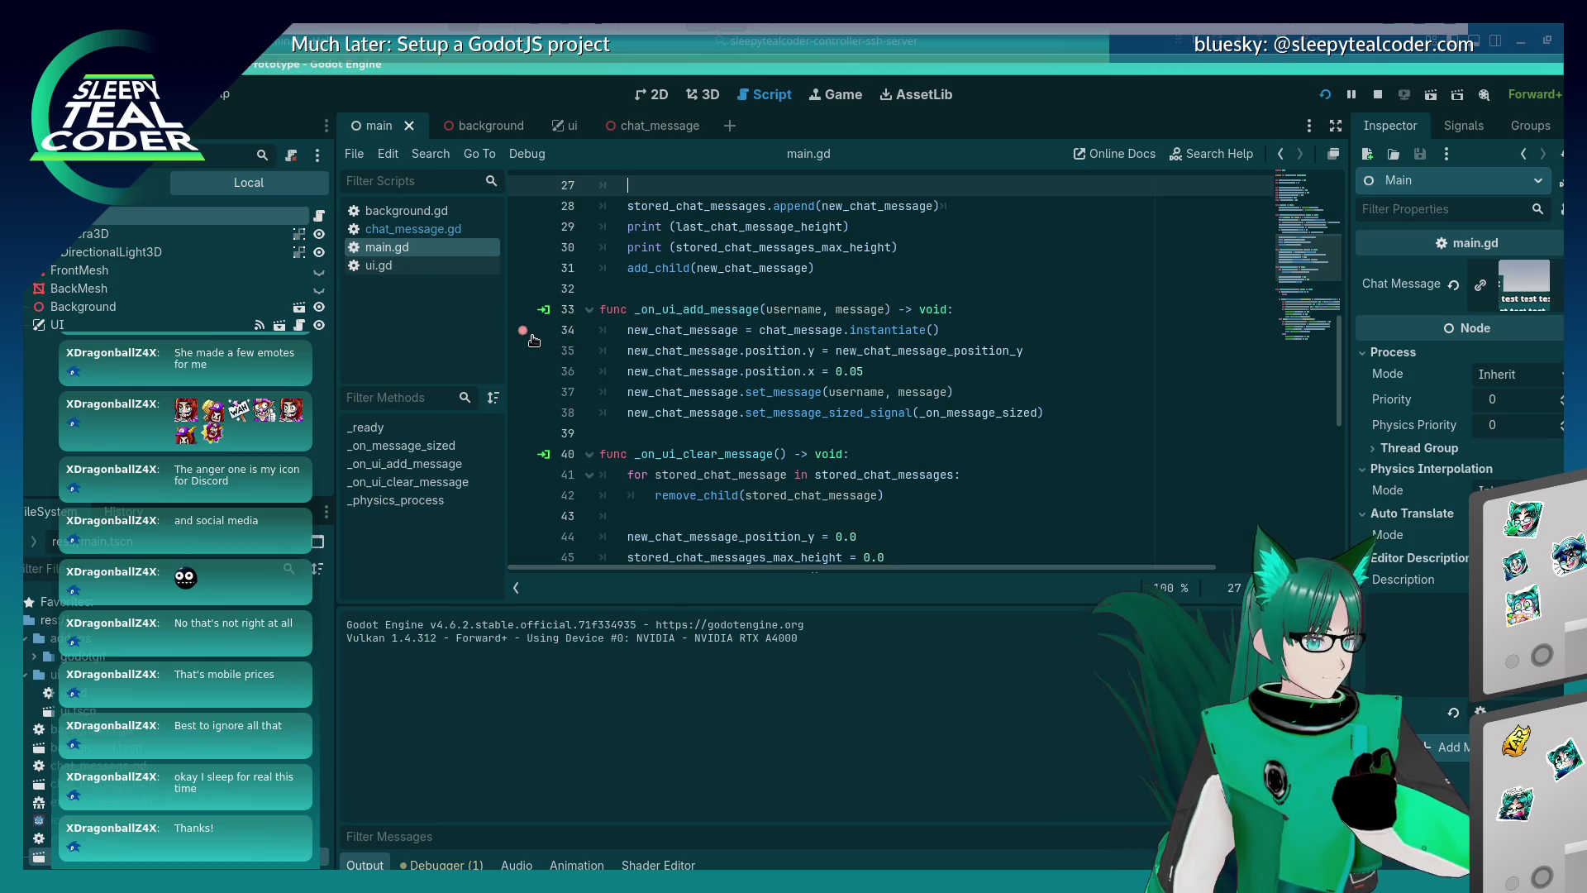
key("F5")
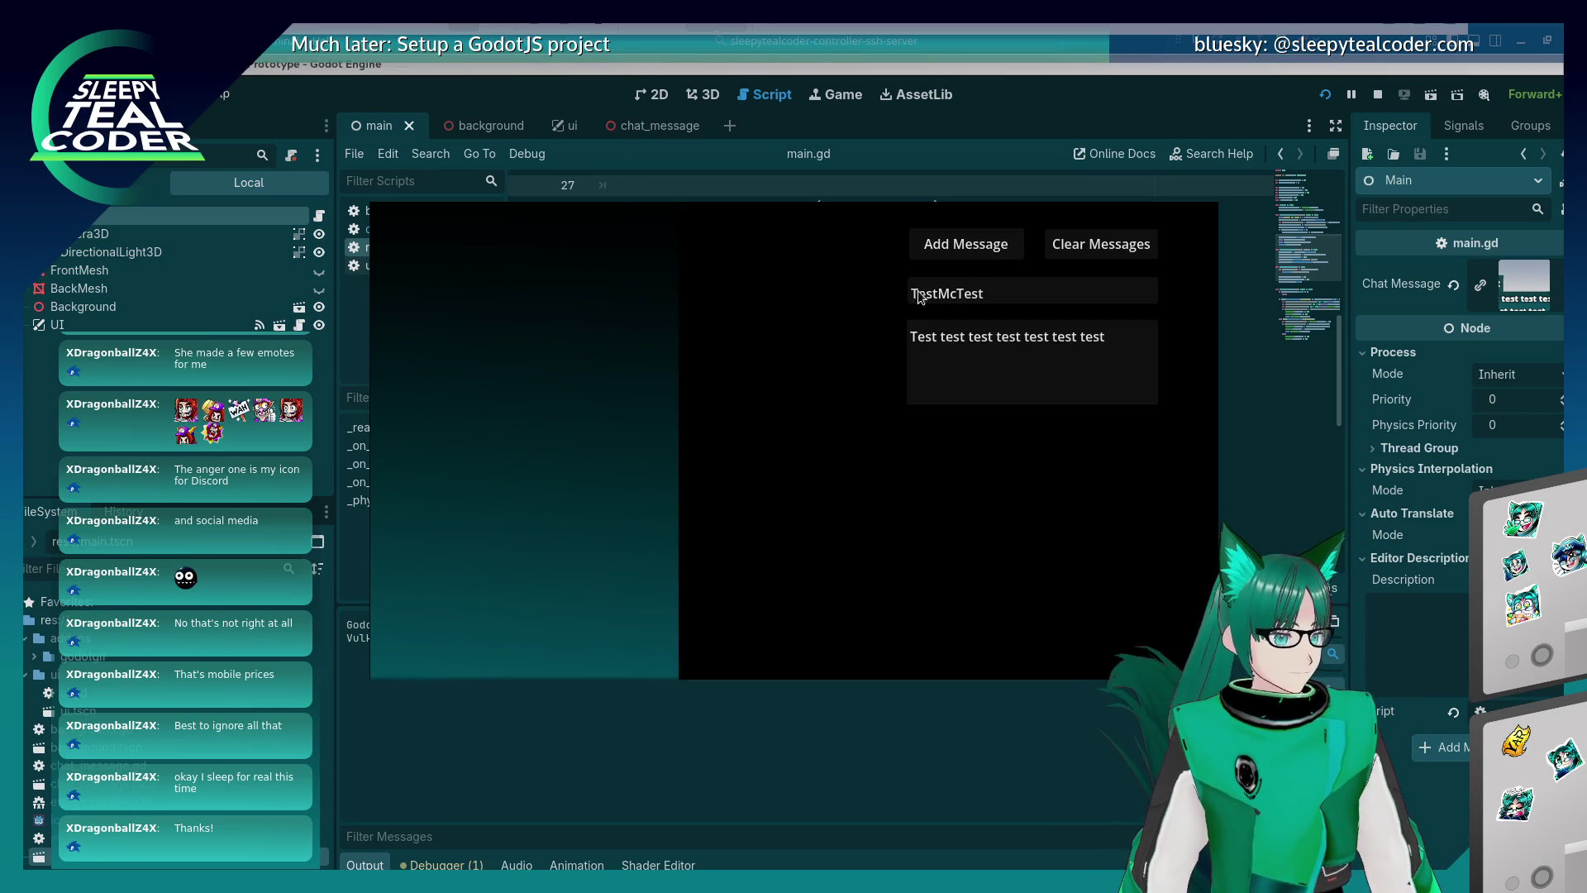
left_click(984, 255)
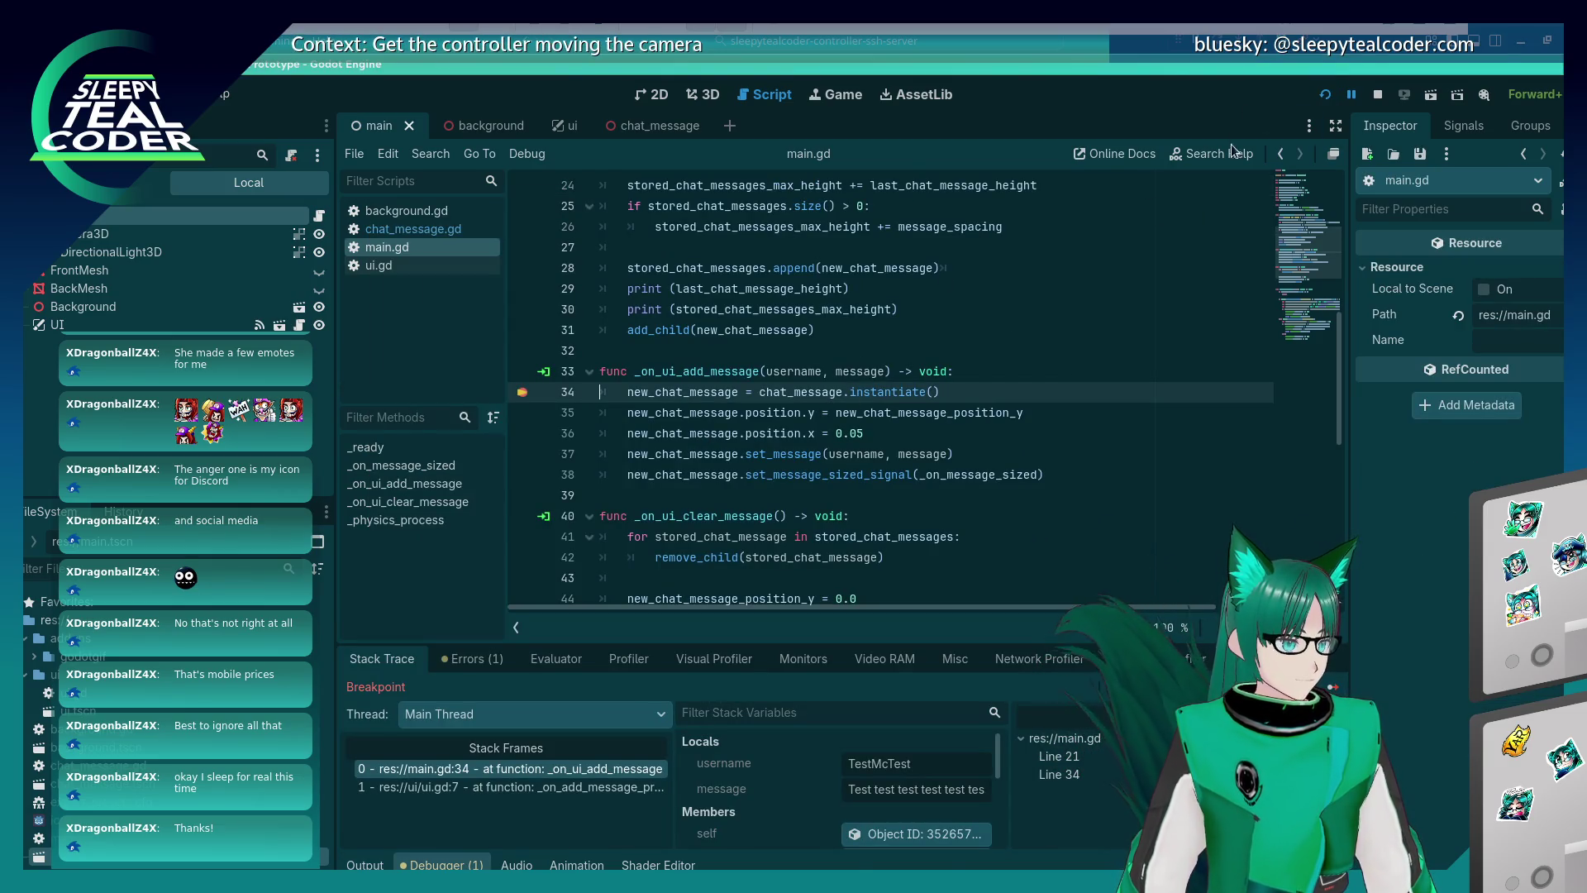
Relaunch and stop the debug session, then remove the line 34 breakpoint.
key("F5")
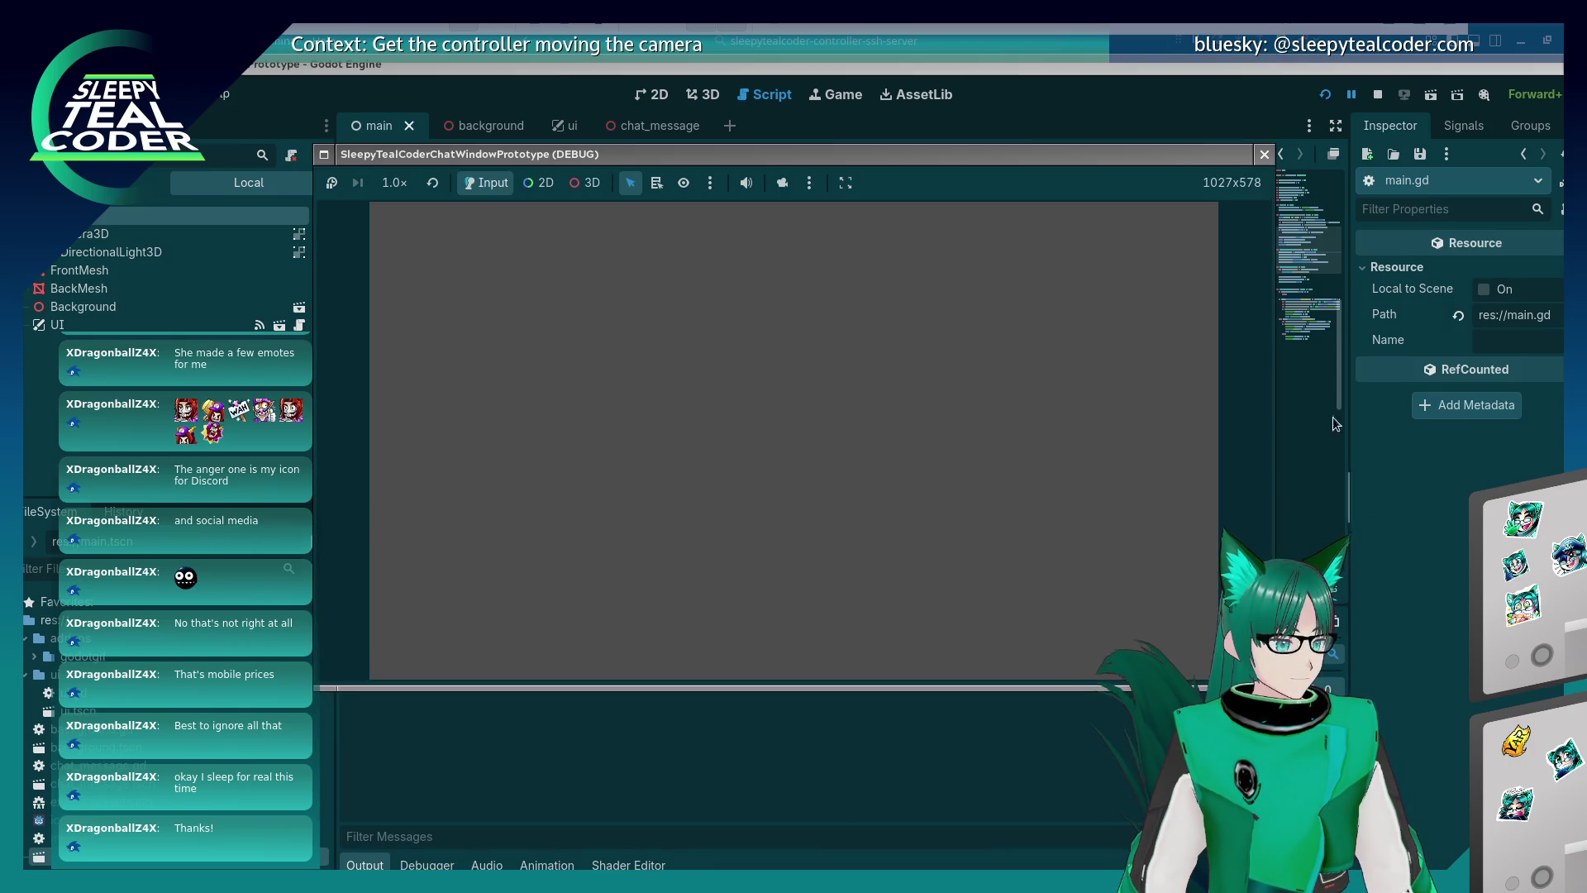
left_click(1265, 154)
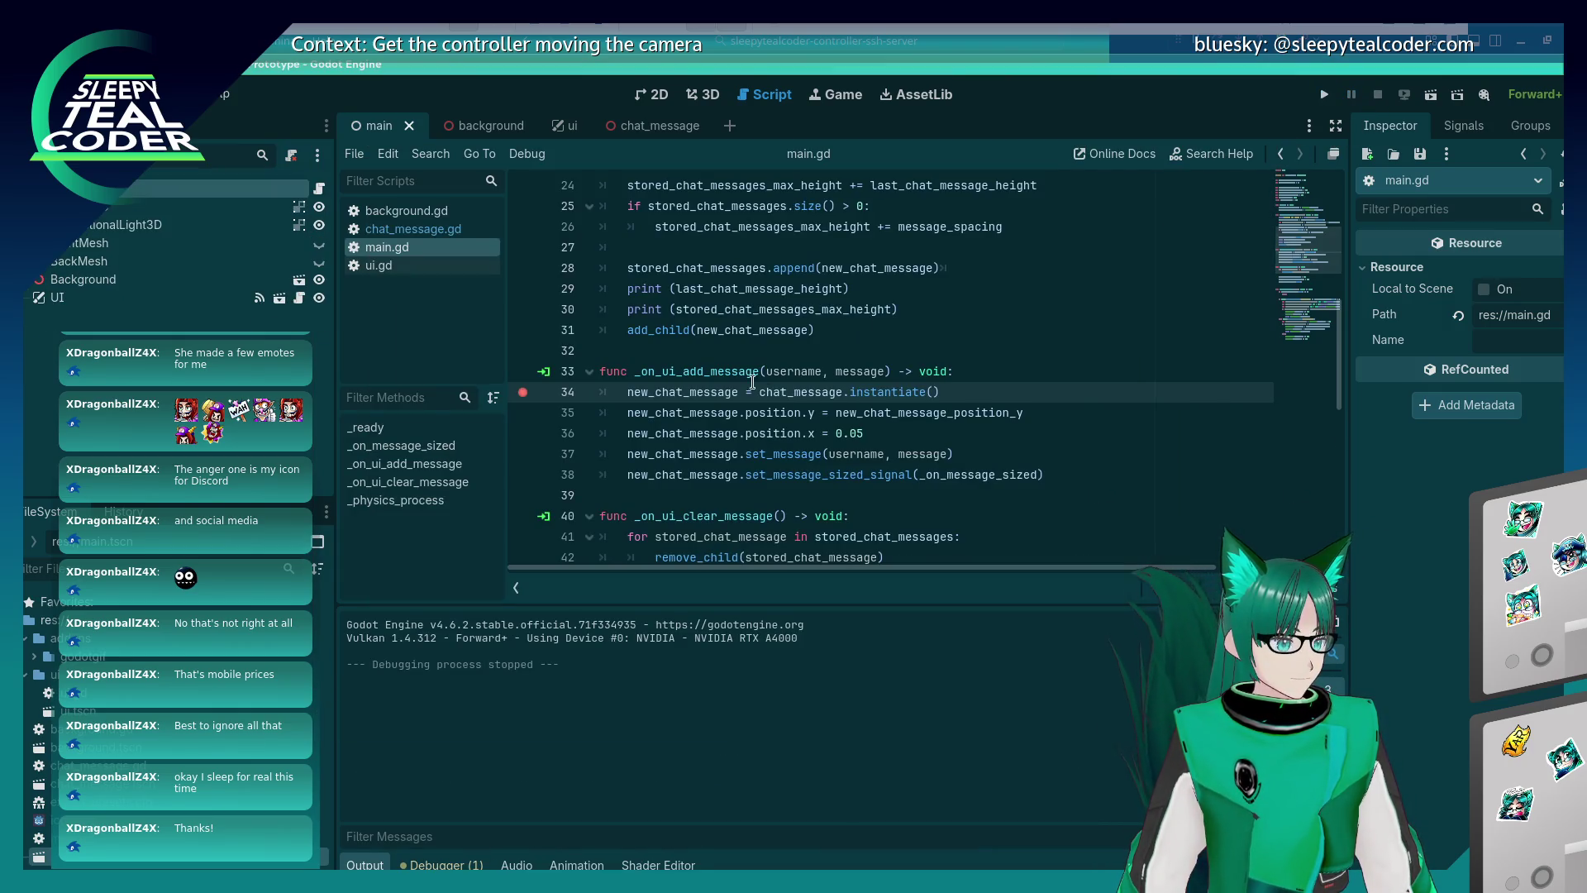
left_click(523, 393)
Move the add_child line from _on_message_sized to the end of _on_ui_add_message and save.
scroll(754, 424, "up", 2)
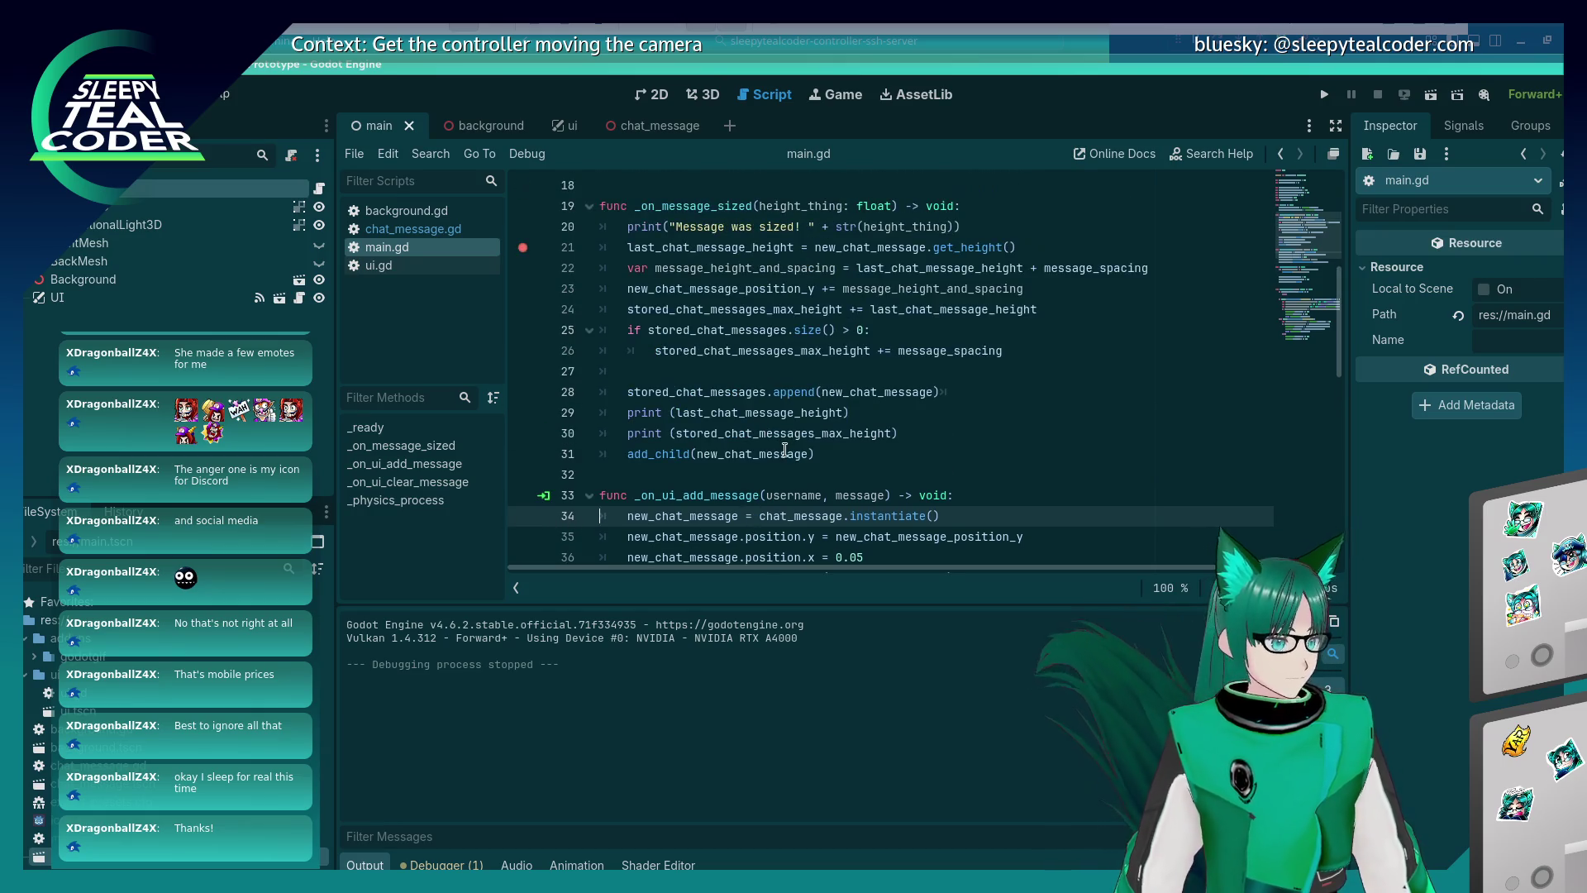
left_click(822, 453)
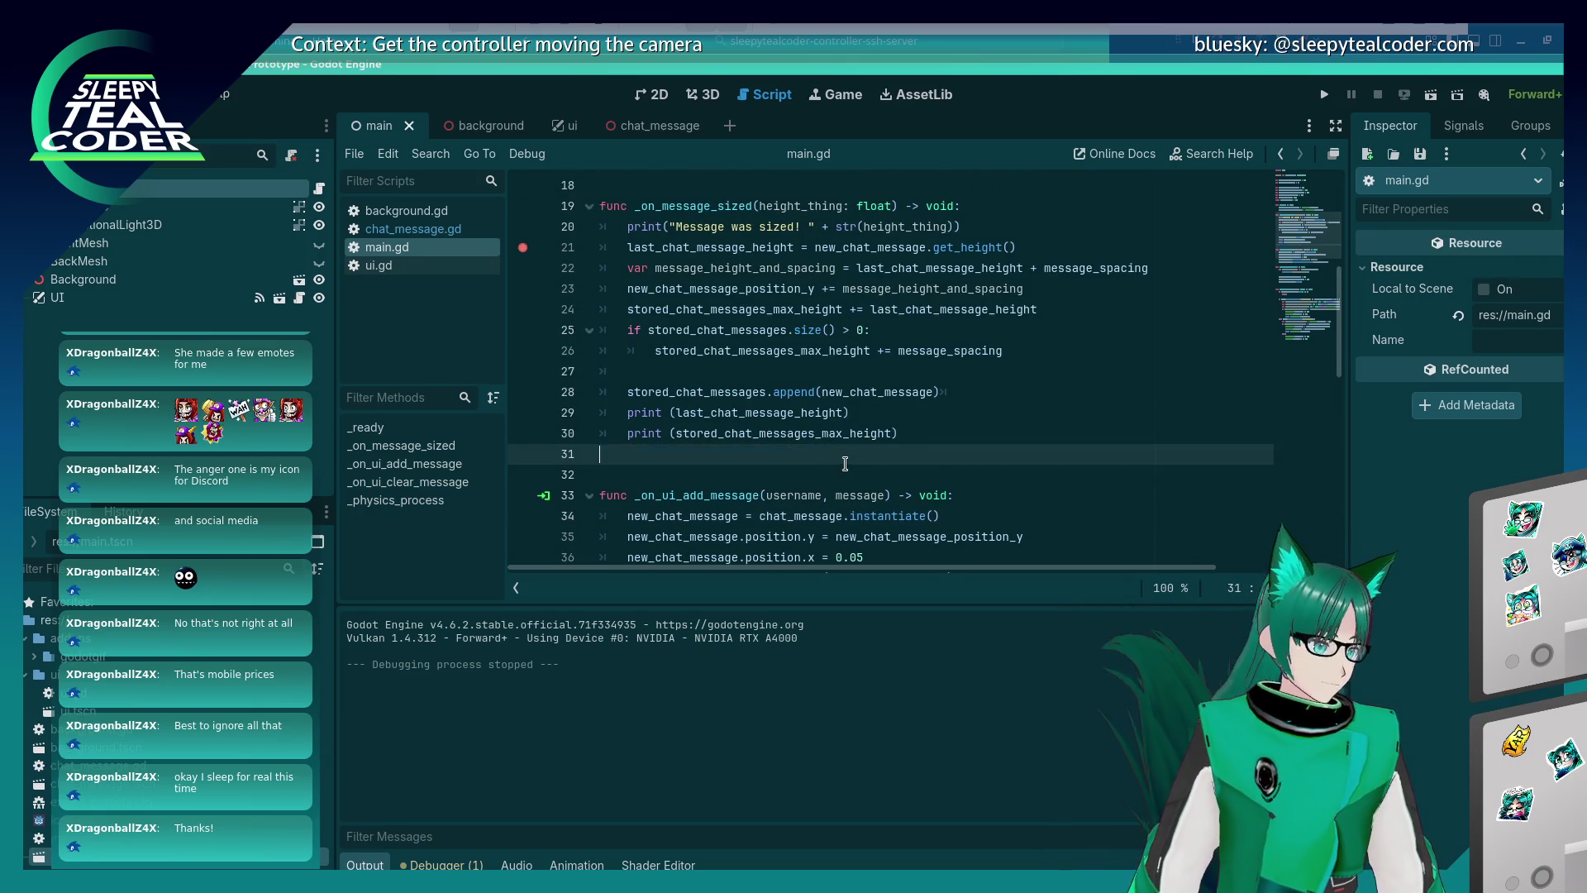
key("ctrl+x")
key("Down")
key("Down")
key("Down")
key("Up")
key("Up")
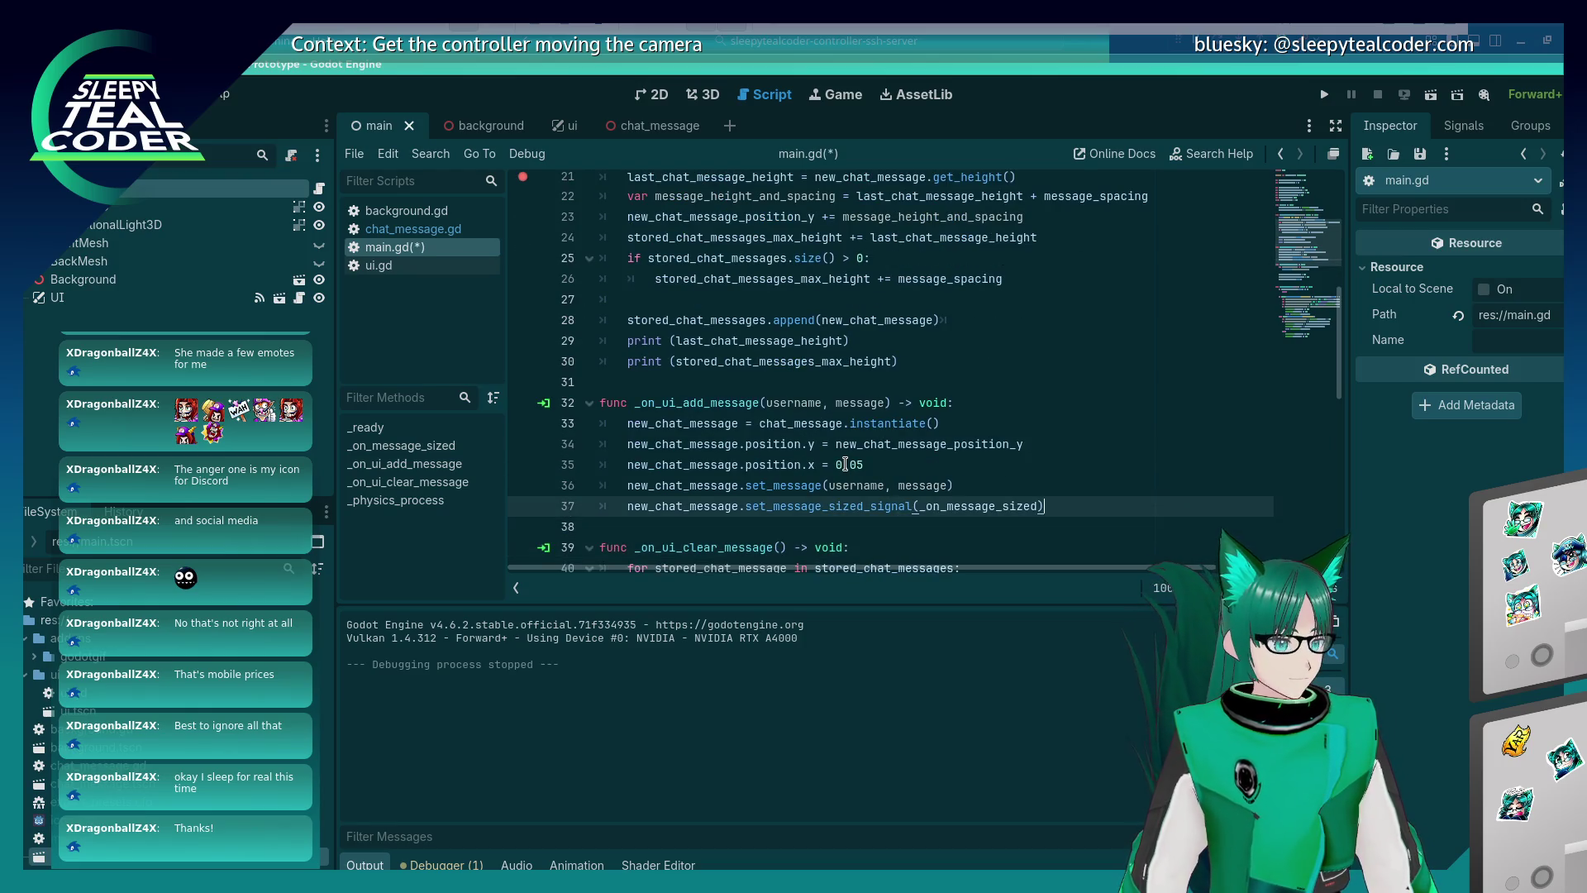
key("End")
key("Return")
key("ctrl+v")
key("BackSpace")
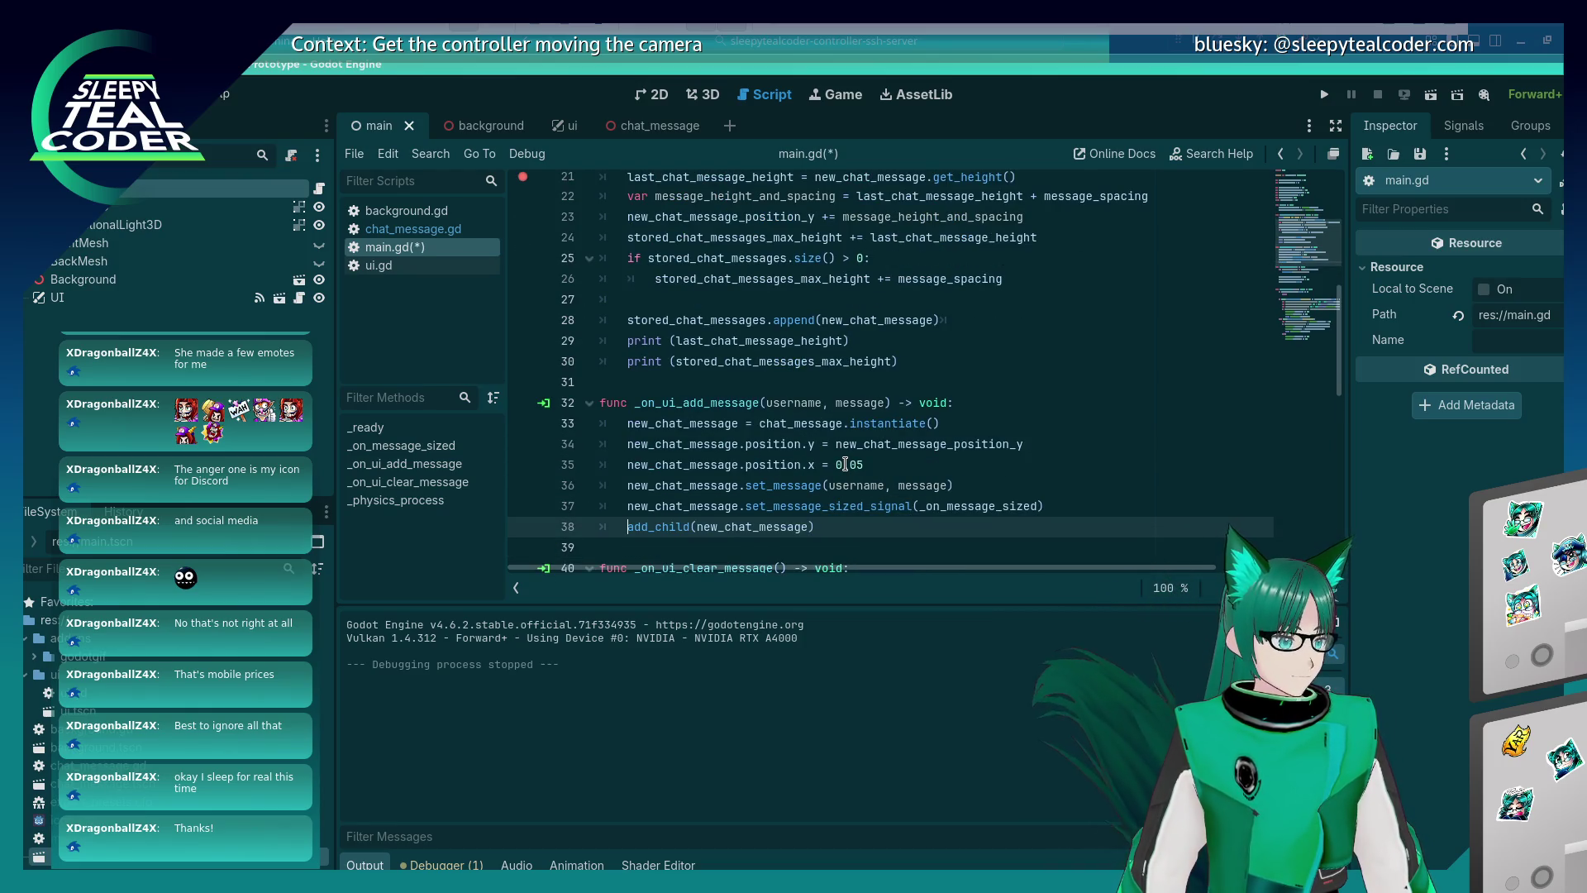
key("ctrl+s")
Run the prototype, resume past the breakpoint, and add three test messages.
scroll(879, 429, "up", 5)
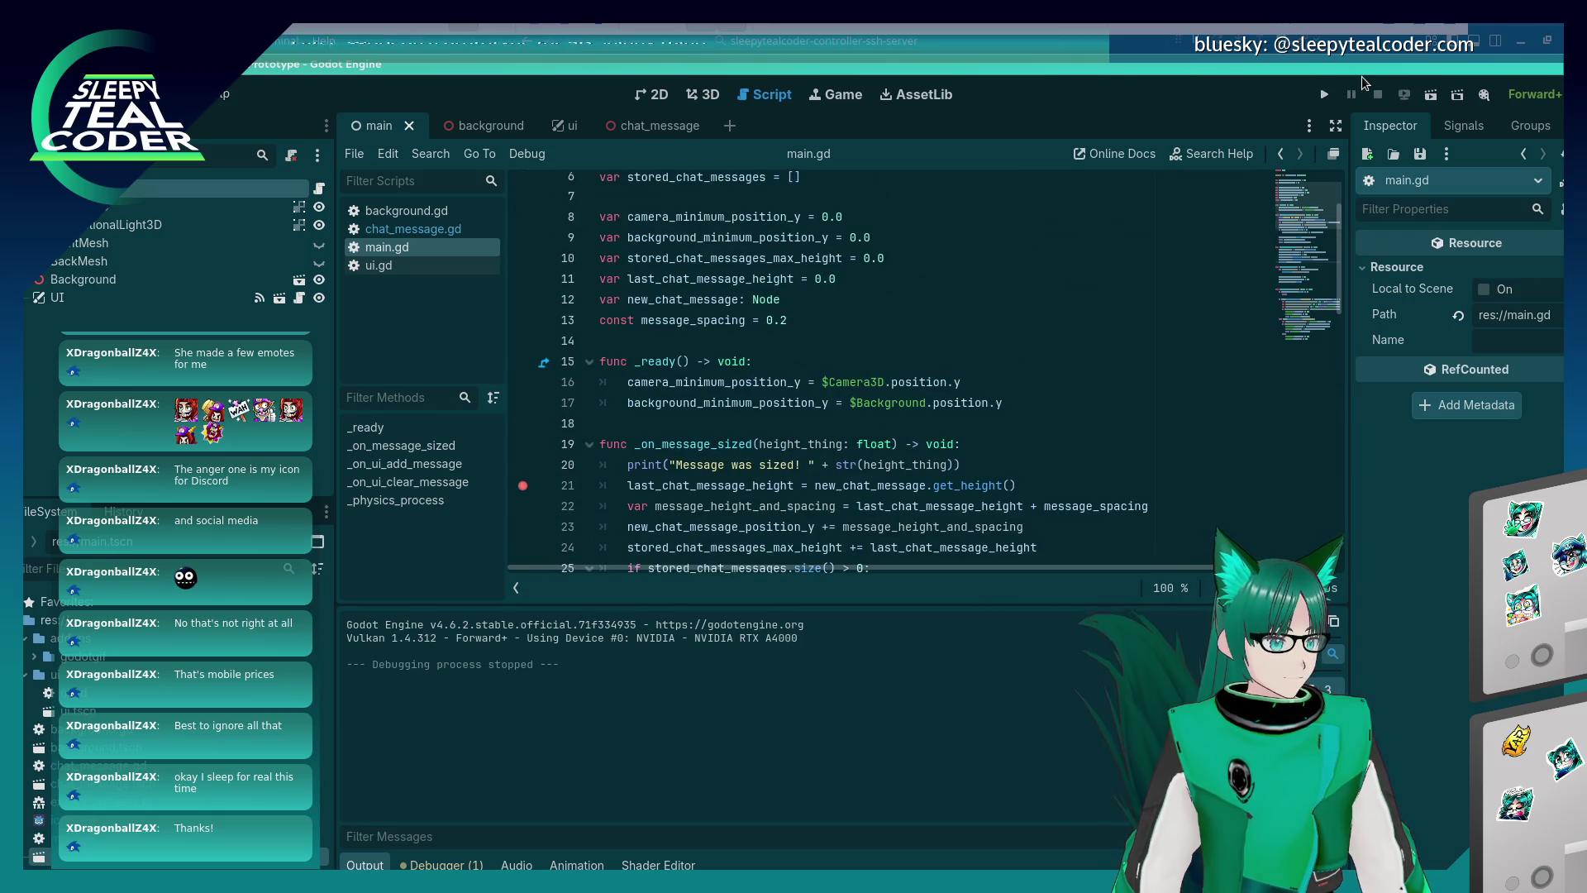
left_click(1324, 94)
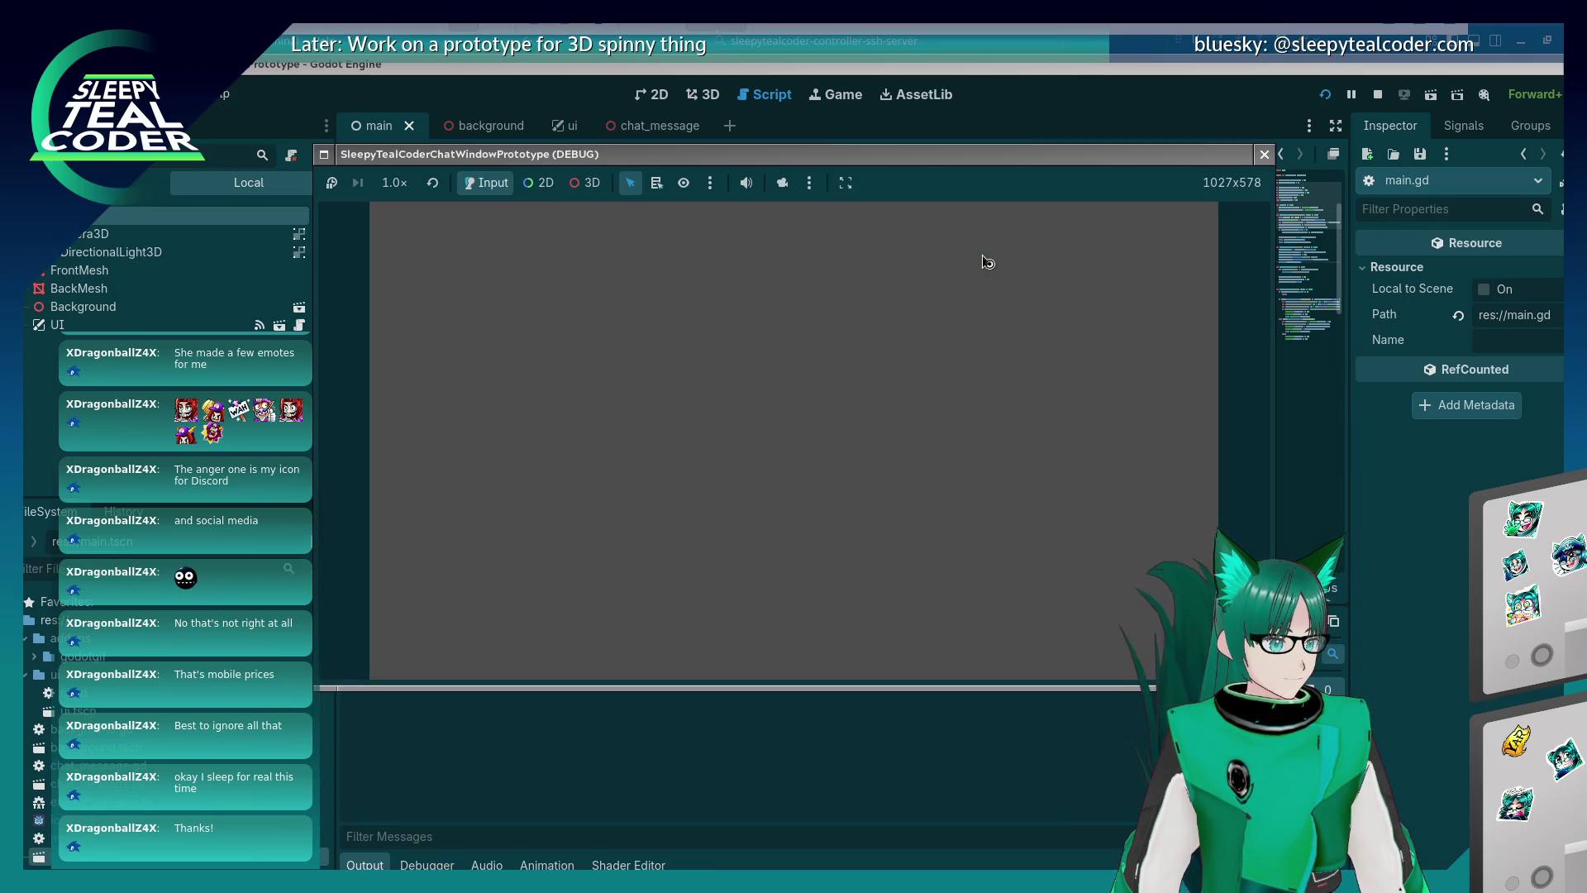
left_click(974, 244)
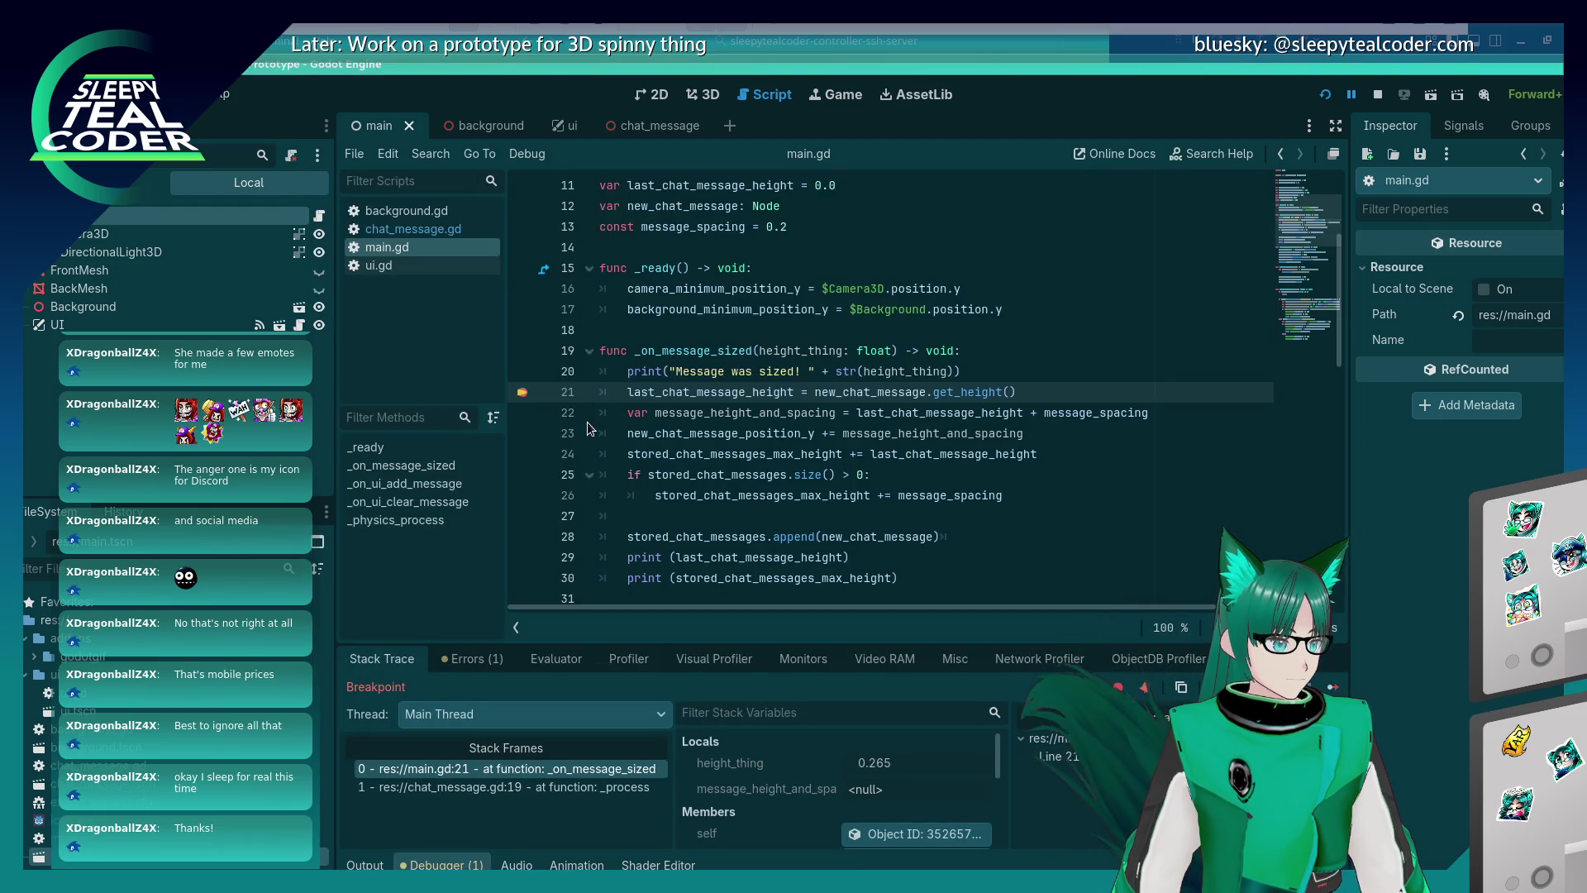
left_click(1325, 688)
left_click(975, 248)
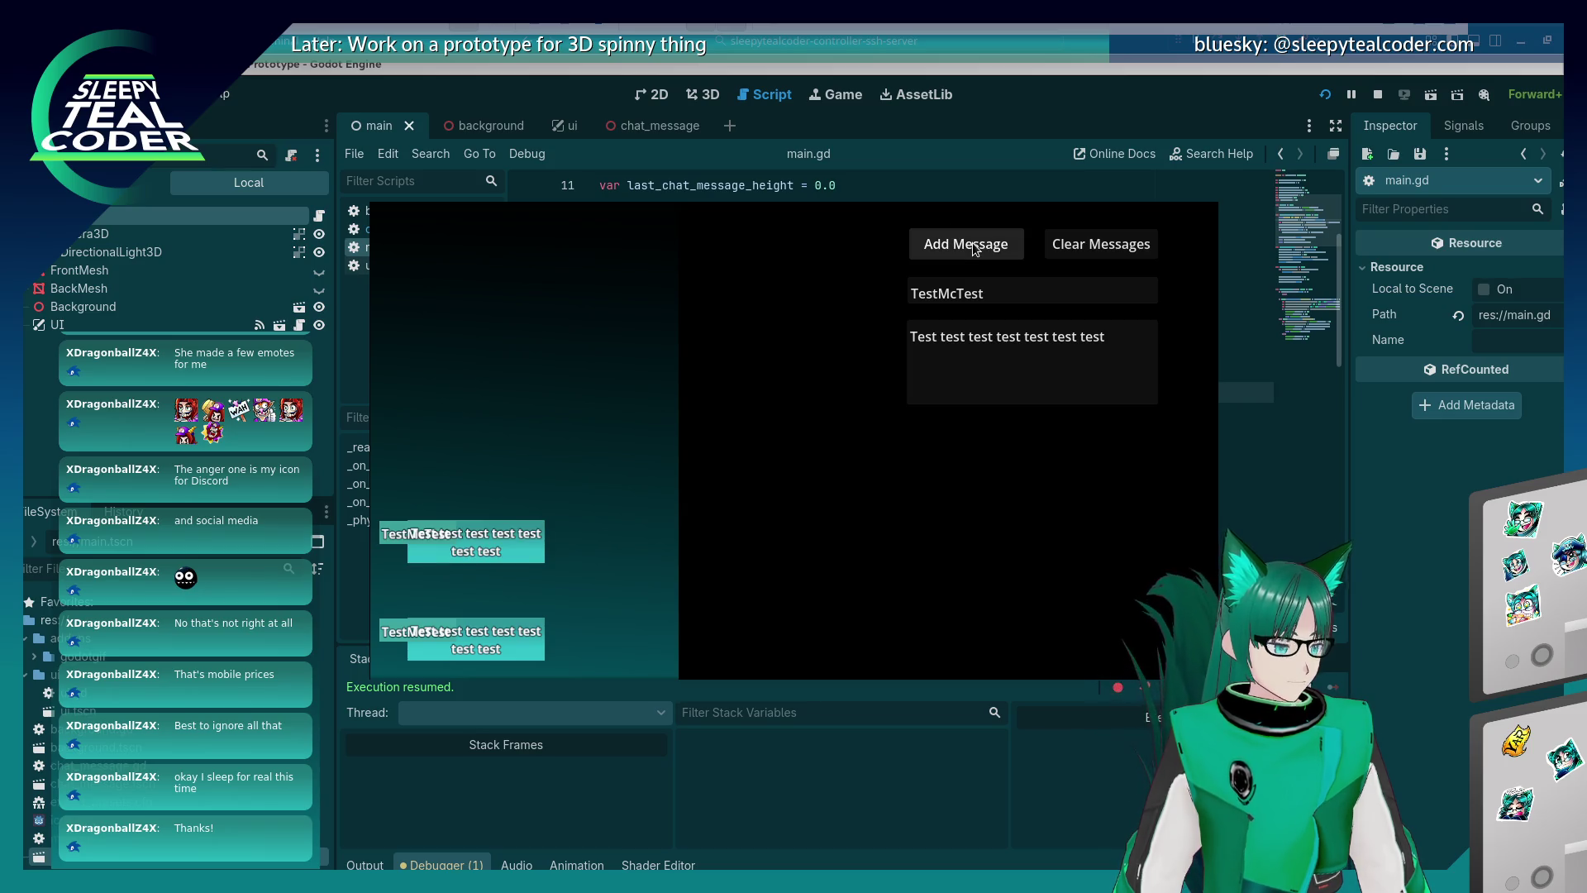
left_click(975, 246)
Replace the message text with a long 'Mooo…' string and add it as a bubble.
triple_click(1114, 335)
type("Moooooooooooooooooooooooooooooooooooooooooooooooooooooooo")
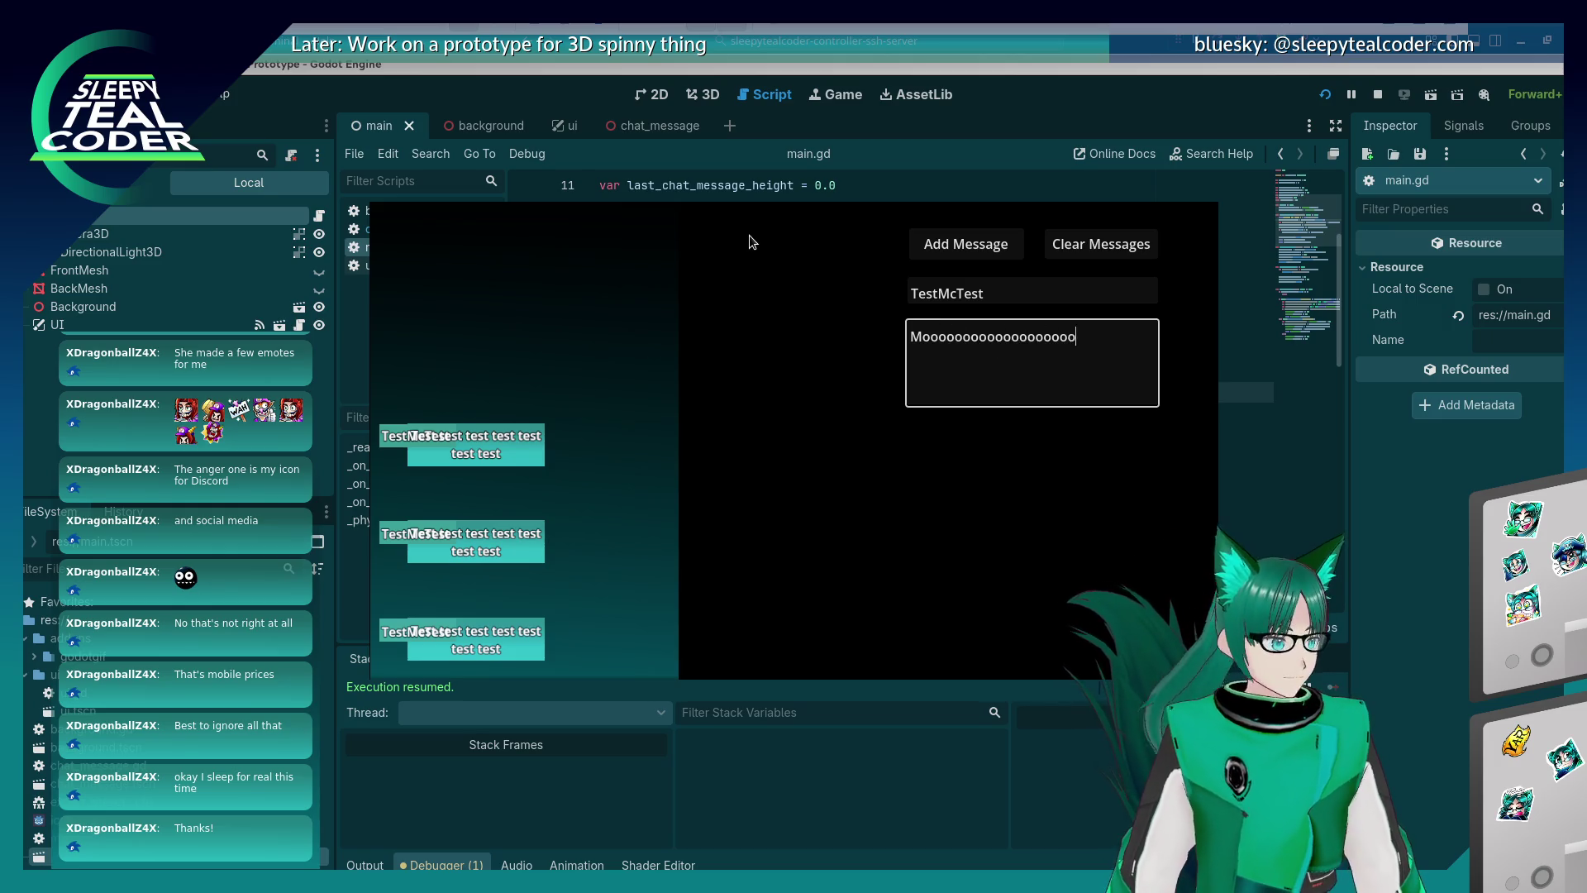
type("ooooooooooooooooooooooooooooooooooooooooooooooooo")
left_click(979, 252)
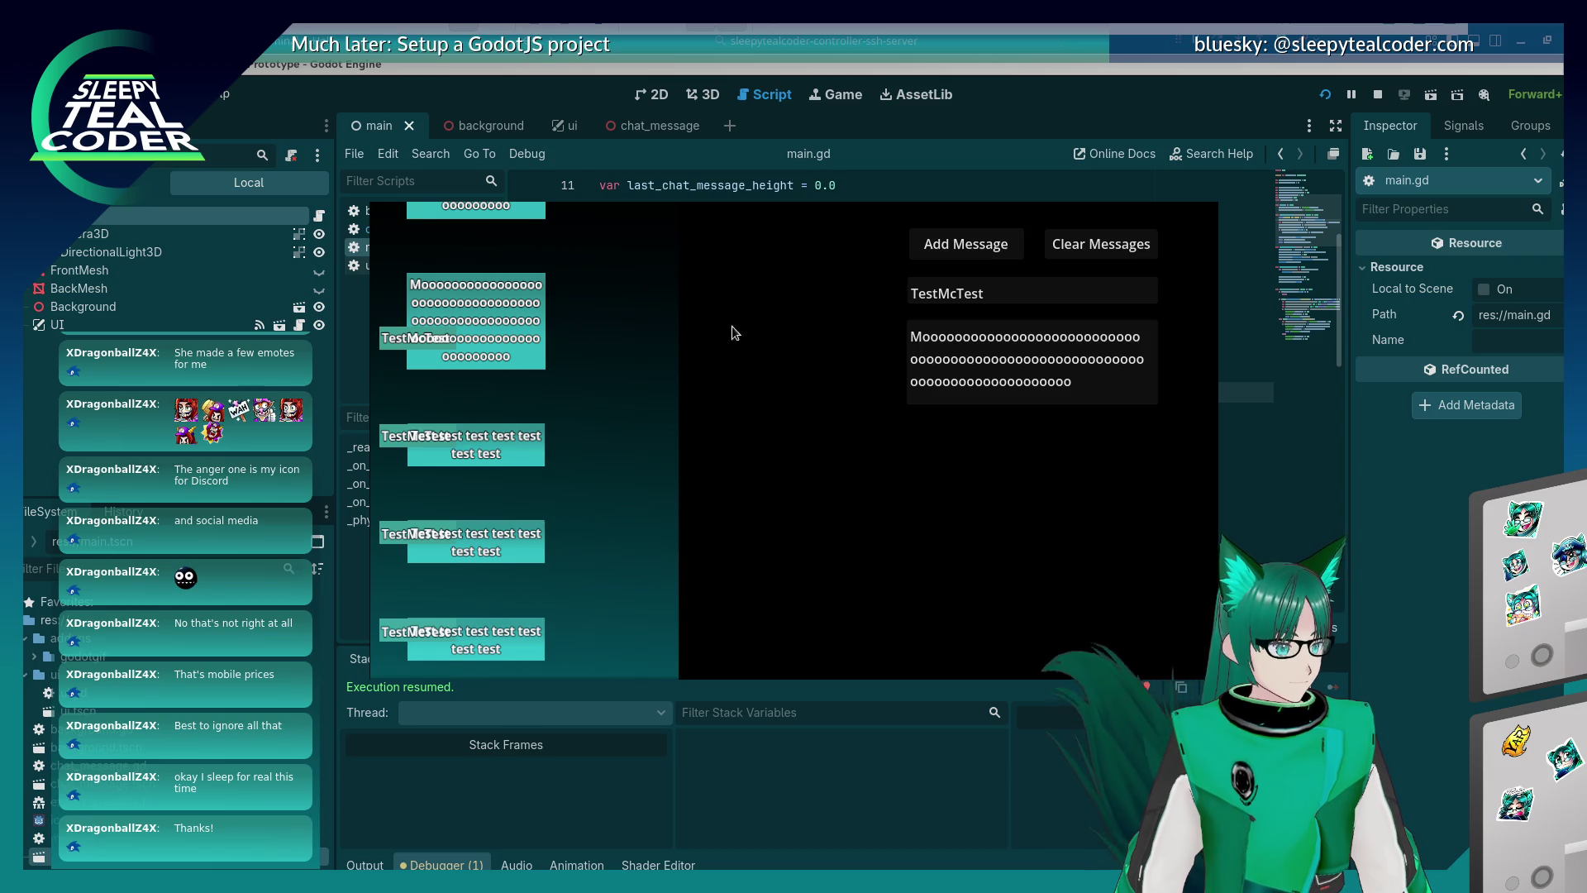
Replace the message text with a long 'Yaaarrr…' string and add it to the chat.
left_click(1102, 367)
key("ctrl+a")
type("Yaaar")
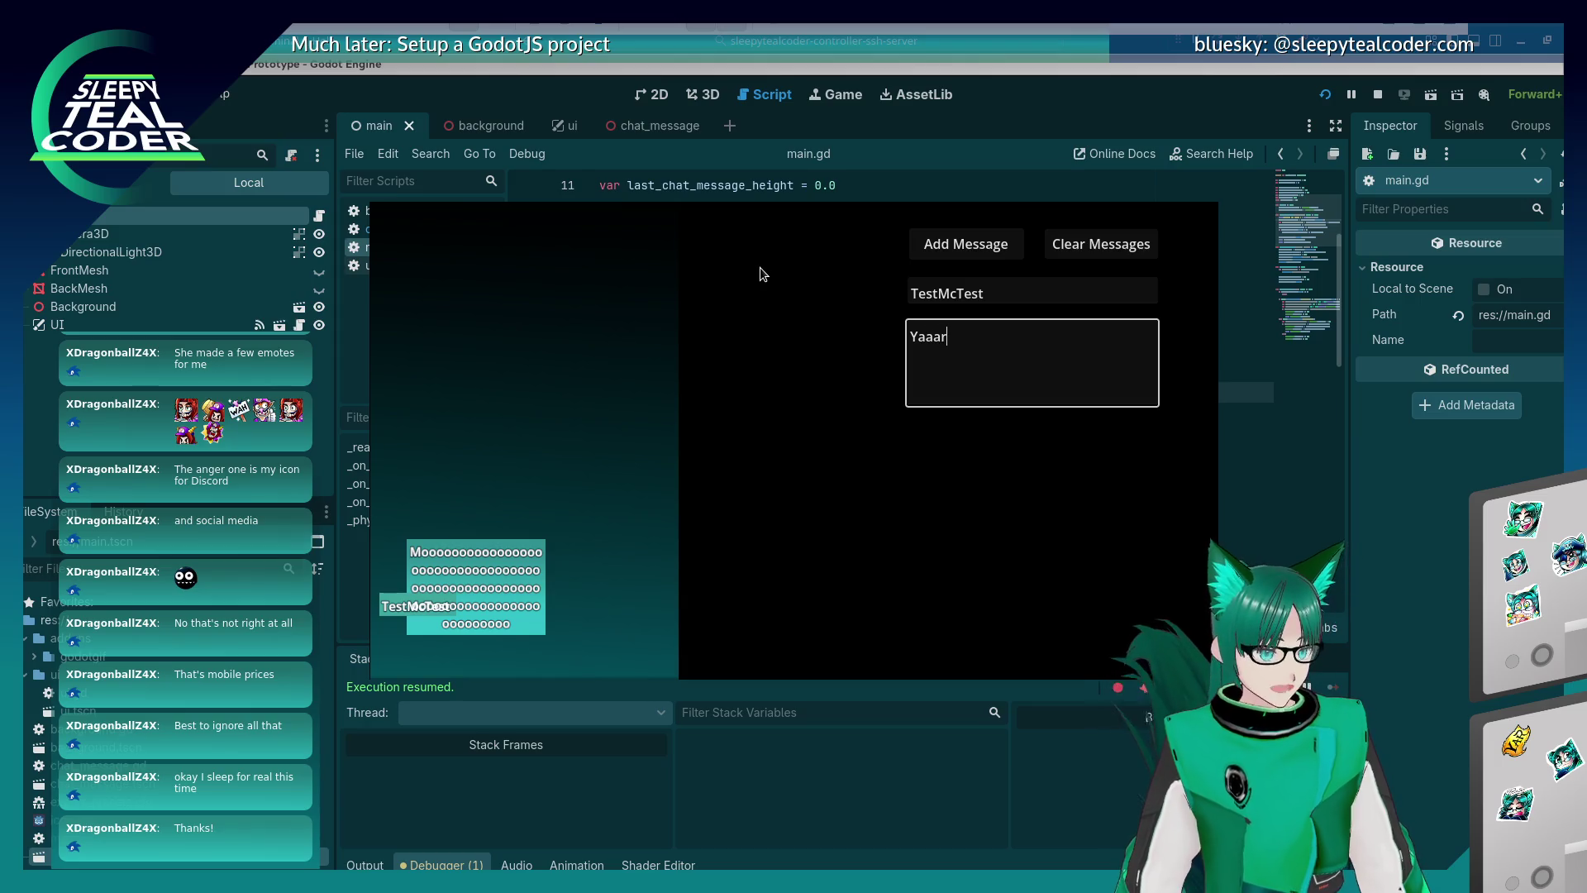
type("rrrrrrrrrrrrrrrrrrrrrrrrrrrrrrrrrrrr")
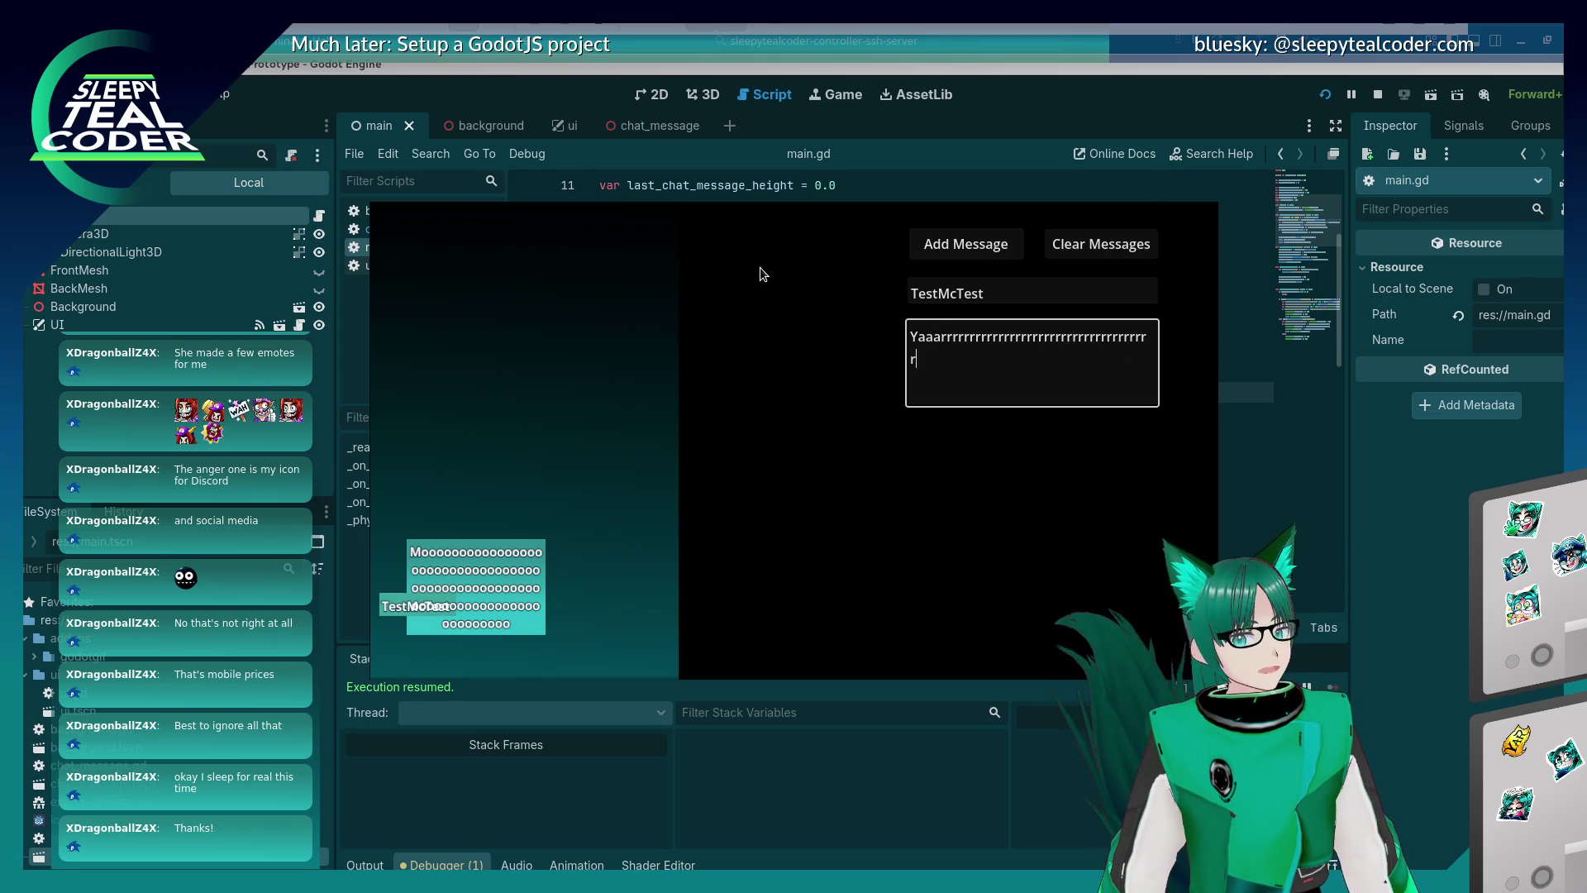
type("rrrrrrrrrrrrrrrrrrrrrrrrrrrrrrrrrrrrrrrrrrrrrrrrrrrrrrrrrrrrrrrrrrrrrrrrrrrrrrrrrrrrrrrr")
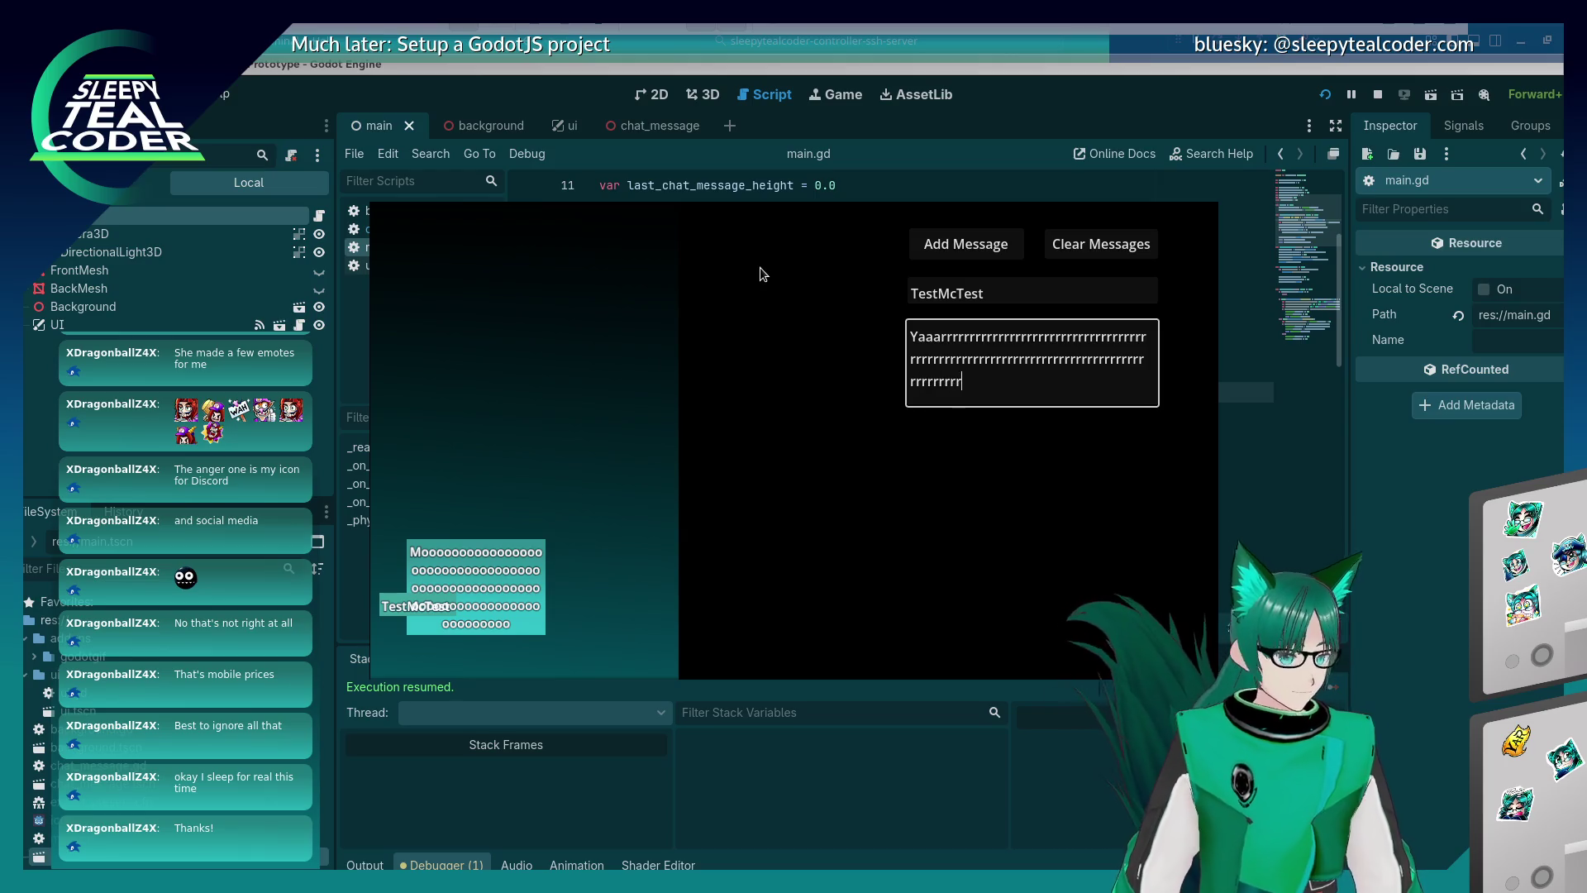
type("rrrrrrrrrrrrrrrrrrrrrrrrrr")
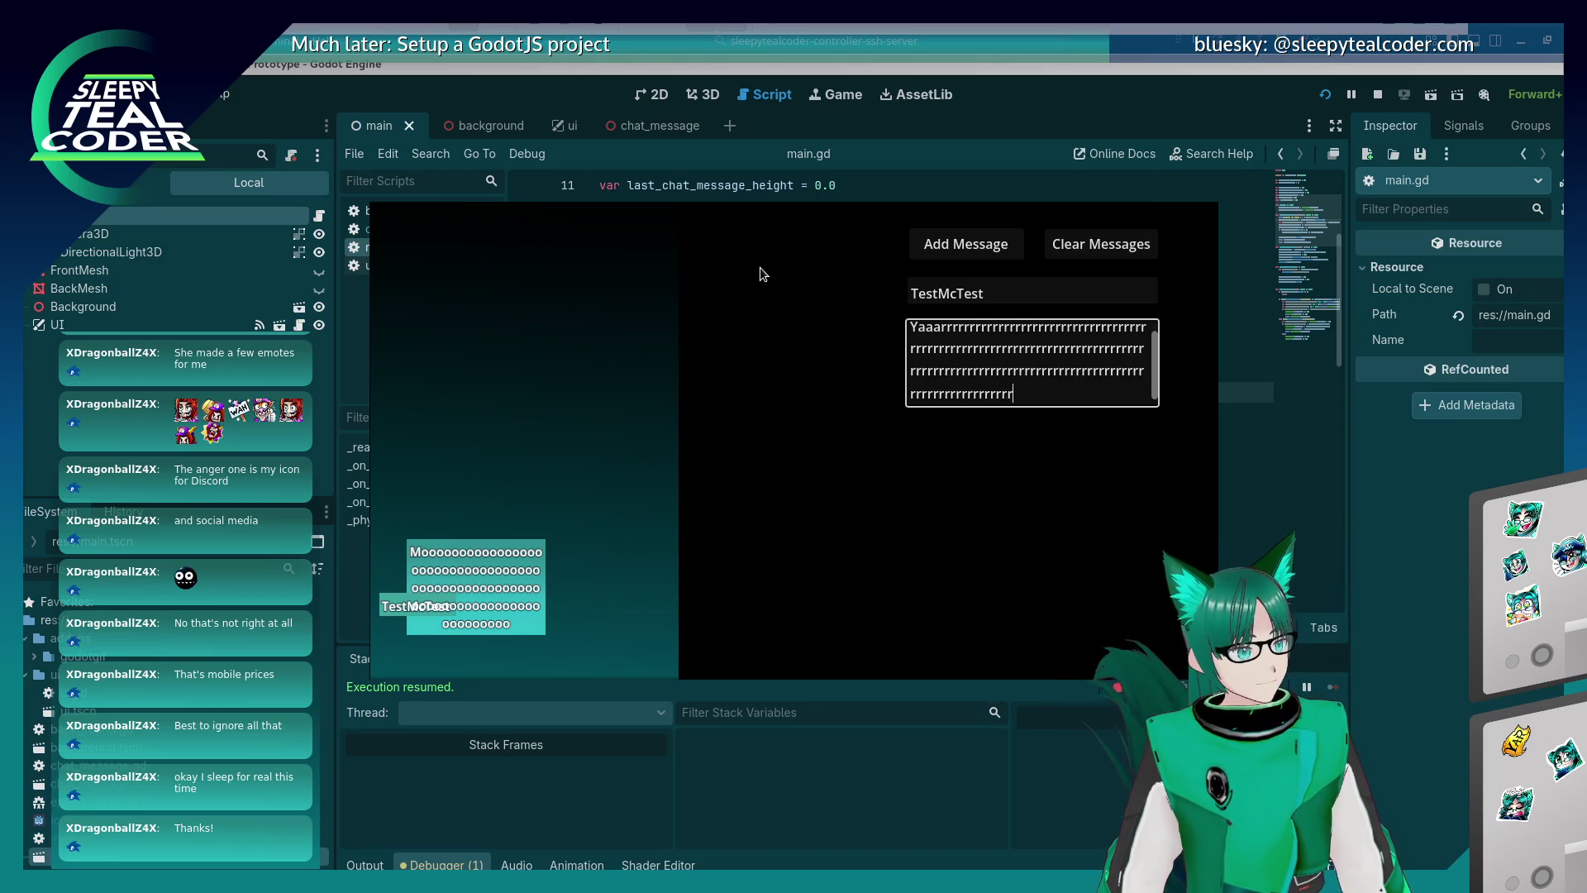
left_click(924, 252)
Add a 'Beep Vroom' message and scroll through the stacked bubbles to compare spacing.
key("ctrl+a")
type("Beep Vroom")
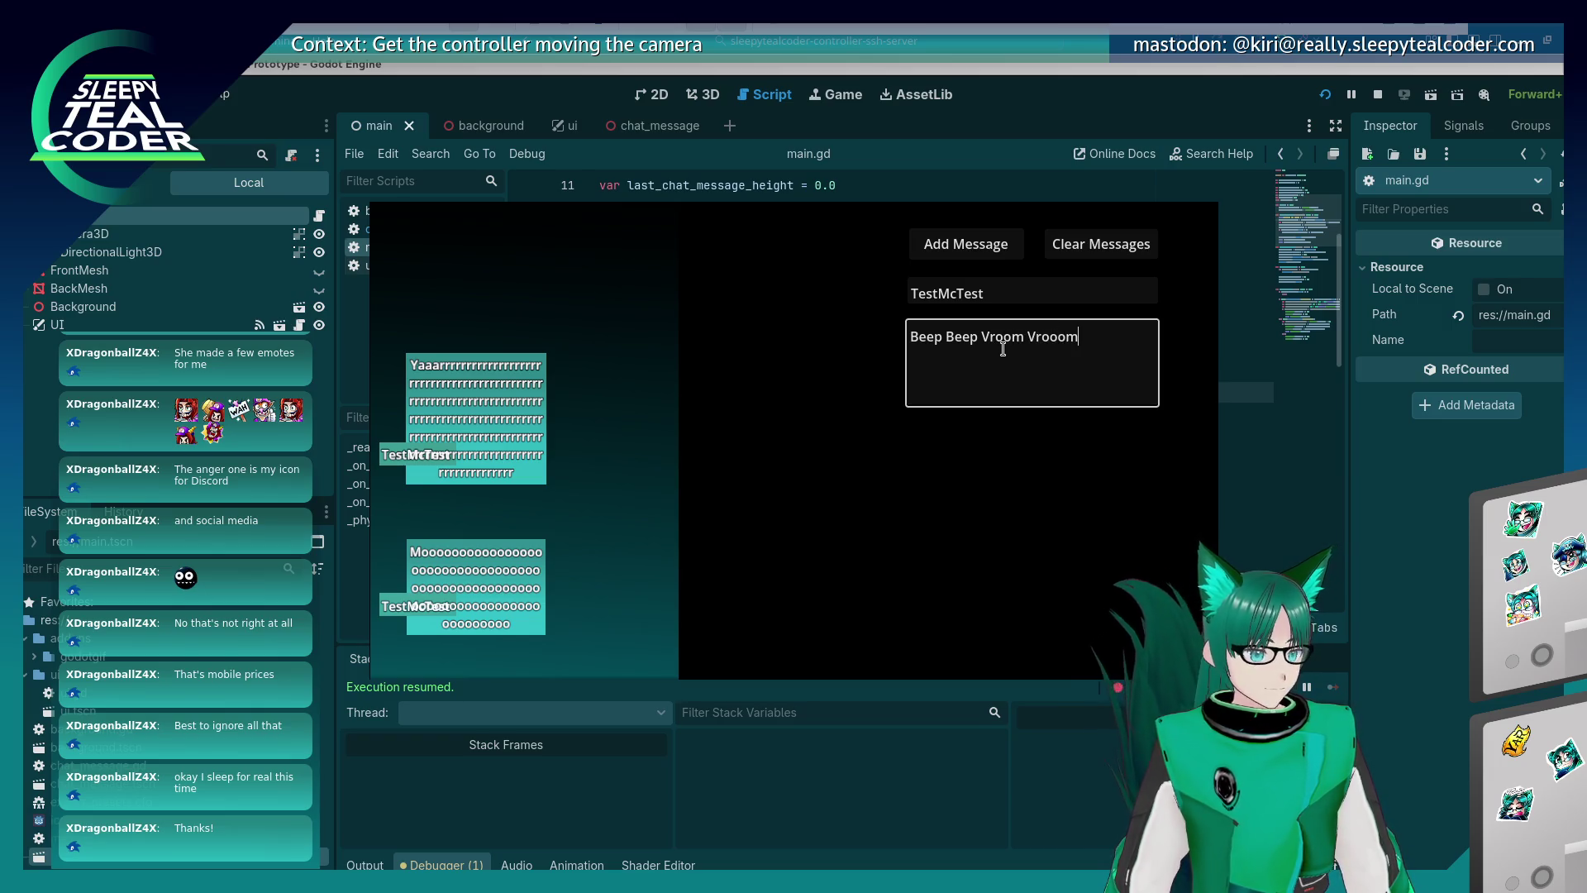
left_click(962, 247)
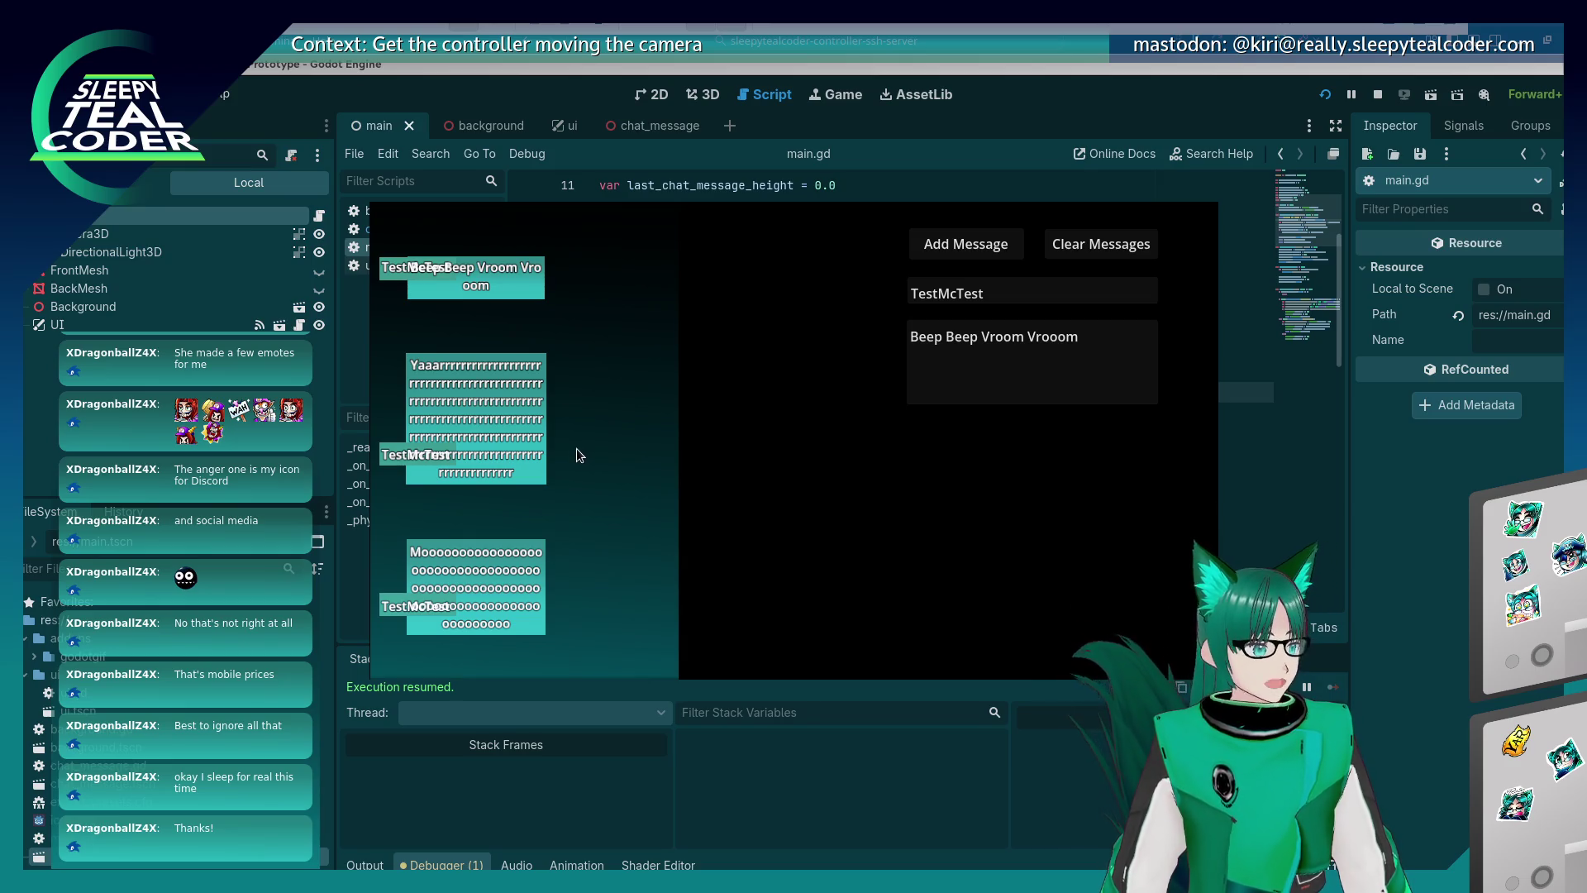
scroll(568, 460, "down", 4)
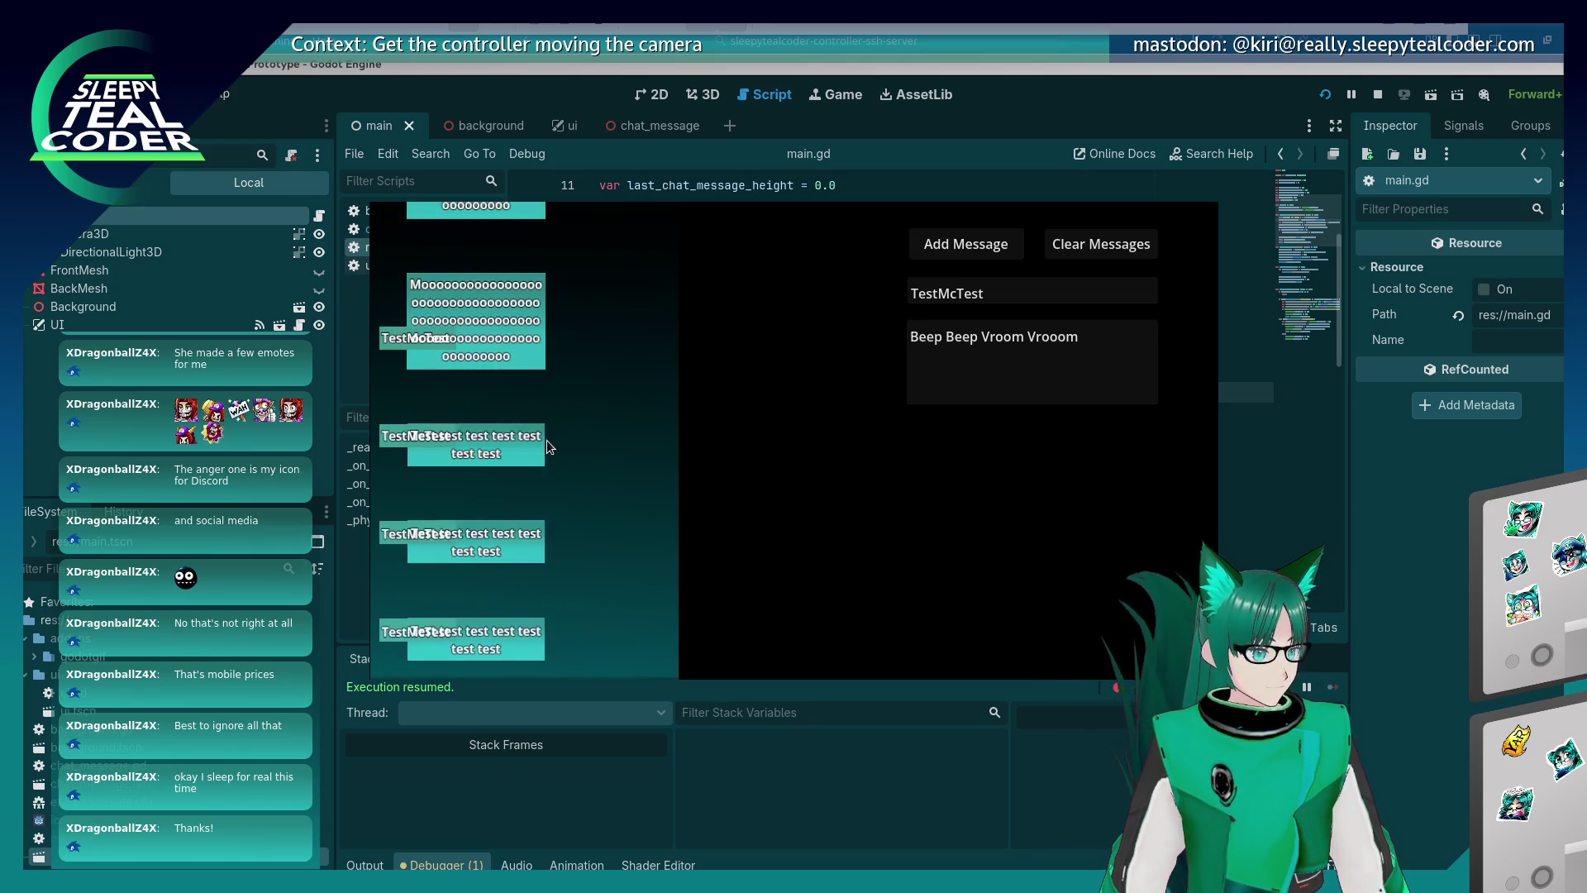
scroll(547, 446, "up", 3)
scroll(547, 446, "down", 3)
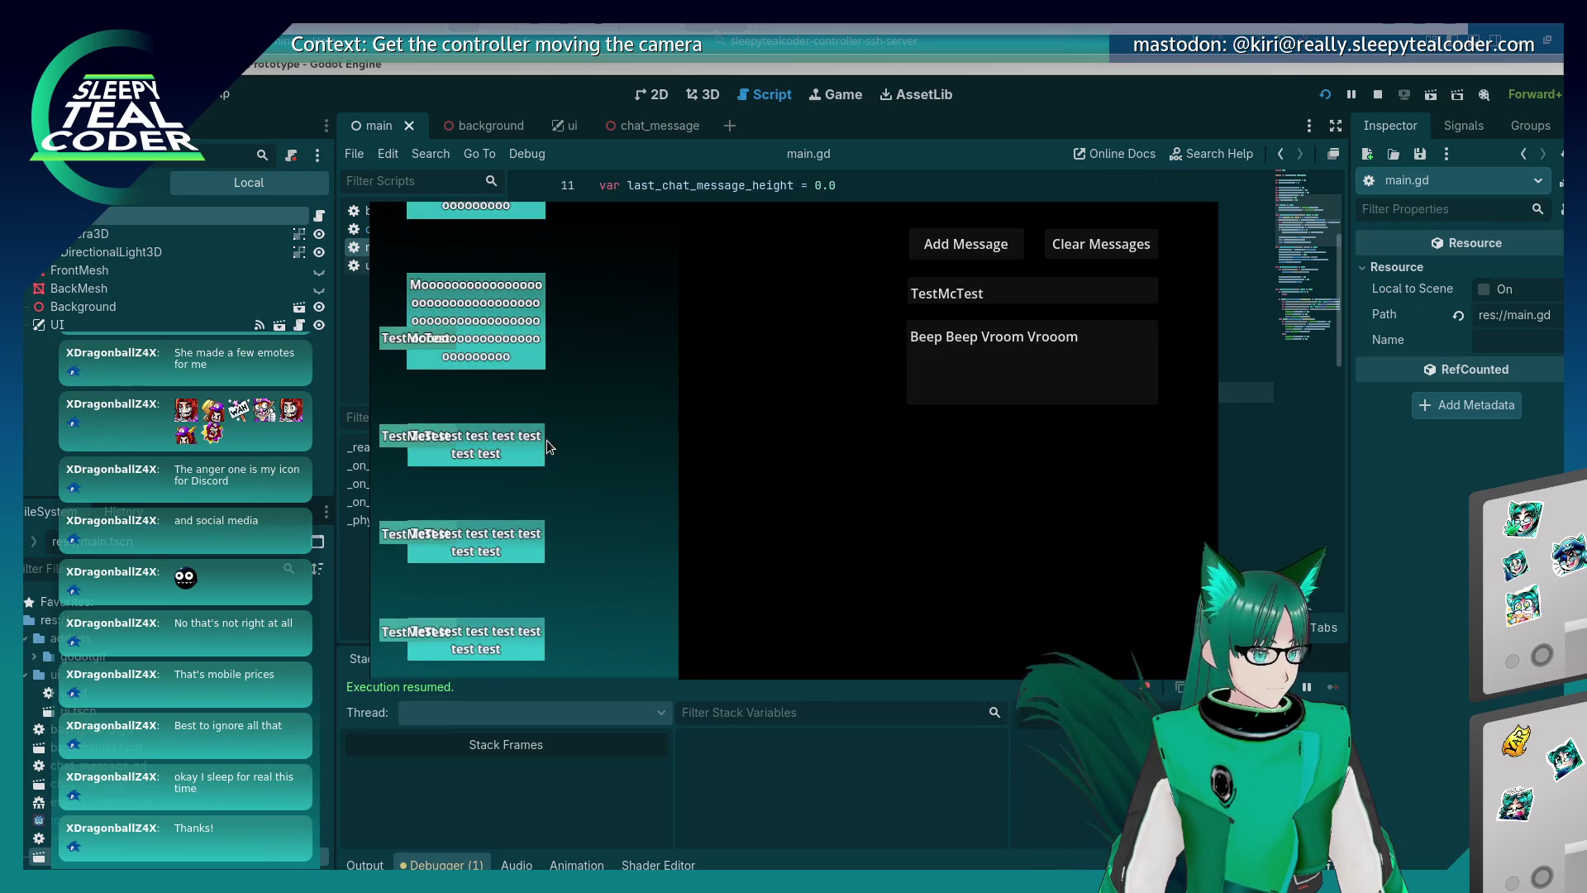
scroll(464, 487, "up", 4)
scroll(476, 521, "down", 4)
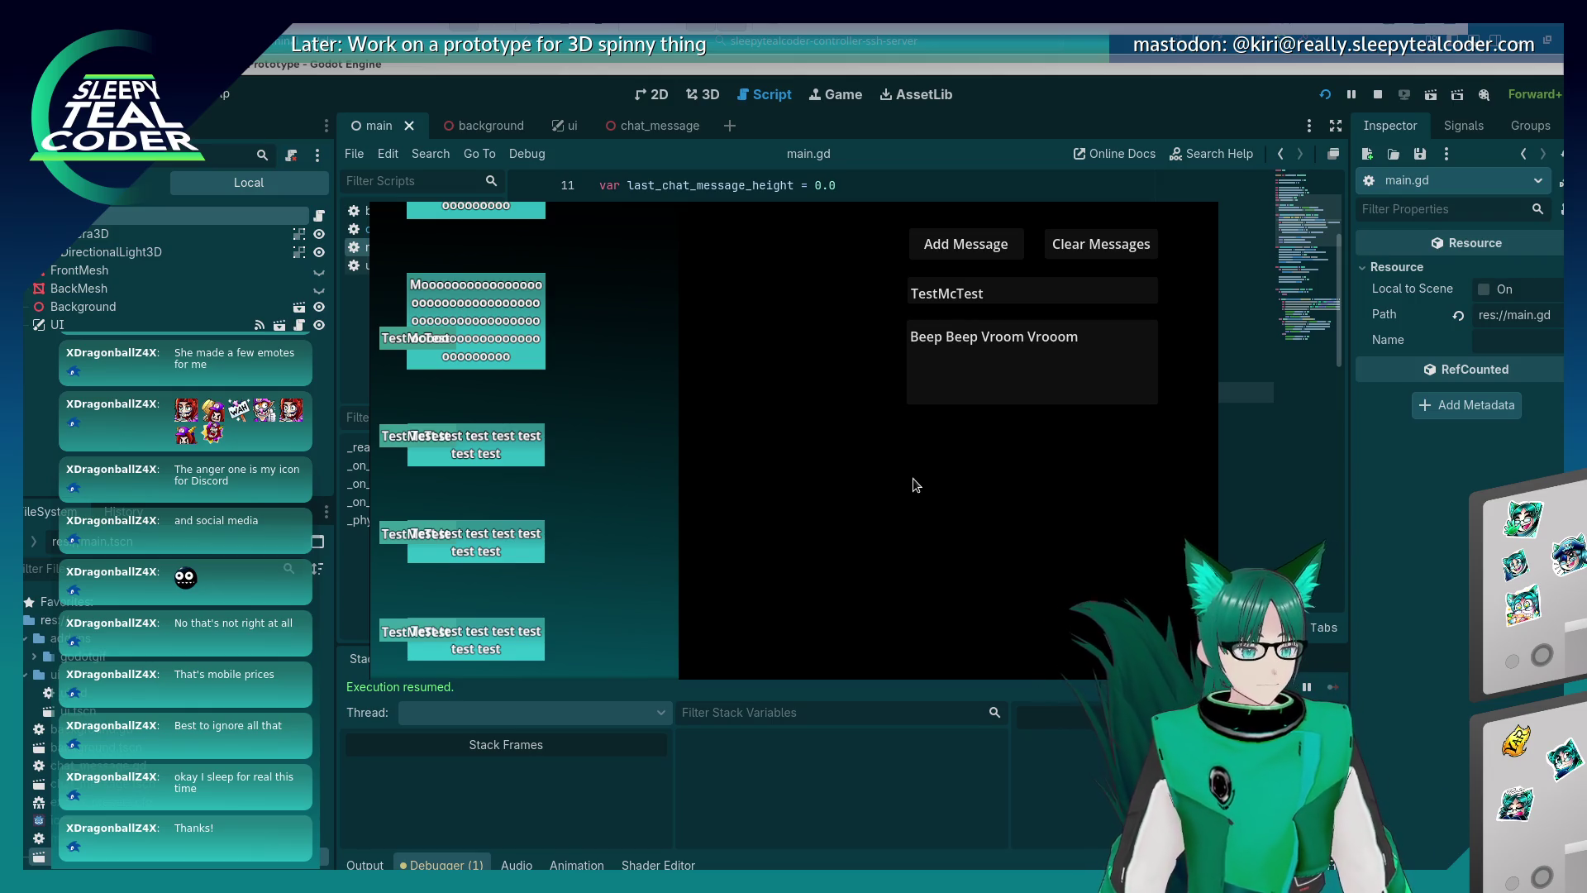
Stop the game, comment out line 21, replace last_chat_message_height with height_thing on line 22, and rerun.
key("F8")
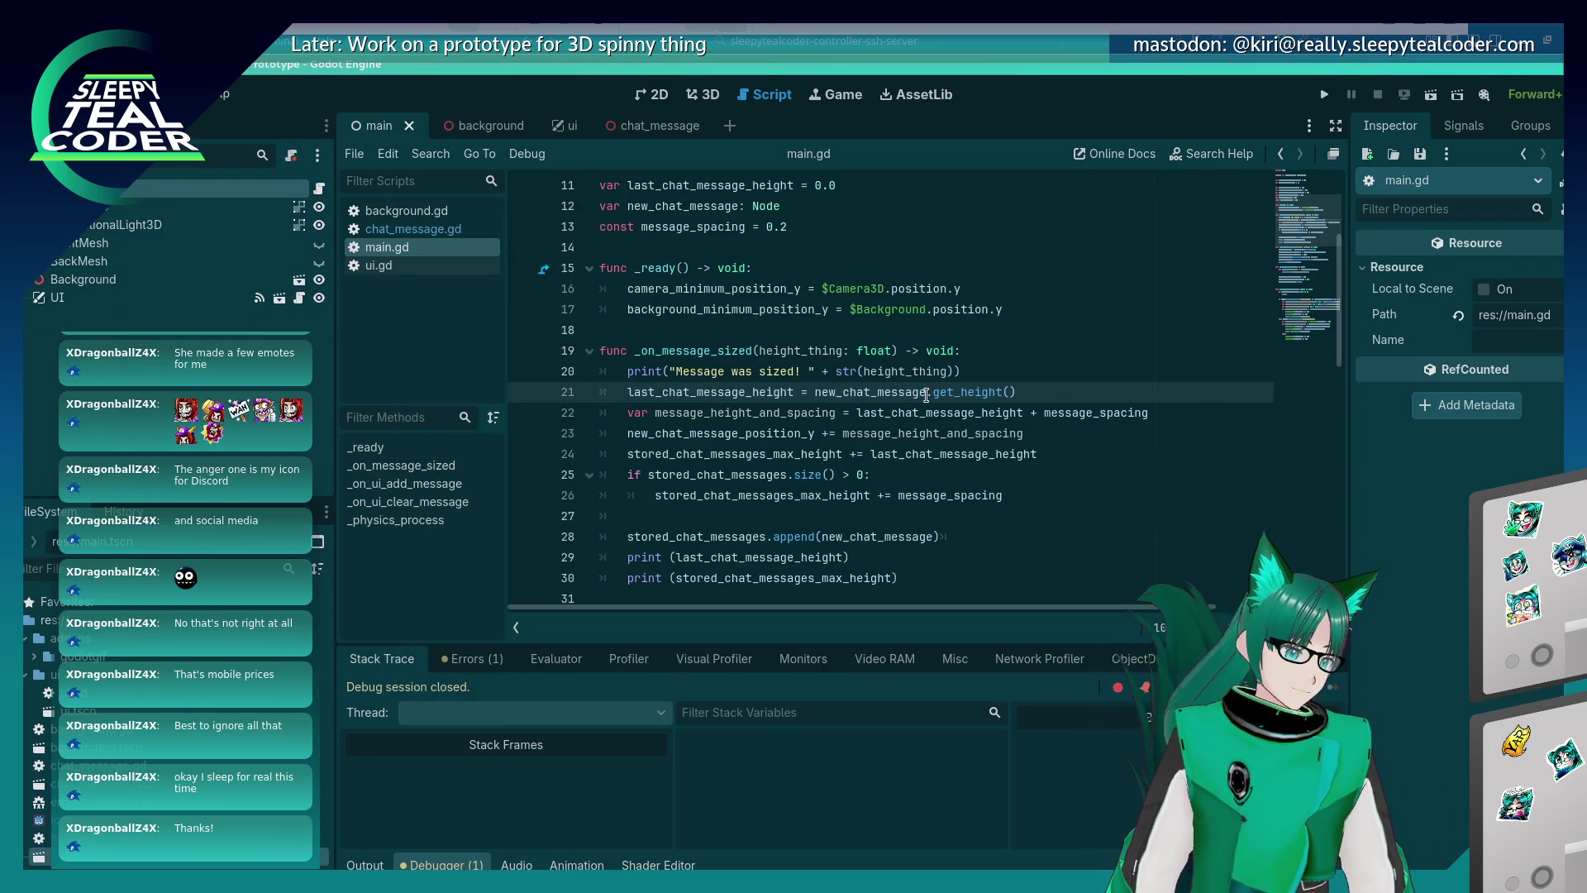
left_click(925, 412)
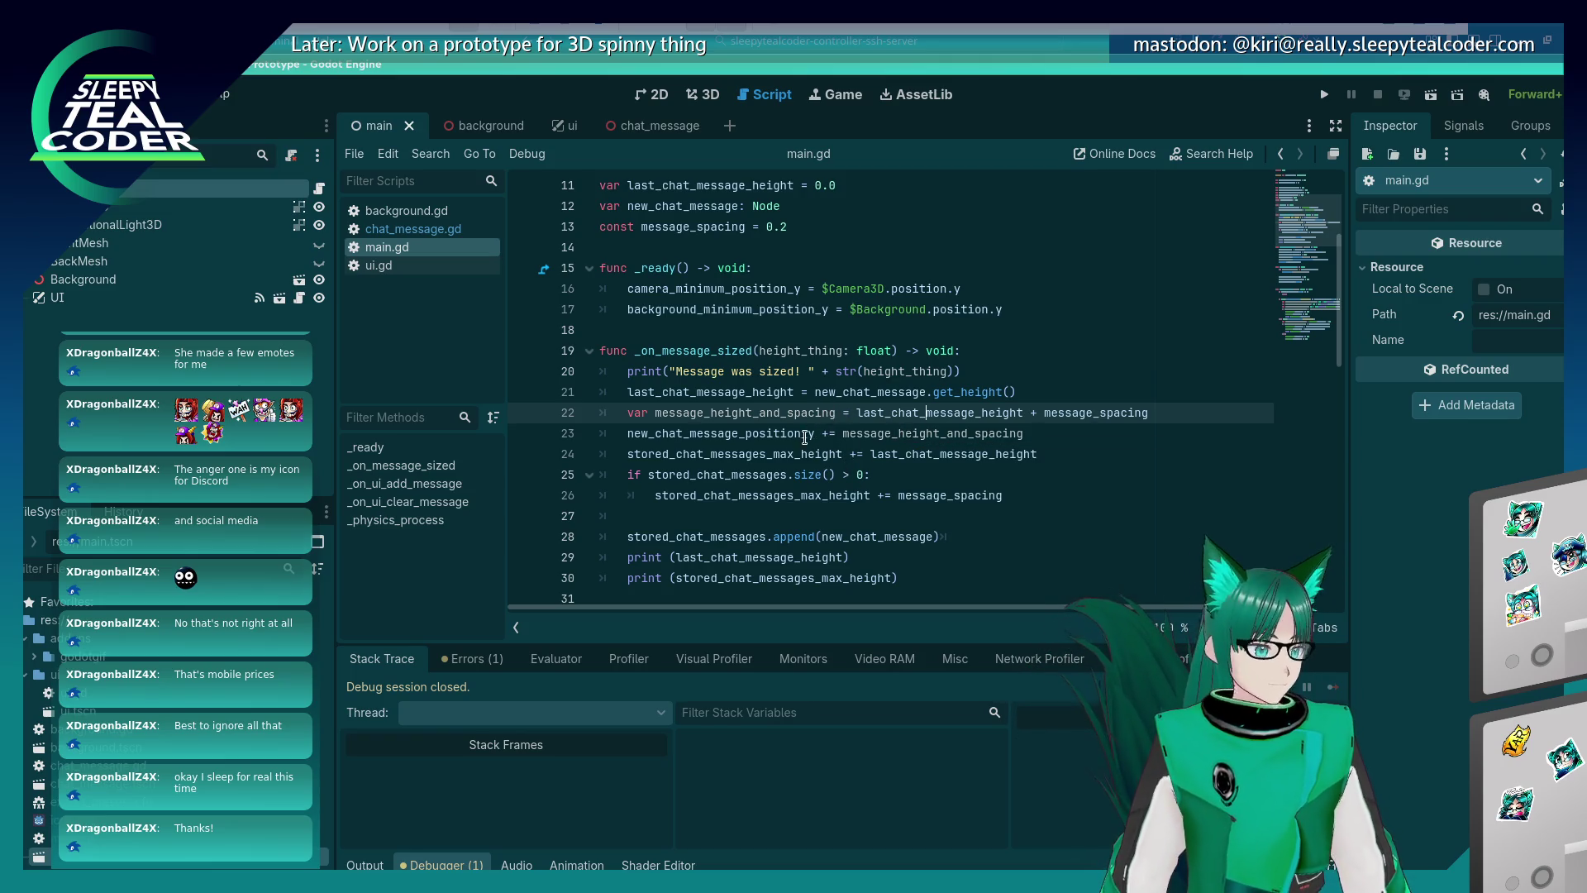
double_click(879, 373)
key("ctrl+c")
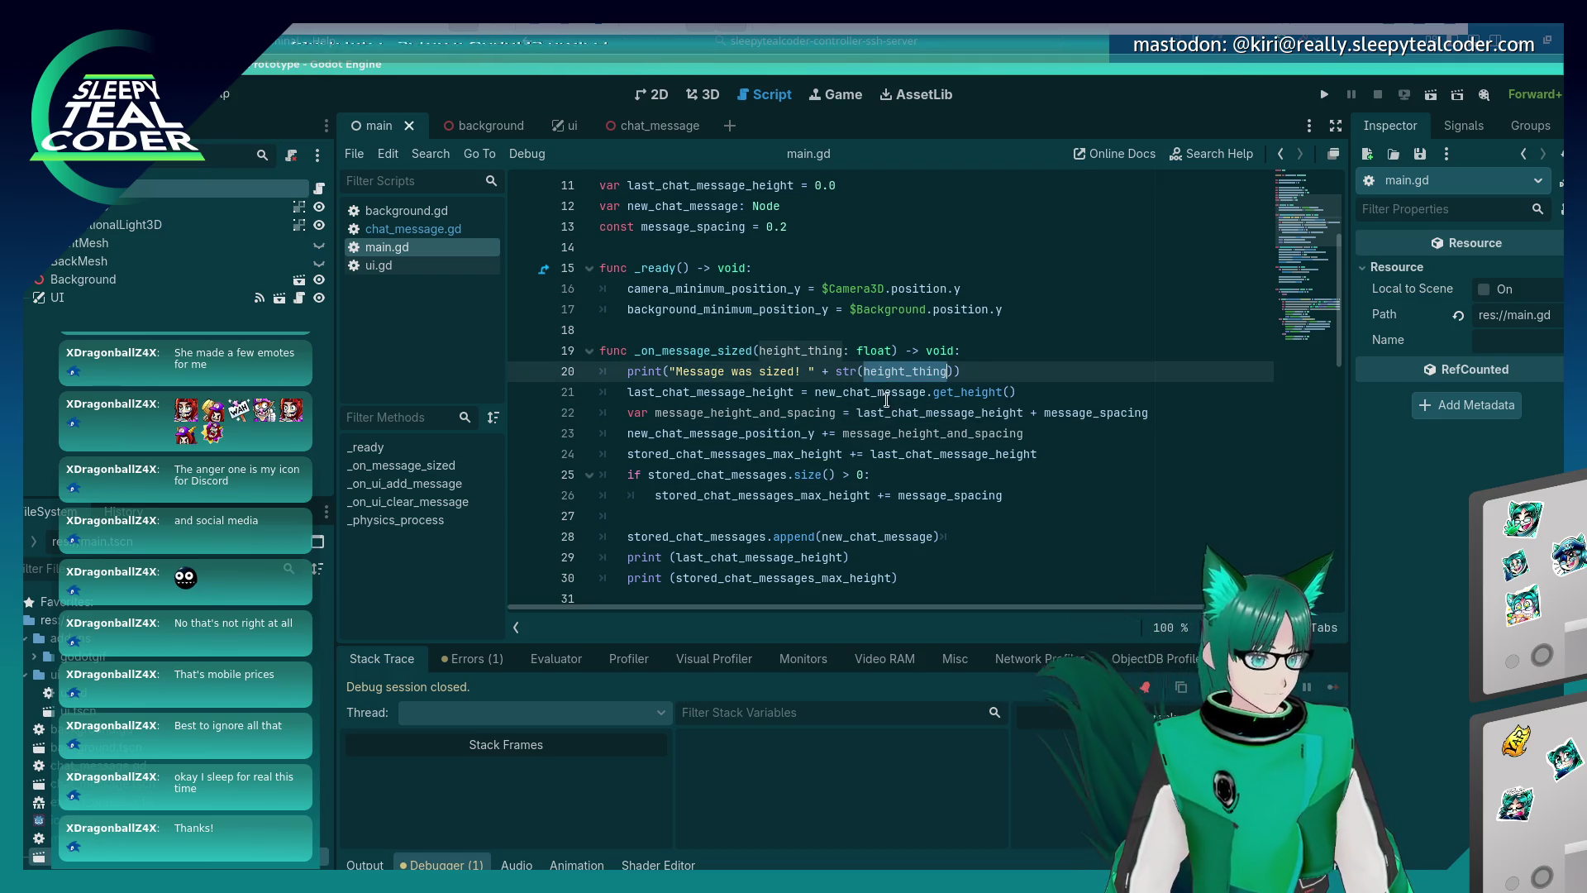
left_click(627, 391)
type("#")
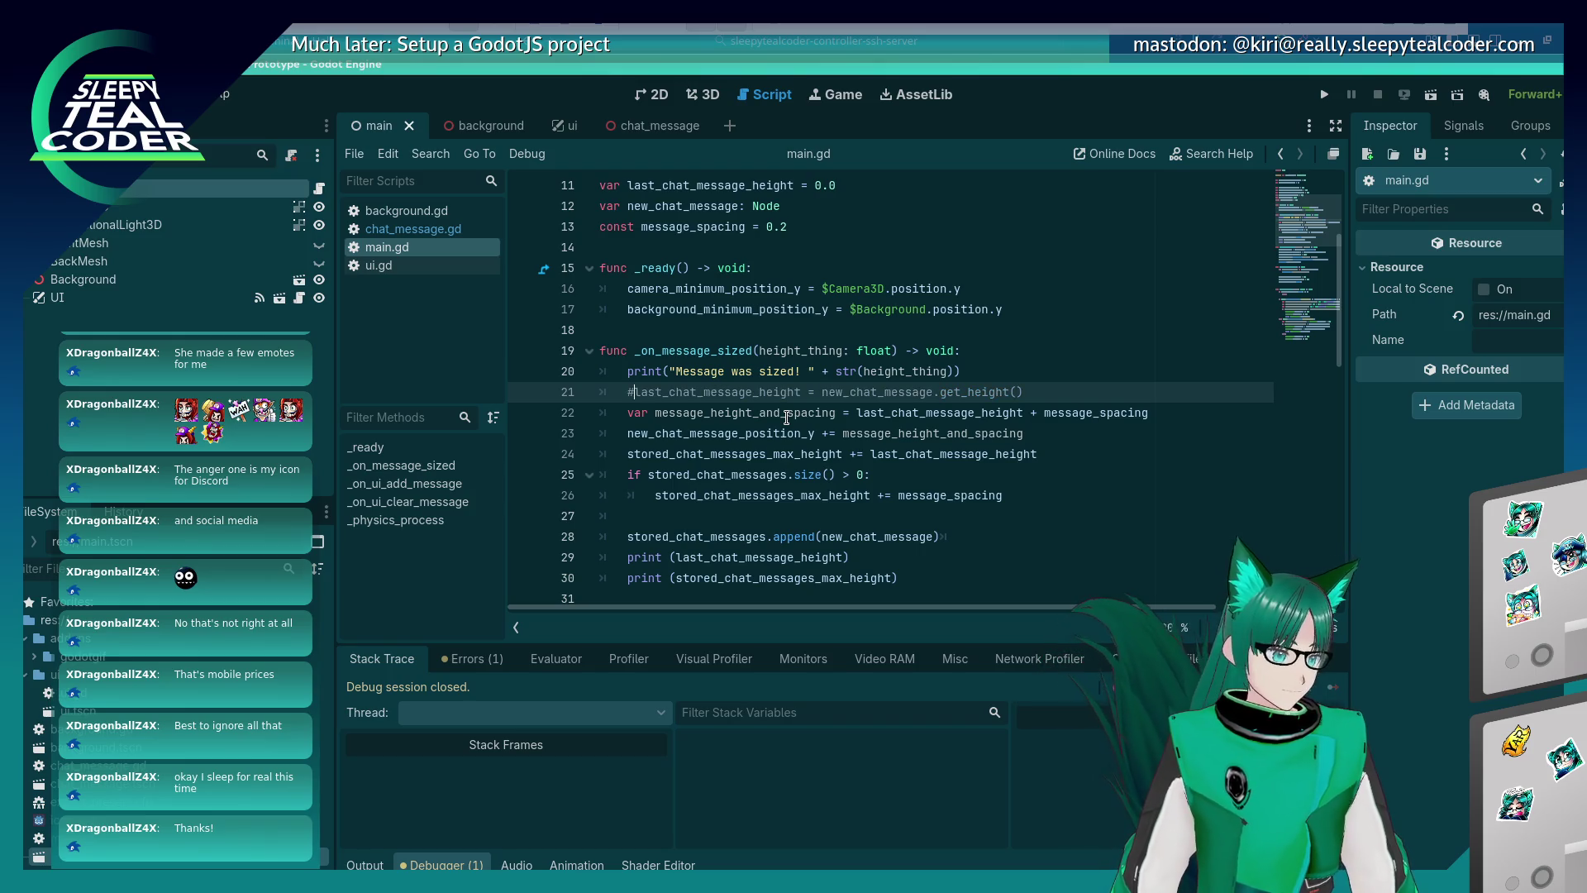
double_click(939, 412)
key("ctrl+v")
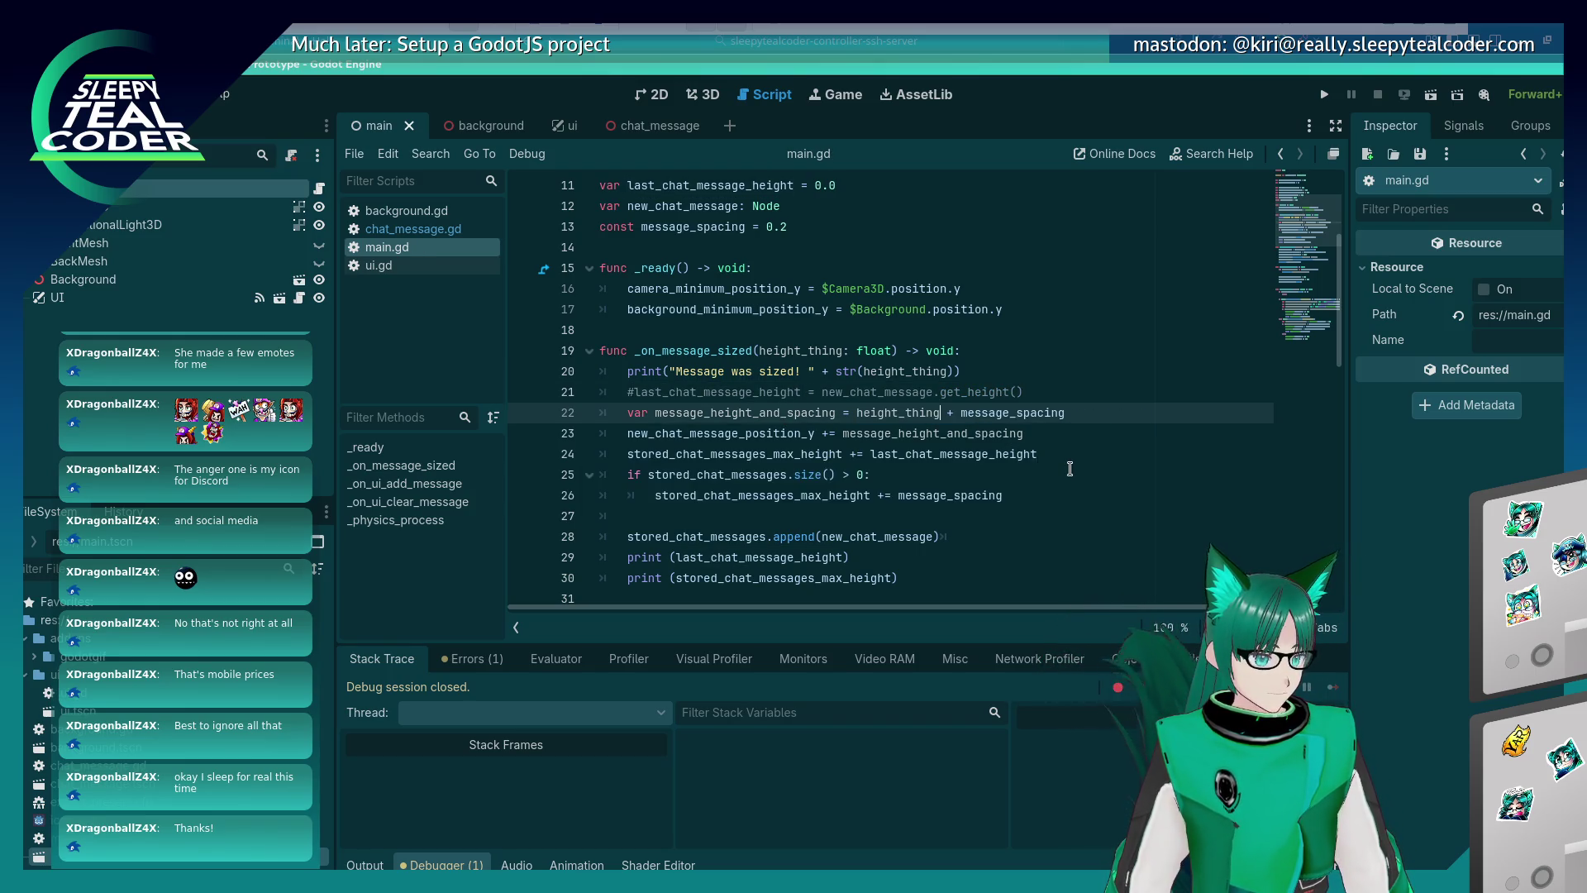
left_click(1324, 94)
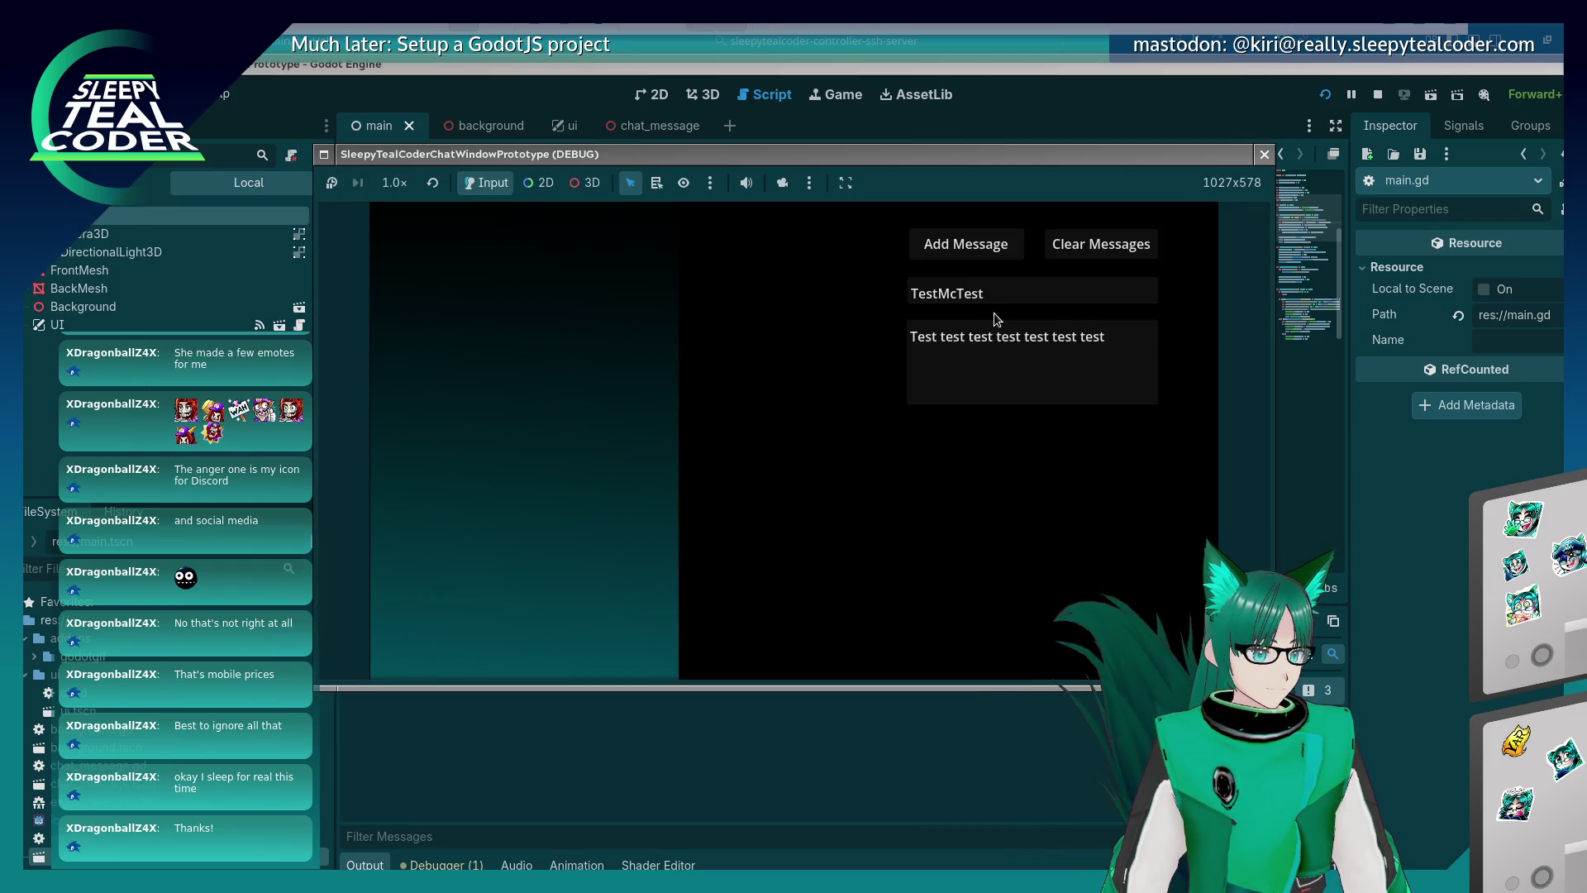
Add four Test messages to the chat.
left_click(975, 258)
left_click(978, 263)
left_click(976, 260)
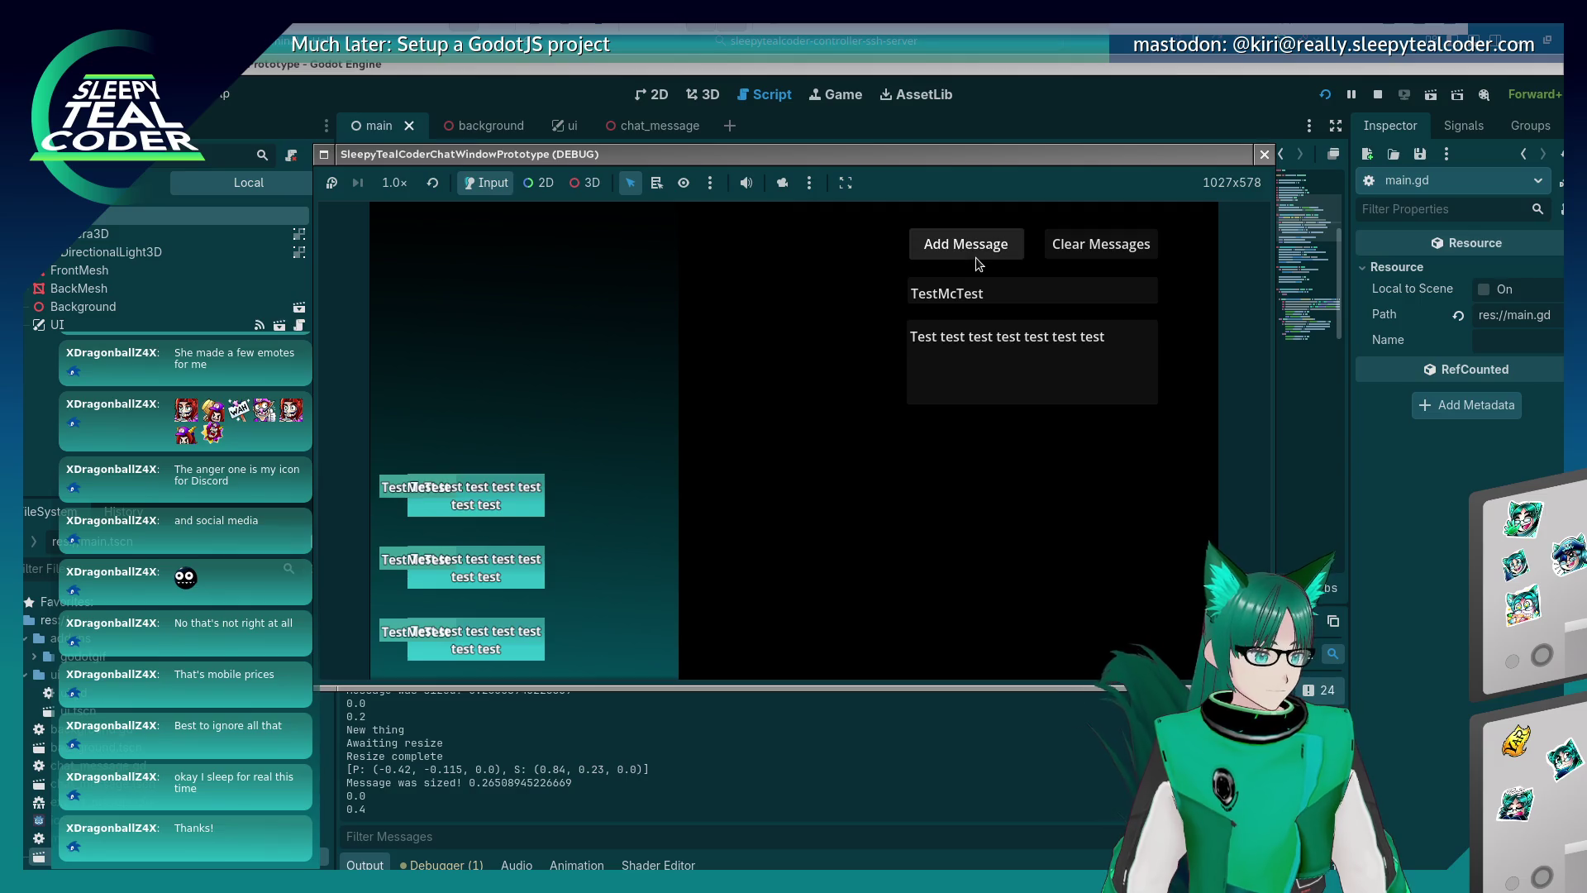
left_click(976, 259)
Add a long 'Mooo…' message and a long 'Yarrr…' message, then stop the game.
left_click(1077, 354)
type("Moooooooooooooooo")
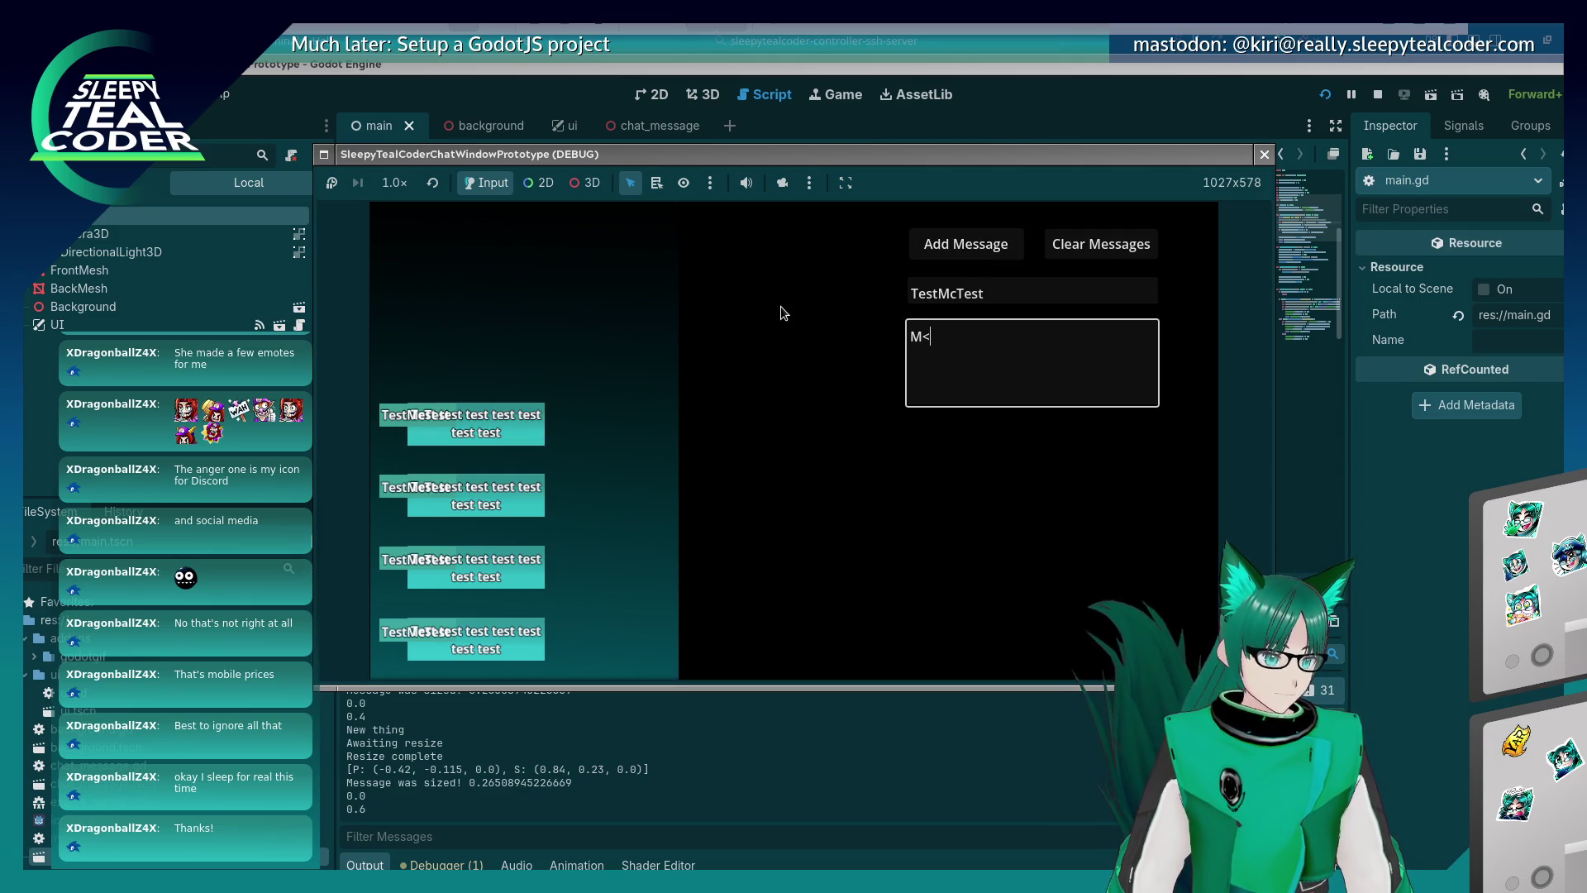
type("ooooooooooooooooooooooooooooo")
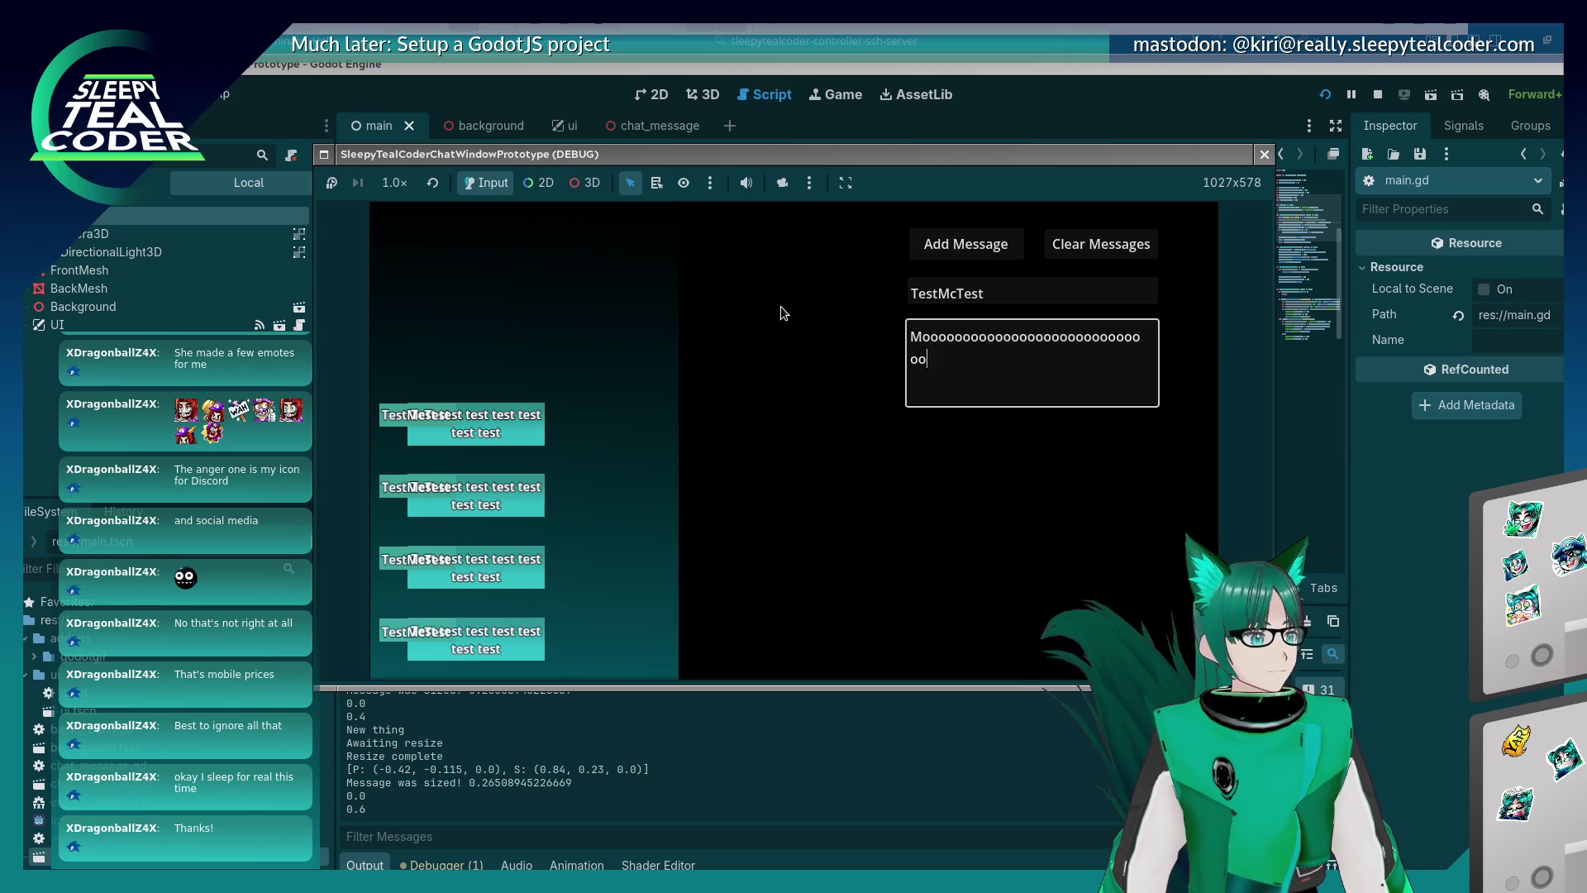
type("oooooooooooooooooooooooooooooooooooooooooooooooo")
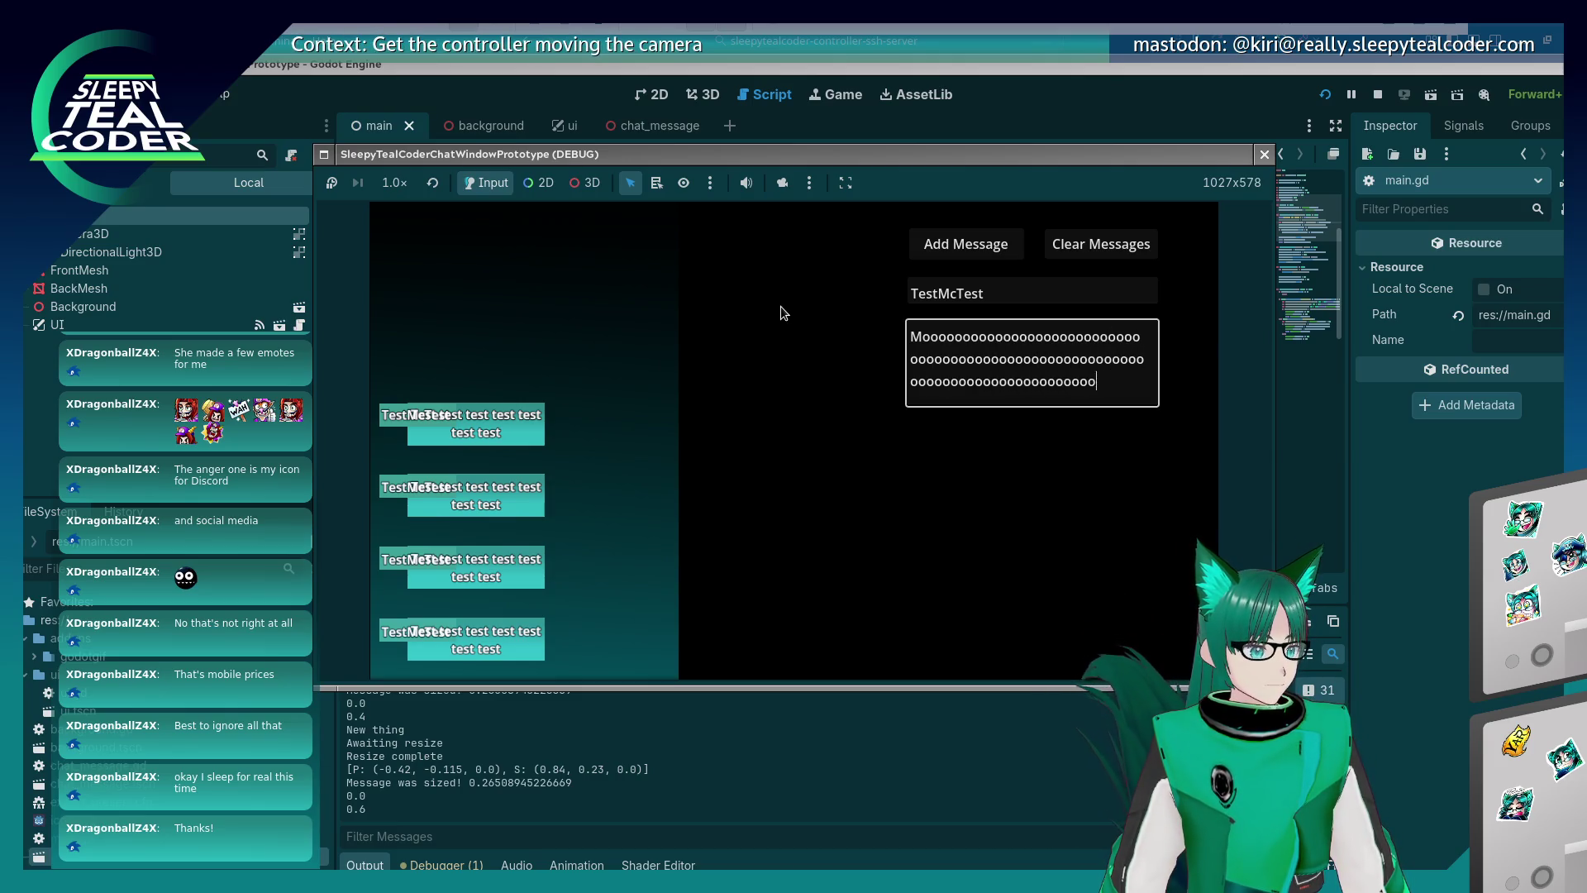
left_click(945, 262)
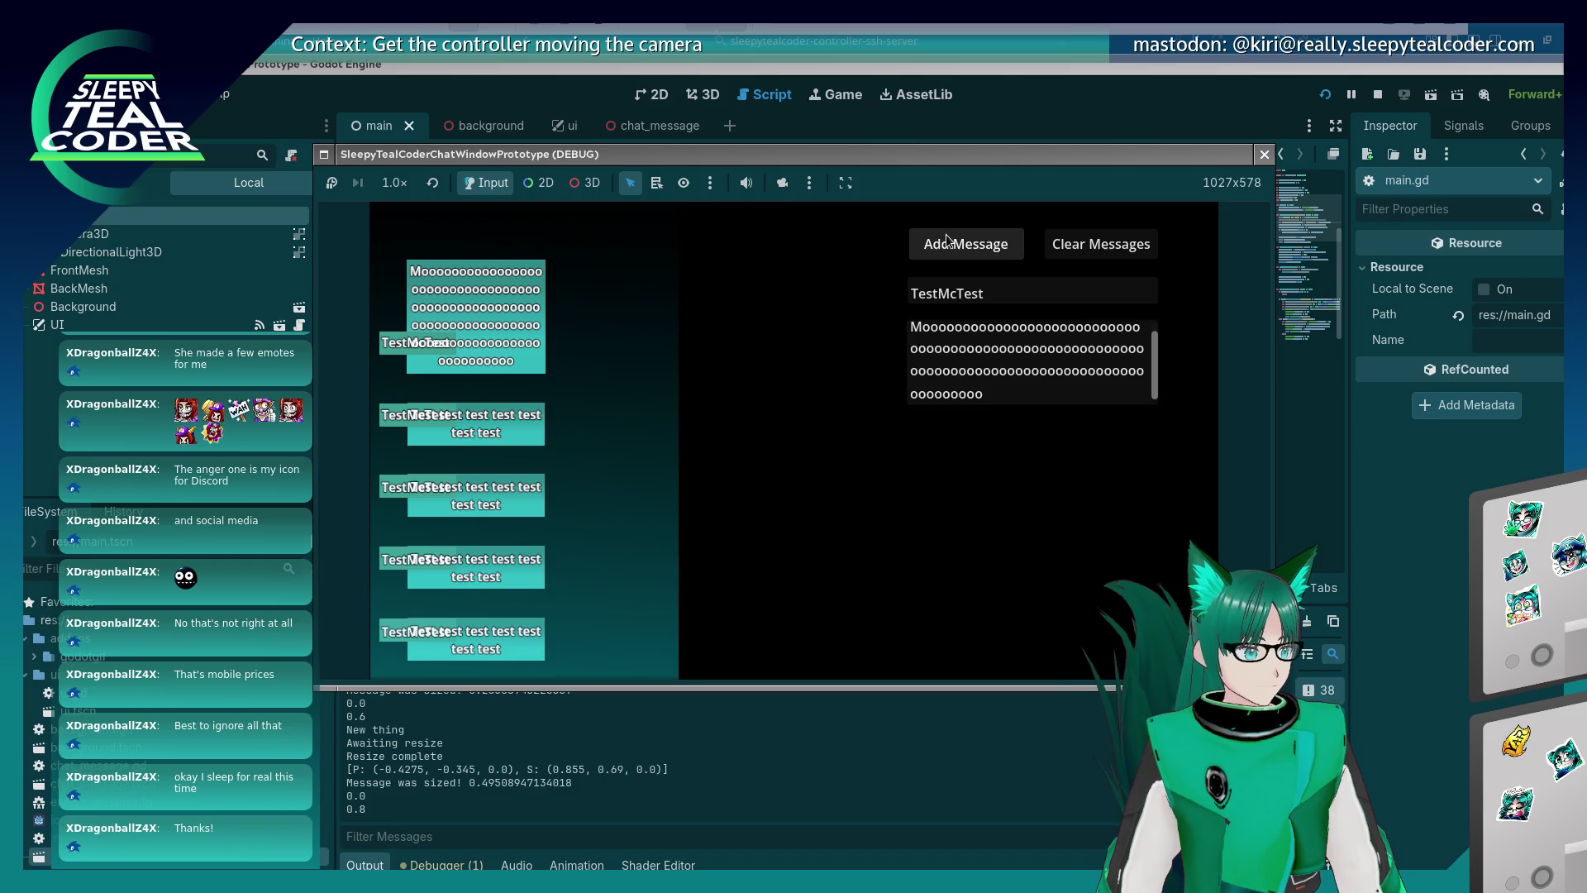
key("ctrl+a")
type("Y")
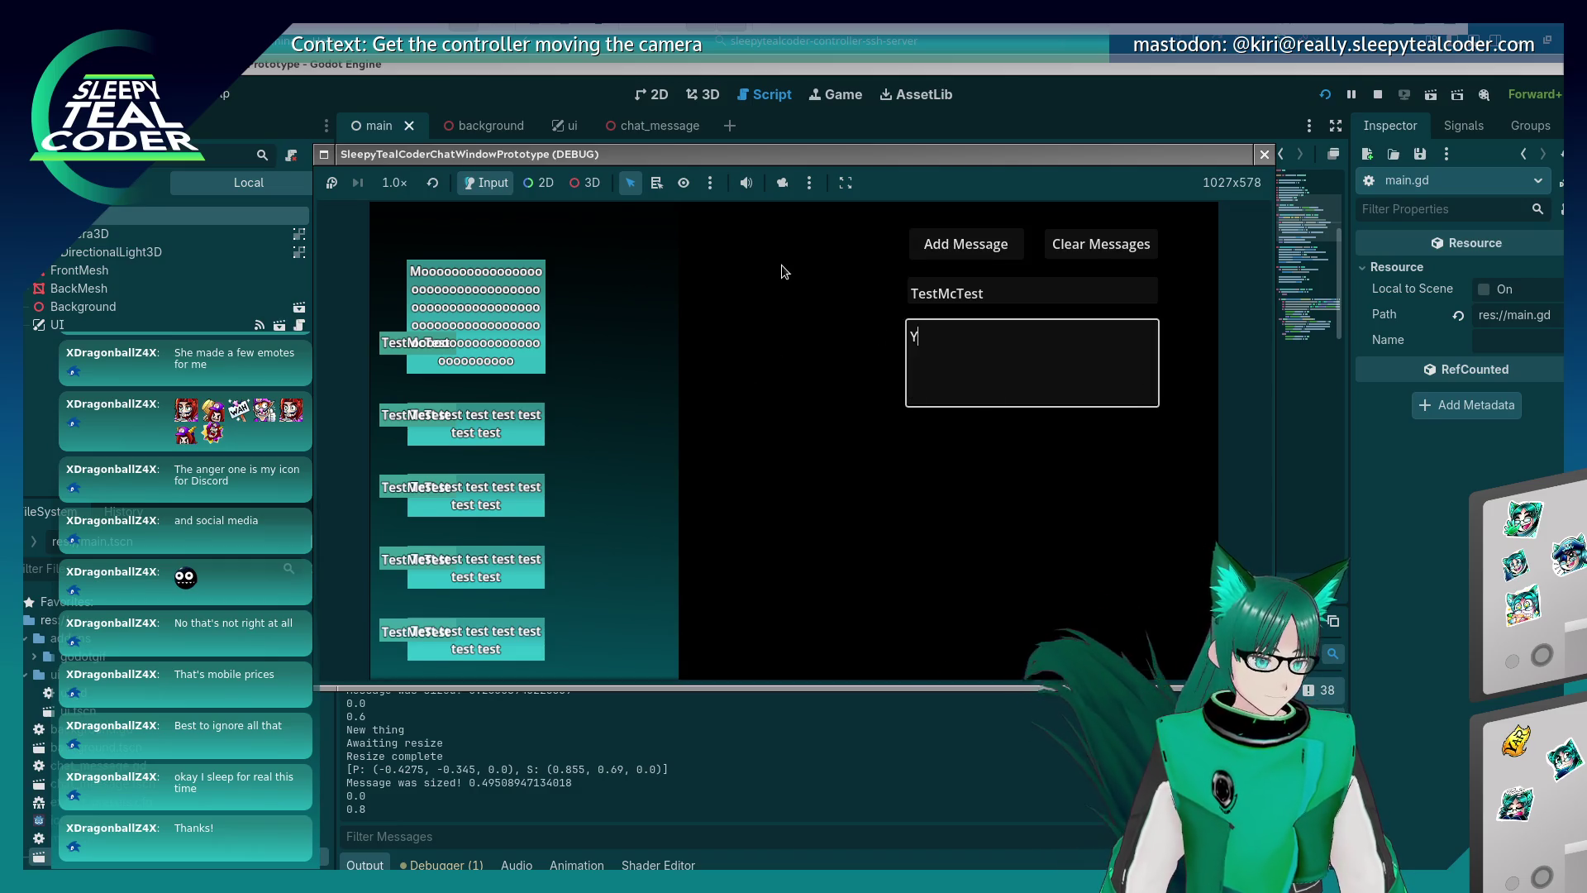
type("arrrrrrrrrrrrrrrrrrrrrrrrrrrrrr")
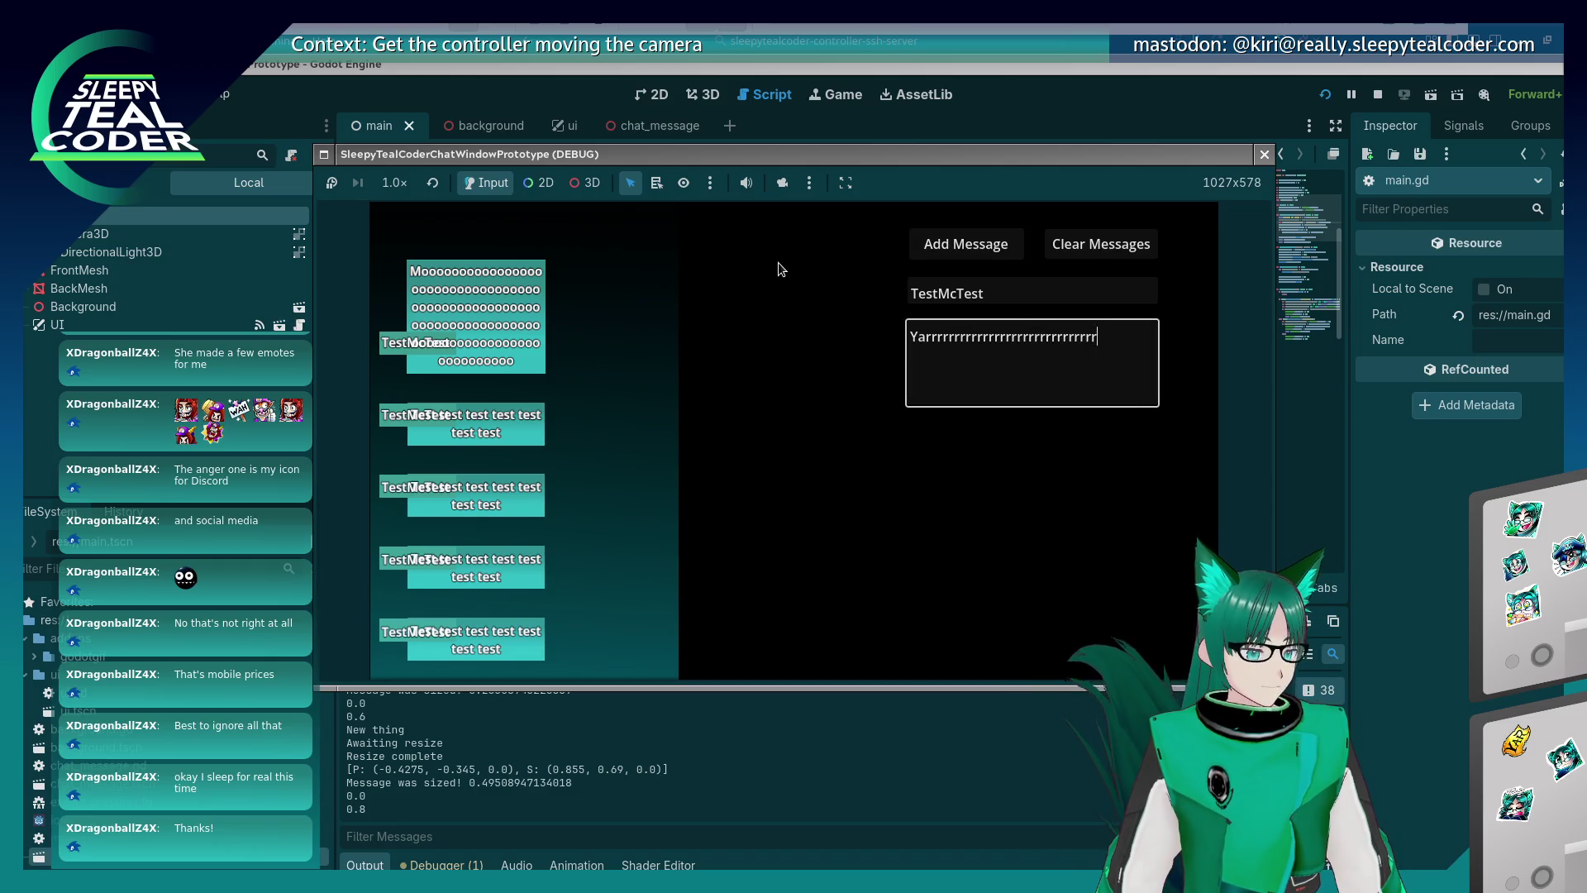
type("rrrrrrrrrrrrrrrrrrrrrrrrrrrrrrrrrrrrrrrrrrrrrrrrrrrrrrrrrr")
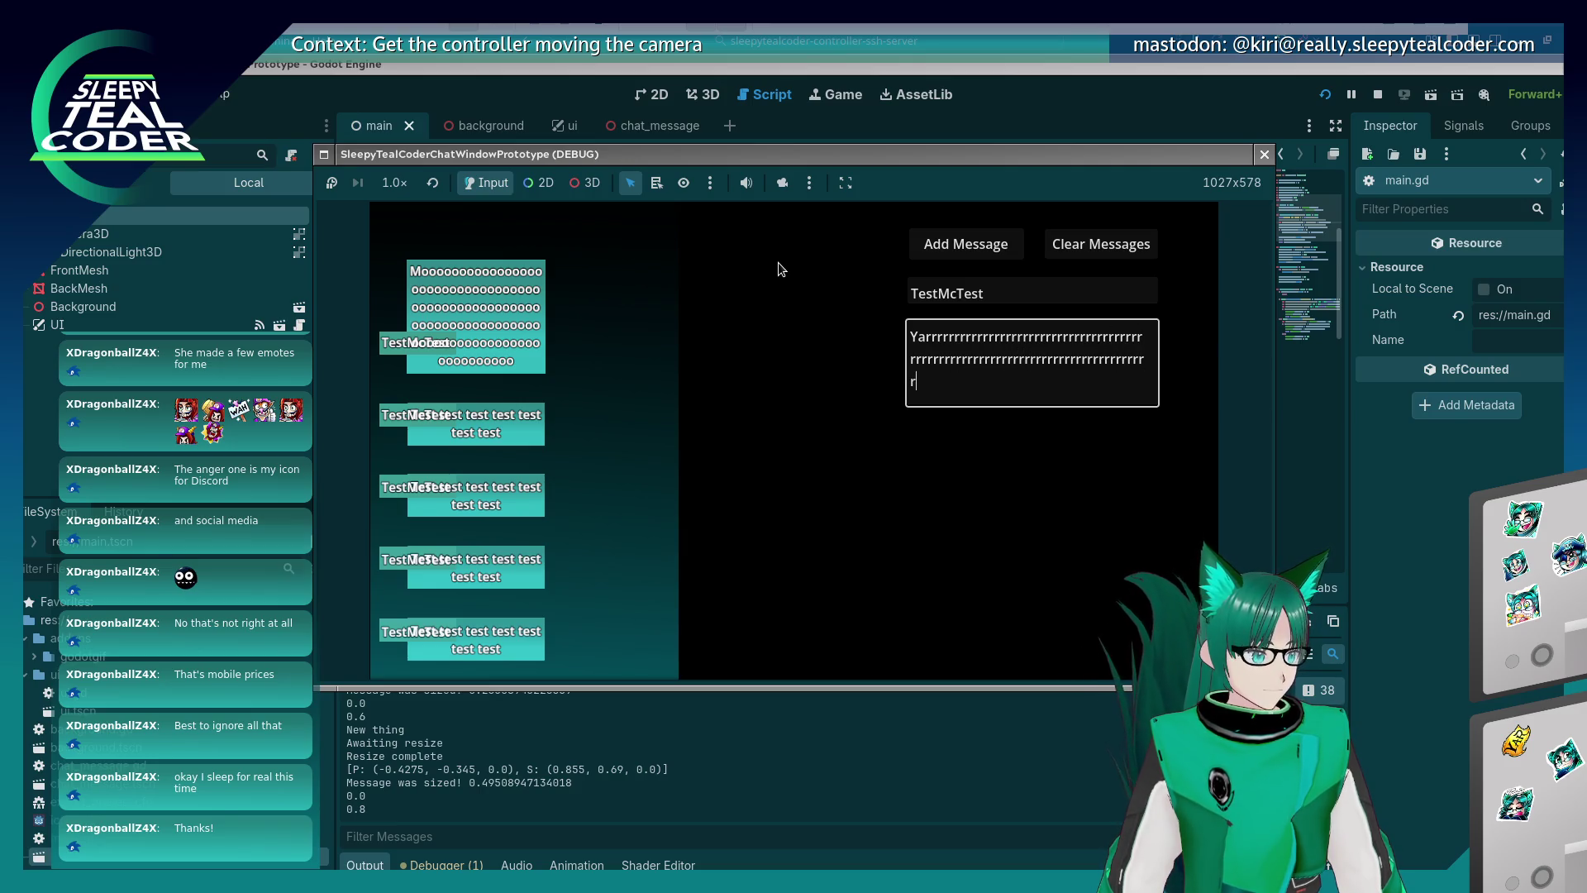
left_click(965, 243)
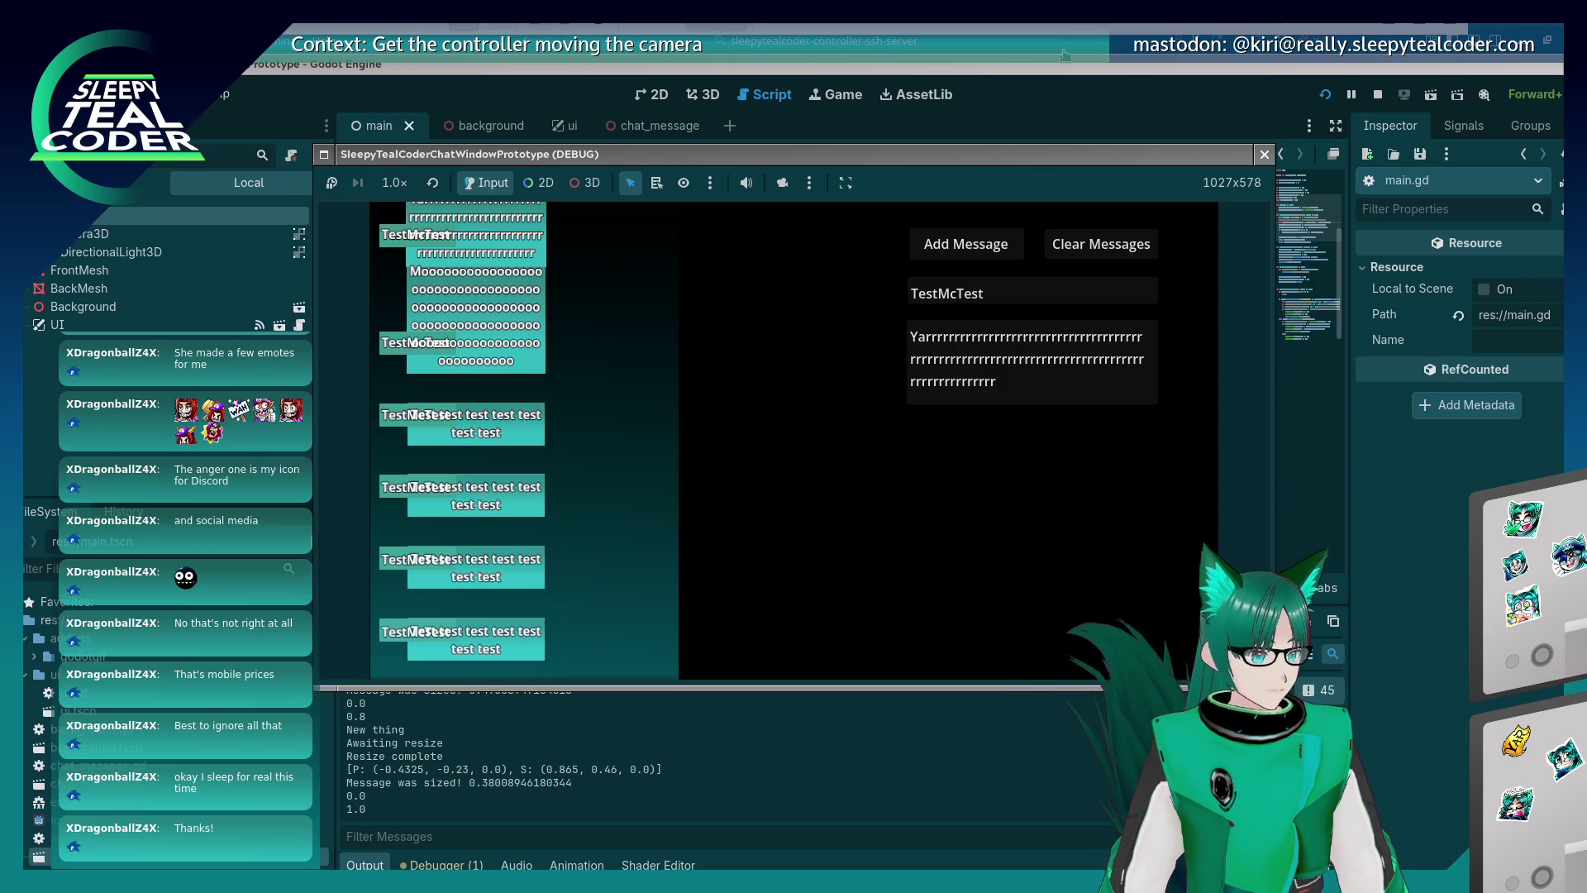
key("F8")
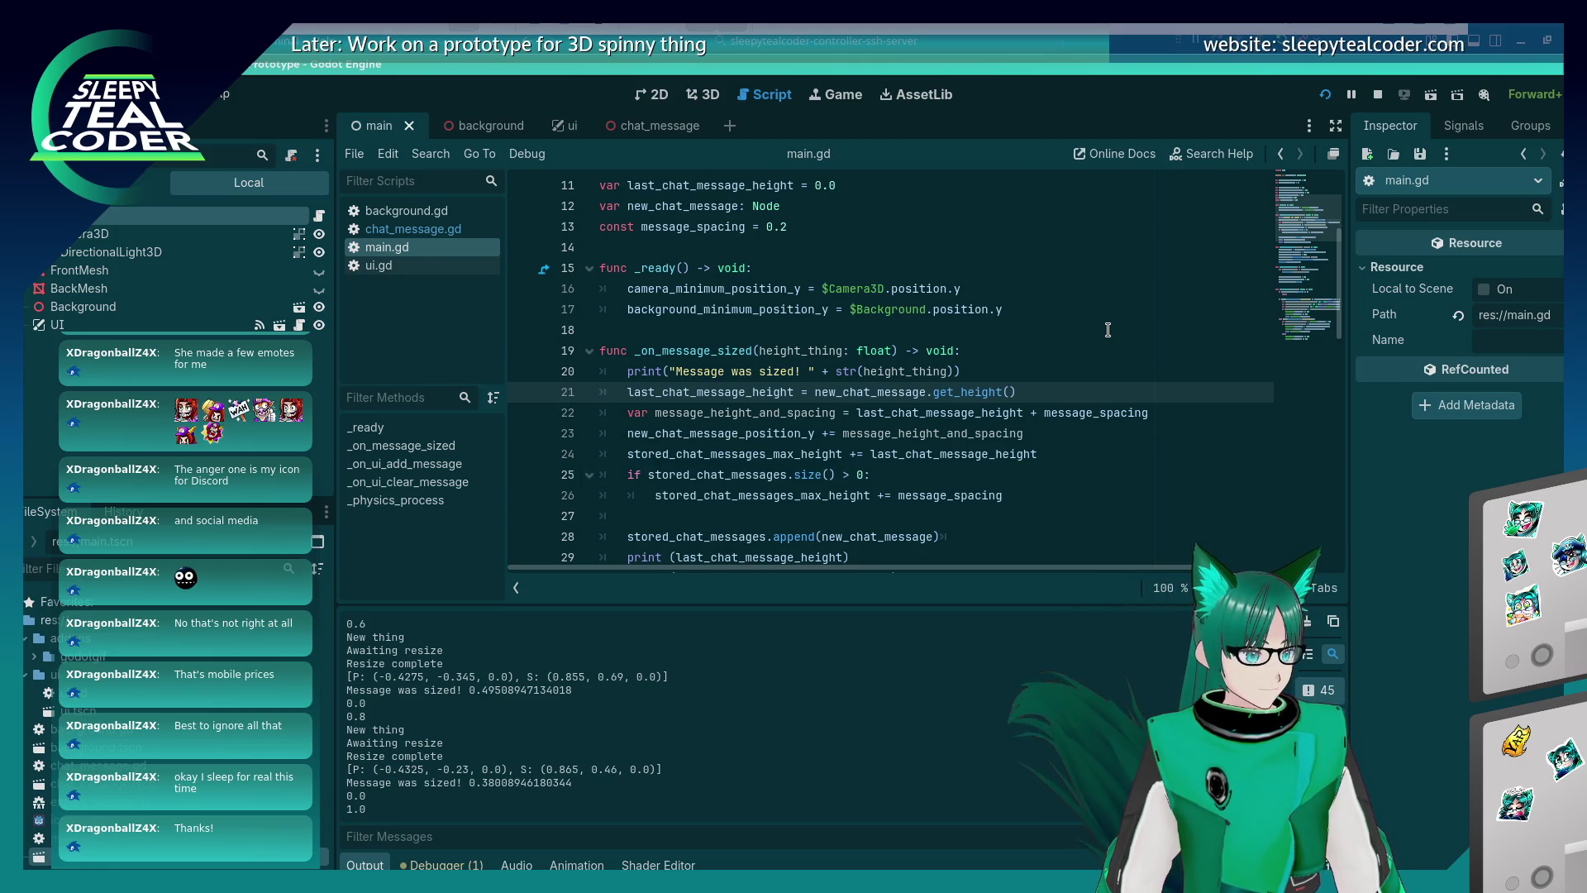
Change message_spacing from 0.2 to 0.15 in main.gd and save.
scroll(802, 322, "up", 1)
left_click(800, 288)
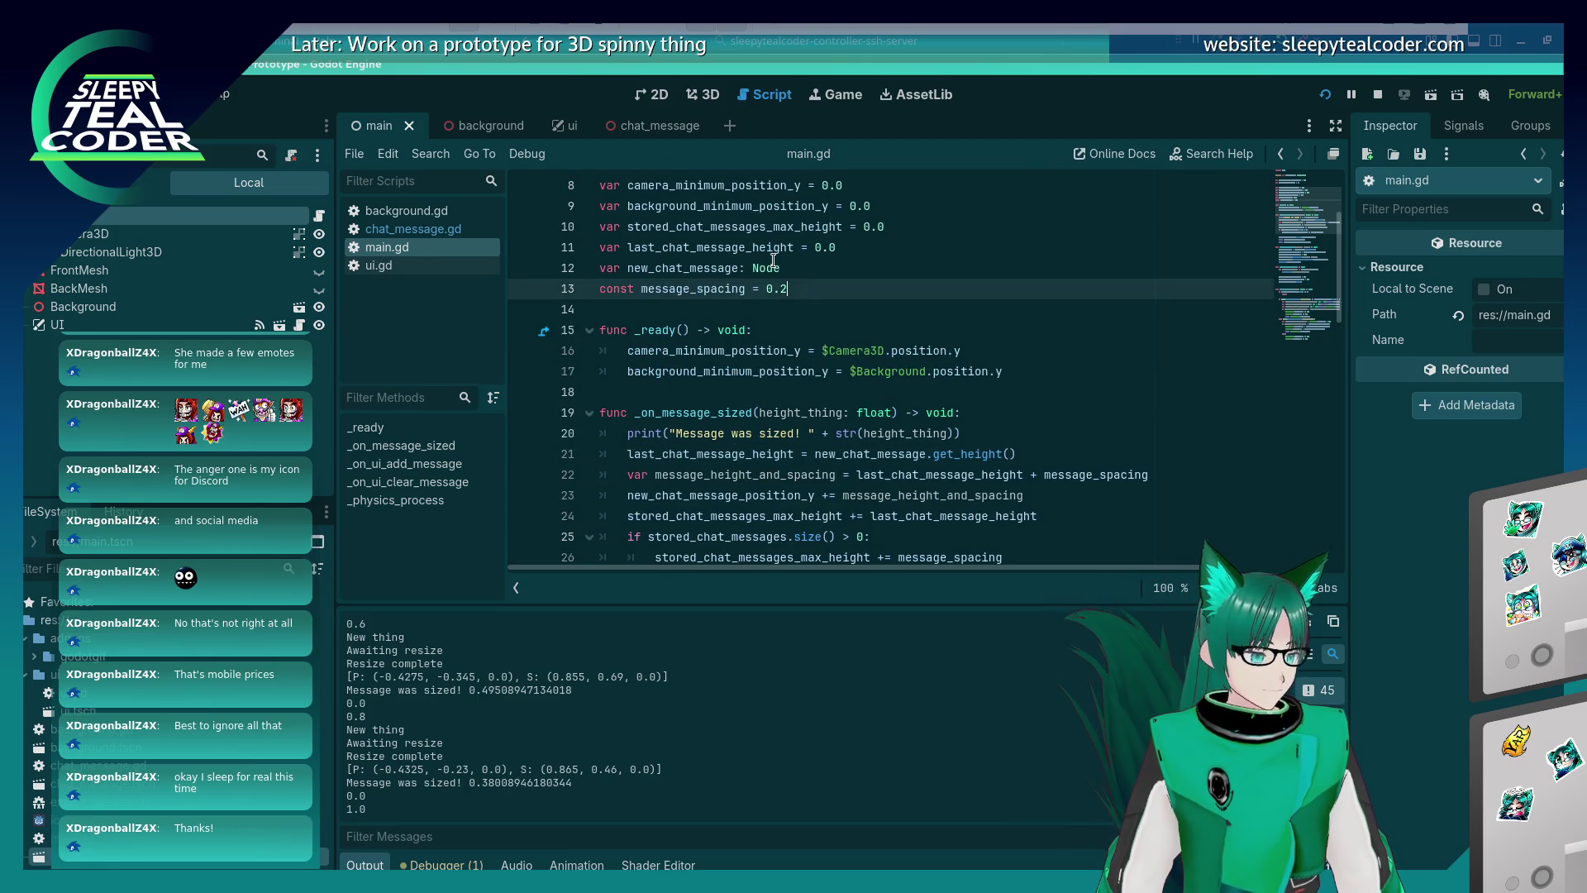
key("BackSpace")
type("15")
key("ctrl+s")
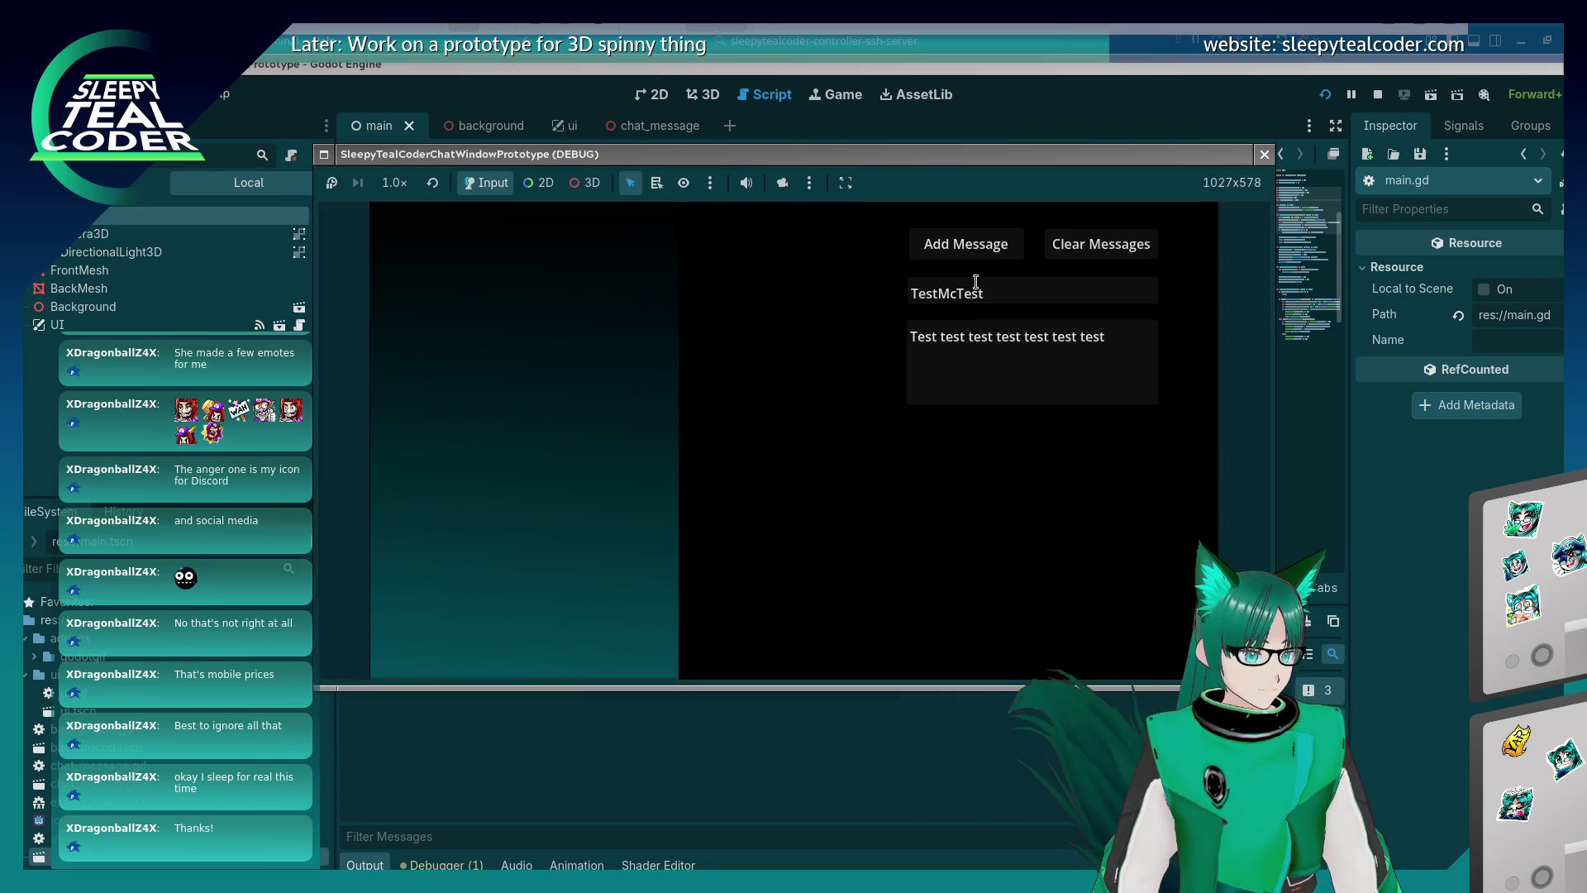
Add test bubbles in the running game, then return to the main.gd script.
left_click(928, 254)
left_click(1085, 365)
key("ctrl+a")
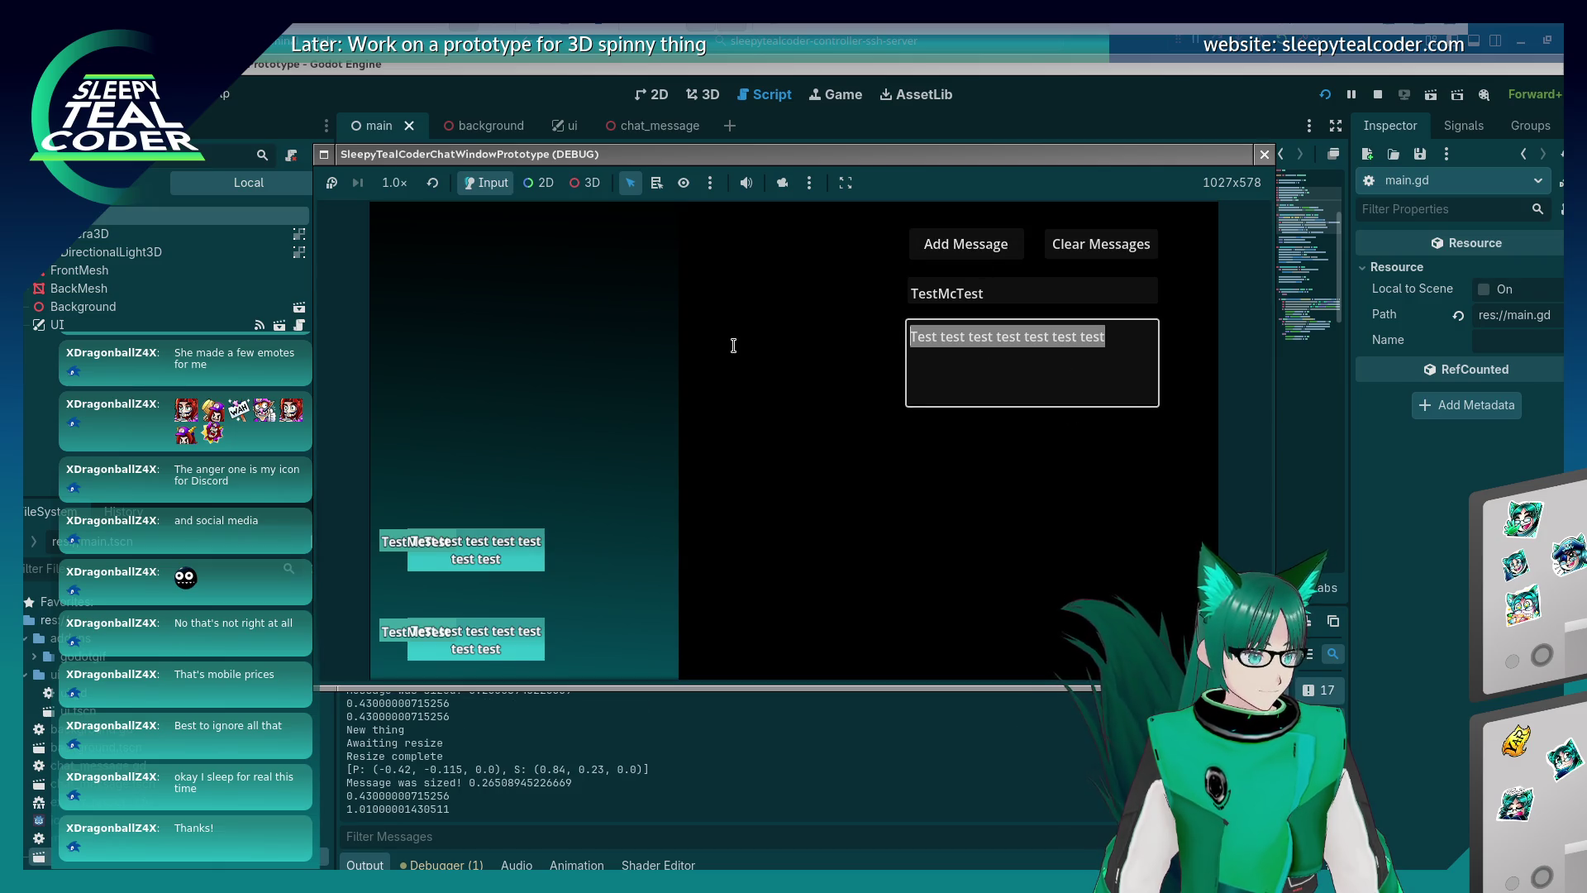
left_click(1353, 590)
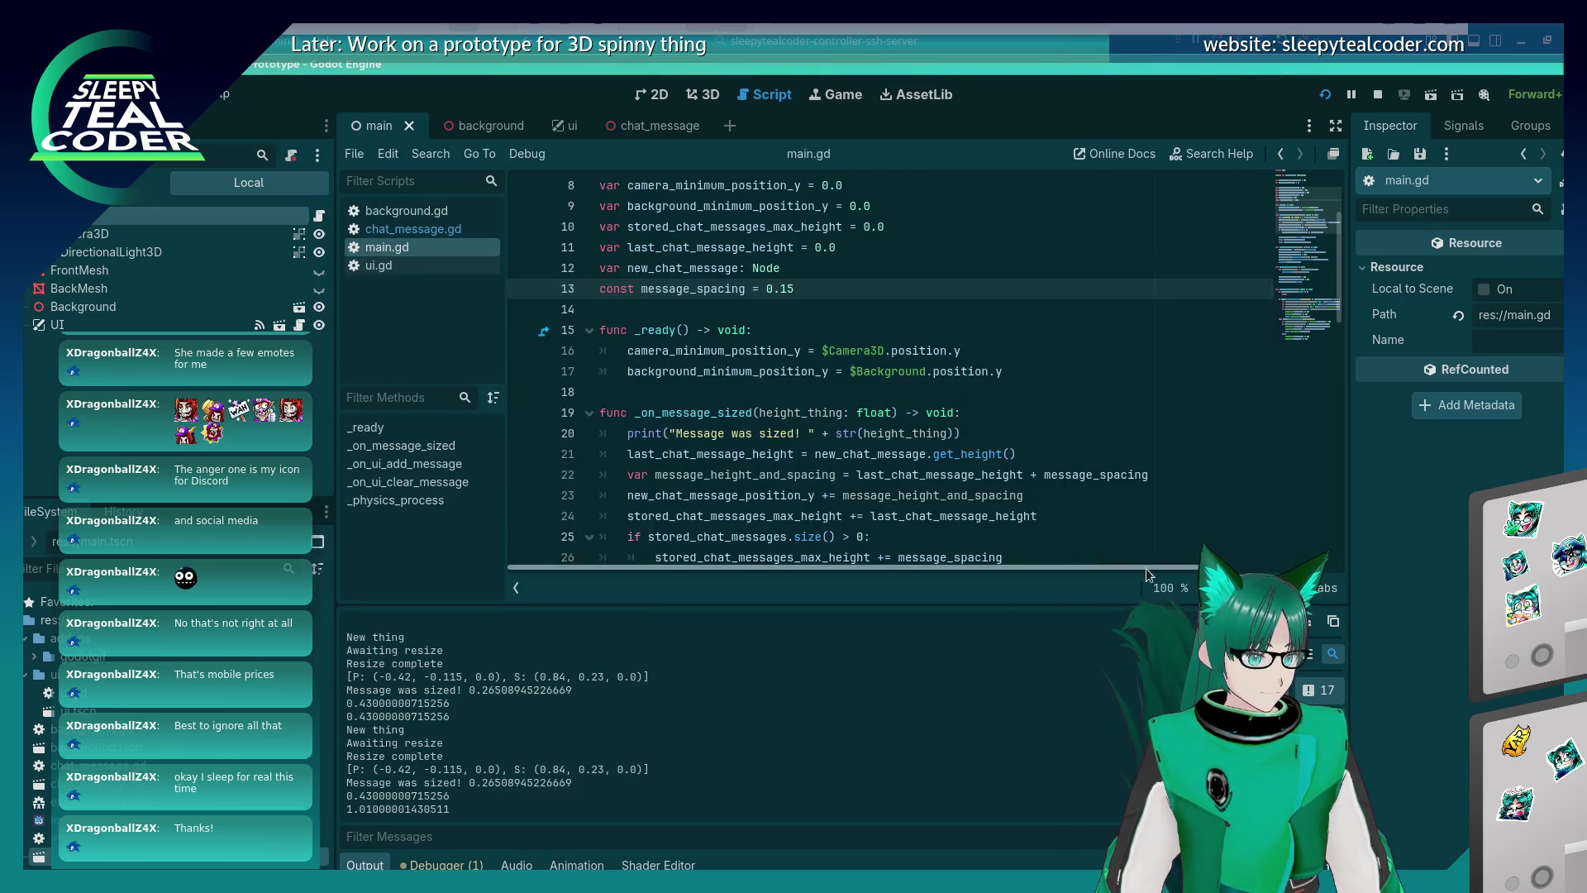
Set a breakpoint on main.gd line 22 and trigger it by adding a message.
scroll(866, 465, "down", 5)
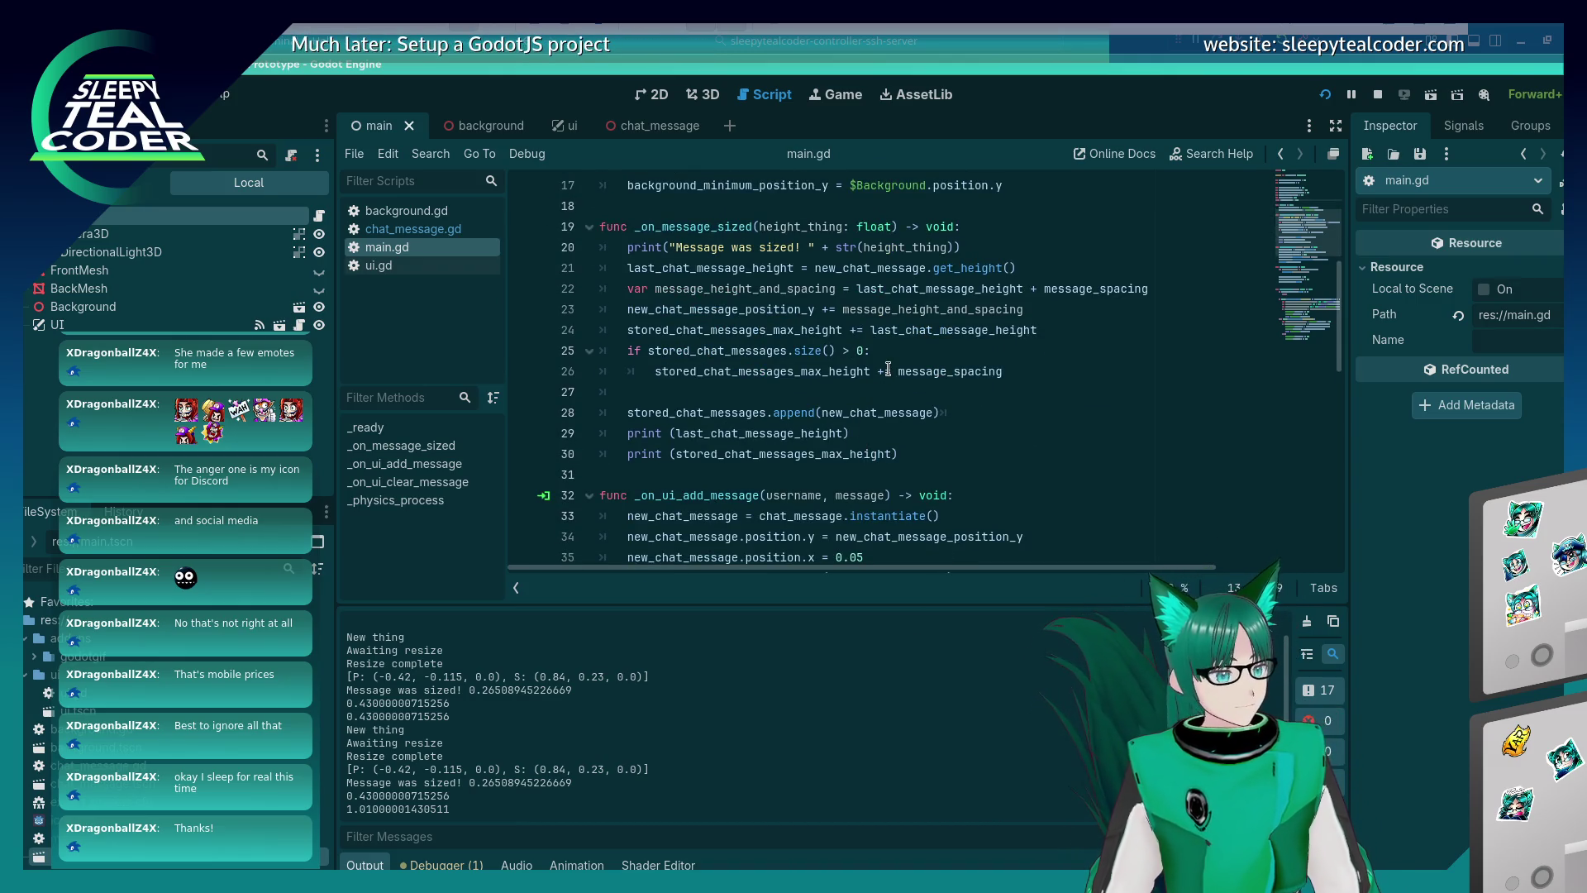
mouse_move(866, 376)
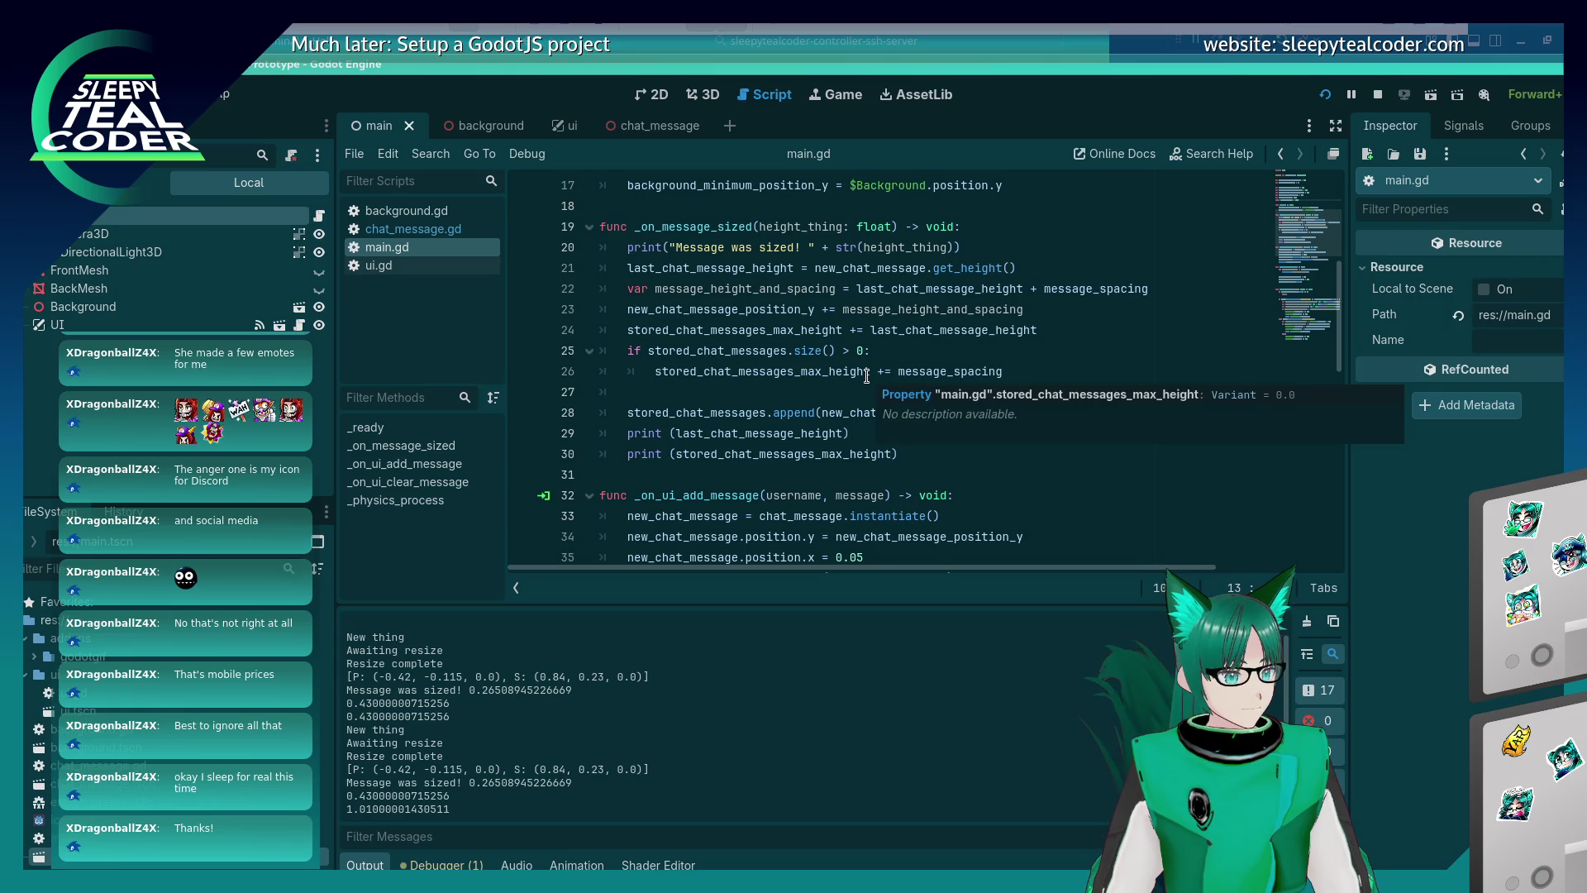
left_click(523, 288)
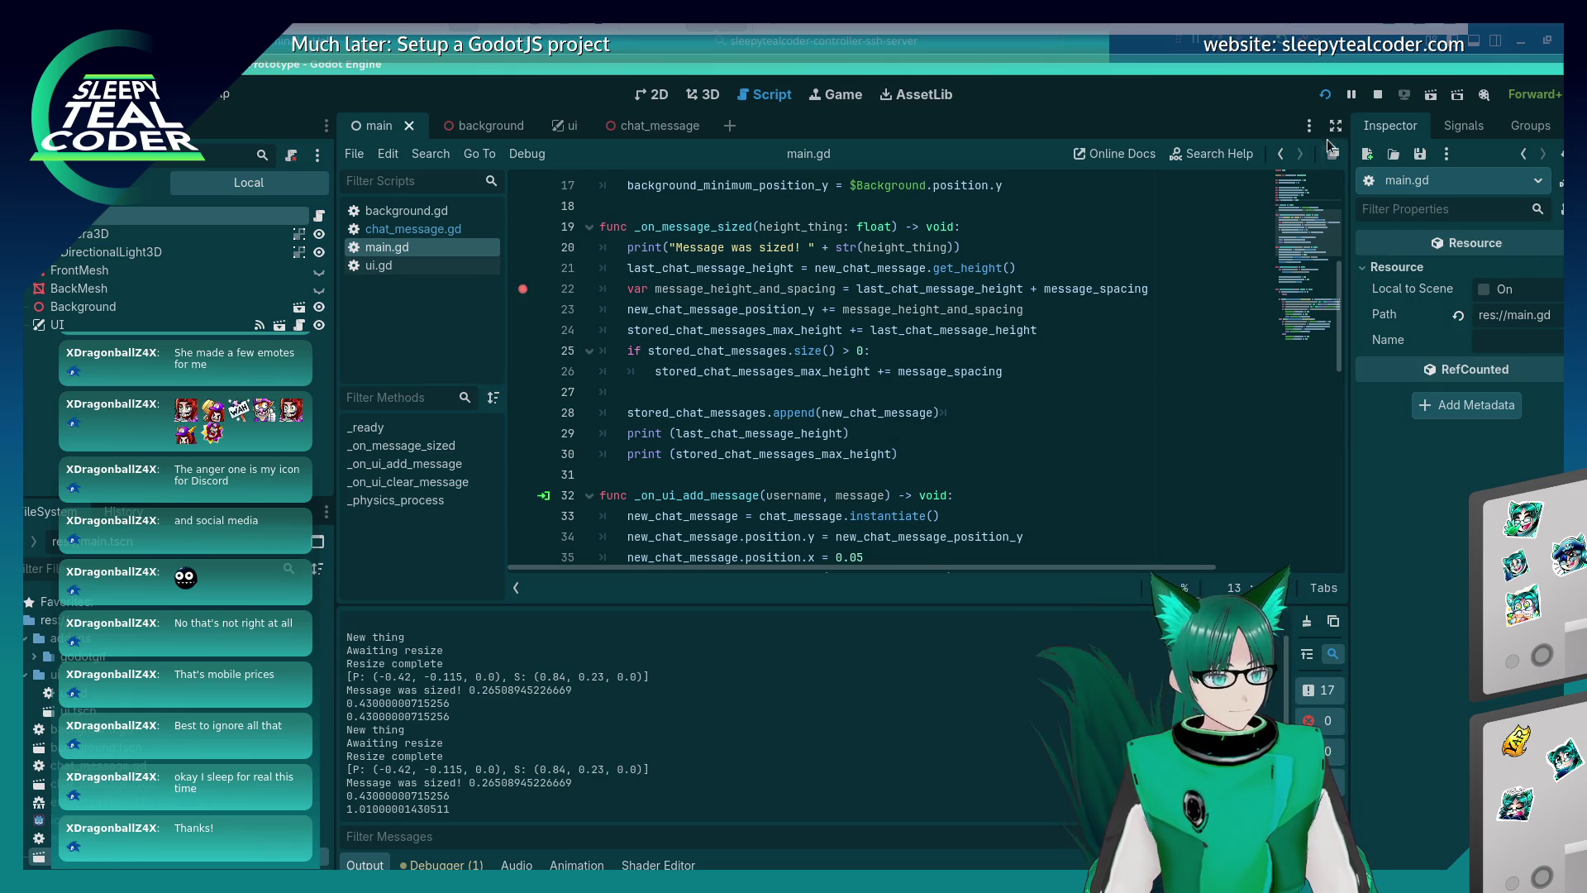
key("alt+Tab")
left_click(963, 244)
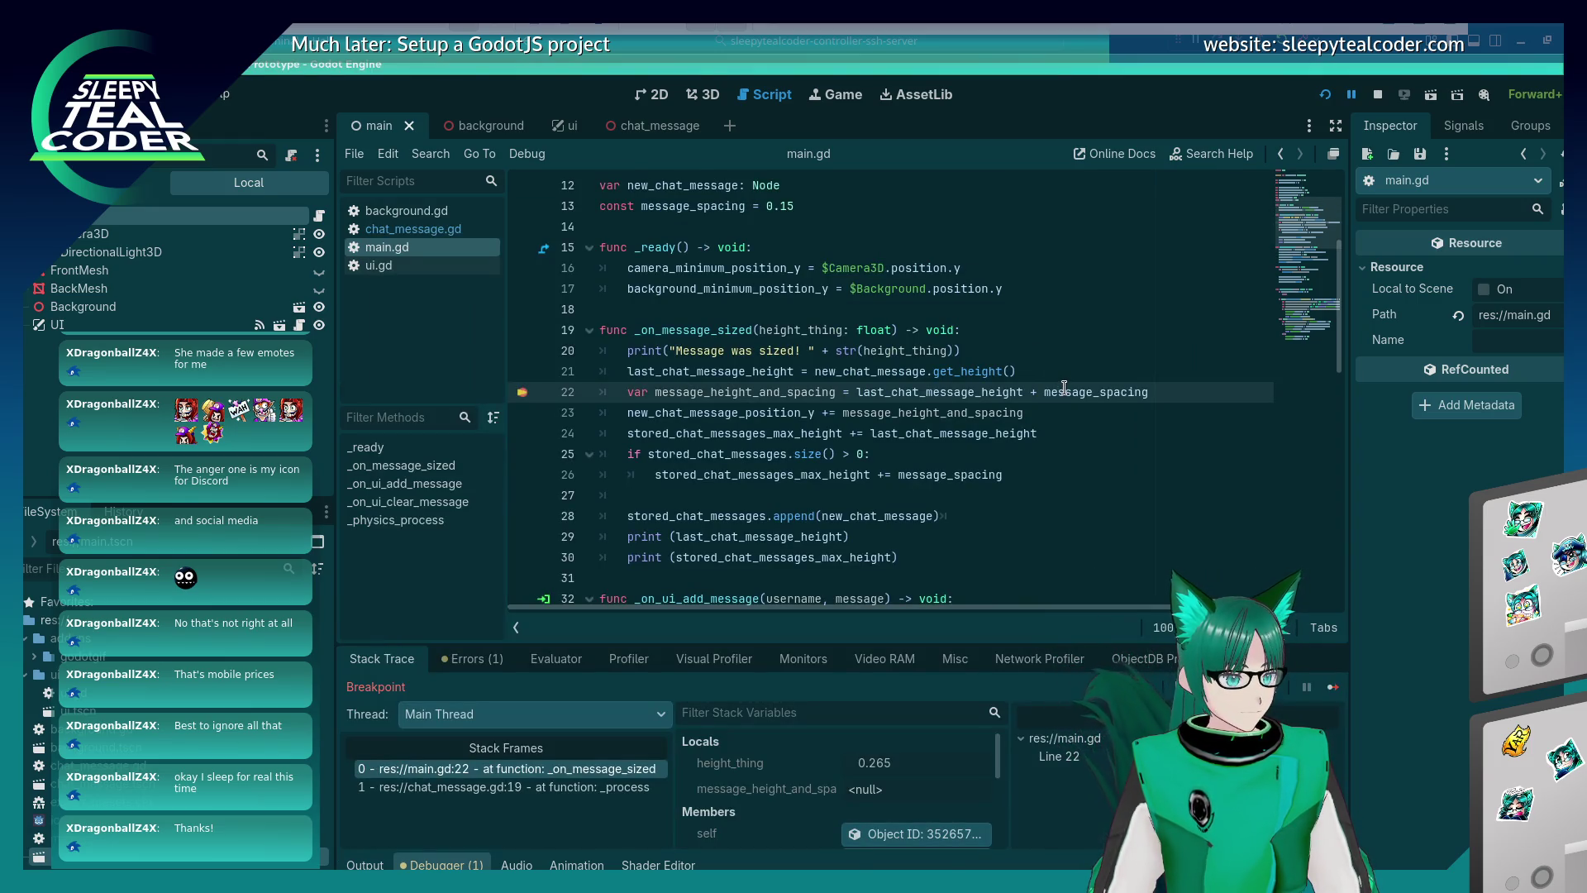
Inspect the paused variable, then switch to the chat_message scene.
mouse_move(941, 386)
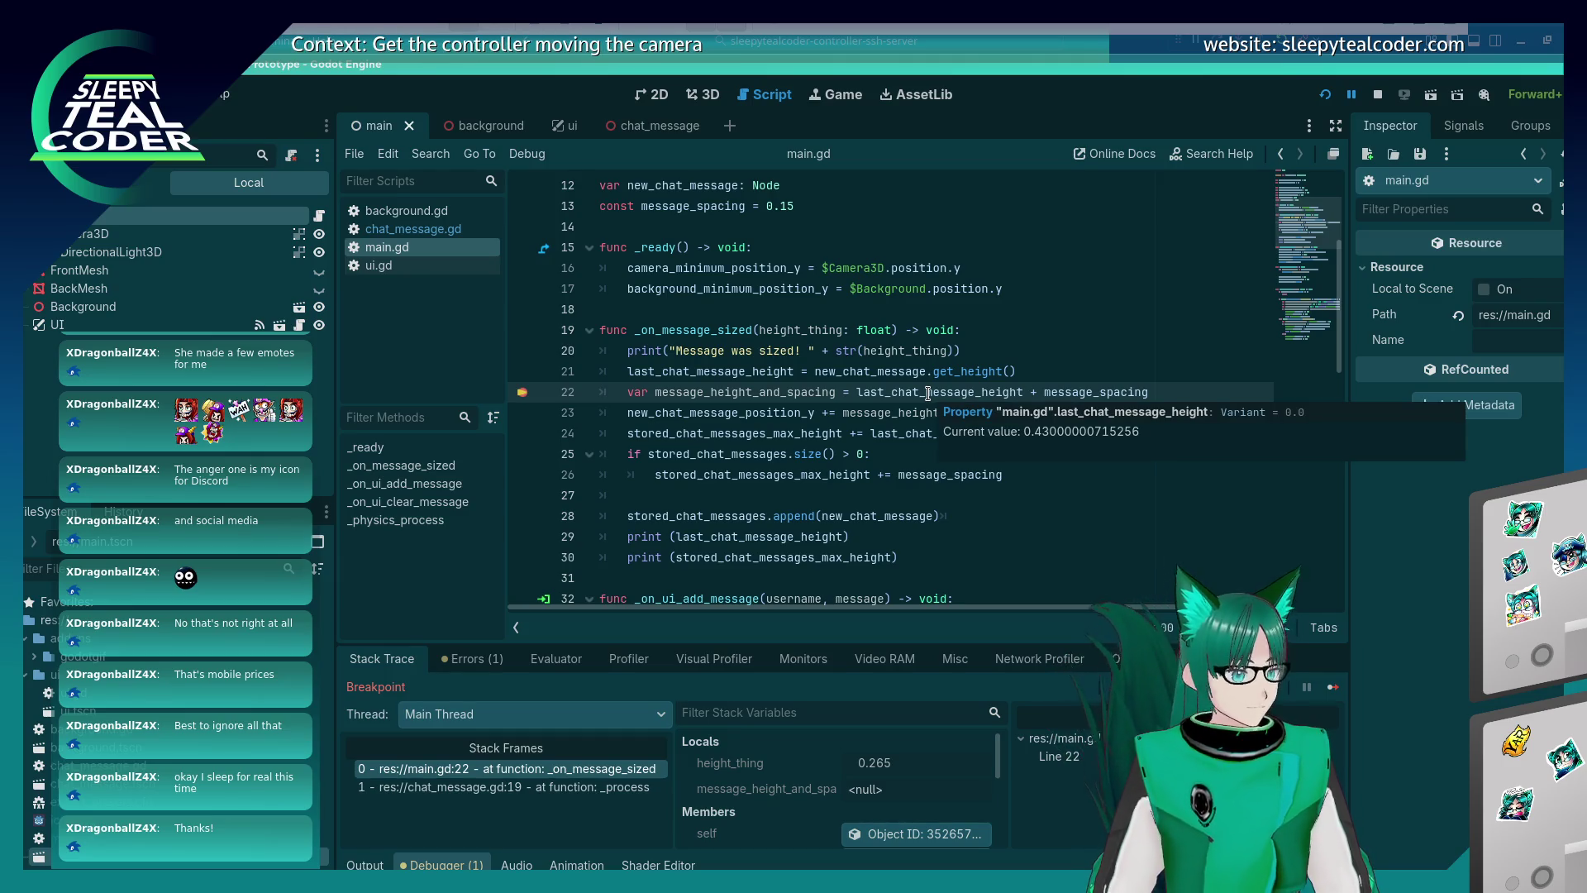
left_click(626, 130)
scroll(709, 418, "down", 6)
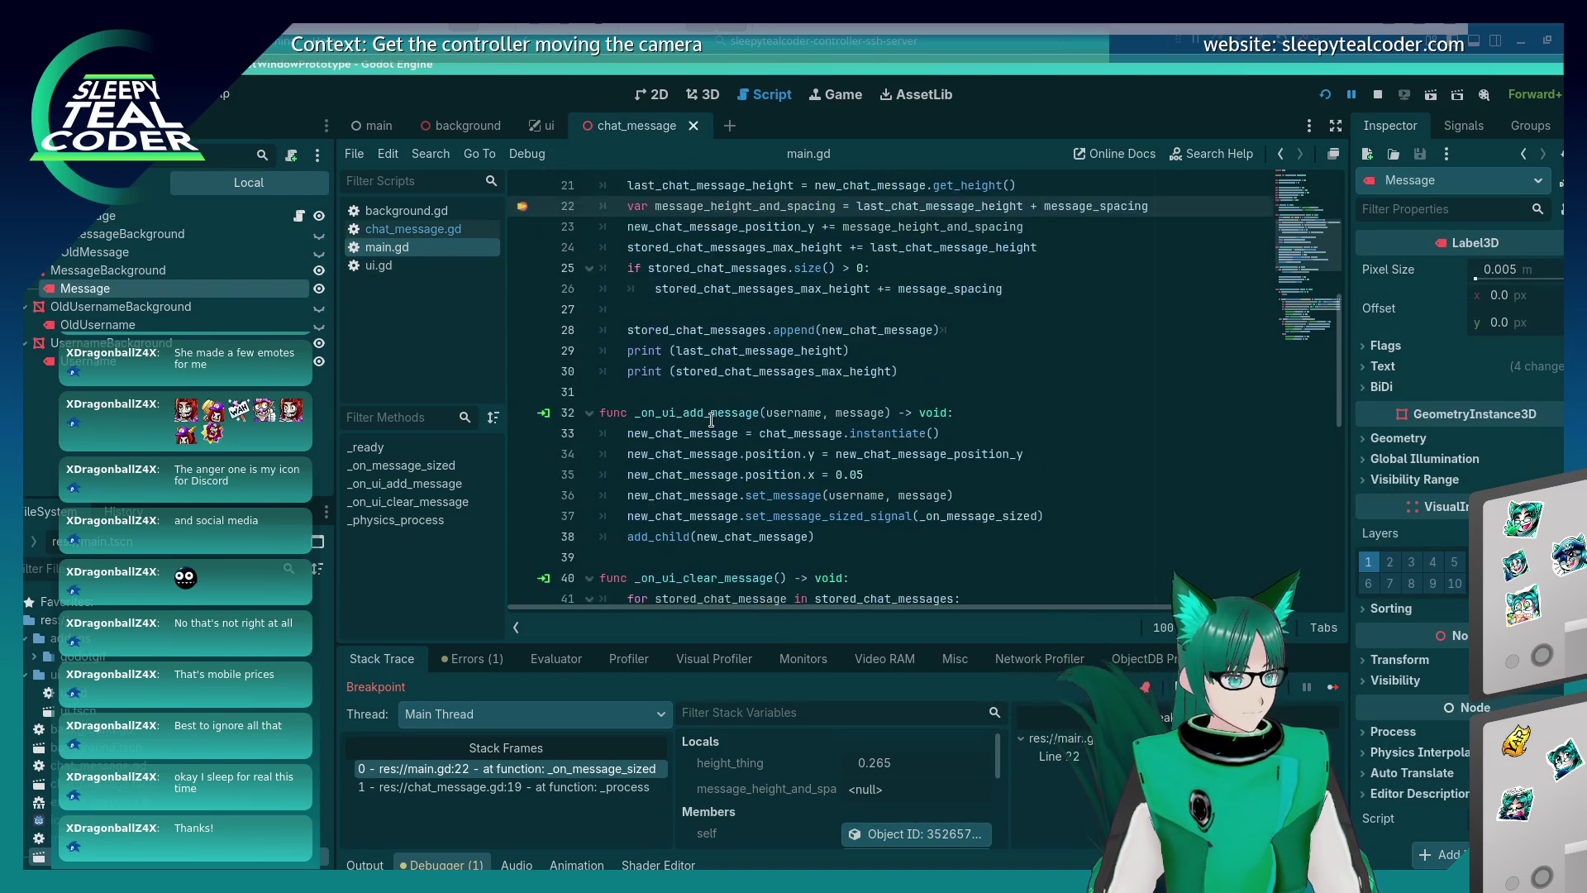
Open chat_message.gd and comment out line 67's username bounds line.
scroll(708, 417, "down", 6)
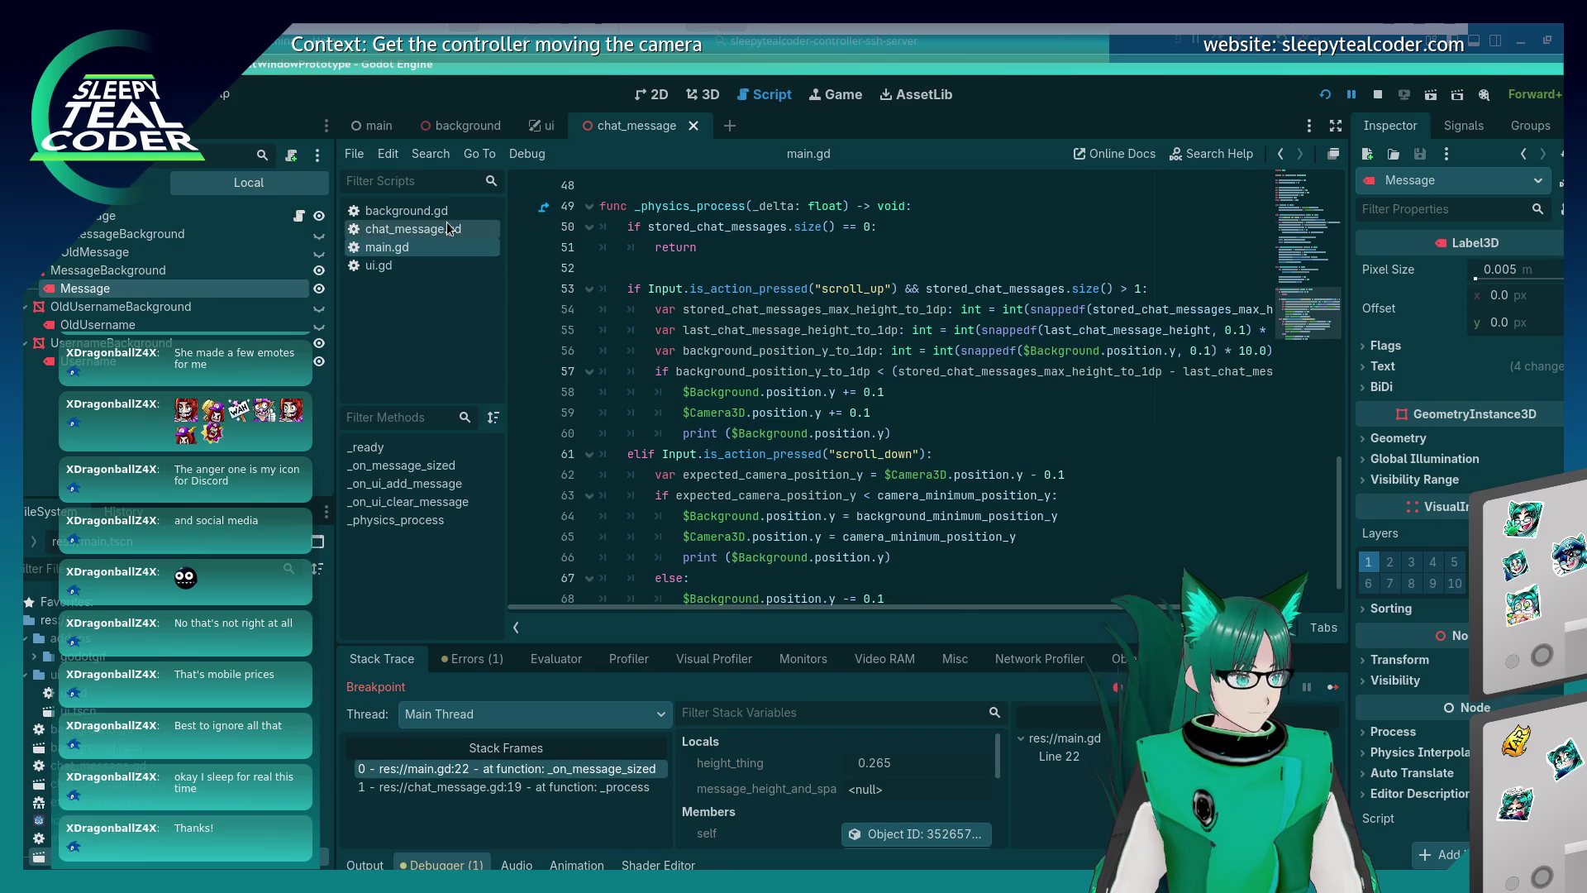
left_click(446, 221)
scroll(973, 554, "down", 3)
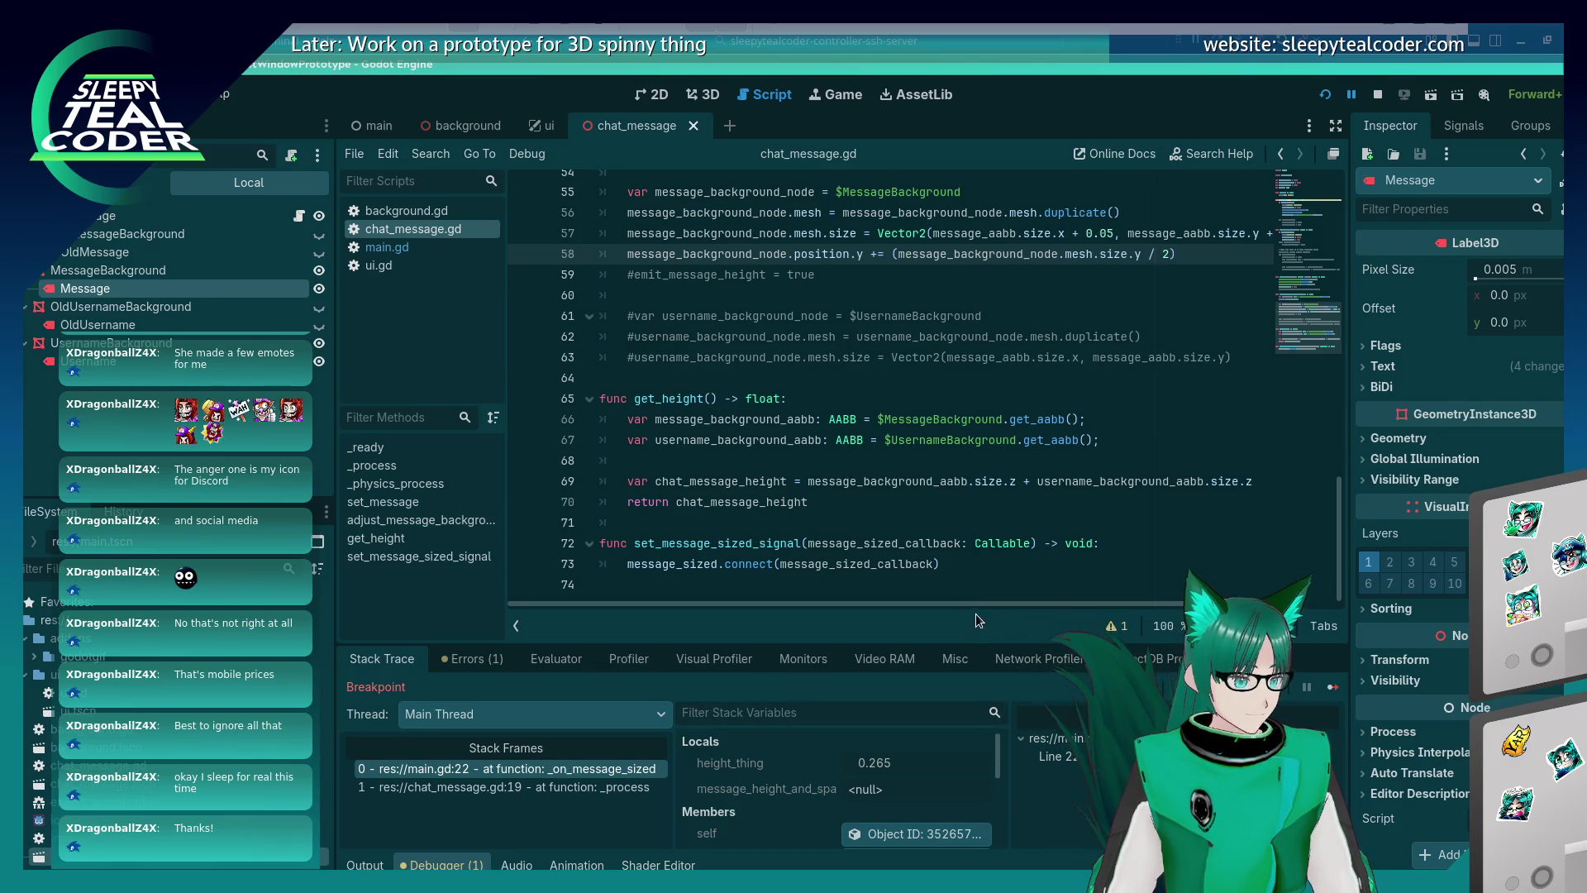
left_click(626, 440)
type("#")
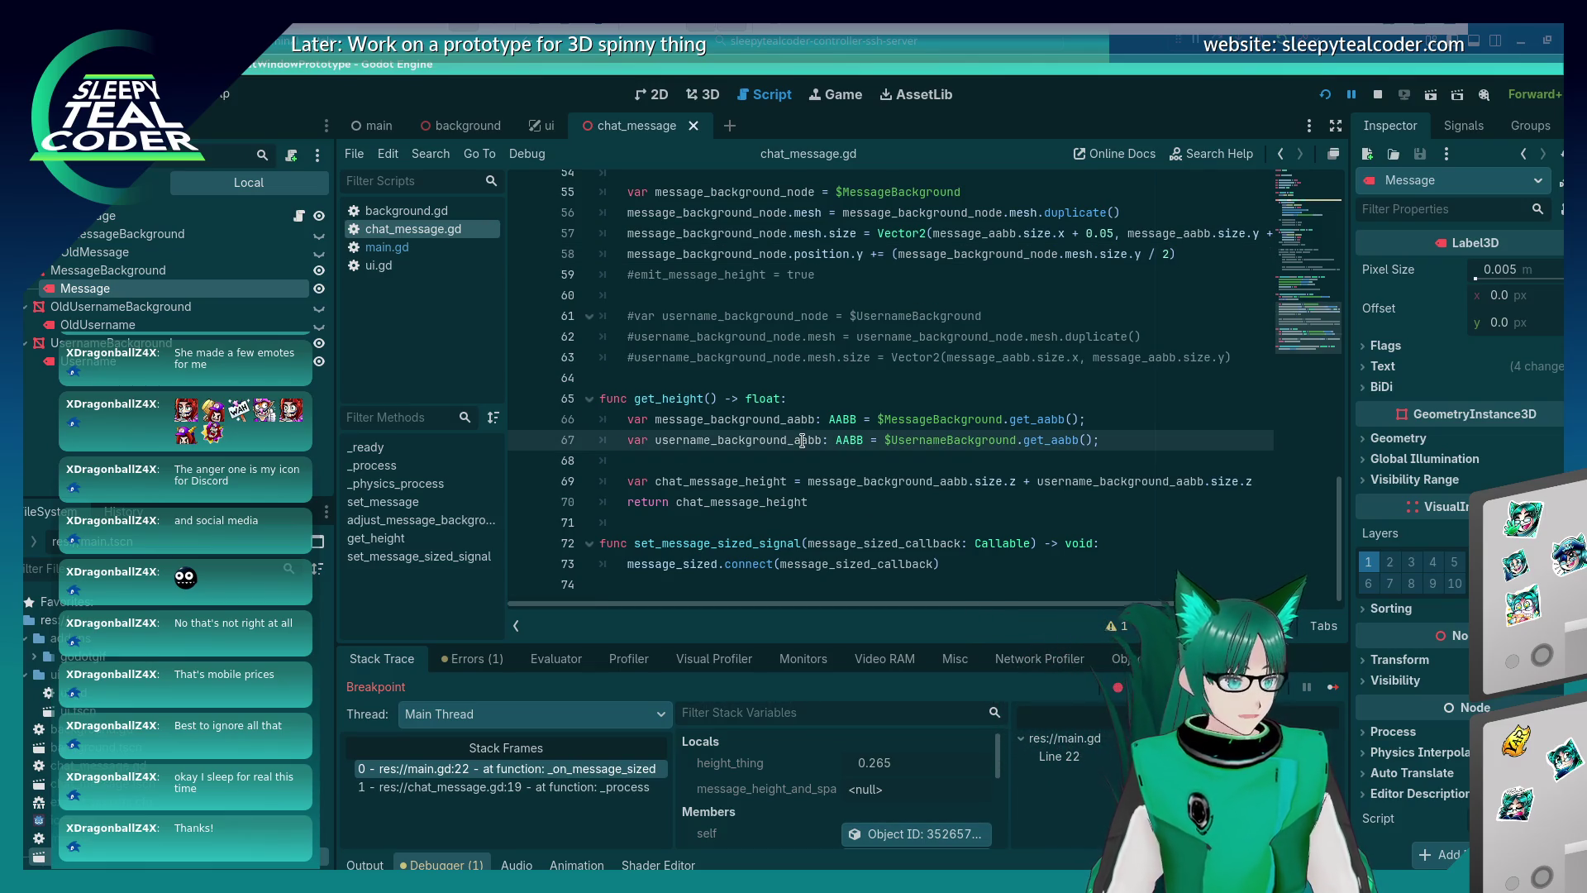
Comment out '+ username_background_aabb.size.z' on line 69, save, and restart the game with F5.
left_click(1018, 483)
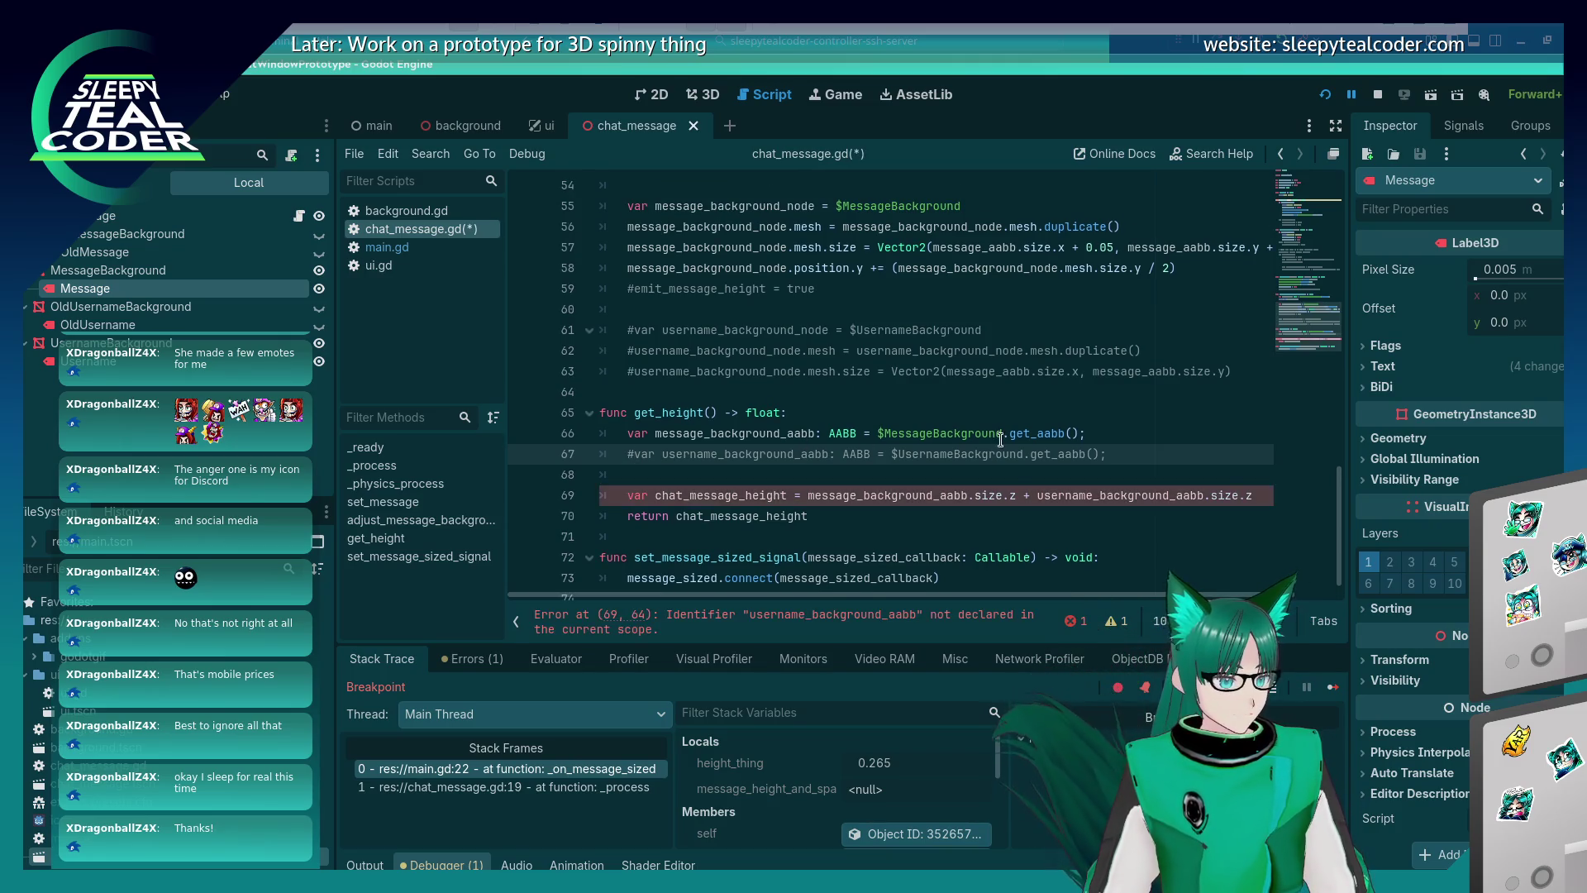
left_click(1016, 495)
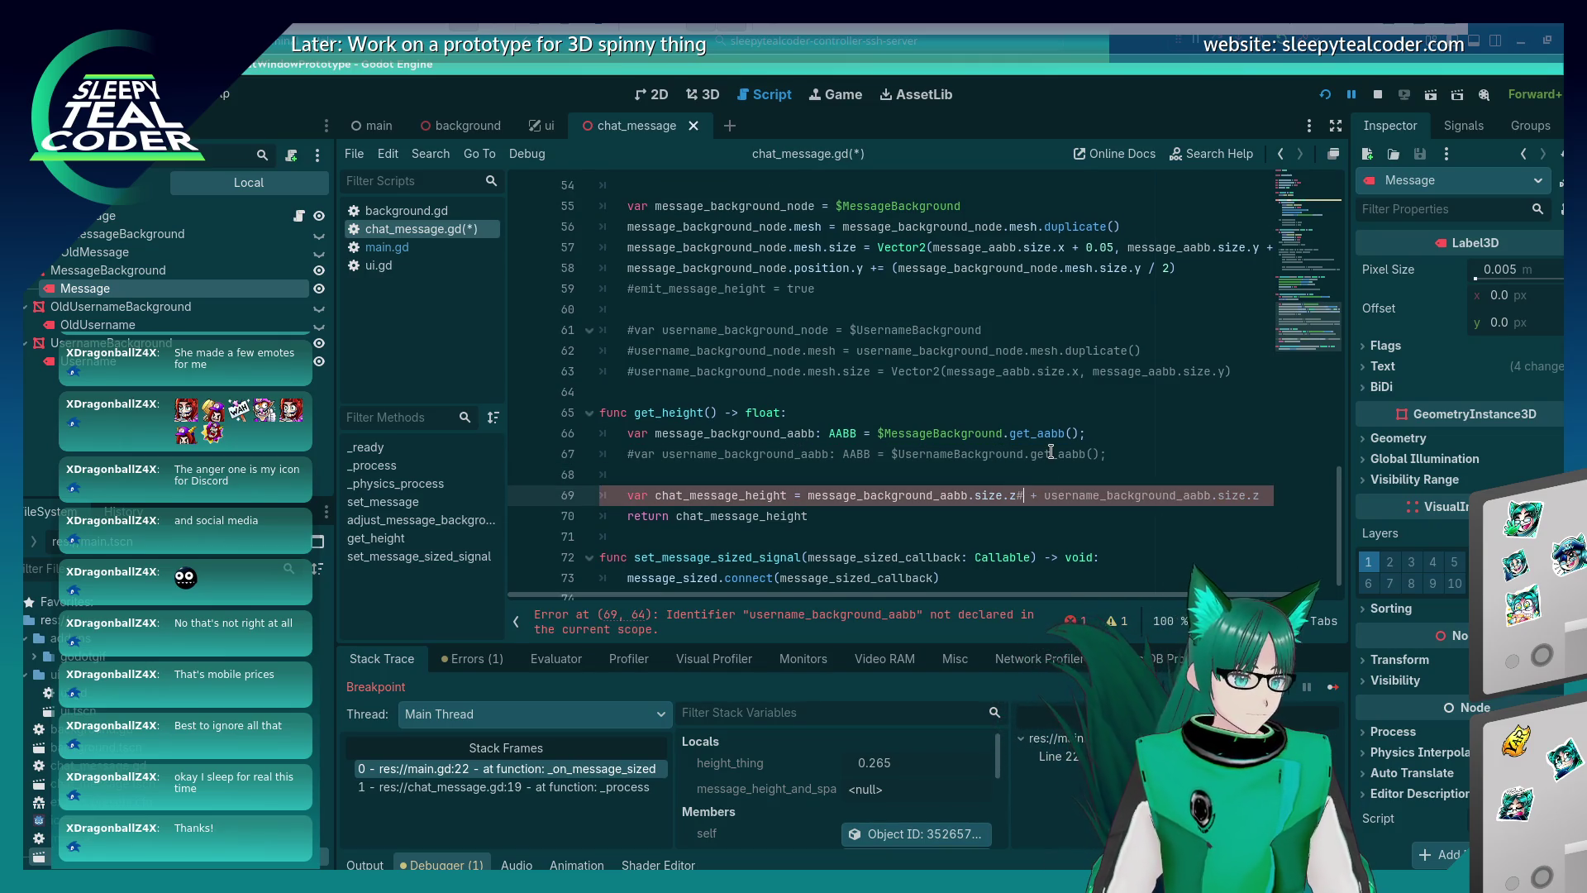
type("#")
key("ctrl+s")
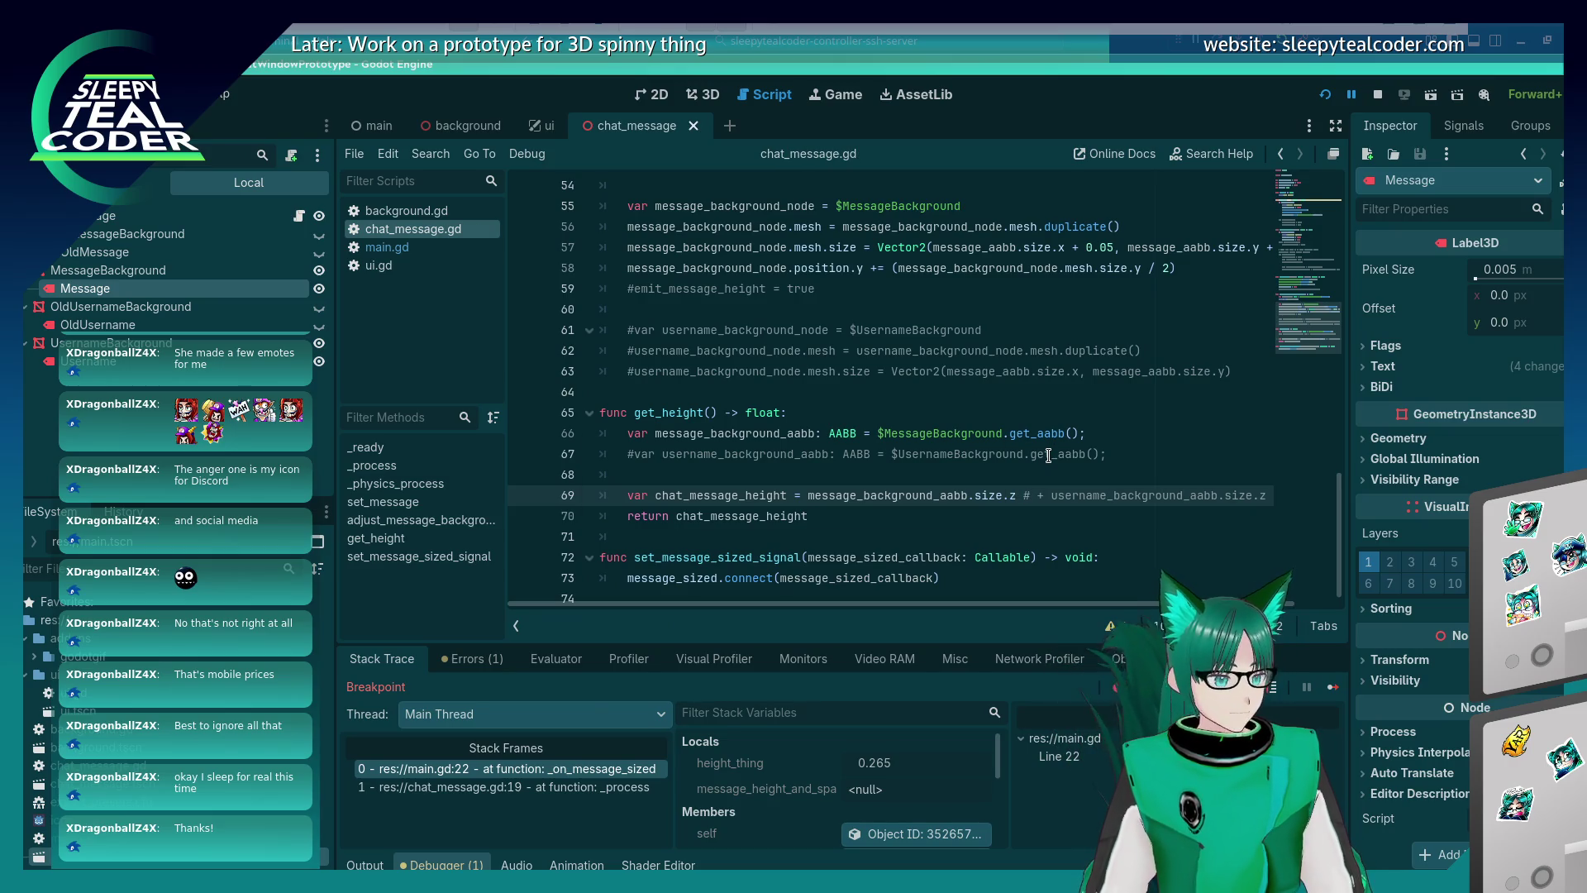
key("Right")
key("Delete")
key("ctrl+s")
key("F5")
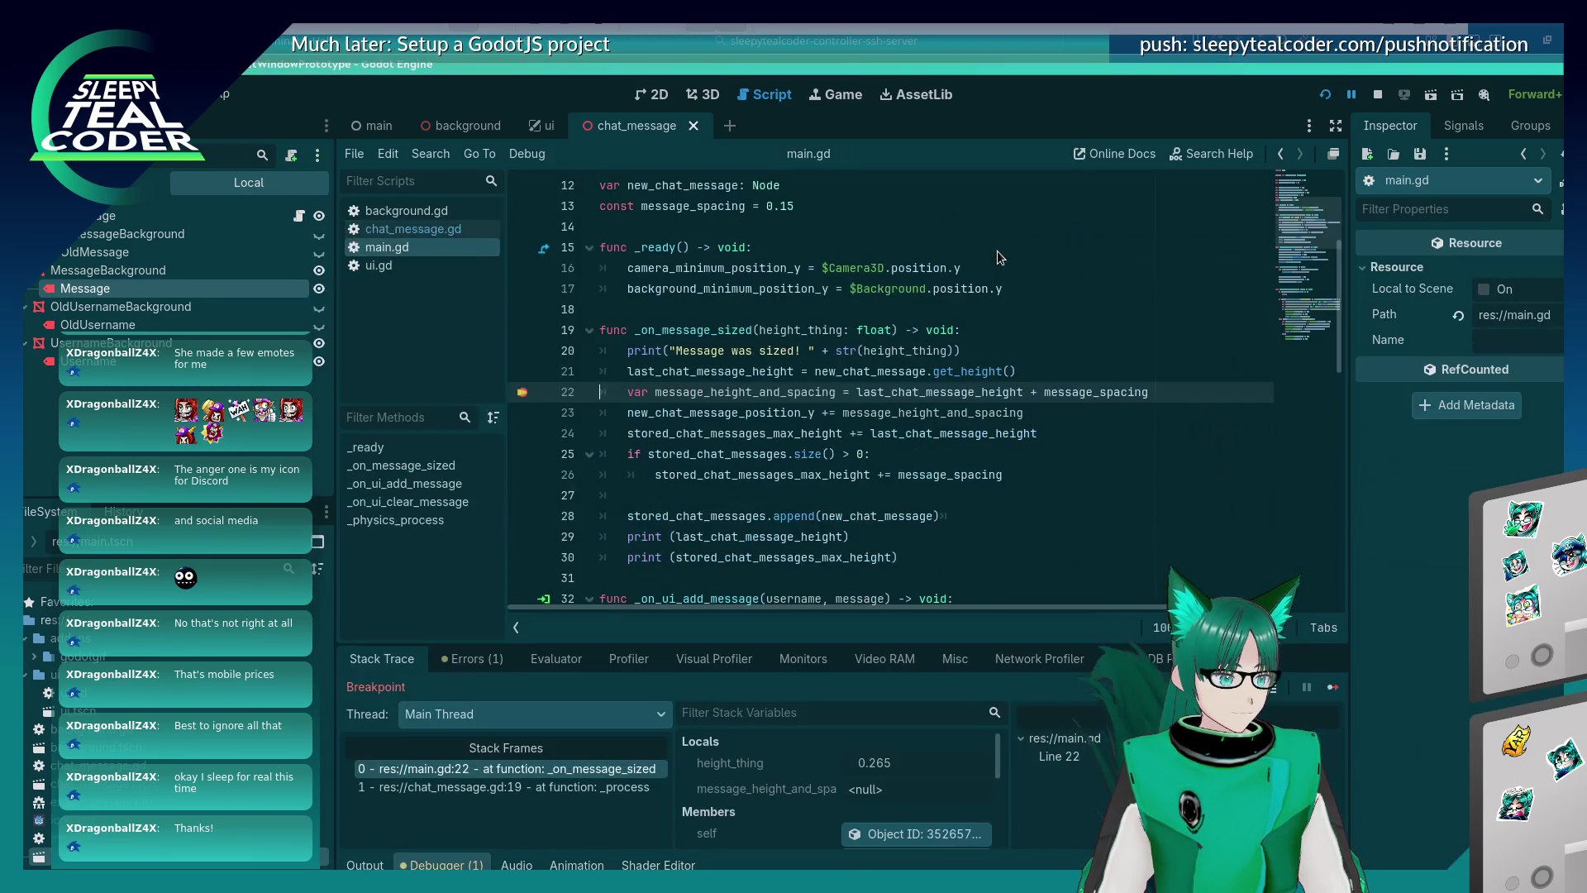
Resume from the breakpoint and add several Test messages.
left_click(1332, 687)
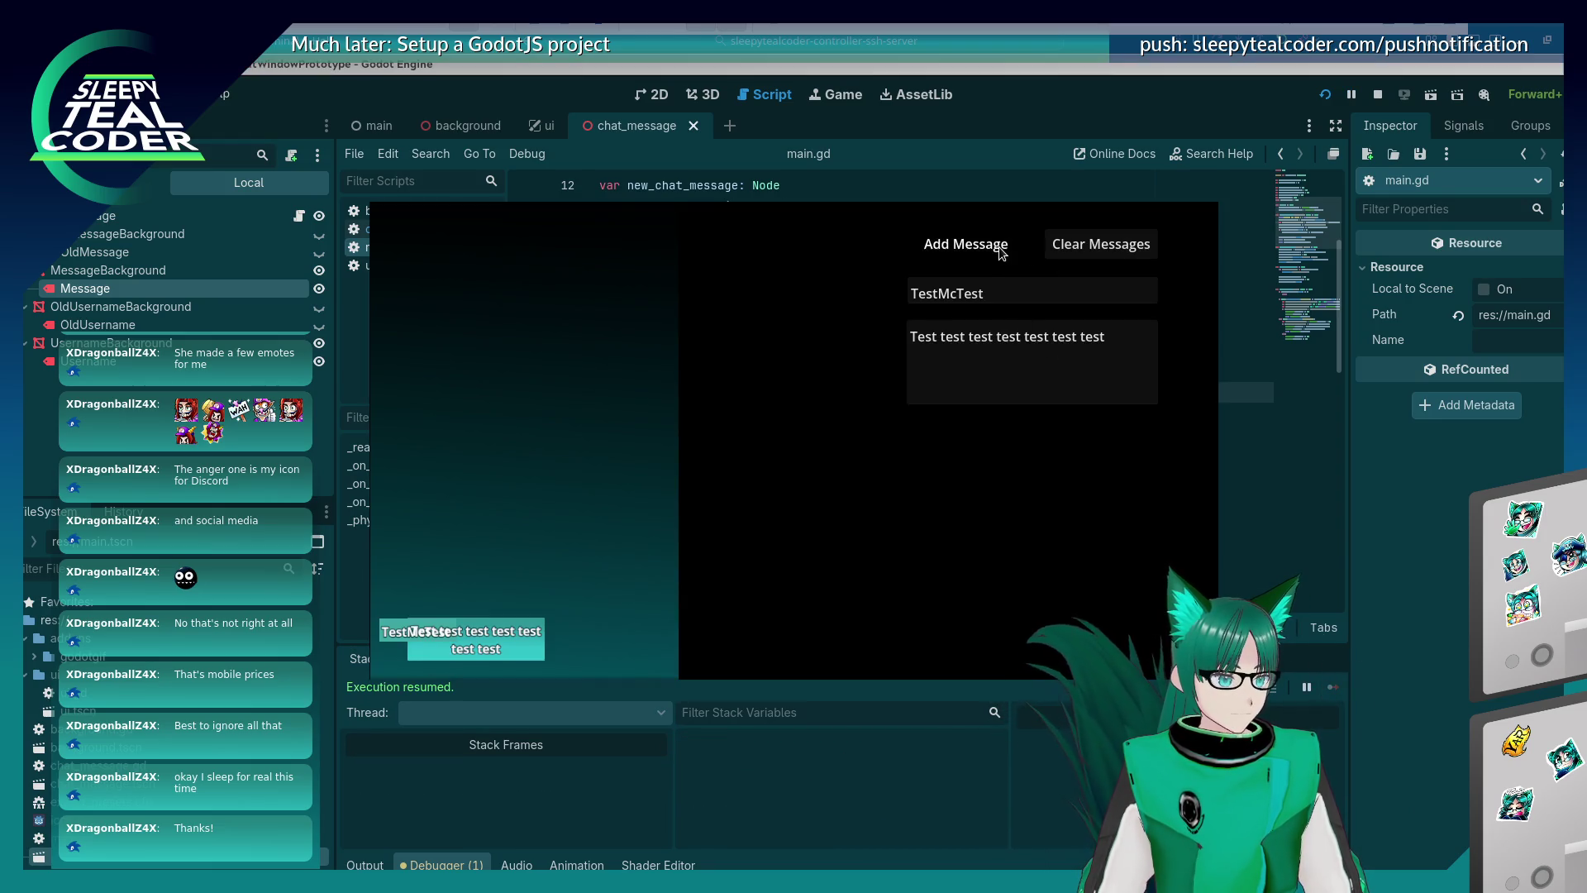
left_click(998, 248)
triple_click(998, 248)
Add the long 'Mooo…' message to the chat twice.
left_click_drag(1107, 337, 786, 305)
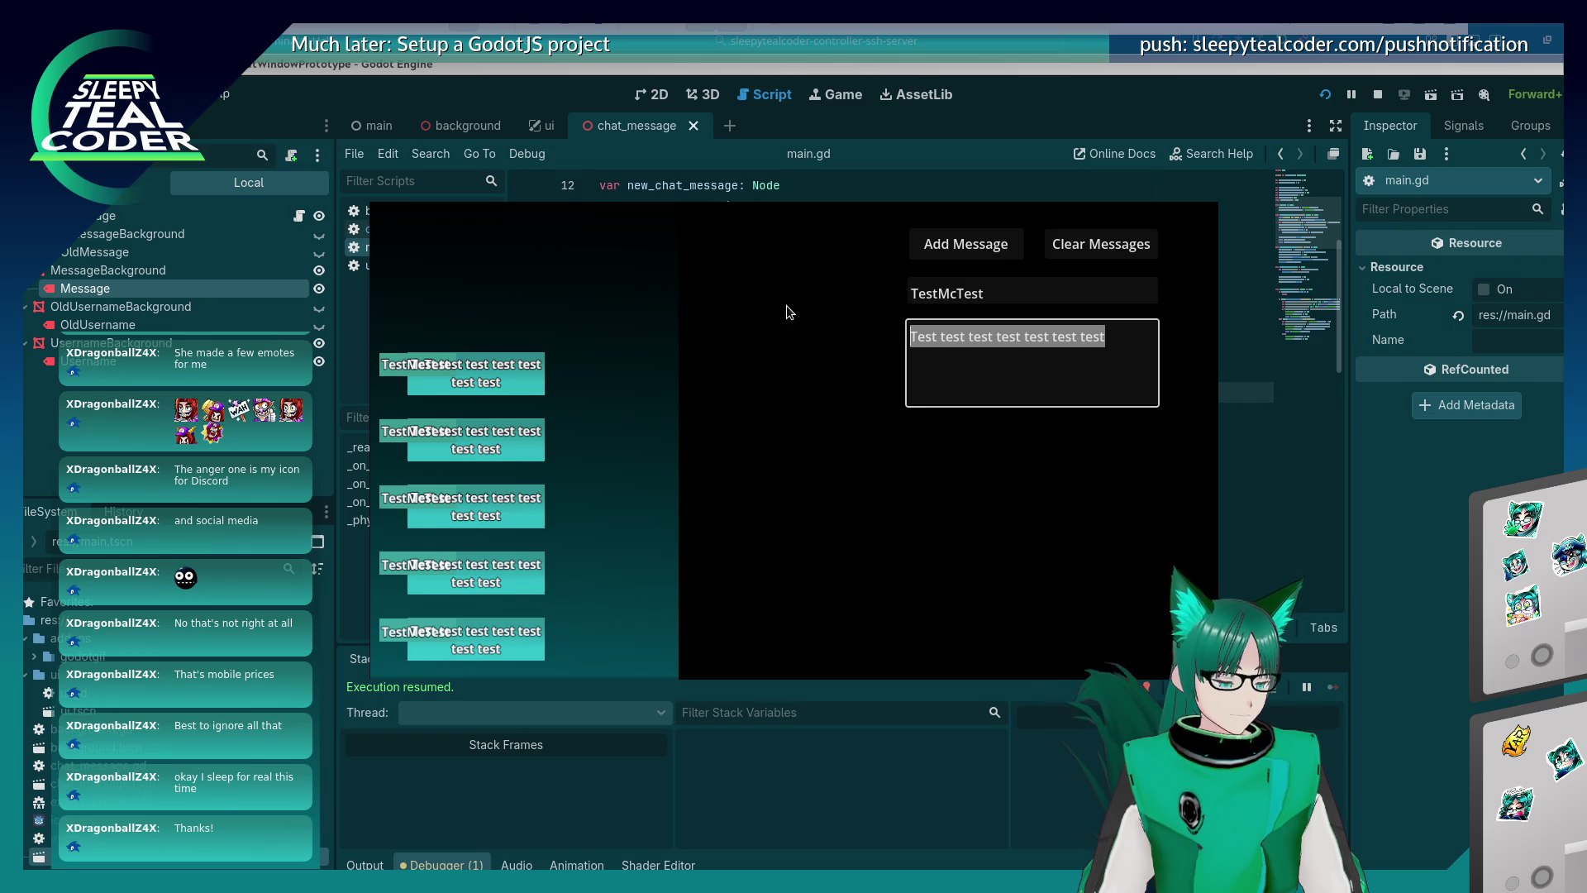
type("Mooooooooooooooooo")
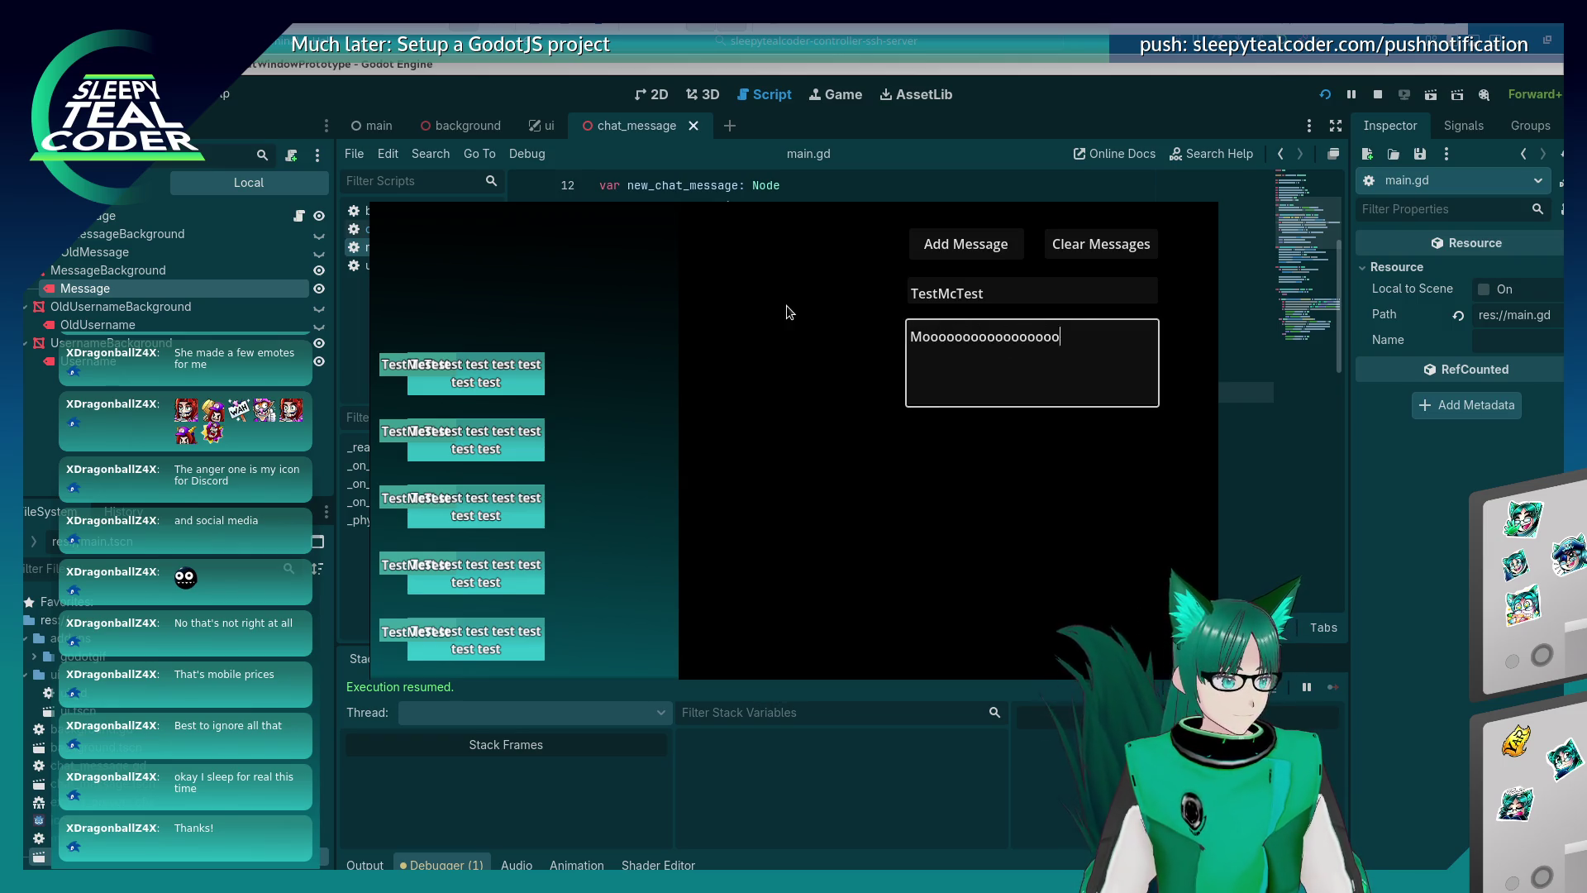
type("ooooooooooooooooooooooooooooooooooooooo")
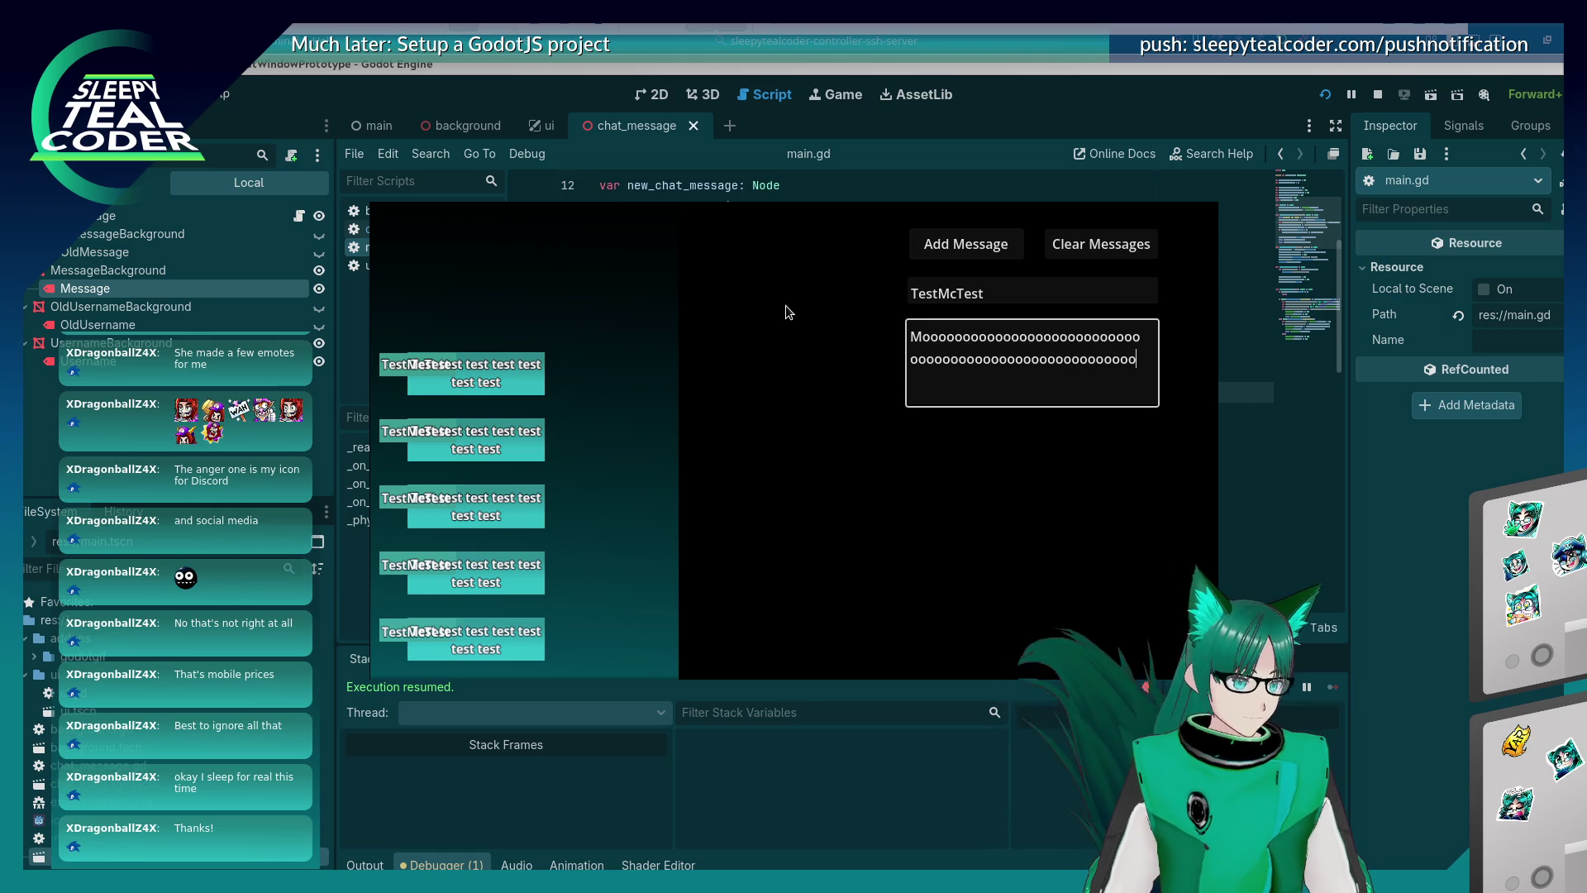
left_click(937, 250)
left_click(935, 246)
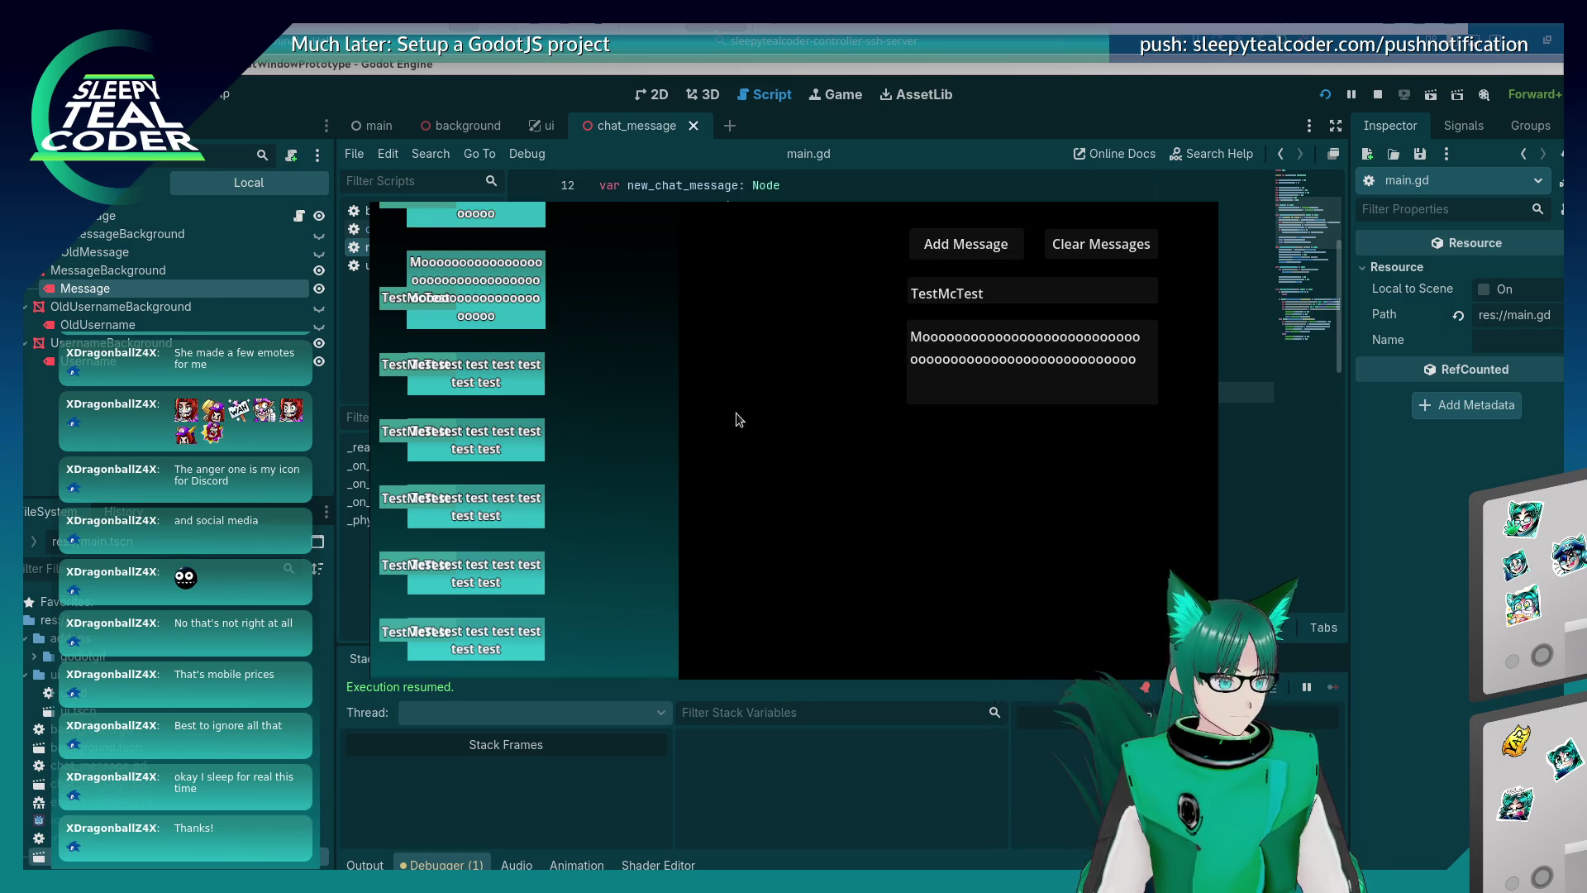
Add a long 'Yarrr…' message, then an even longer Yarrr version, and reselect the message text.
left_click_drag(1136, 359, 770, 284)
type("Yarr")
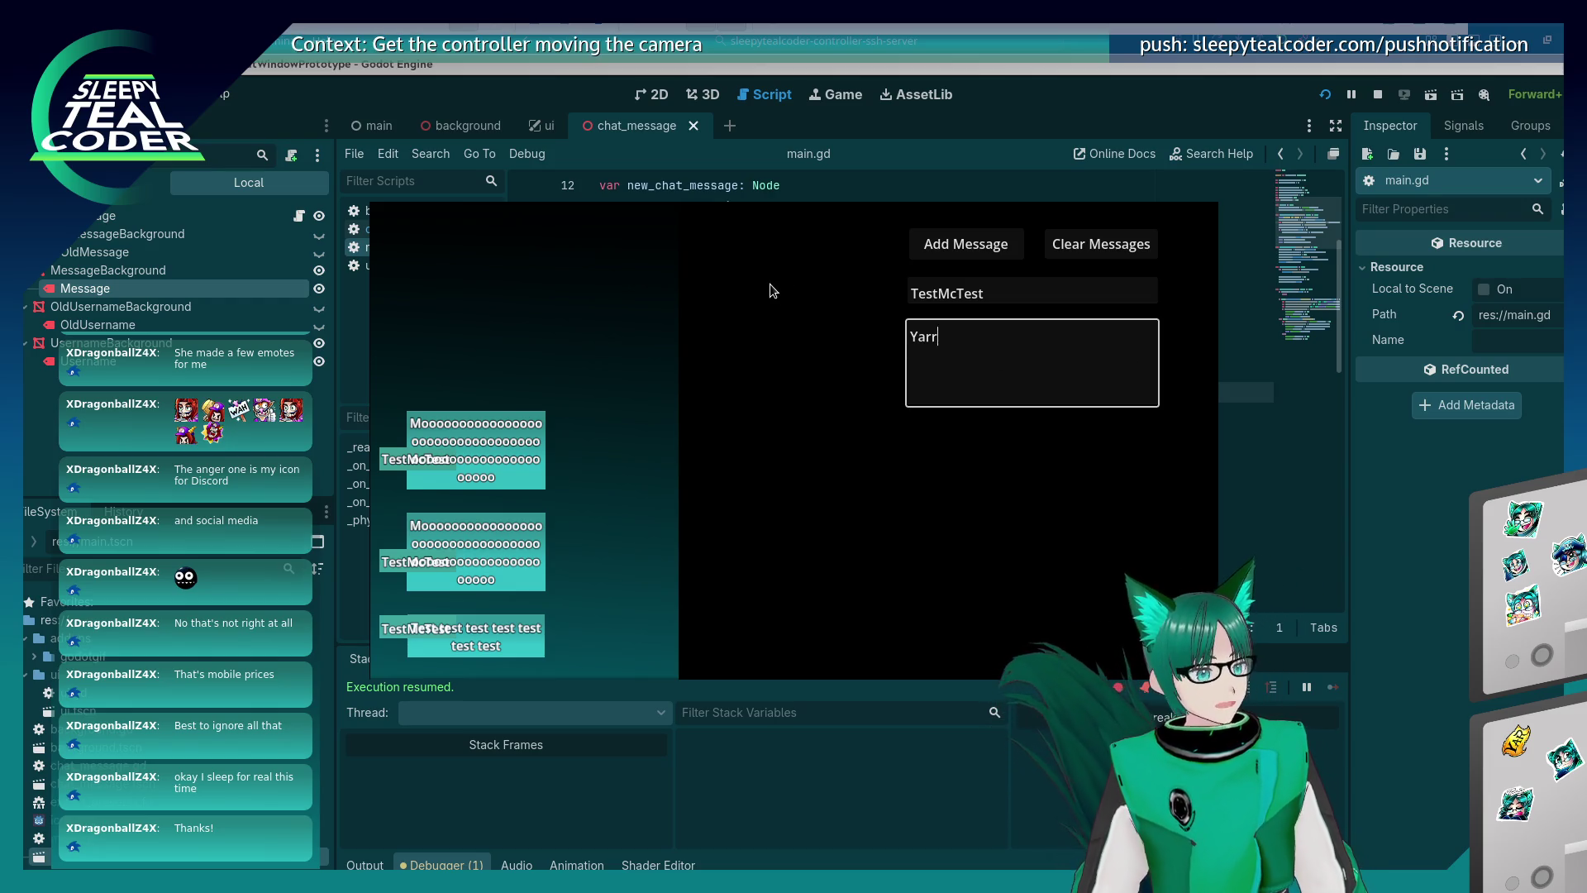
type("rrrrrrrrrrrrrrrrrrrrrrrrrrrrrrrrrrrrrrrrrrrrrrrrrr")
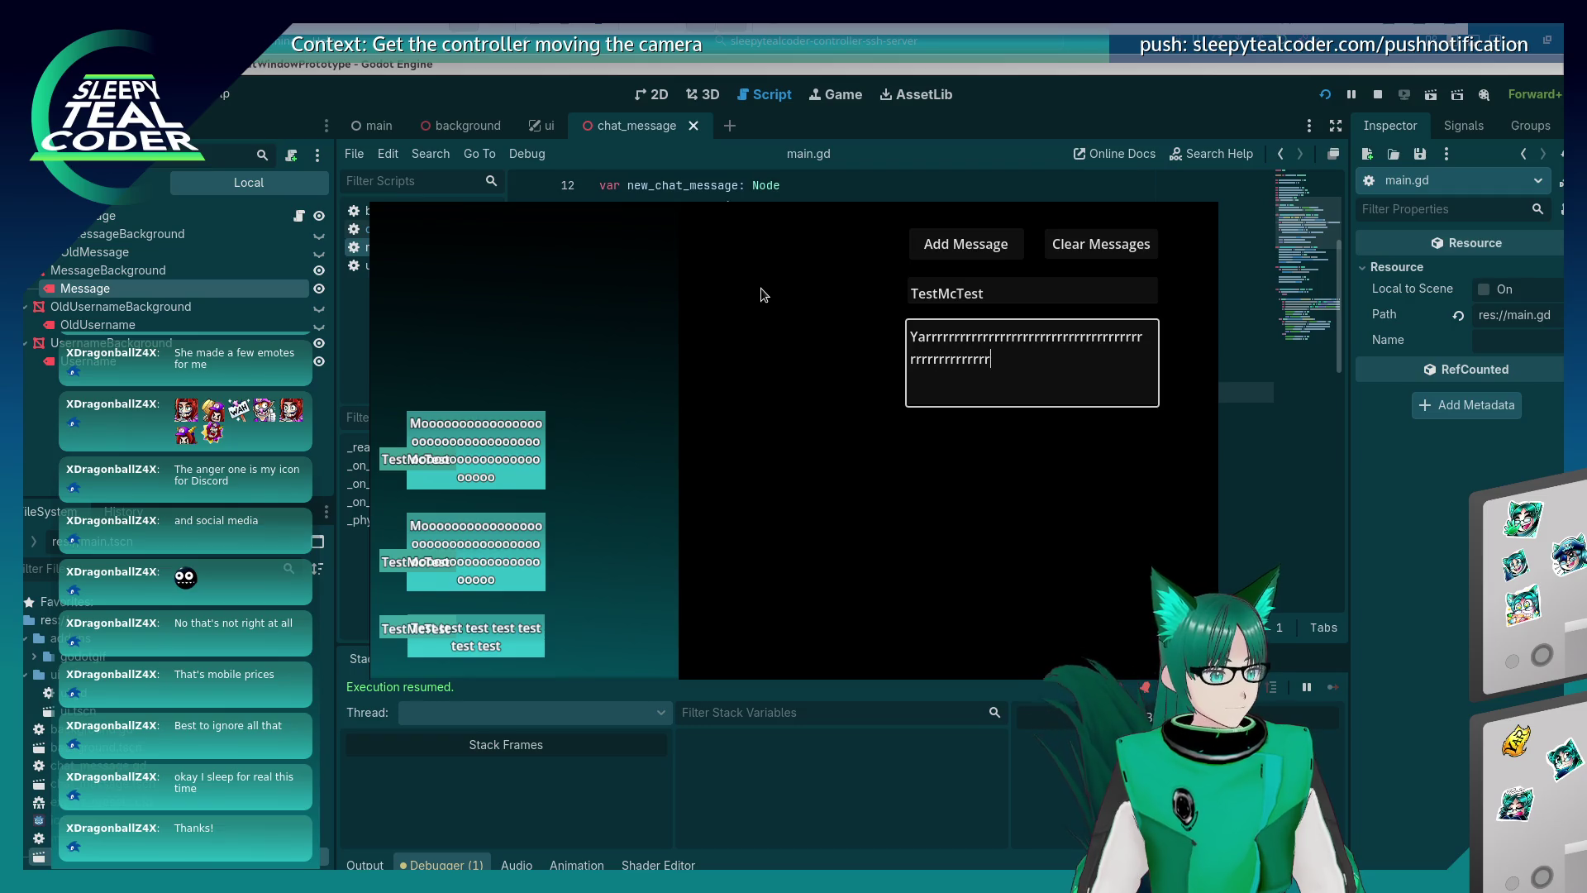
type("rrrrrrrrrrrrrrrrrrrrrrrrrrrrrrrrrrrrrrrrrrrrrr")
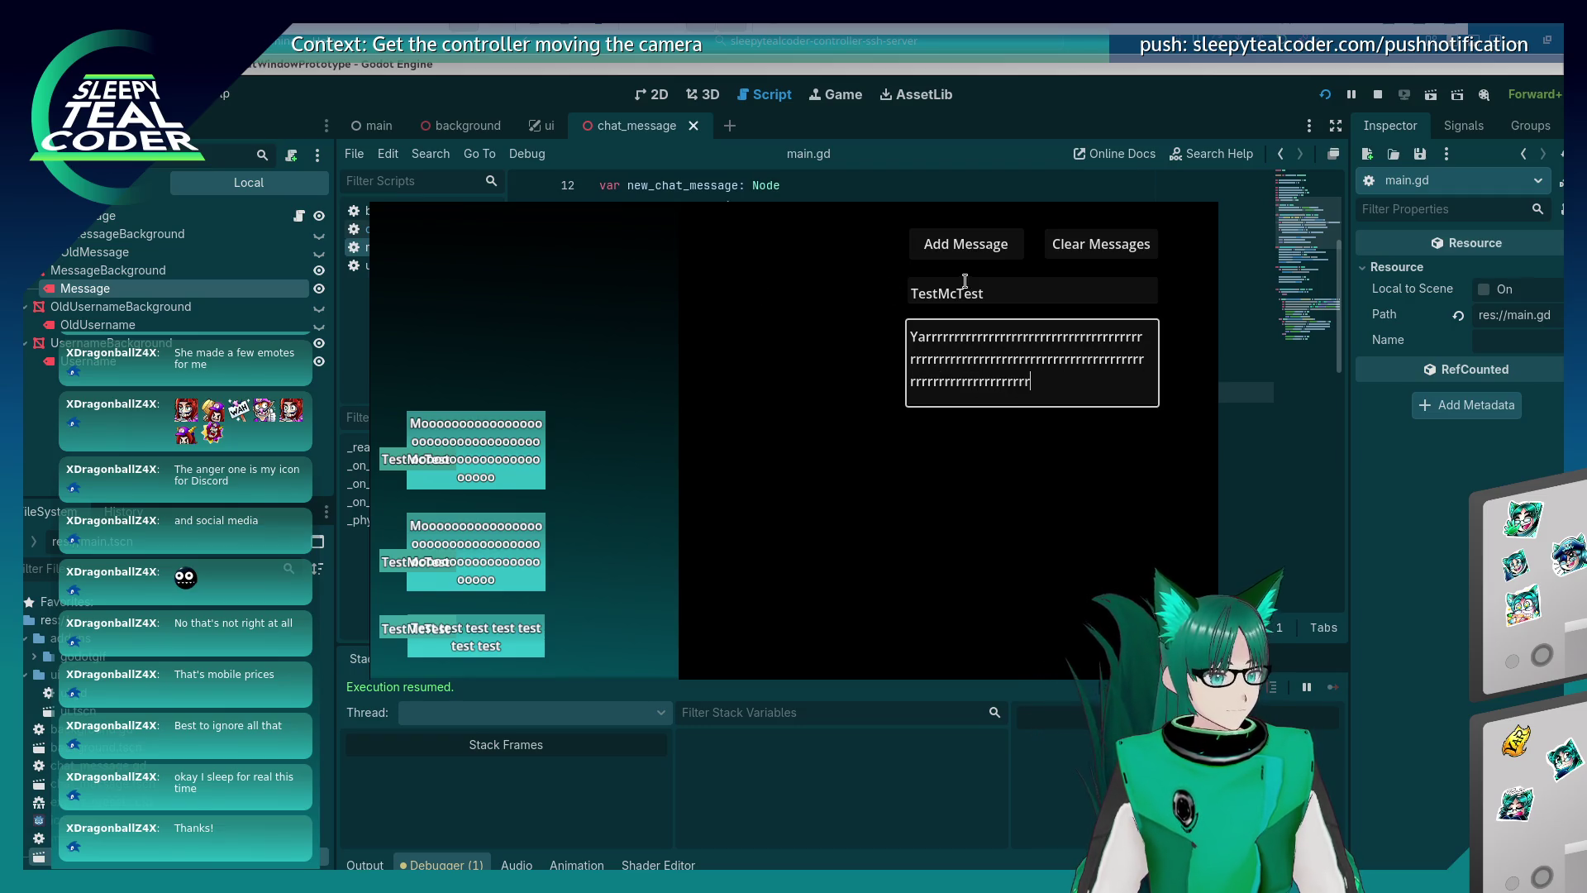
left_click(970, 248)
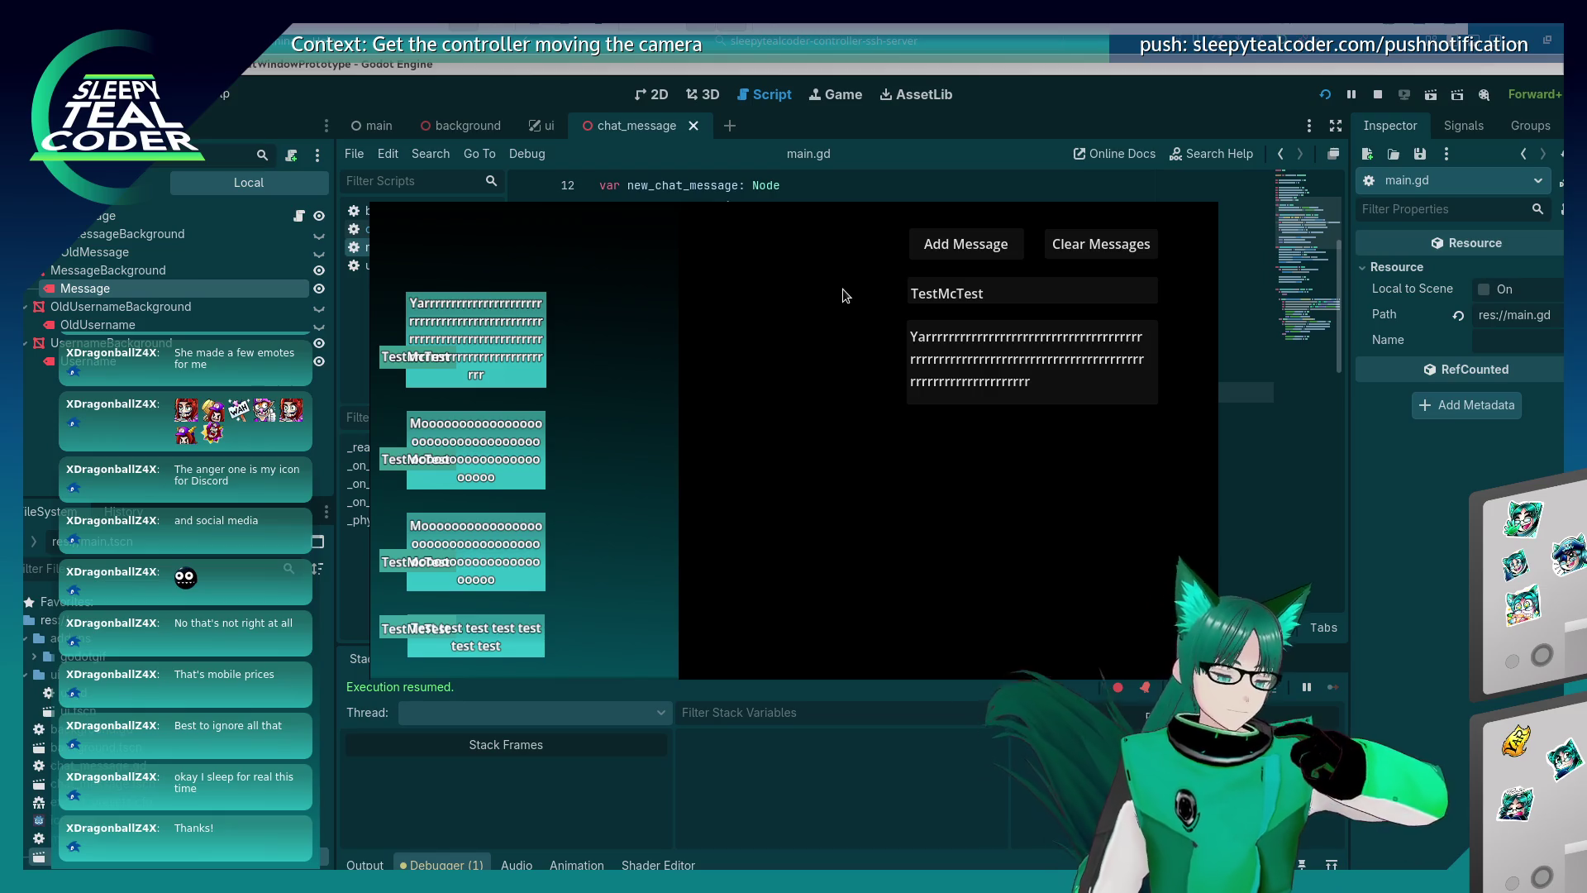
left_click(1082, 384)
type("rrrrrrrrrrrrrrrrrrrrr")
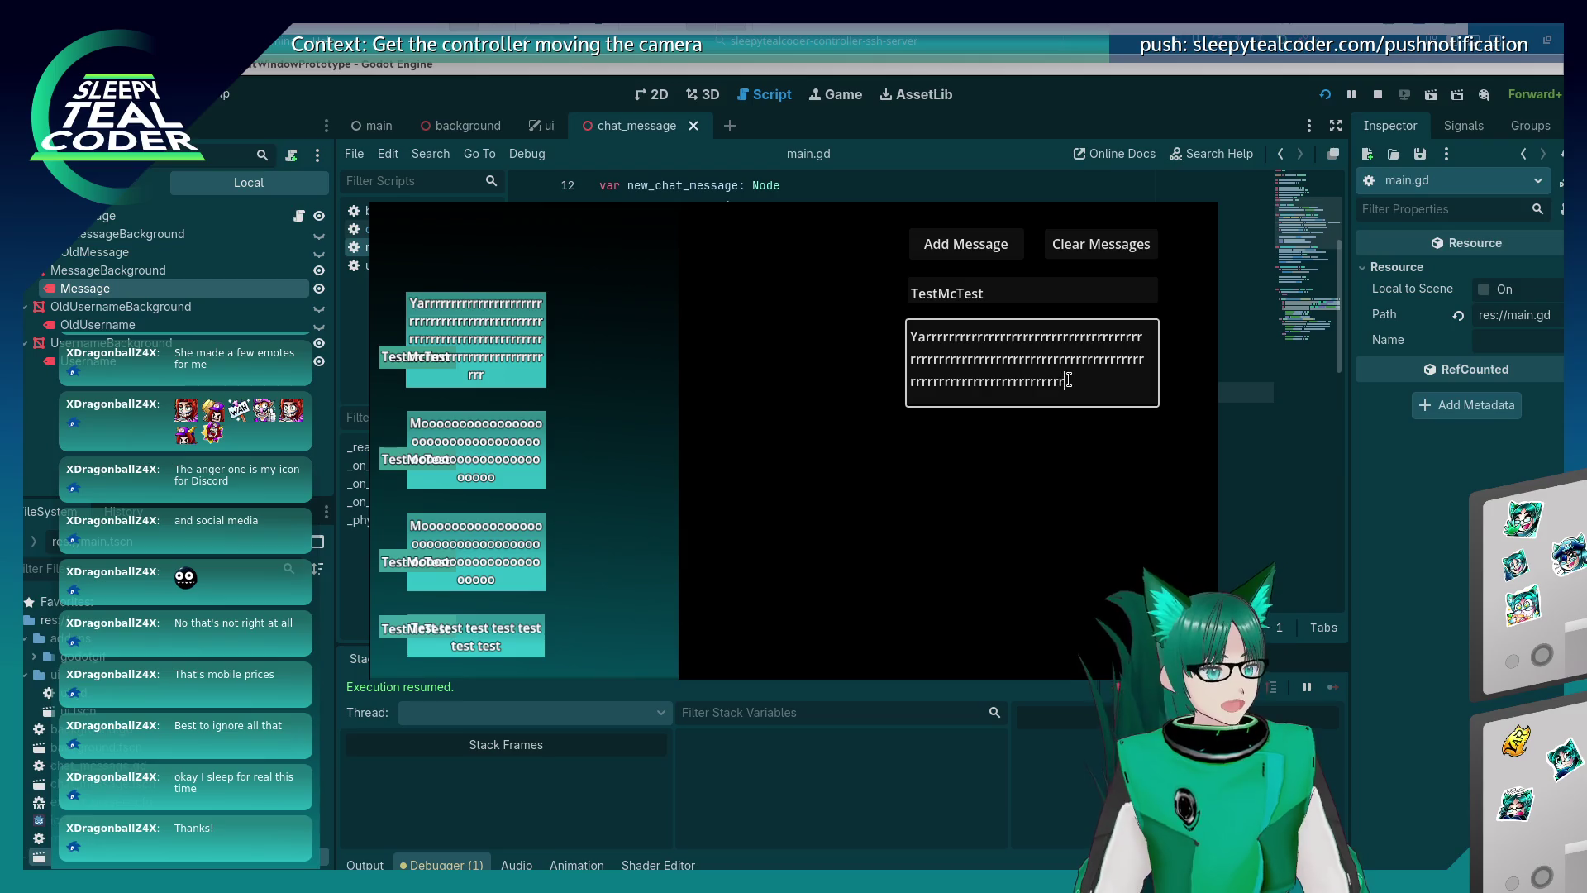
type("rrrrrrrrrrrrrrrrrrrrrrrrrrrrrrrrrrrrrrrrrrr")
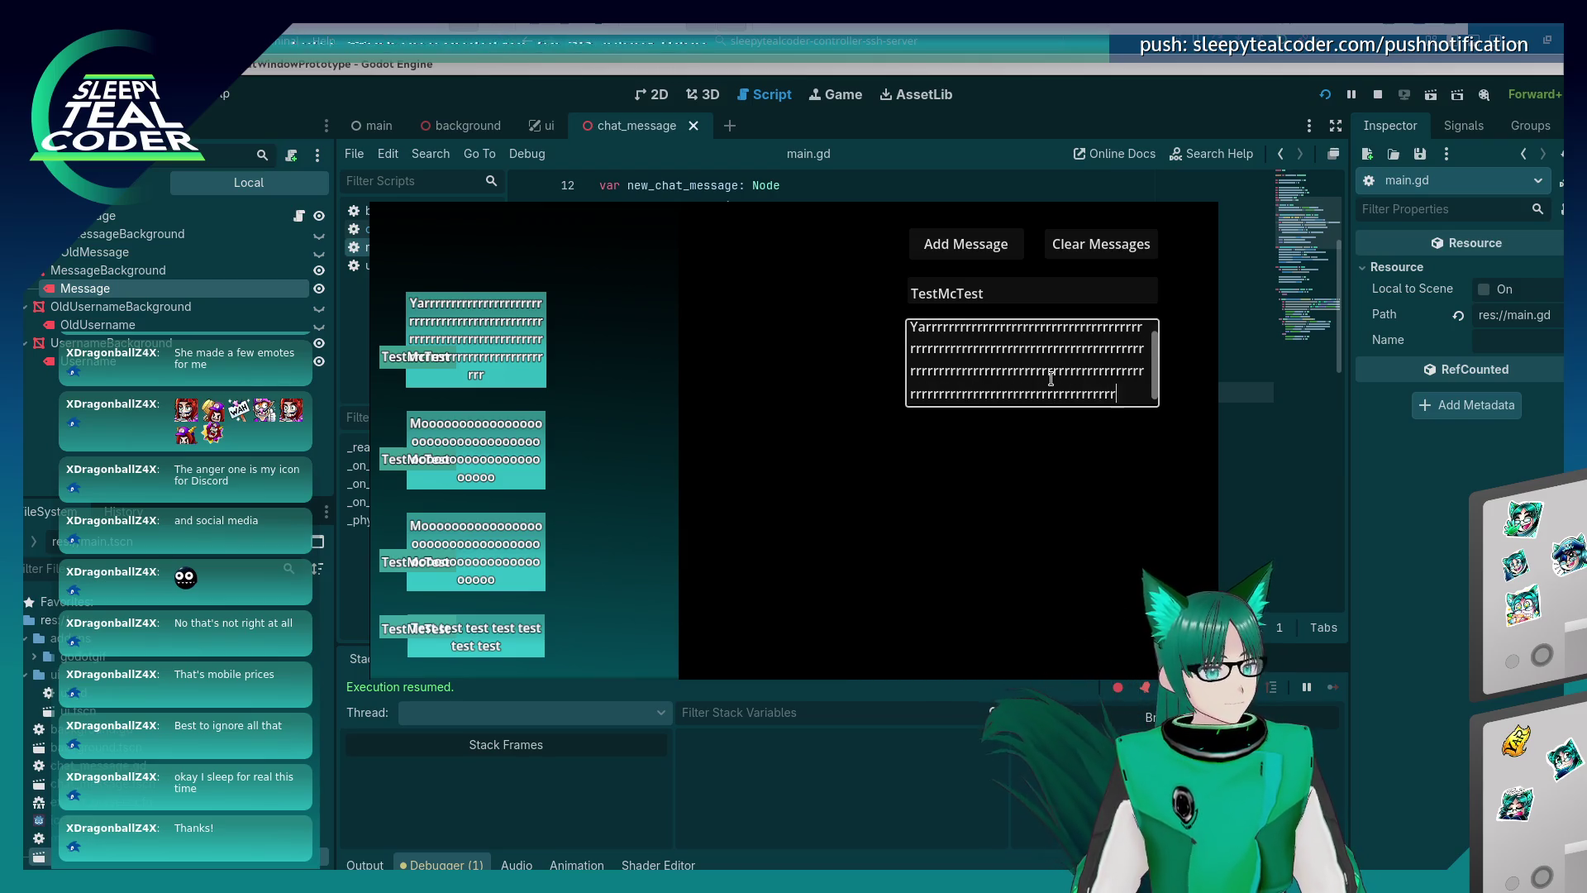
type("rrrrrrrrrrrrrrrrrrrrrrrrrrrrrrrrrrrrrrrrrrrr")
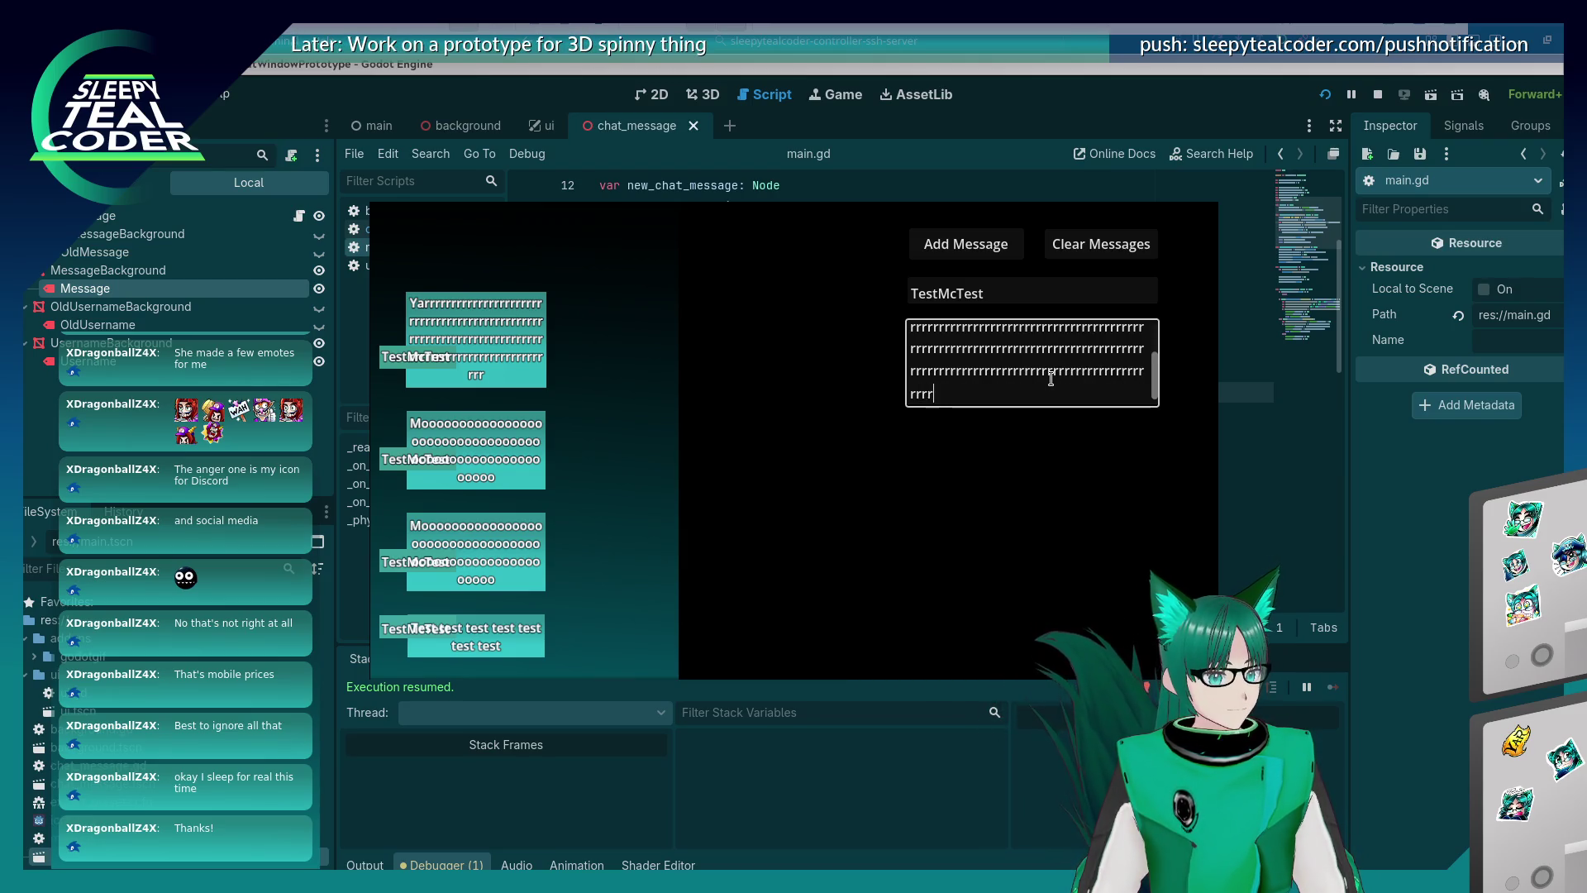
type("rrrrrrrrrrrrrrrrrrrrrrrrrrrrrrr")
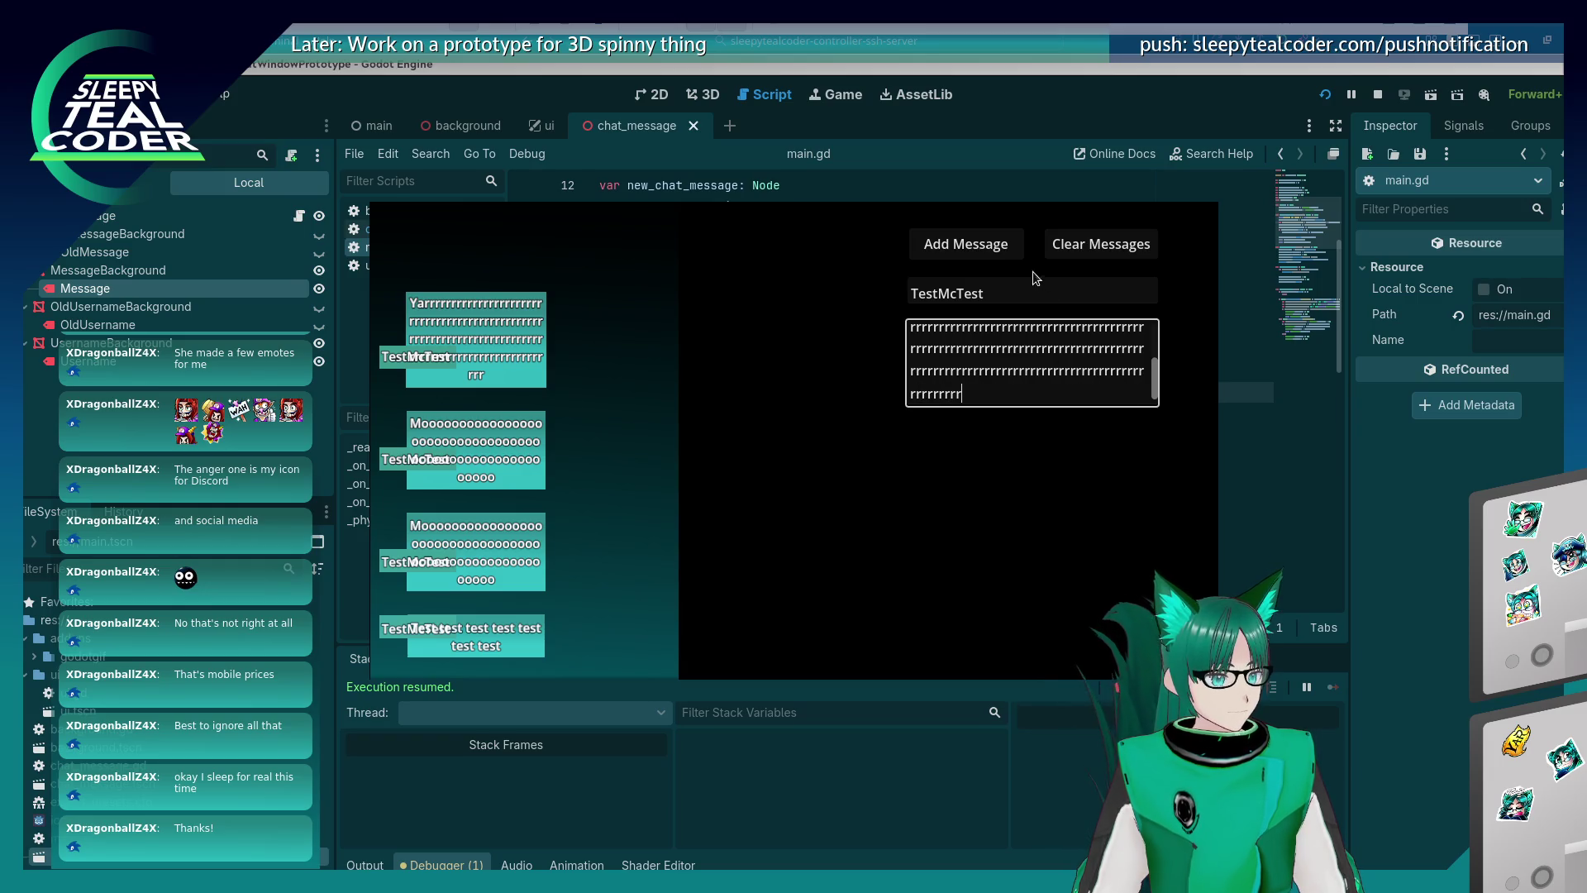
left_click(950, 263)
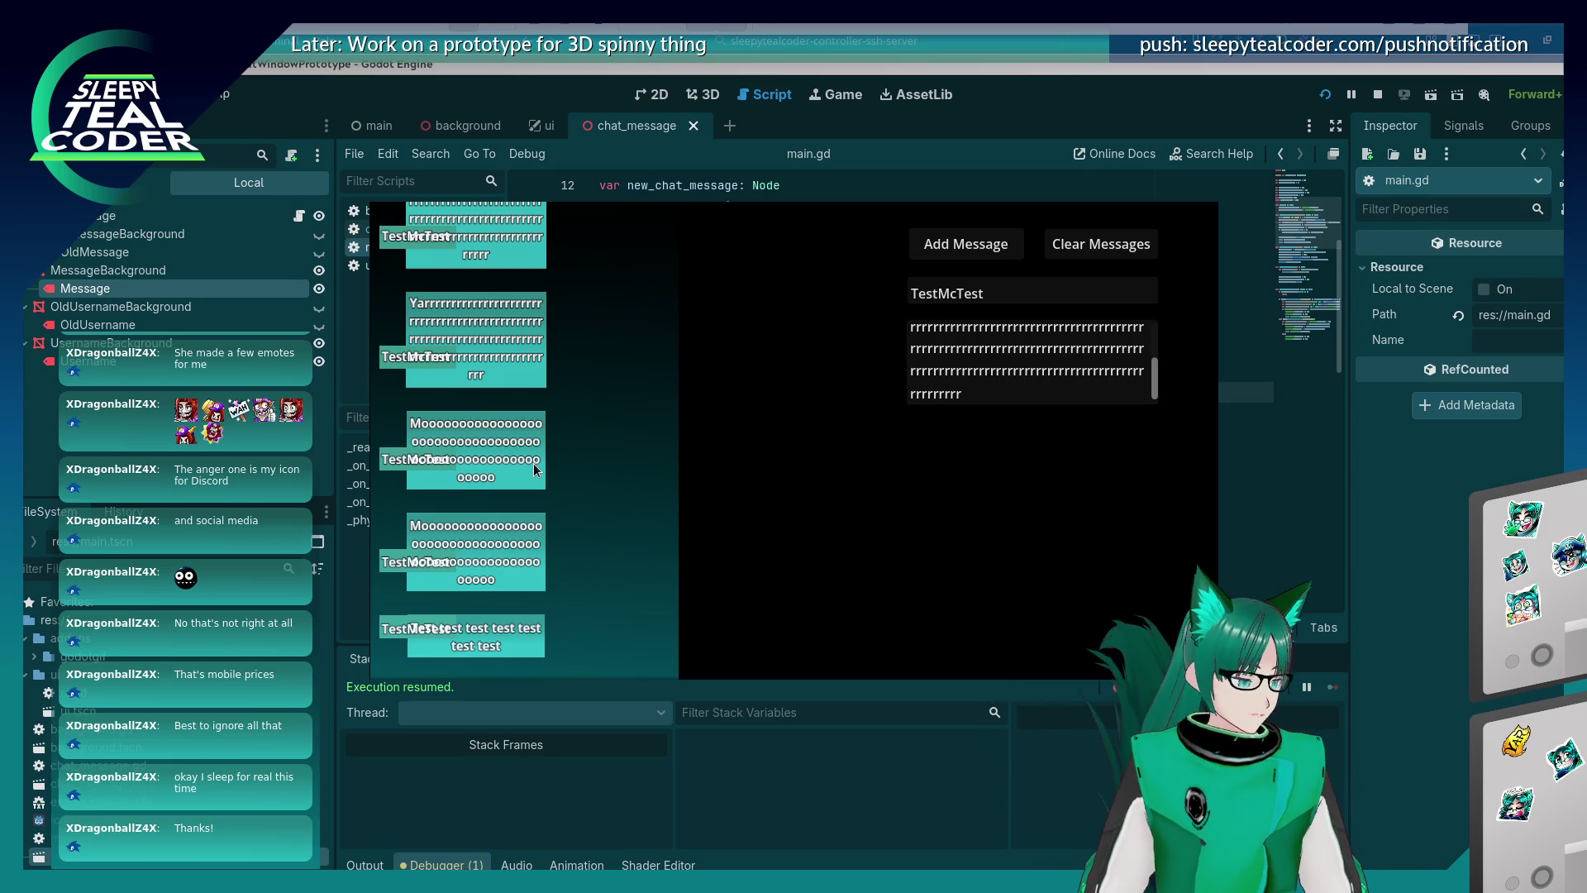
scroll(533, 463, "up", 3)
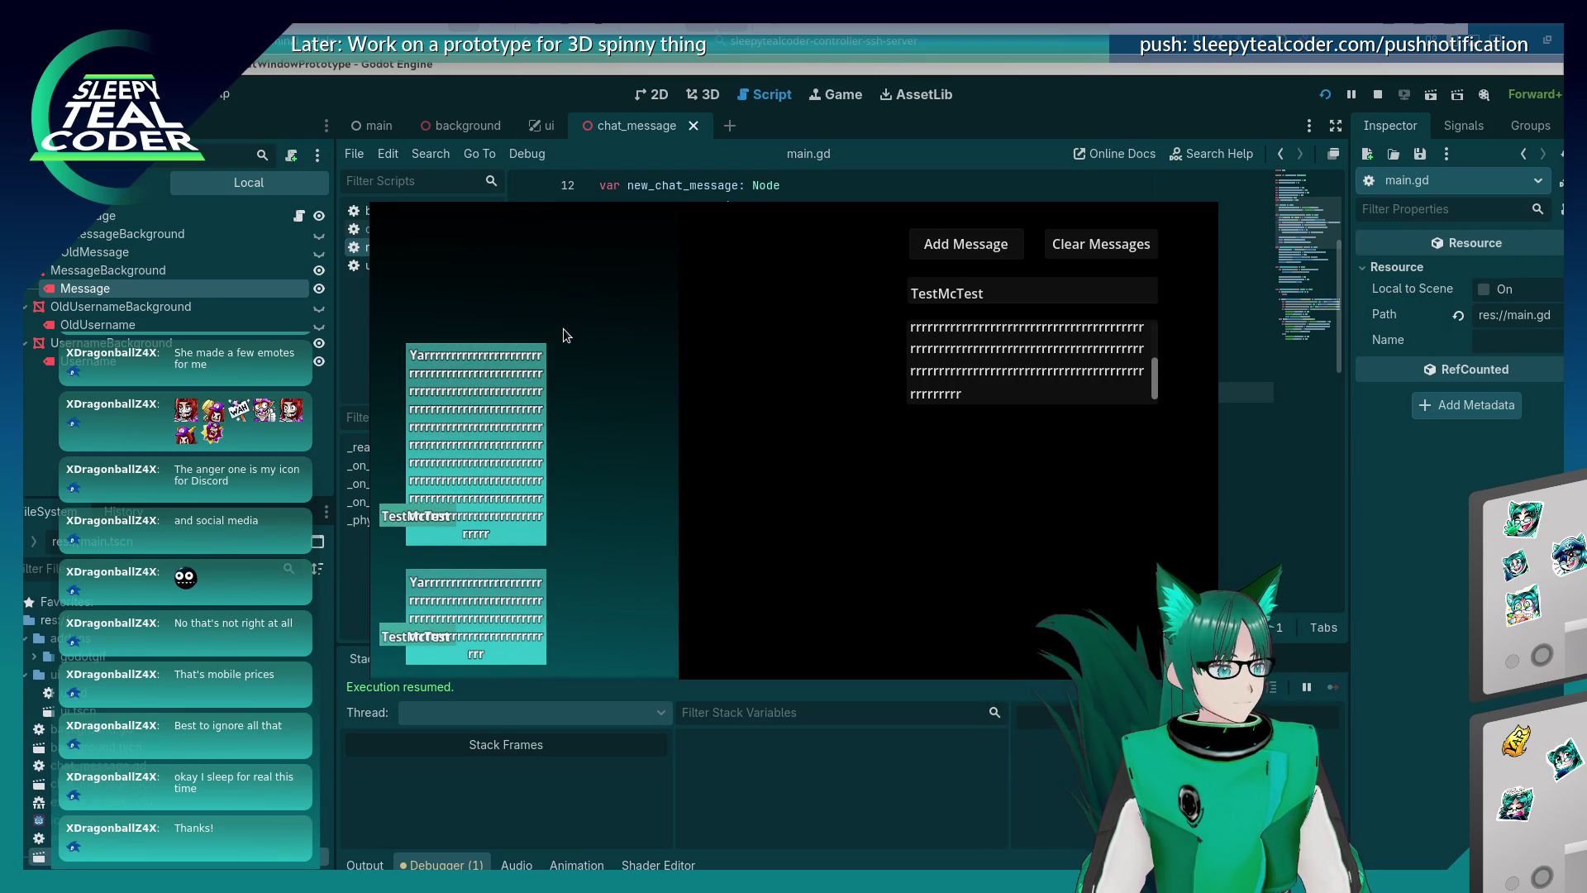
left_click_drag(1019, 393, 807, 278)
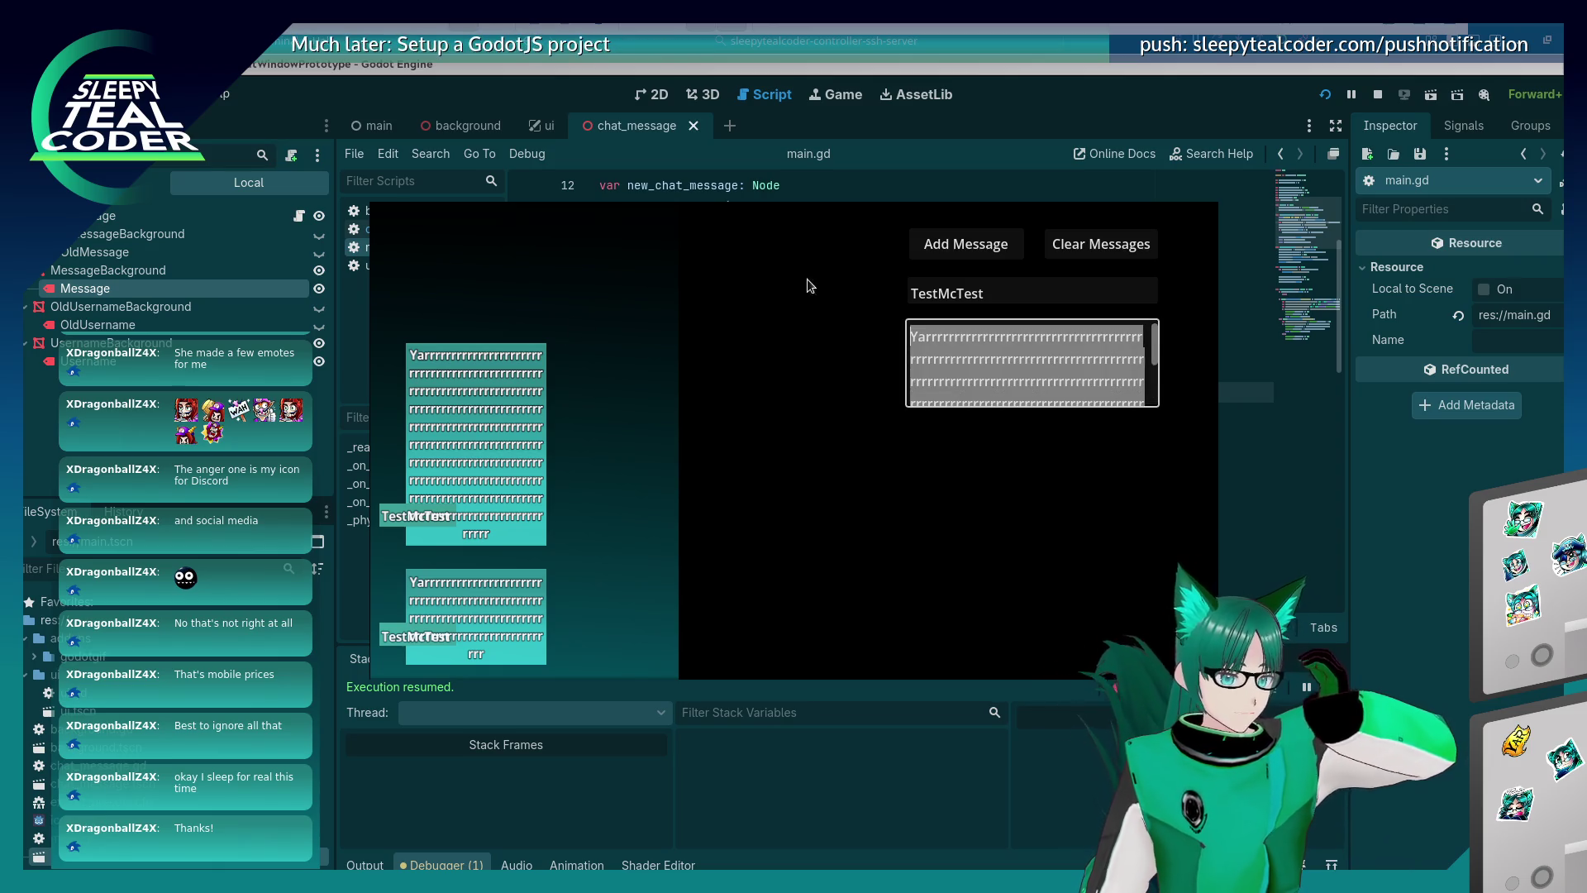
Add a 'Here's another message etc' bubble followed by a short 'Test' bubble.
type("Here's anot")
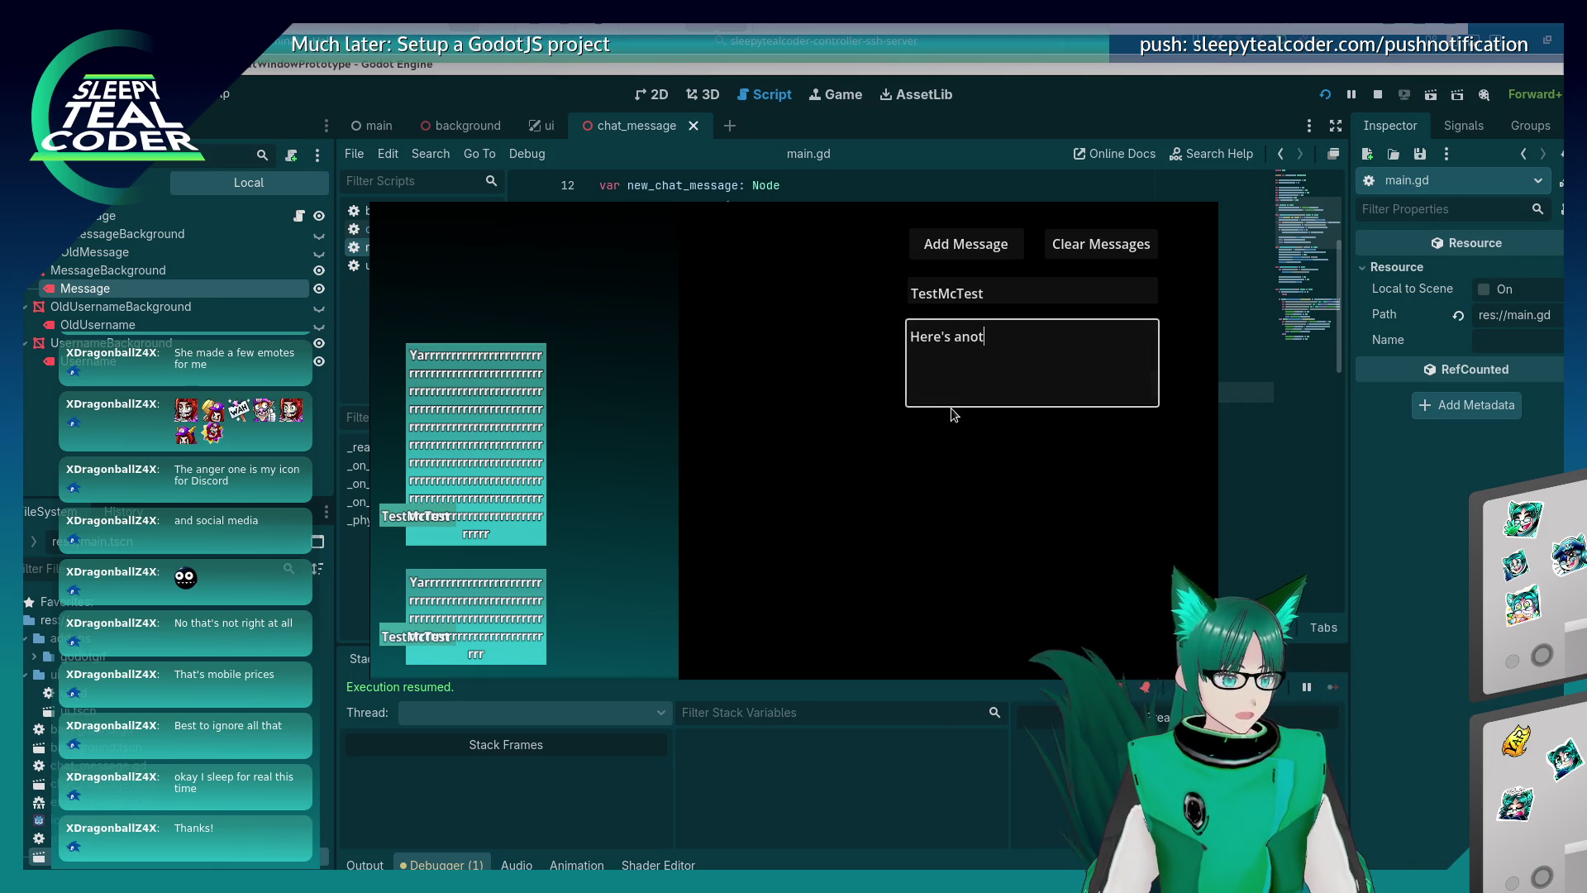
type("her message etc")
left_click(930, 243)
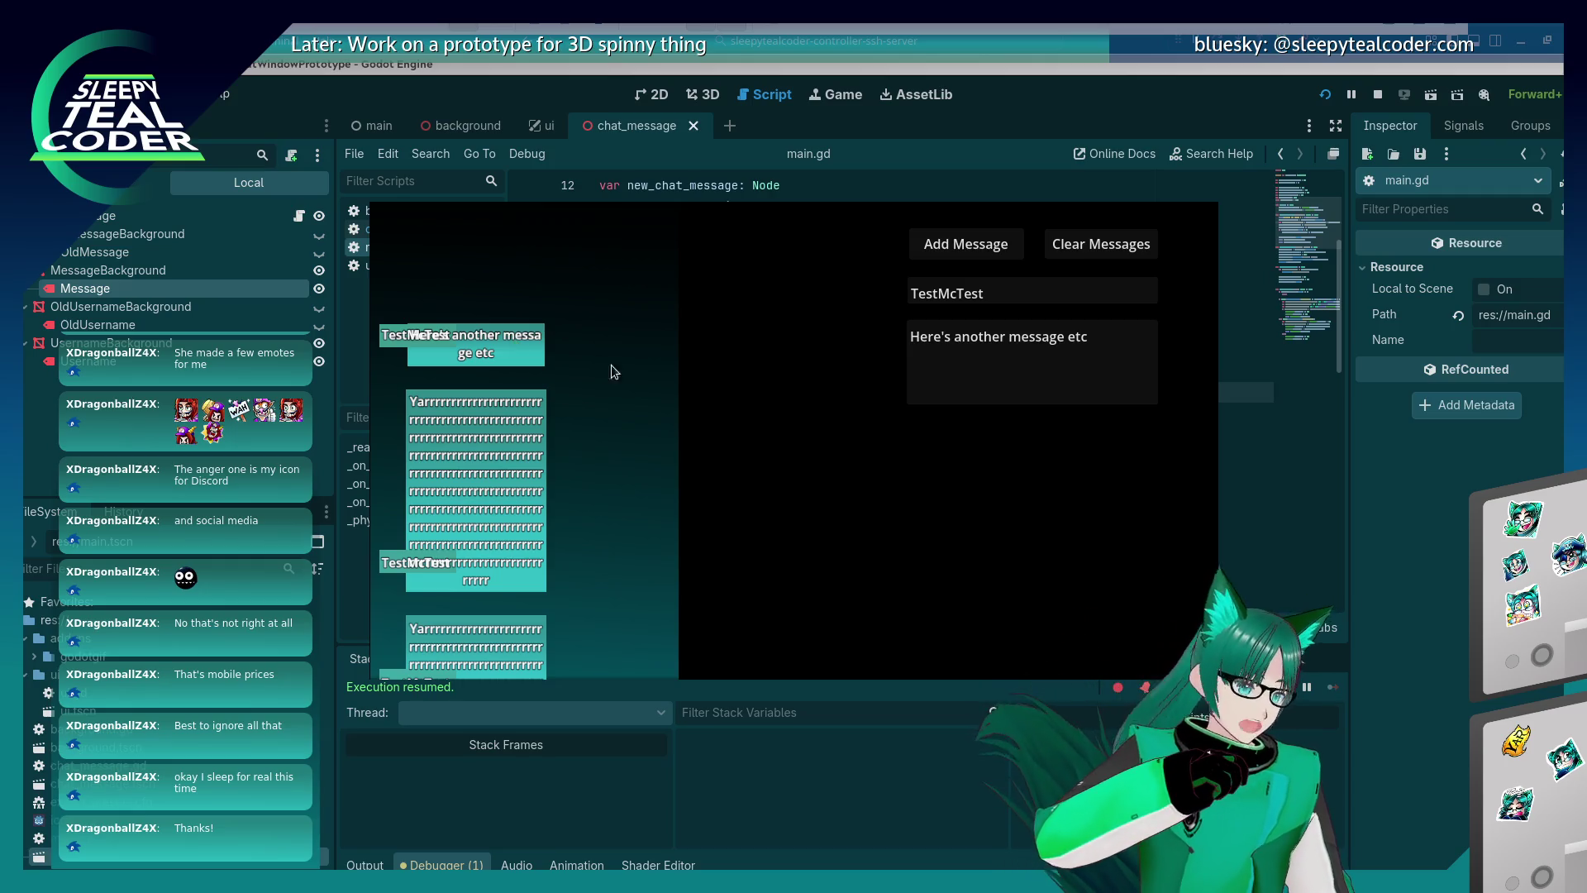
left_click_drag(1148, 336, 738, 331)
type("Test")
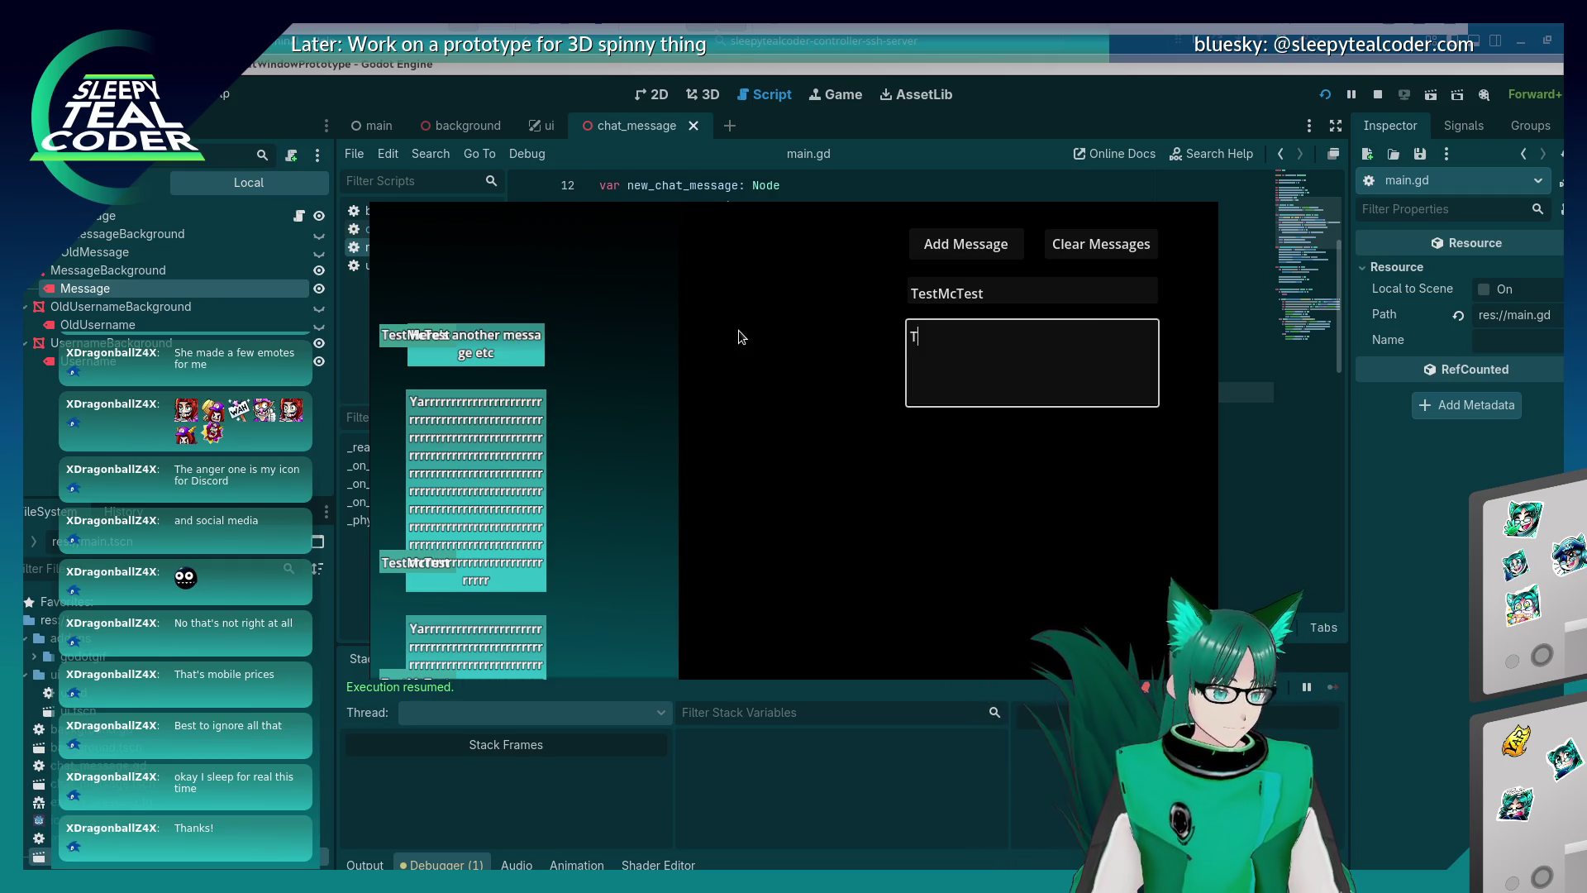
left_click(943, 248)
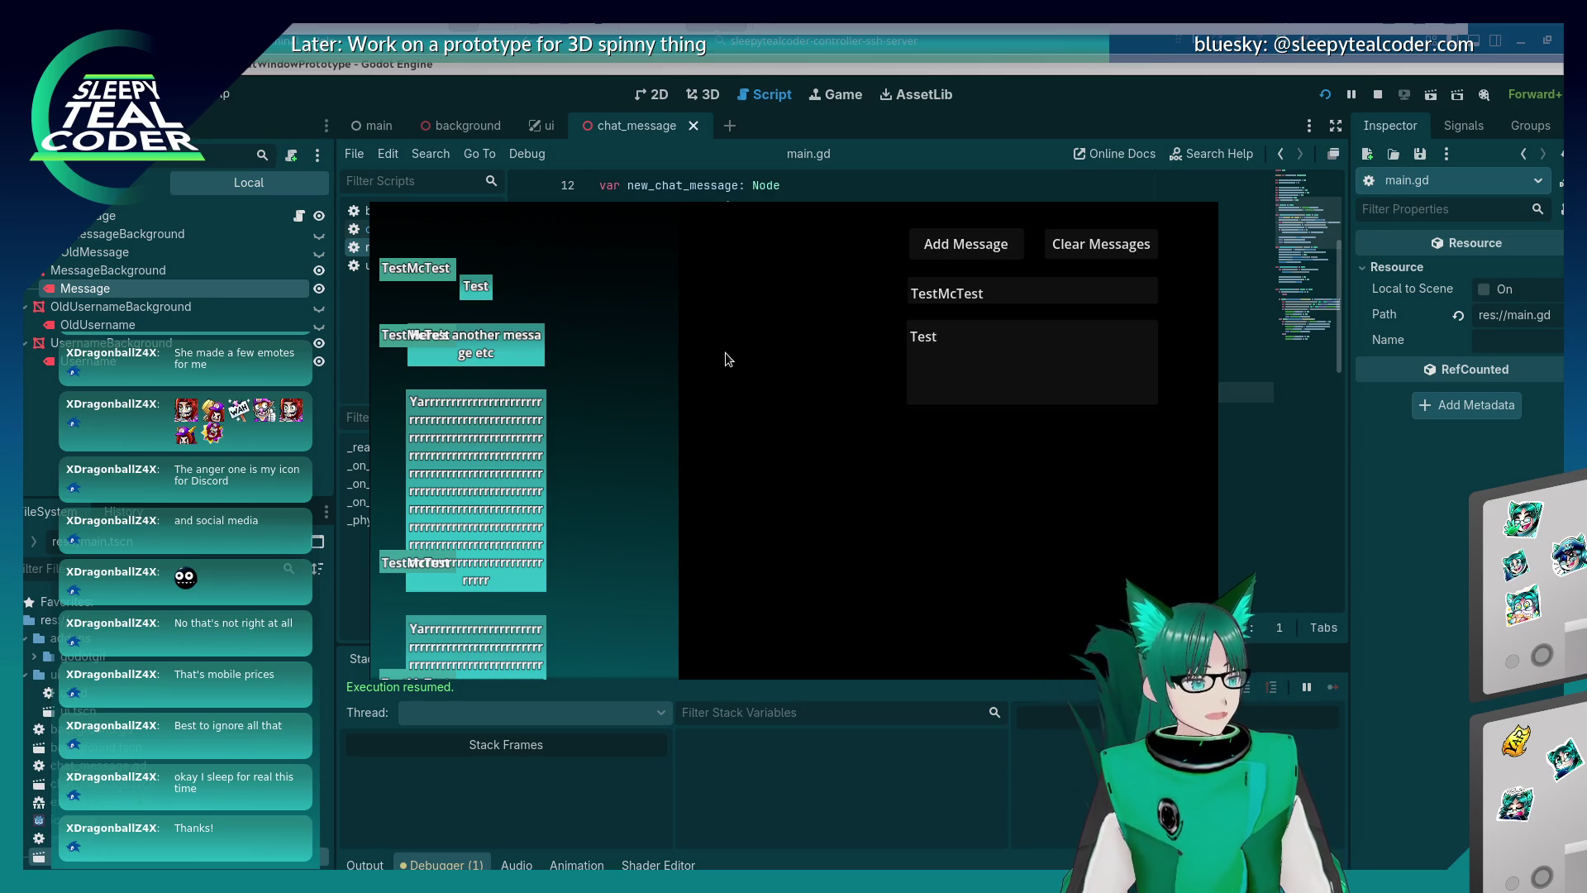
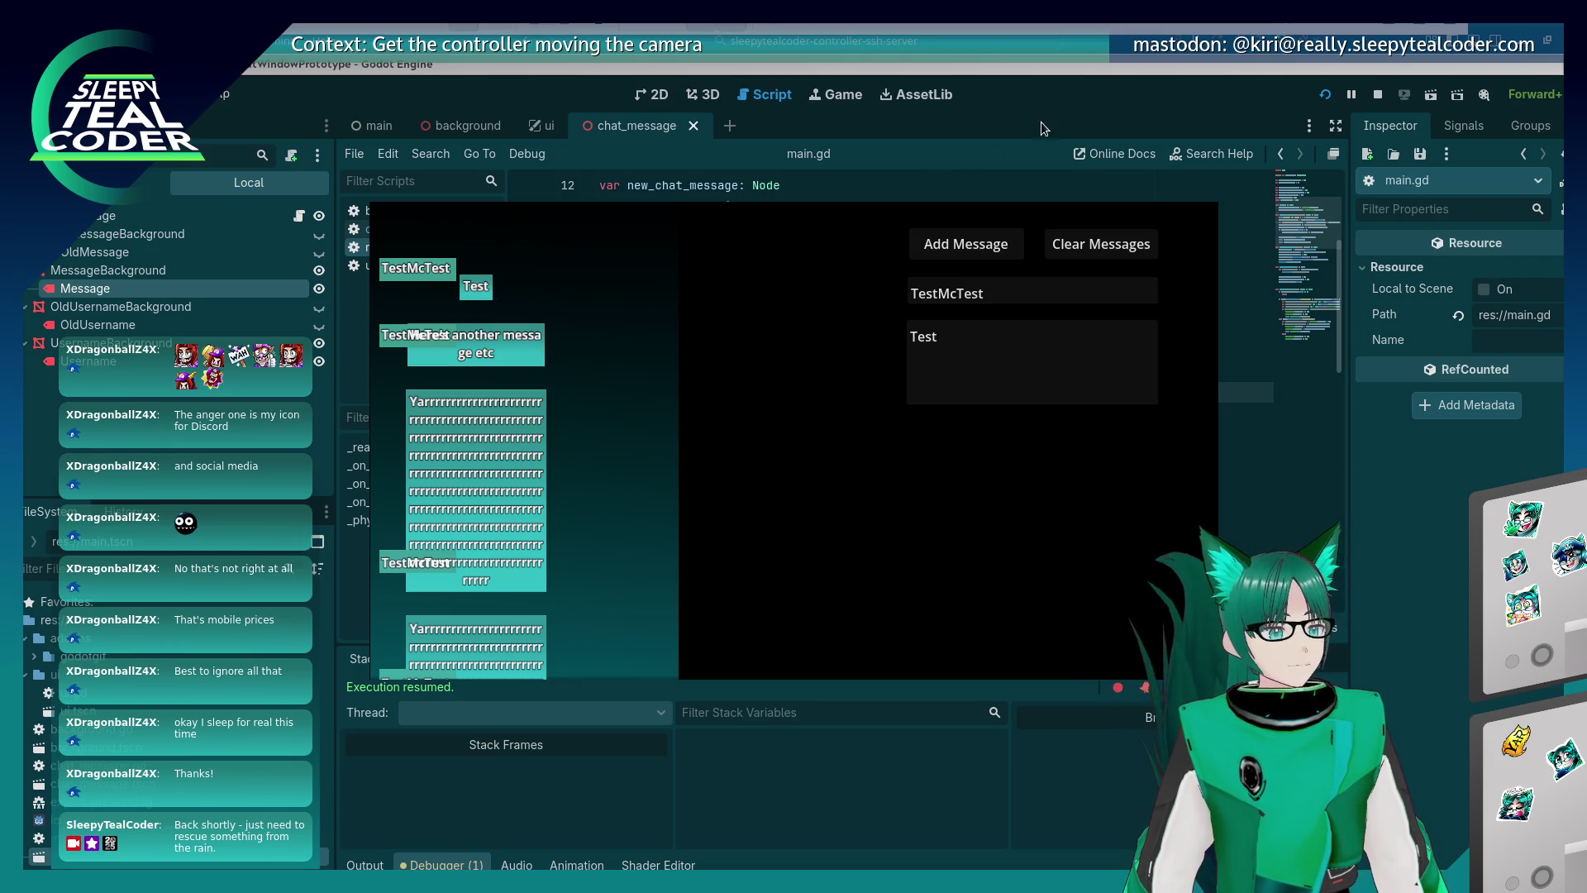
Switch between the running chat game and the editor, ending back on main.gd.
left_click(1060, 97)
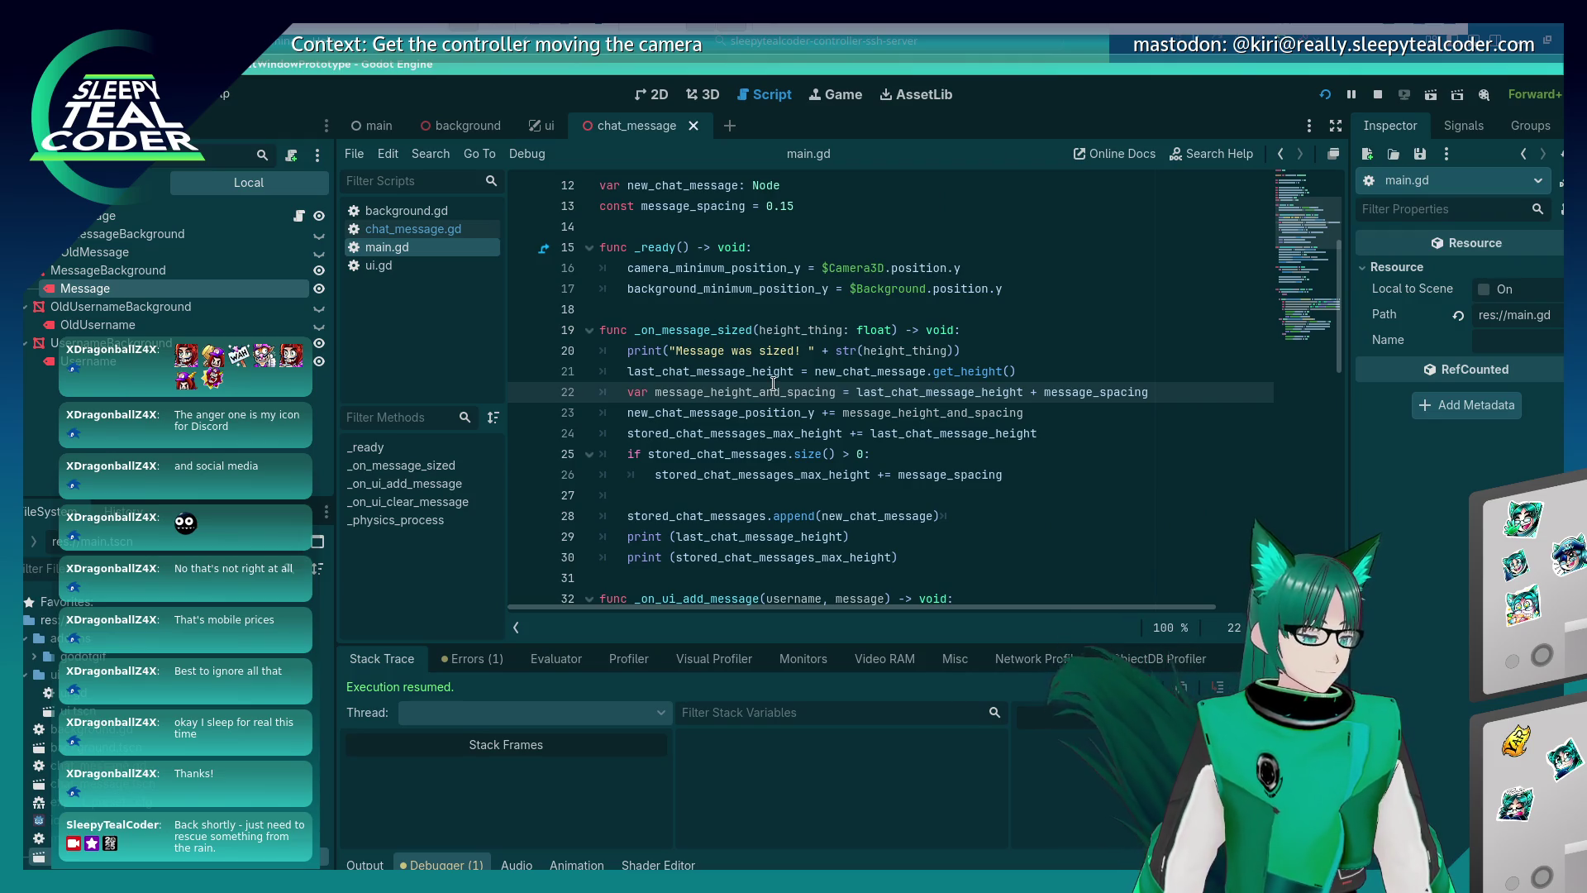
key("alt+Tab")
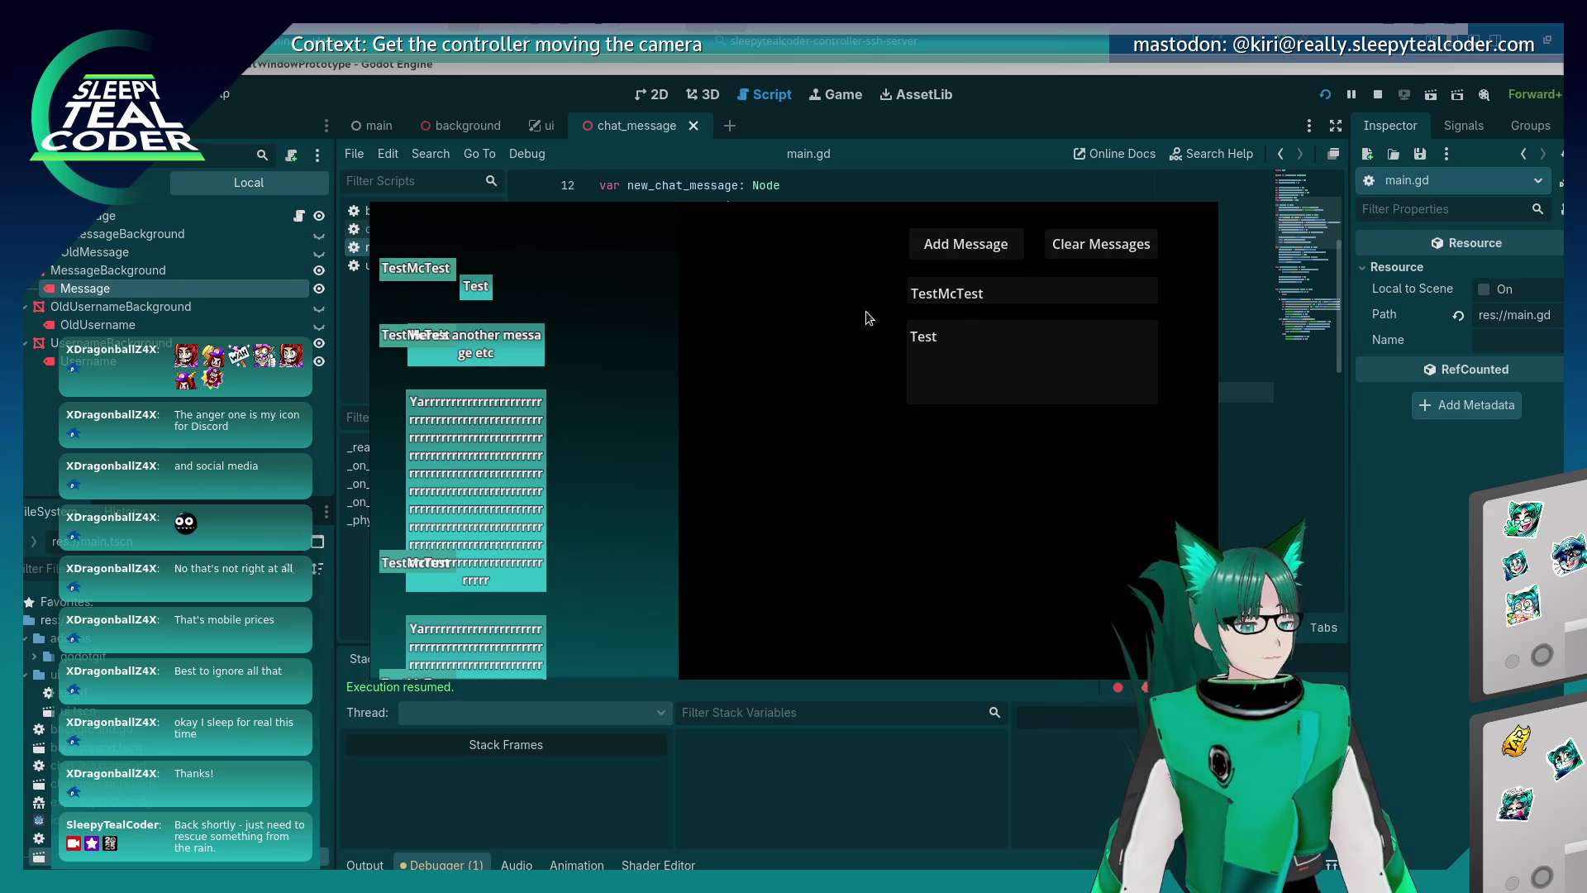
left_click(990, 117)
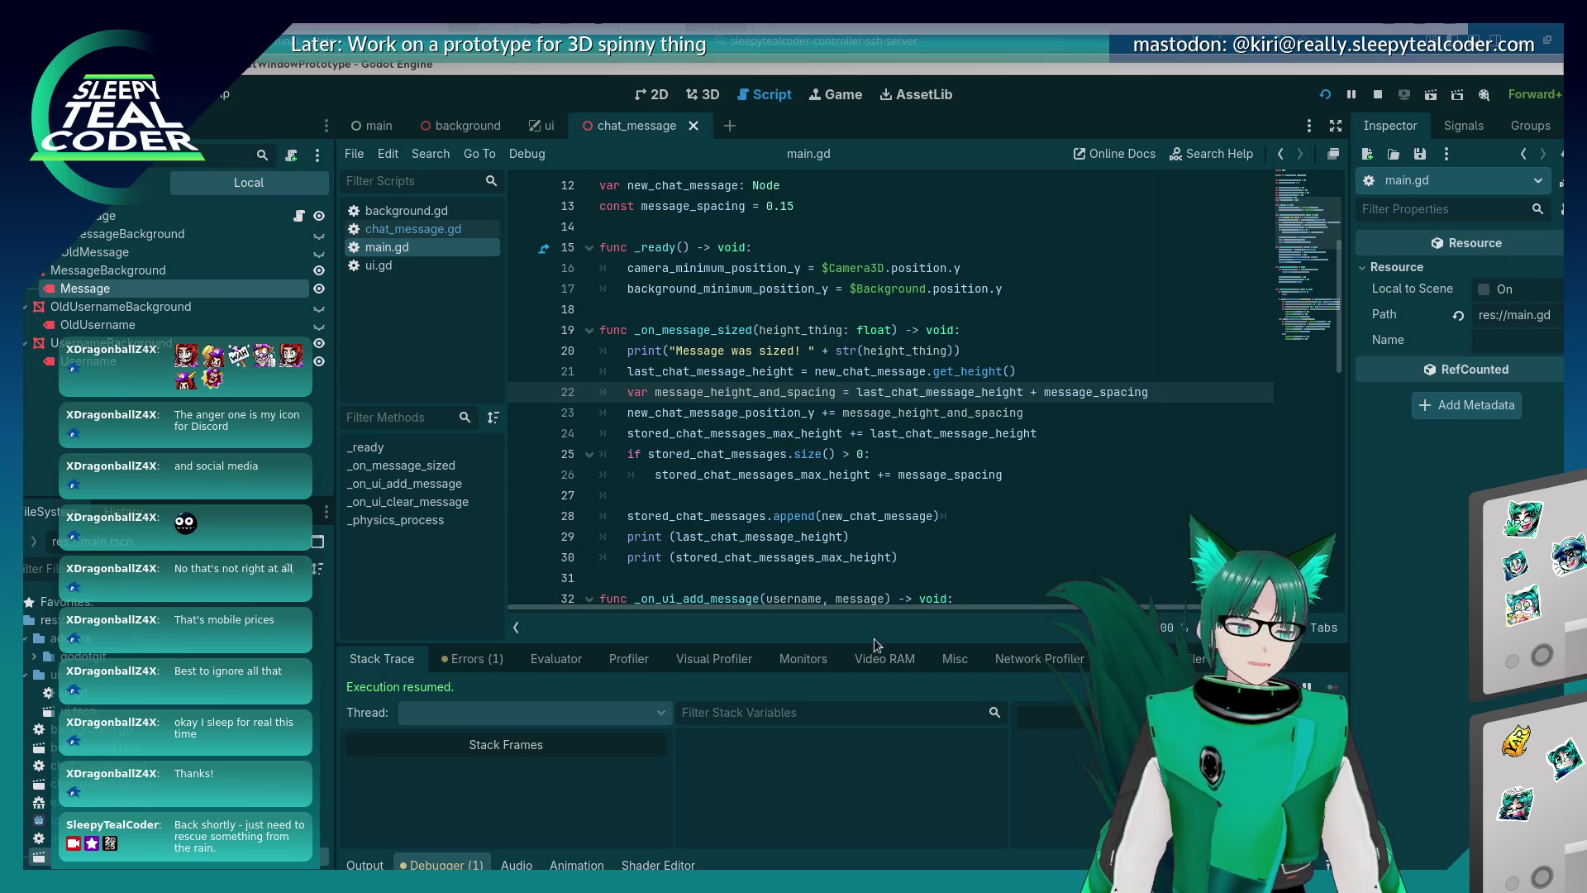
Review main.gd's stored-messages size check around lines 25–27 and scroll through the script.
left_click(818, 455)
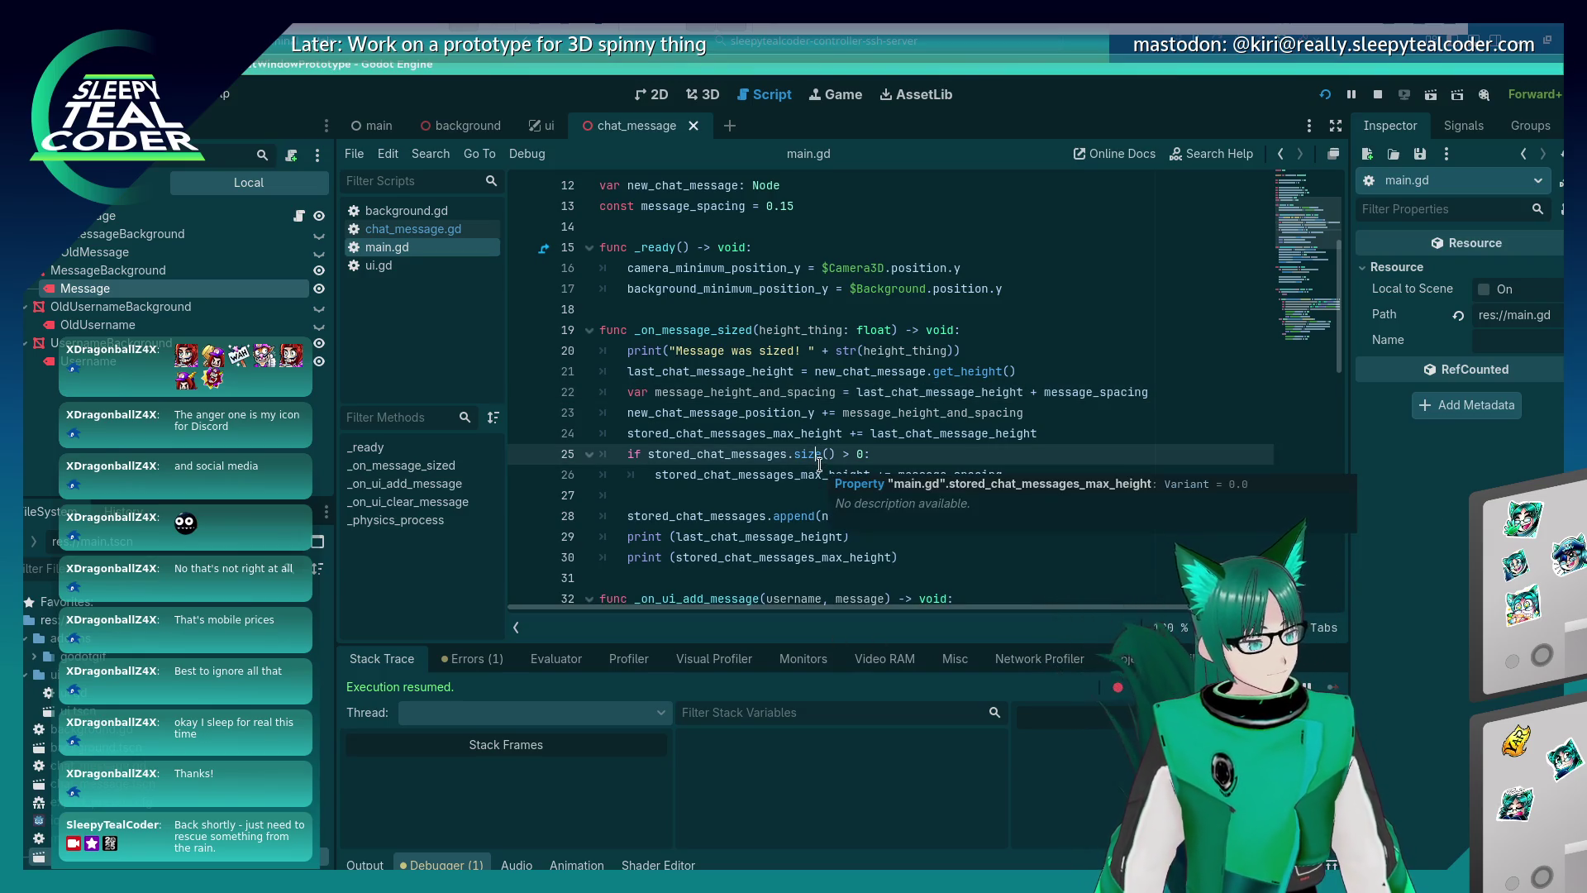
left_click(690, 510)
left_click(689, 501)
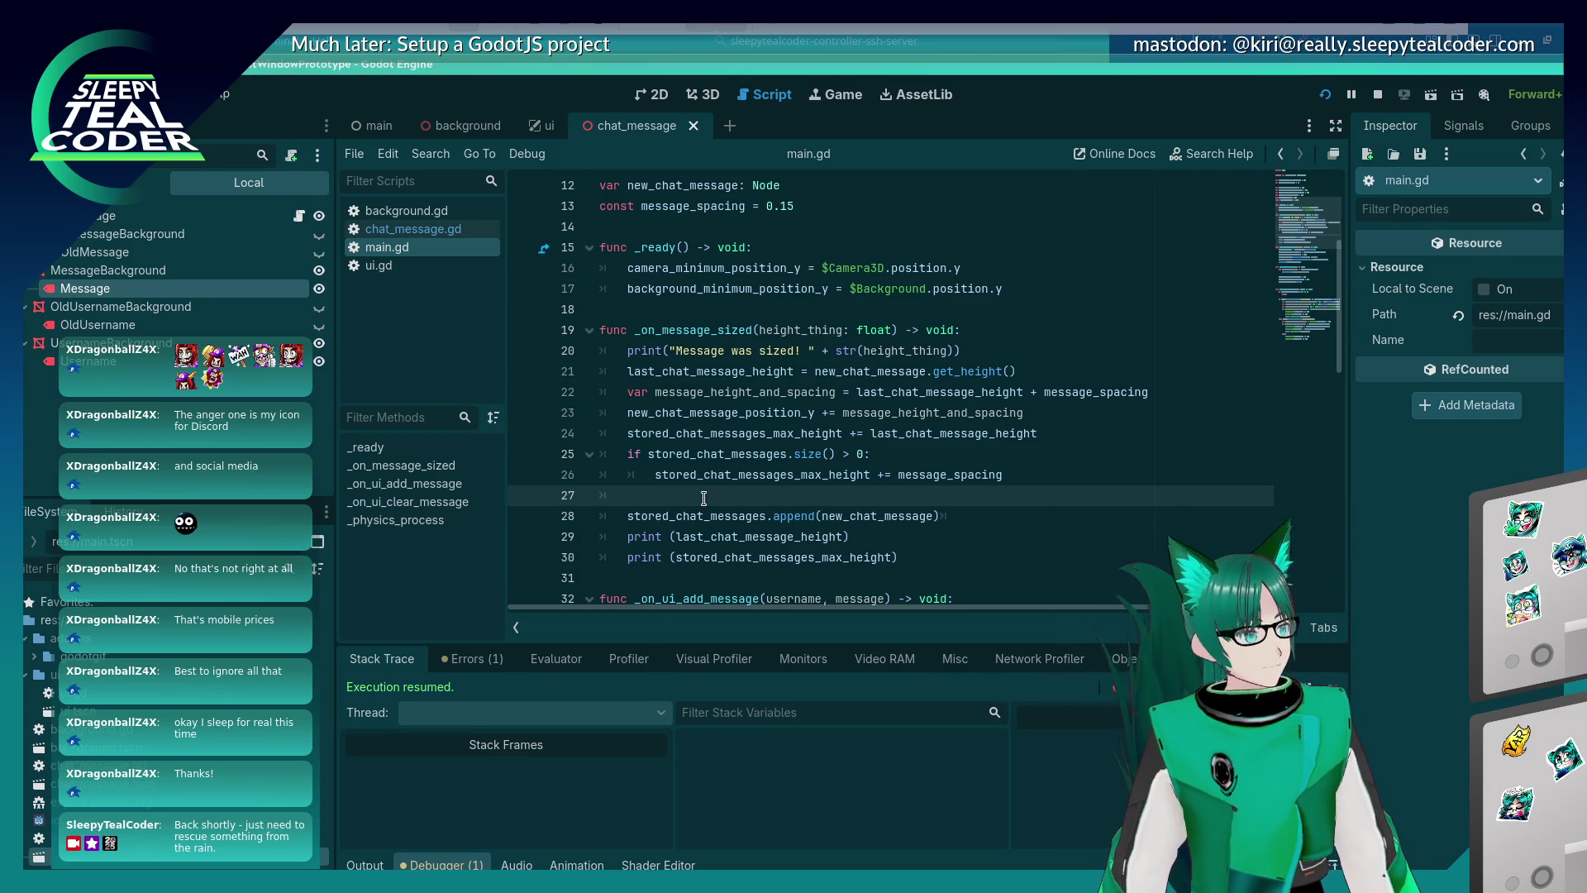
key("alt+Tab")
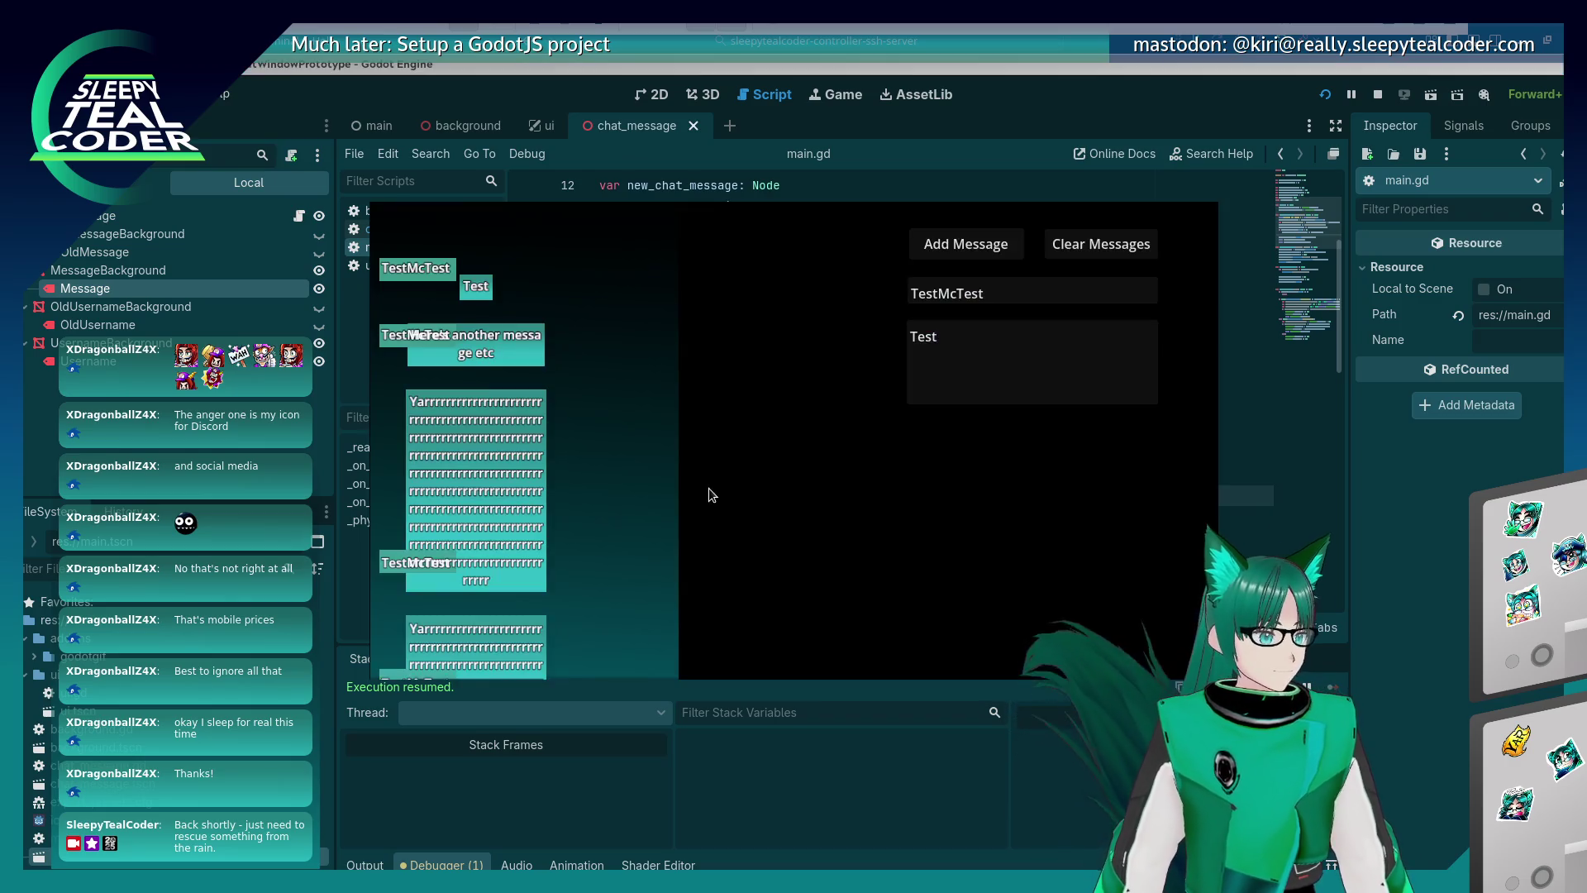
key("alt+Tab")
scroll(708, 494, "down", 4)
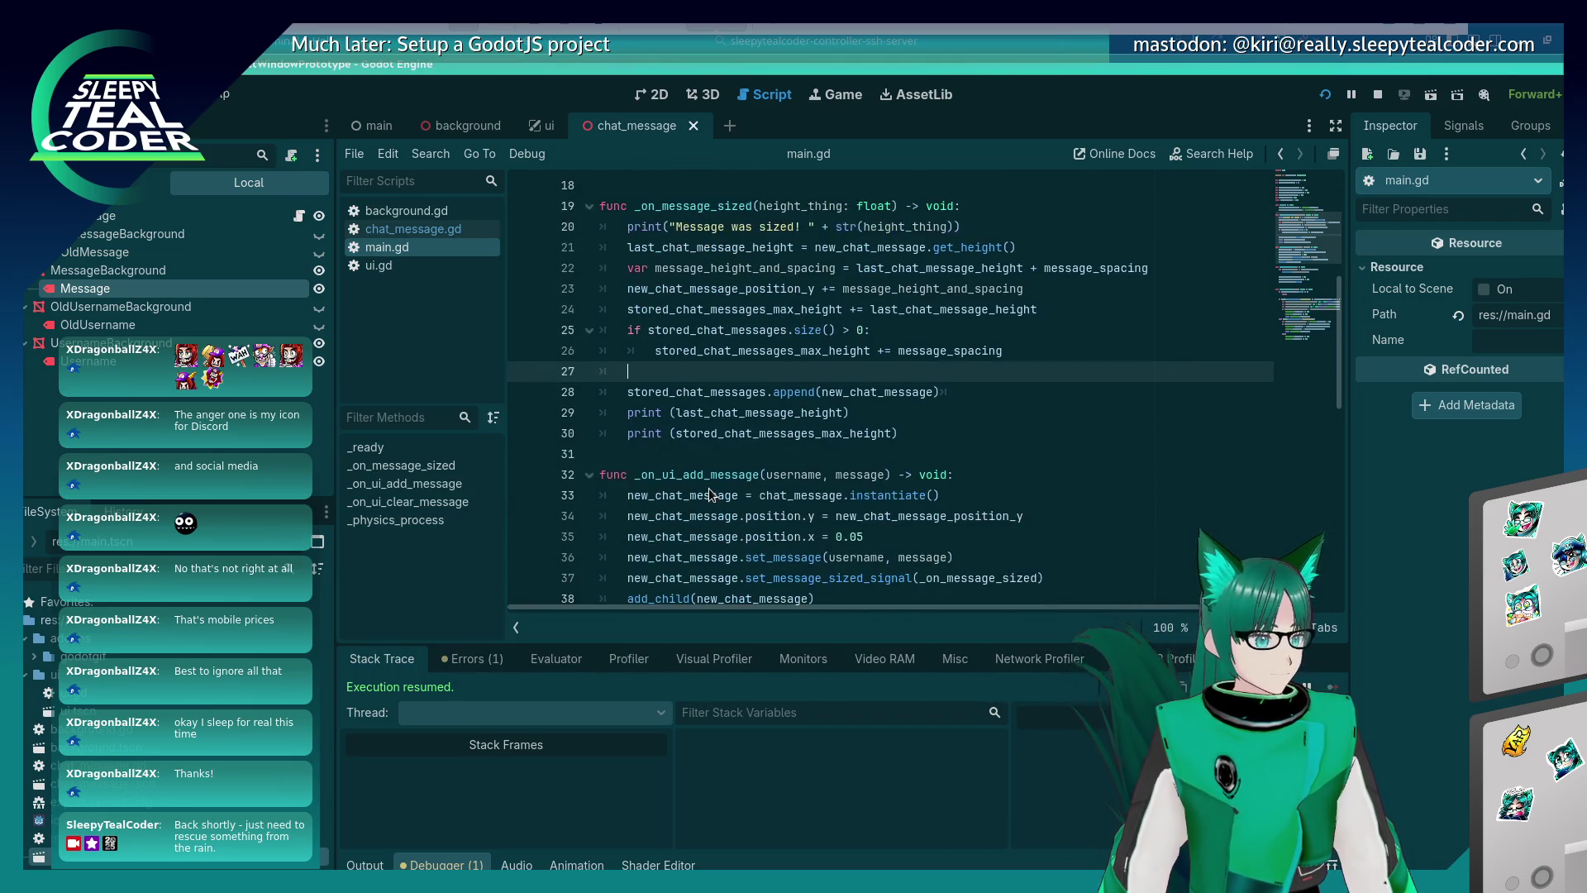
scroll(707, 487, "up", 5)
scroll(707, 488, "down", 6)
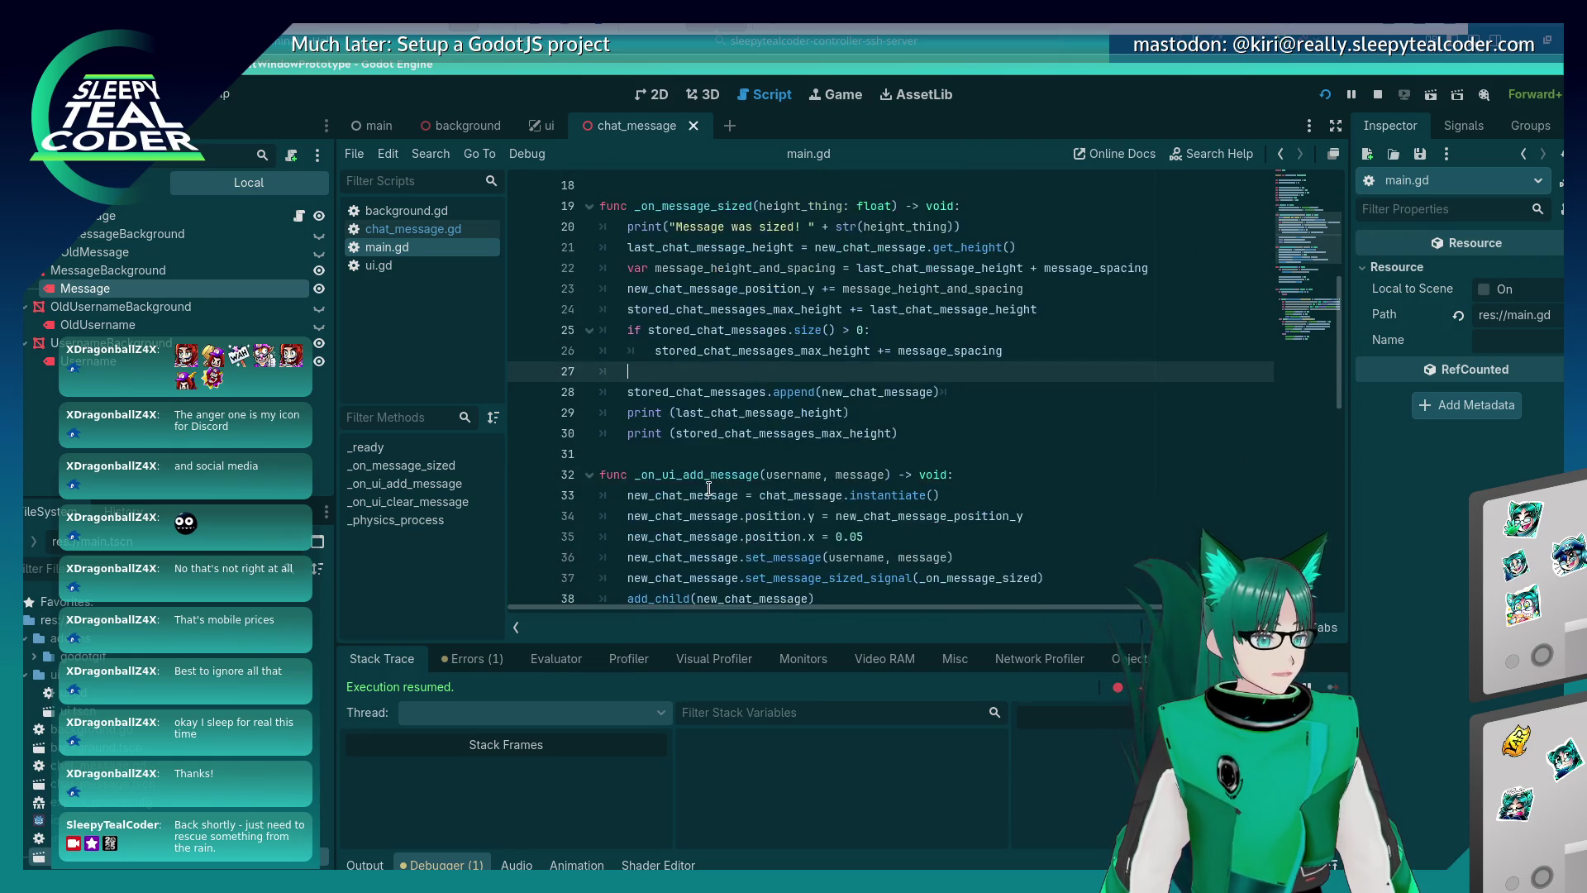
scroll(708, 488, "down", 8)
scroll(708, 489, "up", 10)
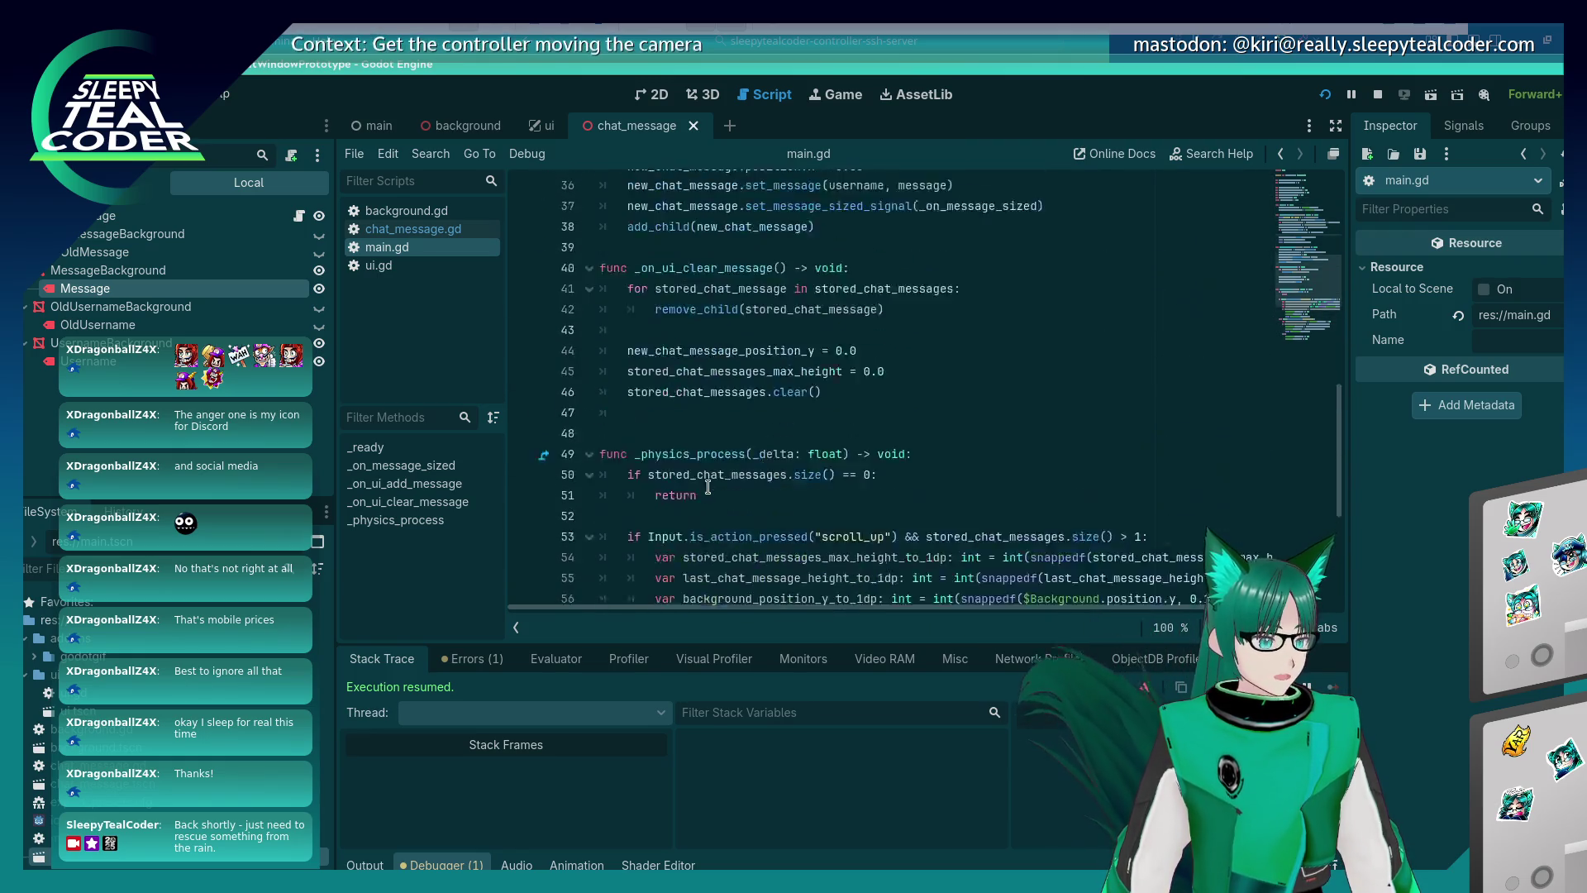
Open chat_message.gd and place the caret at the end of the mesh duplicate line 56.
left_click(405, 229)
scroll(767, 432, "up", 4)
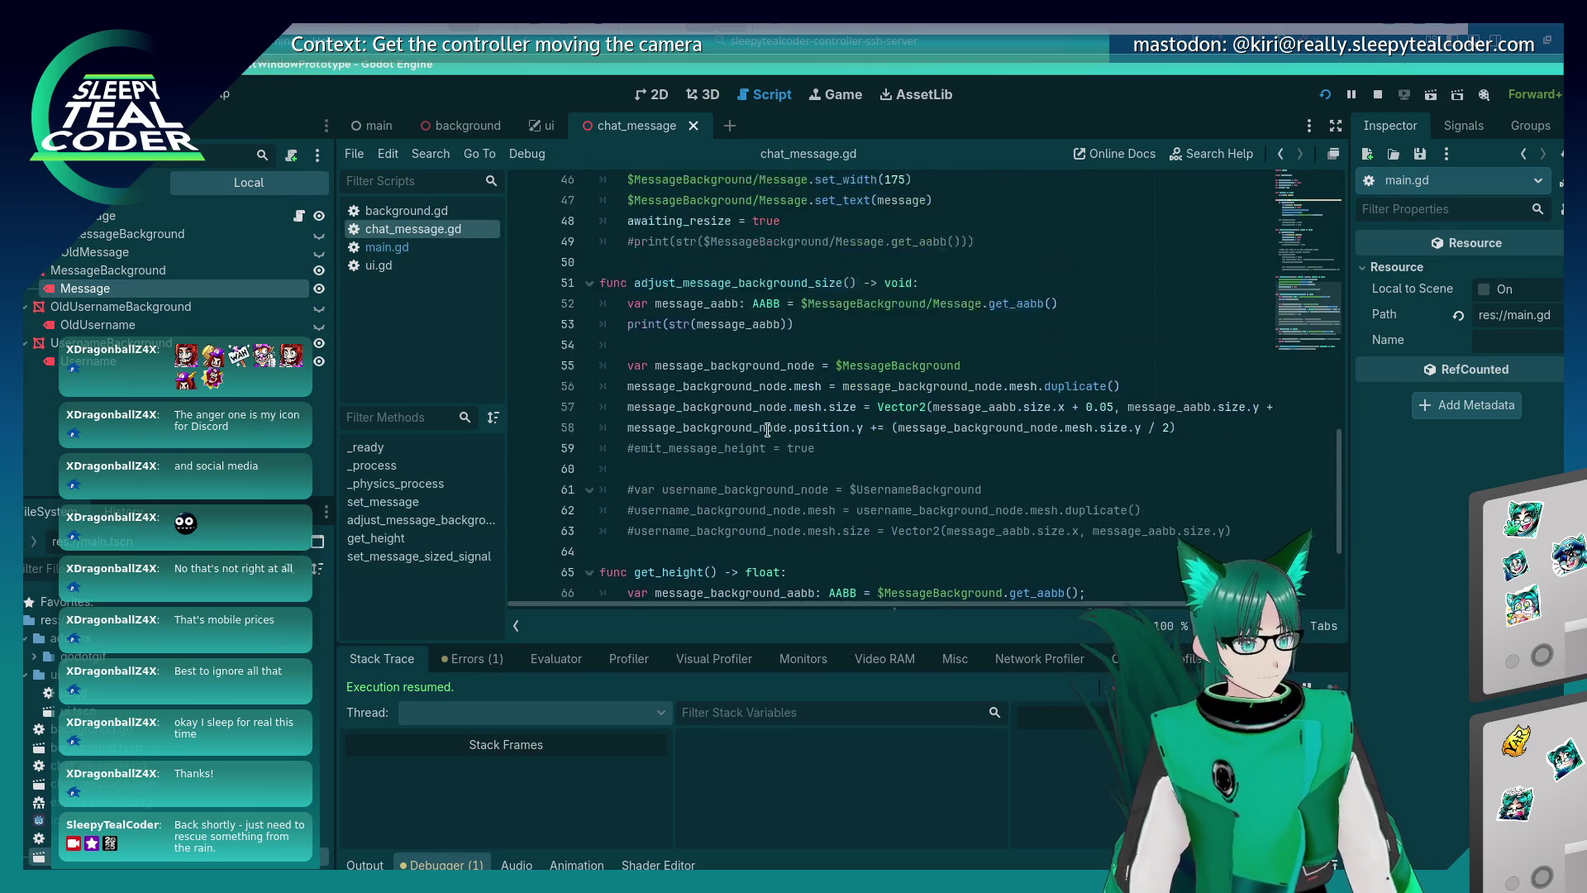
left_click(776, 392)
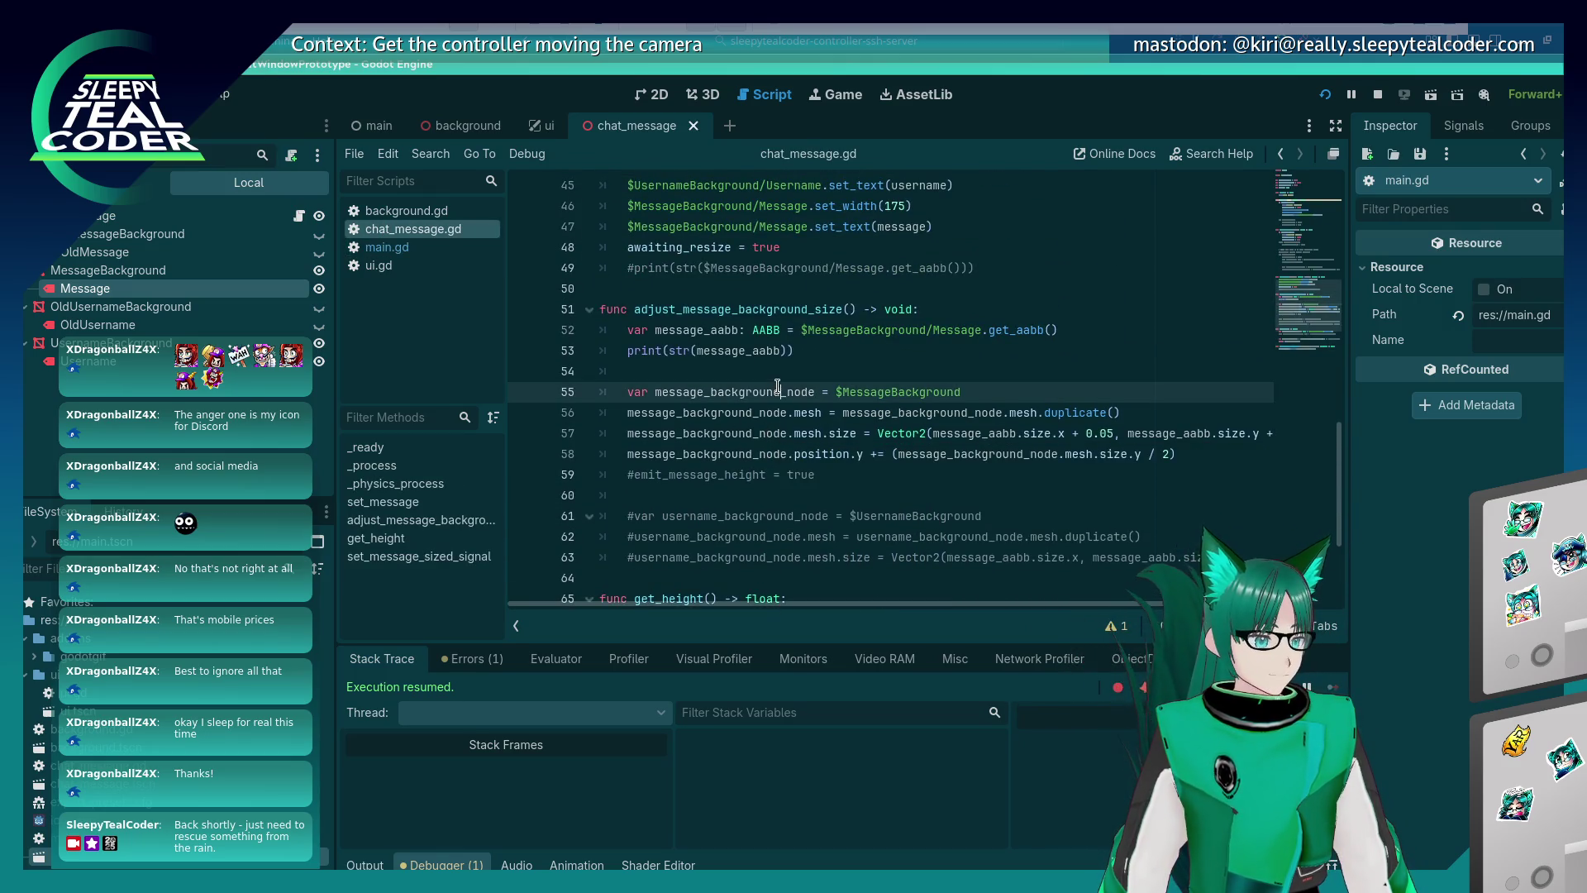
scroll(777, 445, "up", 2)
scroll(778, 445, "down", 3)
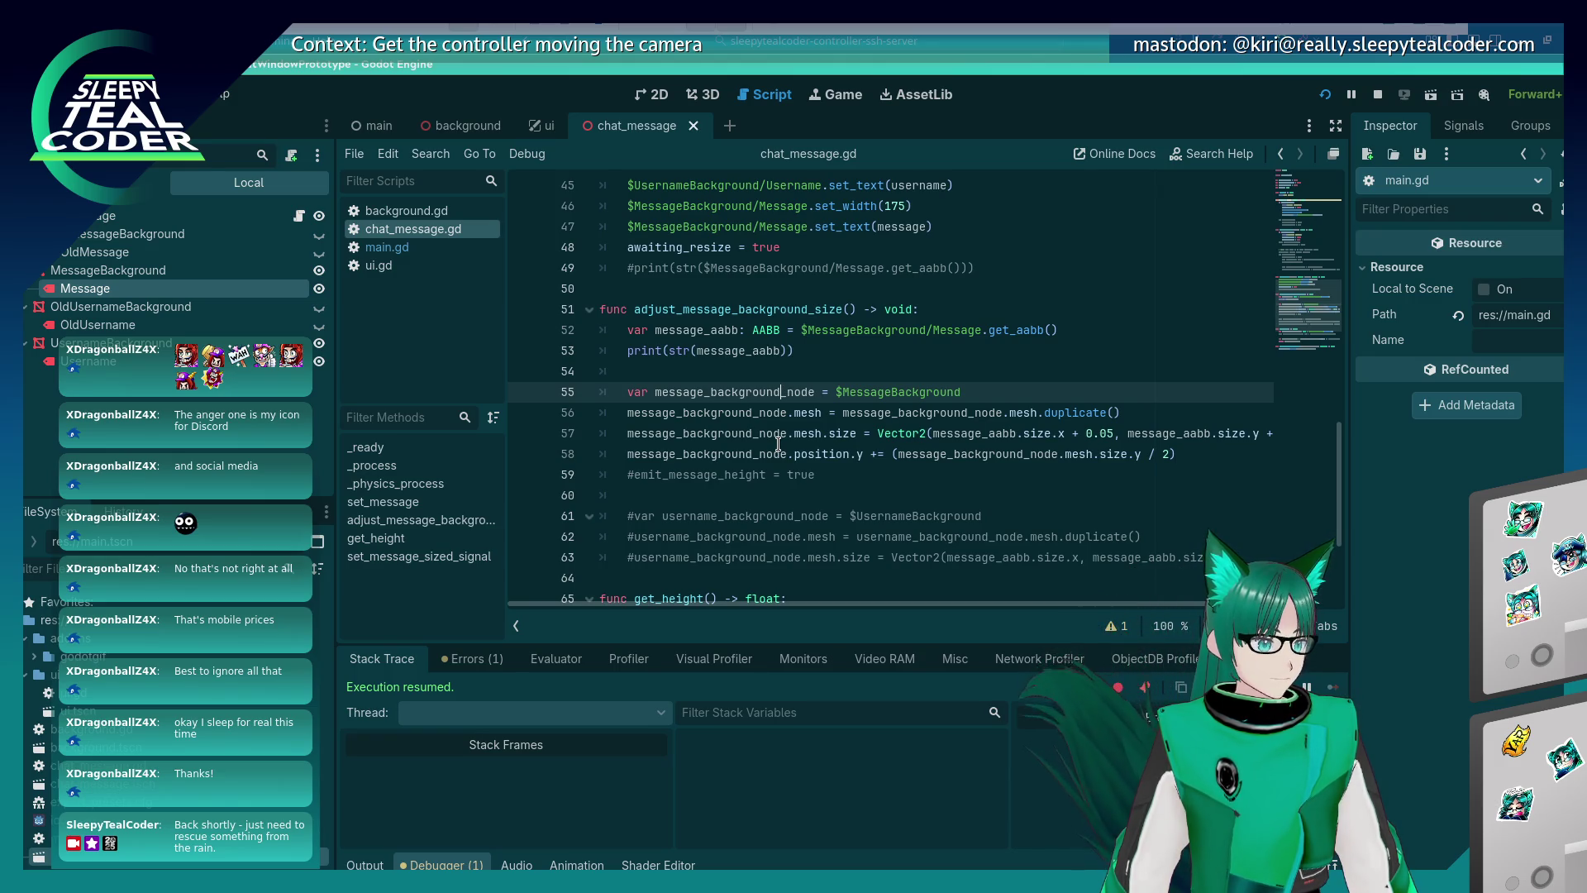
left_click(823, 412)
left_click(1120, 413)
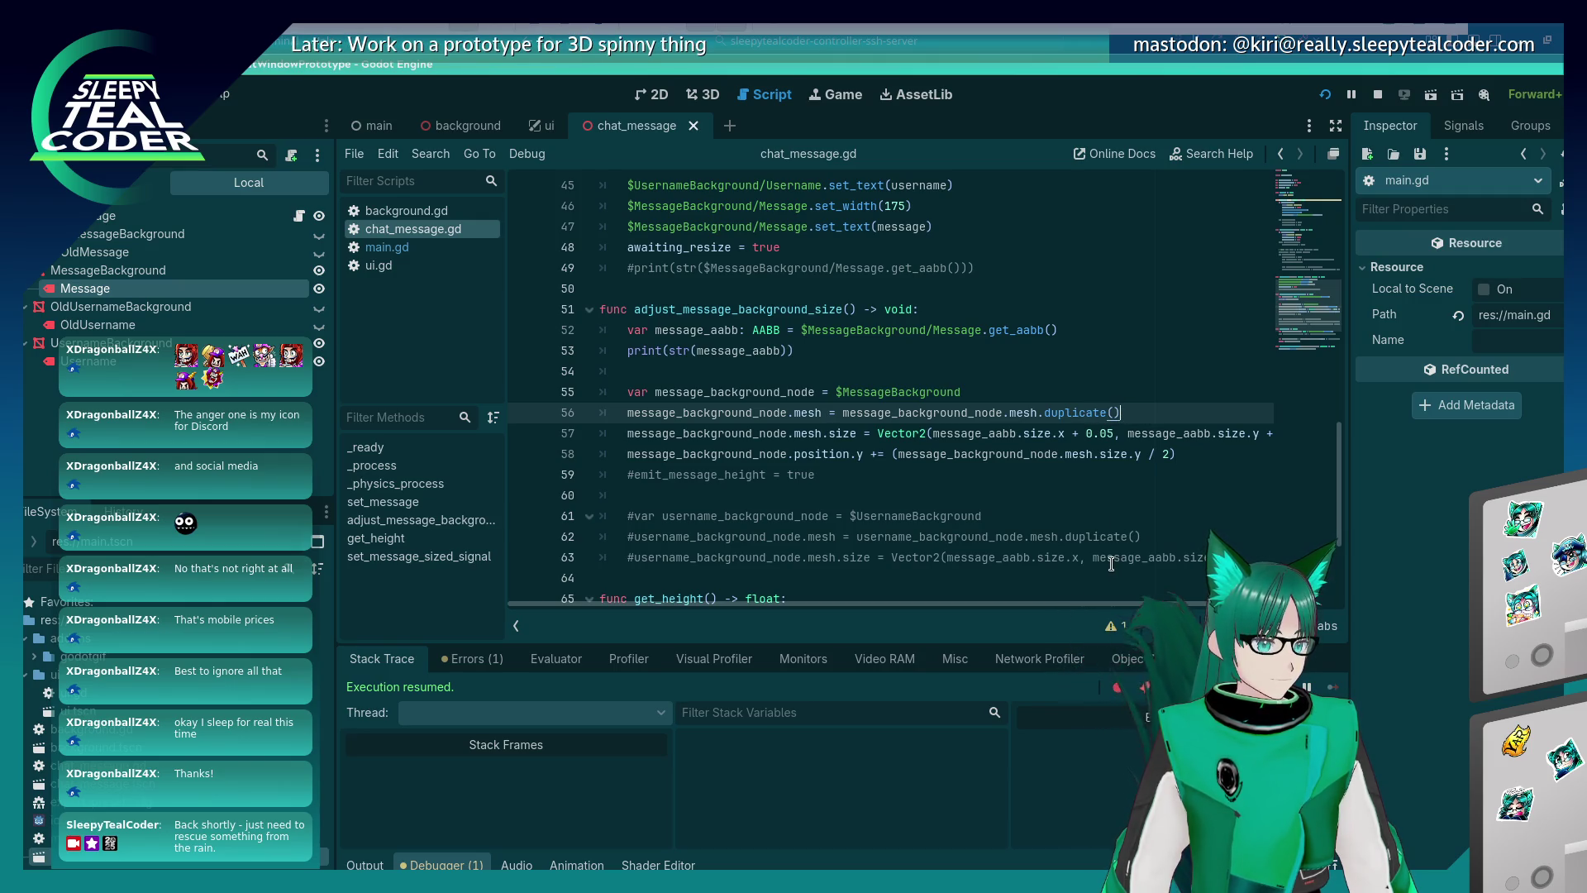
Insert two blank lines after the mesh duplicate line, discarding a started 'var message' line.
key("Return")
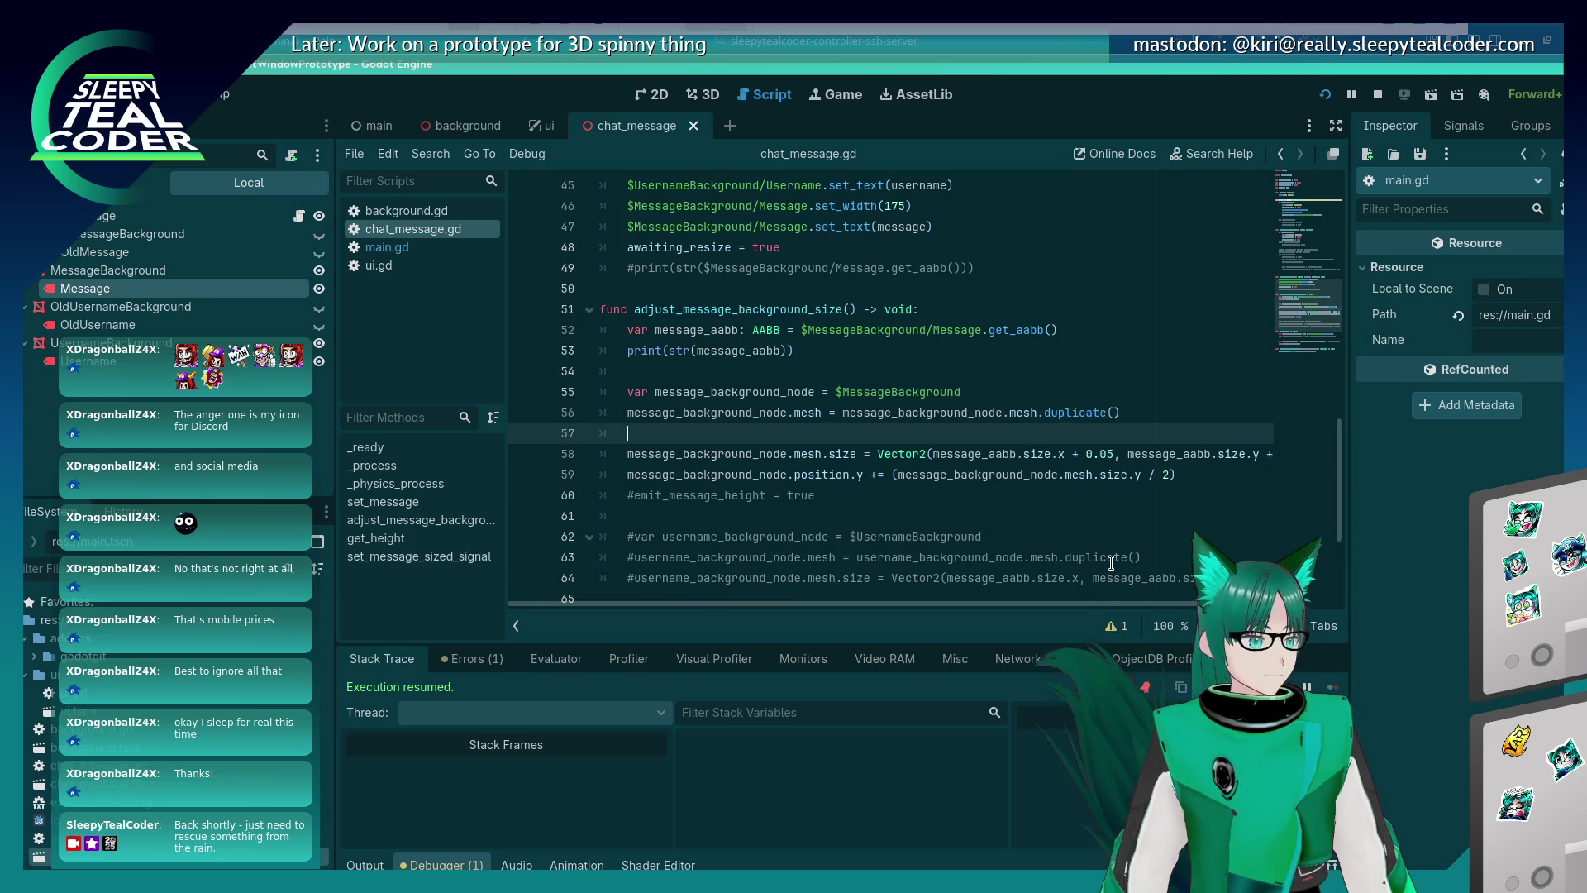
type("var message")
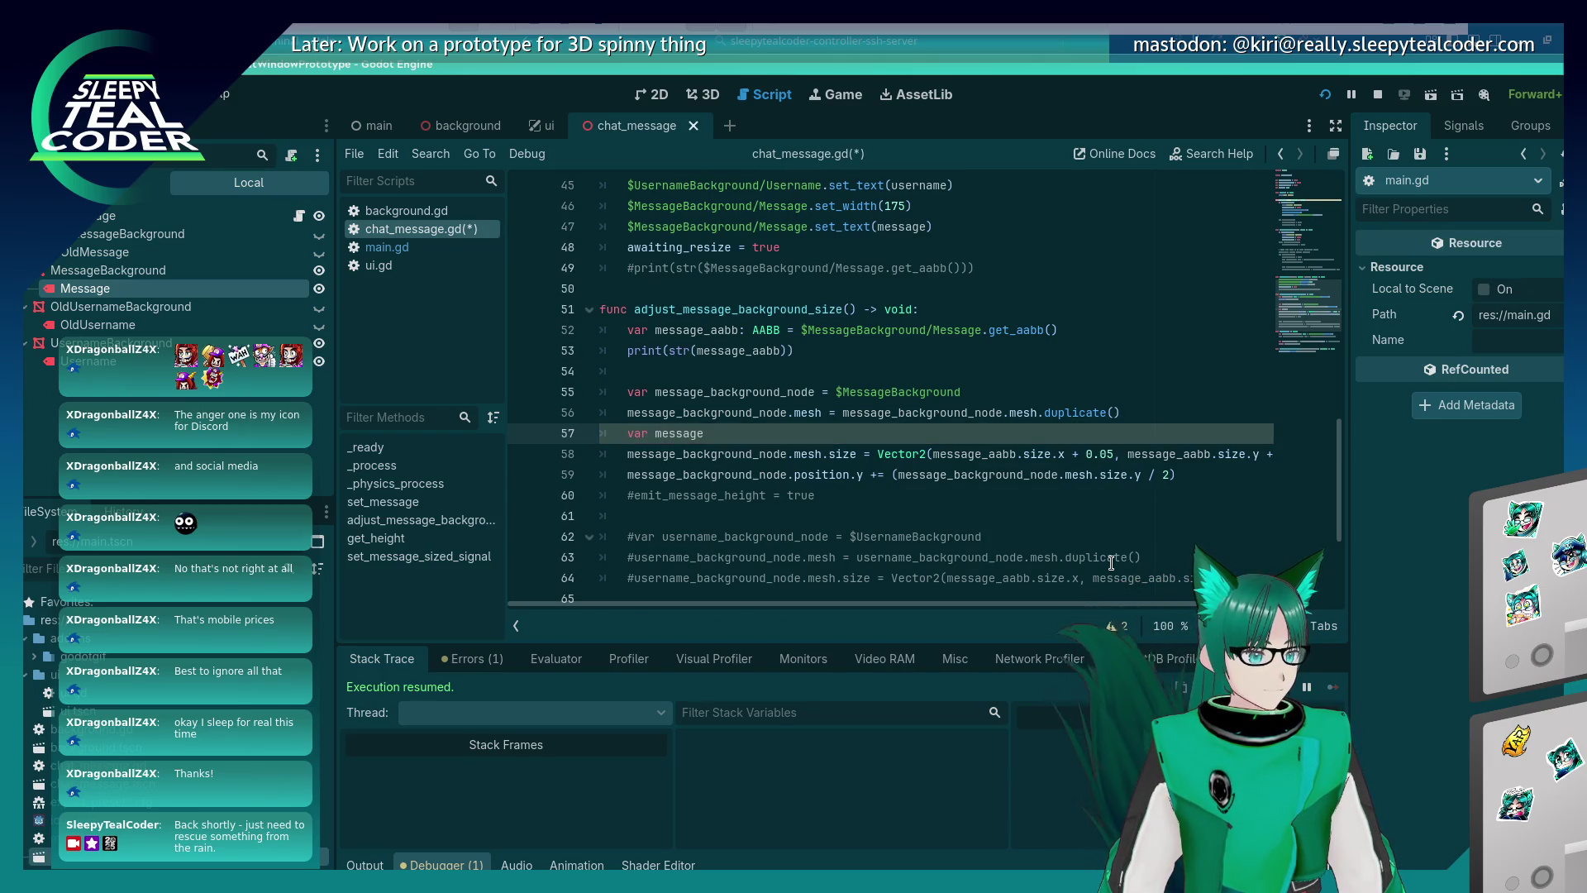
key("BackSpace")
key("BackSpace")
key("BackSpace")
key("BackSpace")
key("BackSpace")
key("BackSpace")
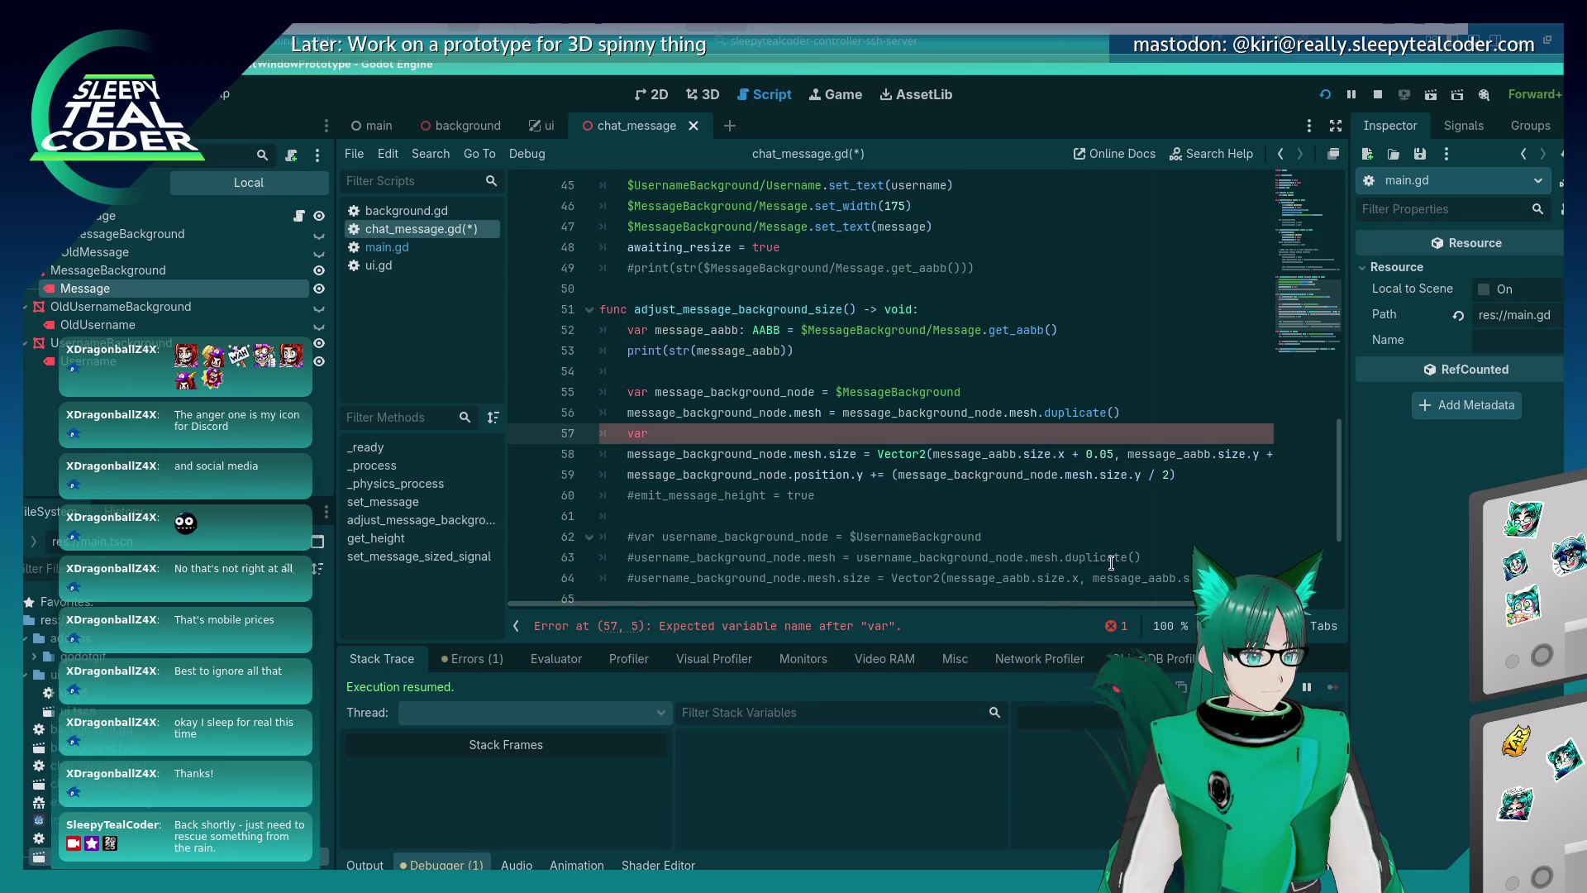
key("BackSpace")
key("BackSpace")
key("BackSpace")
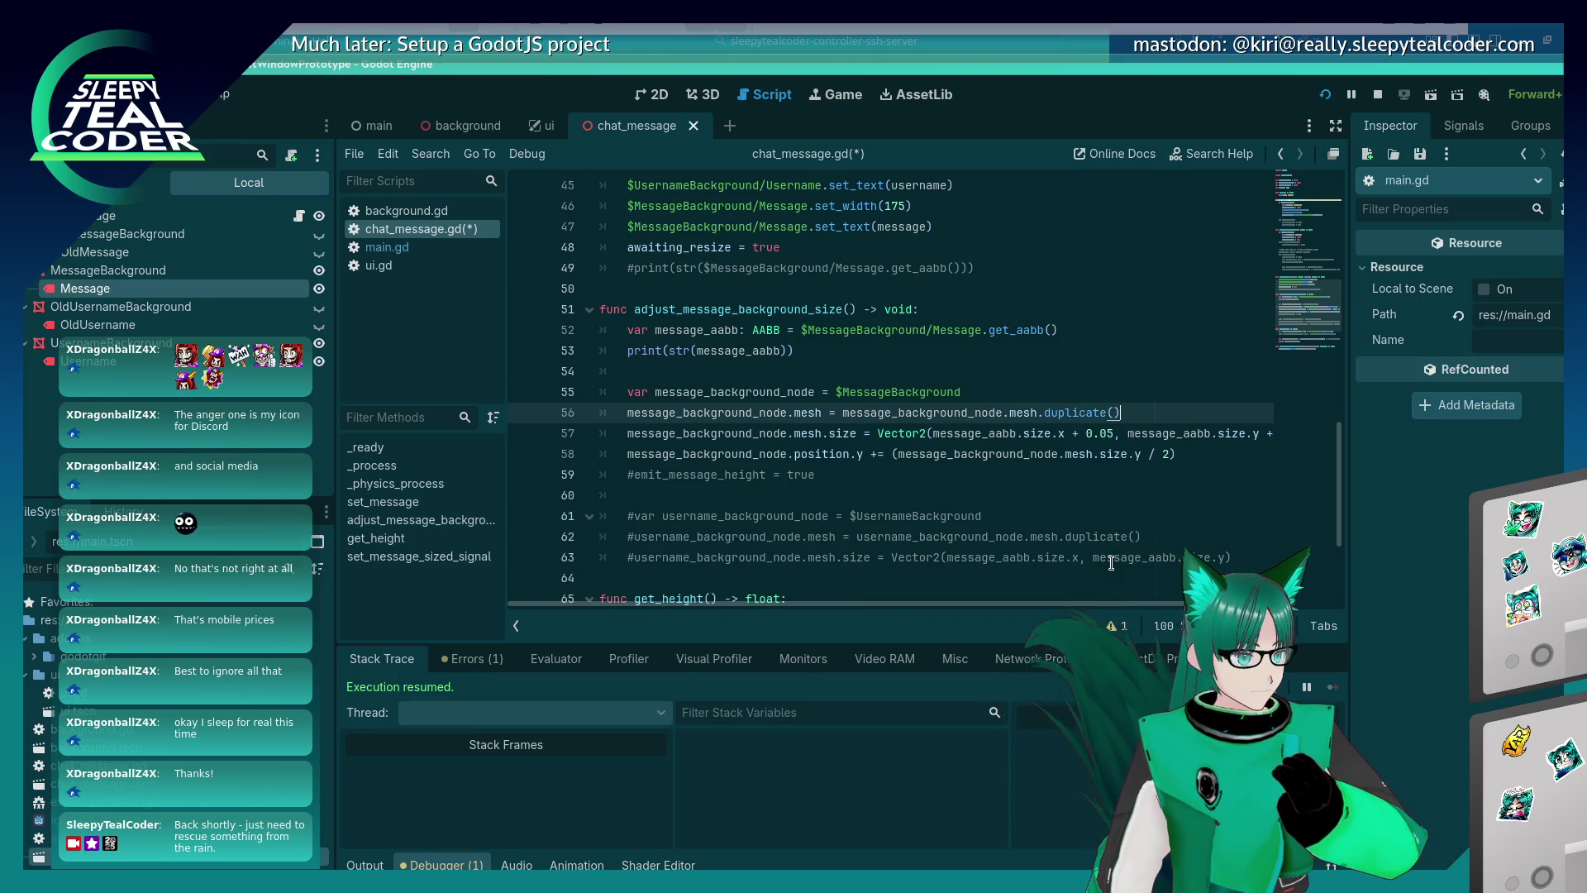
key("Return")
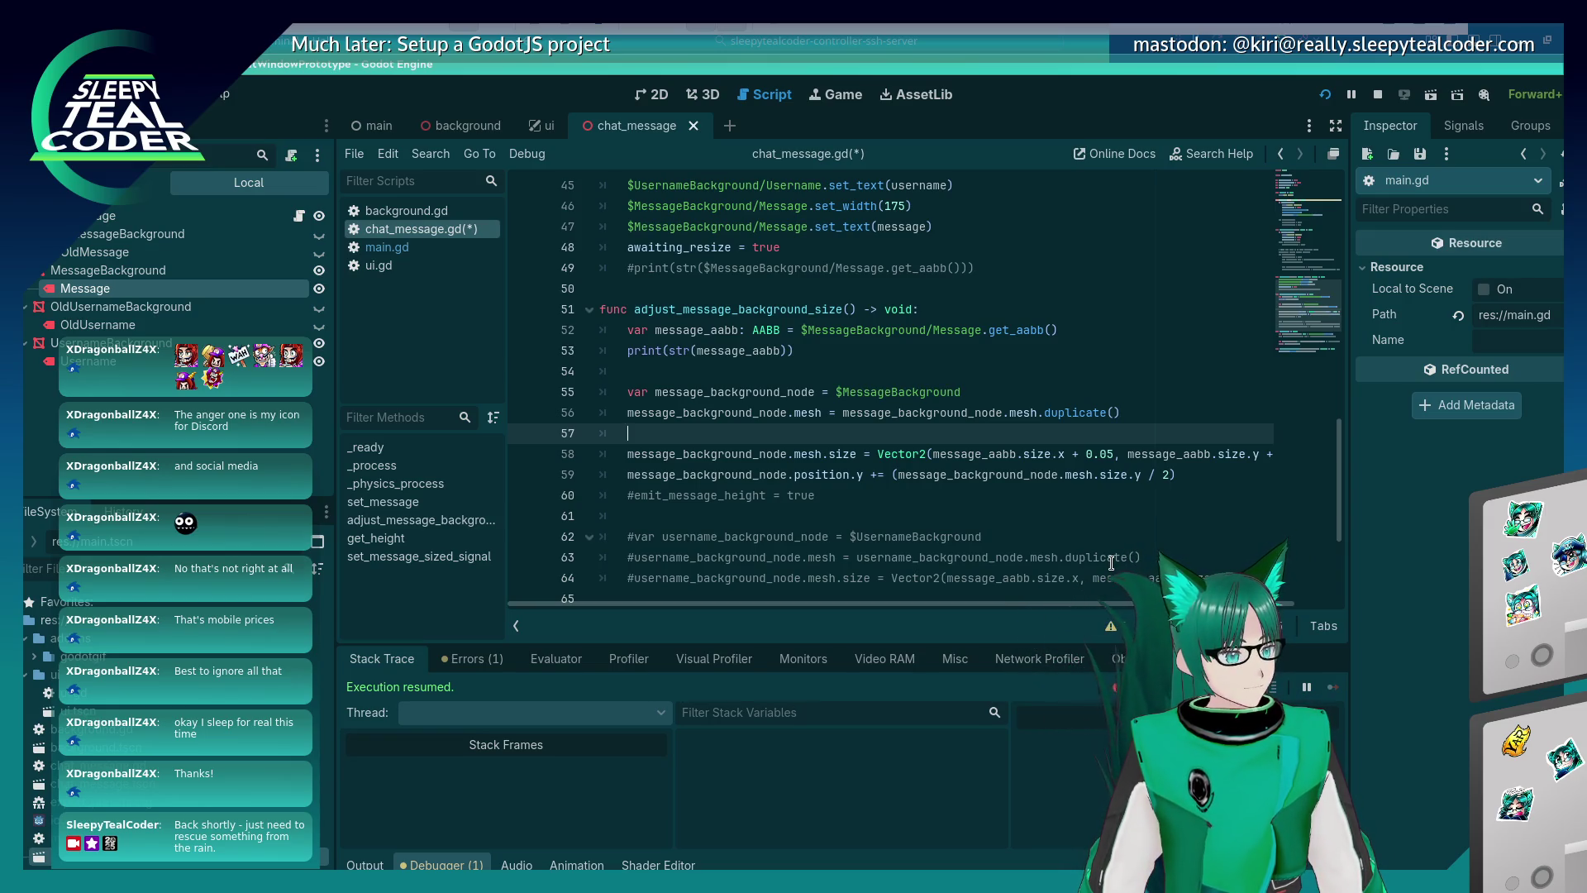
key("Return")
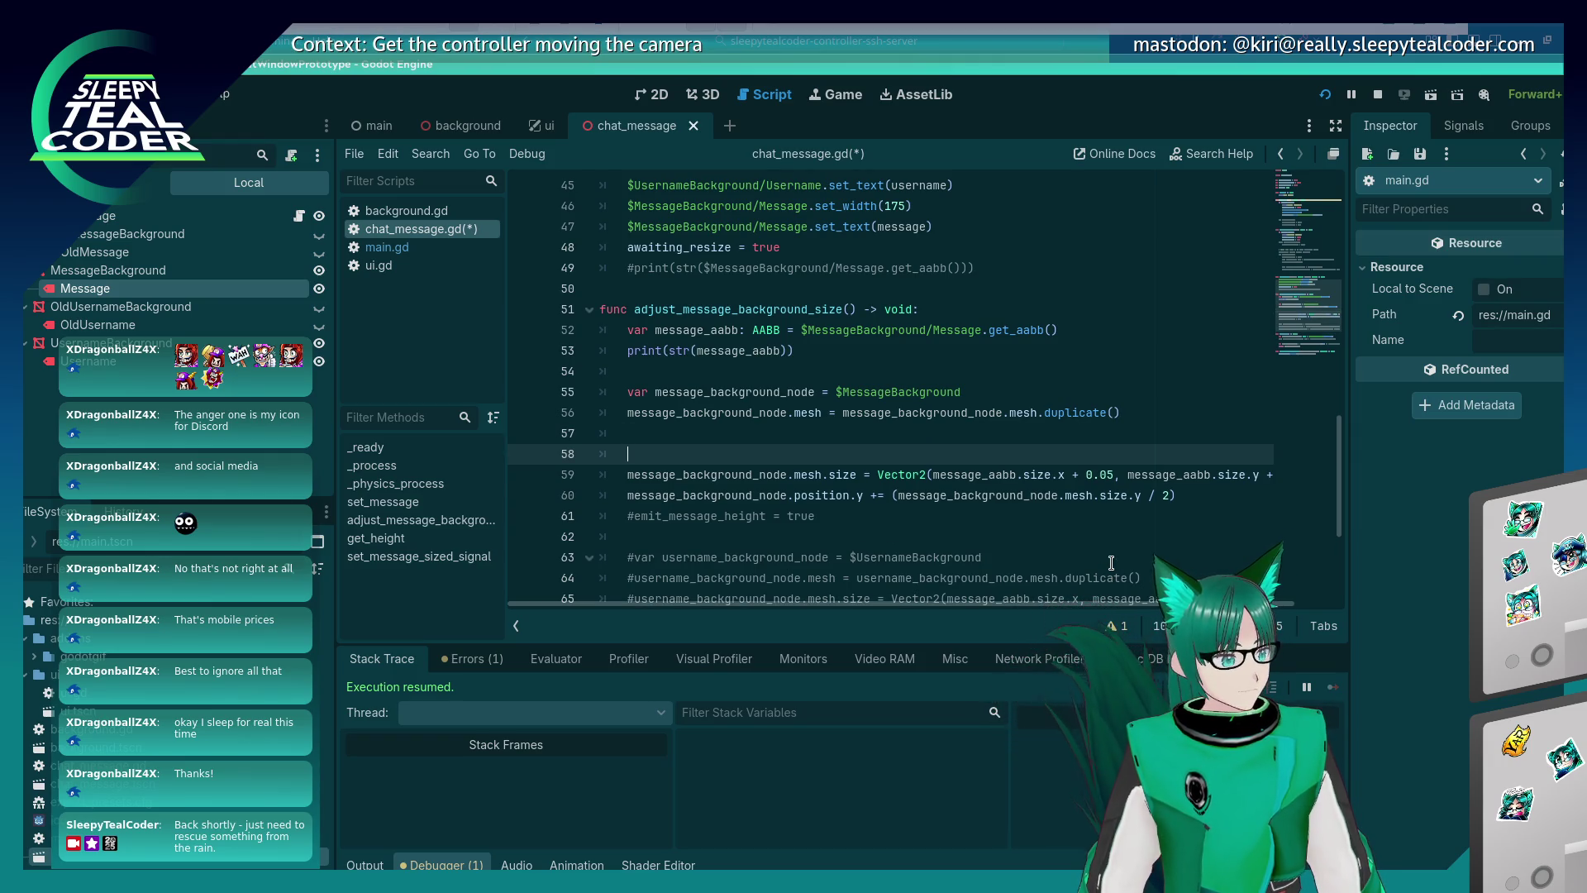
Write the line 58 condition comparing message_aabb.size.x against message_background_node.mesh.x.
type("if (message_b")
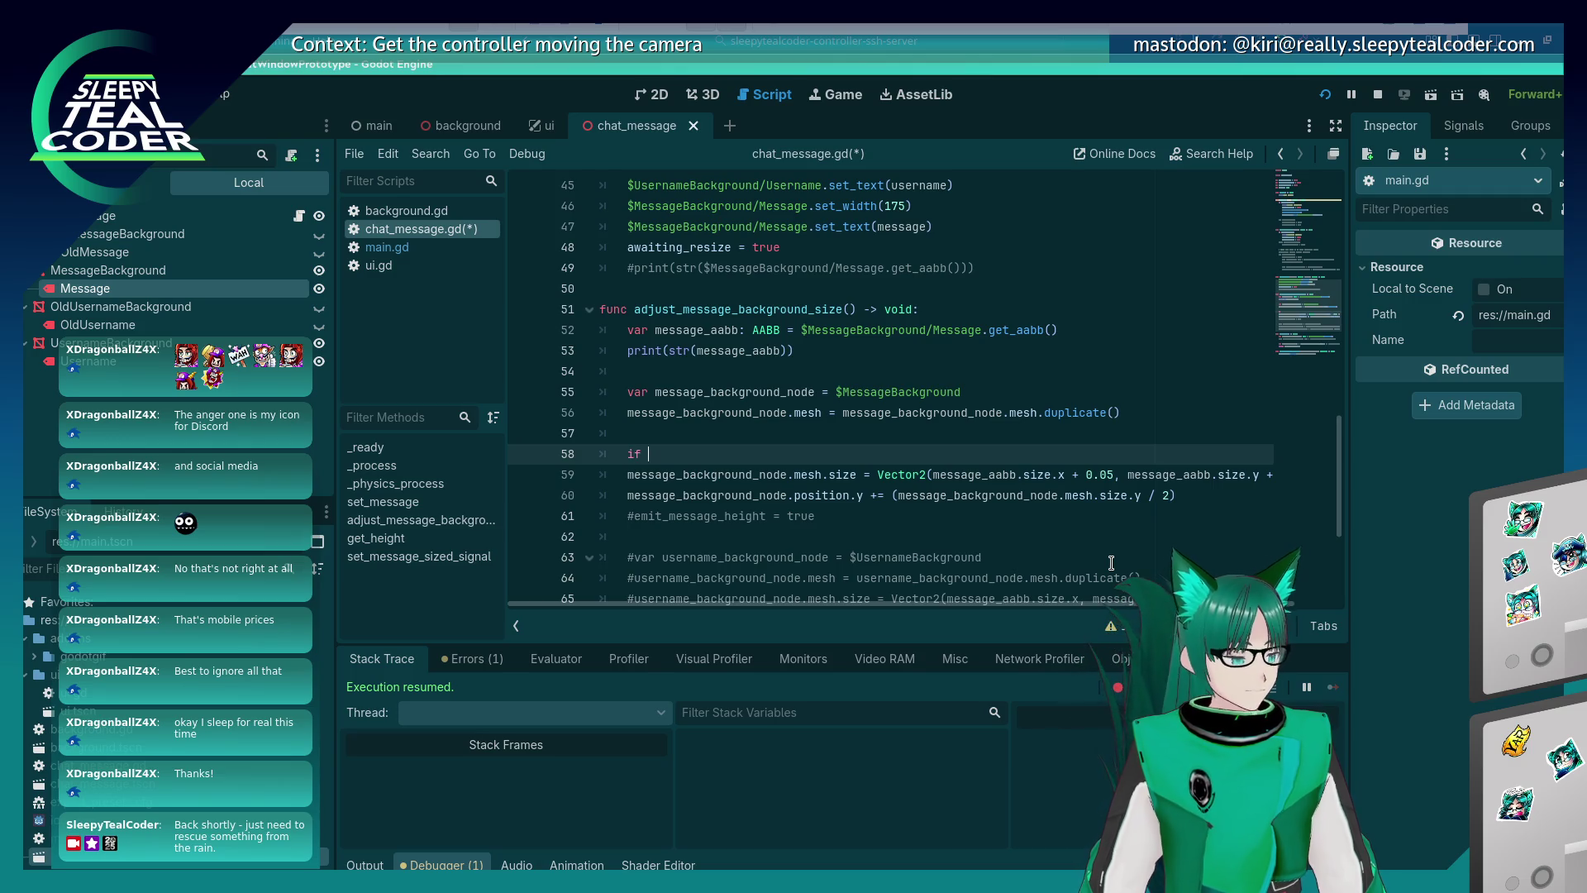
type("ackground_node.")
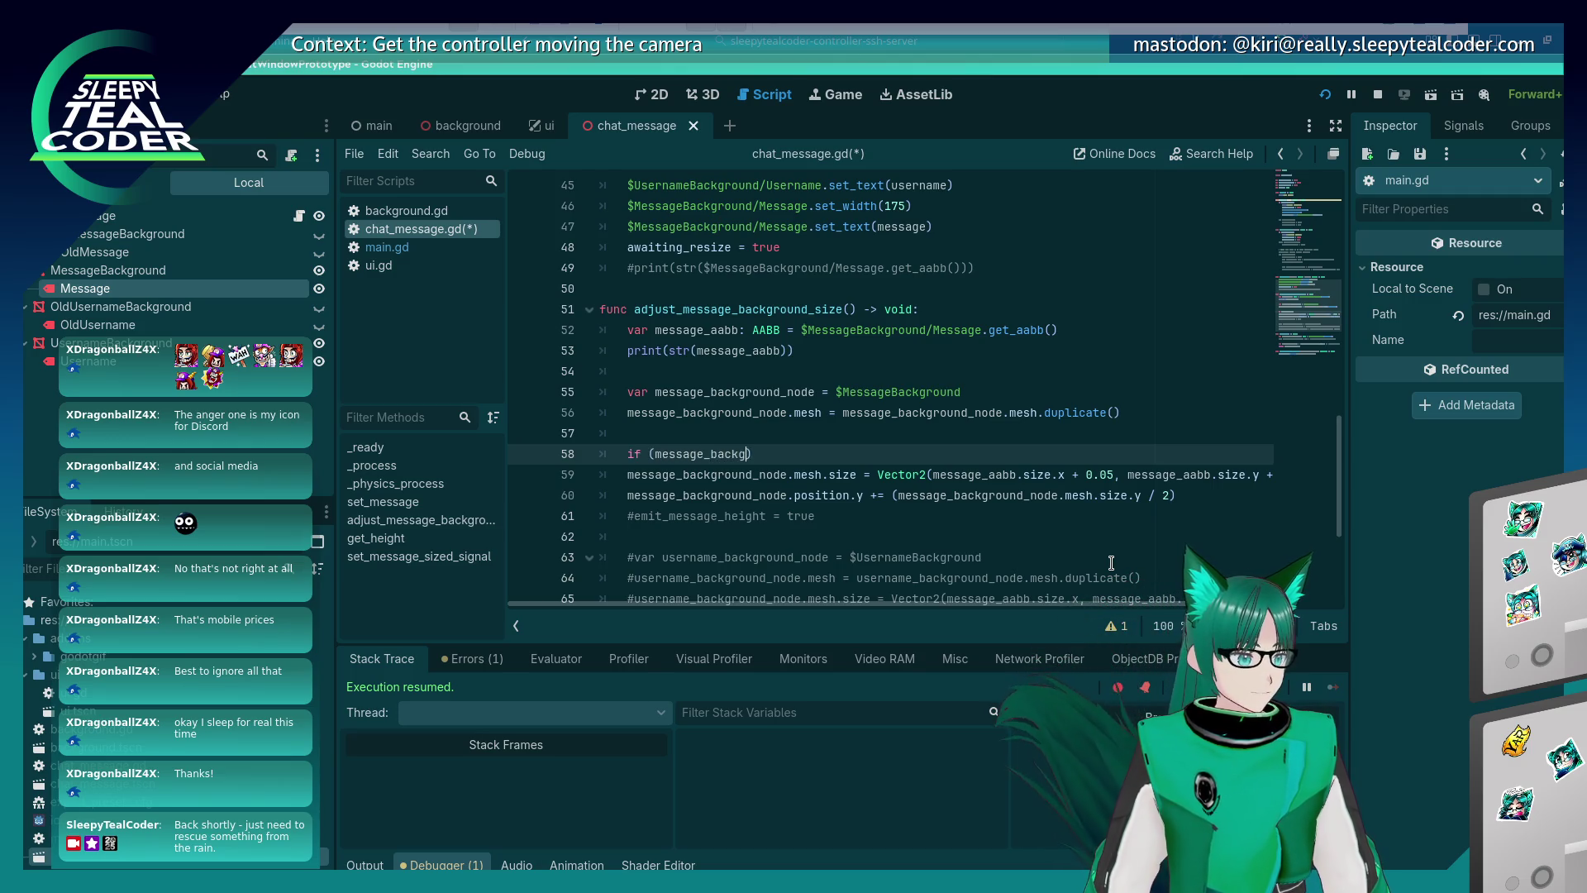
type("mesh")
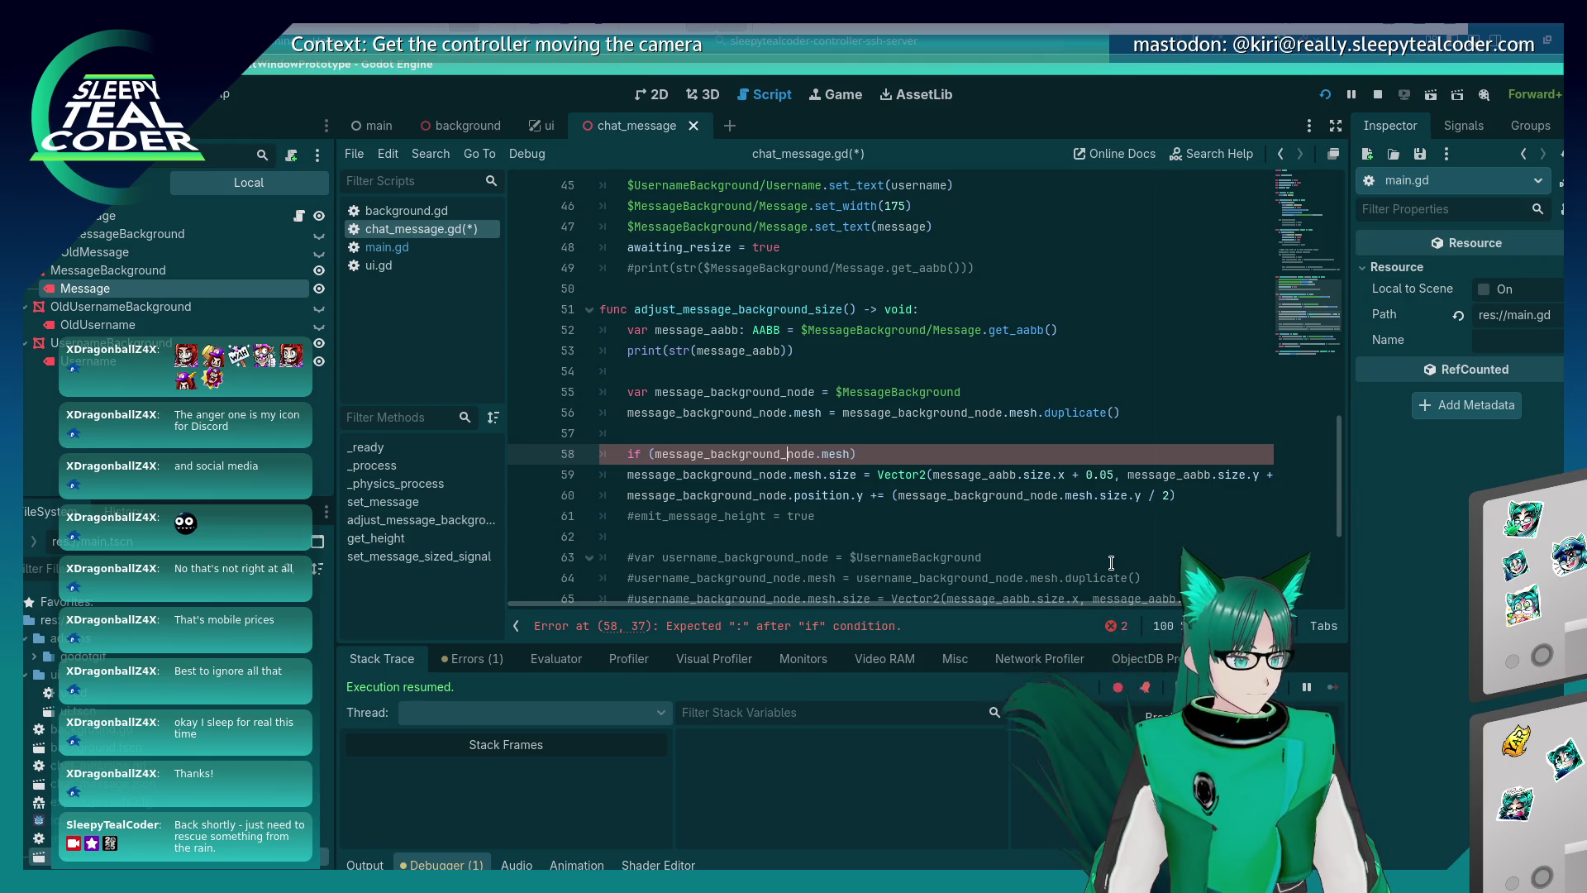
type("message_a")
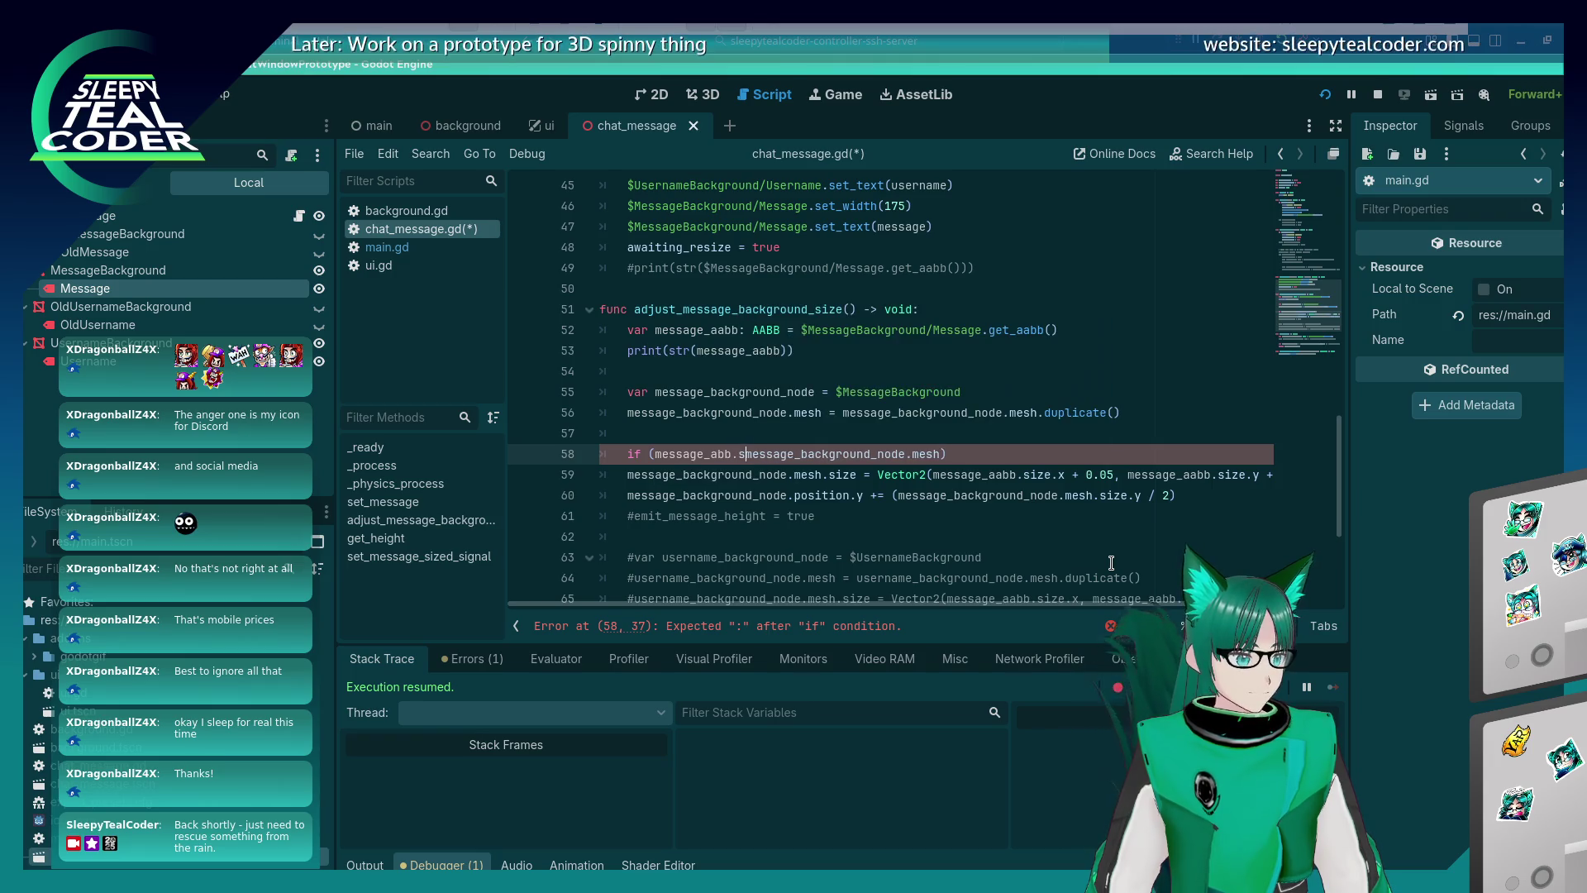
type("abb.")
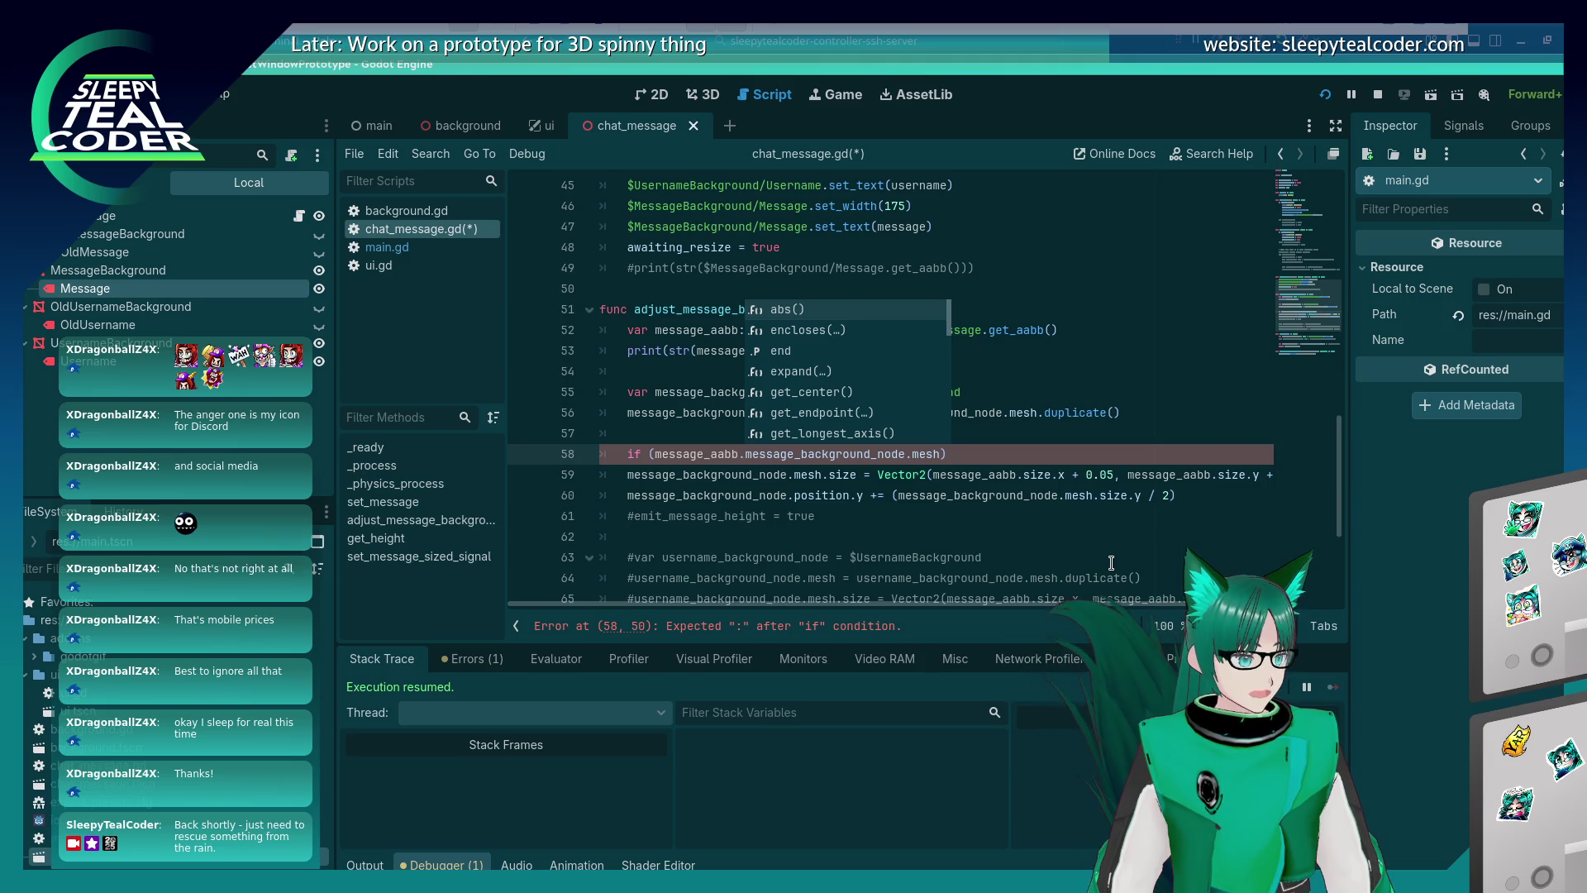
type("size.x ")
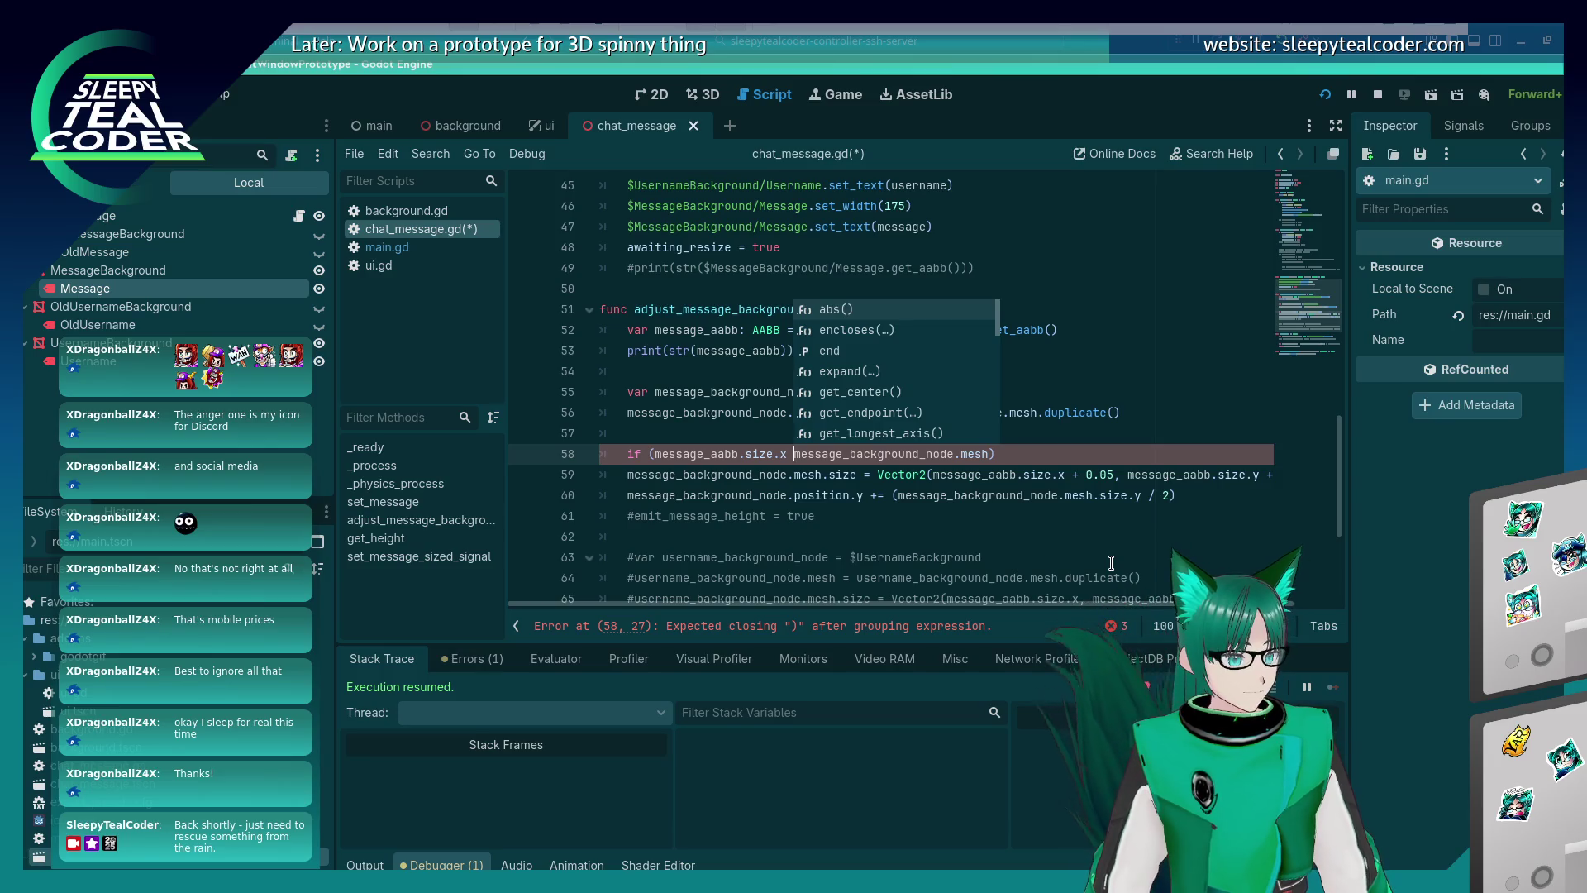
type("<")
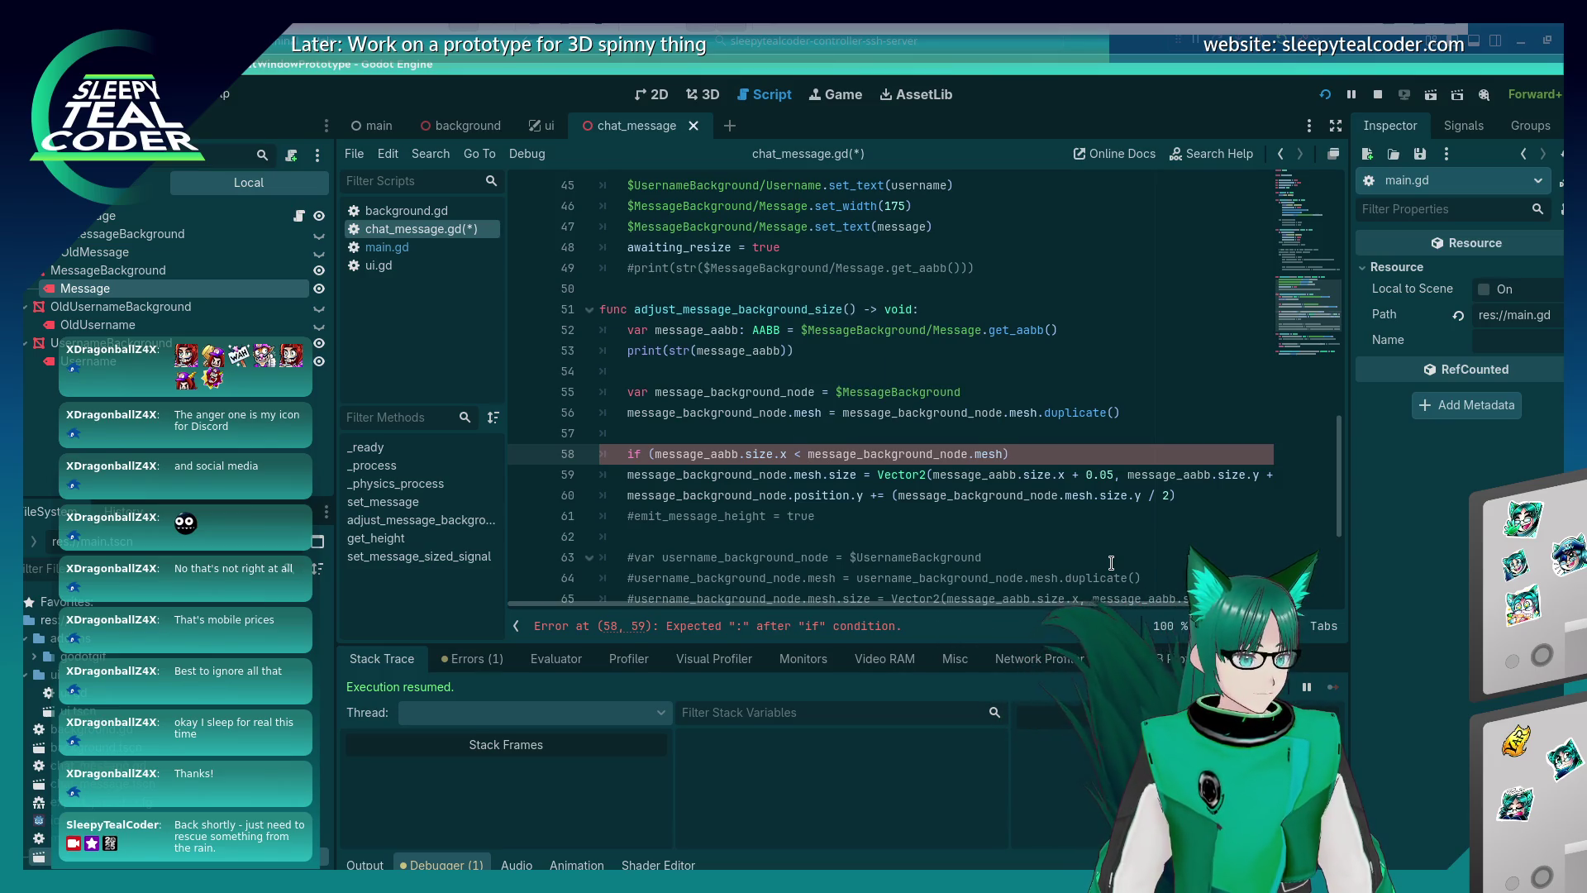
key("Left")
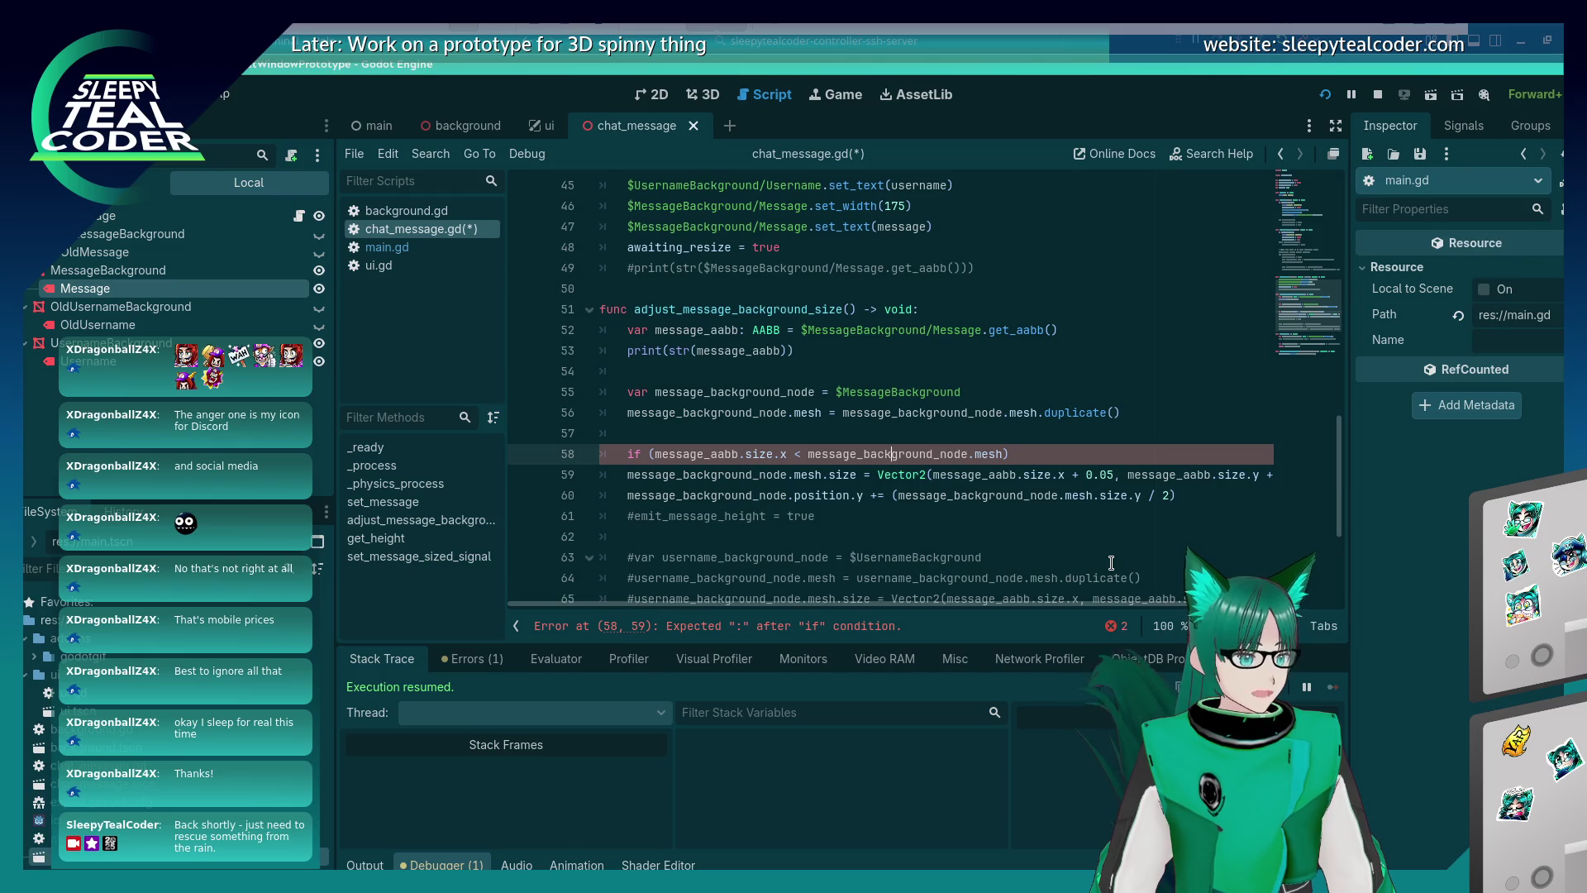
key("BackSpace")
type(">")
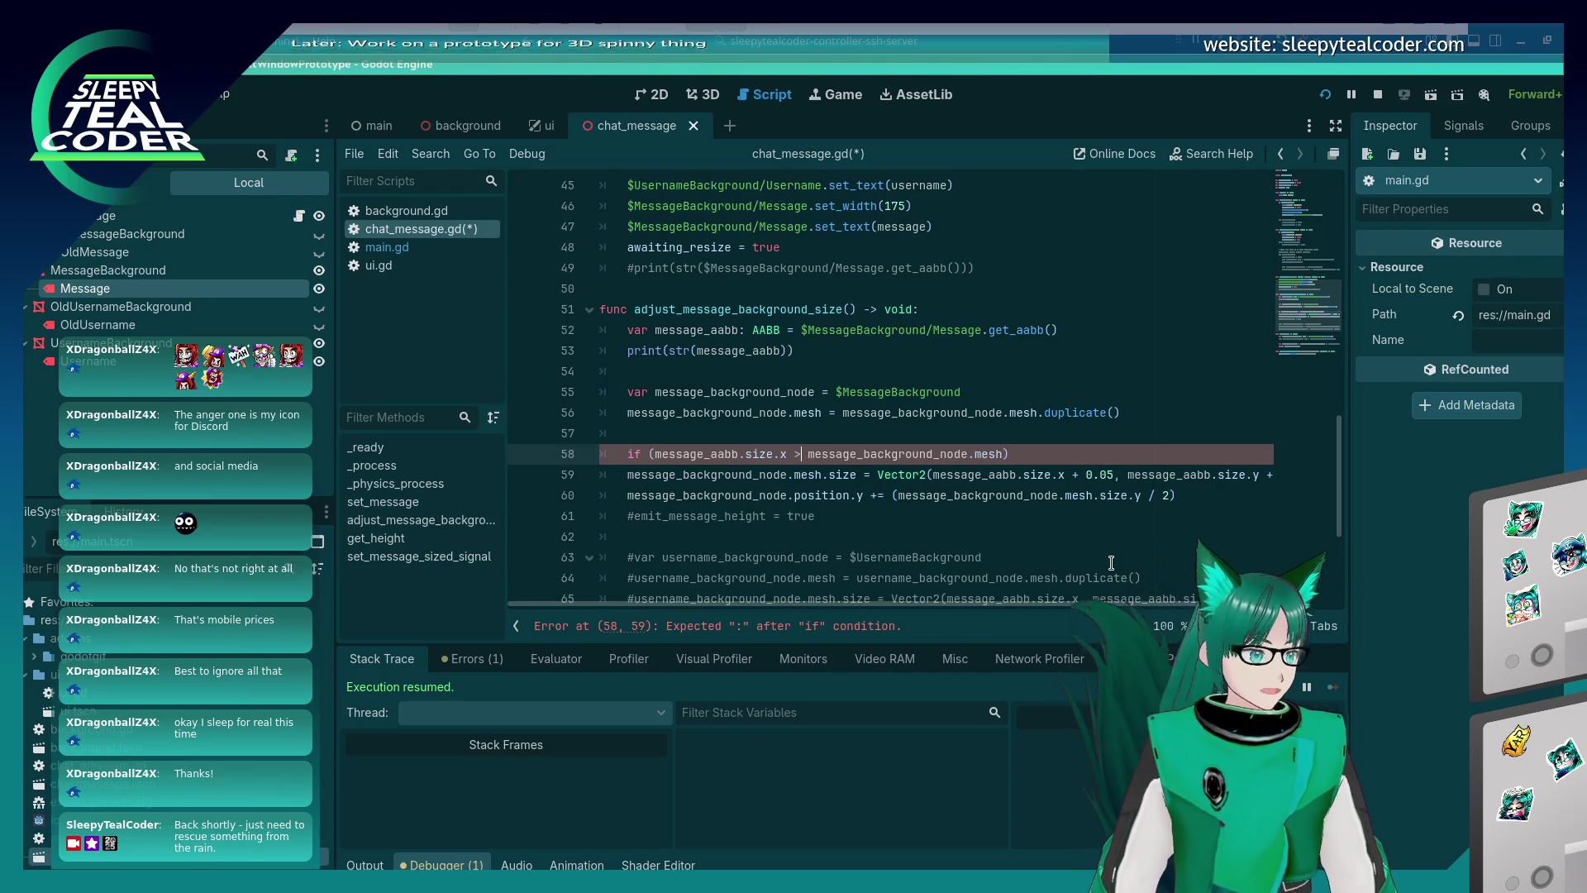
type(".")
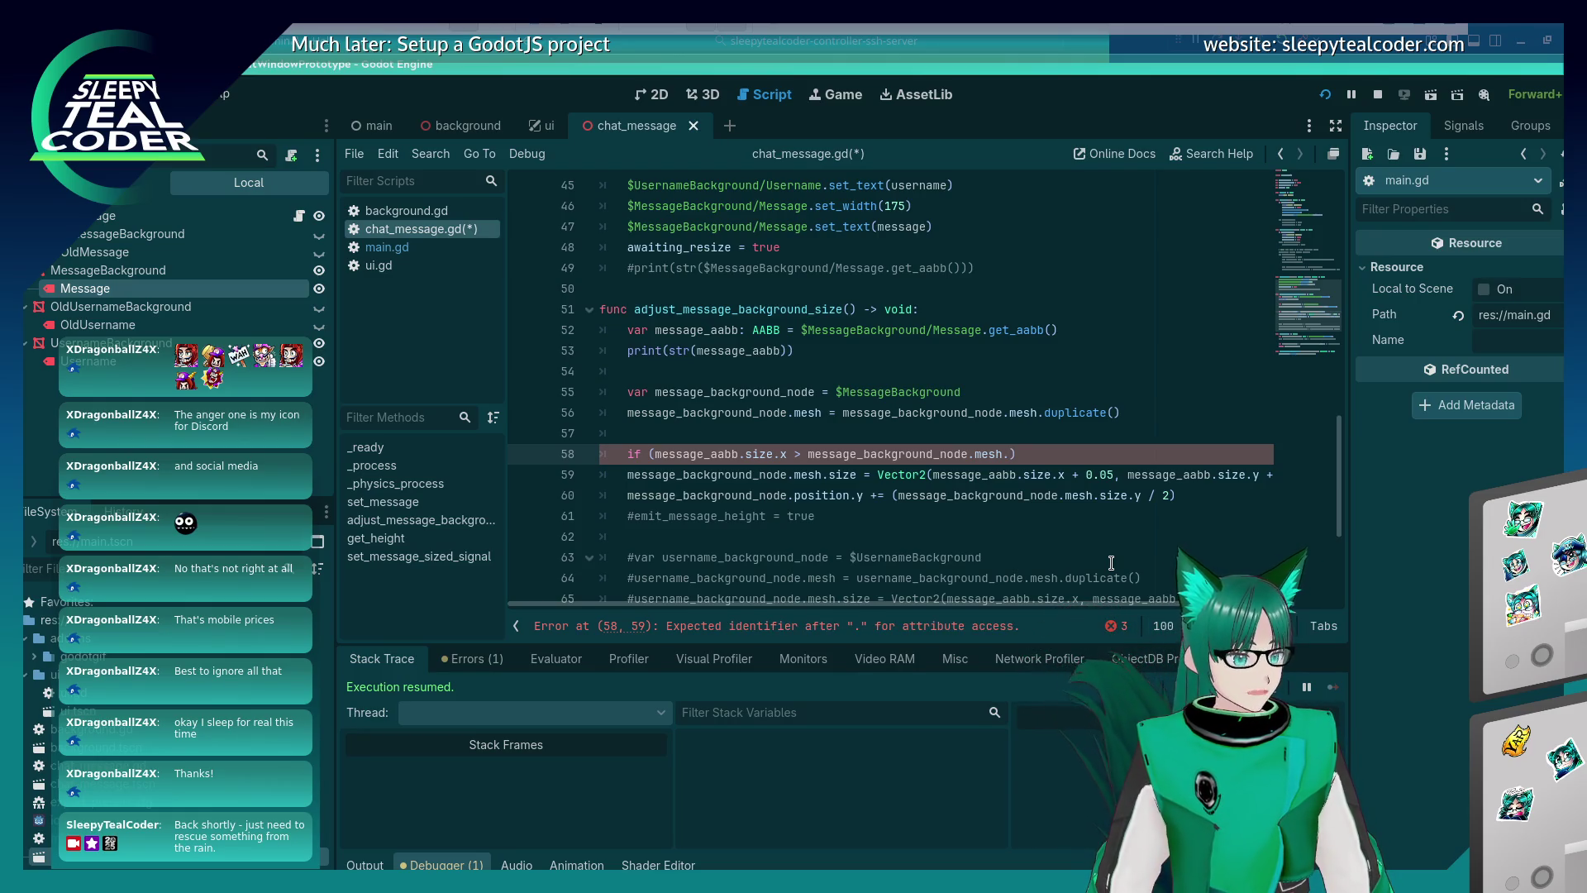
type("x")
key("Right")
type(":")
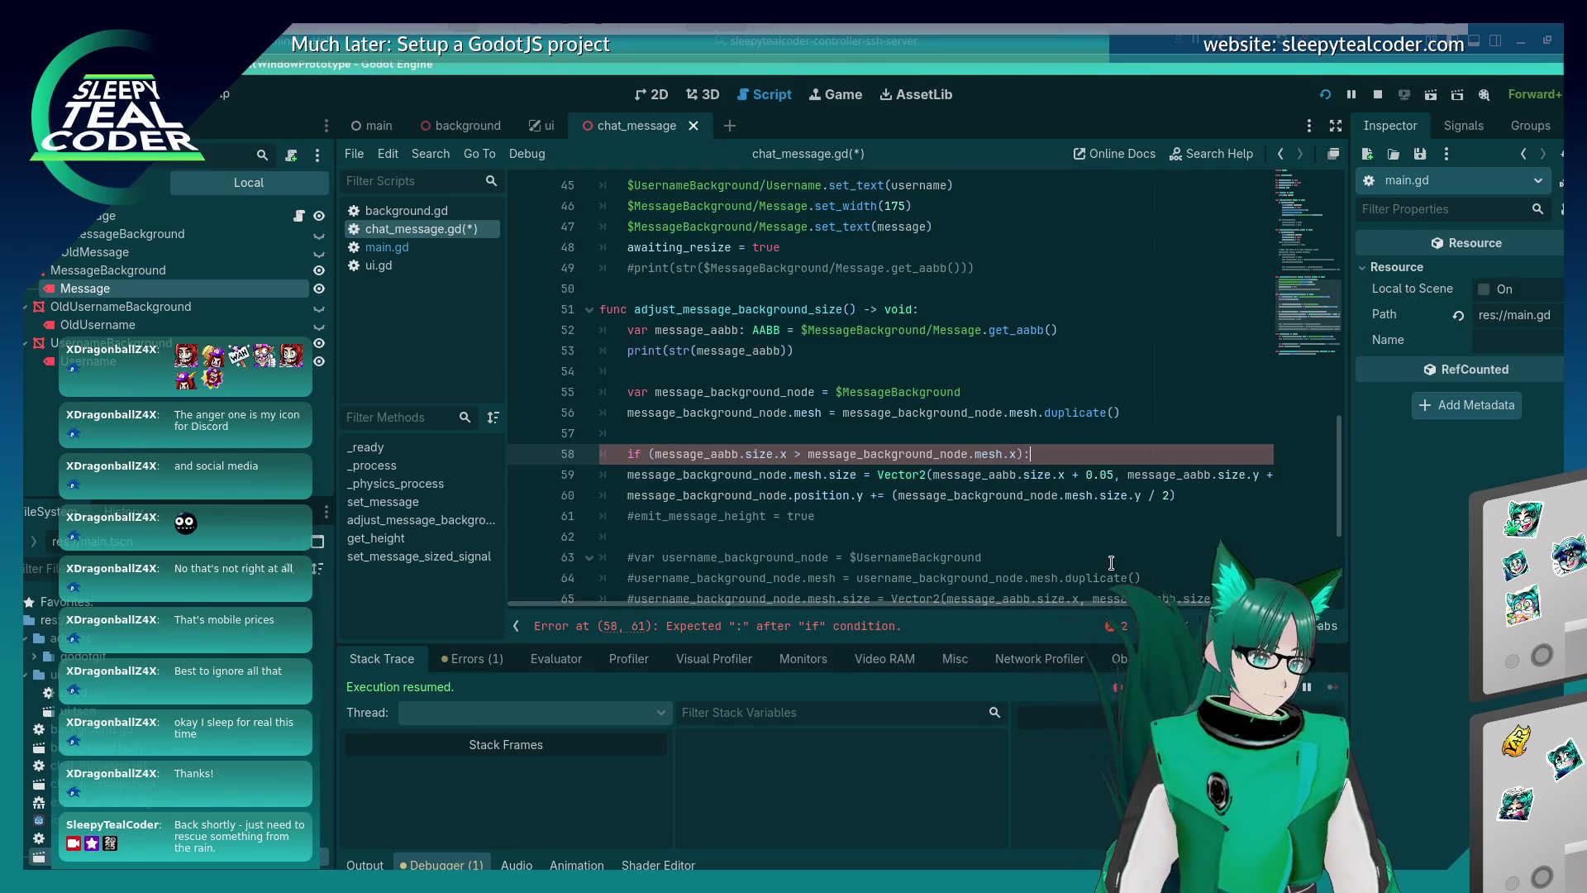
key("Return")
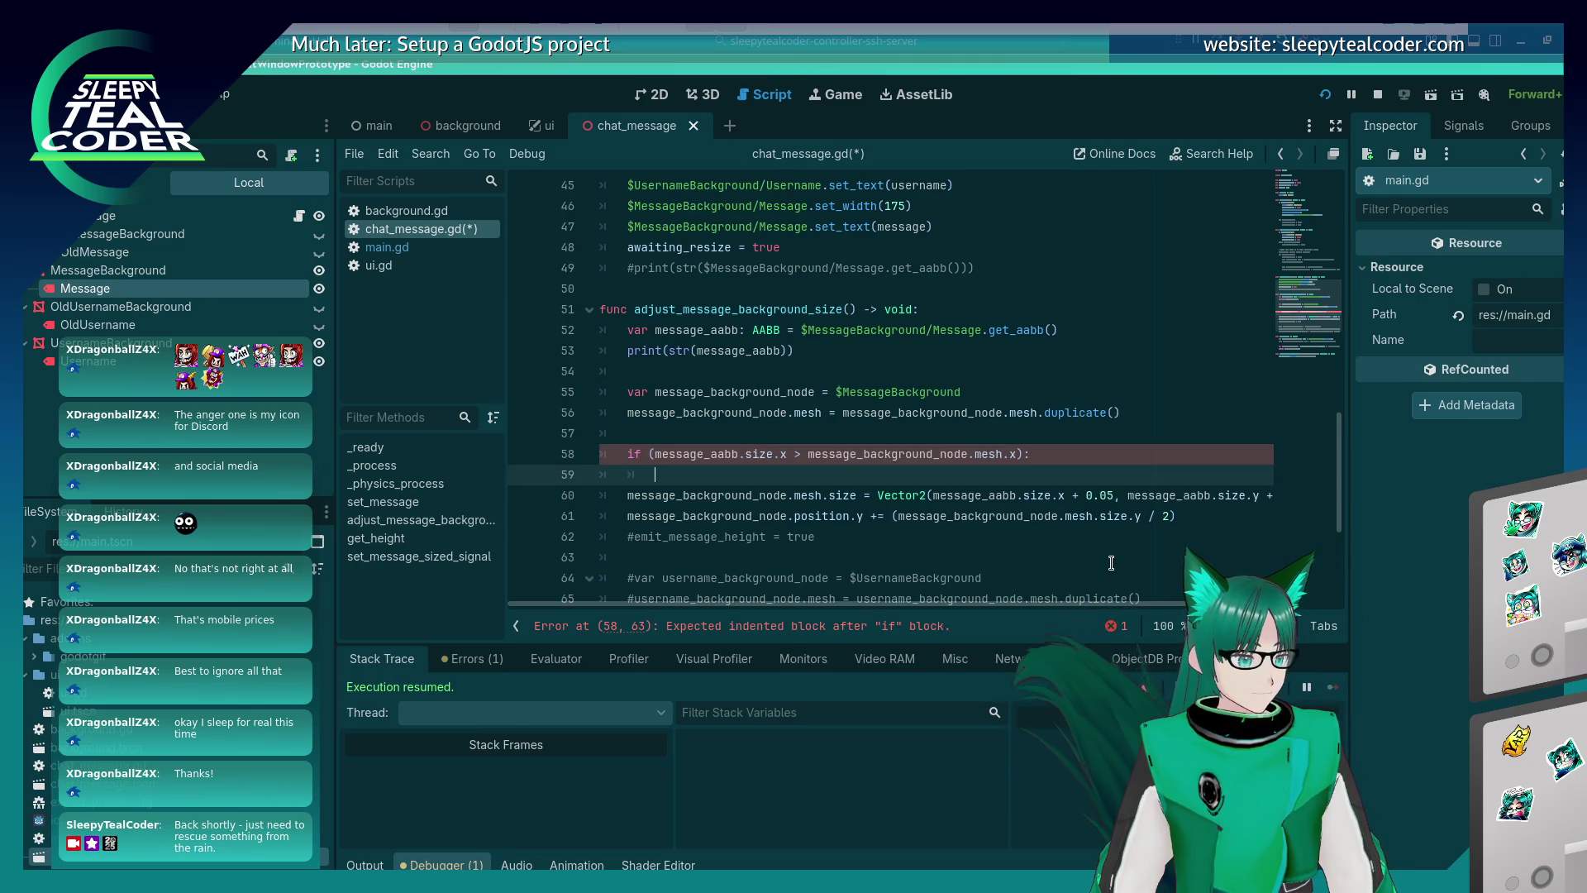
Move the mesh size assignment into the if body so it targets mesh.size.x.
key("Down")
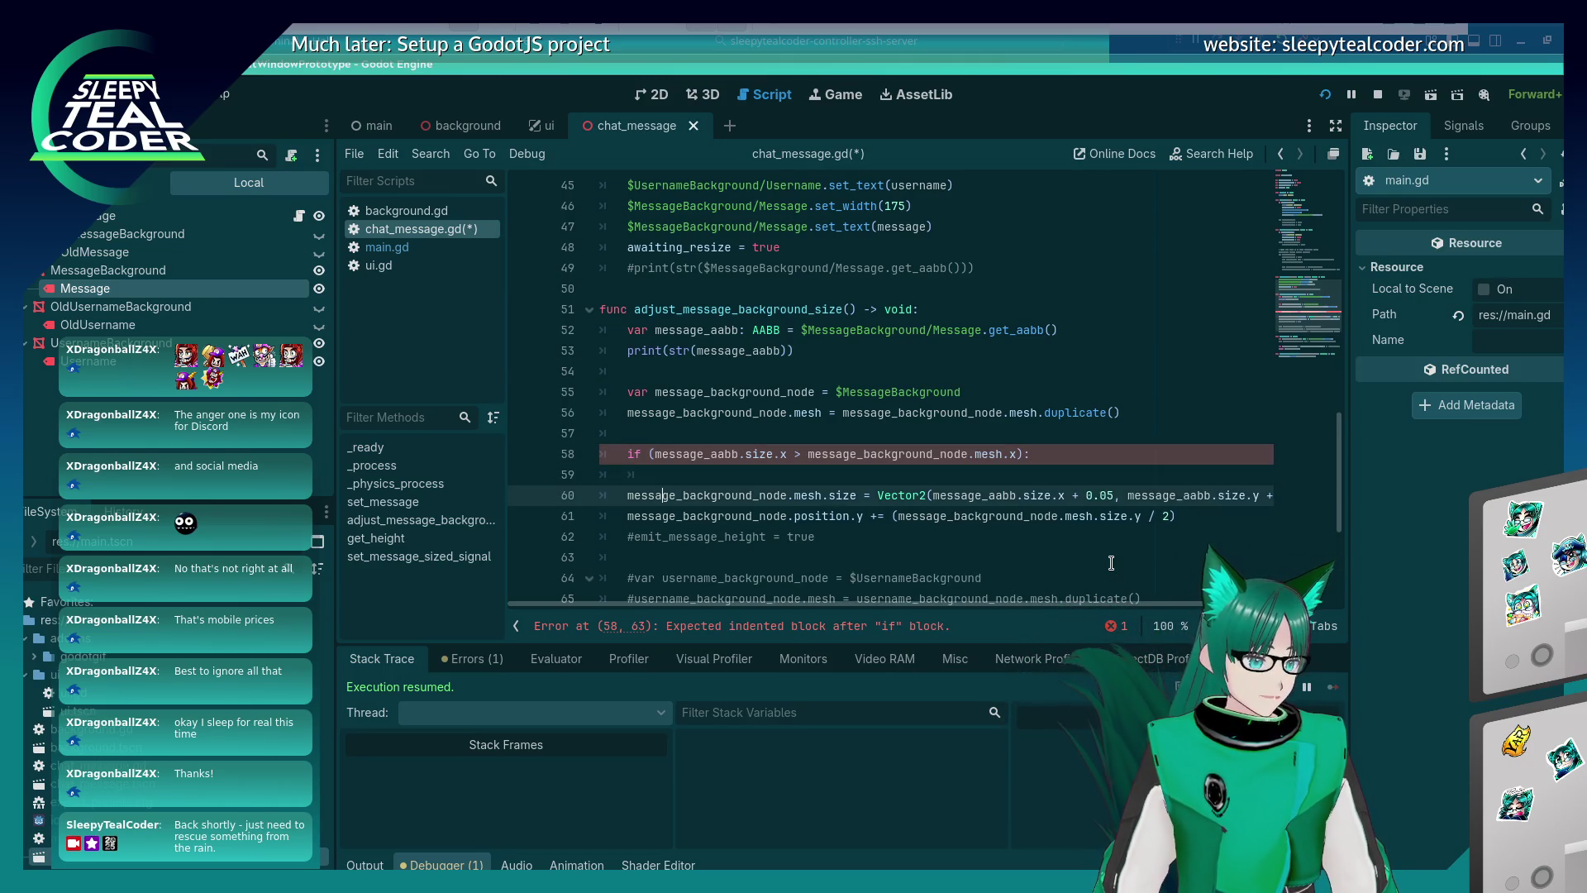
key("shift+Home")
key("ctrl+x")
key("Up")
key("ctrl+v")
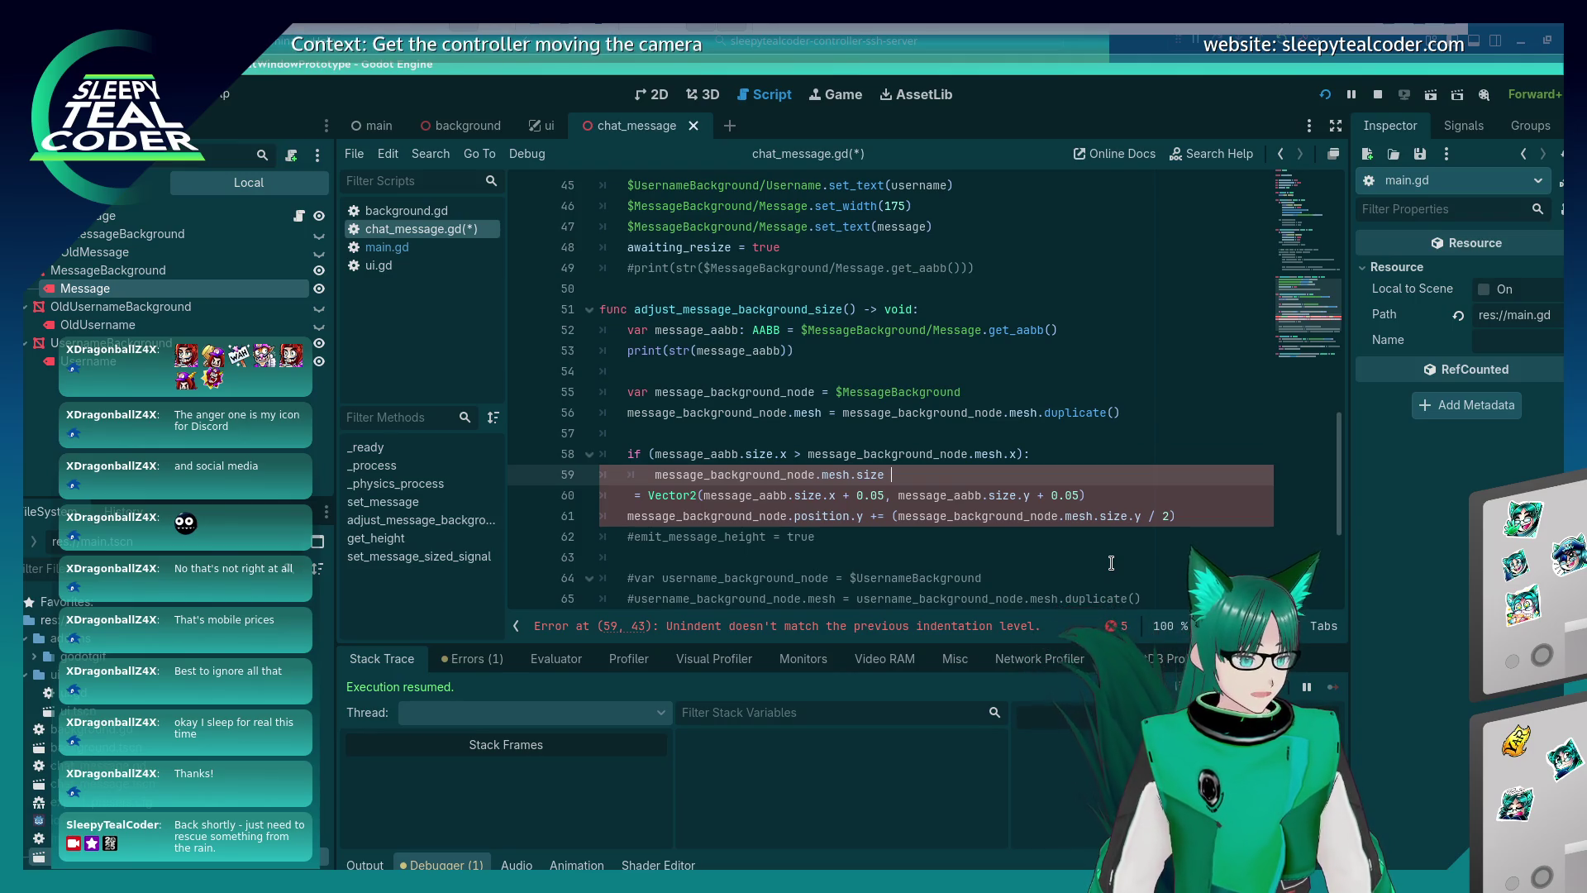
key("BackSpace")
type(".x ")
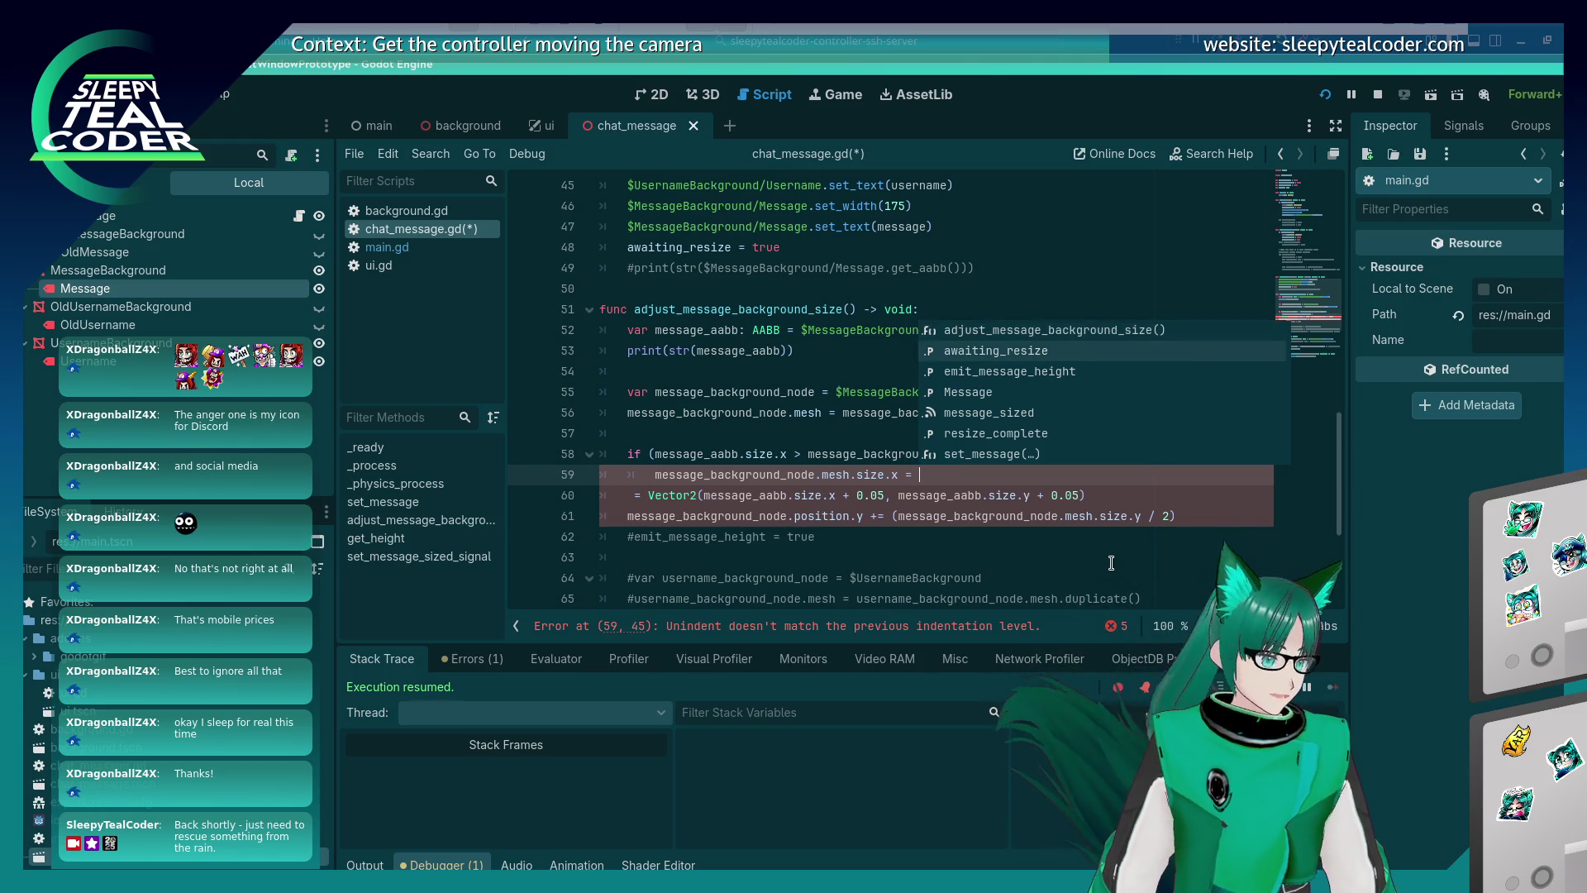
type("=")
Complete it as mesh.size.x = message_aabb.size.x + 0.05 and begin a second if on message_aabb.size.
key("Down")
key("shift+Left")
key("shift+Left")
key("shift+Left")
key("shift+Right")
key("shift+Right")
key("ctrl+x")
key("Up")
key("End")
key("ctrl+v")
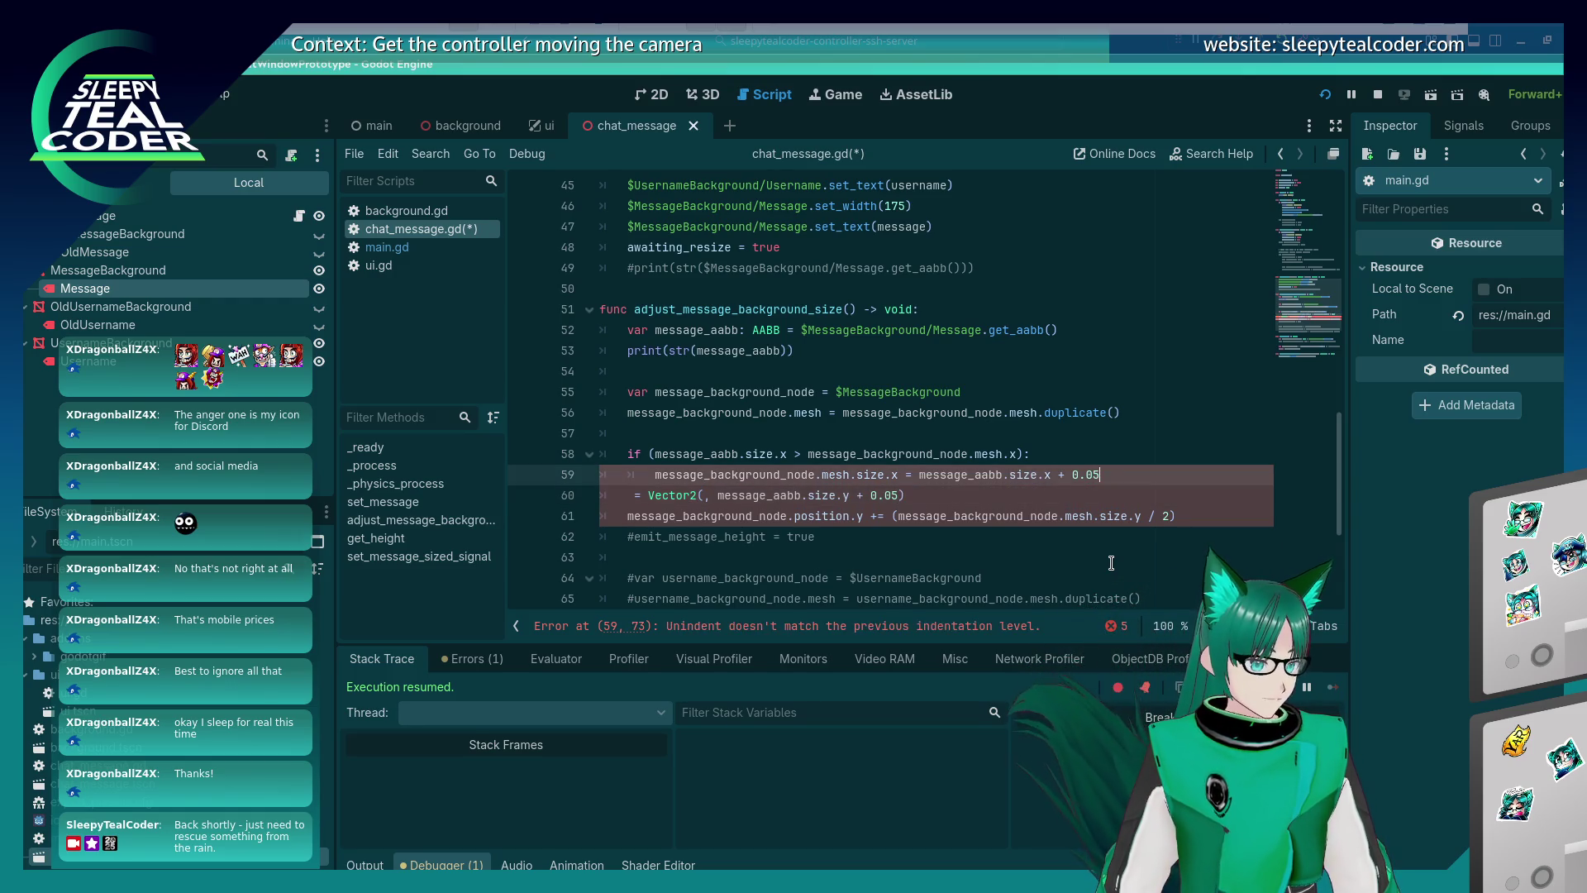
key("Return")
key("Return")
type("if (message_aabb.size.")
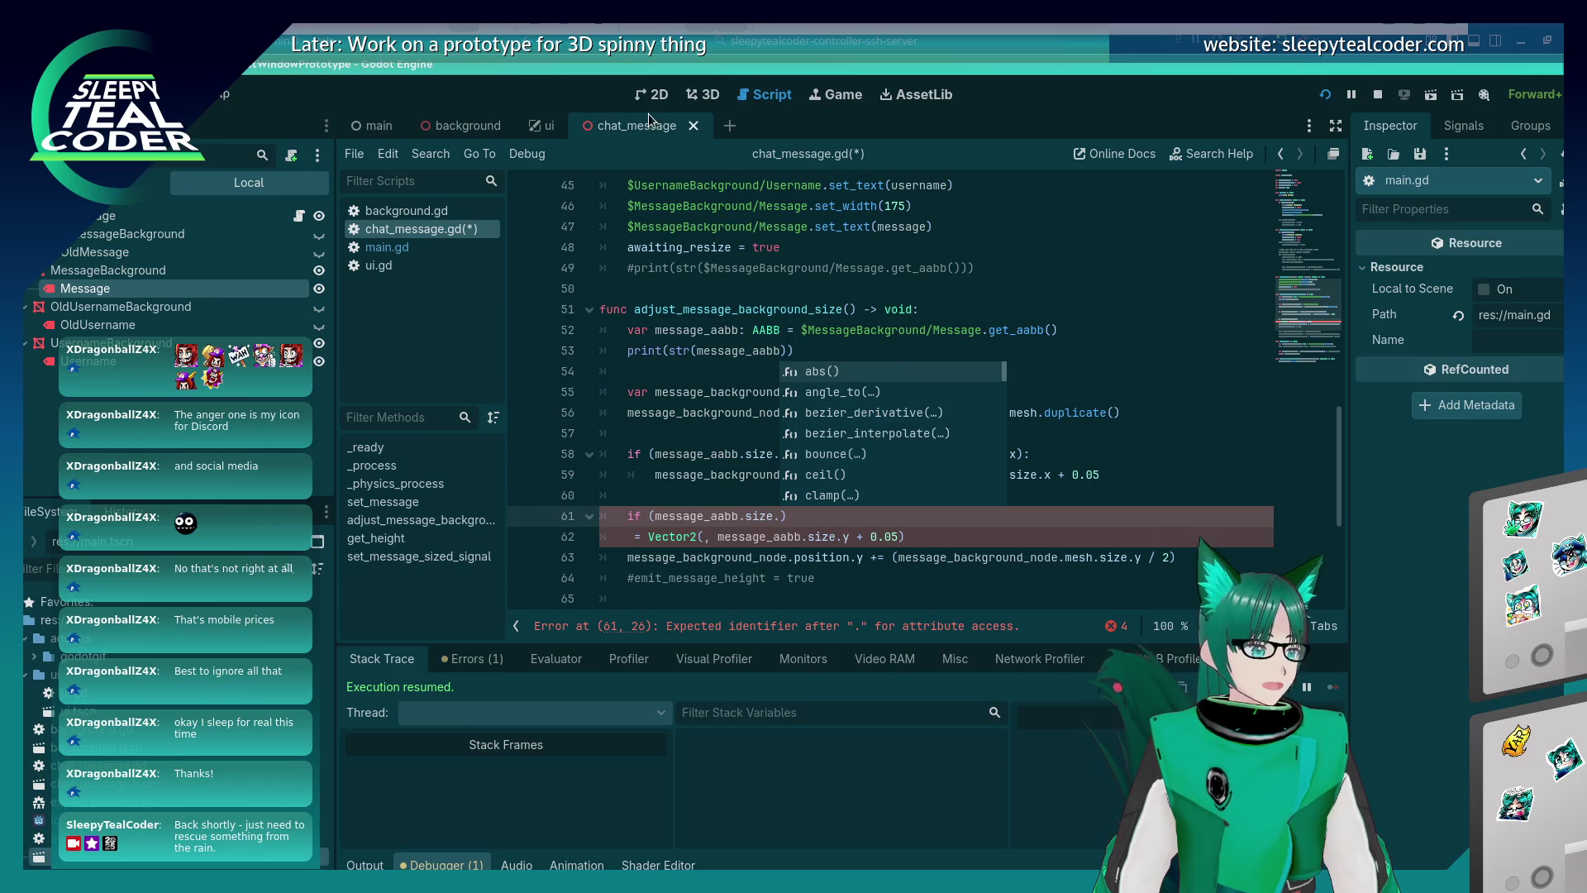
After checking the 3D backgrounds, finish if (message_aabb.size.y > message_background_node.mesh.y):.
left_click(701, 101)
left_click(633, 498)
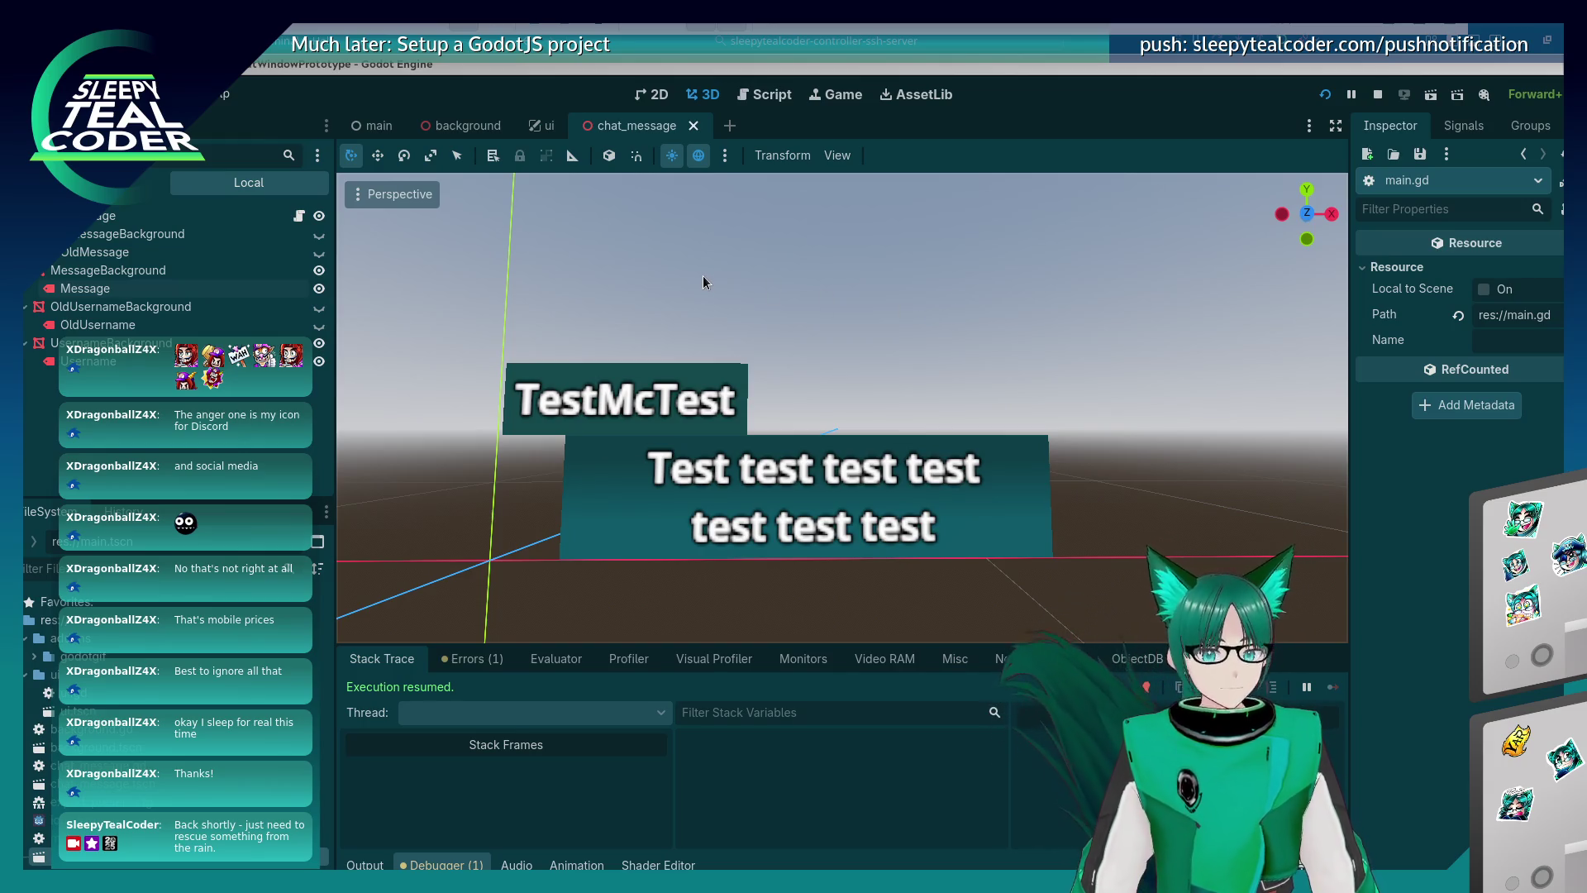
left_click(762, 101)
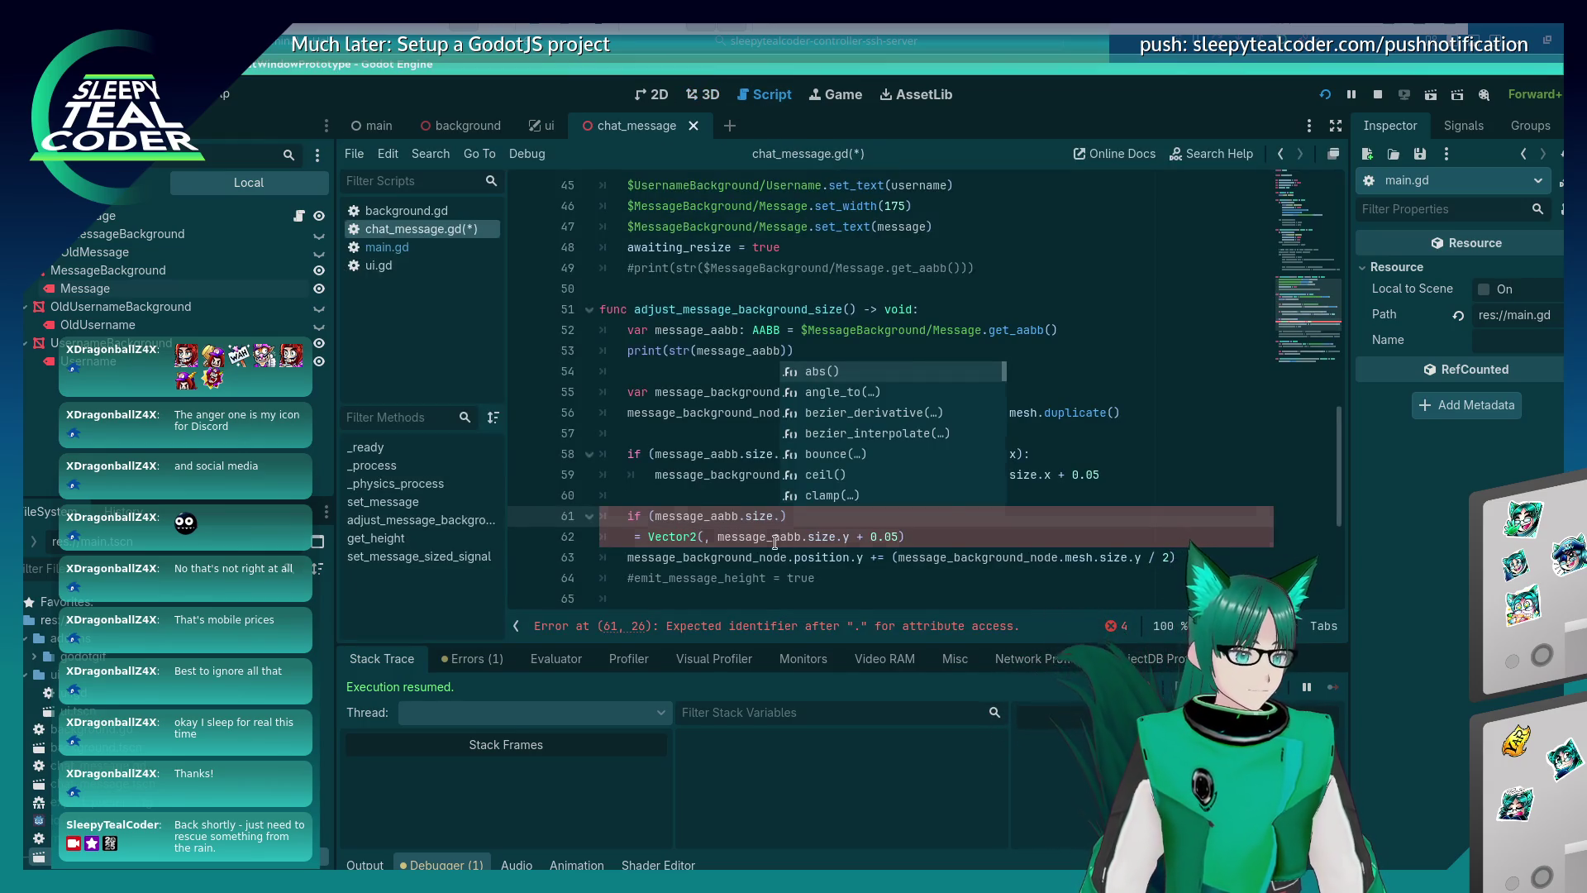
key("Escape")
type("y > messagher")
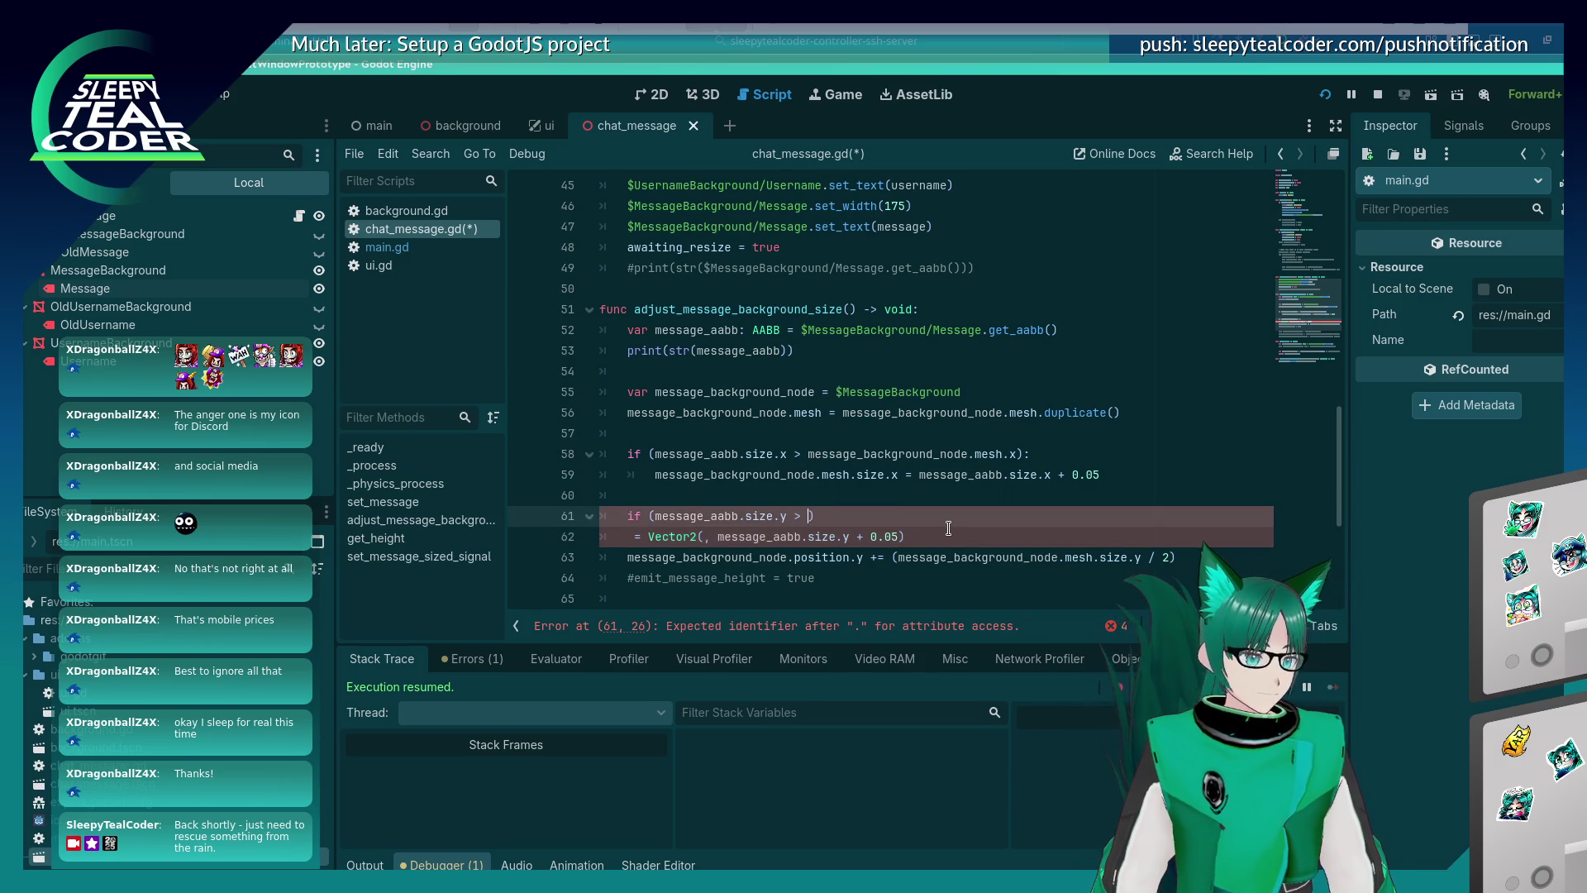
key("BackSpace")
key("BackSpace")
key("BackSpace")
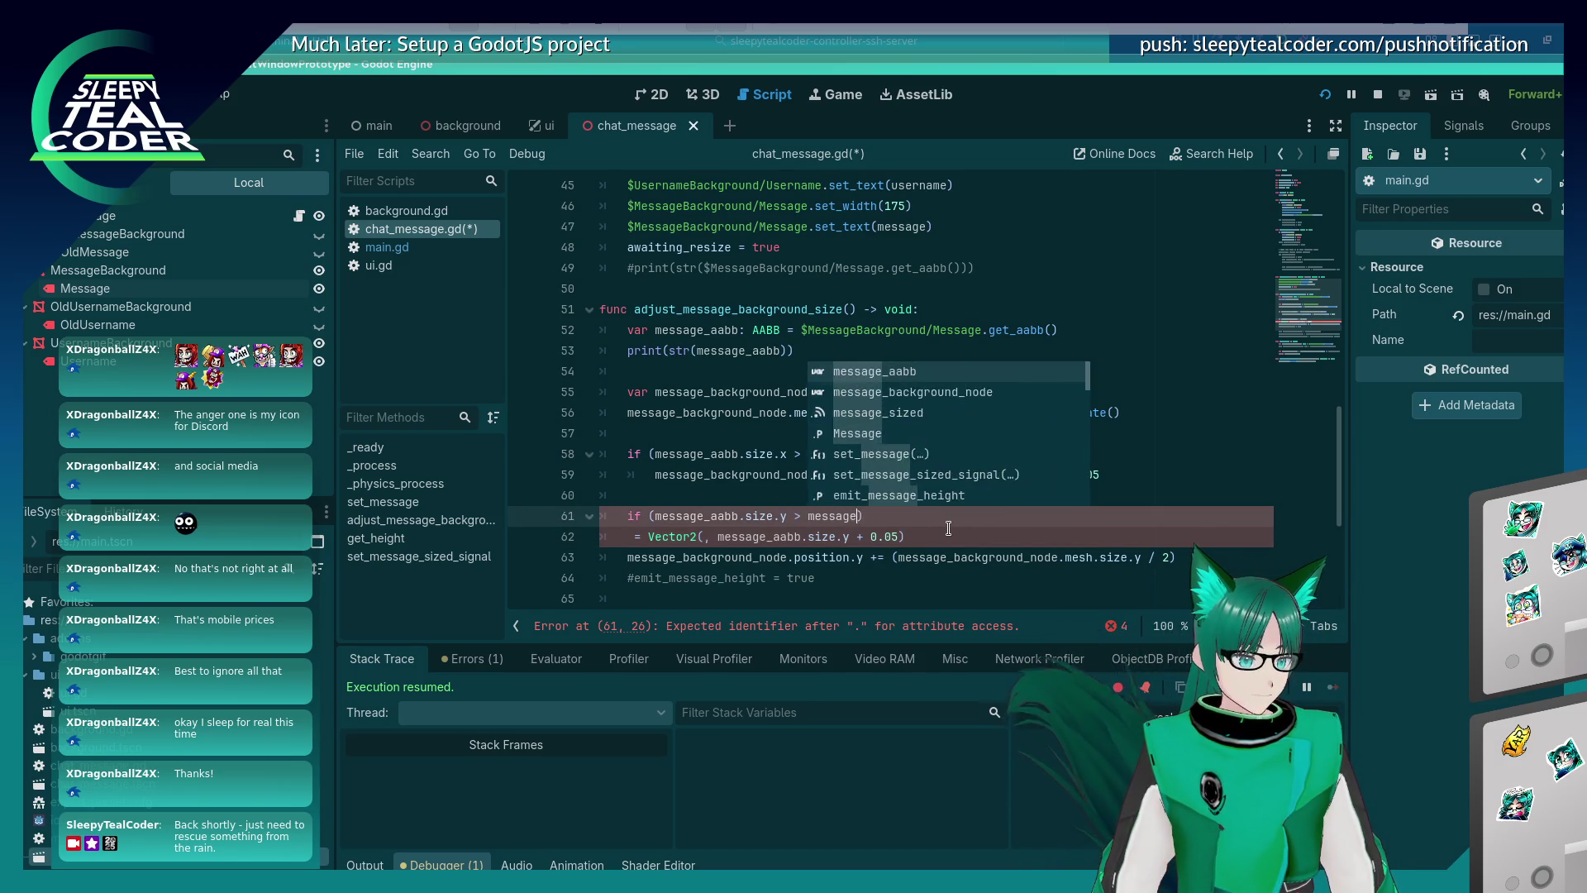
type("e_background")
key("Return")
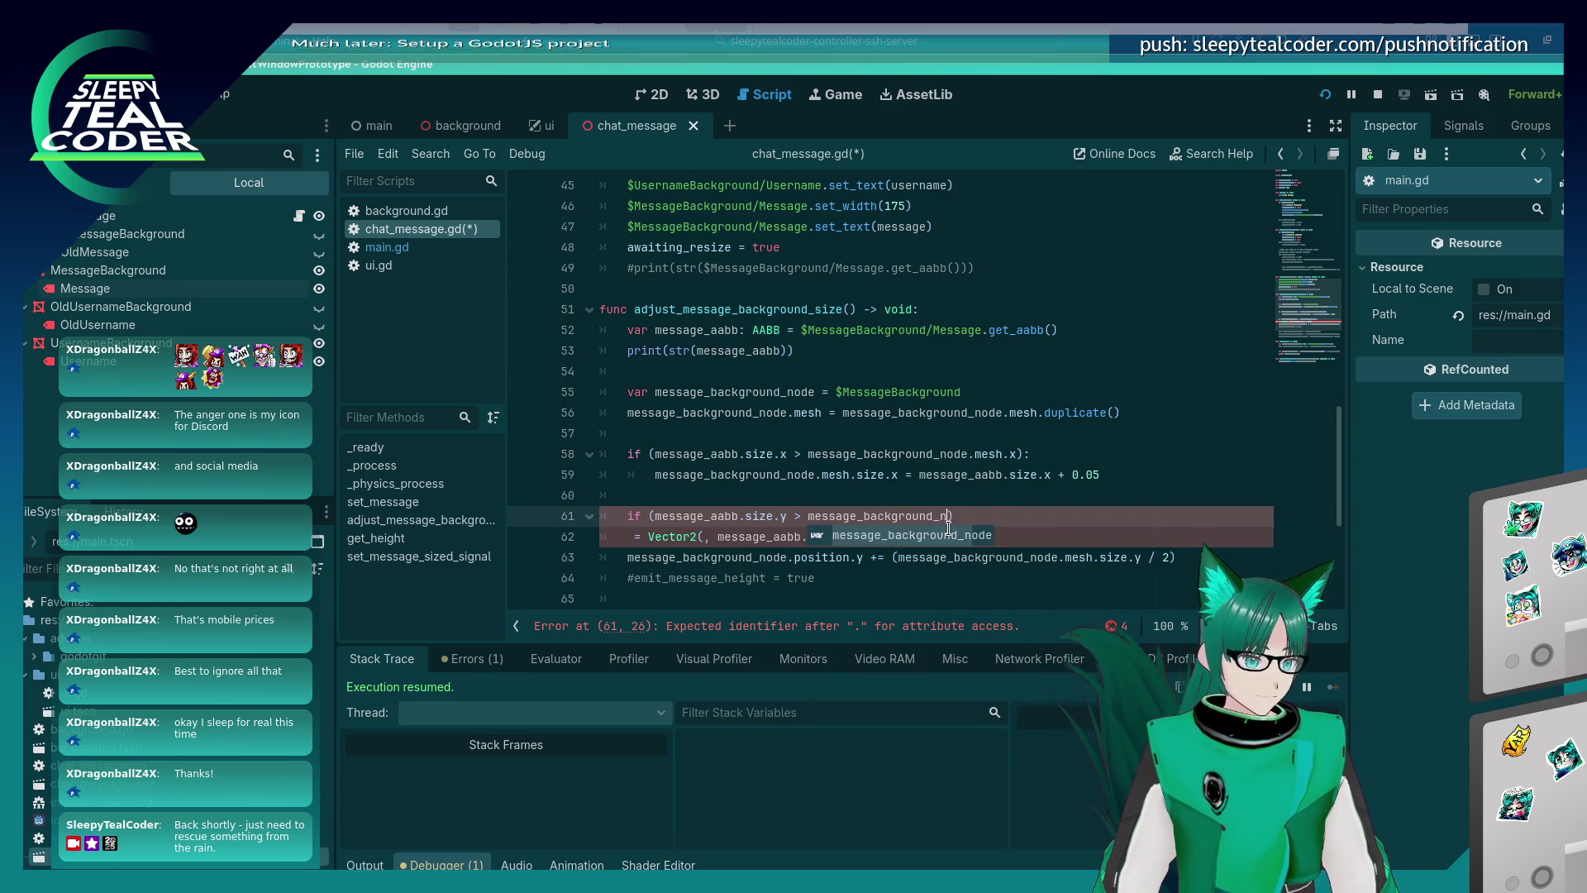
type("ode.mesh.y")
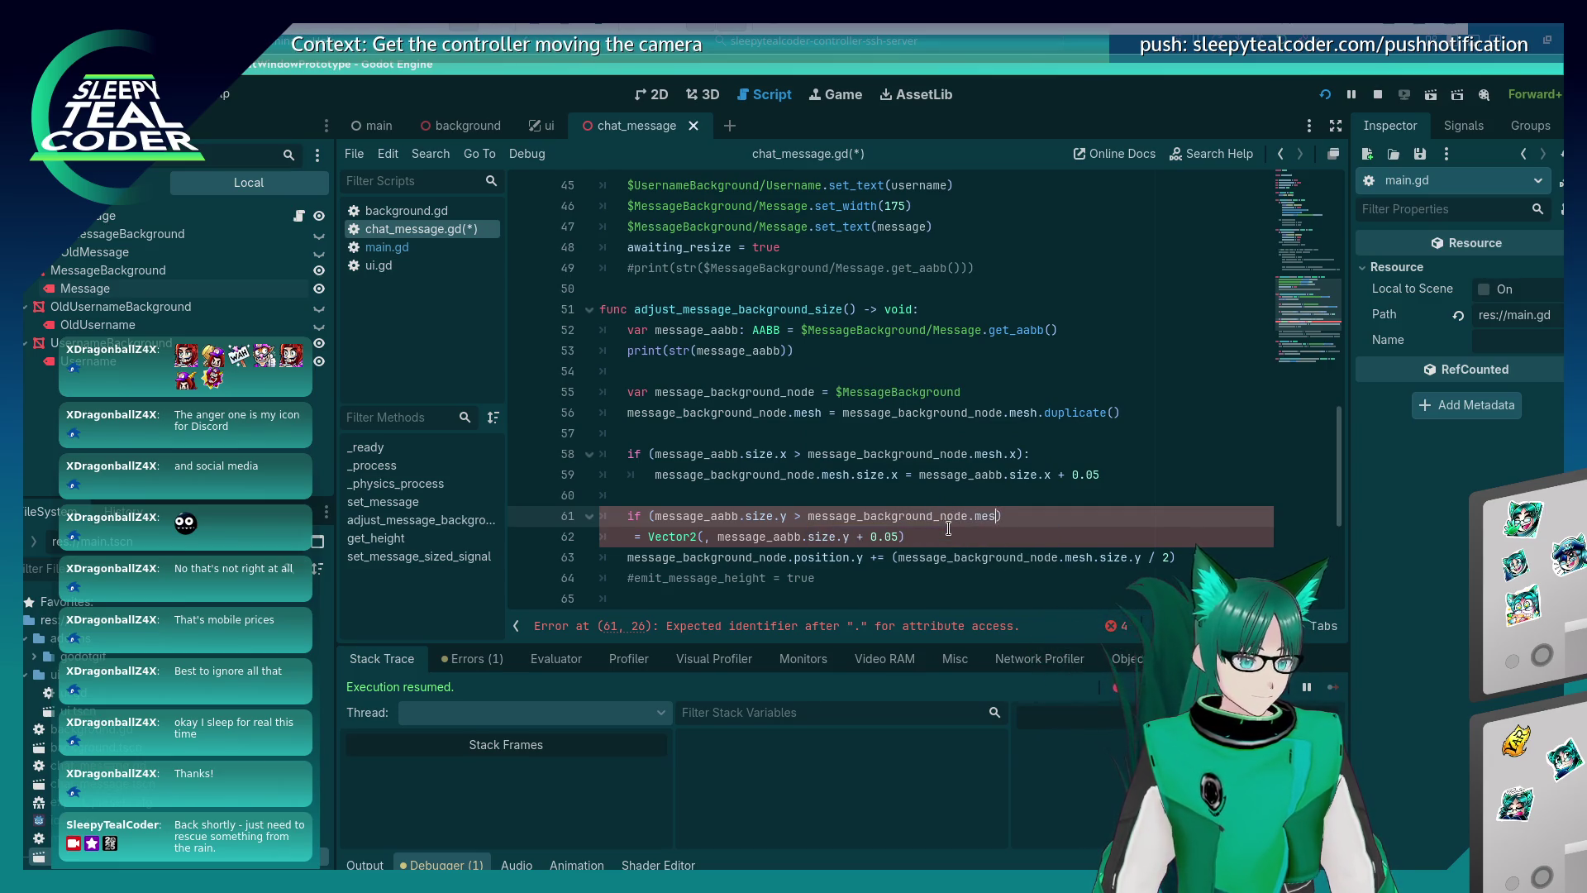
type("):")
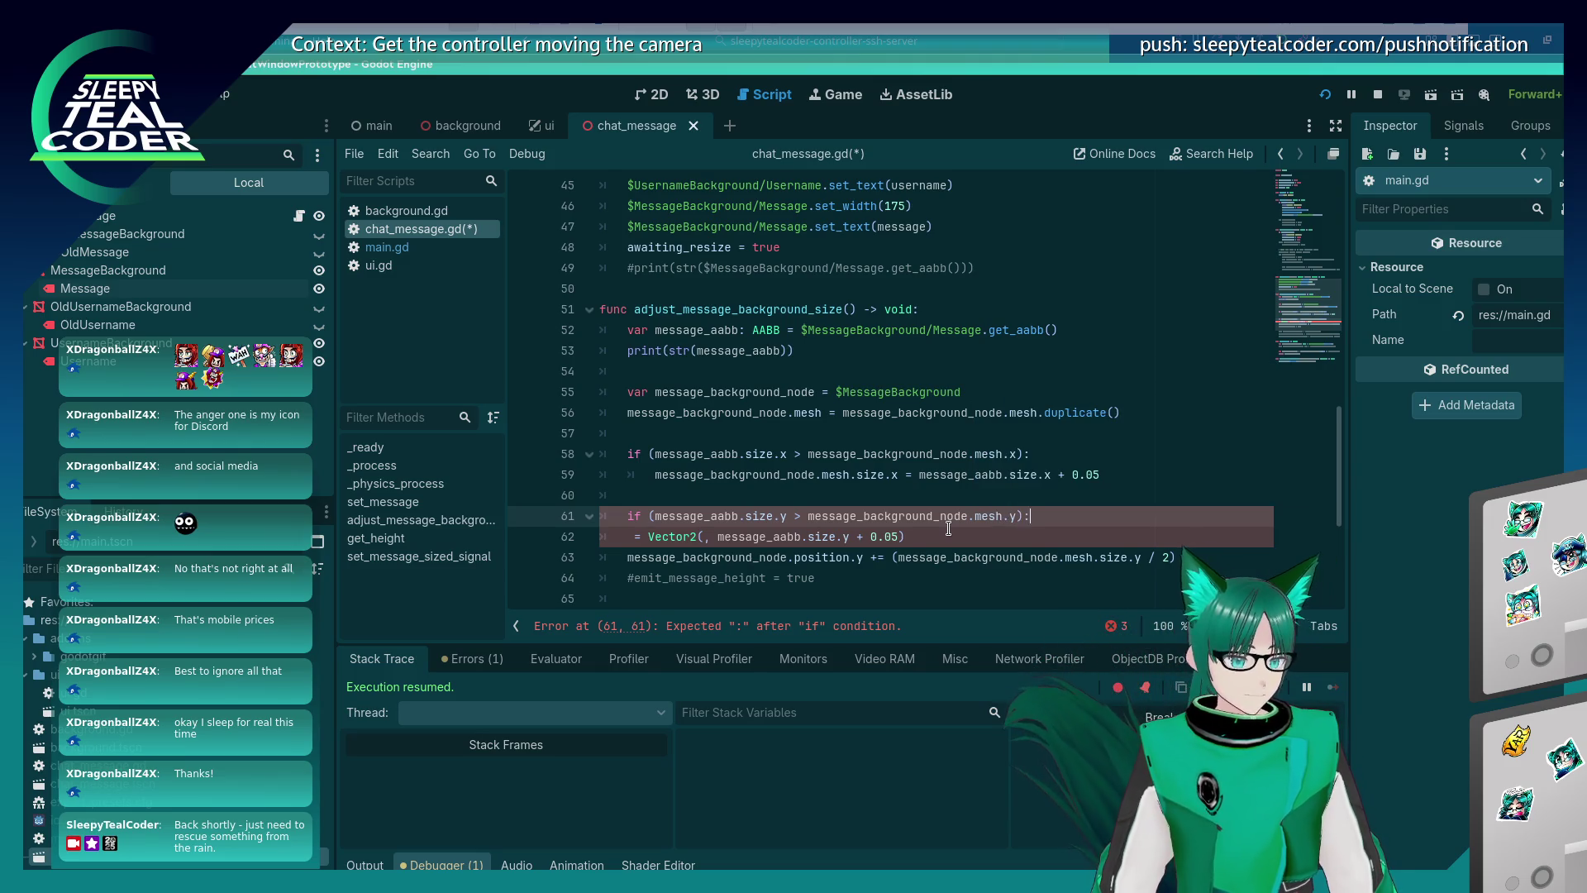
key("Return")
Add mesh.size.y = message_aabb.size.y + 0.05 under it, delete the leftover Vector2 line, save, and run.
key("Up")
key("Up")
key("Up")
key("Home")
key("shift+End")
key("ctrl+c")
key("Down")
key("Down")
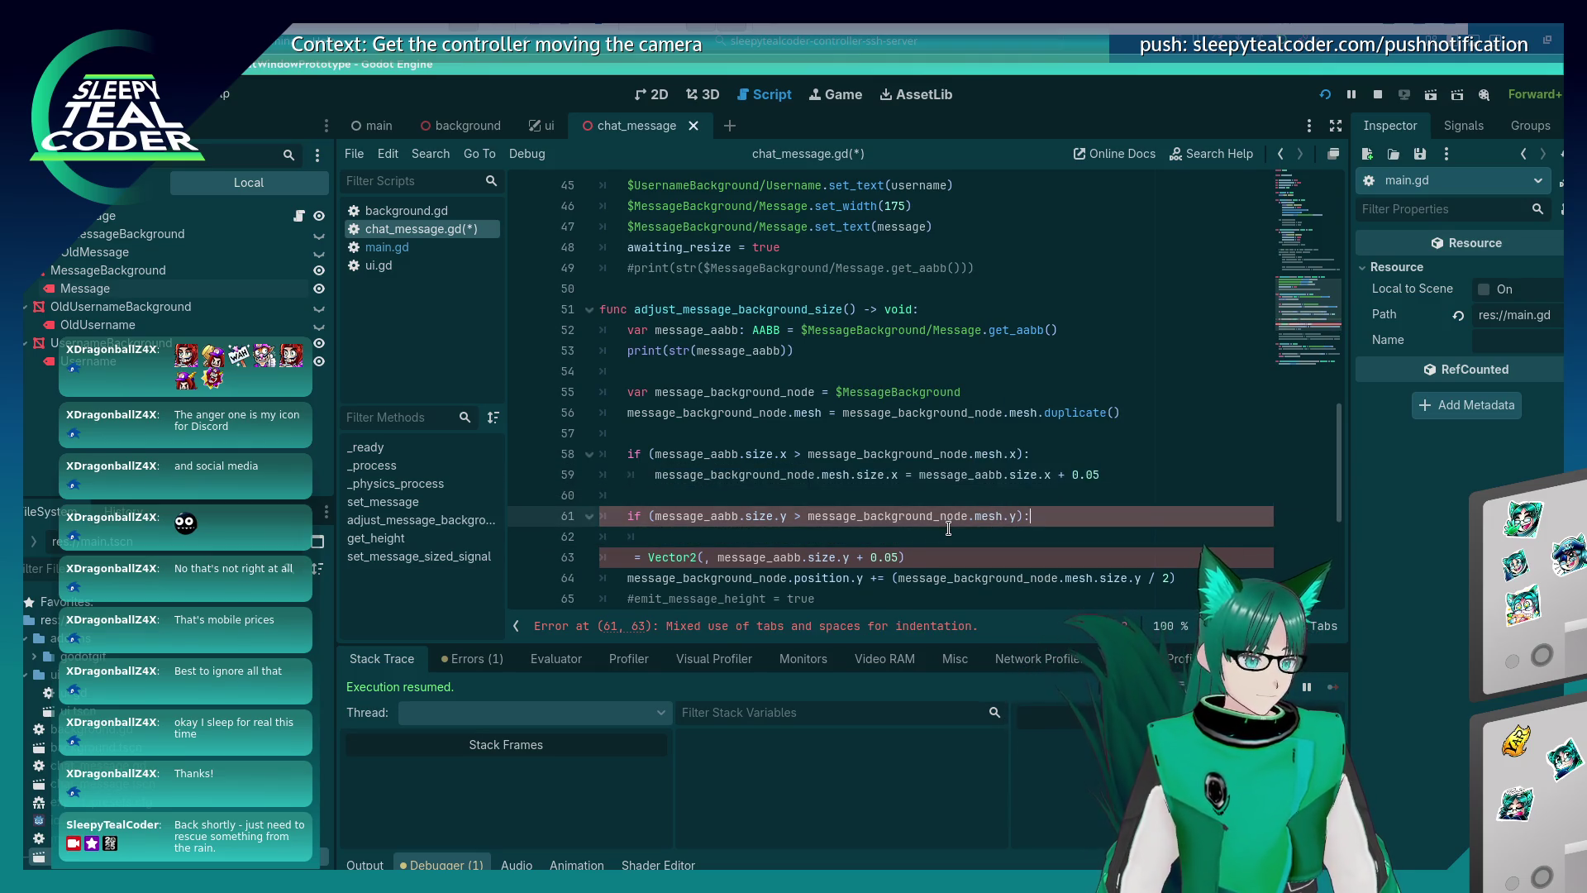
key("Down")
key("ctrl+v")
key("Down")
key("ctrl+shift+k")
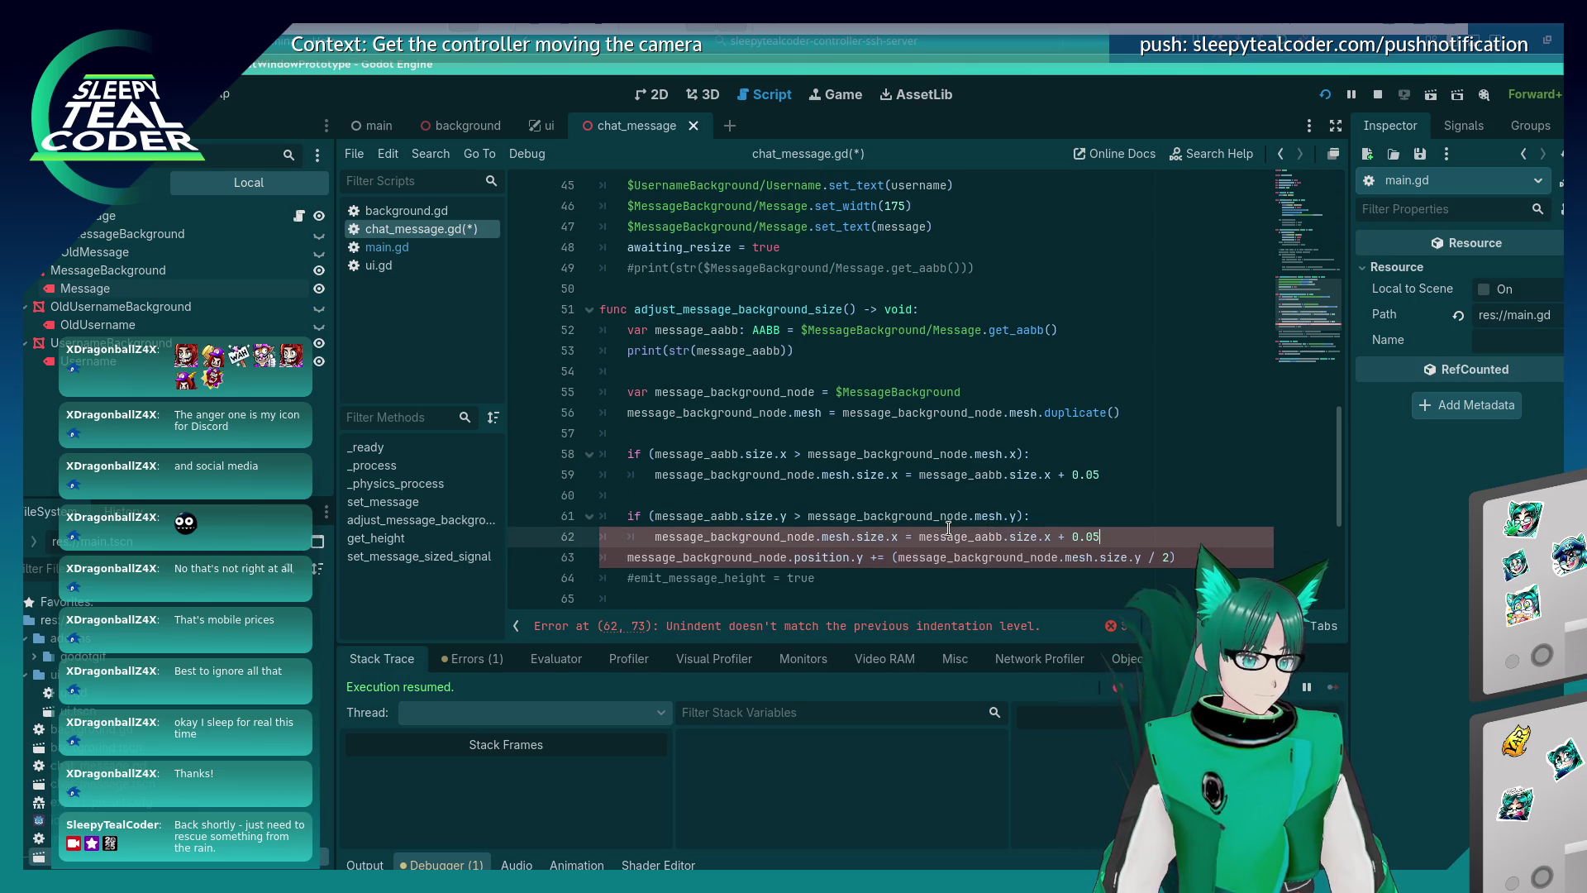
key("Up")
key("ctrl+Left")
key("Left")
key("BackSpace")
type("y")
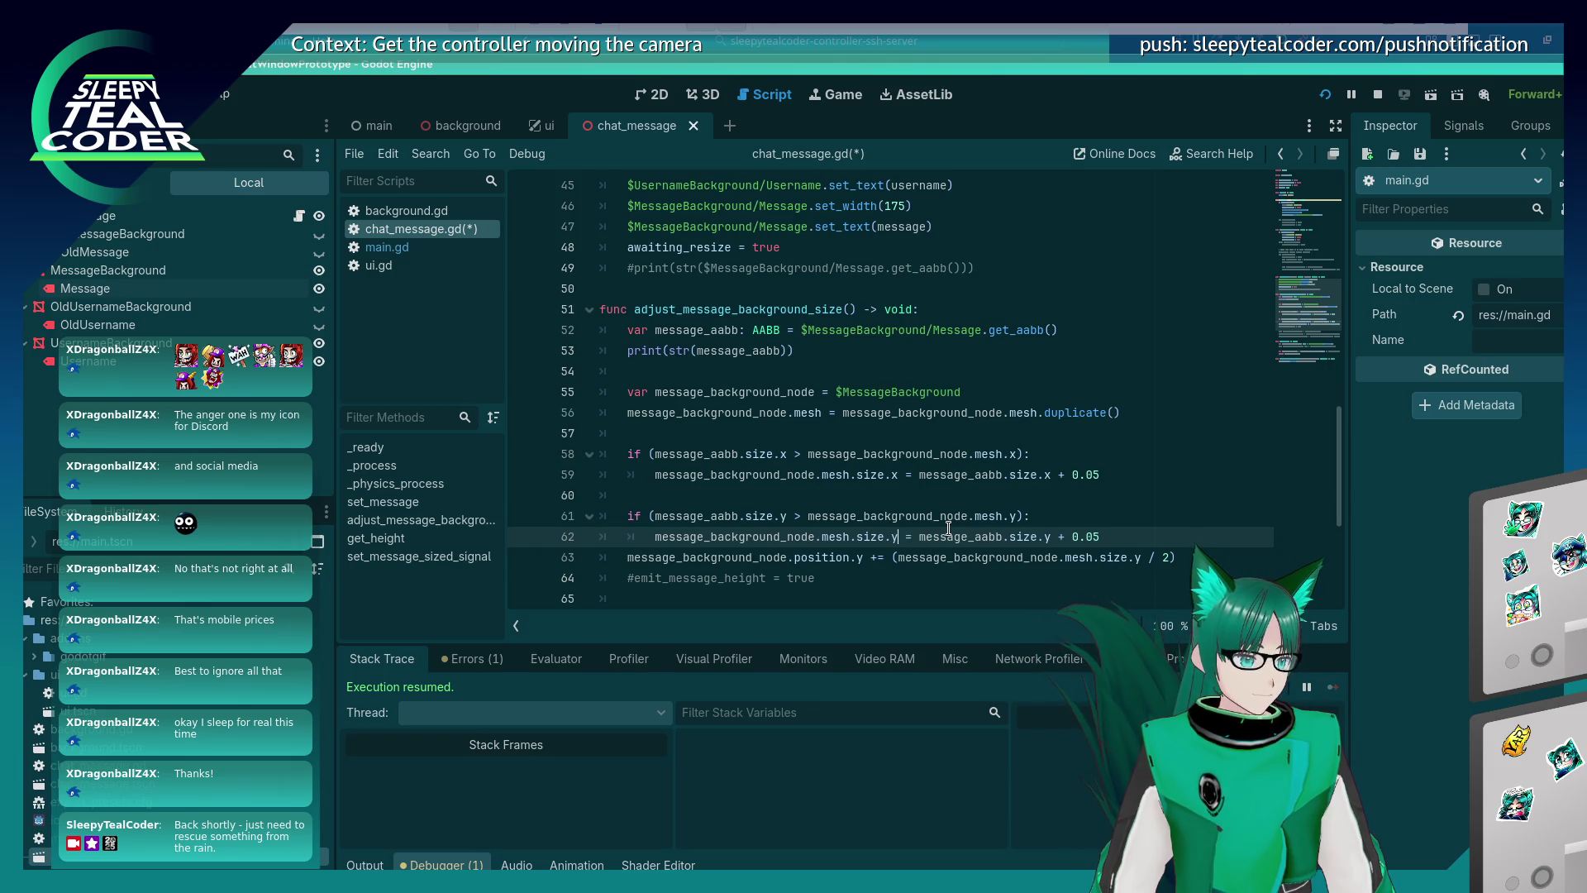
key("End")
key("Return")
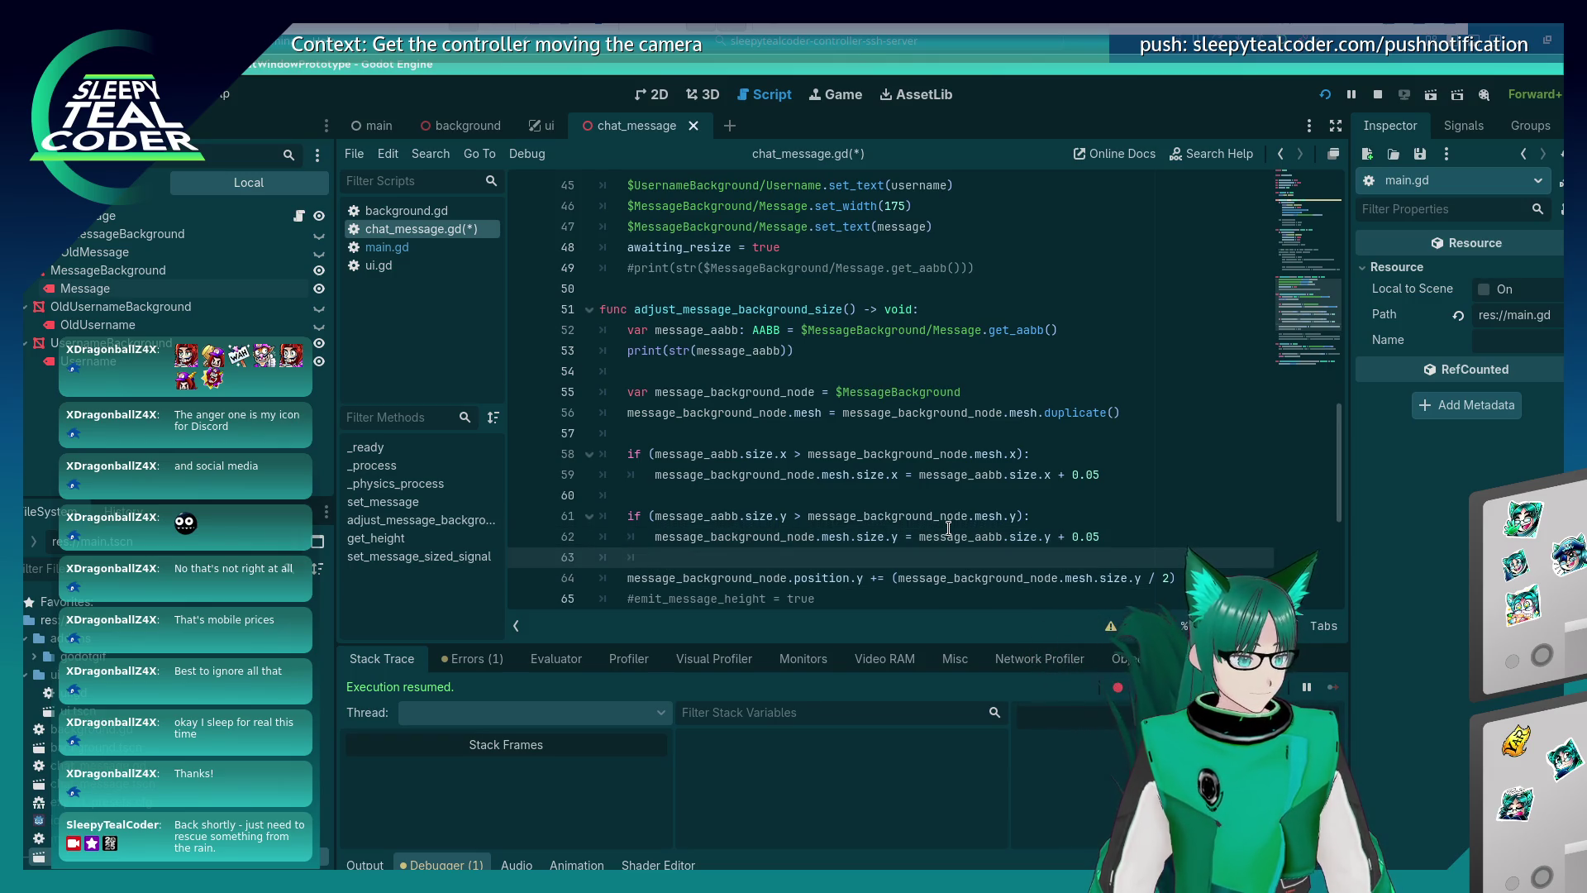
key("ctrl+s")
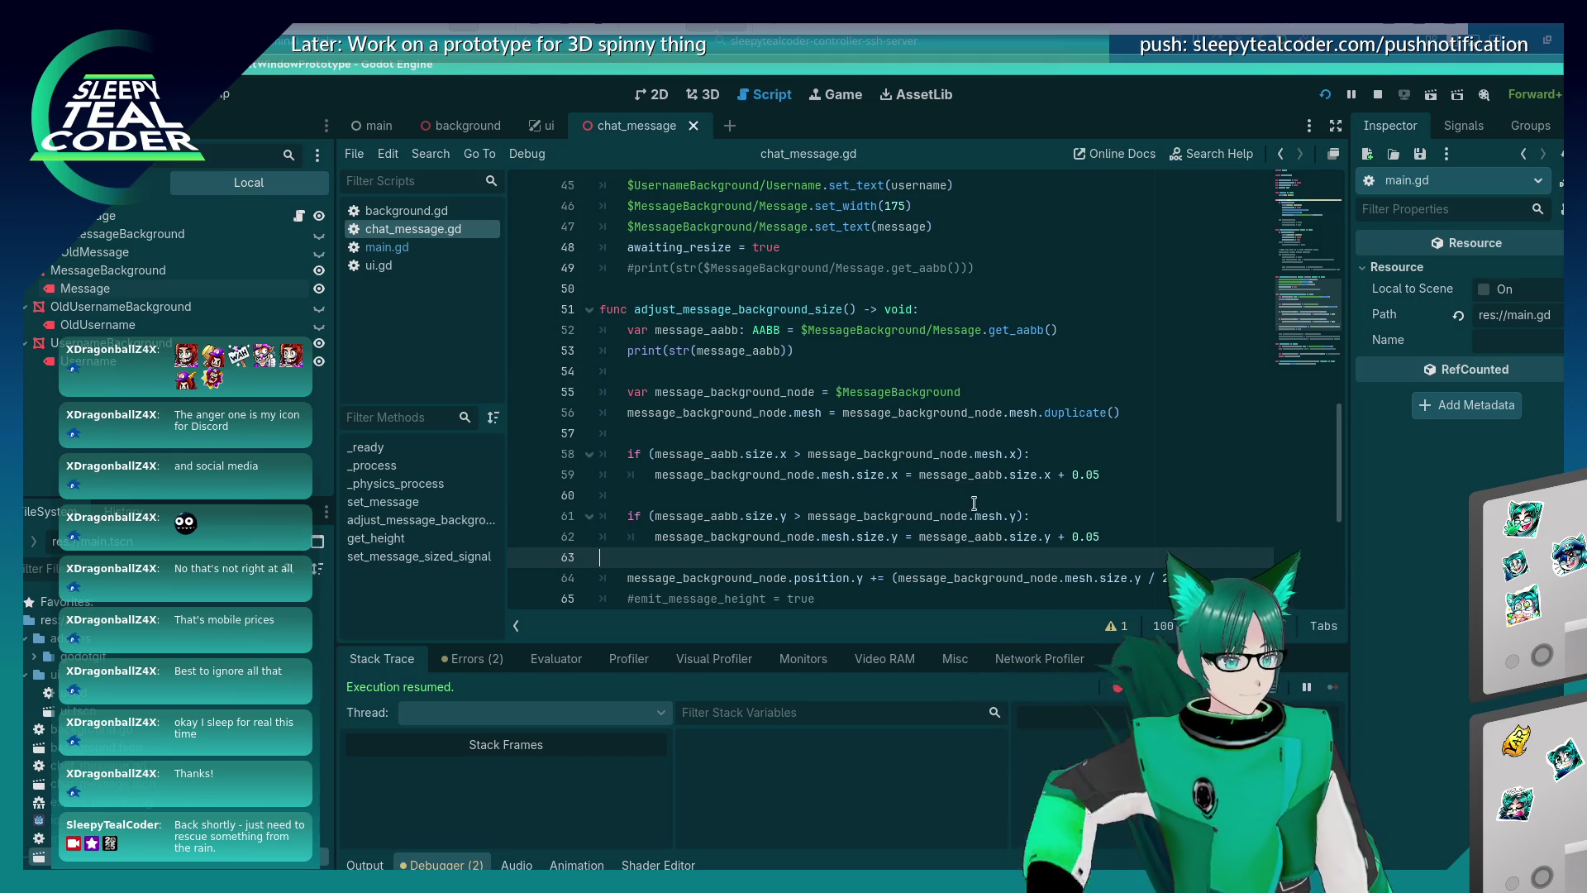
left_click(1326, 95)
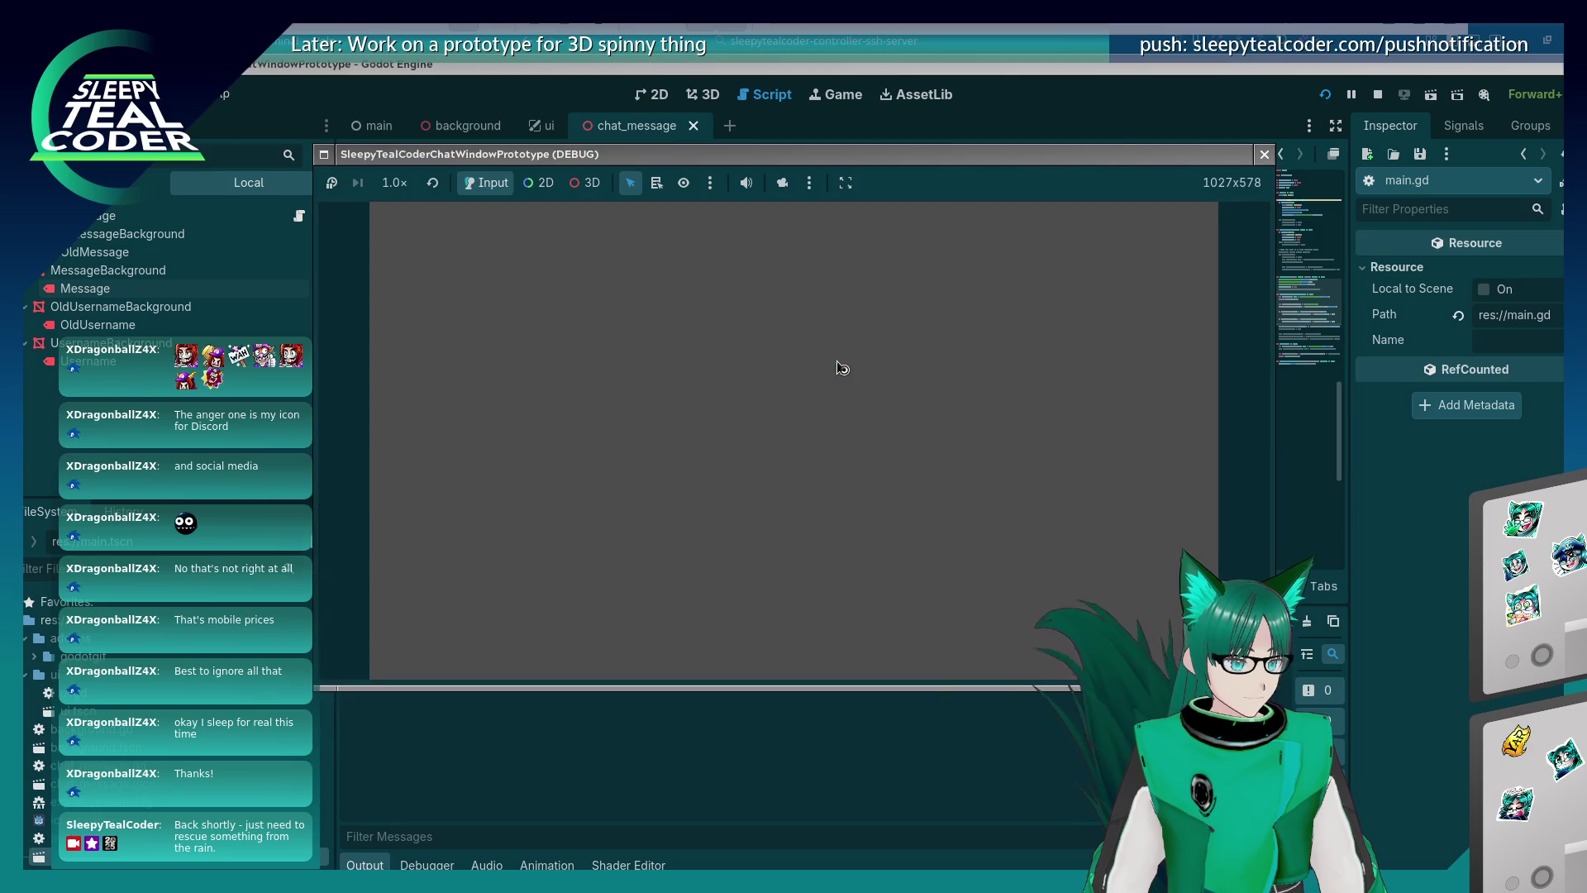
Add a test message, triggering the invalid 'x' access on PlaneMesh at chat_message.gd line 58.
left_click(988, 246)
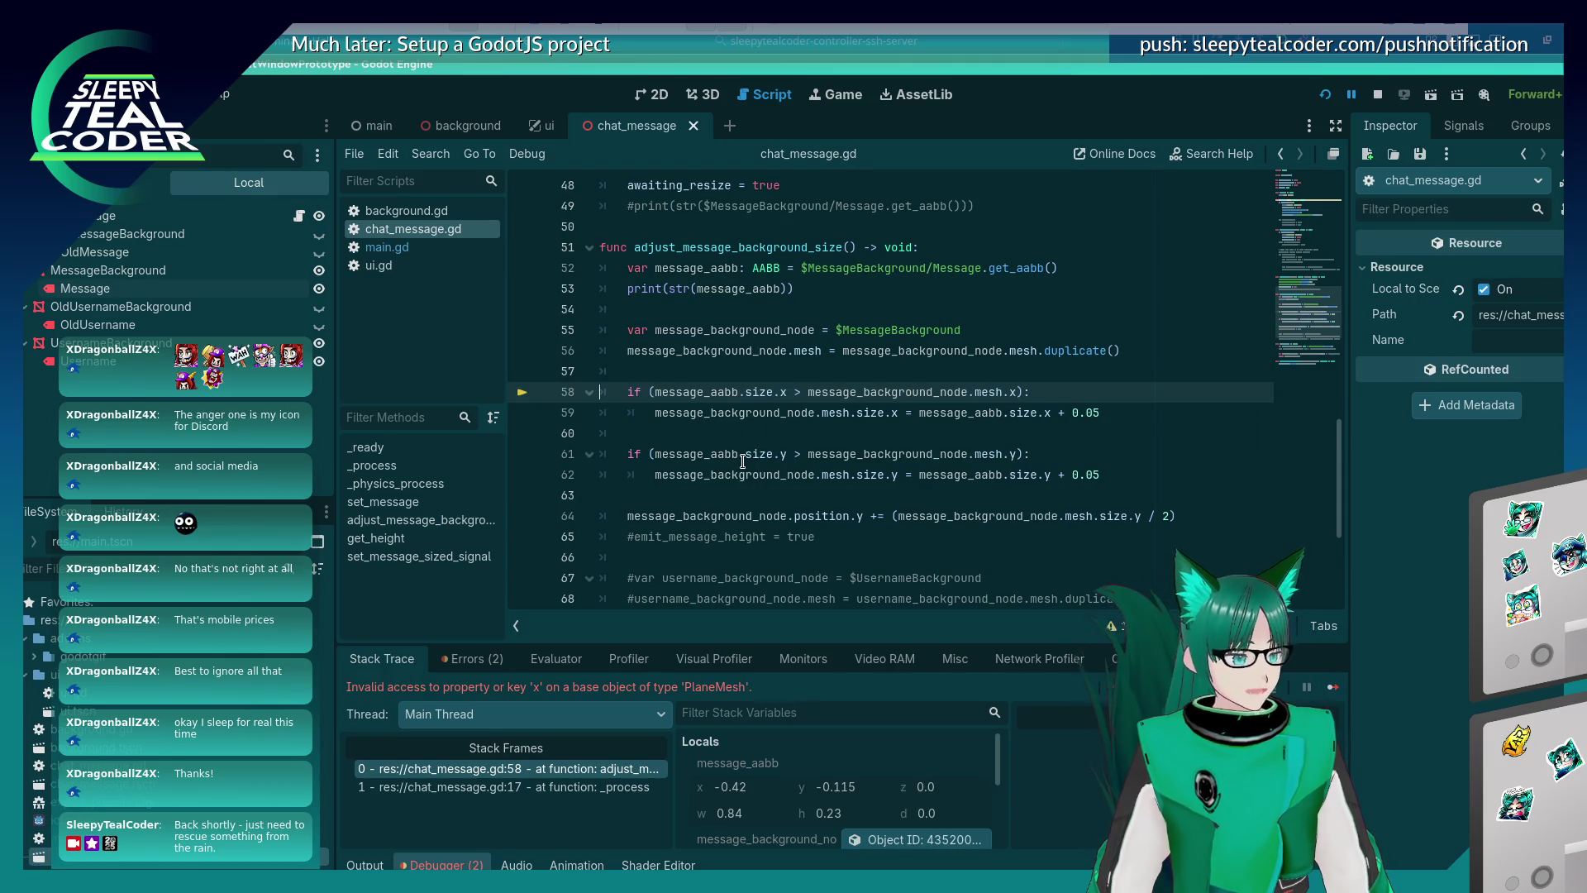
left_click(744, 376)
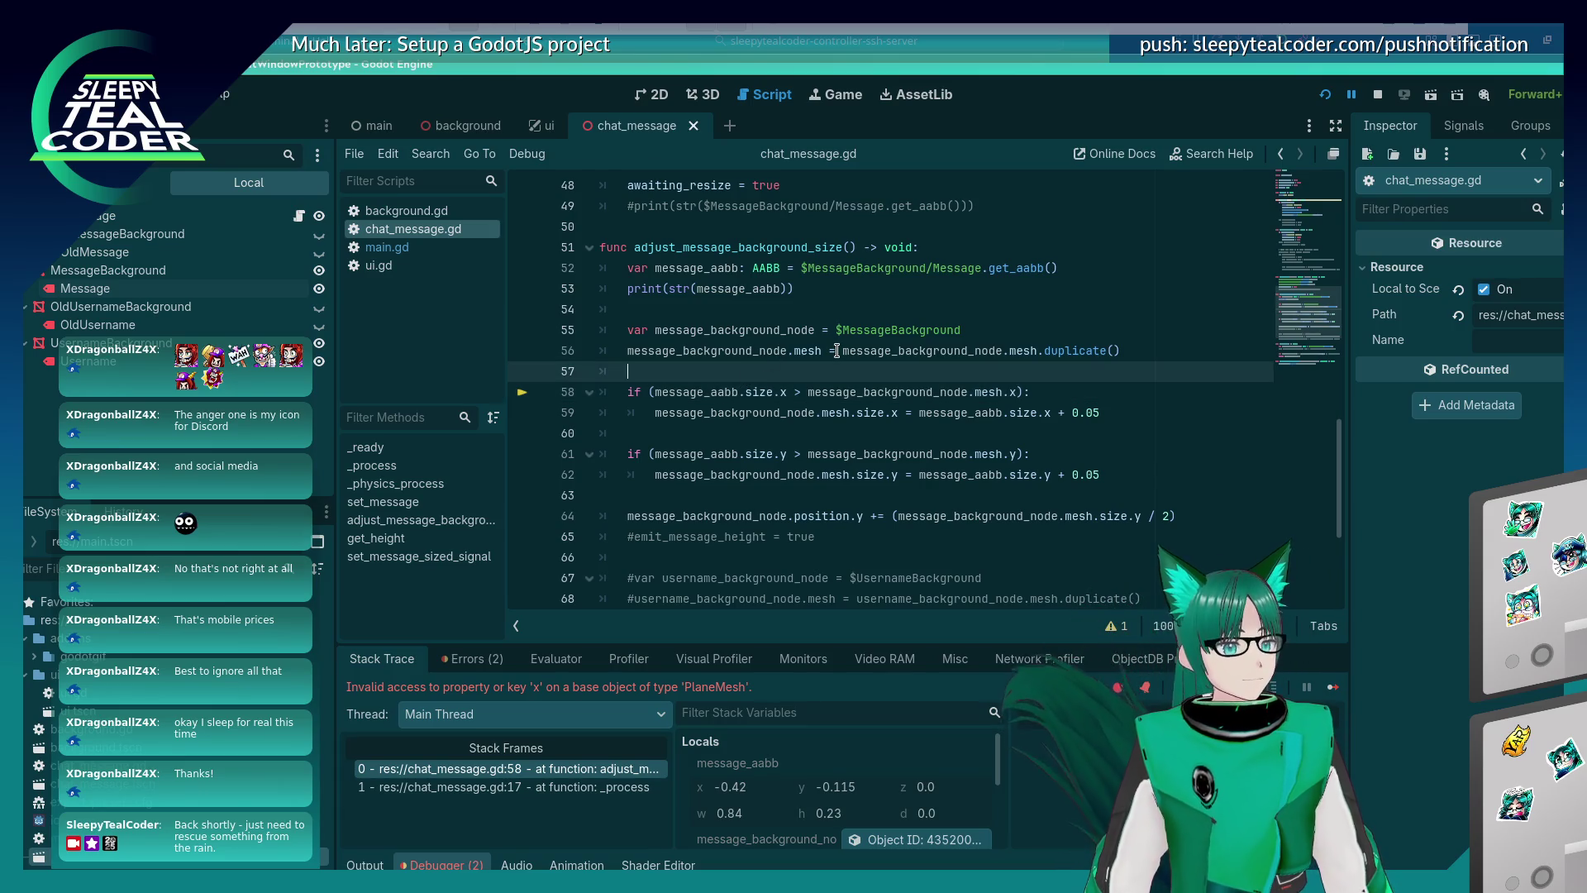
Declare var message_size_x = 0.0 above the width check and duplicate it for the y size.
key("Return")
key("Return")
type("var ")
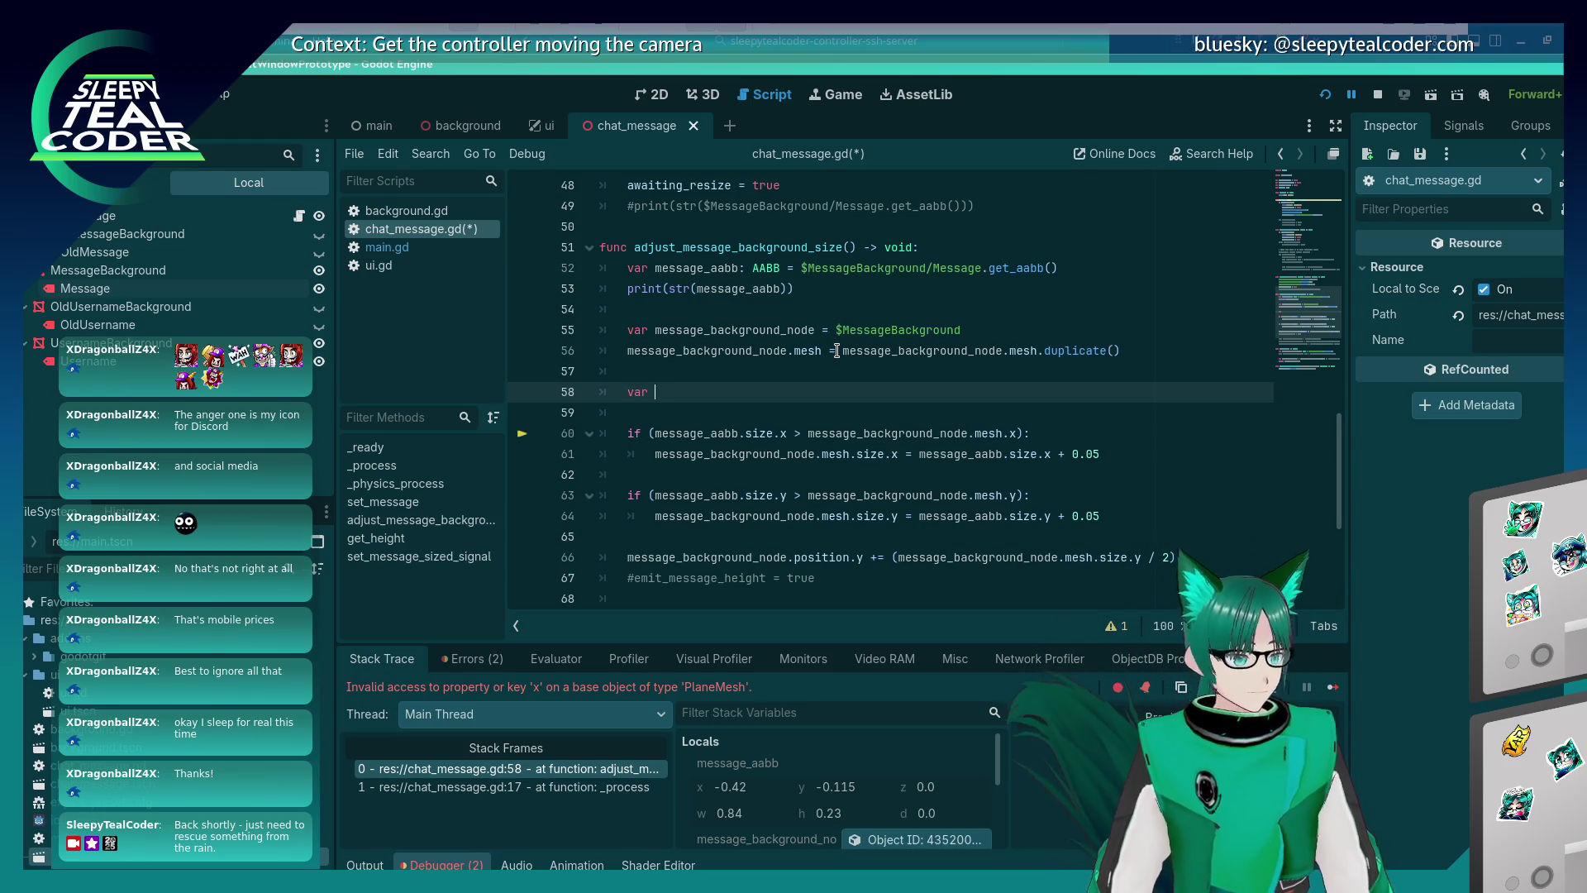
type("message_size_x ")
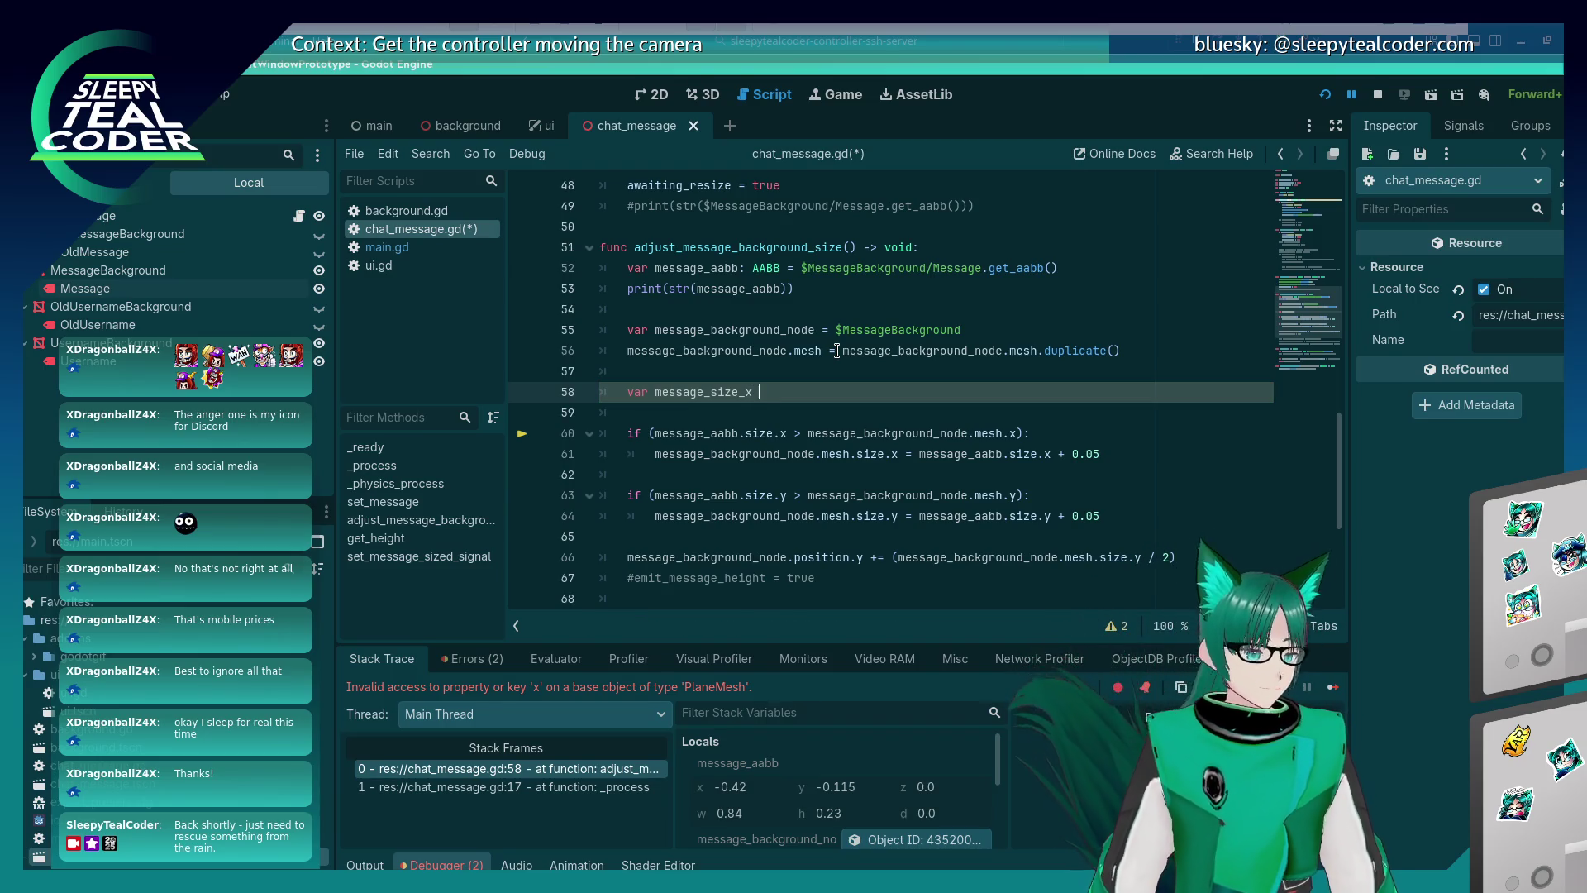
type("= 0.0")
key("ctrl+shift+d")
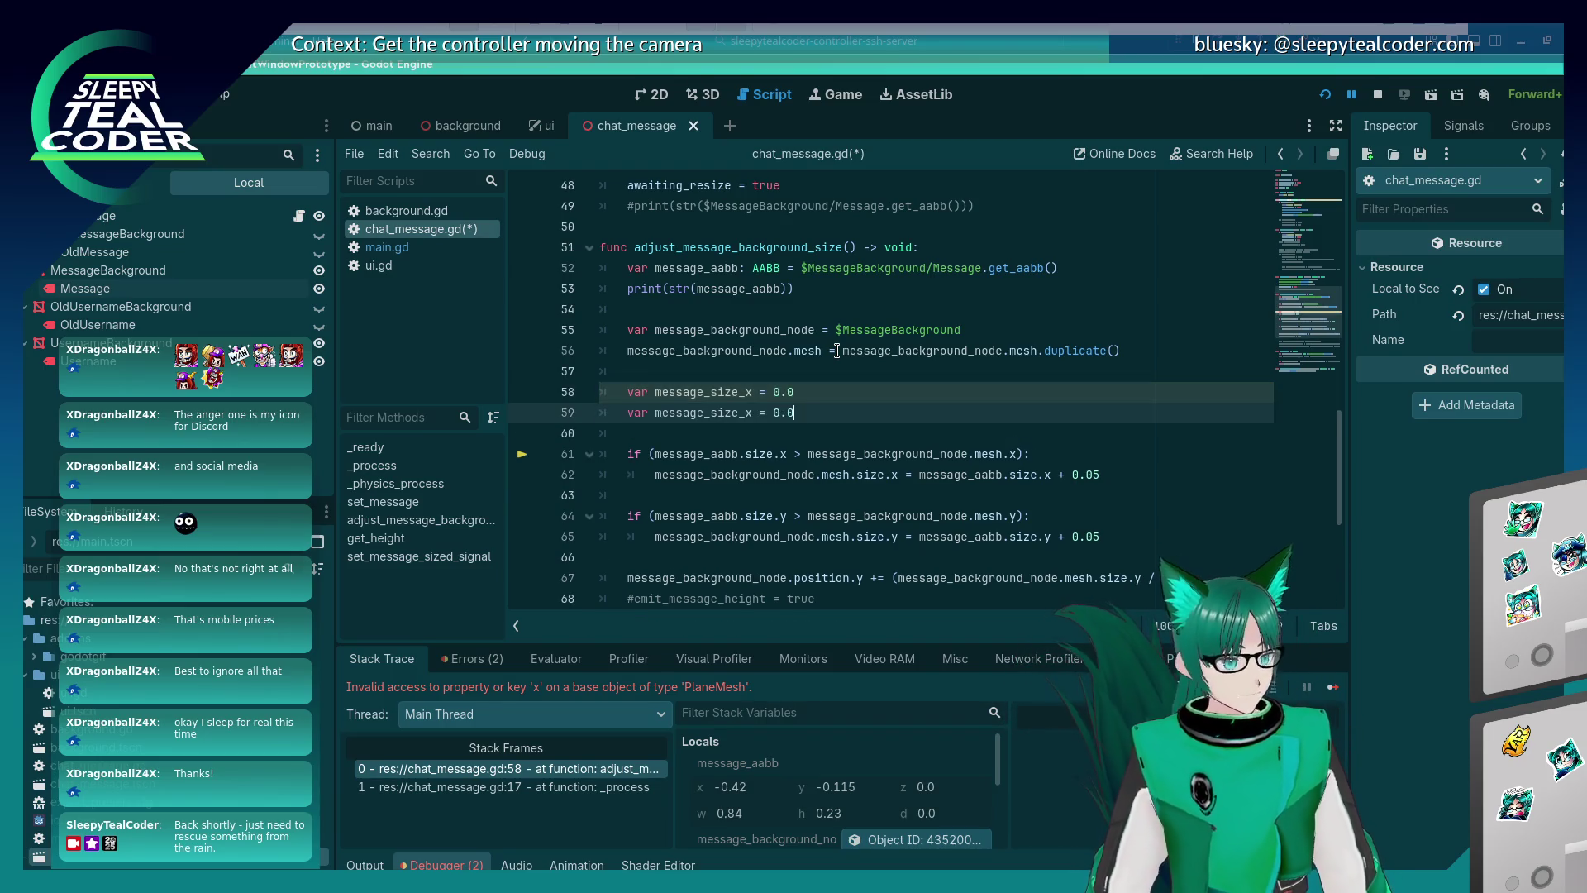
Try an elif after the width block, undo it, and inspect the variables' values.
key("Down")
key("Down")
key("Down")
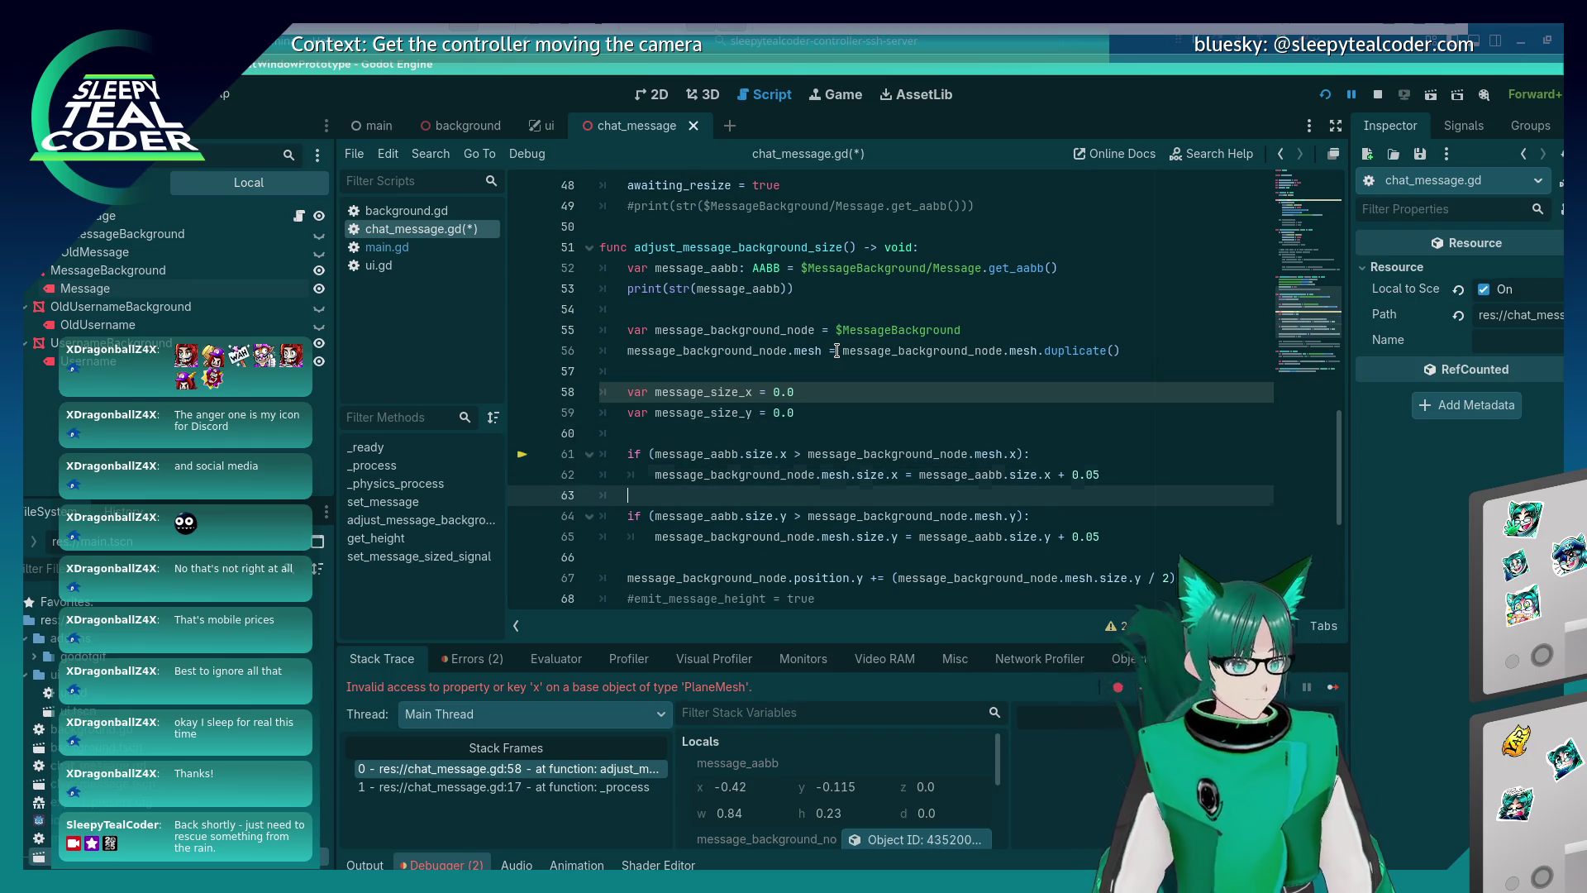
key("End")
key("Return")
key("BackSpace")
type("el")
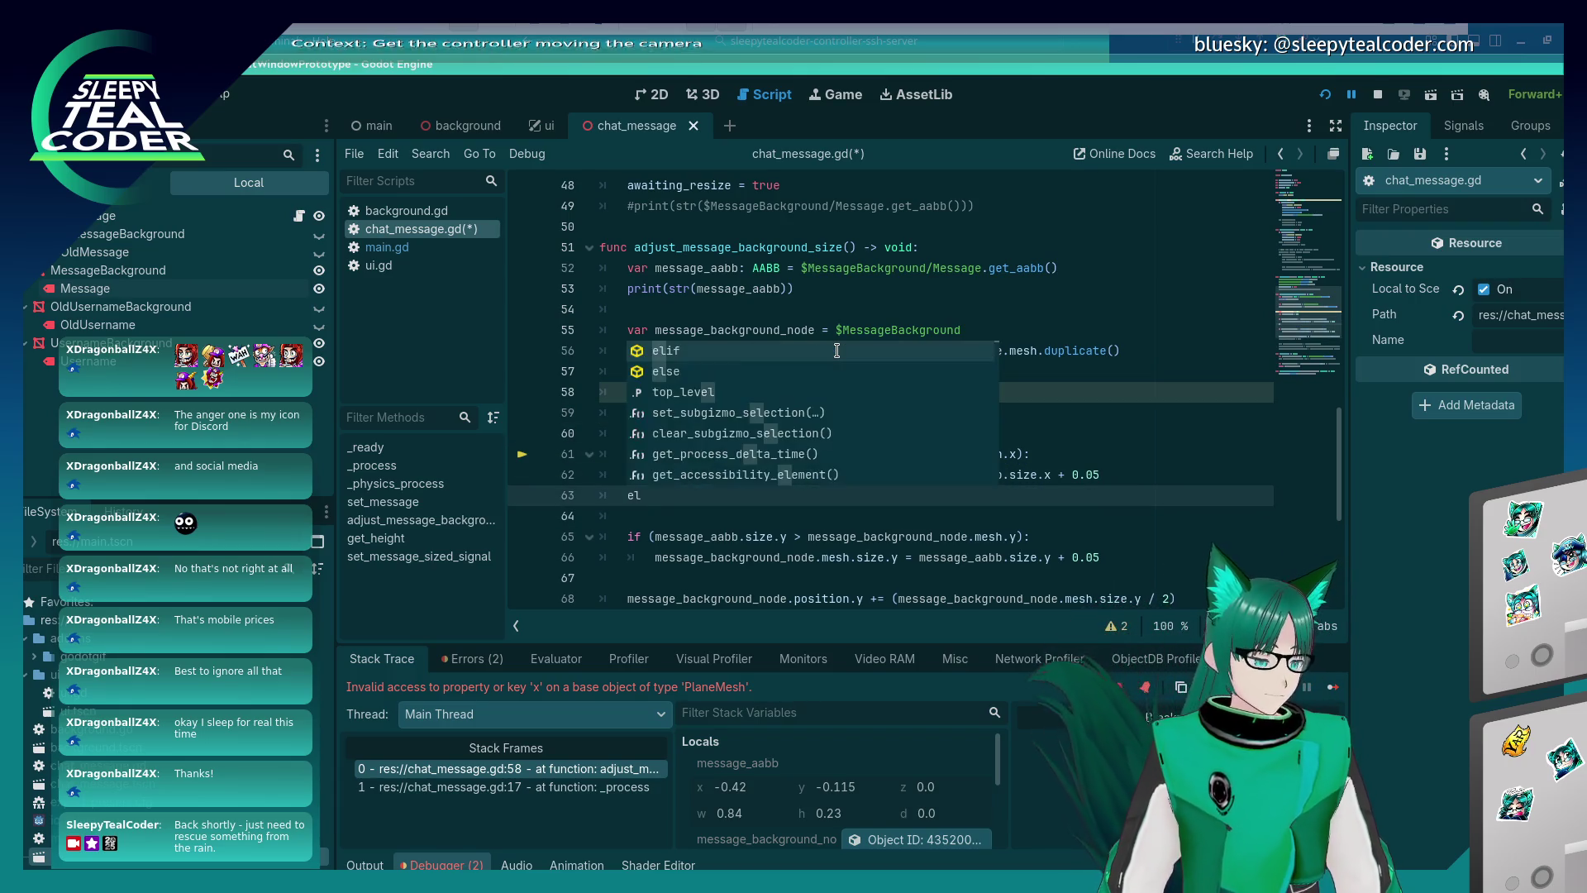
key("shift+Page_Up")
type("if")
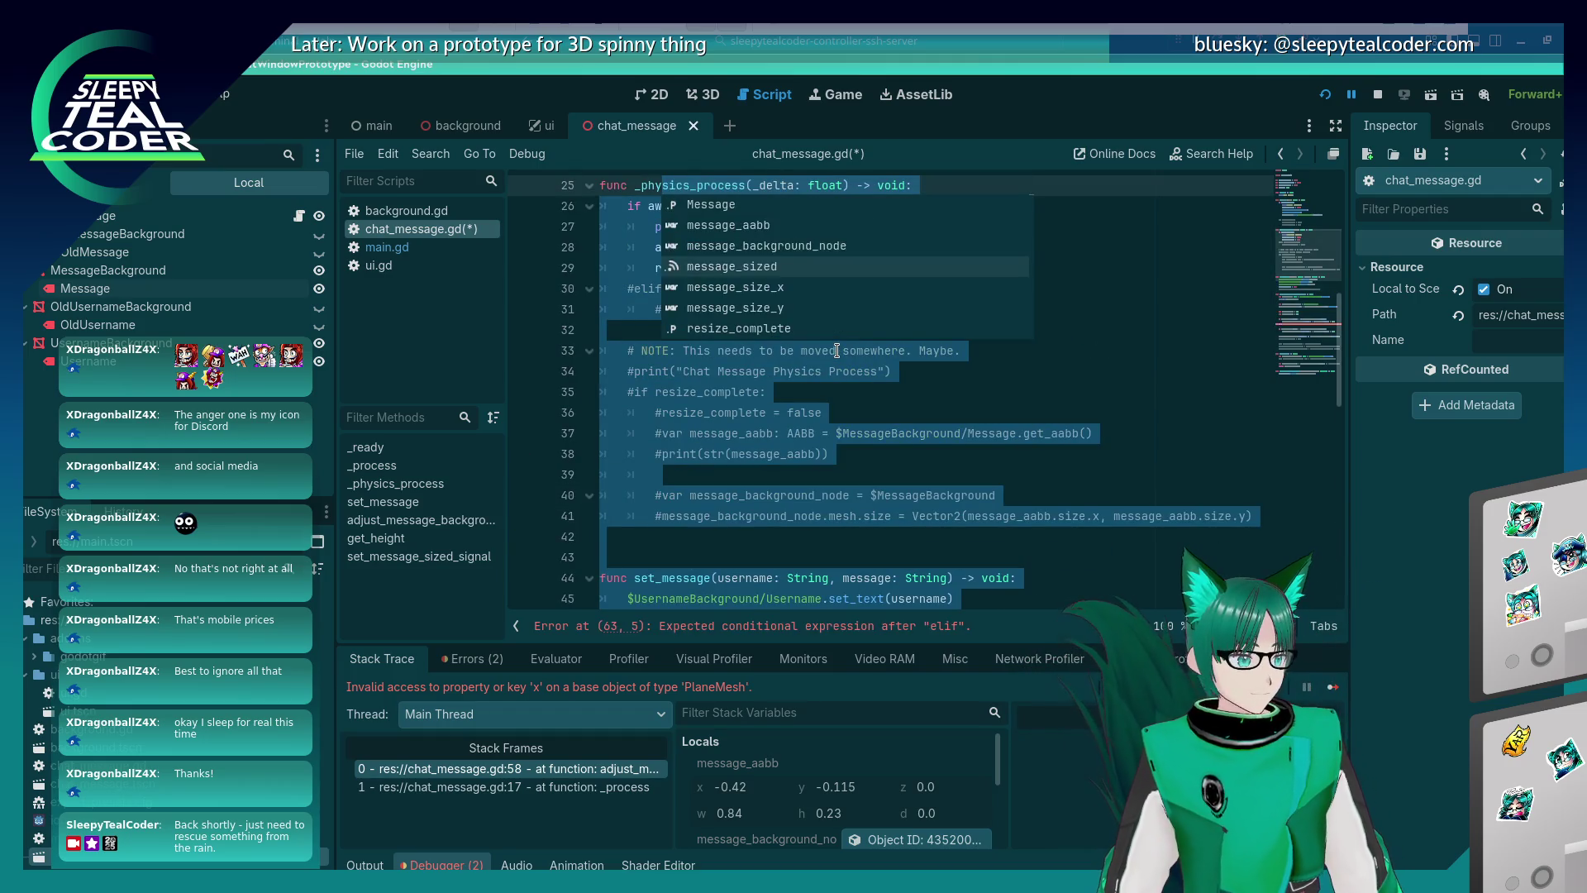
key("Escape")
key("shift+Page_Down")
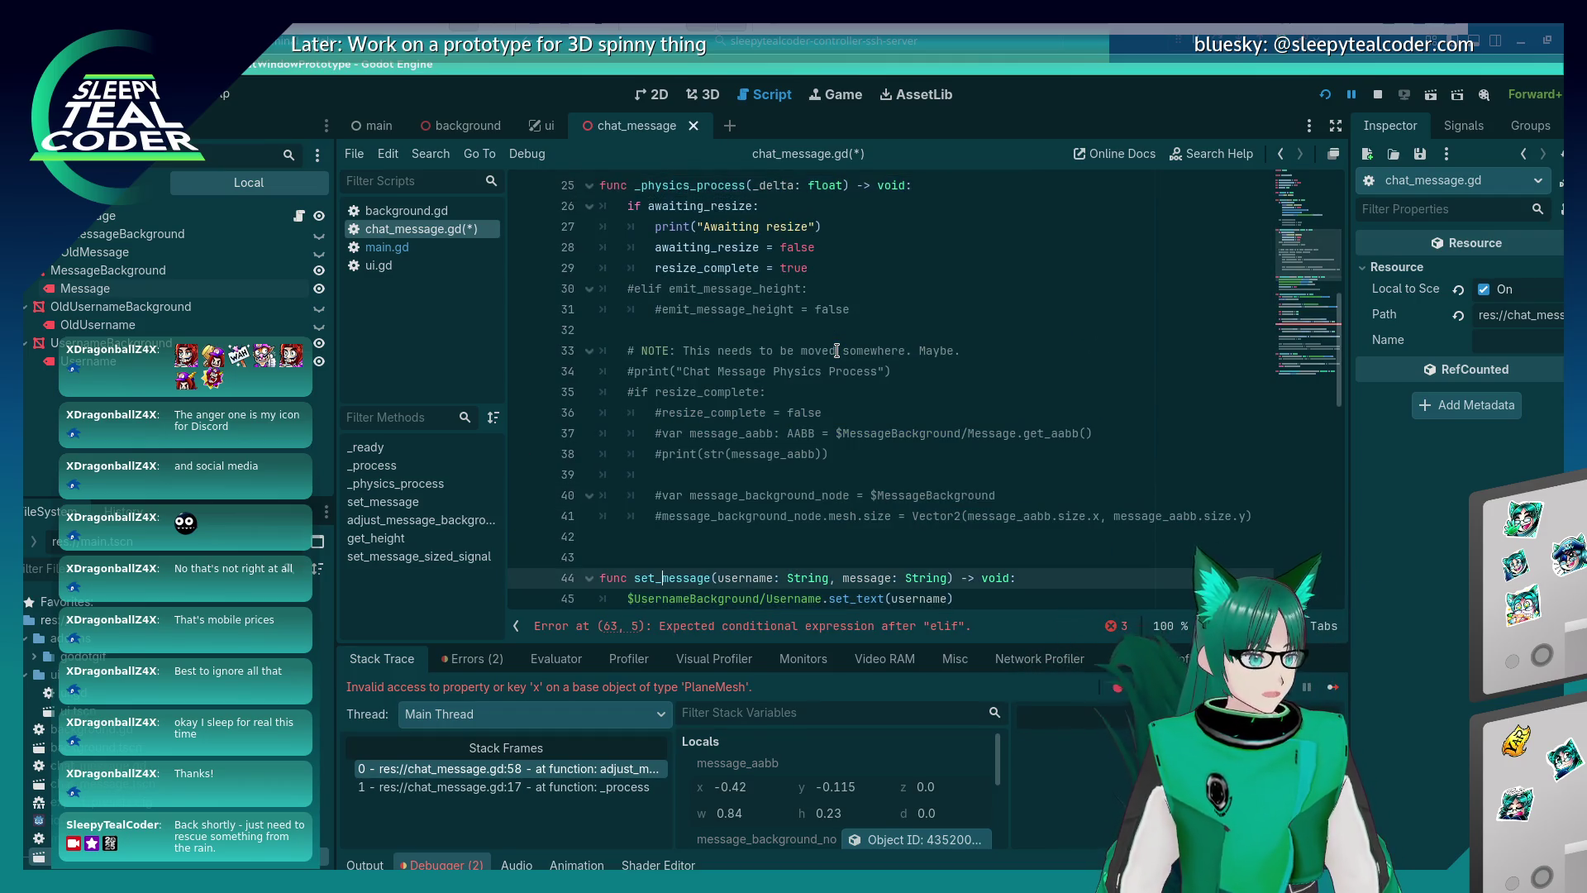
key("ctrl+z")
key("ctrl+z")
key("ctrl+z")
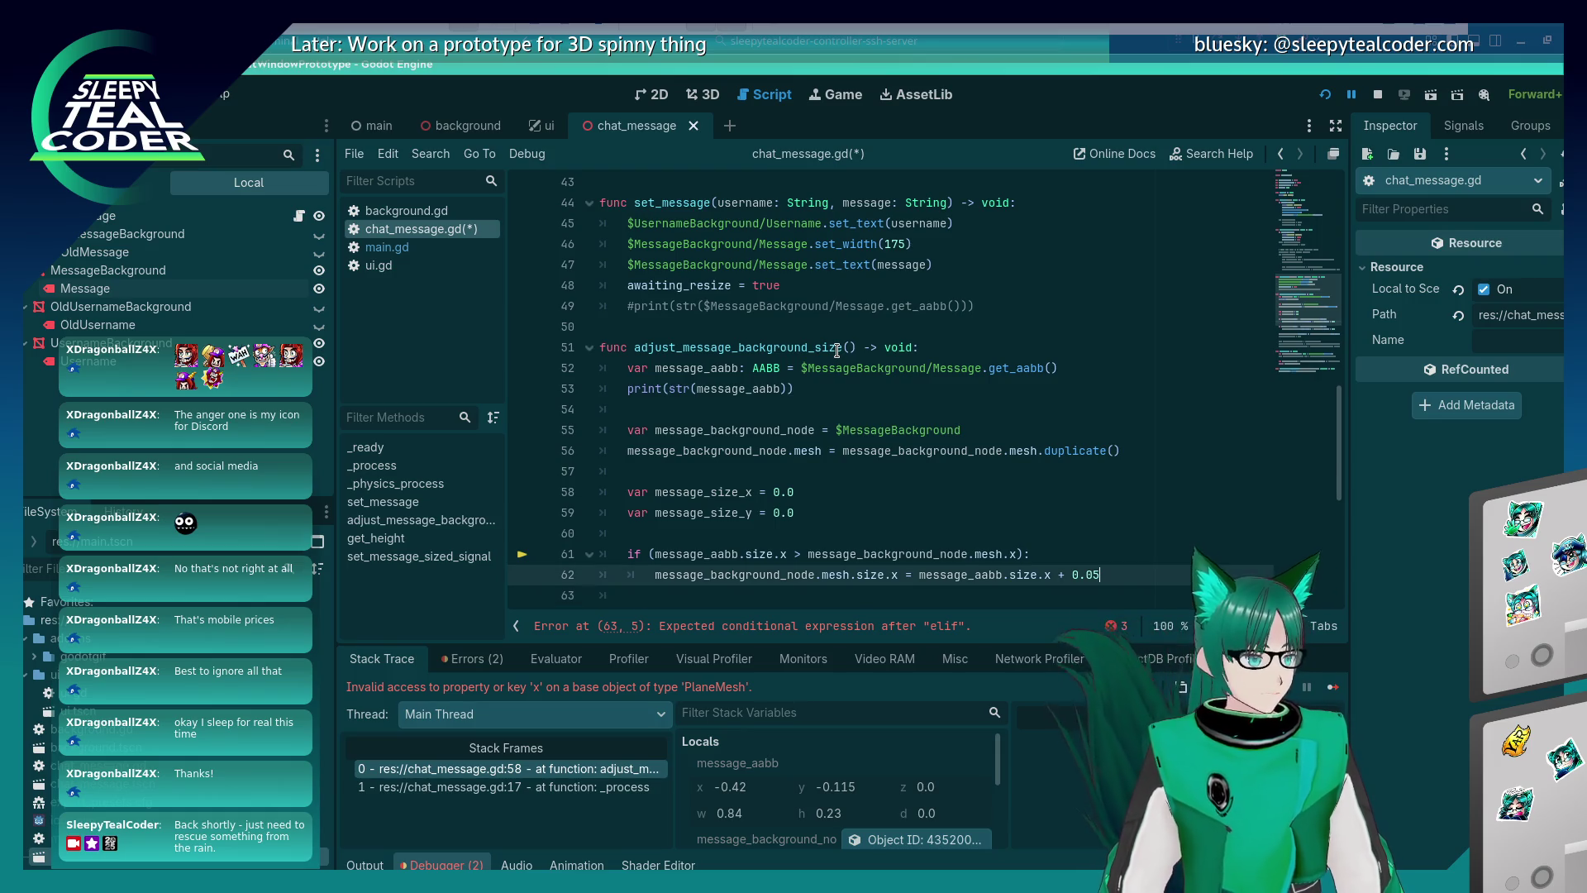
key("Up")
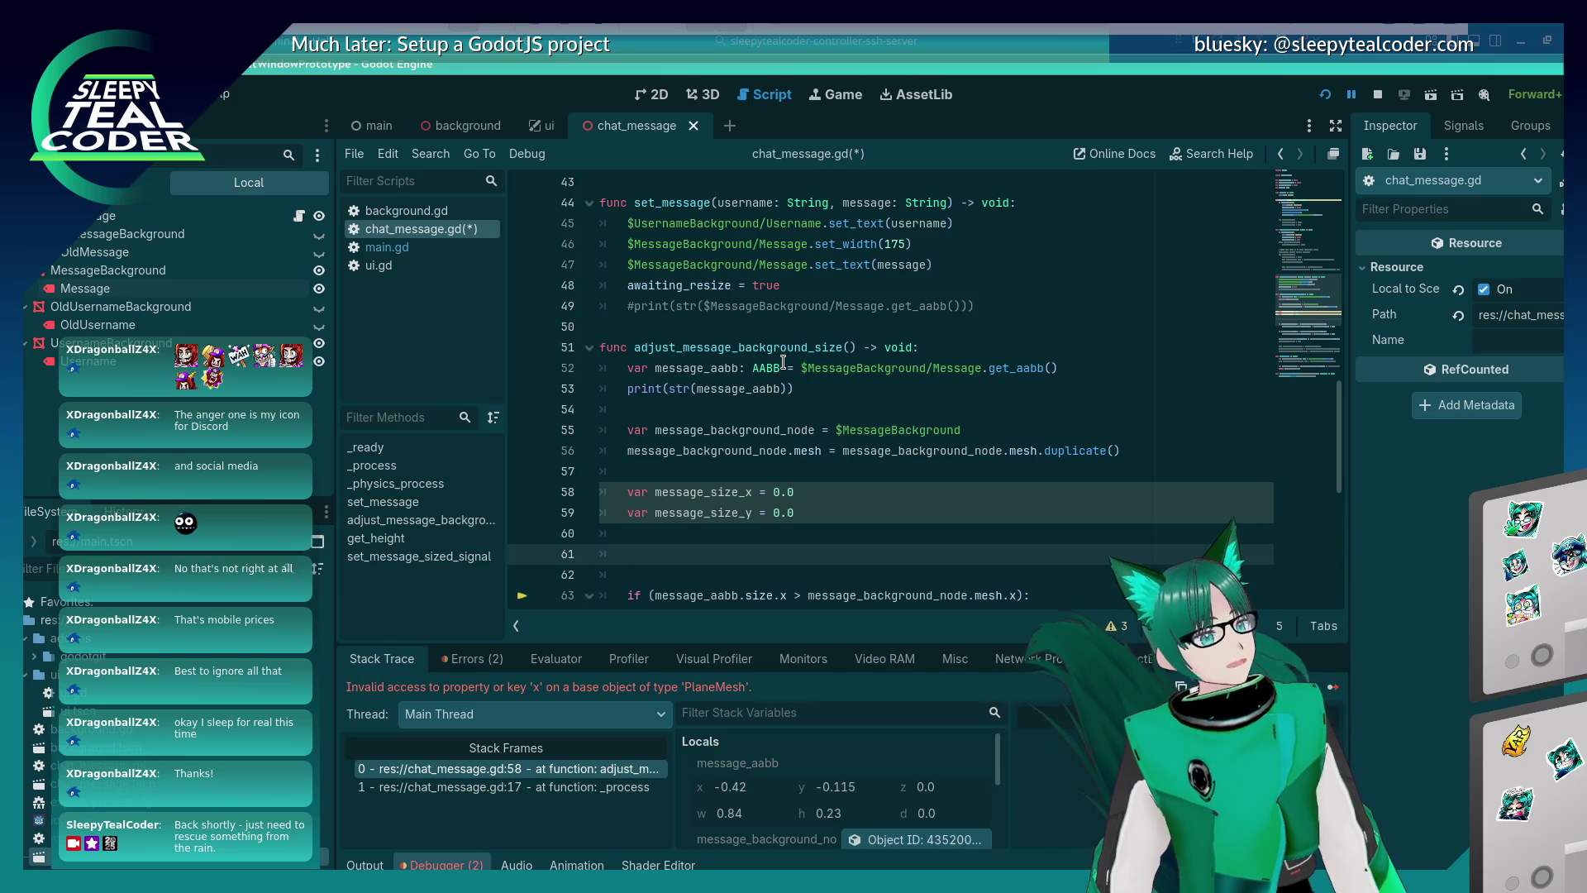
scroll(783, 362, "down", 1)
mouse_move(768, 364)
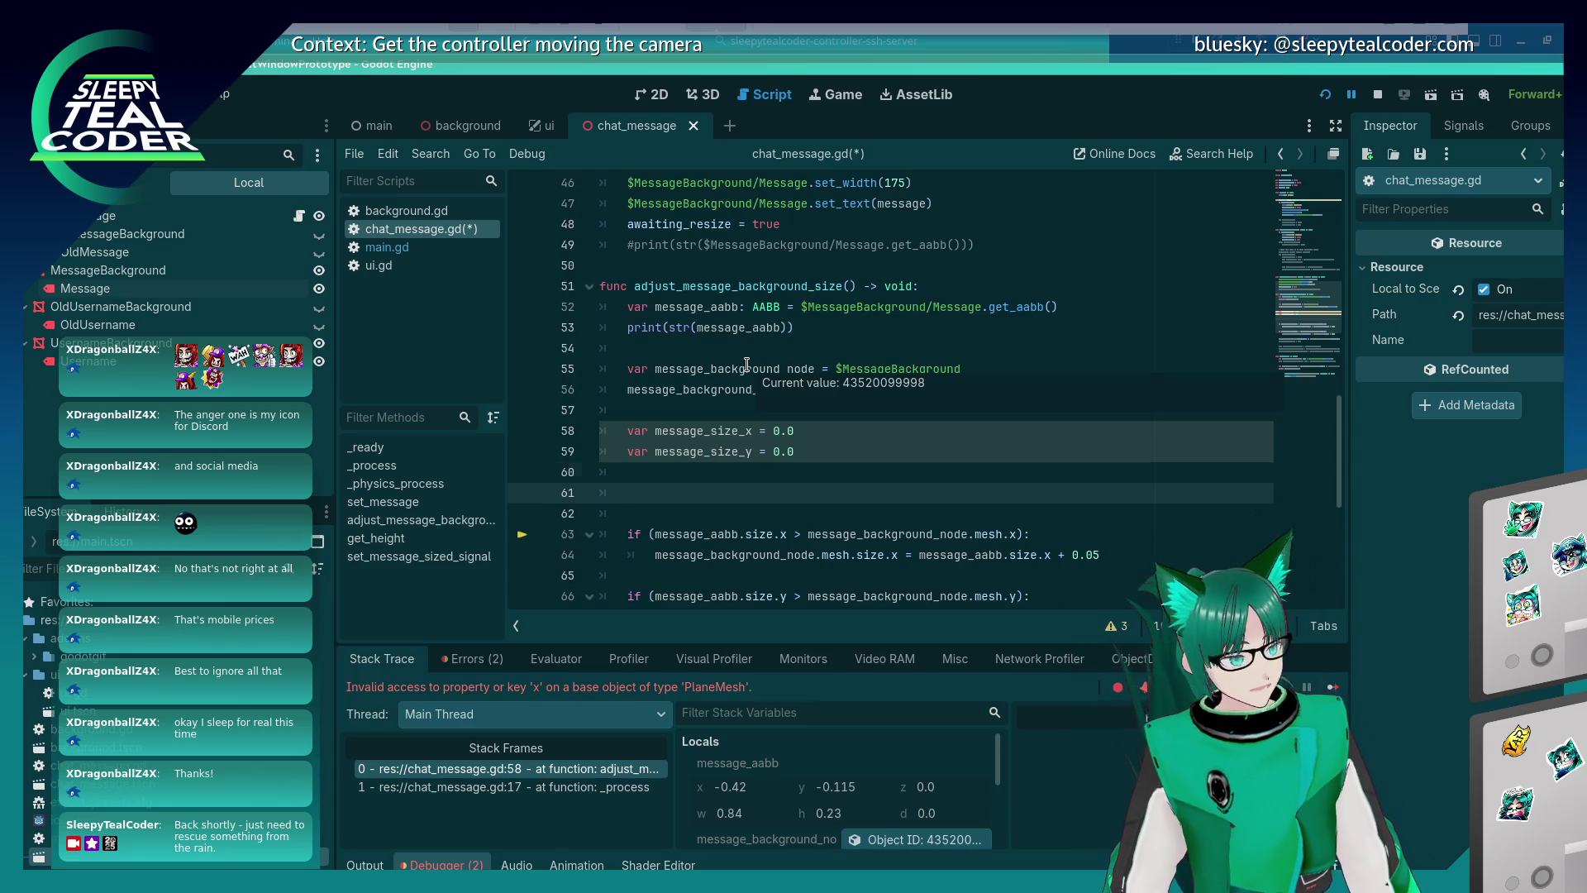
Add var message_is_clamped = true on line 60 beneath the size declarations.
key("Up")
type("var message_")
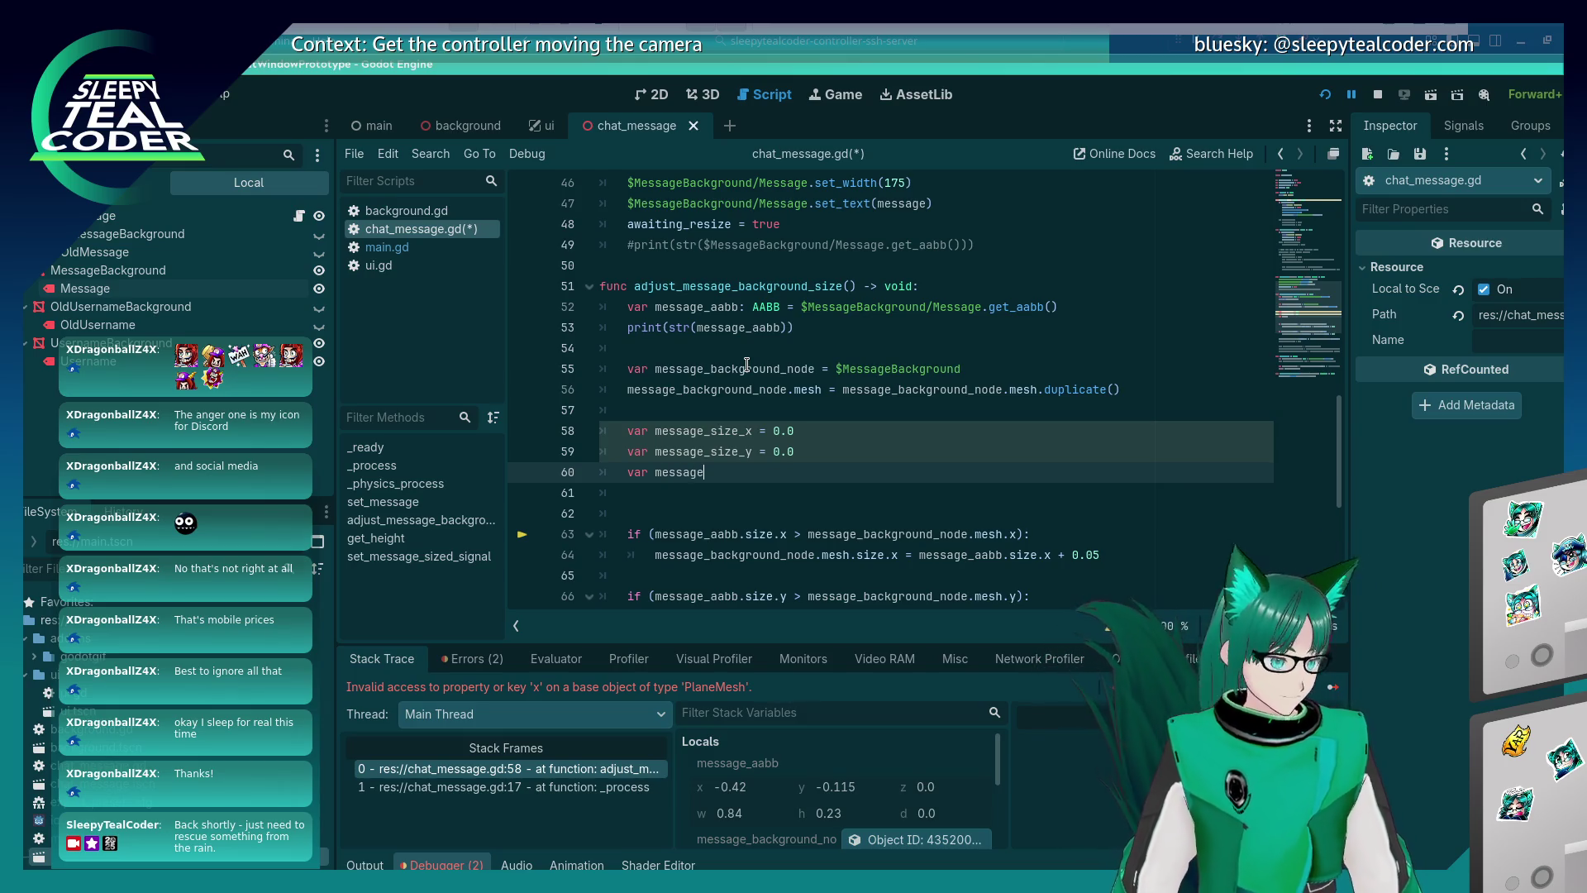
type("is_cla")
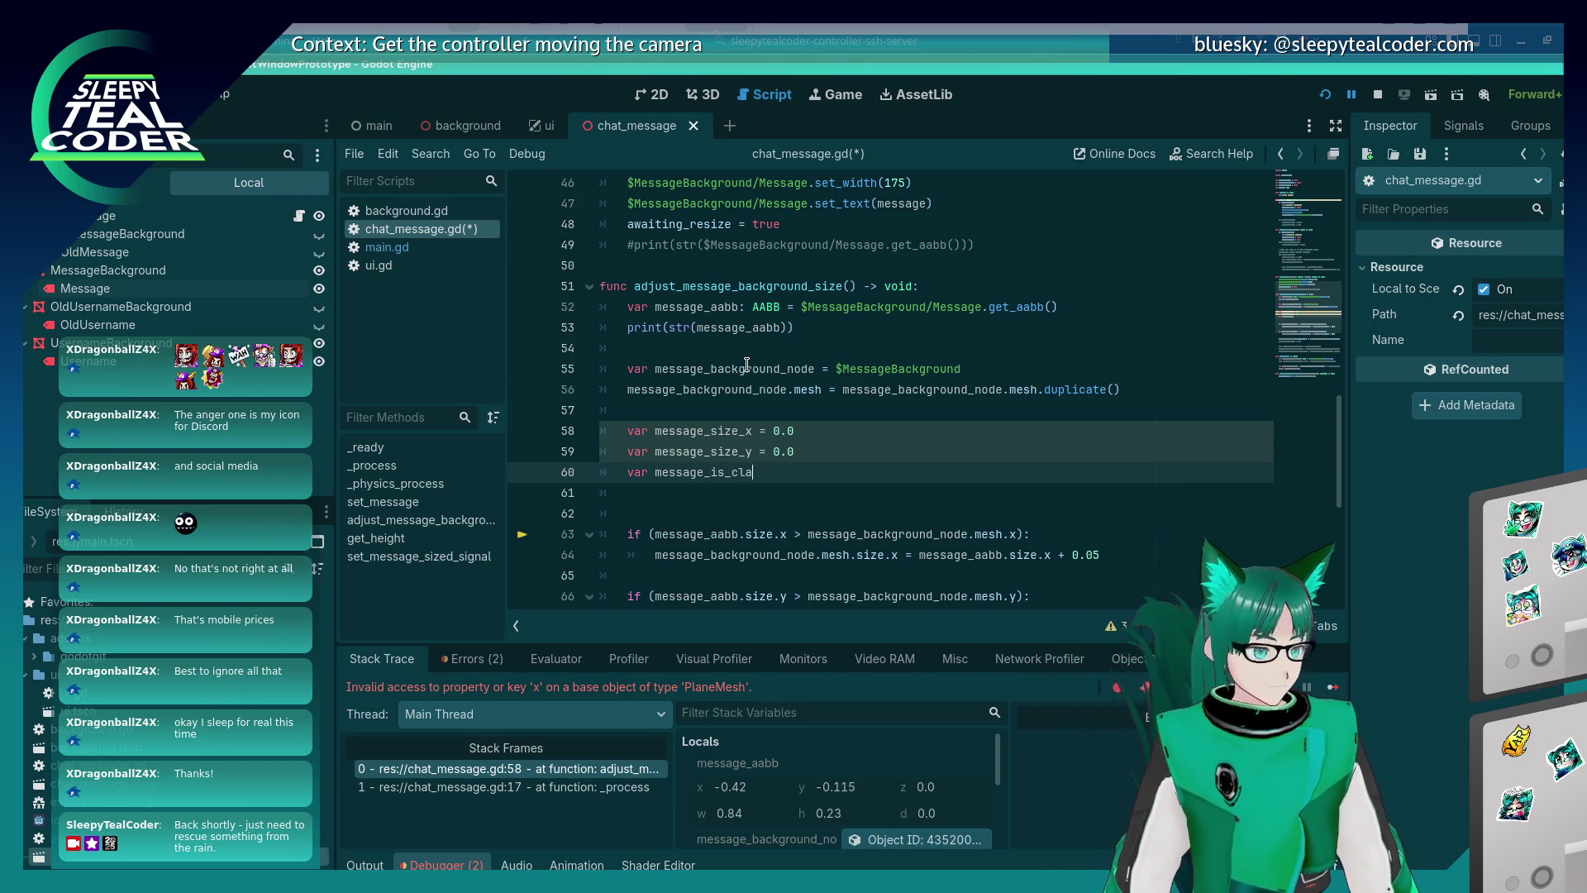
type("mped = trtu")
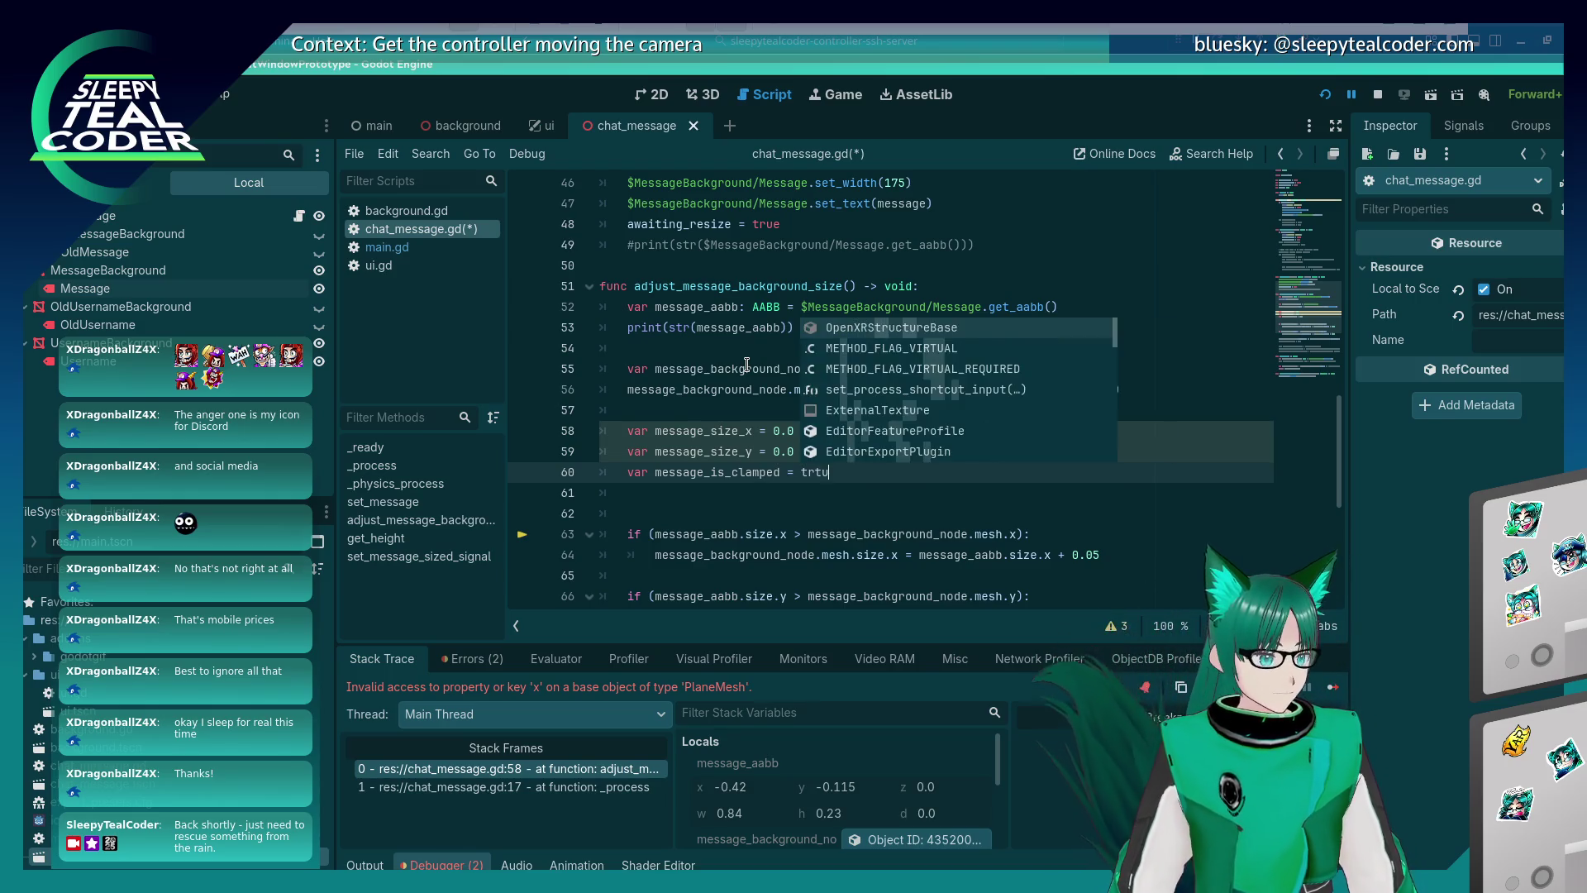
type("e")
key("Return")
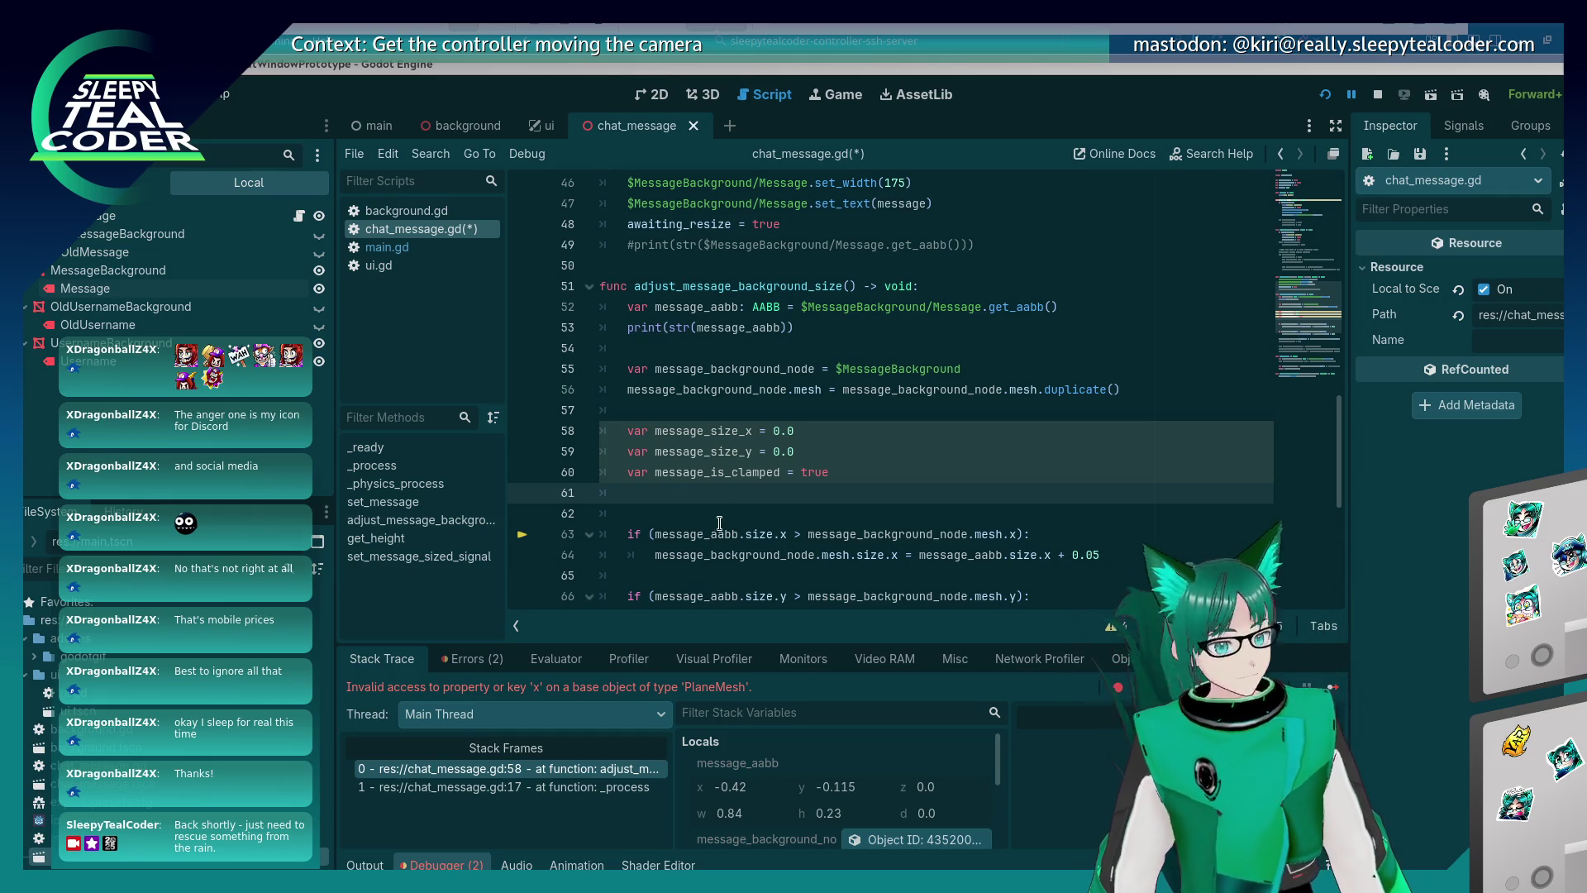
Remove the empty line 62, save the script, and run the project.
scroll(716, 524, "down", 3)
left_click(723, 453)
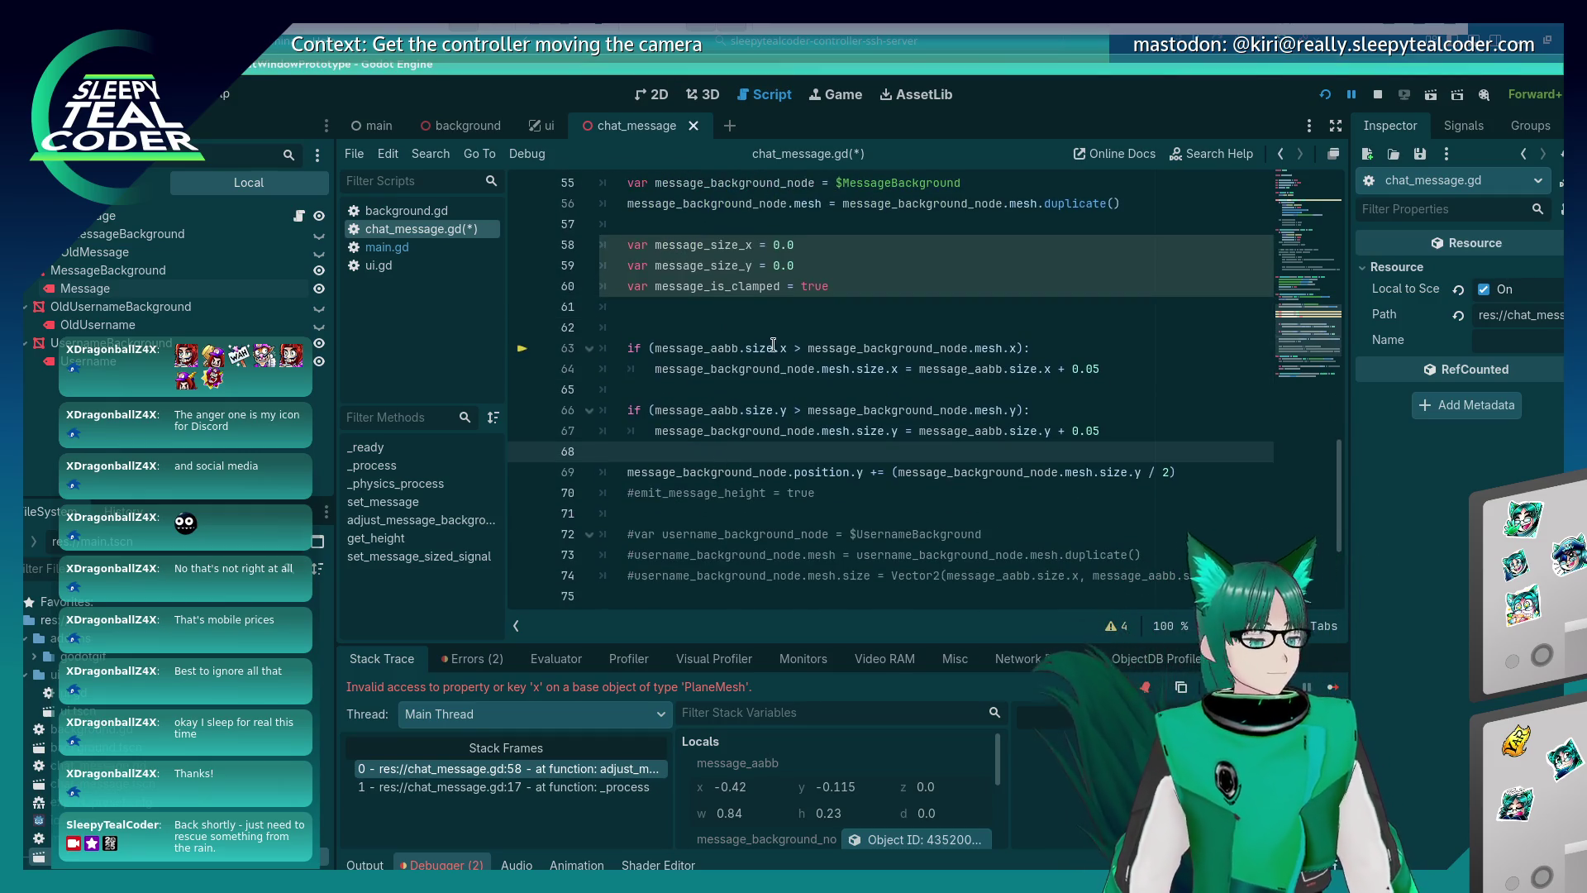
left_click(1105, 364)
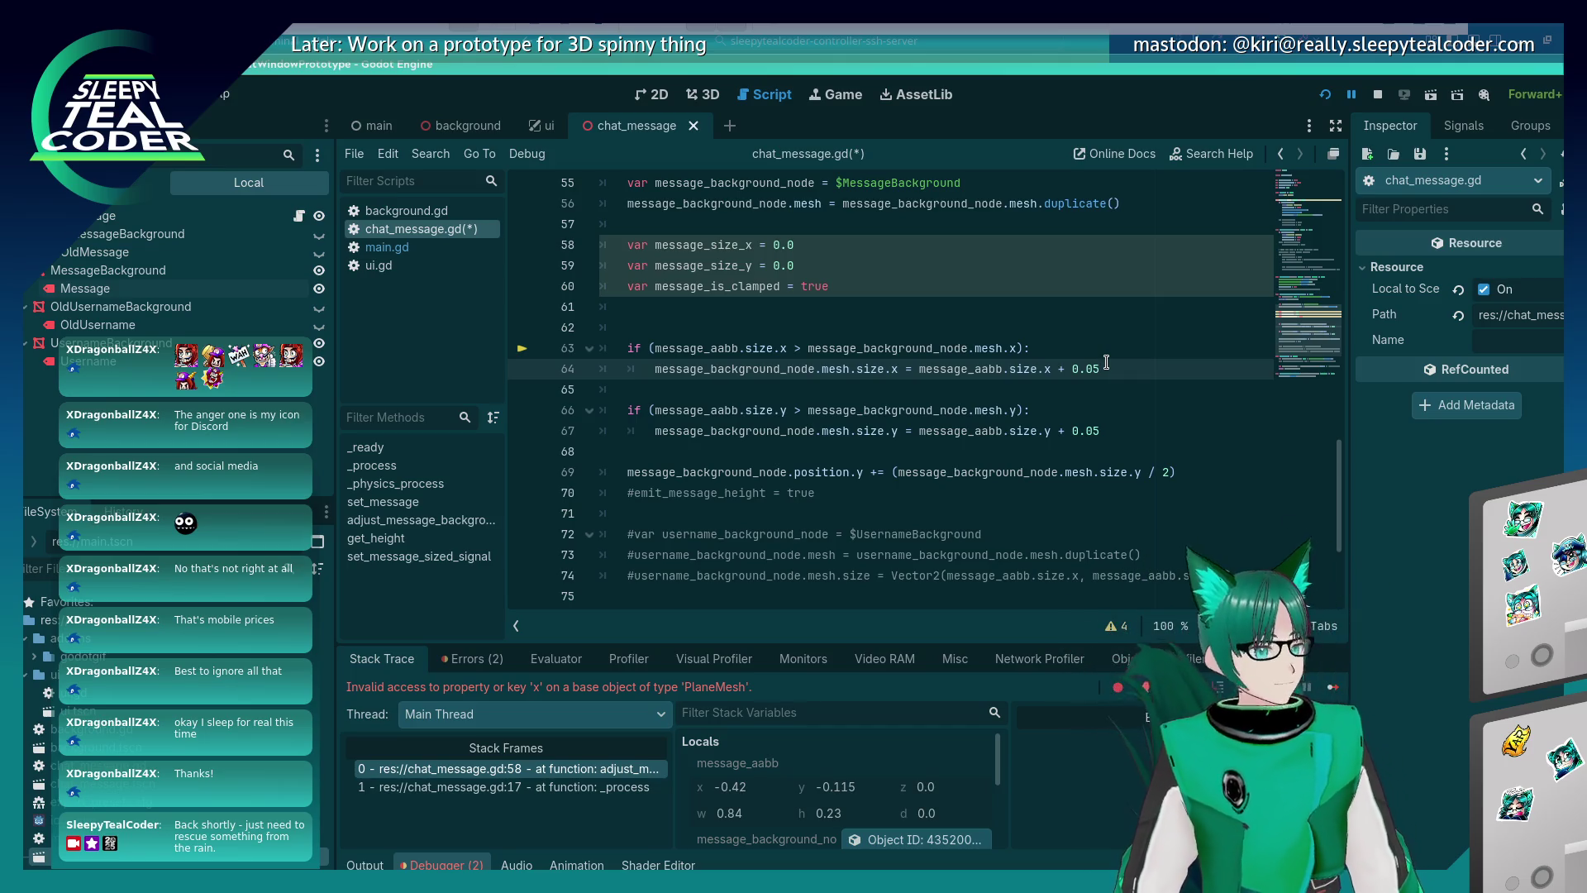
key("Up")
key("Up")
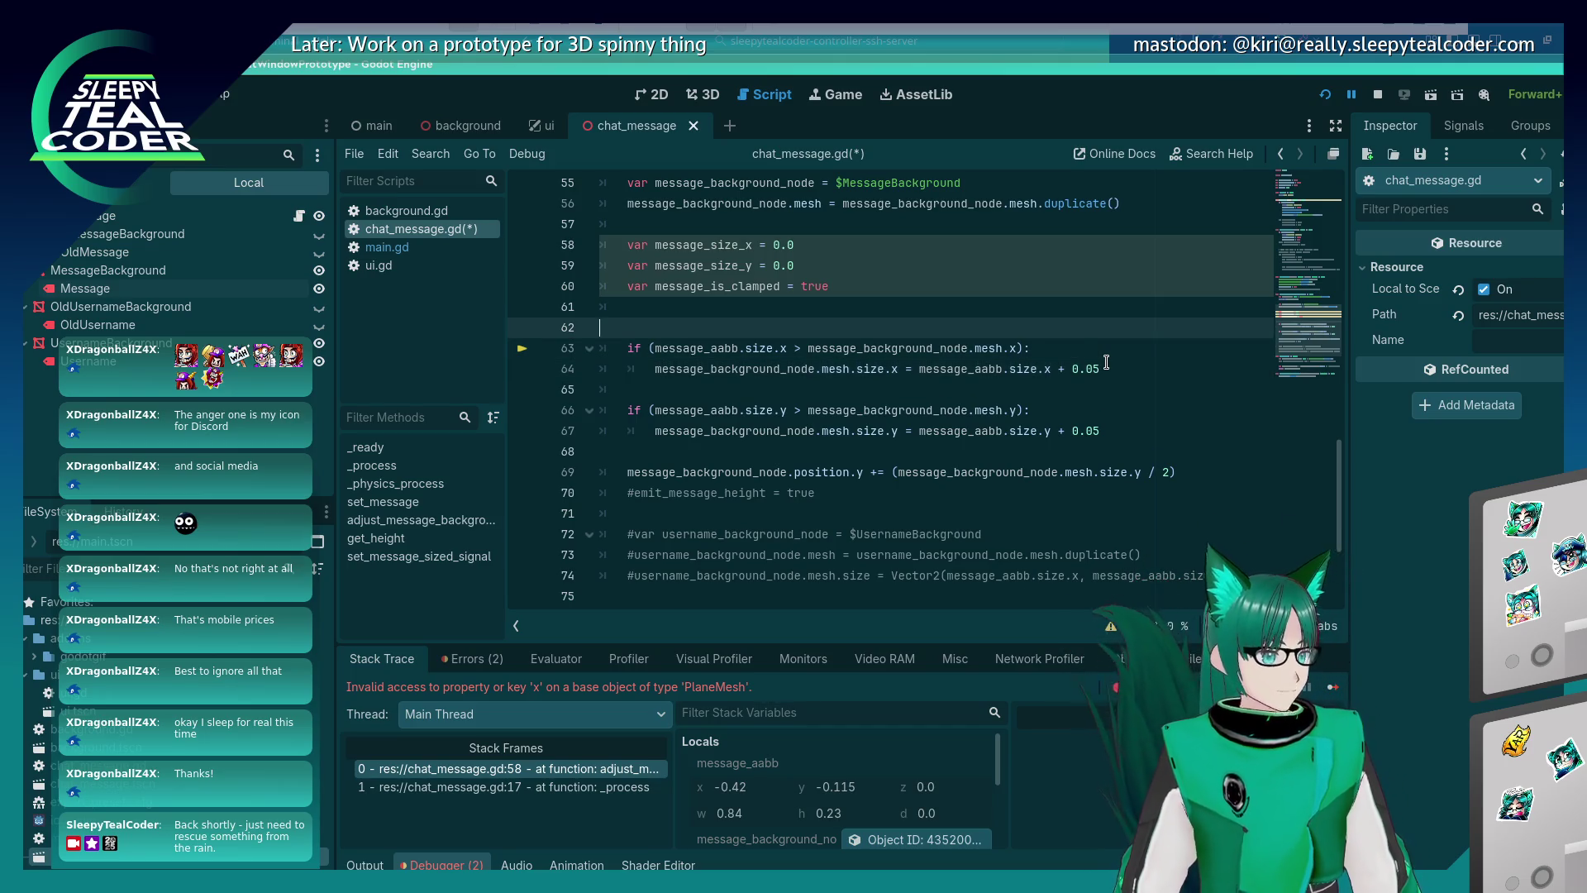
key("BackSpace")
key("ctrl+s")
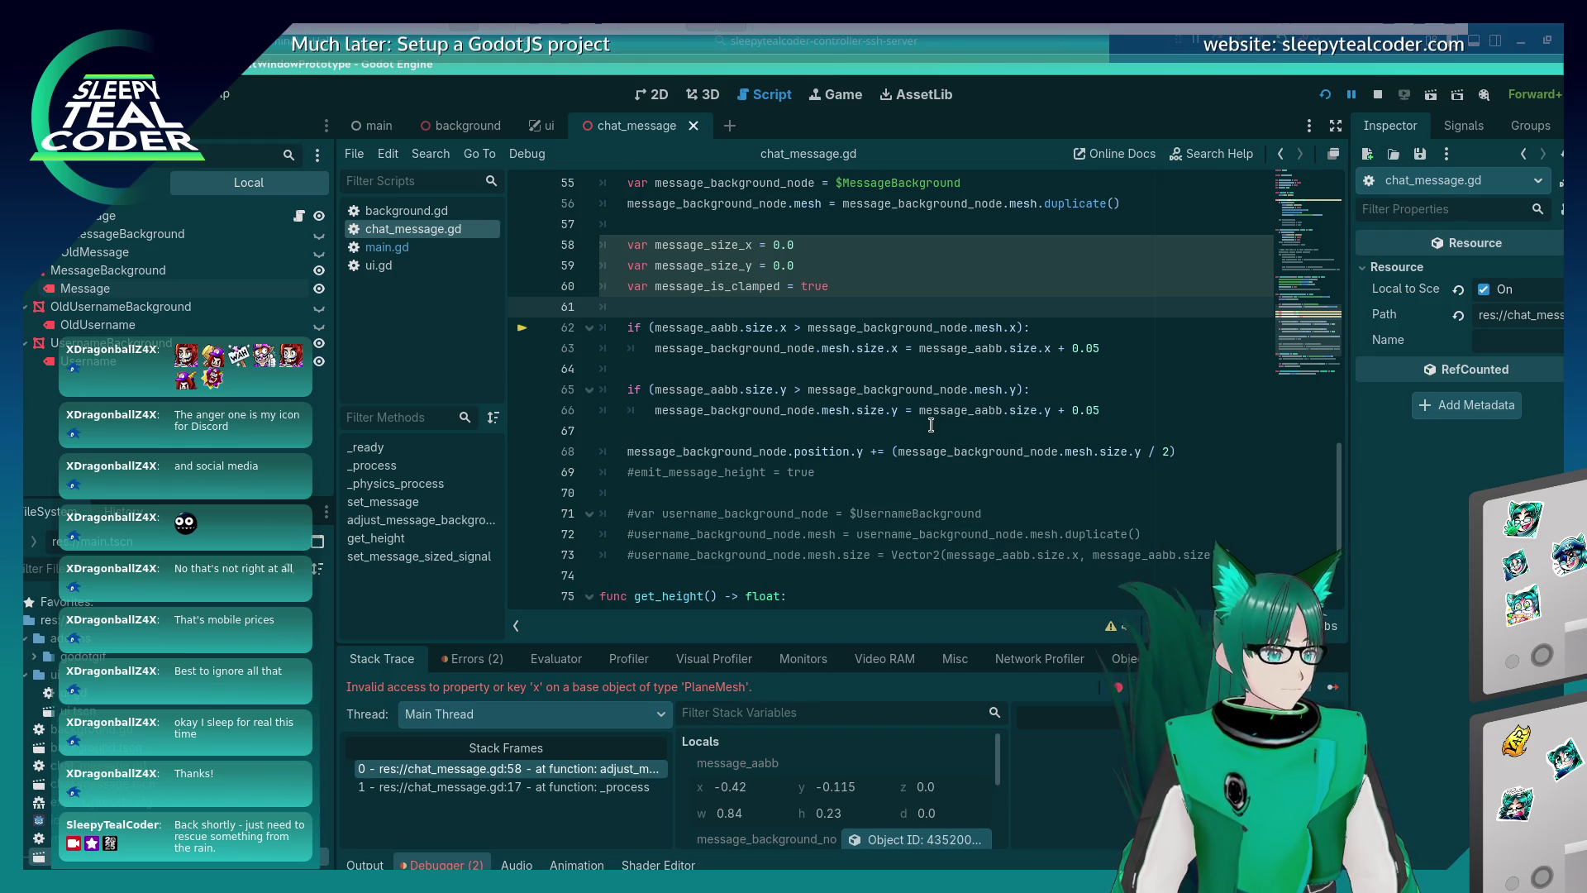
left_click(1325, 95)
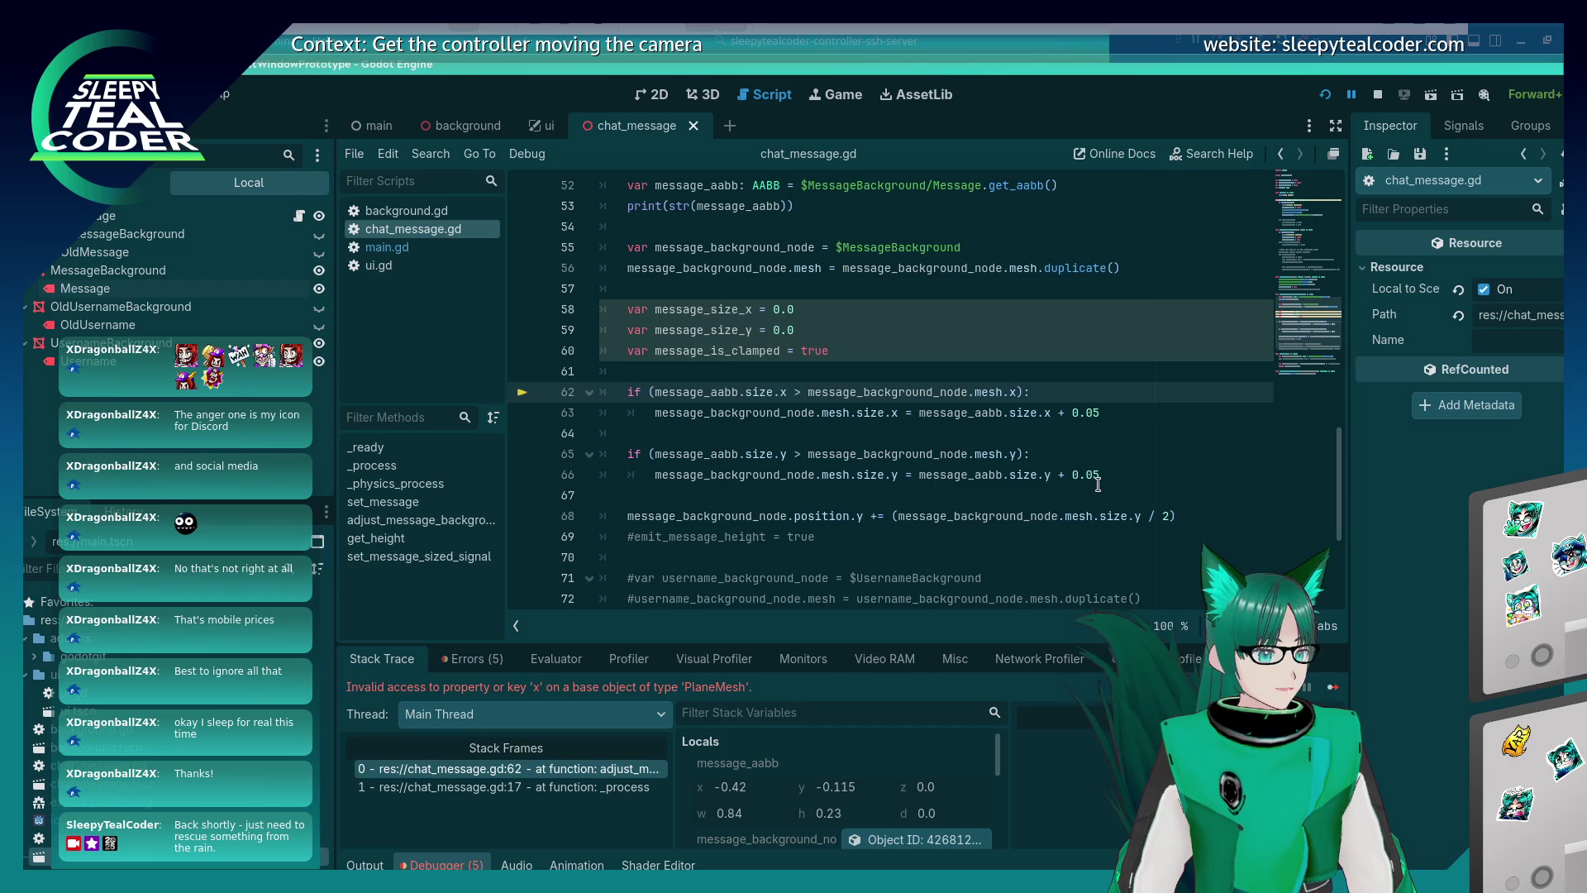
Compare against mesh.size.x and mesh.size.y, delete the unused size variable lines, and relaunch.
type("size.")
key("Down")
key("Down")
key("Down")
key("Down")
key("Up")
key("End")
key("Left")
key("Left")
key("Left")
type("size.")
key("ctrl+s")
key("Up")
key("Up")
key("Up")
key("shift+Home")
key("shift+Up")
key("shift+Up")
key("BackSpace")
key("BackSpace")
key("BackSpace")
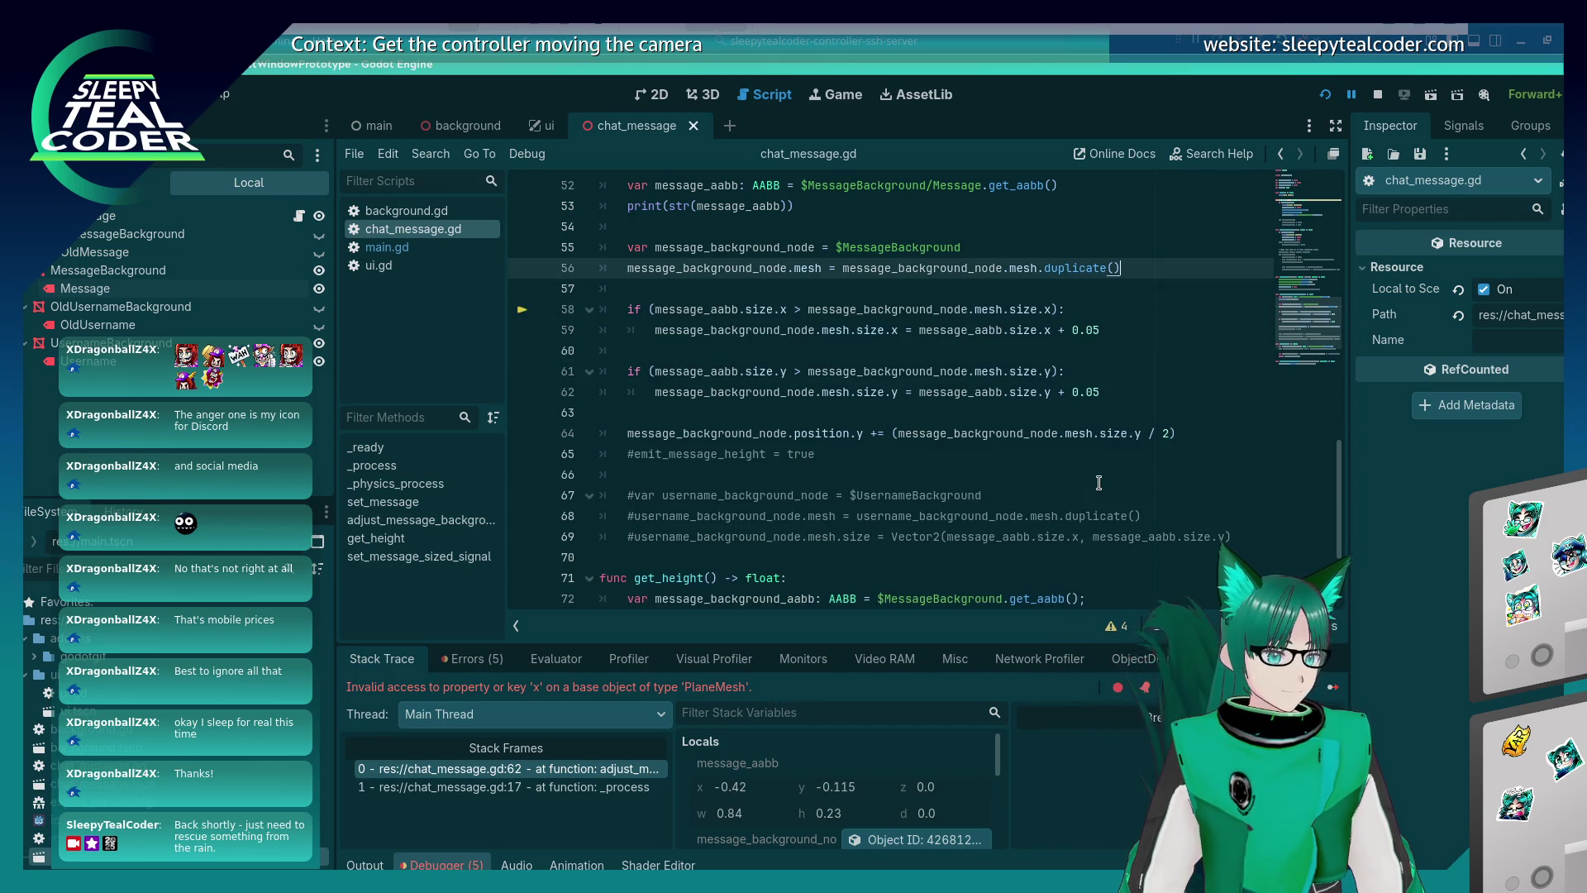
left_click(1325, 94)
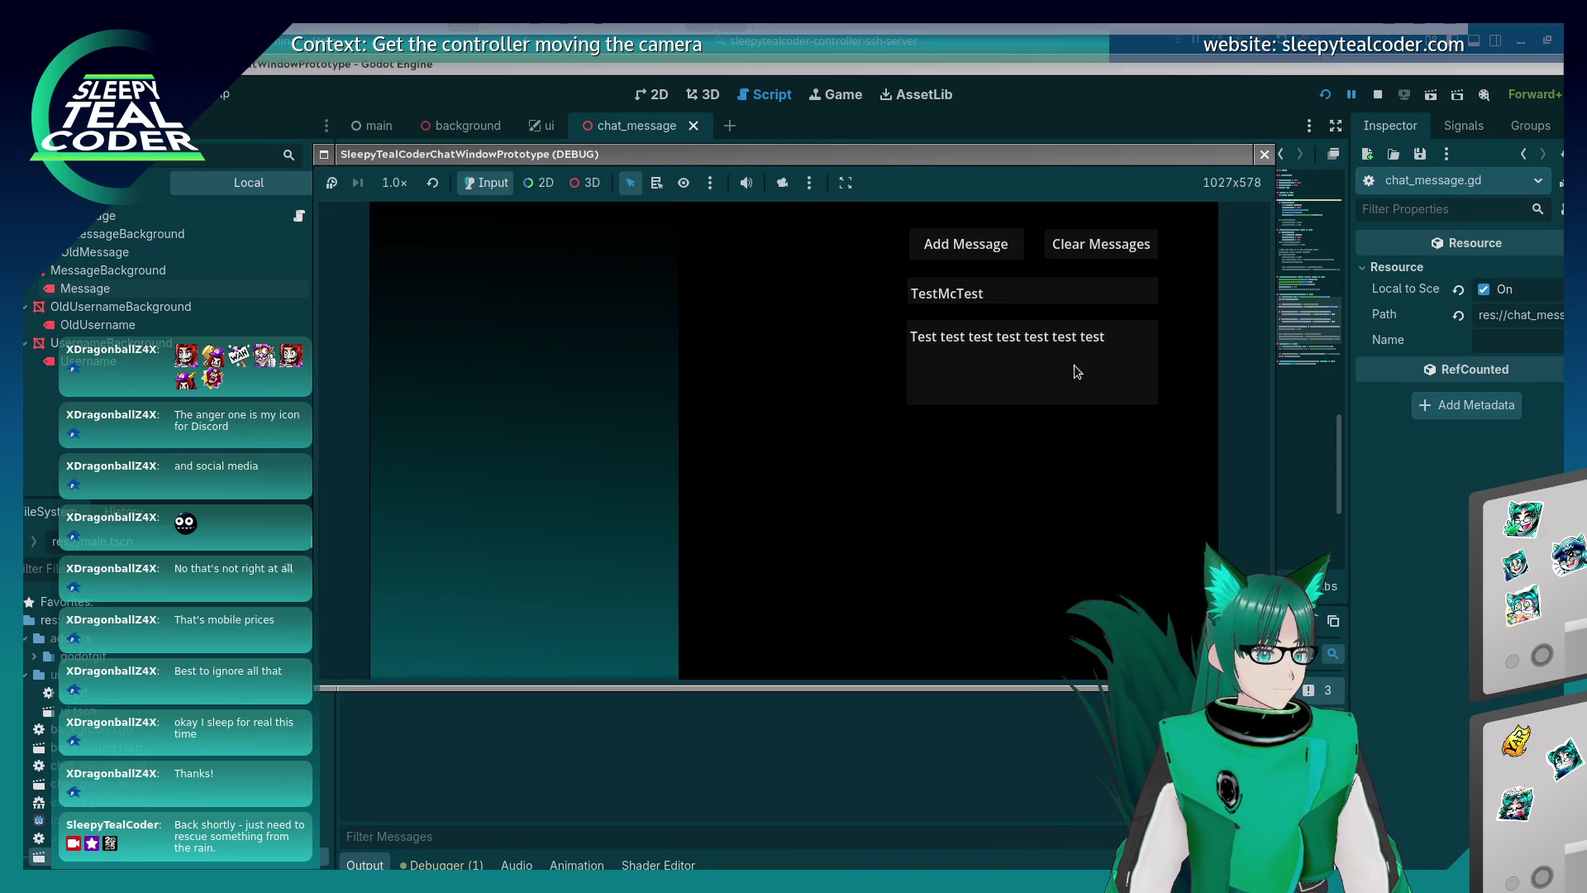
Add three default messages, post two 'Test' messages, then stop the game.
left_click(986, 247)
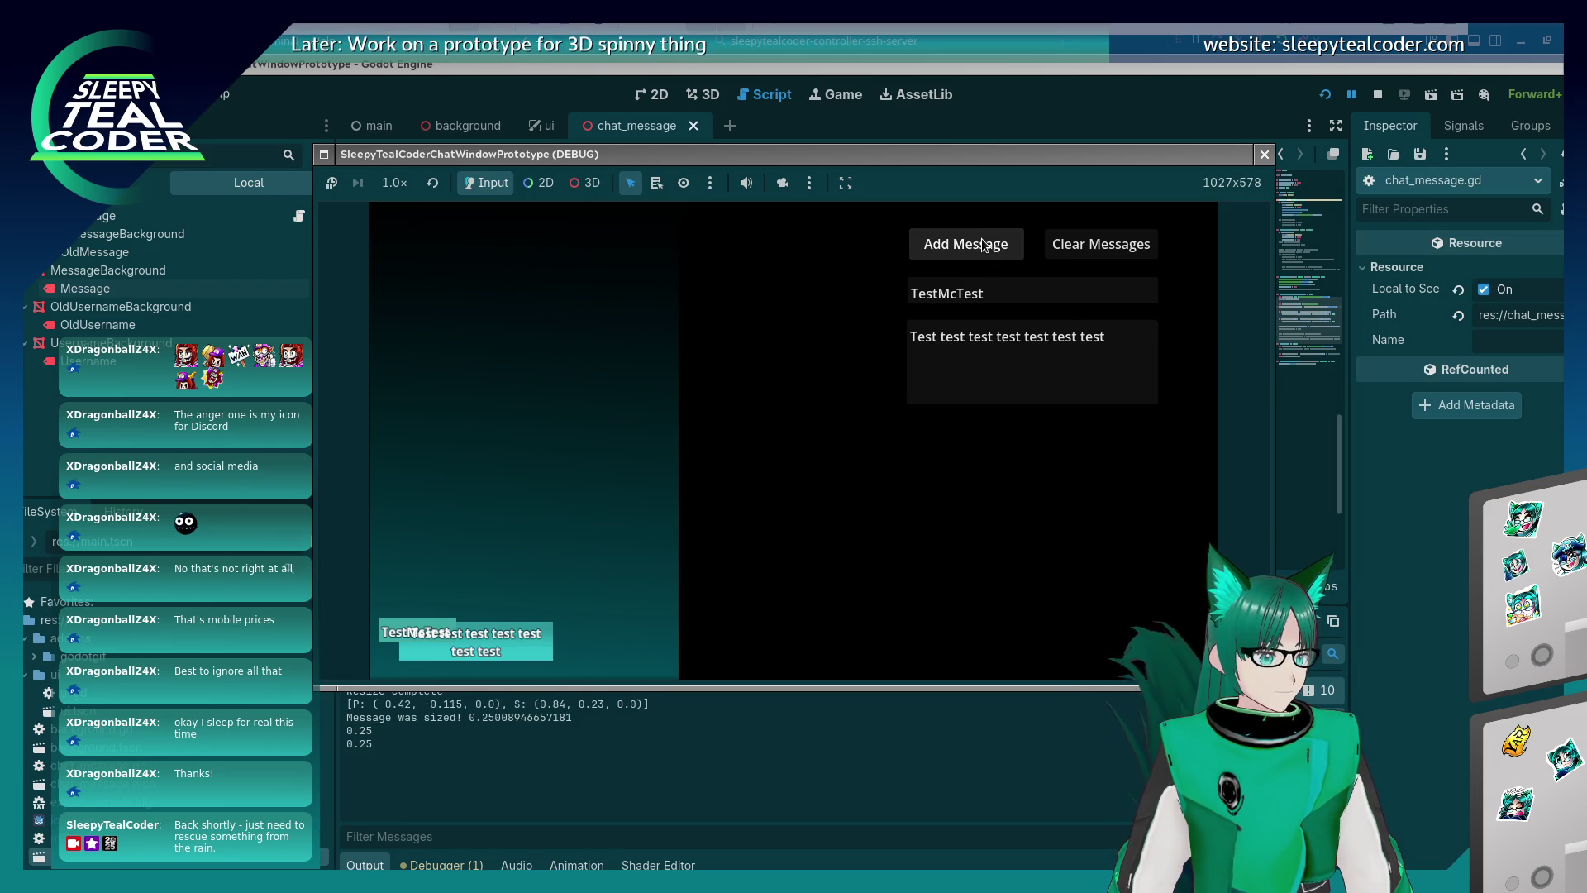
left_click(985, 246)
left_click(985, 246)
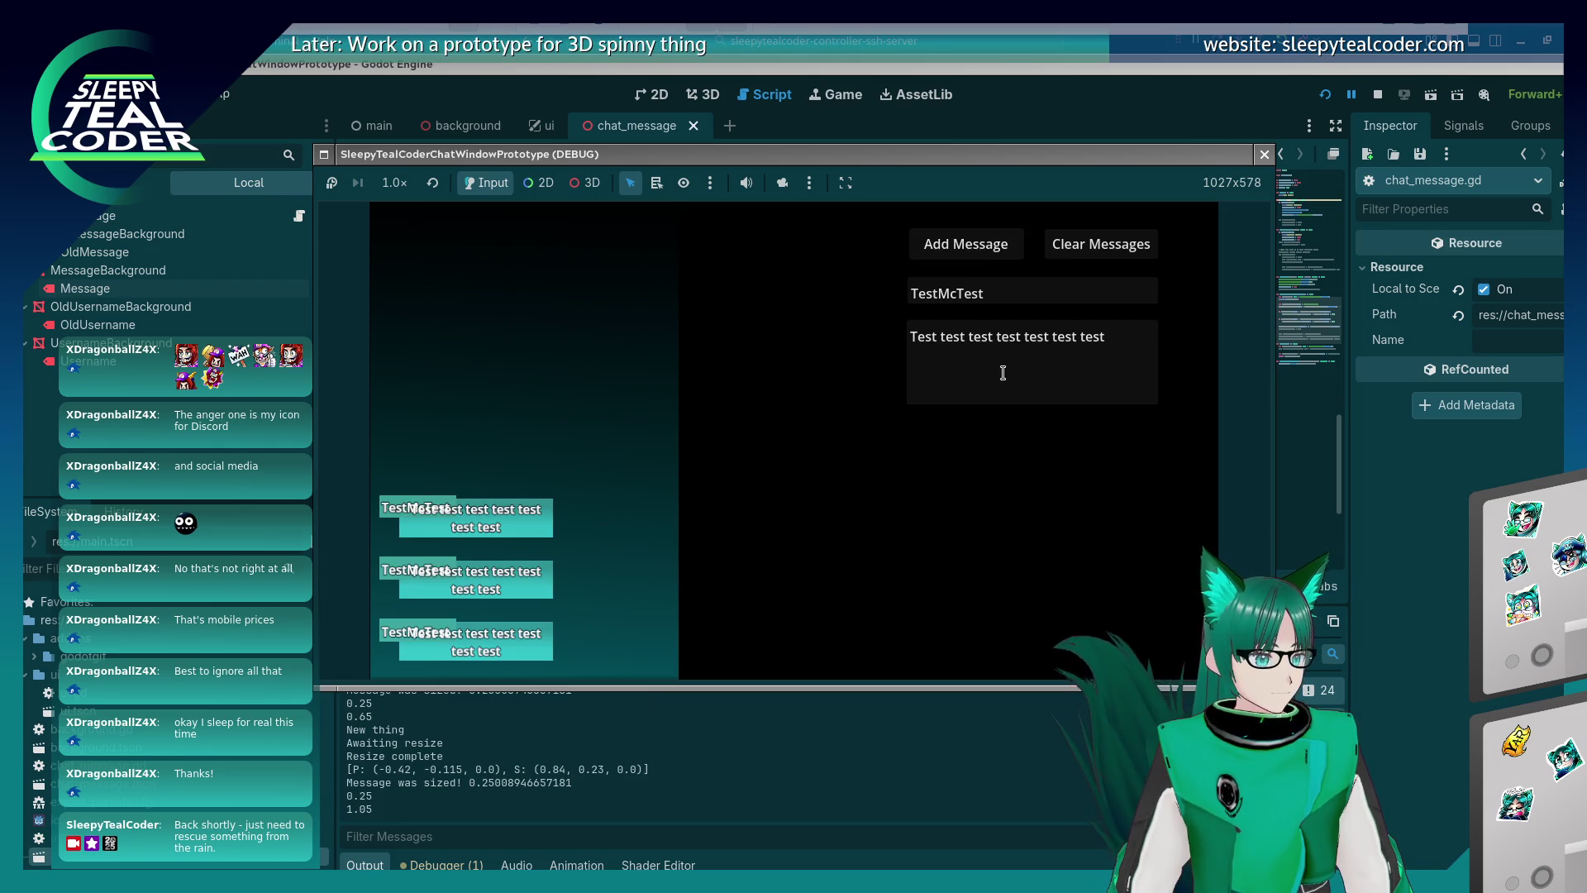
double_click(1044, 357)
key("ctrl+a")
type("Test")
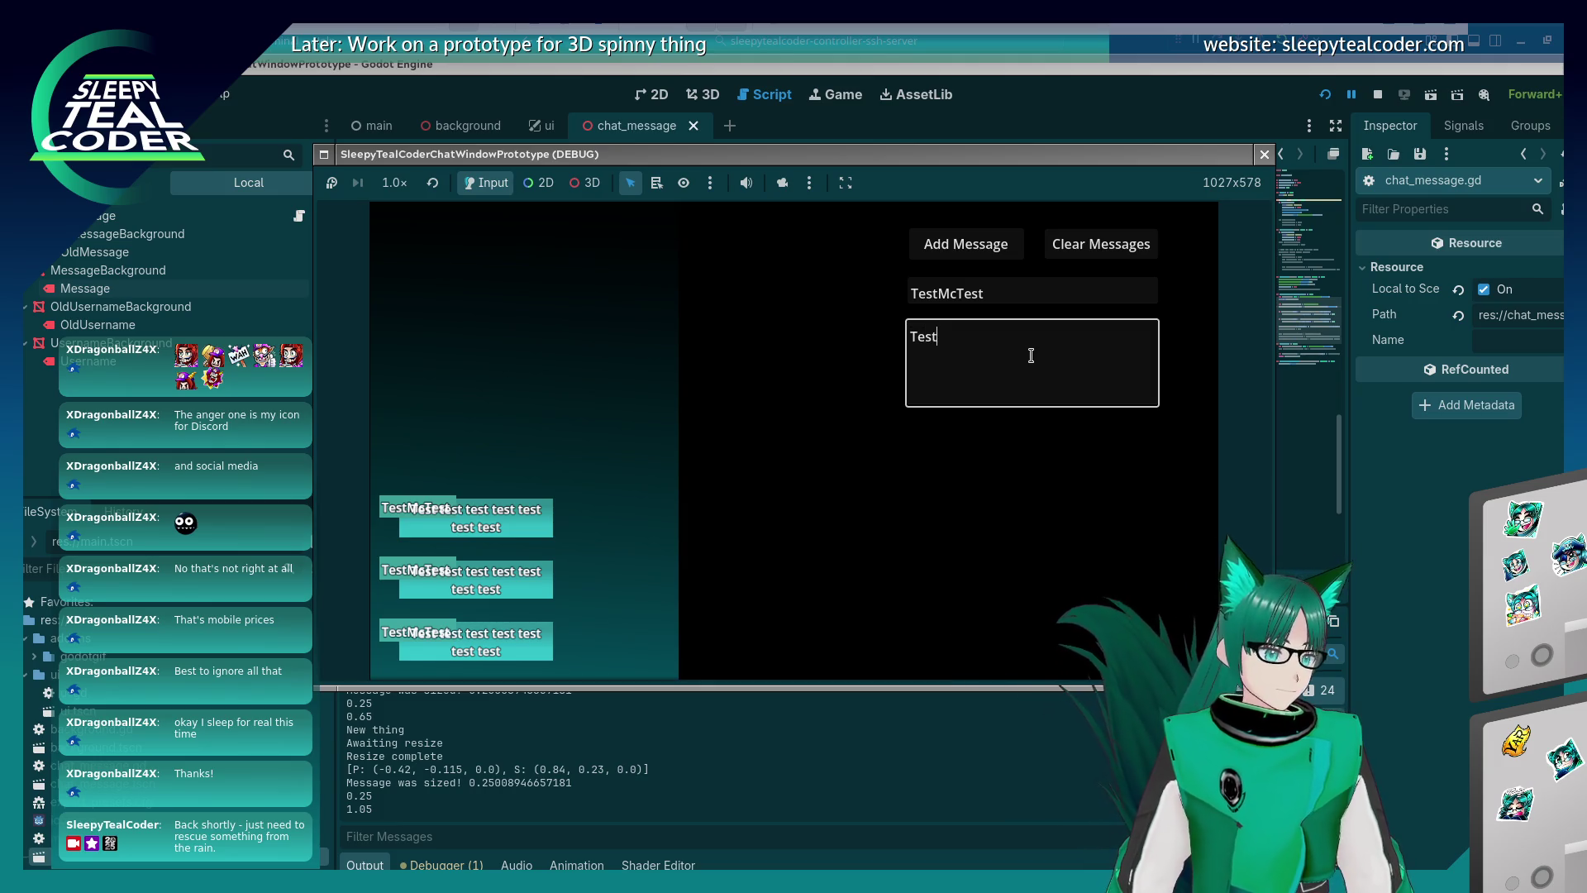
left_click(976, 252)
left_click(976, 252)
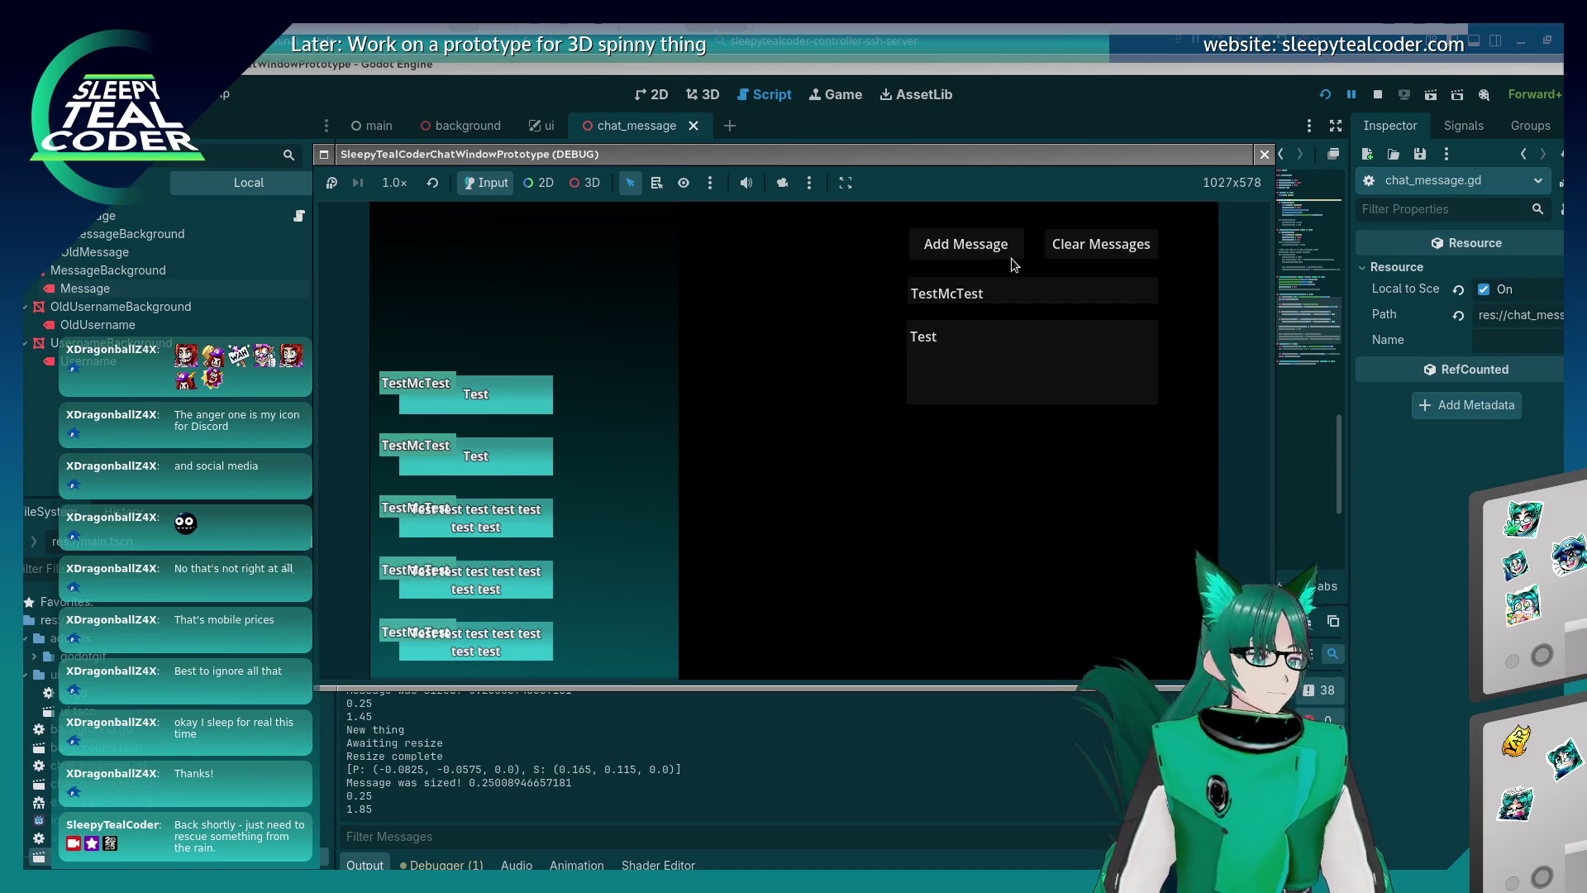
left_click(1262, 155)
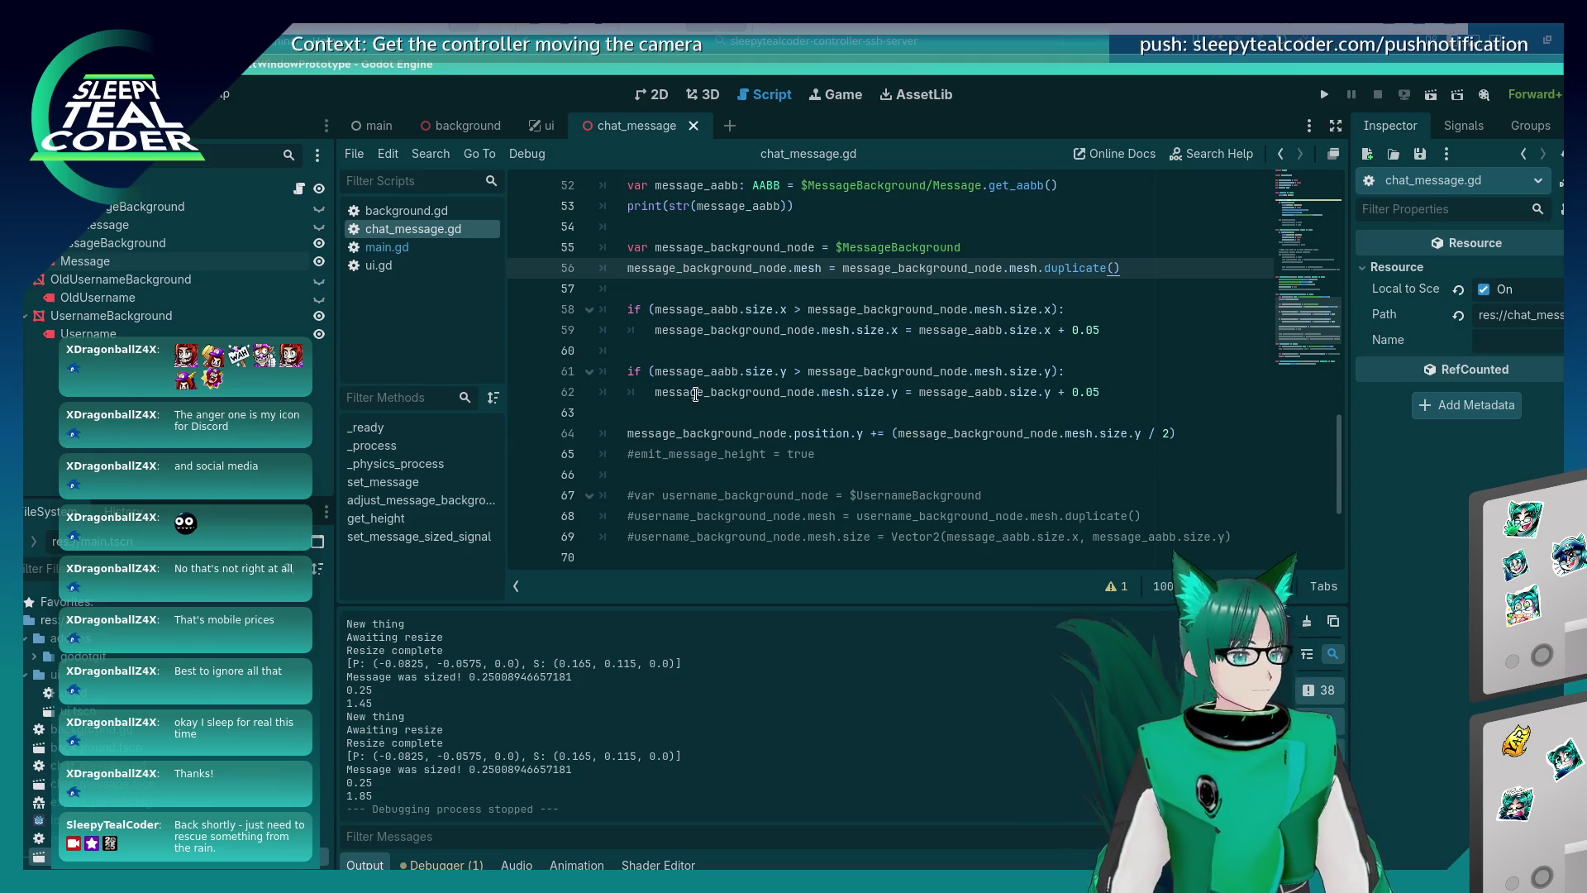
Run the game again and add several default test messages.
mouse_move(696, 394)
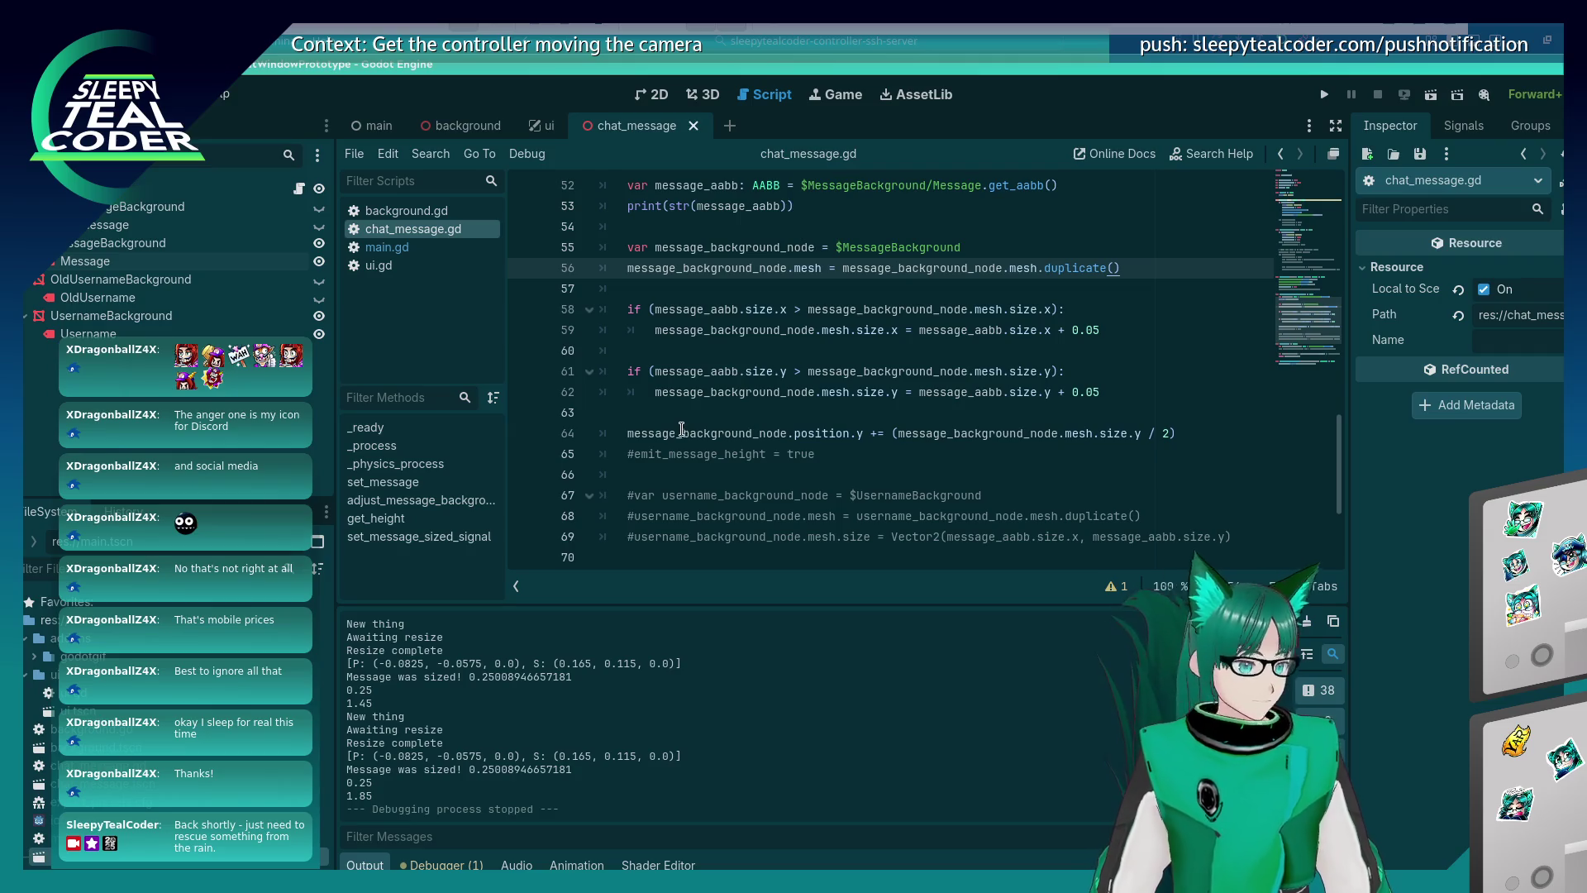
left_click(1323, 95)
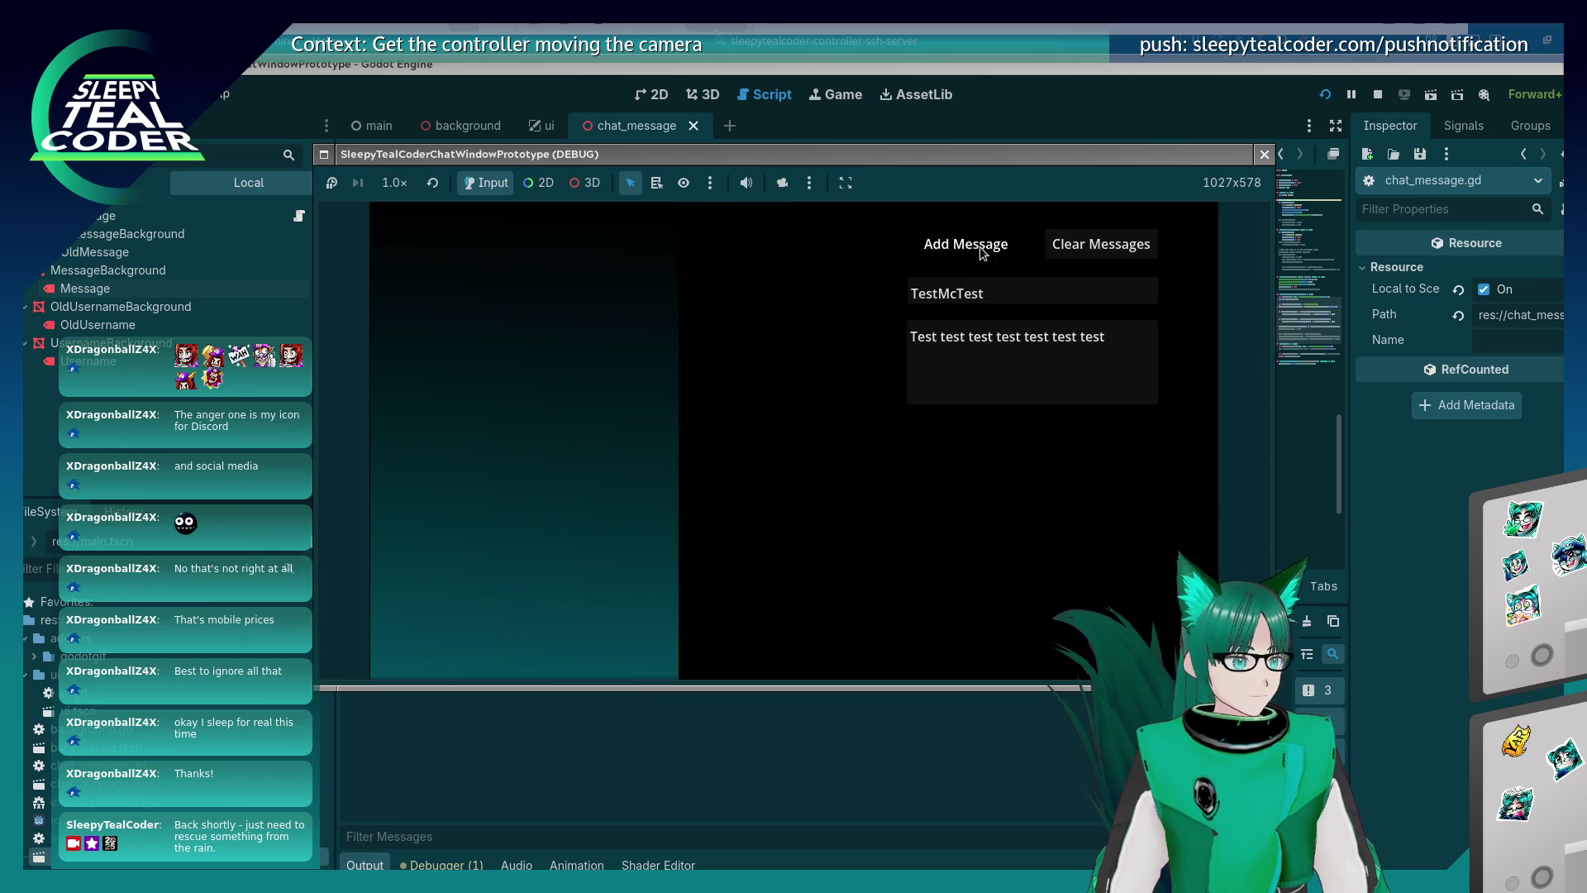
left_click(979, 251)
double_click(978, 251)
left_click(978, 252)
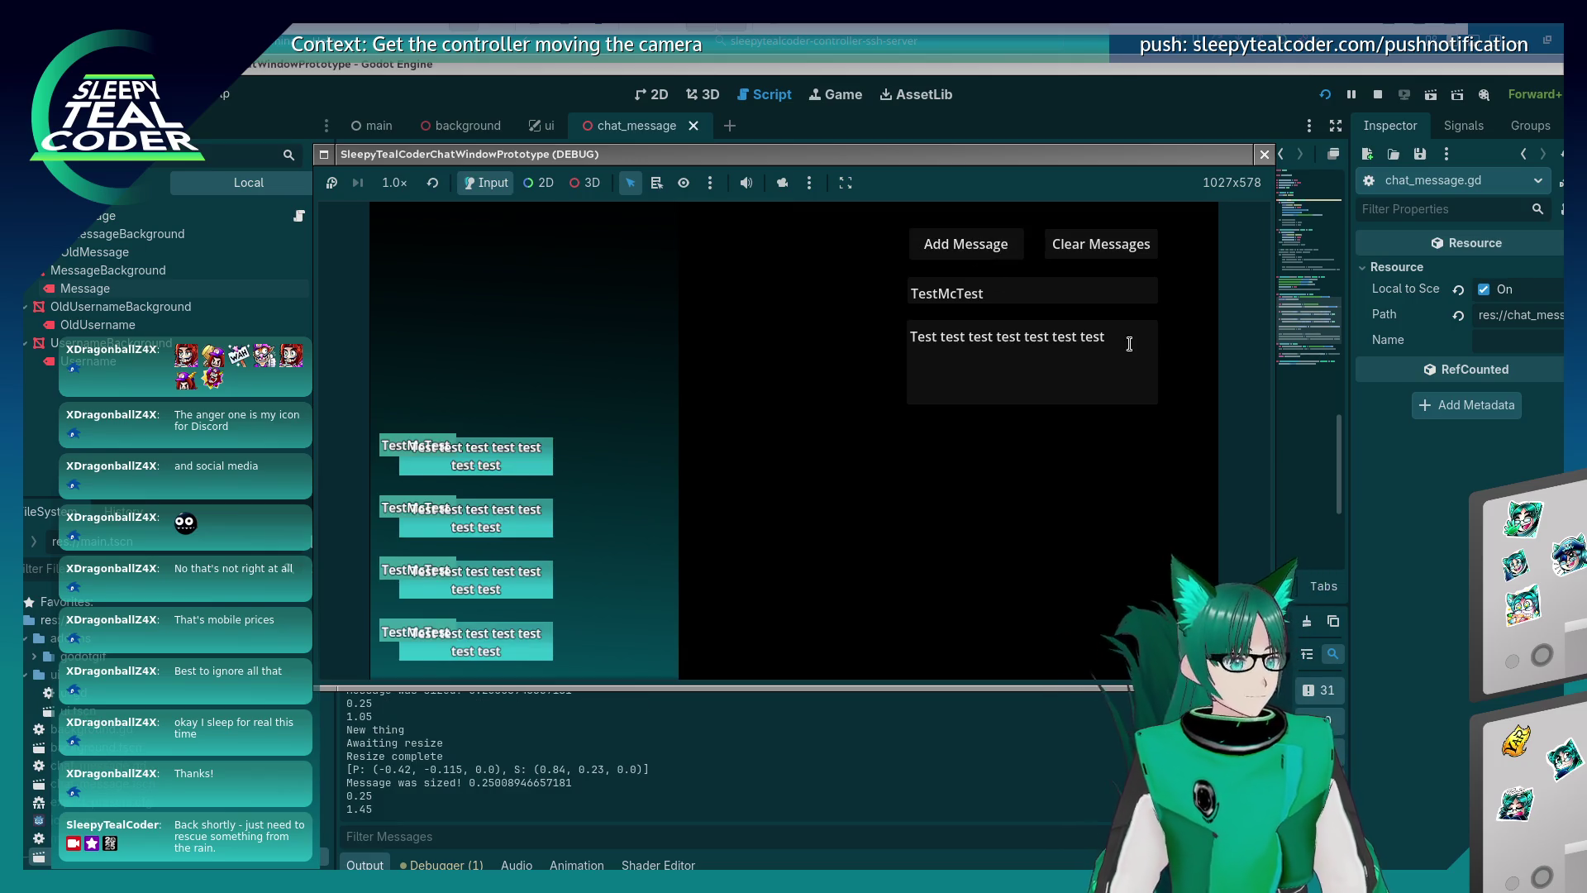
Post 'Beep Boop Beep Boop' twice, then a 'yarrr' message.
left_click_drag(1128, 341, 736, 267)
type("Beep B")
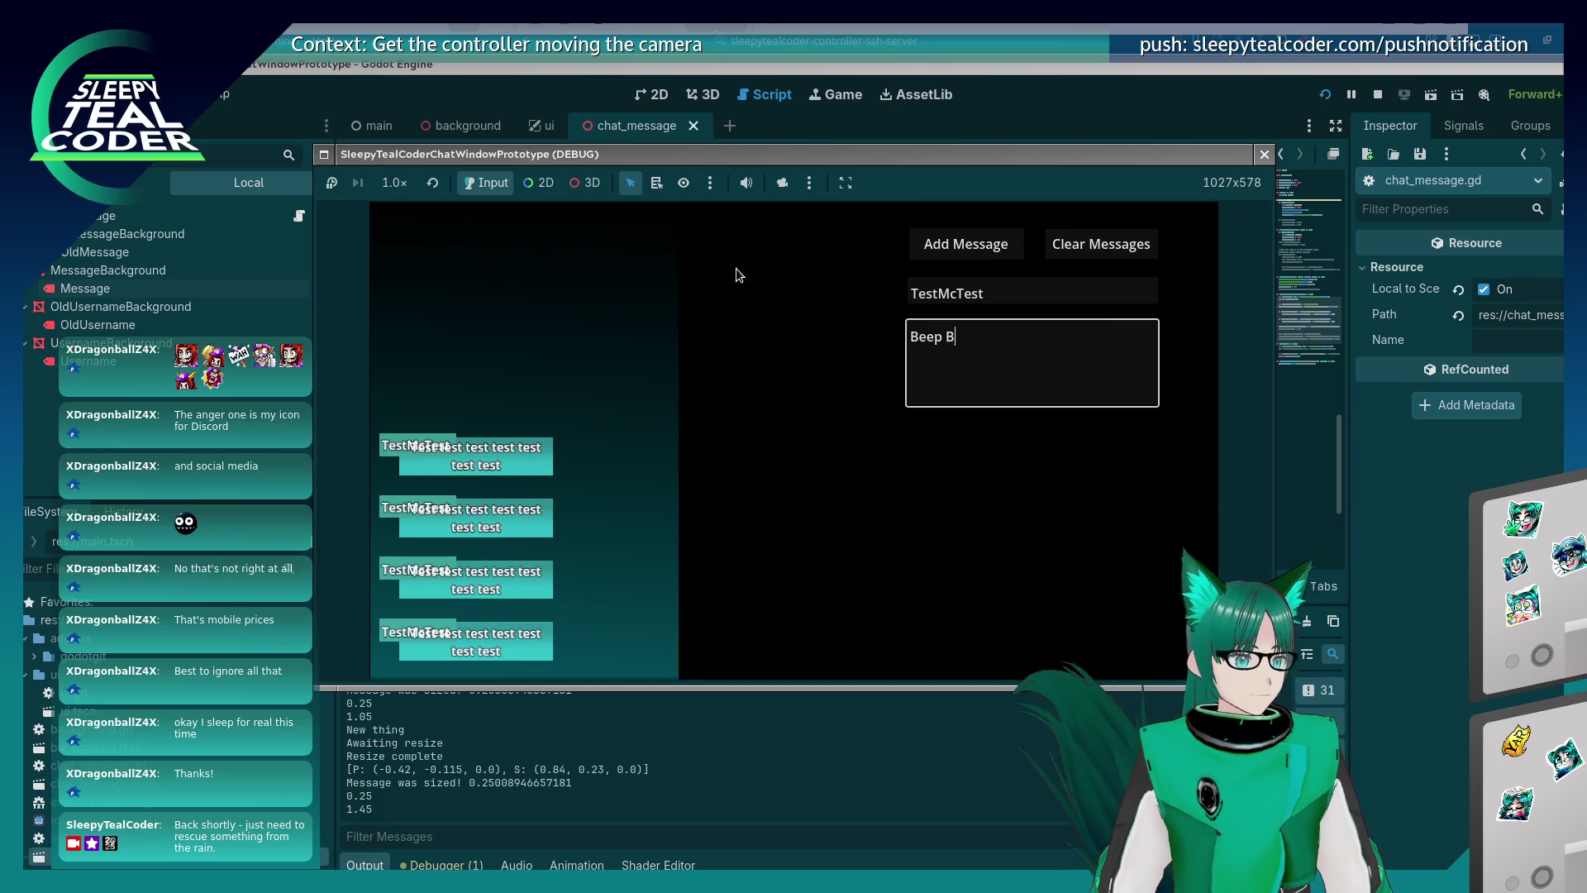
type("oop Beep Boop")
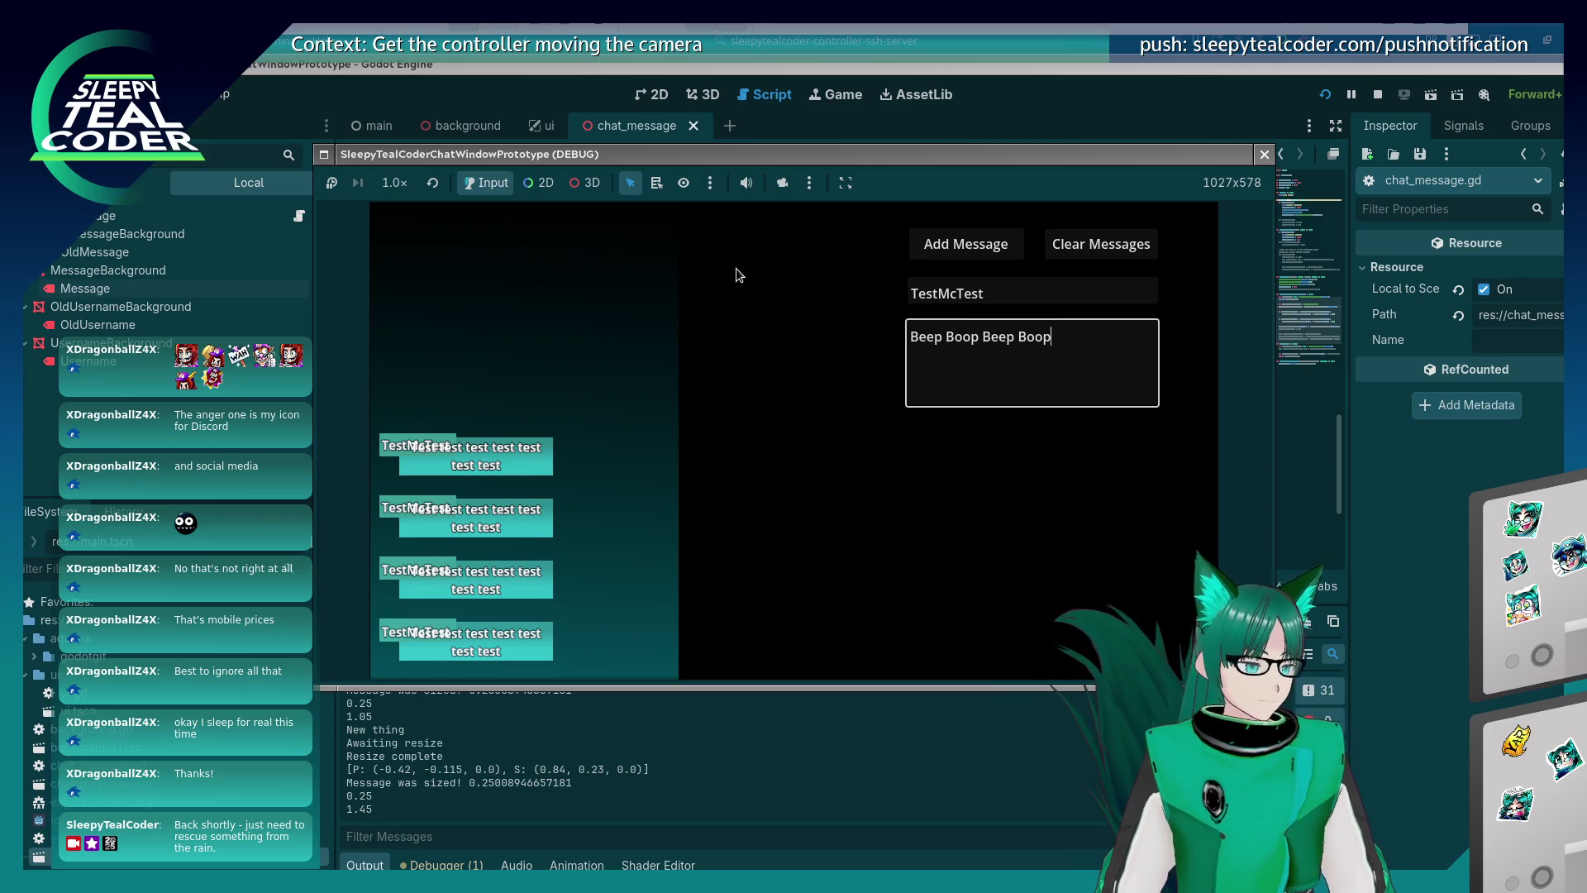
left_click(1002, 251)
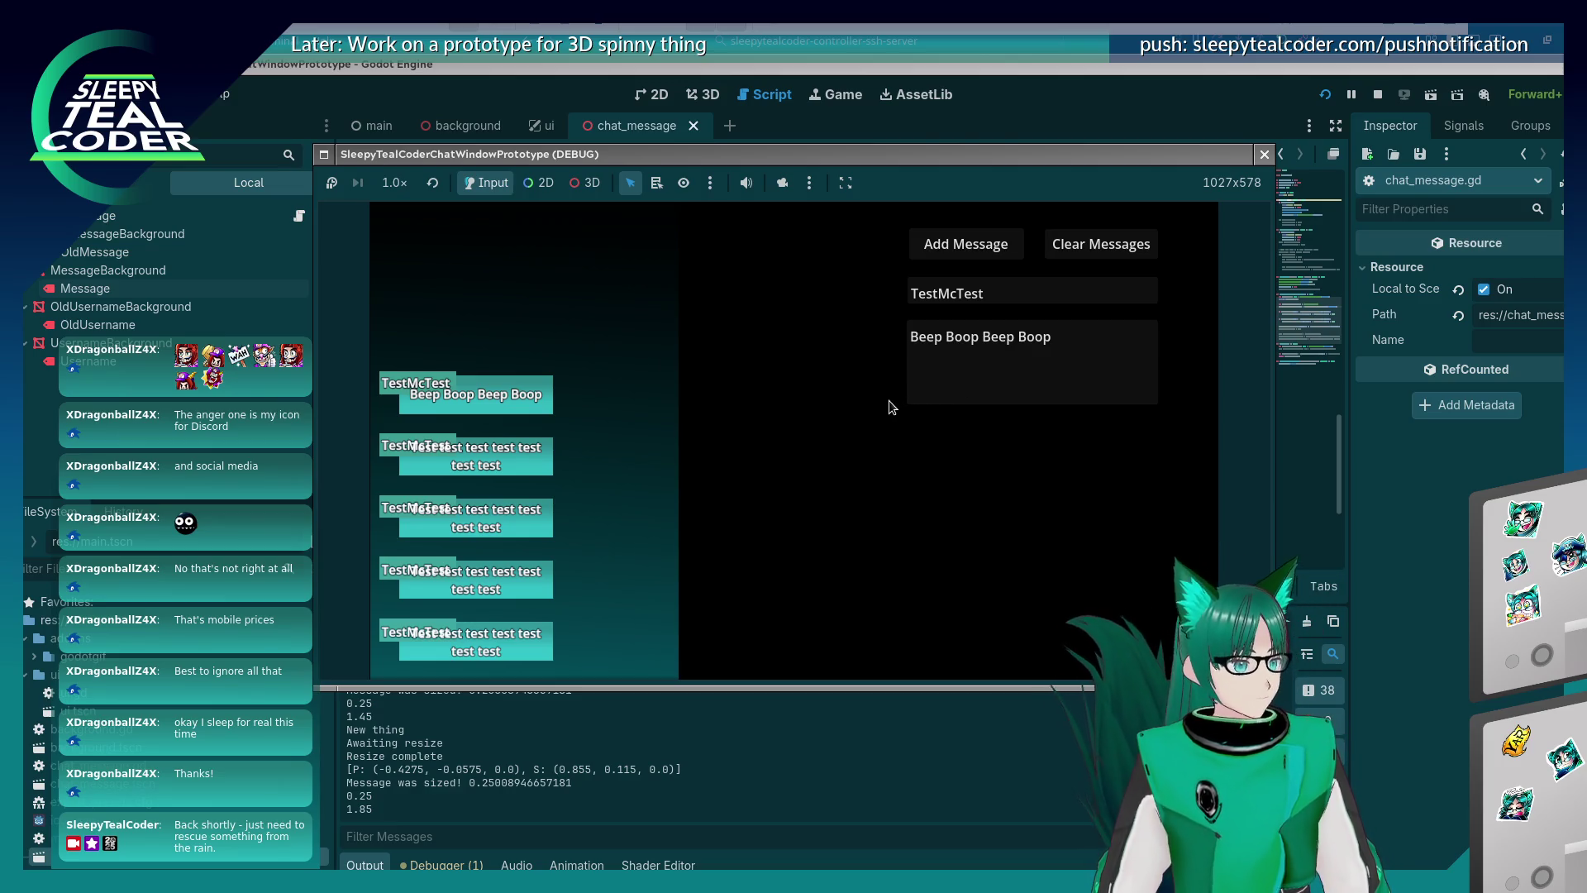
left_click(983, 248)
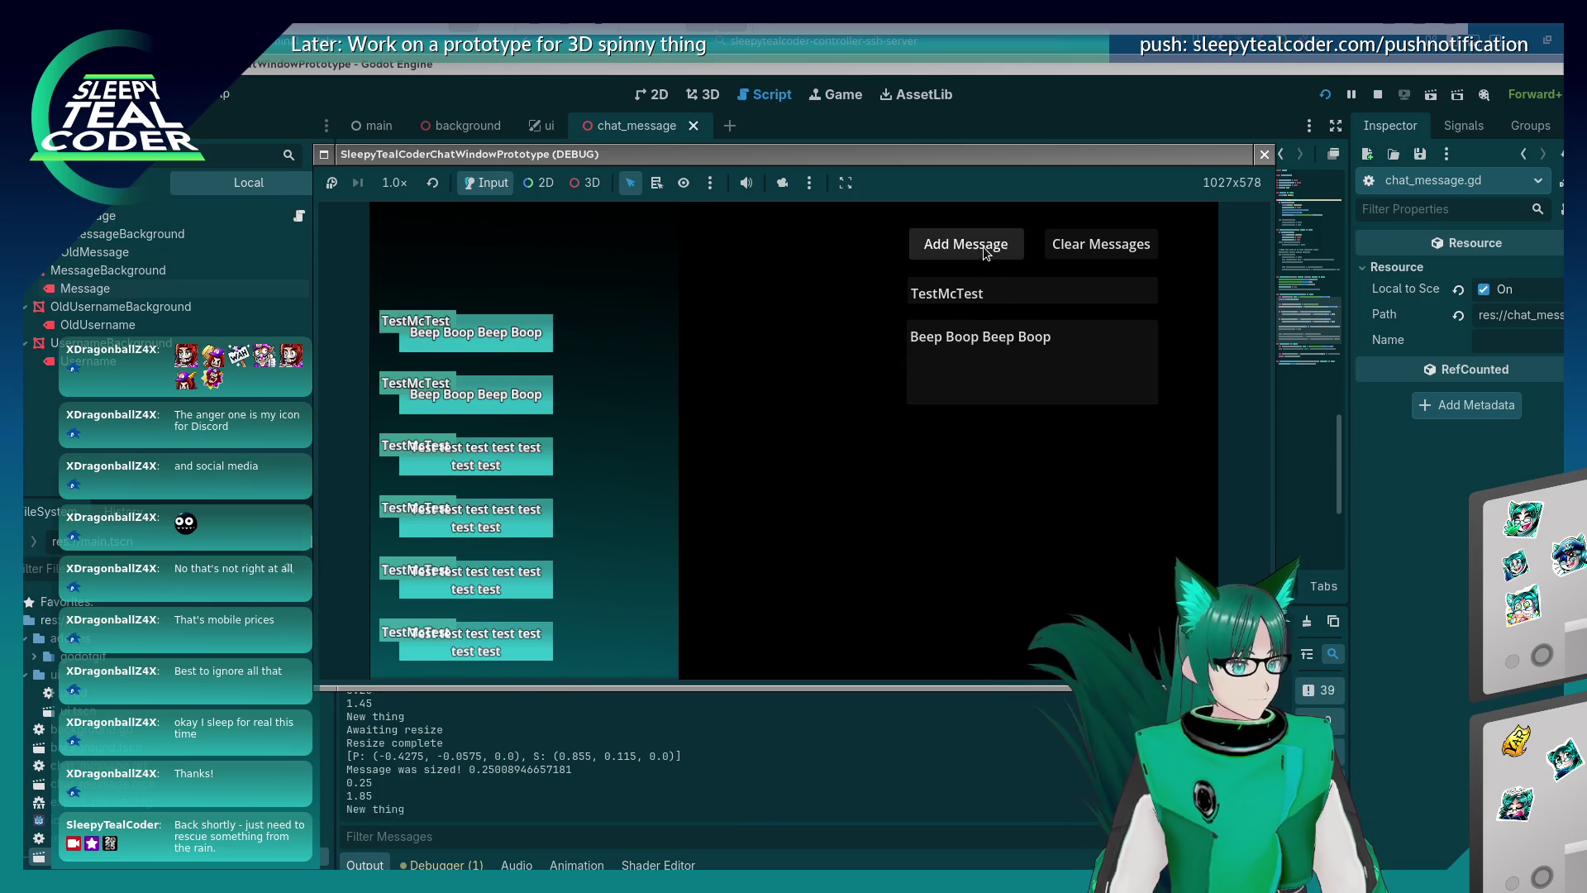
left_click_drag(1050, 337, 829, 337)
type("yarrr")
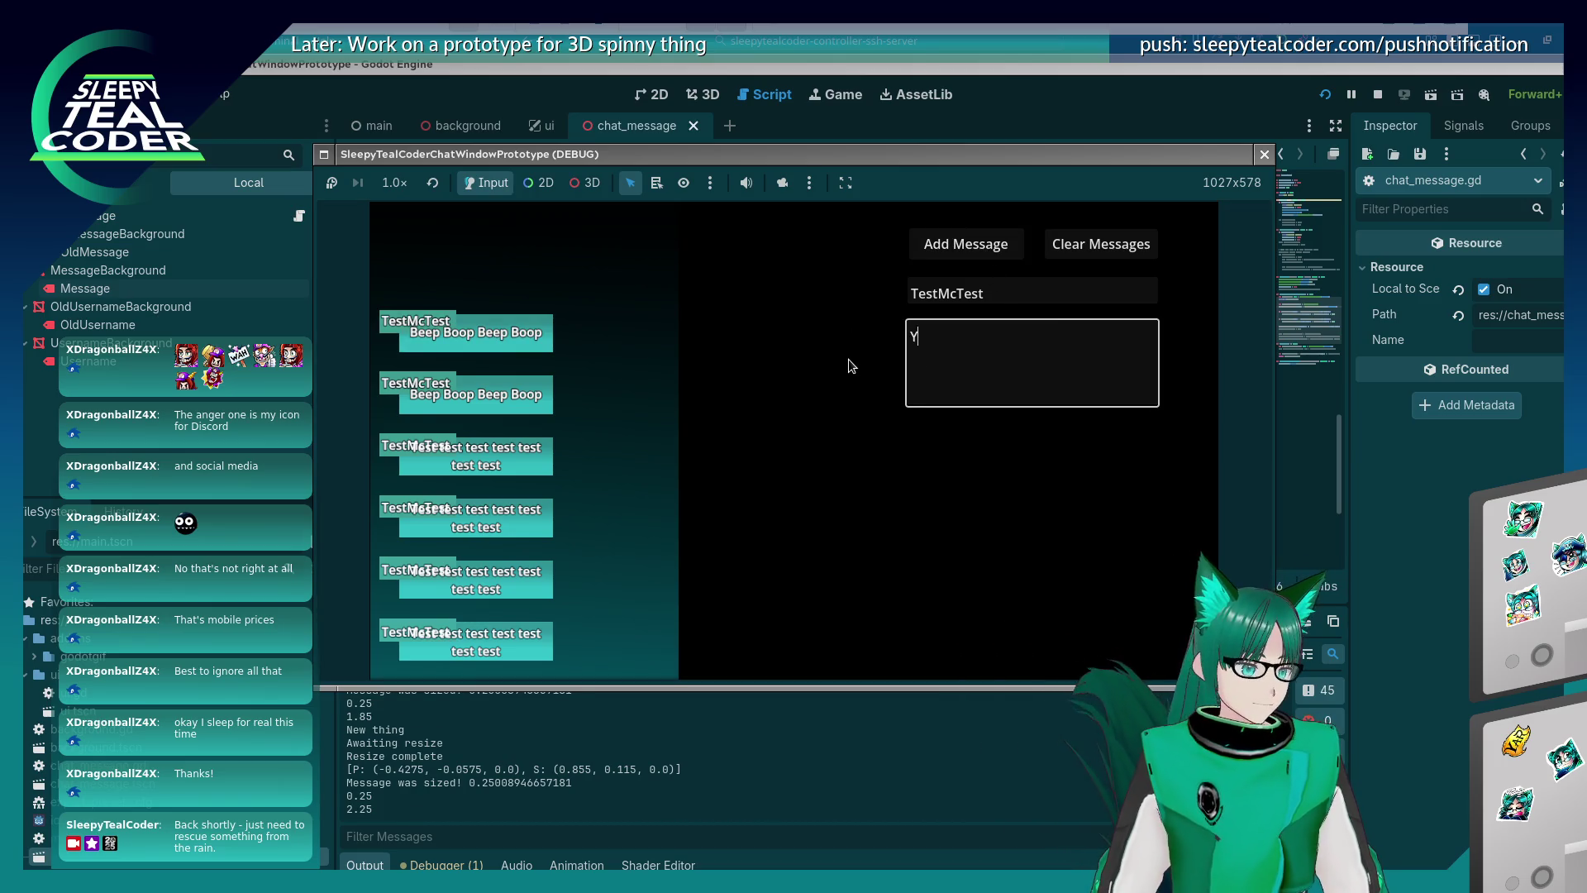
left_click(984, 240)
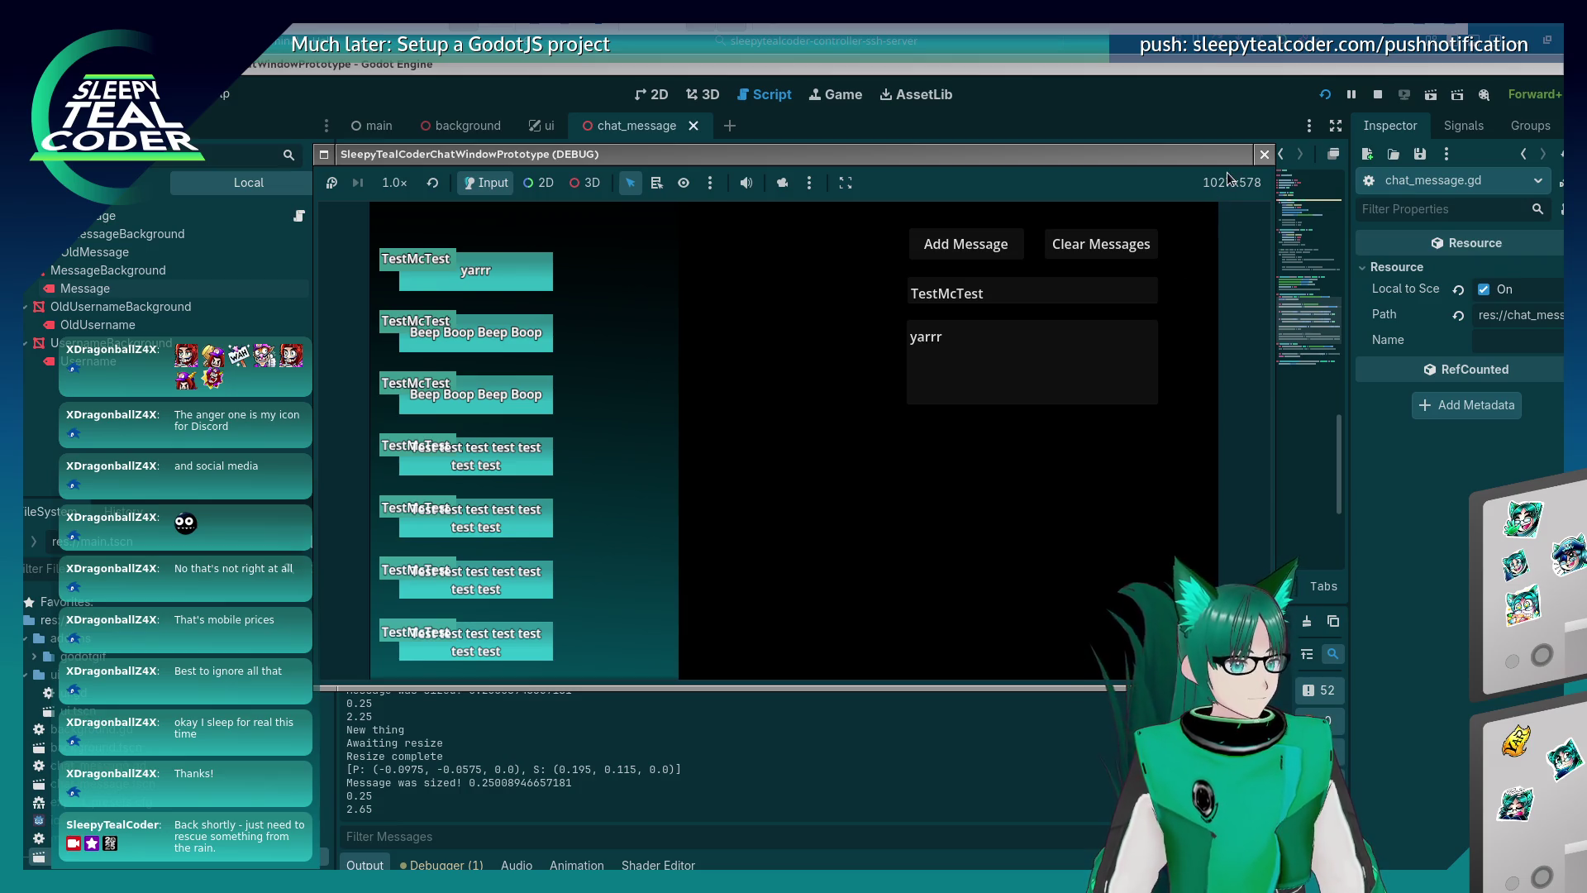
Stop the running game and return to line 62 in adjust_message_background_size of chat_message.gd.
left_click(1262, 154)
left_click(973, 322)
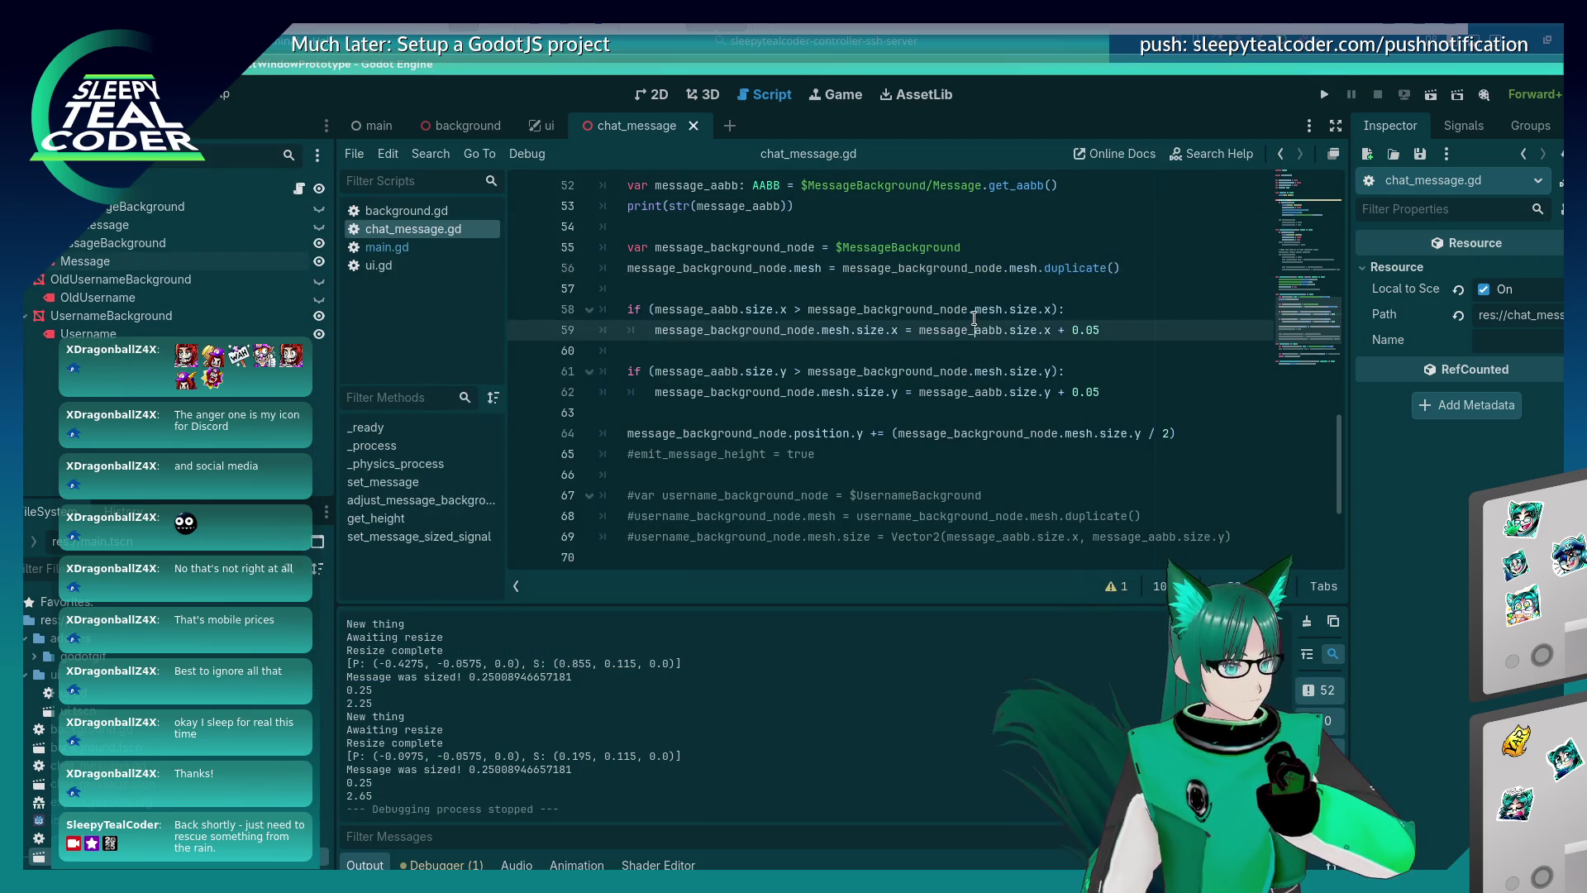
scroll(942, 347, "up", 1)
scroll(928, 405, "down", 2)
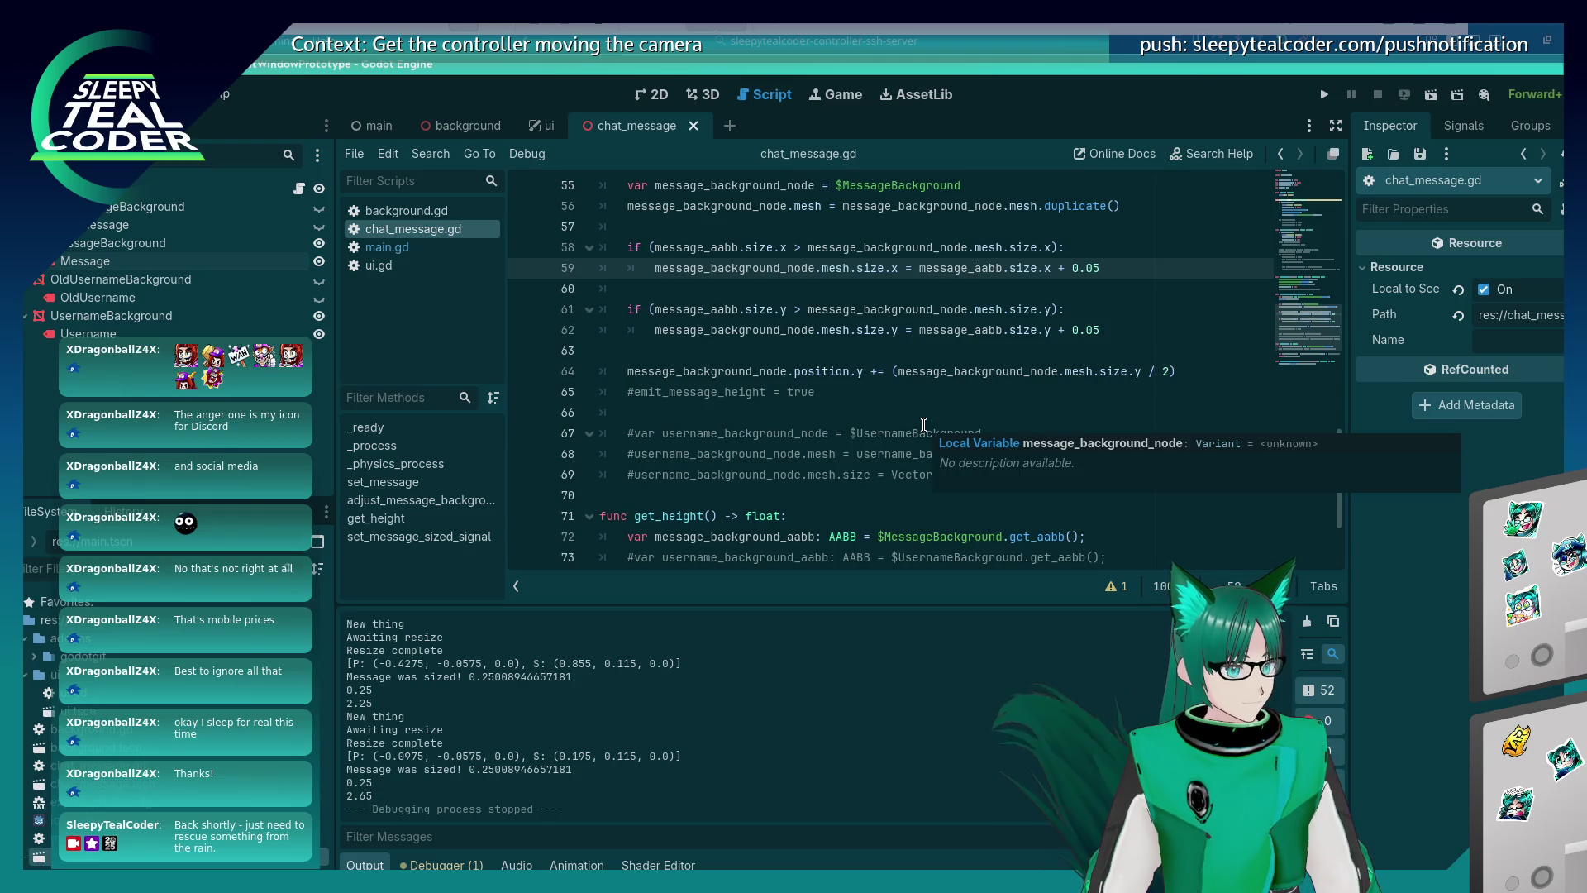
scroll(891, 368, "up", 2)
scroll(886, 387, "down", 2)
scroll(888, 397, "up", 2)
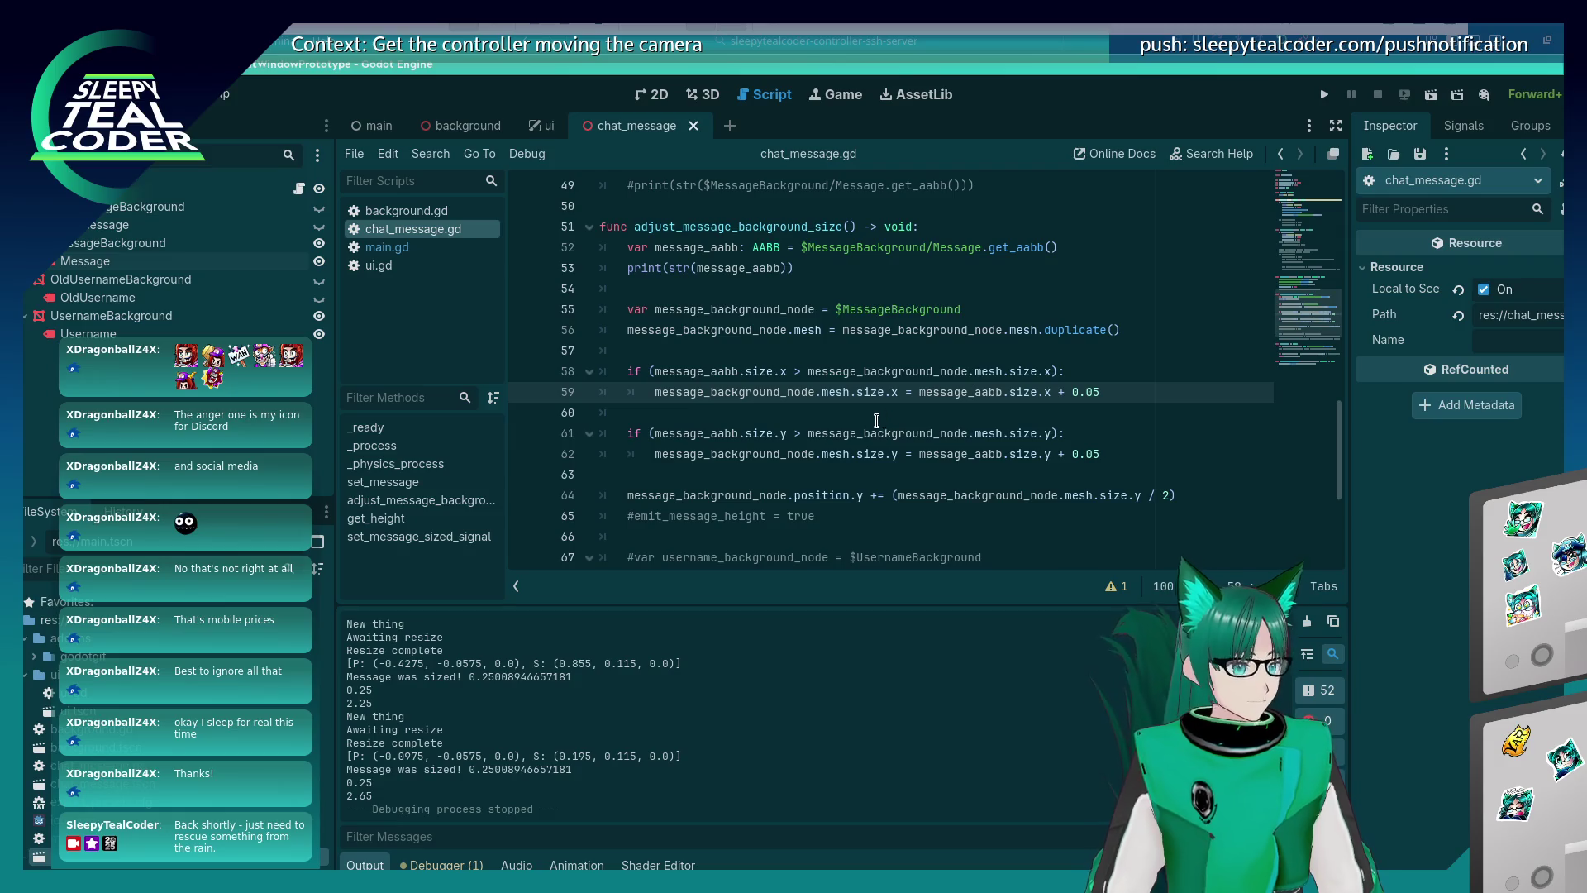
left_click(653, 454)
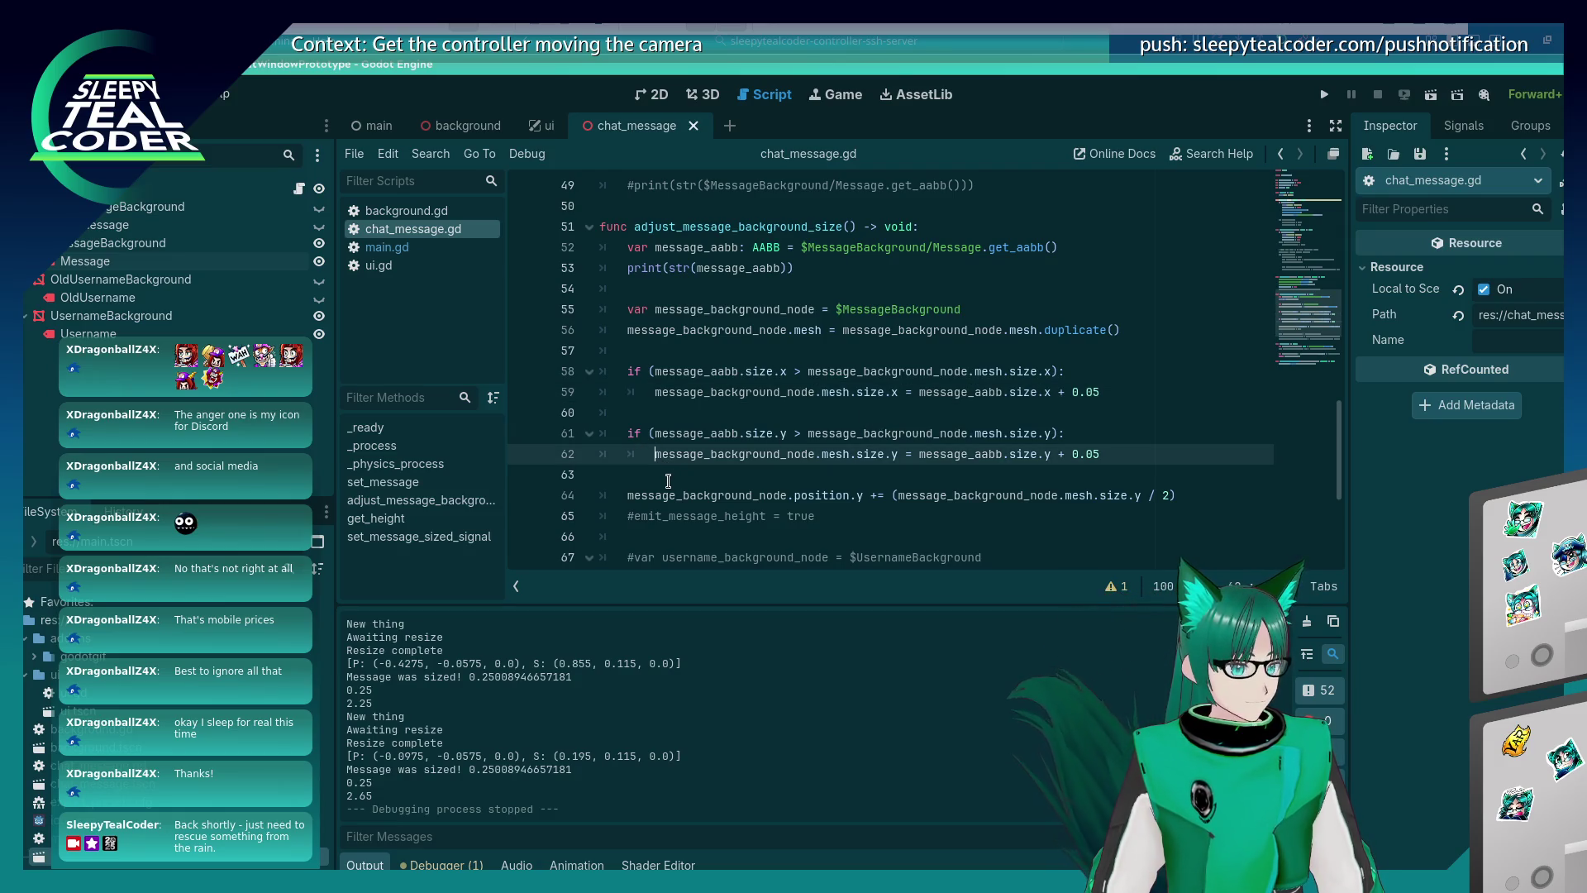
Comment out the height check on lines 61–62 with # and save.
key("Up")
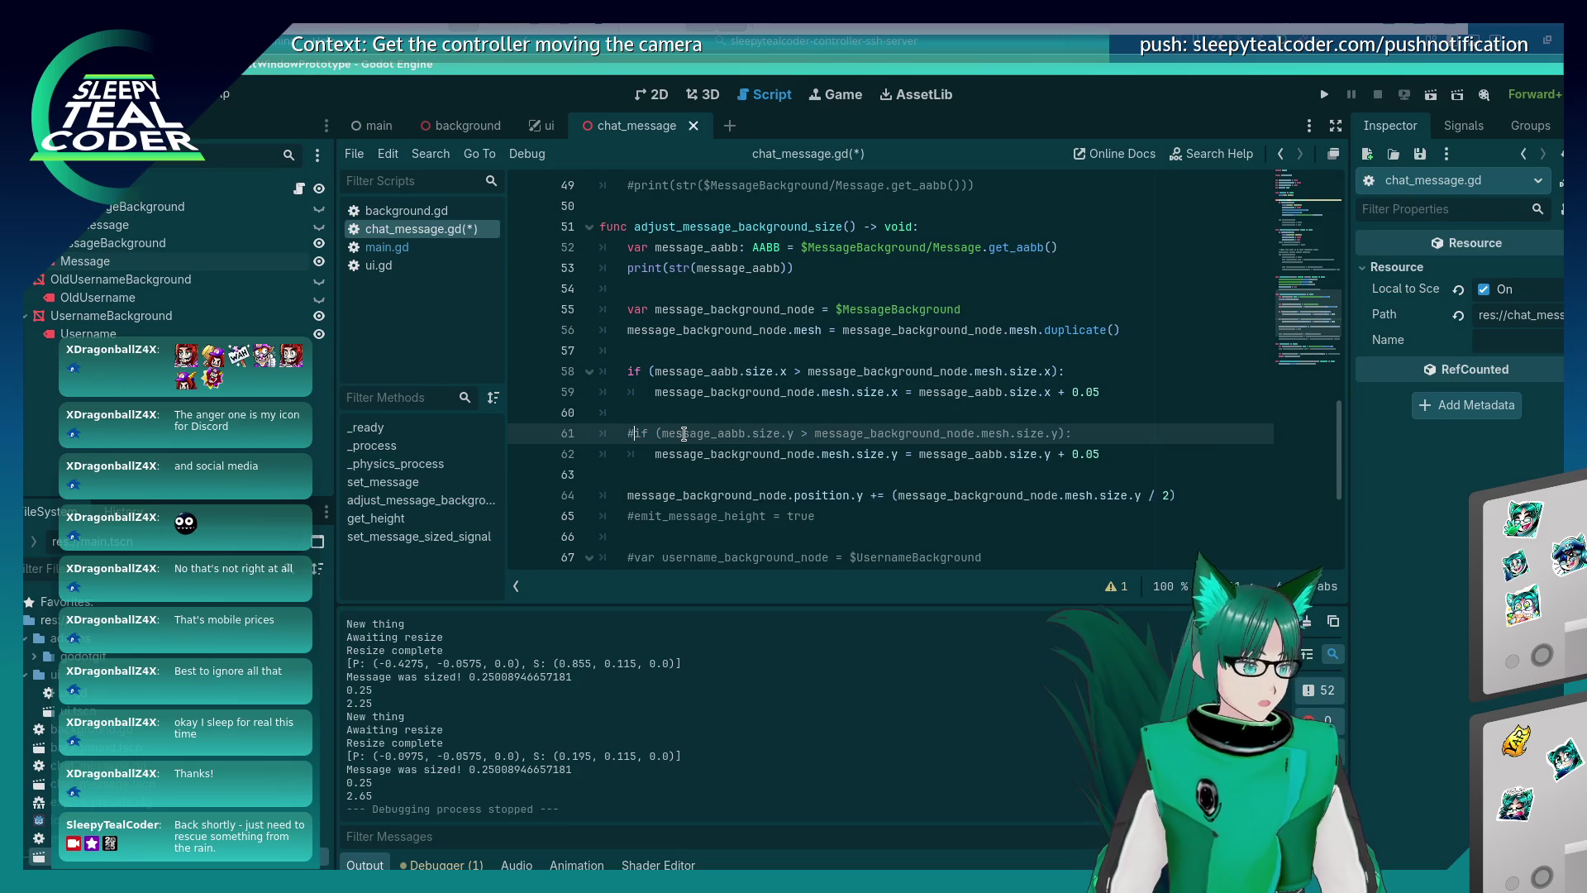
type("#")
key("Down")
type("#")
key("ctrl+s")
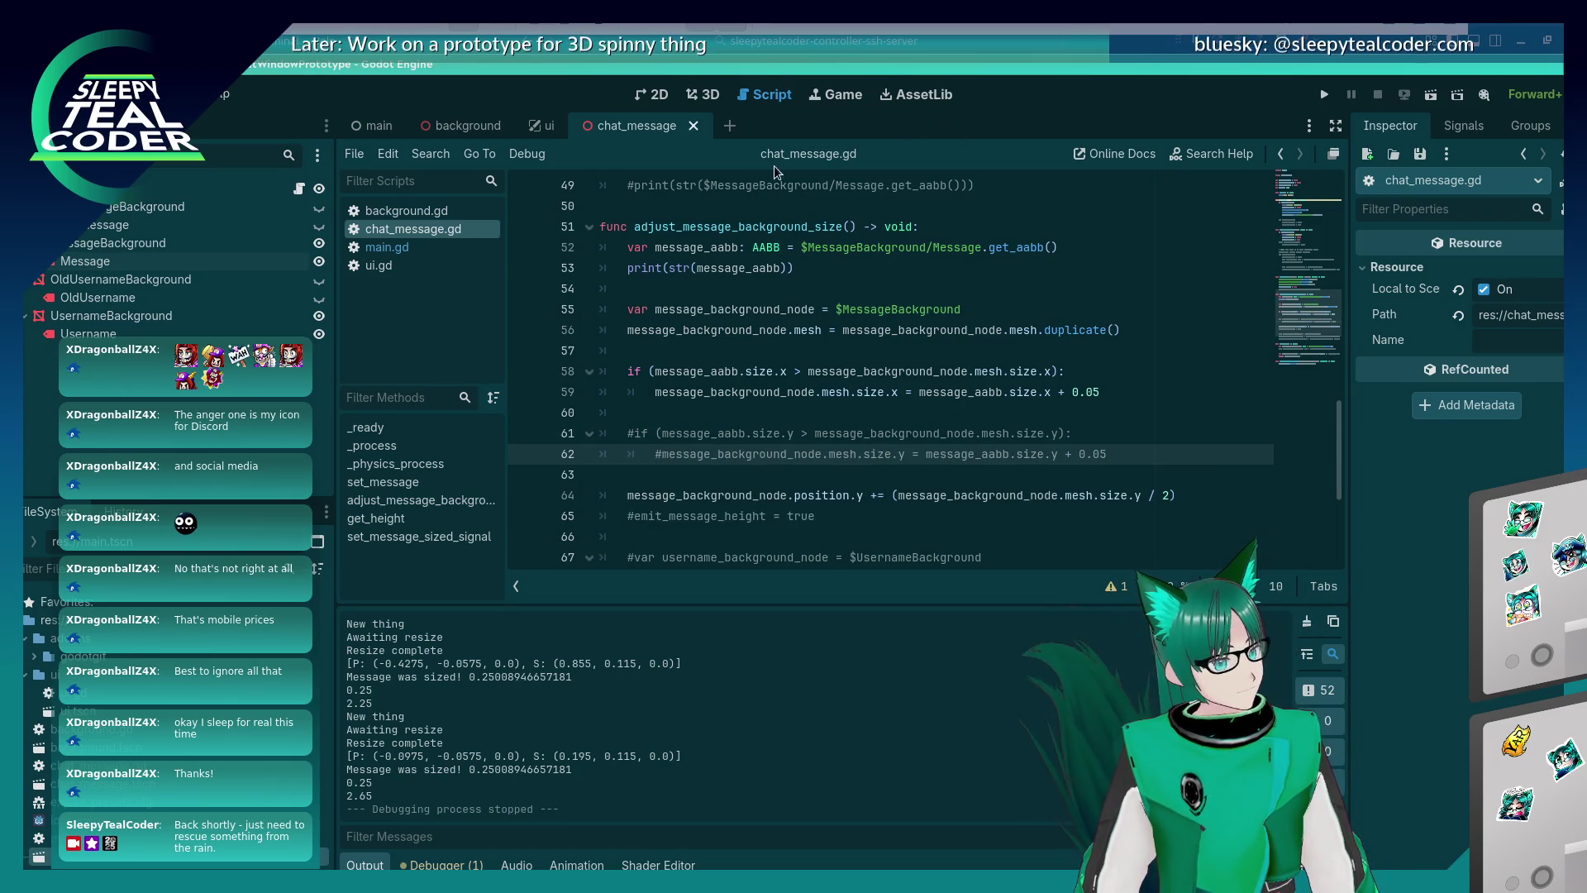
Restore lines 61–62, comment out the width check on lines 58–59 instead, and run the project.
key("BackSpace")
key("Up")
key("BackSpace")
key("Up")
key("Up")
key("Up")
type("#")
key("Down")
type("#")
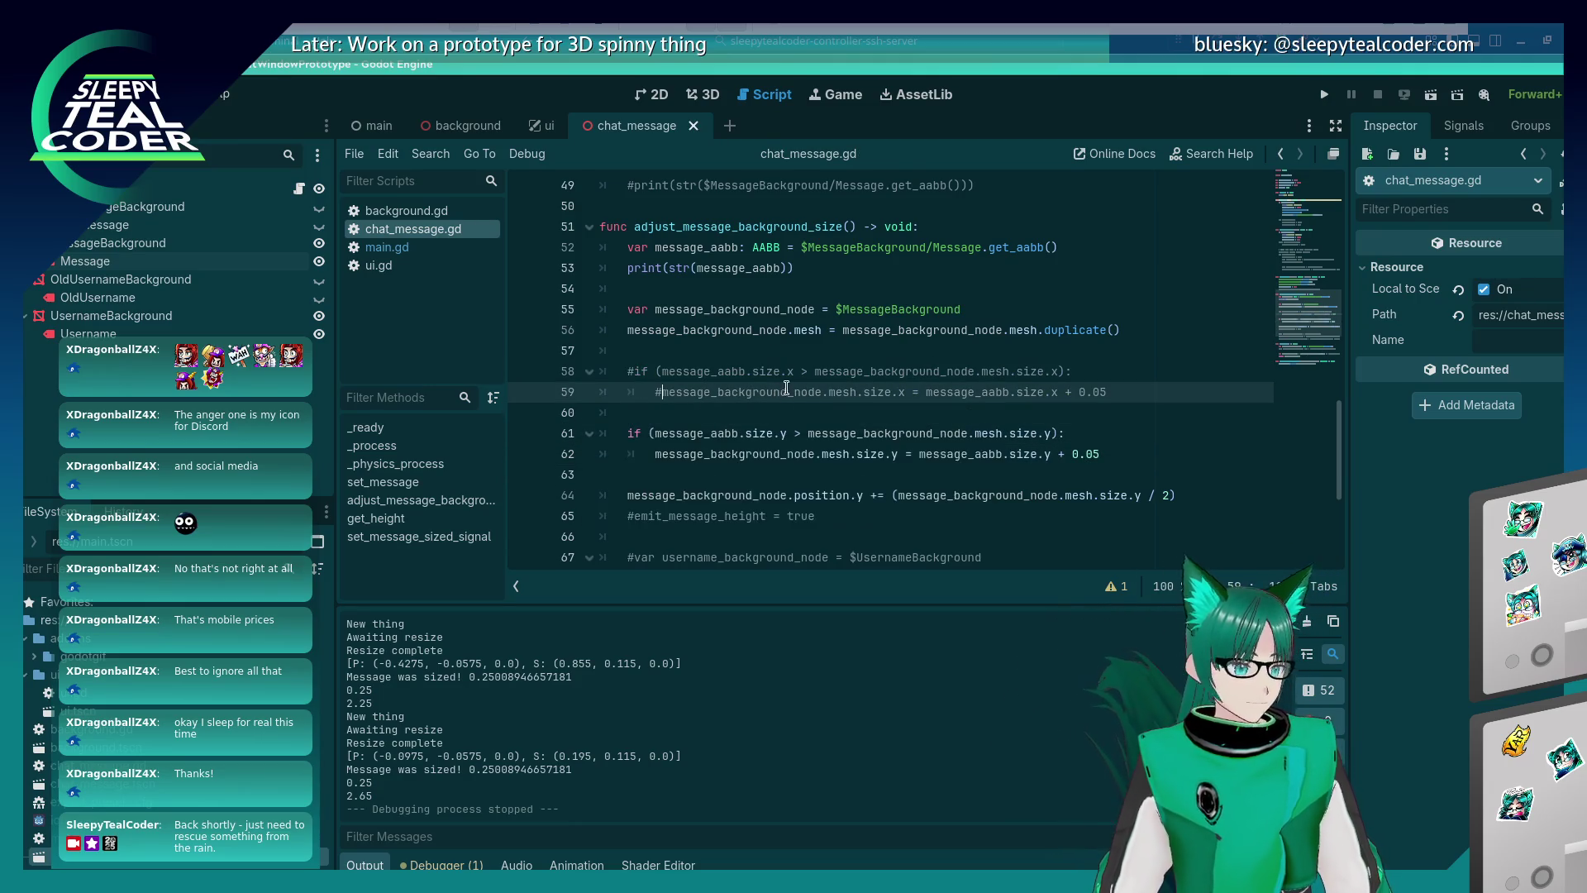
left_click(1324, 94)
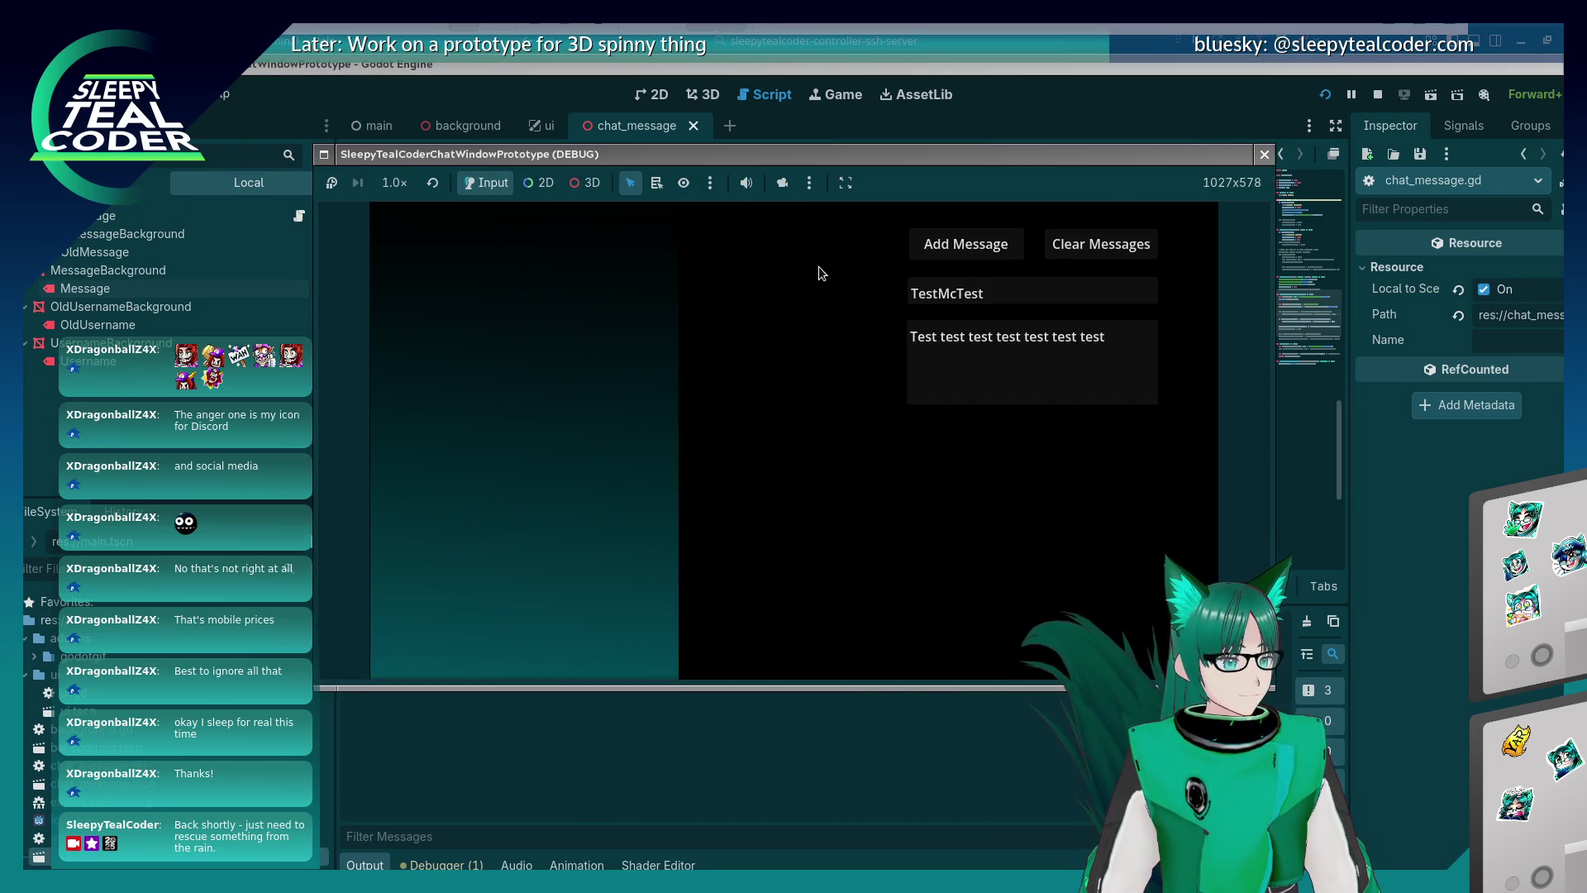
Add two default messages, then post a short 'Test' message to the chat.
left_click(963, 244)
left_click(965, 243)
triple_click(1129, 343)
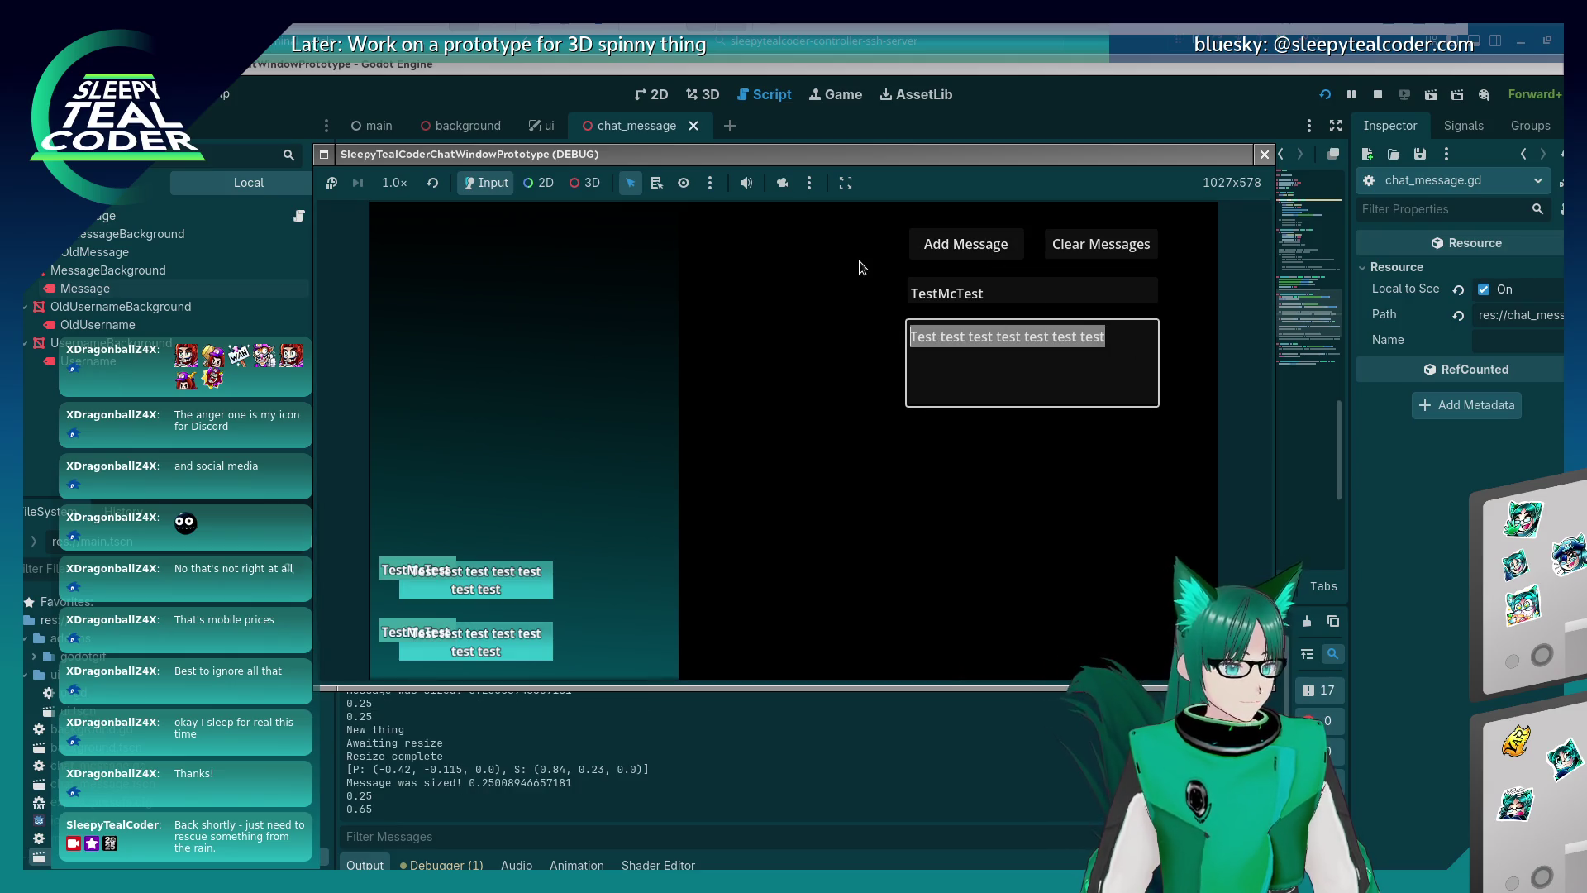
type("Test")
left_click(981, 241)
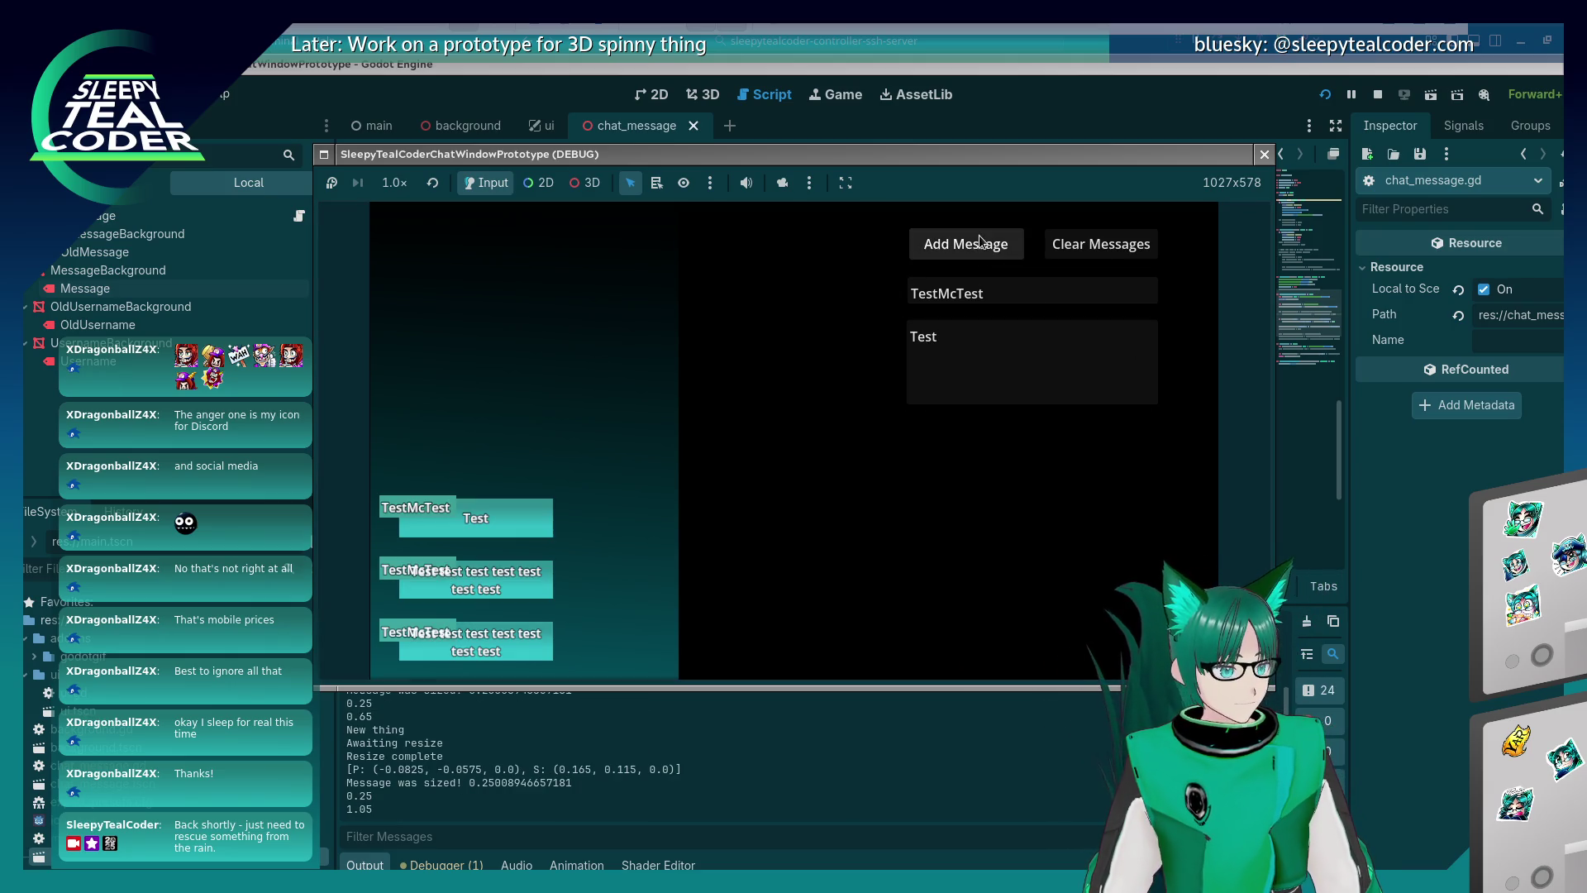
Post a long 'Yaaaarrrr…' message to check wrapping, then stop the game with F8.
triple_click(1038, 369)
type("Yaaaar")
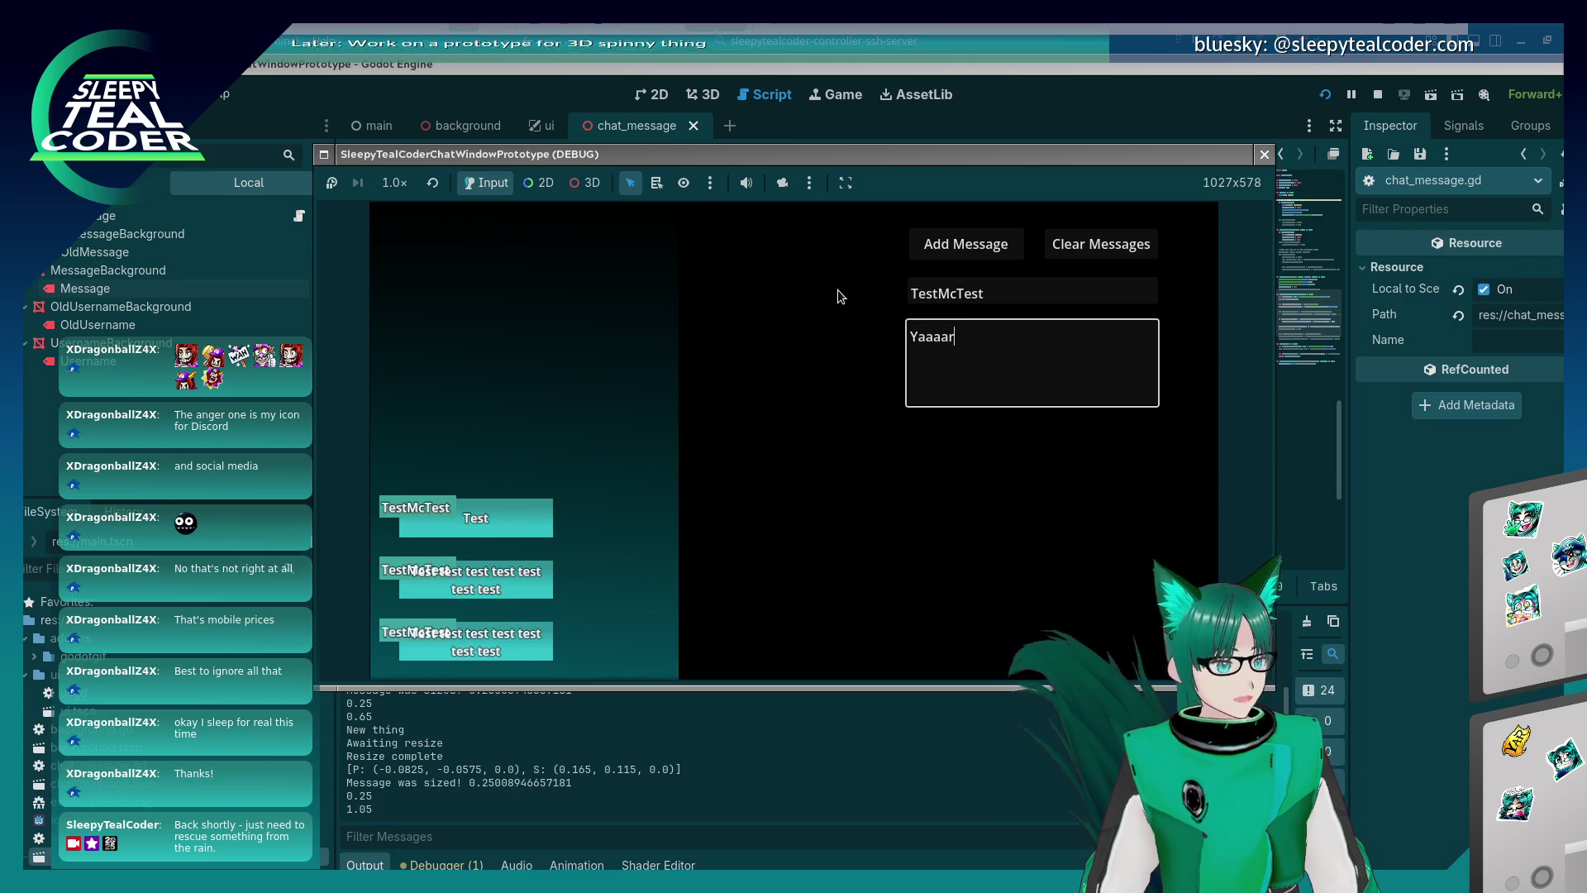
type("rrrrrrrrrrrrrrrrrrrrrrrrrrrrrrrrrrrrrrrrrrrrrrrrrrrrrrrrrrrrrrrrrrrrrrrrrrrrrrrrrrr")
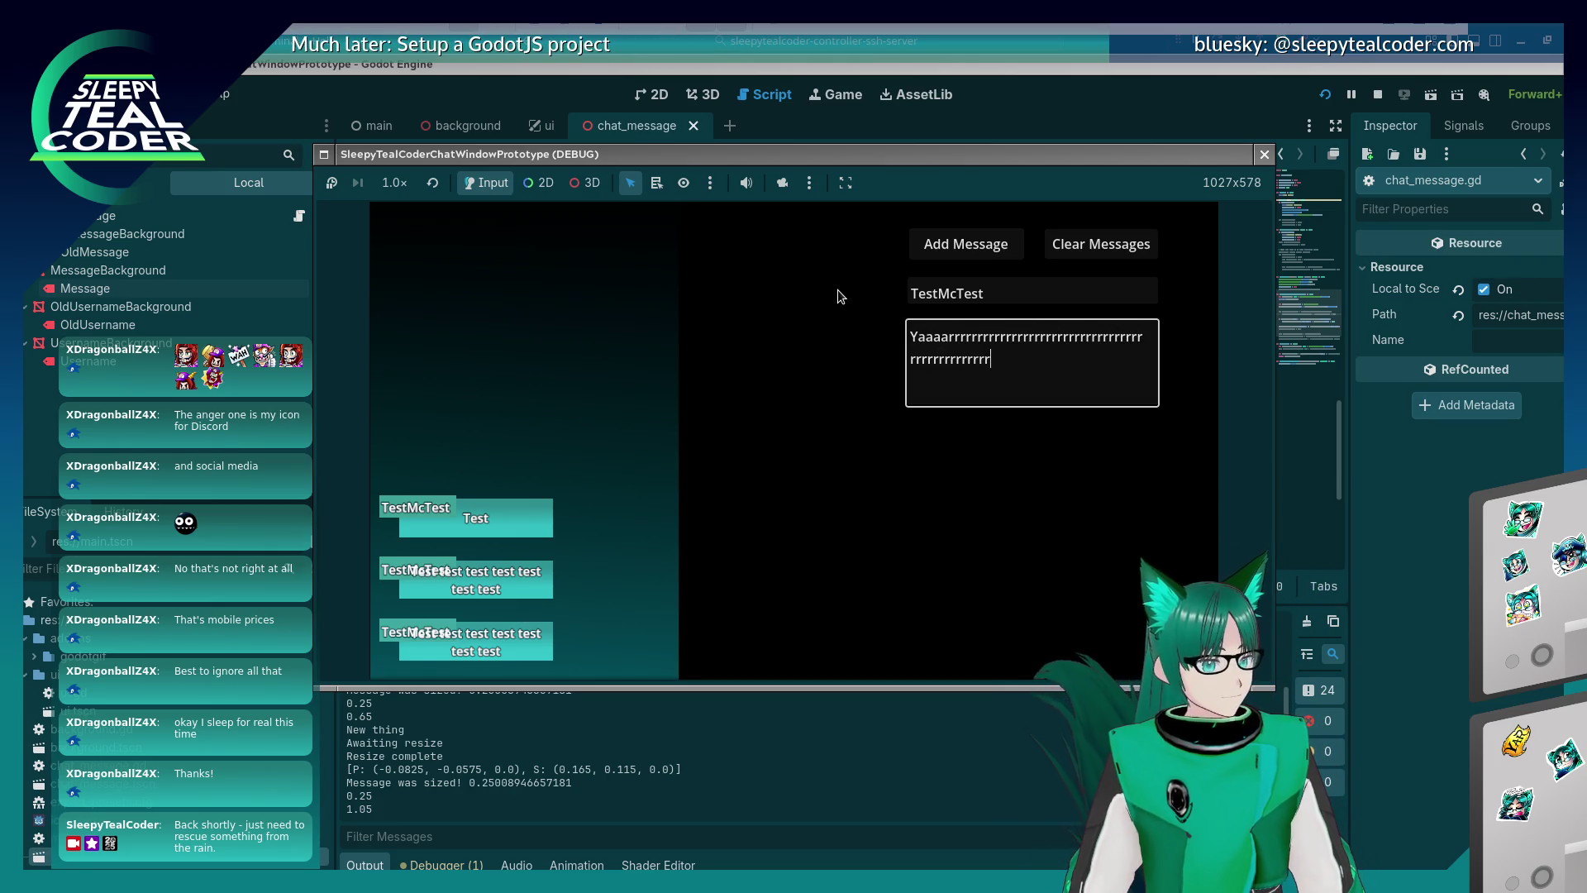
type("rrrrrrrrrrrrrrrrrrrrrrrrrrrrrrrrrrrrrrrrrrrrrrr")
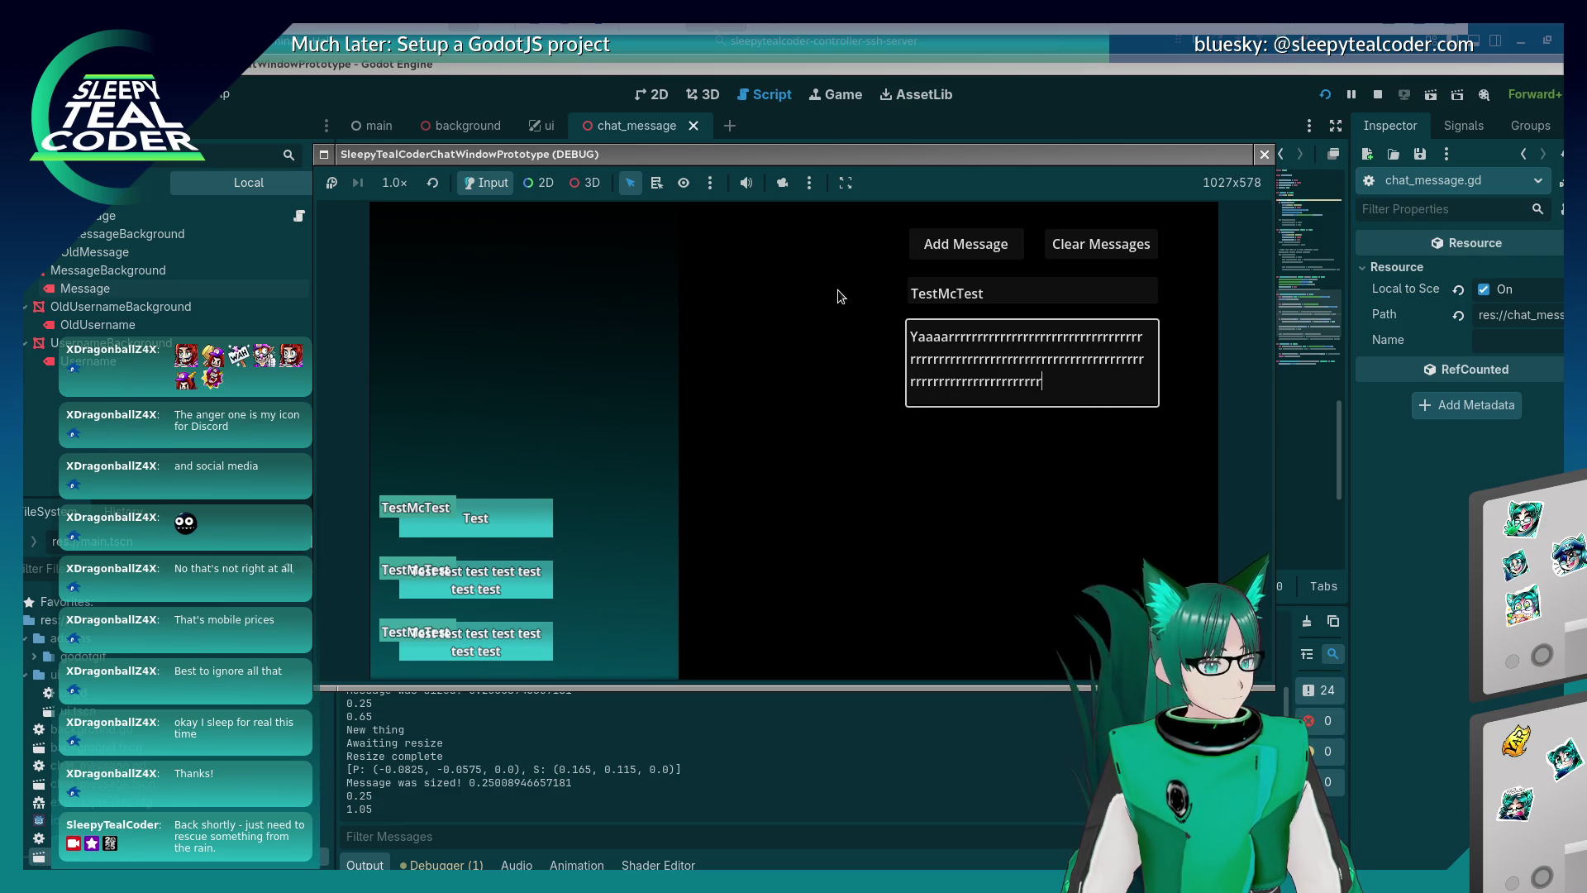
type("rrrrrrrrrrrrrrrrrrr")
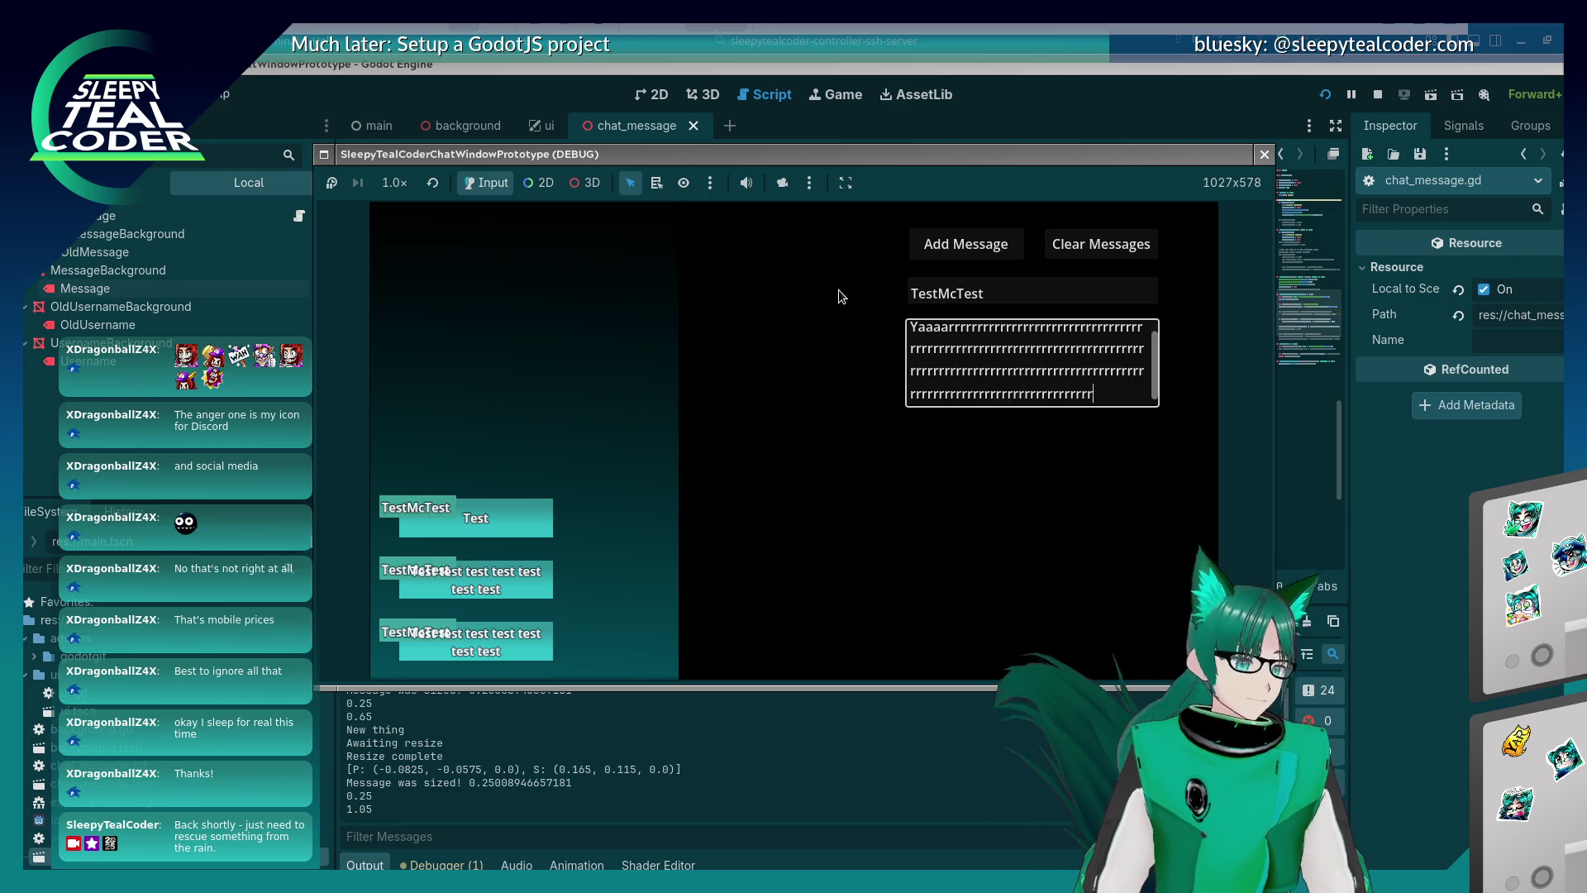
left_click(965, 244)
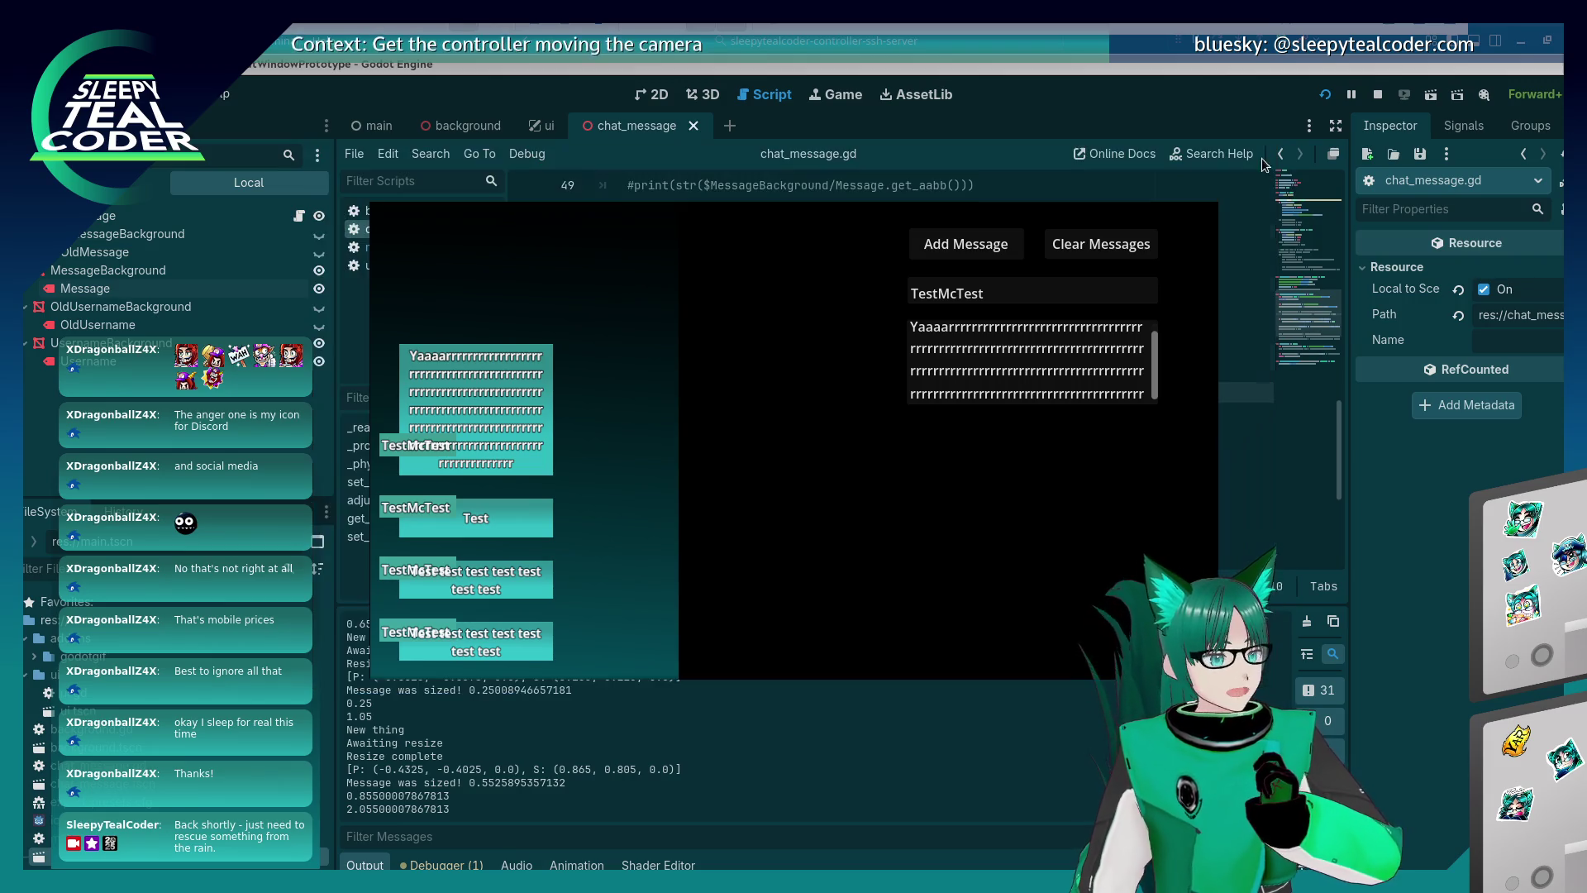
key("F8")
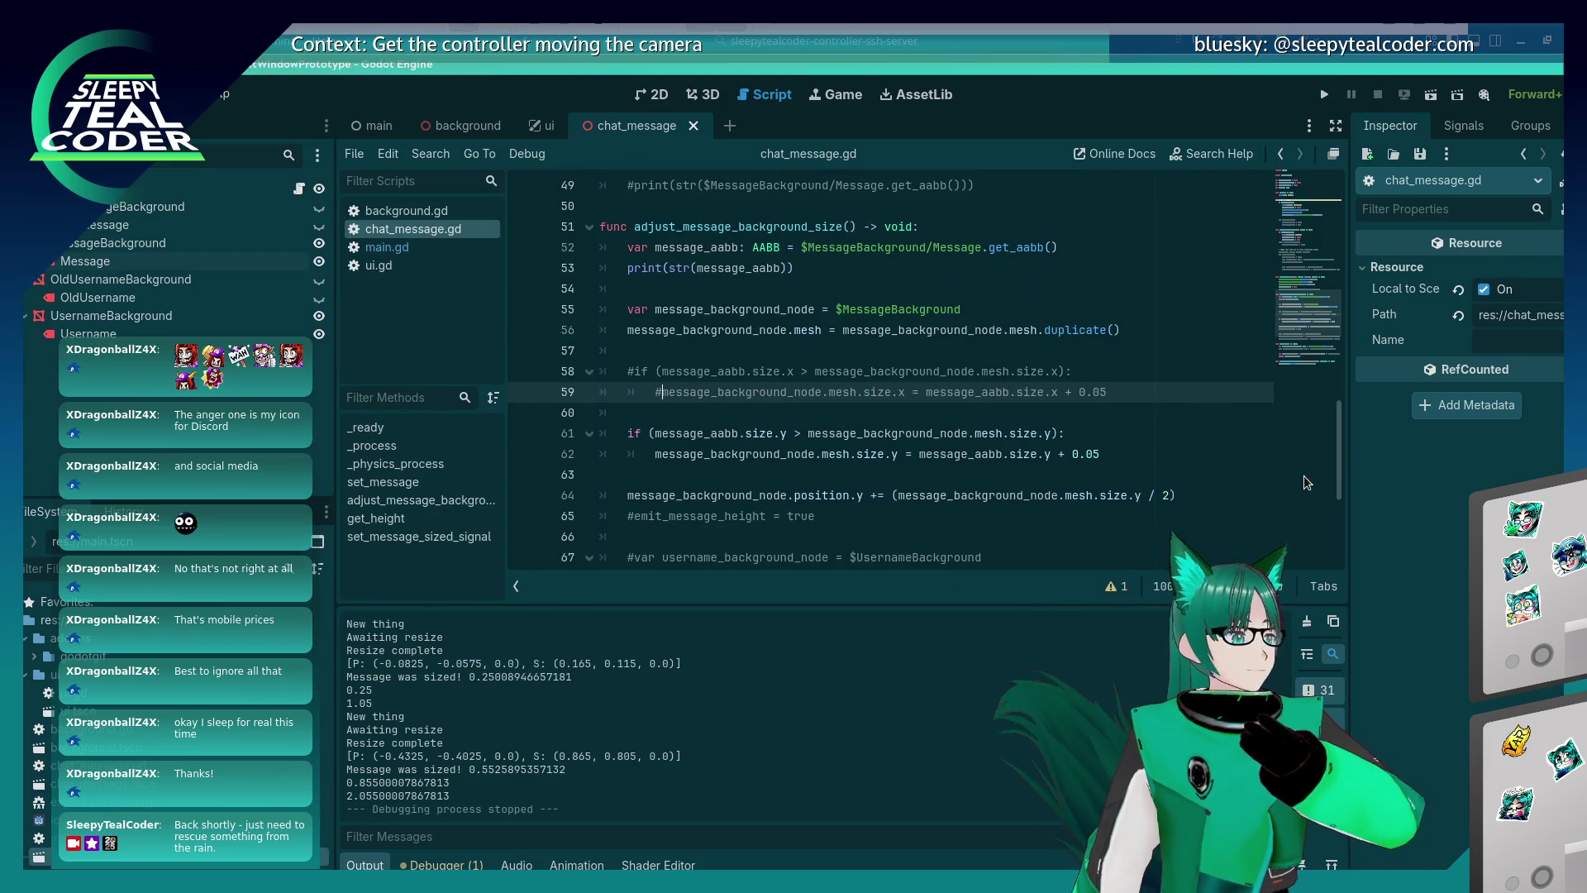
Run the project, add a default message, and post a 'Yarrrr…' message.
left_click(1323, 96)
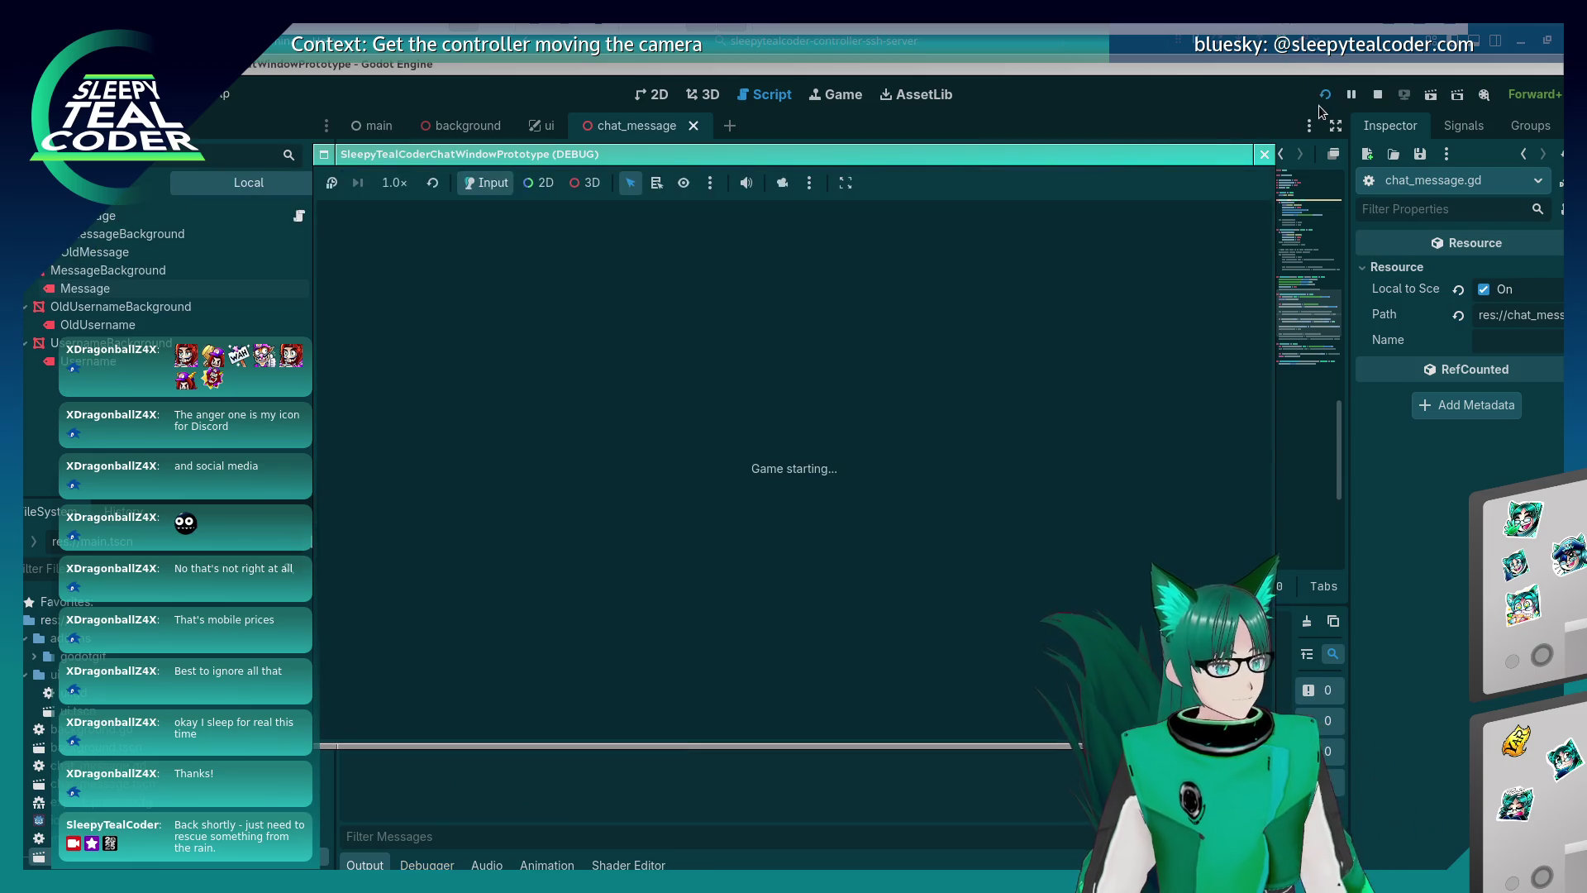
left_click(1031, 376)
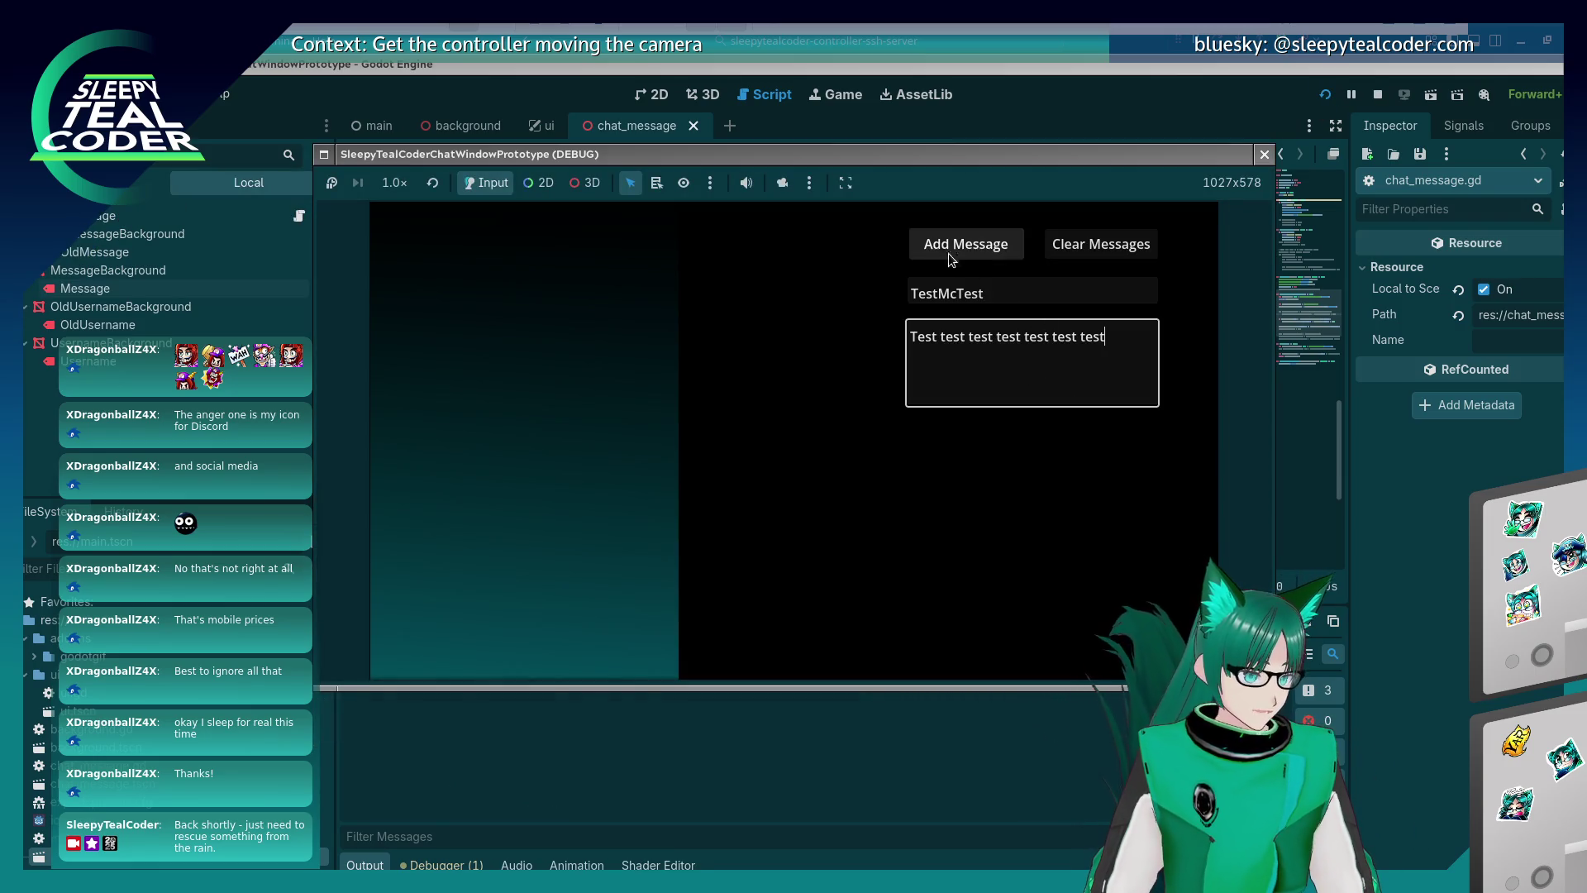
left_click(919, 248)
triple_click(907, 336)
type("Y")
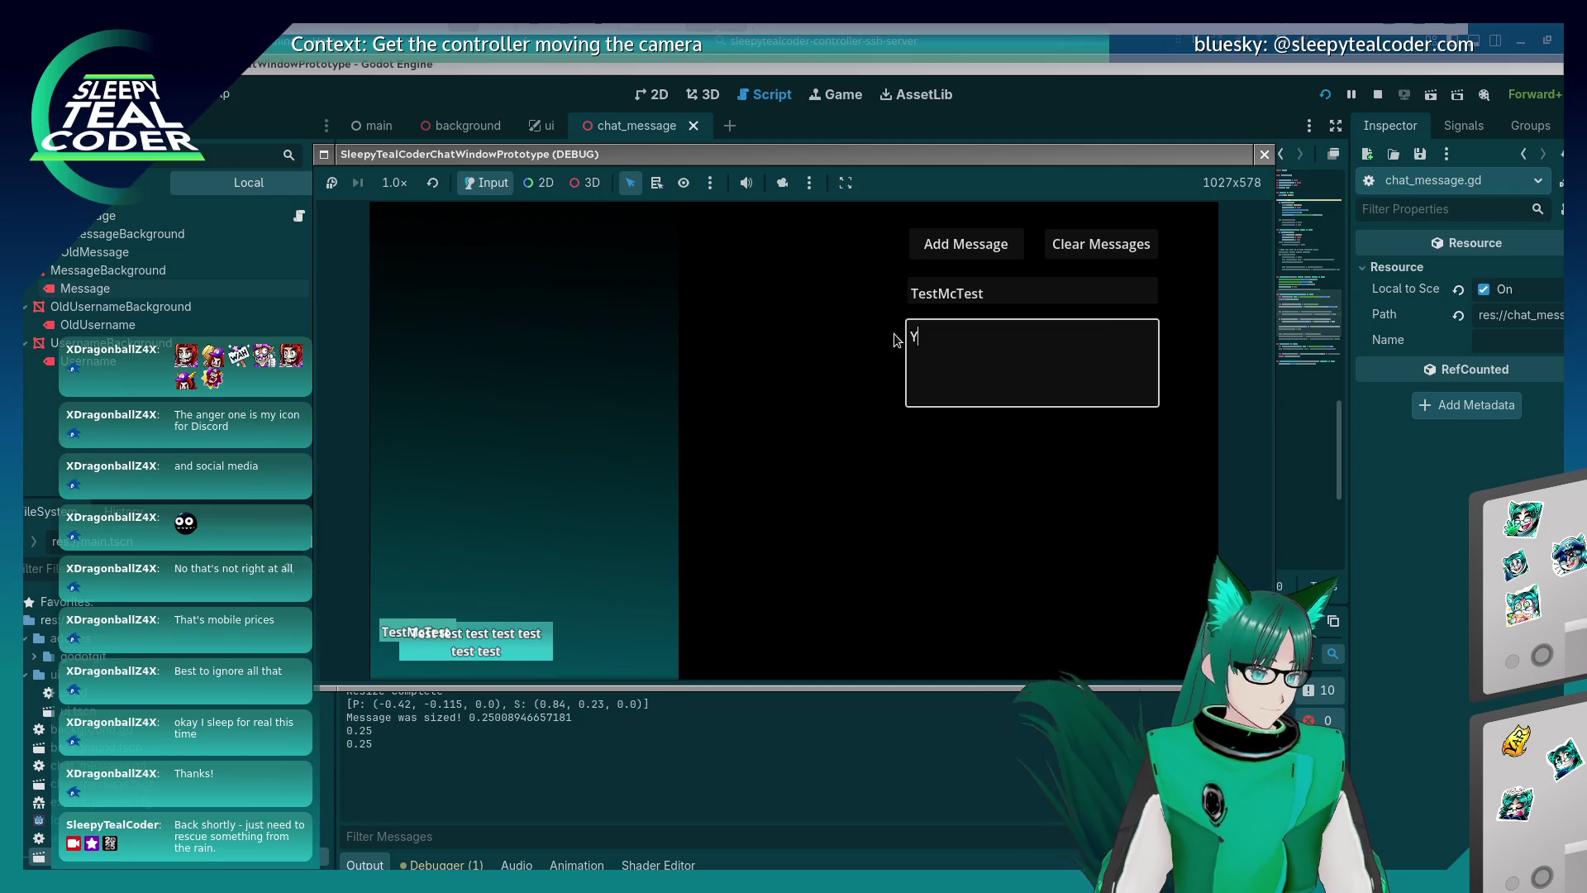
type("arrrrrrrrrrrrrrrrrrrrrrrrrrrrrrrrrrrrrrrrrrrrrrrrrrrrrrrrrrrrr")
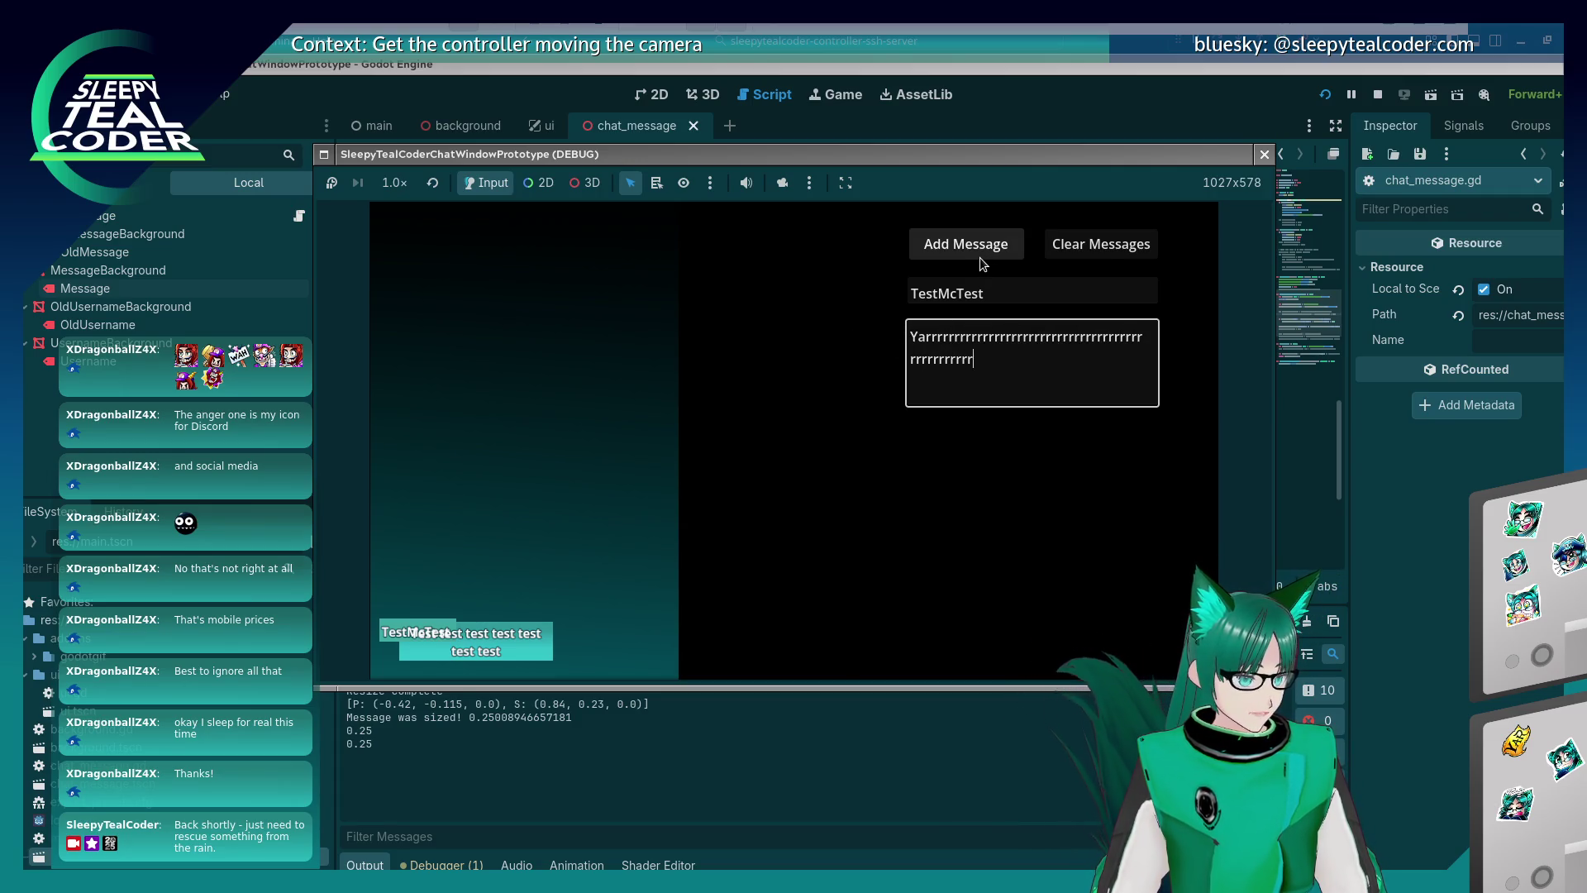
left_click(974, 254)
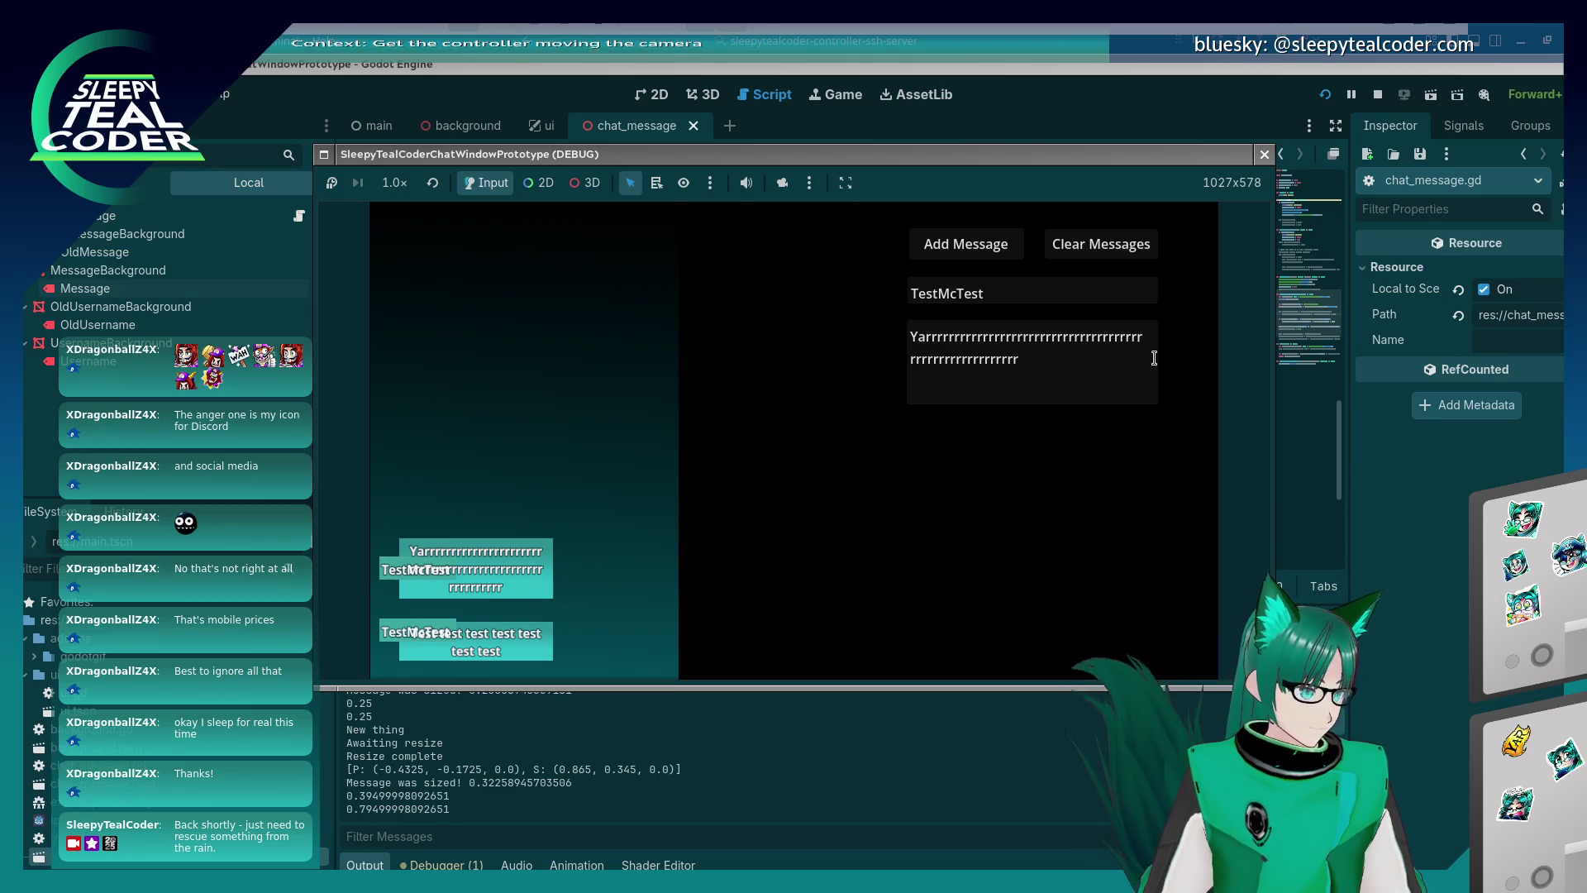
Post a much longer 'Yarrrr…' message, then close the game and return to line 60.
left_click_drag(944, 359, 1101, 376)
type("rrrrrrrrrrrrrrrrrrrrrrrrrrrrrrrrrrrrrr")
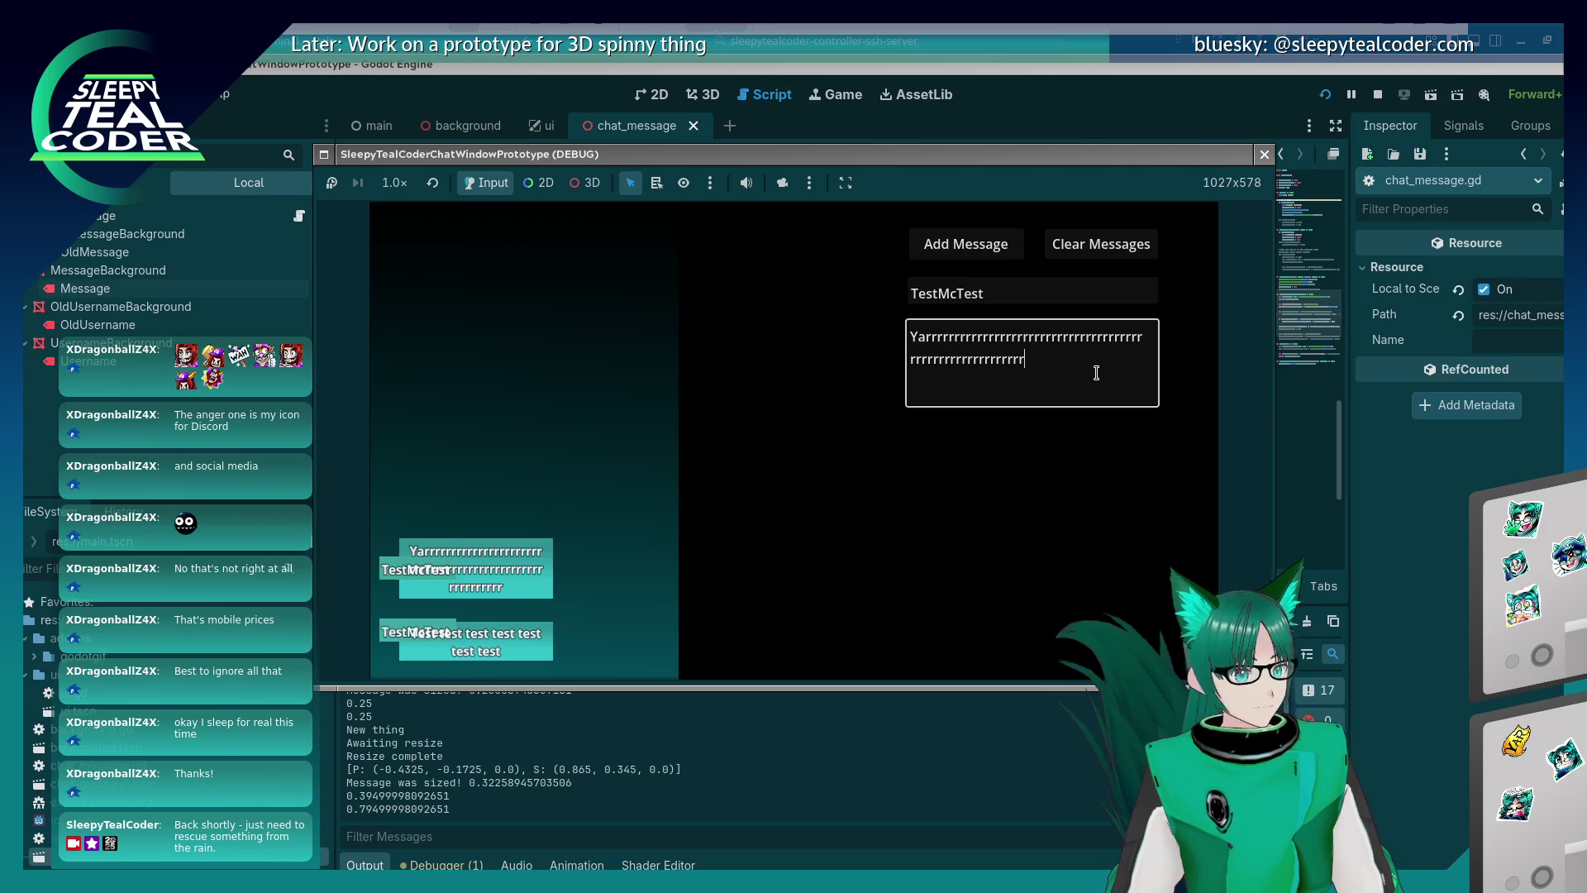
type("rrrrrrrrrrrrrrrrrrrrrrrrrrrrrrrrrrrrrrrrrrrrrrrrrrrrrrrrrrrrrrrrrrrrrrrrrrrrrrrrrrrrrrrrr")
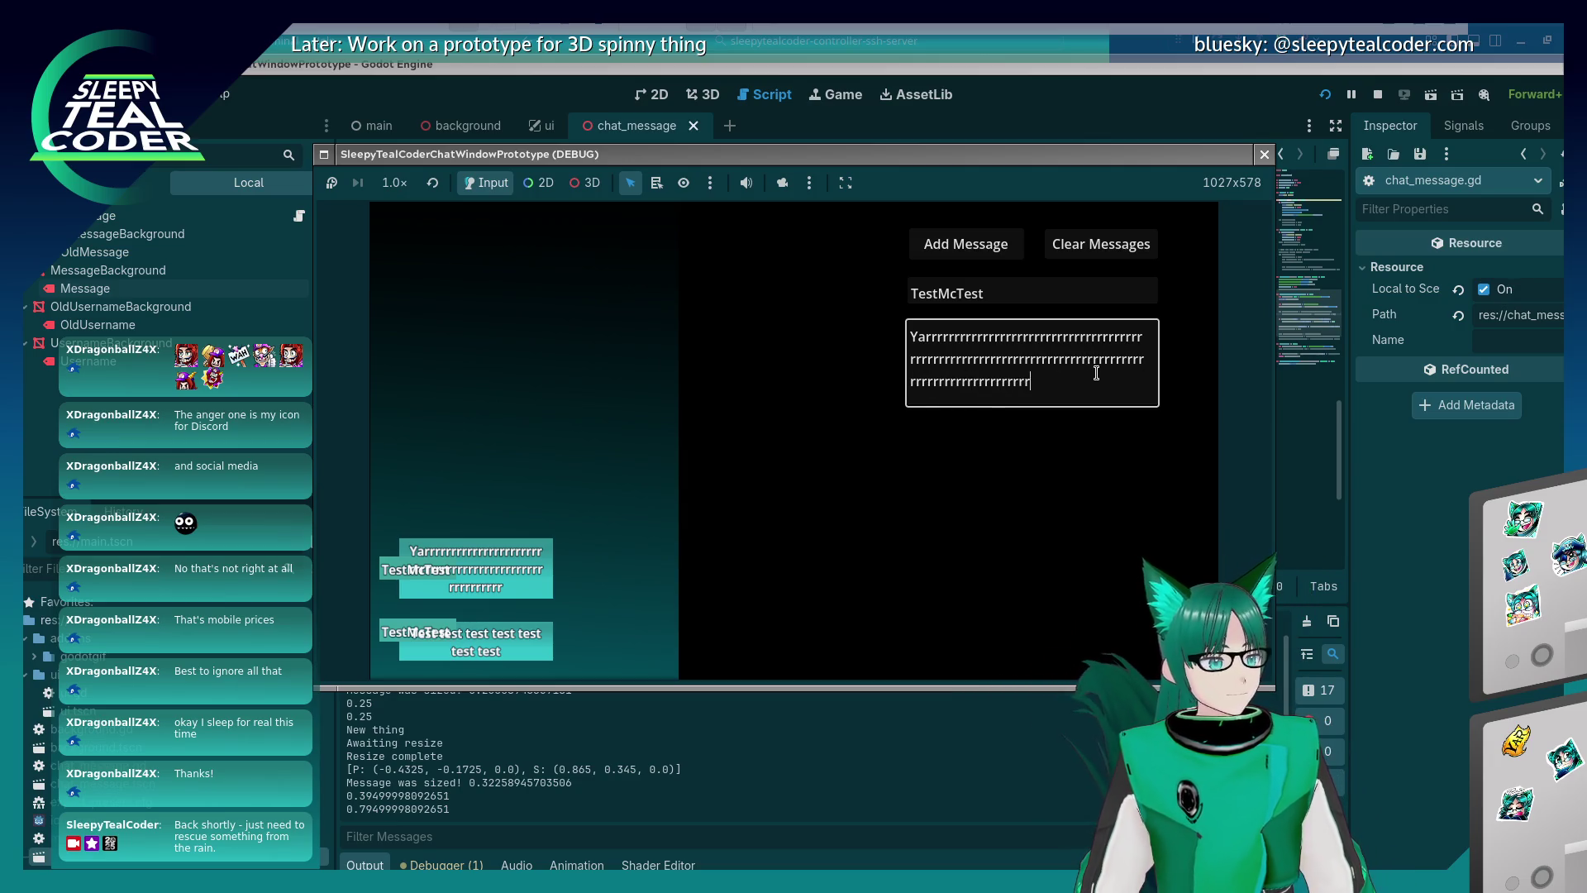
type("rrrrr")
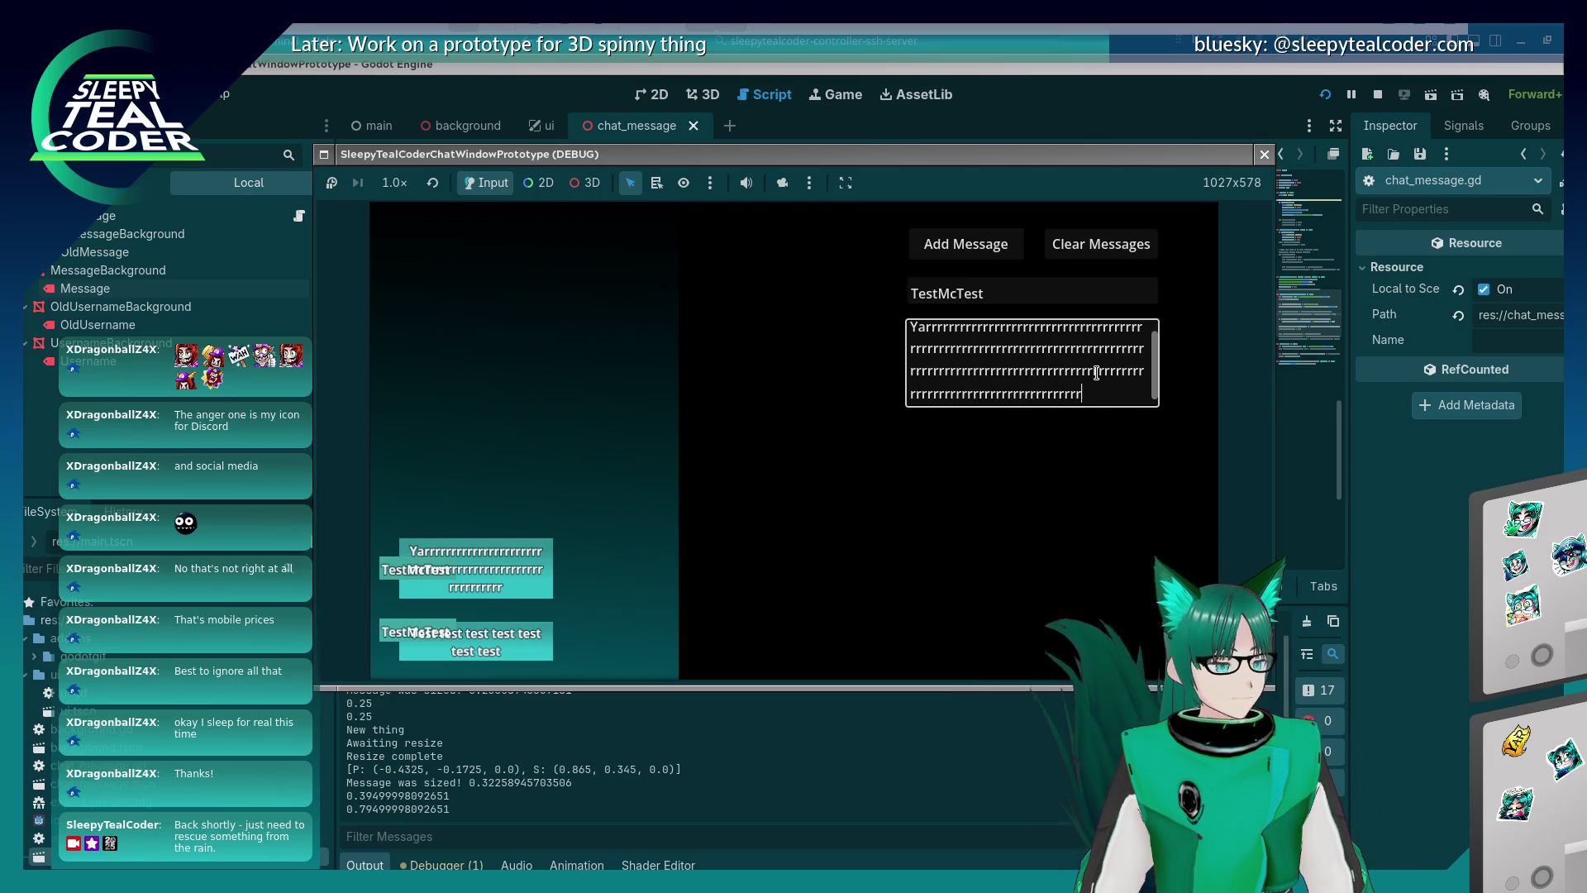
type("rrrrrrrrrrrrrrrrrrrrrrr")
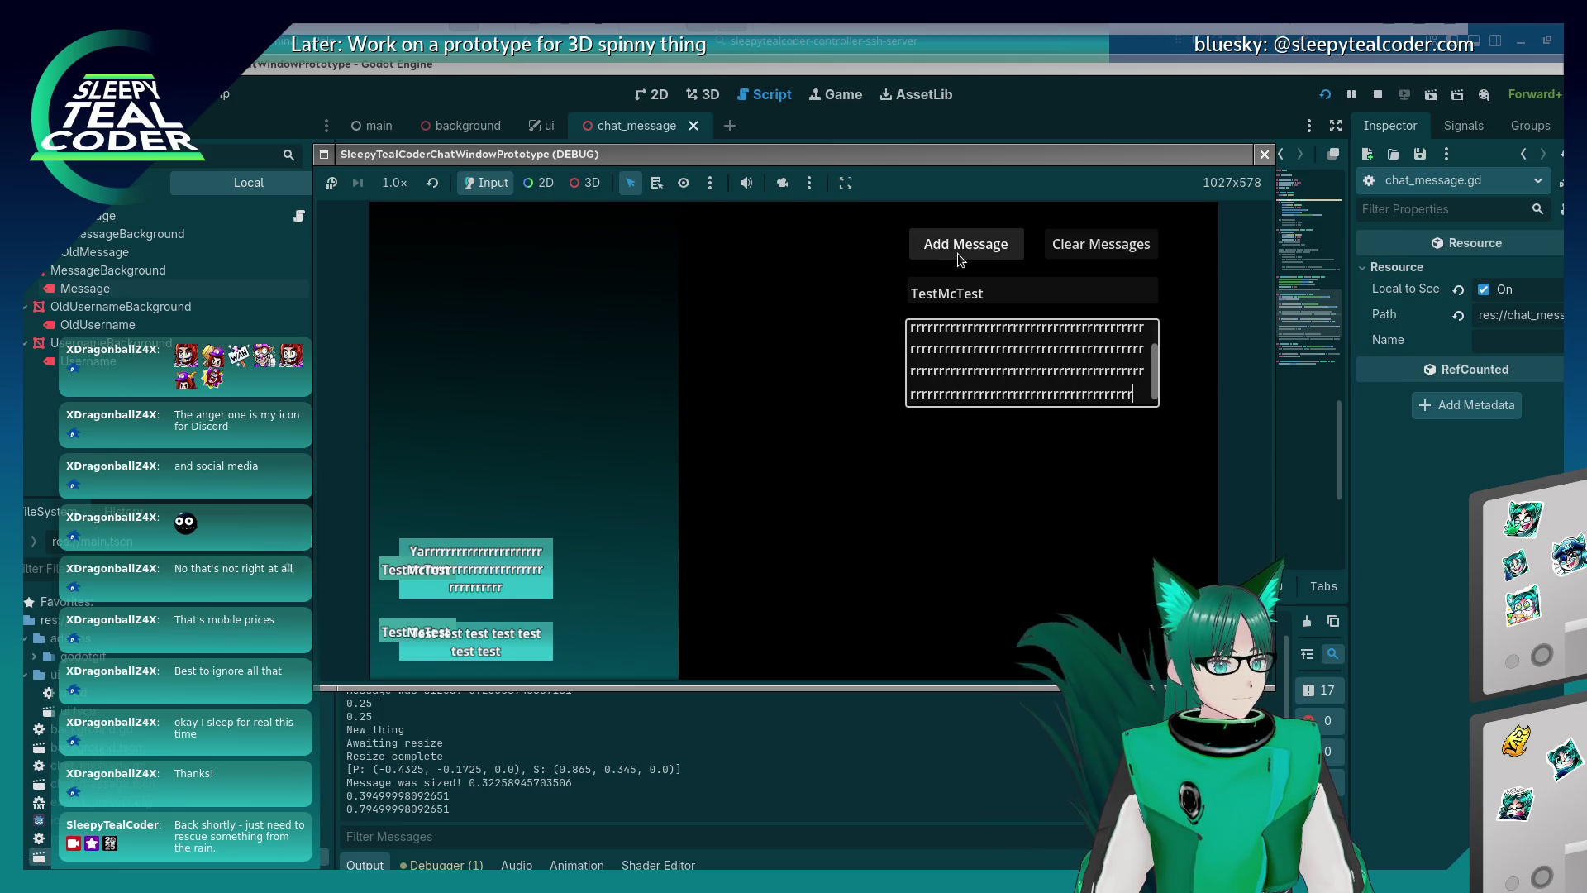
left_click(957, 260)
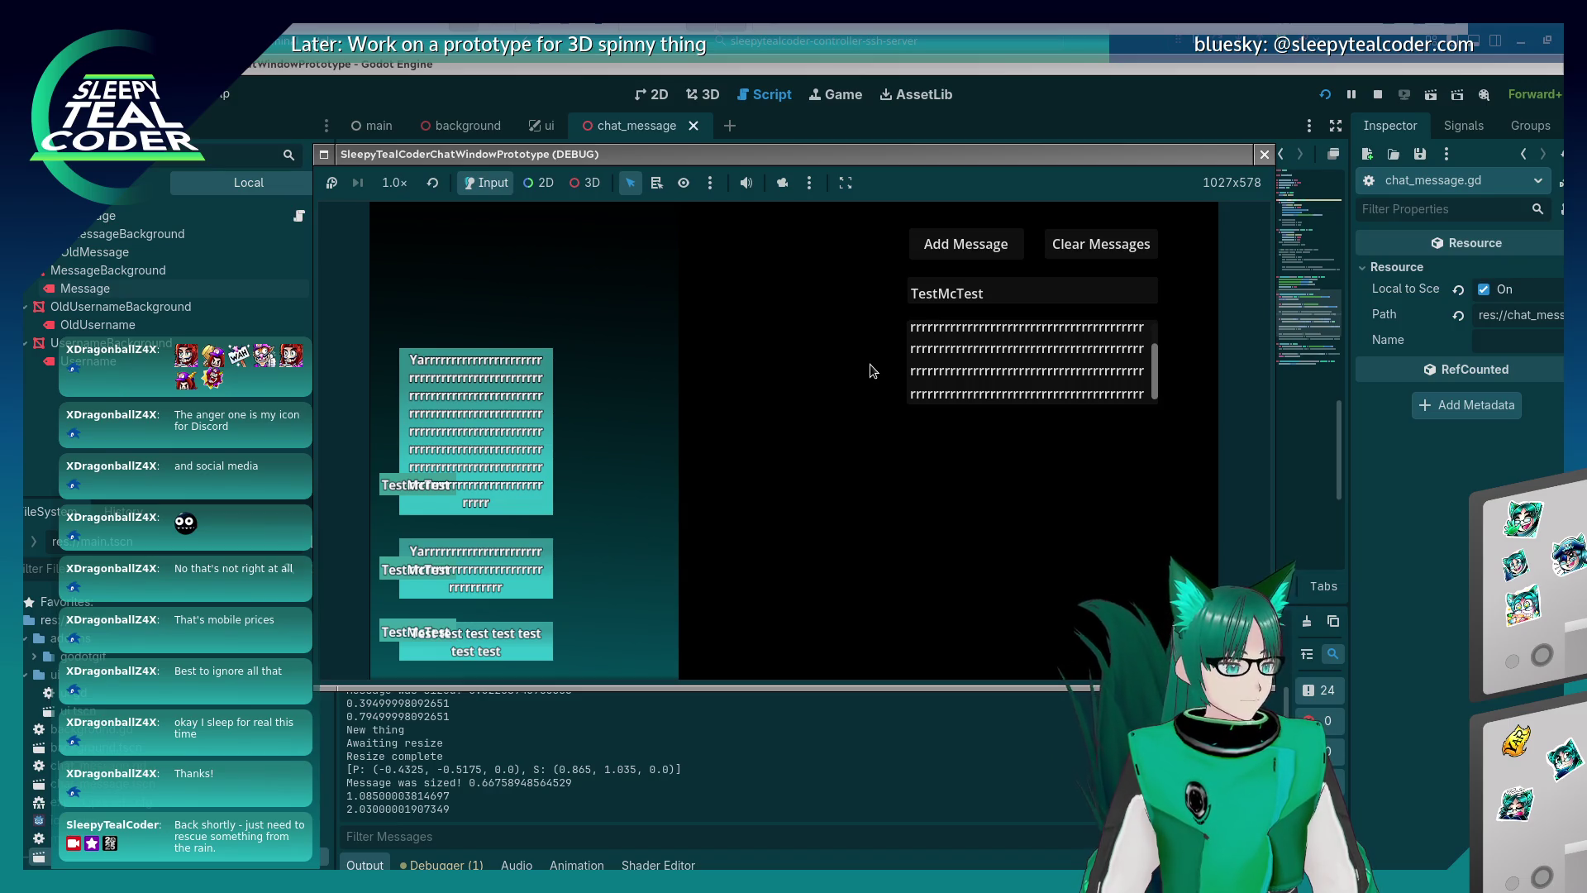
left_click(1261, 156)
left_click(834, 405)
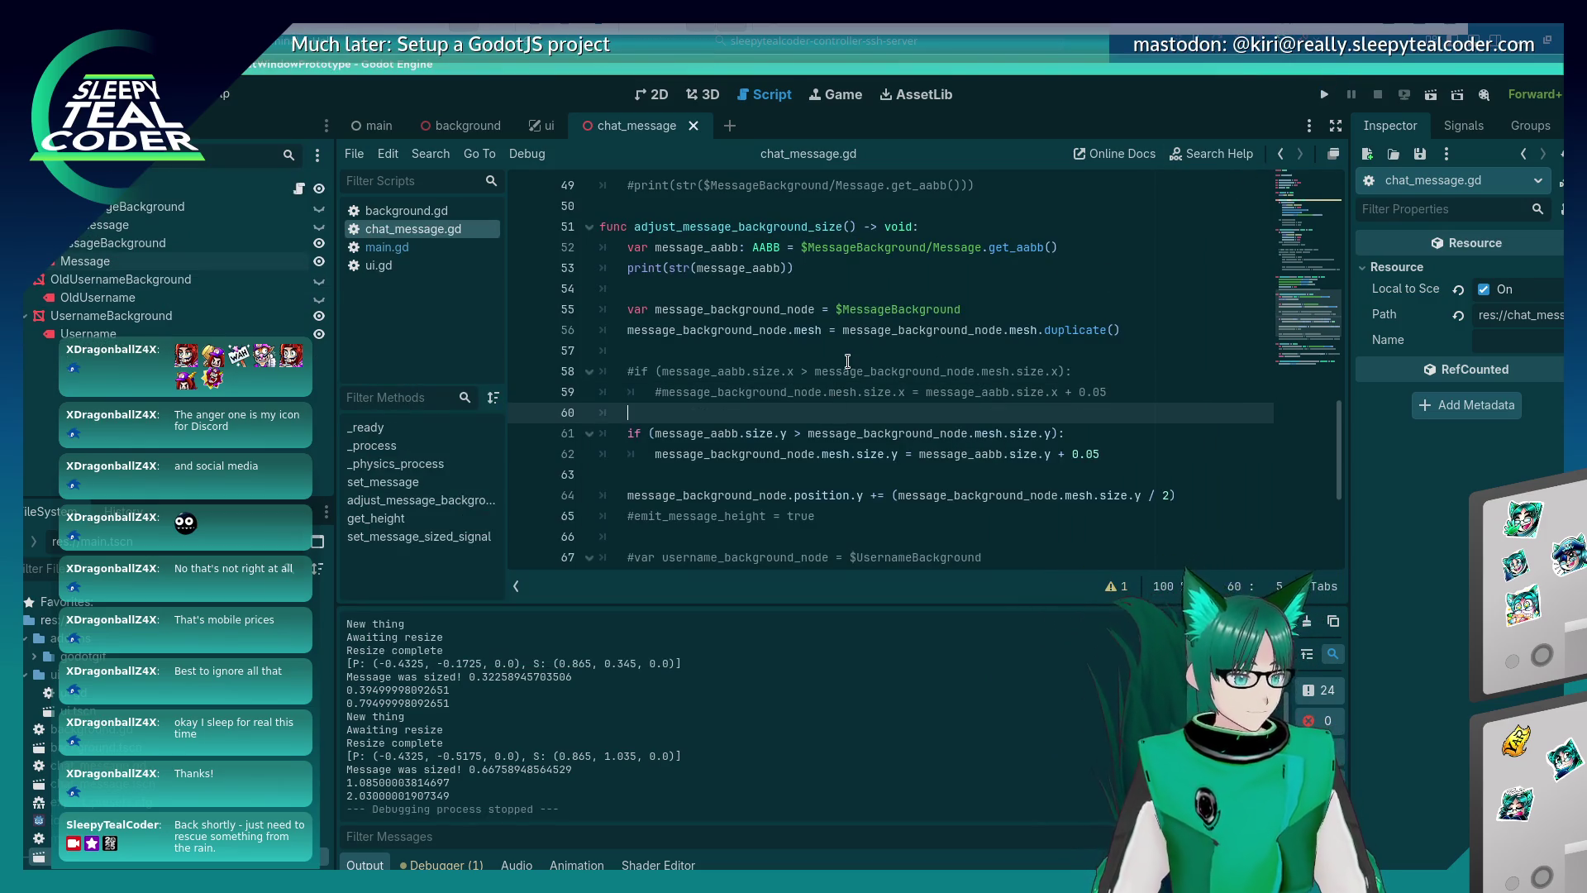
scroll(696, 389, "down", 3)
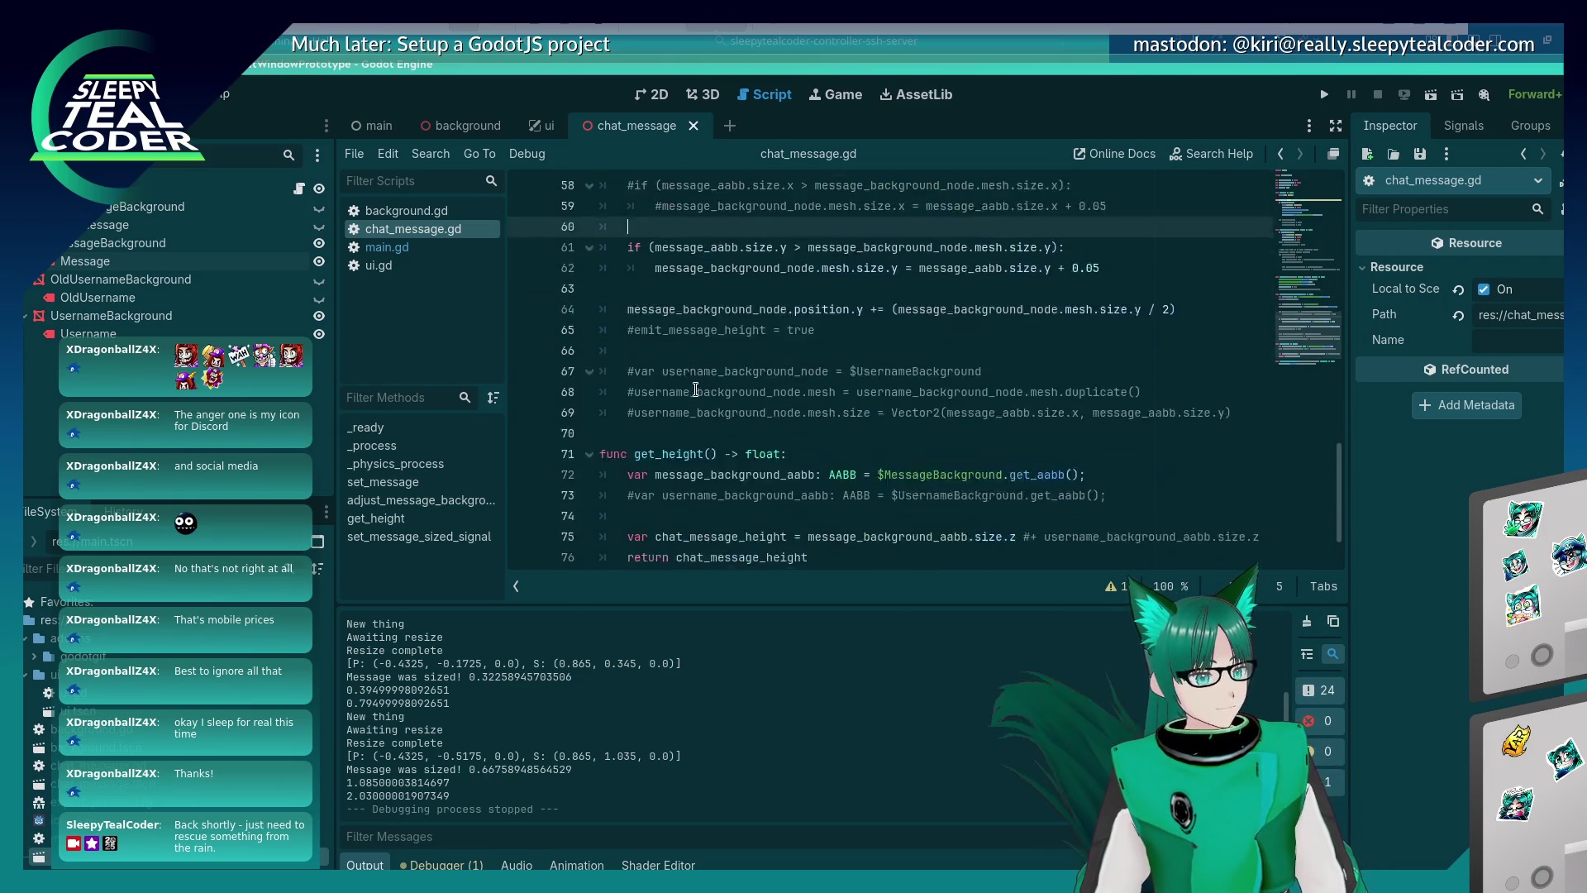
scroll(696, 389, "down", 1)
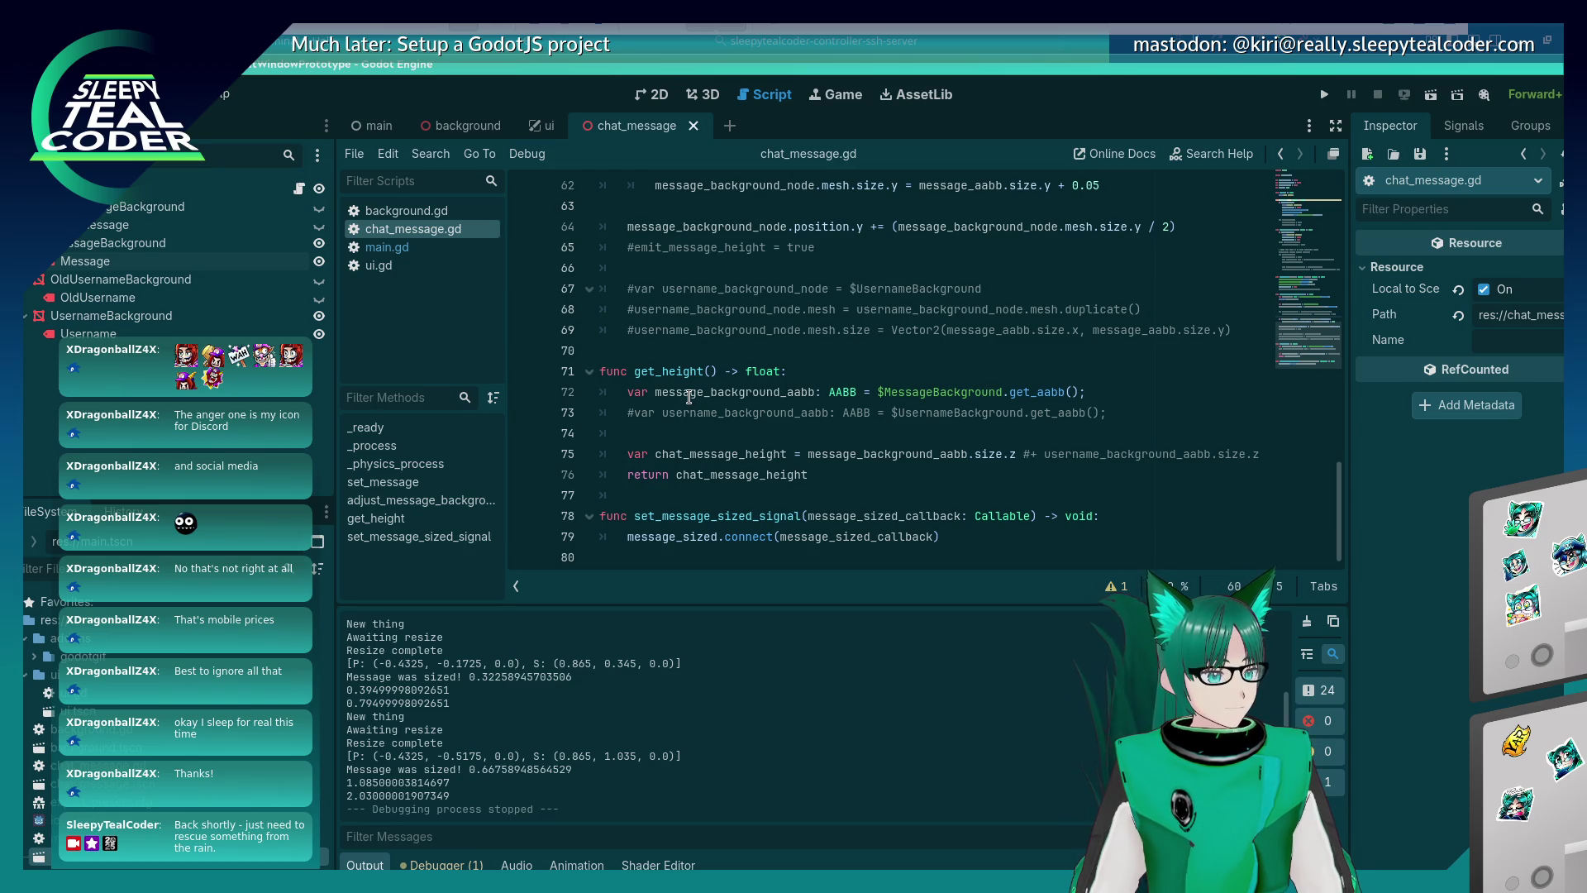
scroll(689, 396, "up", 2)
scroll(688, 397, "up", 14)
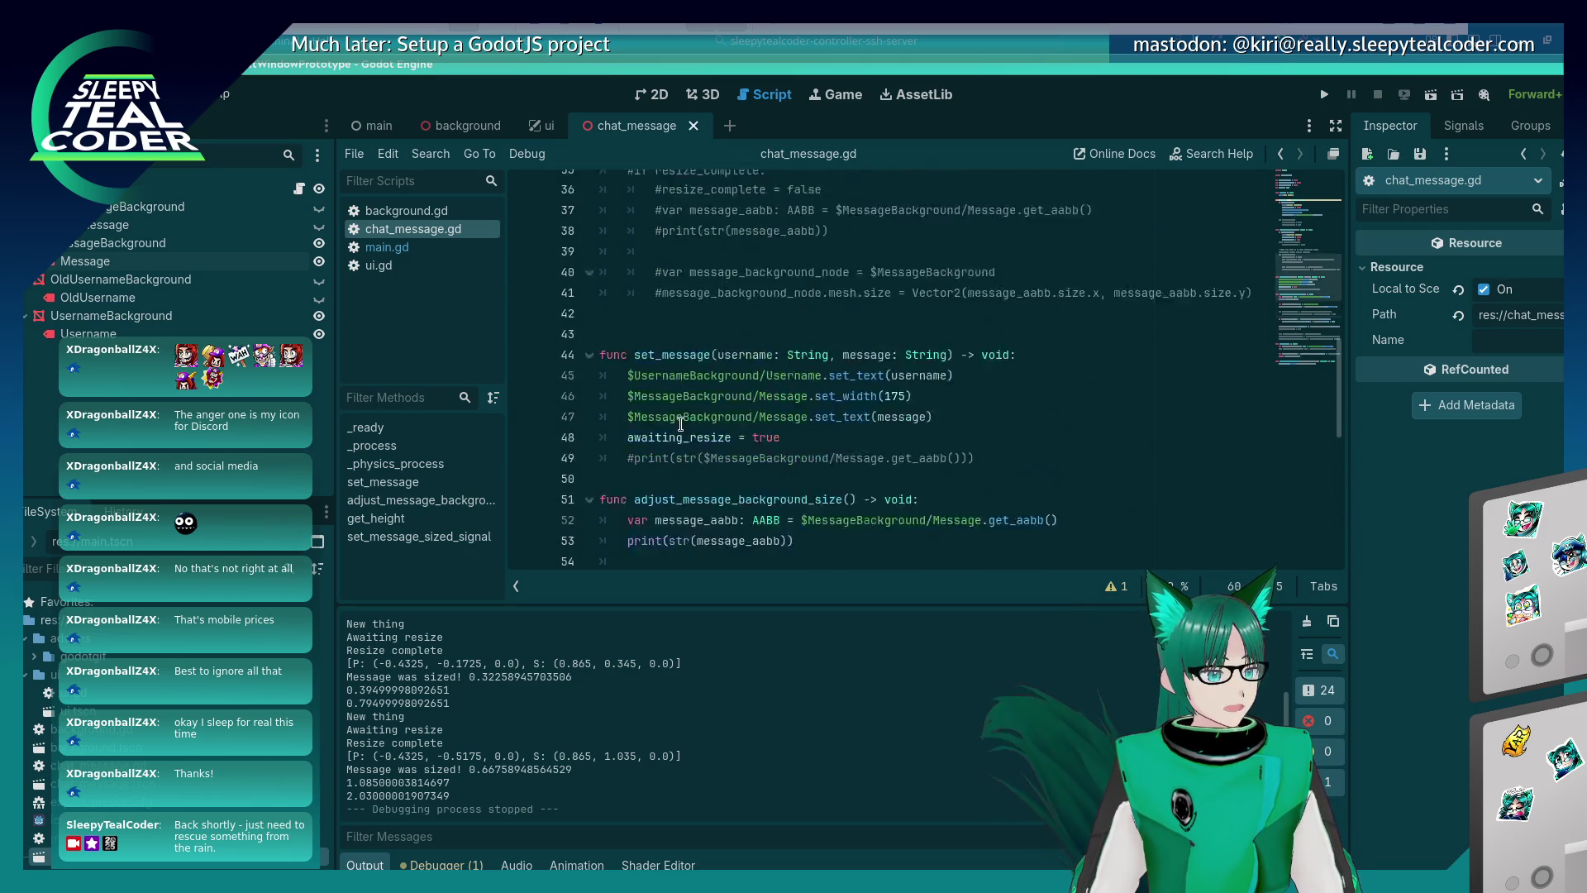
scroll(680, 424, "up", 2)
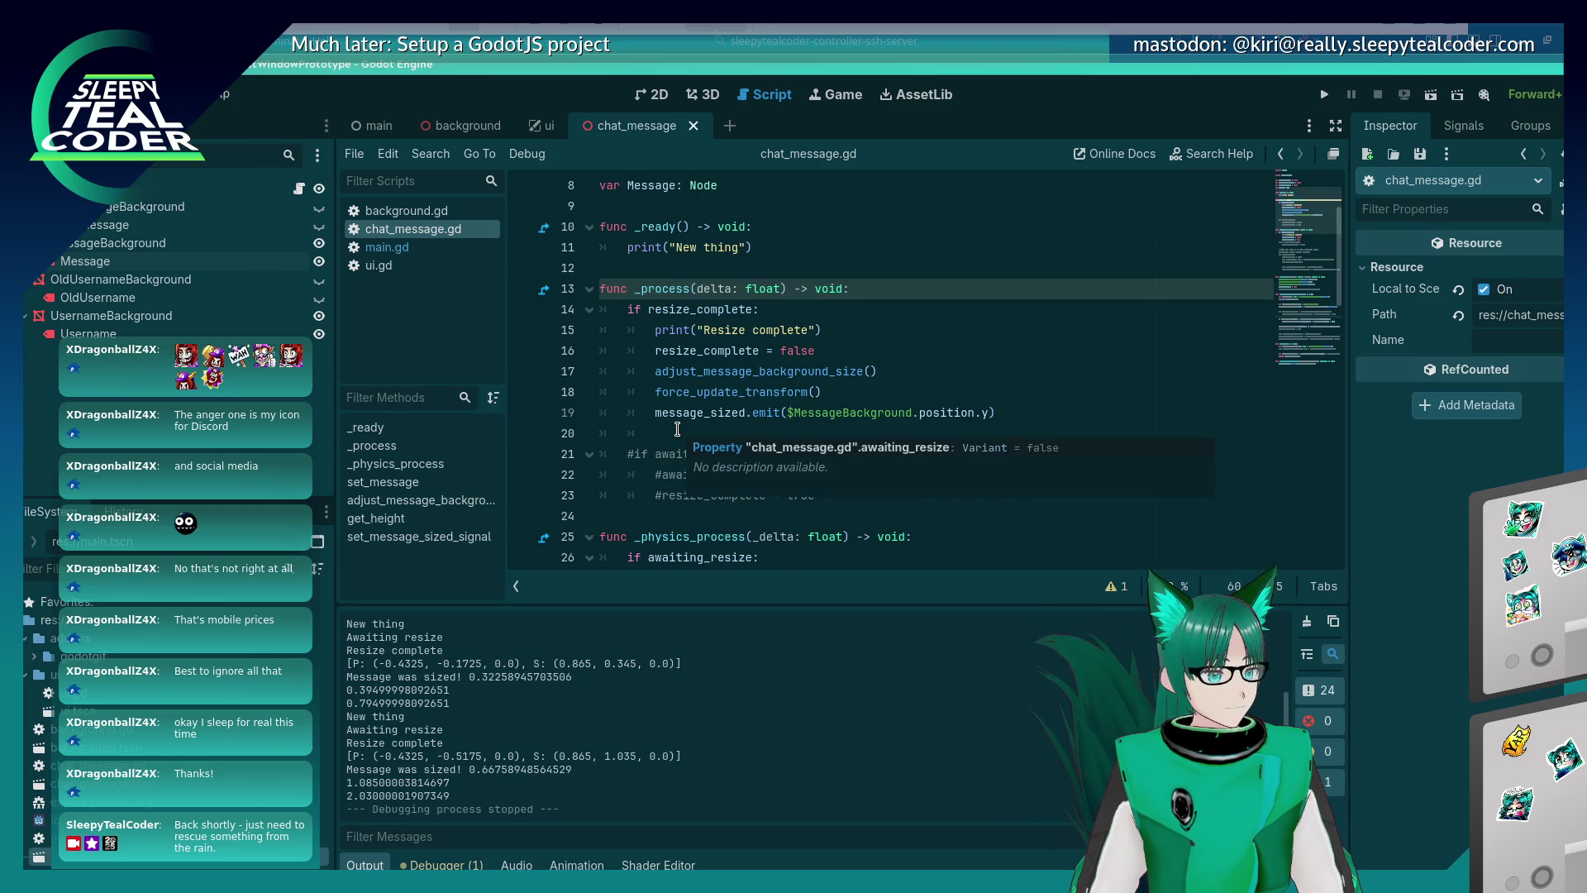
scroll(679, 427, "down", 18)
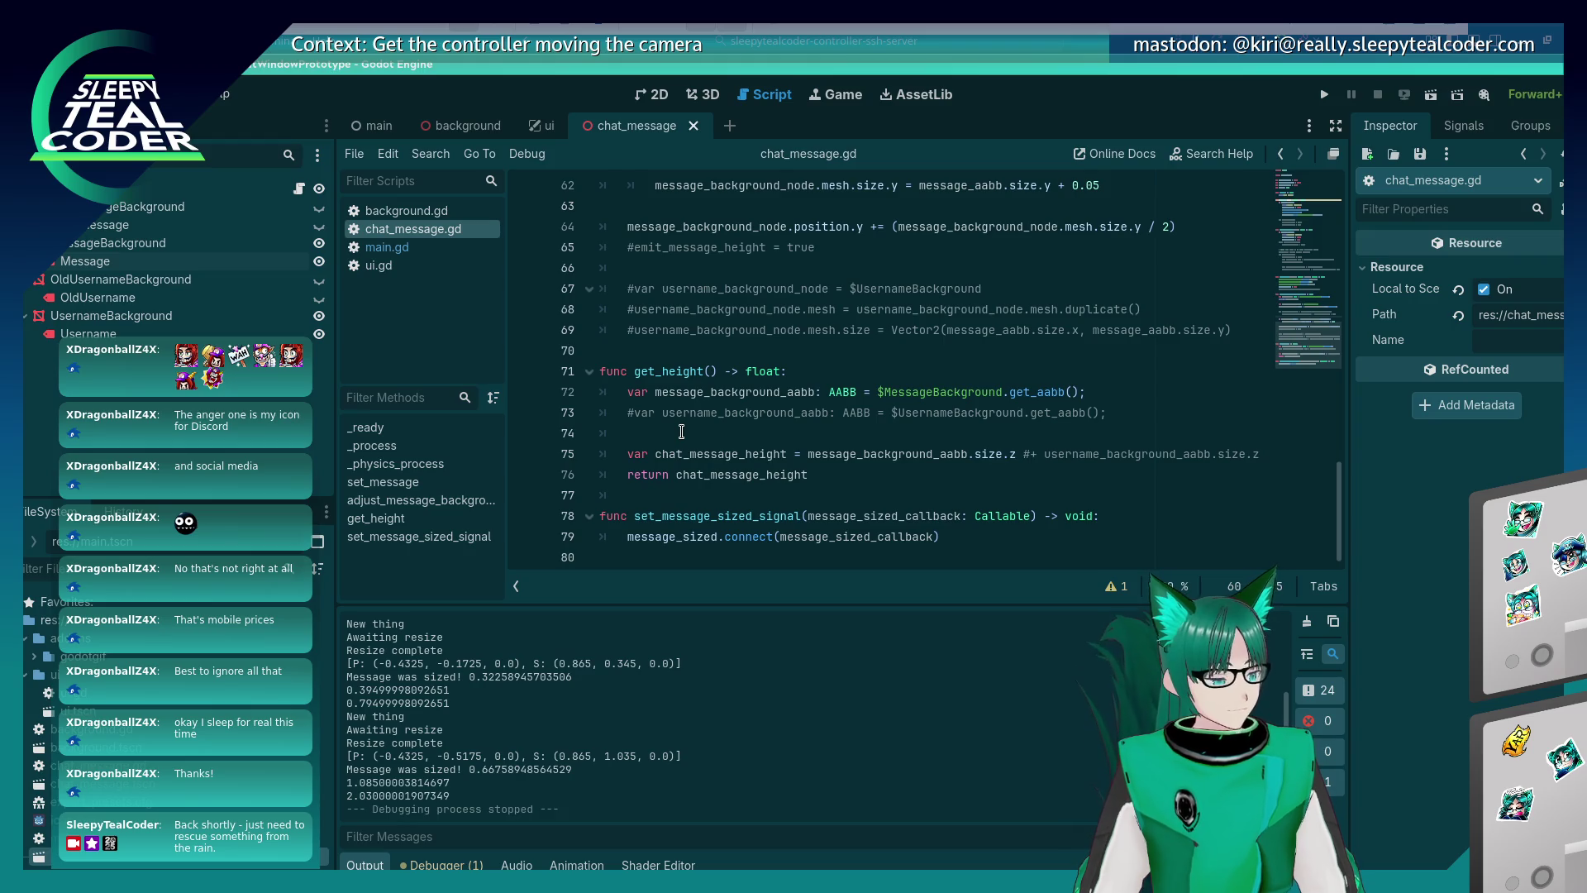
scroll(680, 431, "up", 1)
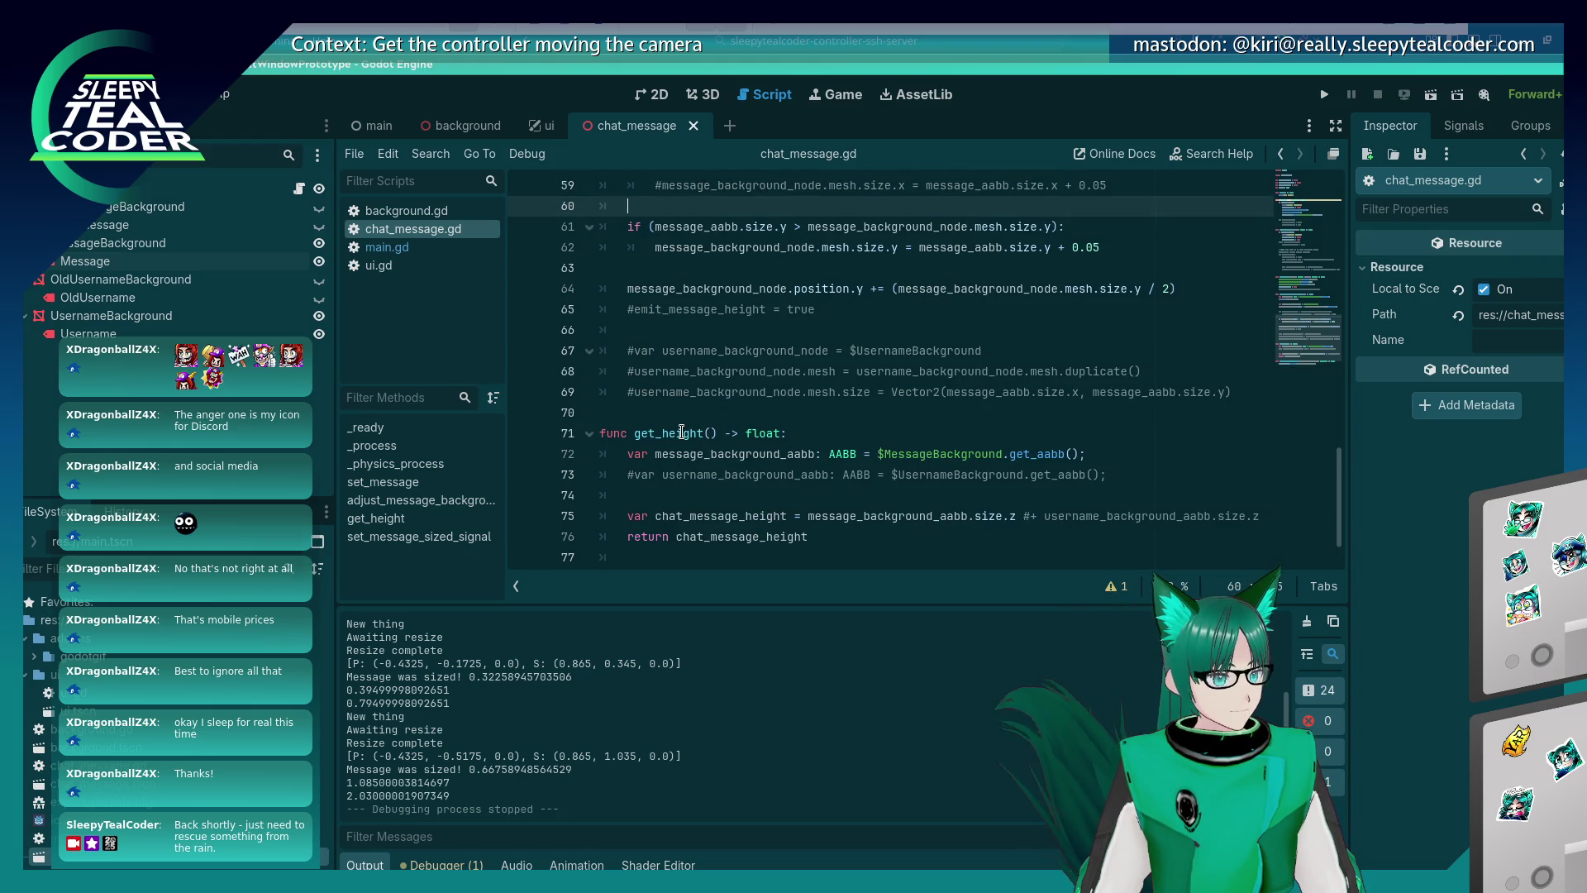
scroll(681, 431, "up", 1)
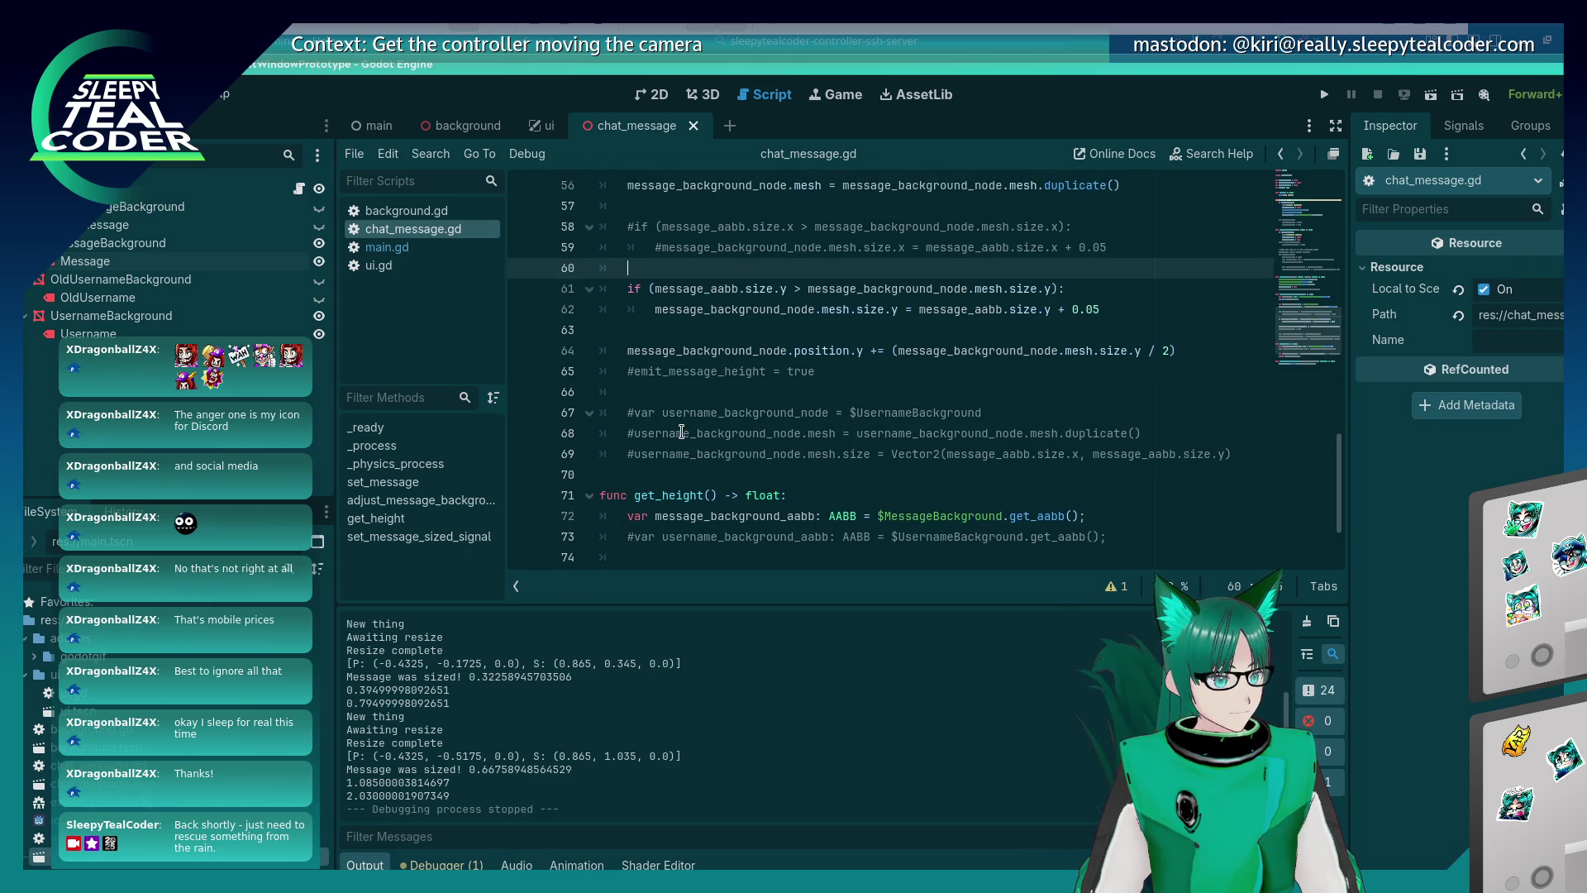
scroll(681, 431, "down", 1)
scroll(681, 431, "up", 2)
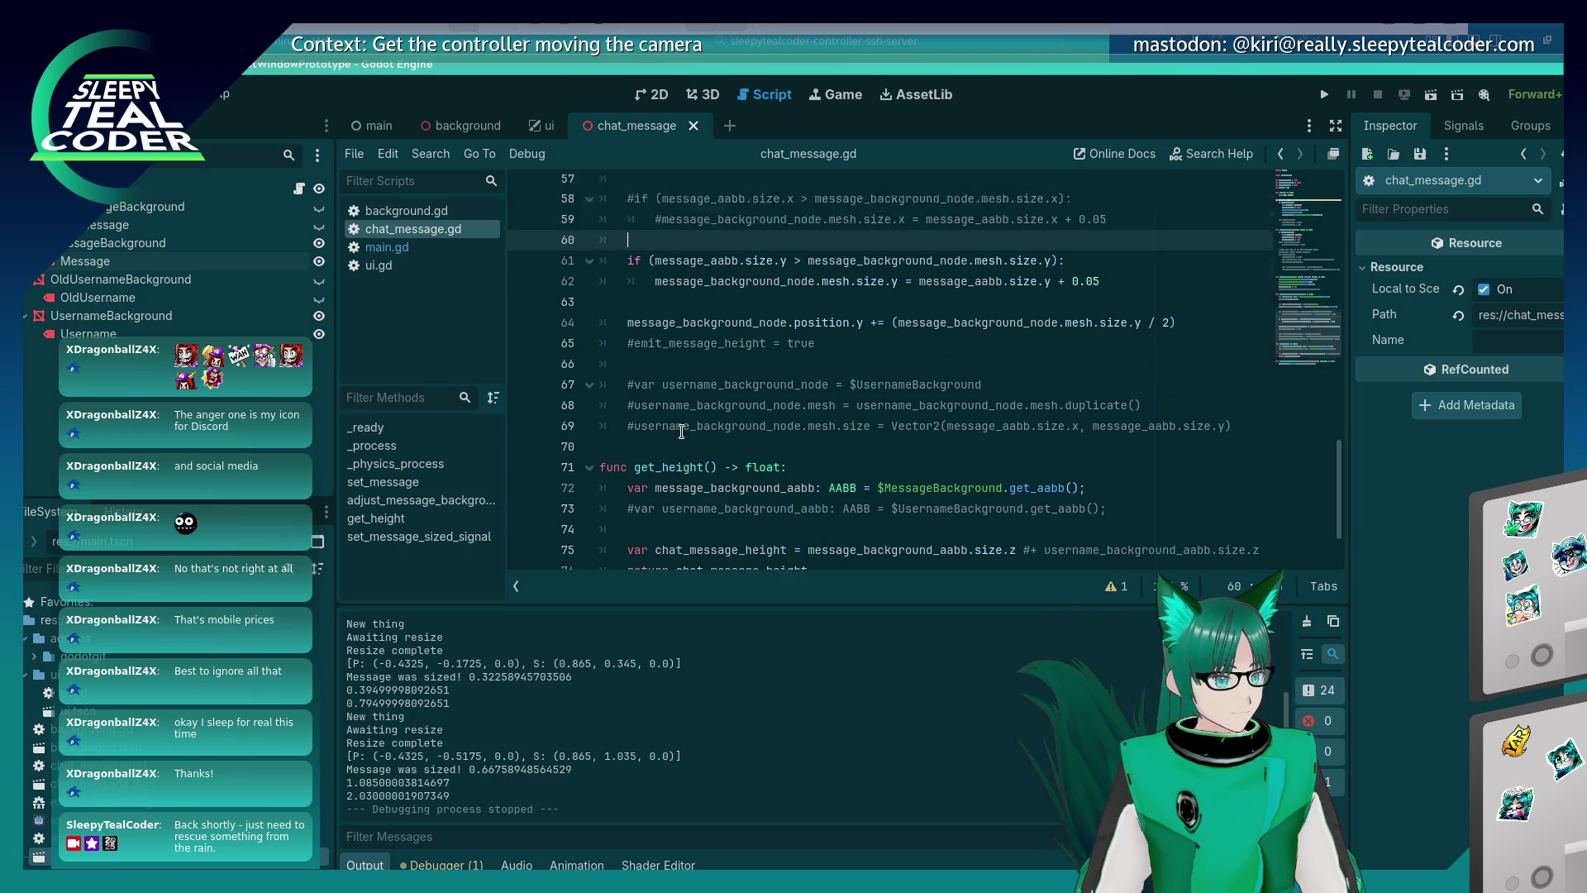
scroll(681, 432, "up", 3)
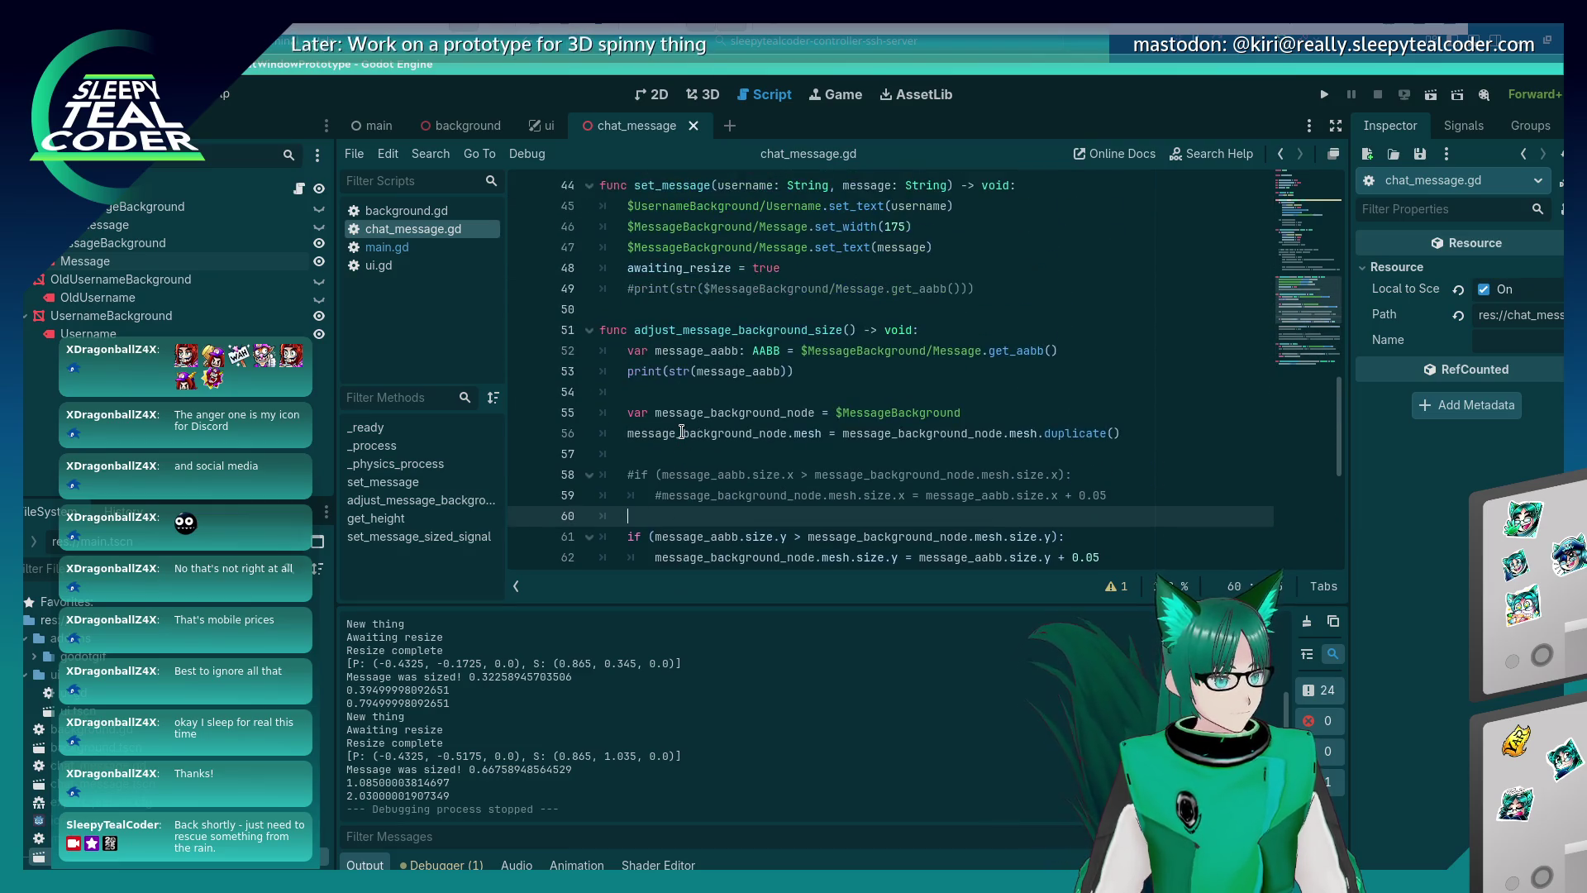
scroll(681, 431, "down", 2)
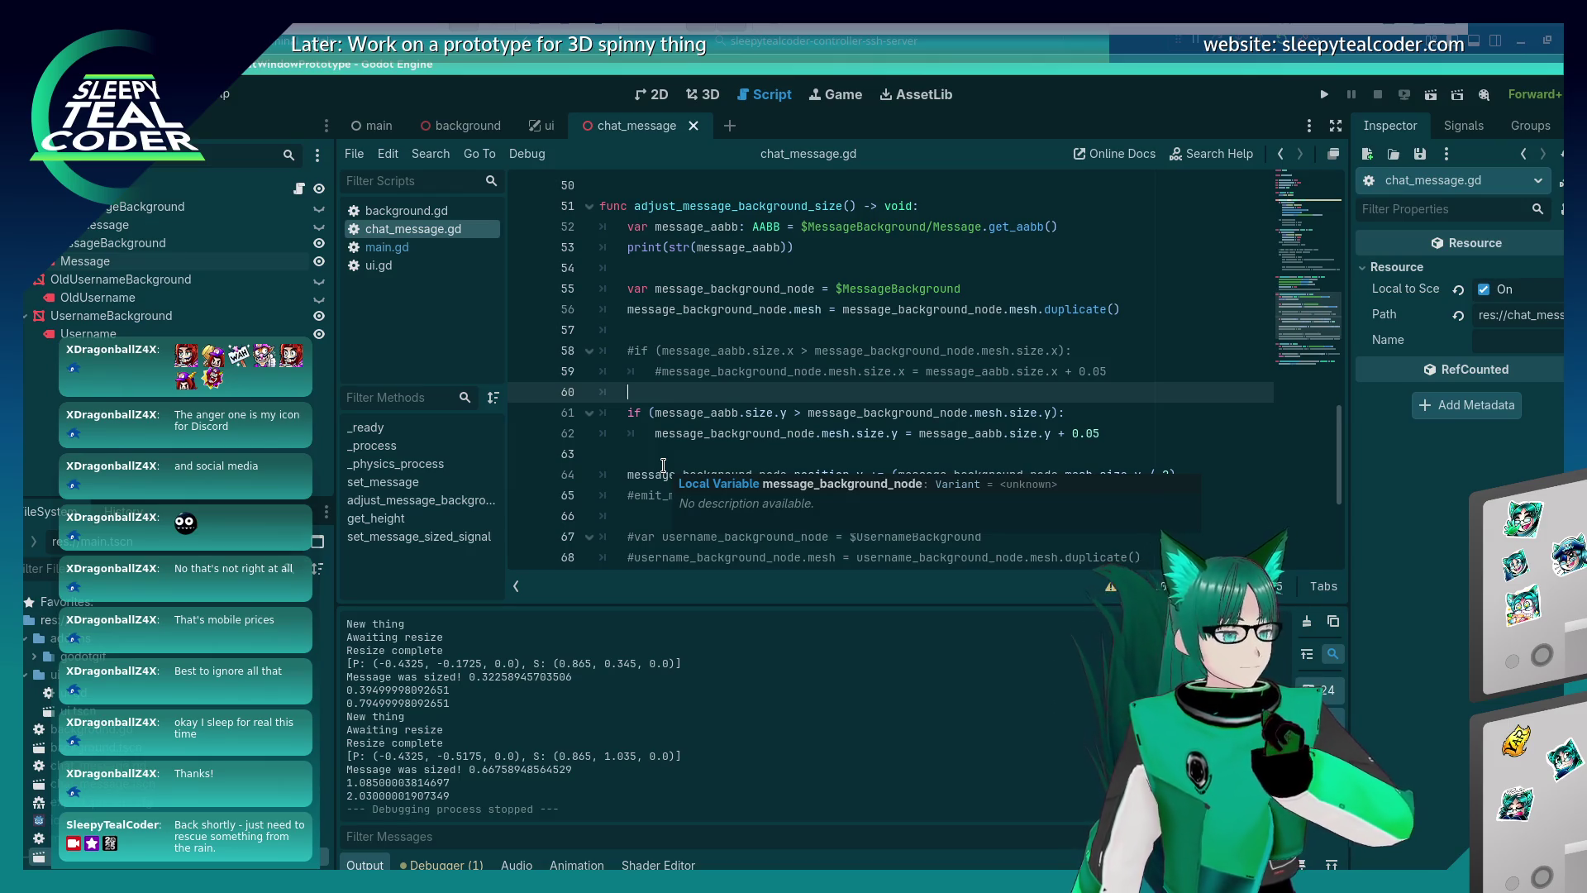
key("alt+Tab")
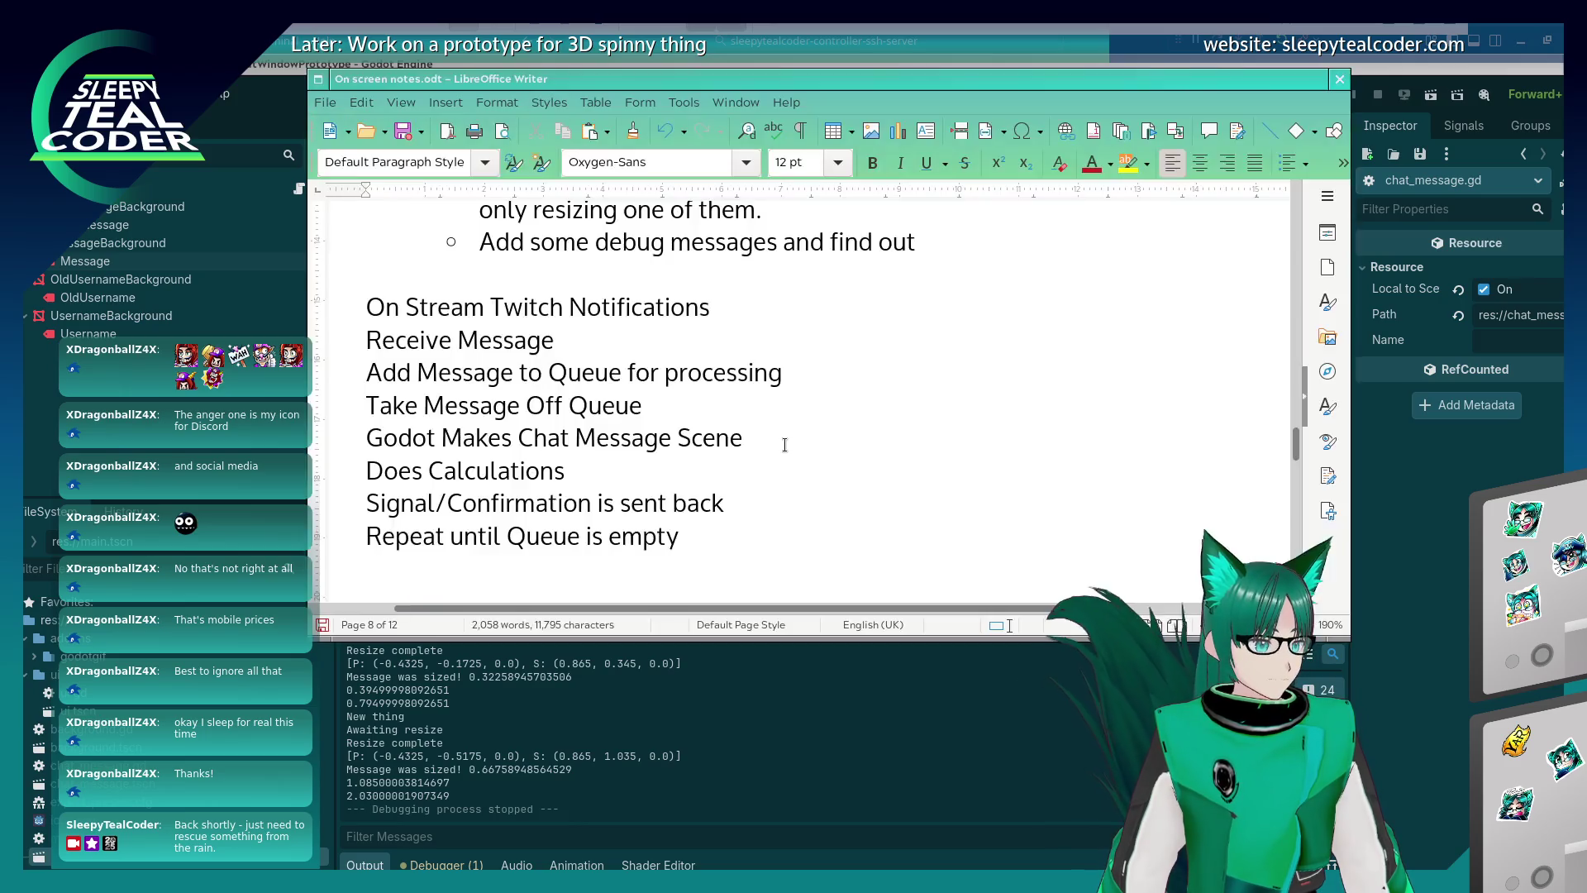
Mark the Local to Scene resizing note [Fixed] and start a sub-bullet 'Need to actually' beneath it.
left_click(773, 504)
scroll(765, 504, "up", 5)
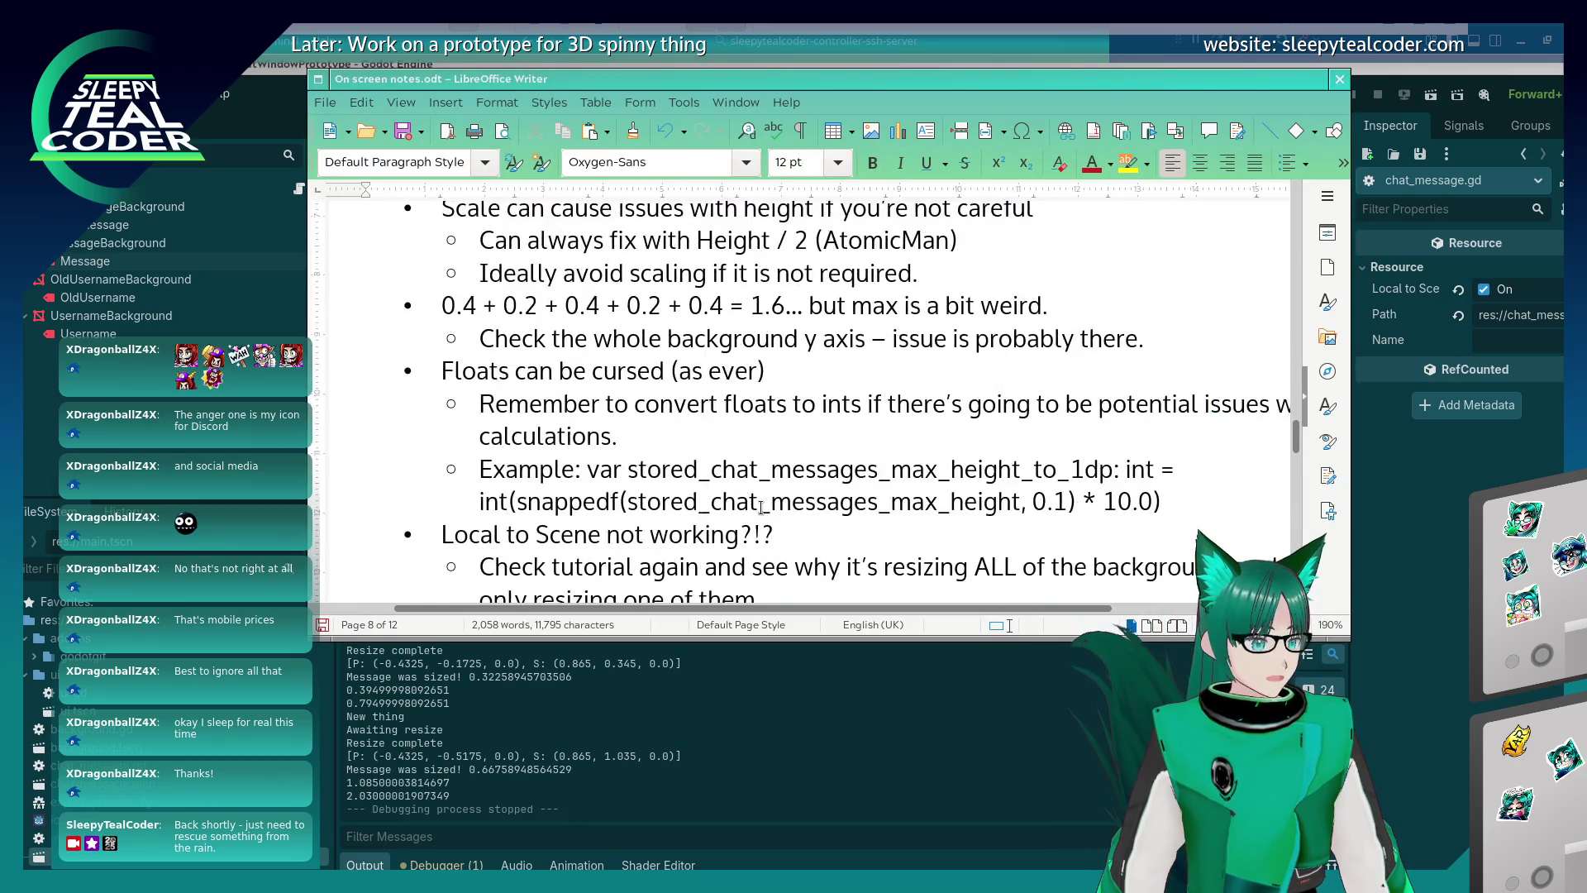
scroll(761, 506, "down", 5)
left_click(951, 471)
left_click(947, 464)
key("Return")
key("Tab")
type("Need ")
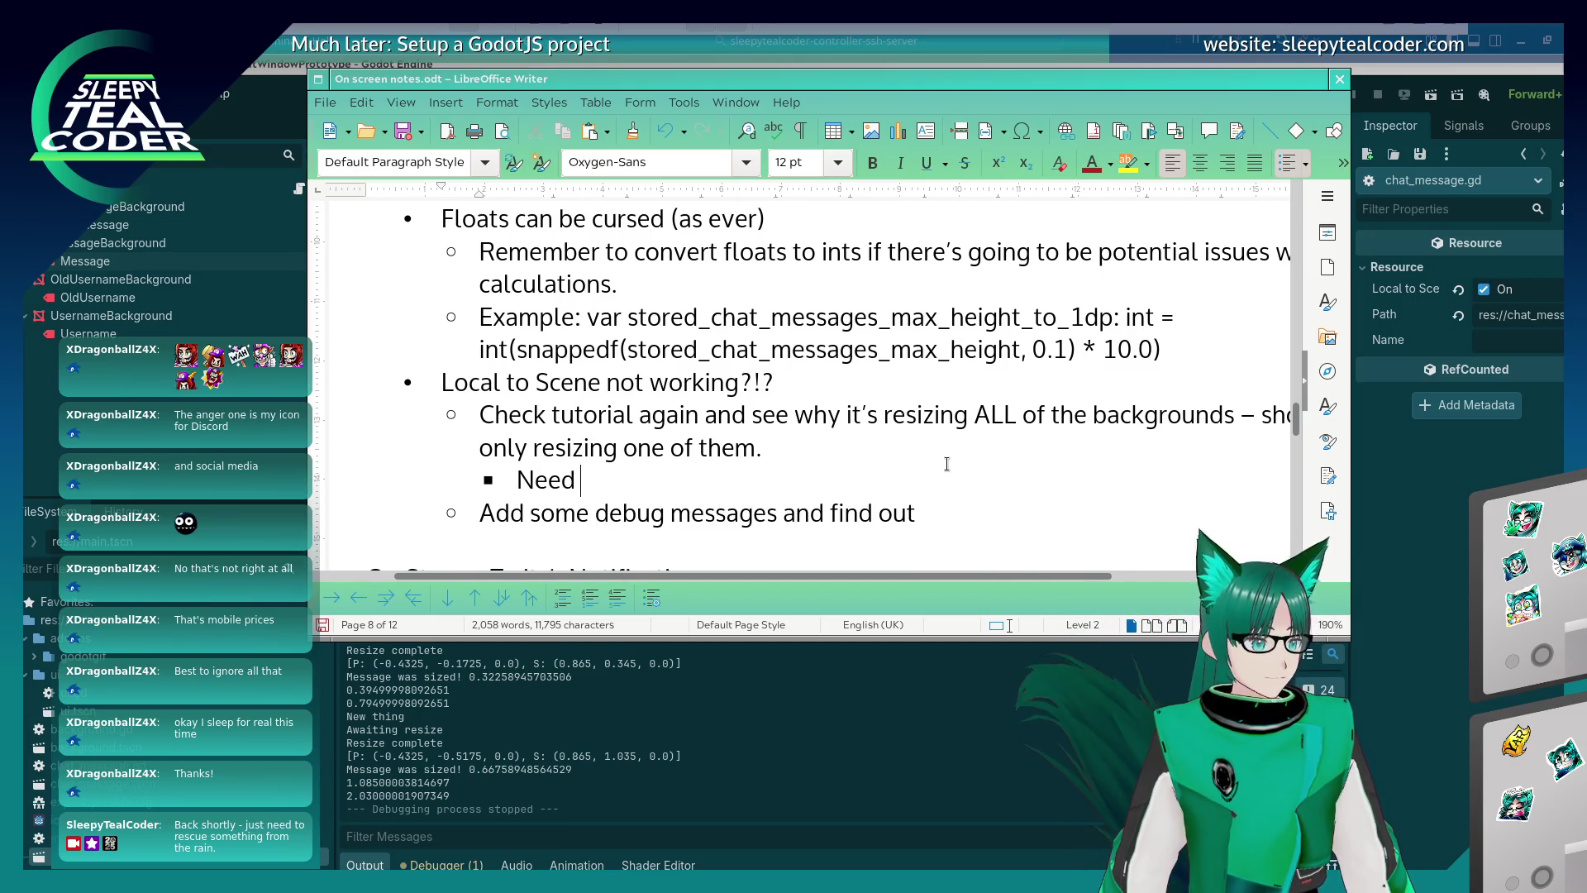
type("to actually")
left_click(947, 463)
type("[Fixed]")
Finish the sub-bullet: duplicate the meshes, otherwise resizing affects every message using the same mesh.
key("Down")
type("duplicate the me")
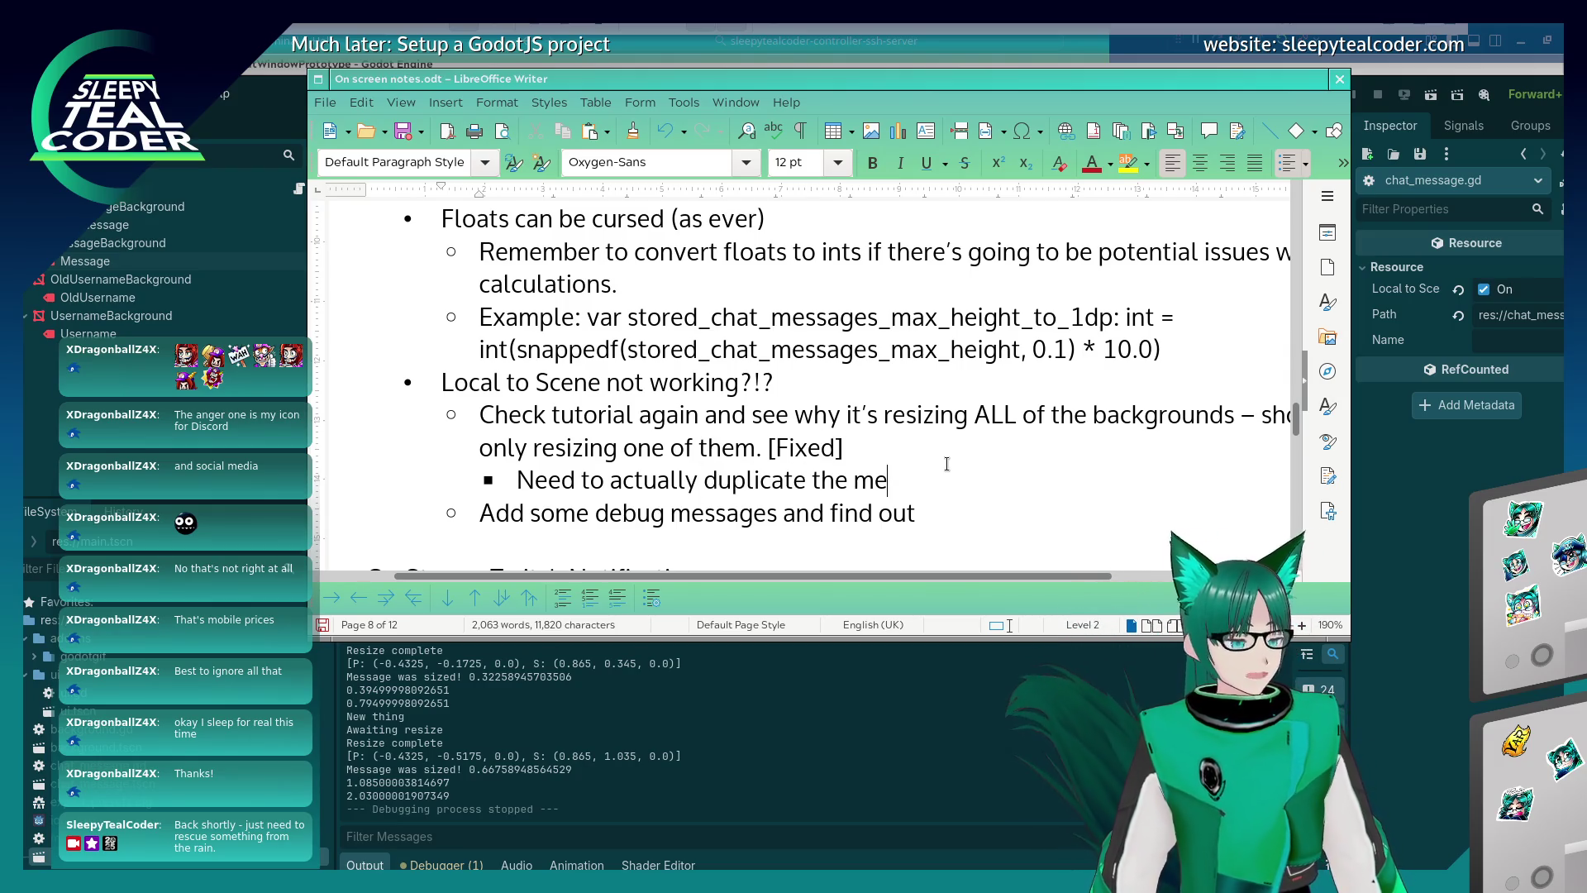
type("shes oth")
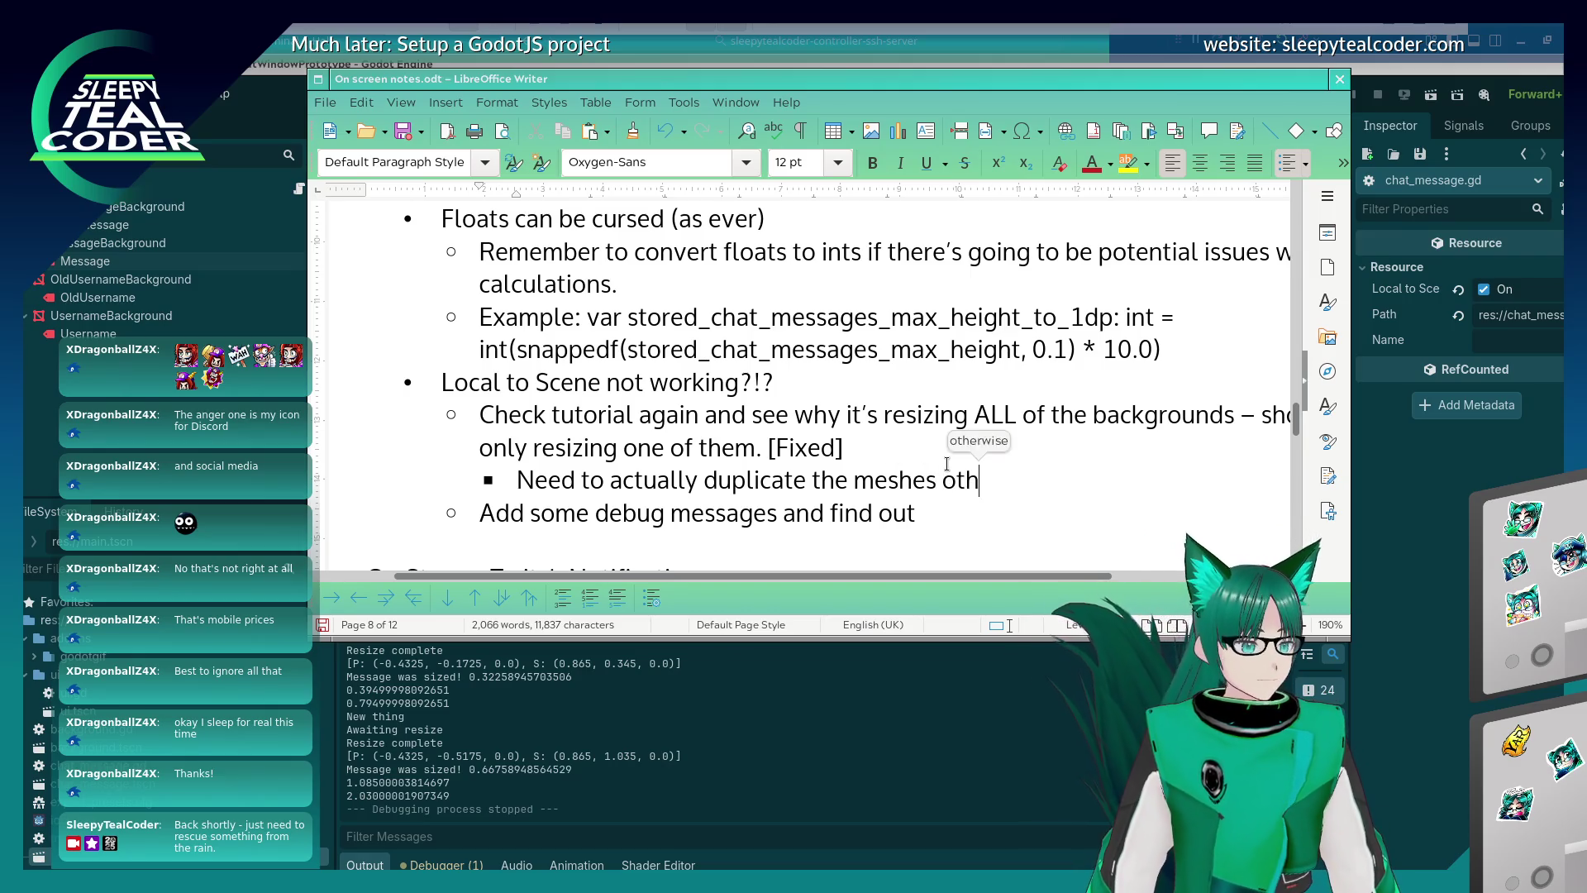
type("erwise non")
key("BackSpace")
key("BackSpace")
key("BackSpace")
type("on resize it'll resize a")
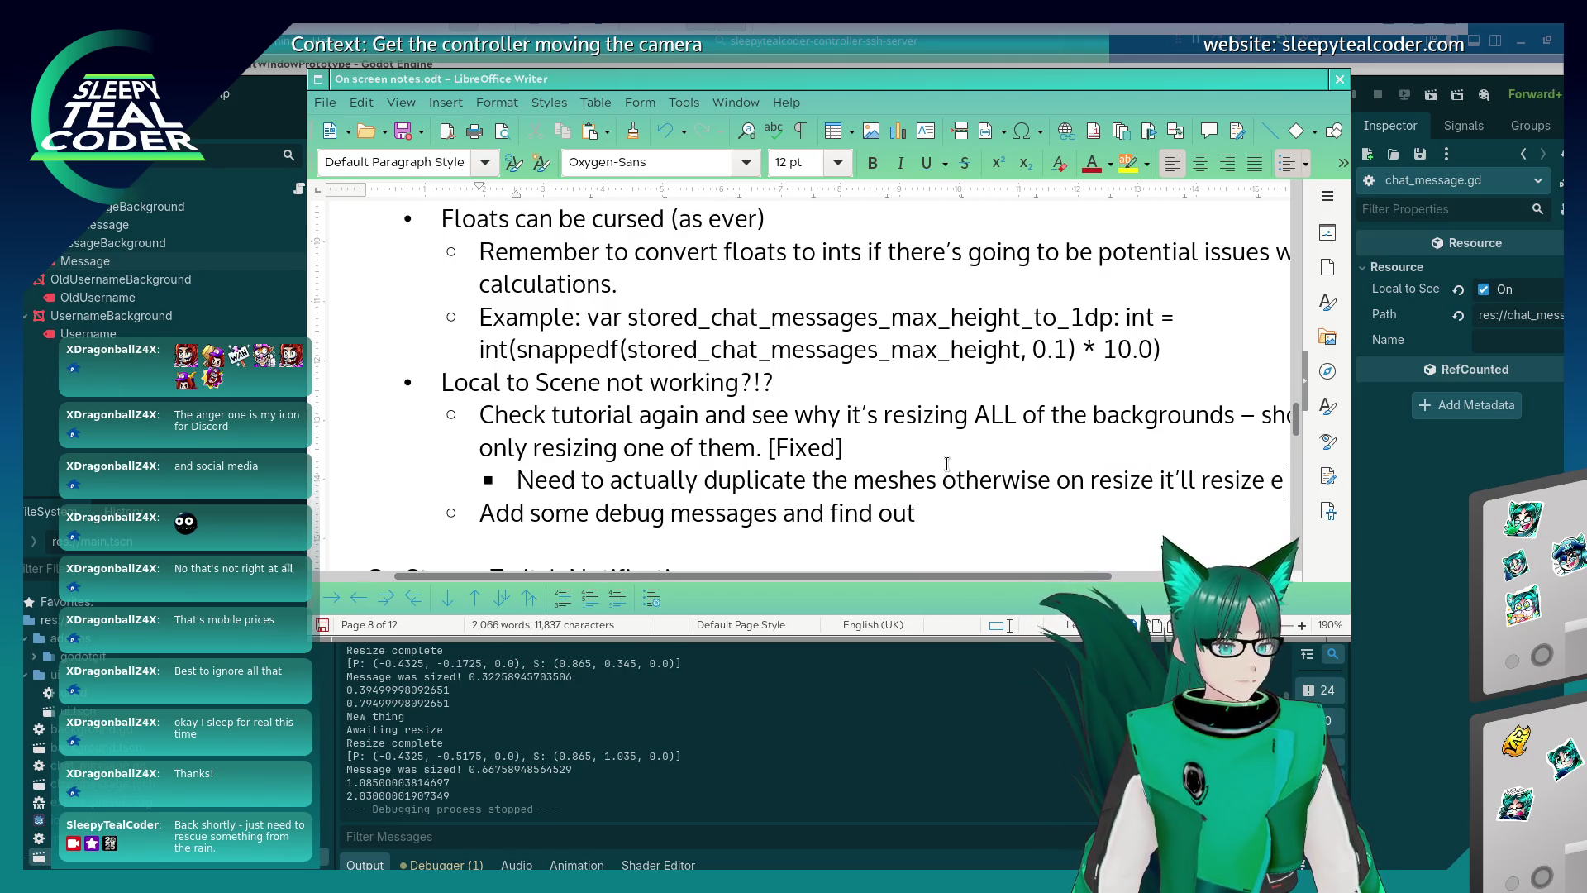
type("veryon")
key("BackSpace")
key("BackSpace")
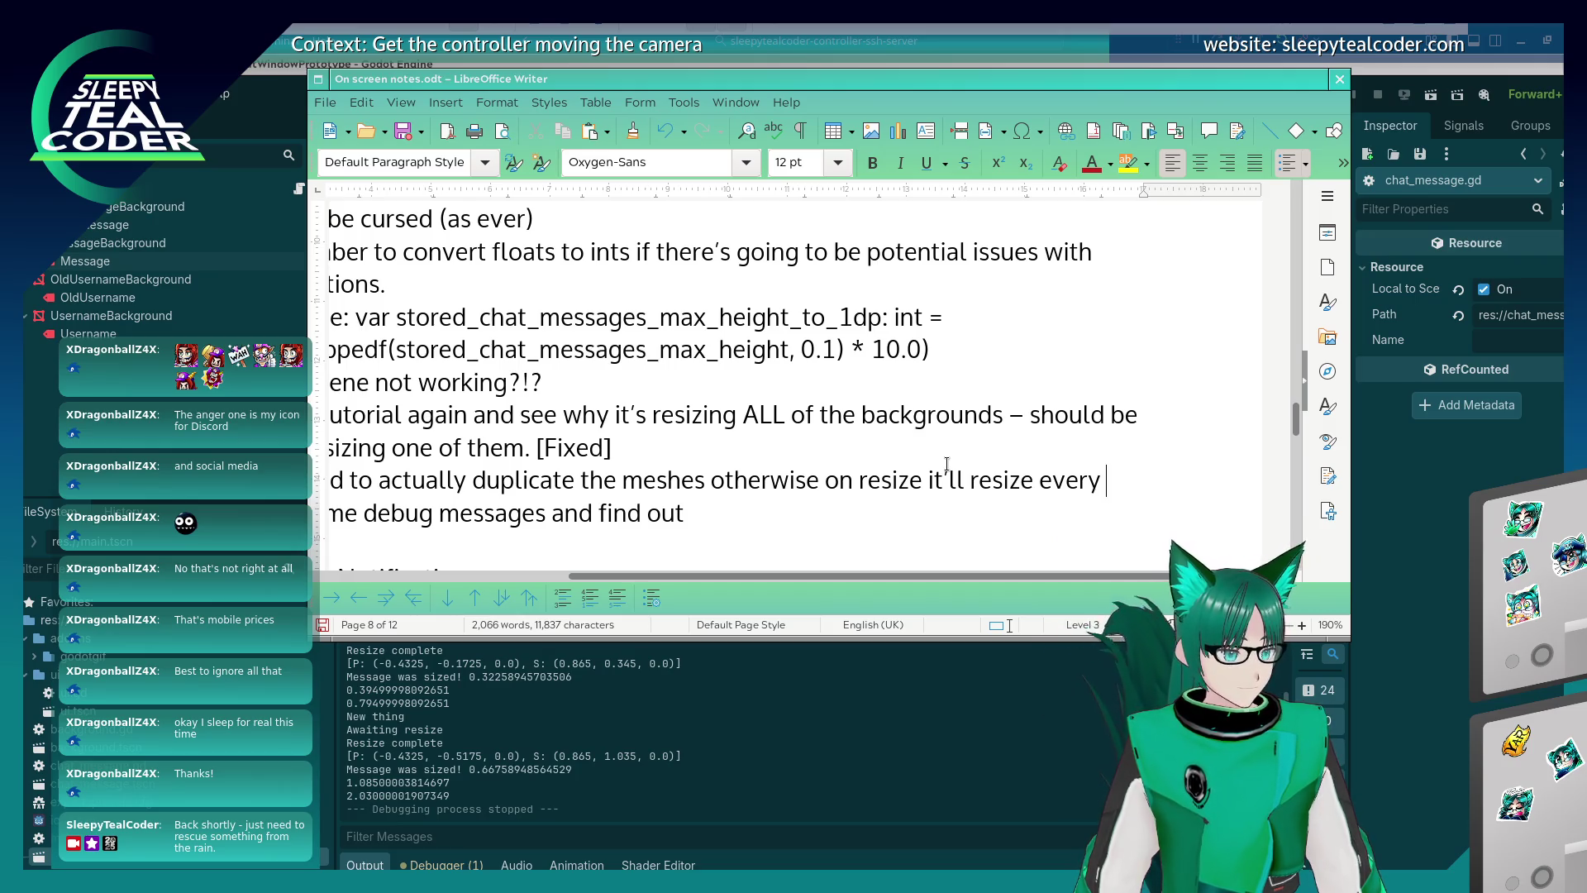
type("message using the ")
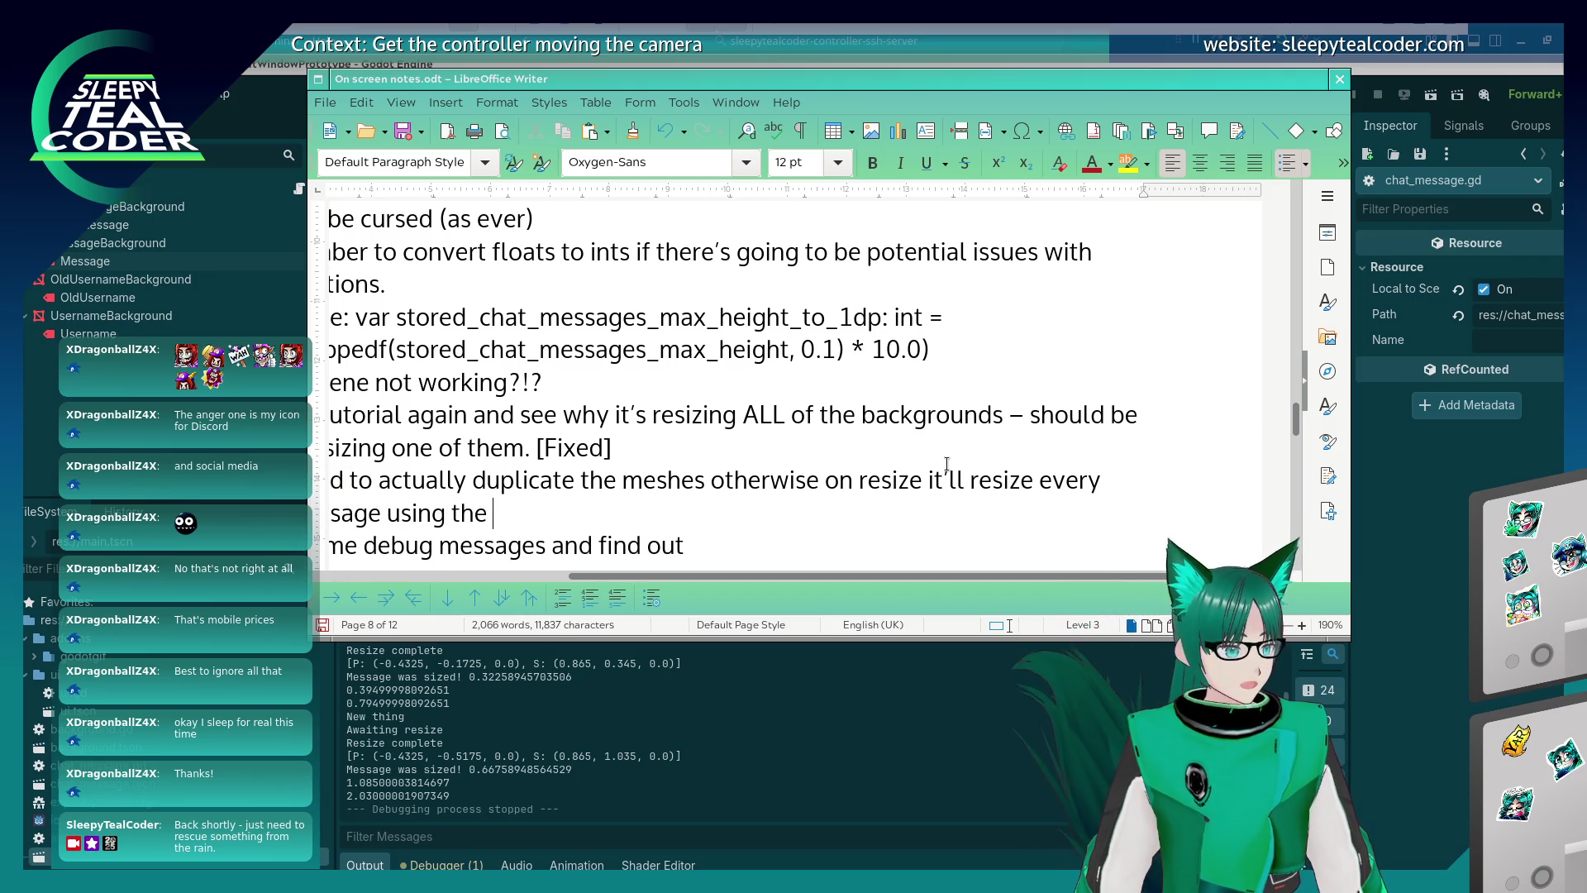
type("same mesh.")
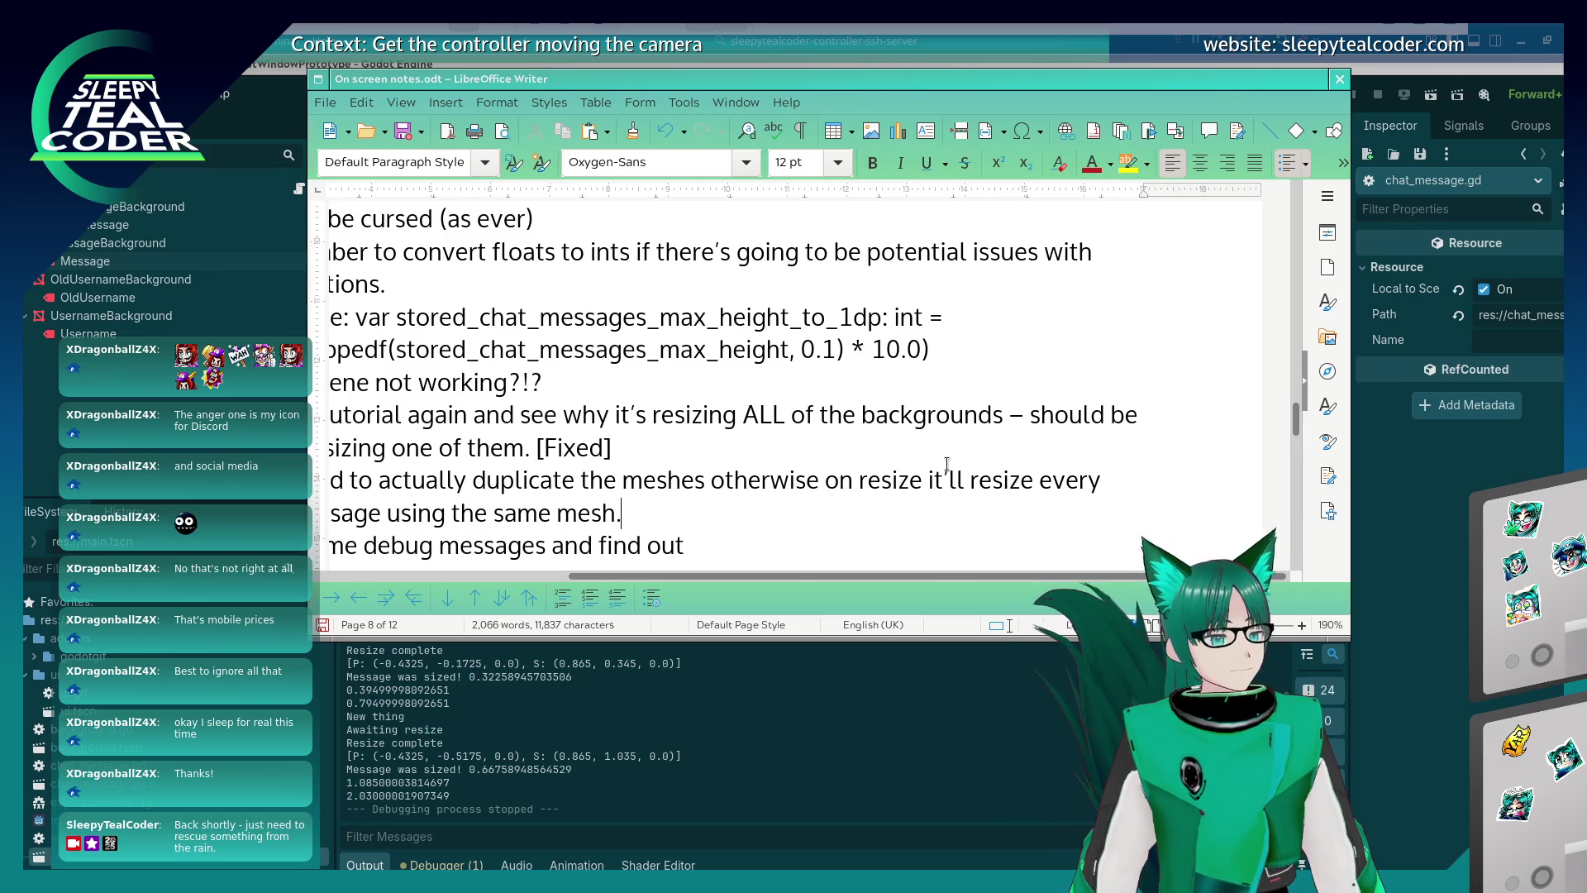
Add the sub-bullet 'Duplicate the mesh for both the username and message.'.
key("Home")
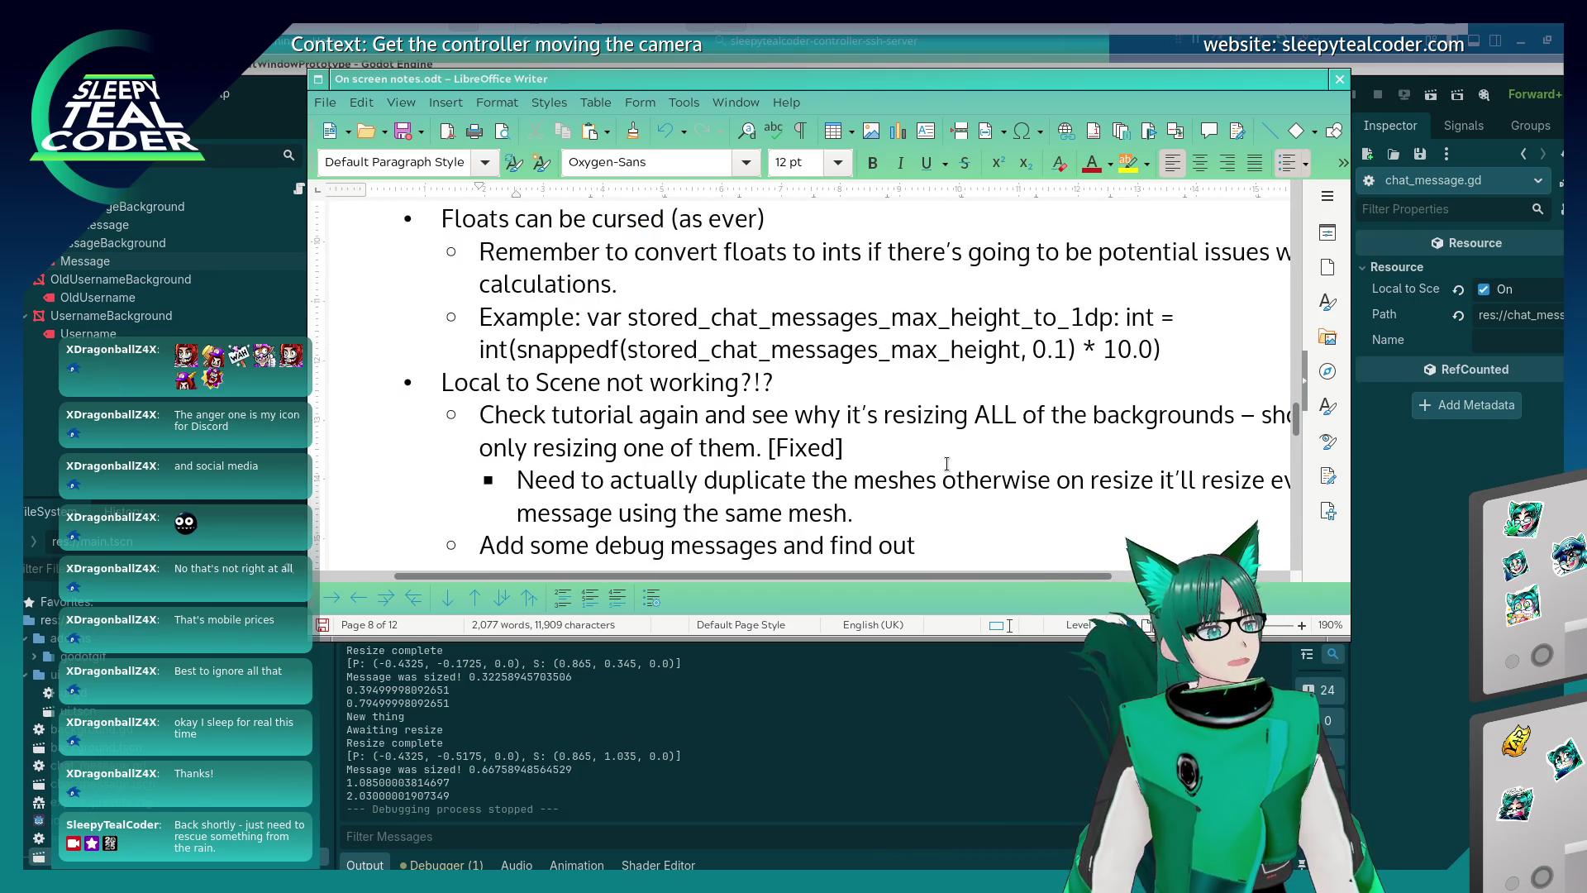
key("Return")
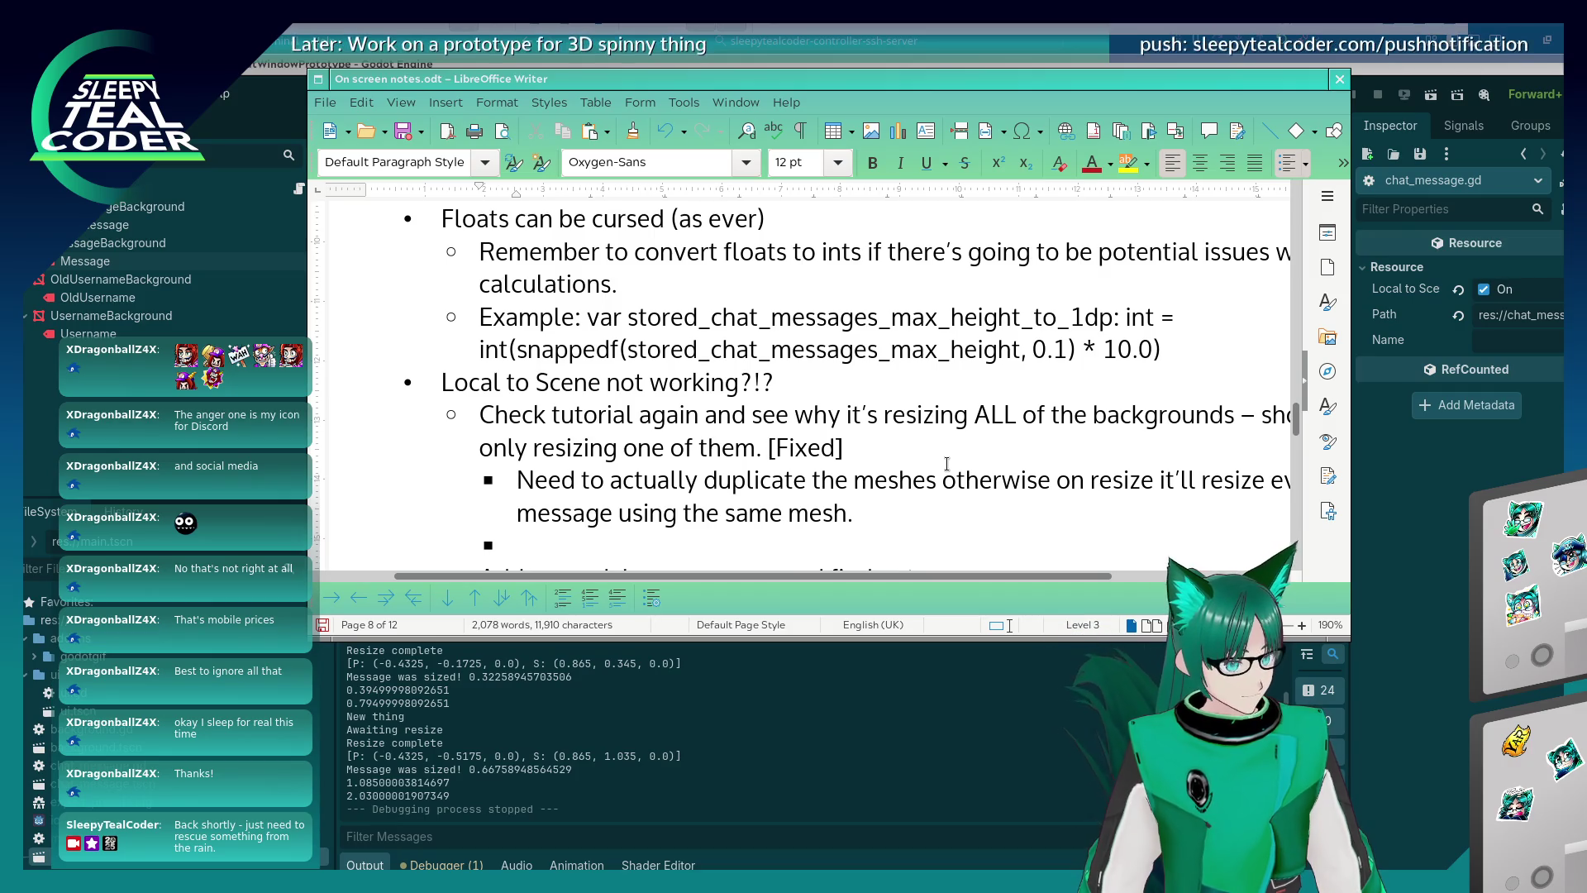
type("Duplica")
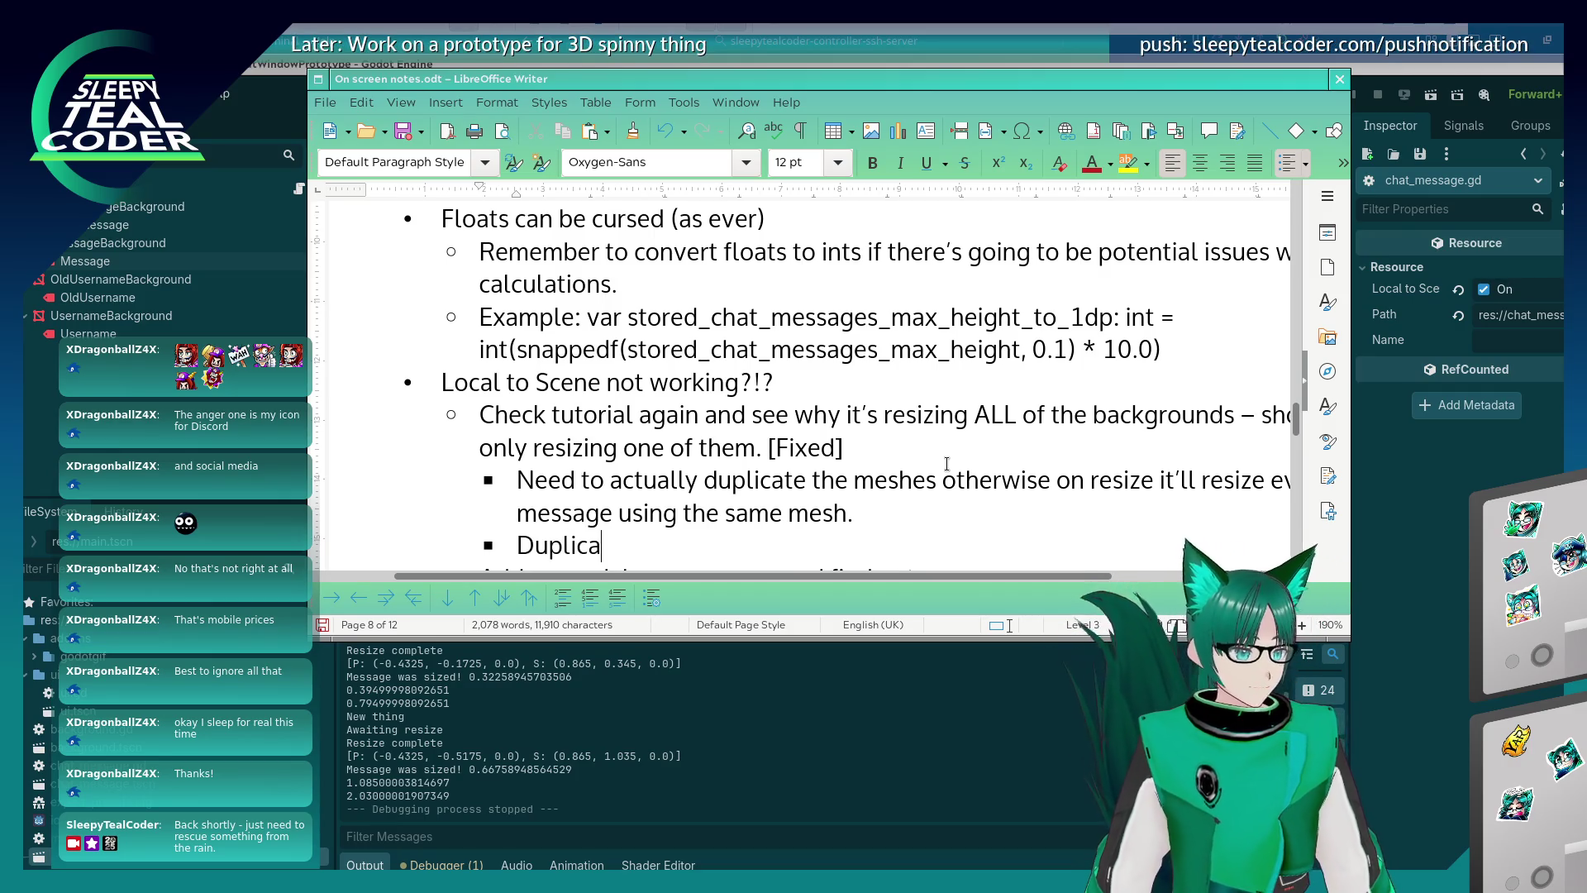
type("te the mesh ")
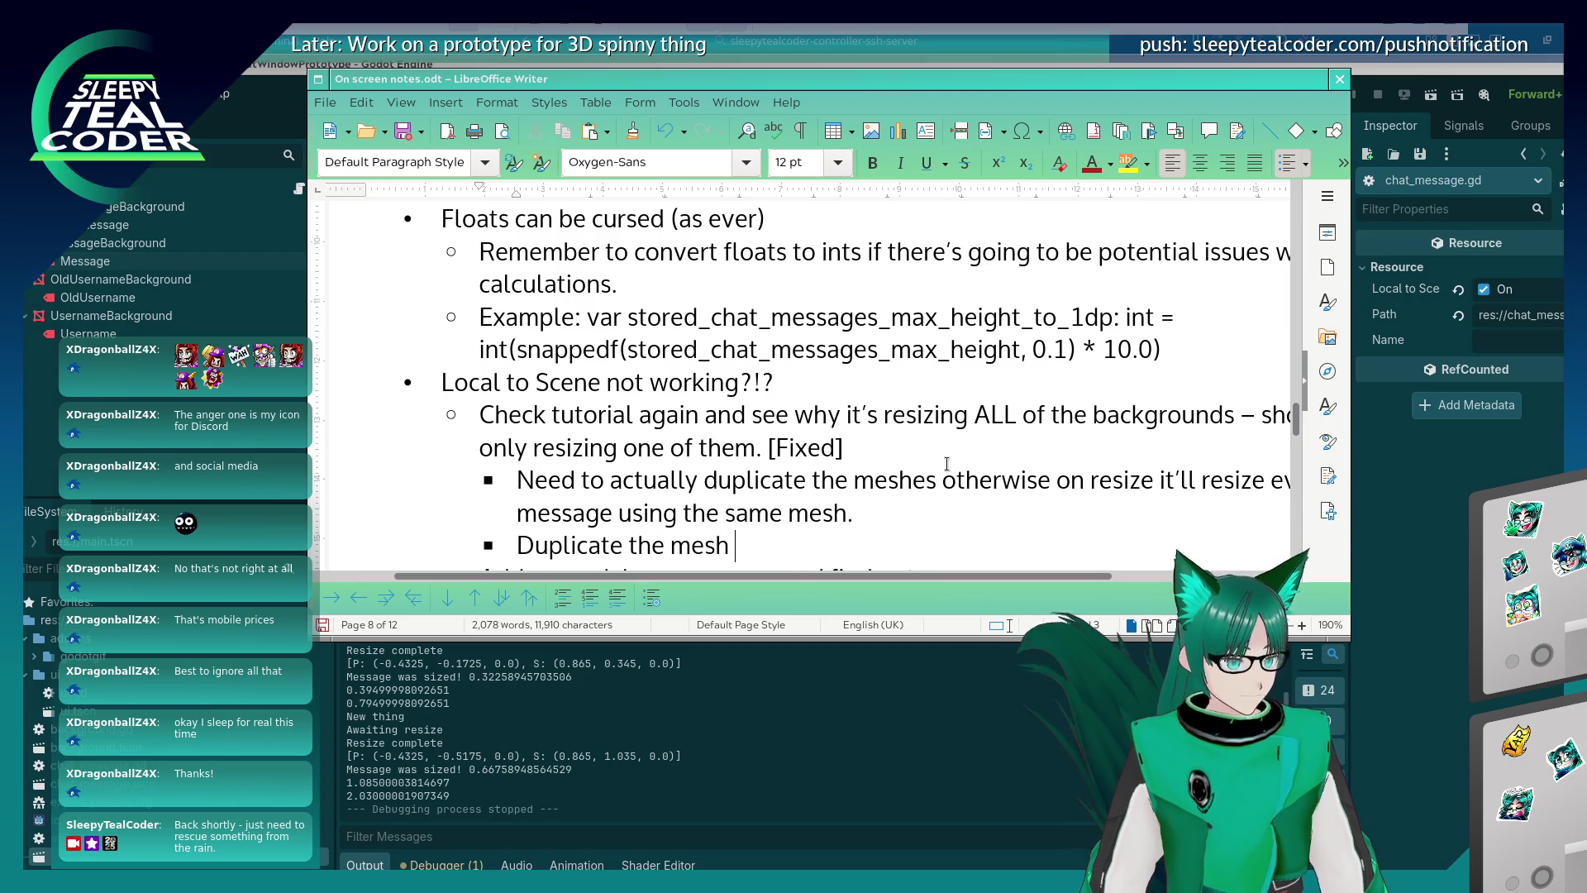
type("for both the usernam")
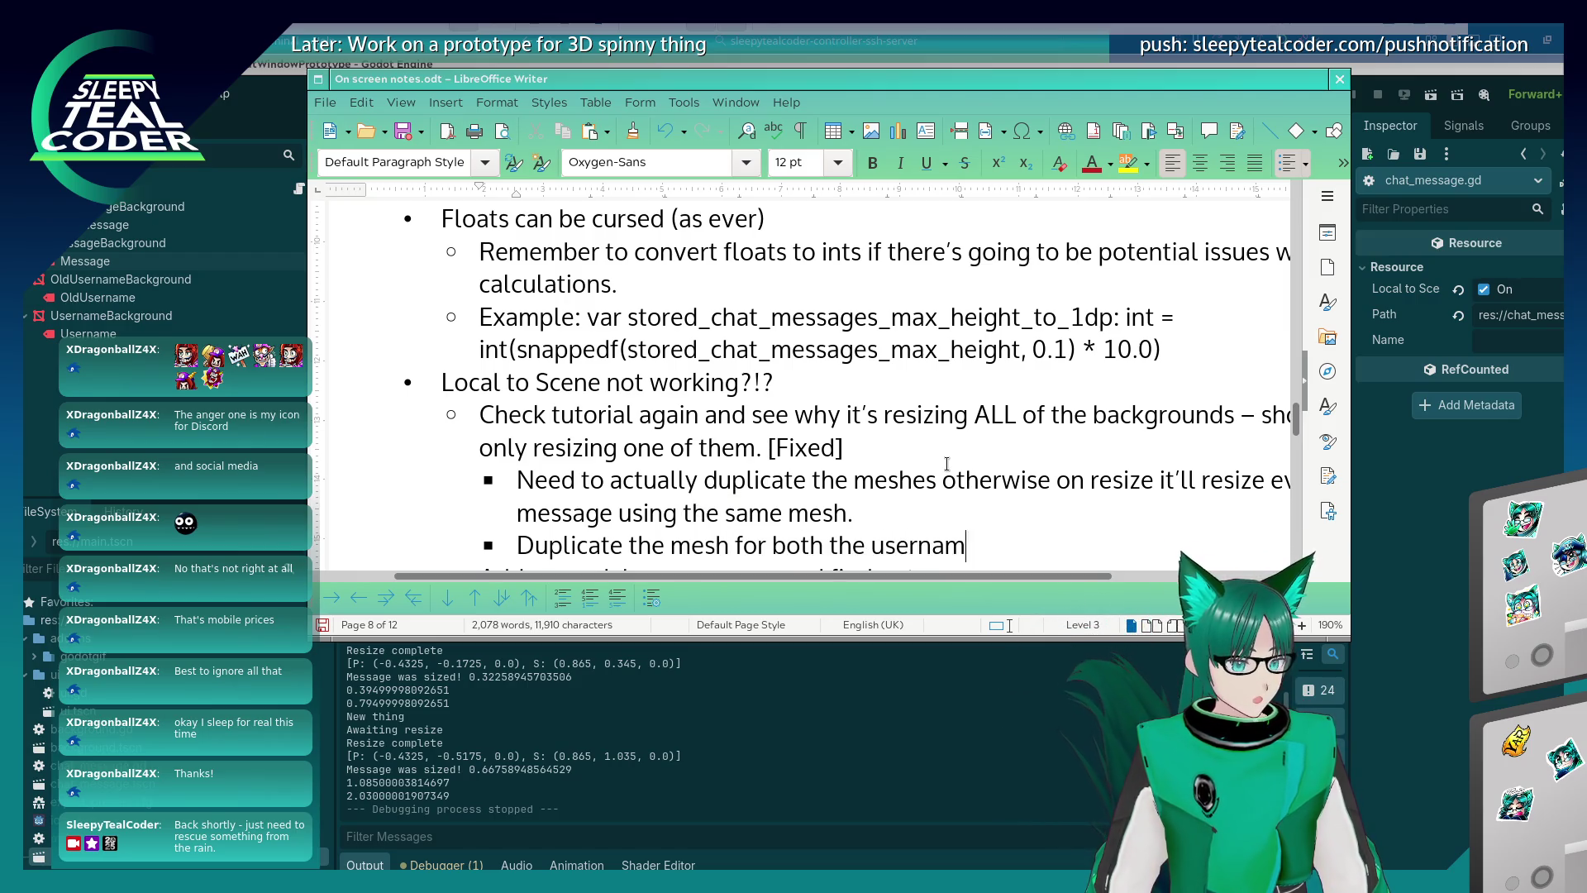
type("e and message.")
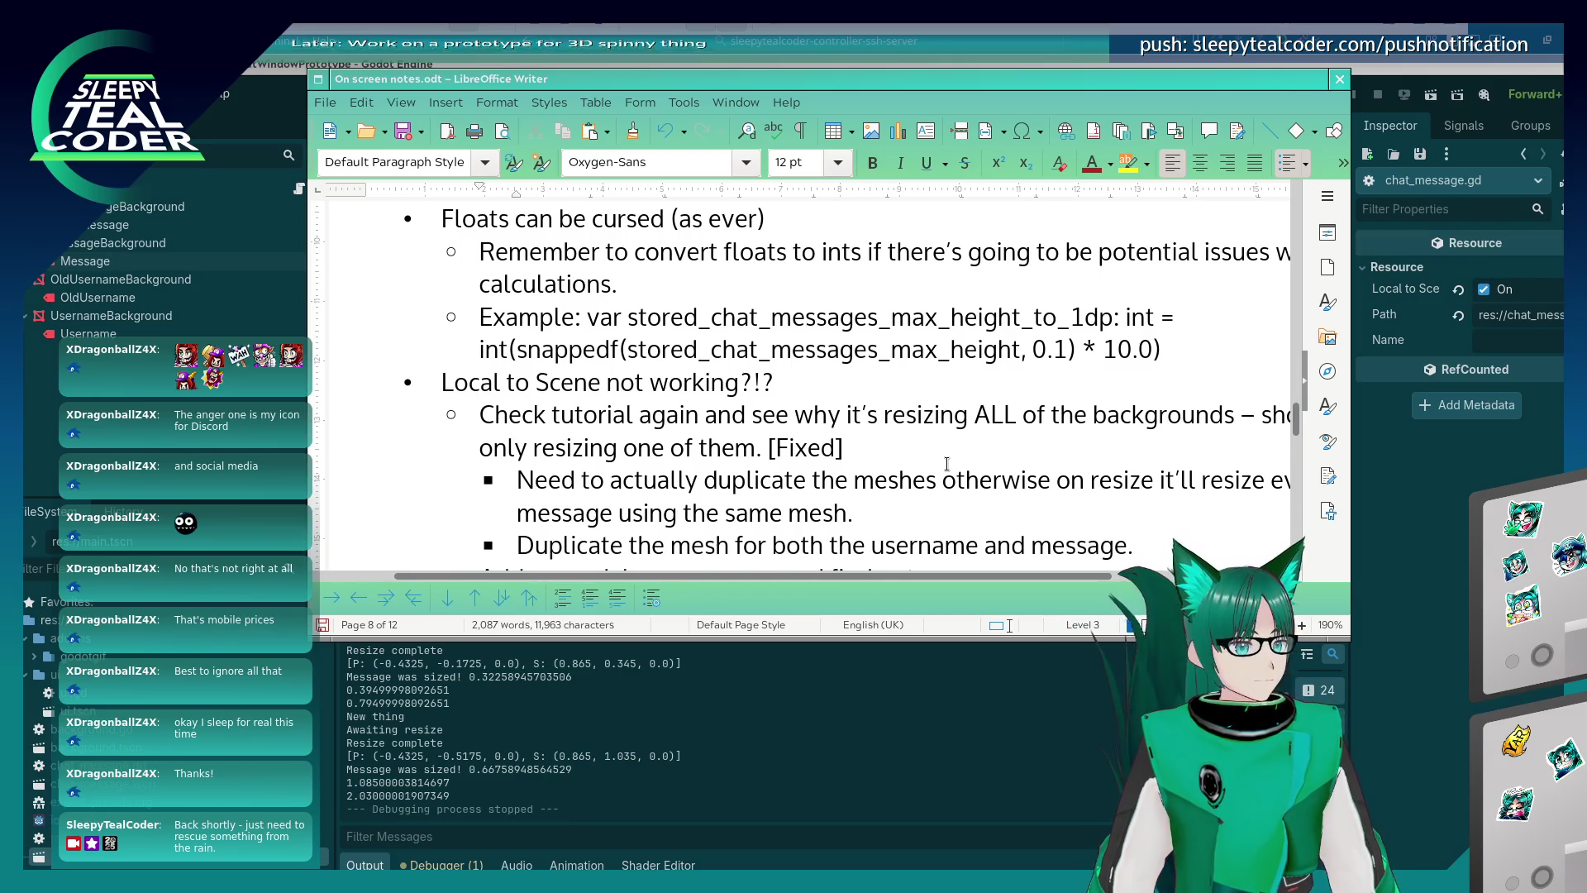
key("Return")
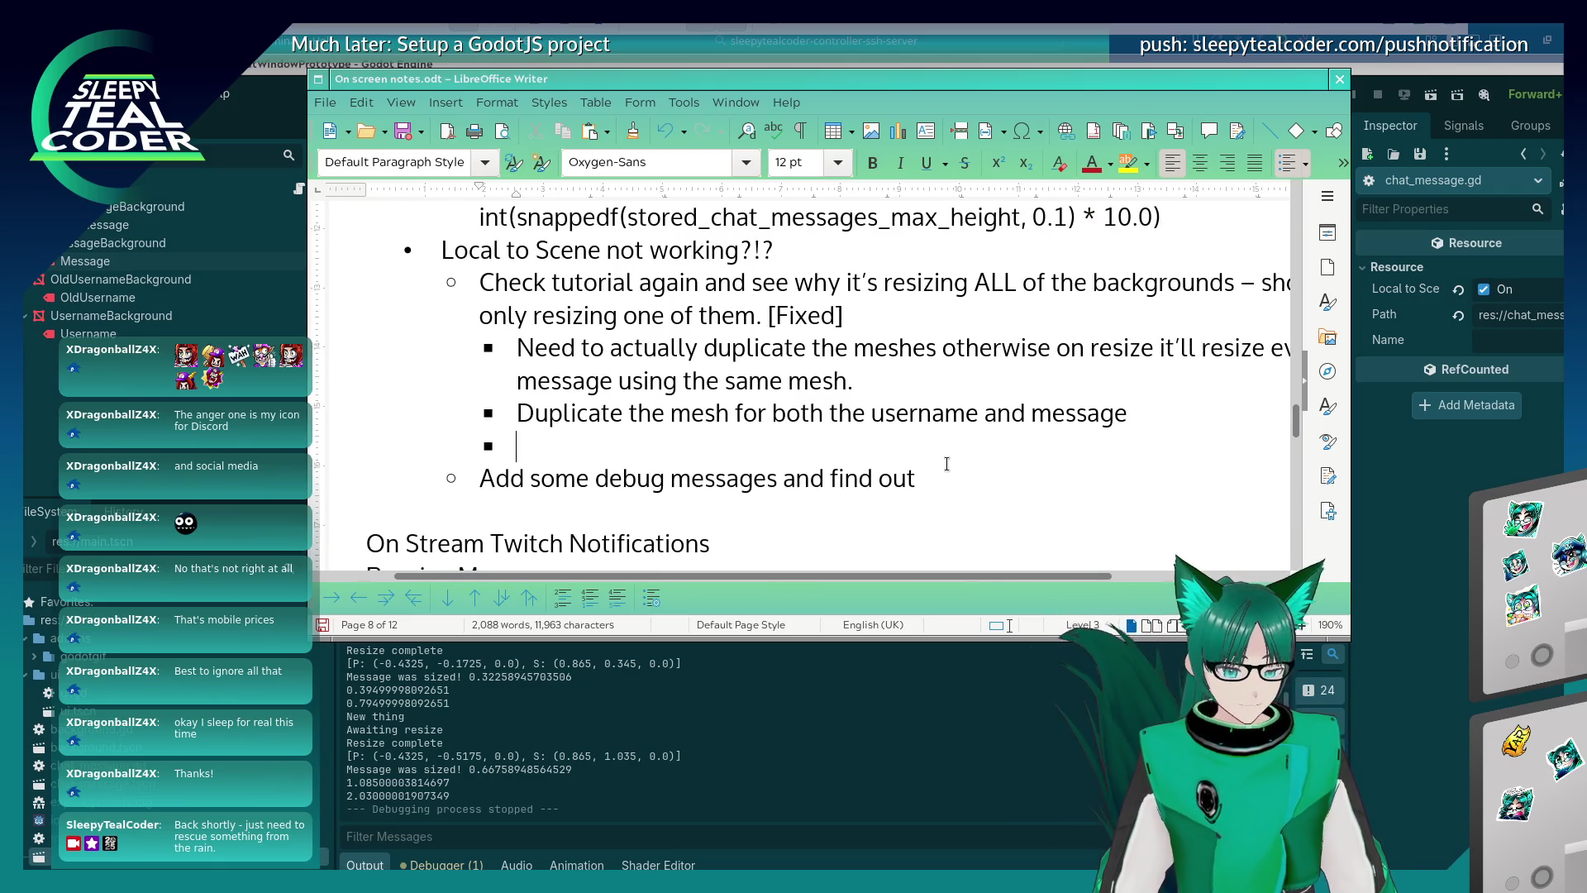
key("Left")
type(".")
key("Right")
key("BackSpace")
key("BackSpace")
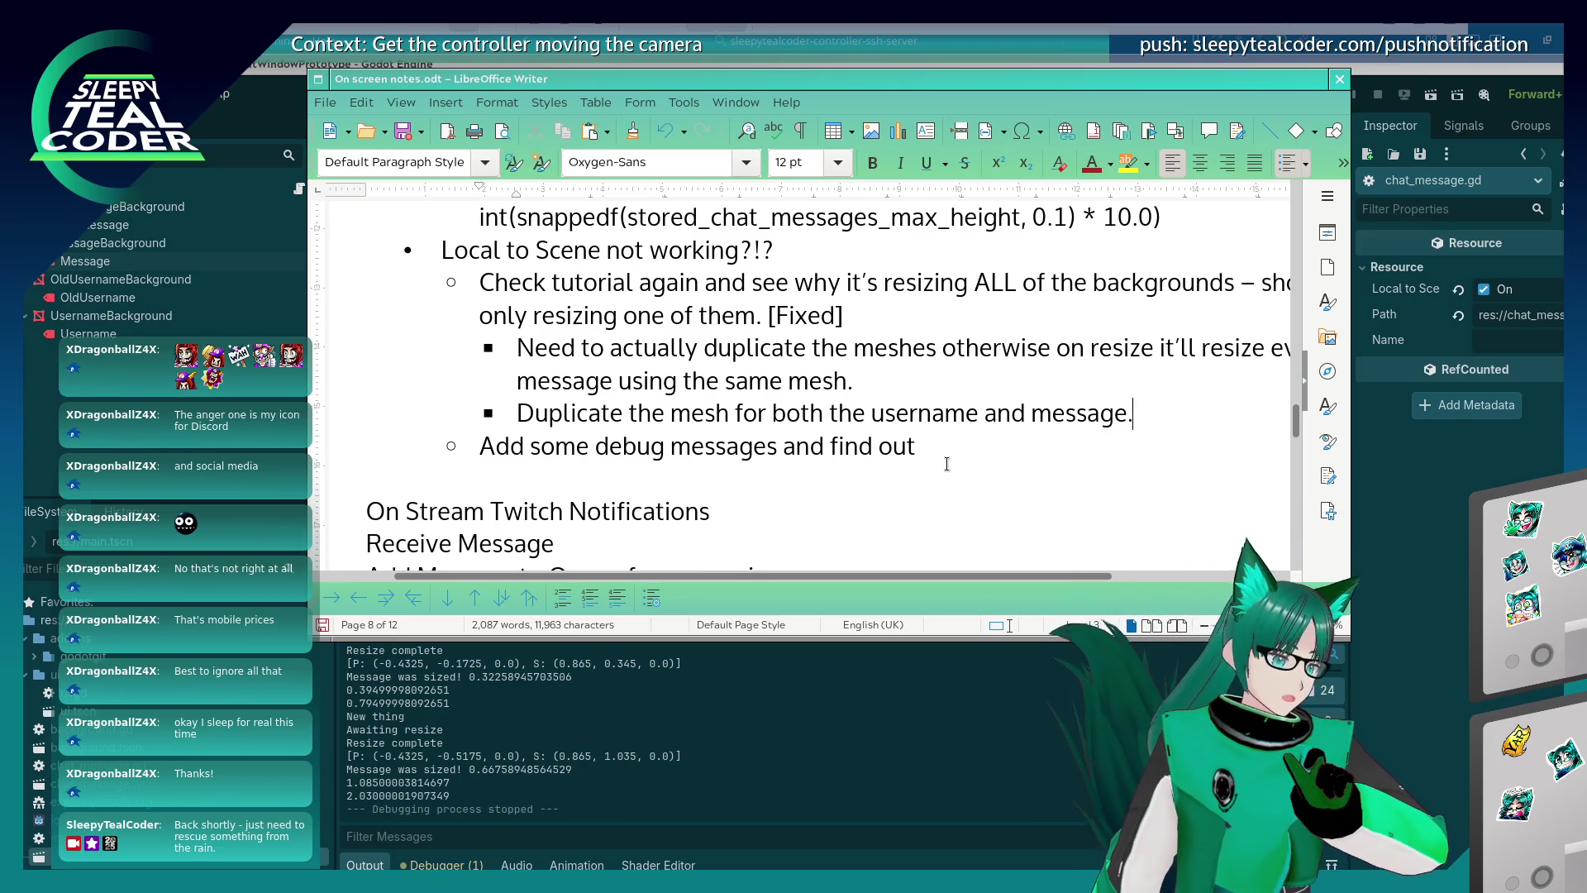
Append [Done] to the 'Add some debug messages and find out' bullet and start a new bullet.
triple_click(946, 463)
key("End")
type("[Done[")
key("Return")
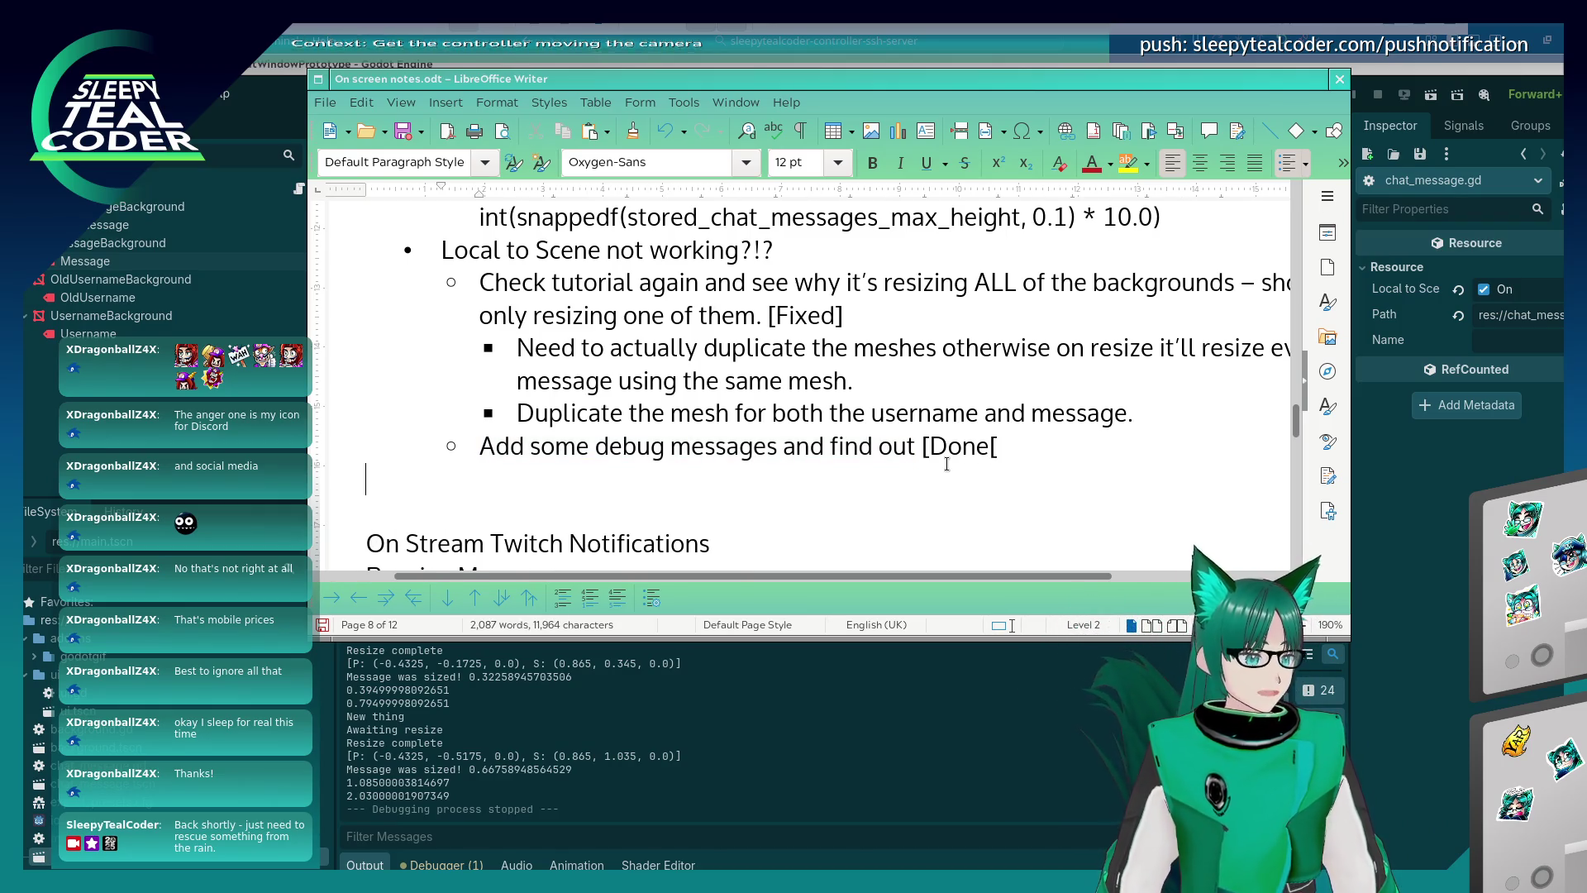
key("BackSpace")
key("BackSpace")
key("BackSpace")
type("]")
key("Return")
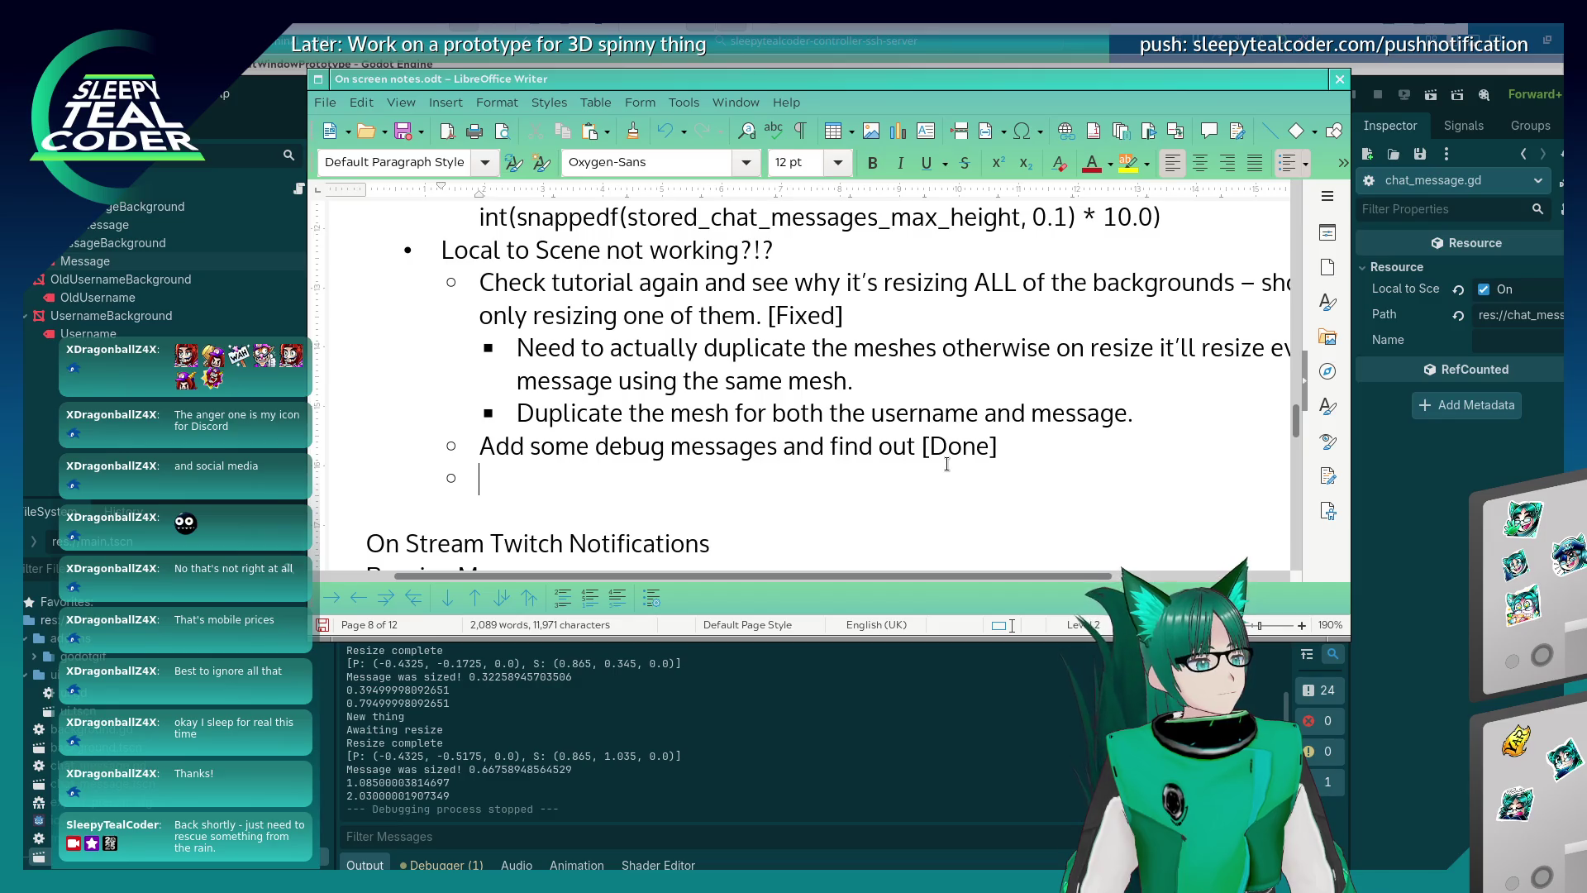
Add the item 'Possibly optimise the resizing of the message - can this be done in one go?'.
type("Possibly op")
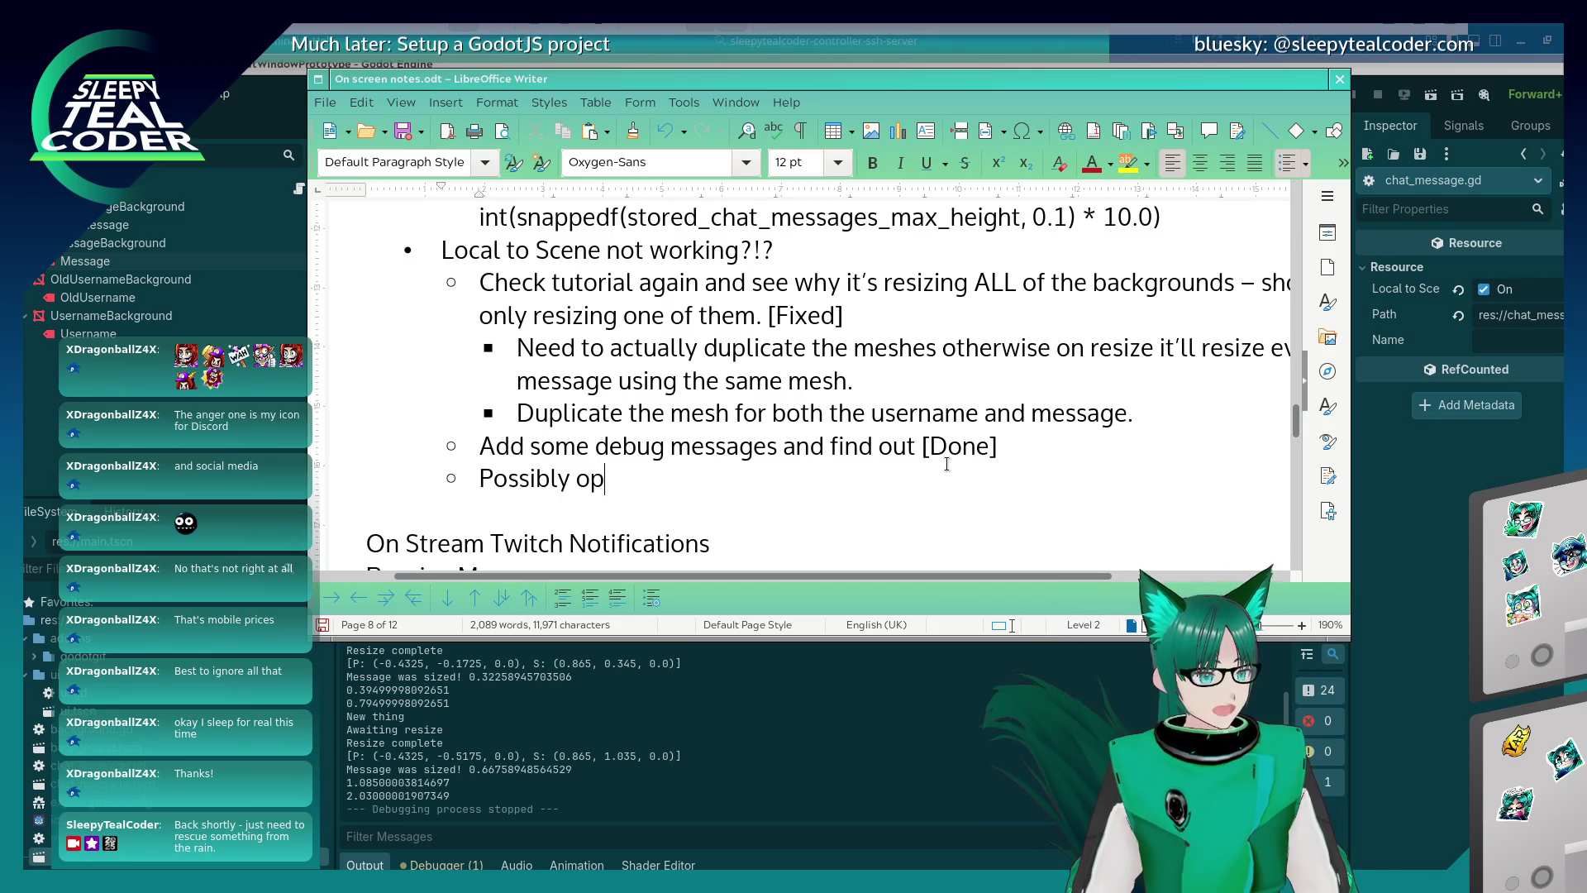
type("timise the ")
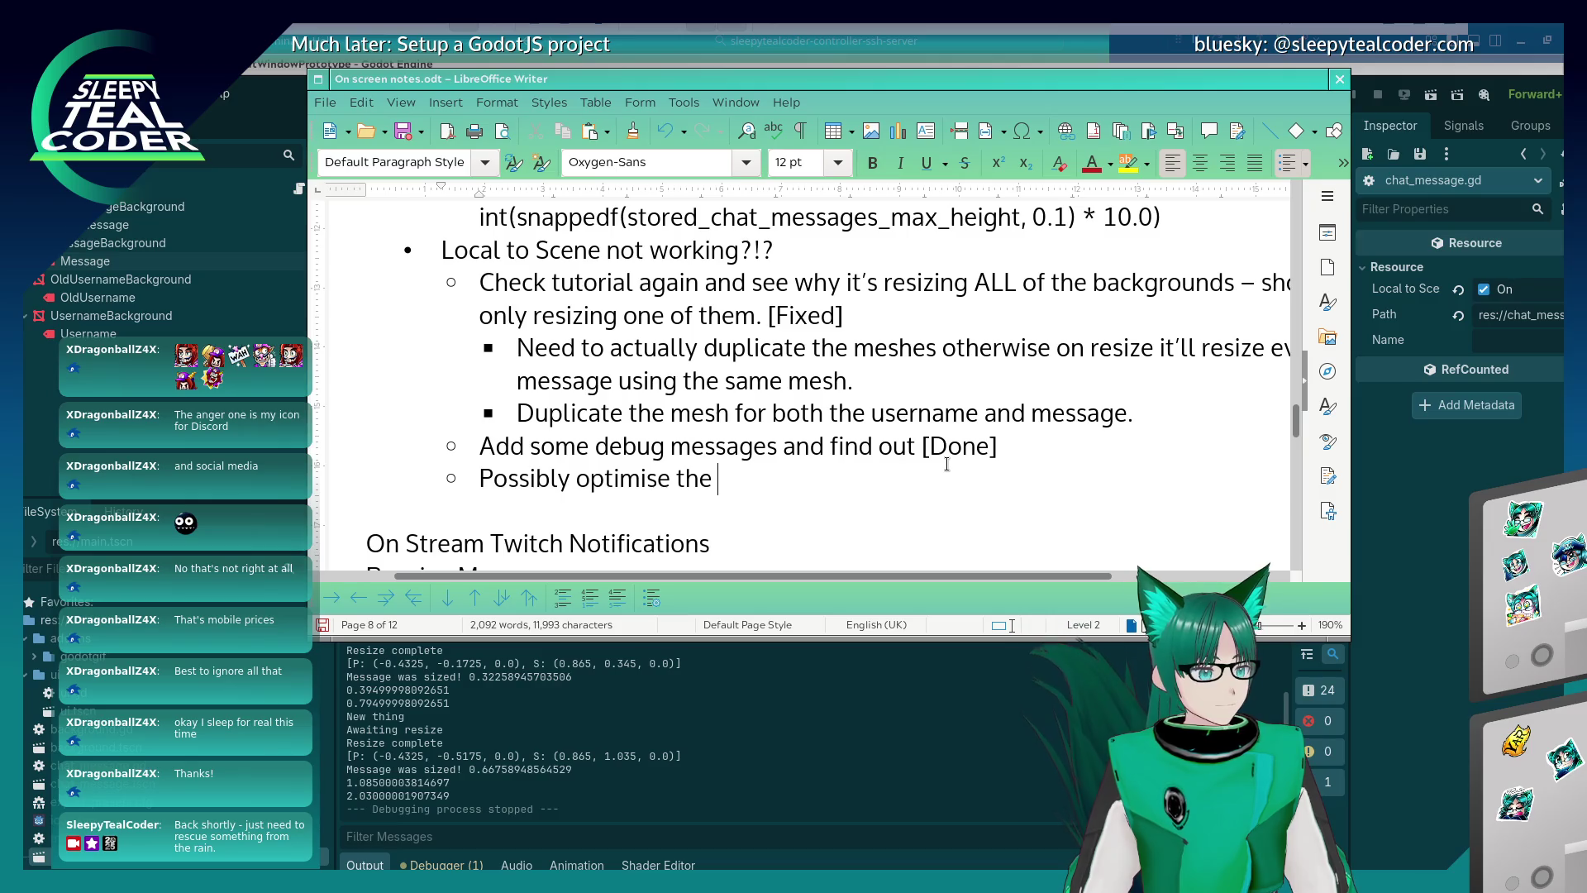
type("resizine")
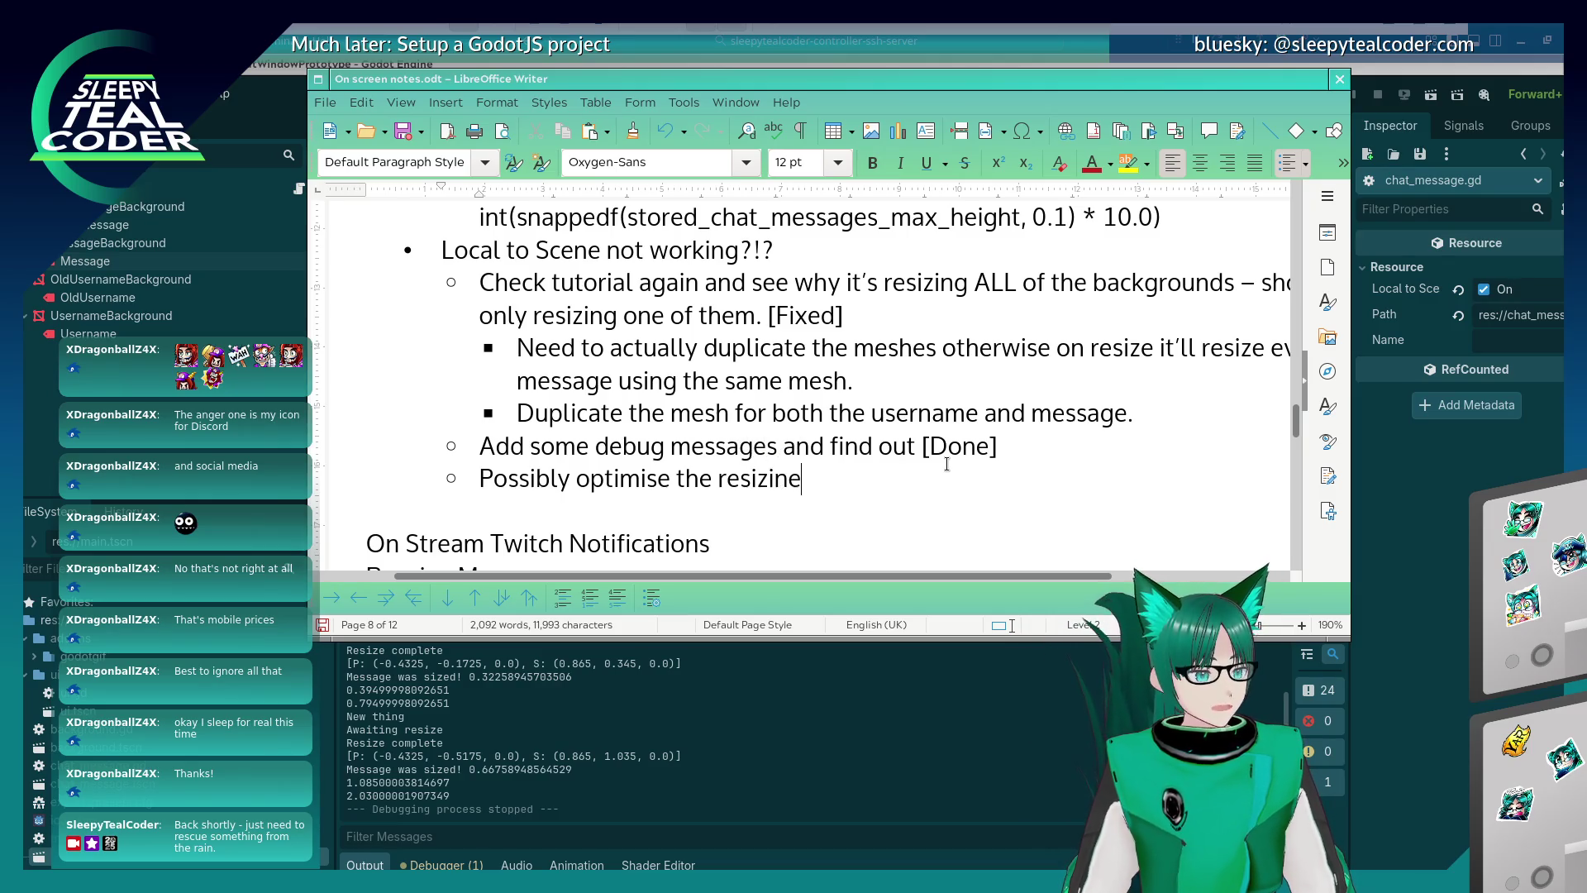
key("BackSpace")
type("g ")
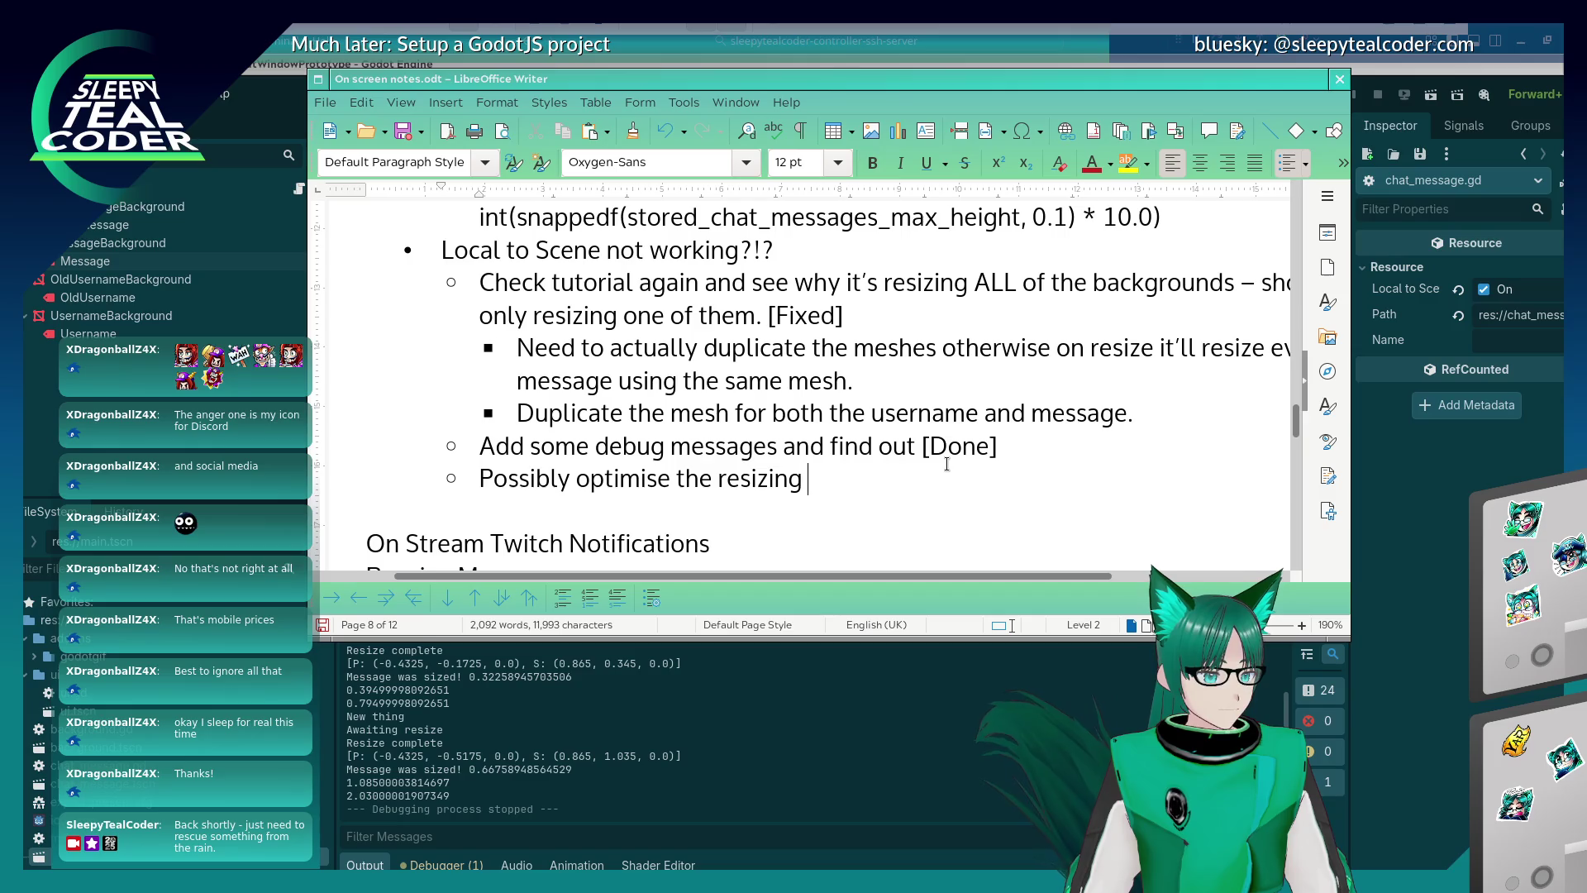
type("of the message - ca")
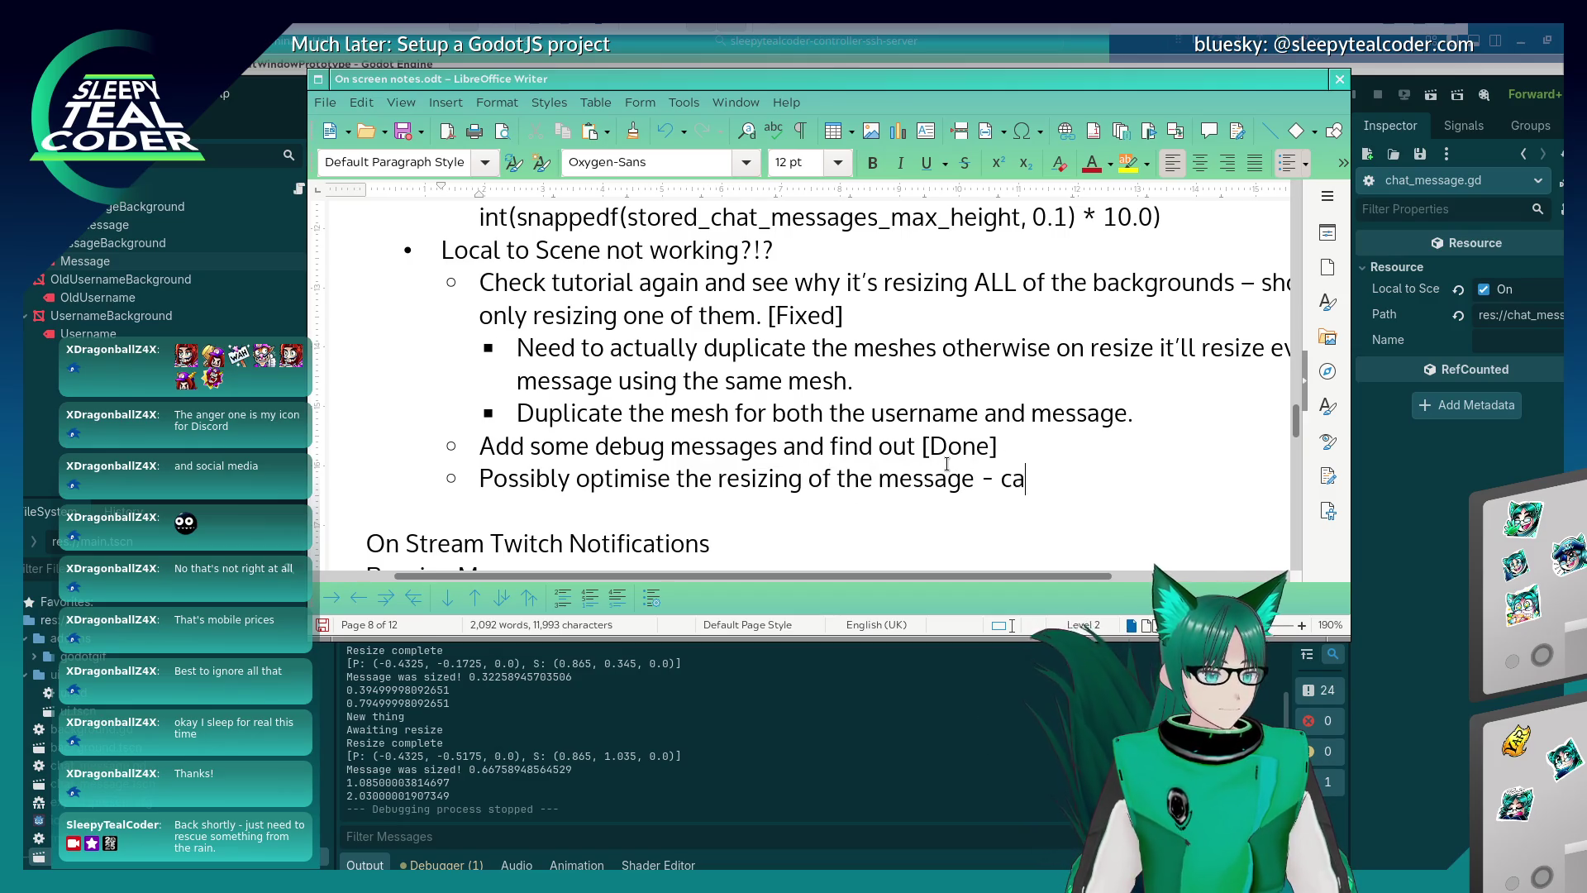
type("n this be done in o")
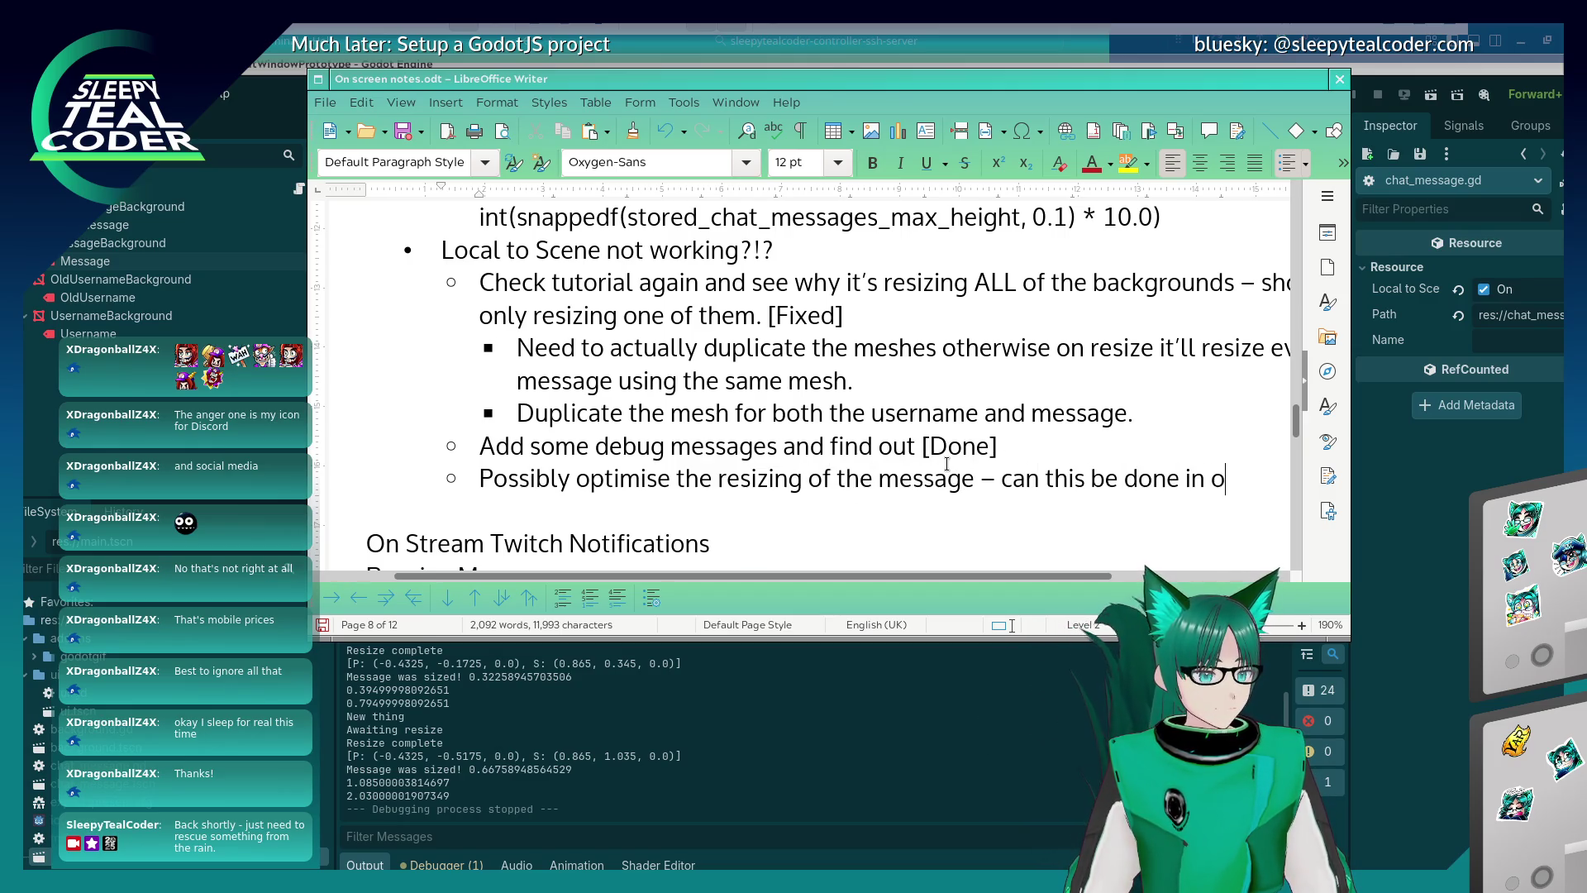
type("ne go?")
key("Home")
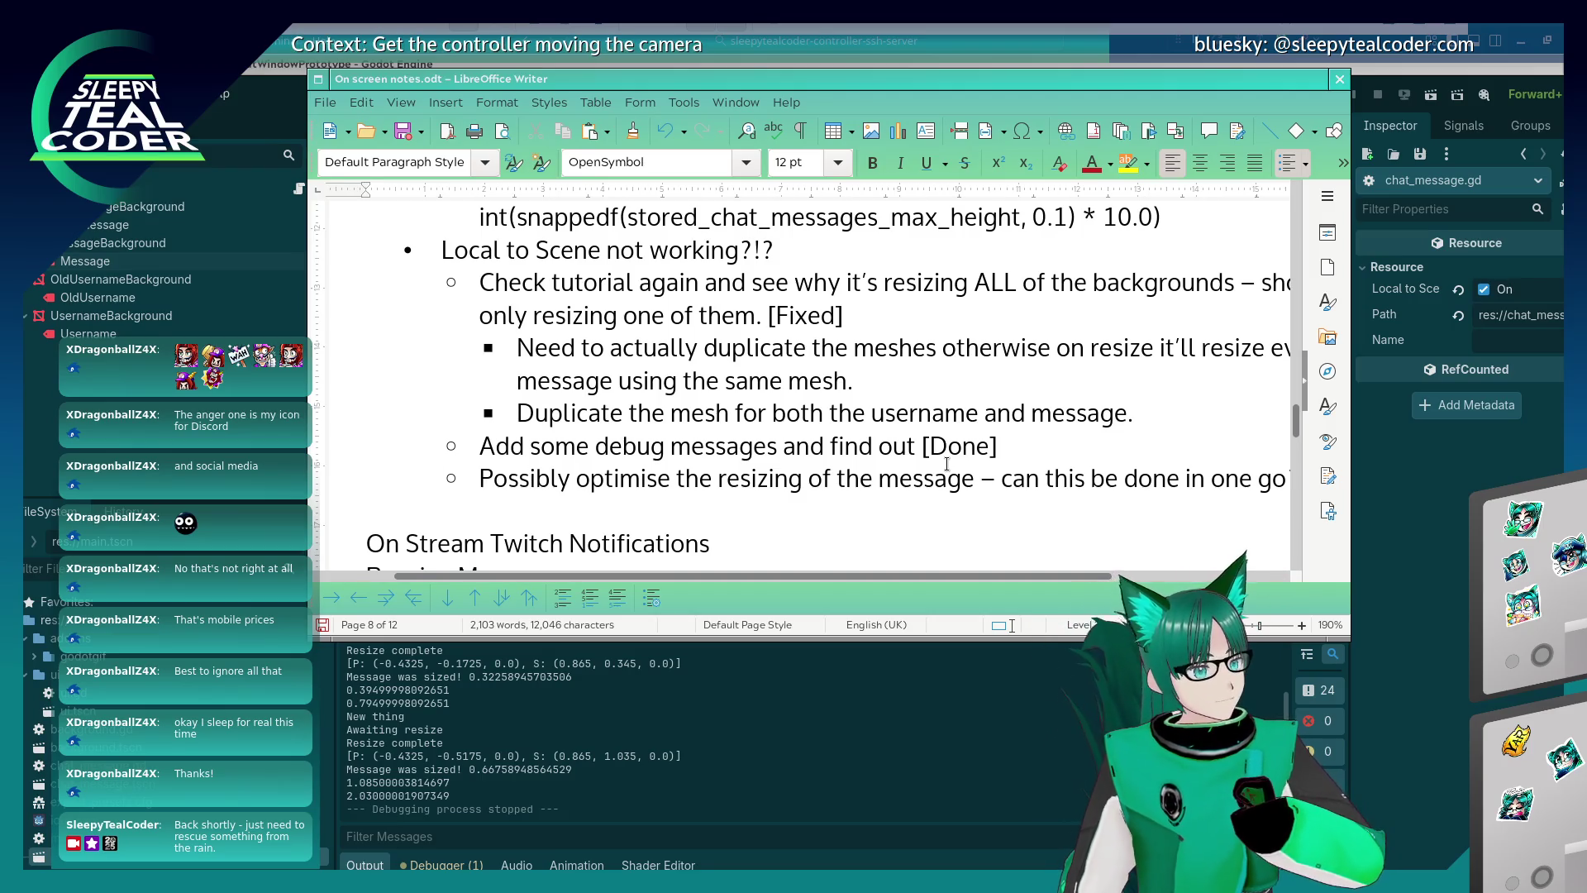
key("End")
Add a level-3 note: 'Got _process and _physics_process currently – can this be all done in _physics_process with the emit of the singal?!'.
key("Return")
key("Tab")
type("Got _process and _phys")
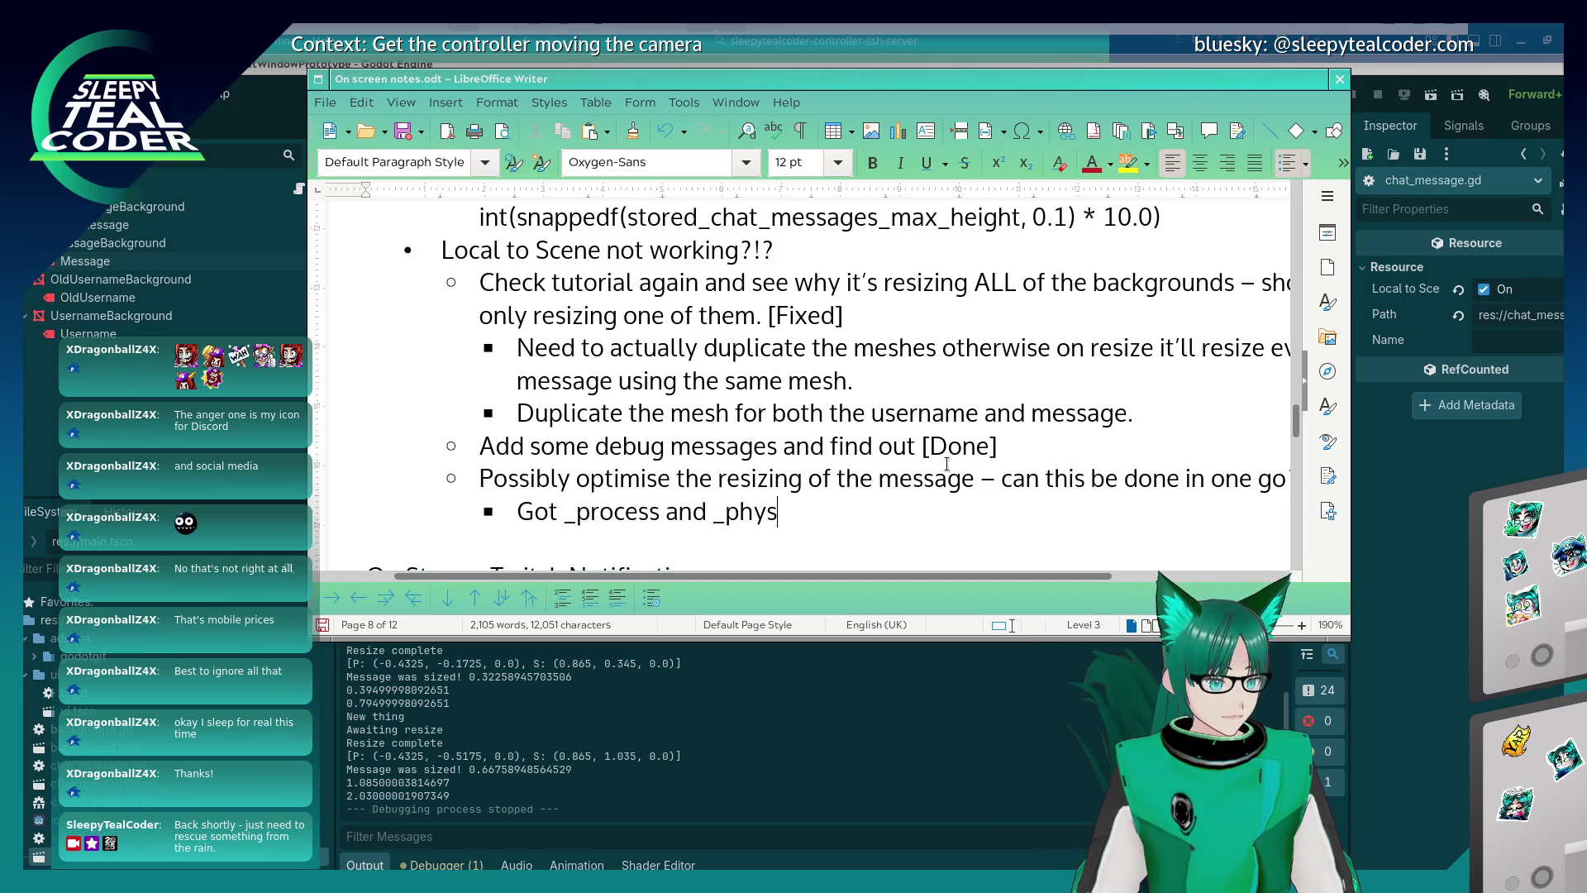
type("ics_process current")
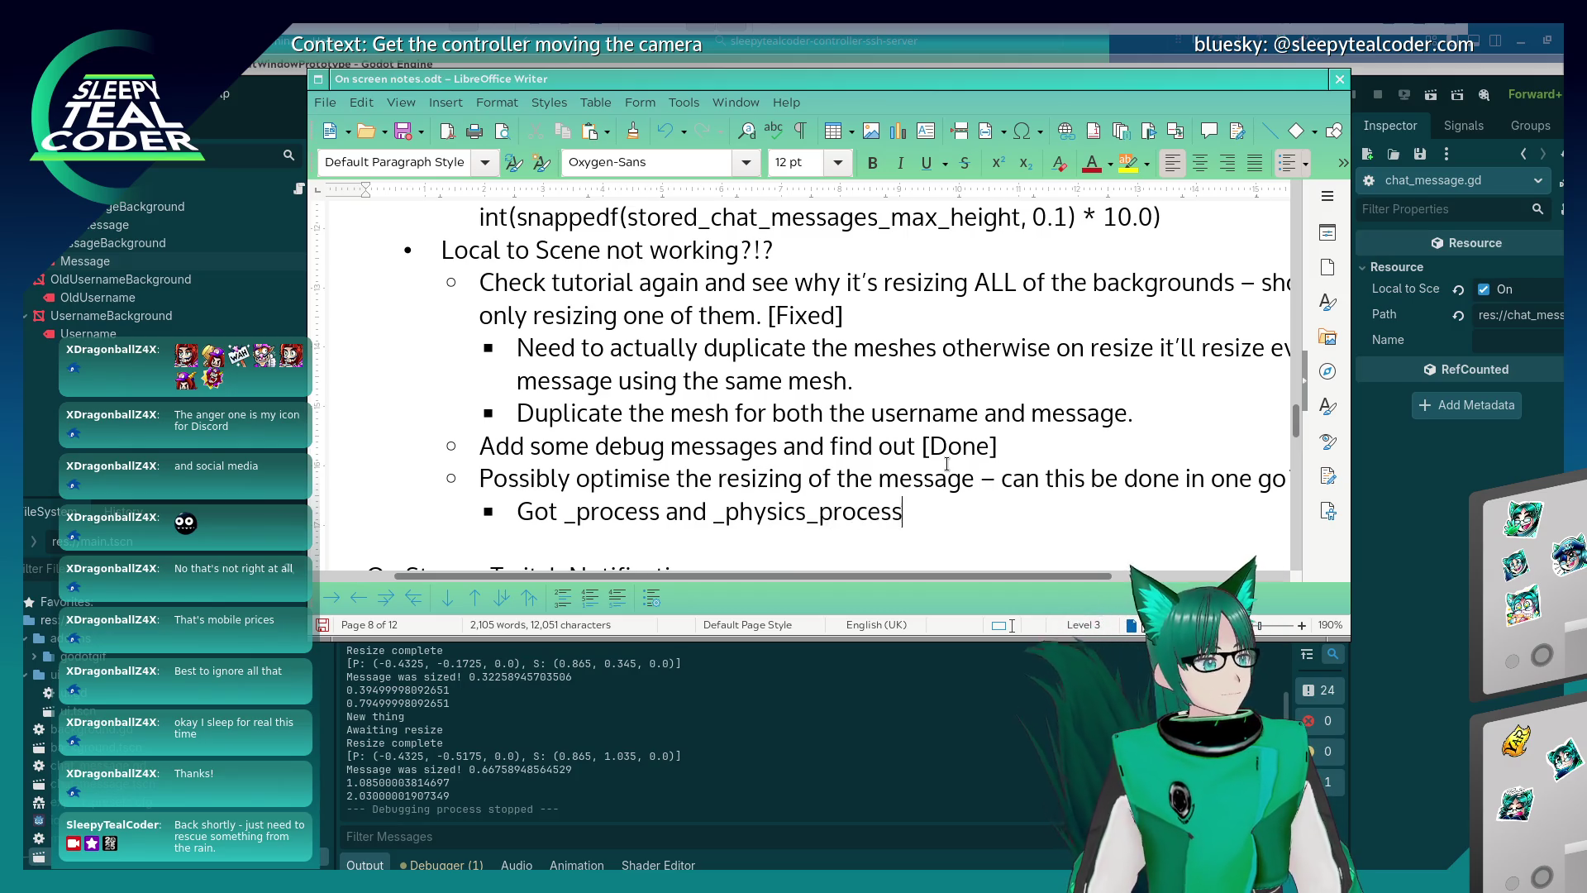
key("Return")
type("– can ")
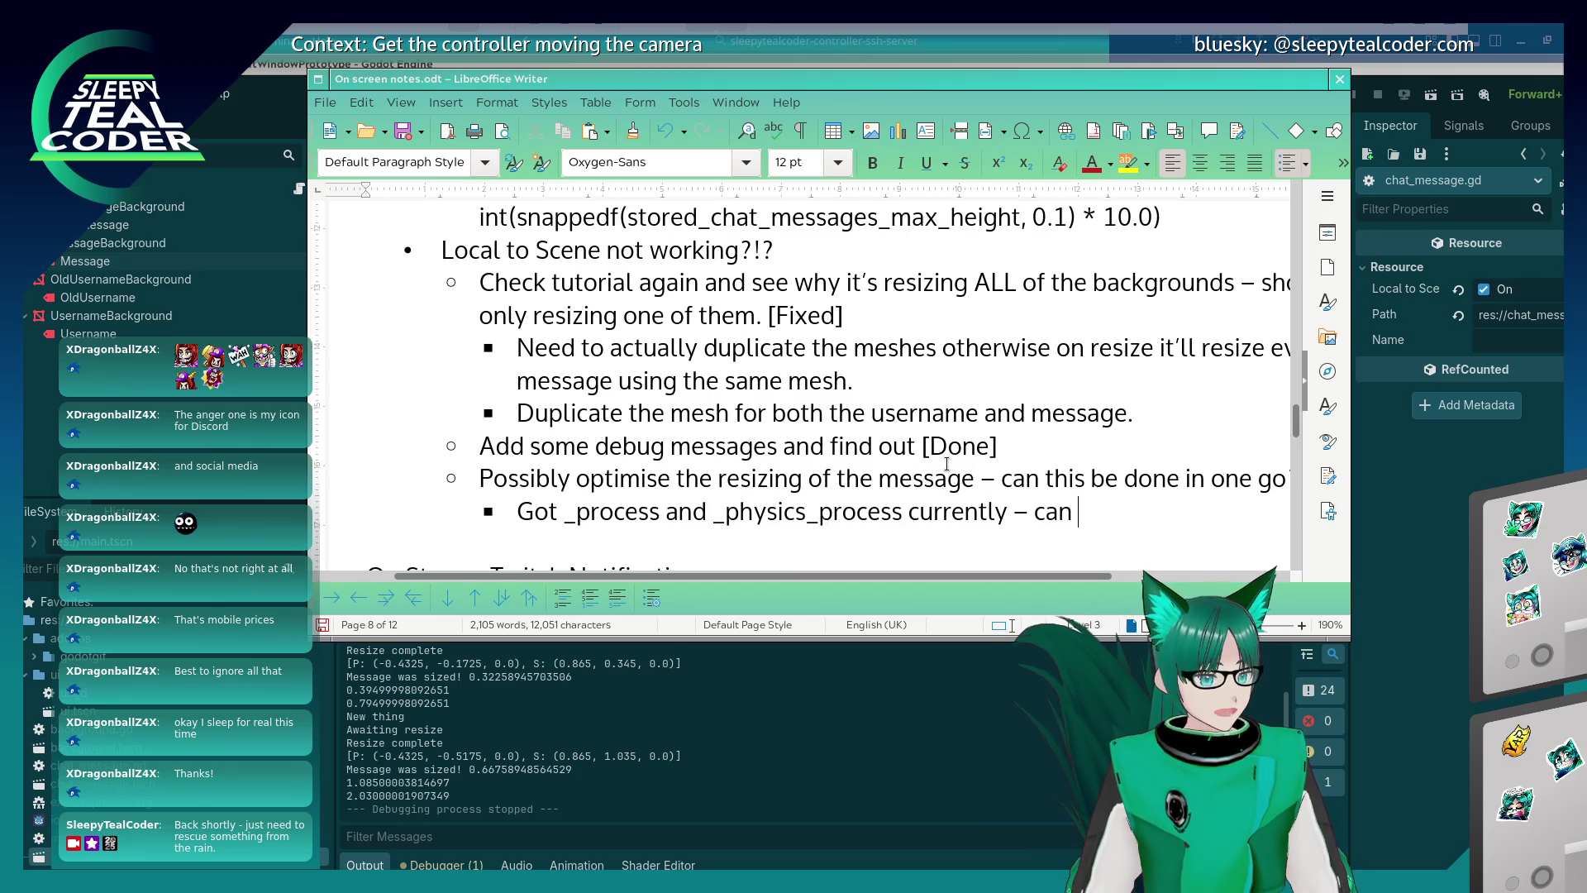
type("this be all done in")
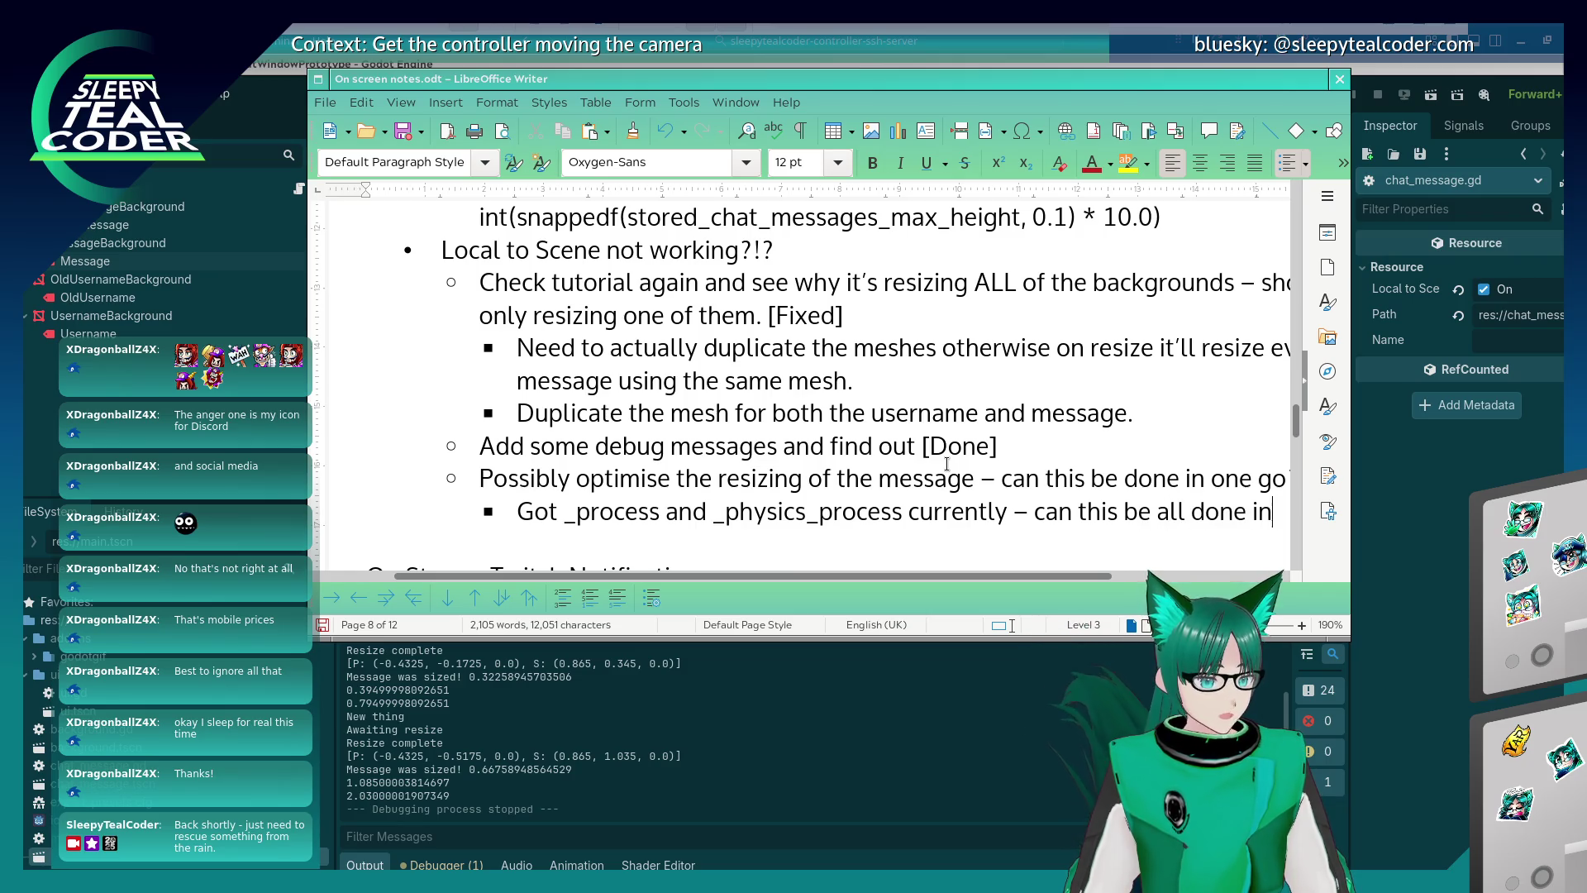
type(" _physics_proces")
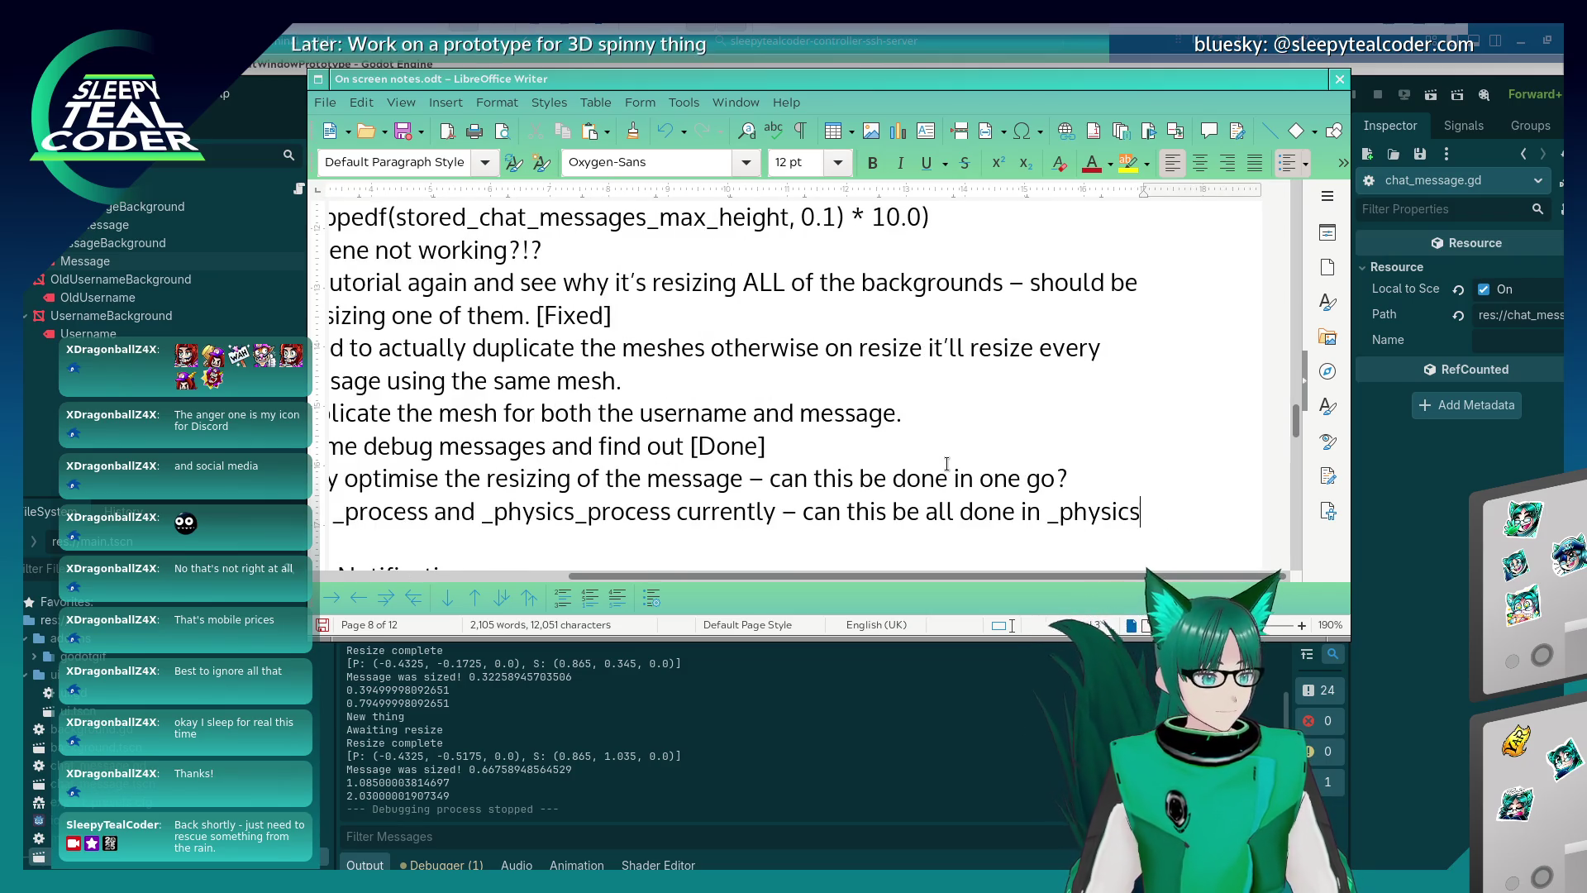
type("s?")
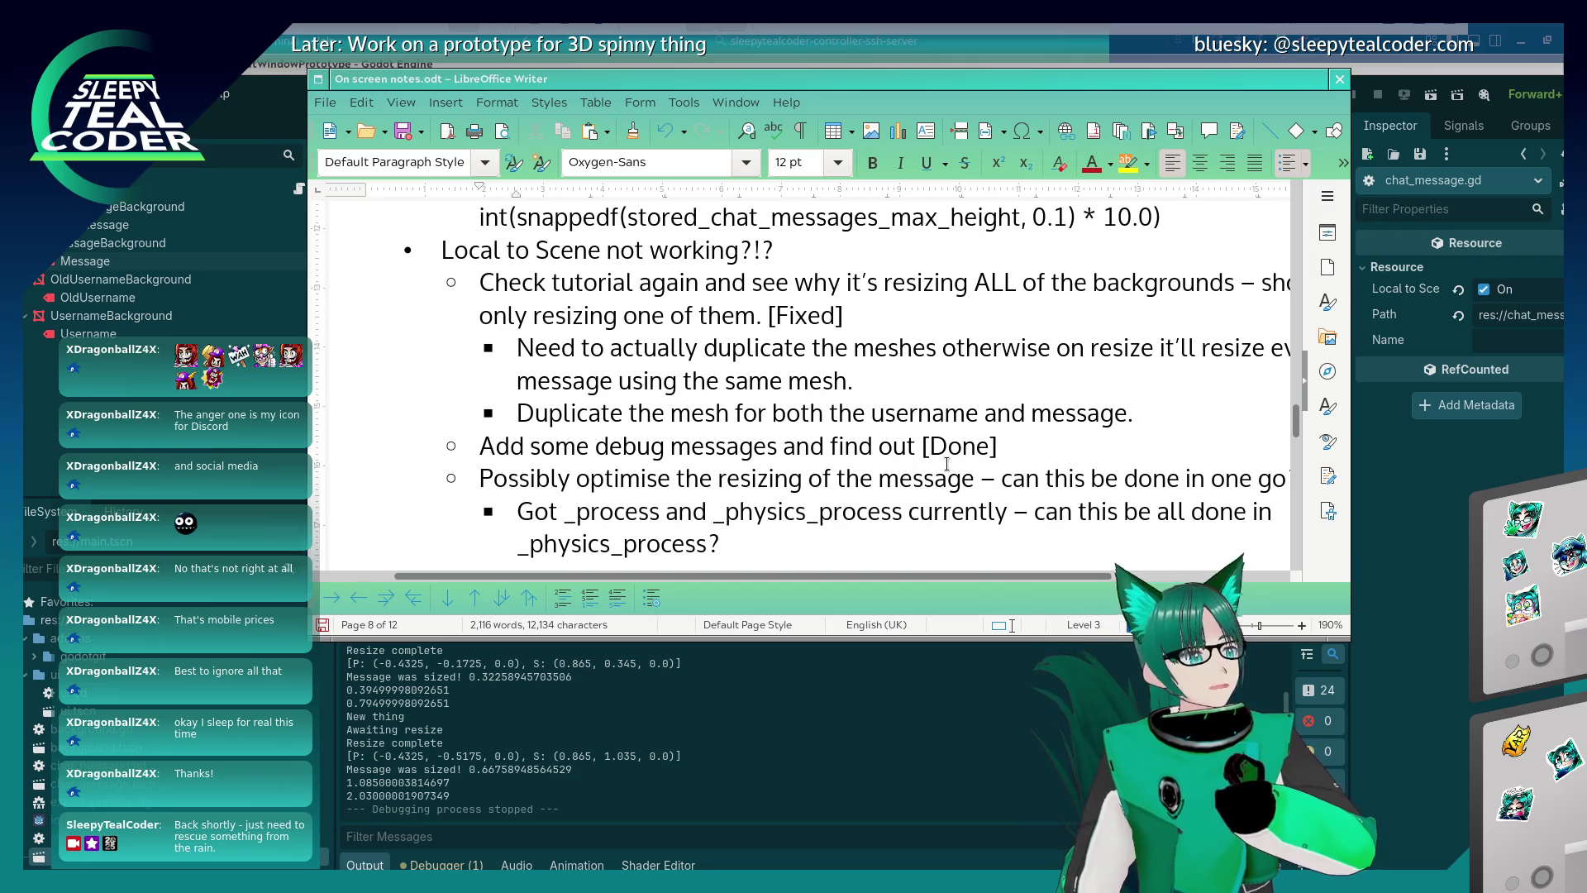
key("BackSpace")
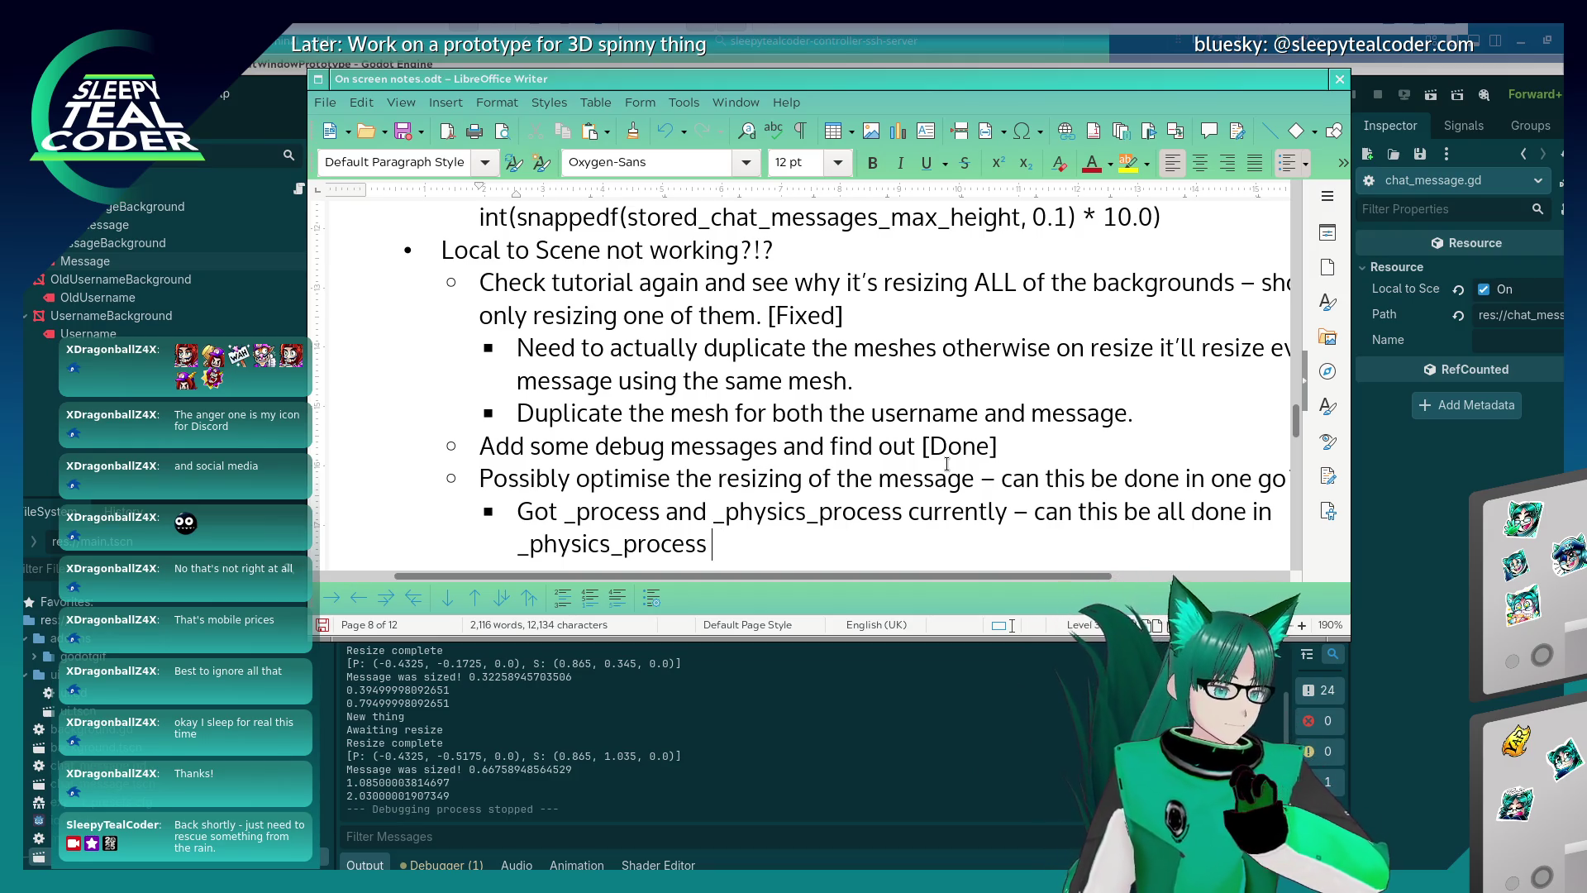
type("with the emit of the singal:")
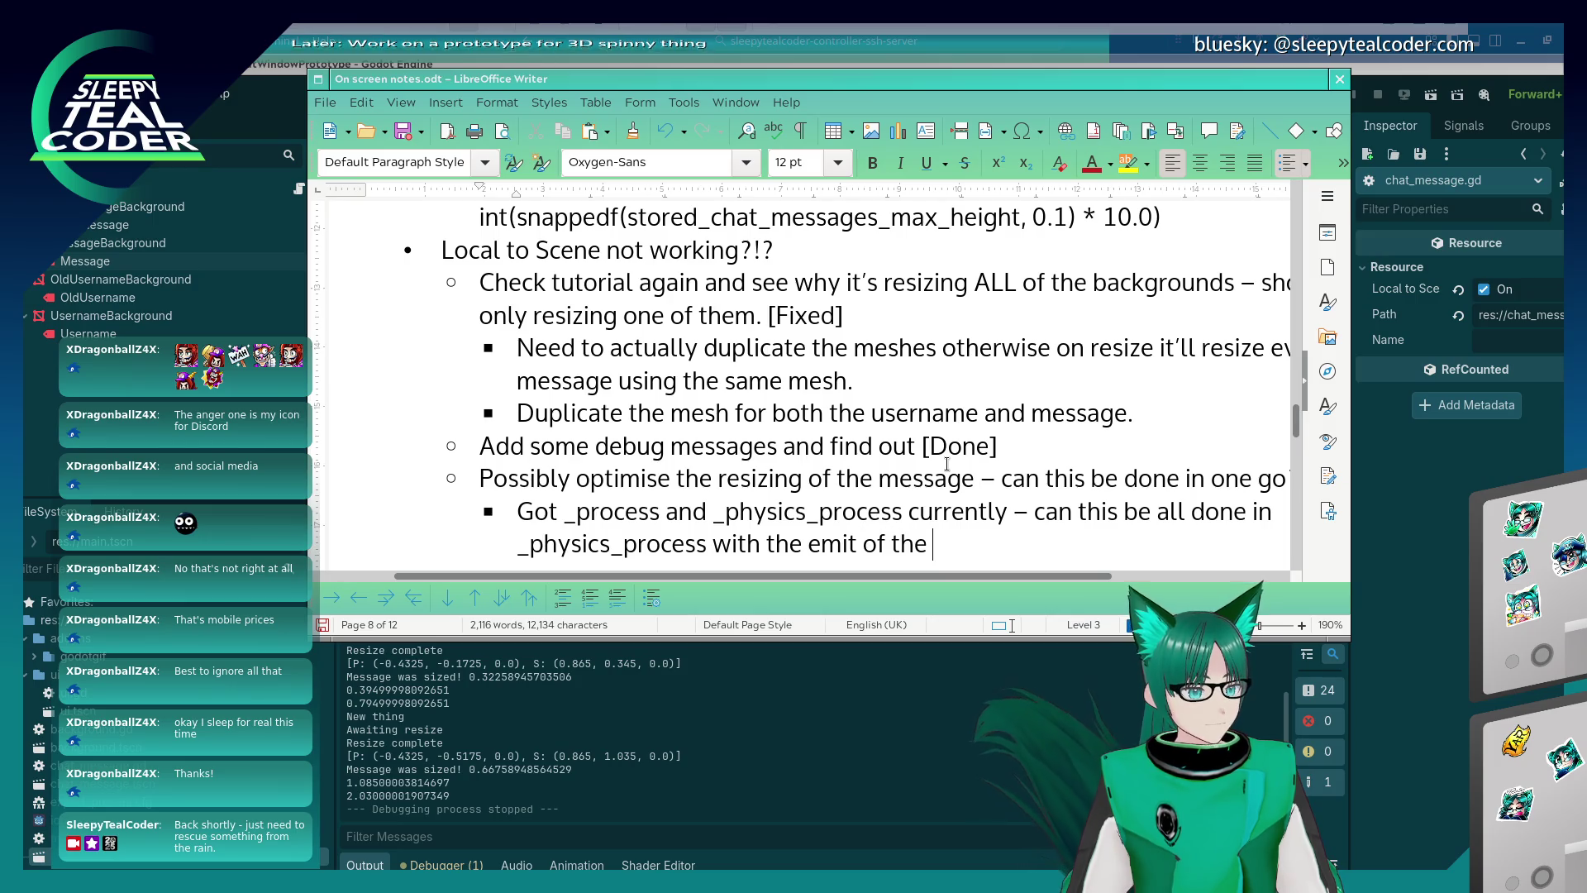
type("?")
key("Left")
key("BackSpace")
key("End")
type("!")
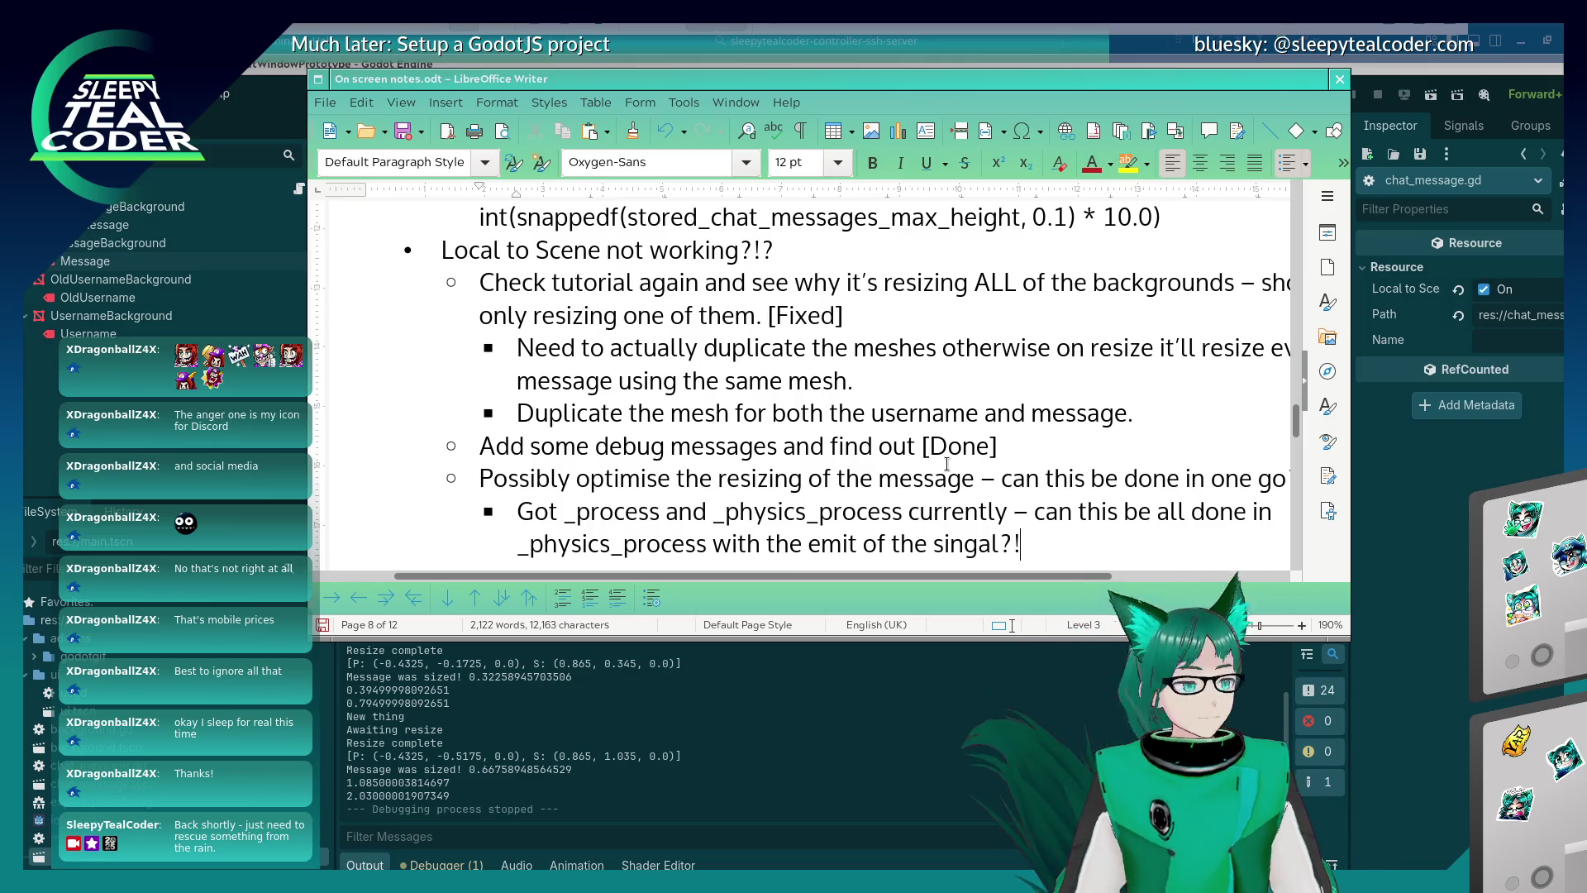
Begin a new sub-bullet starting 'Also connect and sic'.
key("Return")
type("Also d")
key("BackSpace")
type("c")
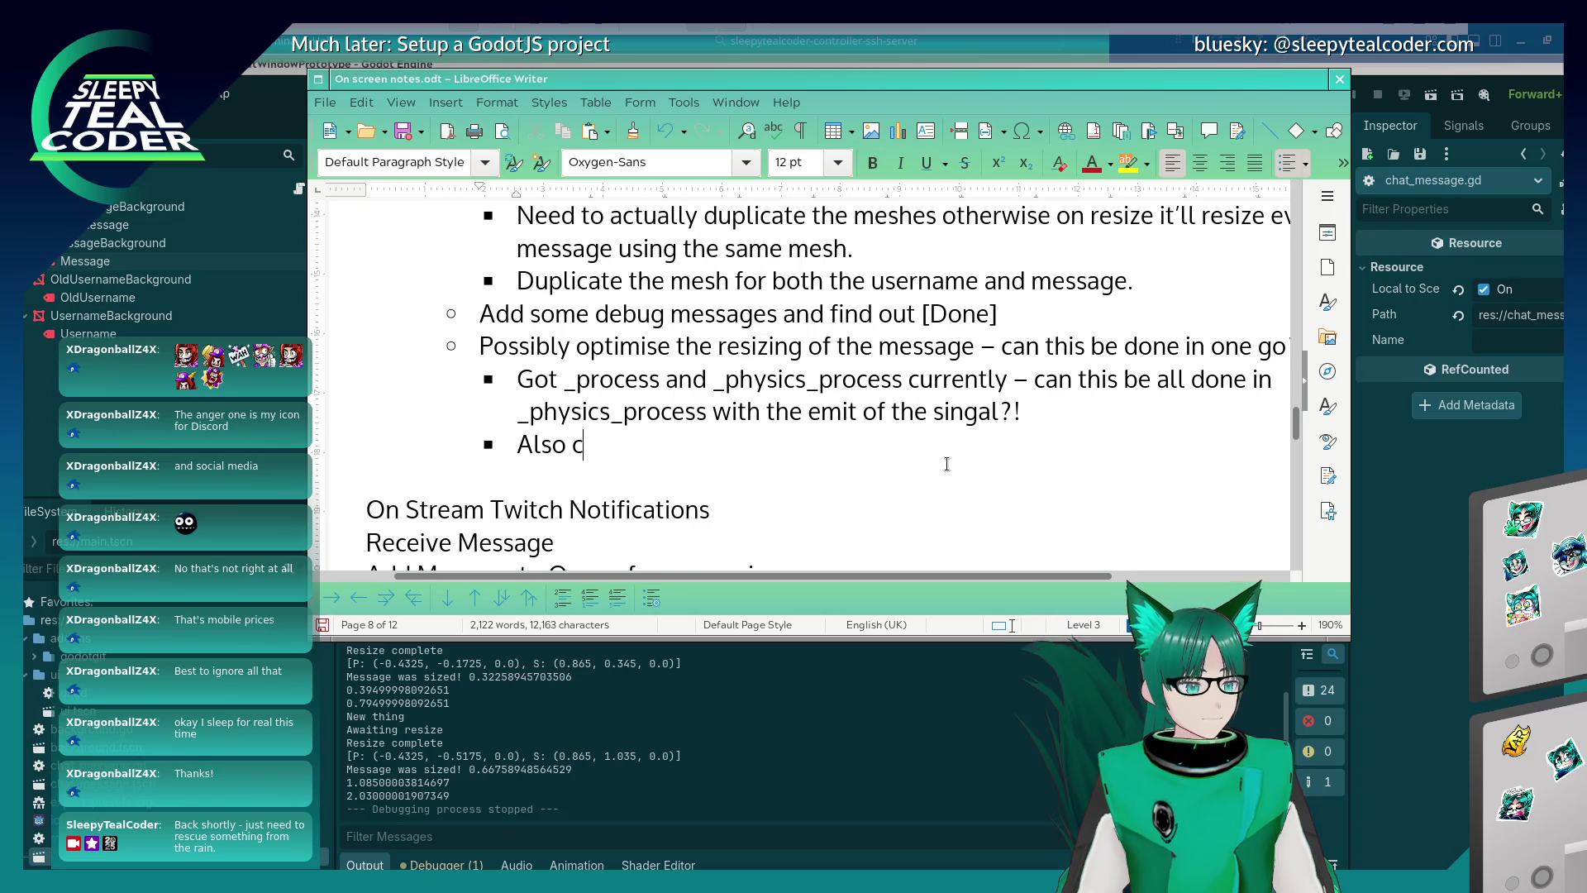
type("onnect an")
type("d sic")
Complete the sub-bullet as 'Also connect and disconnect the signals appropriate.' and switch back to Godot.
key("BackSpace")
key("BackSpace")
key("BackSpace")
type("disconnect the signals a")
key("BackSpace")
key("BackSpace")
type("s appropriate.")
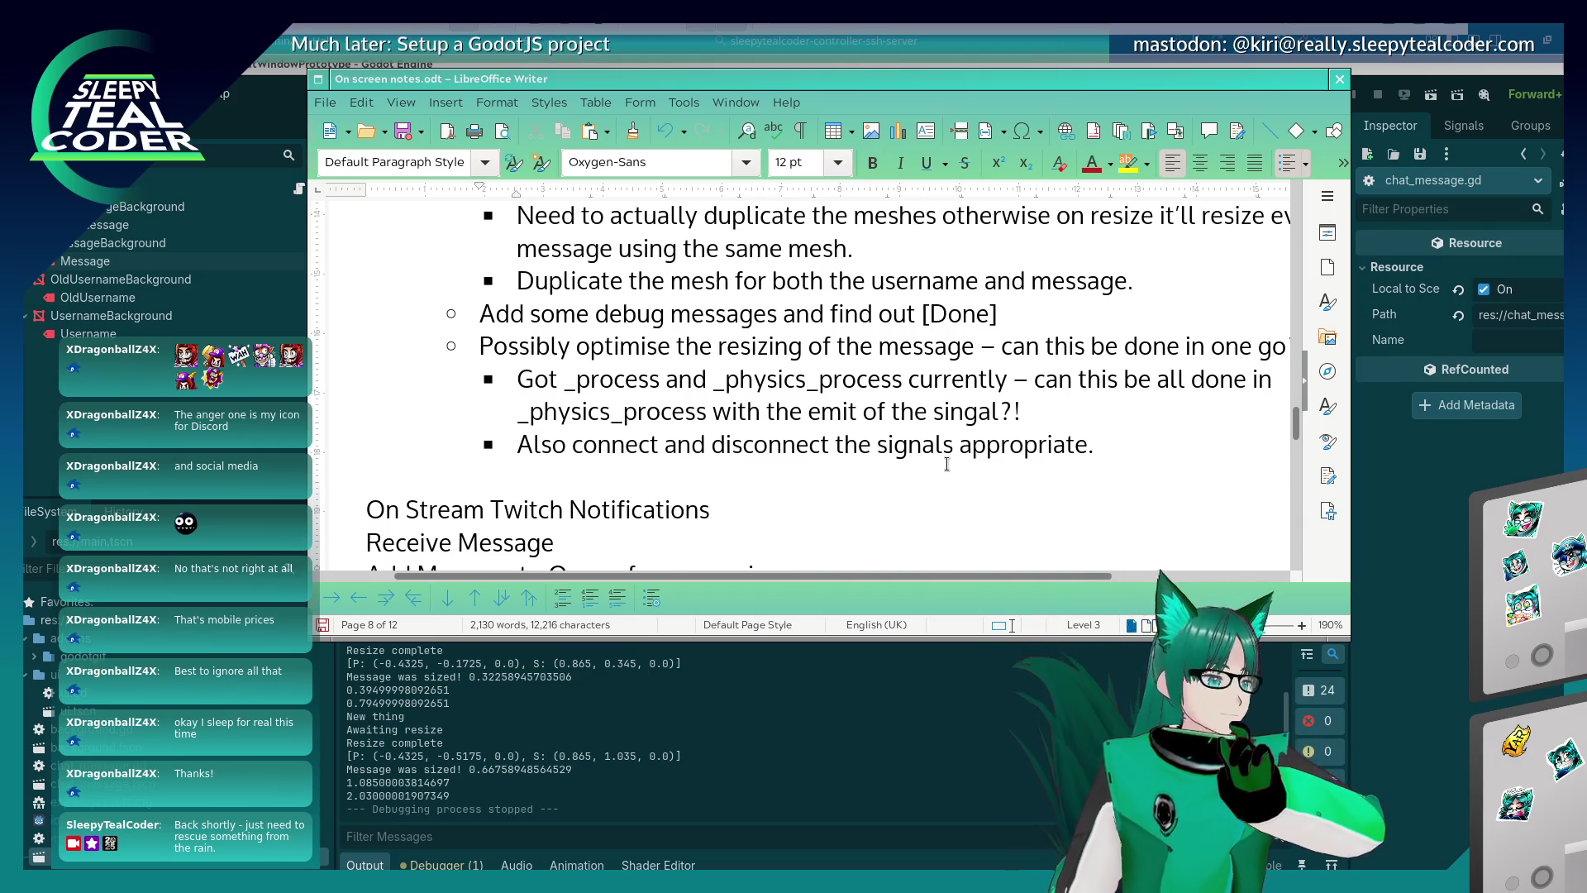
left_click(1413, 588)
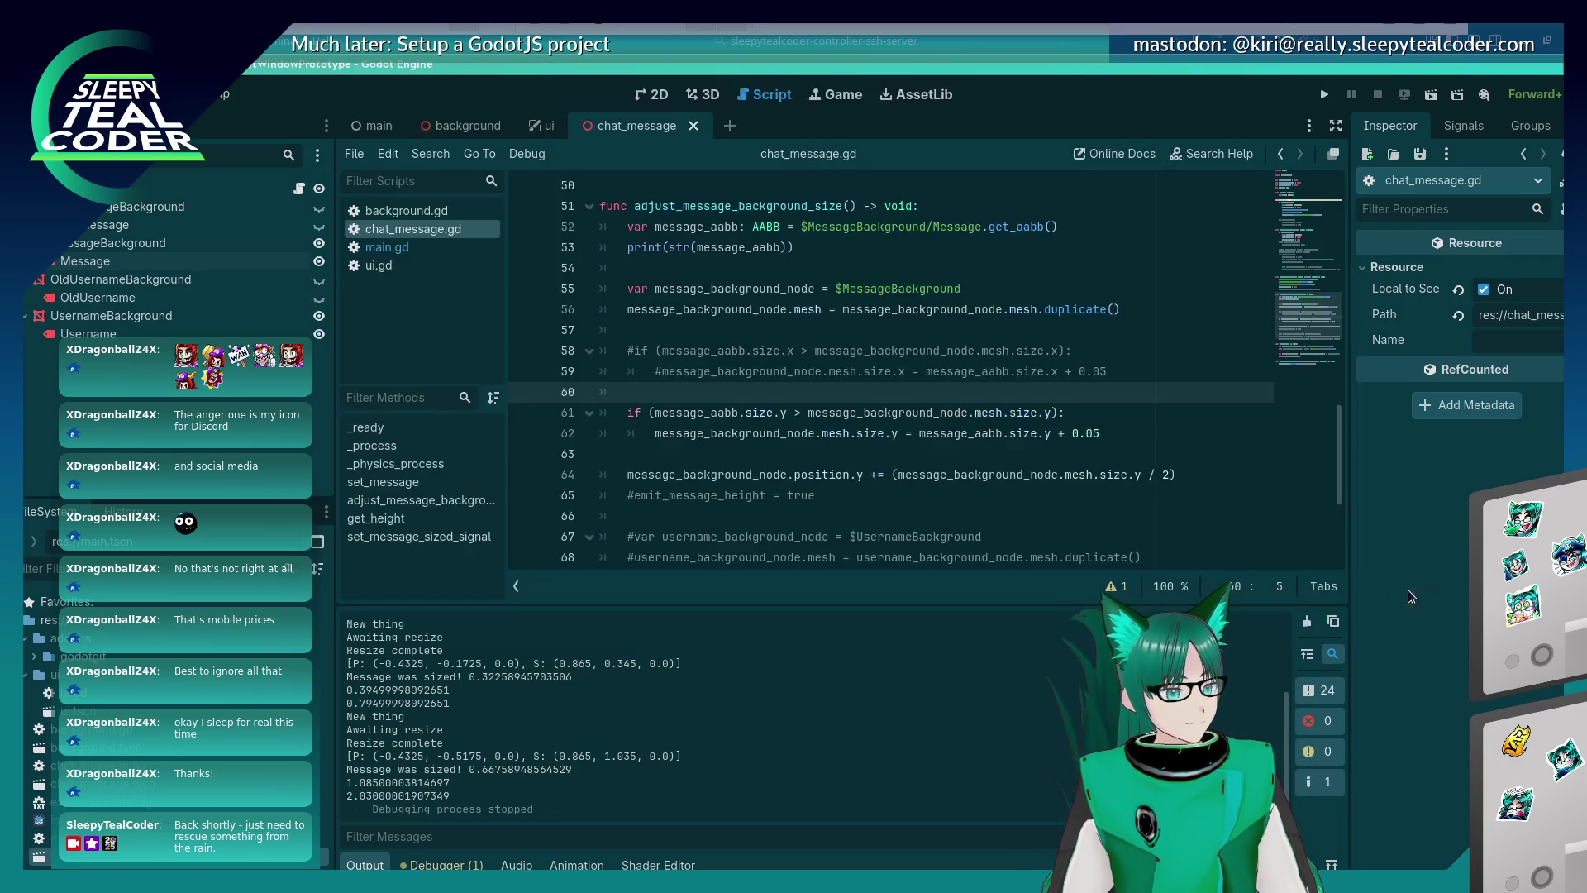
Uncomment the username_background_node declaration in the message background resize code.
left_click(996, 438)
scroll(997, 438, "down", 1)
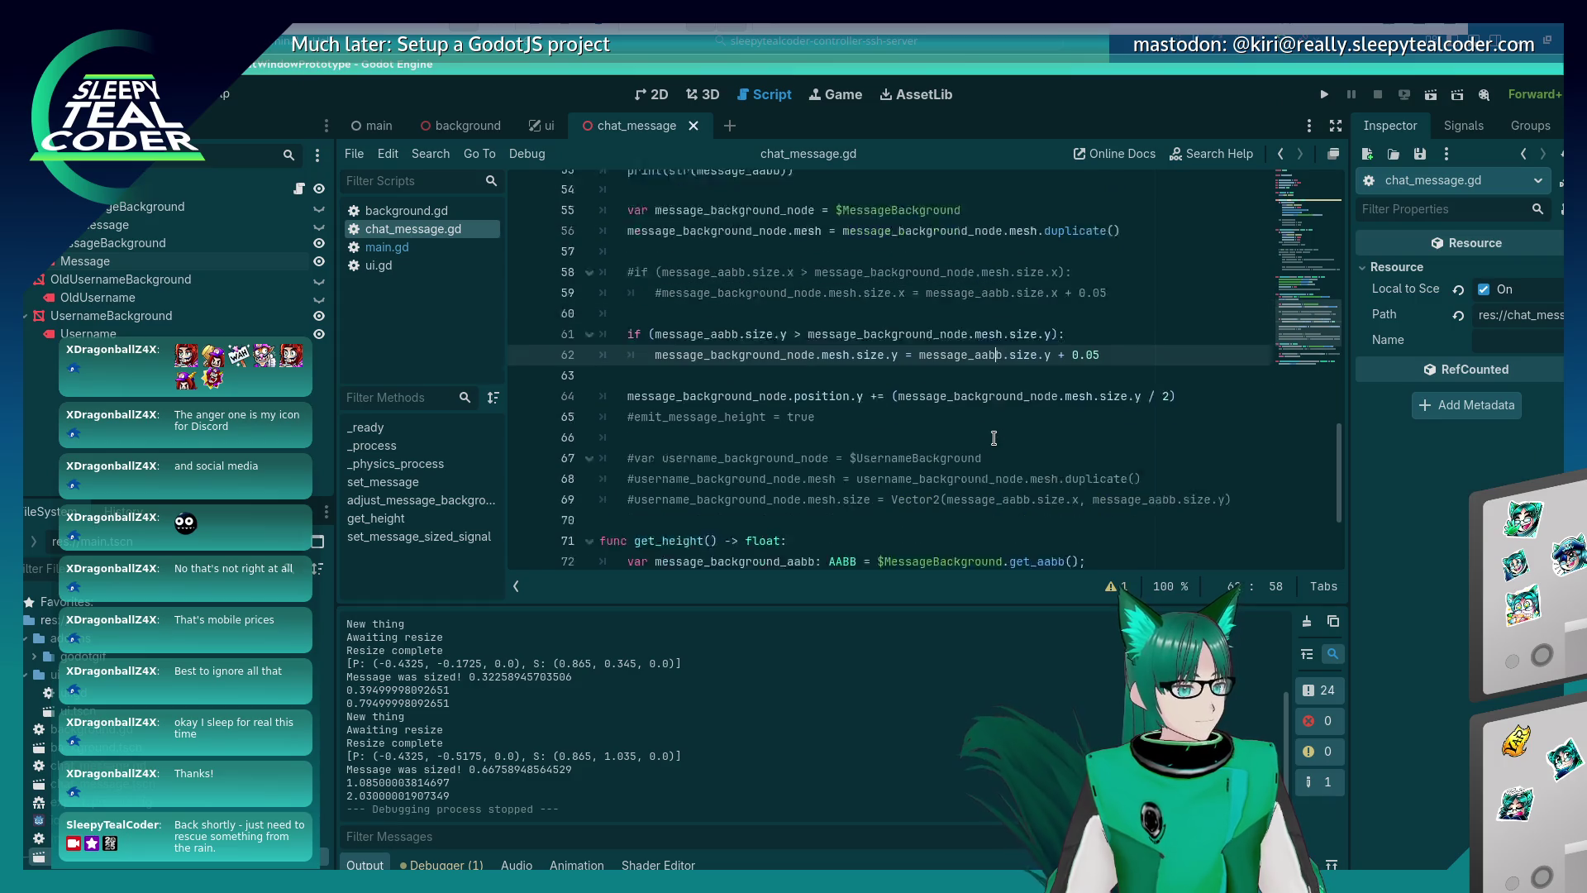
scroll(994, 438, "down", 1)
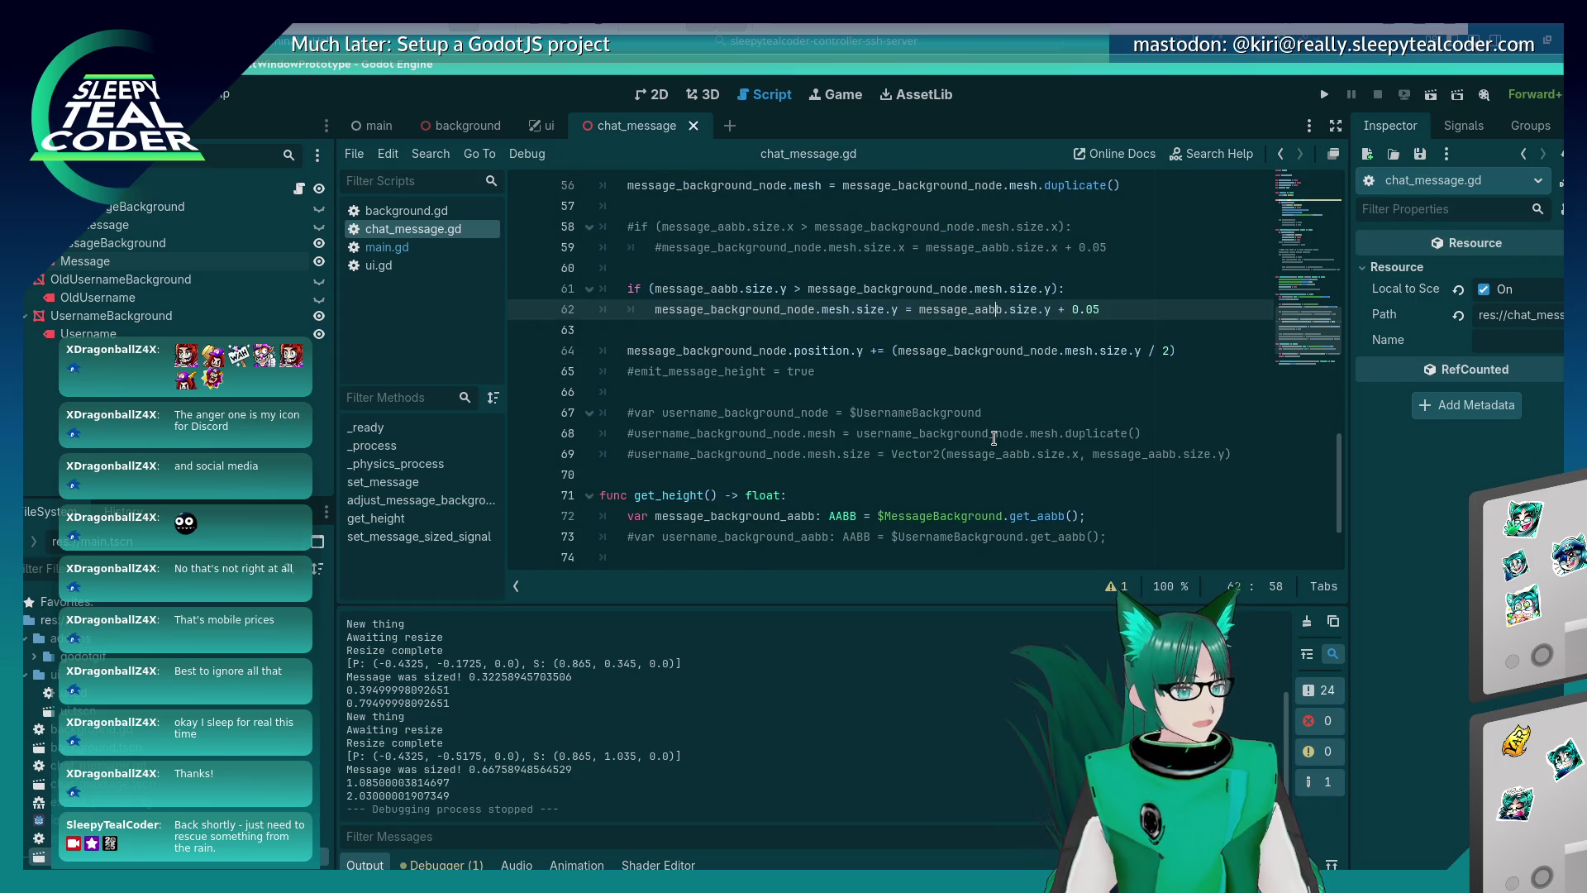
scroll(993, 438, "up", 2)
scroll(993, 438, "down", 1)
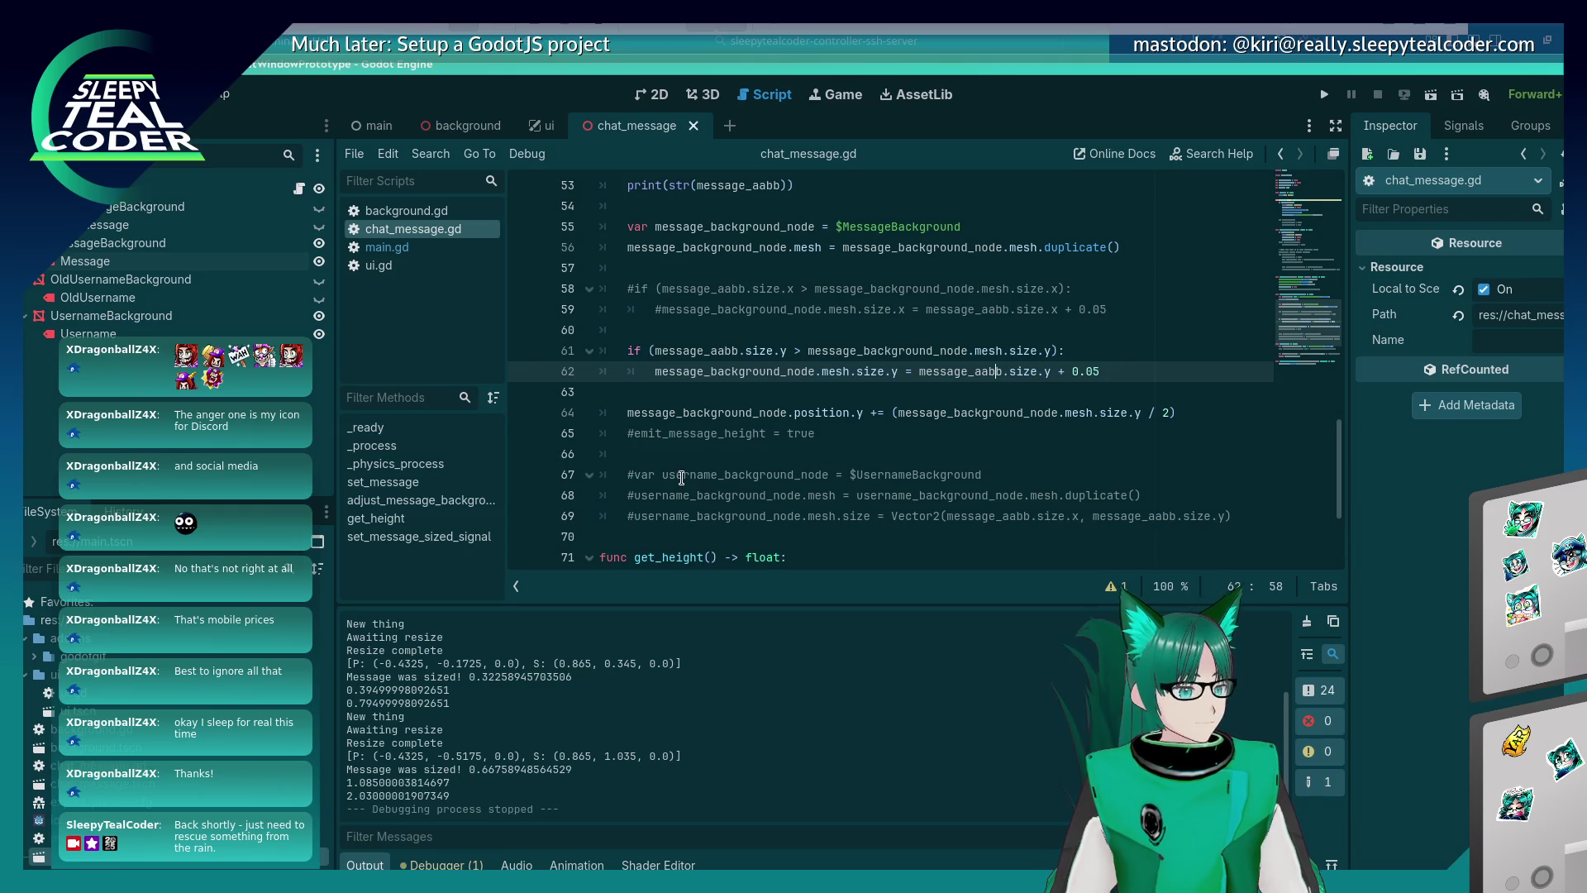
left_click(630, 474)
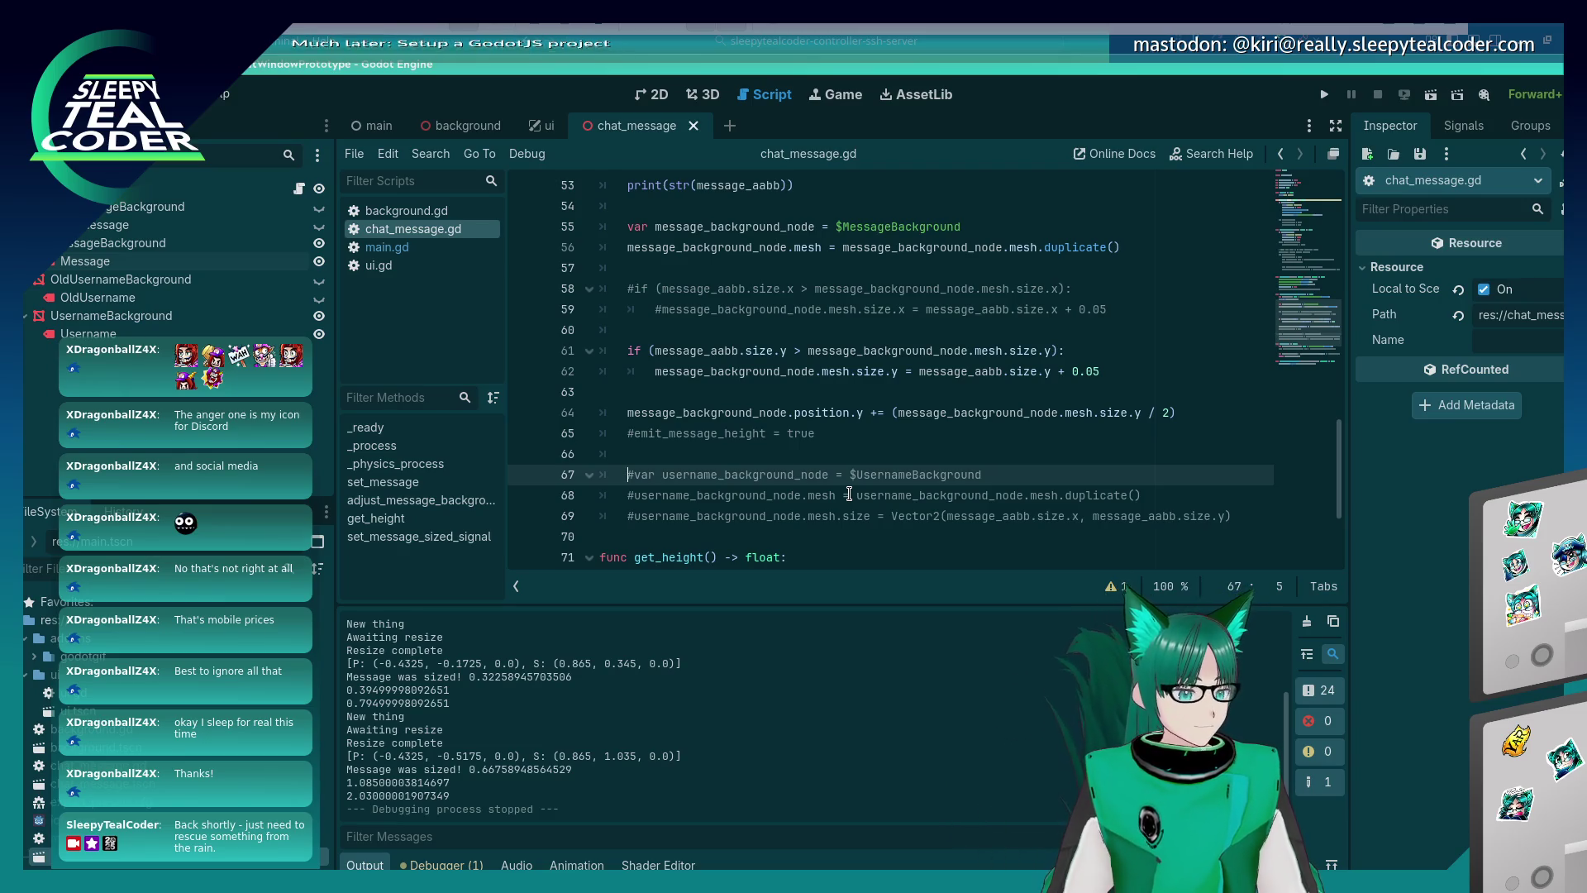
key("Up")
key("Down")
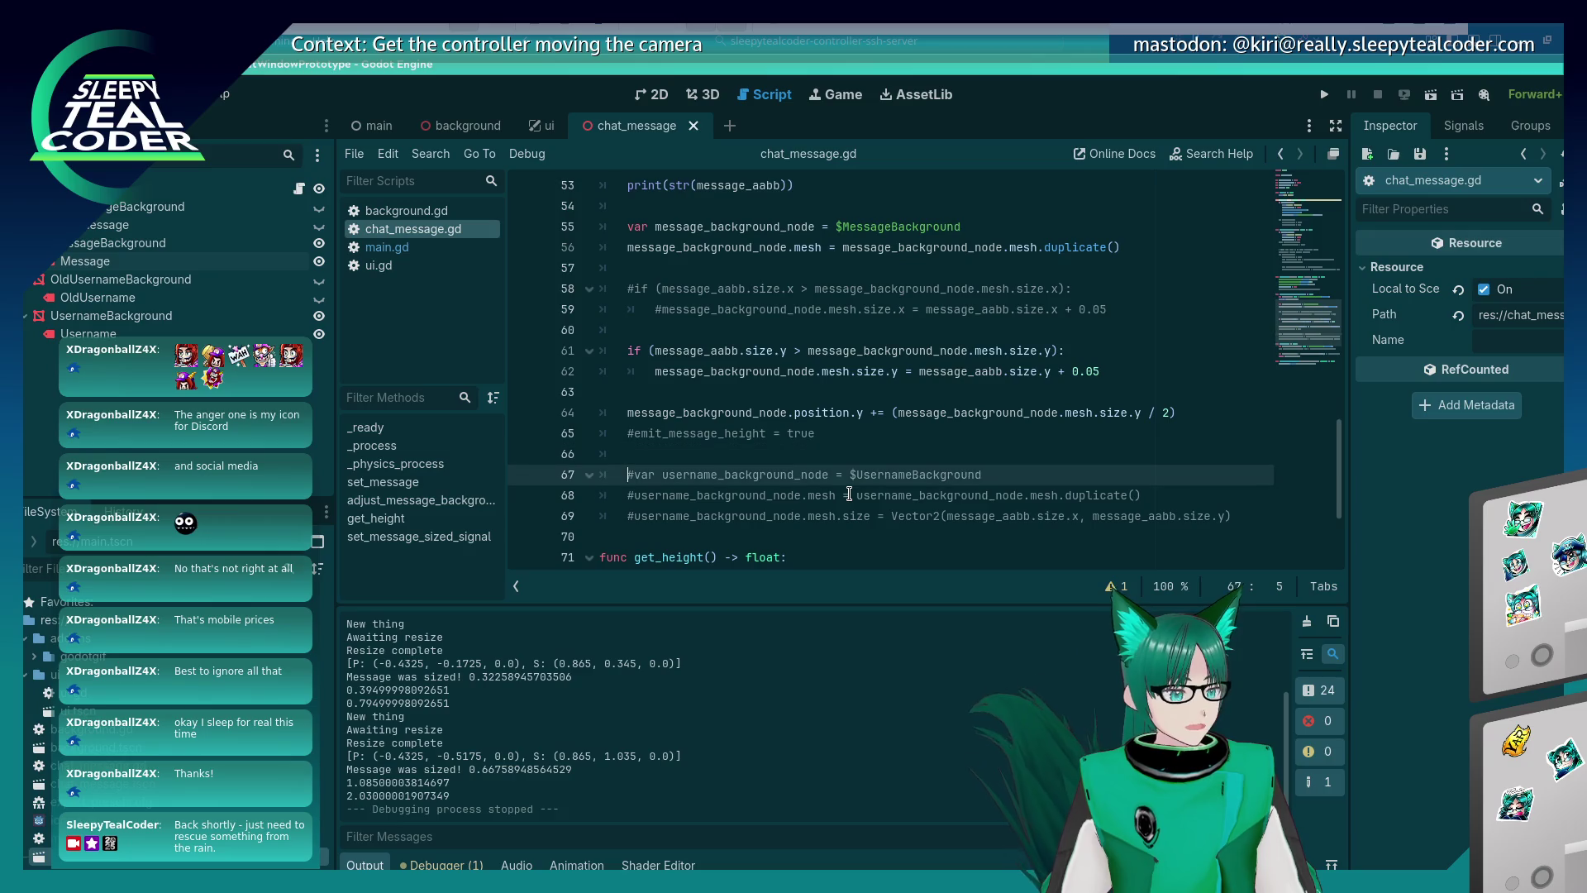
key("shift+End")
key("ctrl+x")
key("Home")
key("Return")
key("Return")
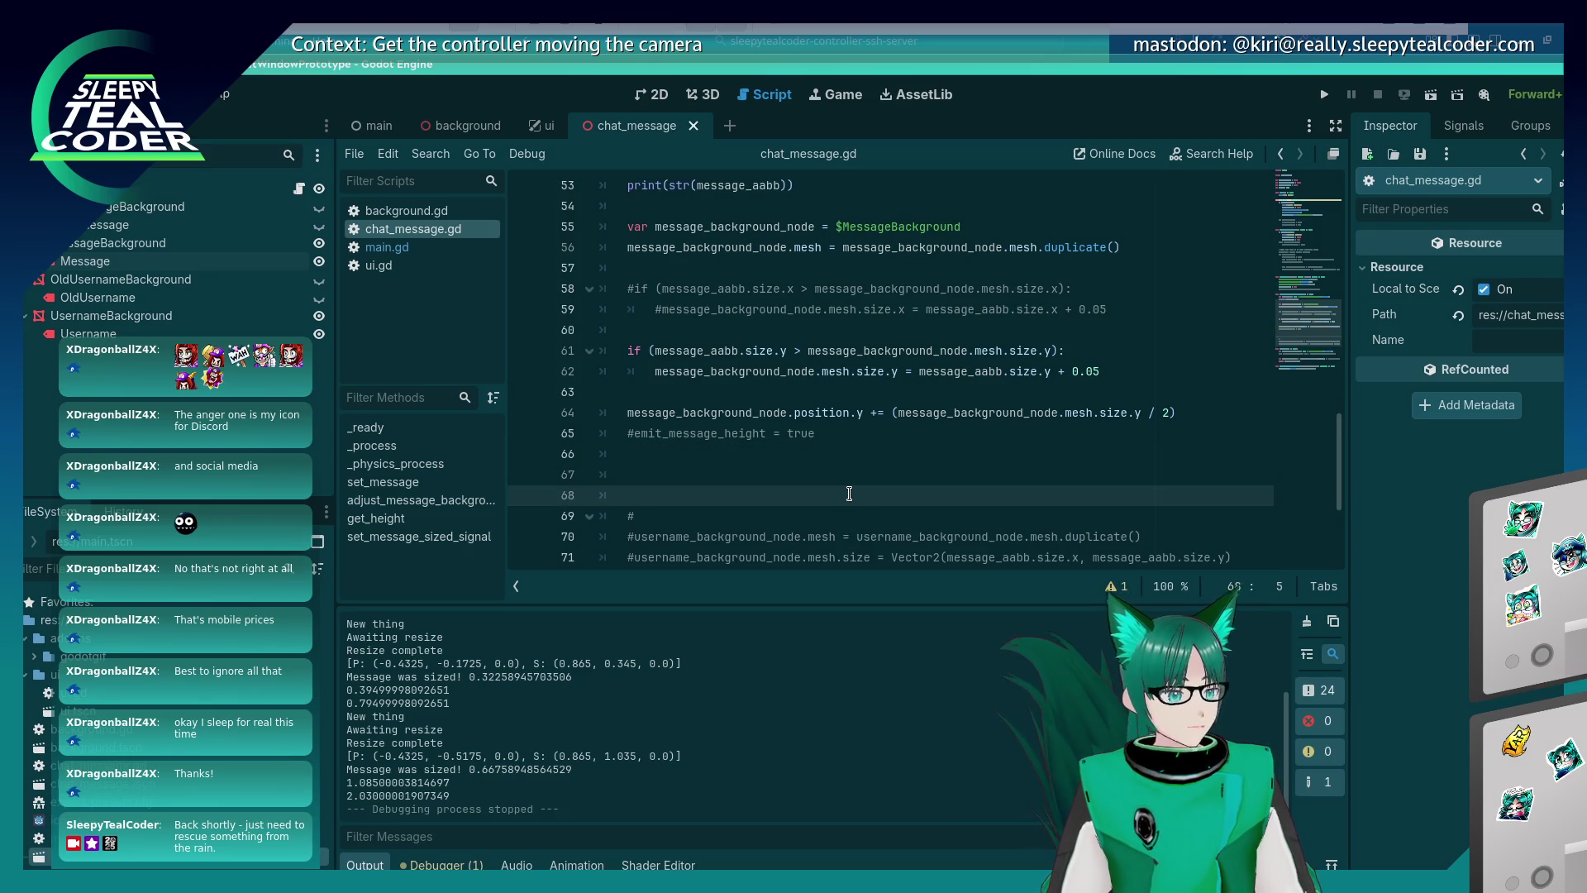
key("Up")
key("Up")
key("ctrl+v")
key("Return")
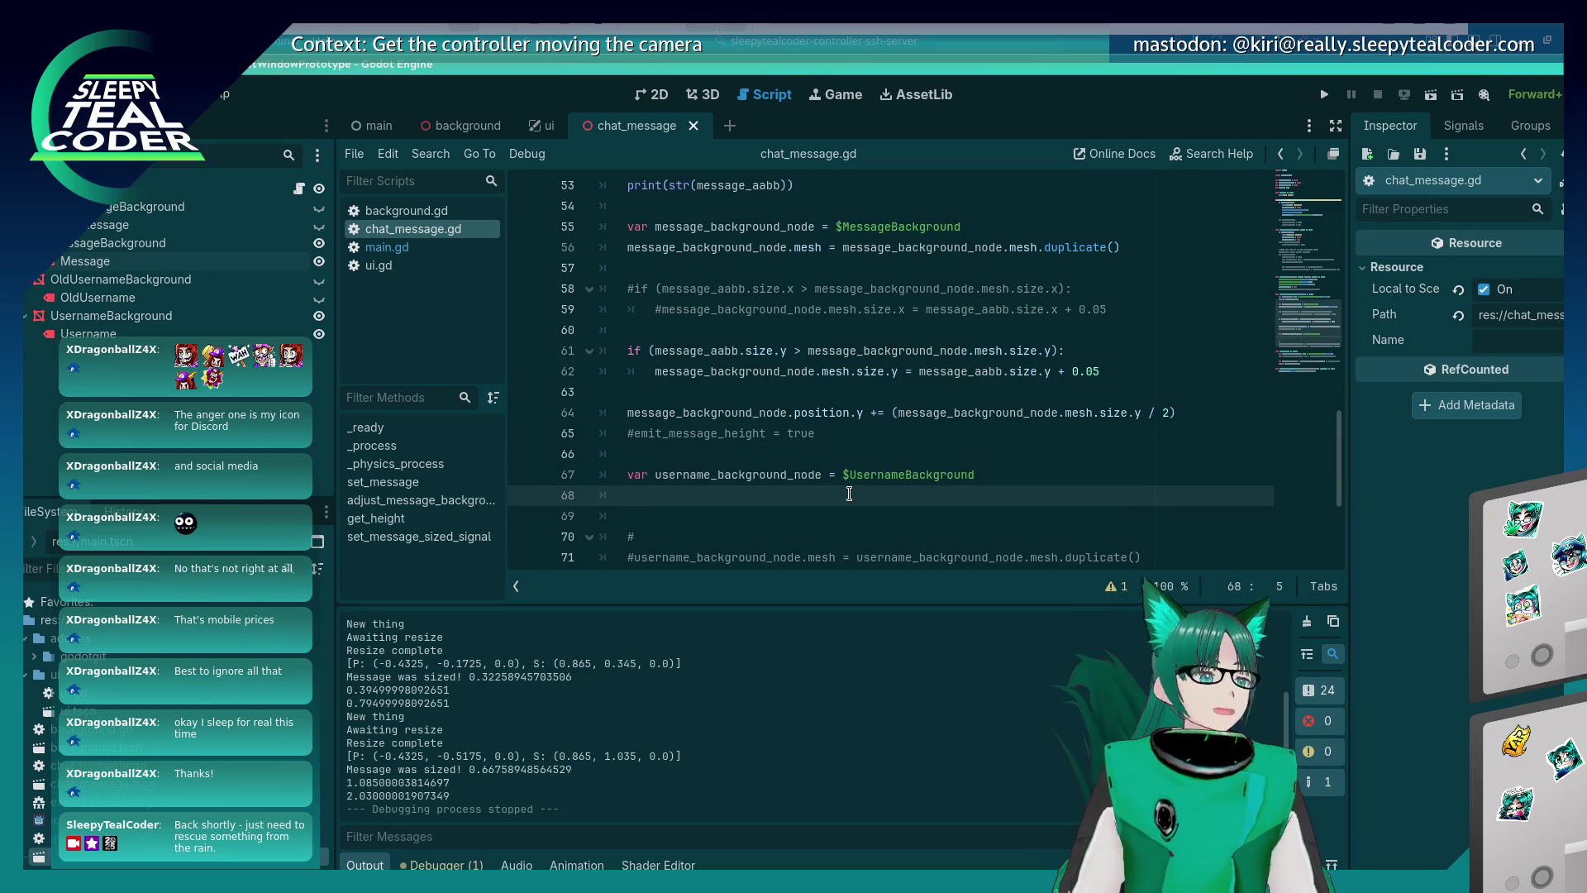
Add a line giving username_background_node its own duplicated mesh via mesh.duplicate().
scroll(860, 446, "down", 2)
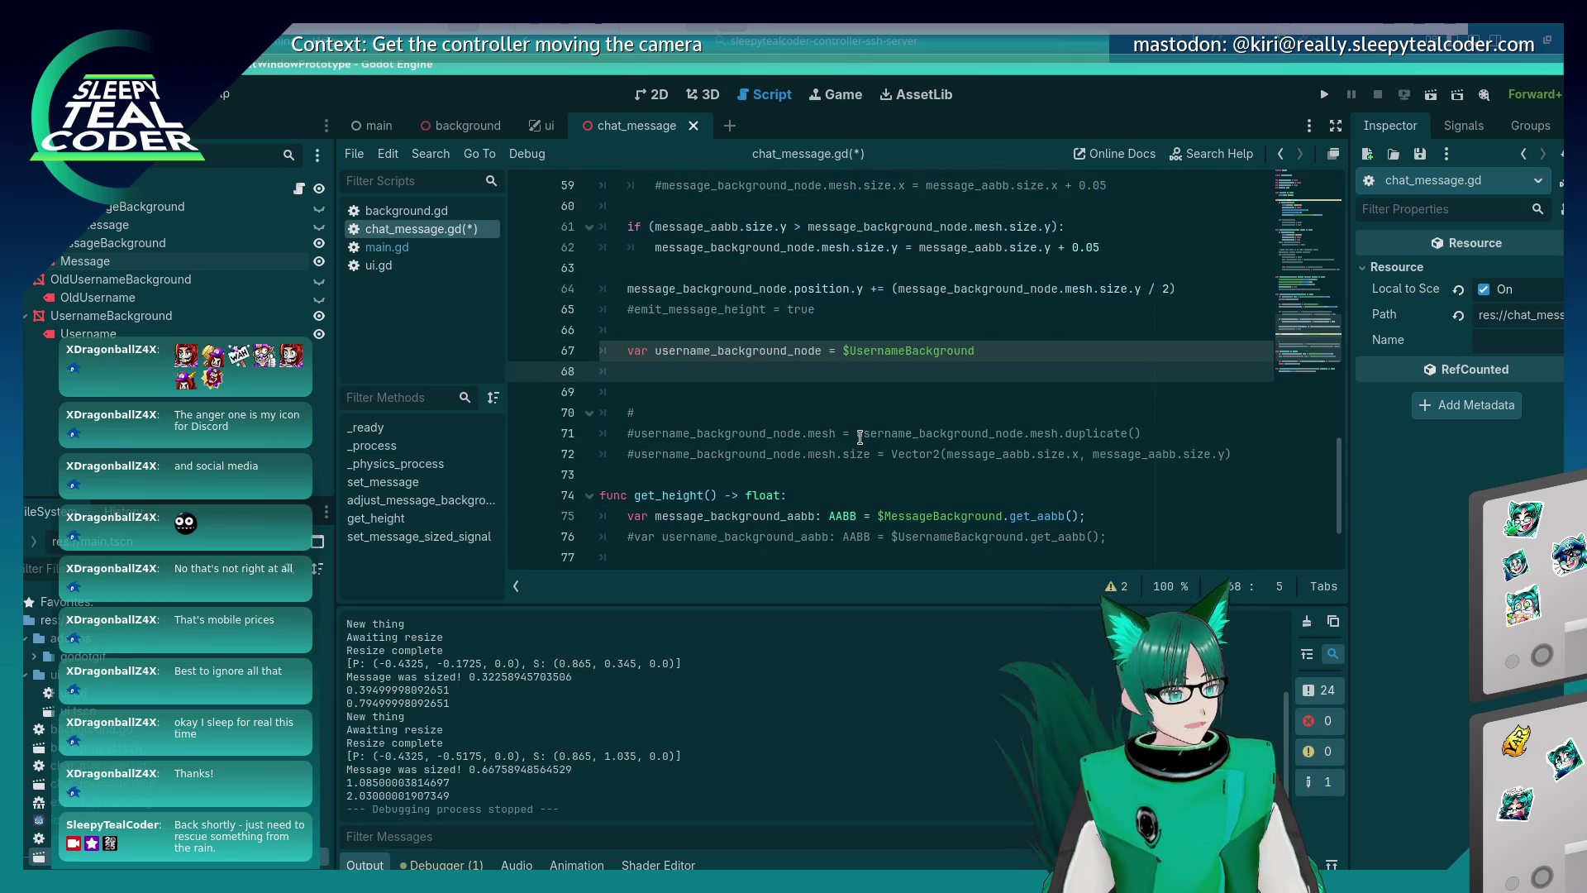
type("user_")
key("BackSpace")
type("n")
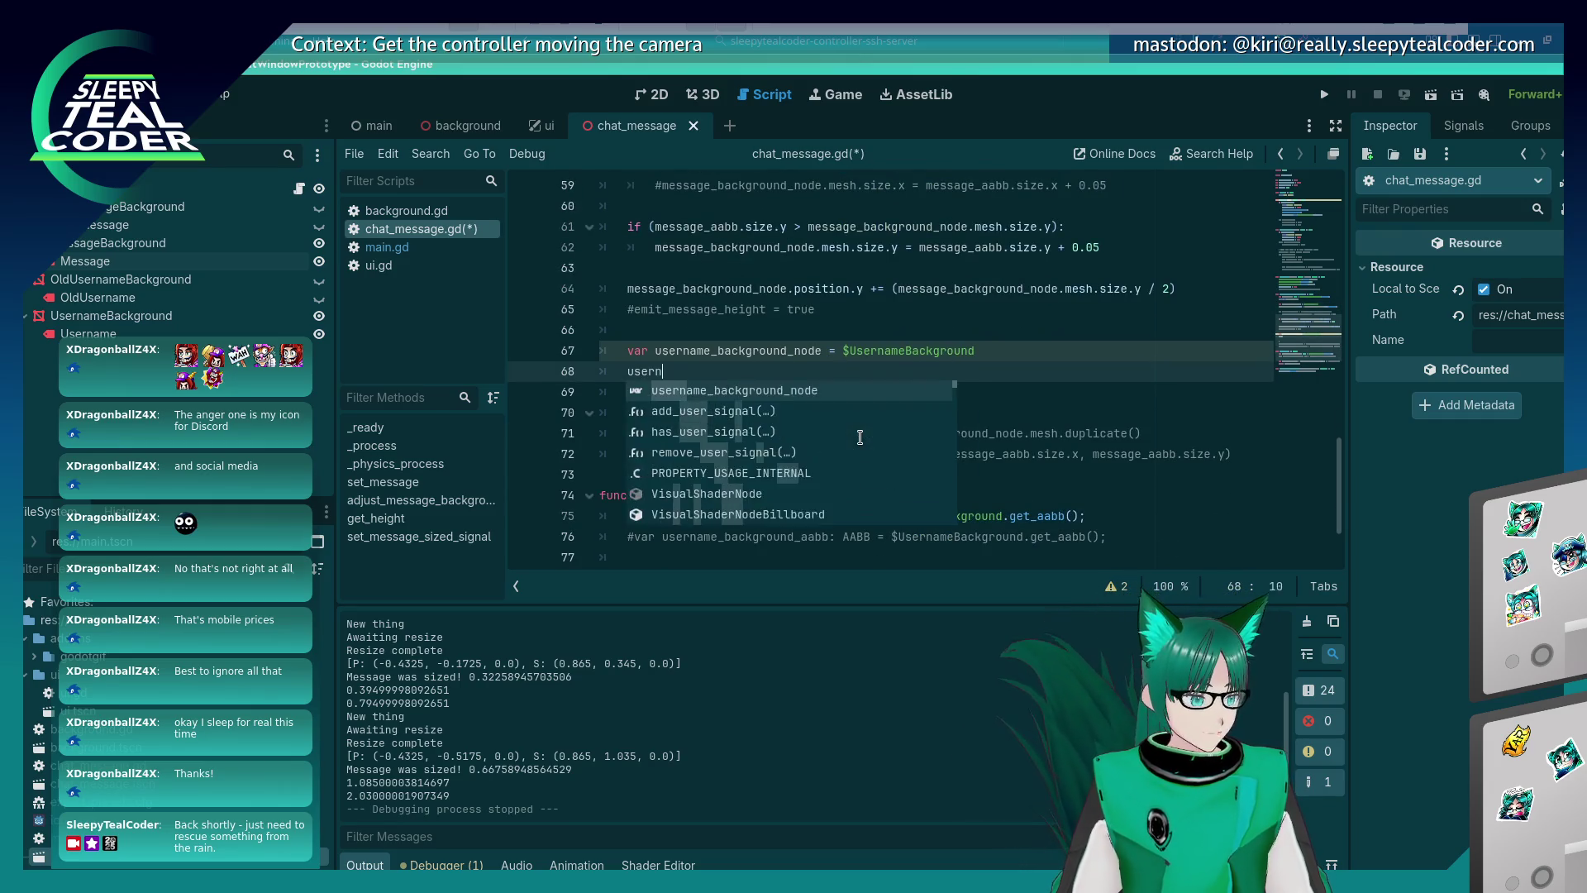
type("ame_background_node =")
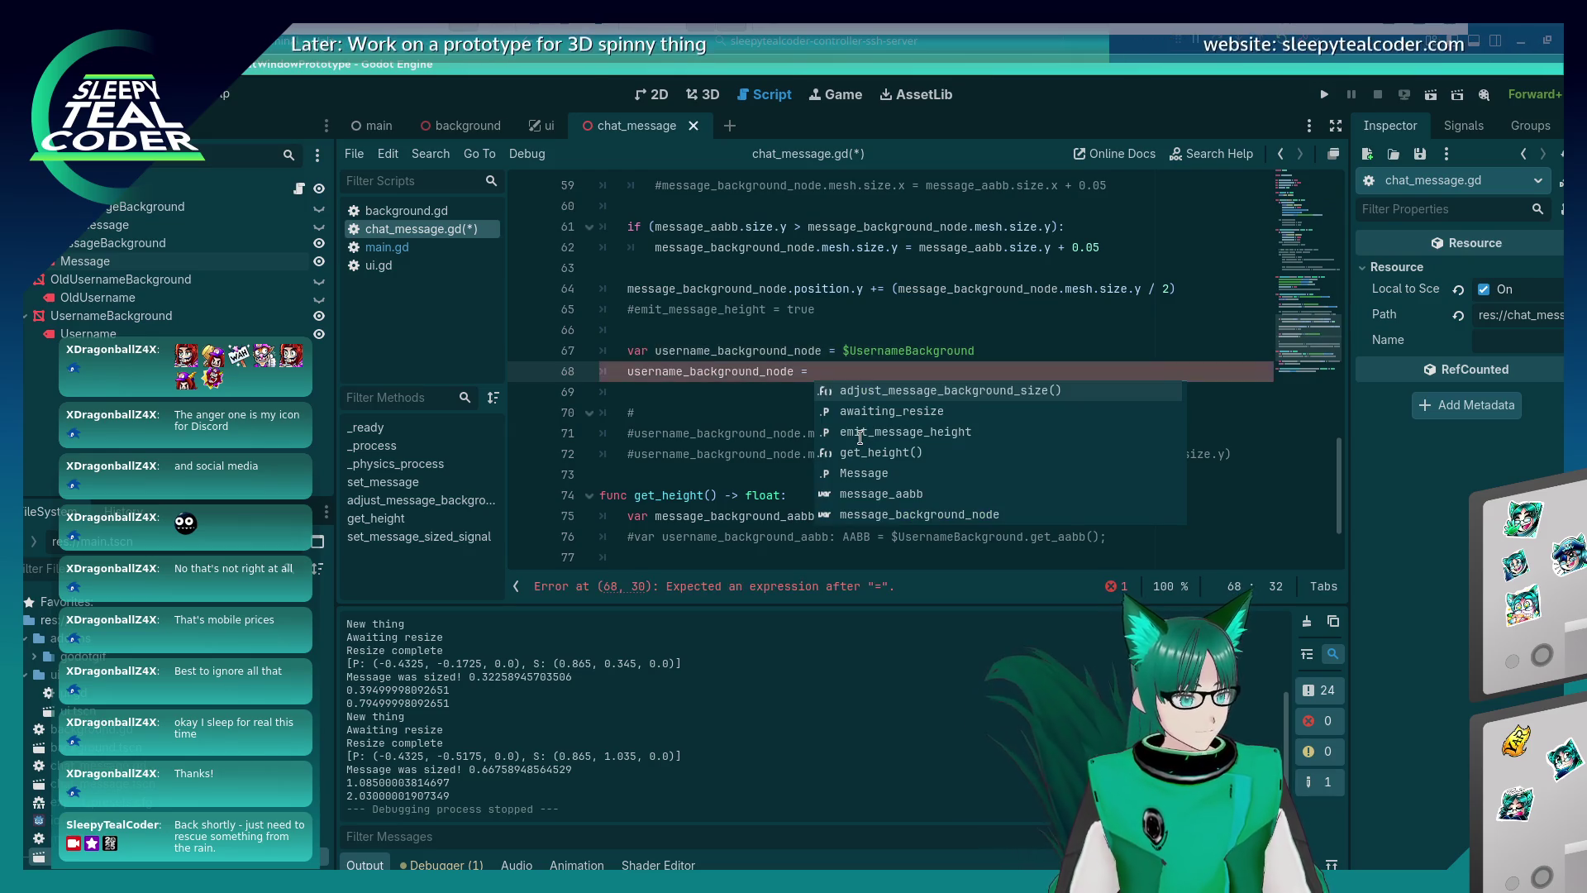
key("Escape")
key("Down")
key("Down")
key("Down")
key("Left")
key("Left")
key("Right")
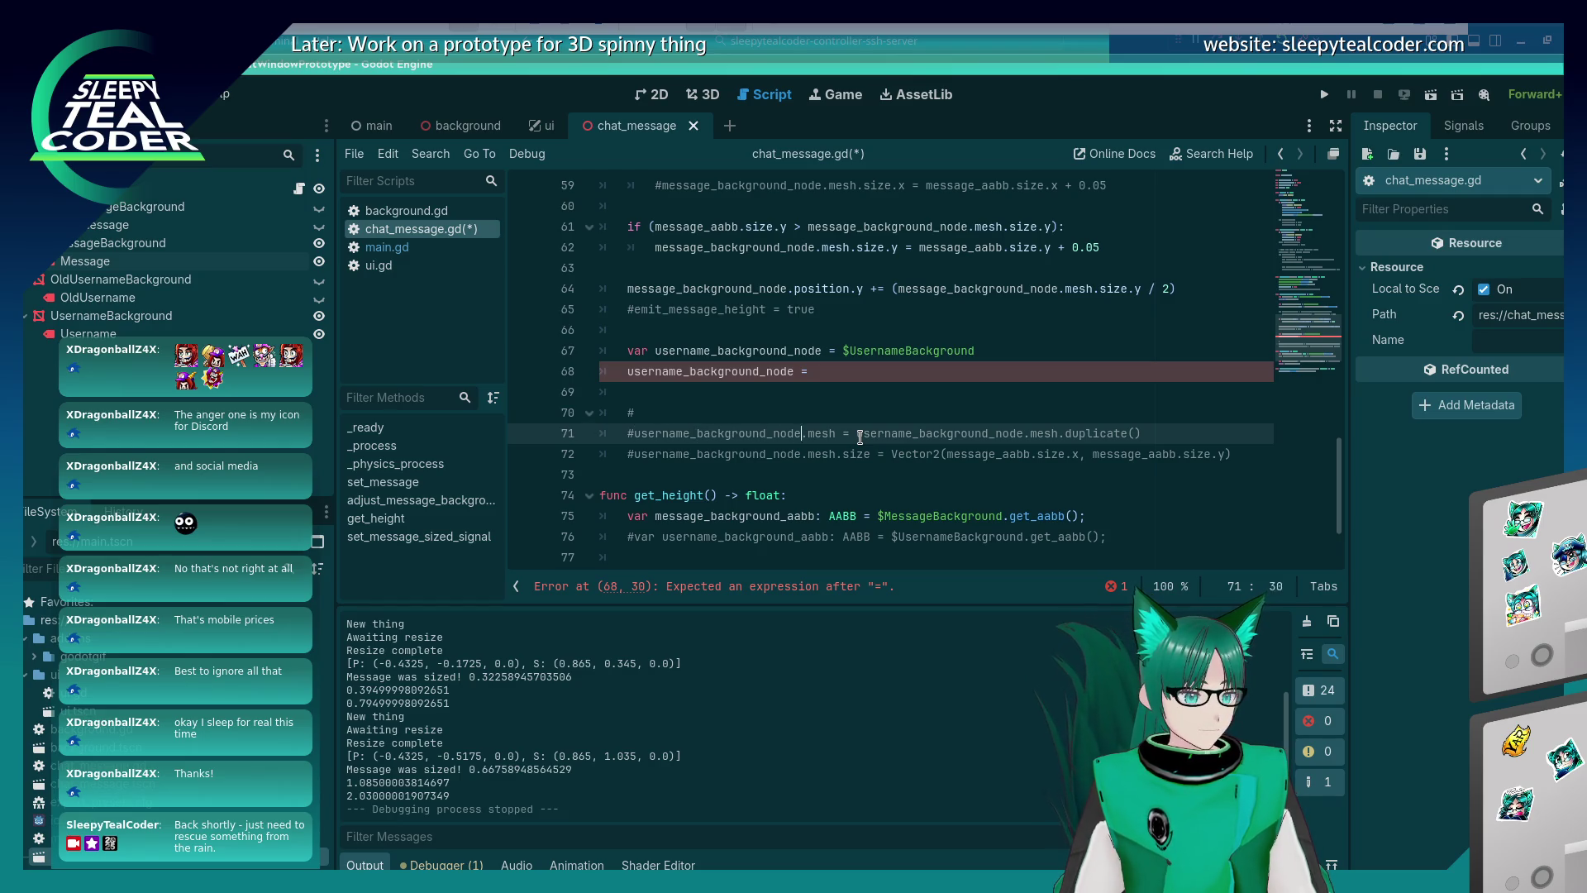
key("shift+End")
key("ctrl+c")
key("Up")
key("Up")
key("Up")
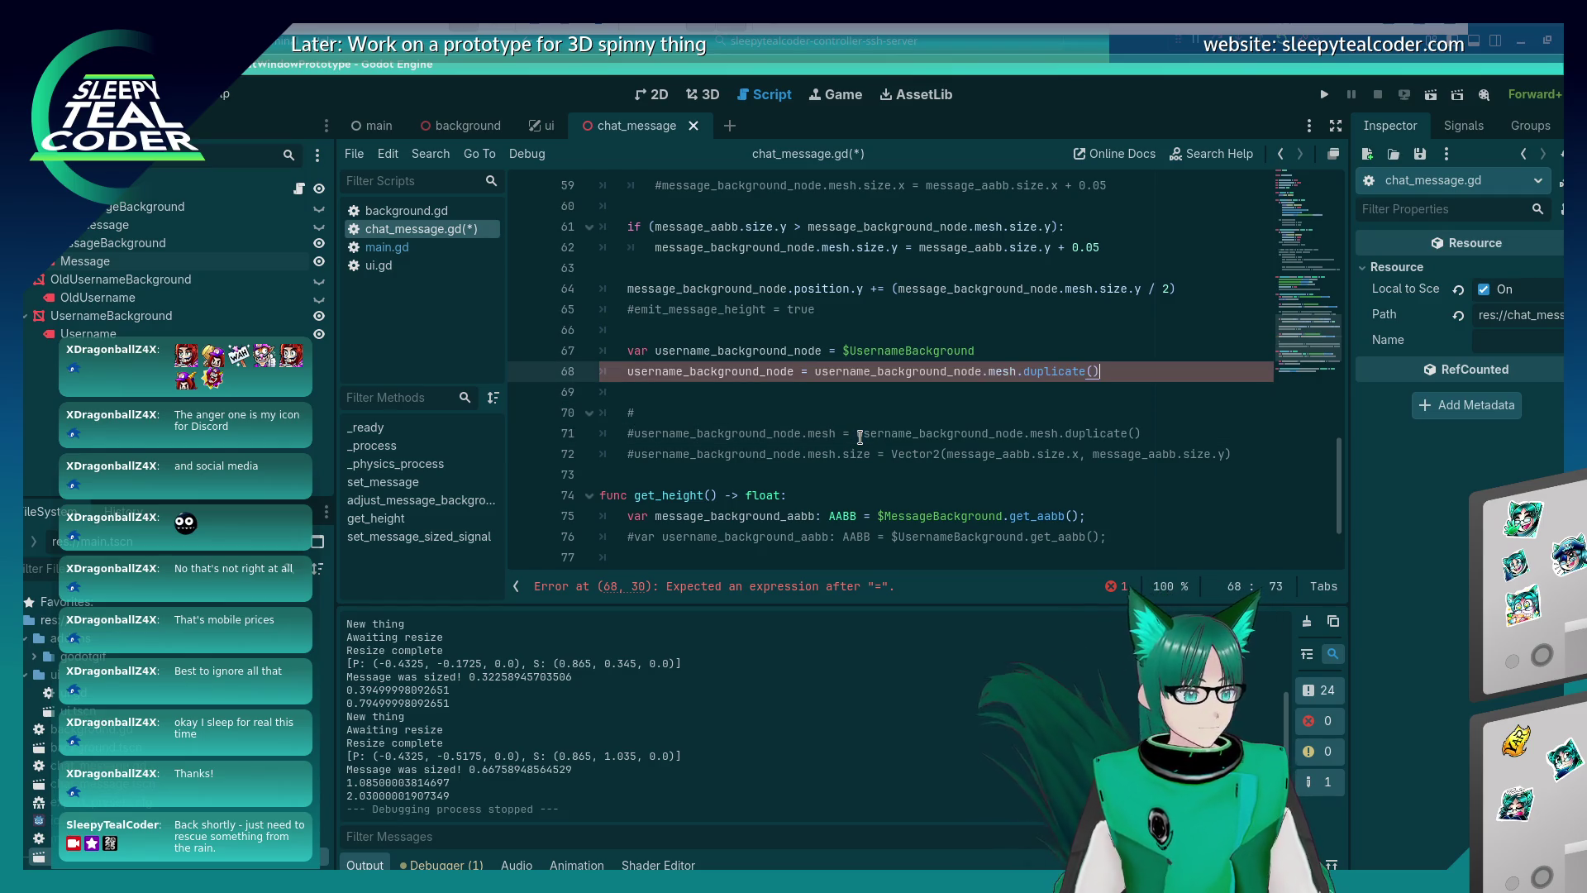
key("ctrl+v")
Set username_background_node.position.y to message_background_node.position.y, save, and run the project.
key("Return")
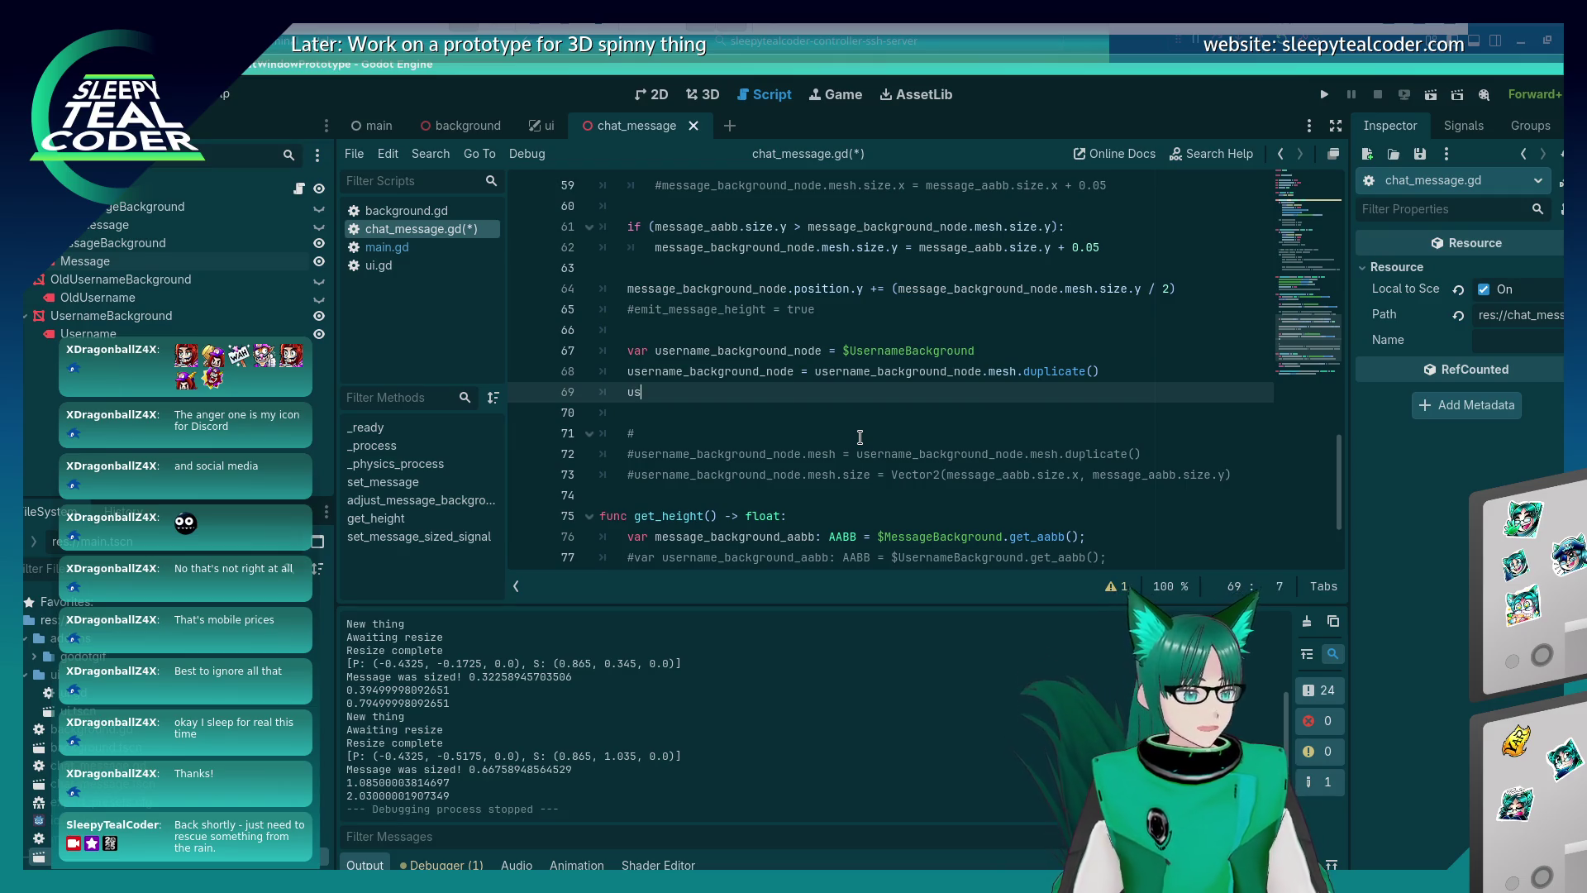
type("er")
key("Return")
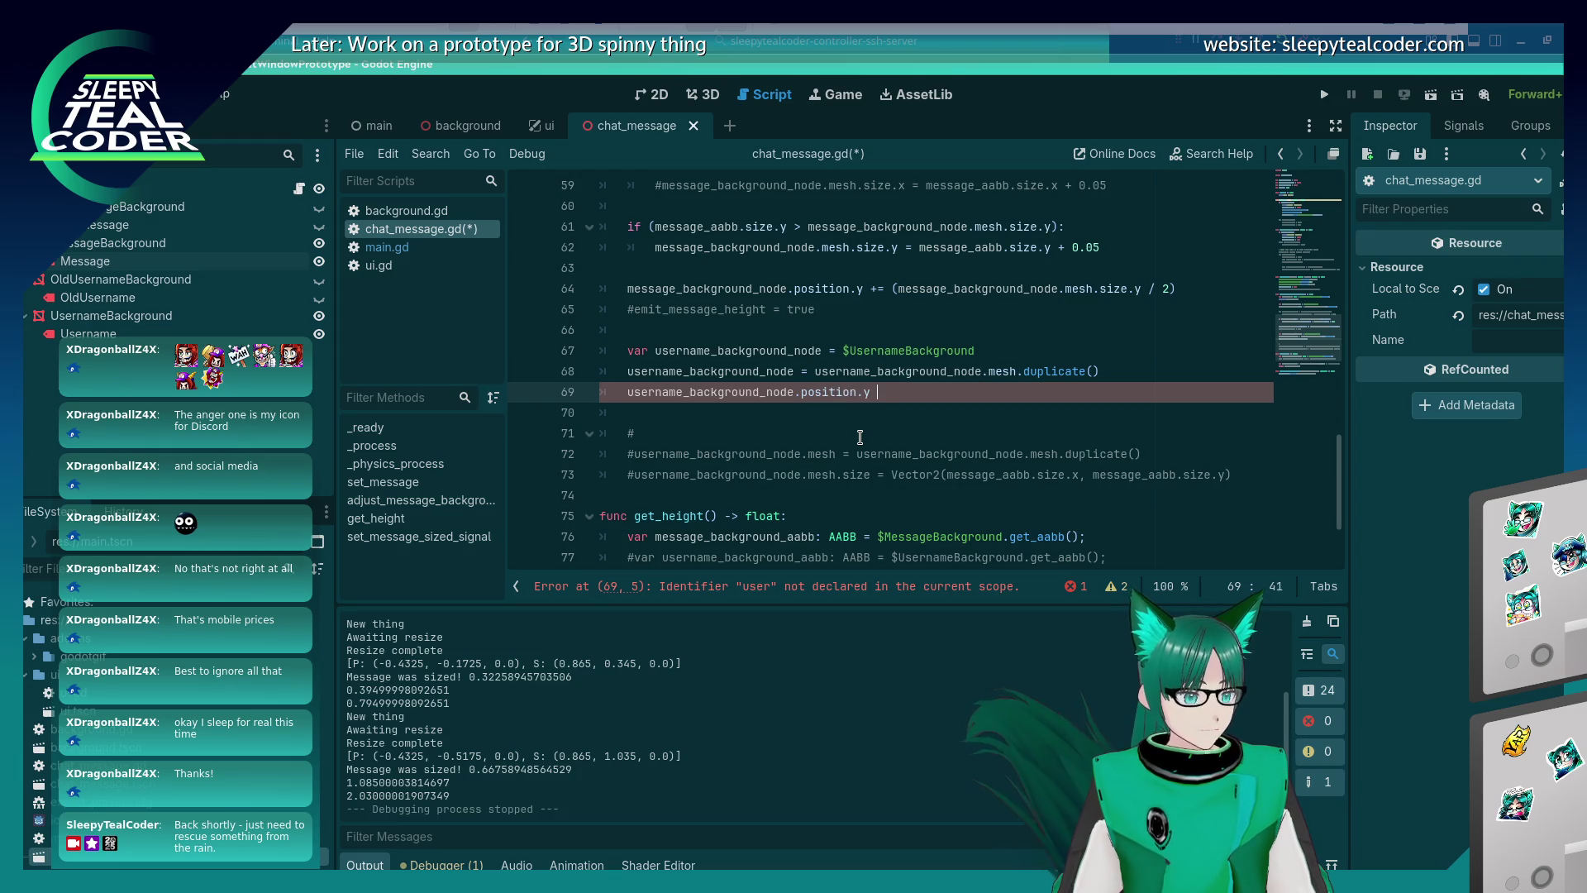
type("=")
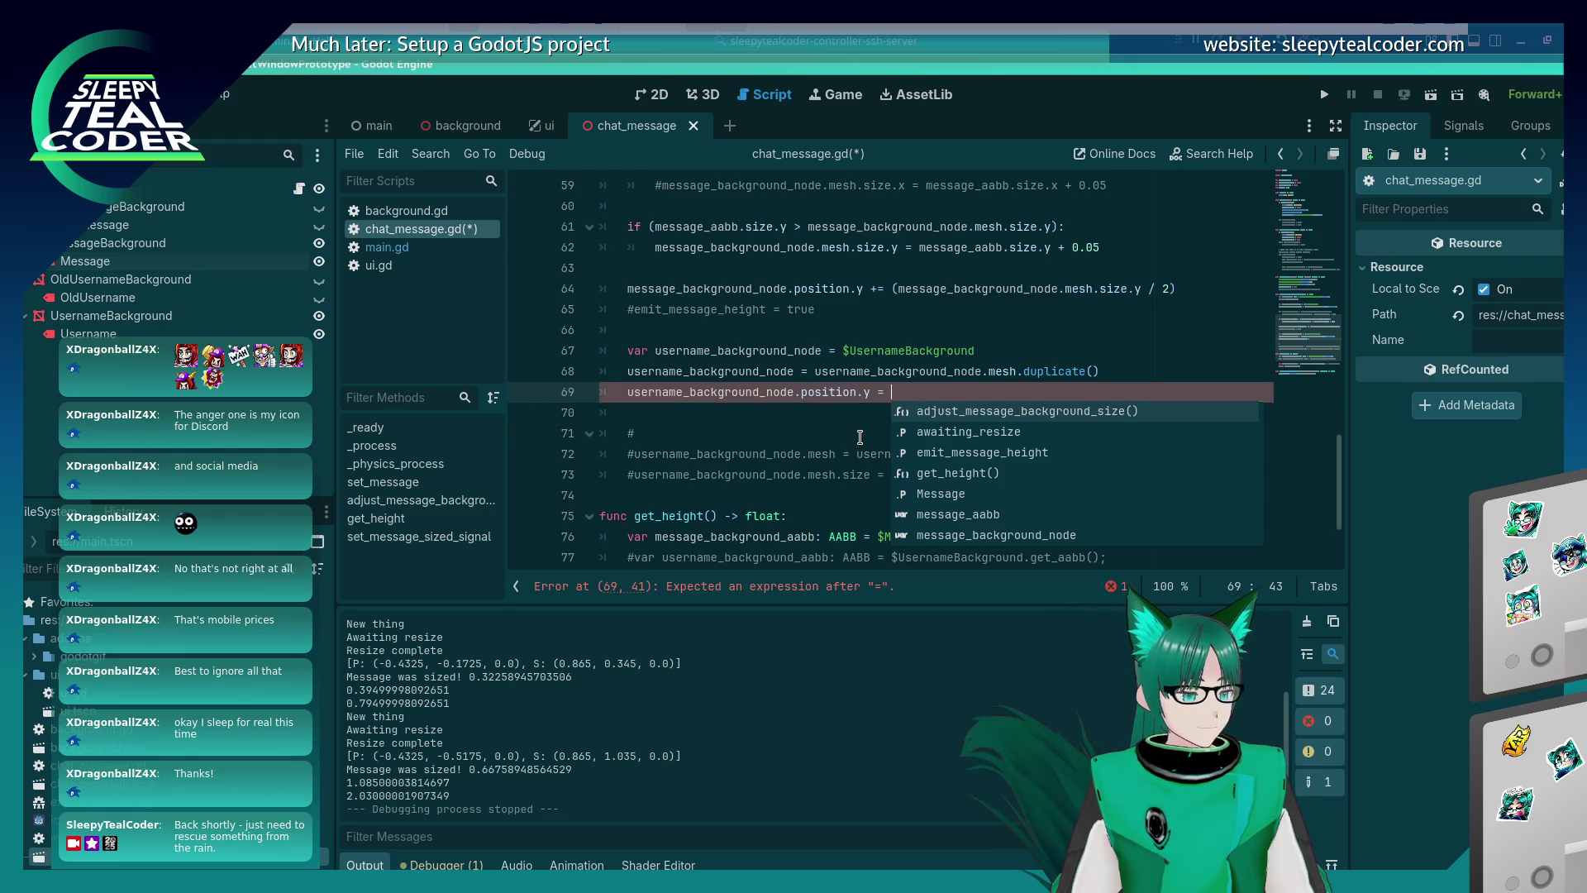
type("message")
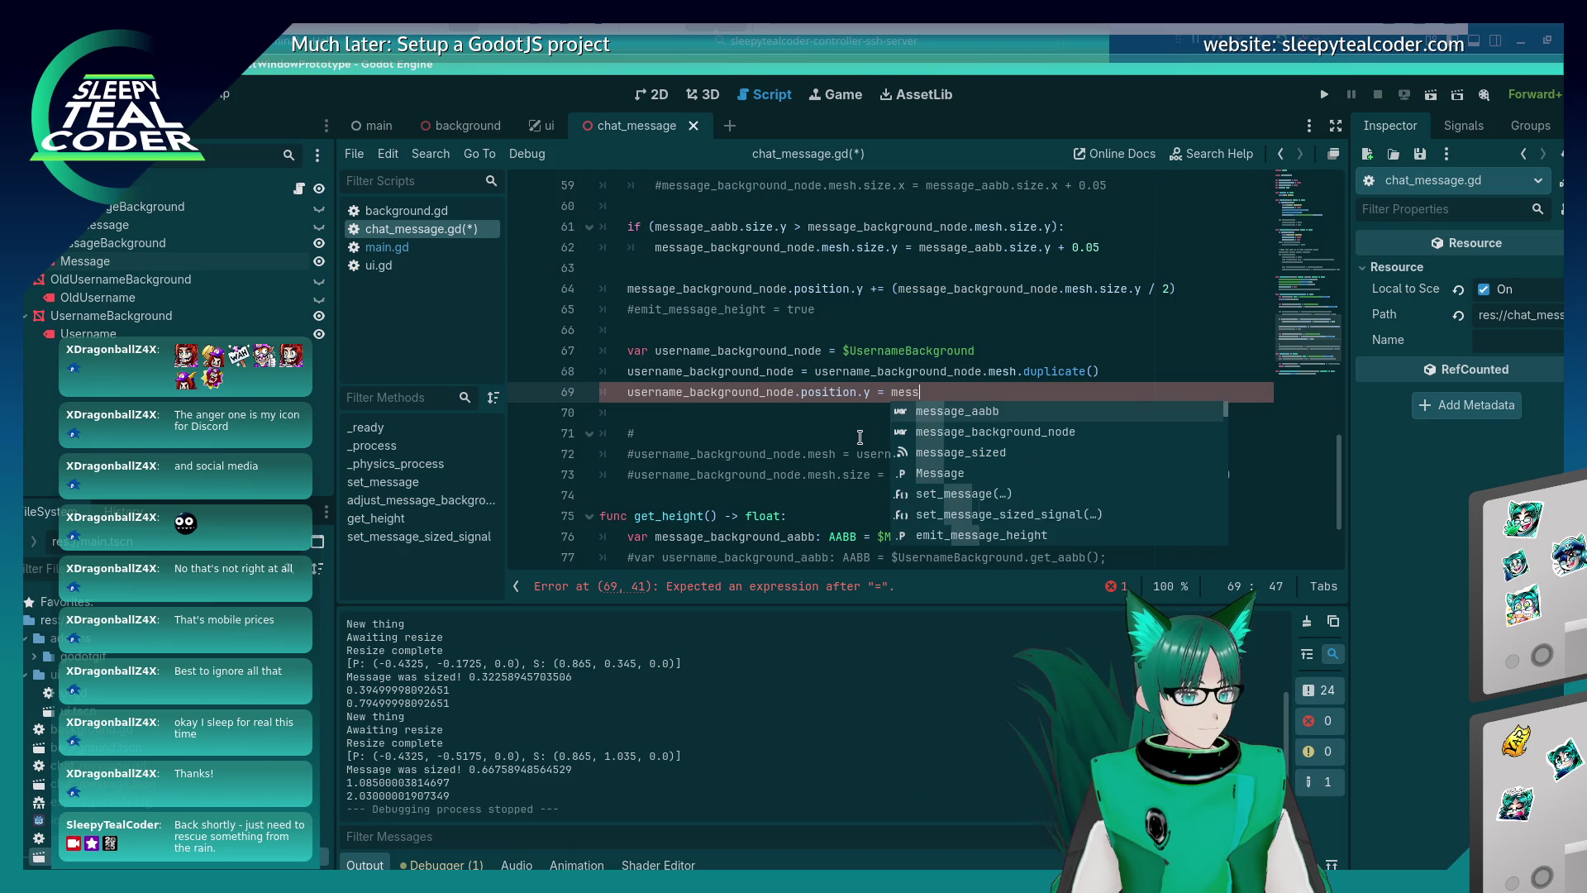
key("Down")
key("Return")
type(".pos")
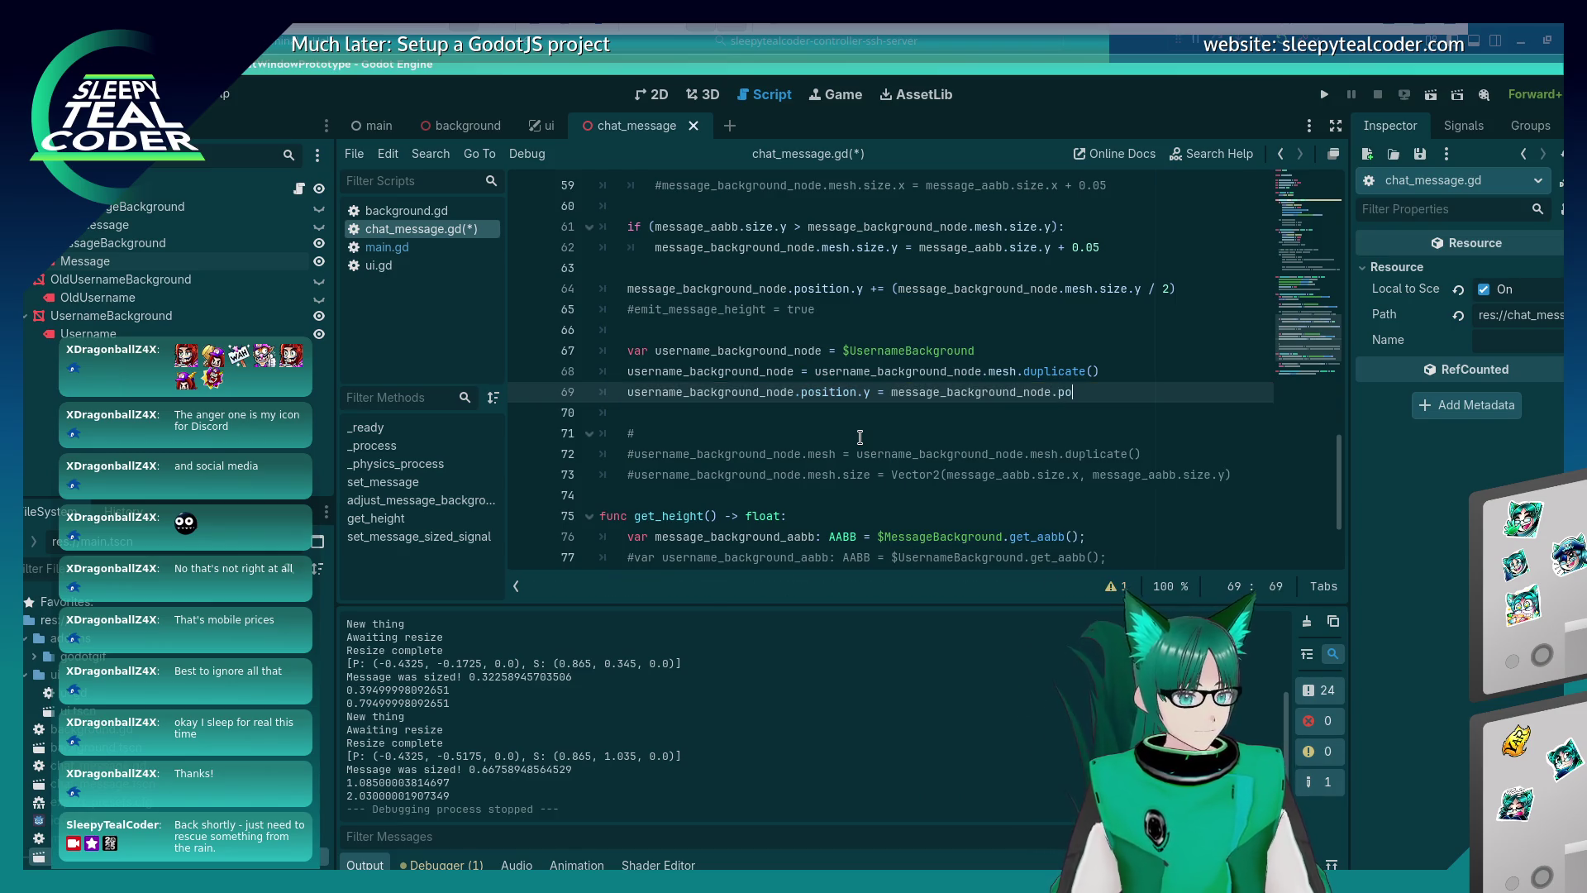
key("Return")
type(".y")
key("ctrl+s")
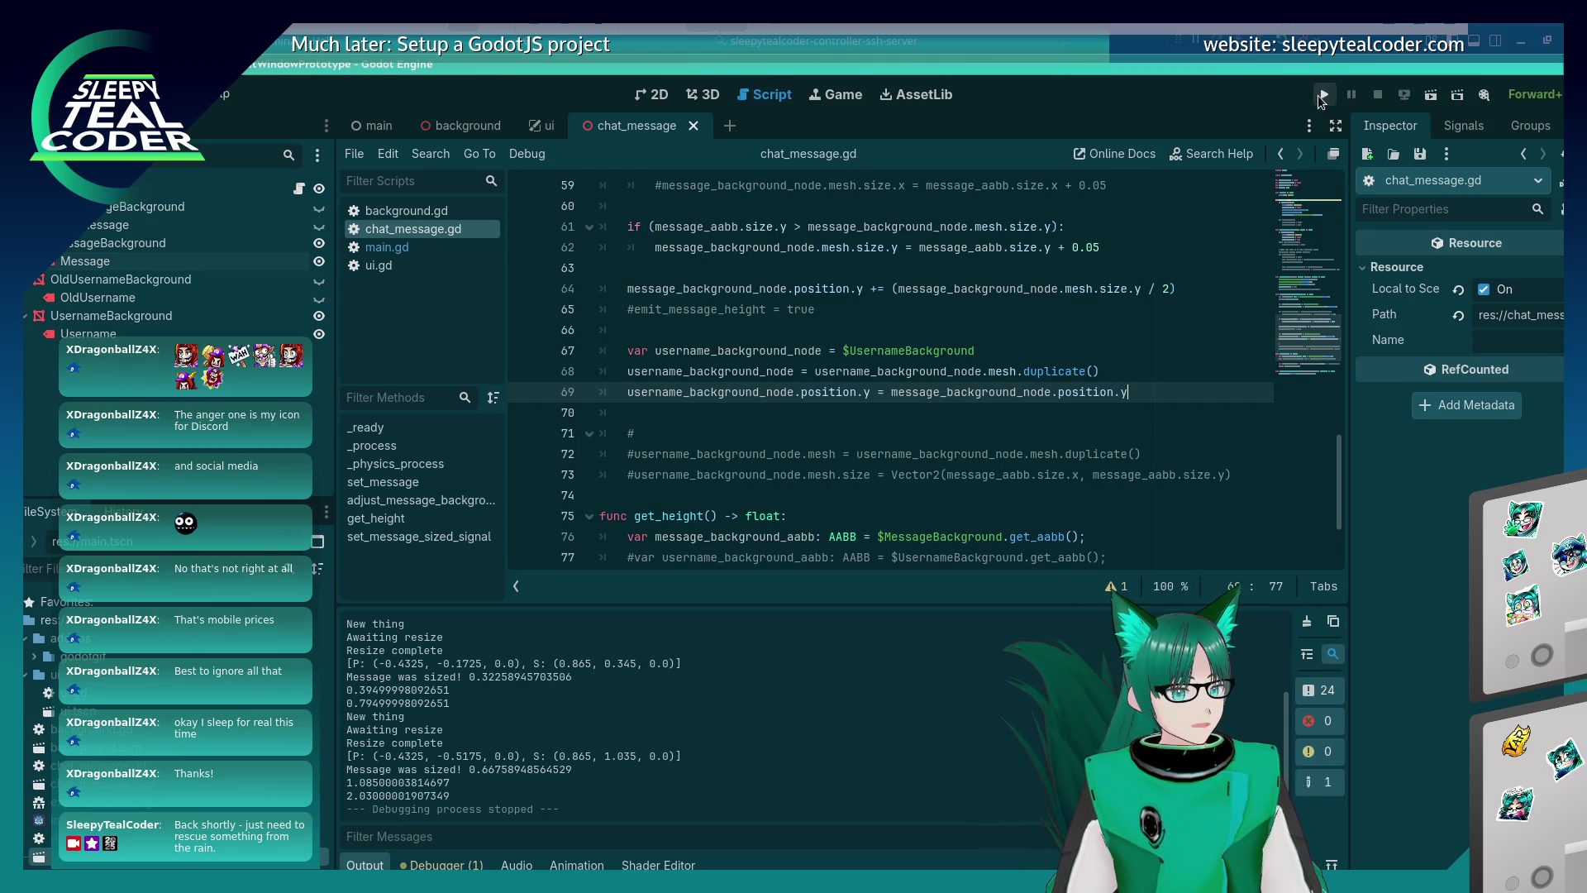
left_click(1312, 96)
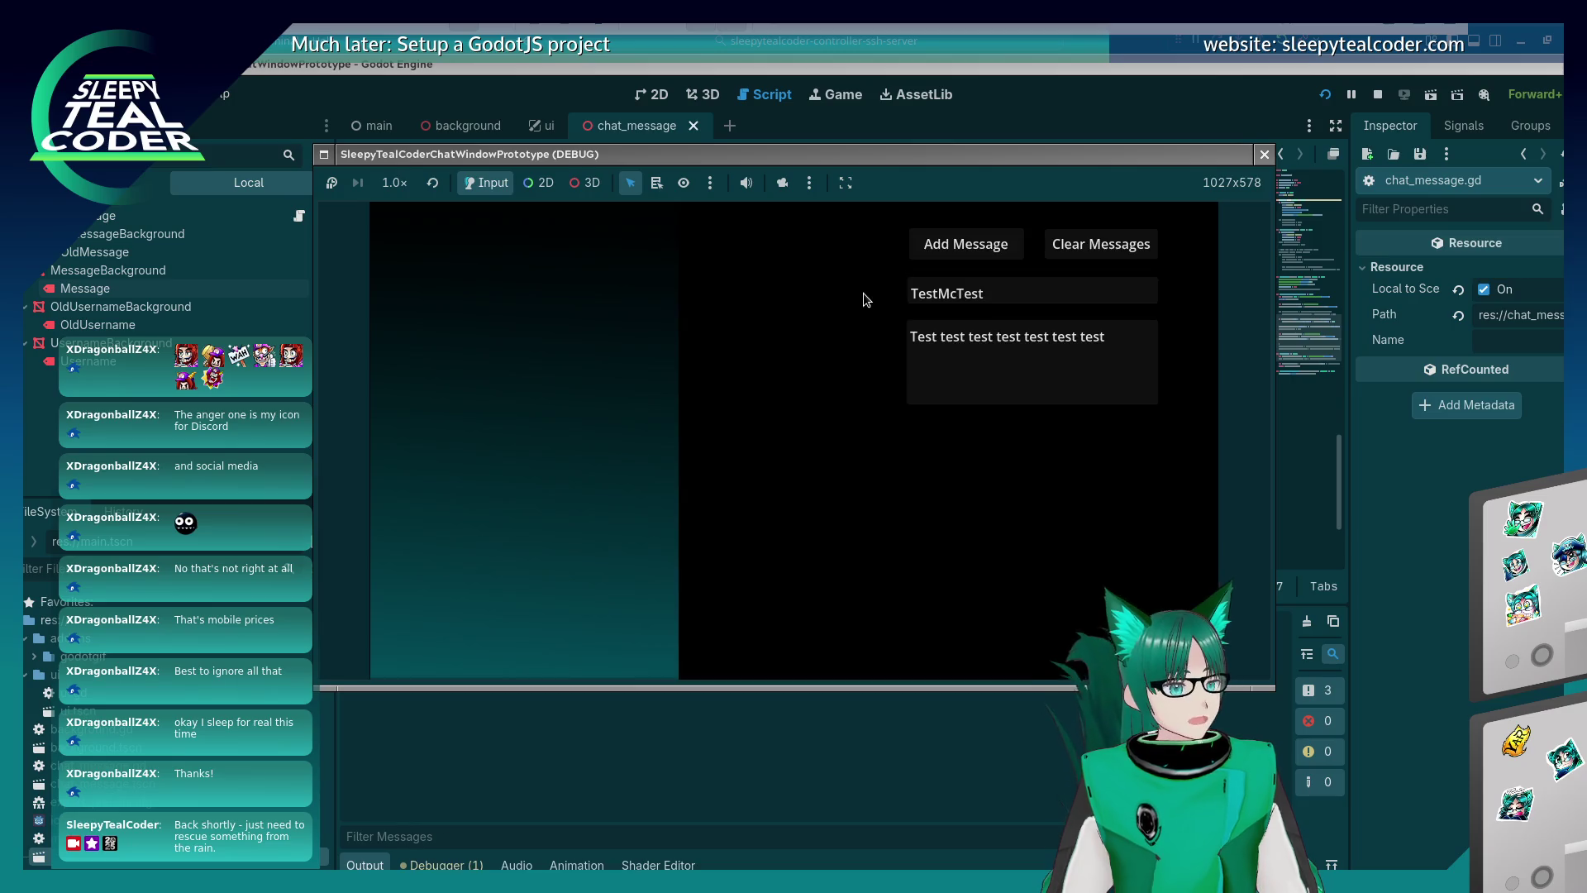
Trigger the PlaneMesh 'position' error with Add Message, then trim line 69 to 'username_background_node.'.
left_click(917, 245)
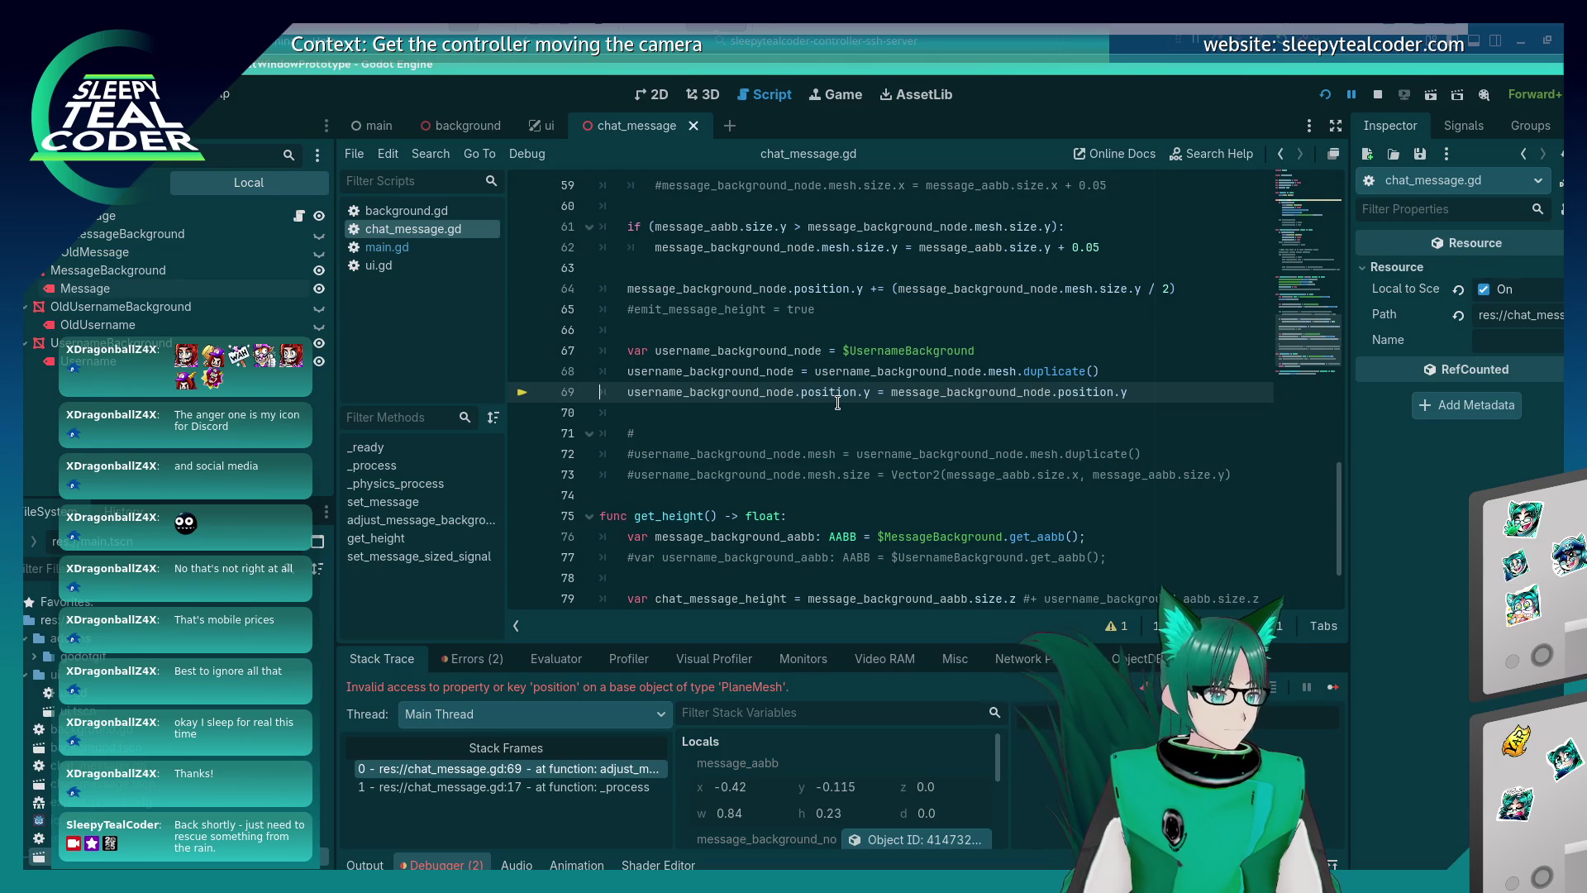
mouse_move(871, 446)
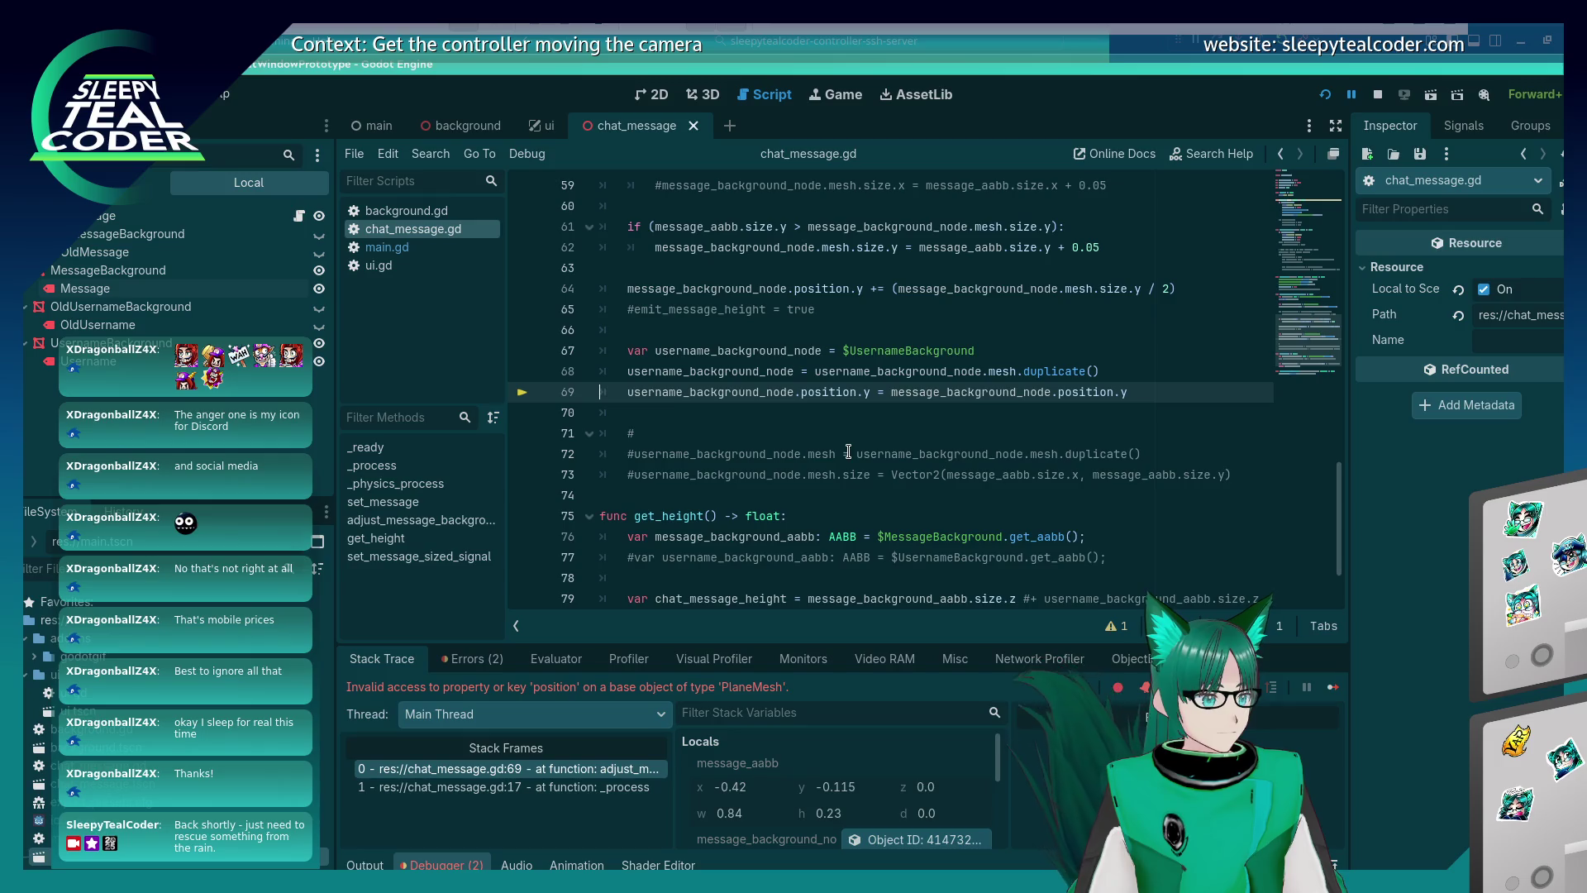
mouse_move(822, 391)
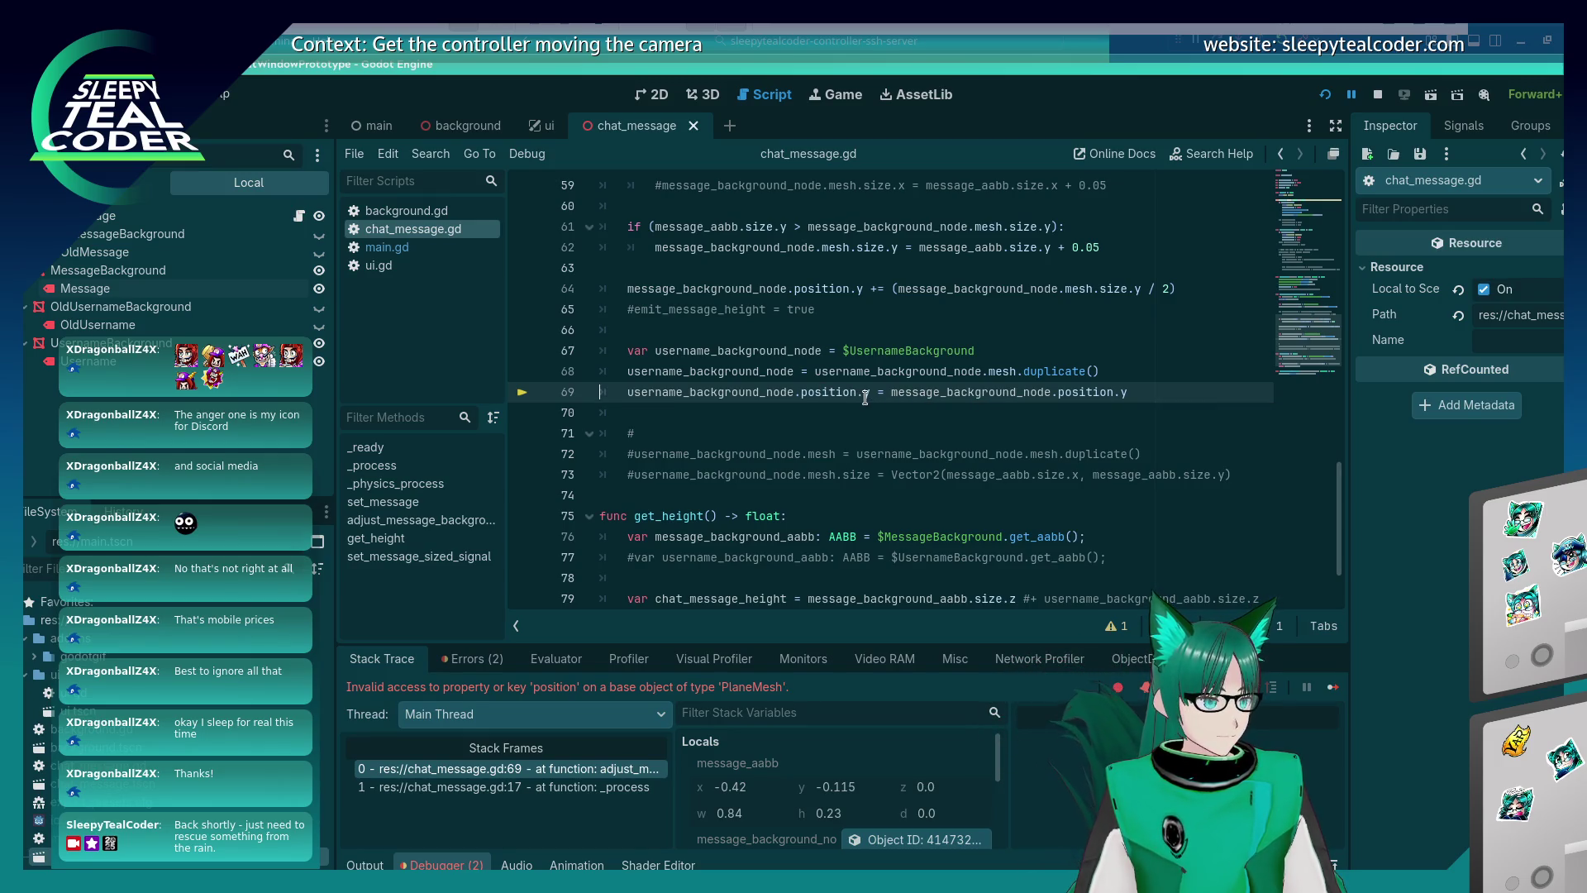
mouse_move(1102, 392)
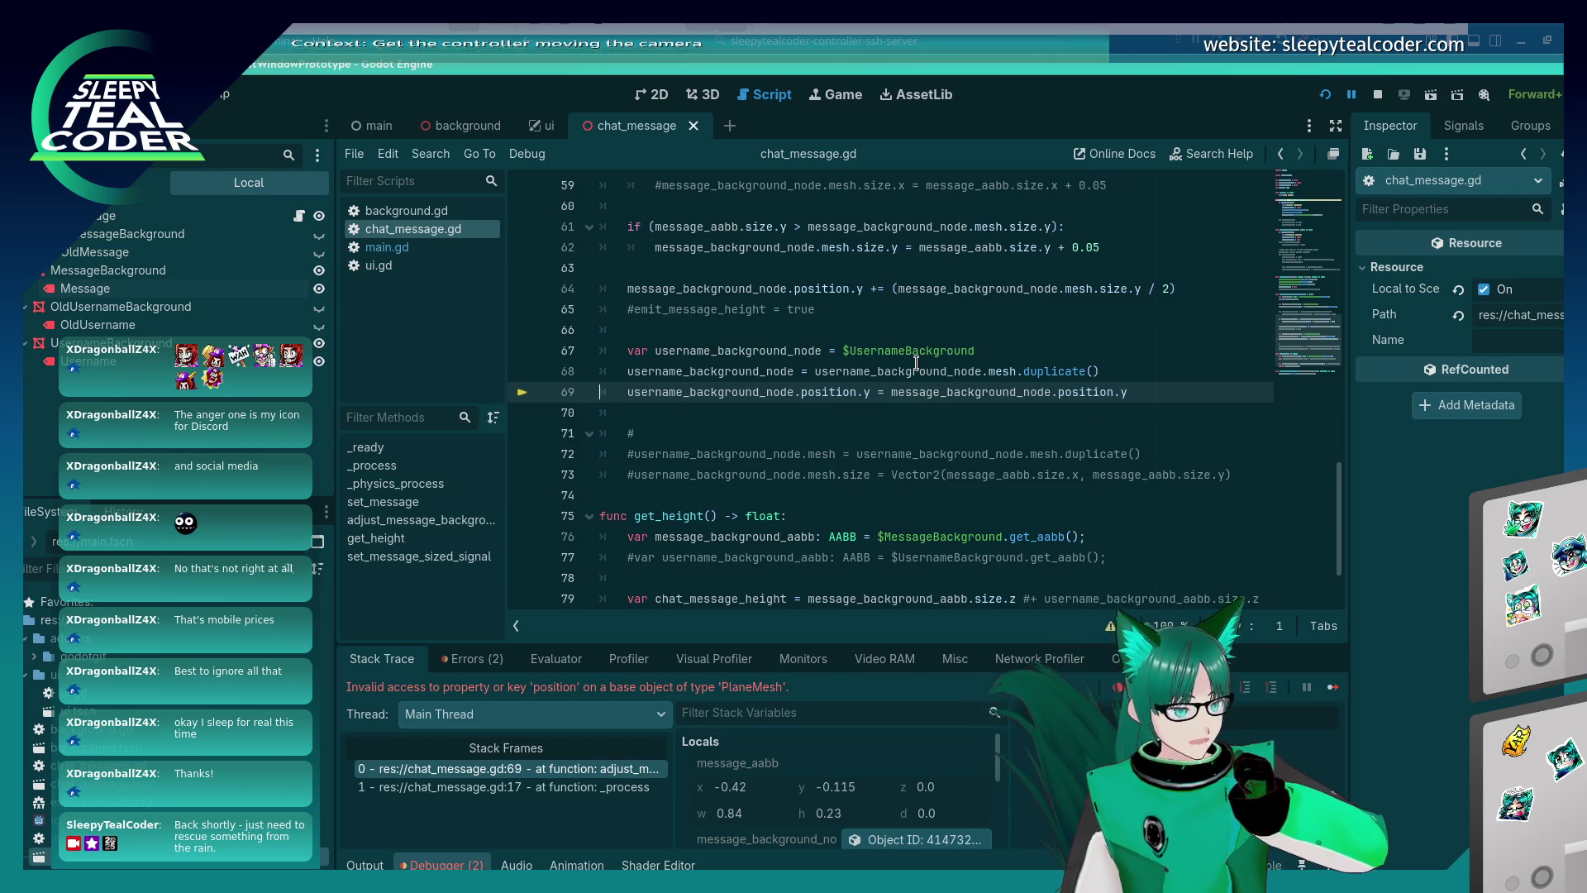
mouse_move(916, 365)
left_click(857, 392)
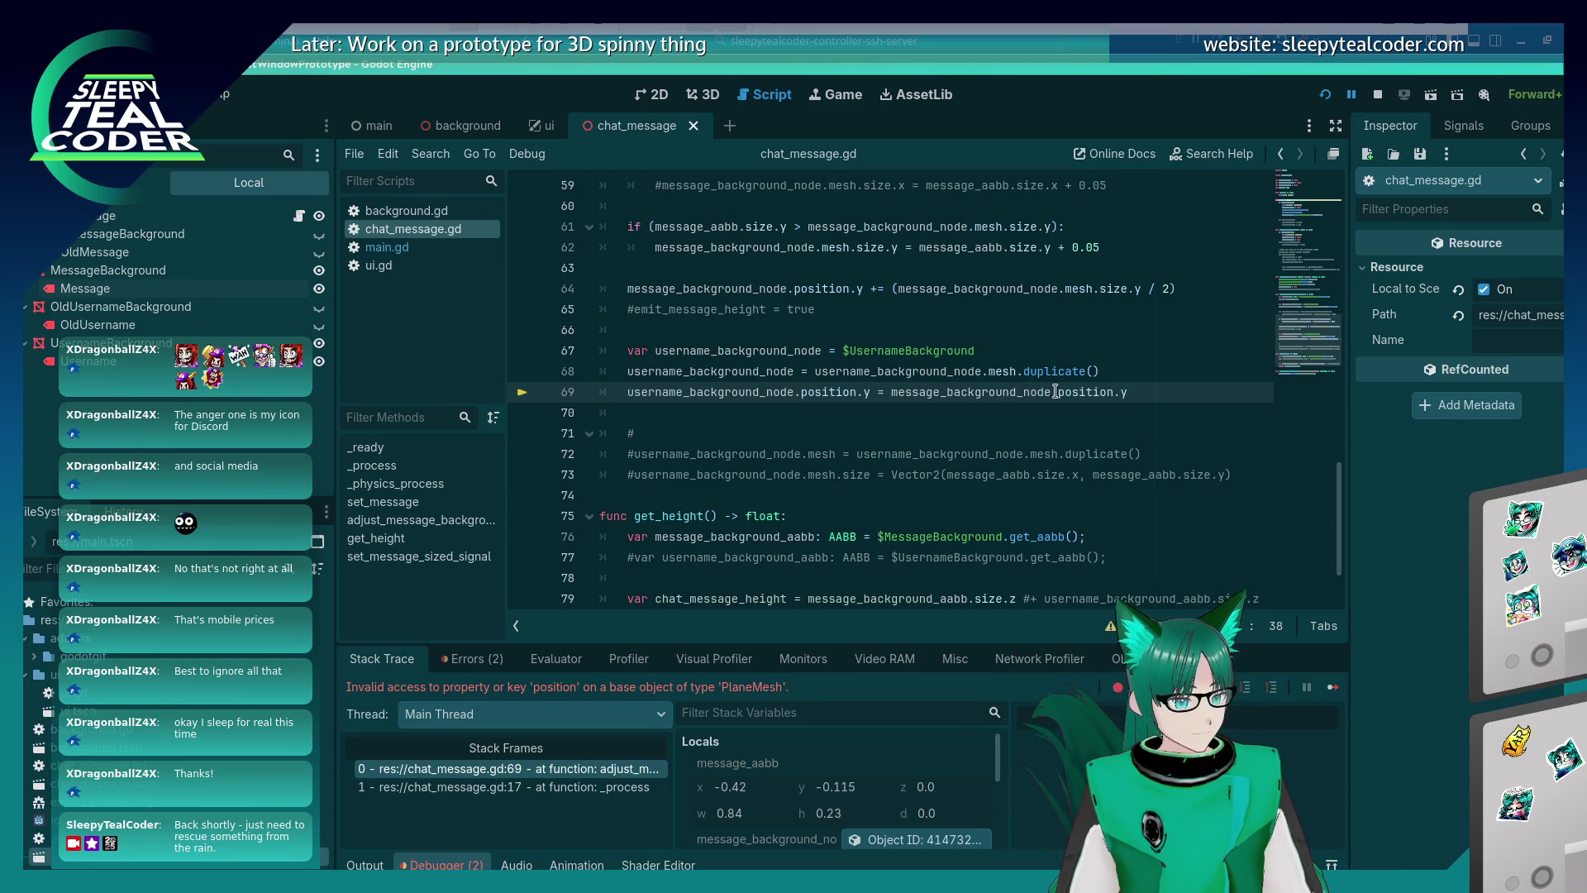
mouse_move(1092, 392)
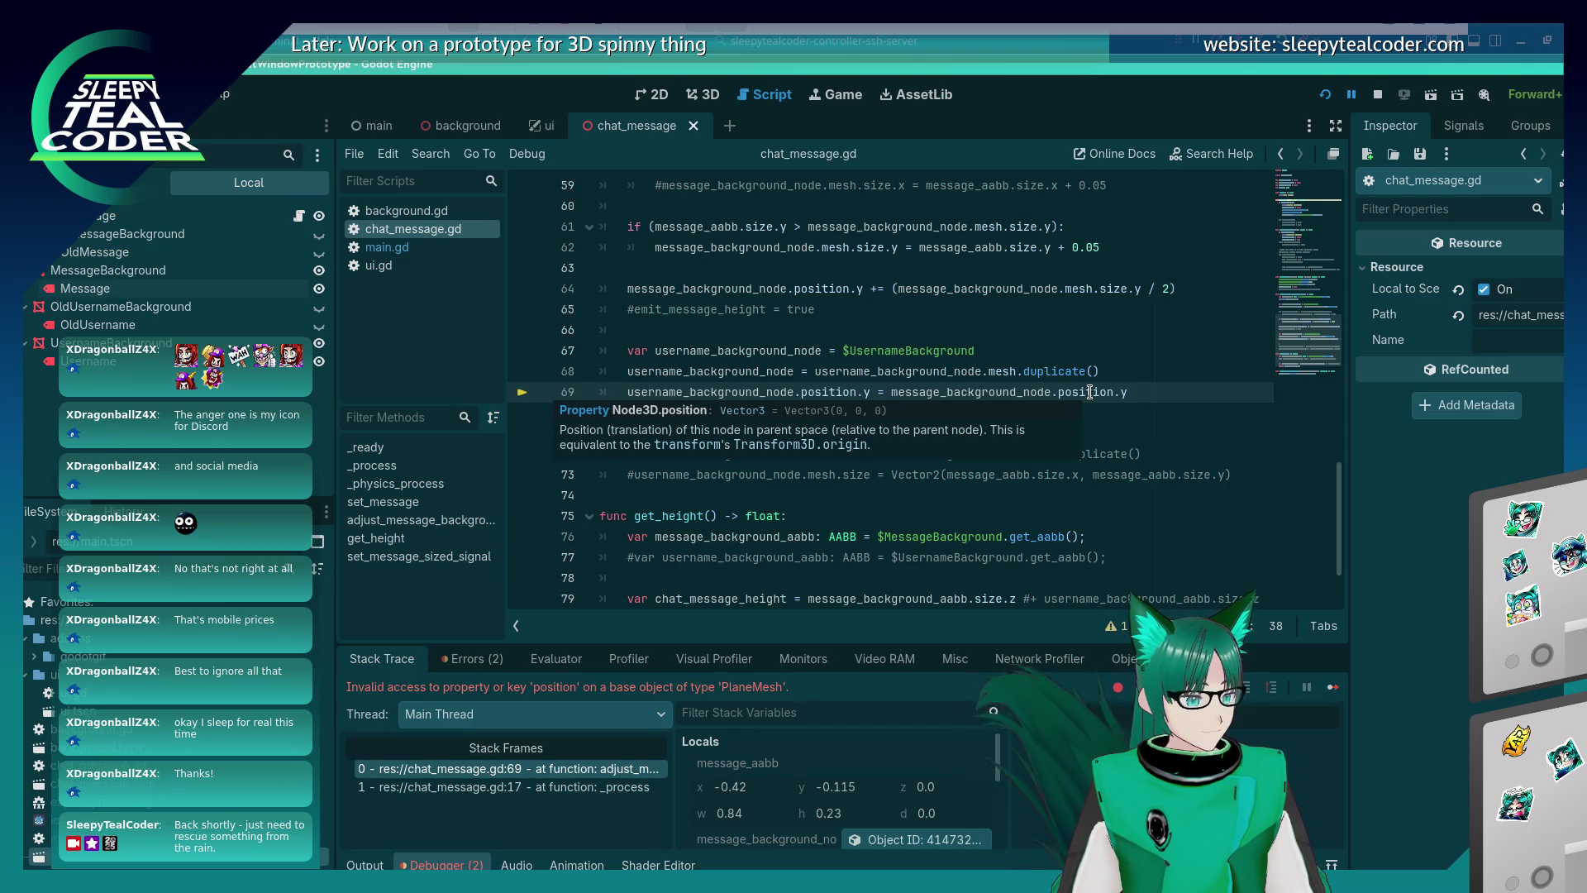
left_click_drag(1137, 391, 808, 392)
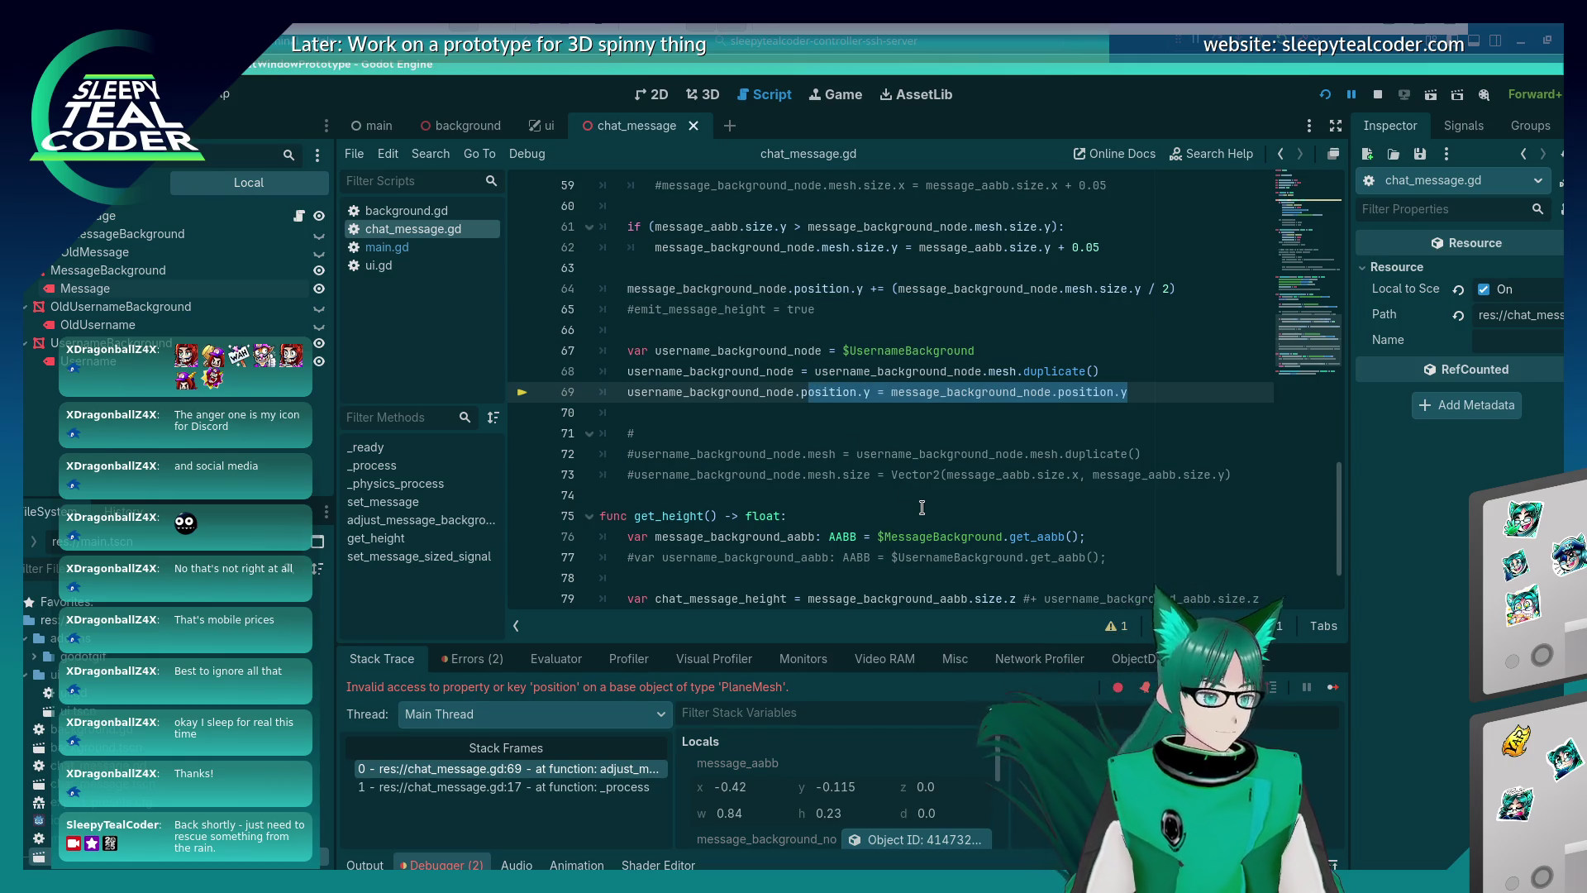
key("BackSpace")
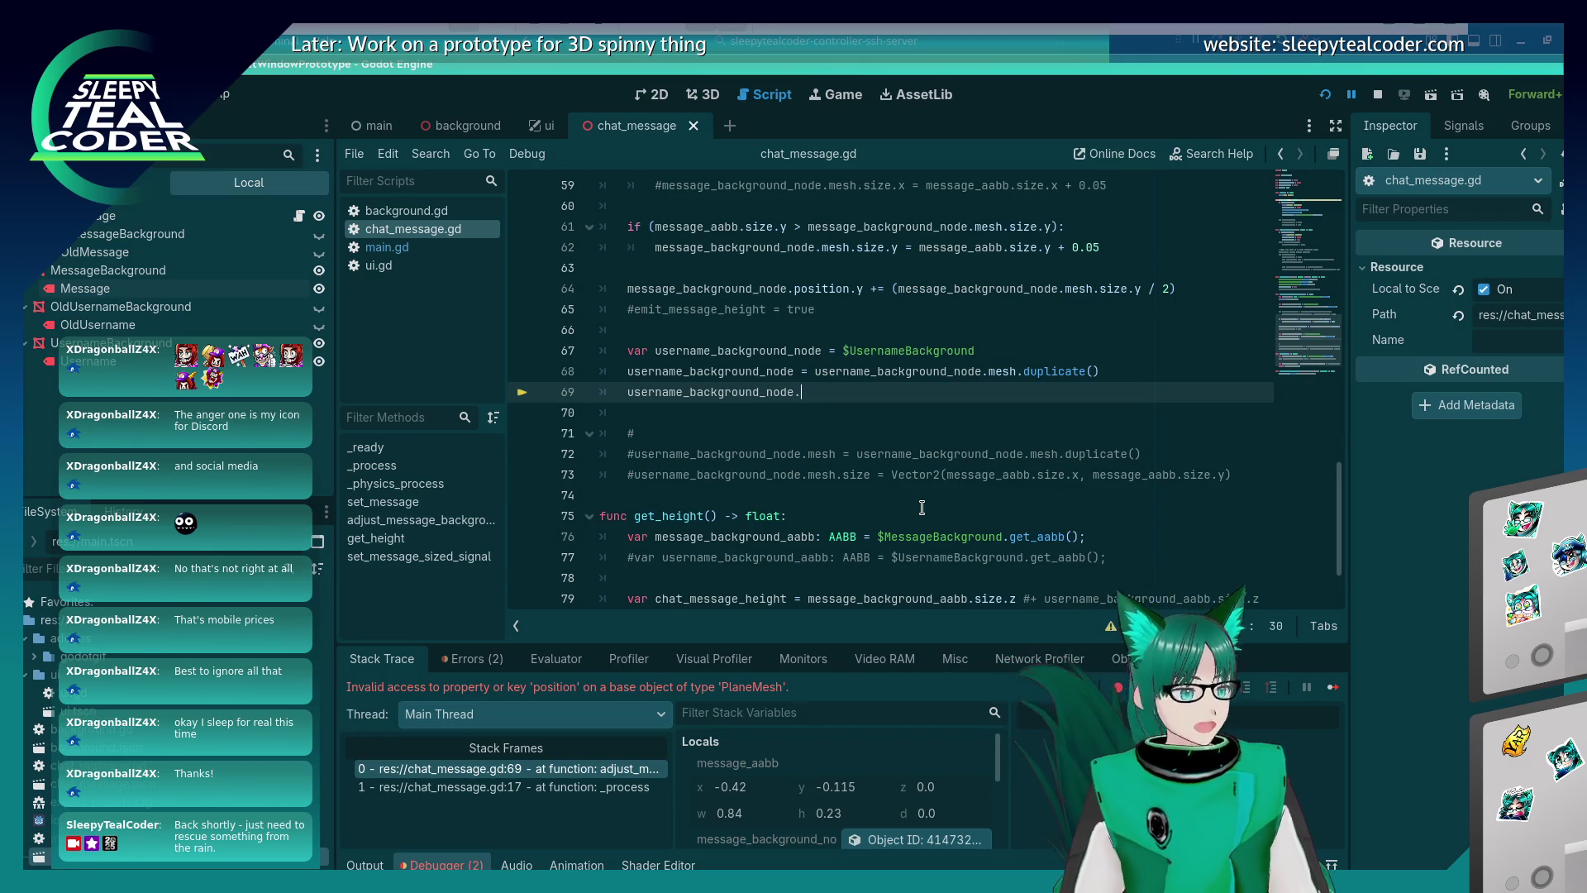
Extend line 69 to assign username_background_node.position, save, and stop the game.
type("position")
key("Escape")
type(".")
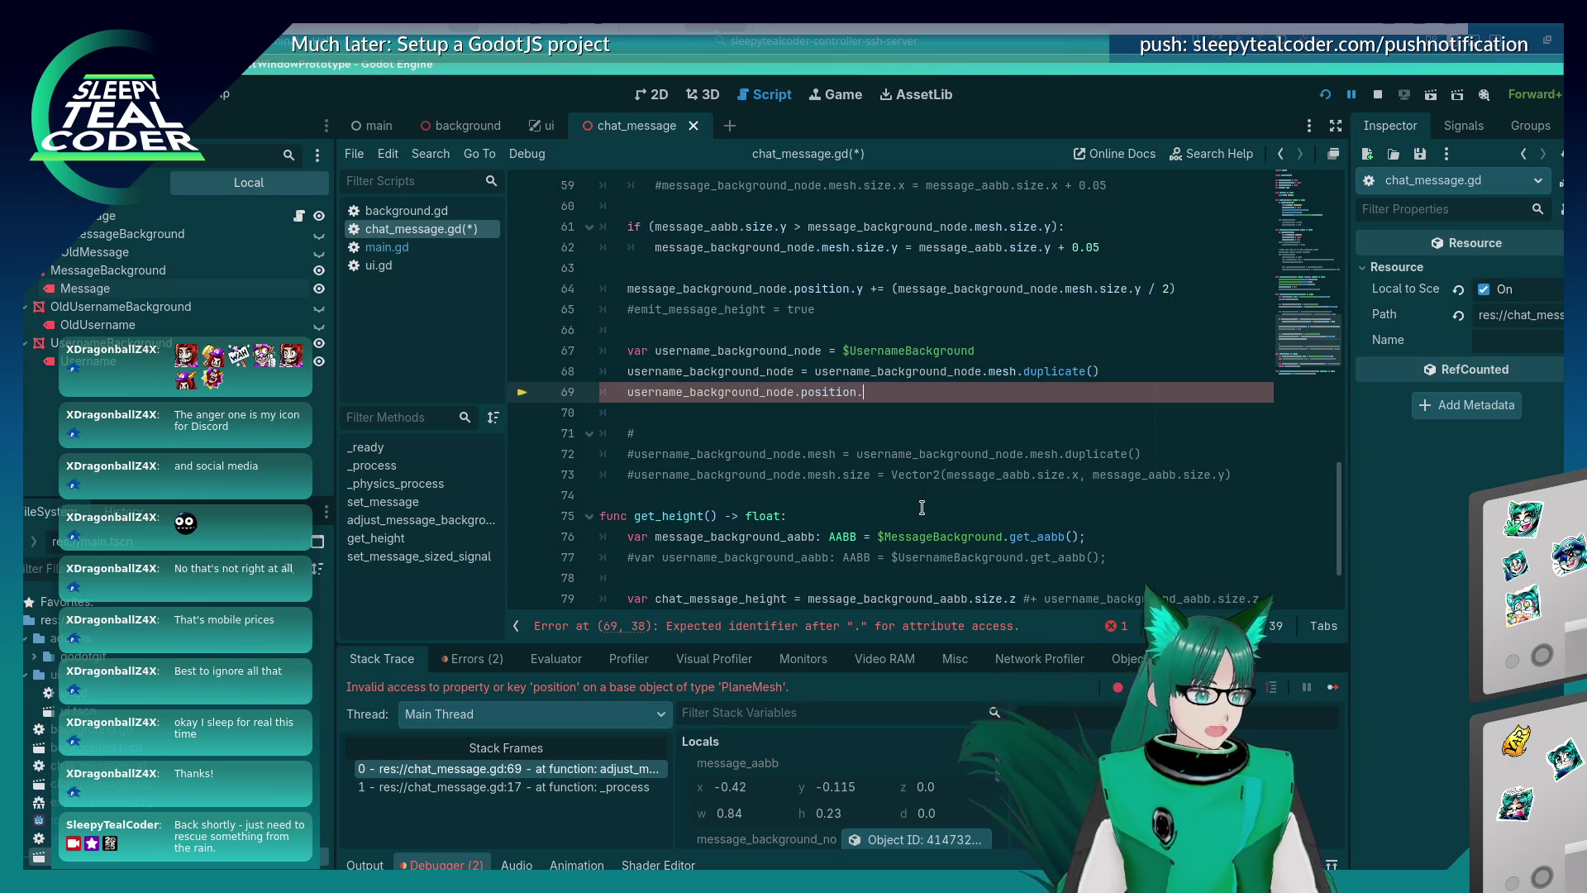
type("0")
key("ctrl+s")
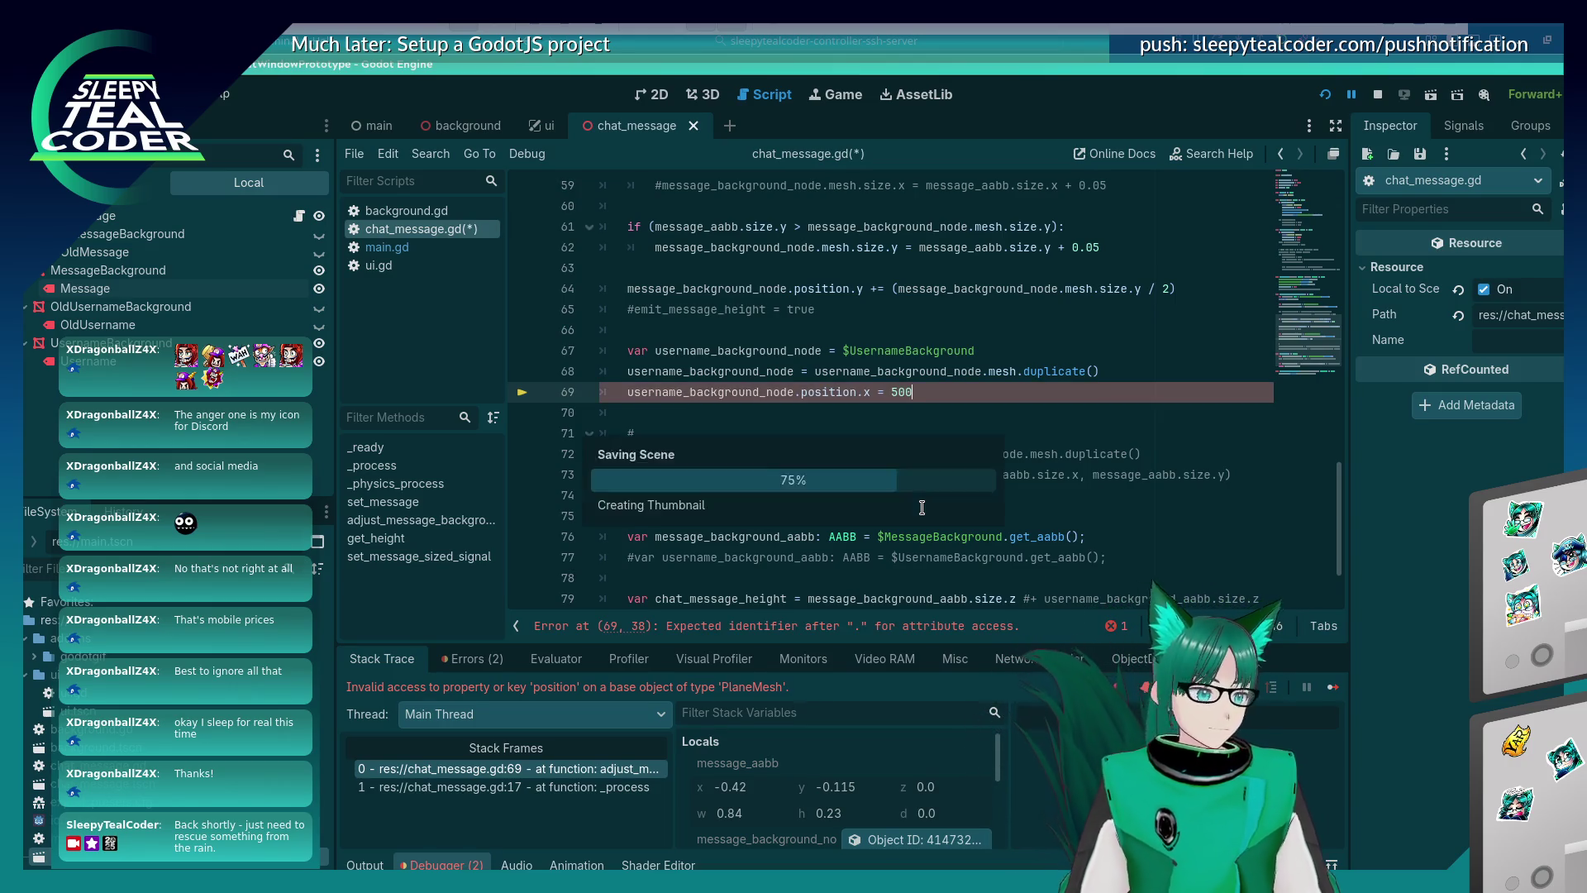
left_click(1377, 95)
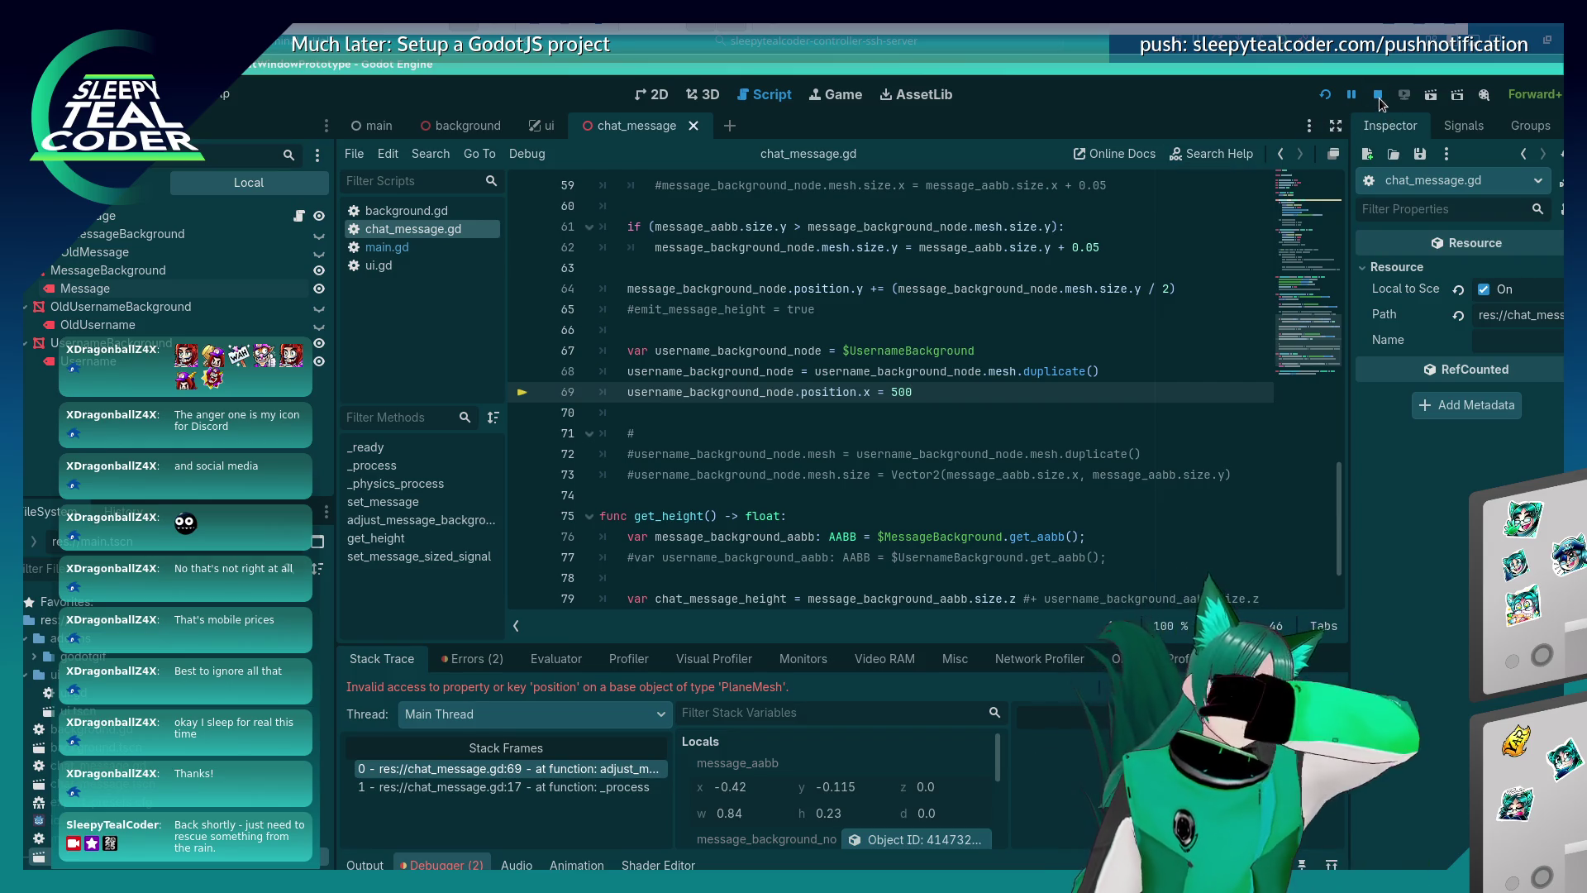
Set position.x to 0.5 on line 69, save, rerun, and add a message, which errors again.
key("BackSpace")
key("BackSpace")
type("message")
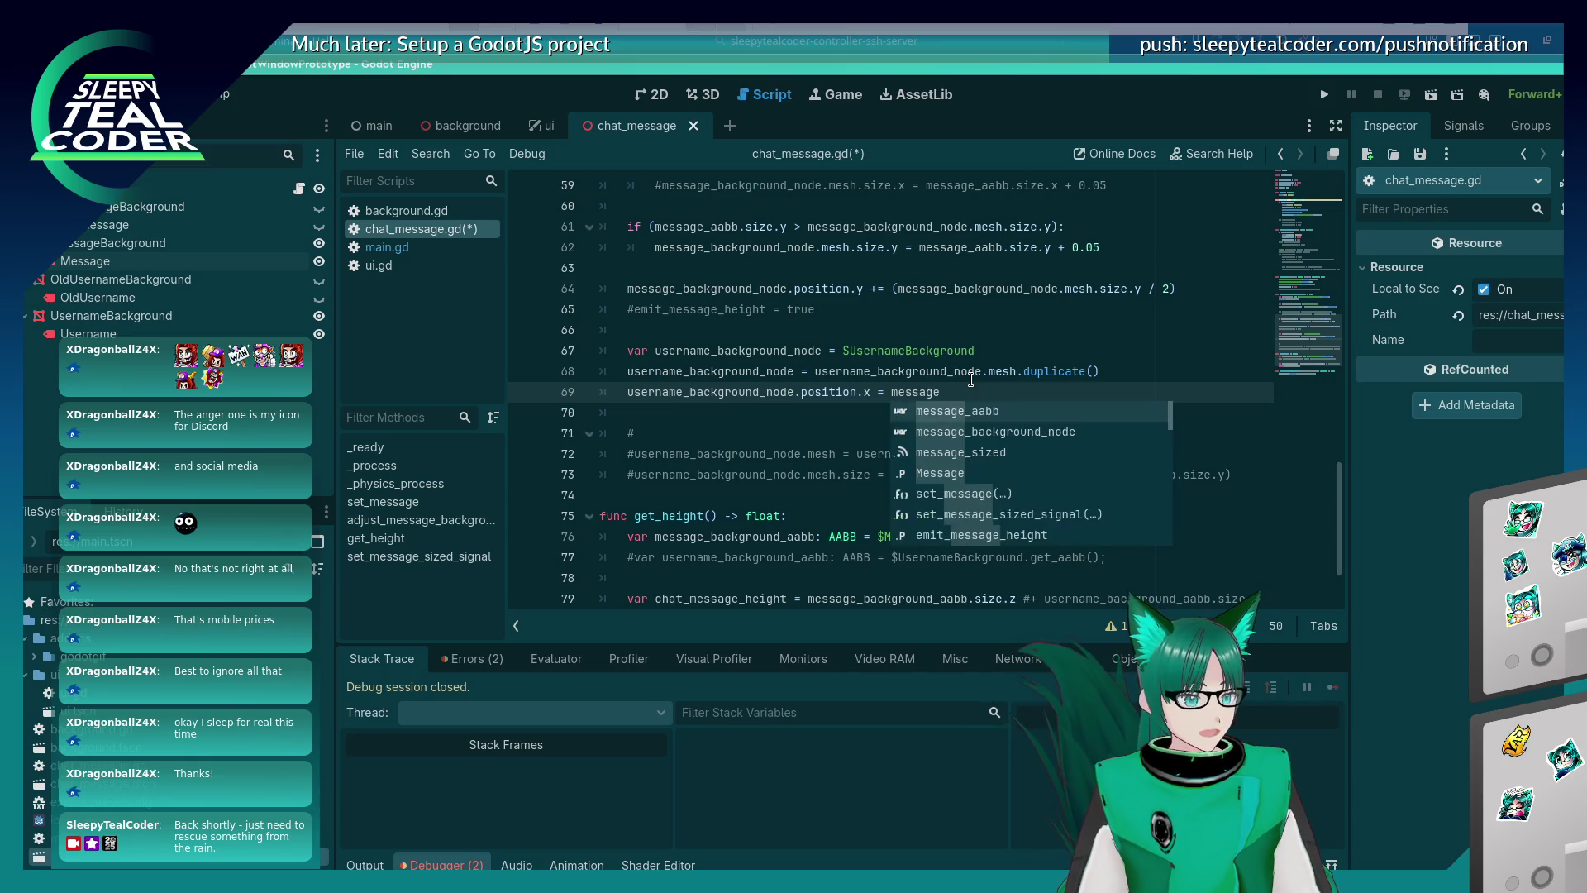
key("BackSpace")
key("BackSpace")
key("BackSpace")
type("0.5")
key("ctrl+s")
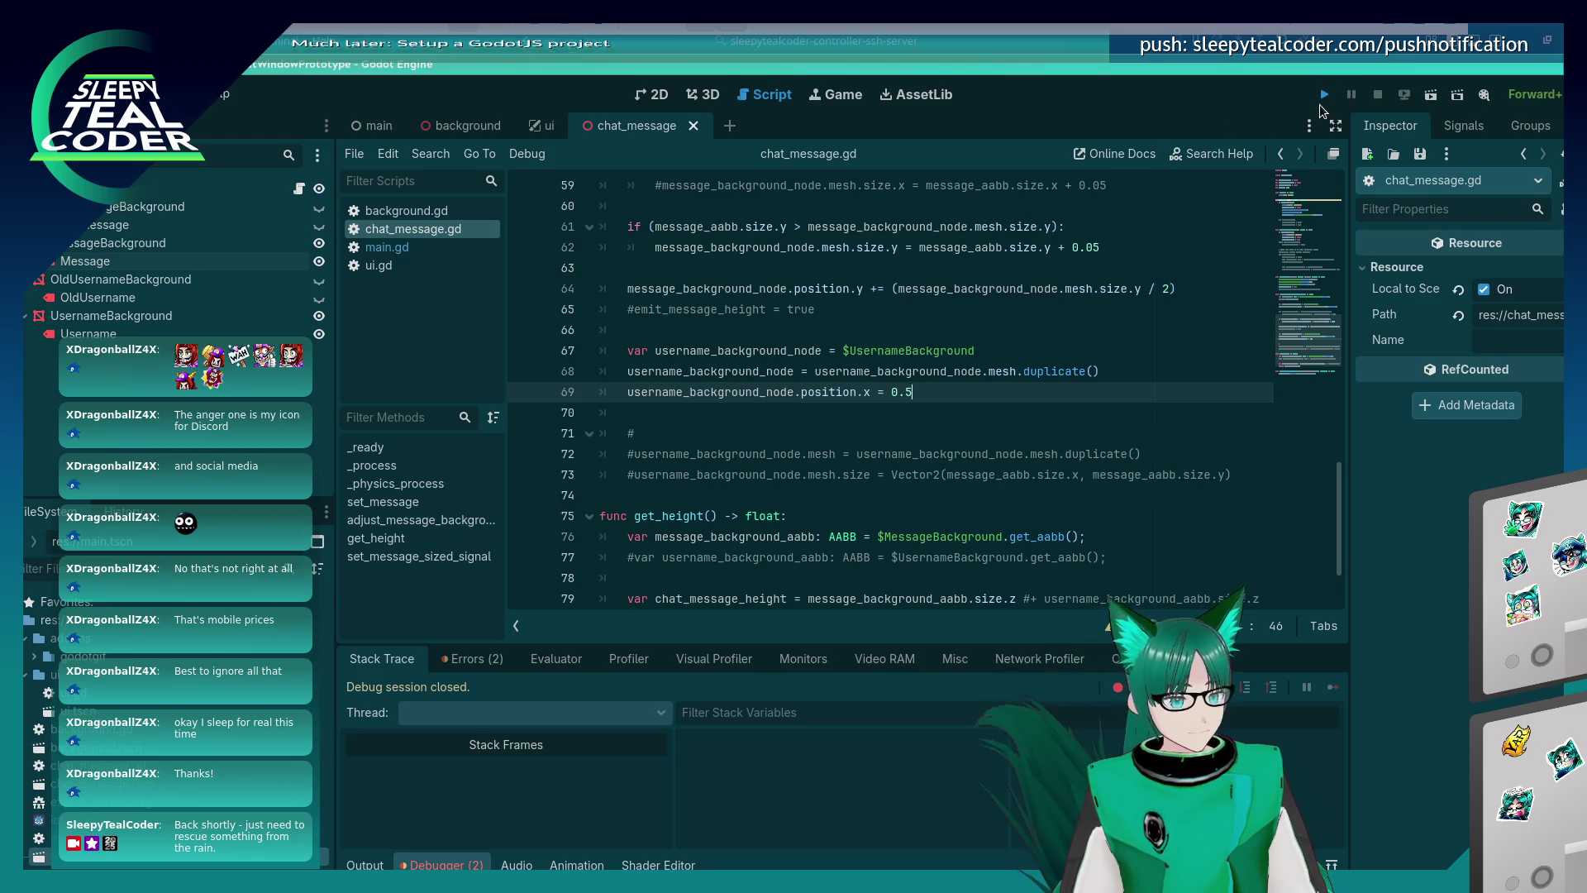
key("F5")
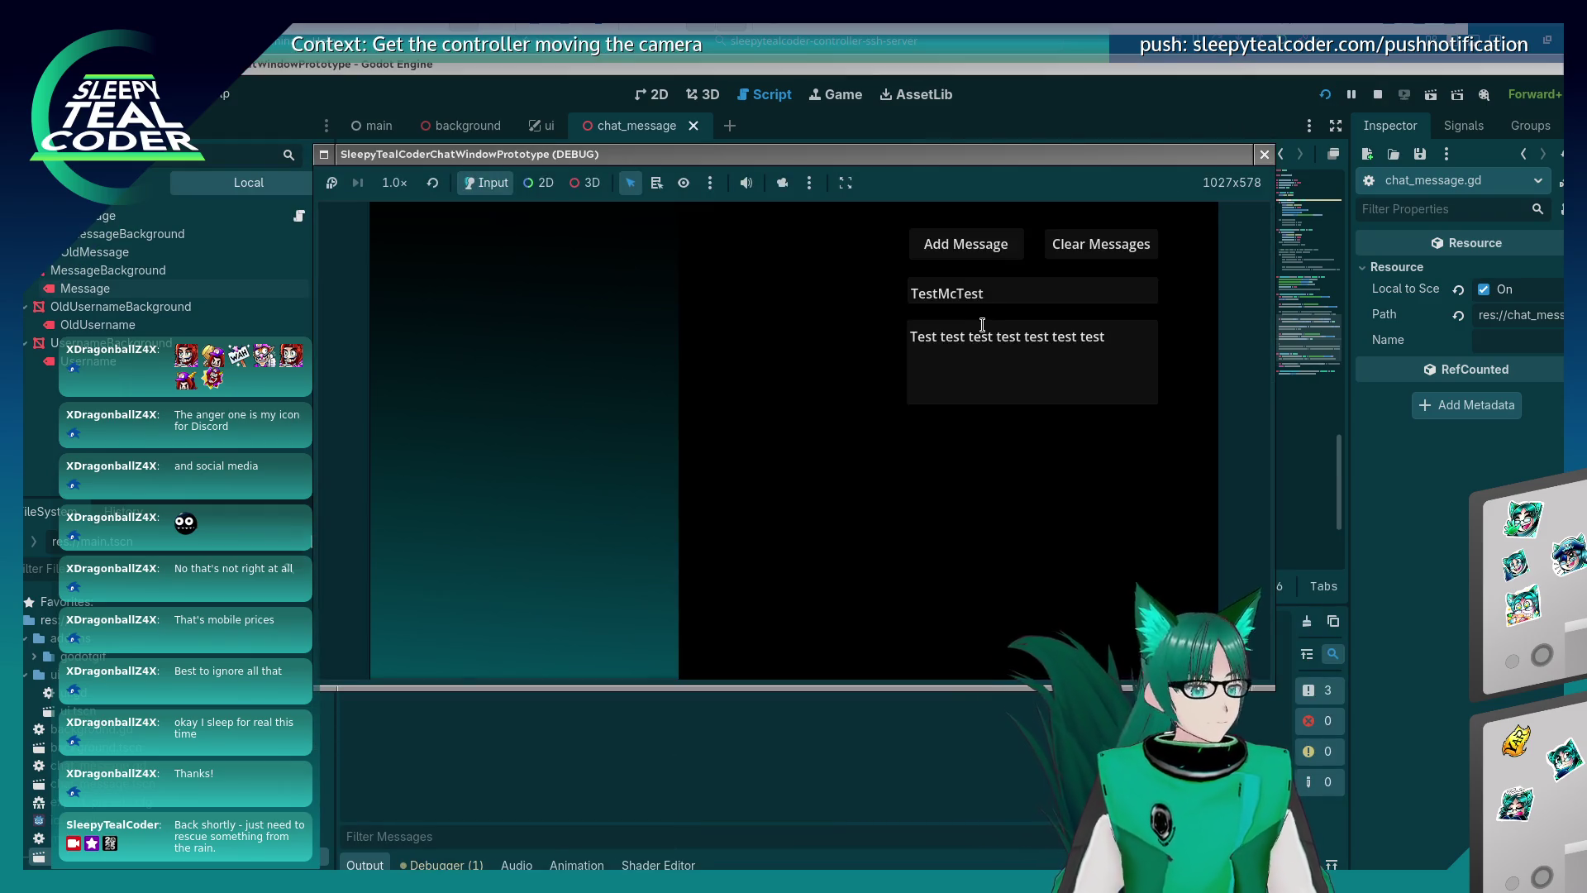
left_click(979, 263)
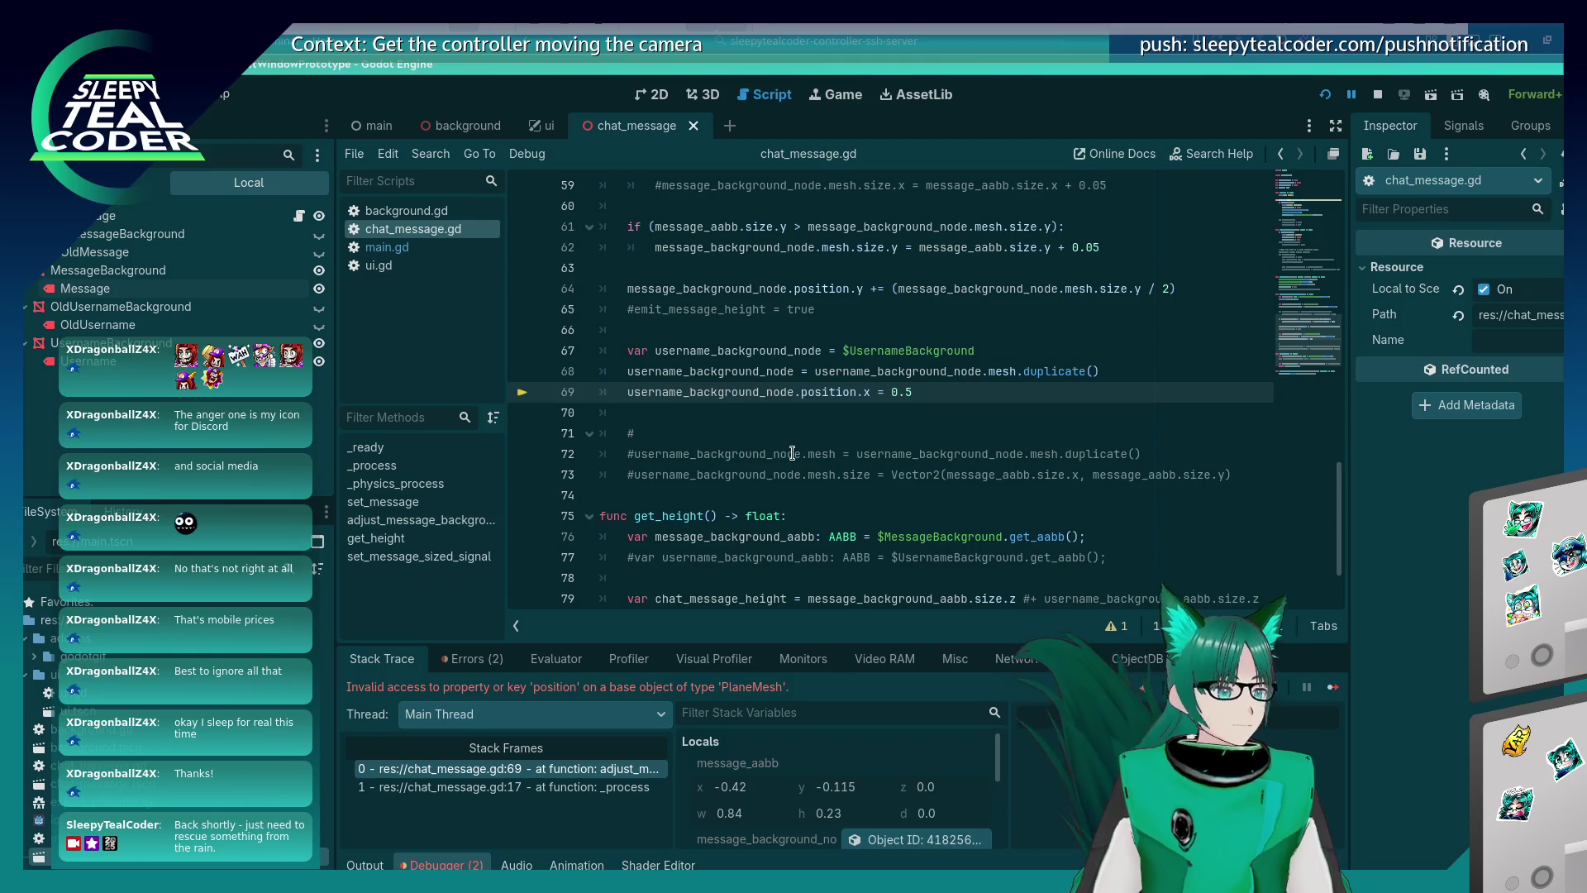
left_click(1377, 95)
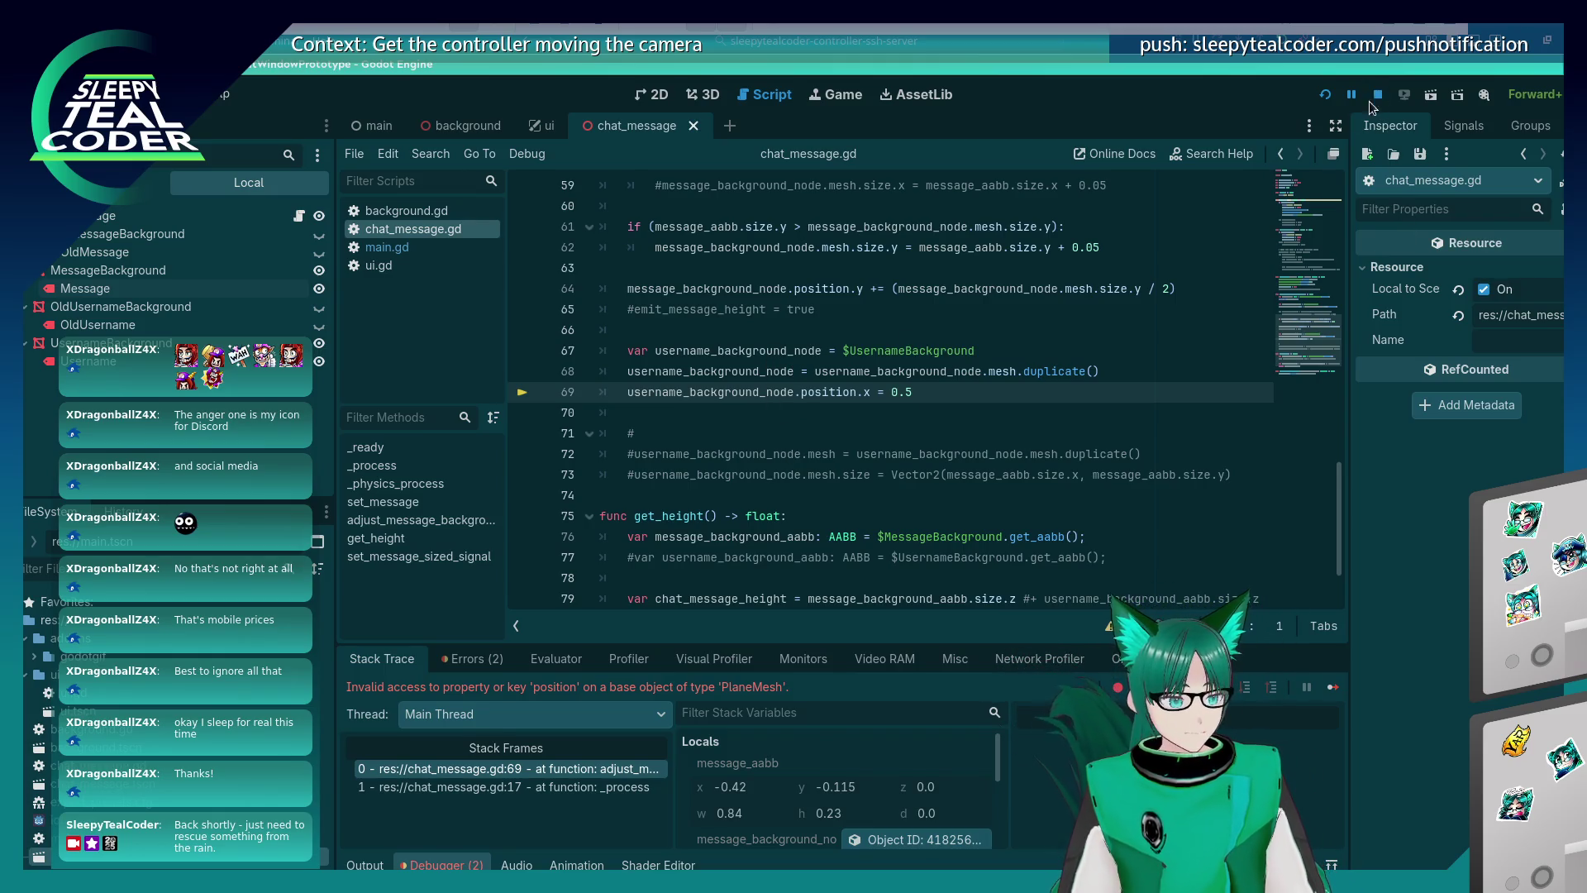
Append .mesh on line 68, set line 69 to position.y = message_background_node.position.y, and run.
left_click(798, 371)
type(".mesh")
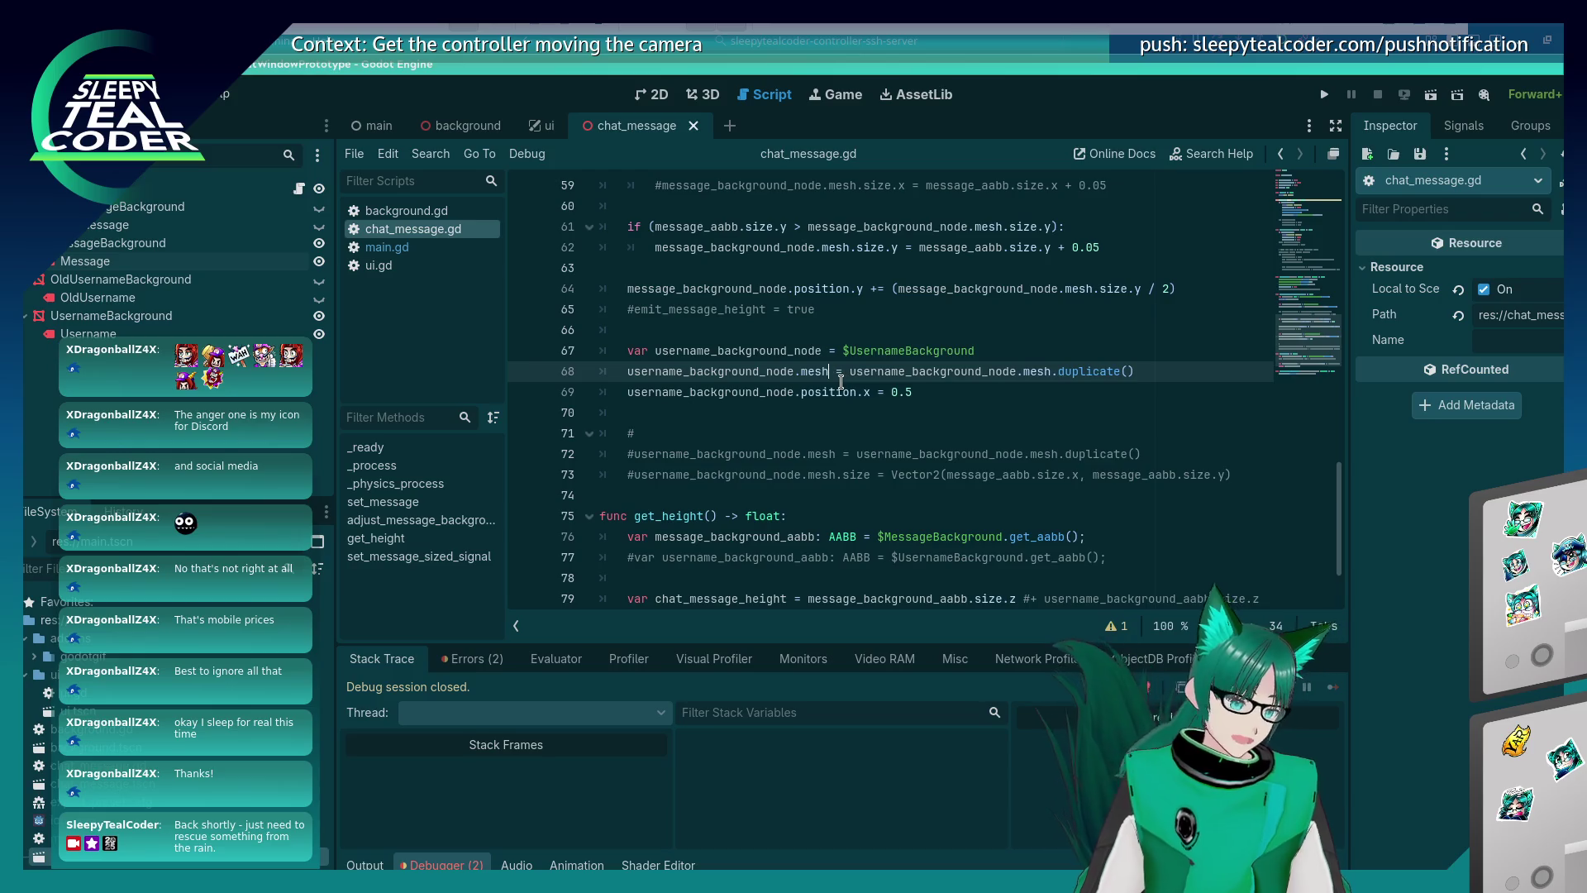
key("BackSpace")
key("BackSpace")
key("BackSpace")
type("position.x = 0.5")
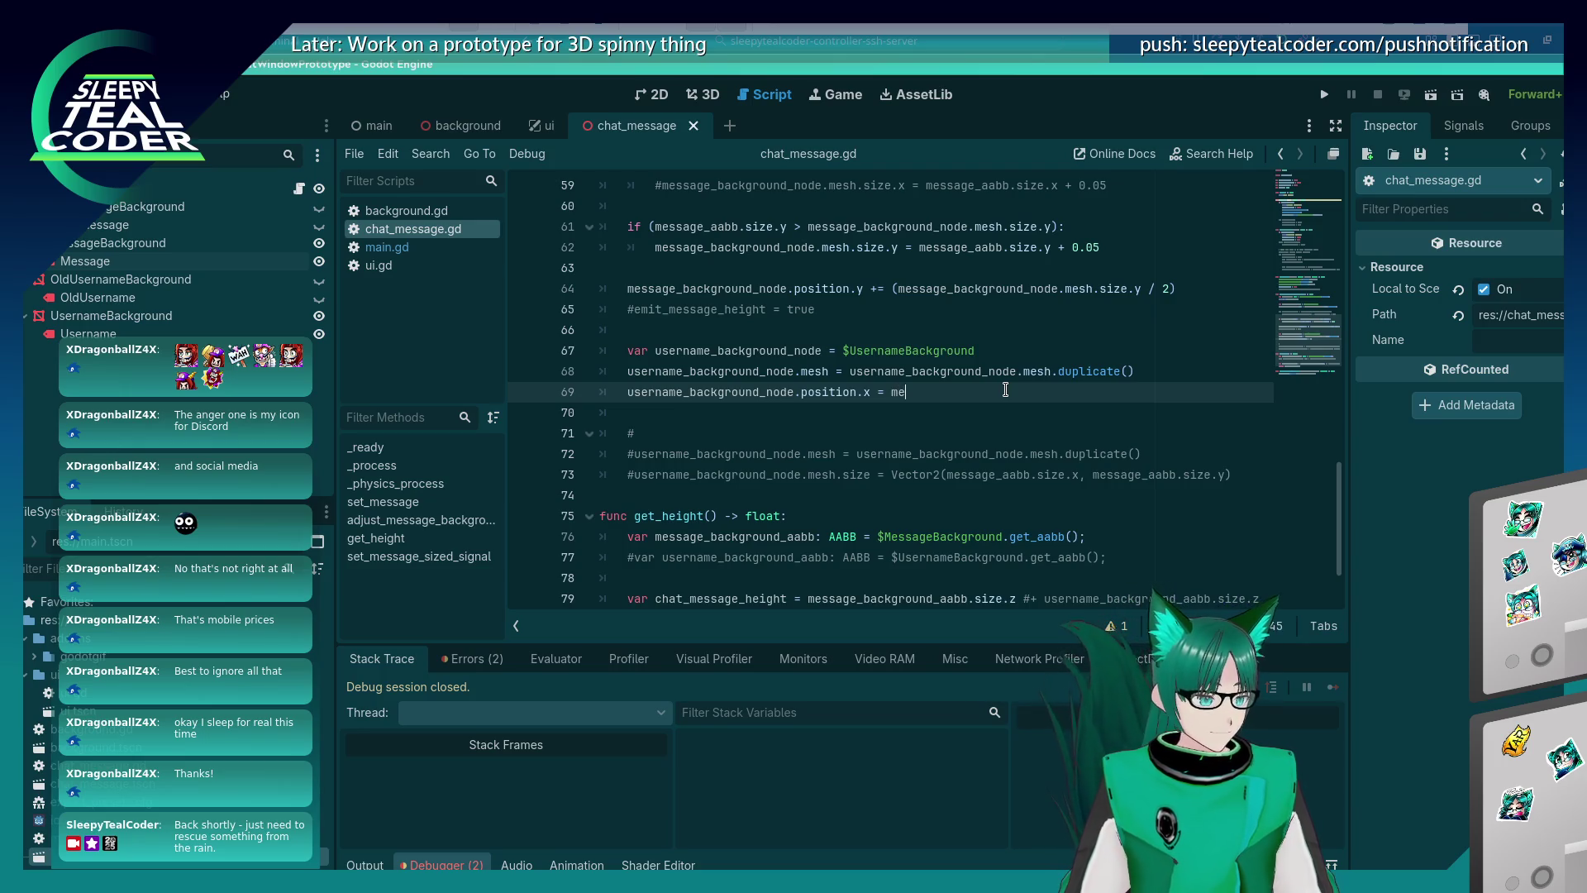
type("ge_b")
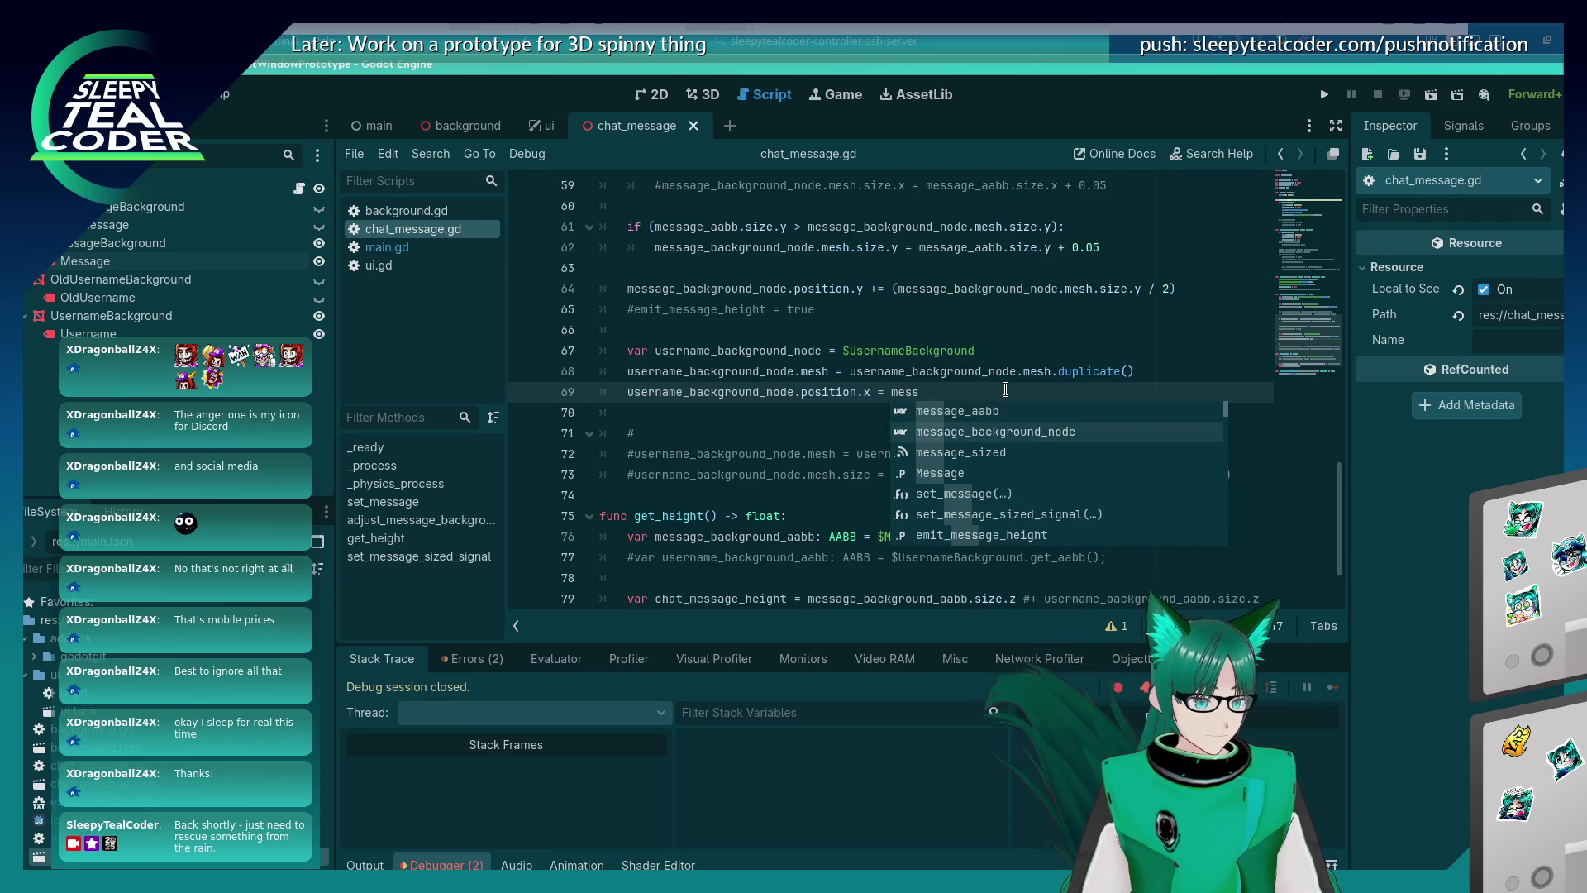
key("Return")
type(".")
key("Return")
type(".y")
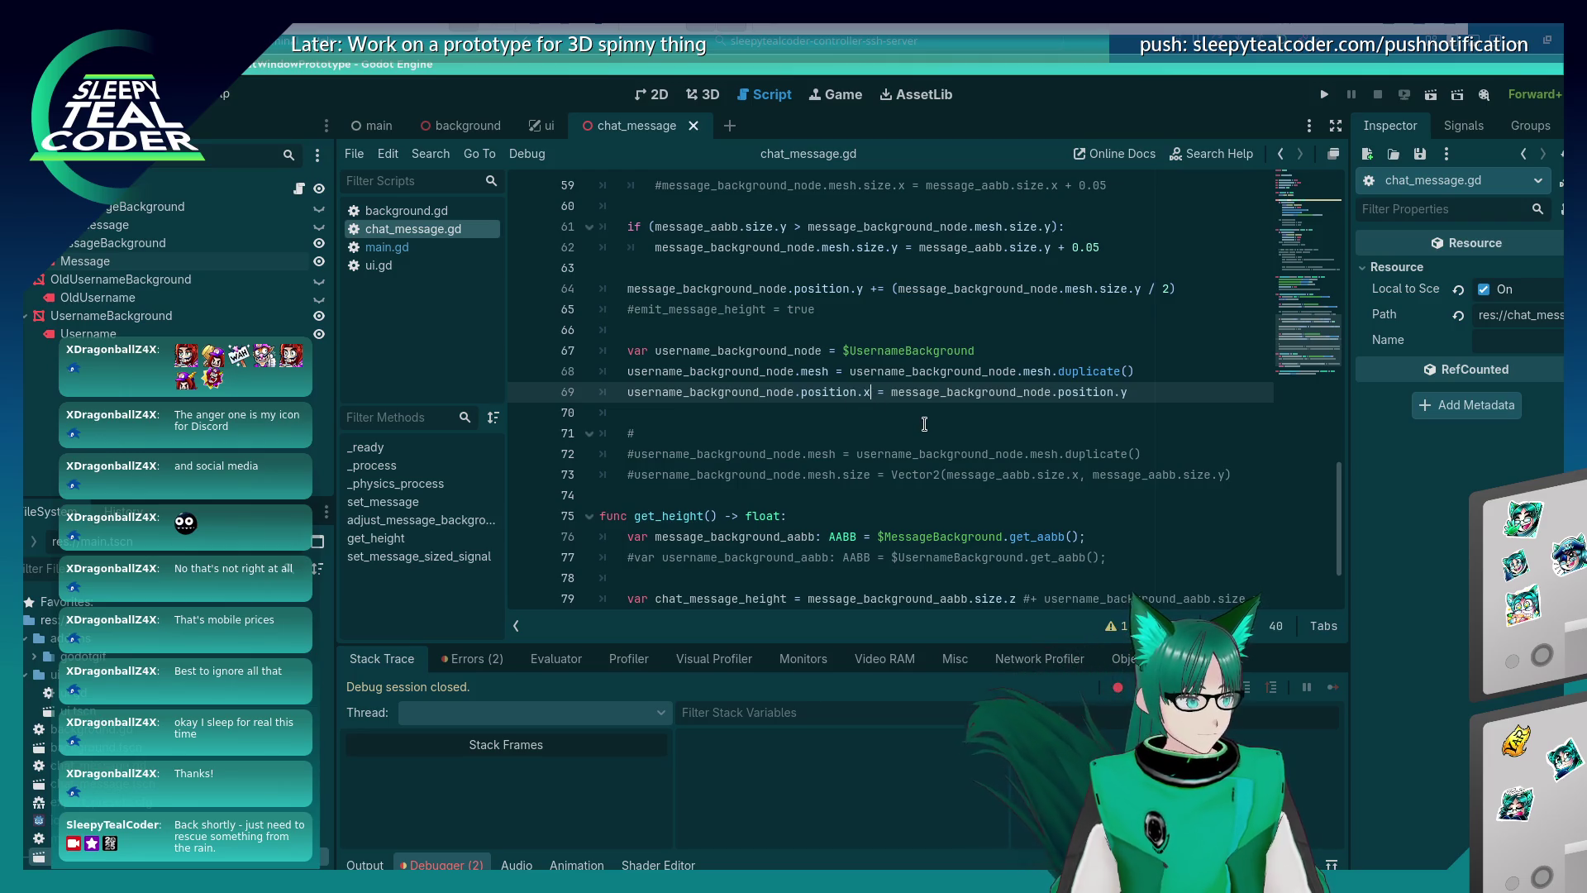
double_click(867, 392)
type("y")
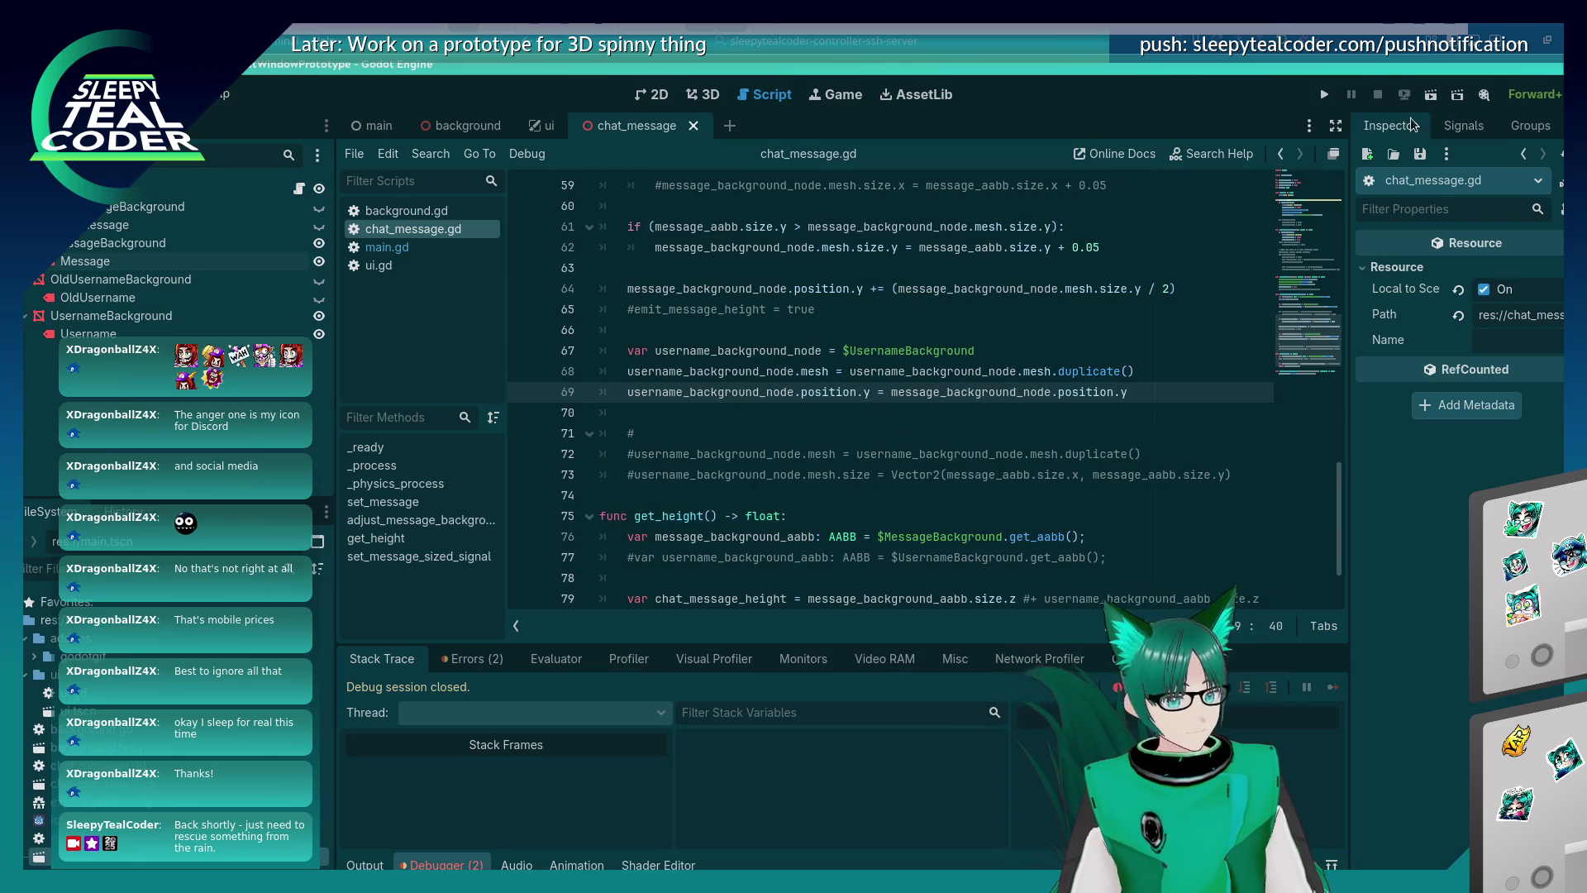
left_click(1320, 96)
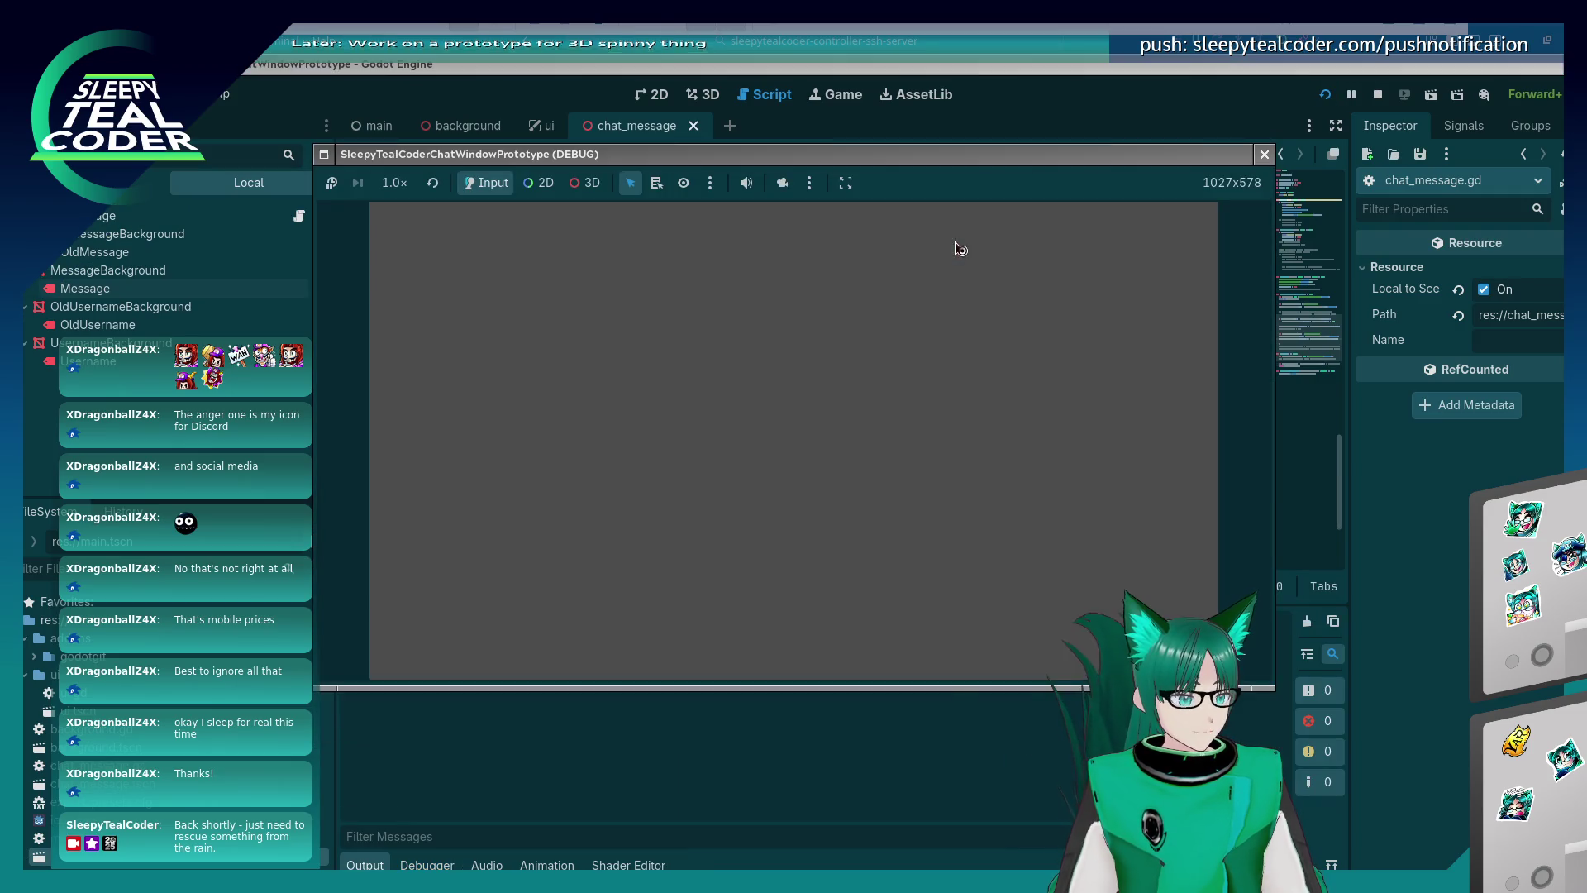
Add three test messages and a long Yarrr message, then stop the game.
left_click(1014, 249)
left_click(1014, 250)
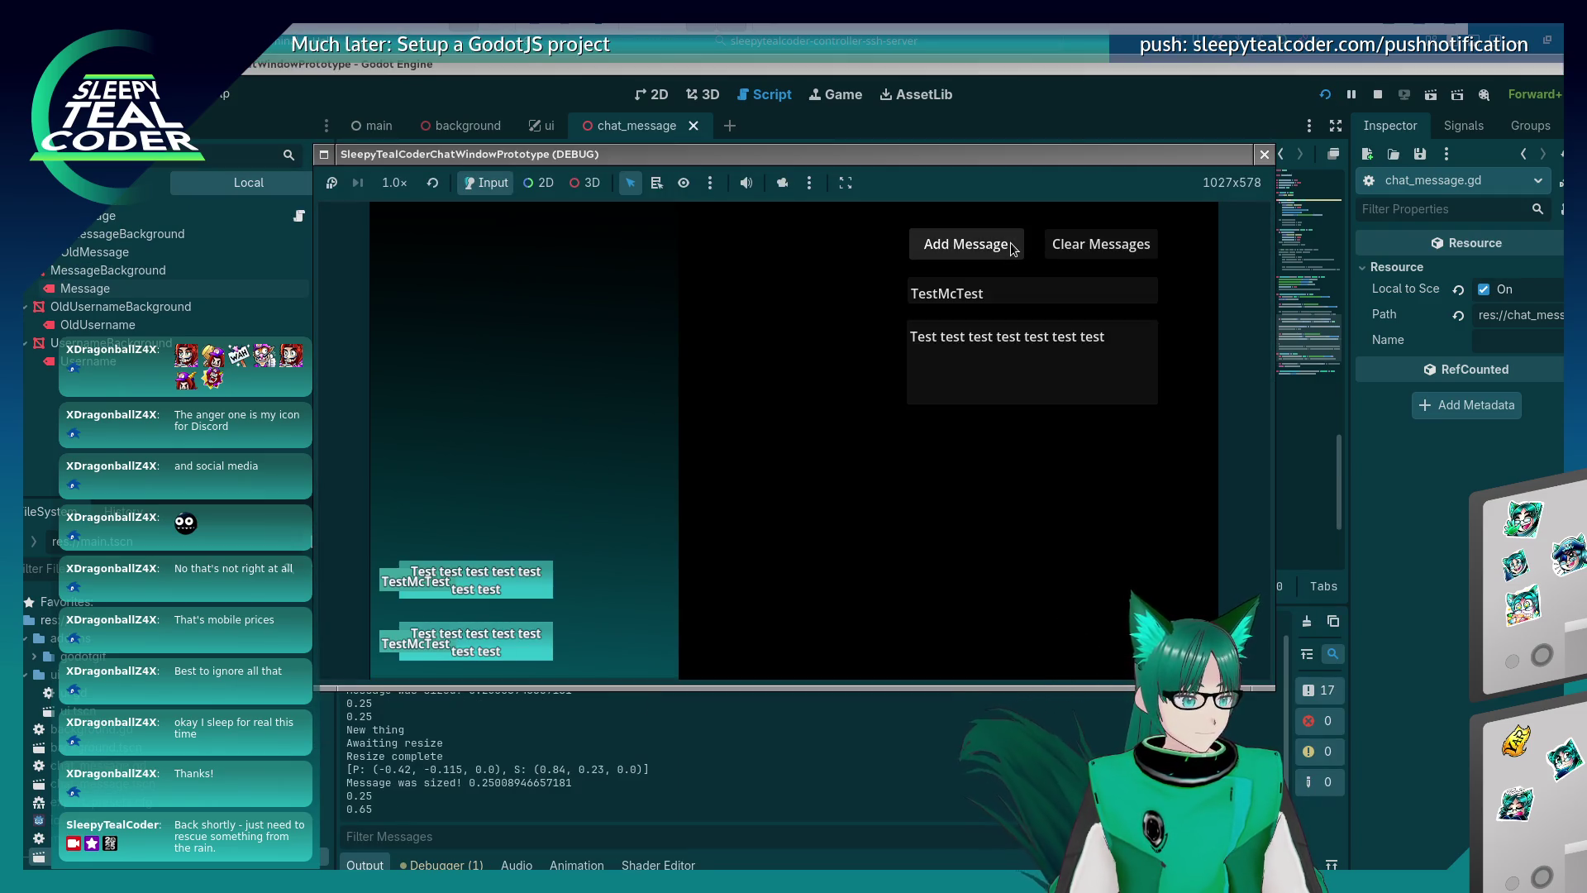
left_click(1014, 250)
triple_click(1122, 342)
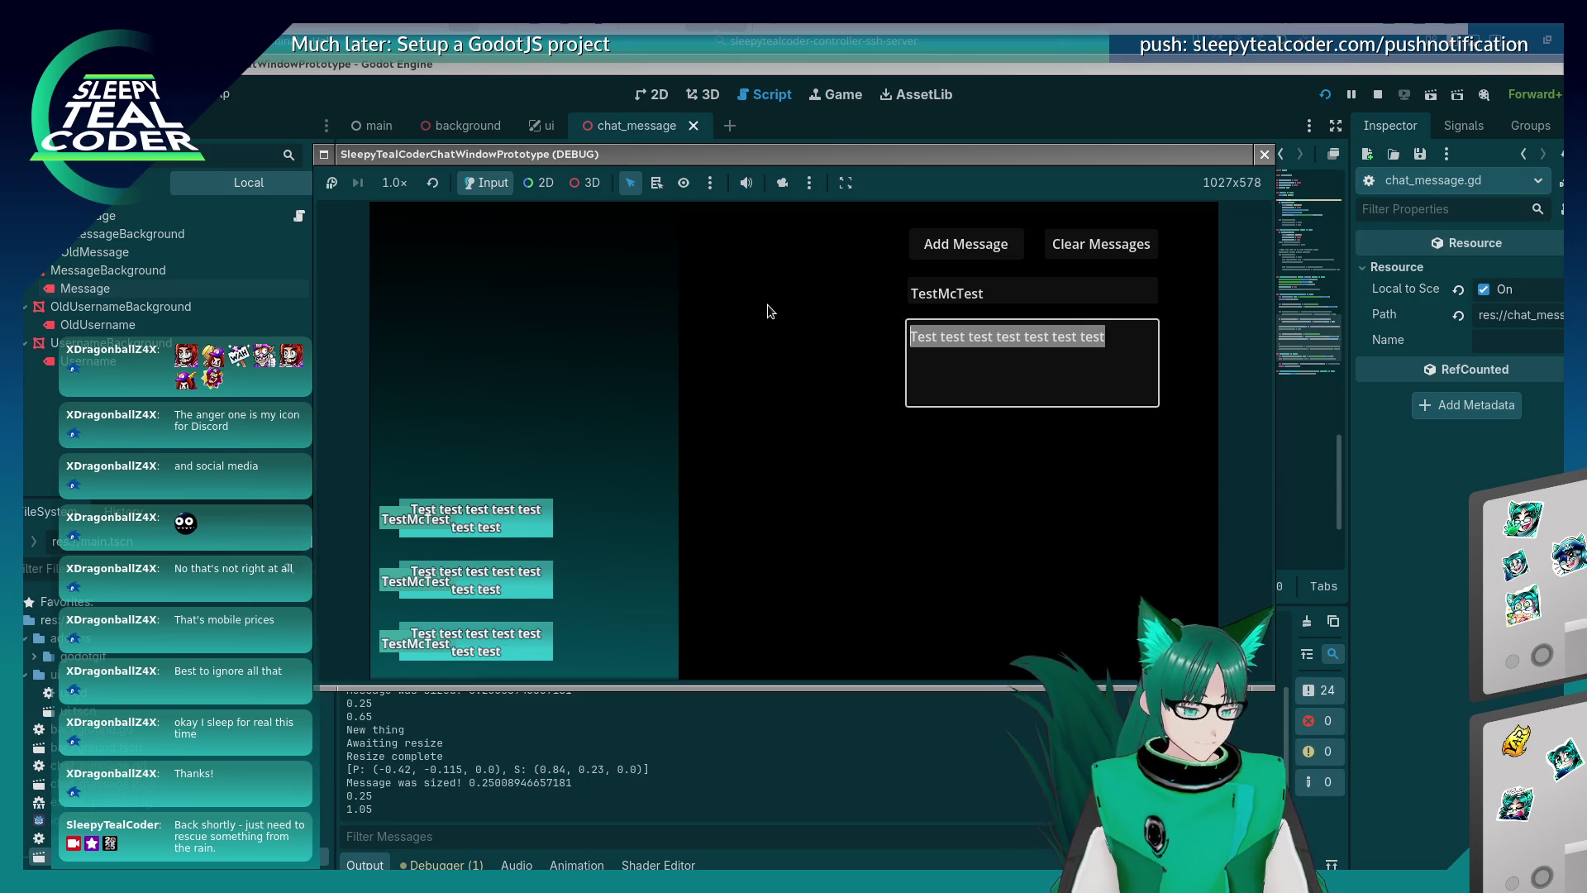
type("Yarrrrrrrrrrrrrrrrrrr")
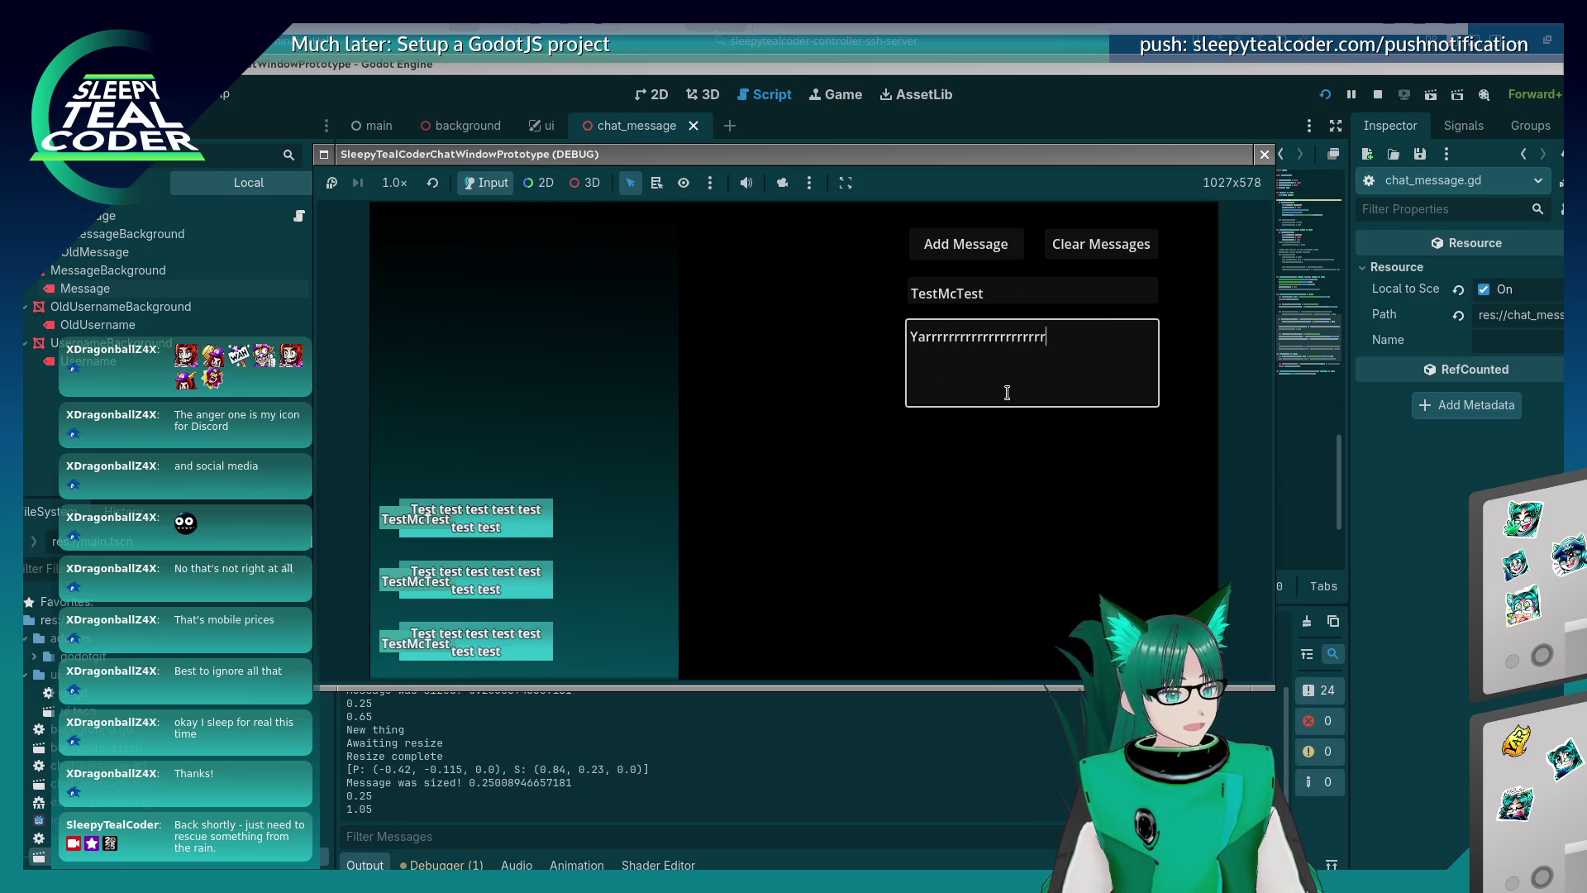
type("rrrrrrrrrrrrrrrrrrrrrrr")
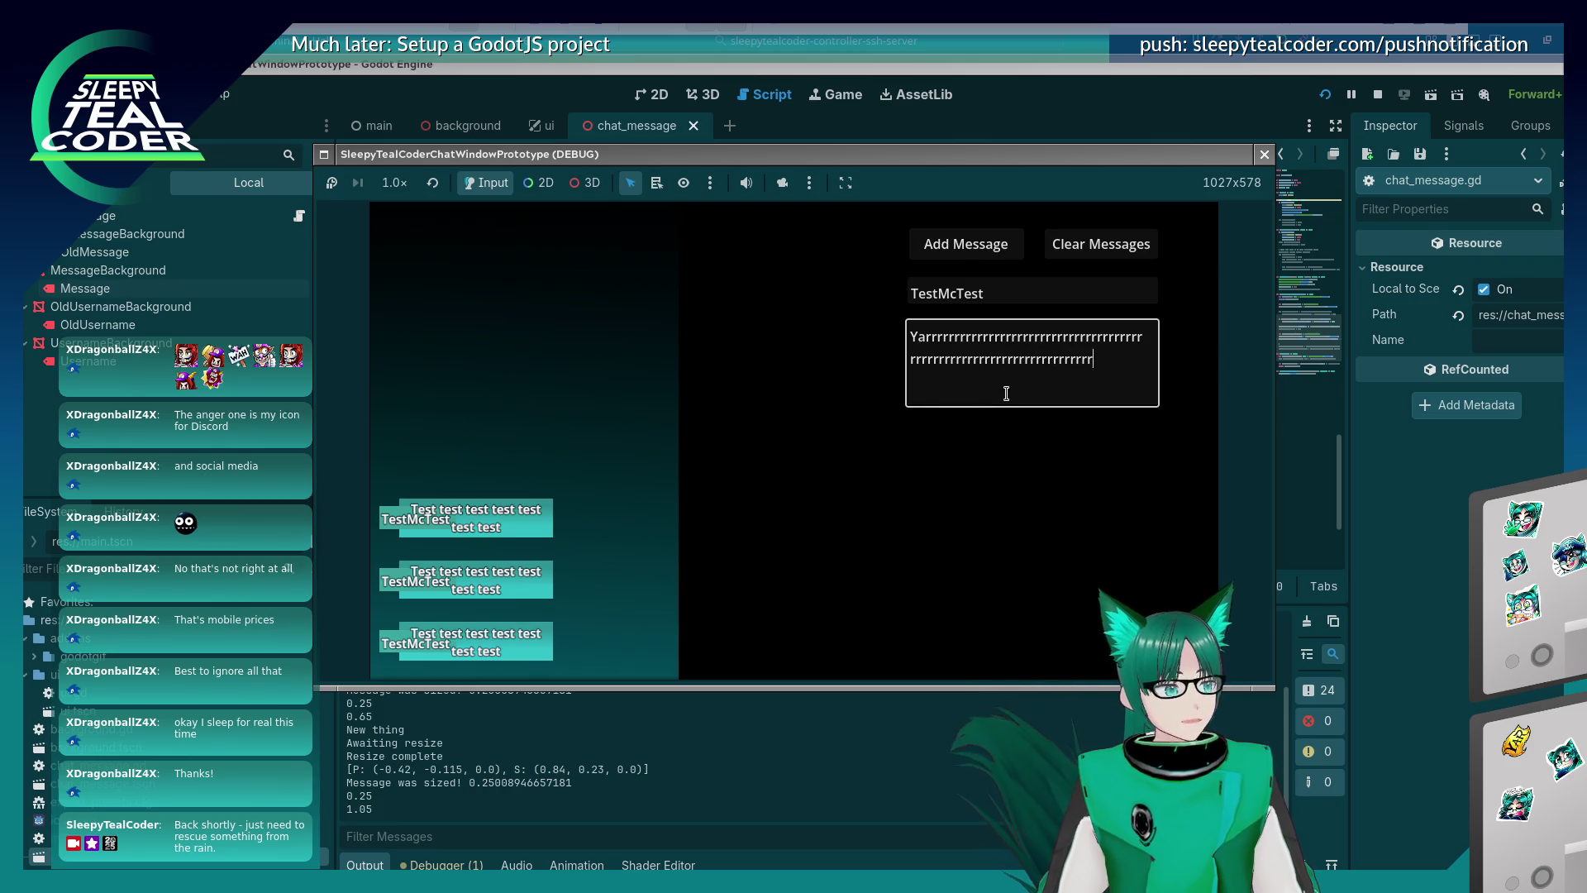
type("rrrrrrrrrrrrr")
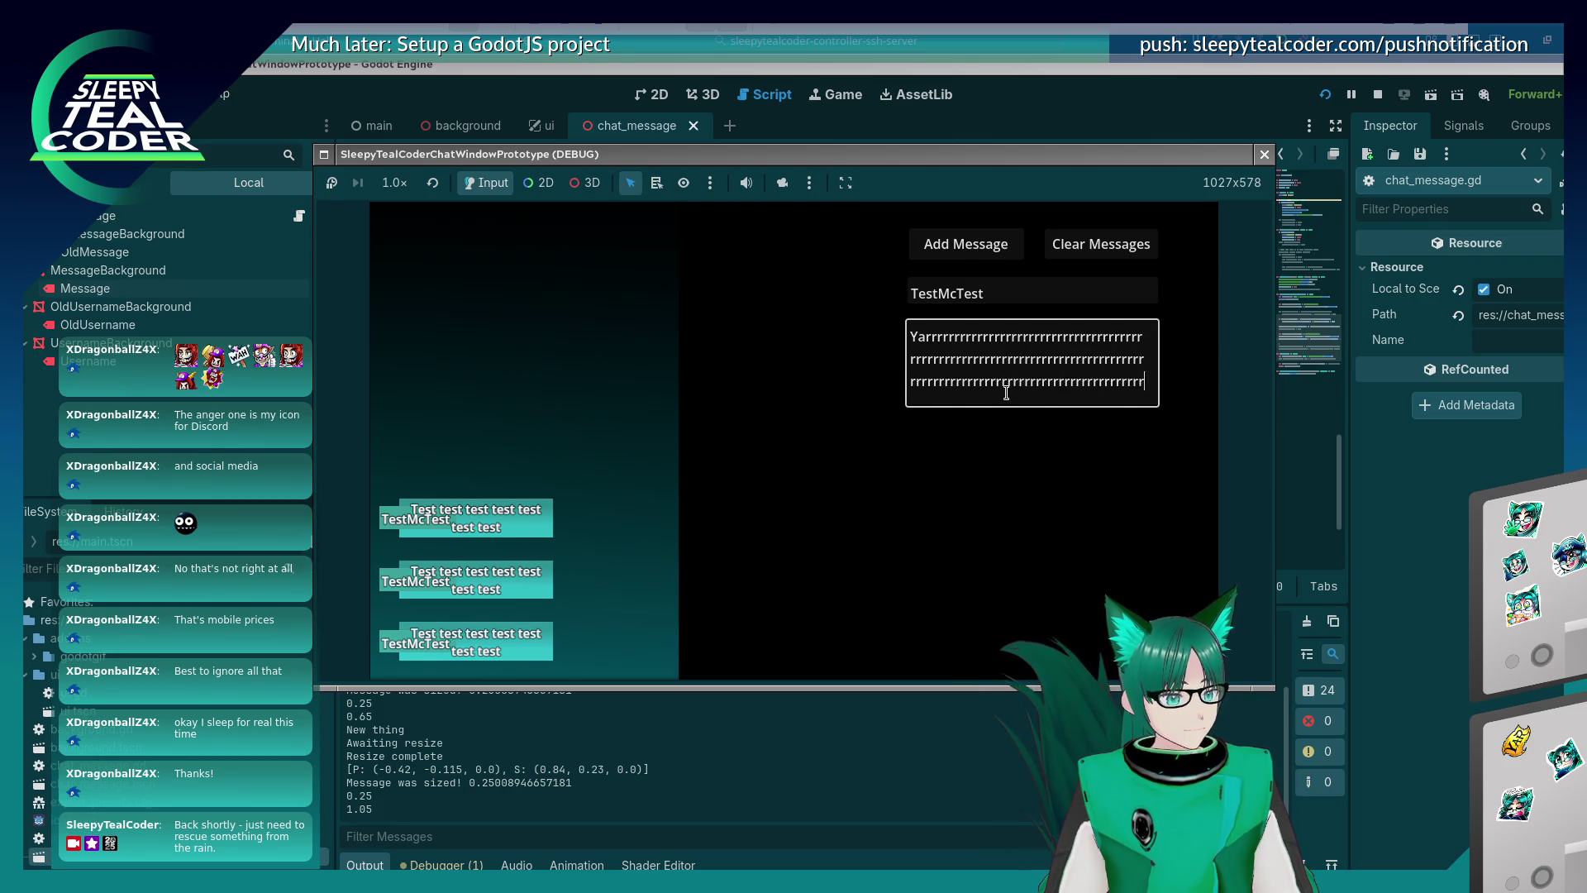
type("rrrrrrrrrrrrrrrrrrrrrrrrrrrrrrrrrrrrrrrrrrr")
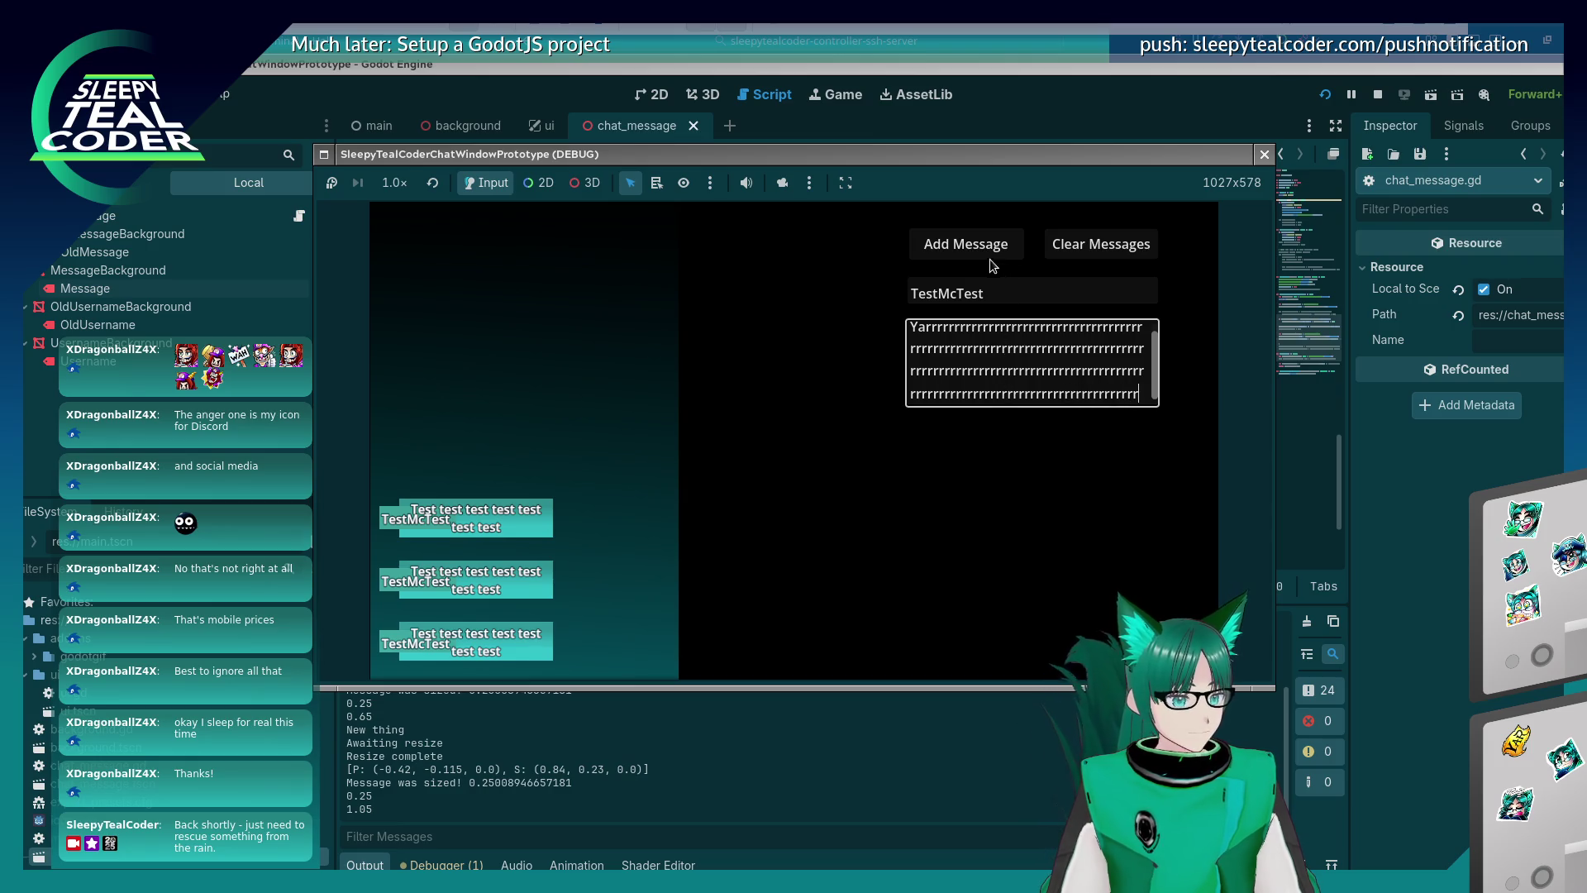
left_click(995, 266)
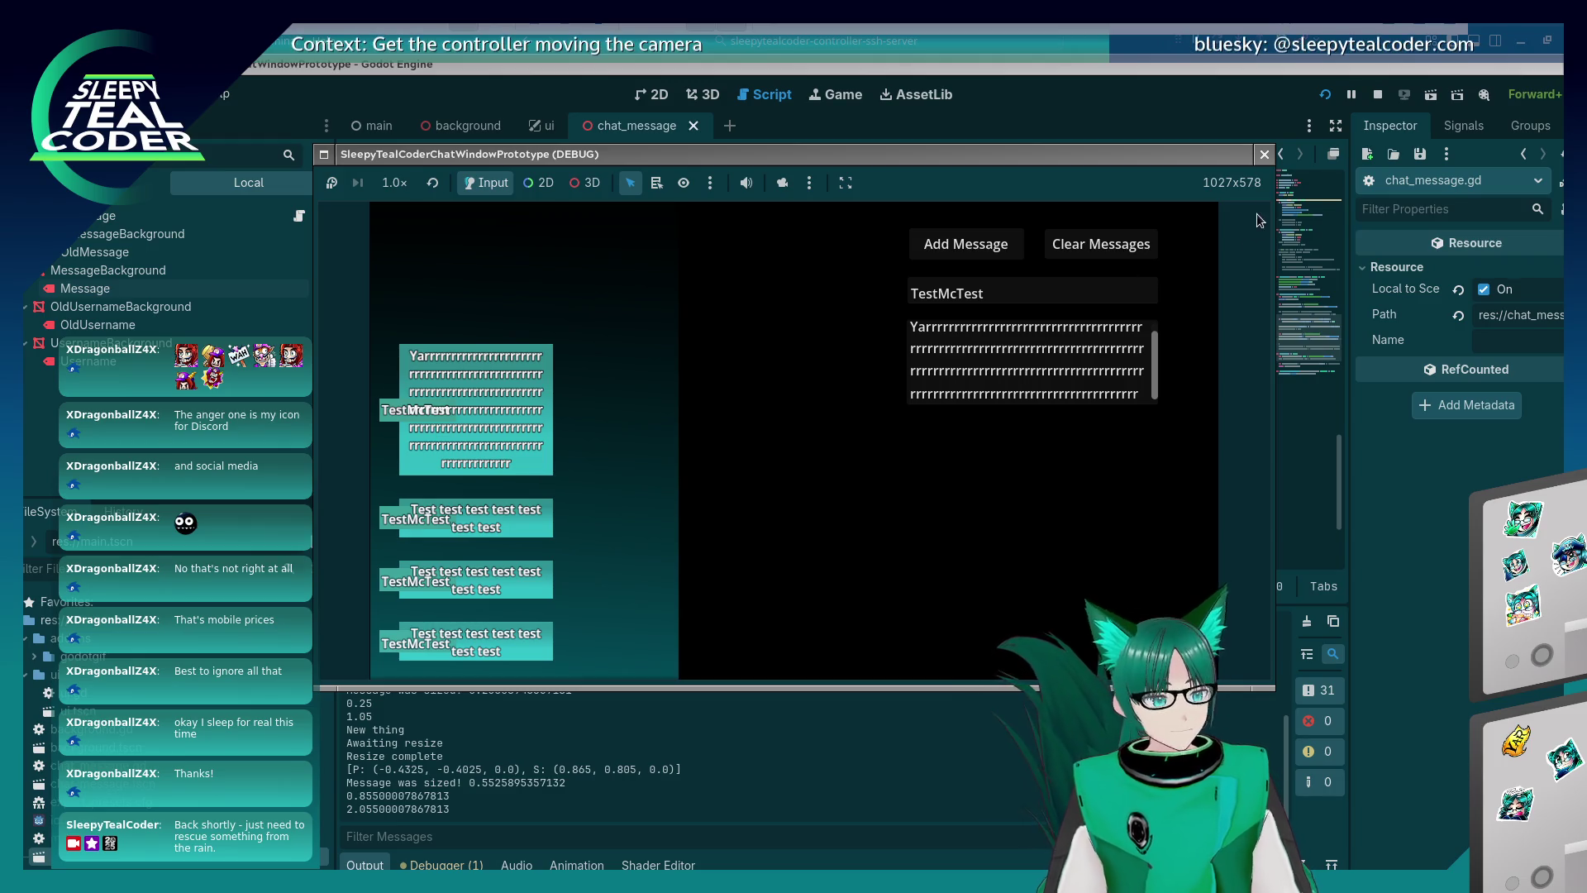
left_click(1264, 155)
Select the message_background_node.position.y expression at the end of line 69 for replacement.
left_click_drag(1154, 392, 891, 390)
scroll(948, 455, "up", 1)
left_click_drag(1161, 452, 1061, 452)
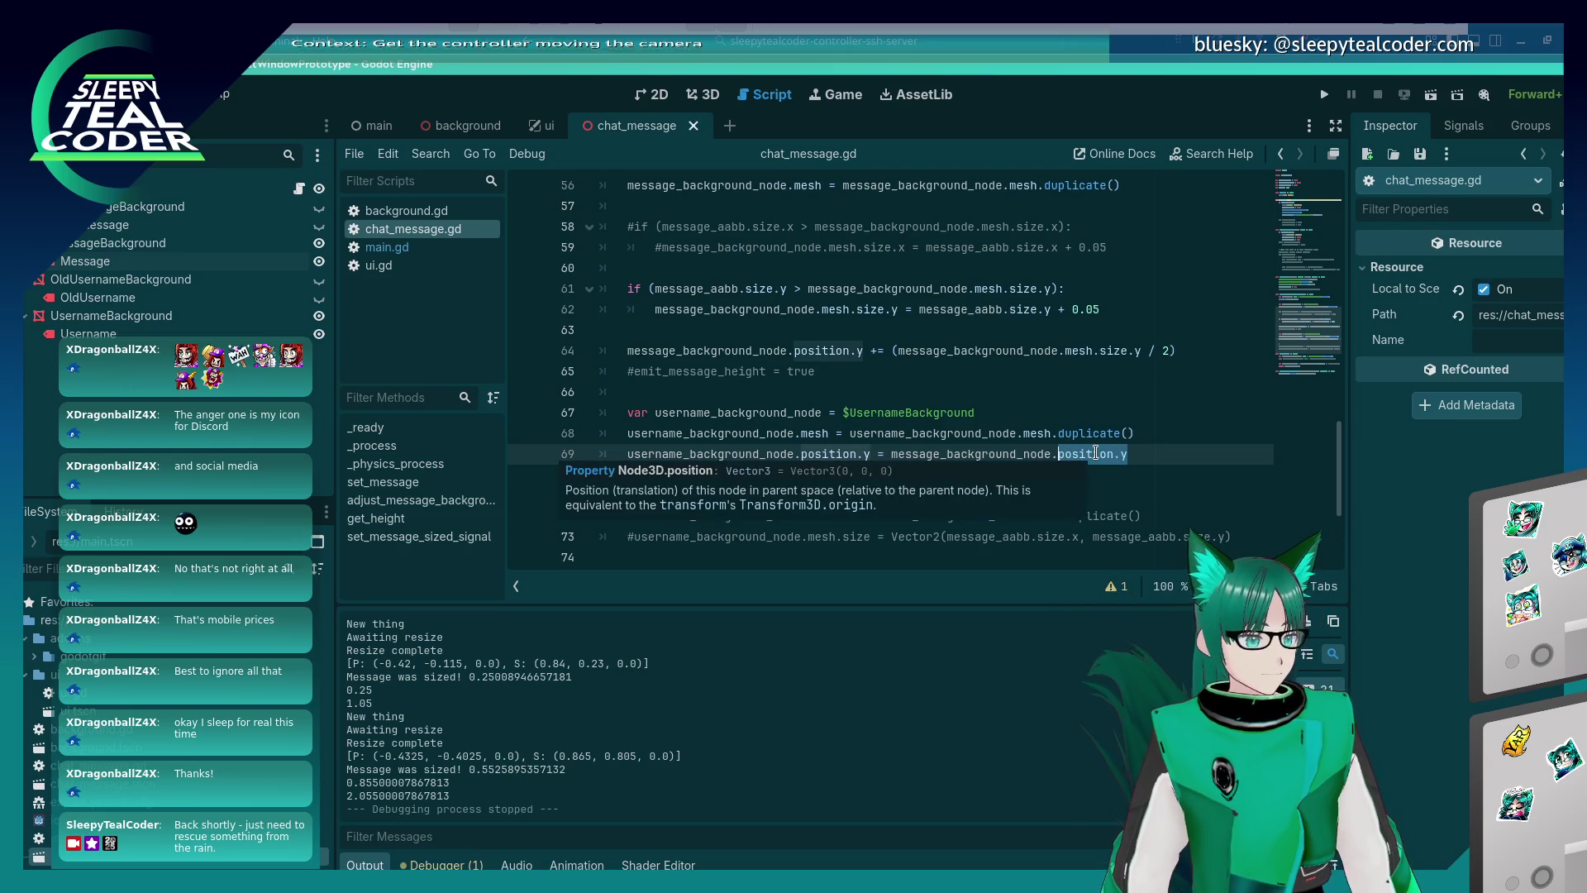
Base line 69's offset on message_background_node.mesh.size.y, save, and test with two messages.
type("mesh.size")
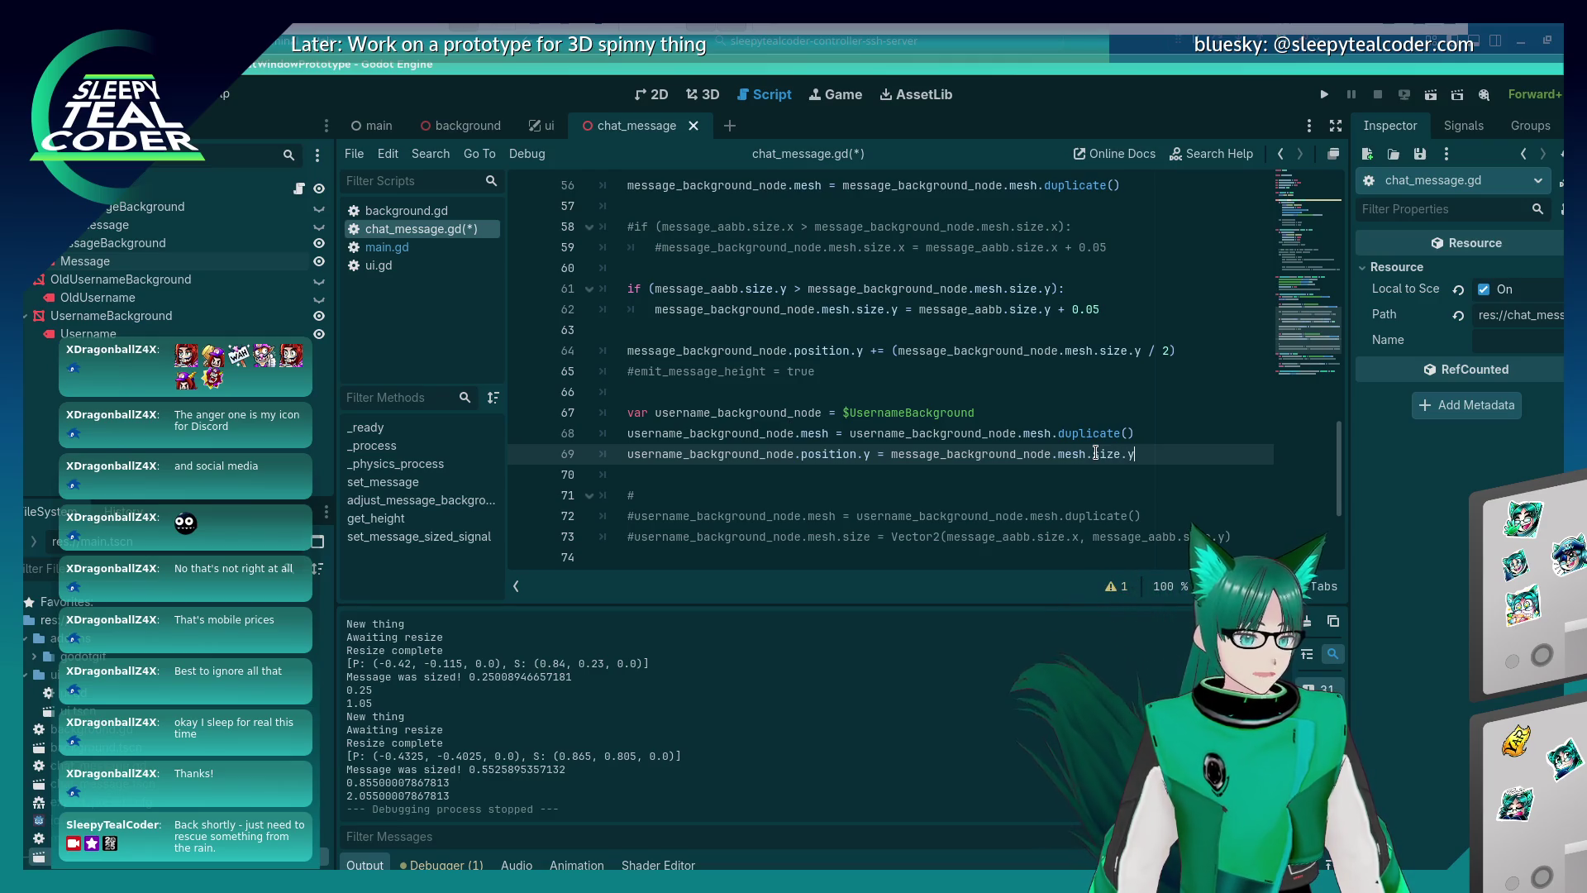
key("ctrl+s")
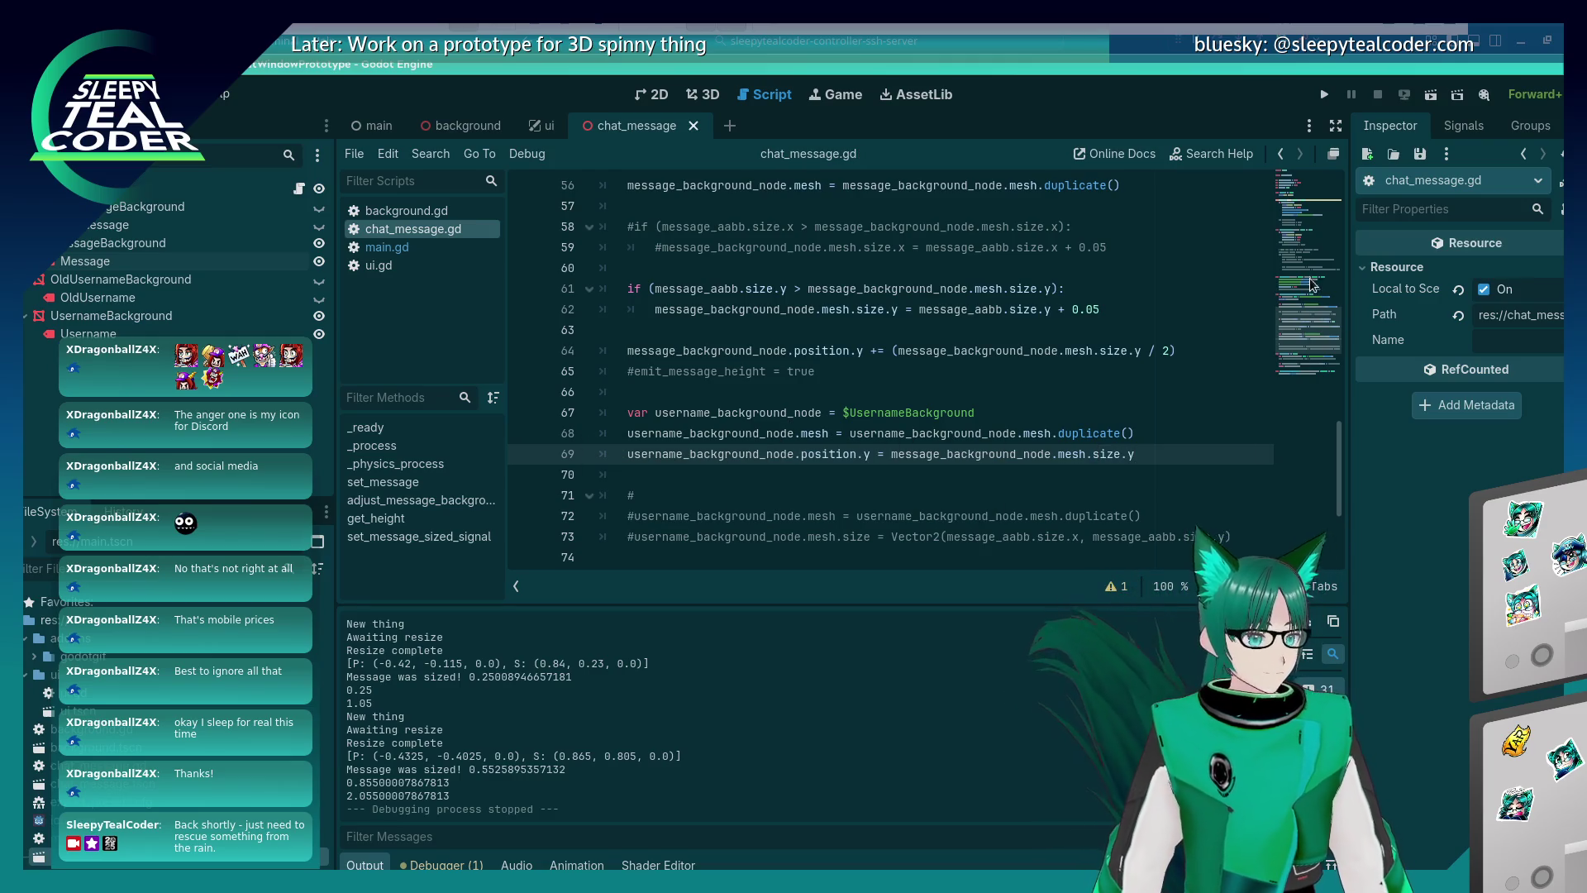
left_click(1321, 96)
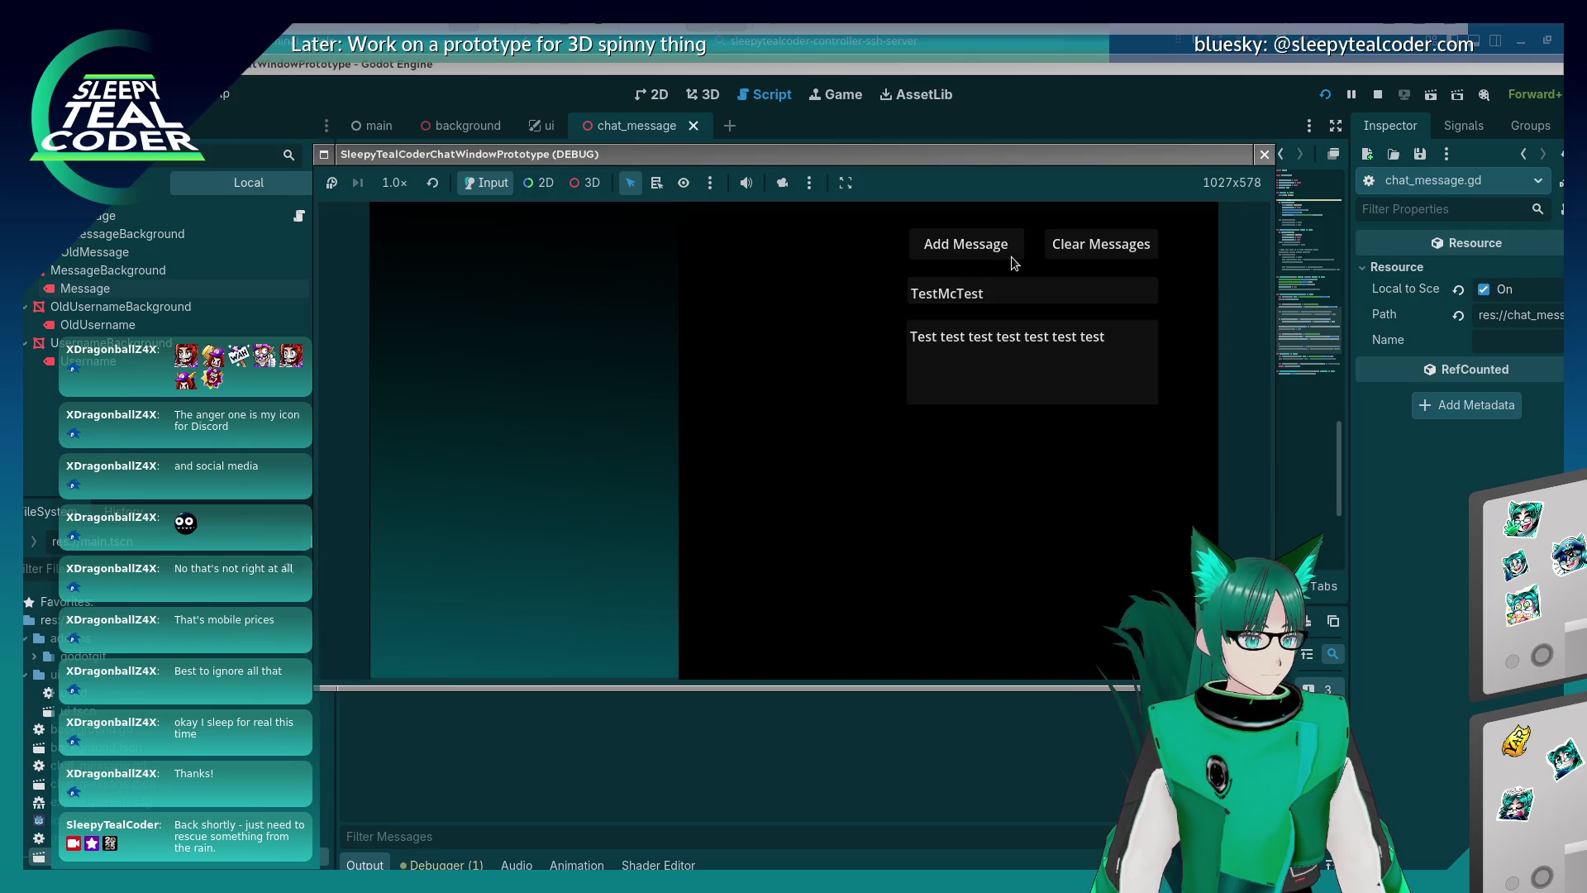
left_click(992, 248)
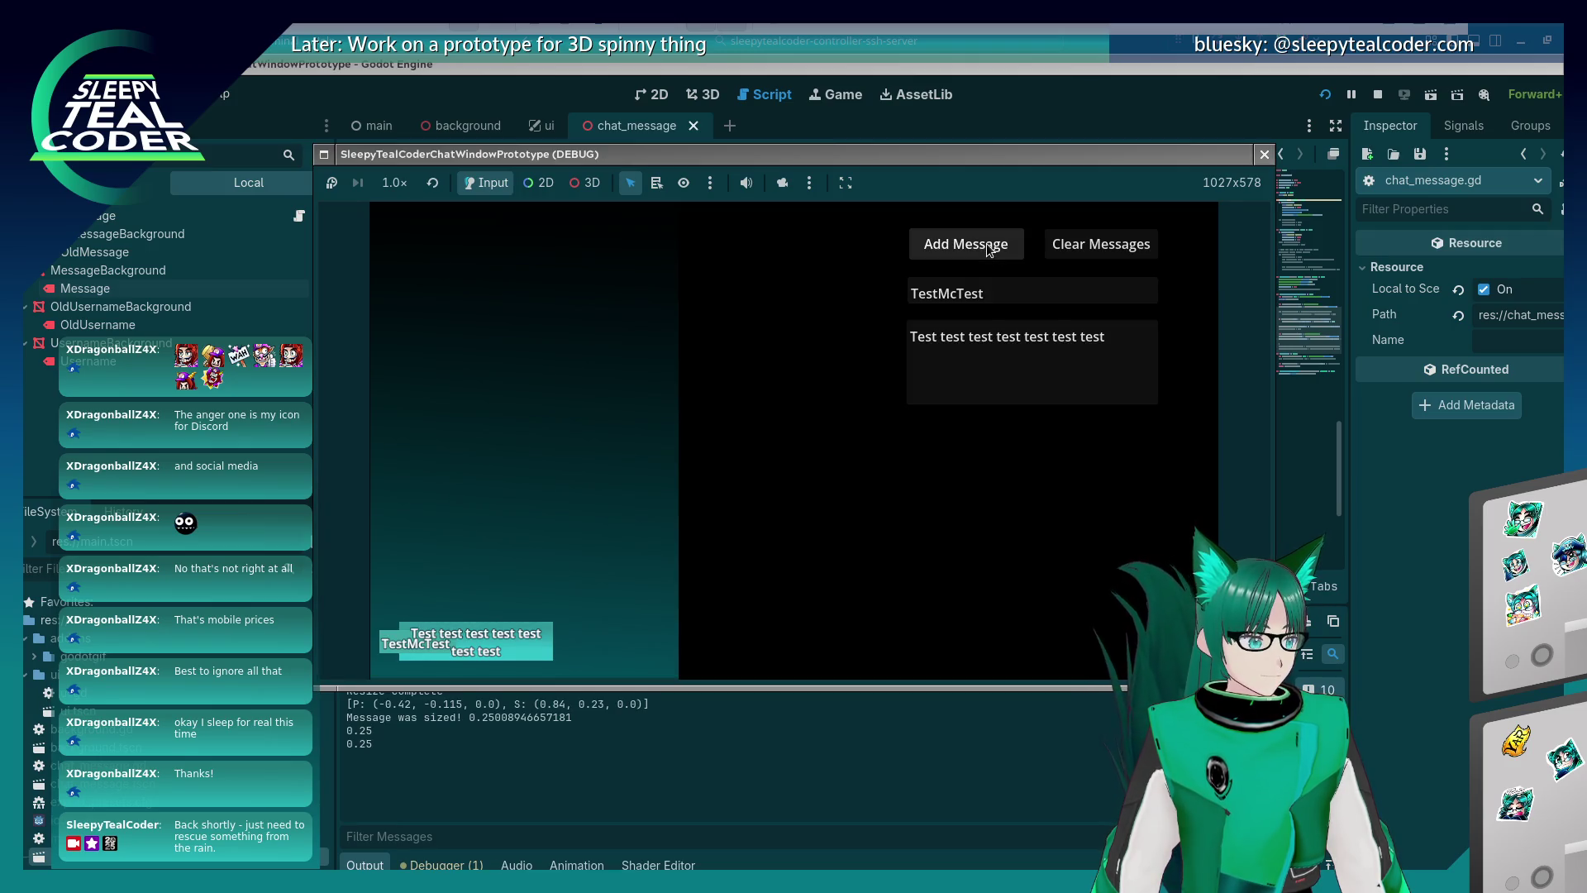
left_click(991, 248)
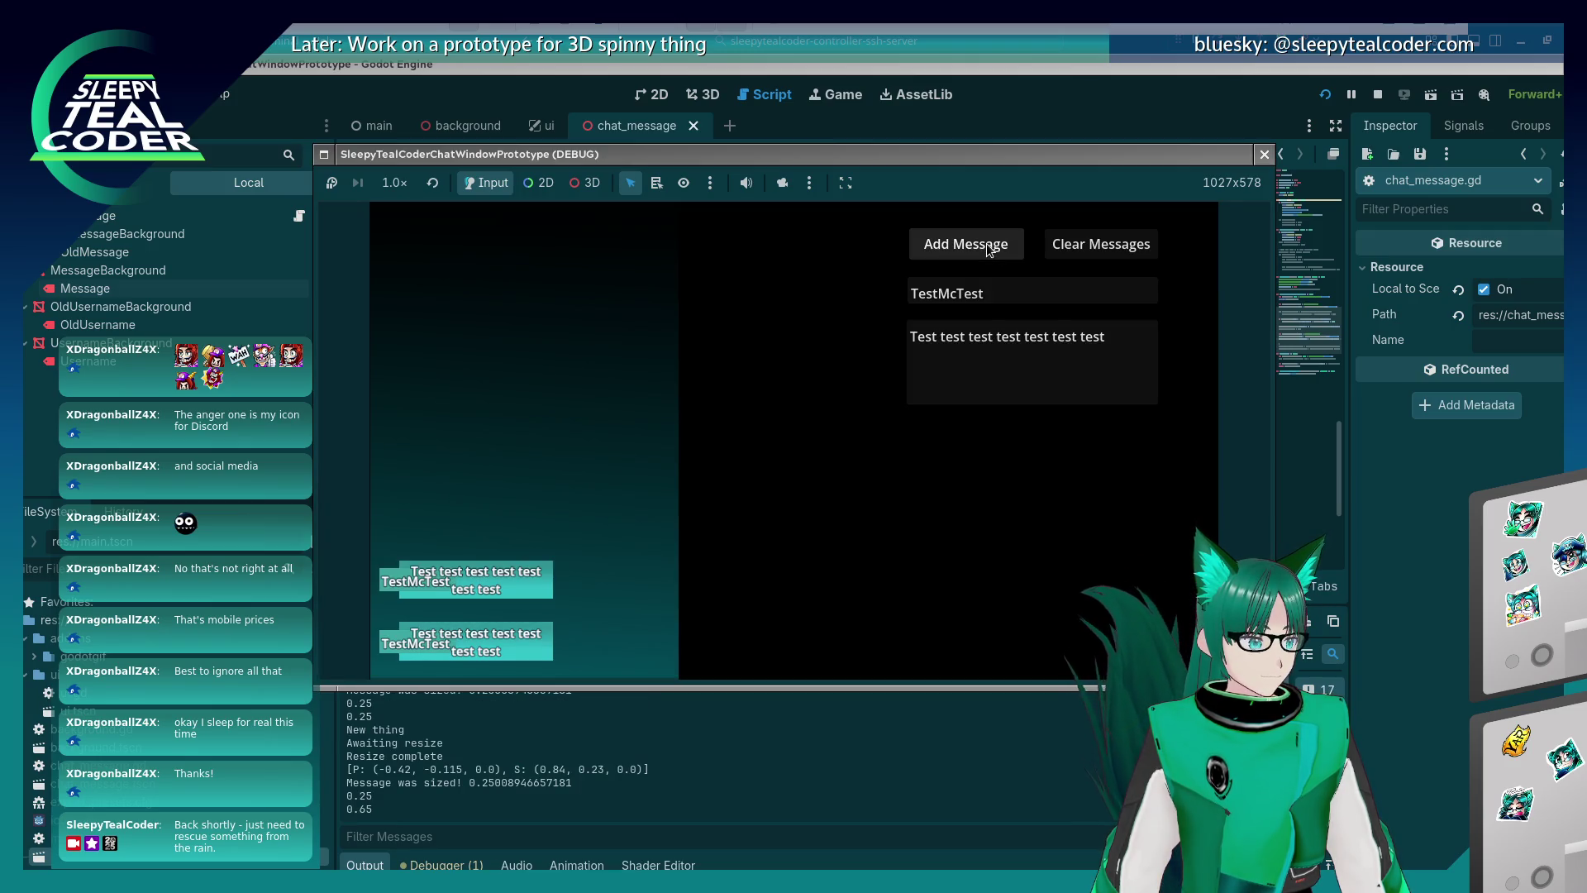
left_click(1264, 154)
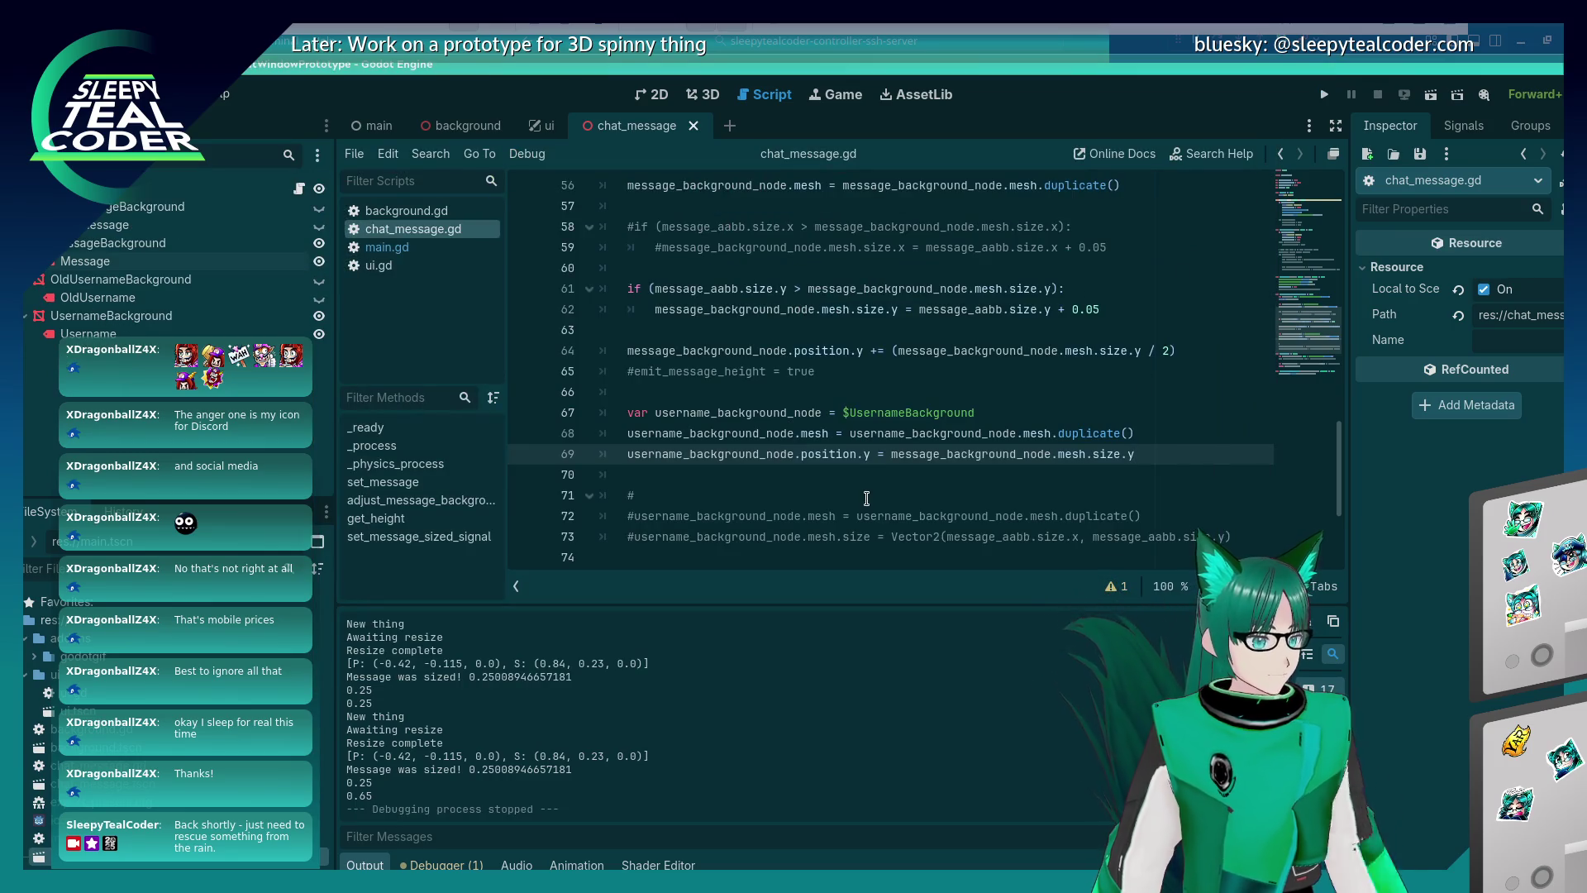
Change the offset to (message_background_node.mesh.size.y * 2), save, and run again.
mouse_move(1034, 426)
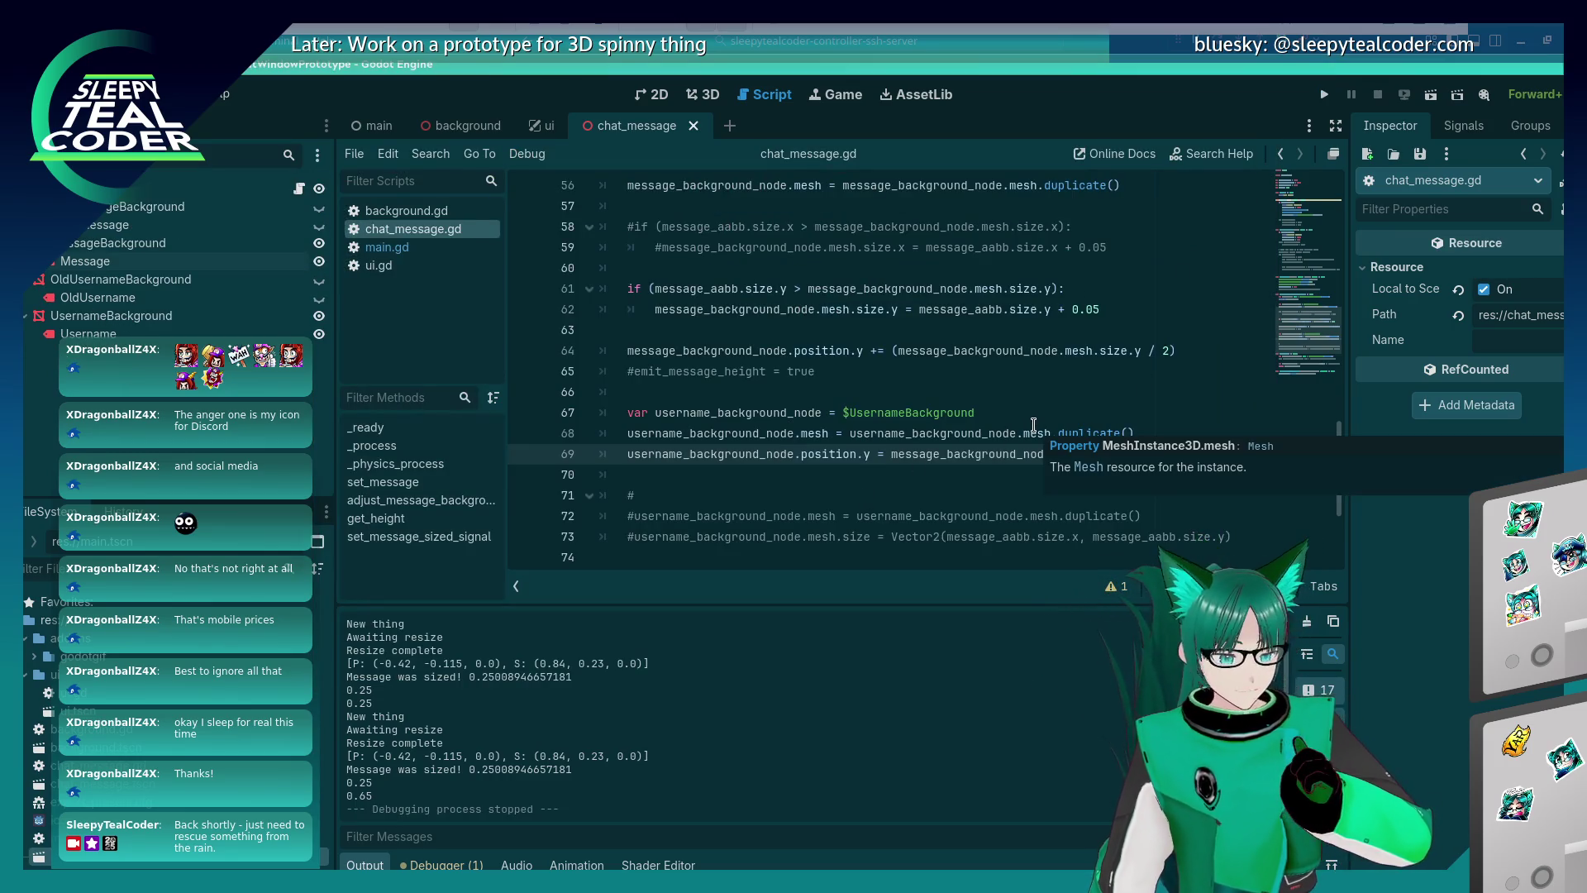
type("* 2")
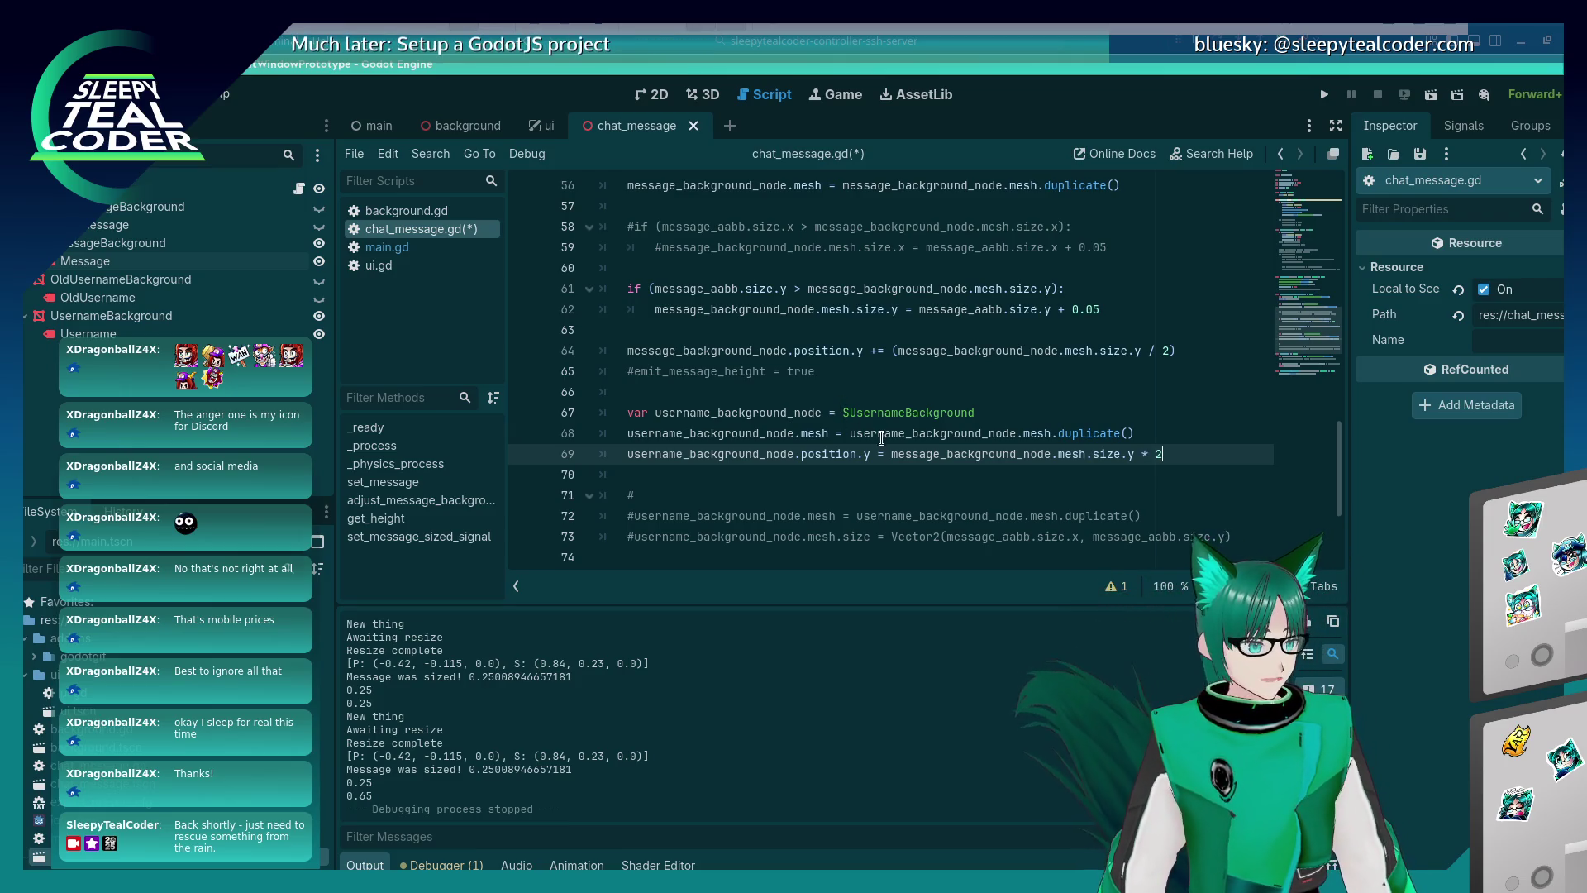
type("(")
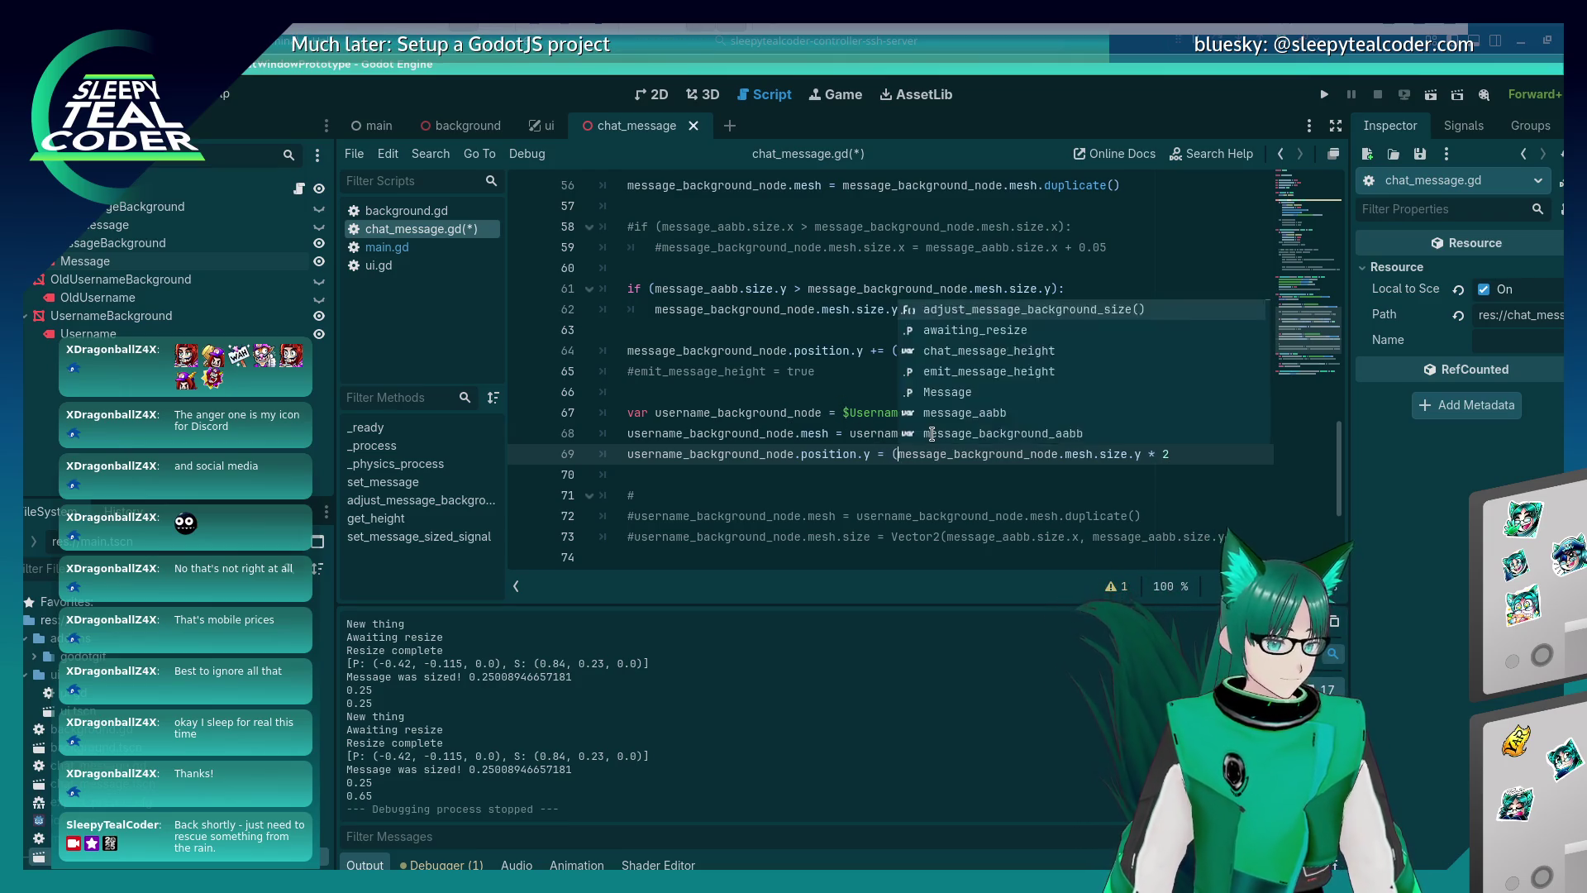
key("End")
type(")")
key("ctrl+s")
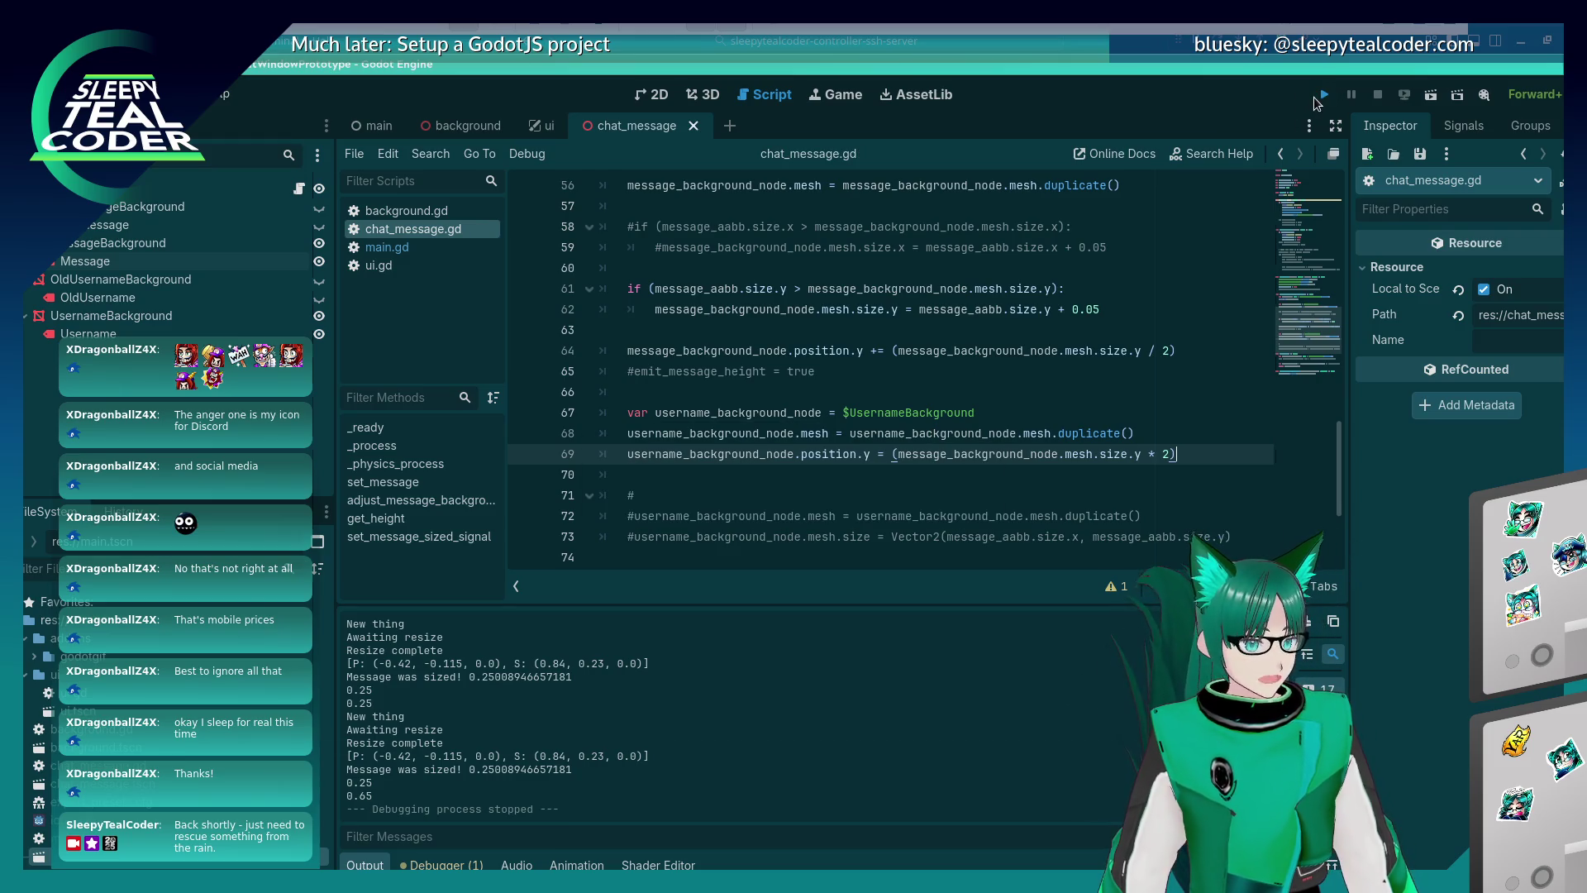
left_click(1322, 96)
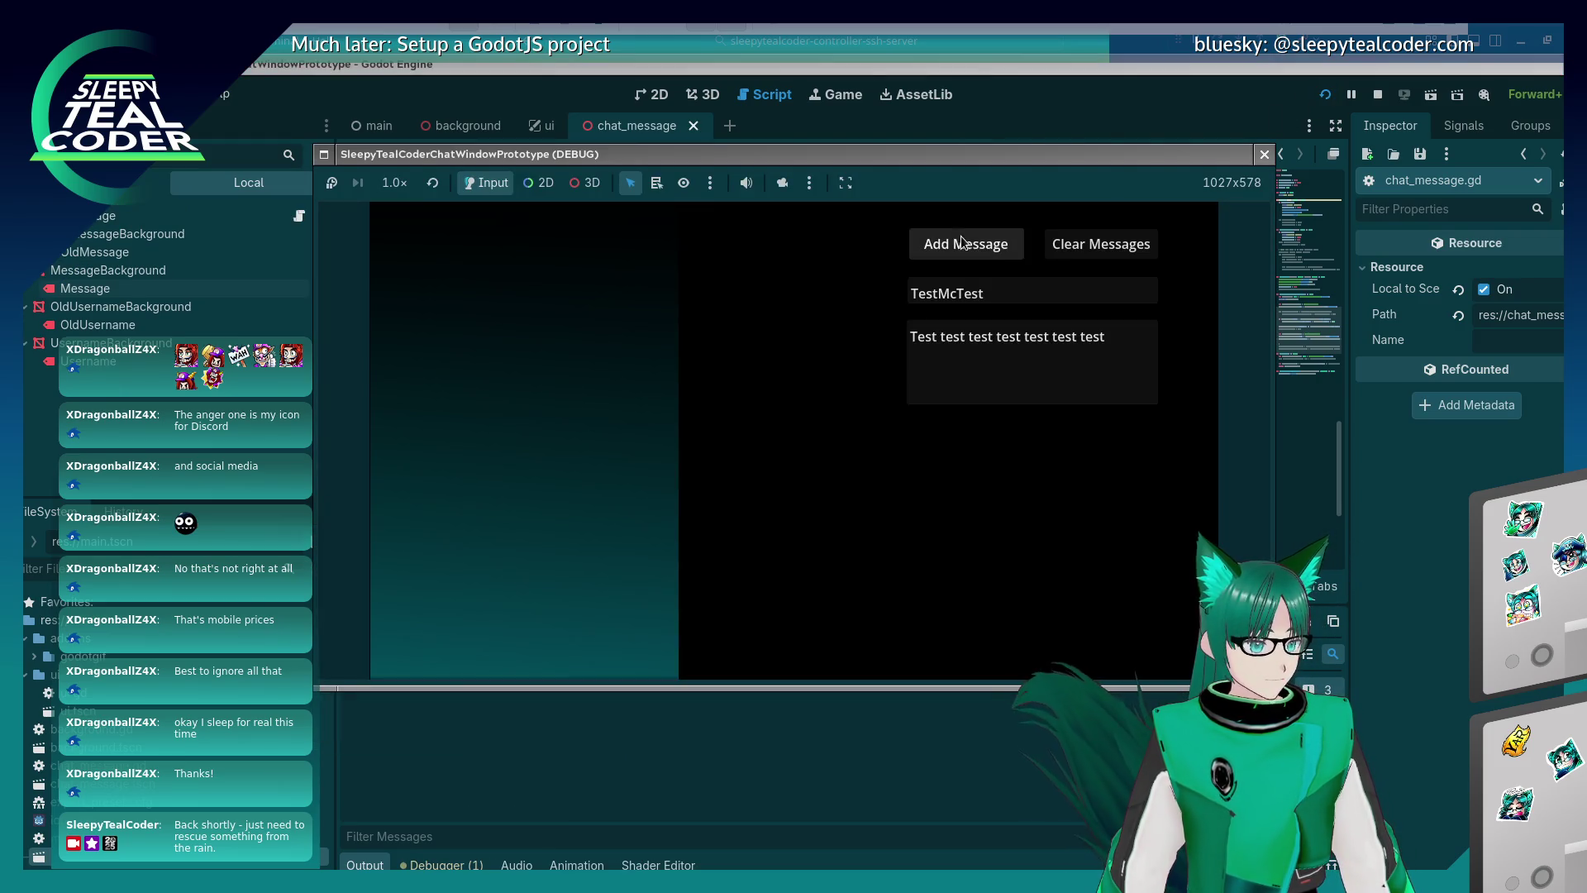
Add three test messages to confirm the TestMcTest labels, stop the game, and open main.gd.
left_click(967, 245)
left_click(973, 247)
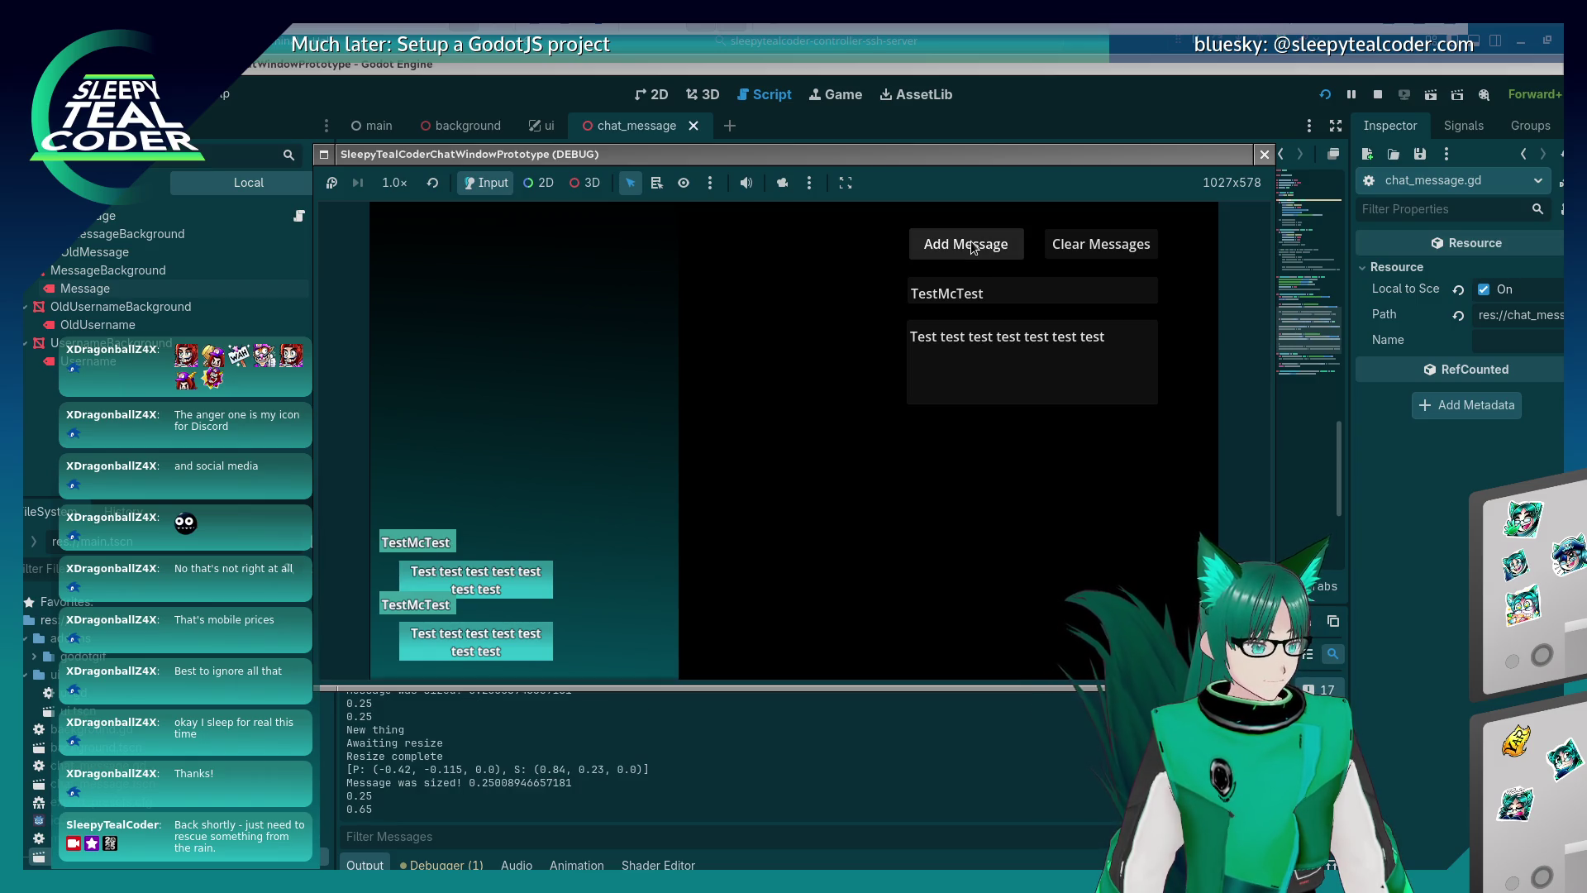
left_click(973, 246)
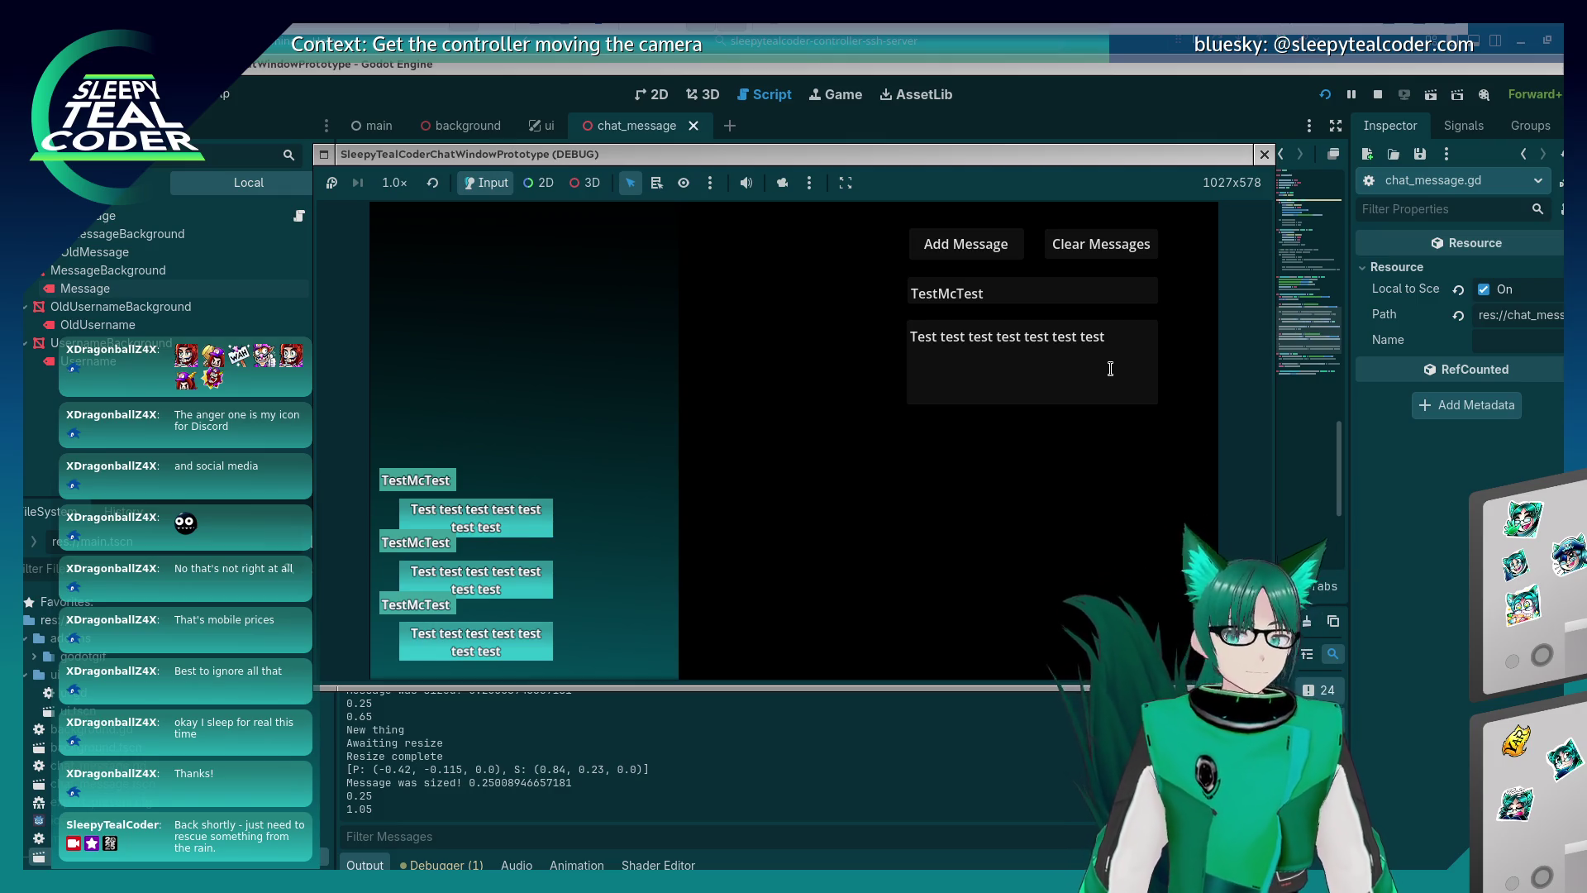
key("F8")
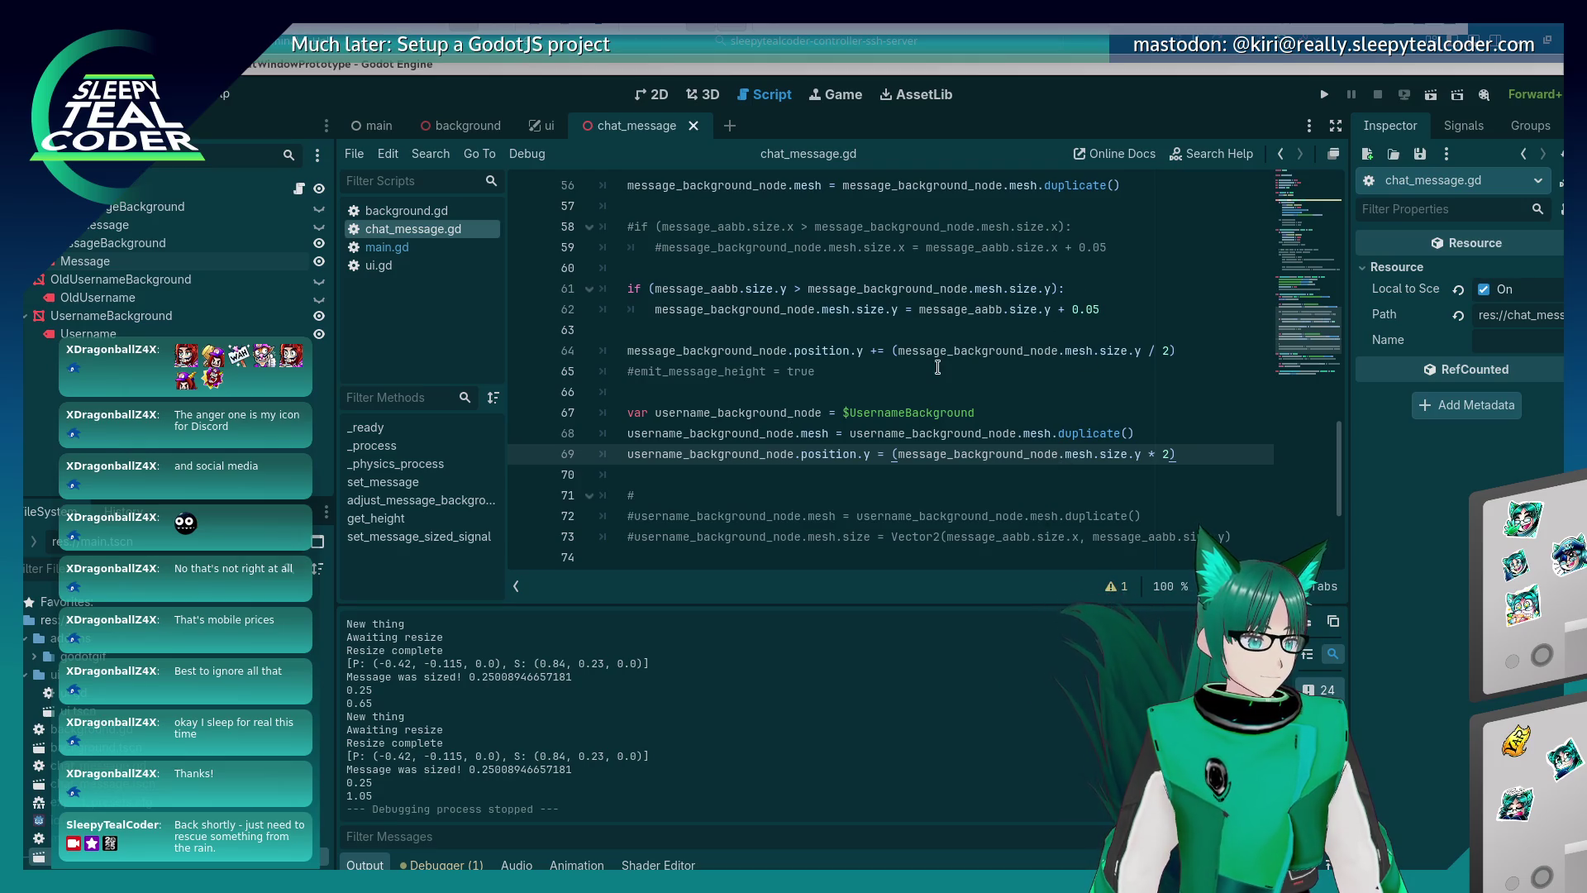
left_click(414, 248)
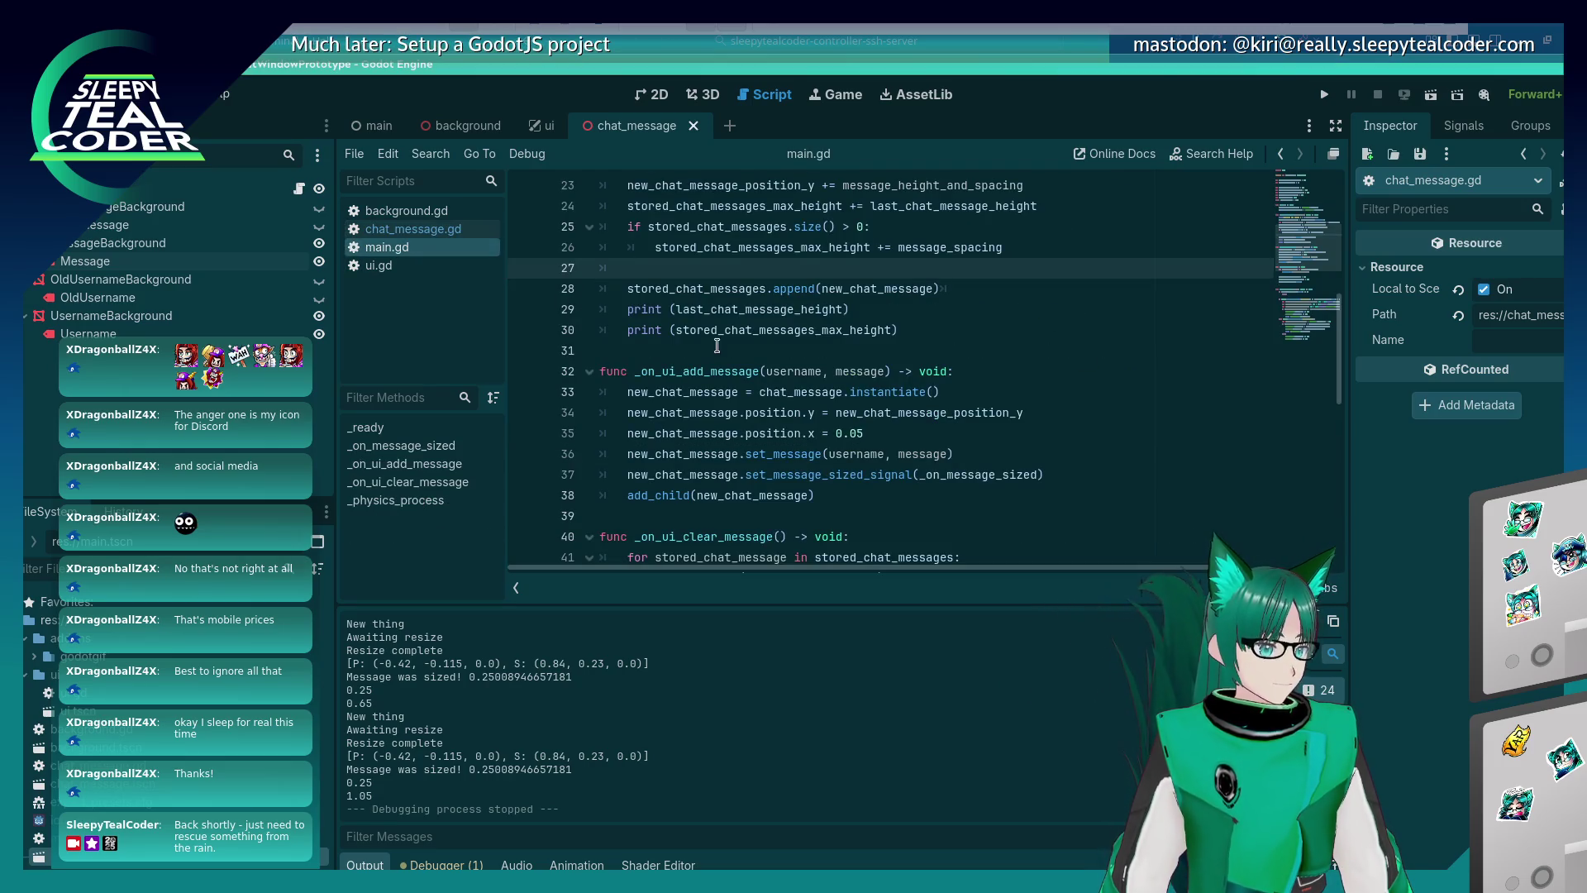
In chat_message.gd, comment out the message AABB and chat_message_height lines and start line 80.
scroll(654, 312, "up", 3)
scroll(654, 312, "down", 6)
left_click(379, 236)
scroll(782, 362, "down", 4)
left_click_drag(680, 428, 531, 417)
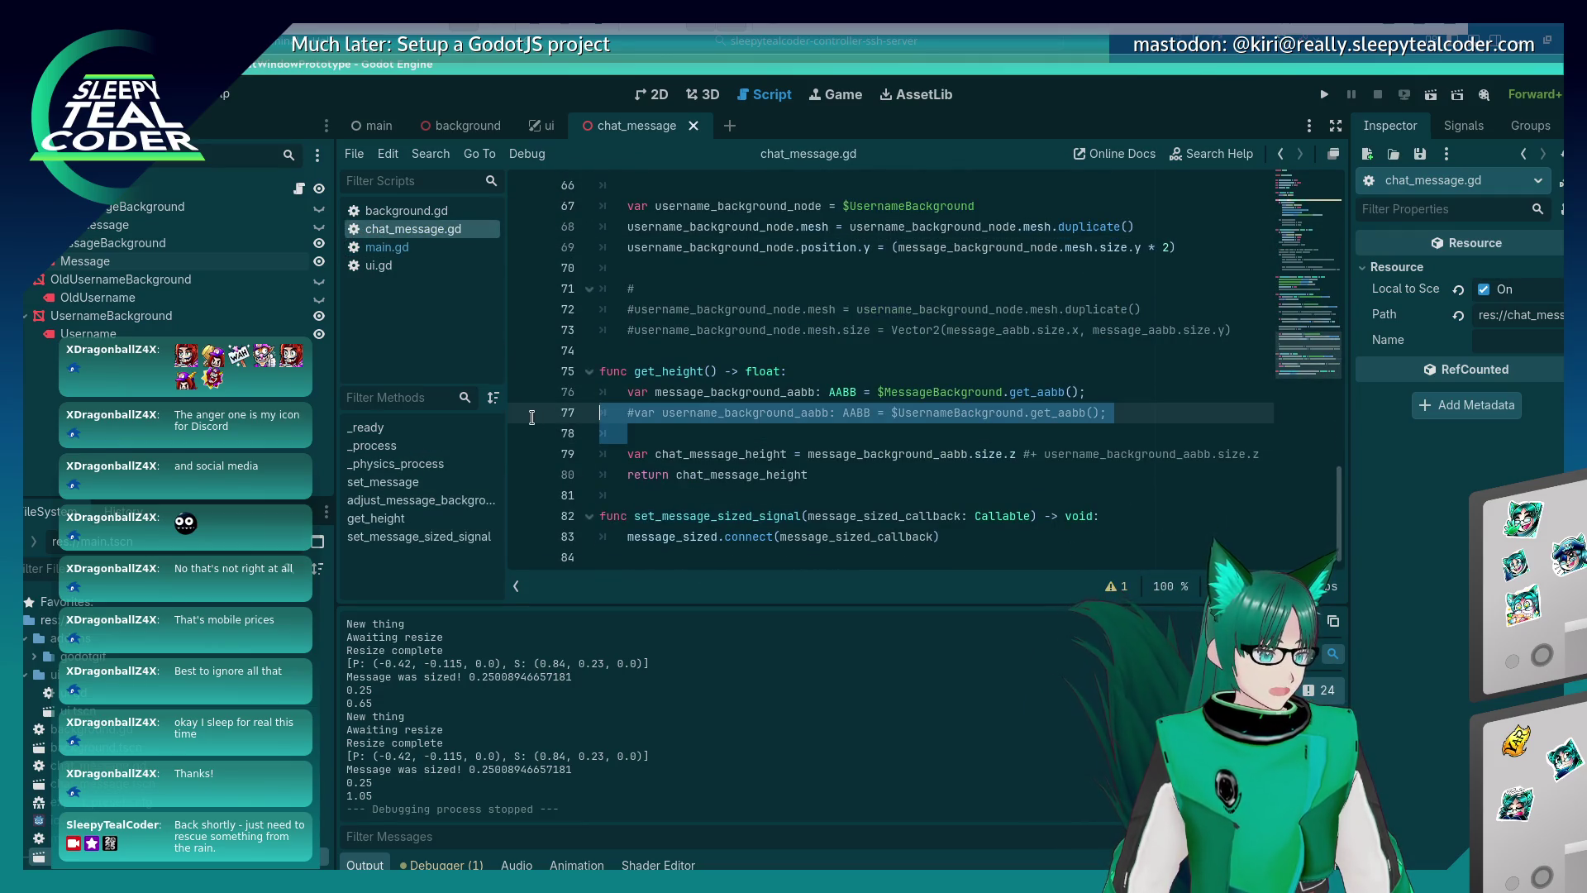
left_click(697, 426)
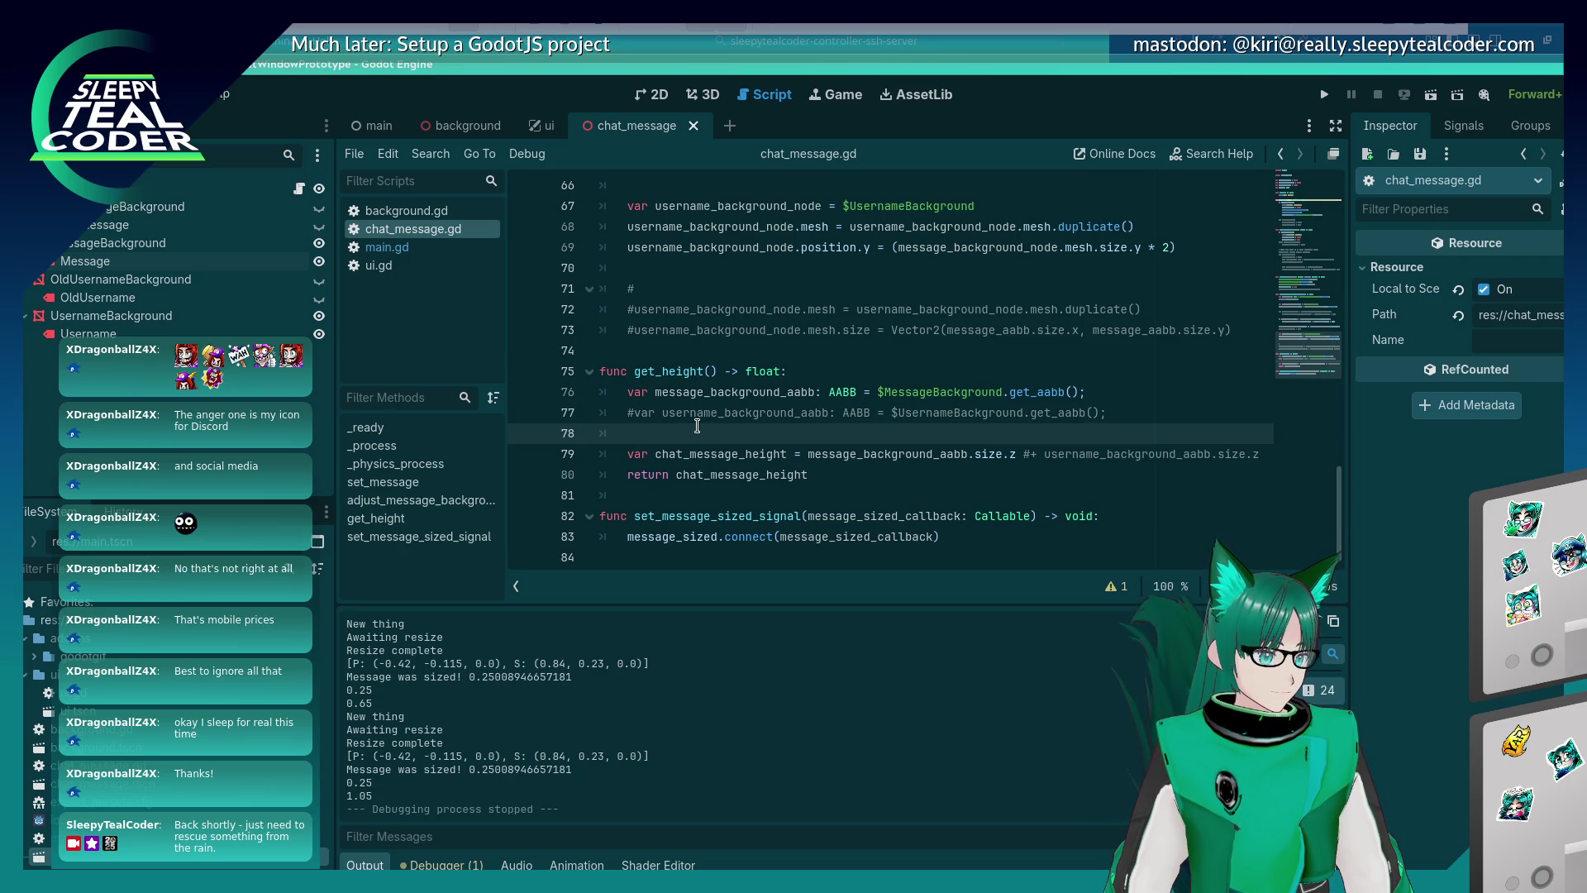
left_click(628, 392)
type("#")
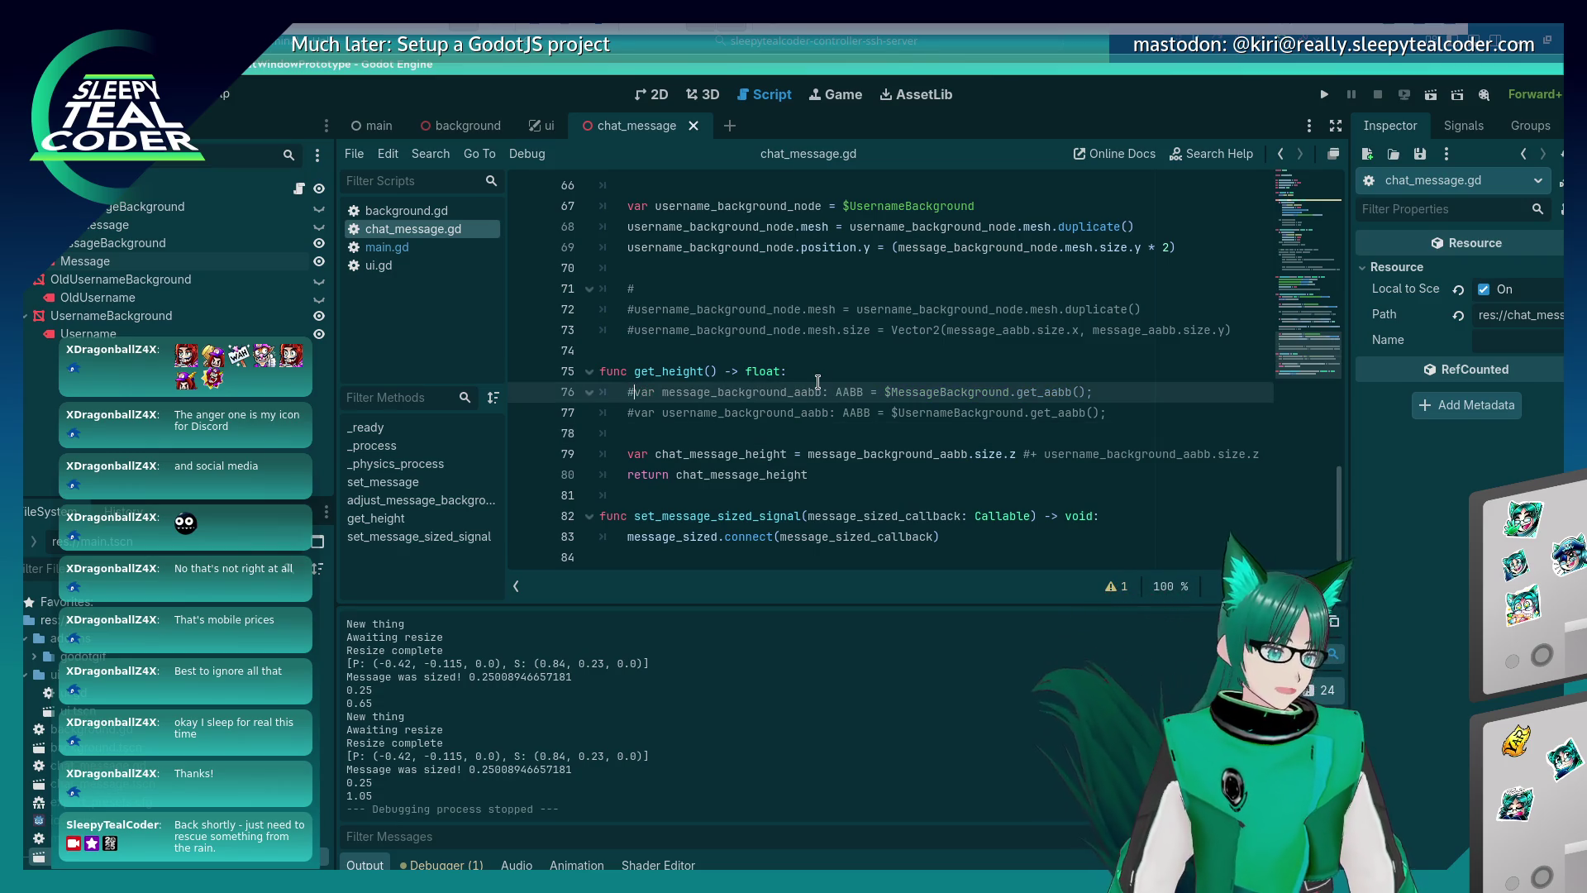
key("Down")
key("Down")
key("Down")
type("#")
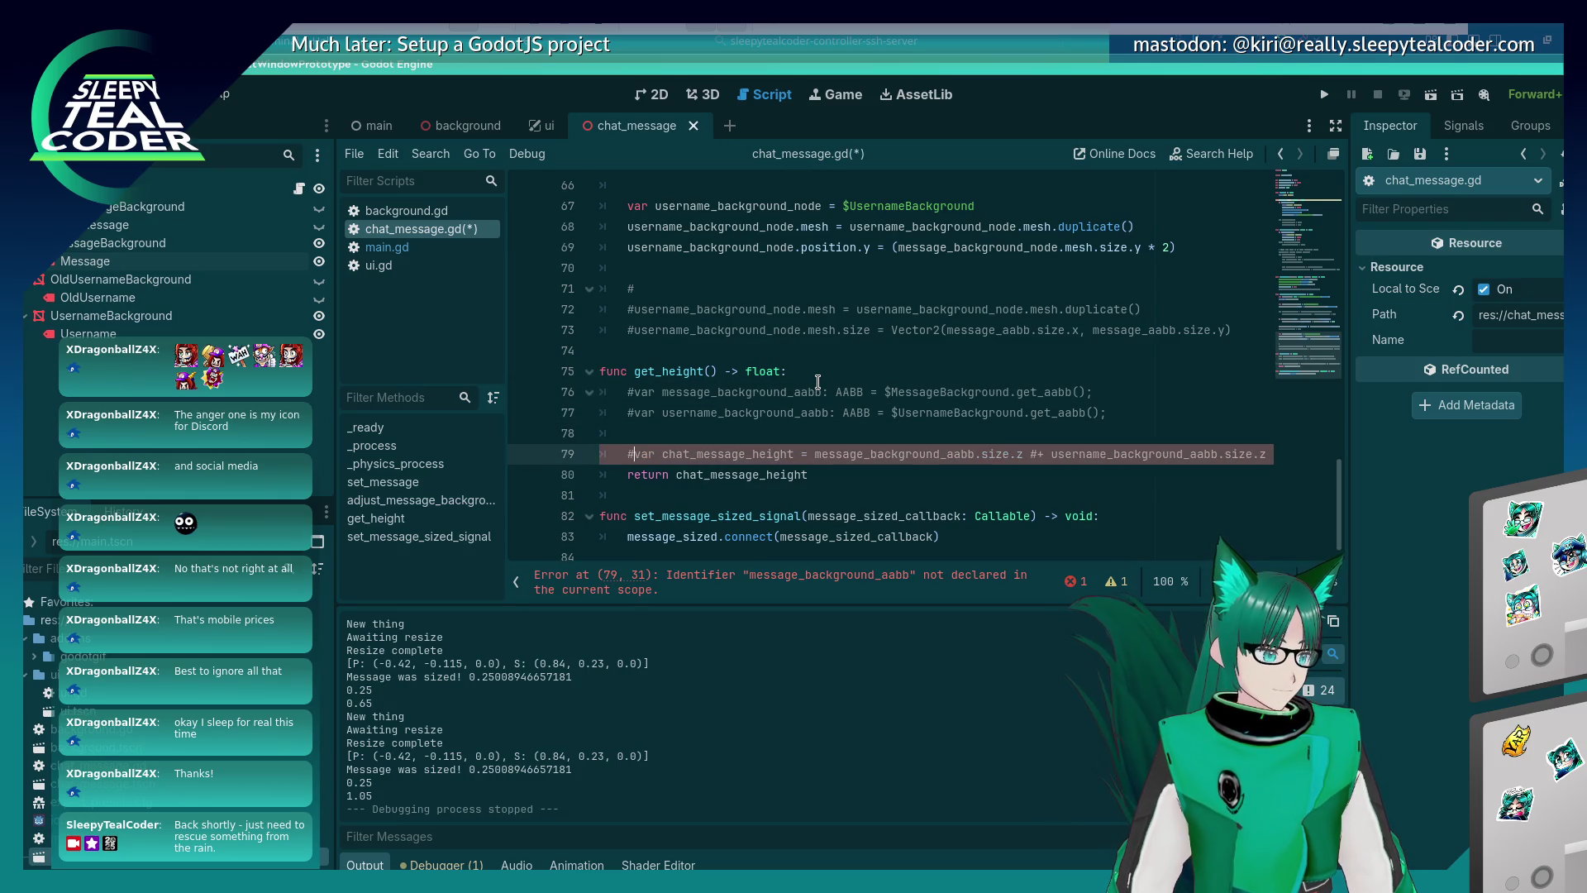
key("End")
key("Return")
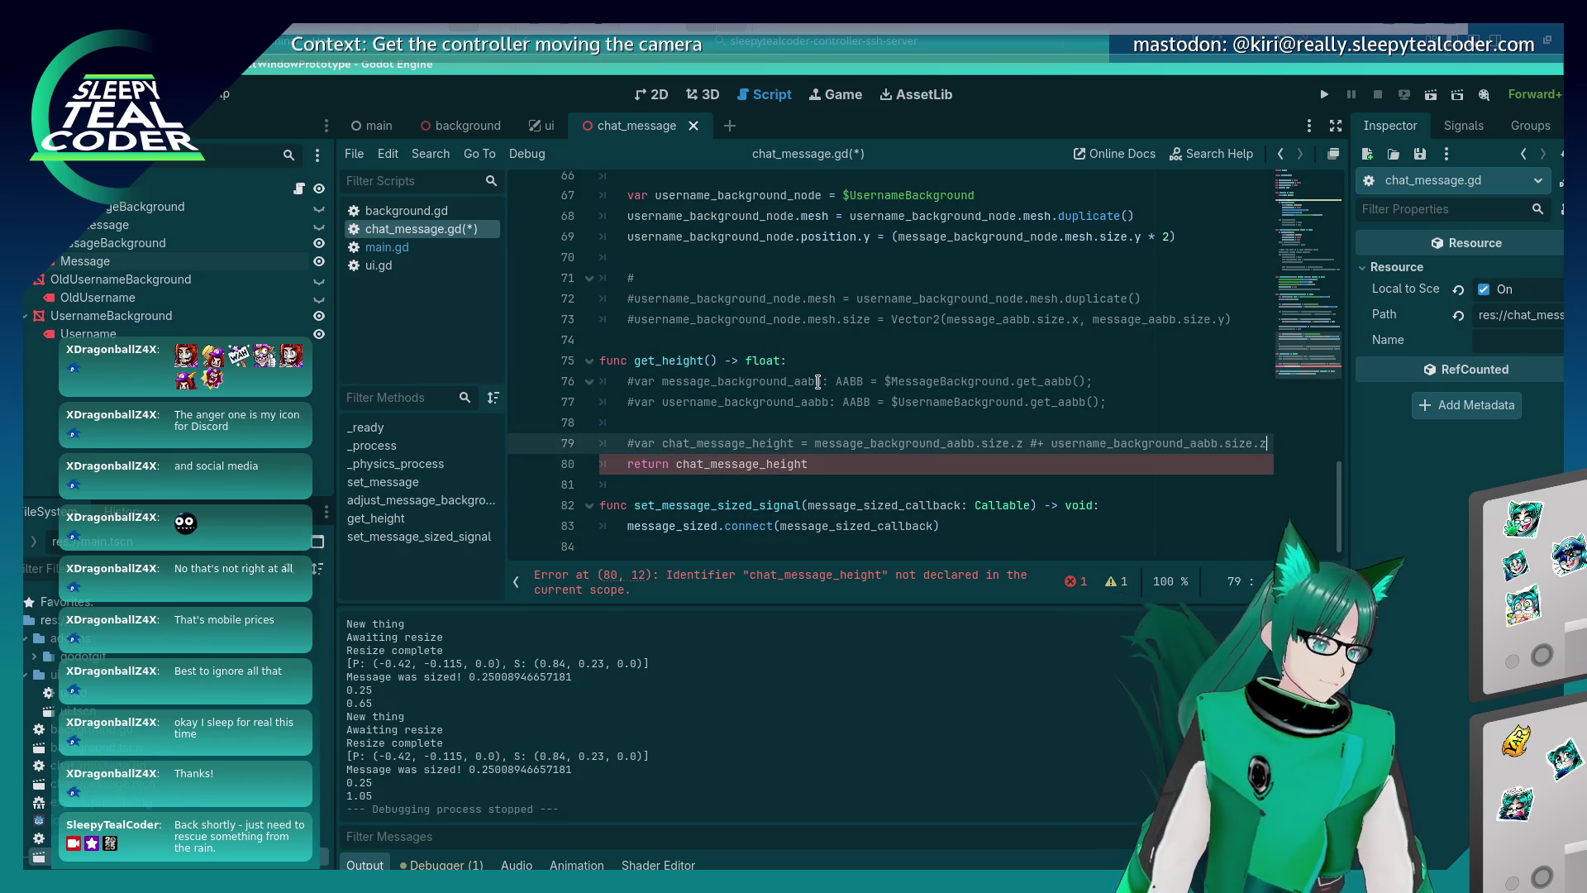
Write line 80 as var chat_message_height = $ChatMessage.get_aabb(); and save.
type("var ch")
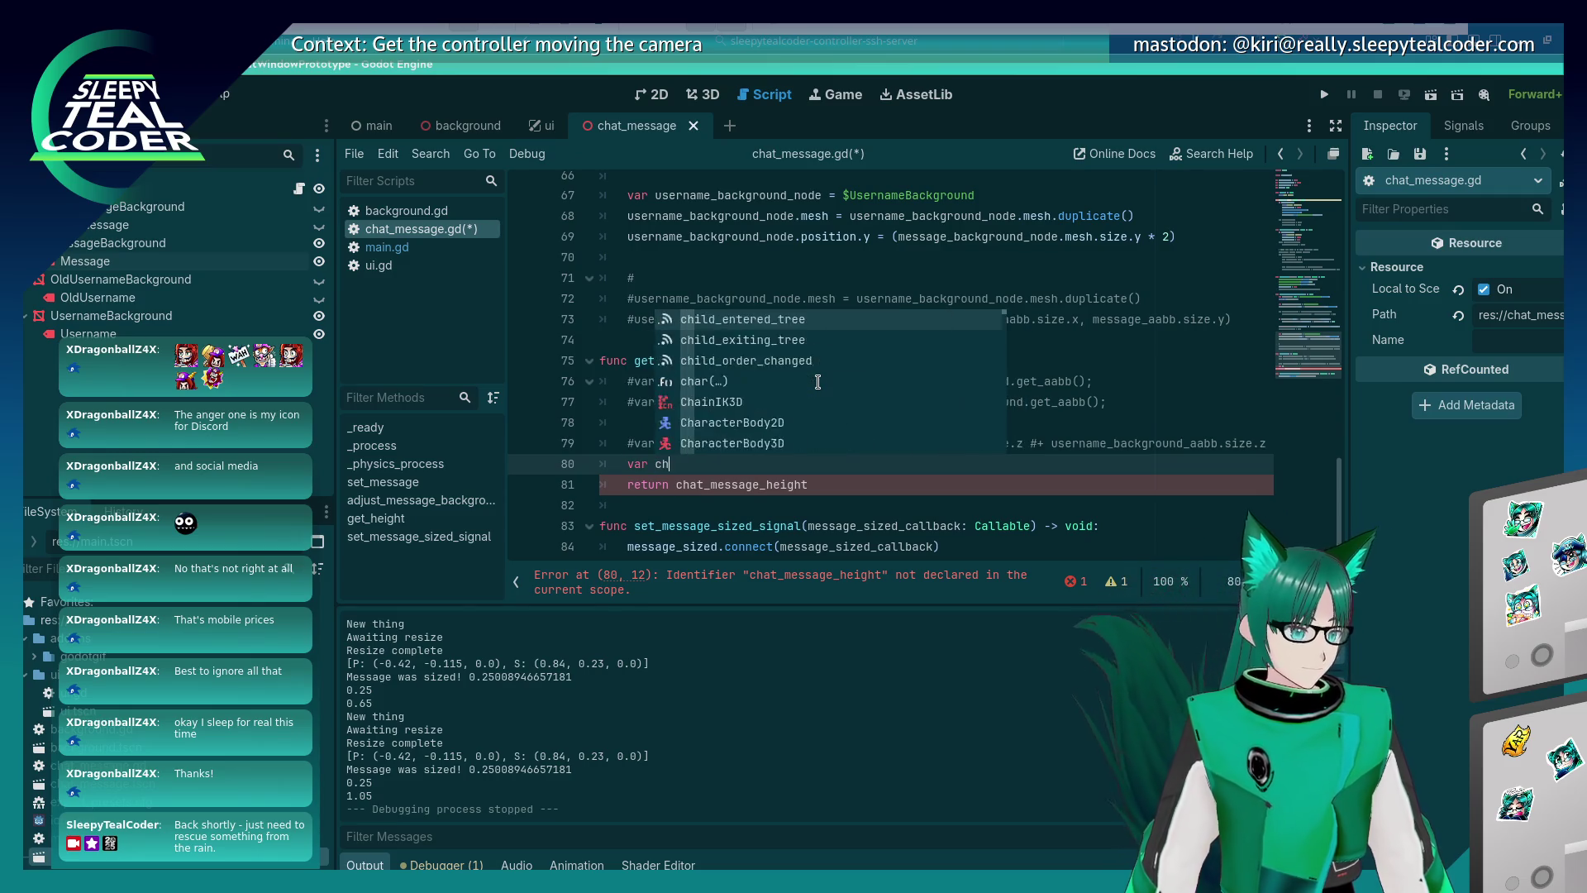
type("at__jhe")
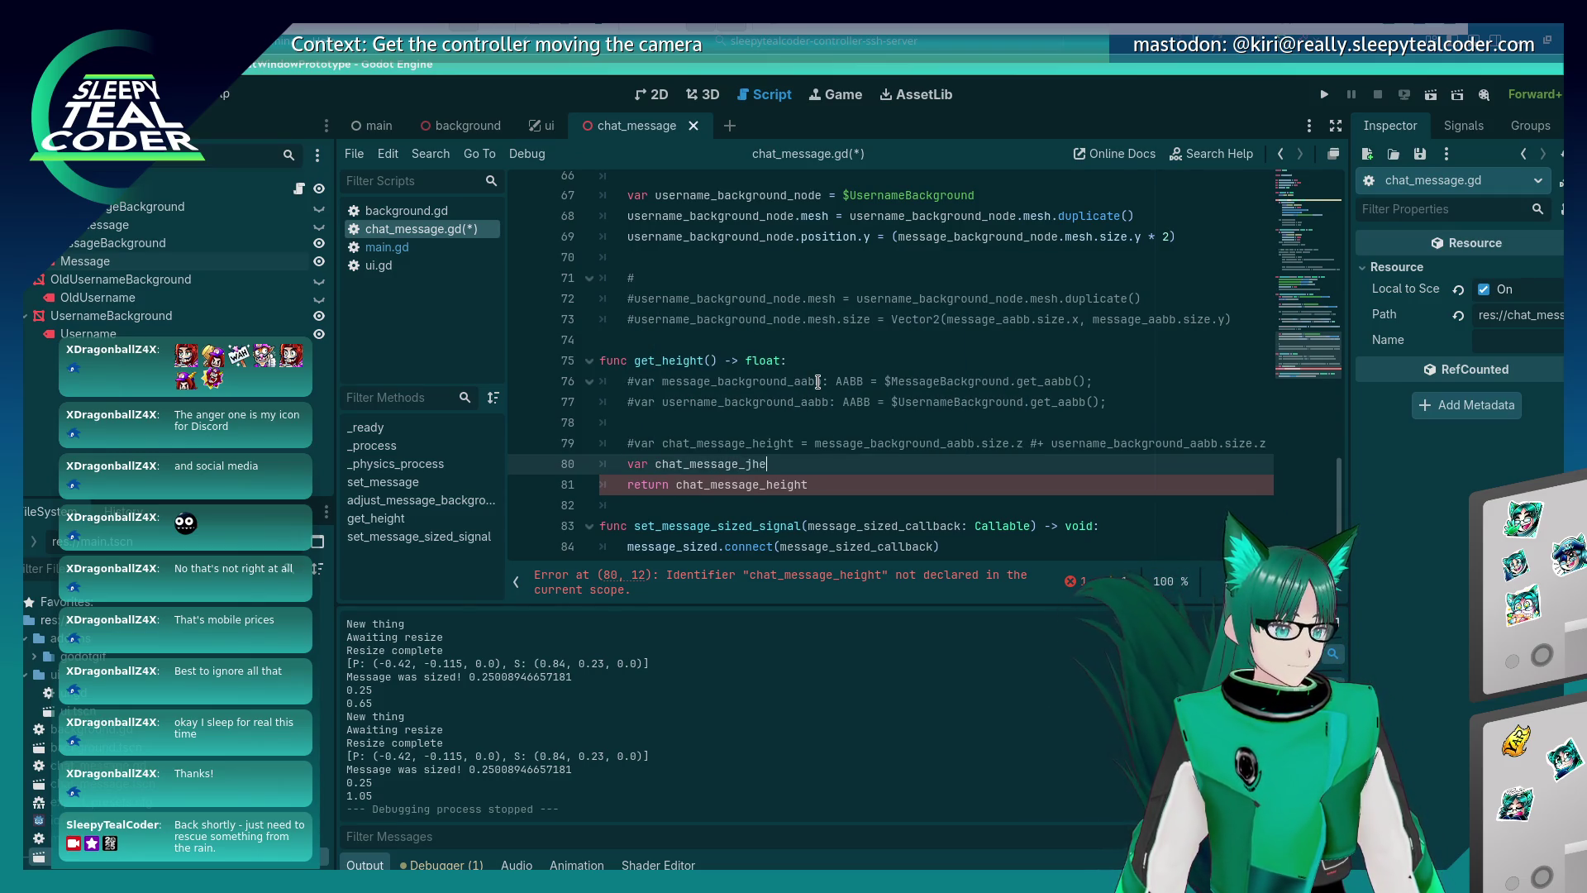
type("= $Chat")
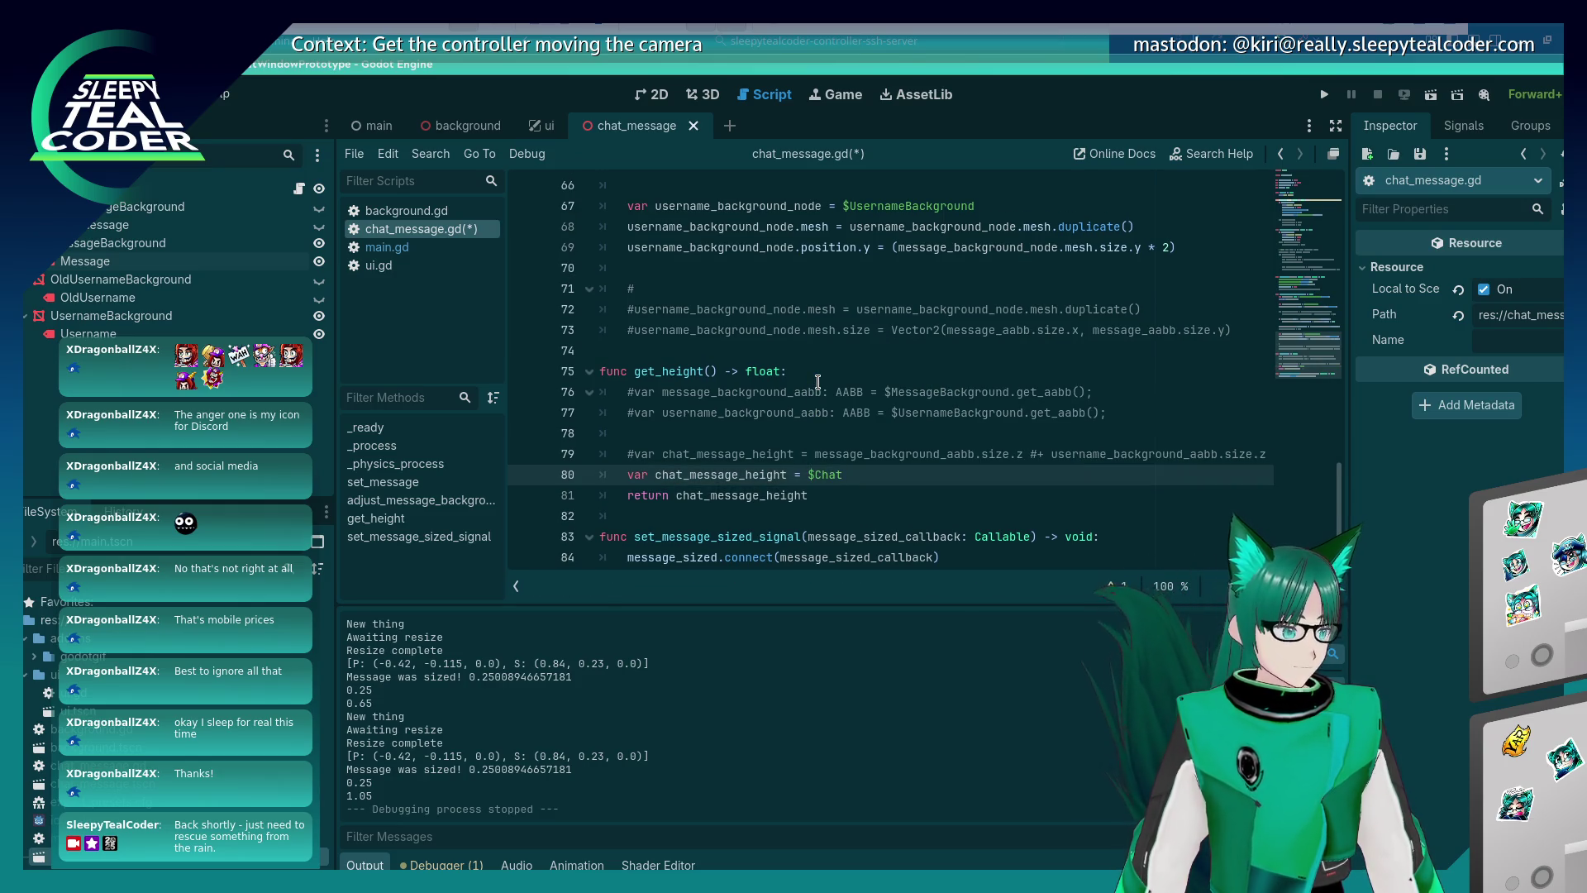
key("BackSpace")
key("BackSpace")
key("BackSpace")
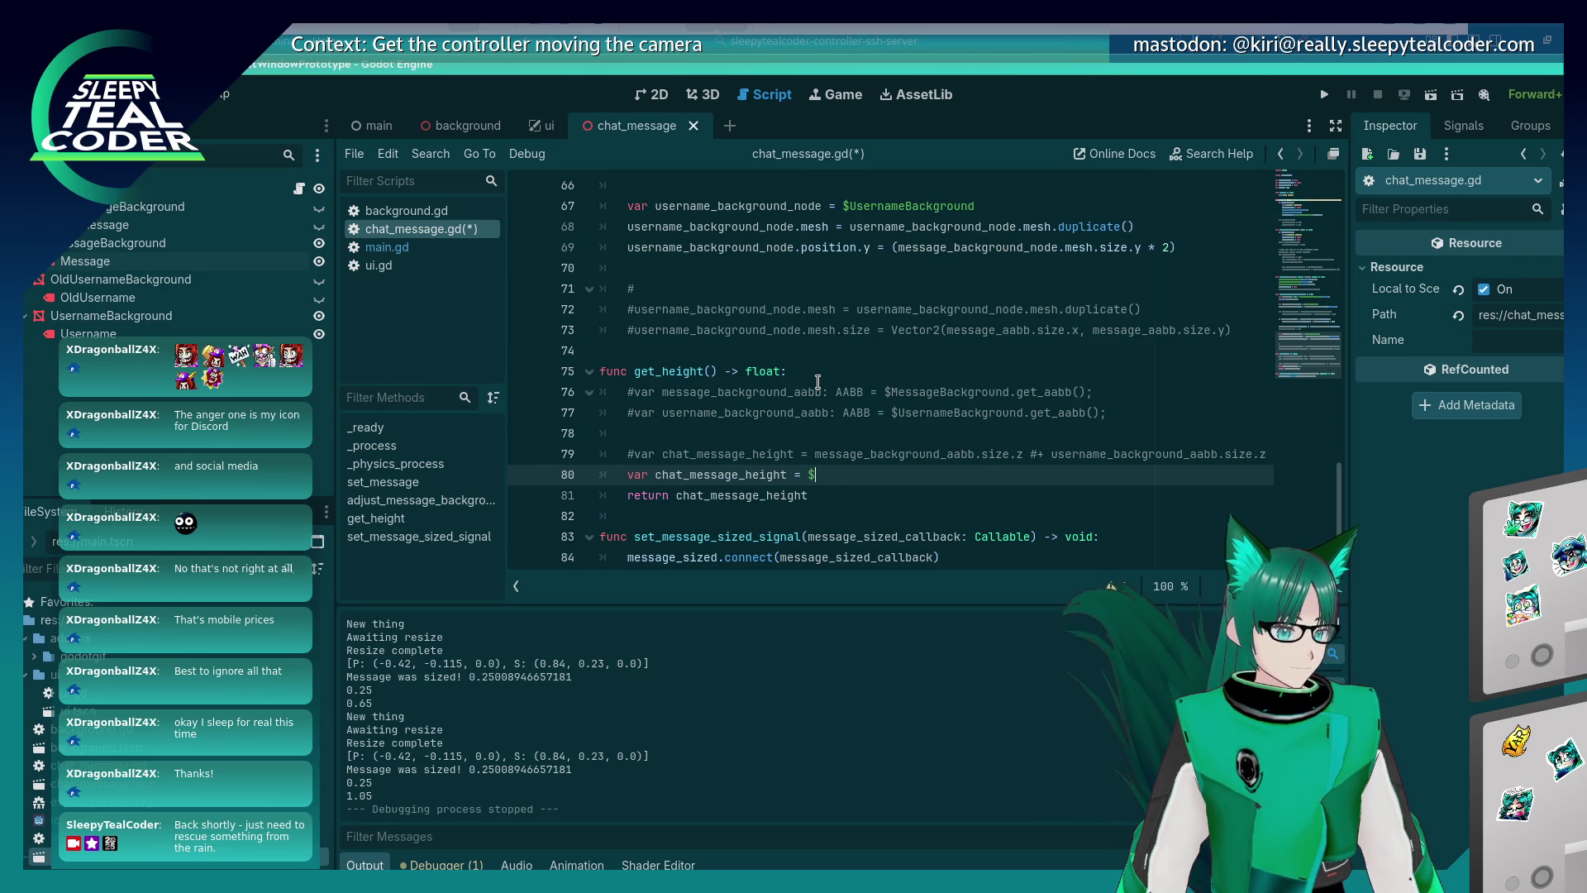
type("get_aabb();")
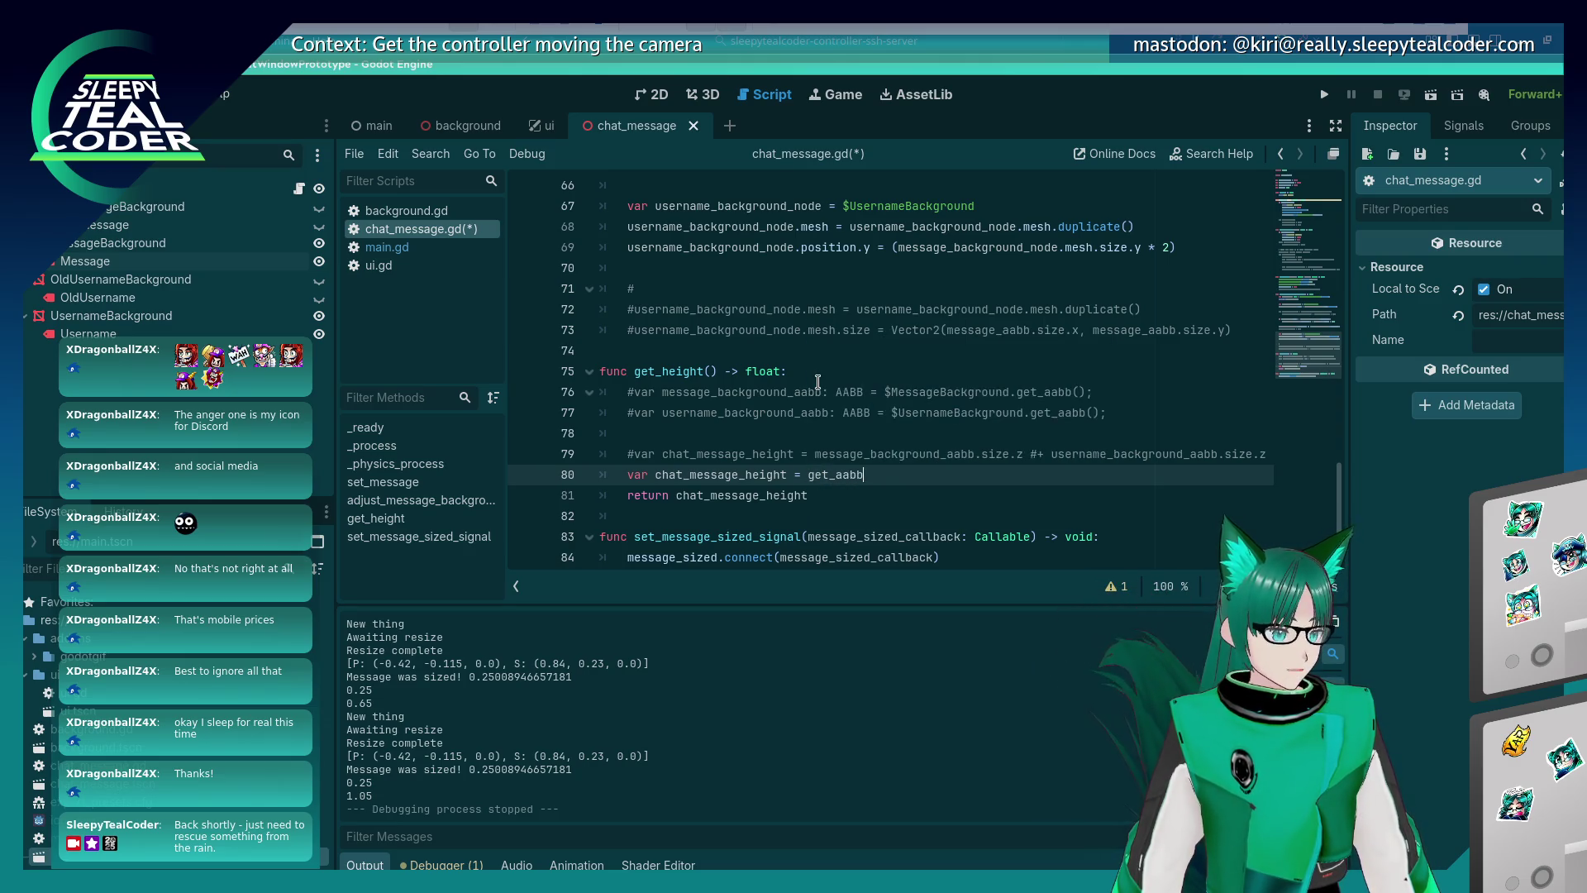
key("Up")
key("ctrl+s")
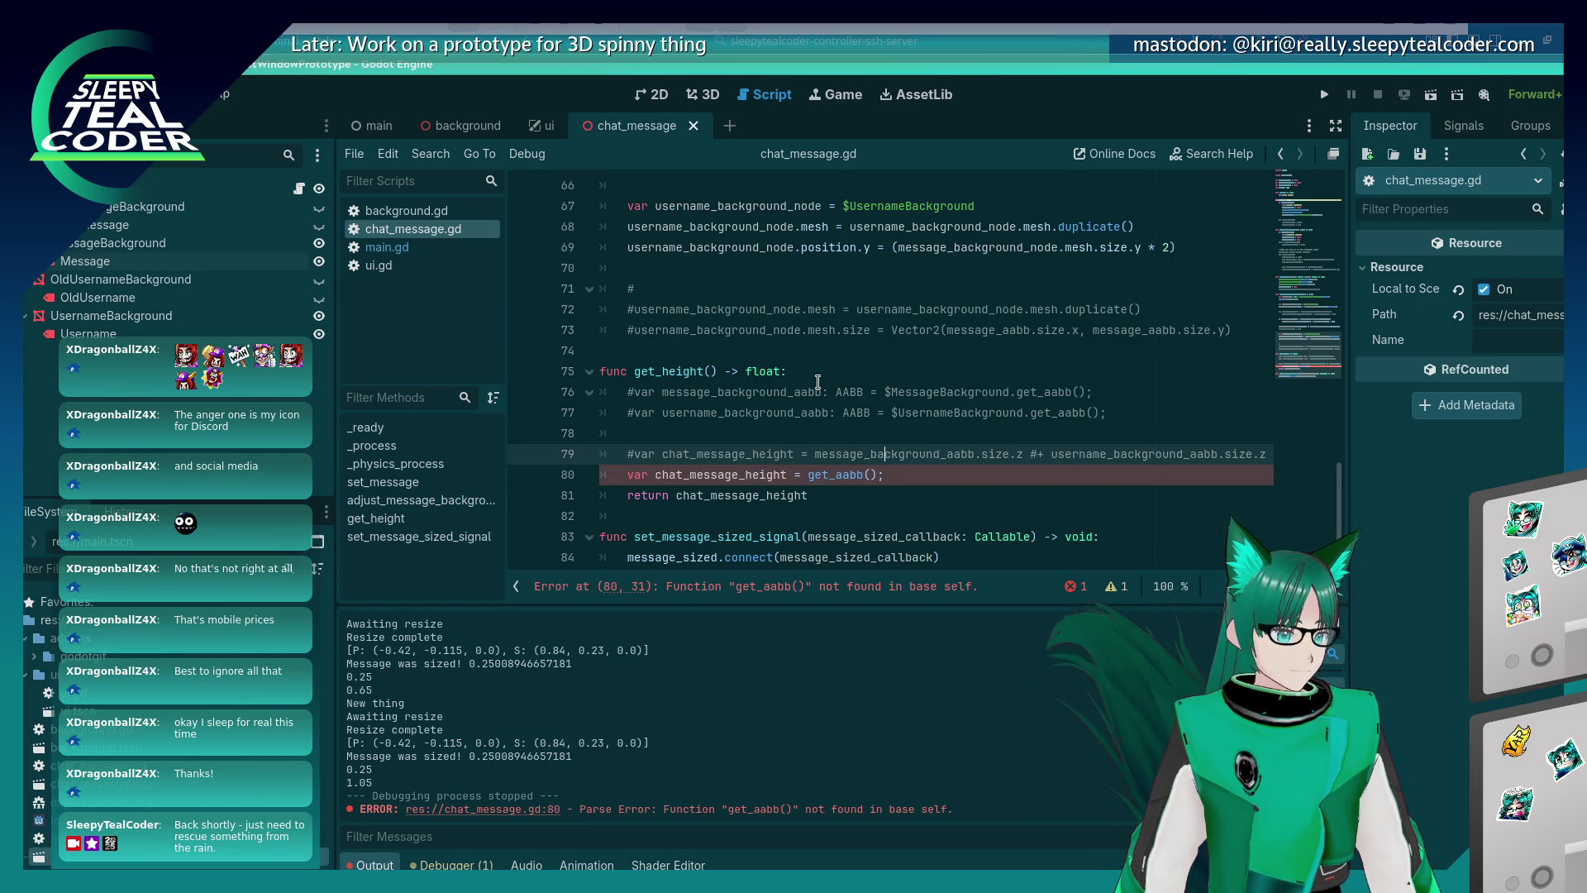
key("Down")
scroll(814, 379, "up", 20)
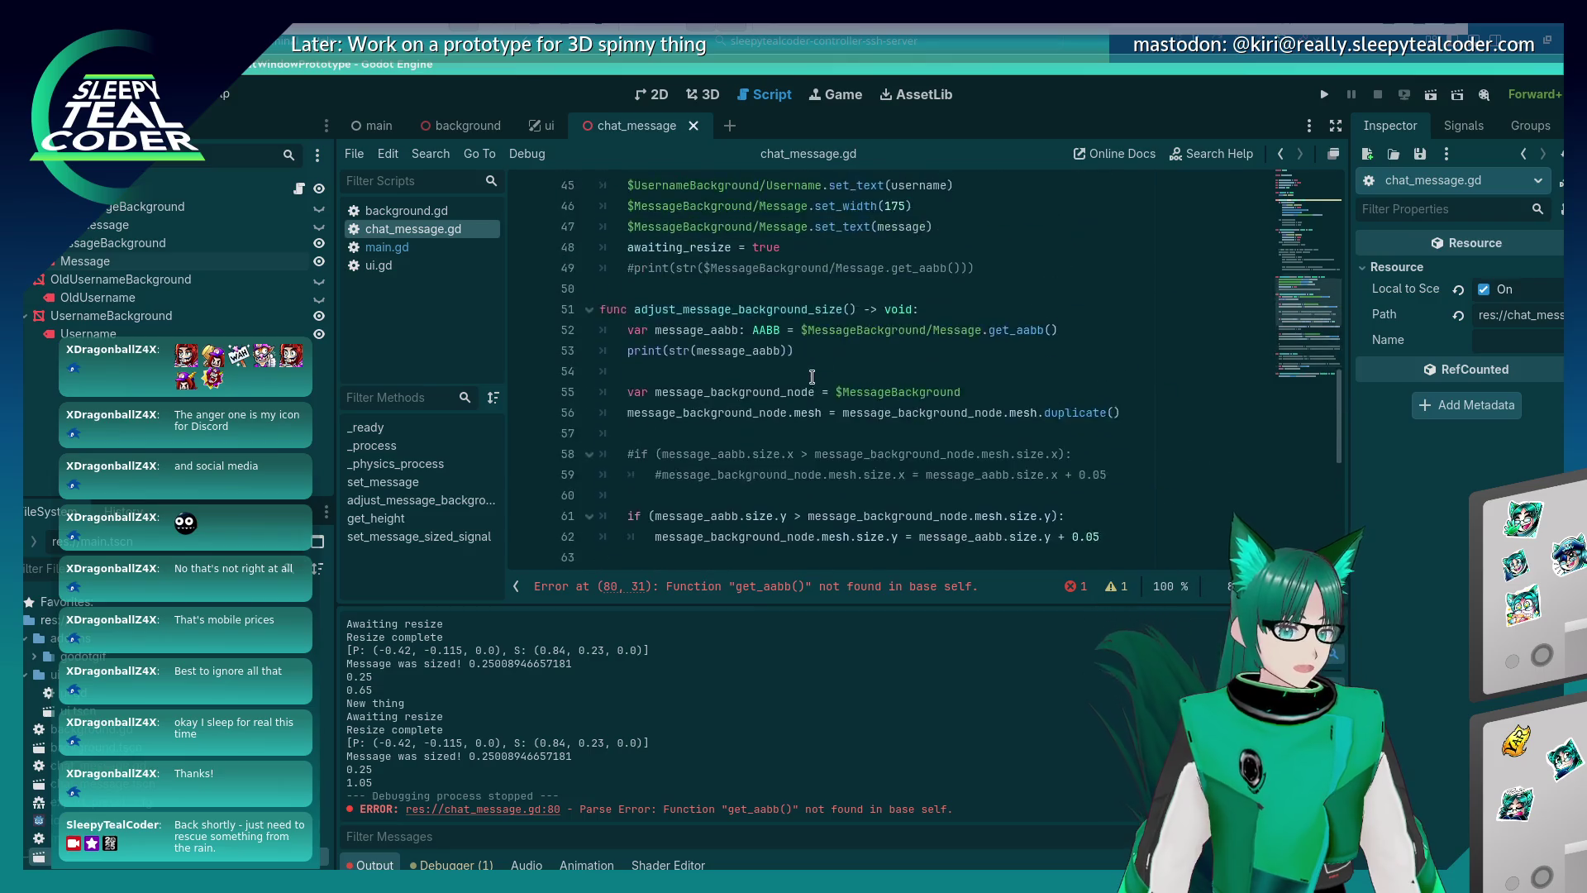
scroll(807, 377, "down", 20)
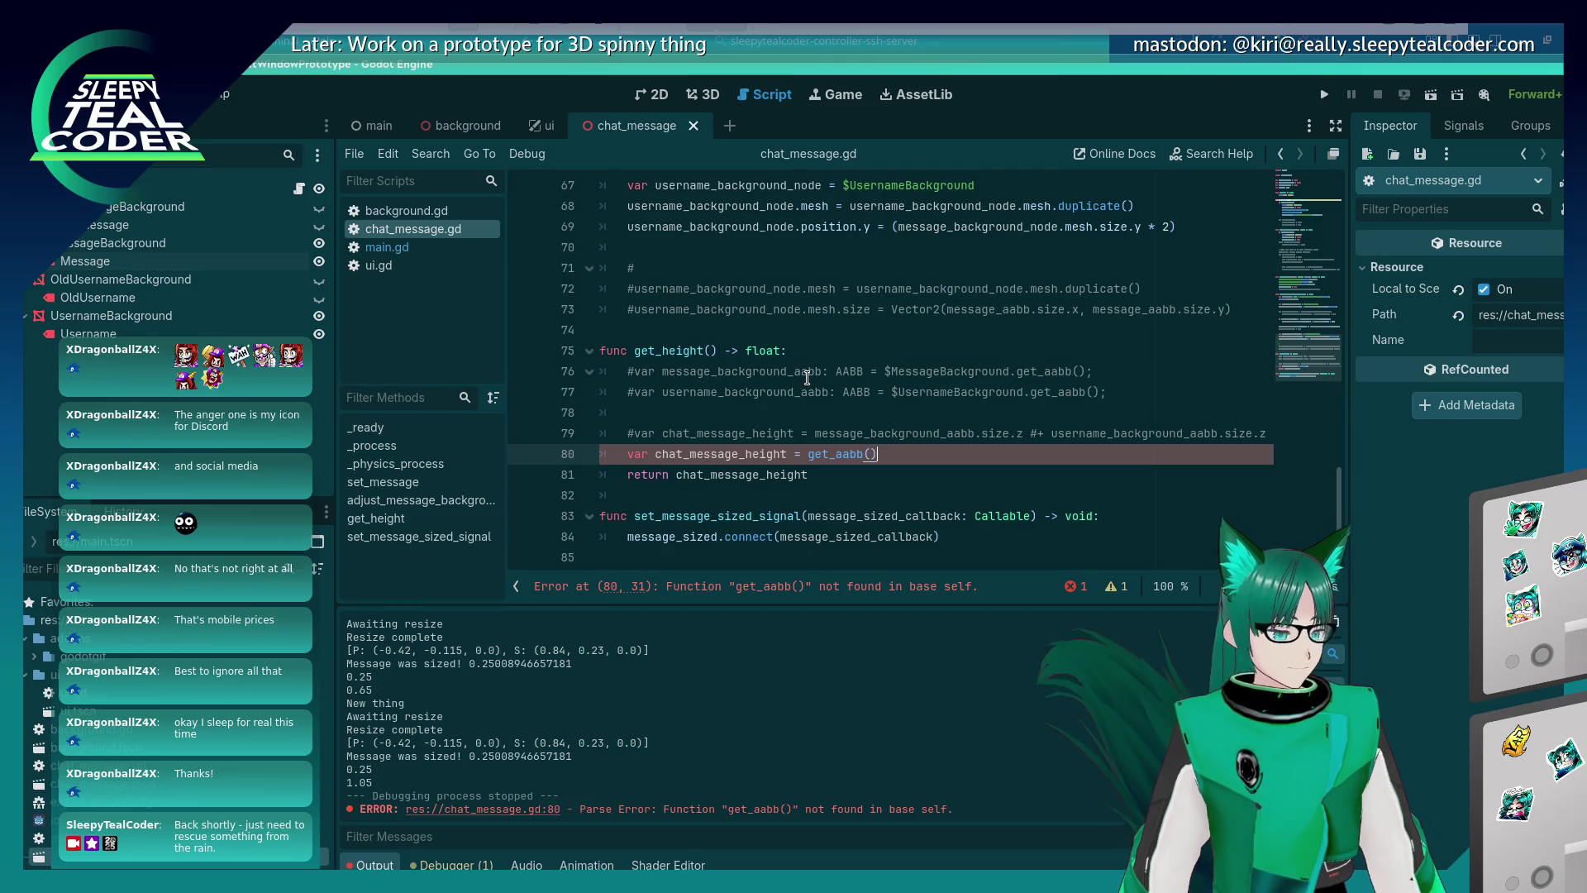
key("BackSpace")
key("BackSpace")
key("BackSpace")
type("ChatM")
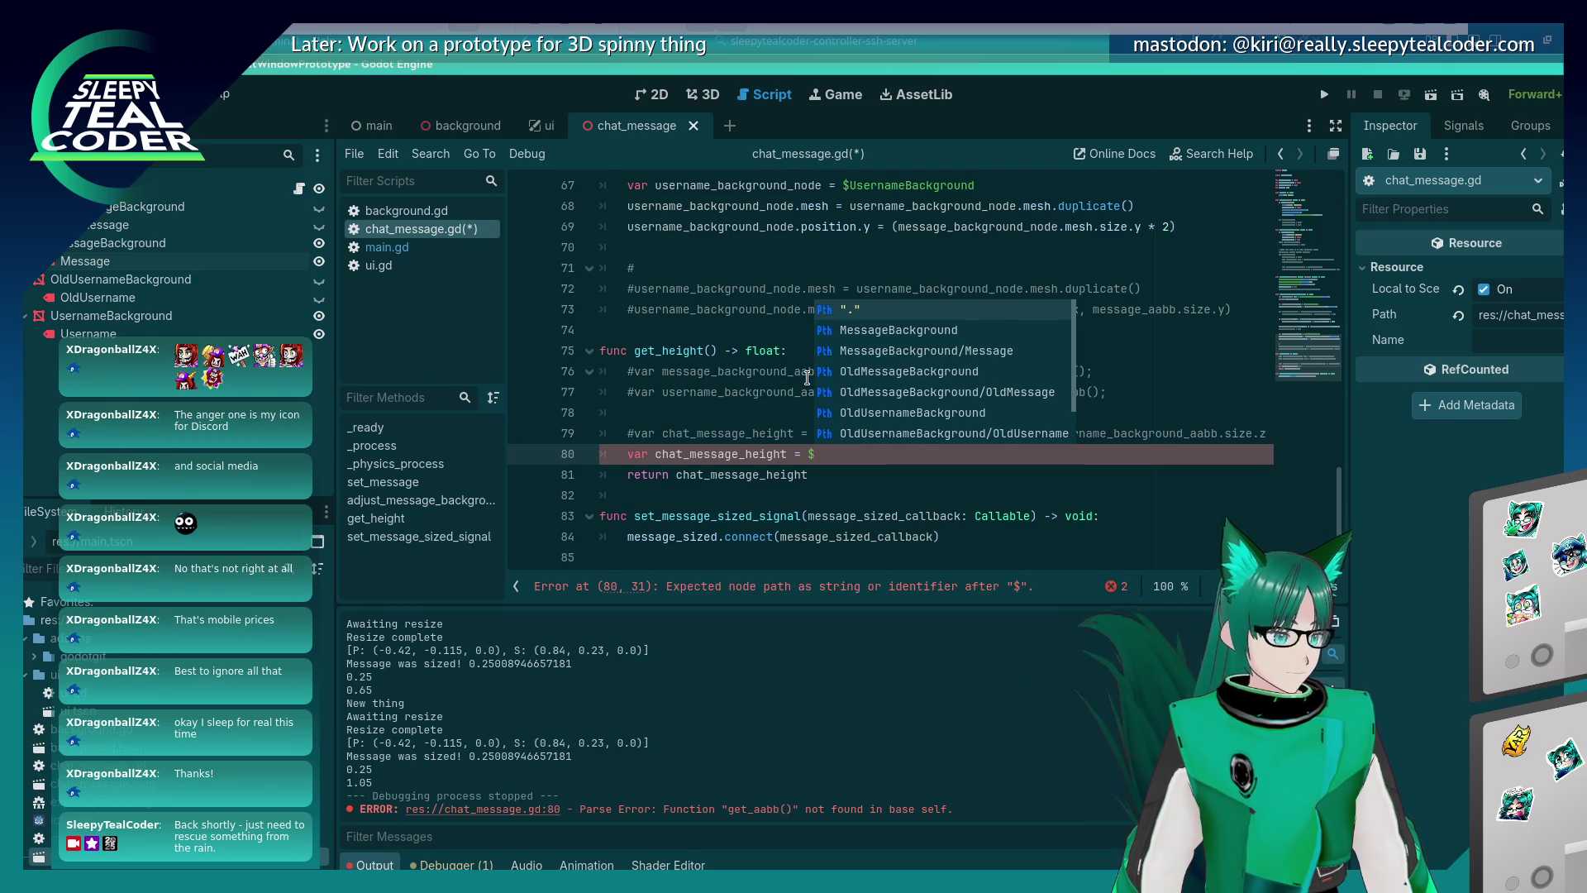
type("essage.")
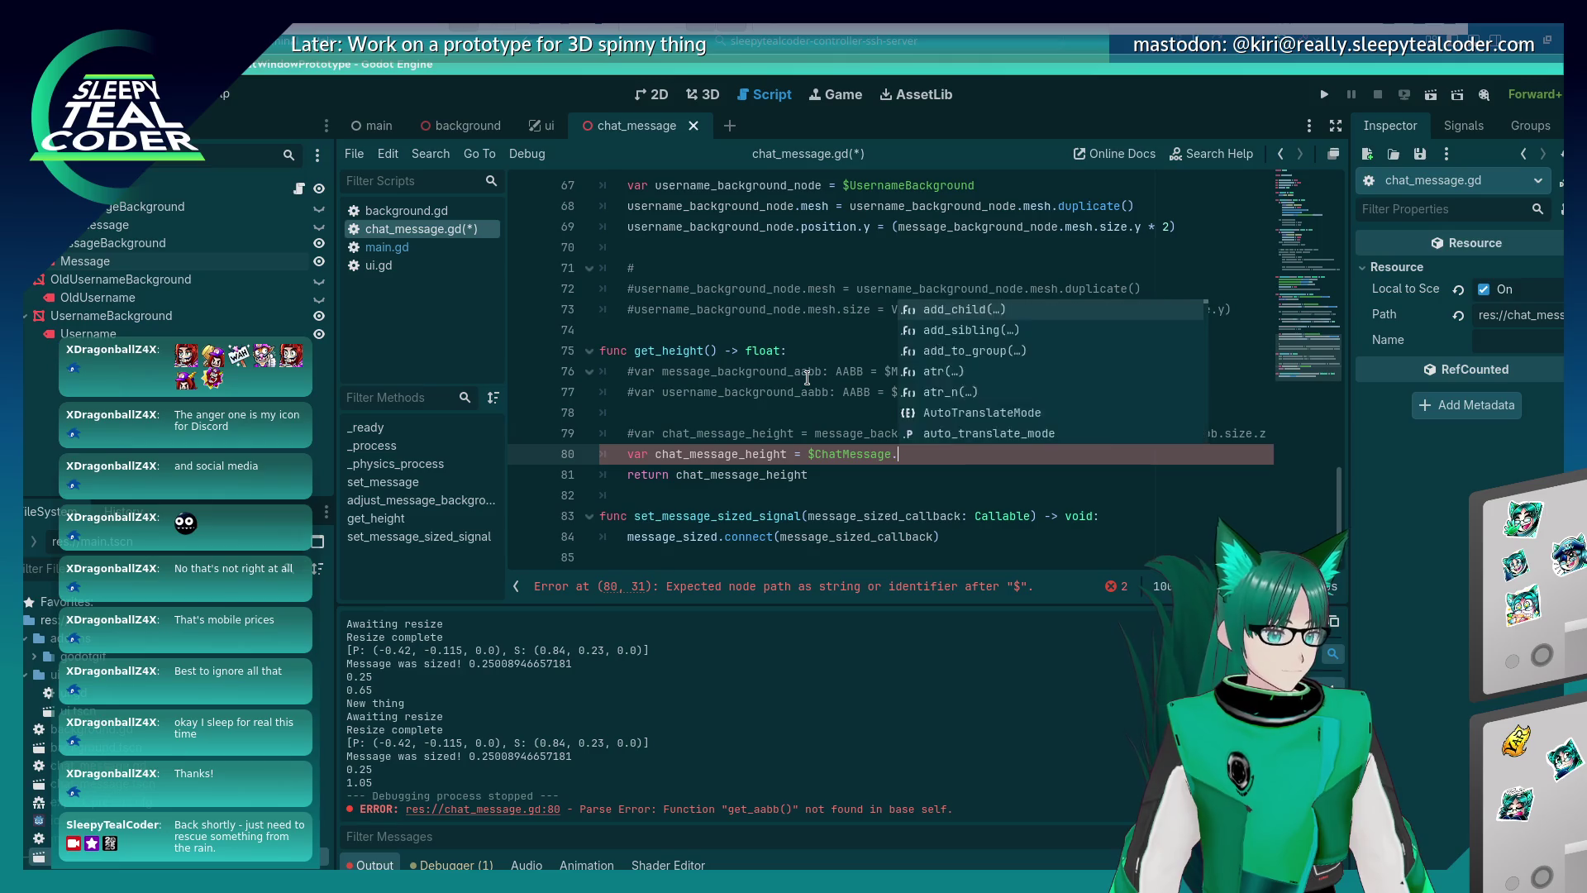
type("get_aabb();")
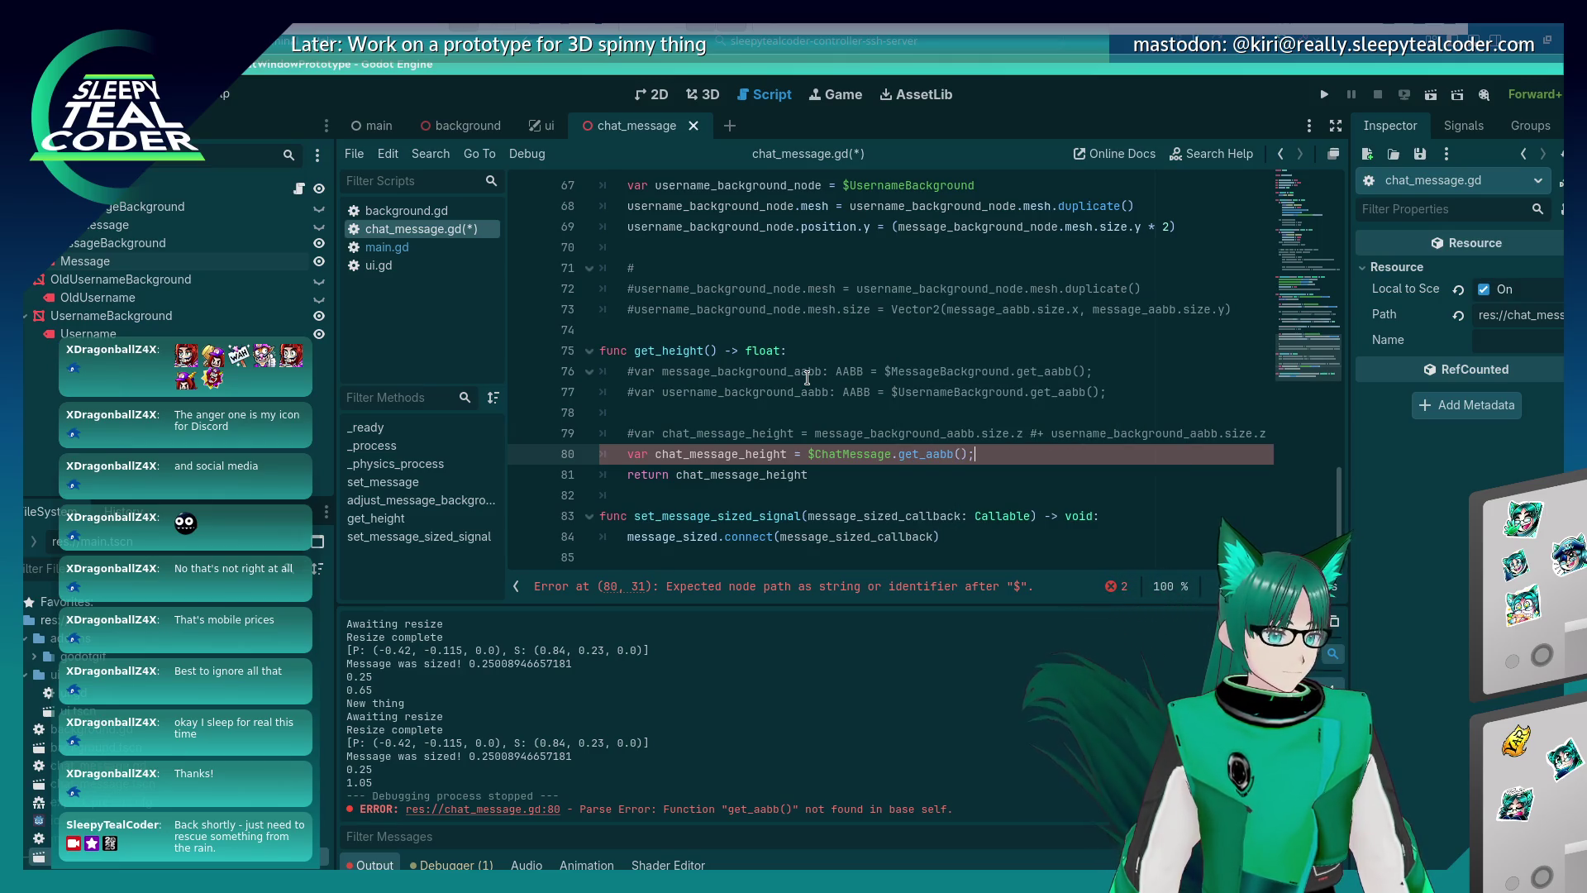
key("ctrl+s")
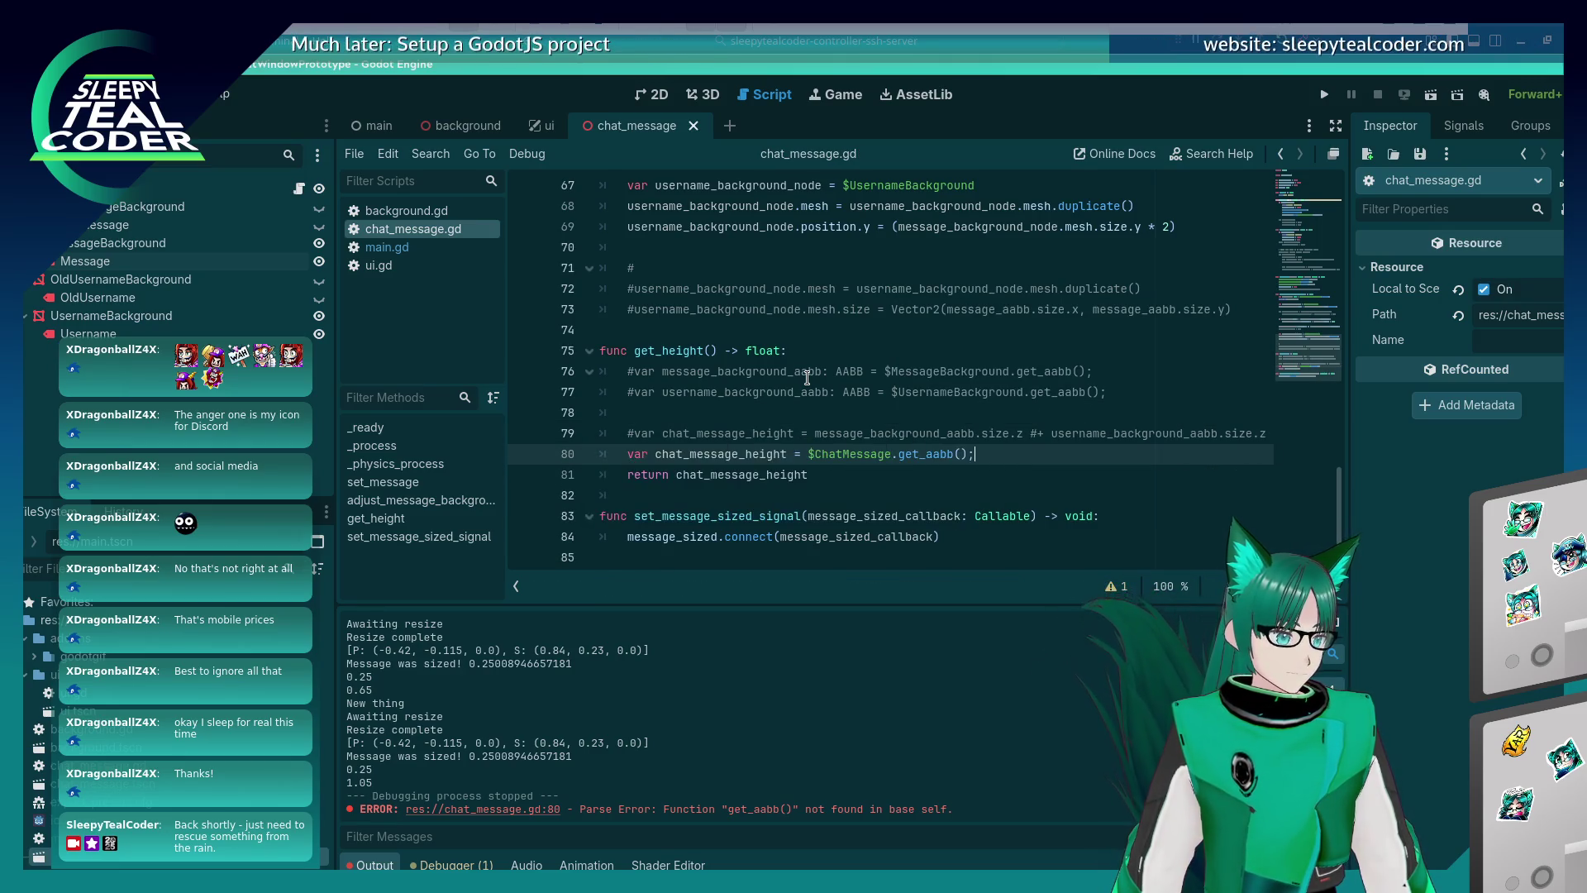
Run the project, which crashes on the get_aabb line, and stop the debug session.
left_click(1324, 94)
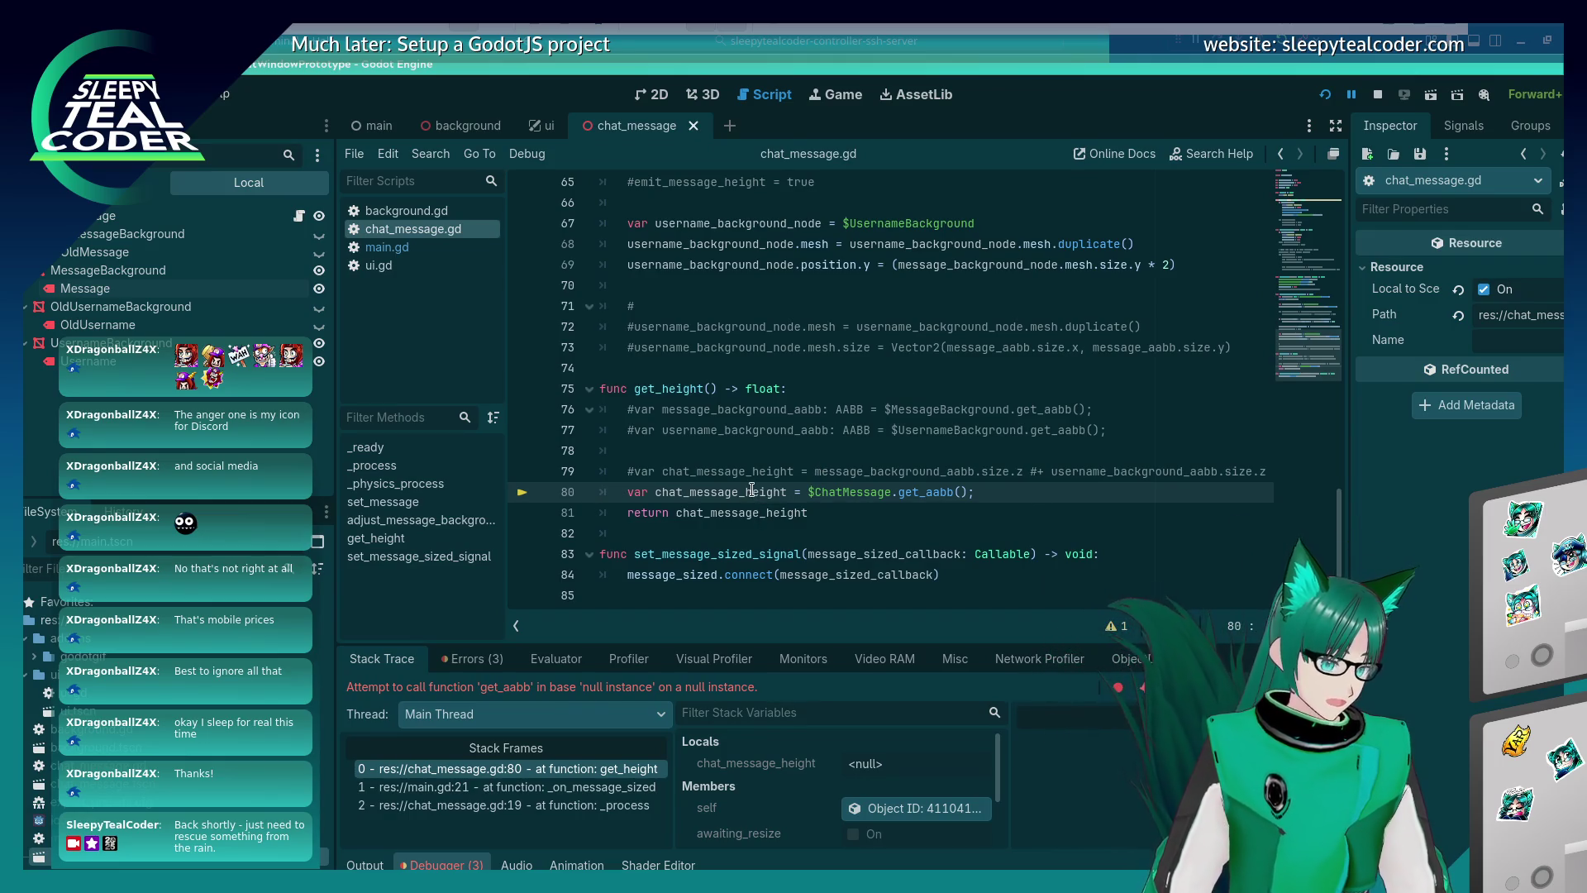
mouse_move(752, 490)
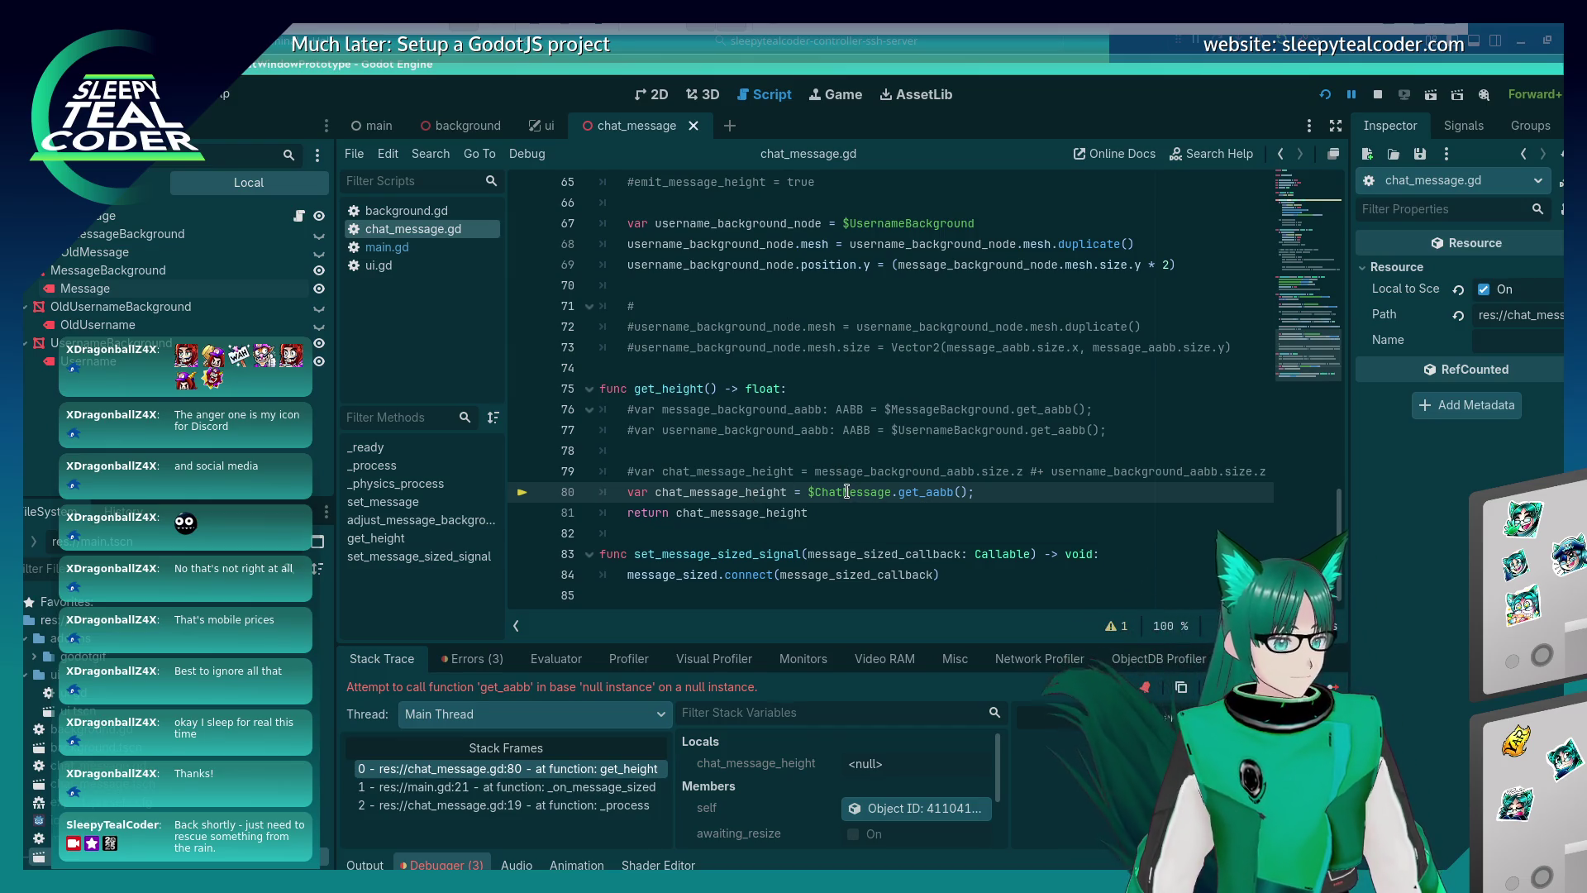
left_click(1377, 95)
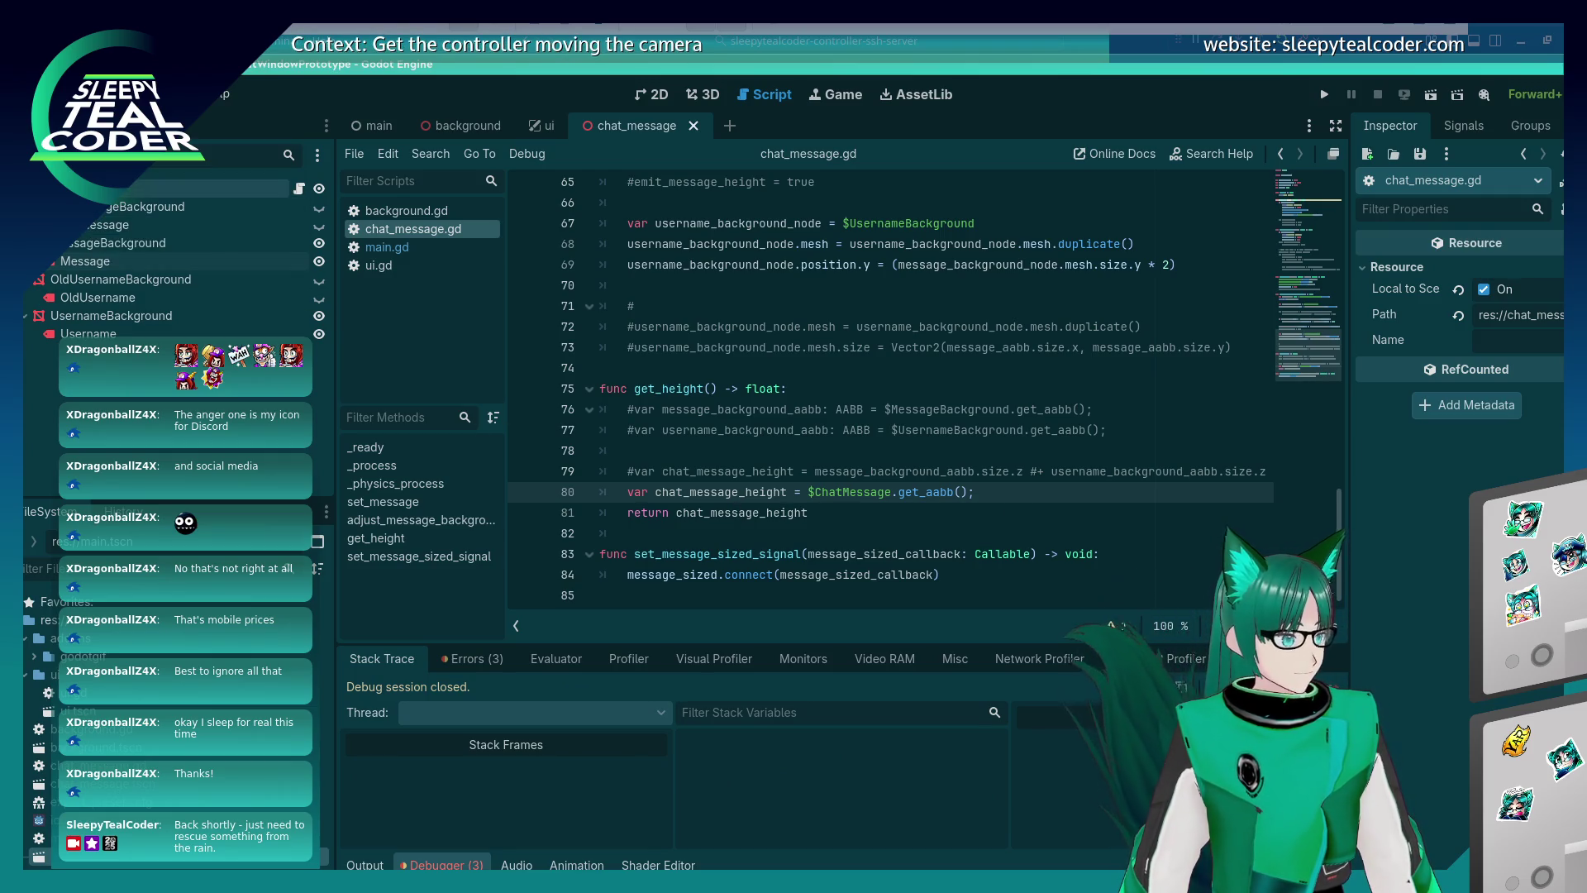
Delete line 80, uncomment both background AABB variables and the username size.z term, and save.
triple_click(1062, 496)
key("Delete")
key("BackSpace")
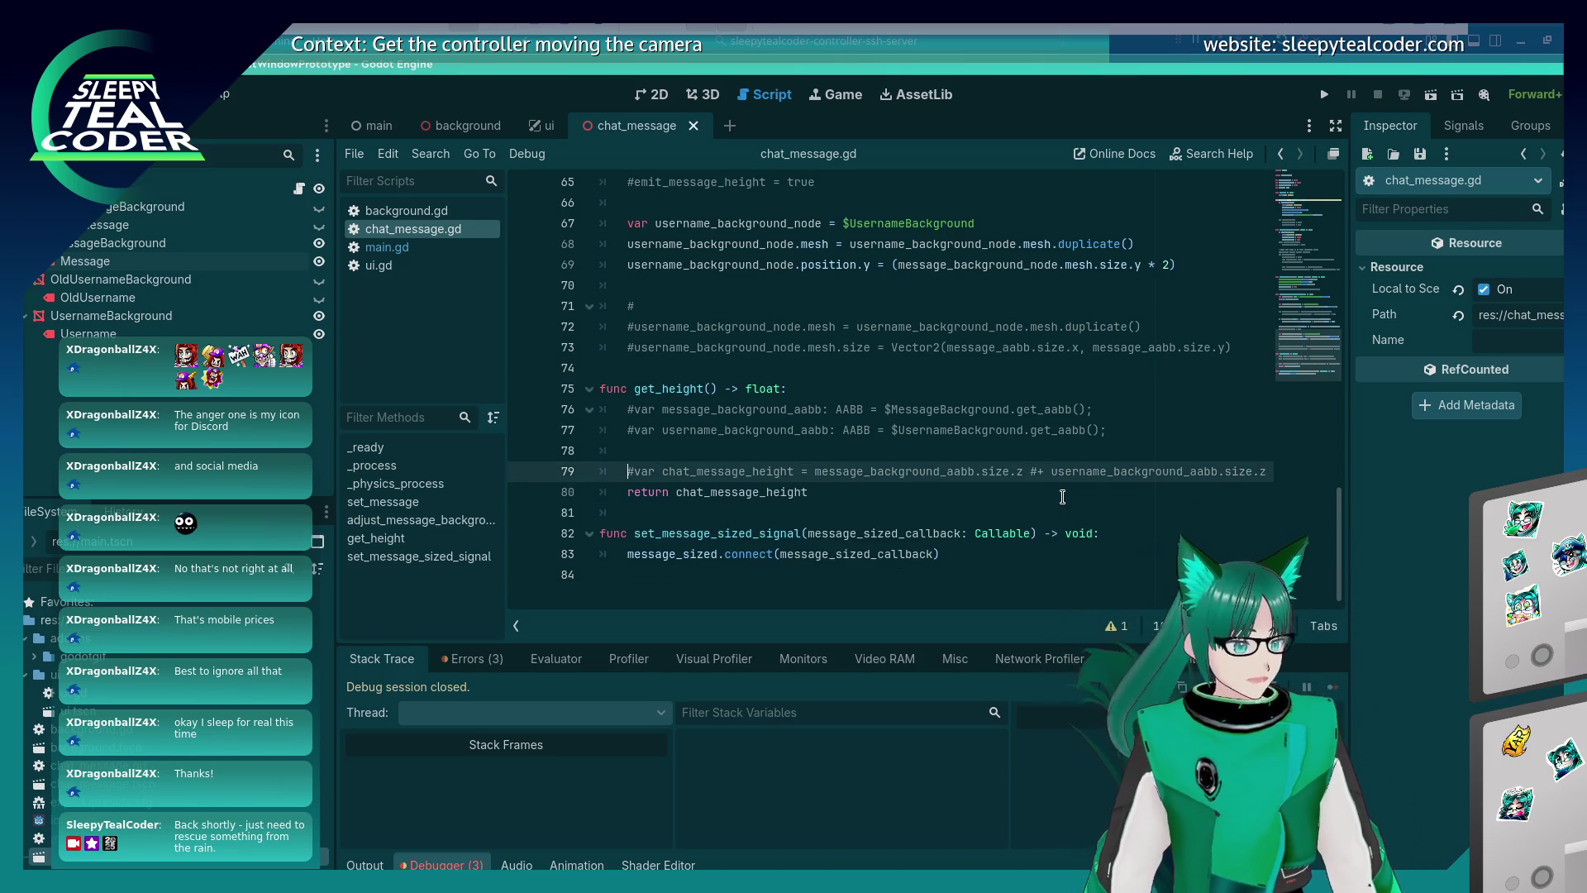
key("ctrl+k")
key("Up")
key("Up")
key("Up")
key("ctrl+k")
key("Down")
key("ctrl+k")
key("Down")
key("Down")
key("Down")
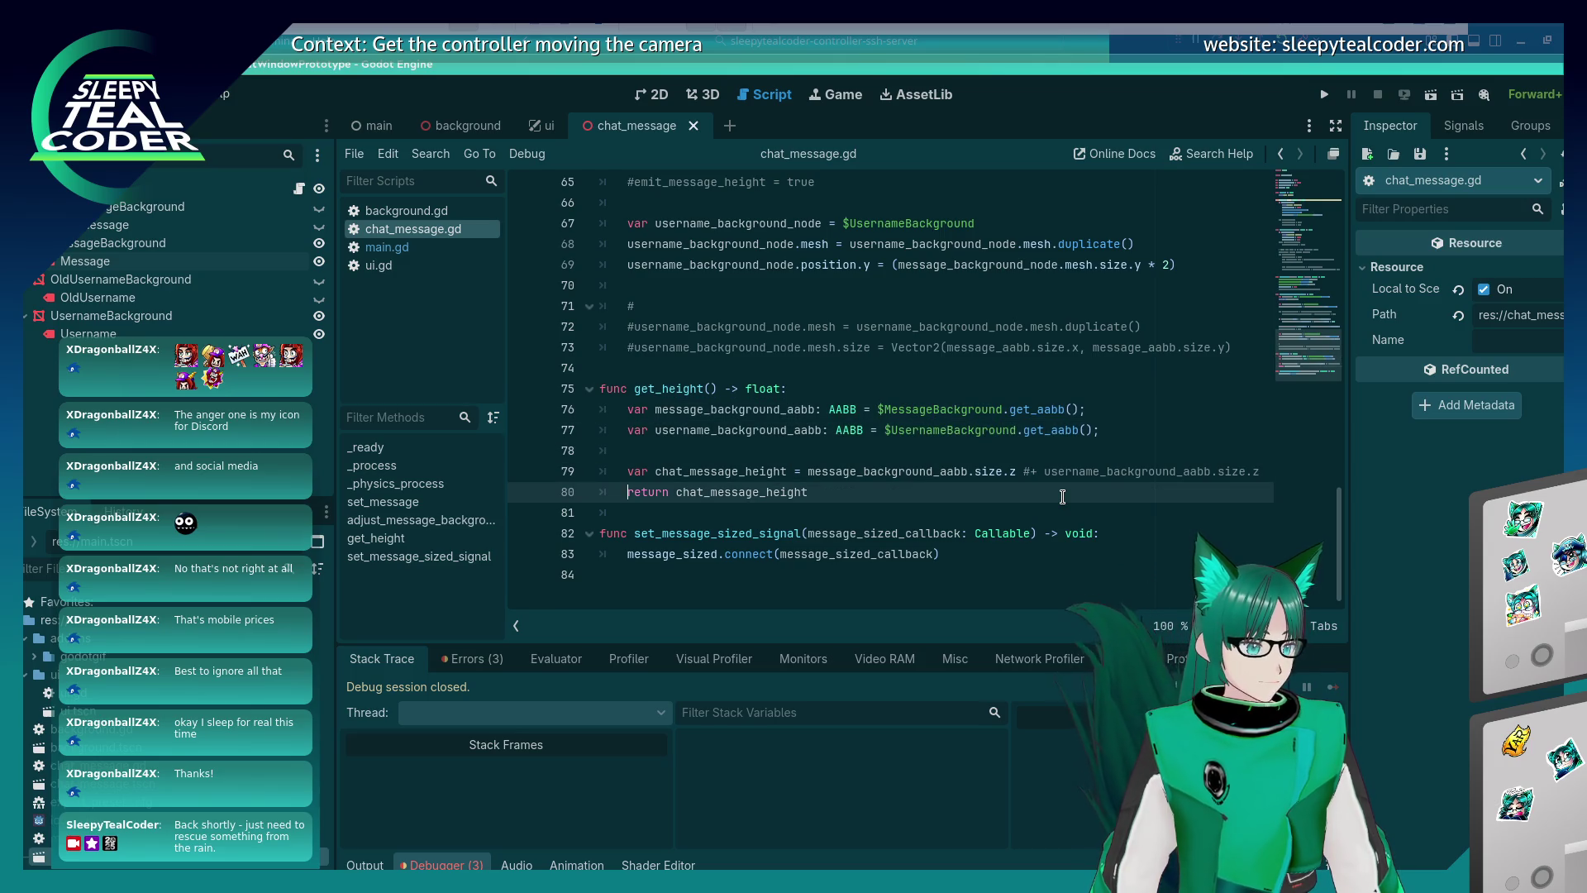
key("Up")
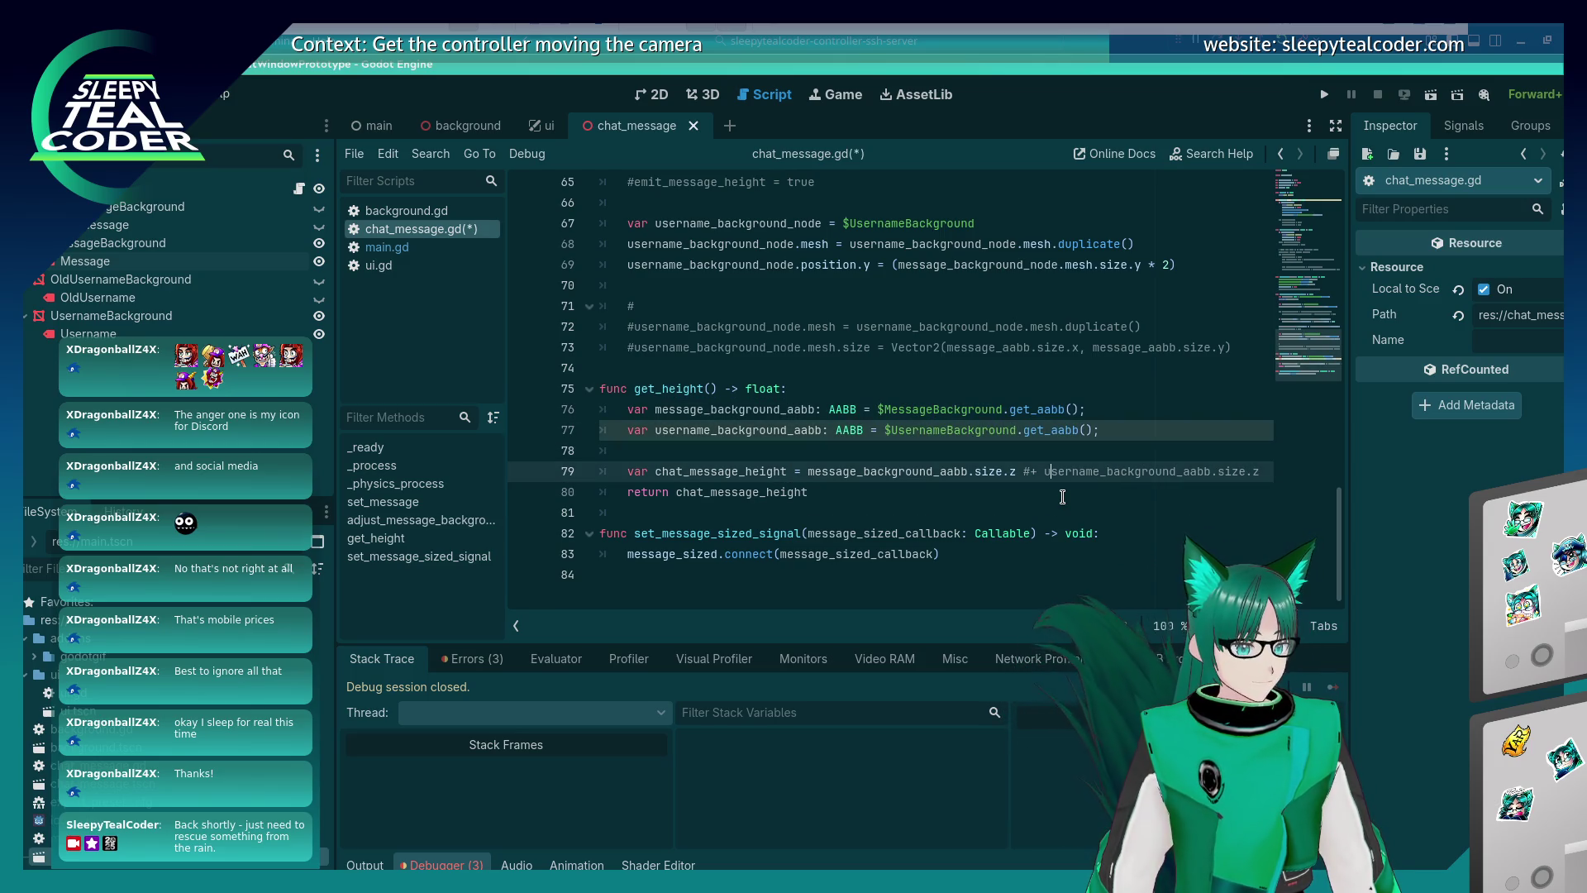
key("BackSpace")
key("ctrl+s")
Run the project, add several test messages to check even stacking, then close the game.
left_click(1324, 94)
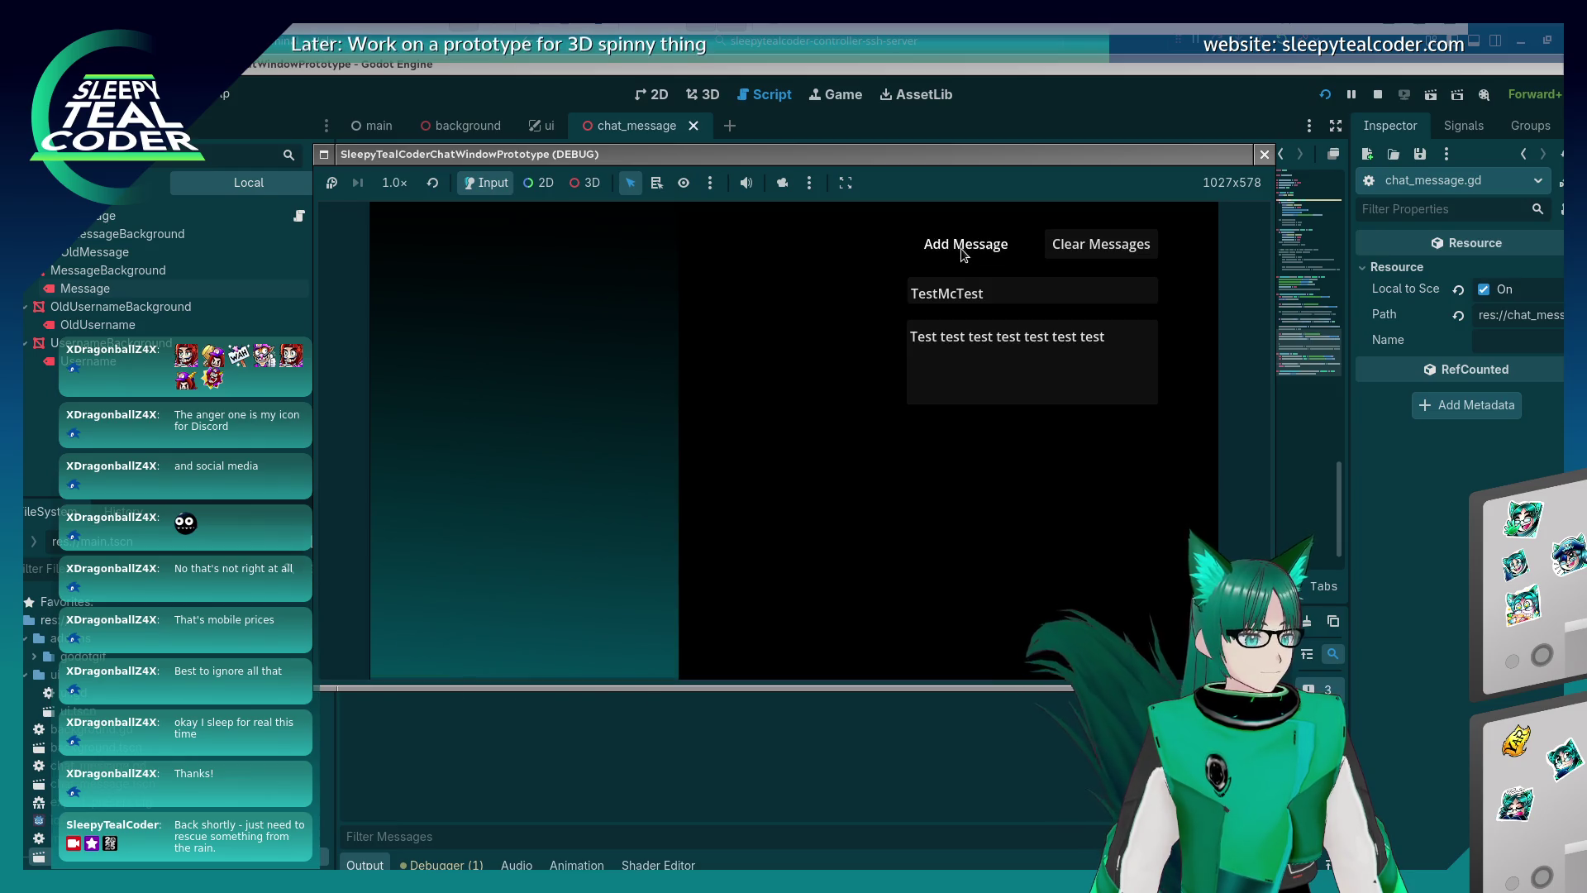
left_click(961, 247)
left_click(960, 248)
left_click(960, 248)
left_click(961, 248)
left_click(960, 248)
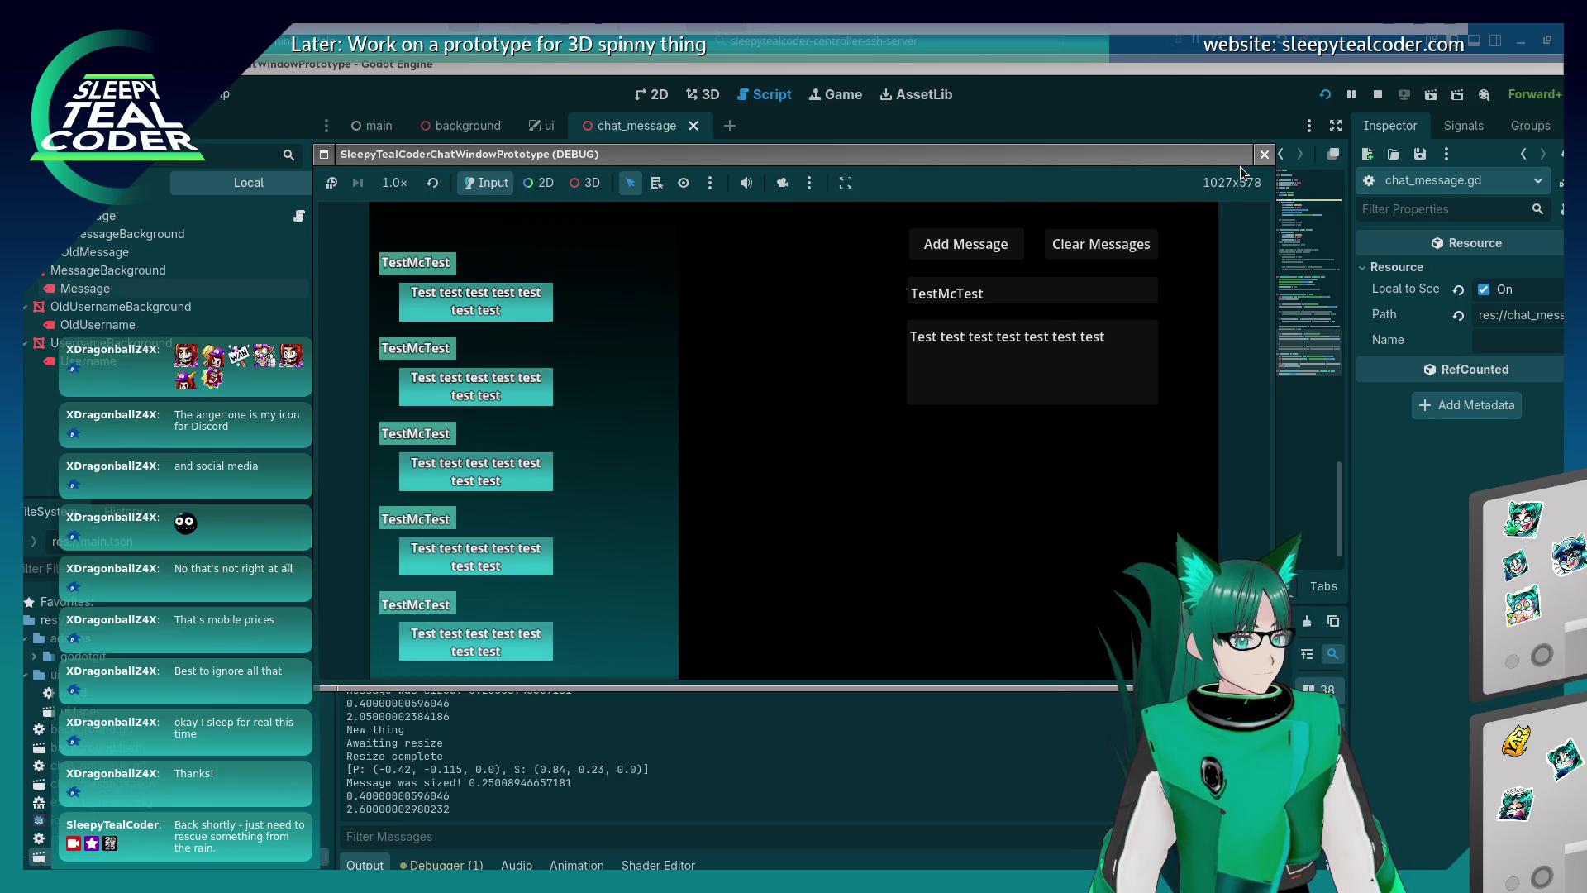
left_click(1264, 155)
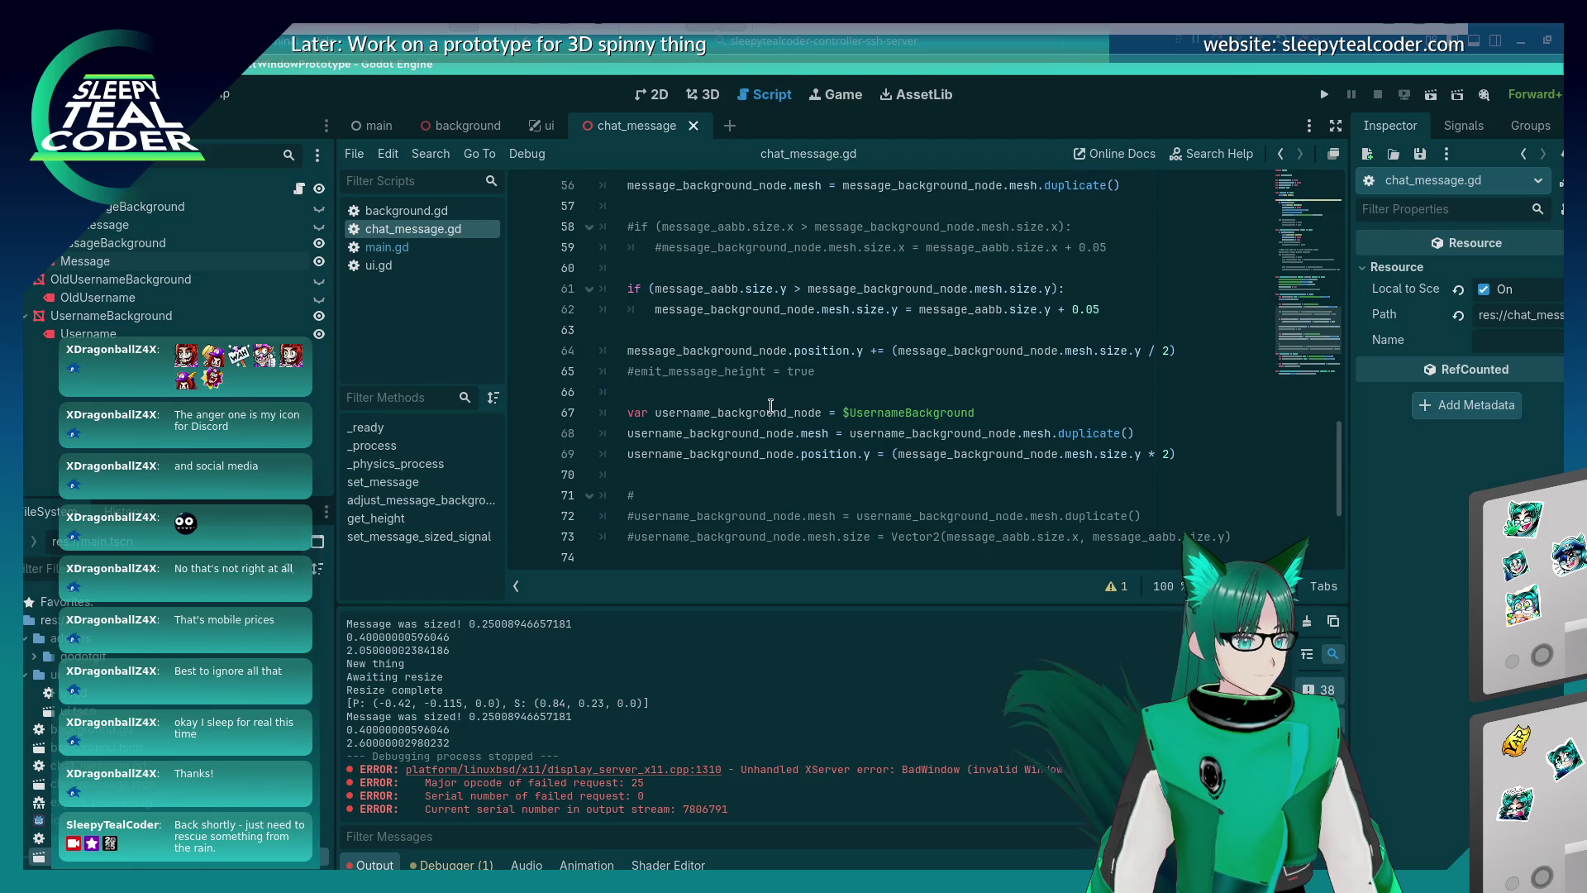
scroll(770, 405, "up", 1)
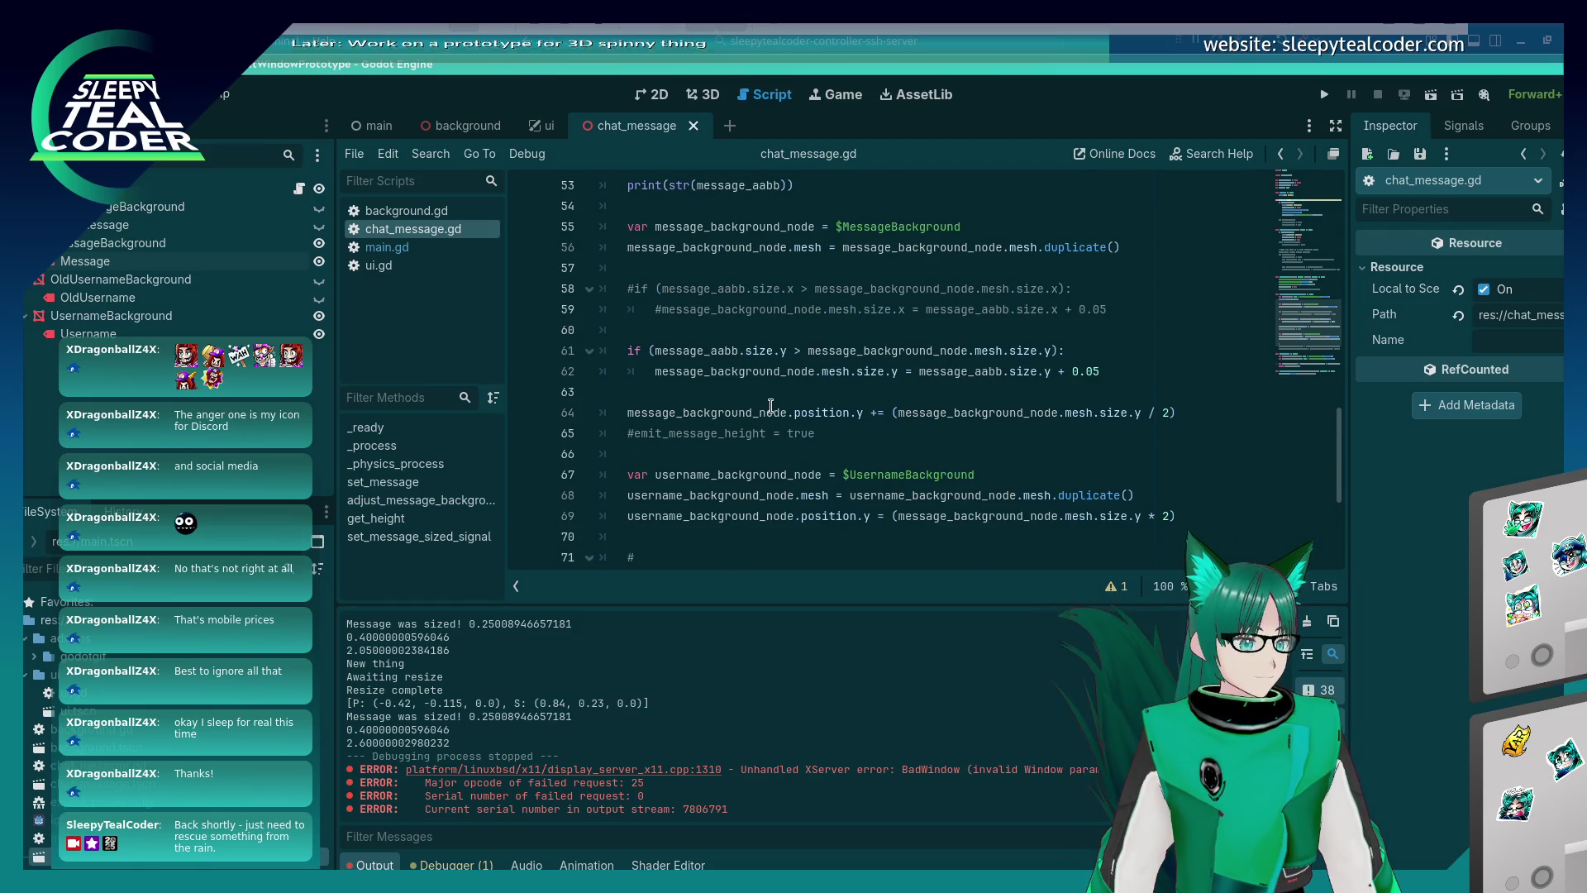
left_click(772, 445)
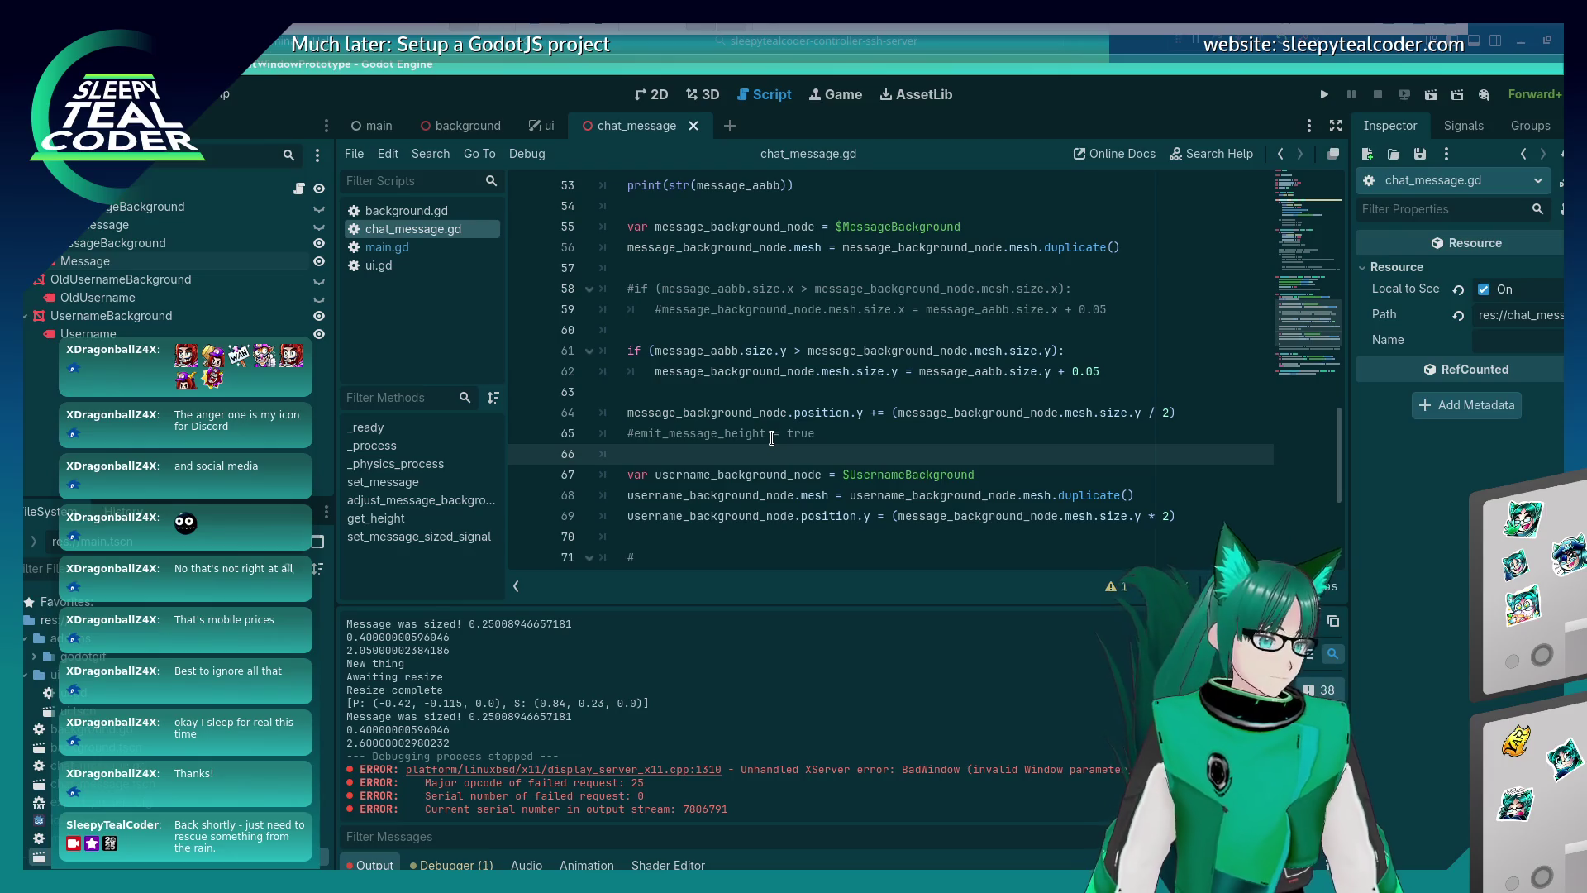
left_click(771, 438)
left_click(764, 417)
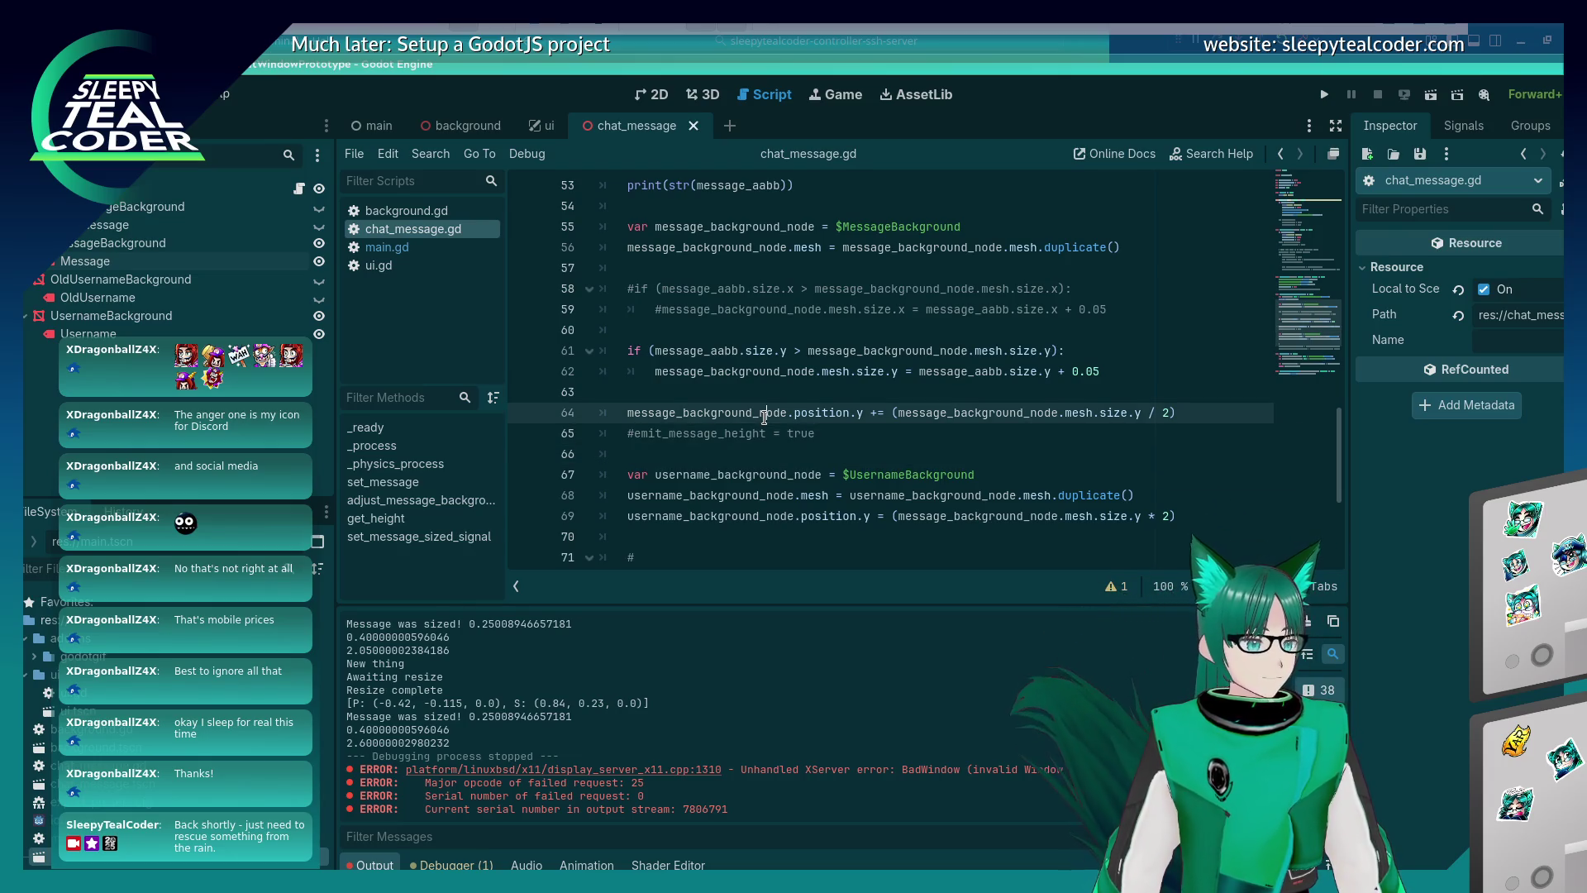
left_click(671, 494)
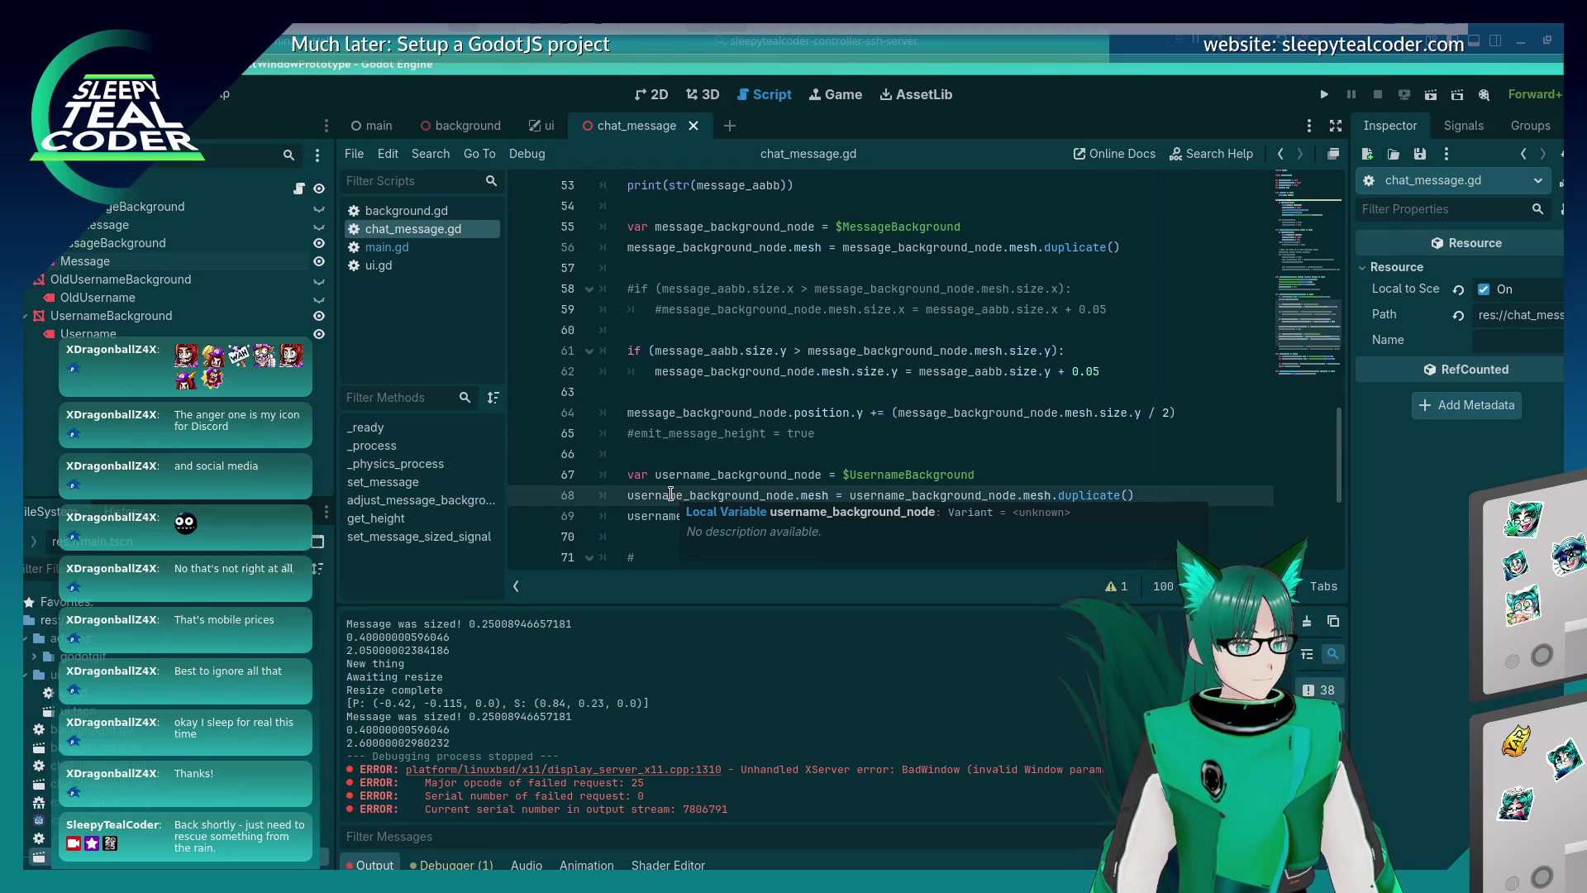
left_click(739, 434)
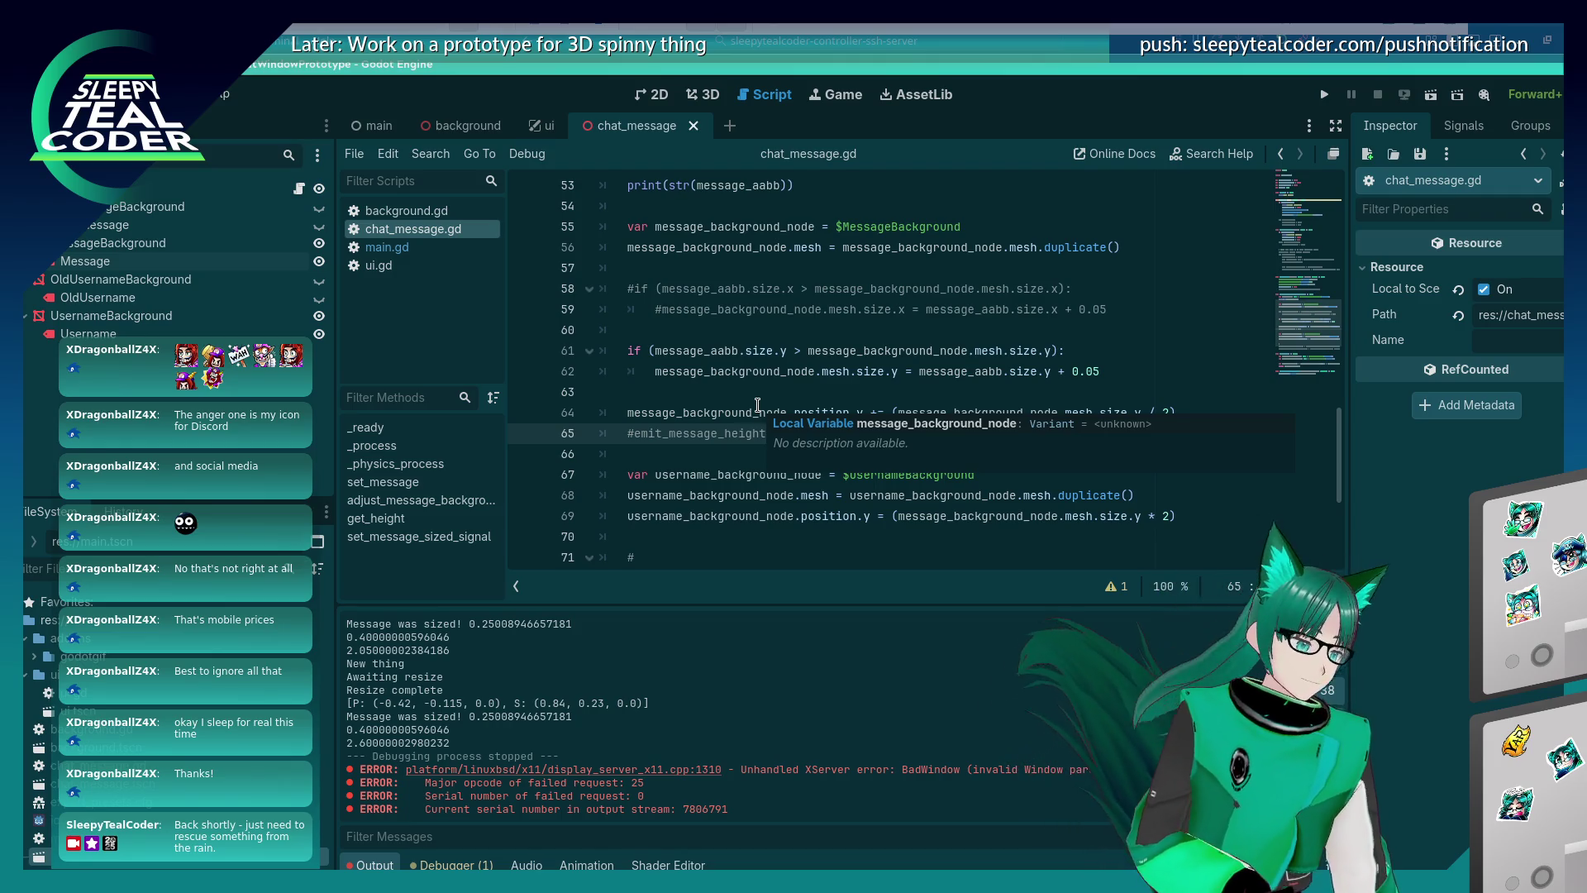
key("ctrl+s")
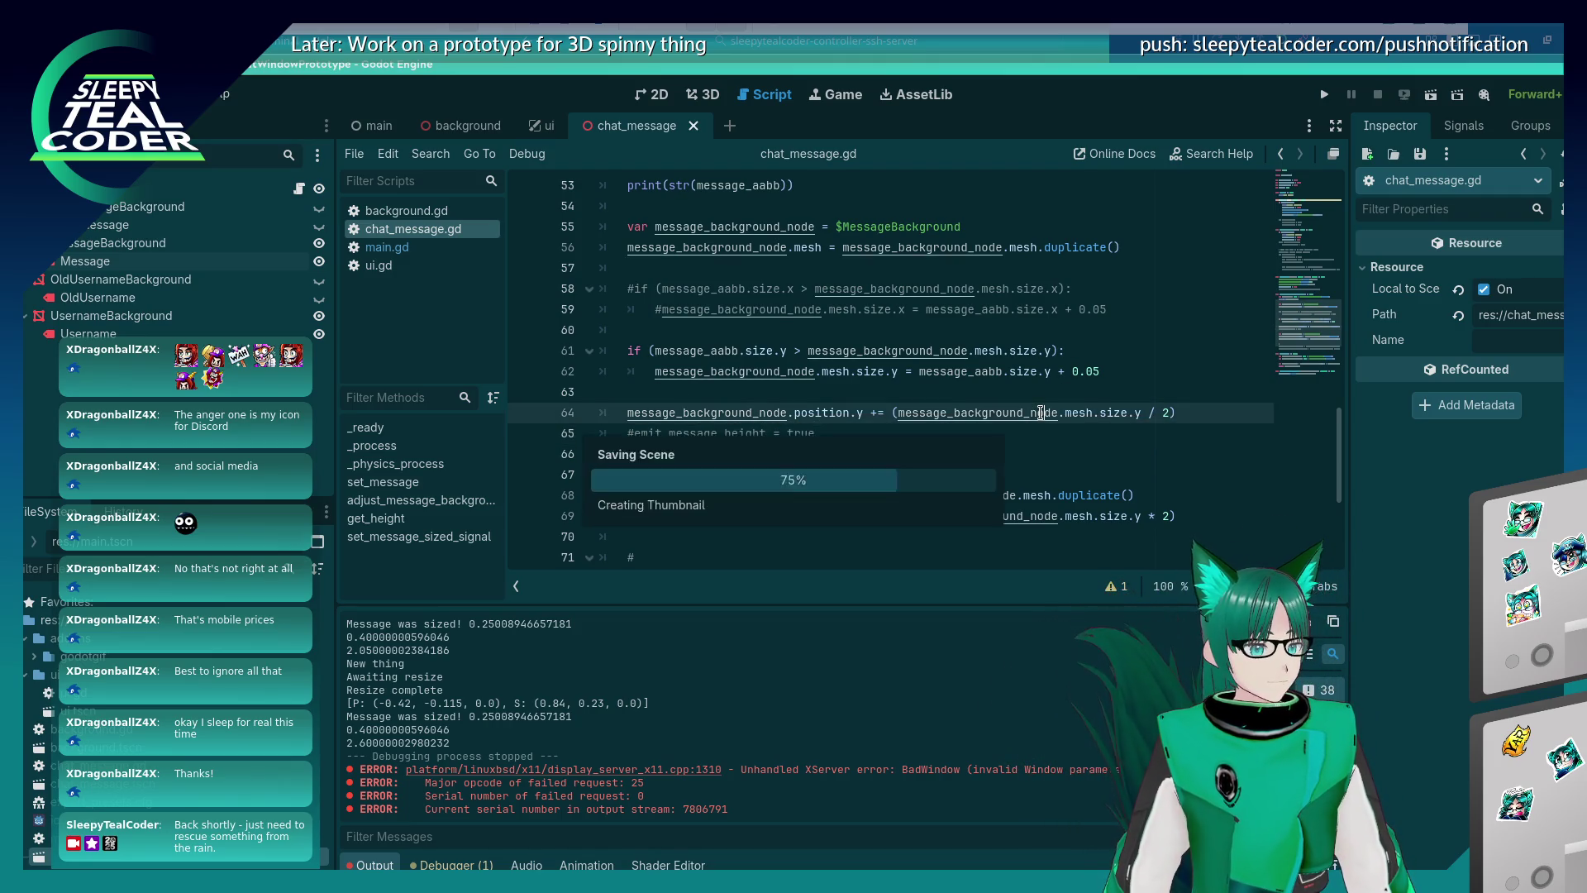
left_click(739, 414)
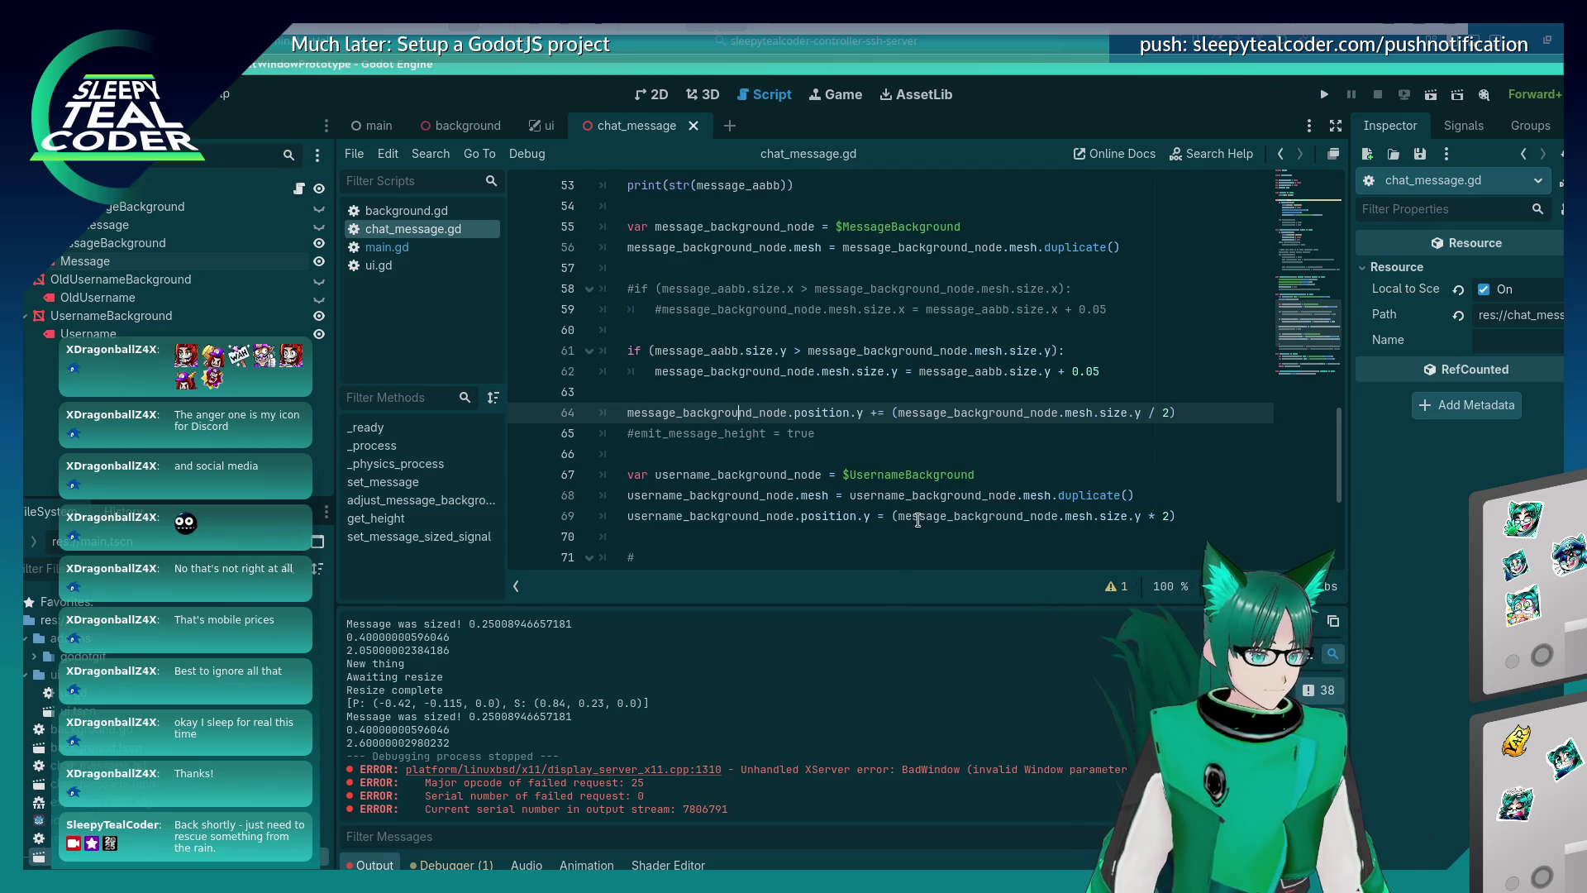
Subtract 0.1 from the username offset on line 69, run, and test one message.
left_click(892, 517)
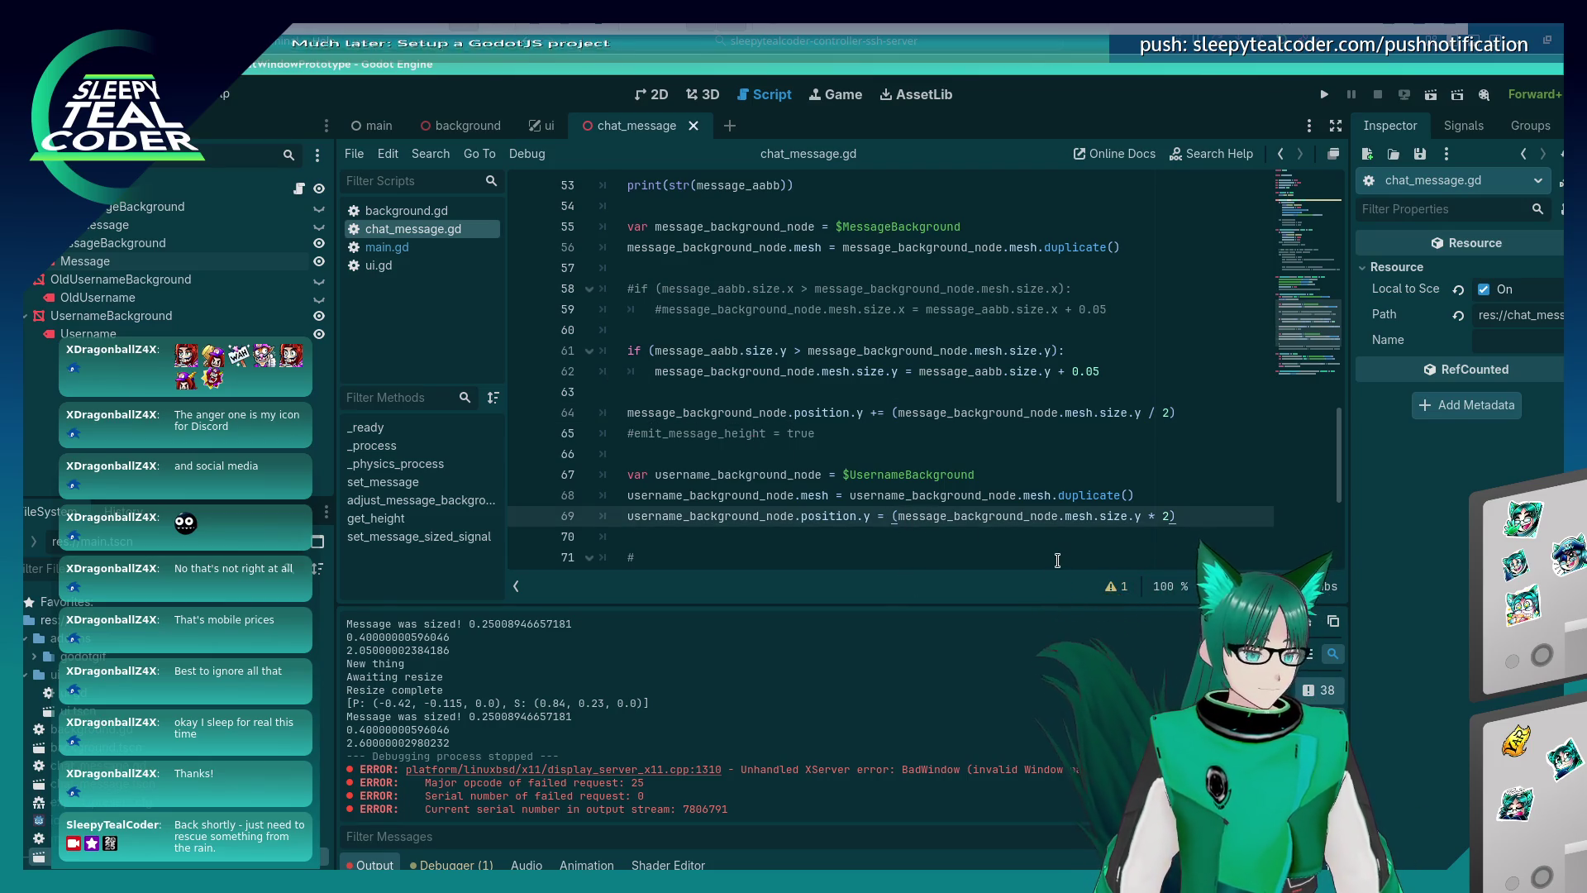
key("Right")
type("m")
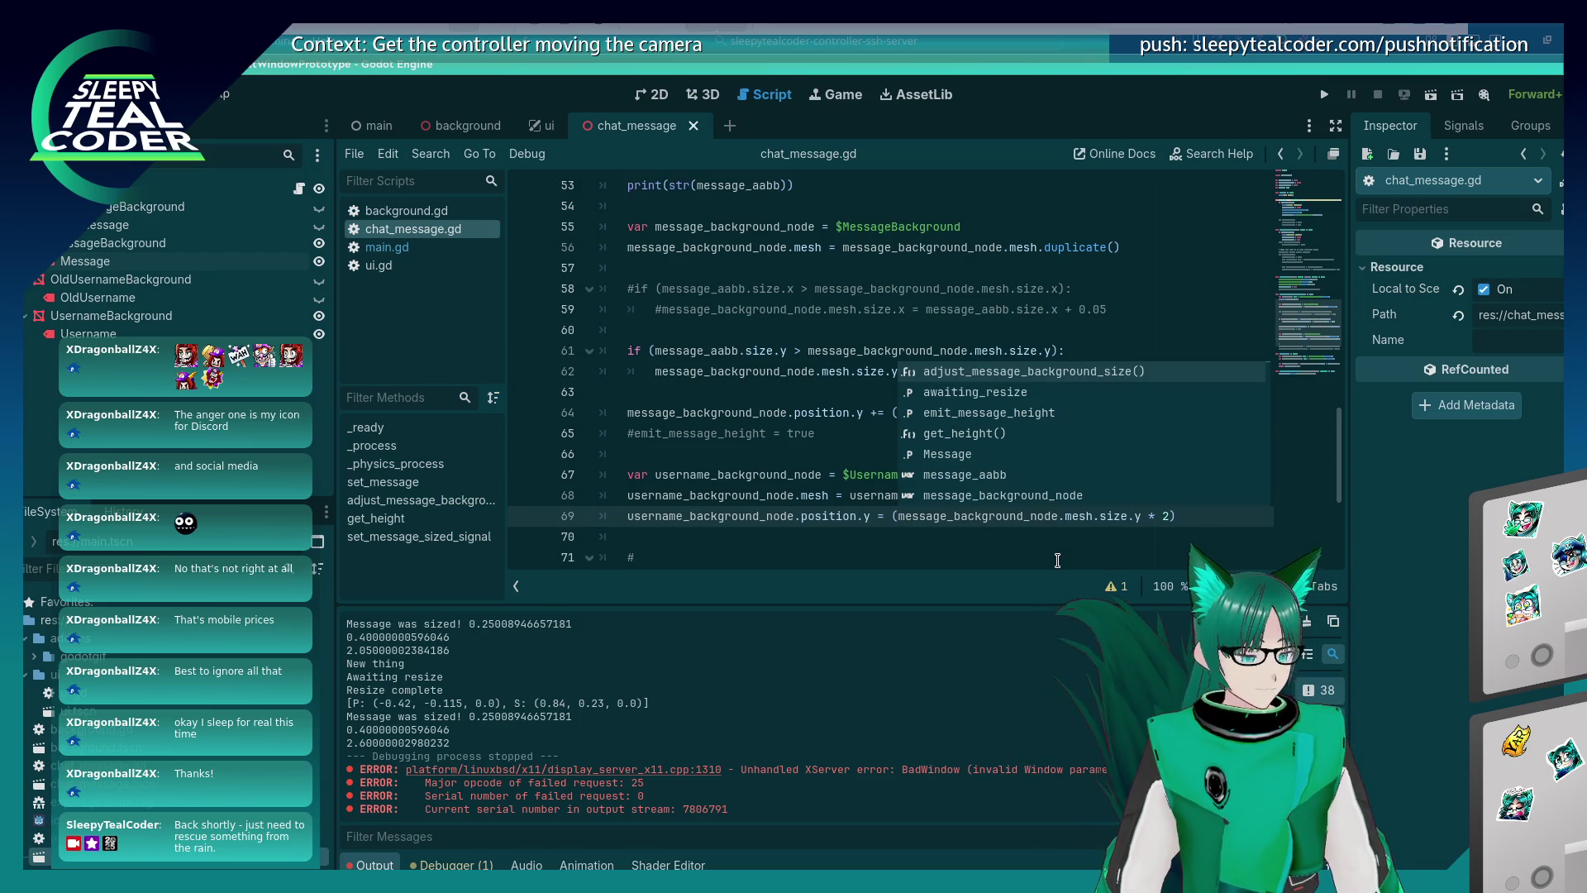
key("BackSpace")
type("- 0.1")
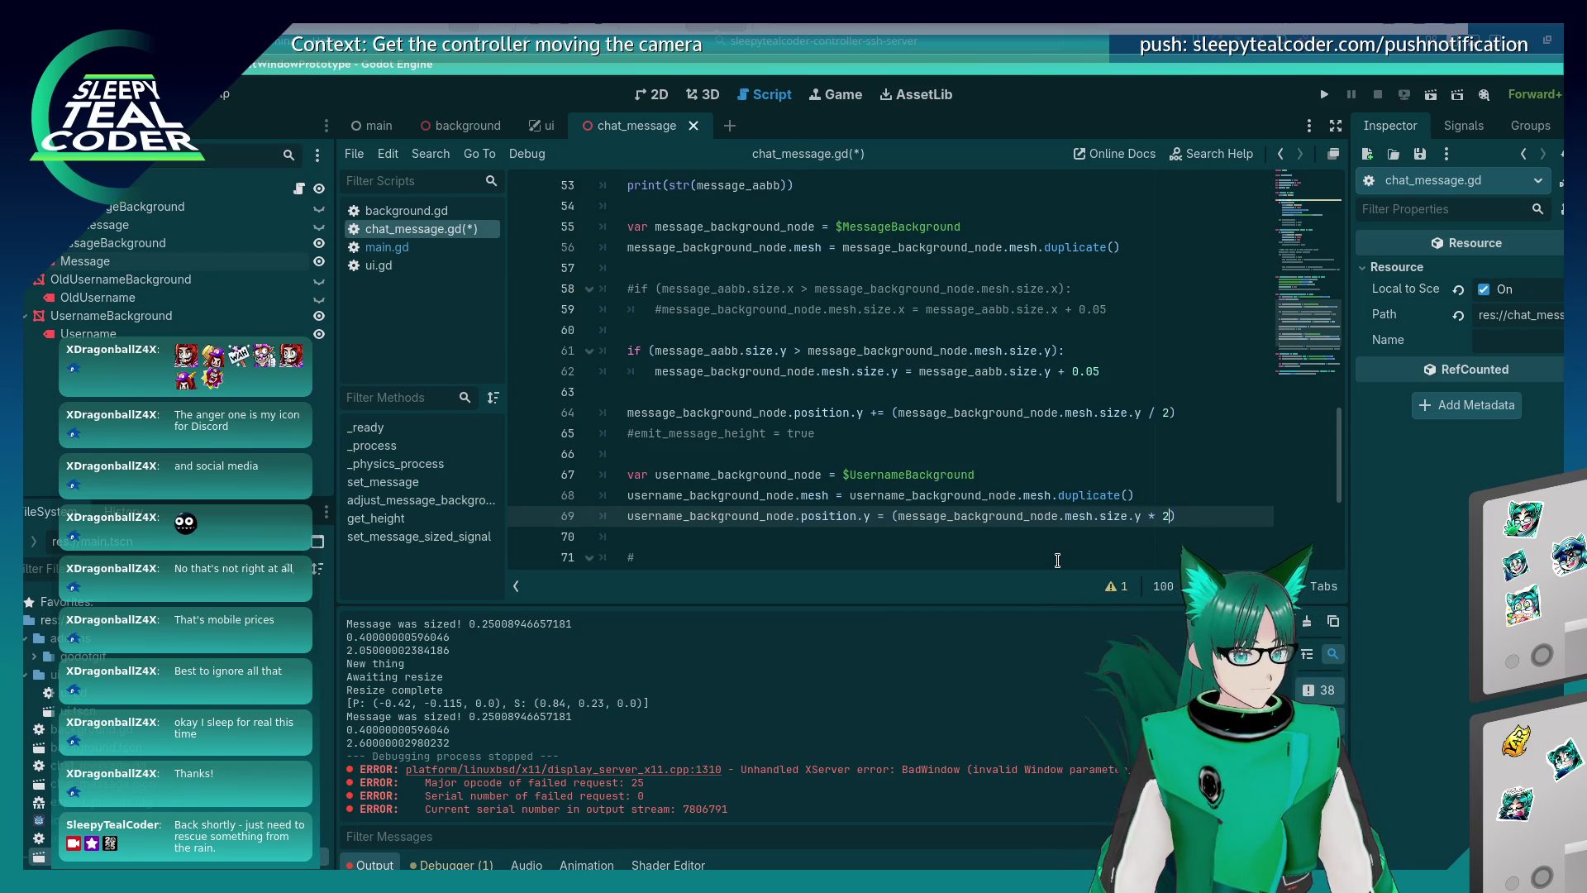
key("F5")
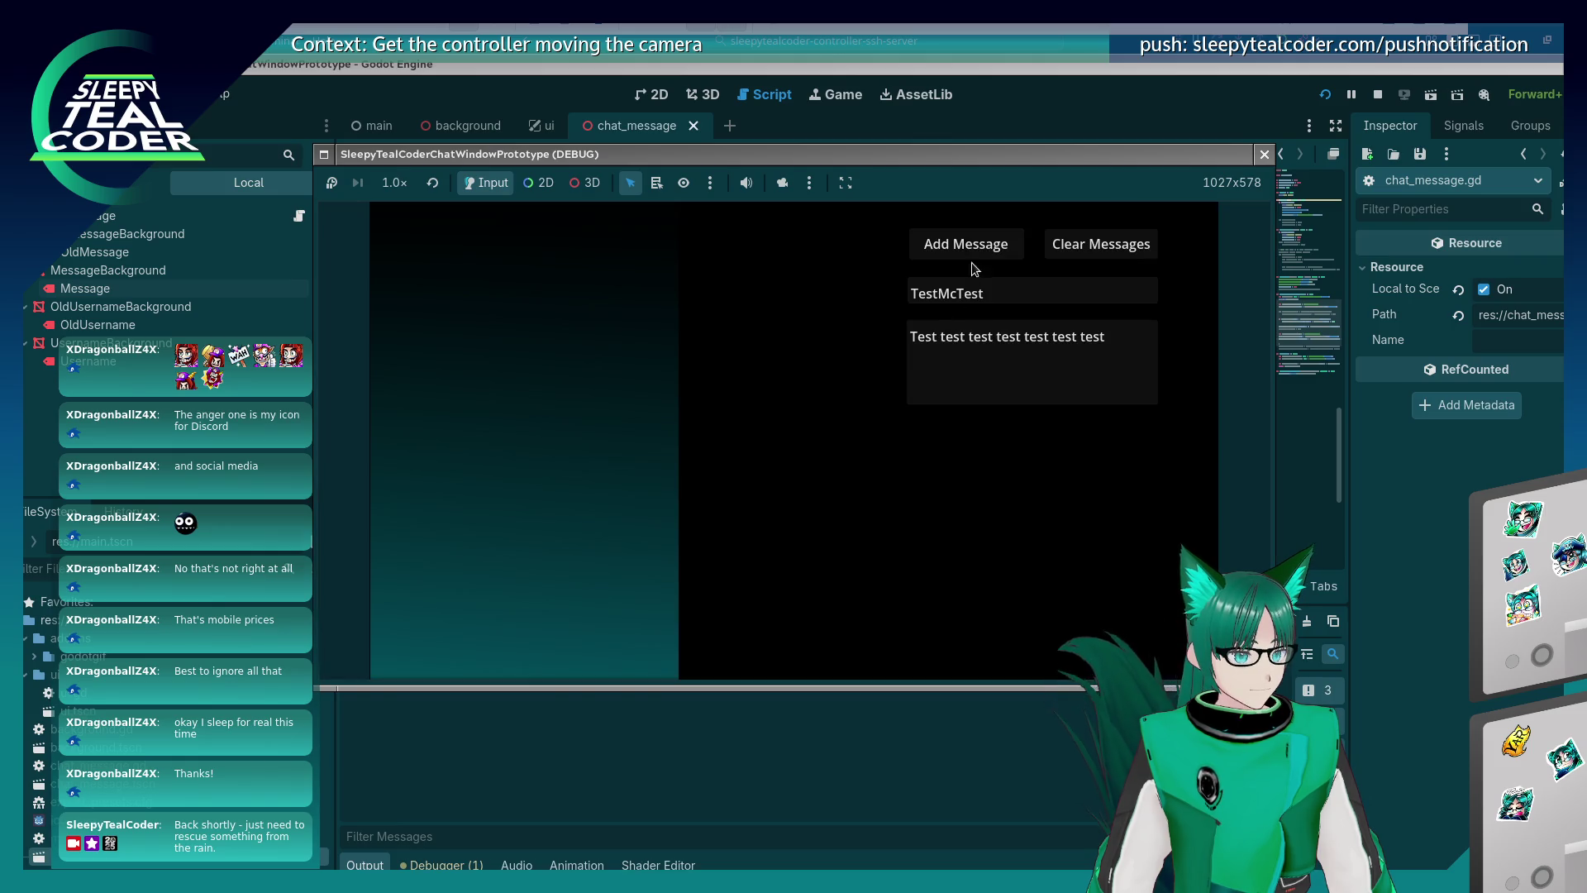
left_click(969, 247)
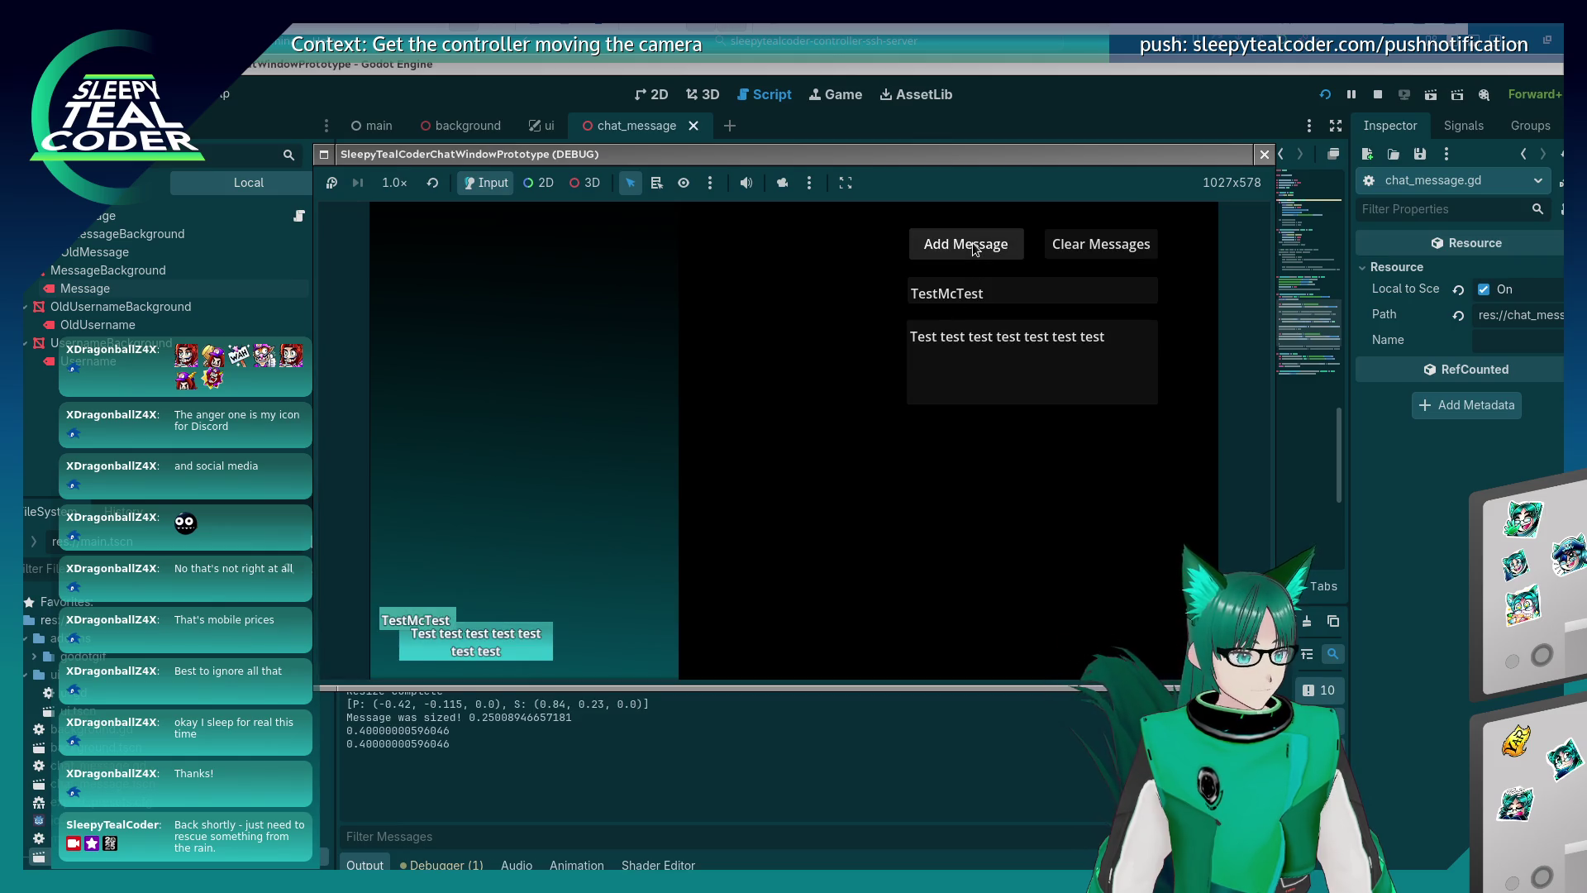
left_click(1265, 155)
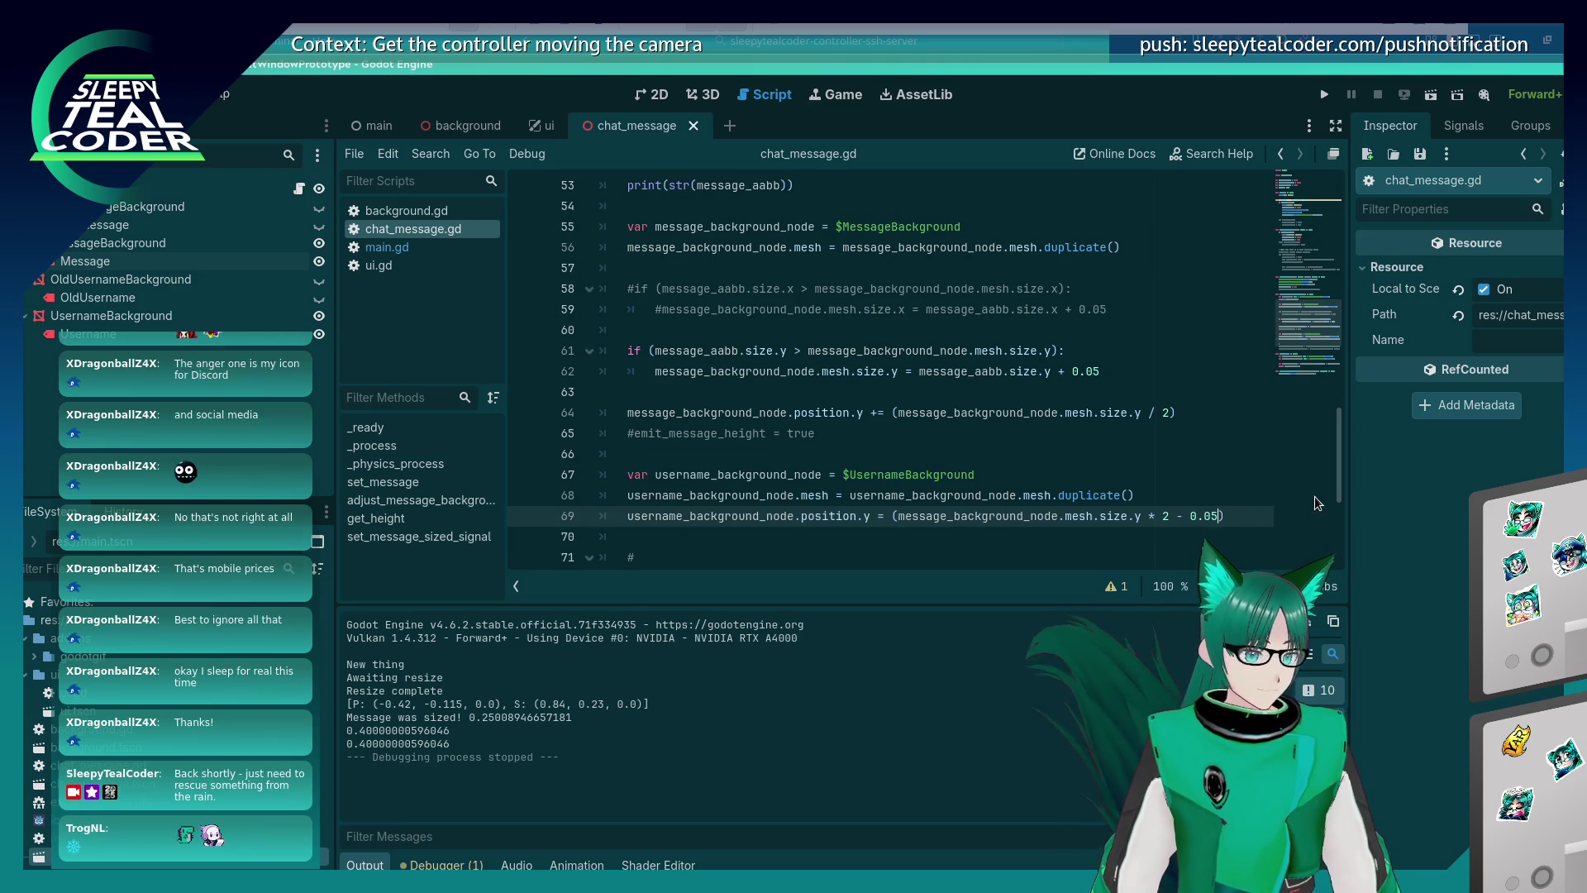
Relaunch the project and add five test messages, each labelled above its bubble.
key("F5")
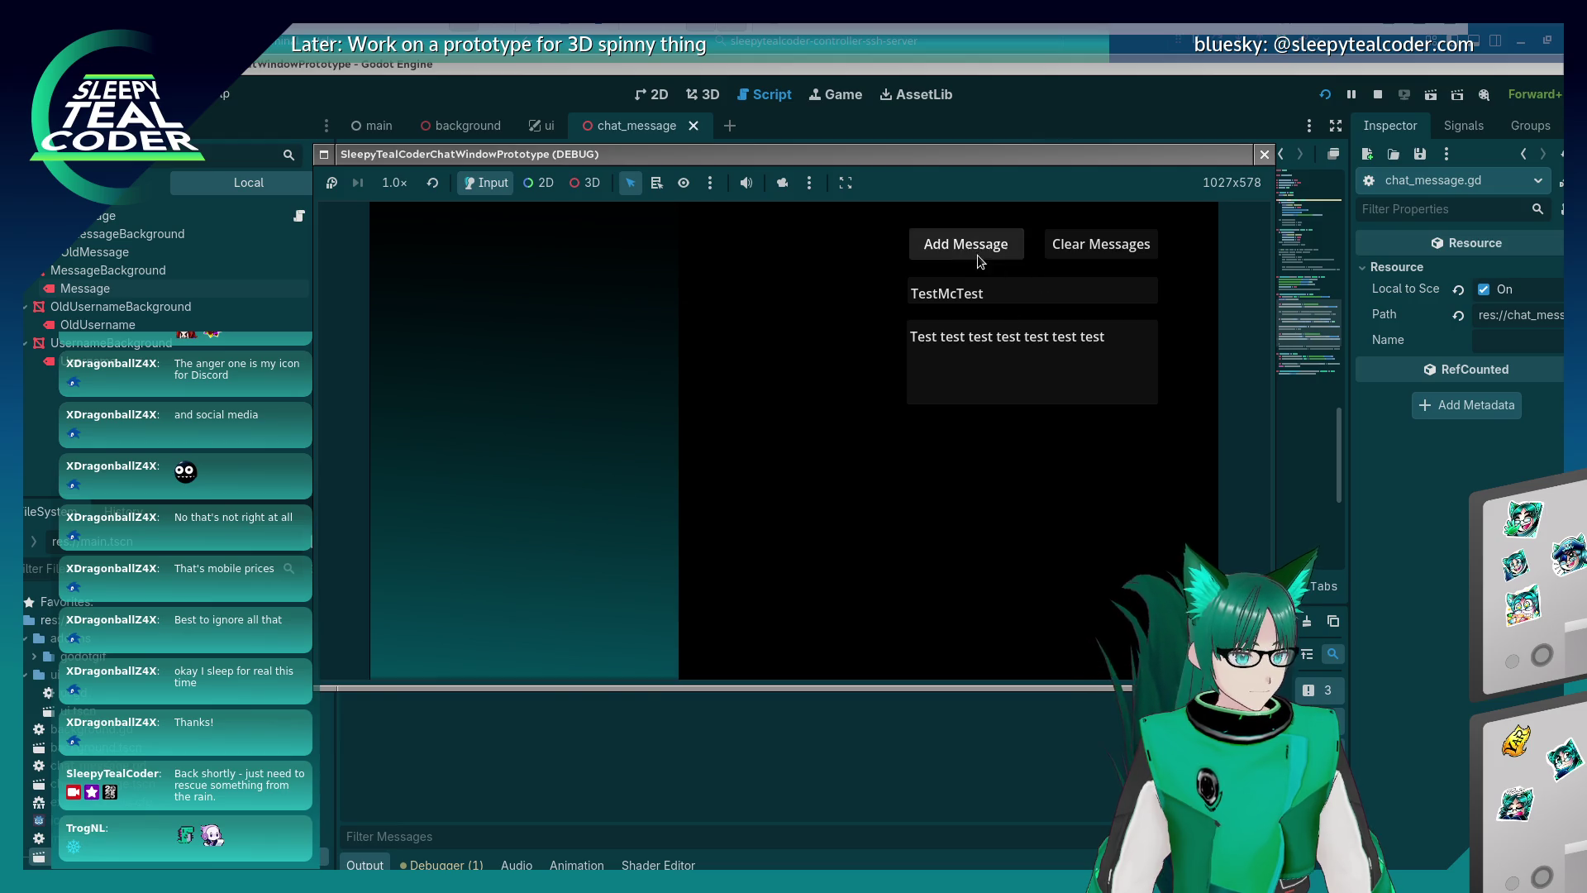
left_click(978, 259)
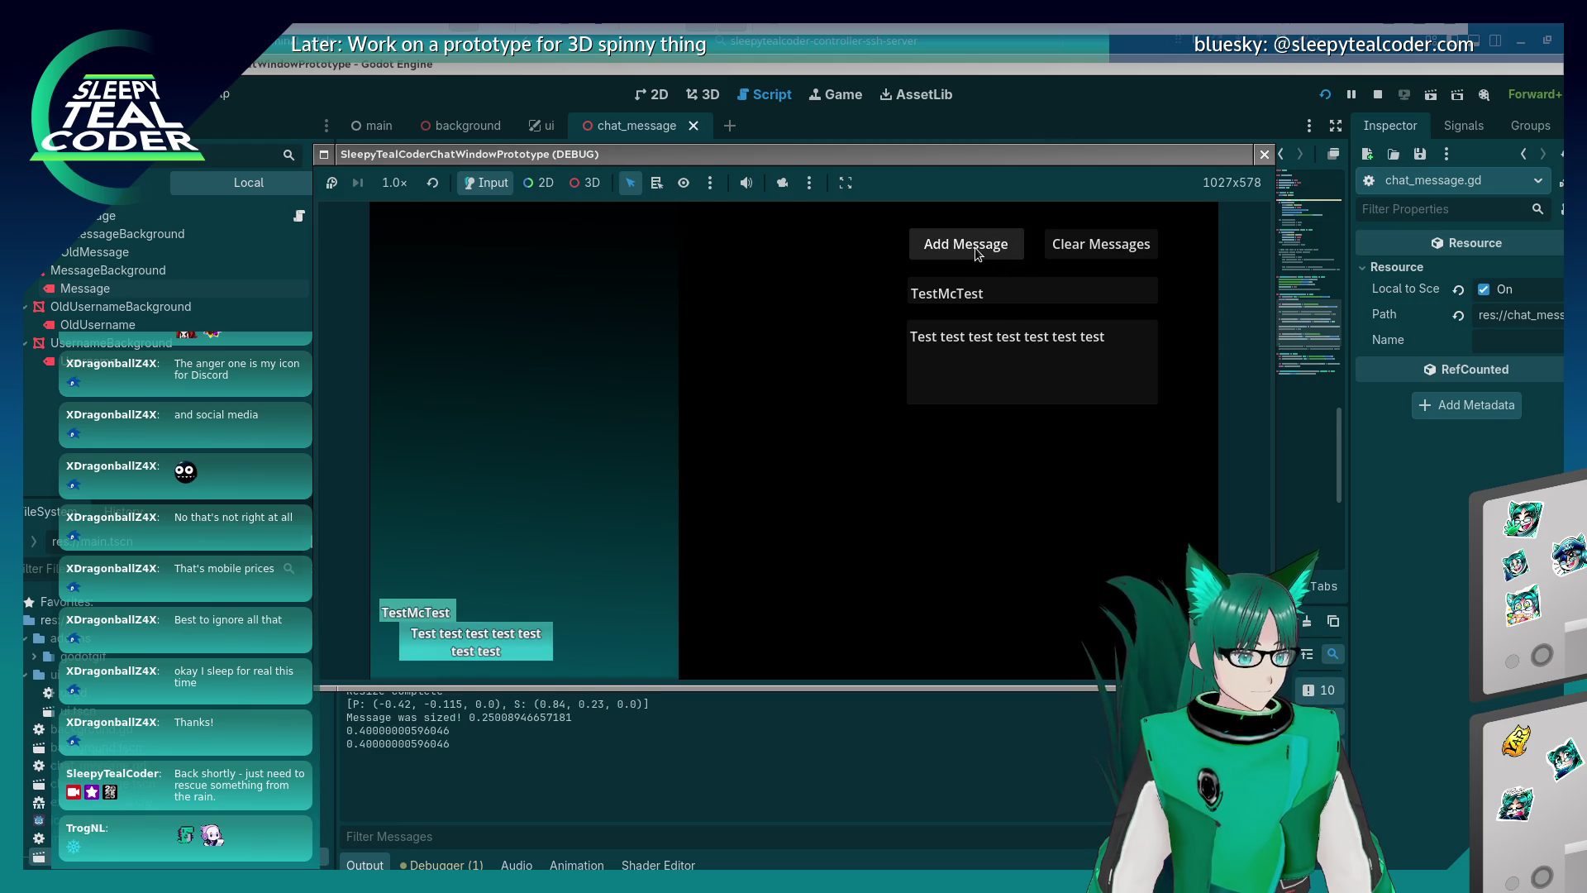
left_click(977, 257)
left_click(978, 255)
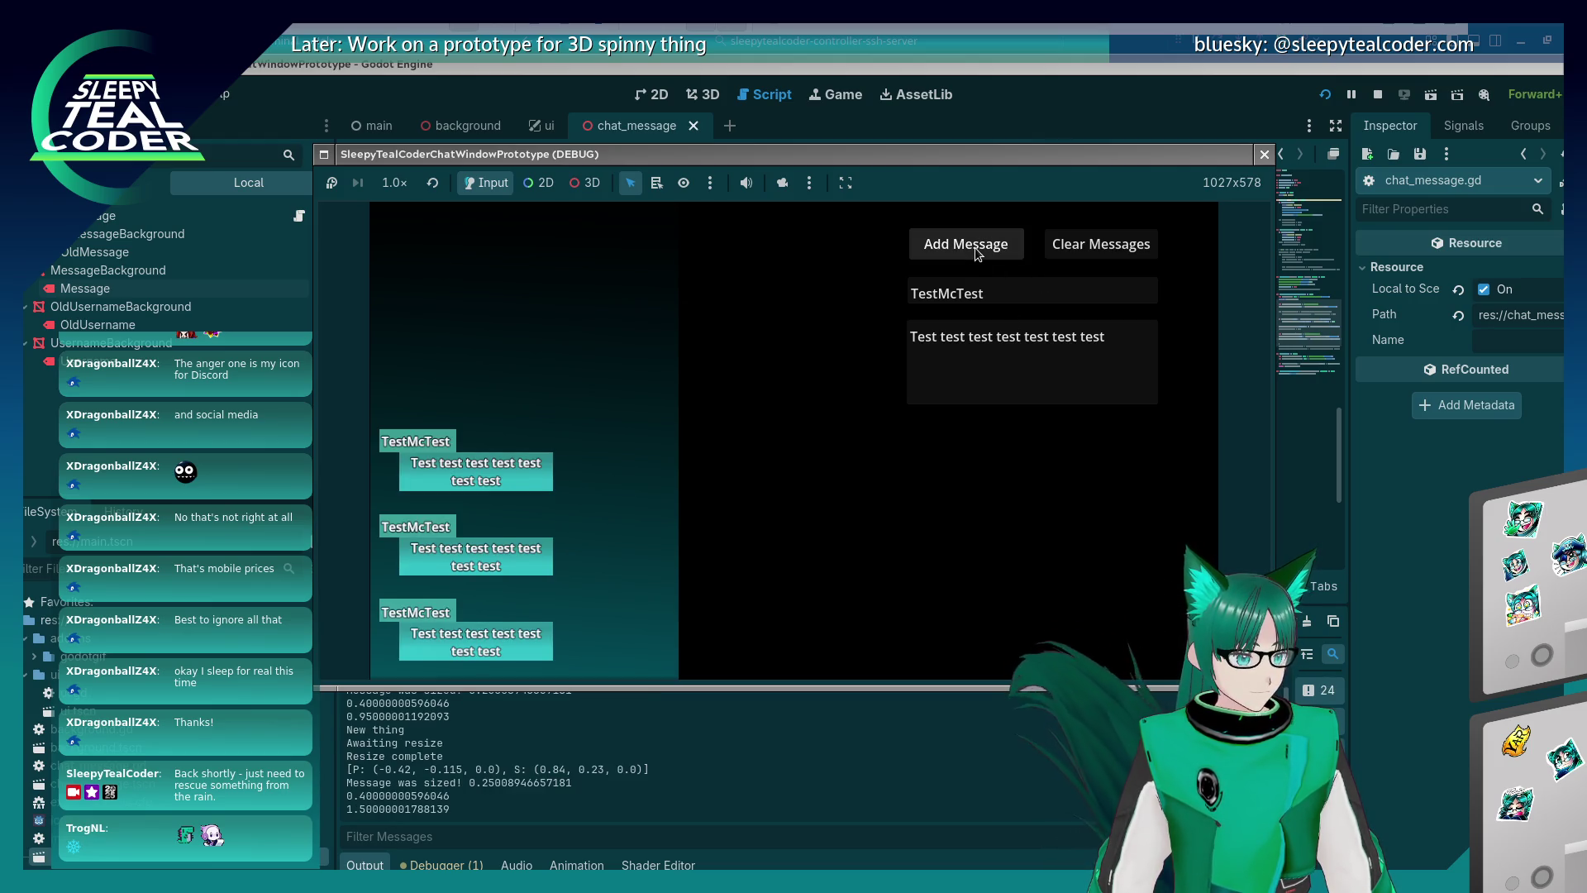
left_click(978, 255)
left_click(978, 254)
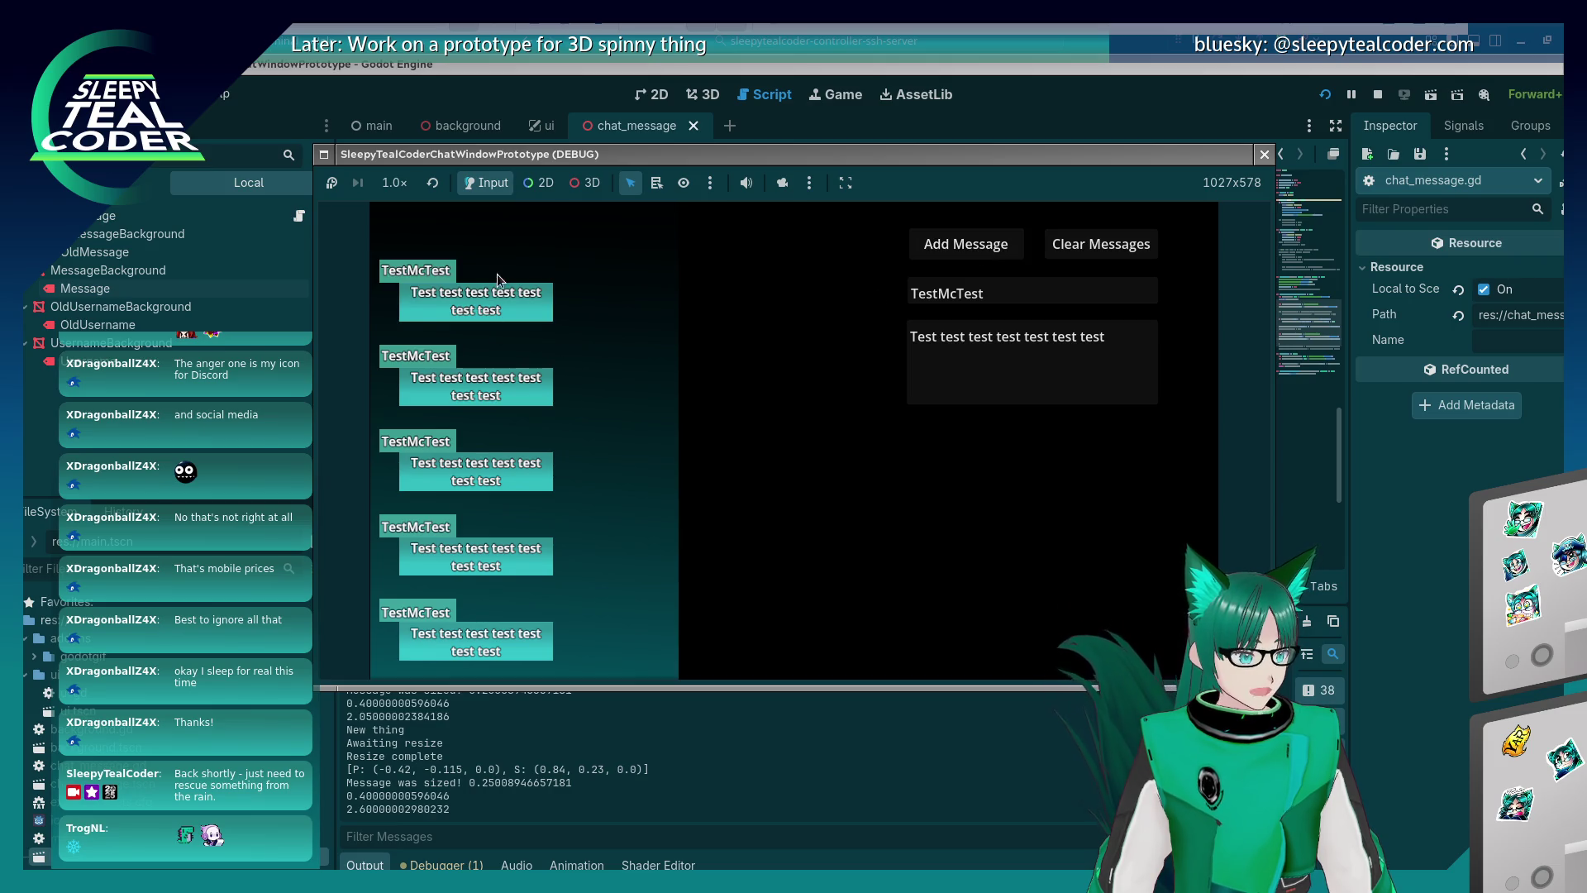
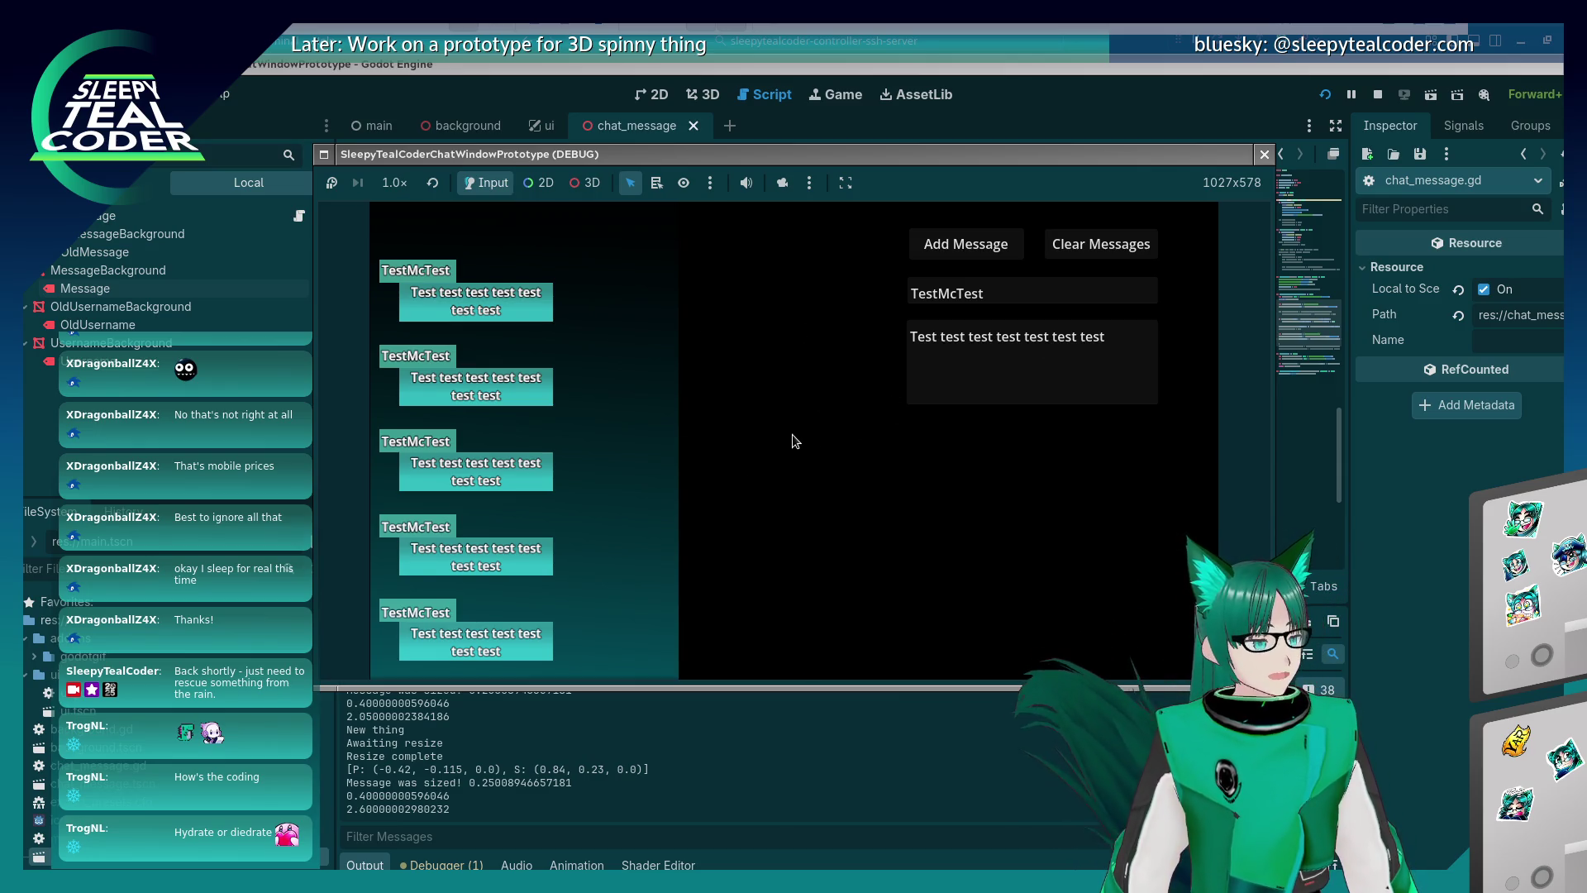
Replace the message text with a long 'Yaaaarrr…' string and post it to the chat.
left_click_drag(1107, 338, 909, 338)
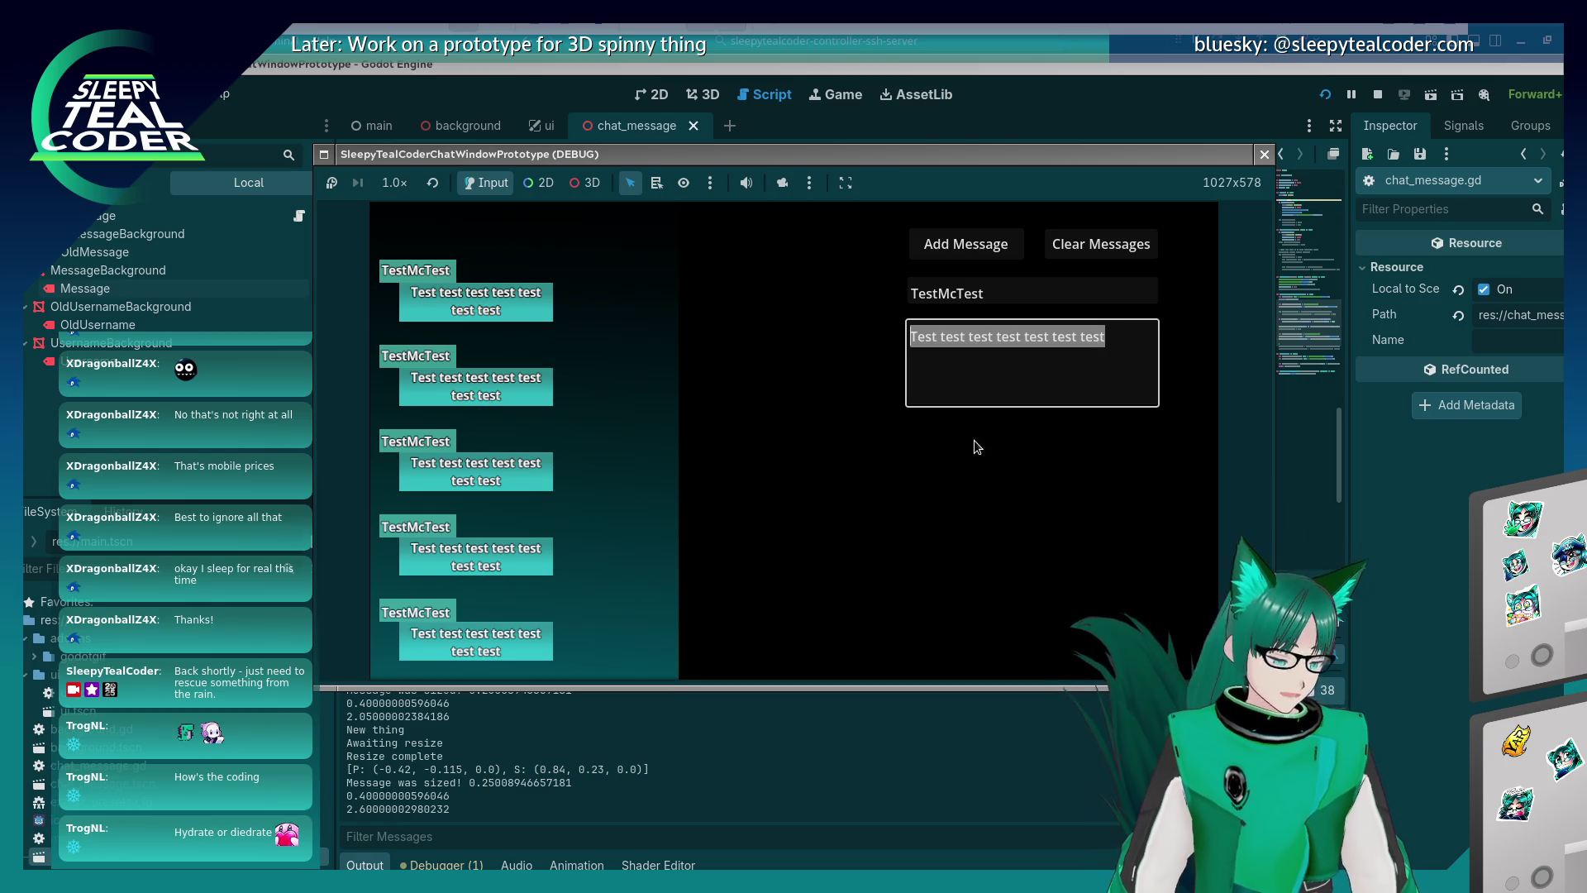
type("Yaaaarr")
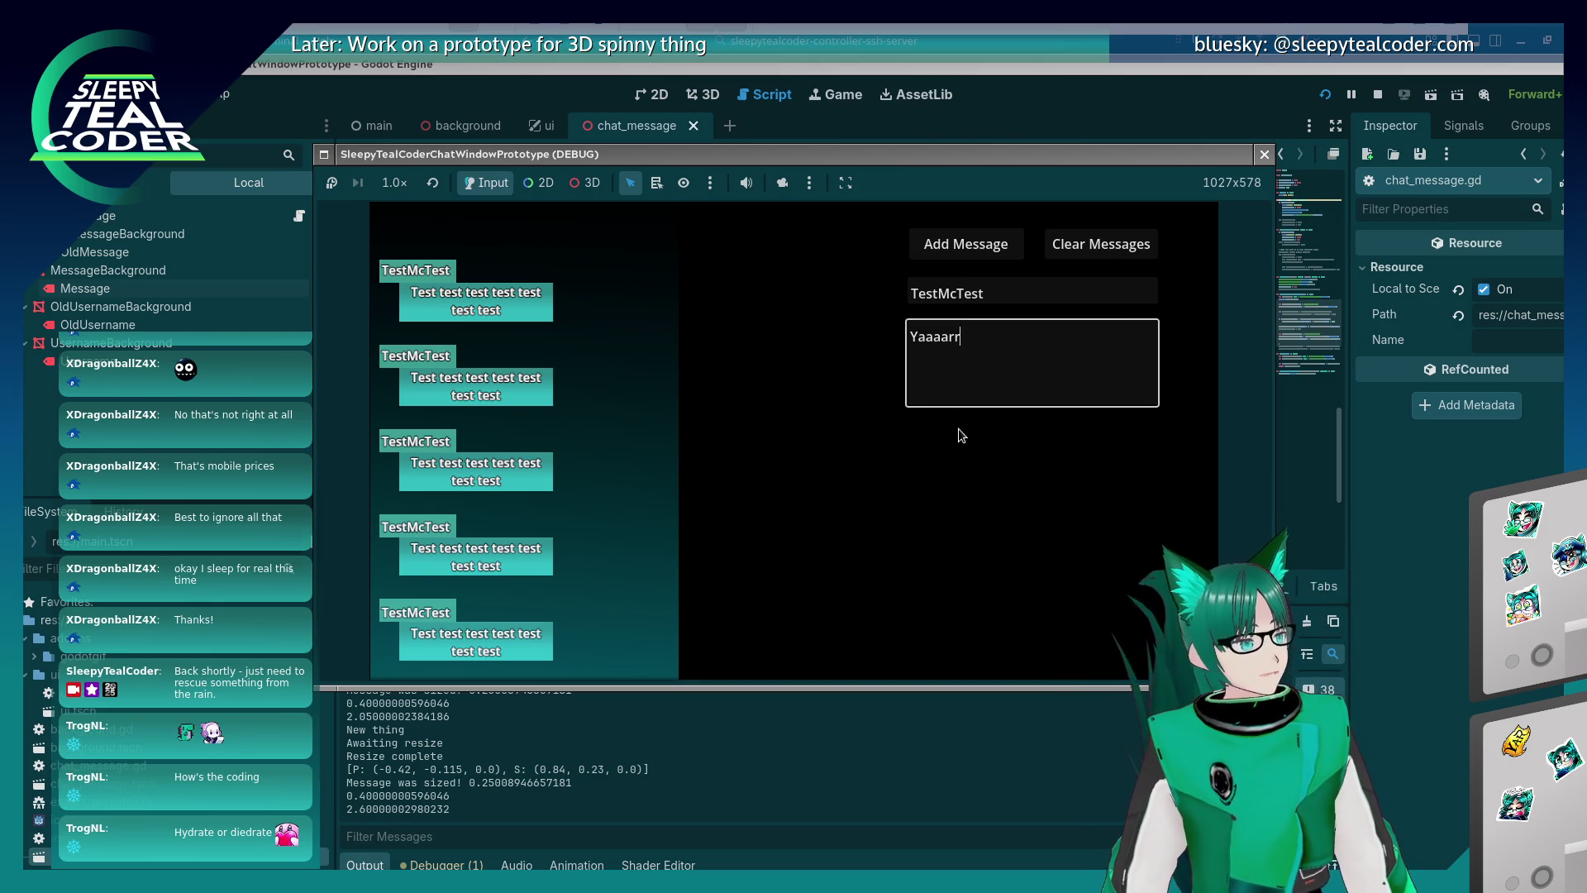
type("rrrrrrrrrrrrrrrrrrrrrrrrrrrrrrrrrrrrrrrrrrrrrrrrrrr")
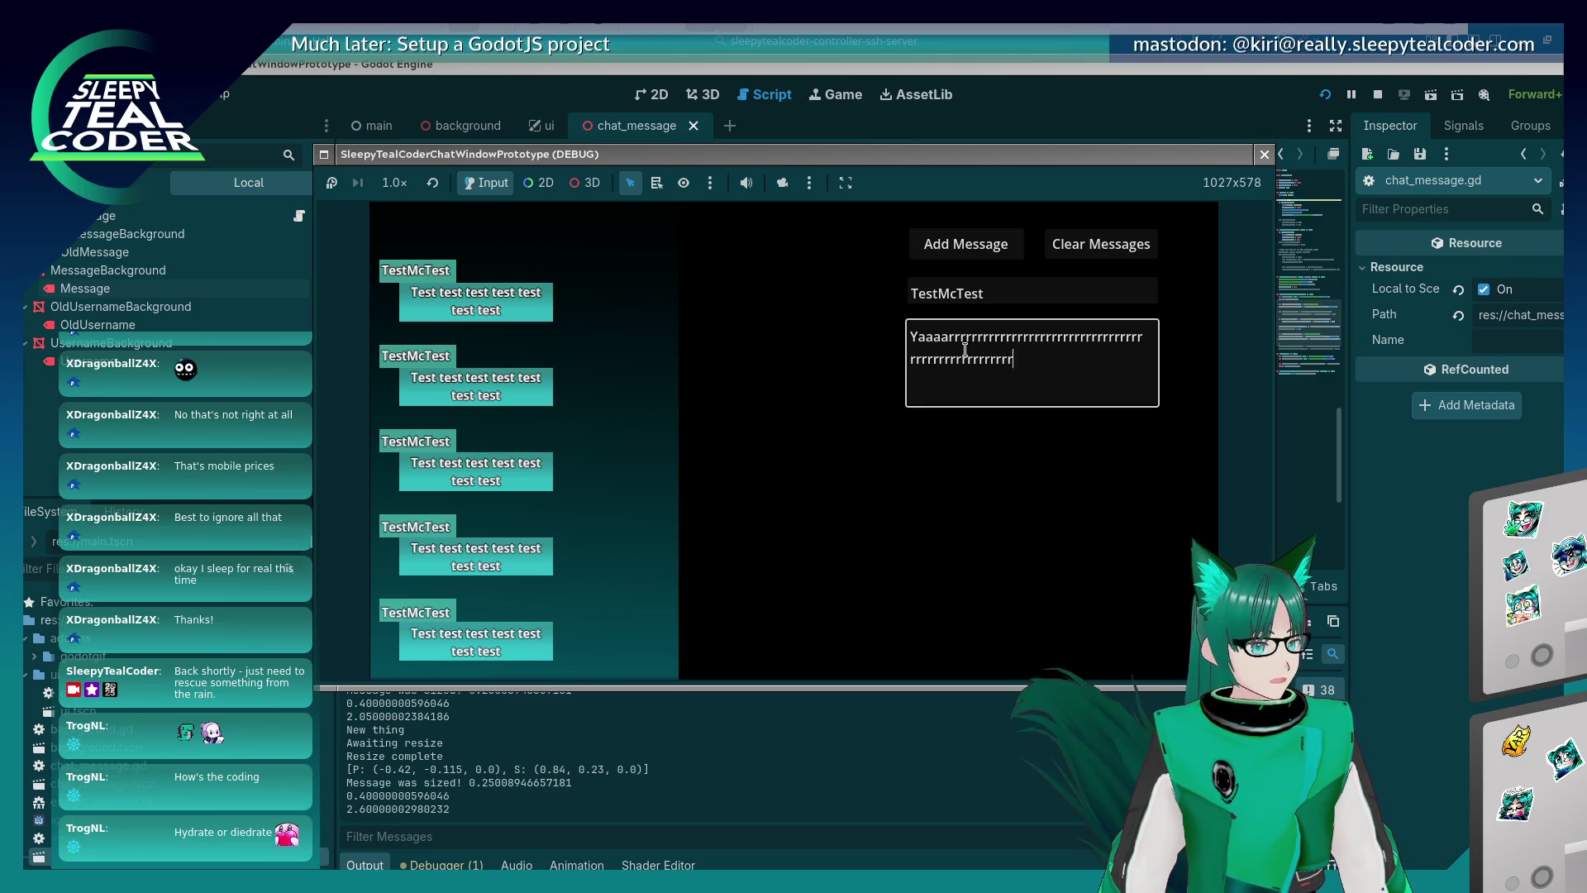
type("rrrrrrrrrrrrrrrrrrrrrrrrrrrrrrrrrrrrrrrrrrrrrrrrrrrrrrrrrrrrrrrrrrrrrrrr")
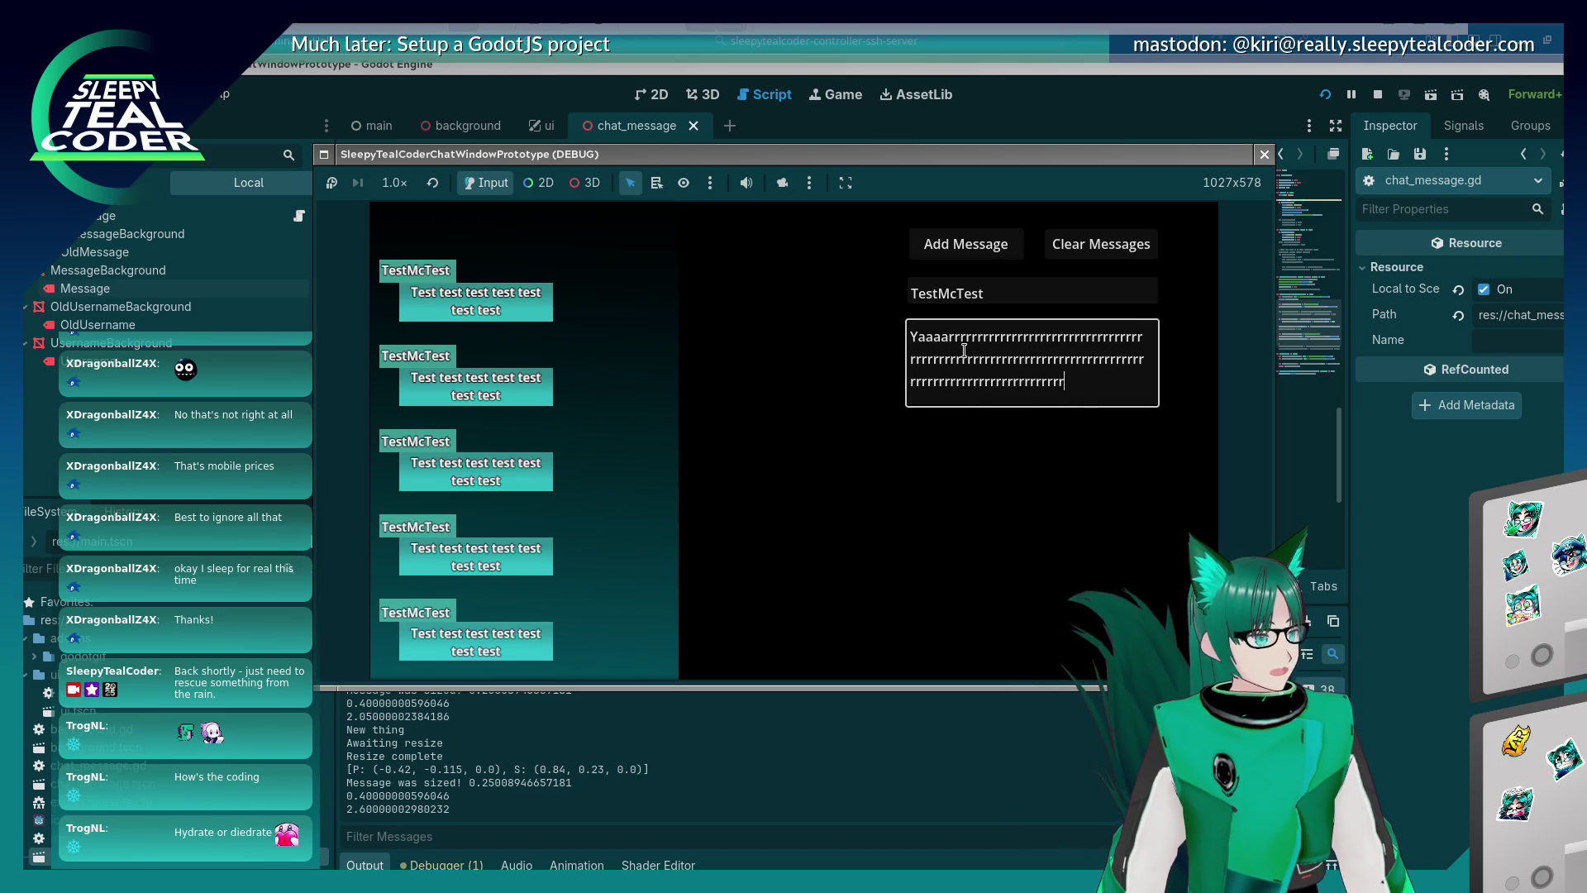
type("rrrrrrr")
left_click(977, 248)
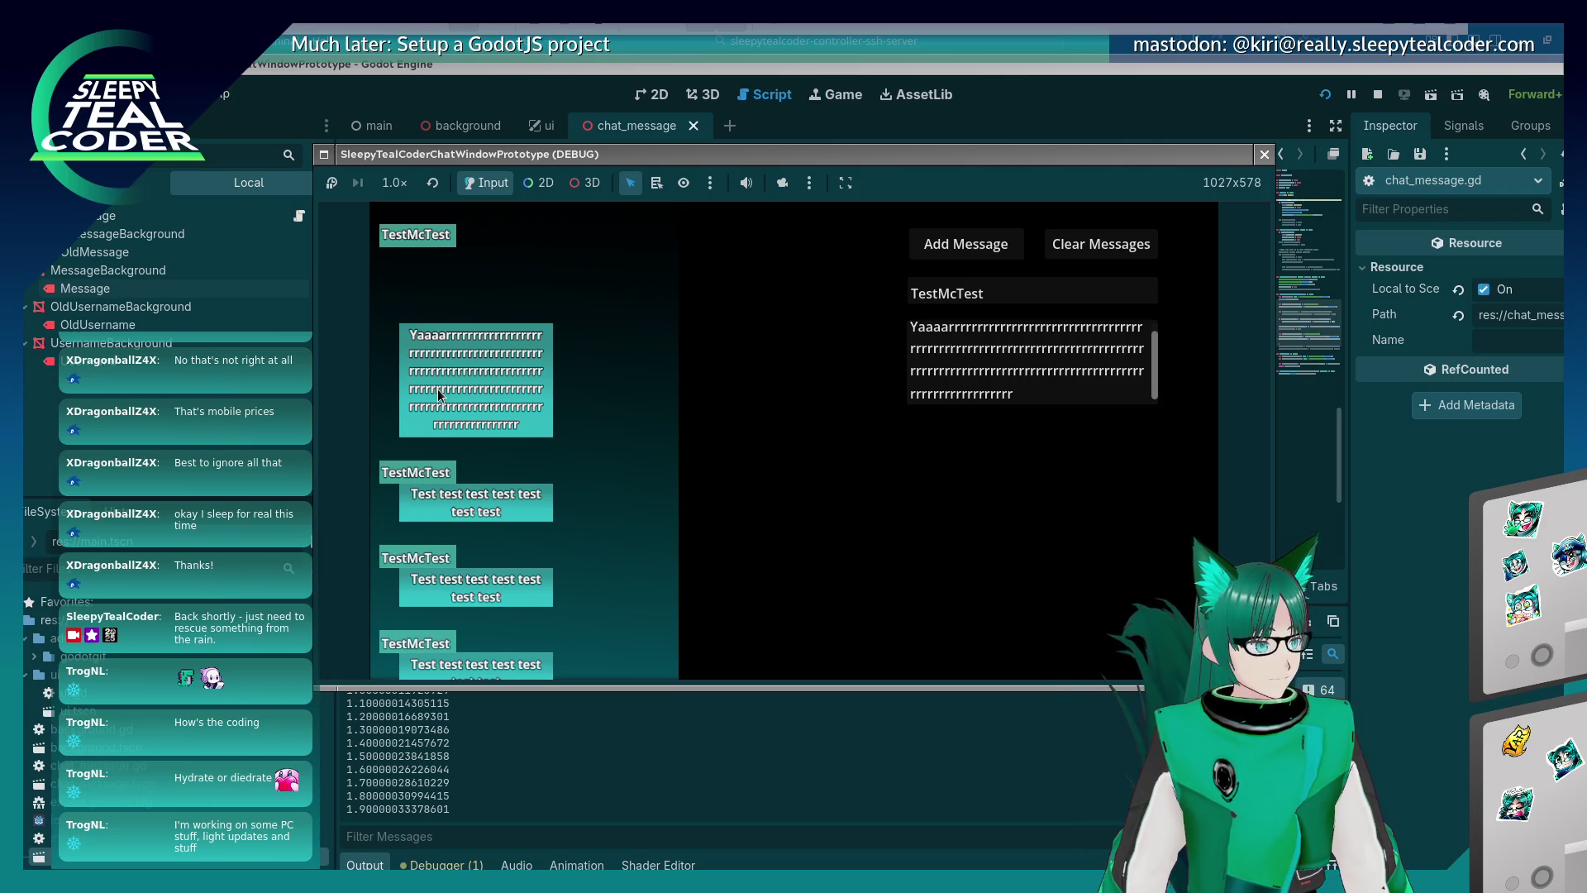
Trim the end of the long message, post it again, then stop the game.
left_click_drag(1015, 404, 1002, 357)
key("BackSpace")
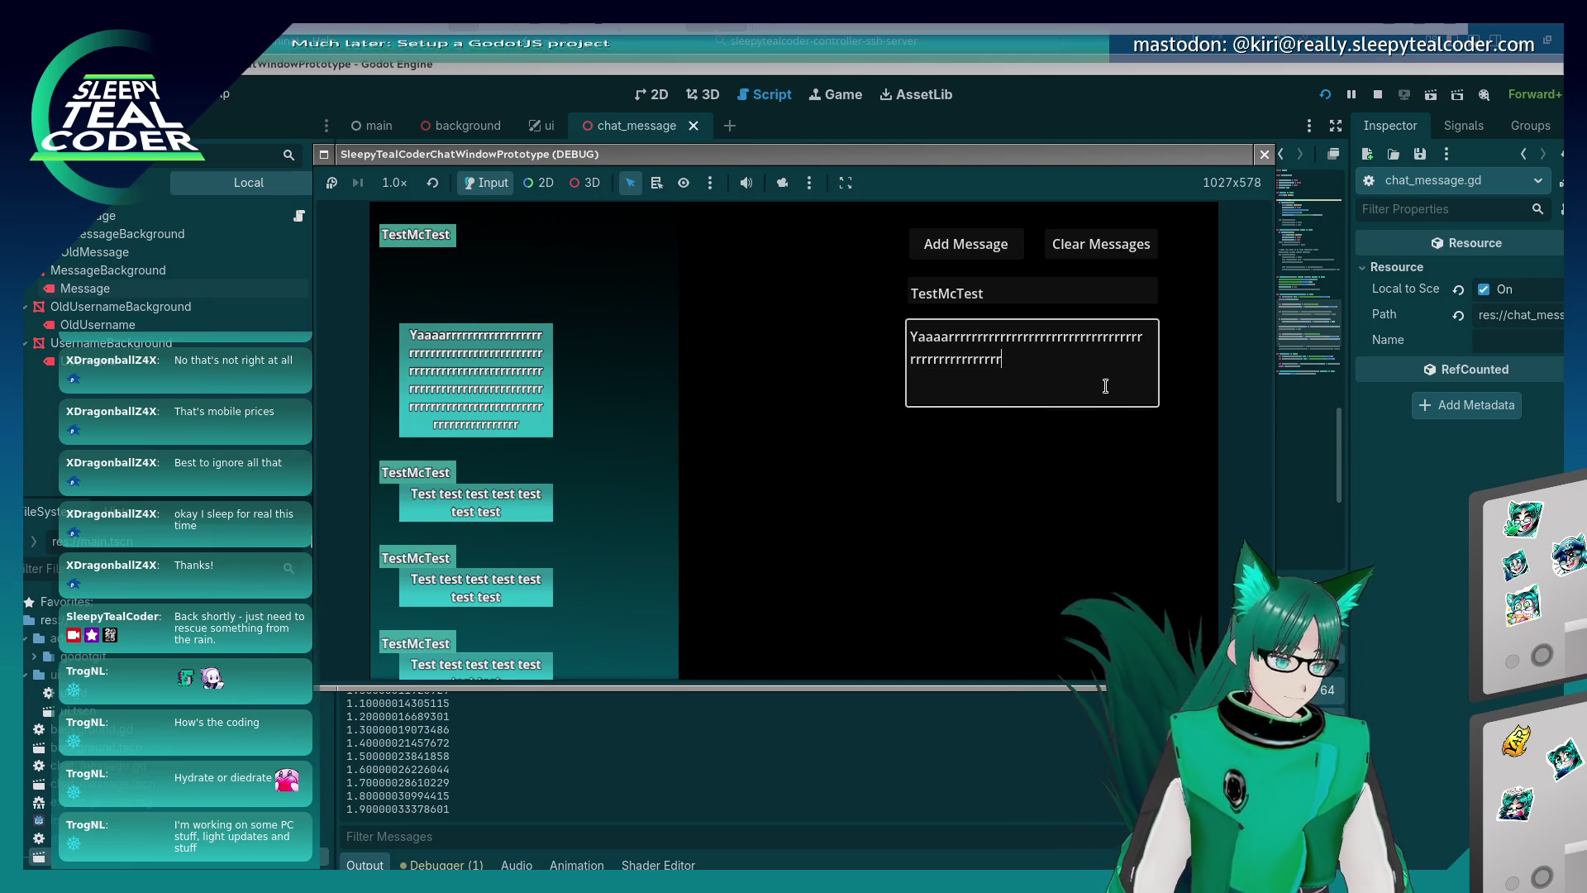
left_click(965, 244)
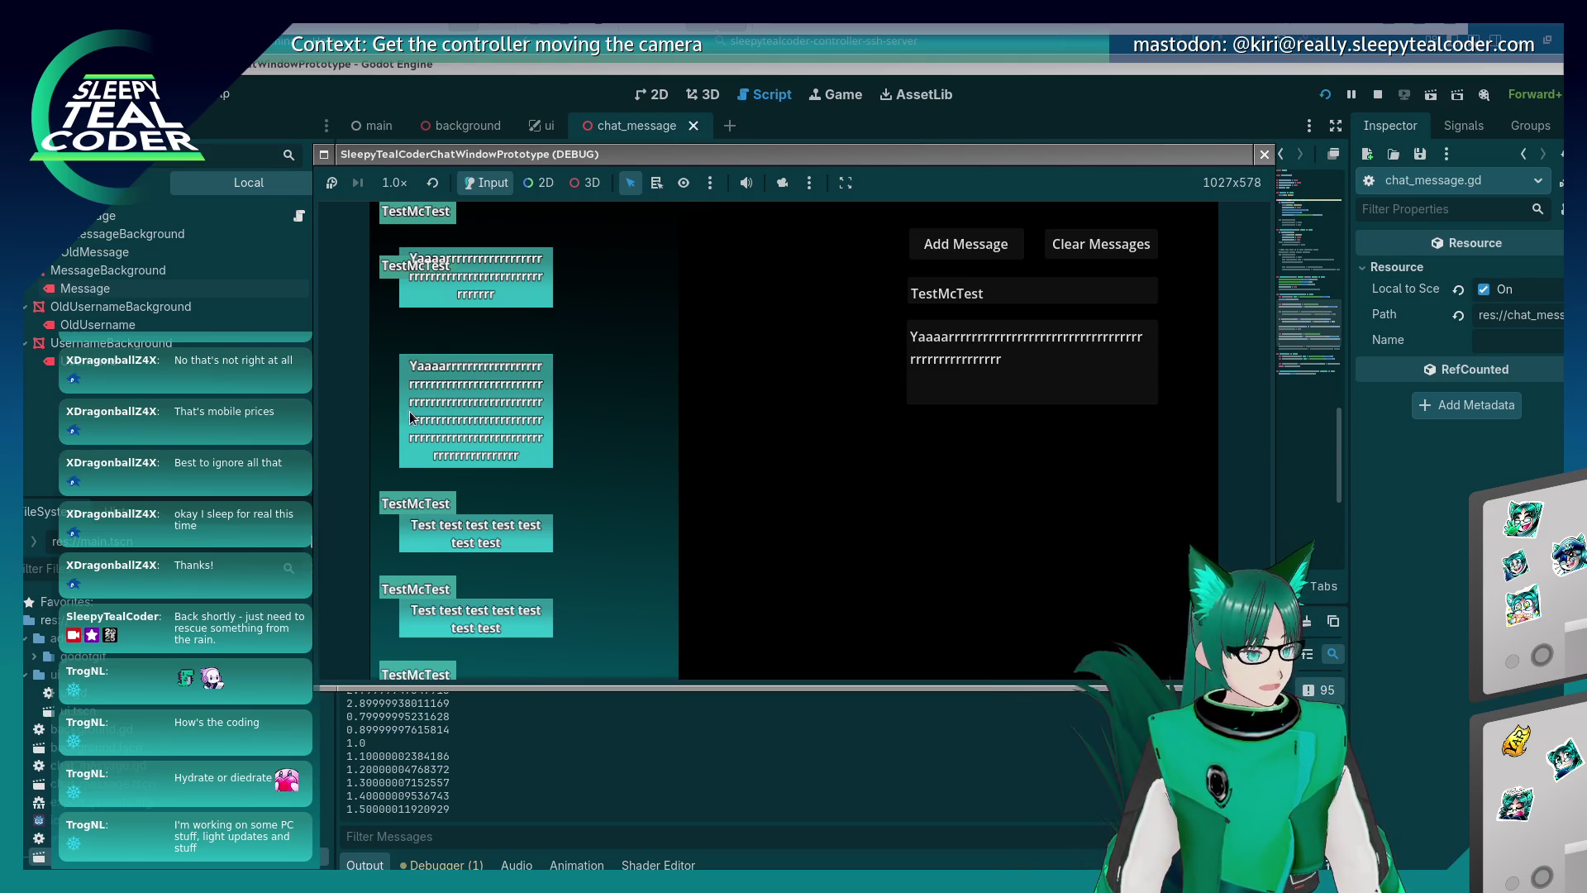
left_click(1264, 154)
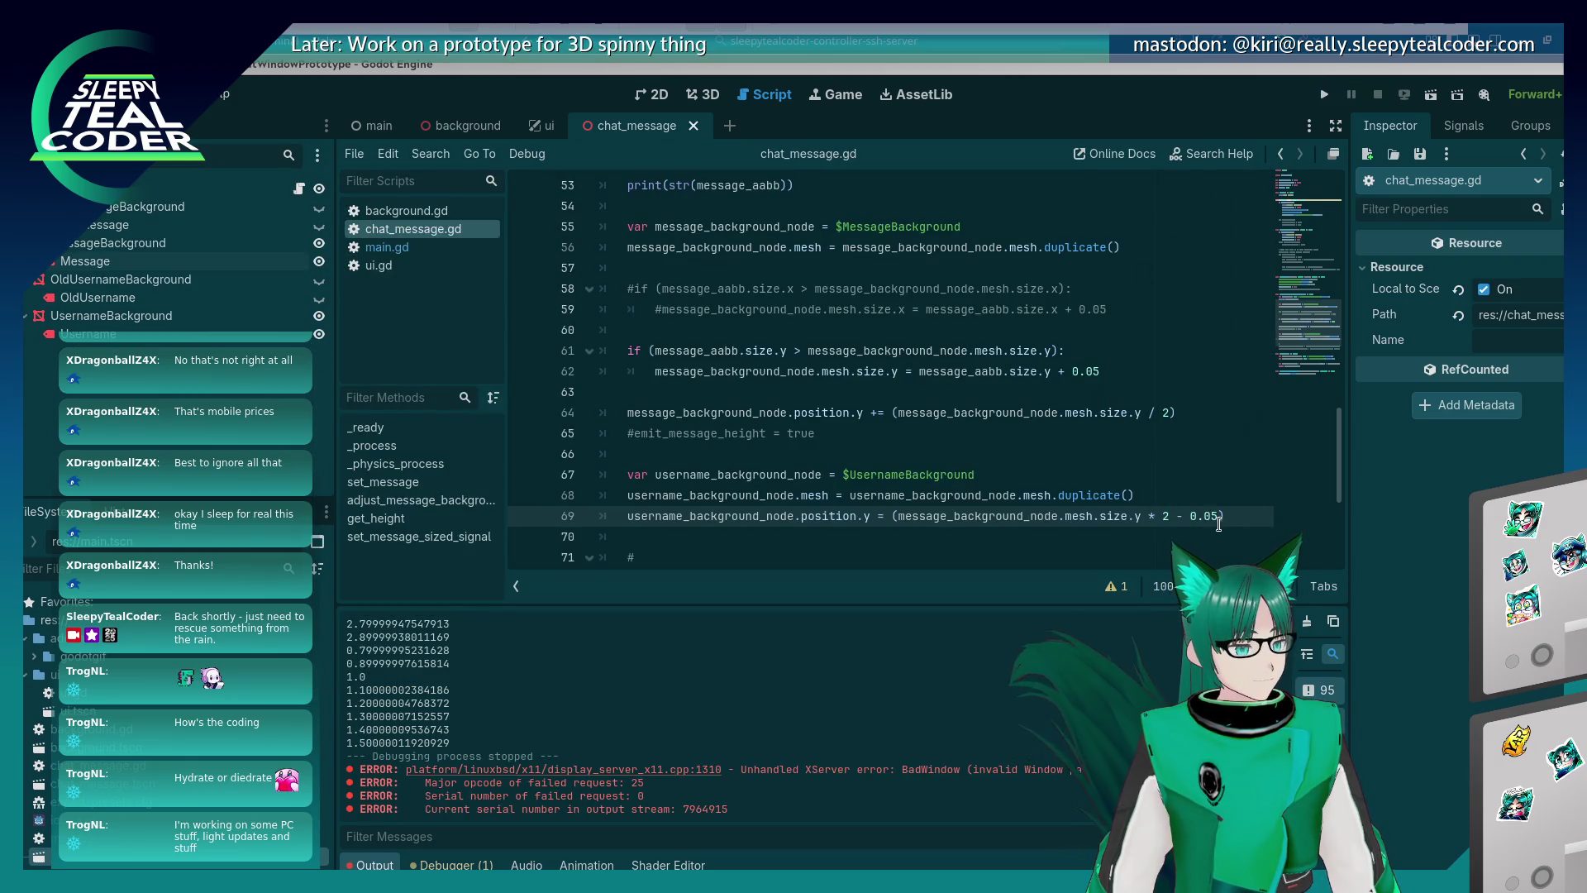
Delete ' * 2 - 0.05' from line 69 of chat_message.gd and rerun the project.
left_click_drag(1214, 517, 1161, 516)
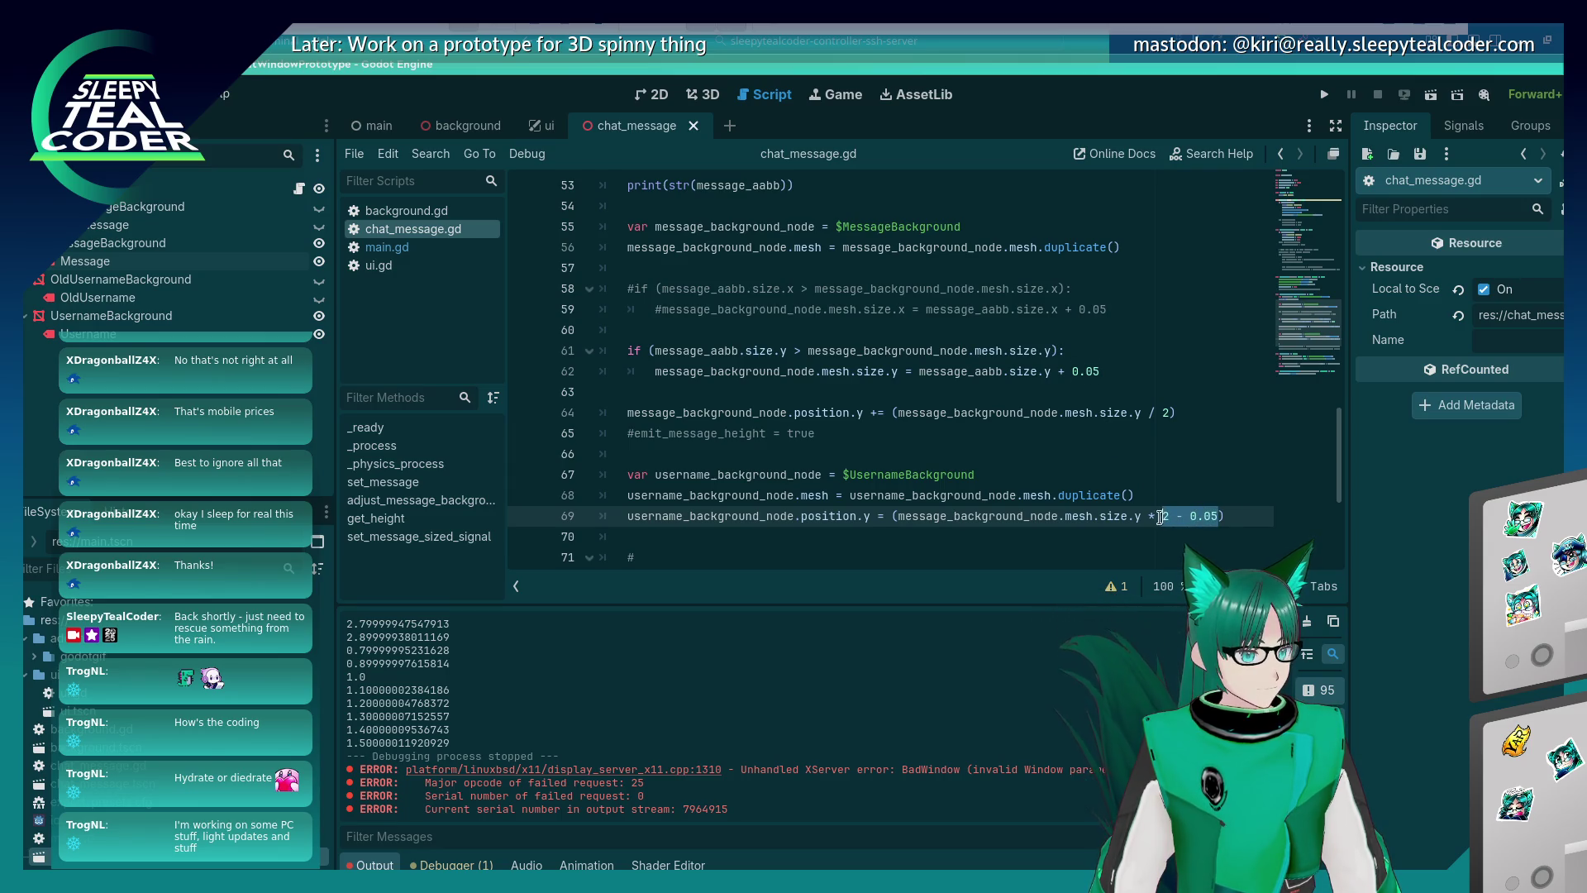
key("BackSpace")
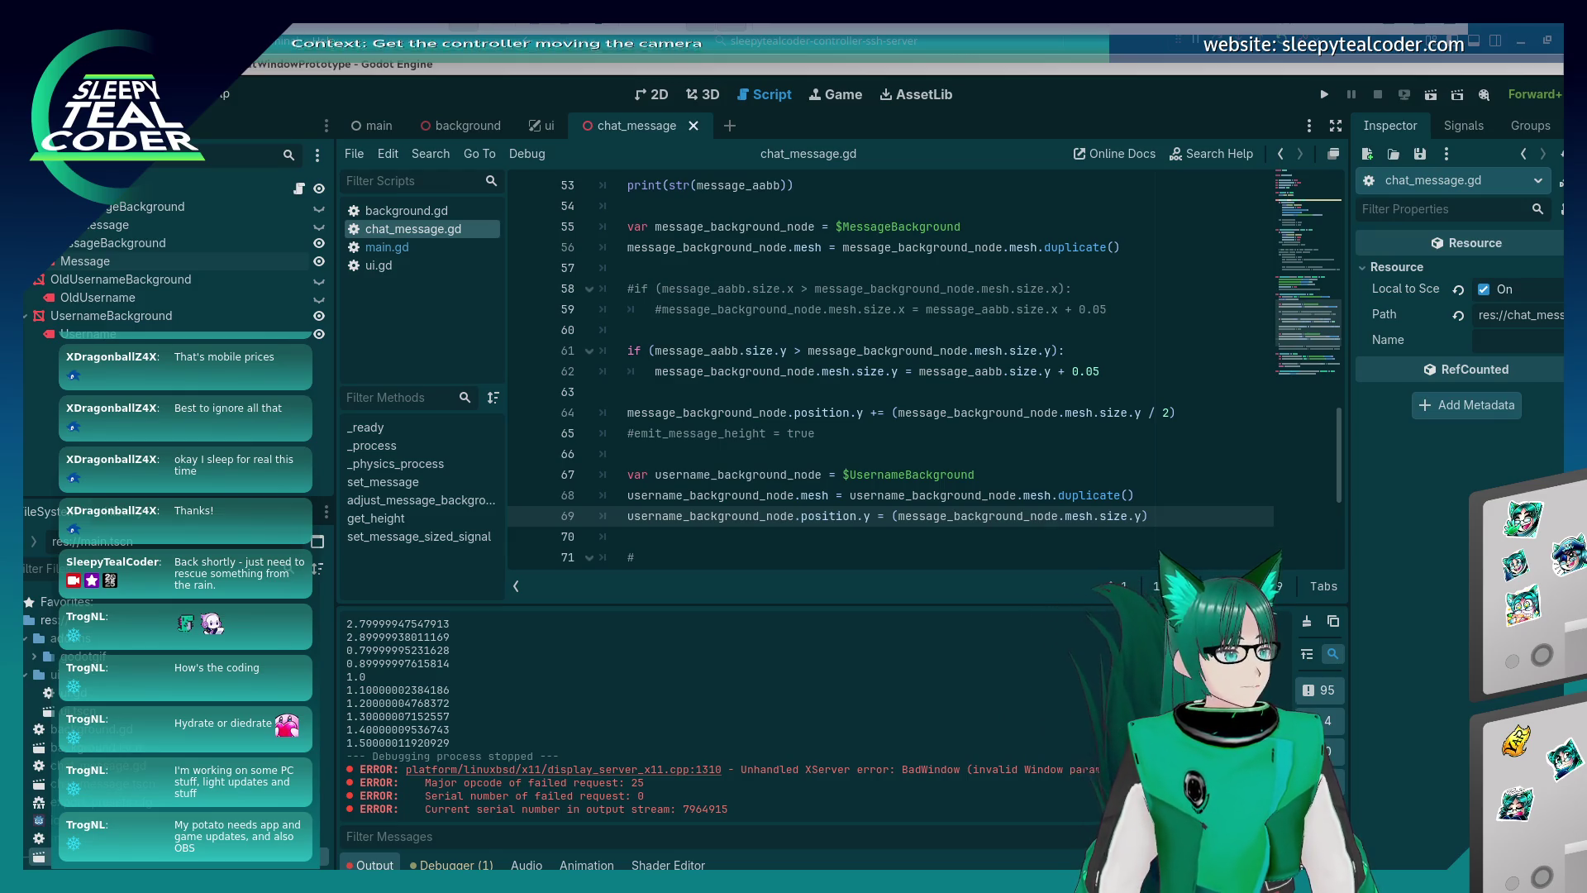
left_click(804, 405)
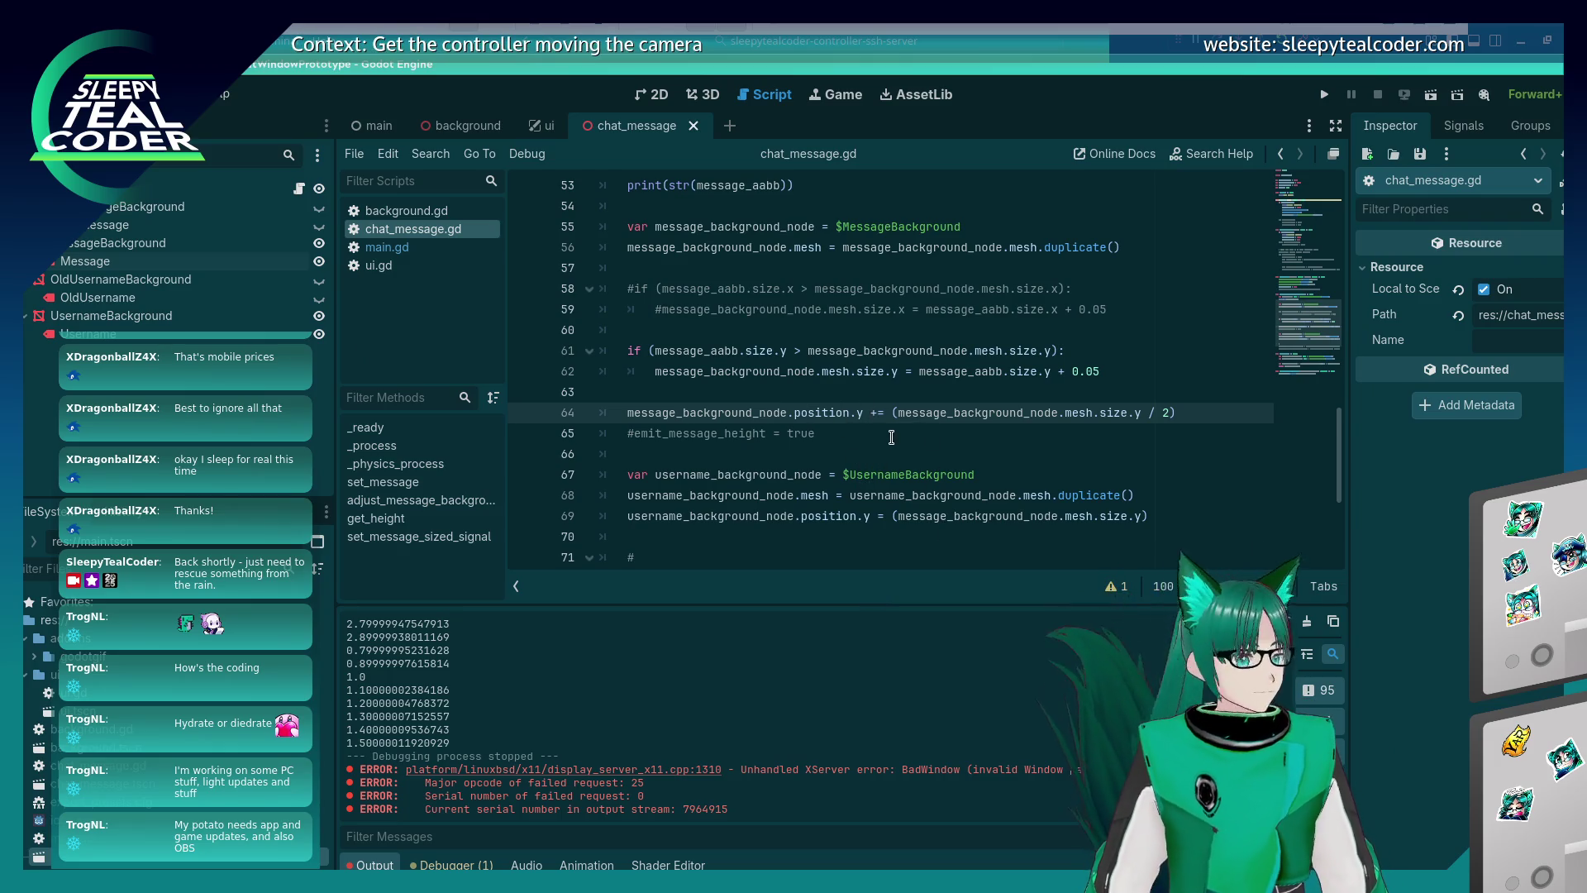
left_click(891, 437)
left_click(1324, 94)
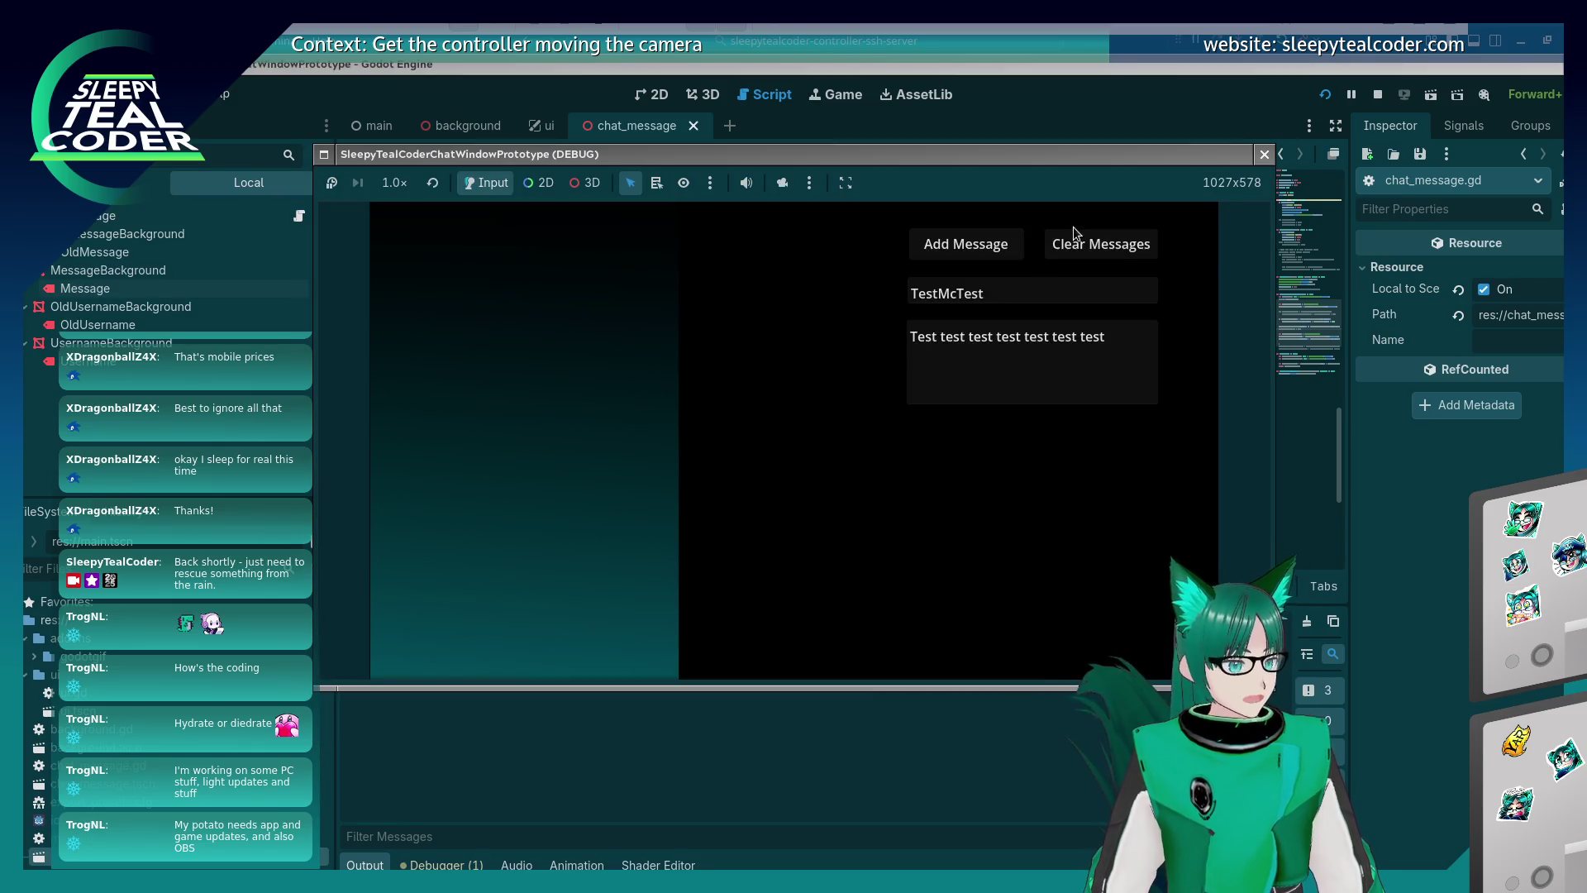
Post two TestMcTest messages, then replace the message text with 'Yaarrr…'.
left_click(948, 241)
left_click(951, 244)
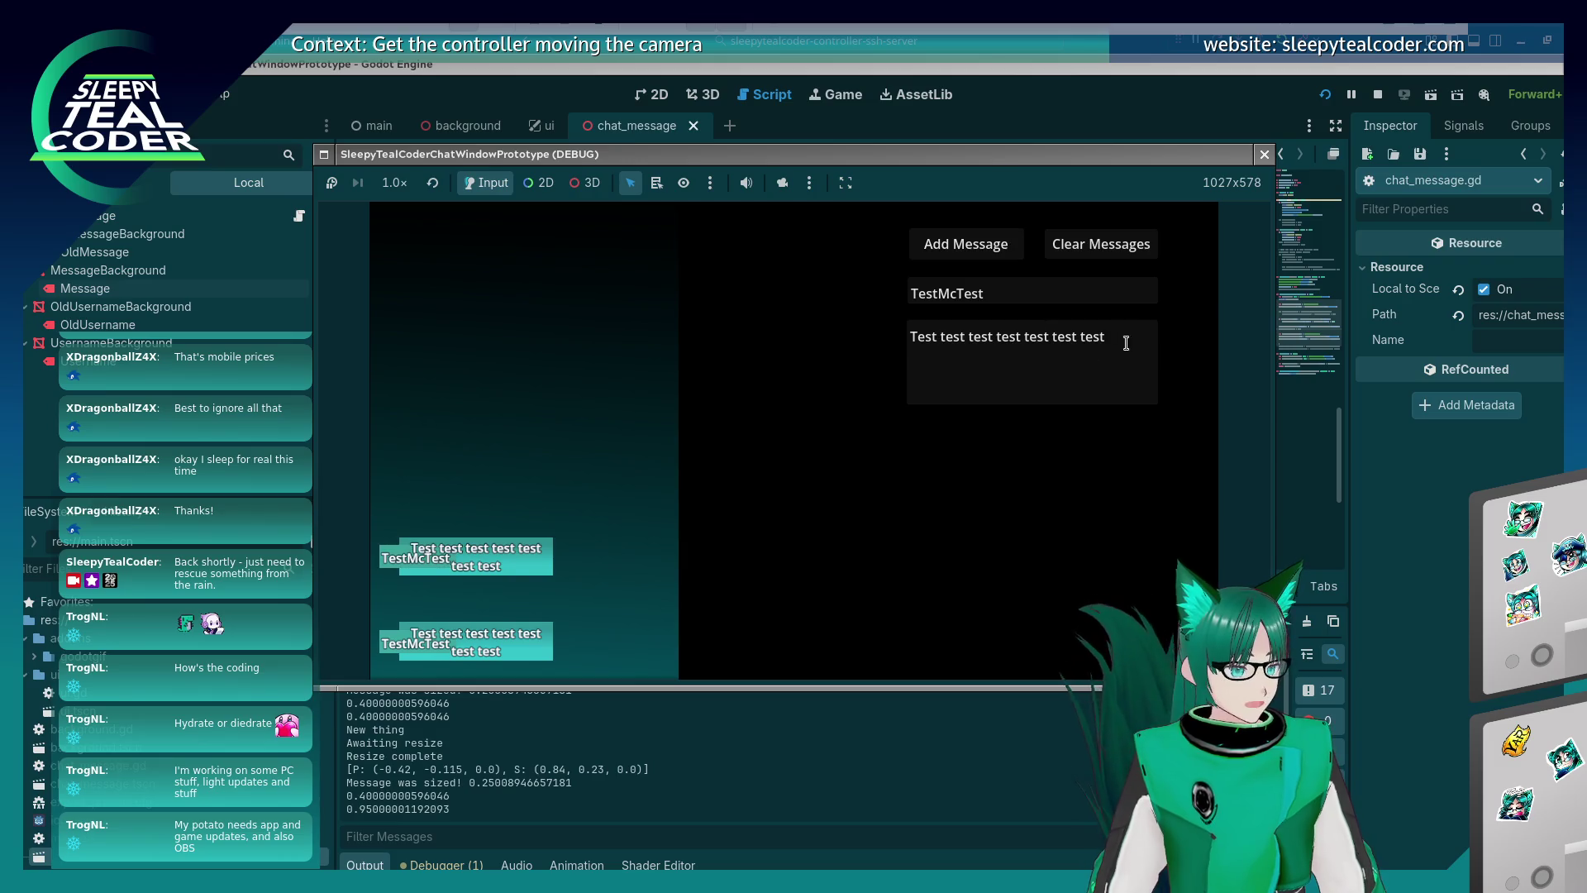
left_click_drag(1121, 336, 856, 331)
type("Yaarr")
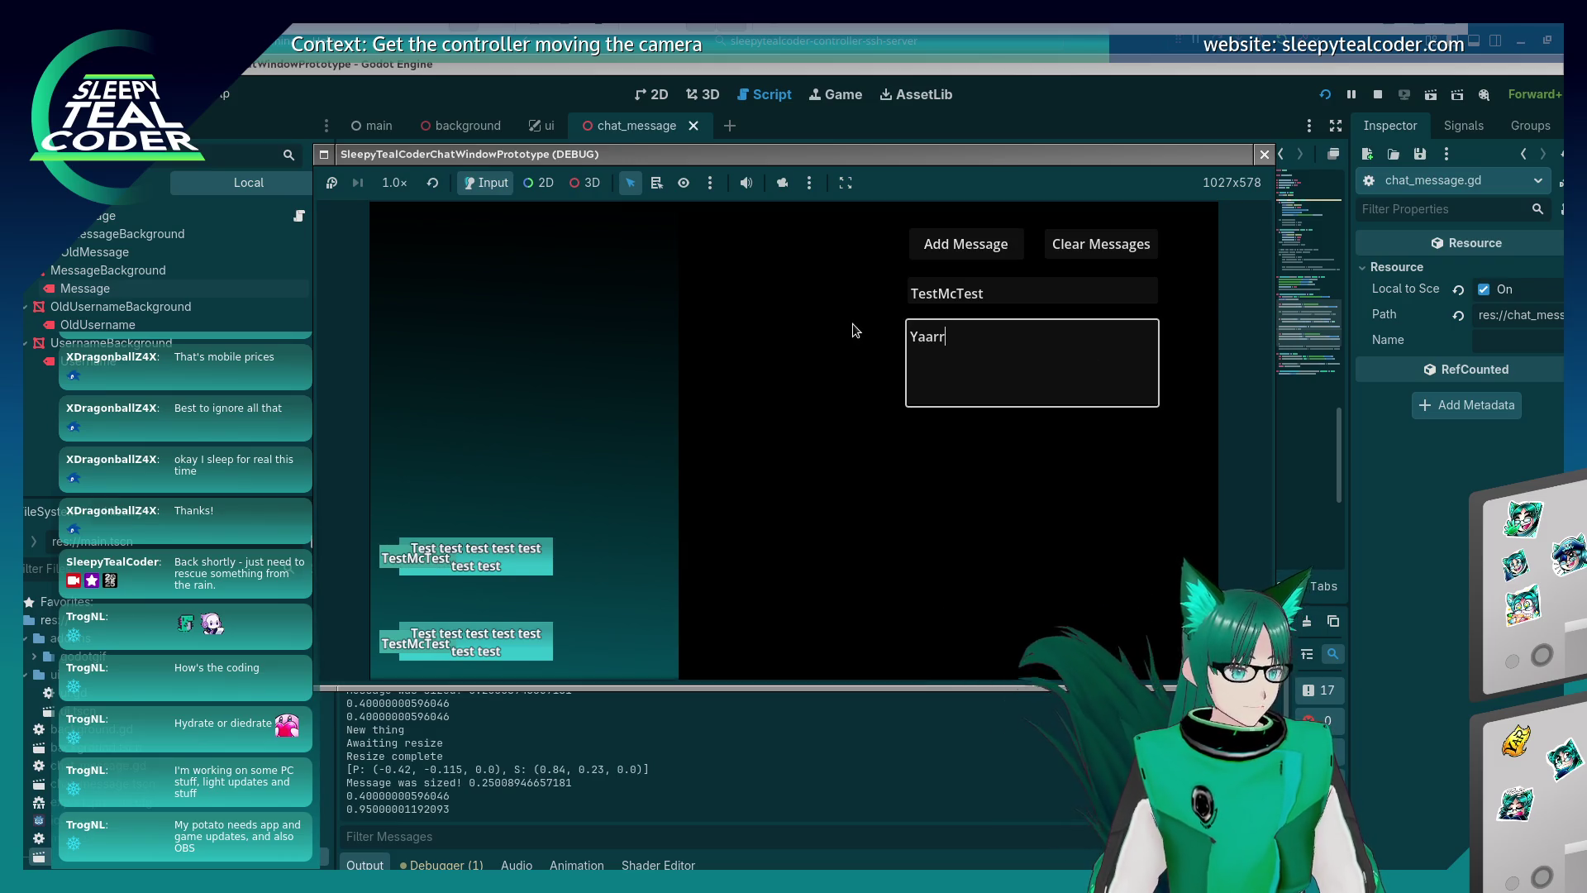
type("rrrrrrrrrrrrrrrrrrrrrrrrrrrrrrrrrrrrrrrrrrrrrrrrrrr")
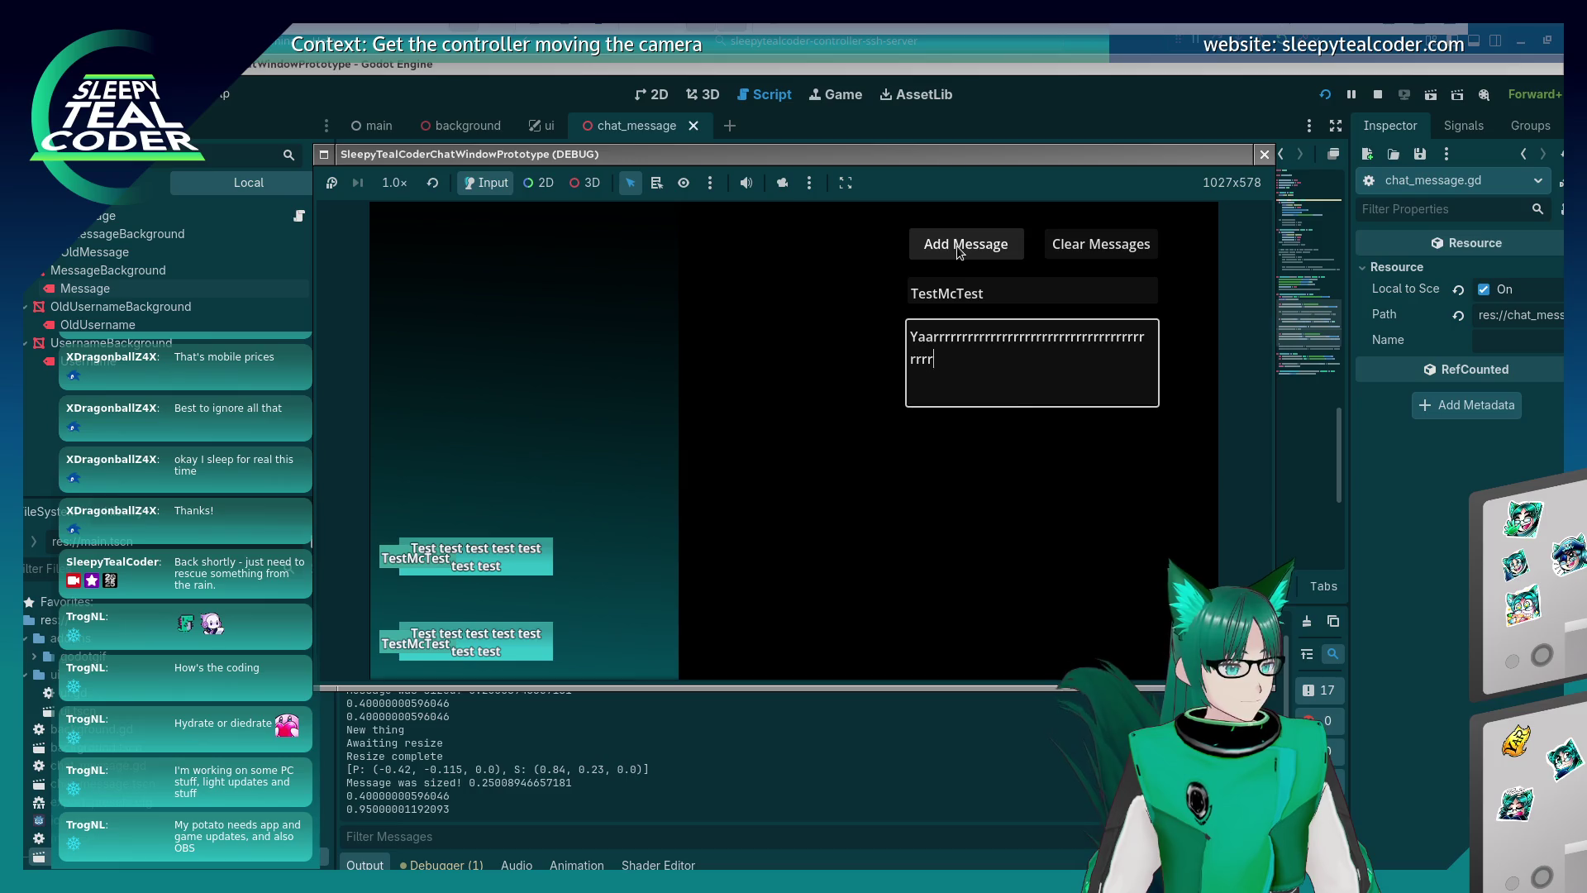
Lengthen the 'Yaarrr…' text by copy-paste, post it, stop the game, and go to the end of line 69.
left_click_drag(1026, 390, 942, 339)
key("ctrl+c")
key("ctrl+v")
key("ctrl+v")
key("ctrl+v")
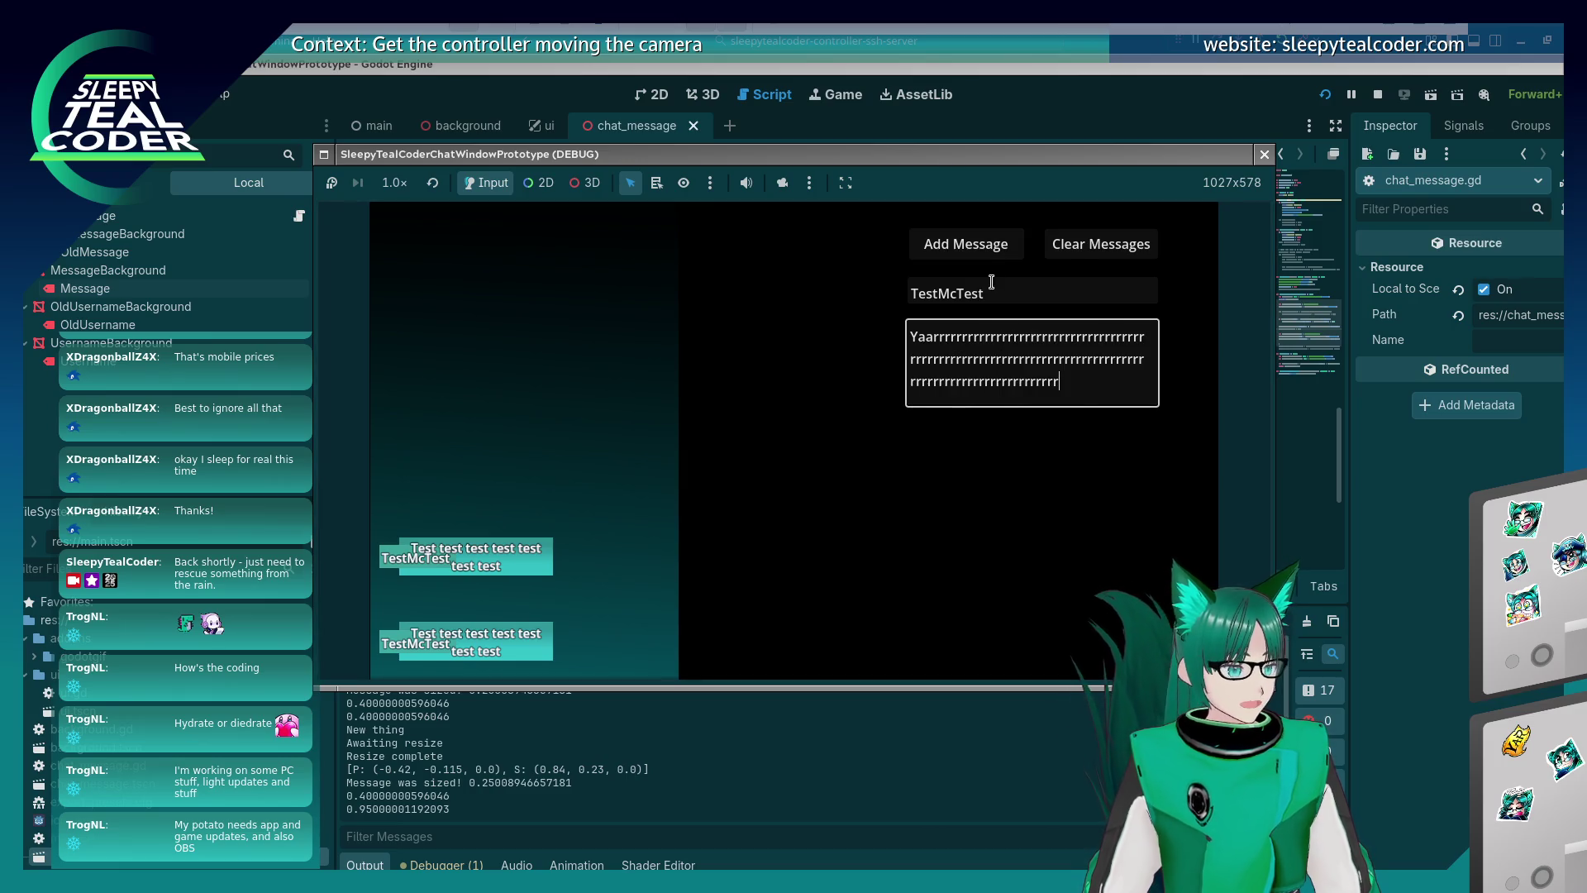
type("rrrrrrrrr")
left_click(981, 246)
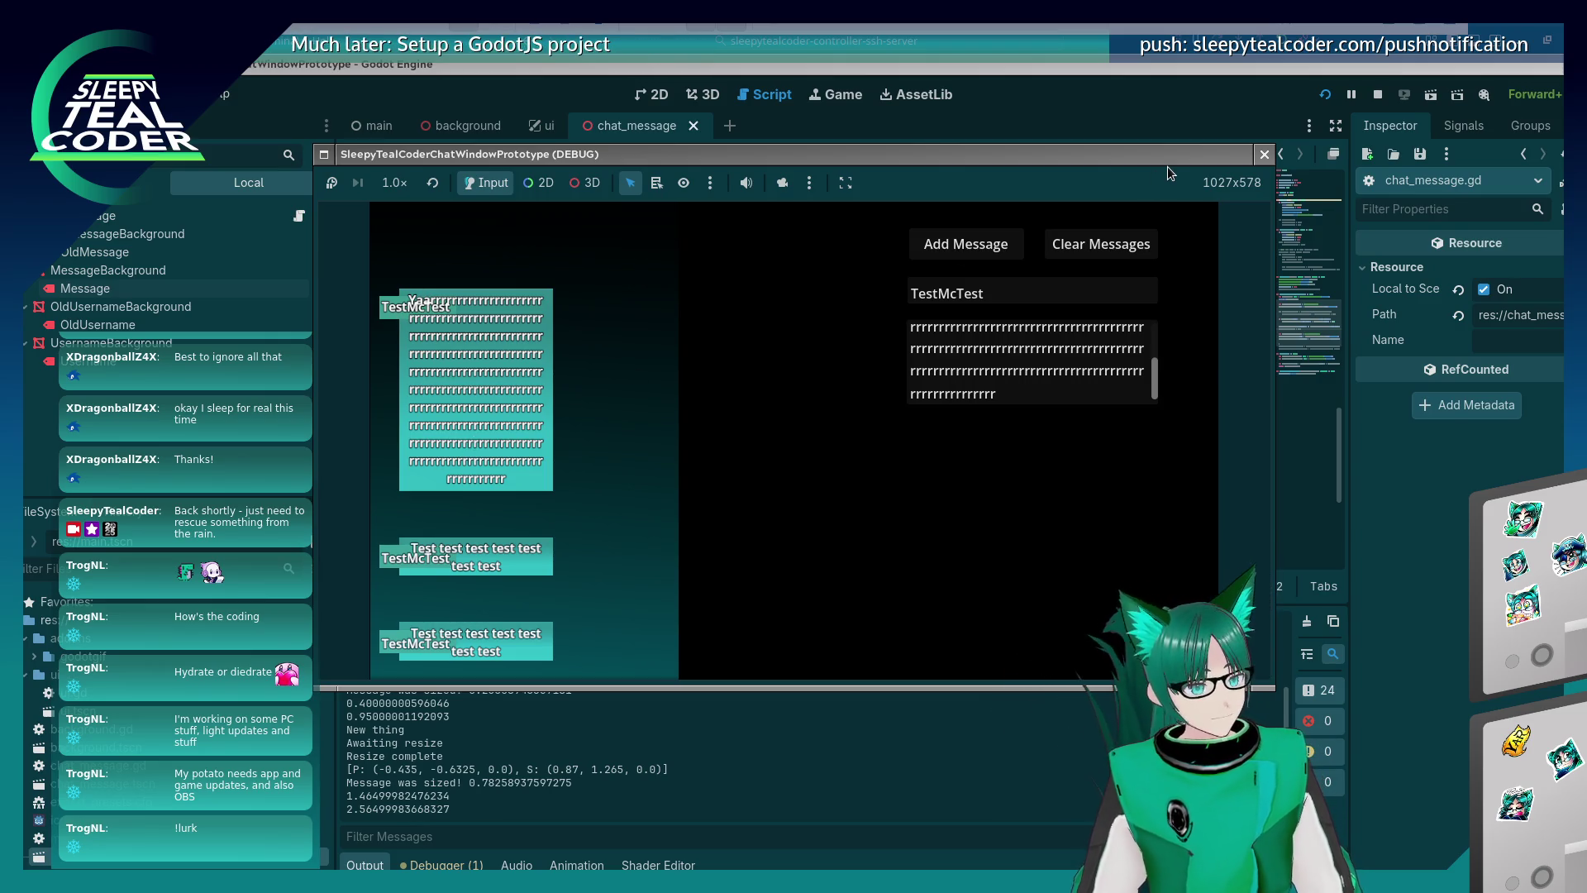
left_click(1263, 153)
left_click(1144, 516)
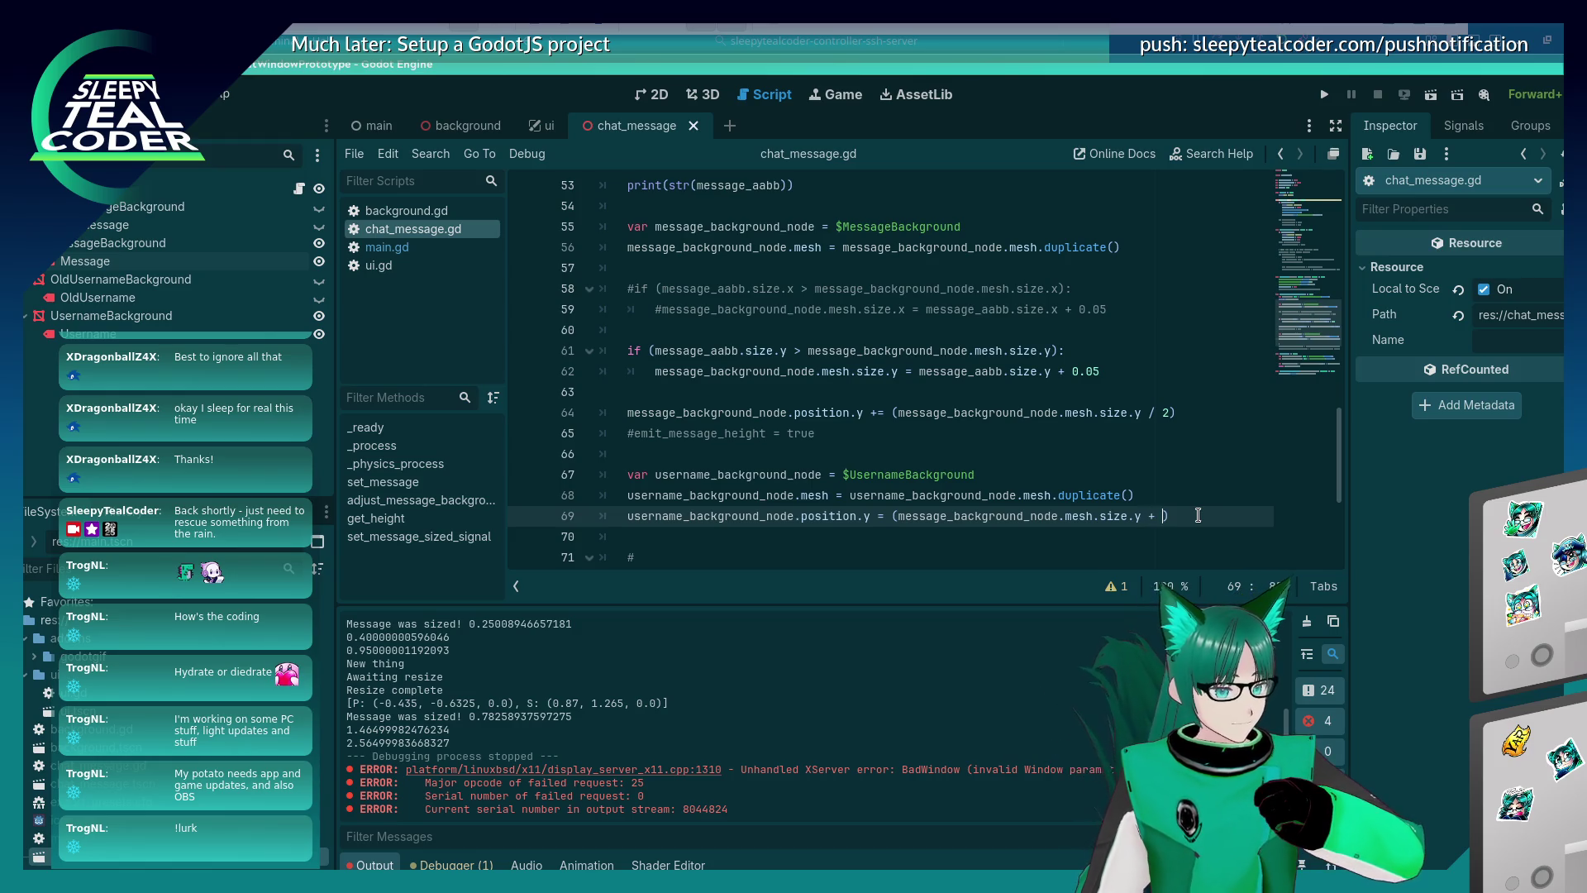
Set line 69's offset to 0.15, save, run, and post a test message to check the label.
type("0.15")
key("ctrl+s")
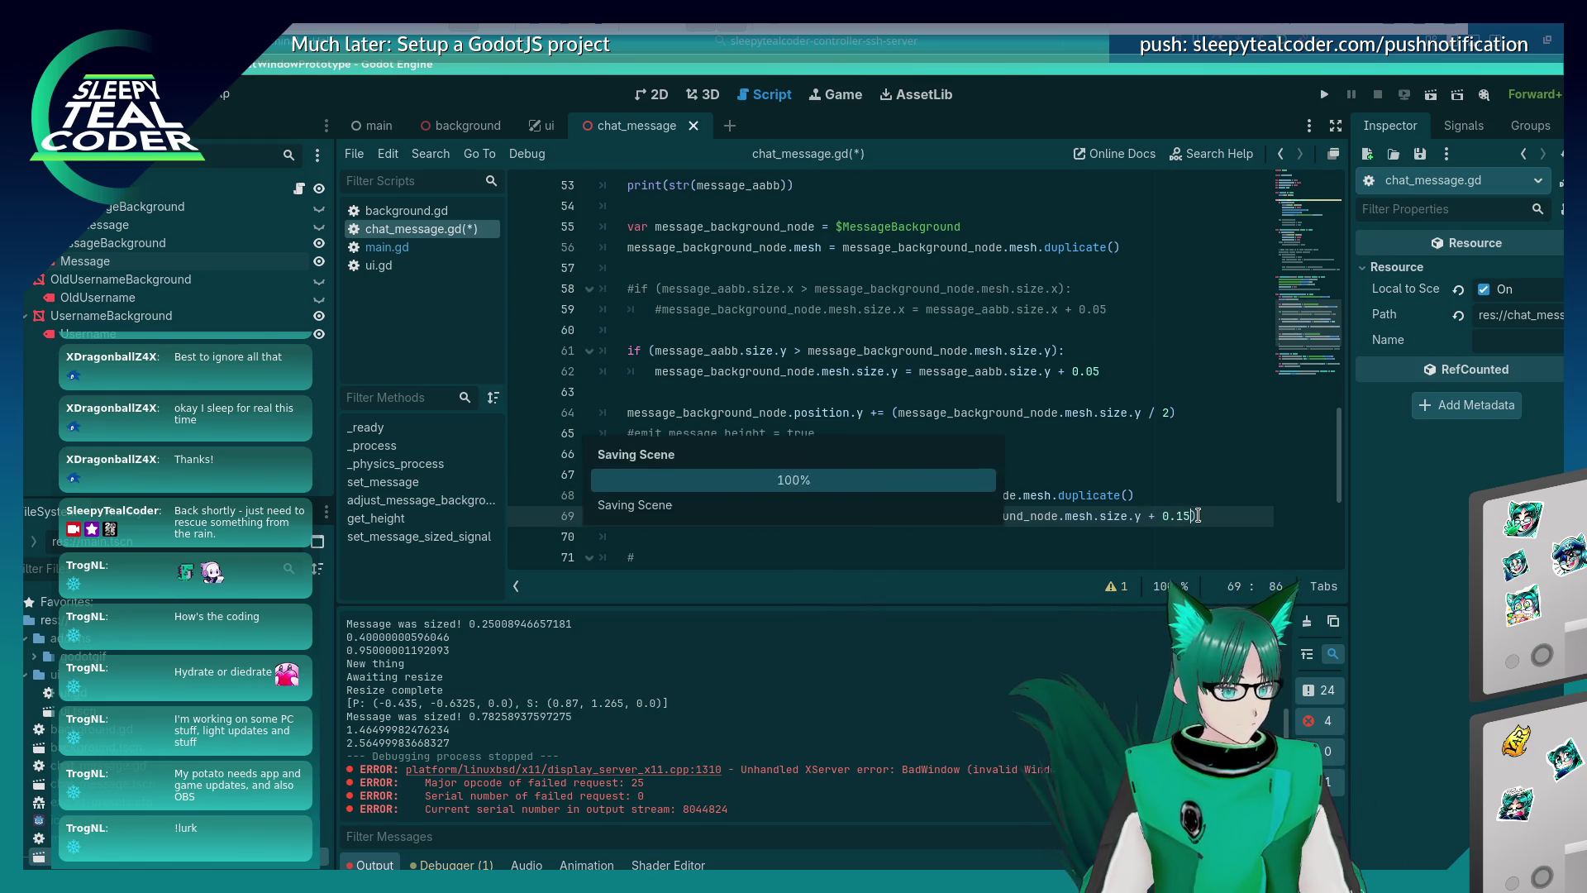
left_click(1325, 93)
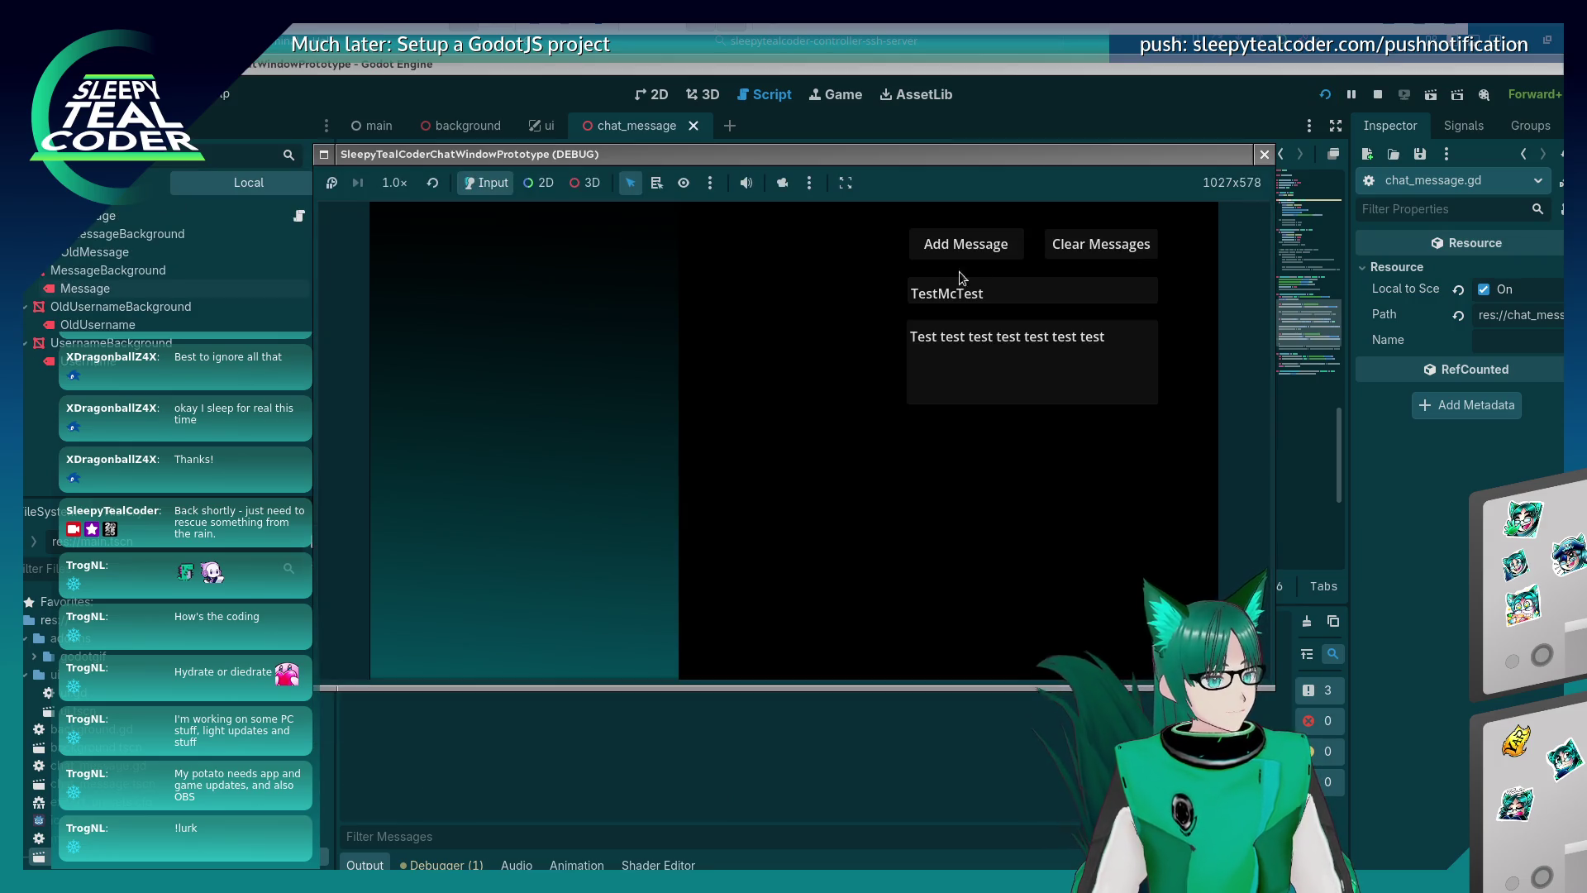
left_click(984, 244)
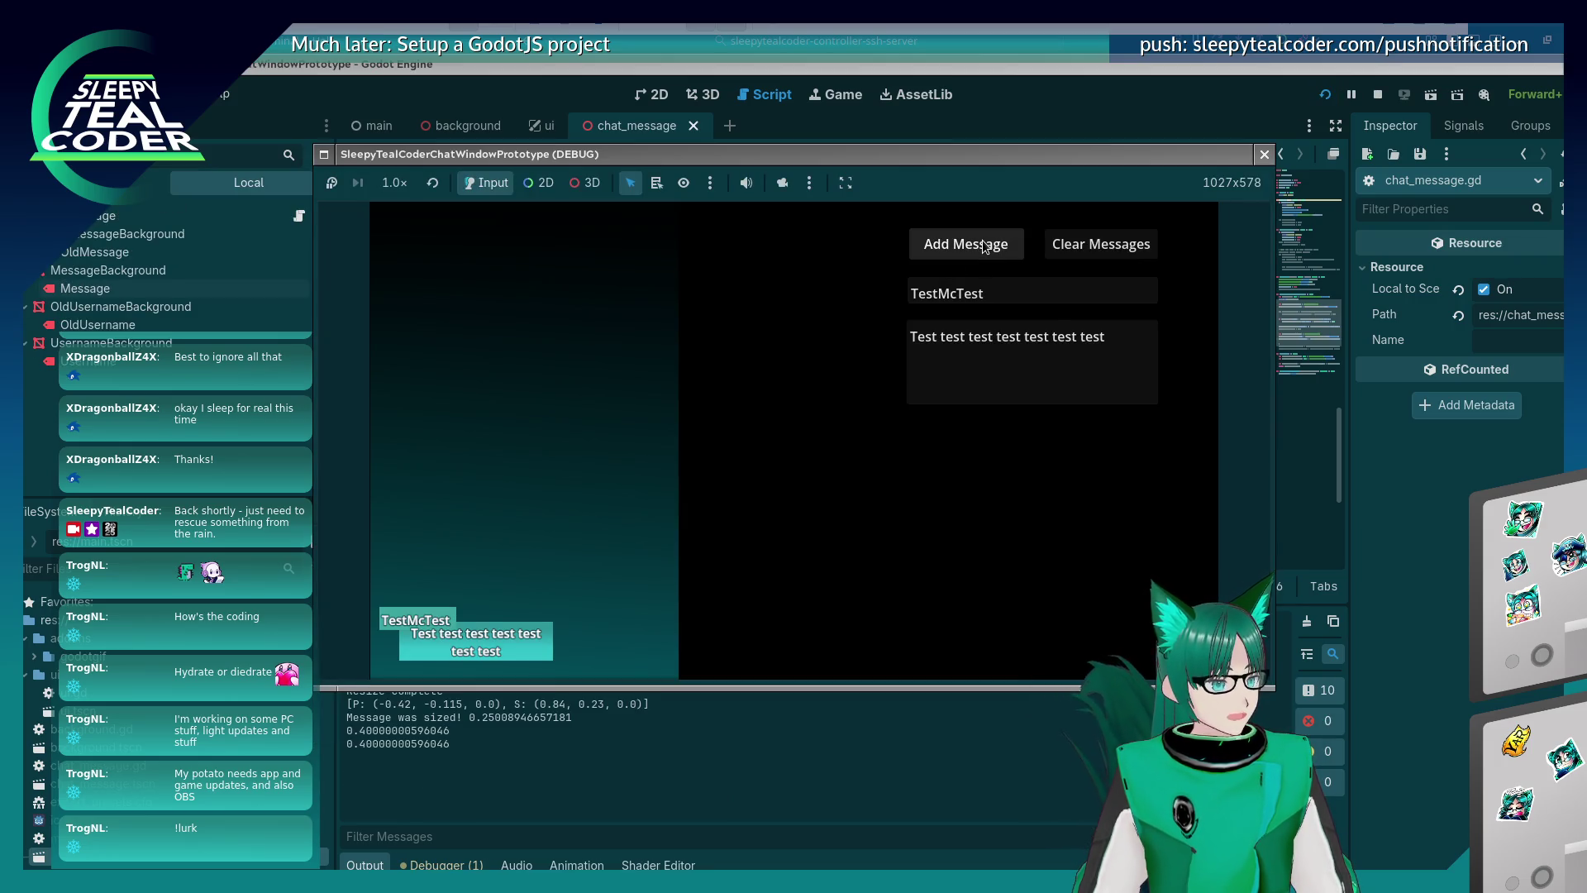
left_click(1261, 165)
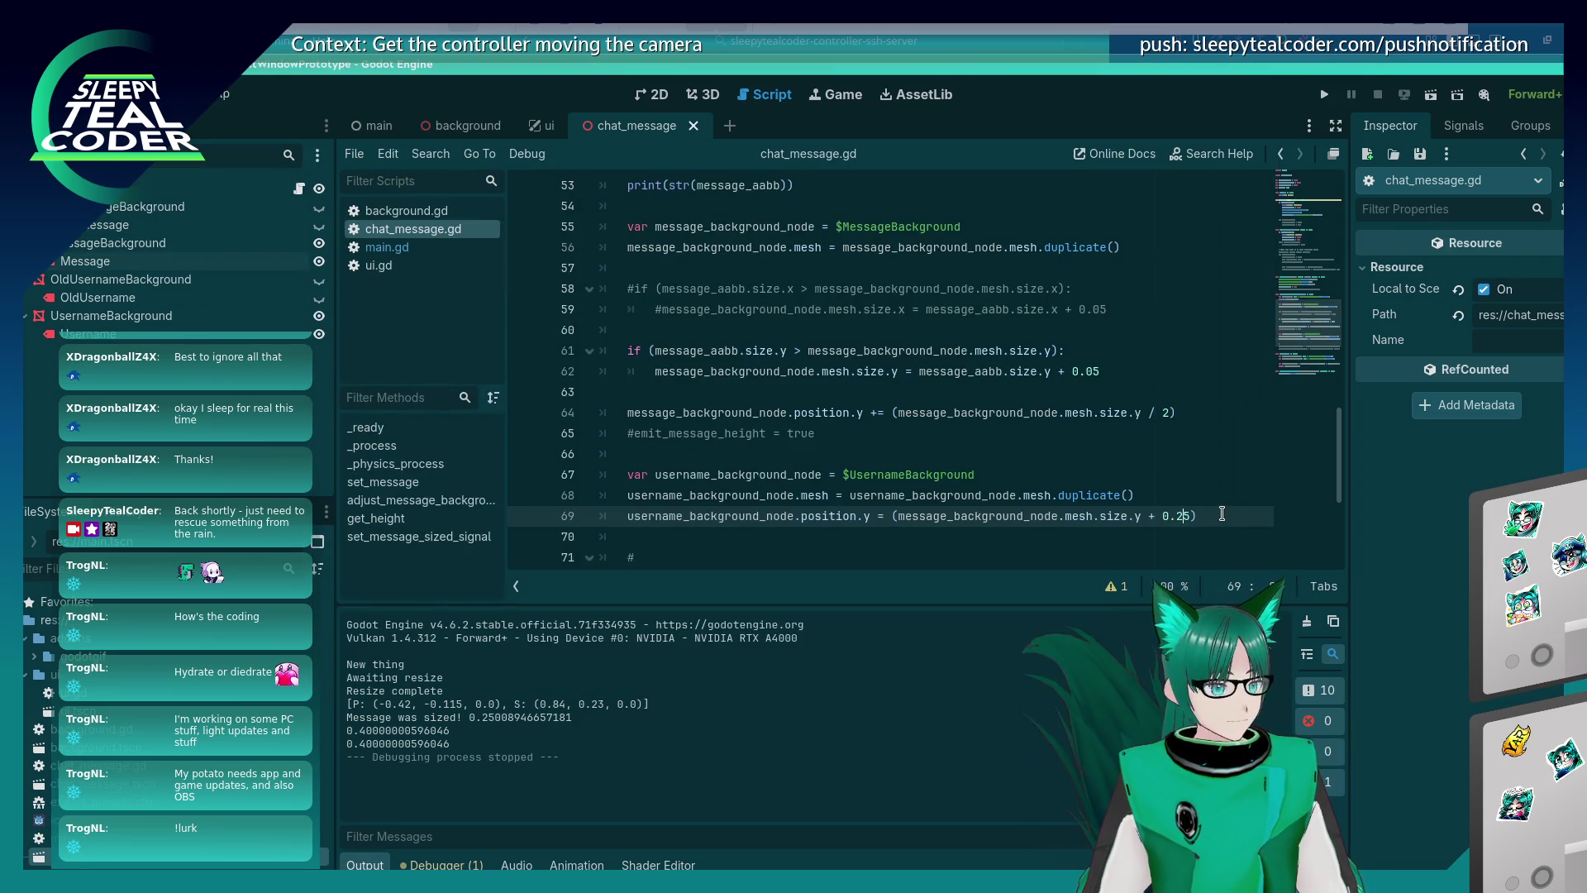
Relaunch with F5 twice and post three TestMcTest messages to check username label placement.
key("F5")
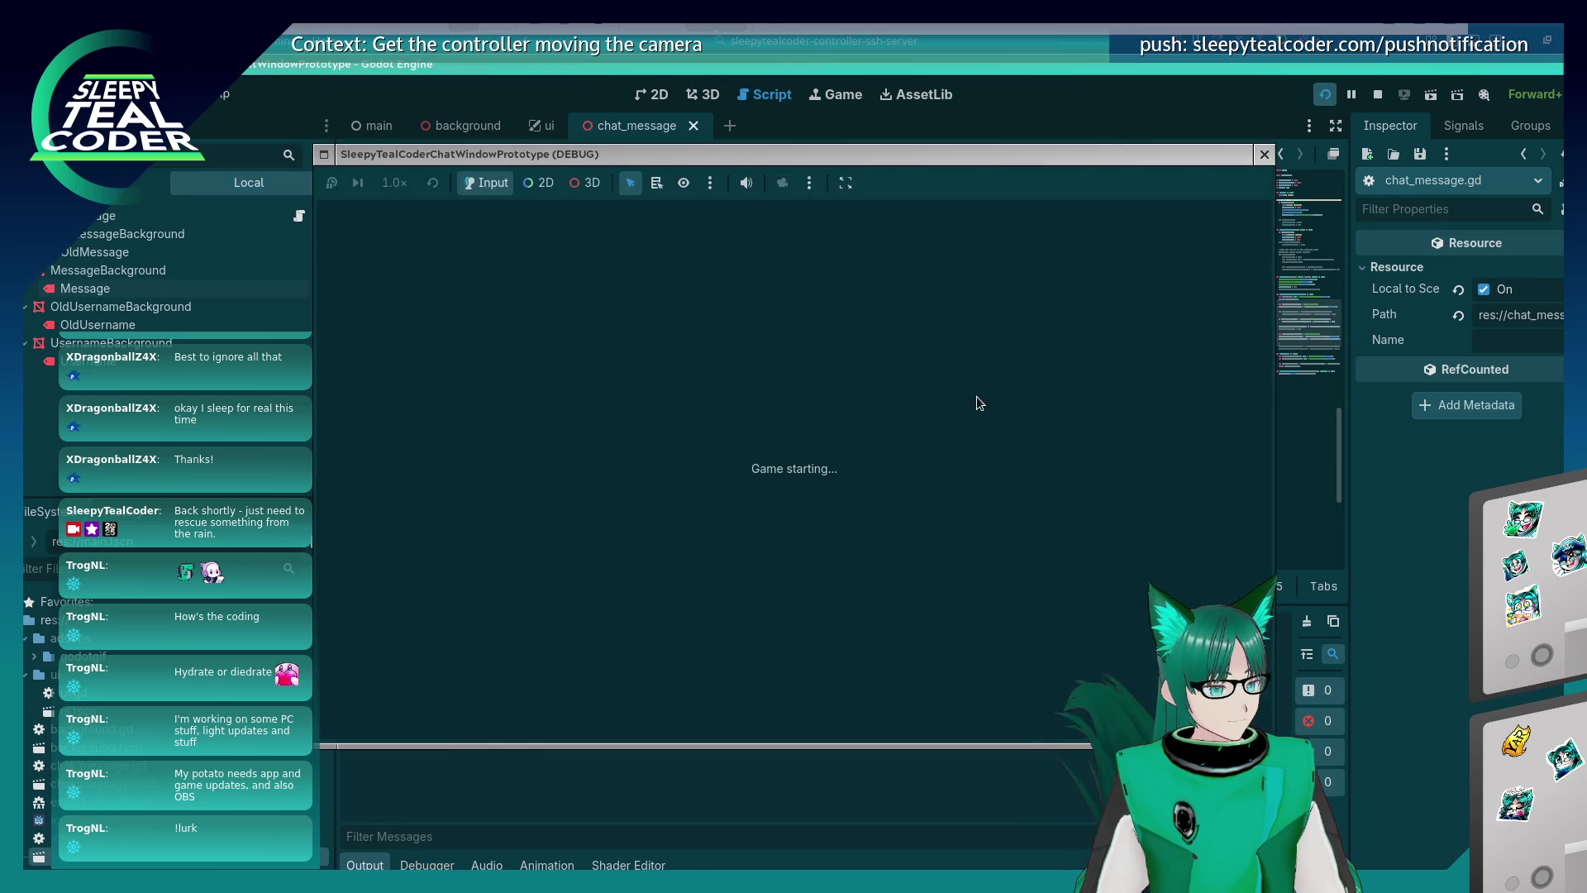
left_click(990, 254)
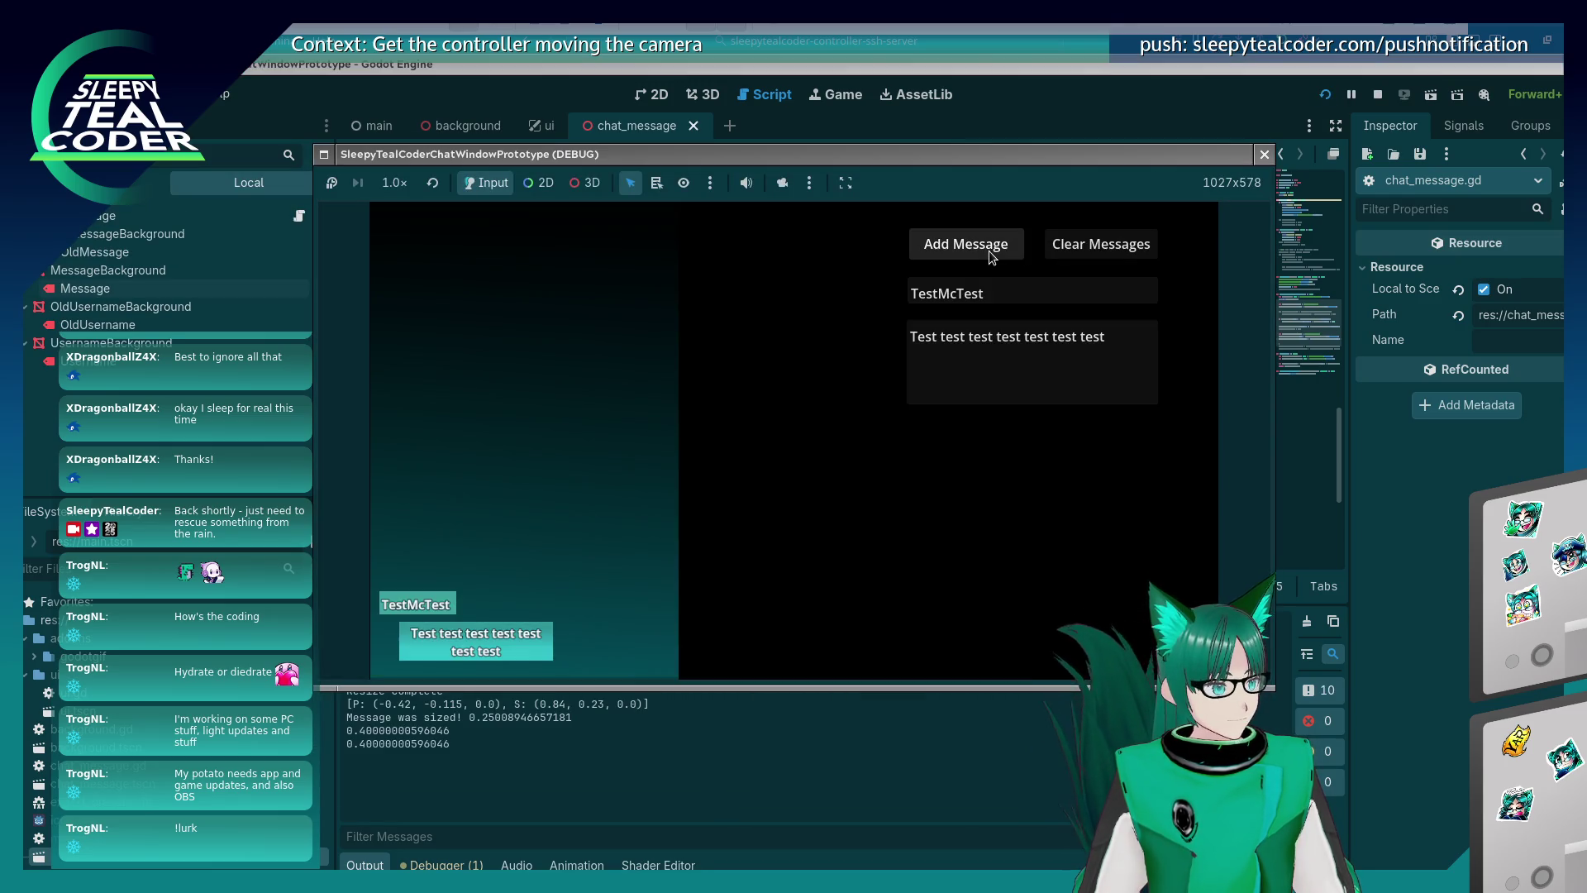
left_click(1263, 153)
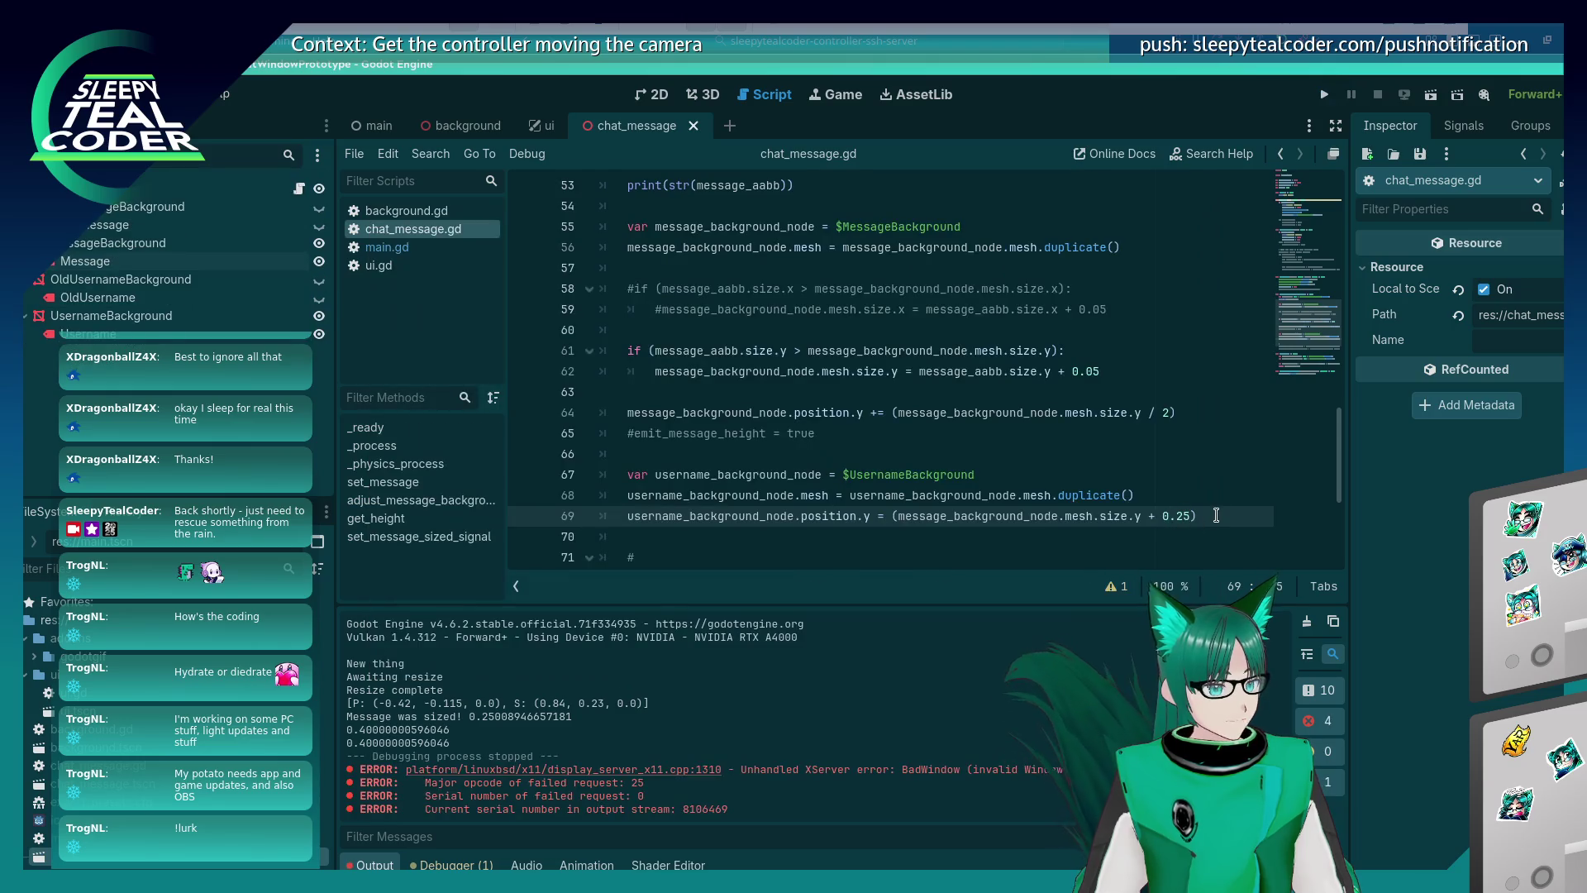
key("F5")
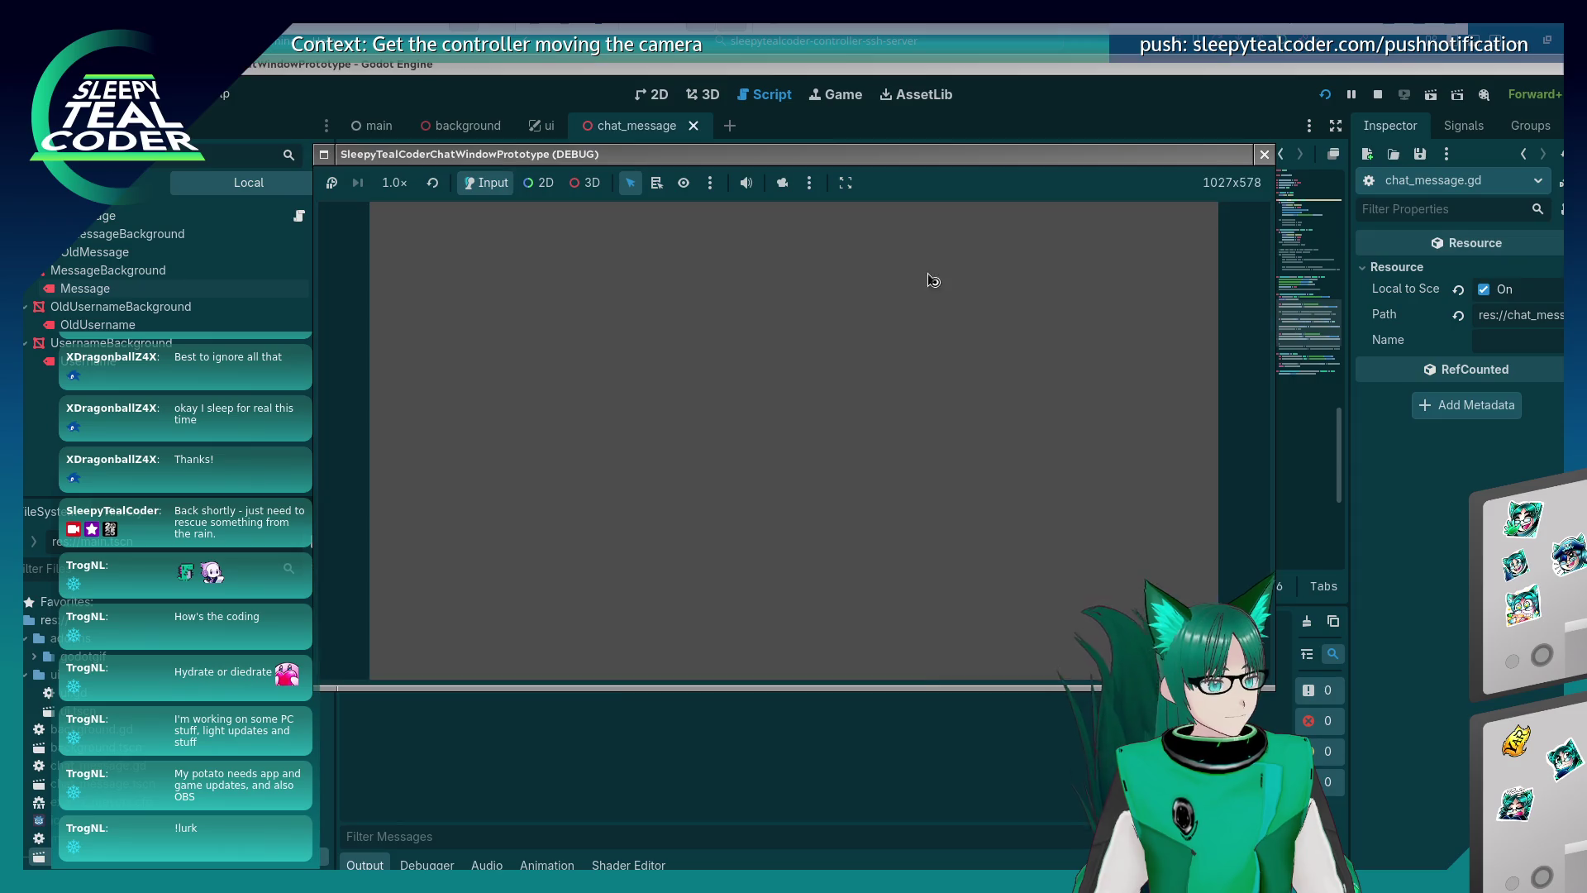
left_click(976, 252)
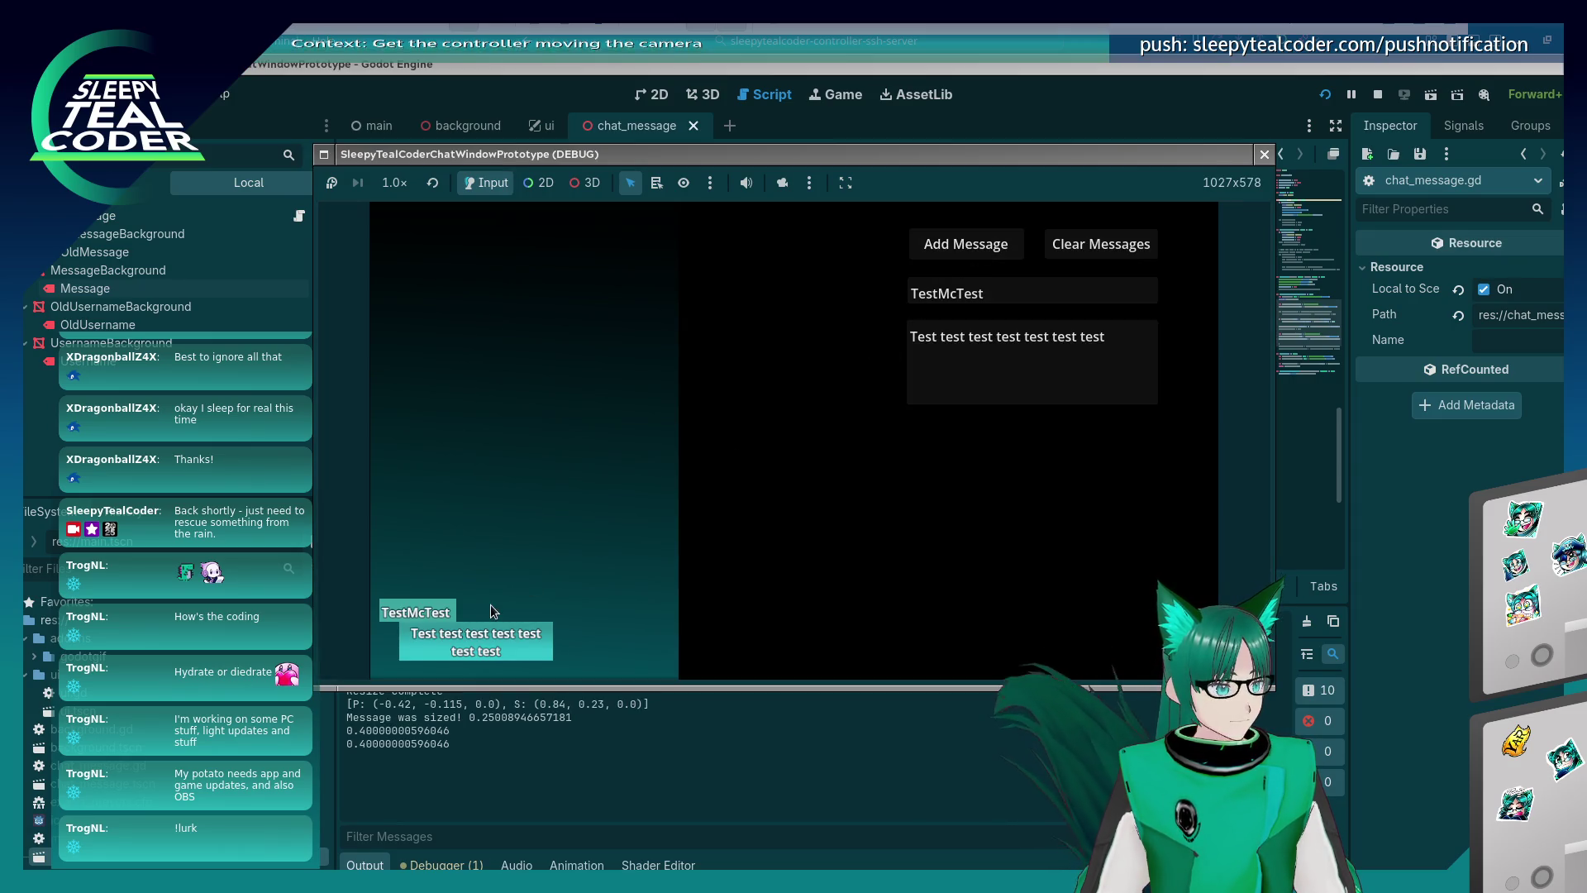
left_click(975, 252)
left_click(977, 253)
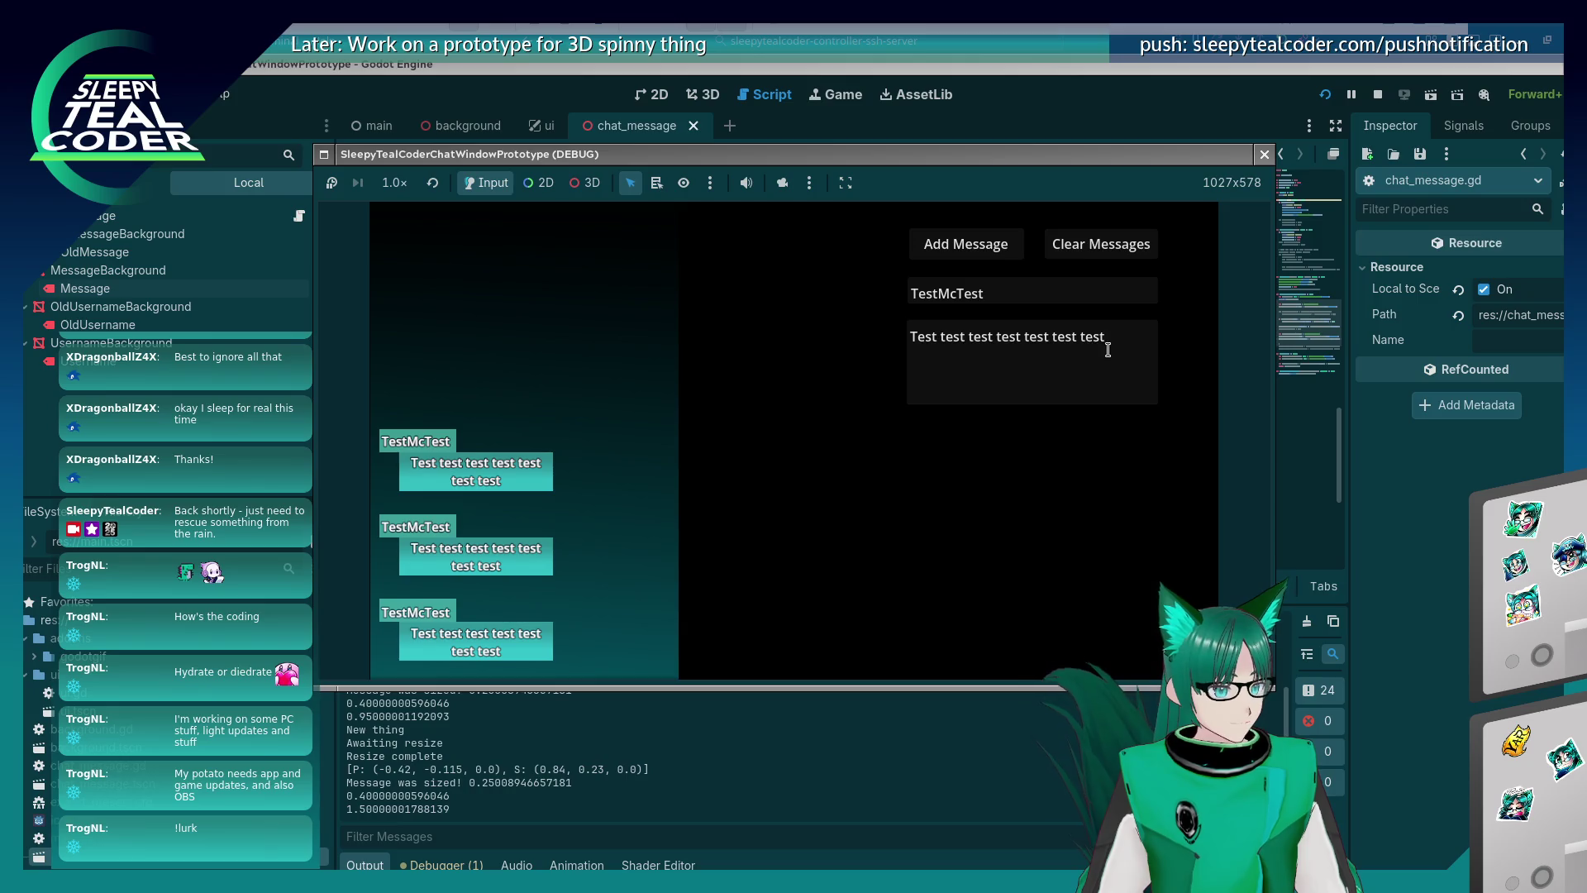
Post a long 'Yarrrr…' message filled with r's.
left_click_drag(1107, 340, 891, 332)
type("Yar")
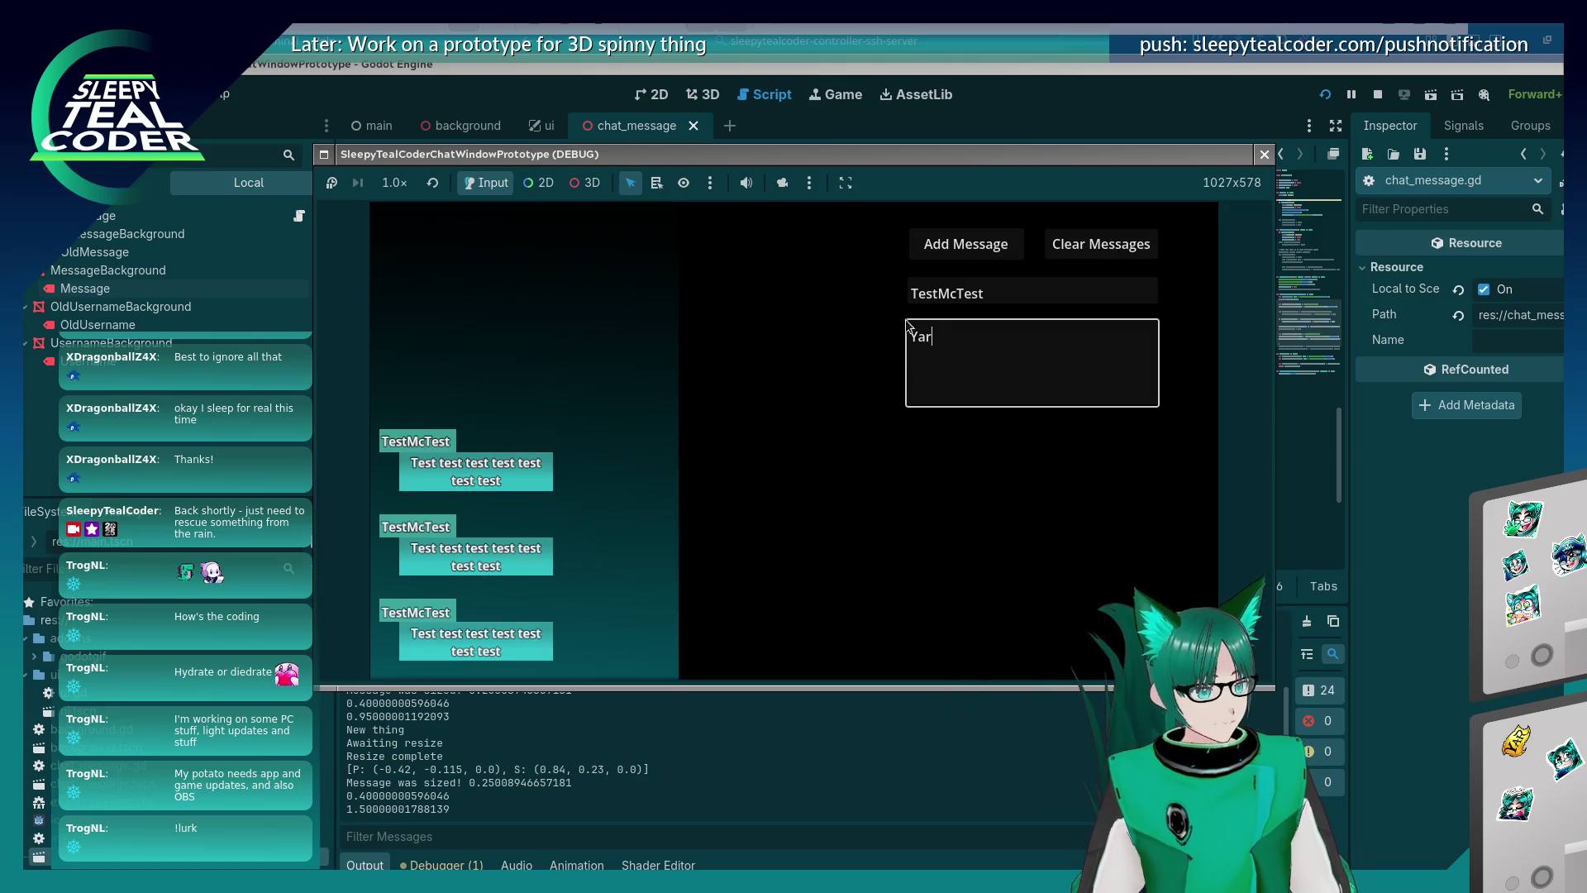
type("rrrrrrrrrrrrrrrrrrrr")
left_click_drag(949, 336, 1130, 339)
type("rrrrrrrrrrrrrrrrrrrrrrrrrrrrrrrrrrrrrrrrrrrrrrrrrrrrrrrrrrrrrrrrrrrrrrrrrrrrrrrrrrrrrrrrrrrrrrrrrrrrrrrrrrrrrrrrrrrrrrrrrrrrrrrrrrrrrrrr")
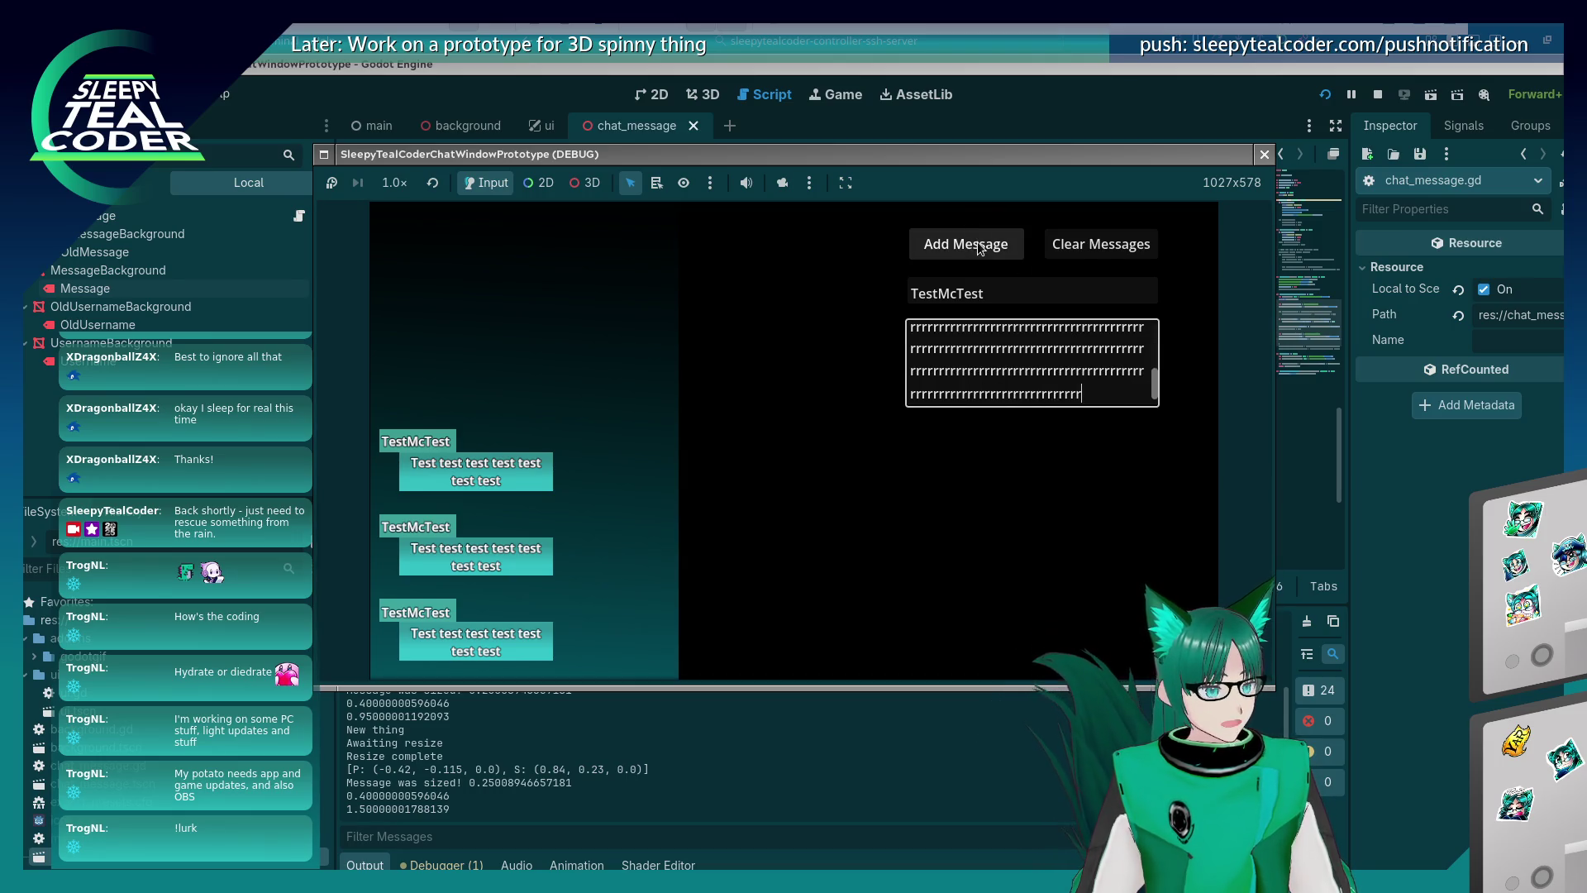
left_click(965, 244)
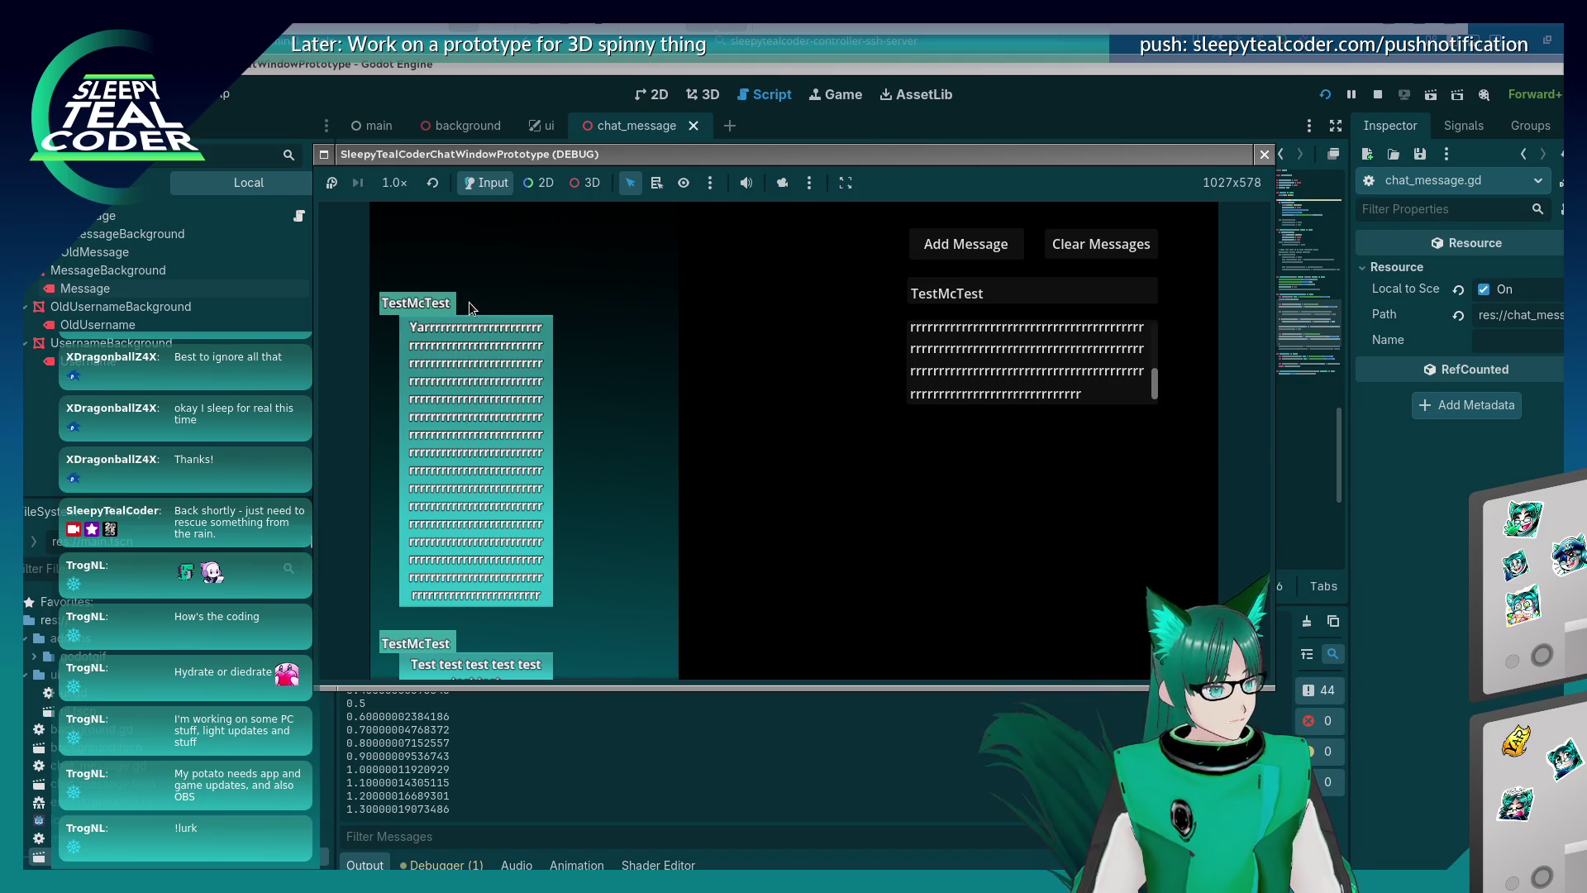
Orbit the chat bubbles with camera override in 3D mode, then restore the game's own camera.
left_click(782, 183)
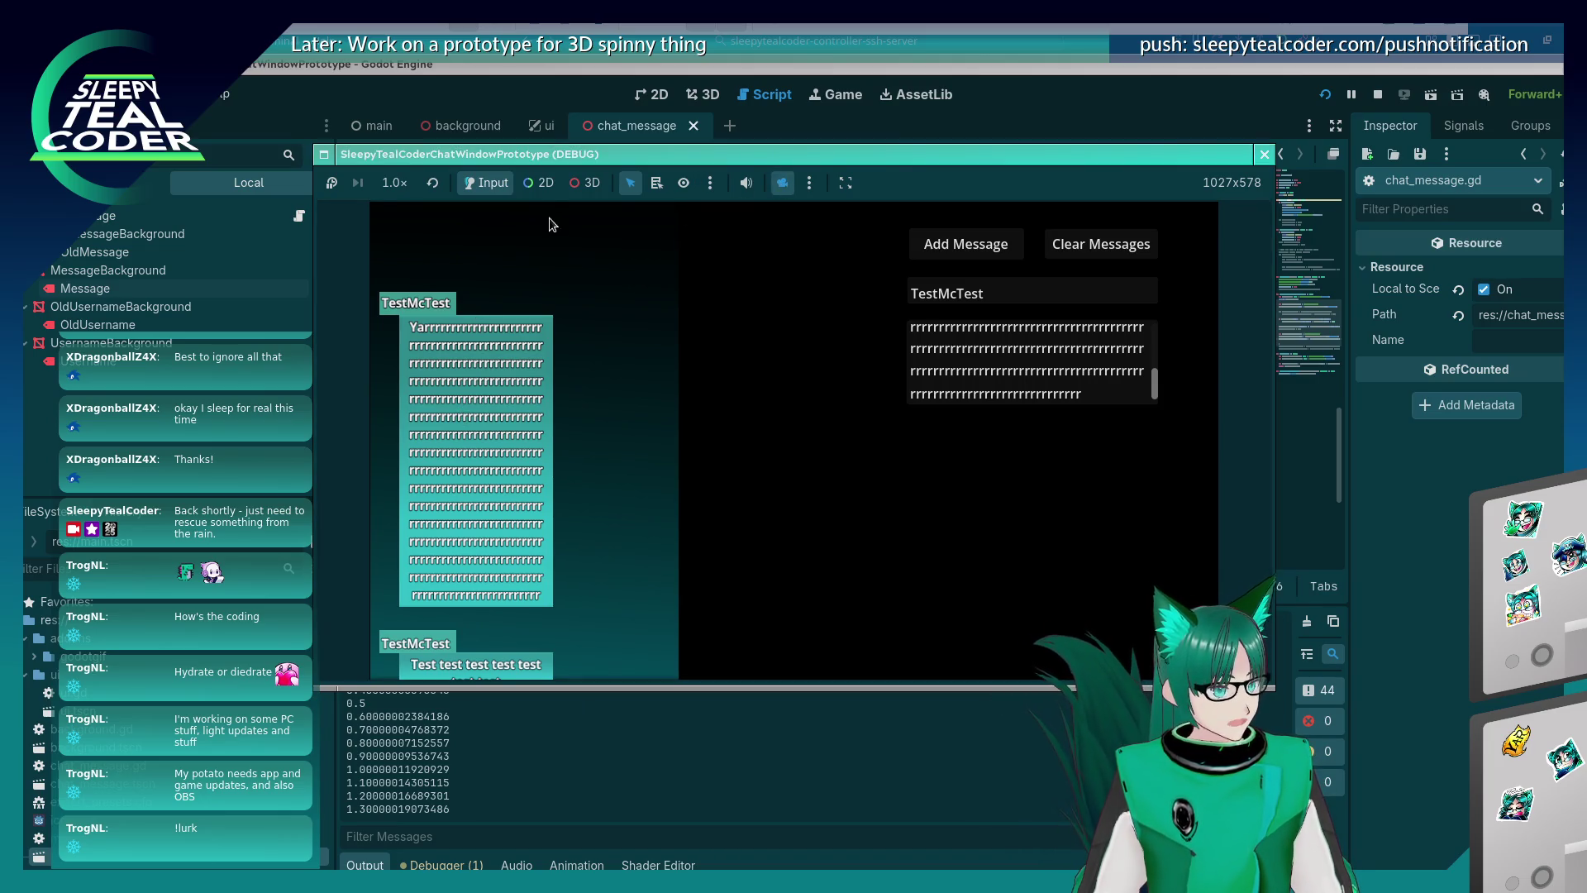
left_click(540, 183)
left_click(585, 184)
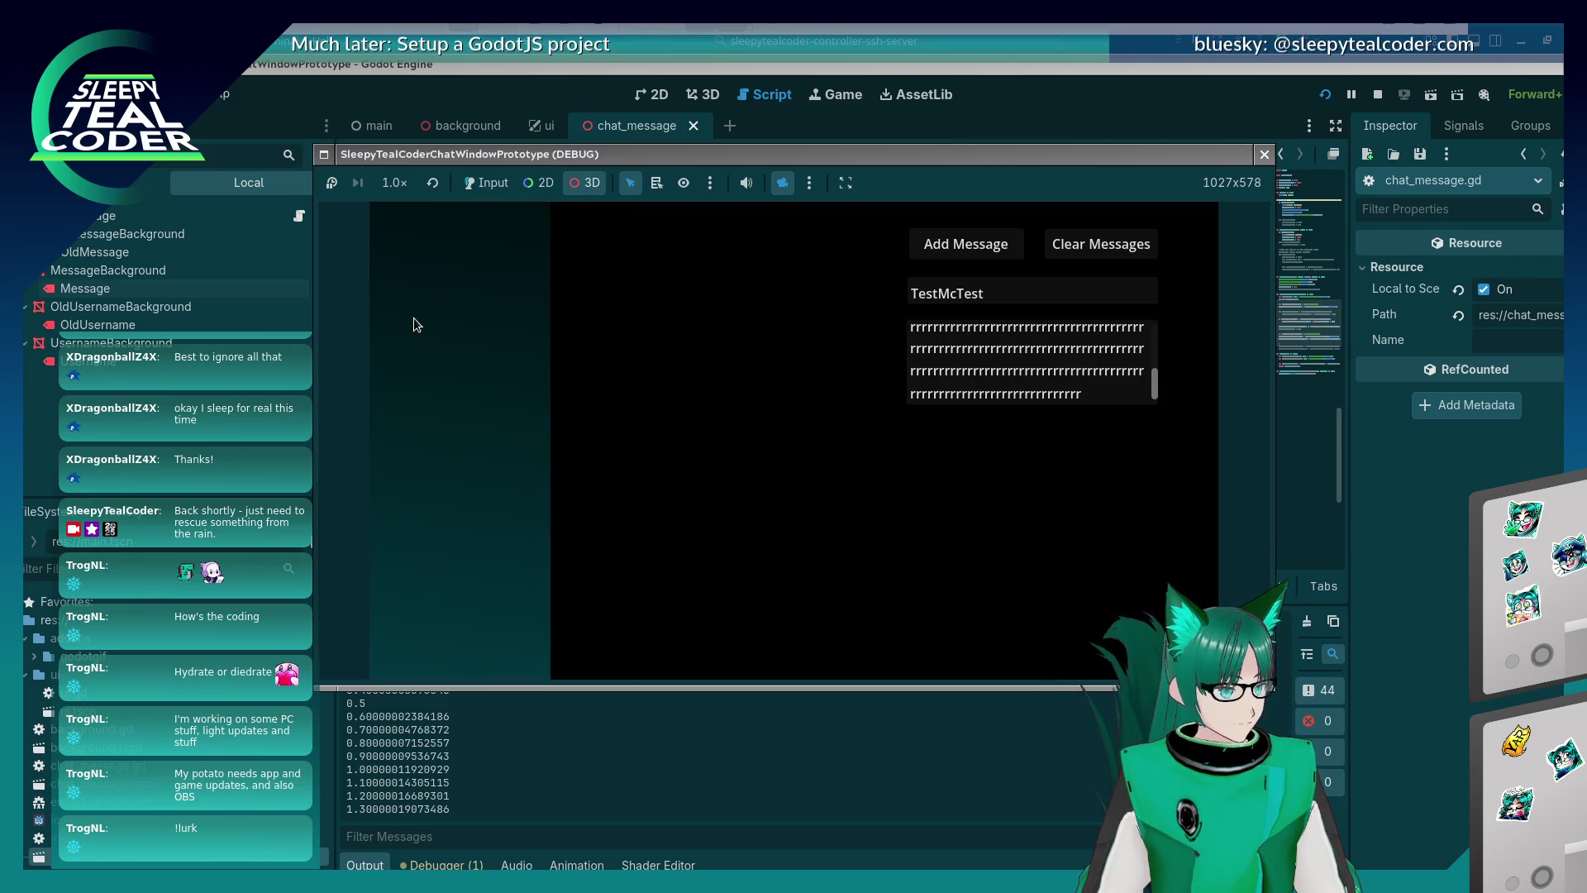
mouse_move(445, 341)
left_mouse_down()
mouse_move(654, 412)
mouse_move(584, 384)
left_mouse_up()
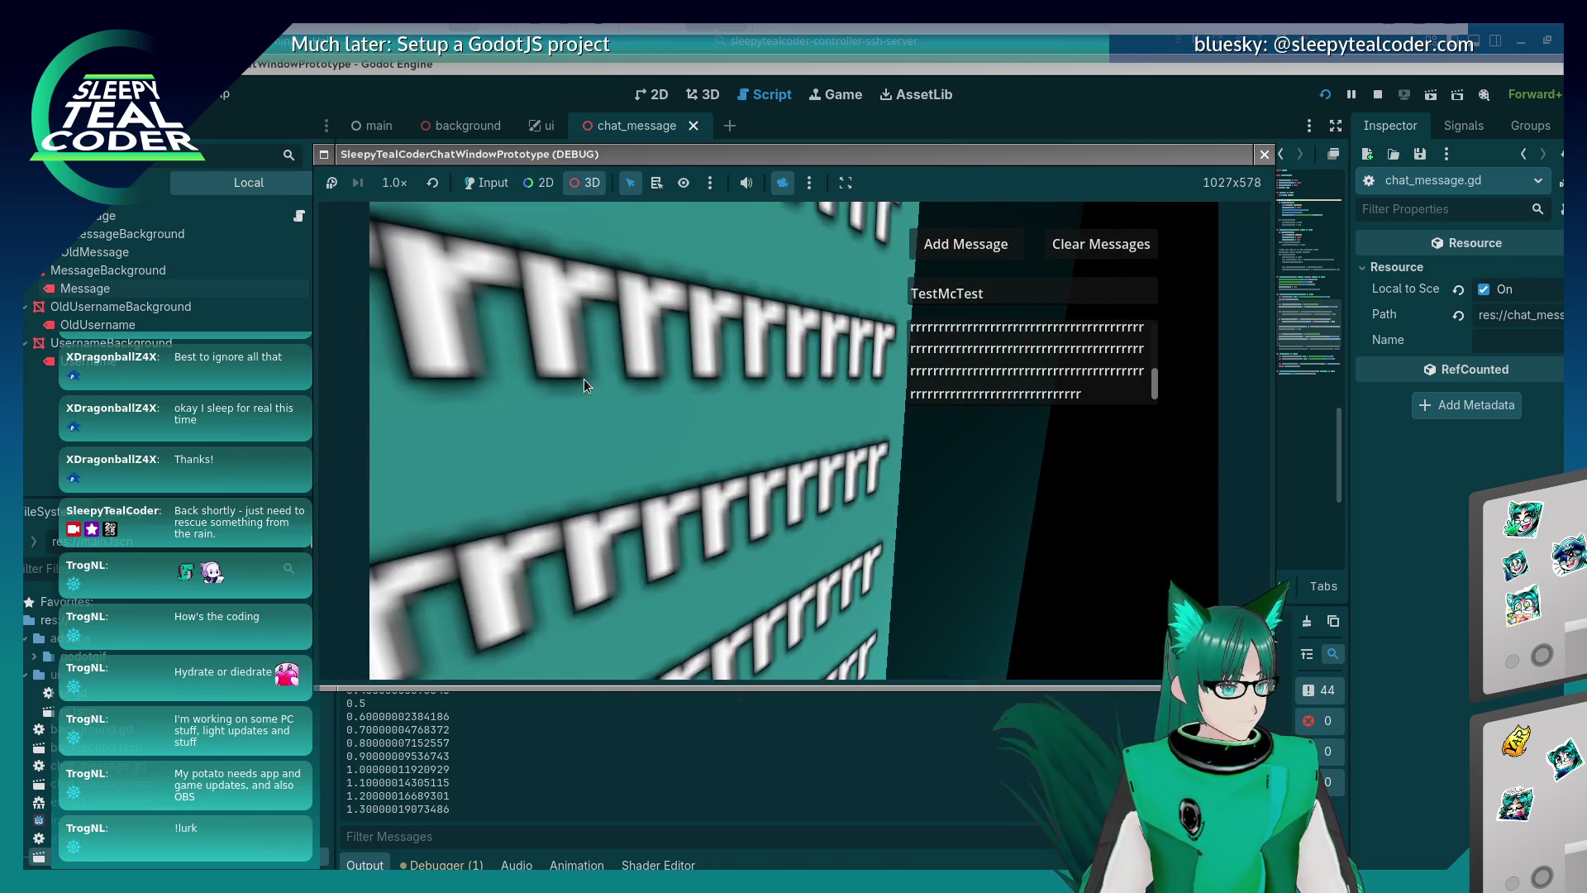
scroll(587, 380, "down", 5)
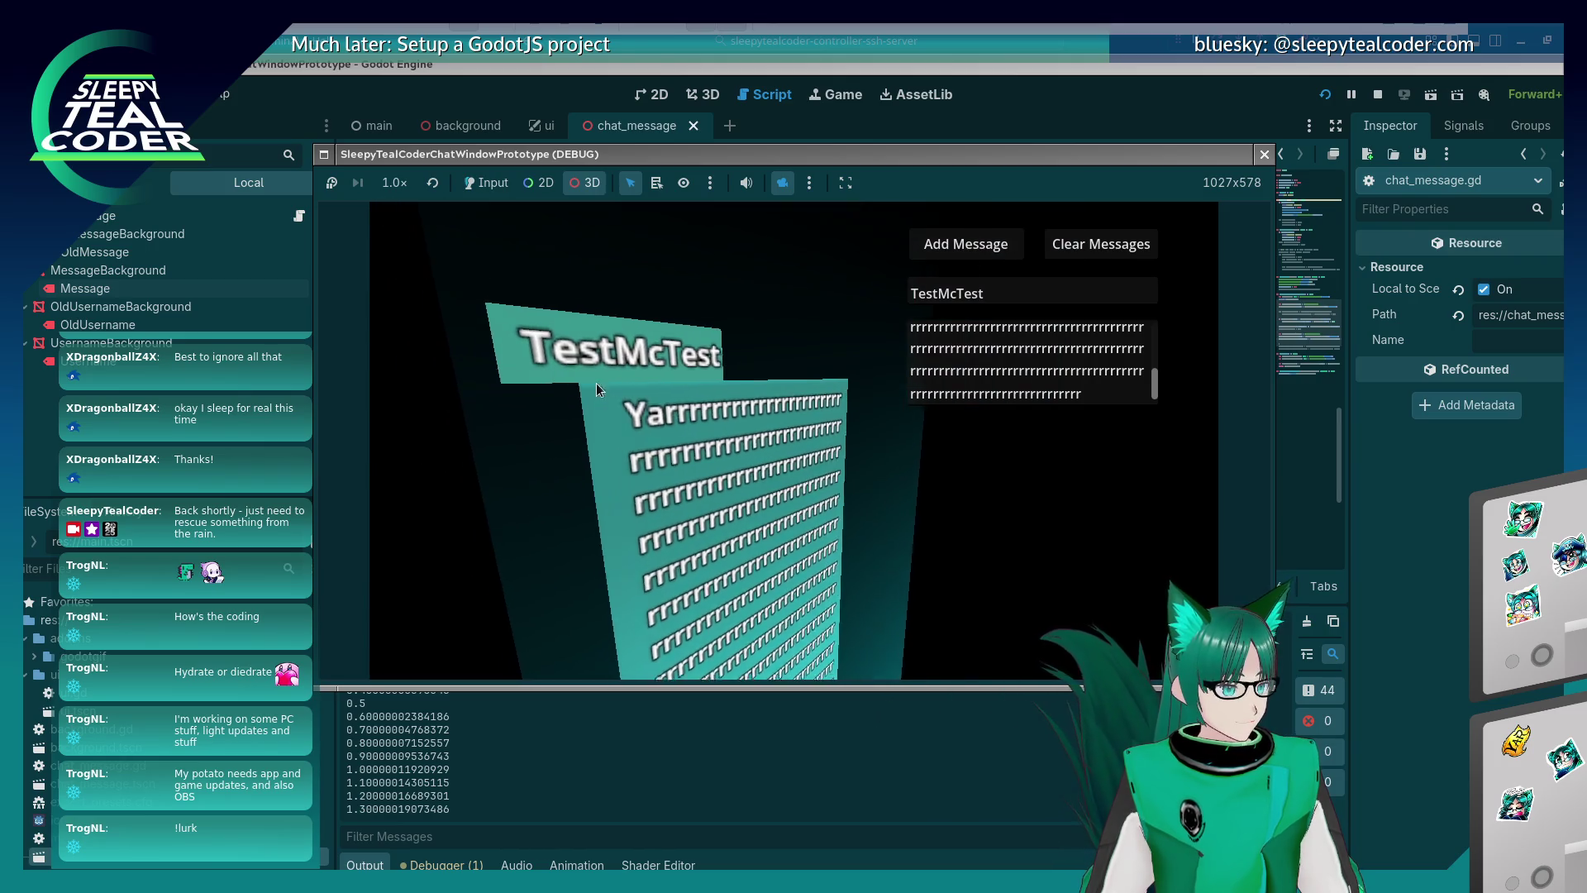
left_click_drag(610, 403, 628, 393)
mouse_move(826, 473)
left_mouse_down()
mouse_move(805, 474)
mouse_move(825, 473)
left_mouse_up()
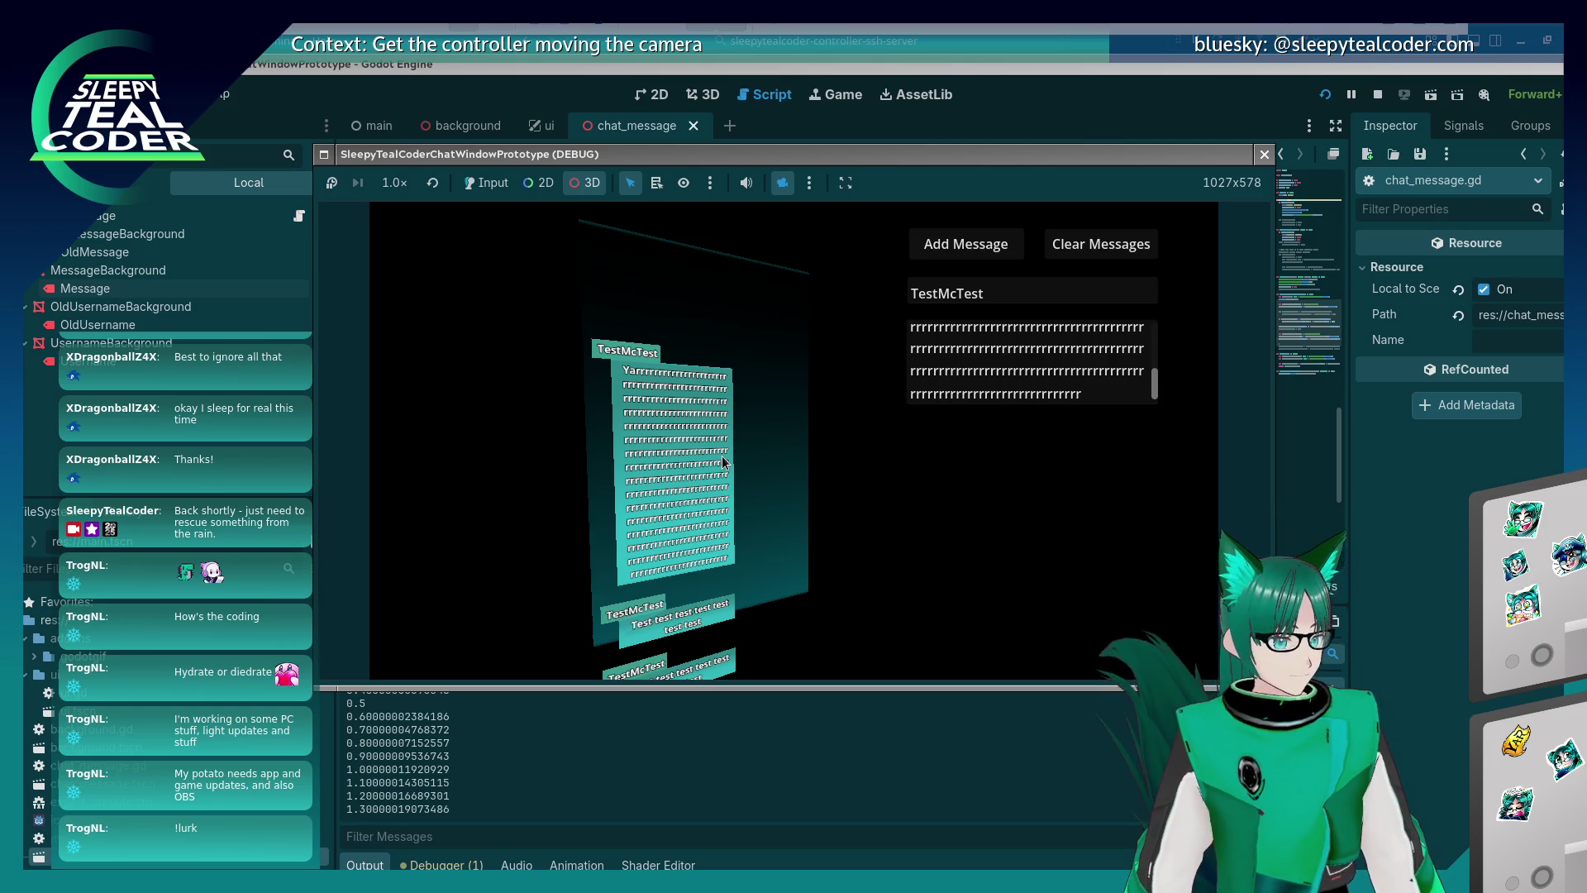
left_click(486, 182)
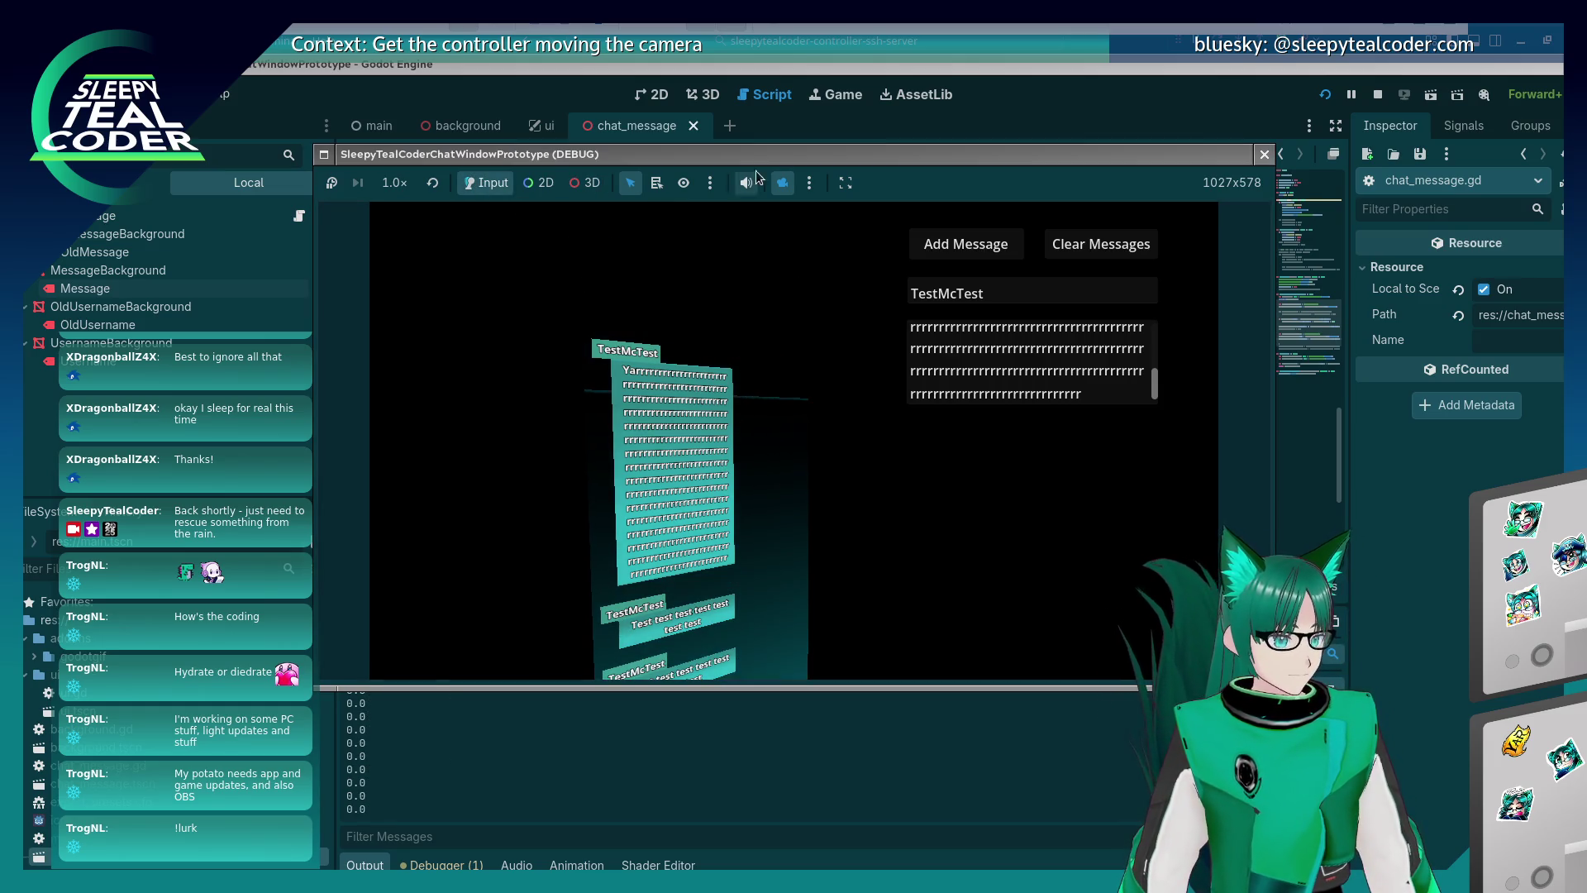
left_click(782, 182)
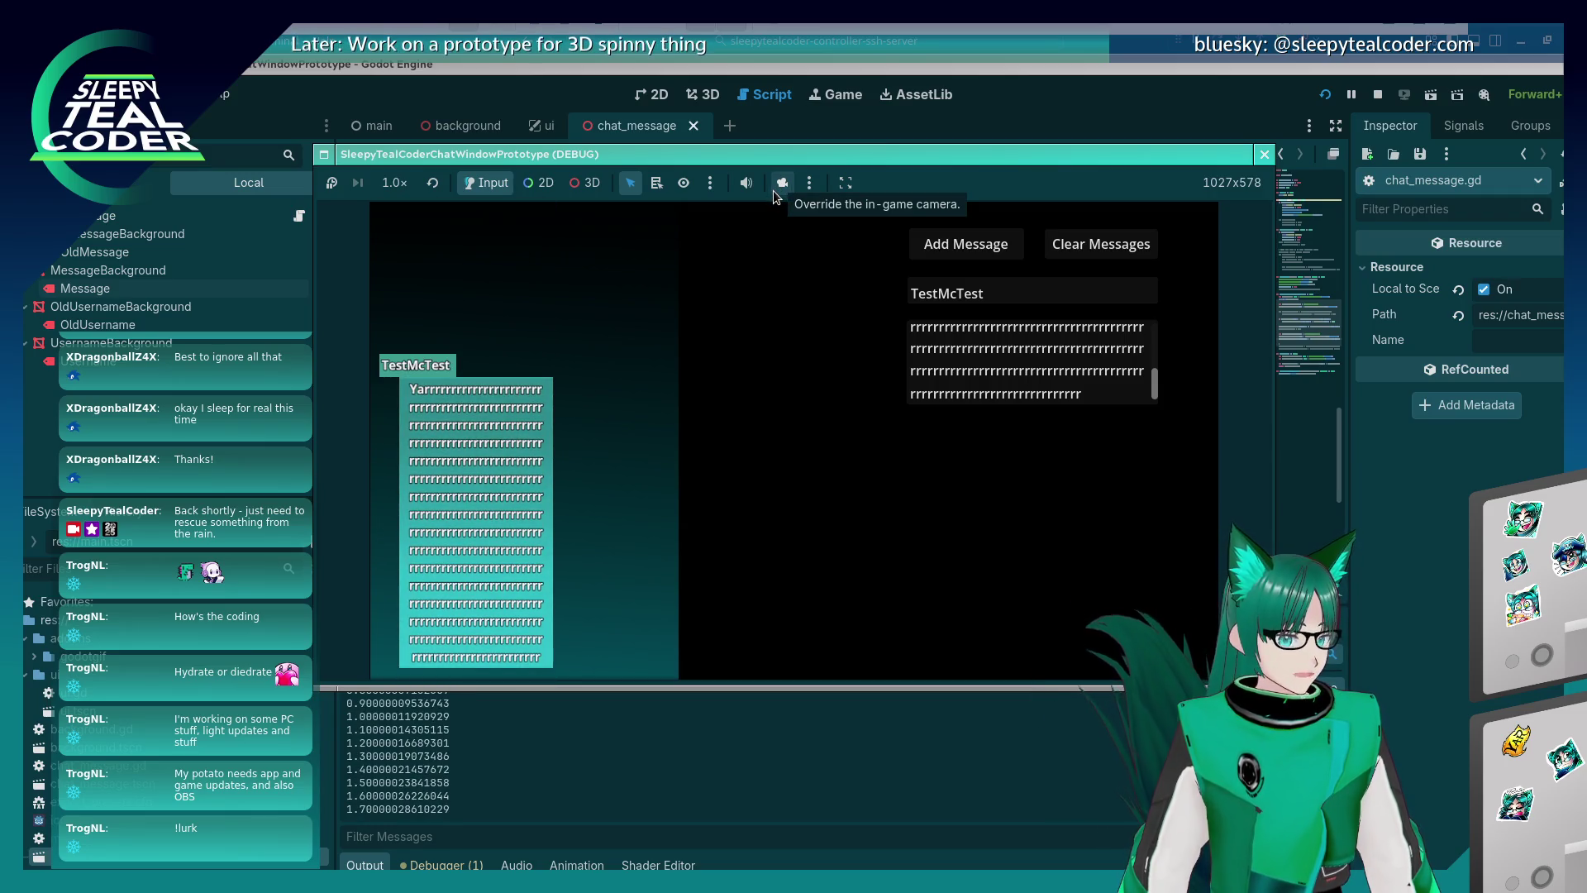
Append more r's to the message, post it, and stop the game.
left_click(988, 293)
mouse_move(1090, 400)
left_mouse_down()
mouse_move(1025, 347)
mouse_move(965, 336)
left_mouse_up()
scroll(1074, 368, "down", 3)
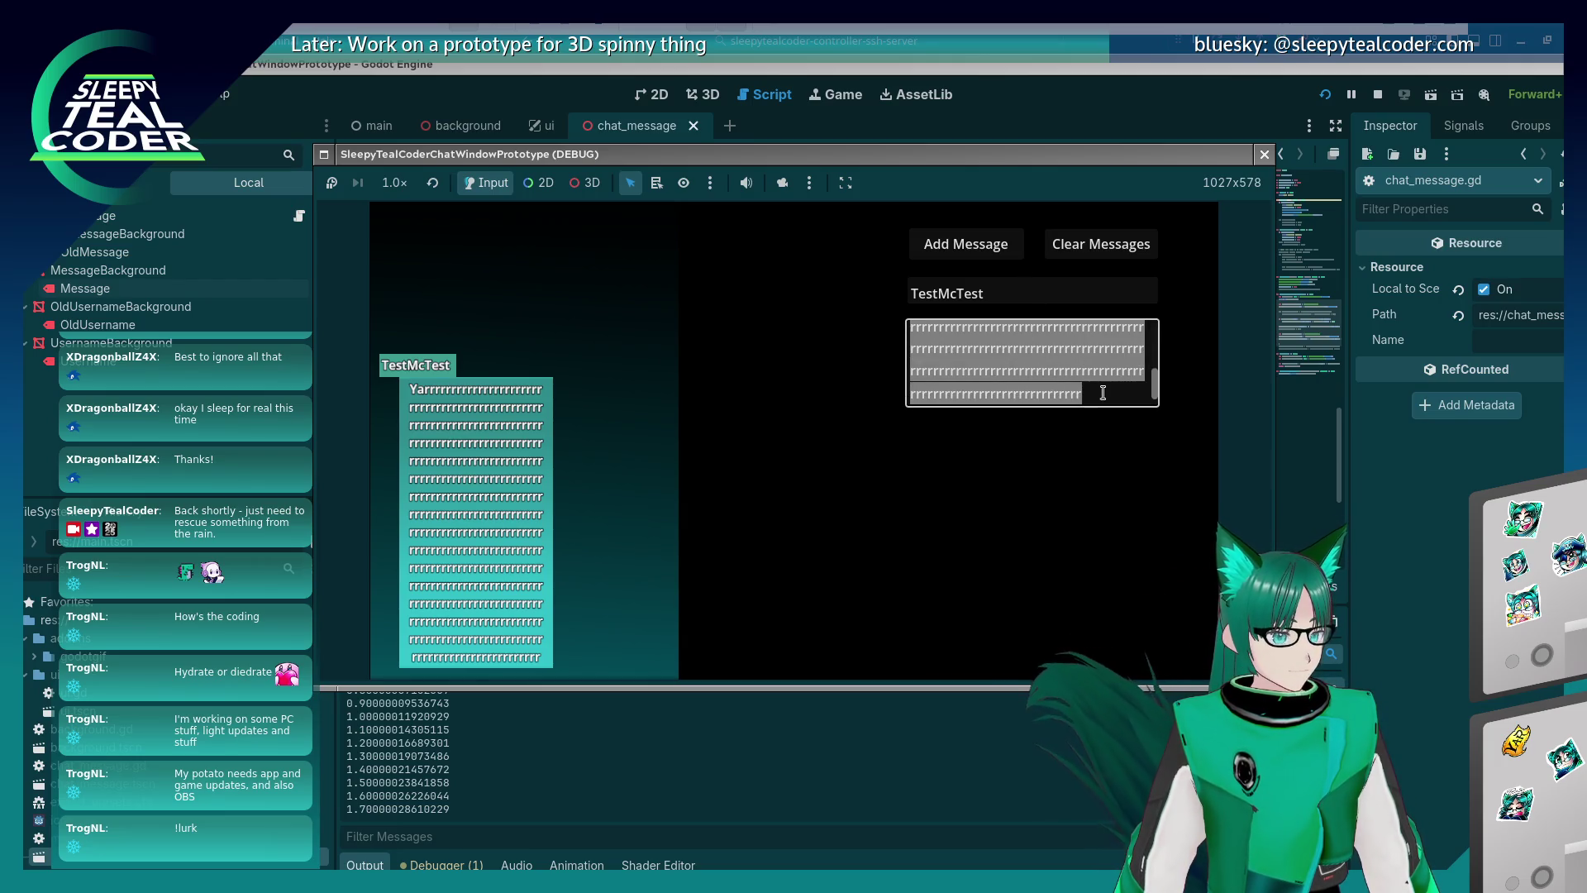
key("BackSpace")
type("rrrrrrrrrrrrrrrrrrrrrrrrrrrrrrrrrr")
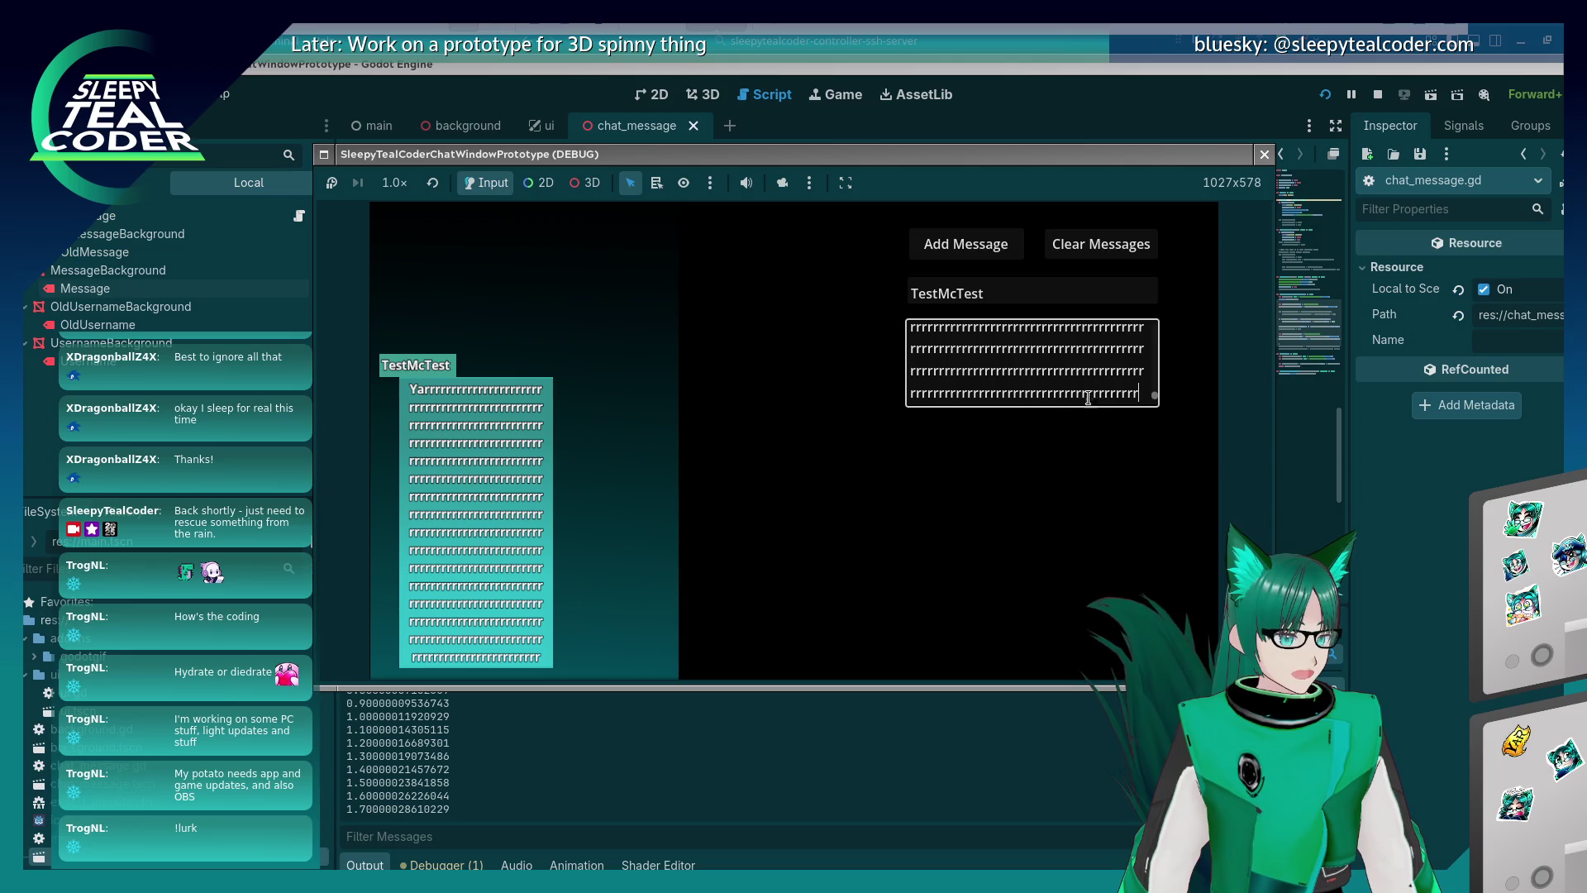
left_click(914, 253)
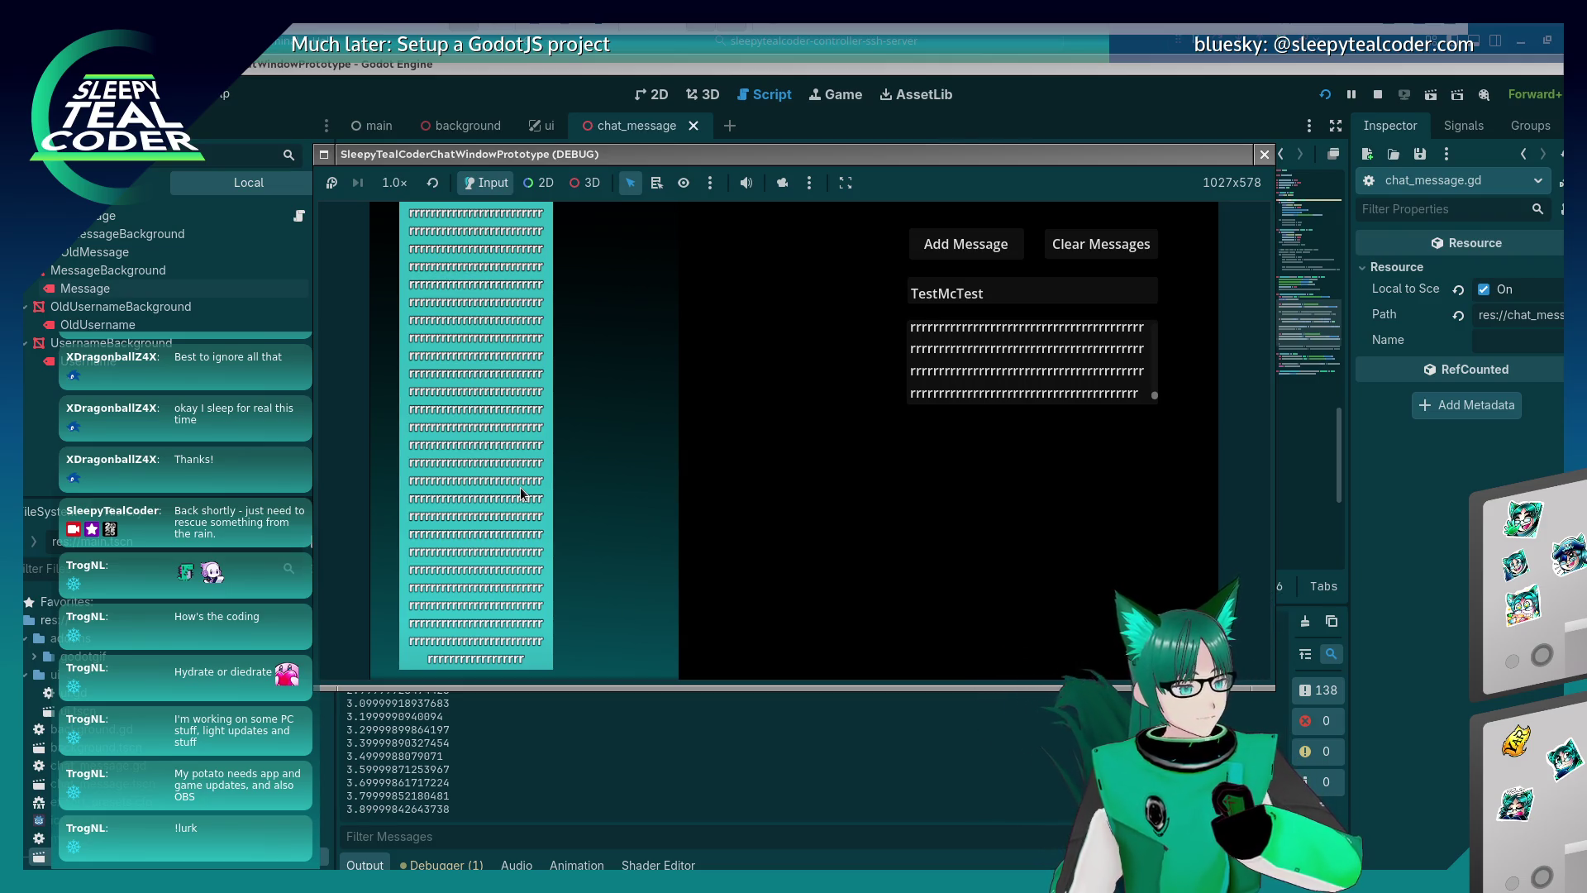
left_click(1264, 154)
scroll(710, 390, "up", 6)
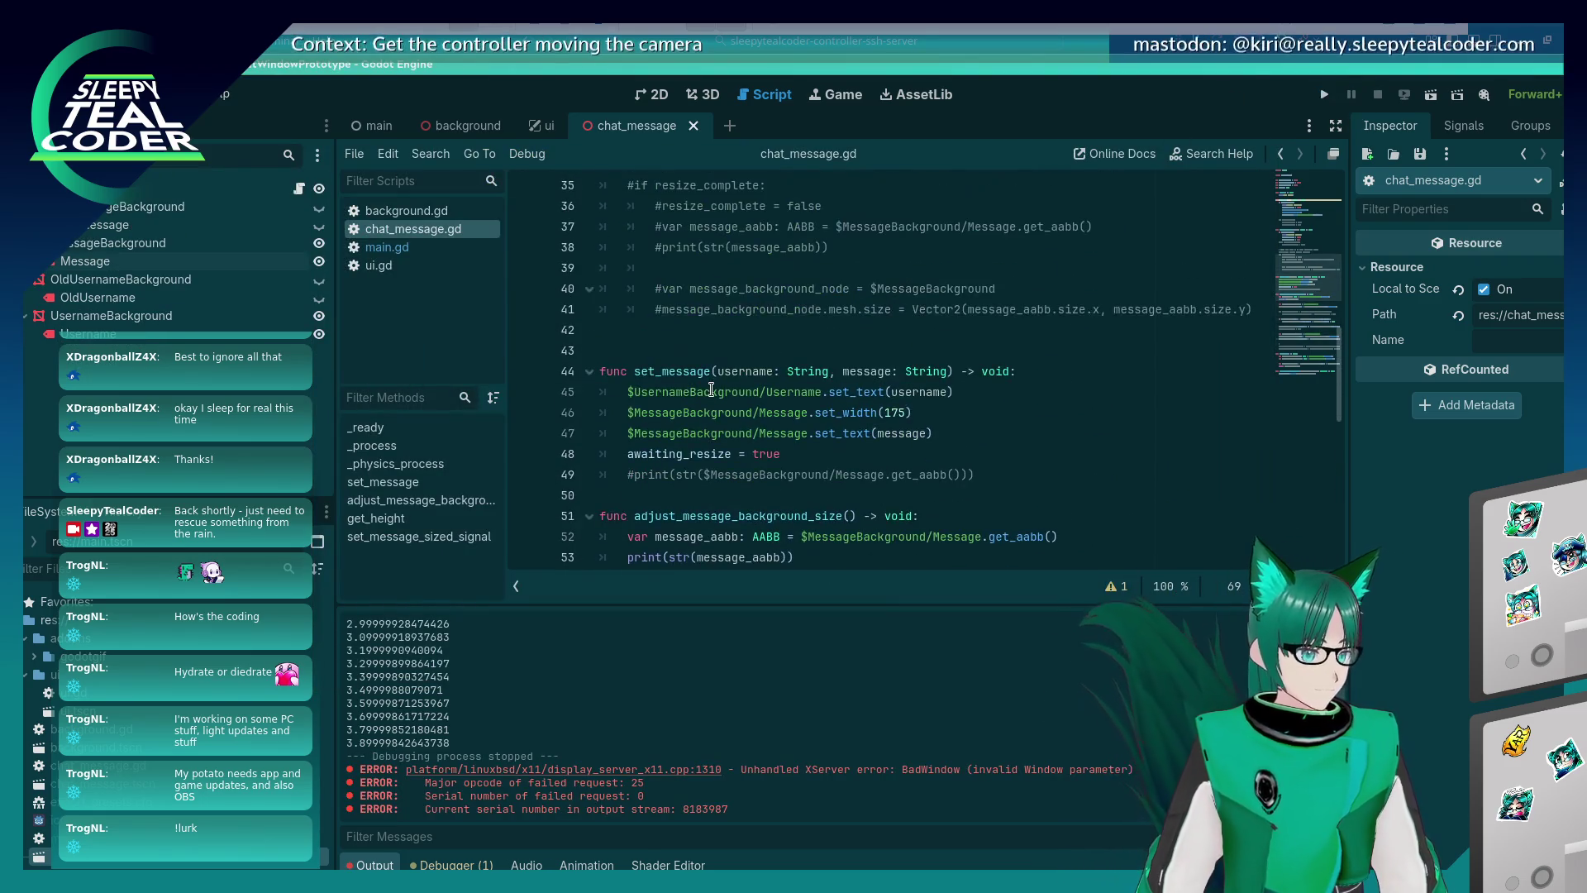
Place the caret on the set_width line of chat_message.gd, then switch to the 3D workspace.
scroll(711, 388, "up", 3)
scroll(712, 385, "down", 3)
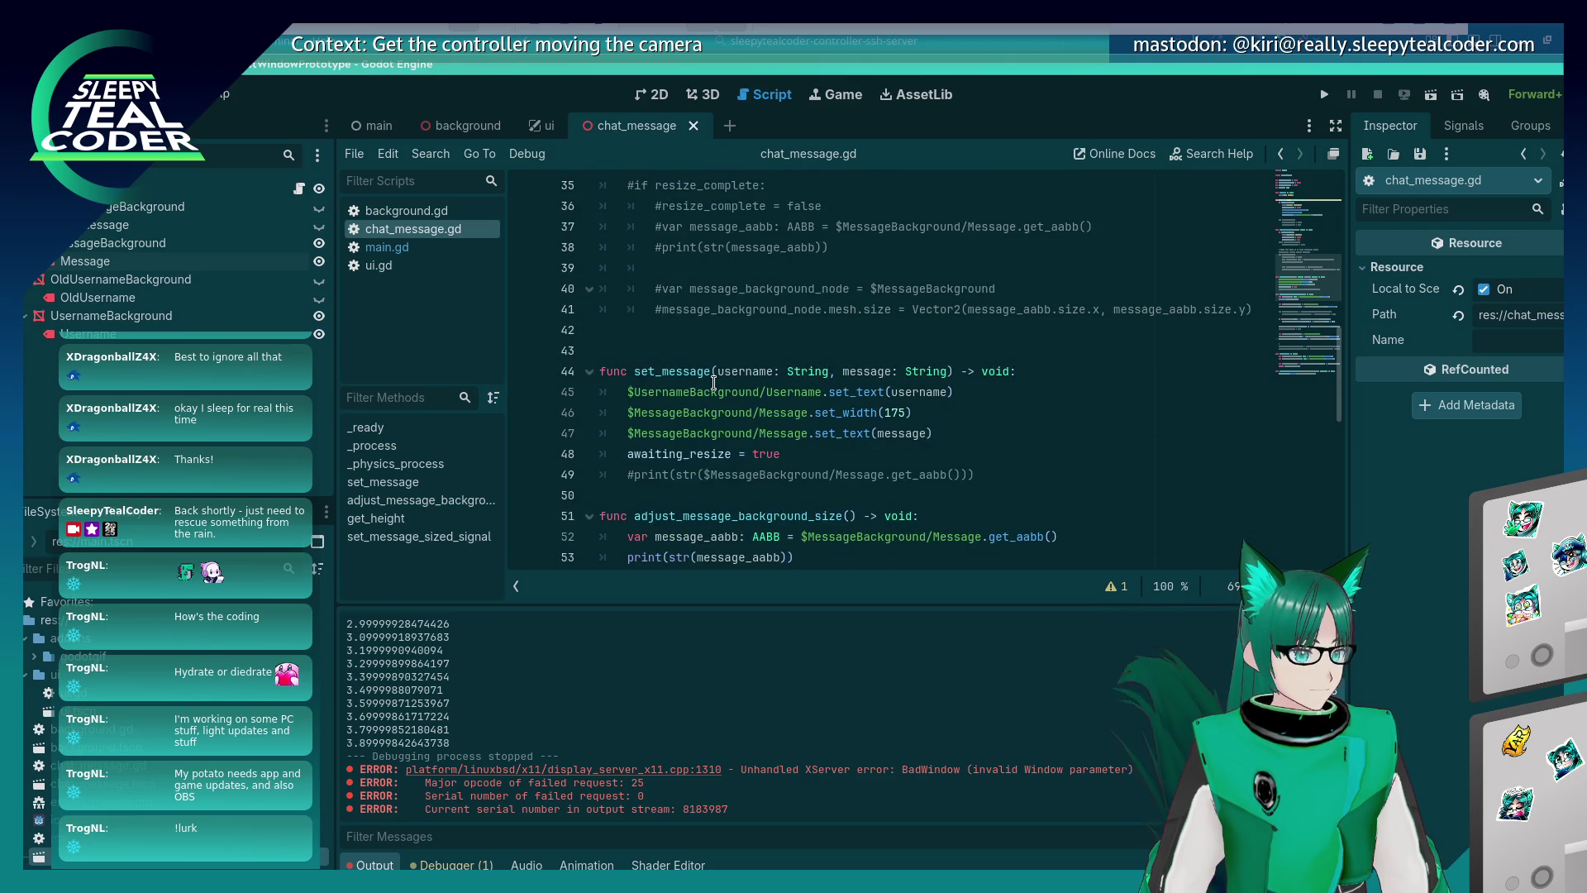
left_click(874, 413)
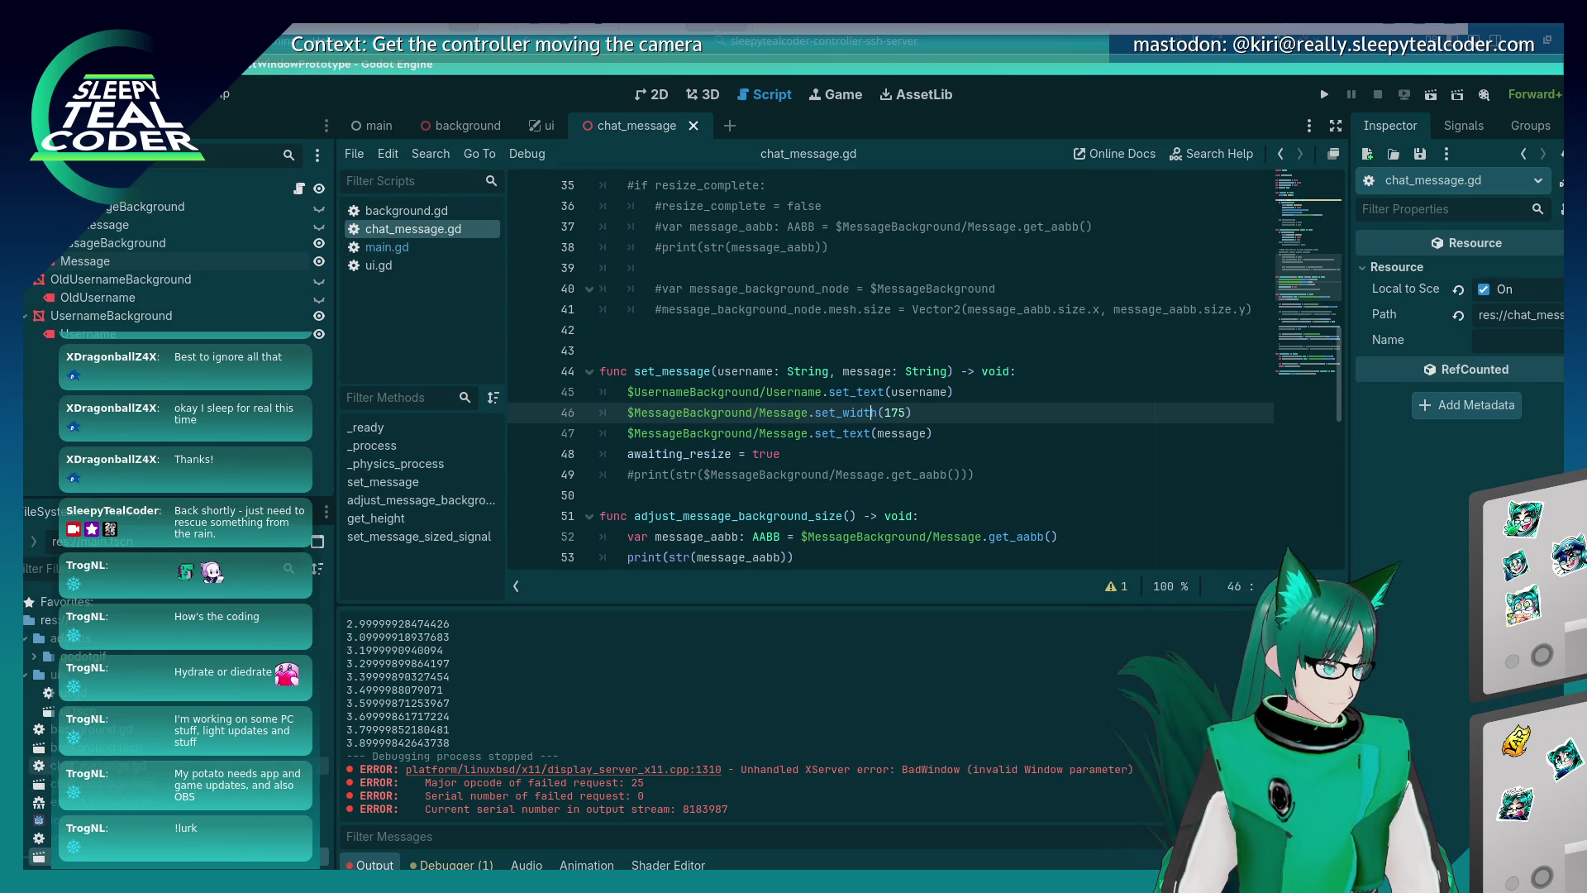
left_click(707, 97)
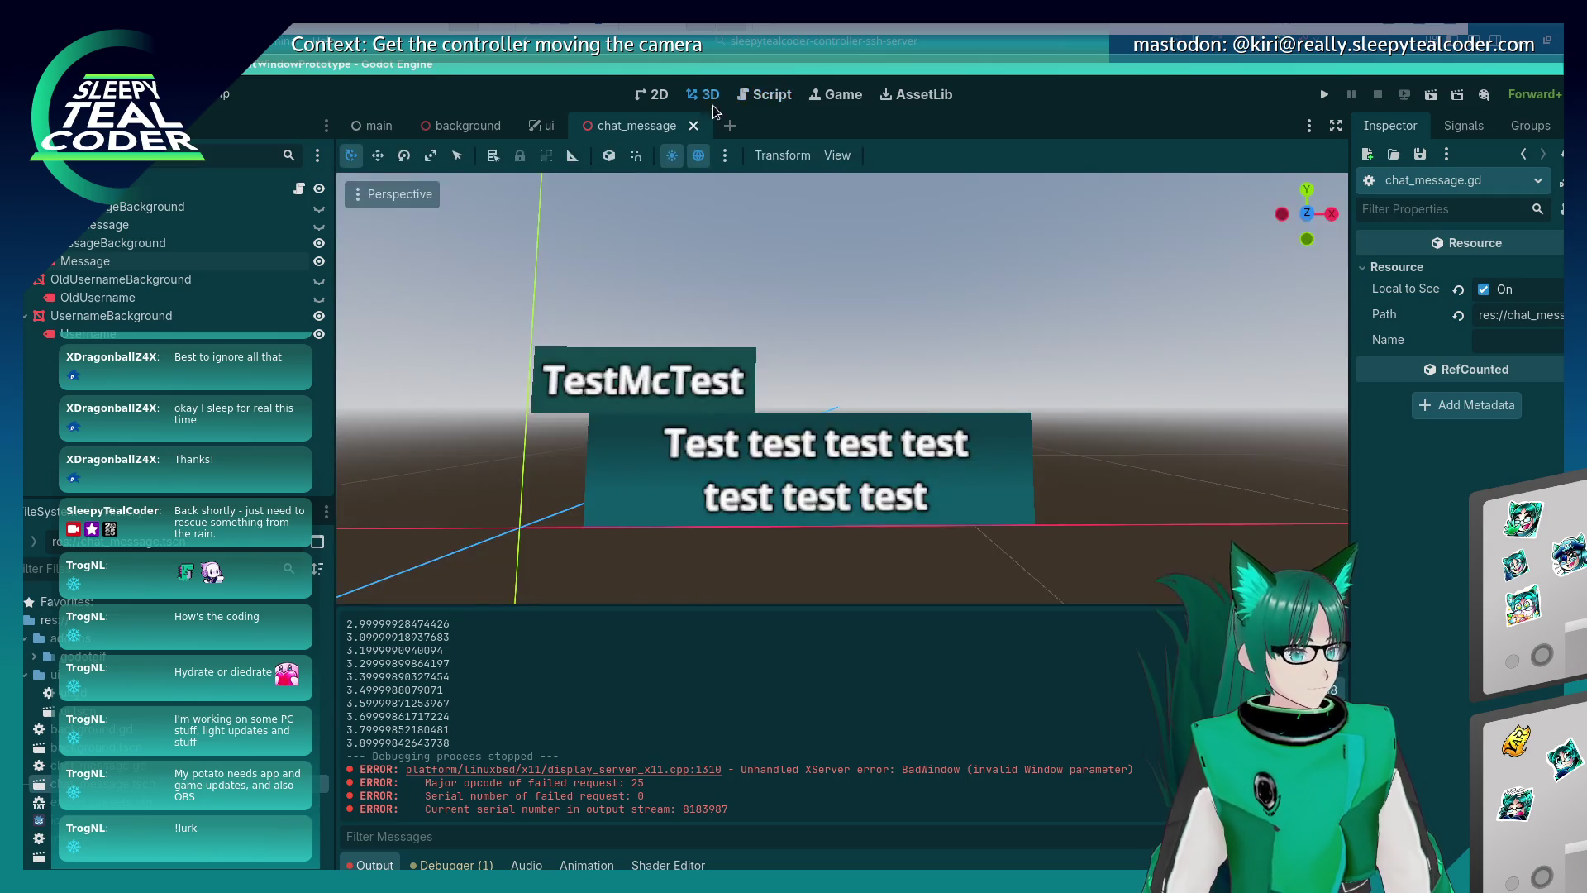
Select MessageBackground and expand its plane mesh properties in the Inspector.
left_click(943, 444)
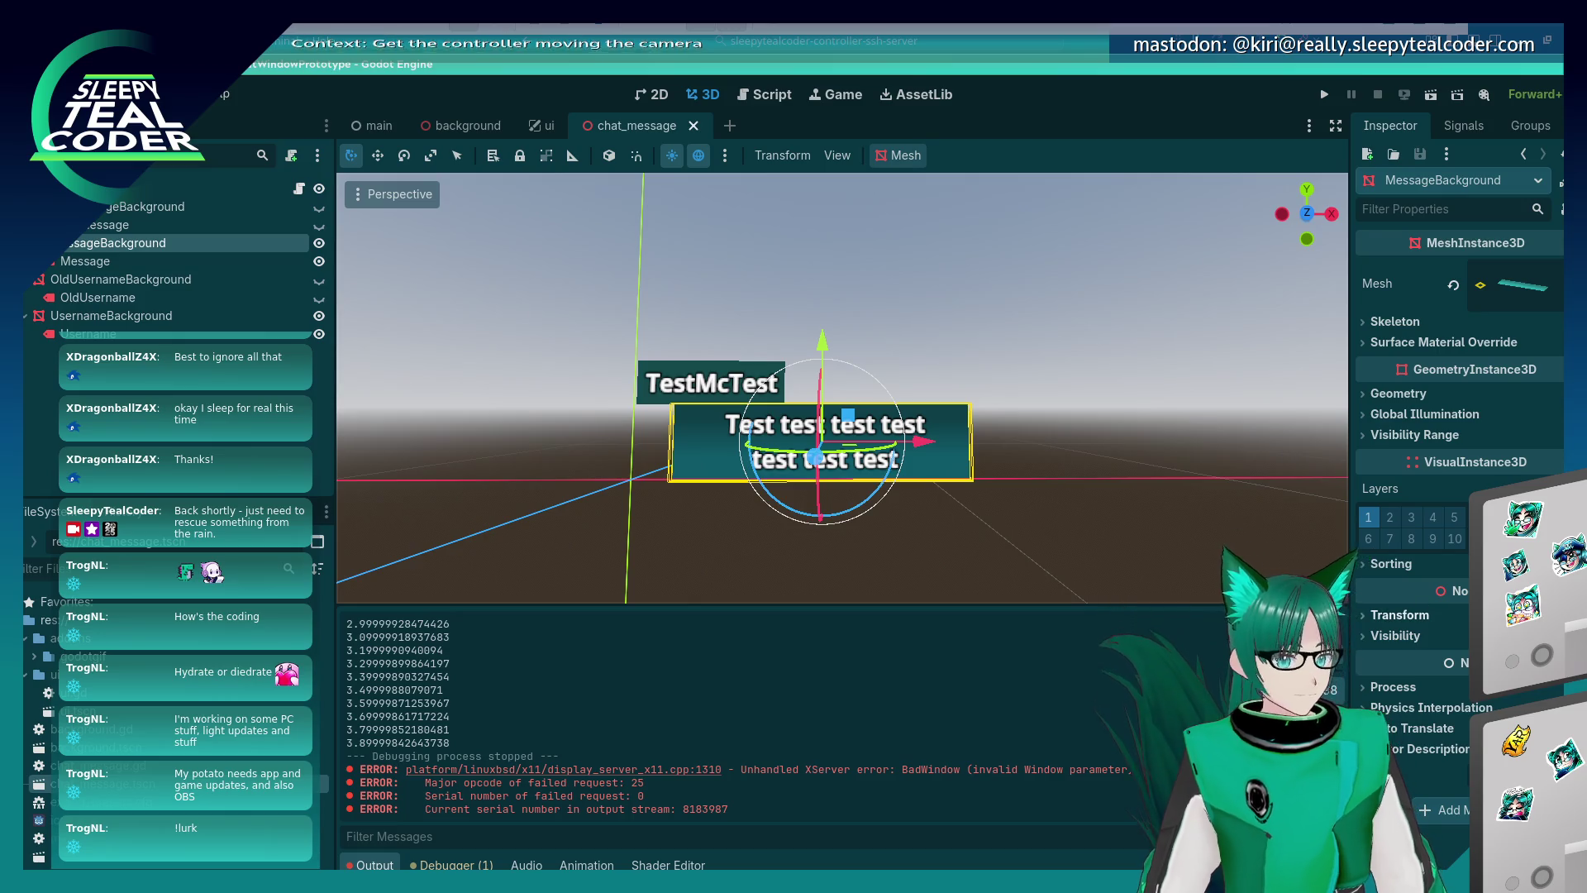
left_click(1361, 624)
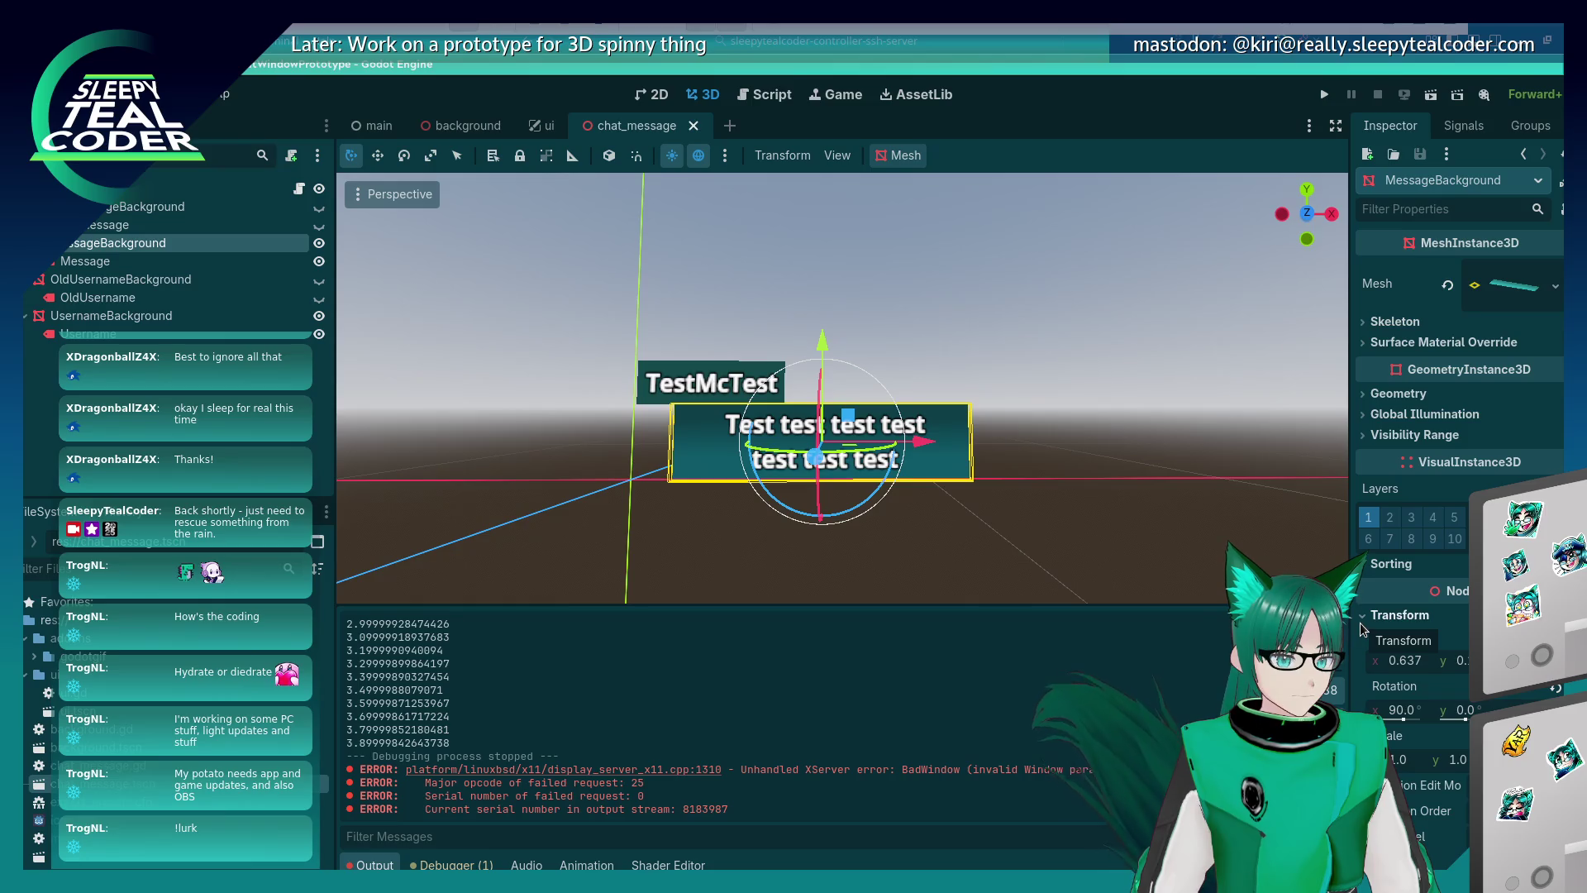
left_click(1554, 285)
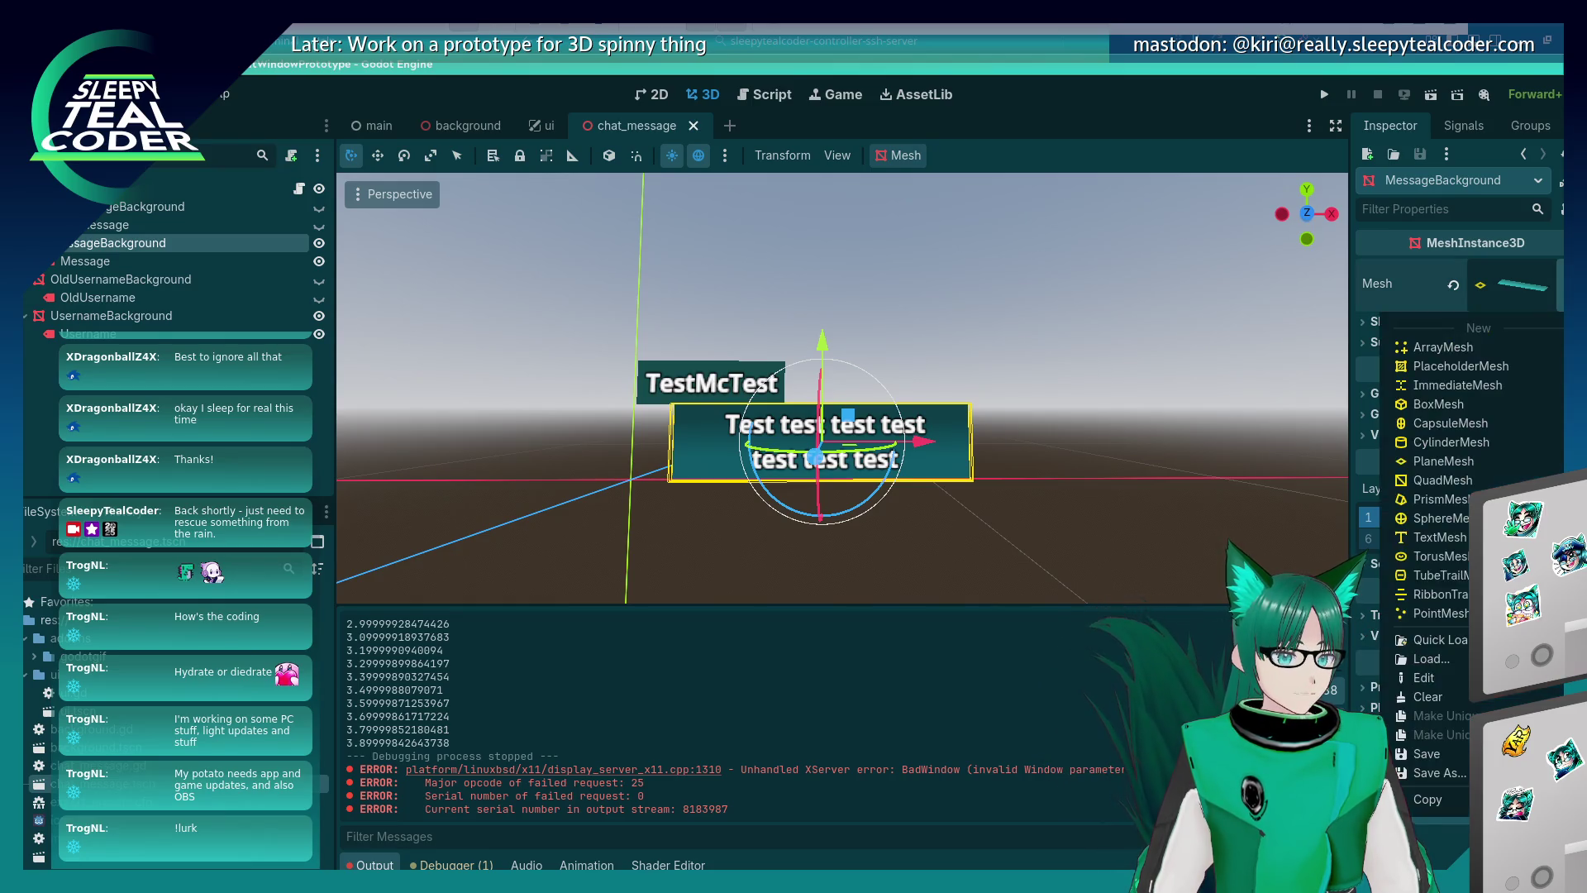
key("Escape")
left_click(1512, 285)
Try a mesh Size x of 1.25, undo it back to 1.0, and expand Transform.
left_click(1512, 461)
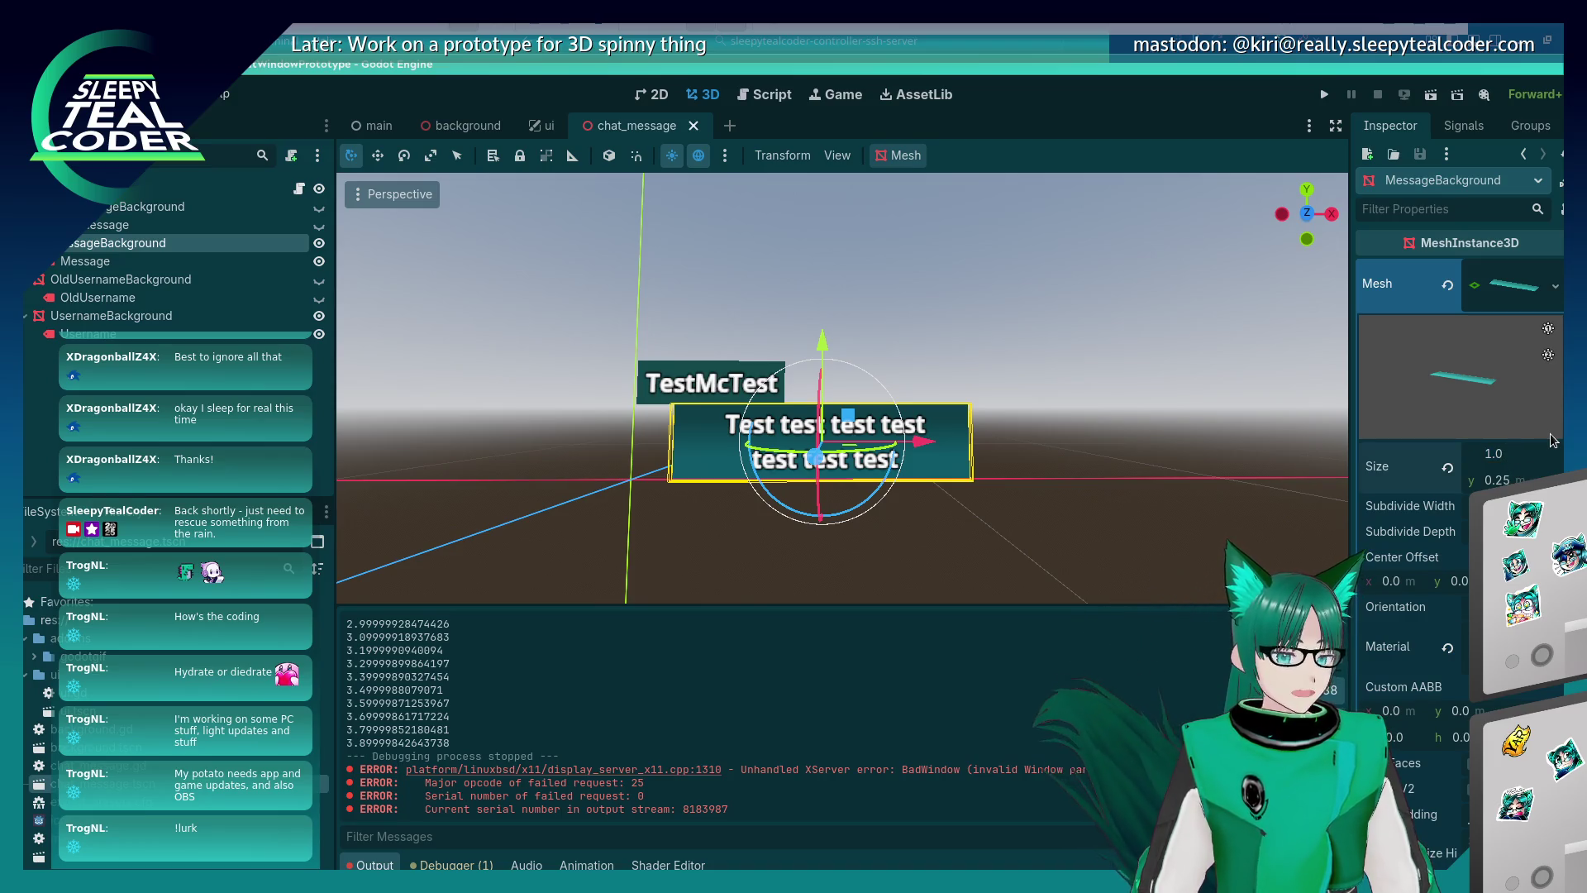
type("1.25")
key("Return")
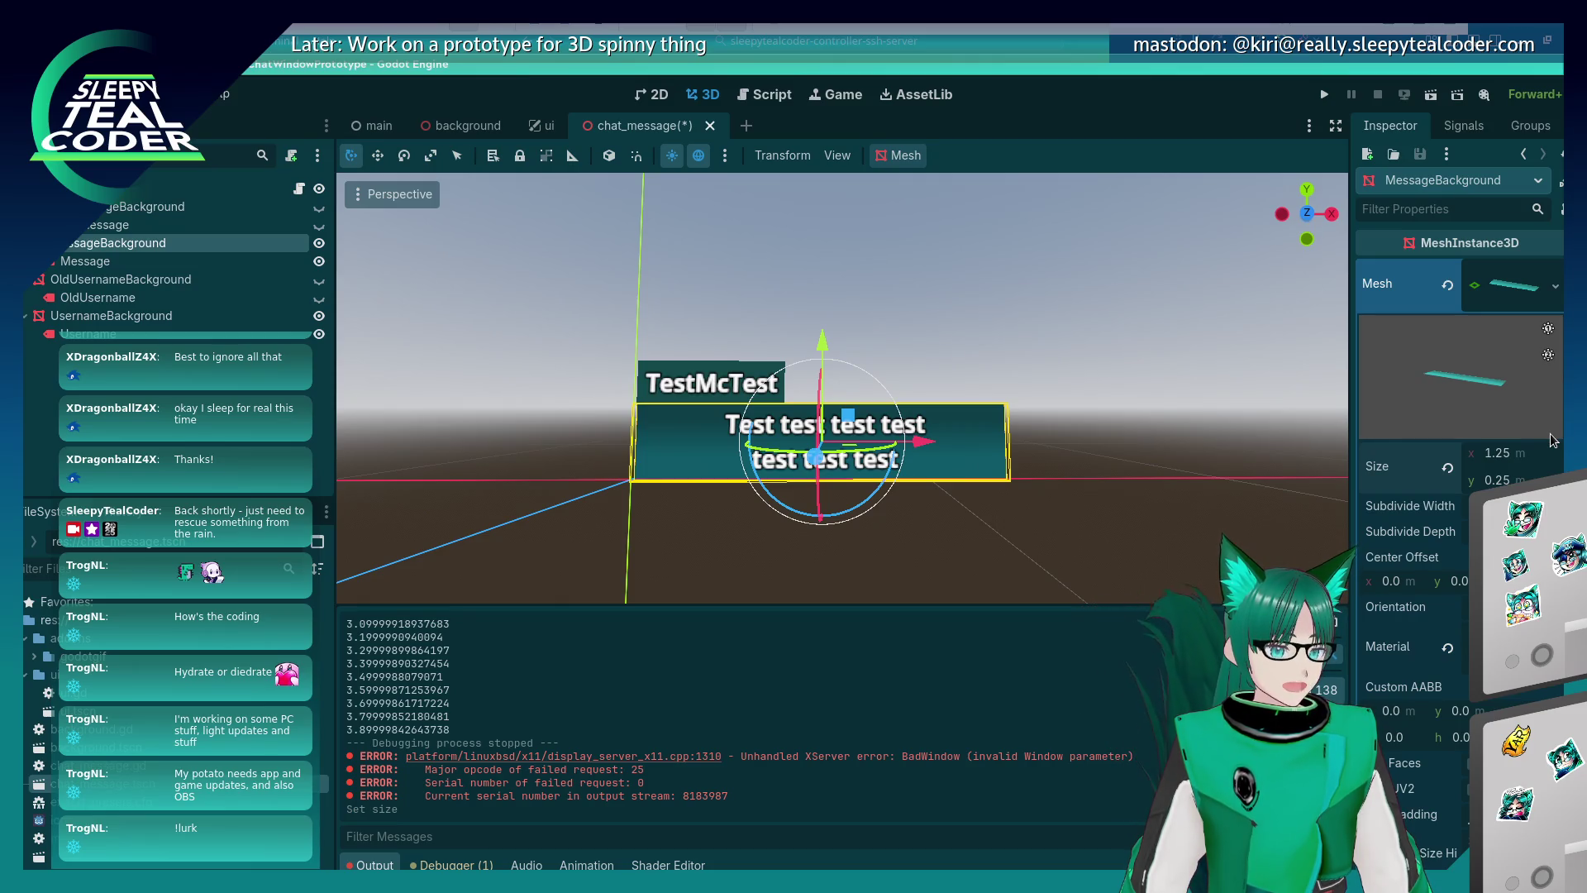
key("ctrl+z")
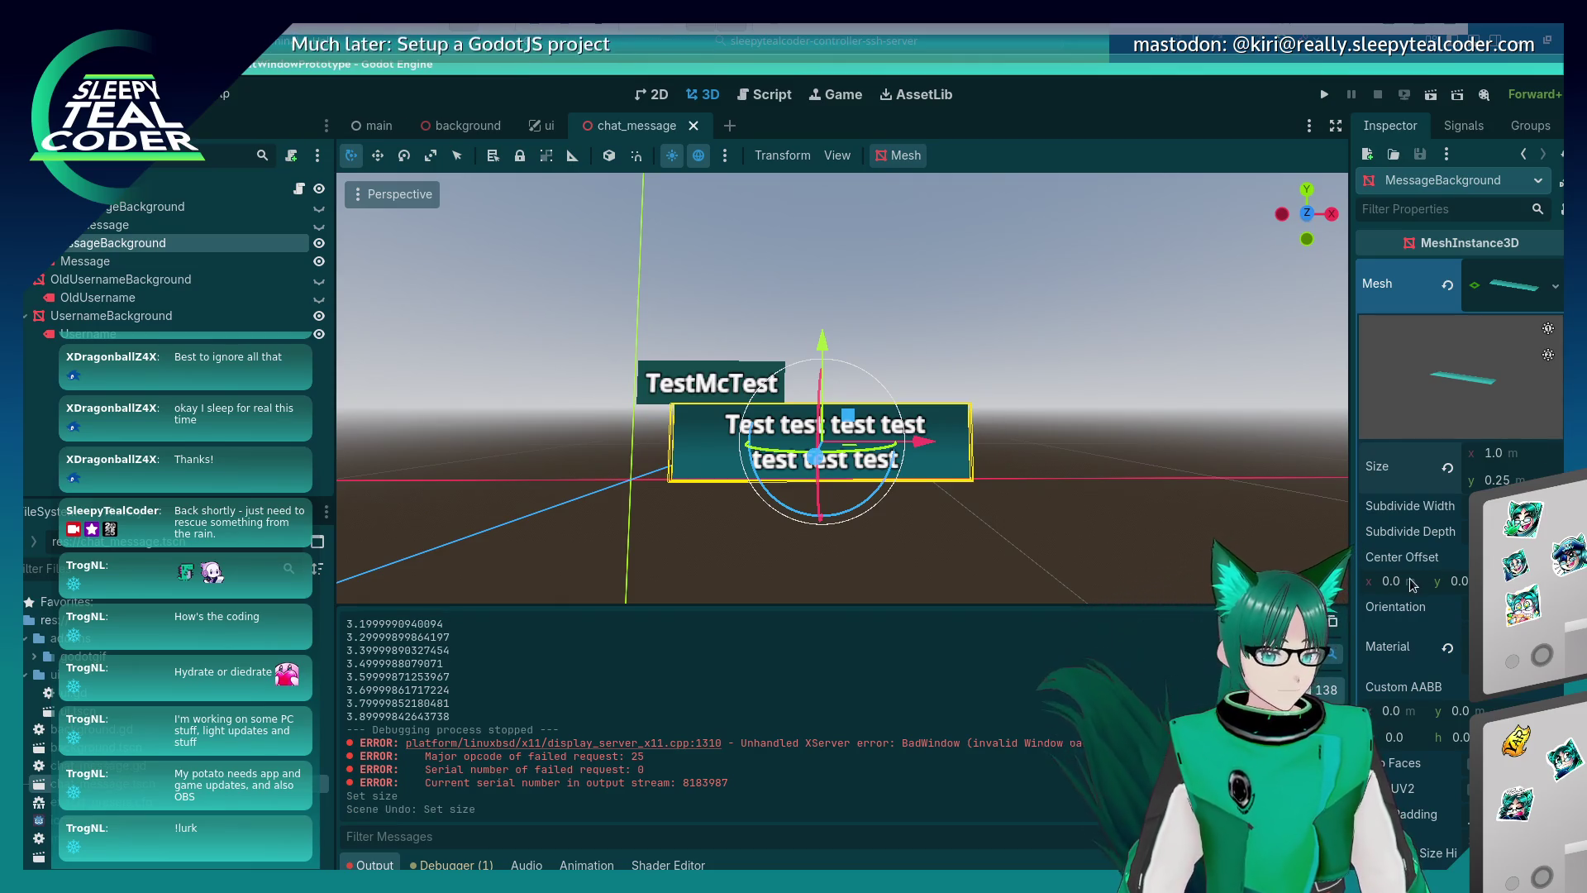
scroll(1412, 585, "down", 3)
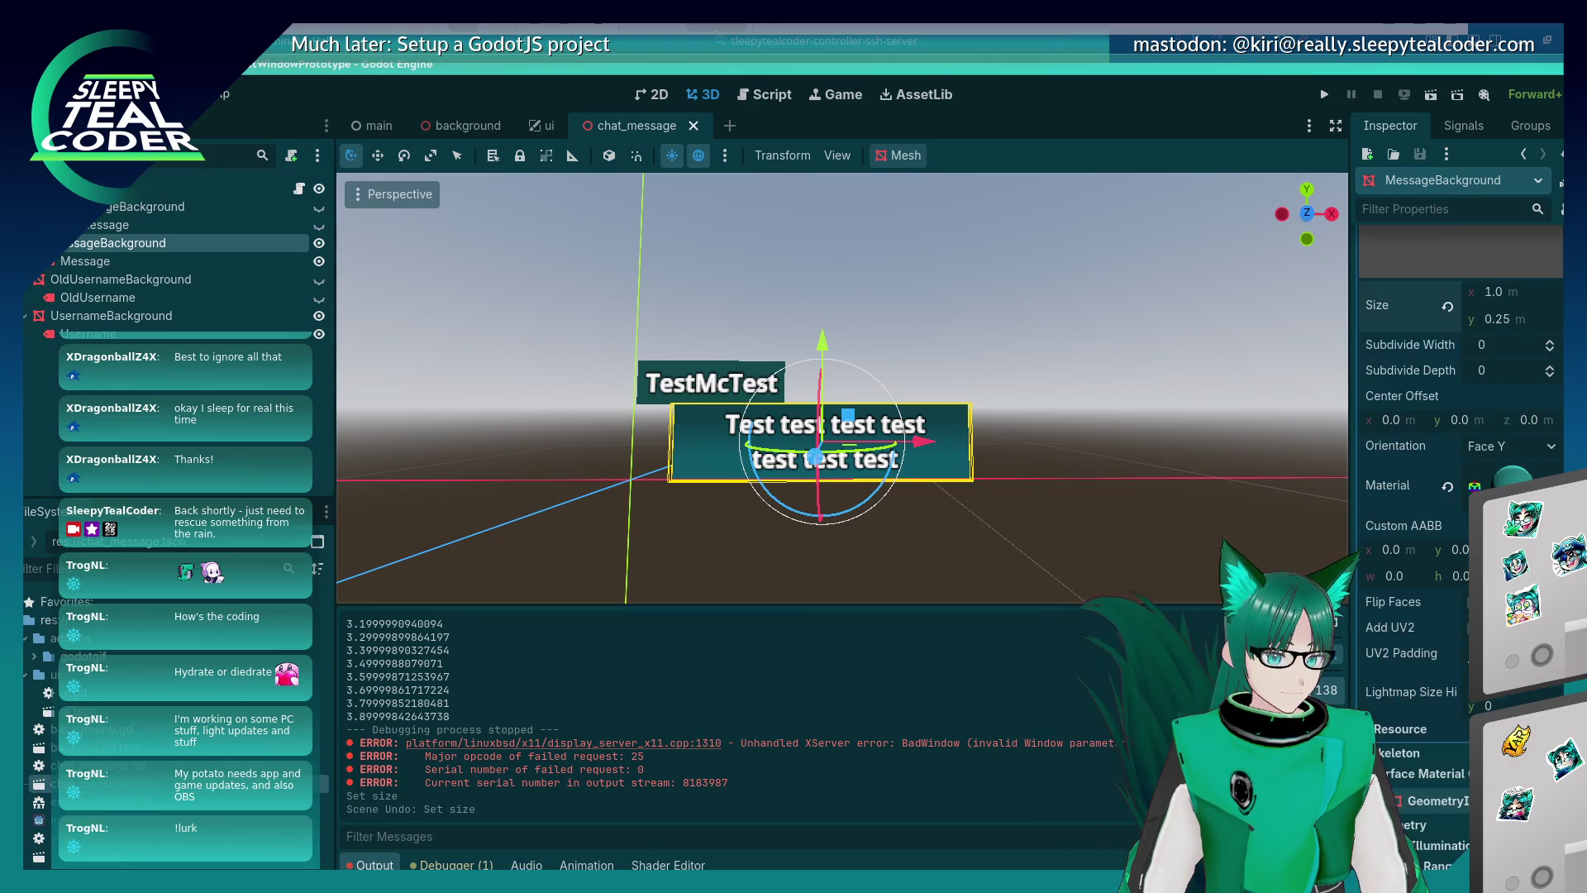
scroll(1361, 711, "down", 5)
scroll(1362, 711, "down", 2)
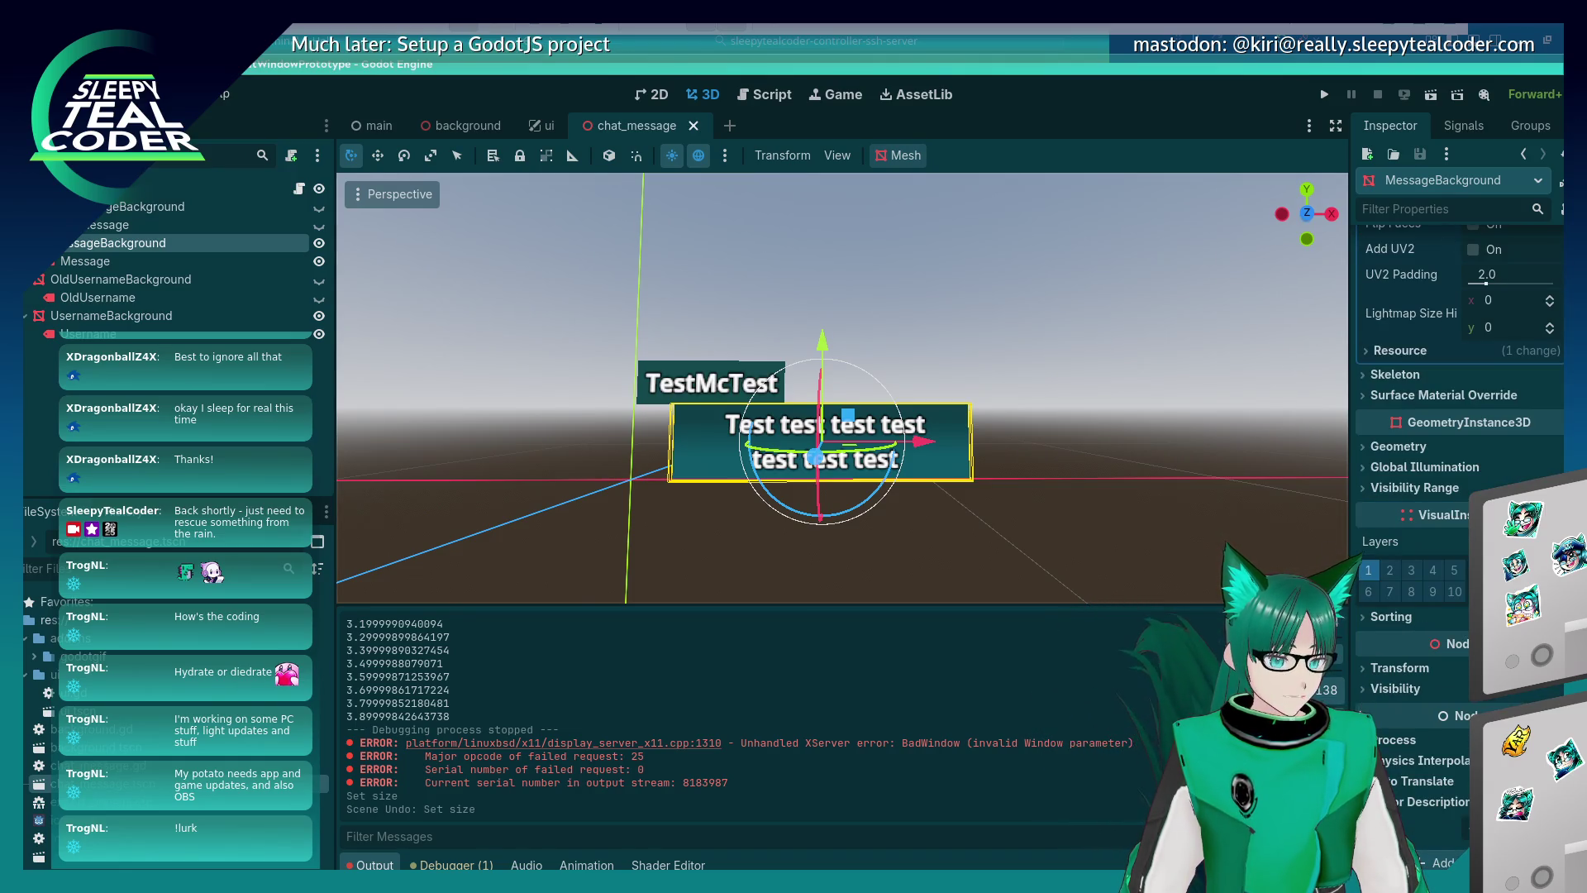
left_click(1363, 667)
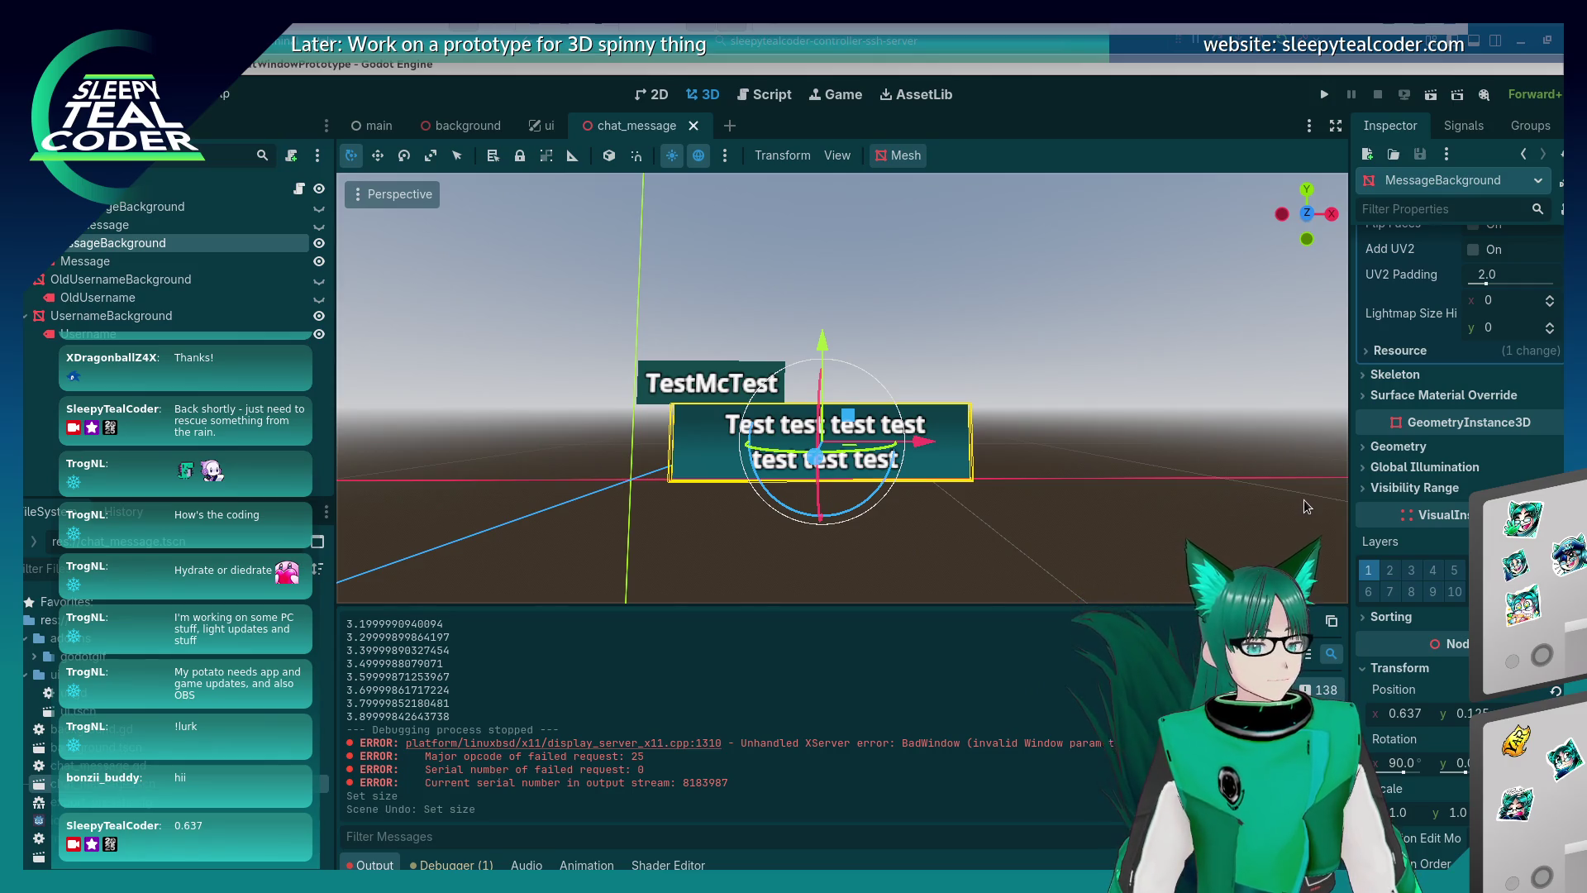
Set MessageBackground's Position x to 0.887.
scroll(1458, 488, "up", 2)
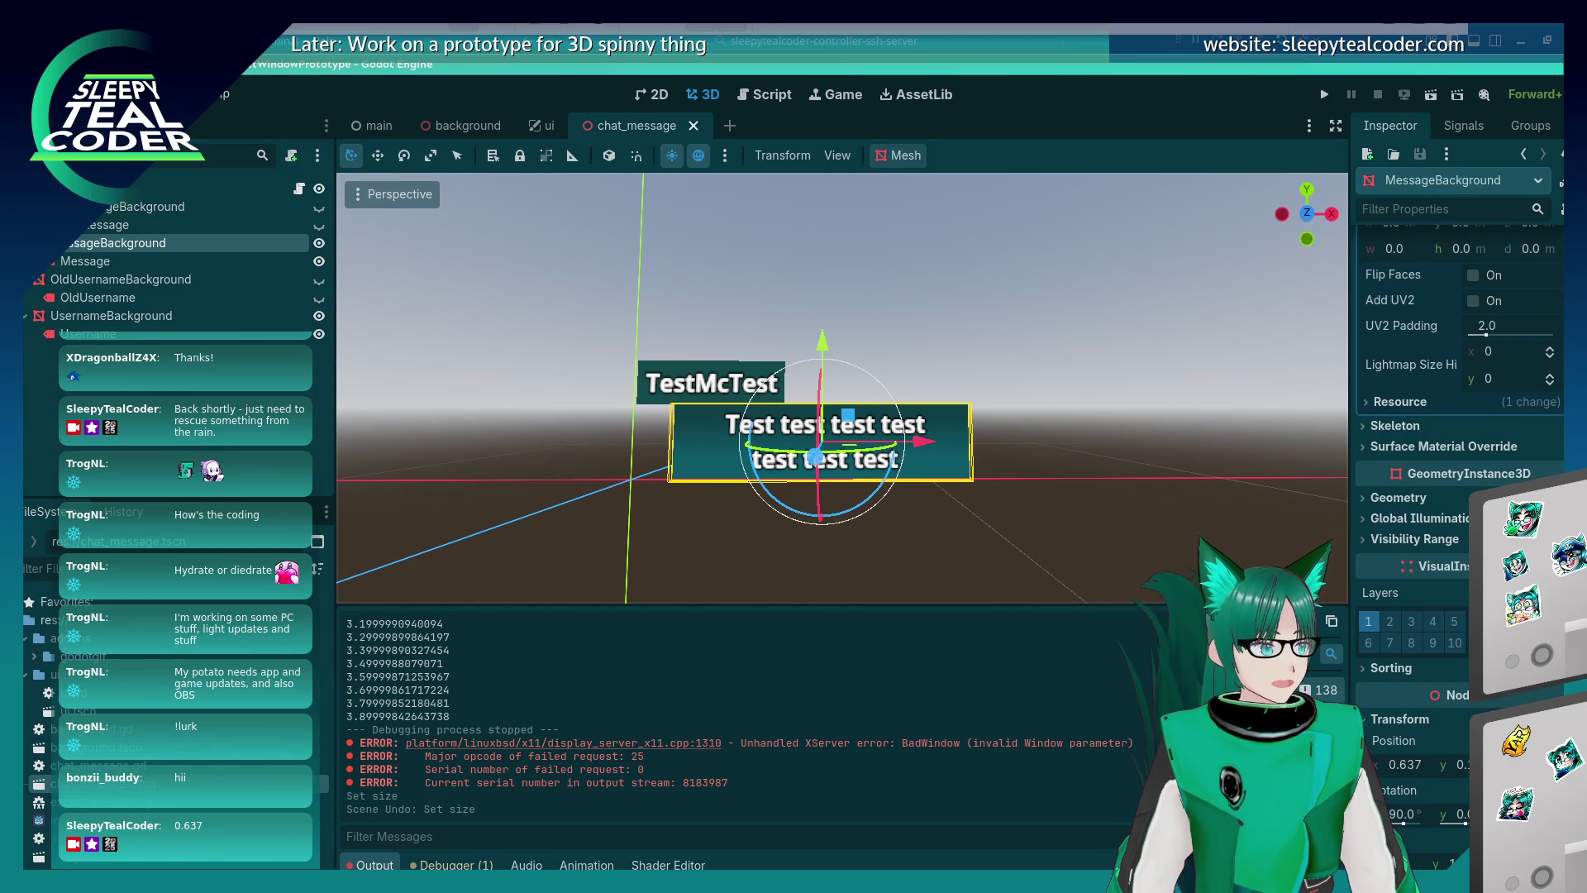
scroll(1552, 332, "up", 8)
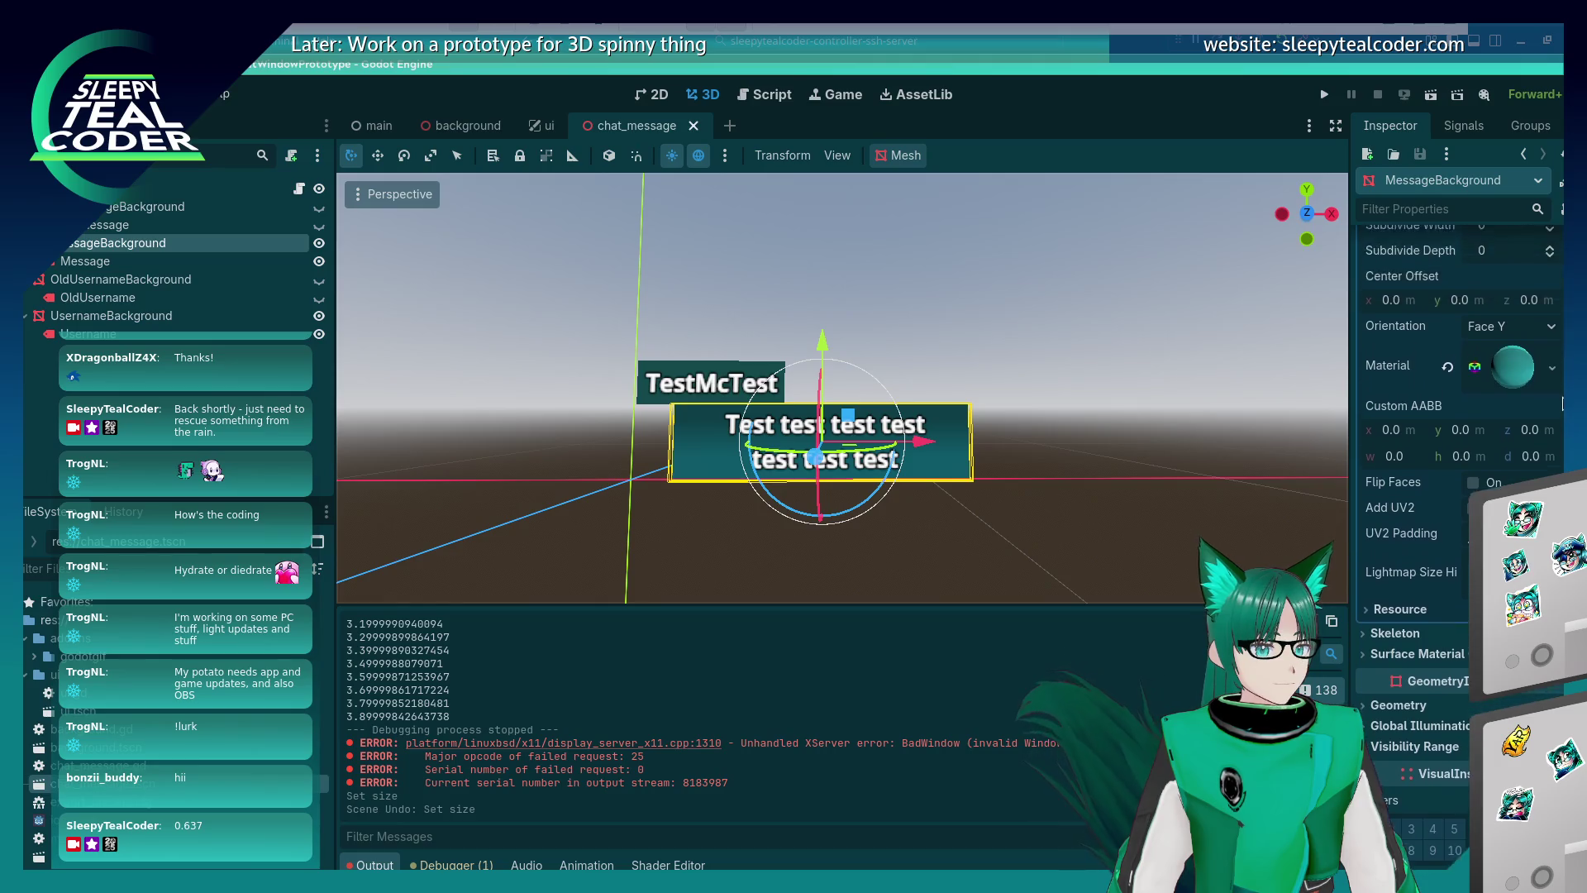
scroll(1552, 332, "up", 1)
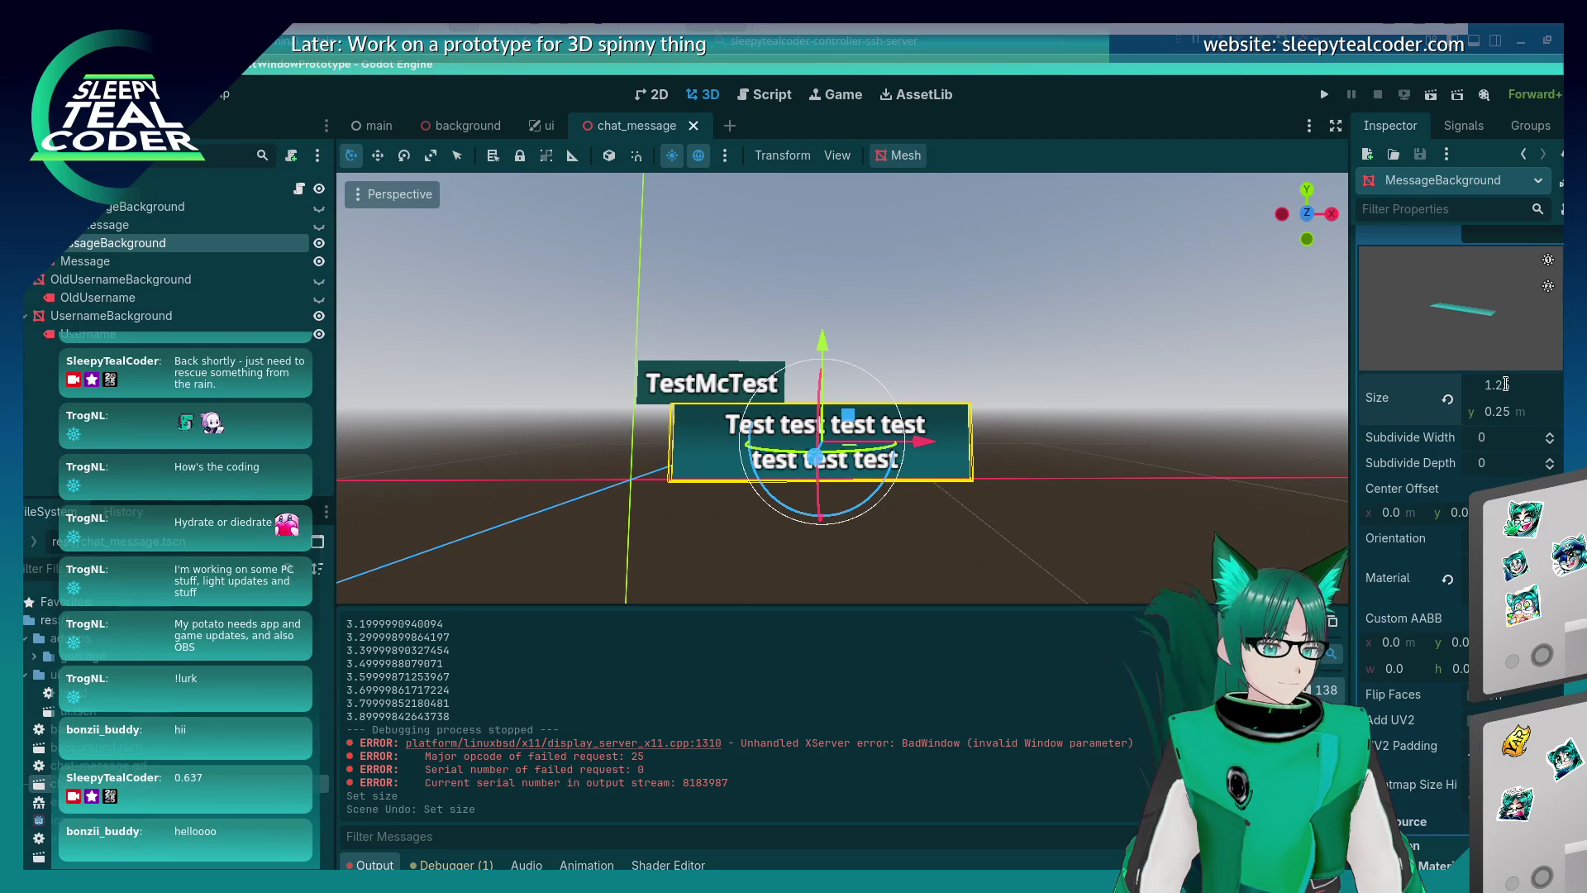
key("Return")
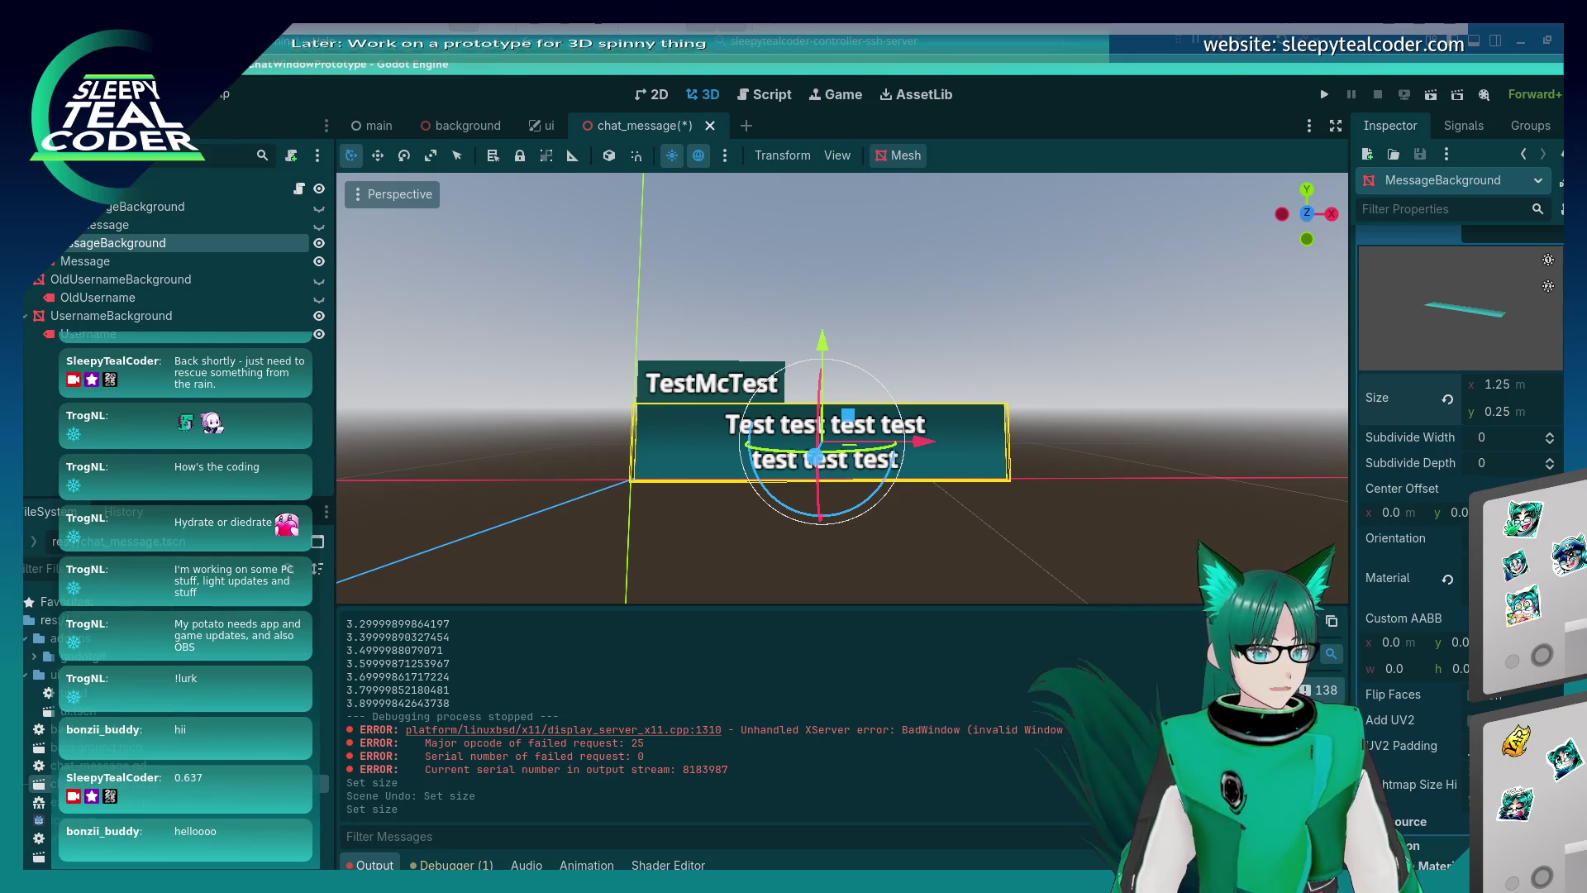
scroll(1504, 384, "down", 15)
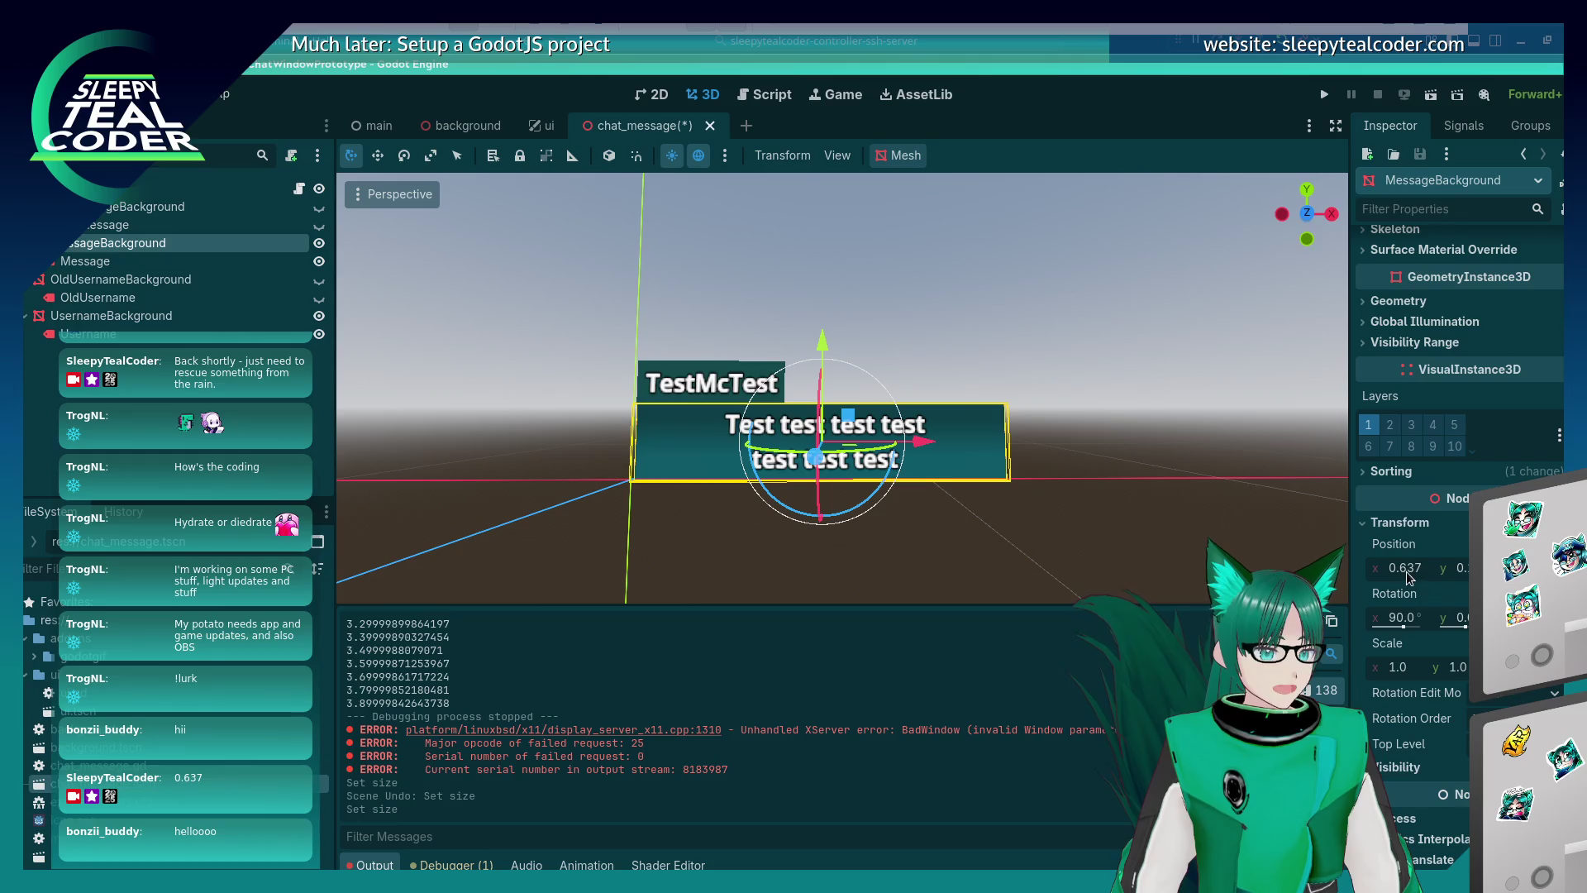
left_click(1405, 571)
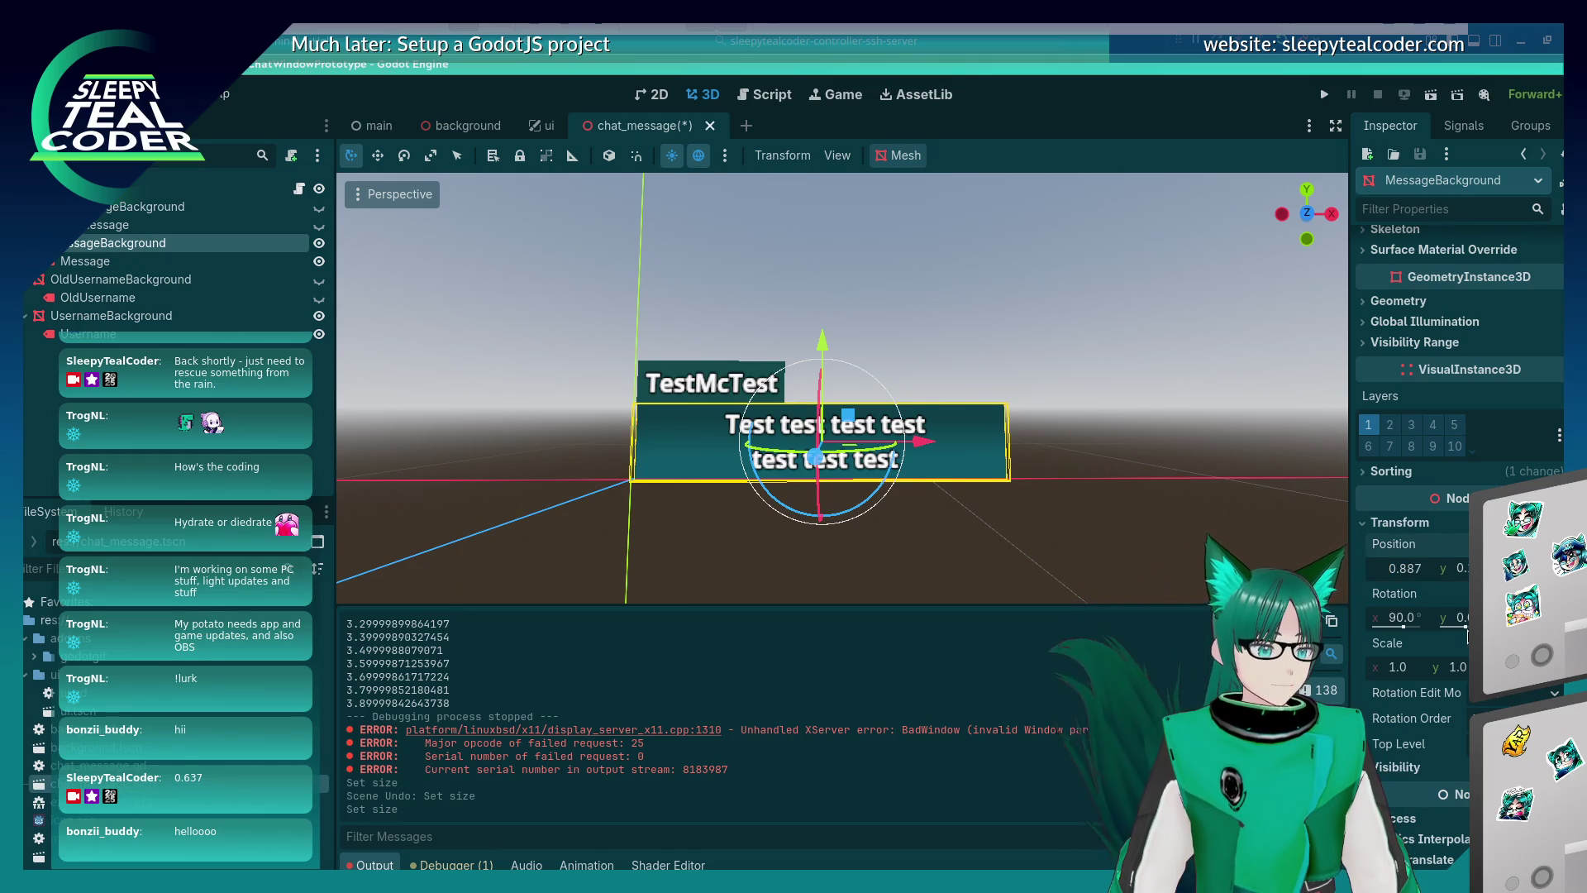
key("Return")
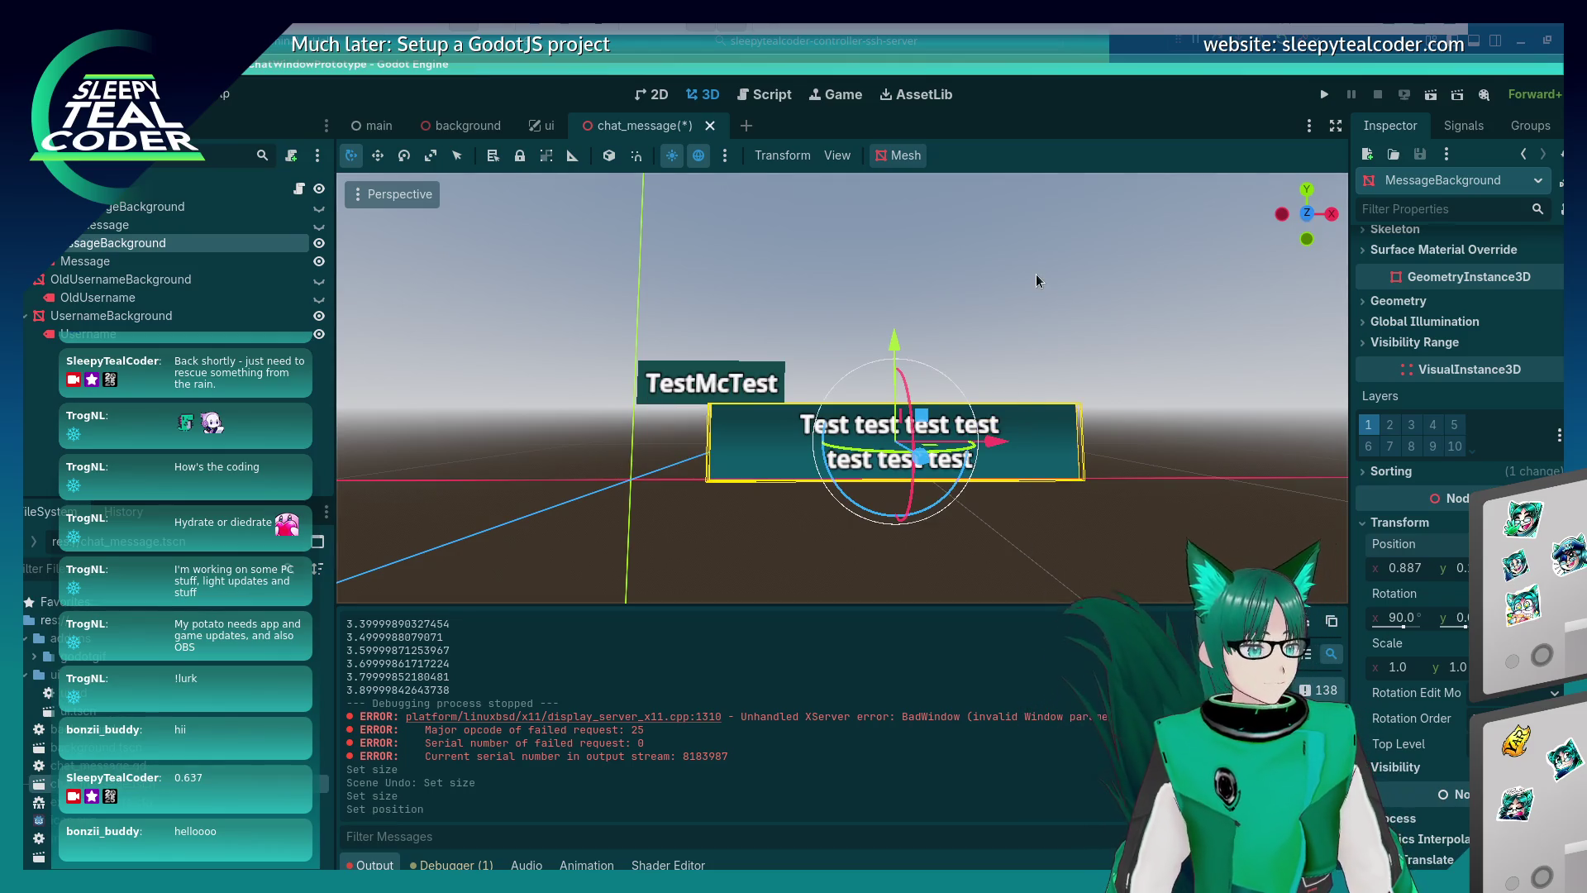
Save the chat_message scene and switch to the main scene tab.
left_click(1044, 369)
left_click(1071, 449)
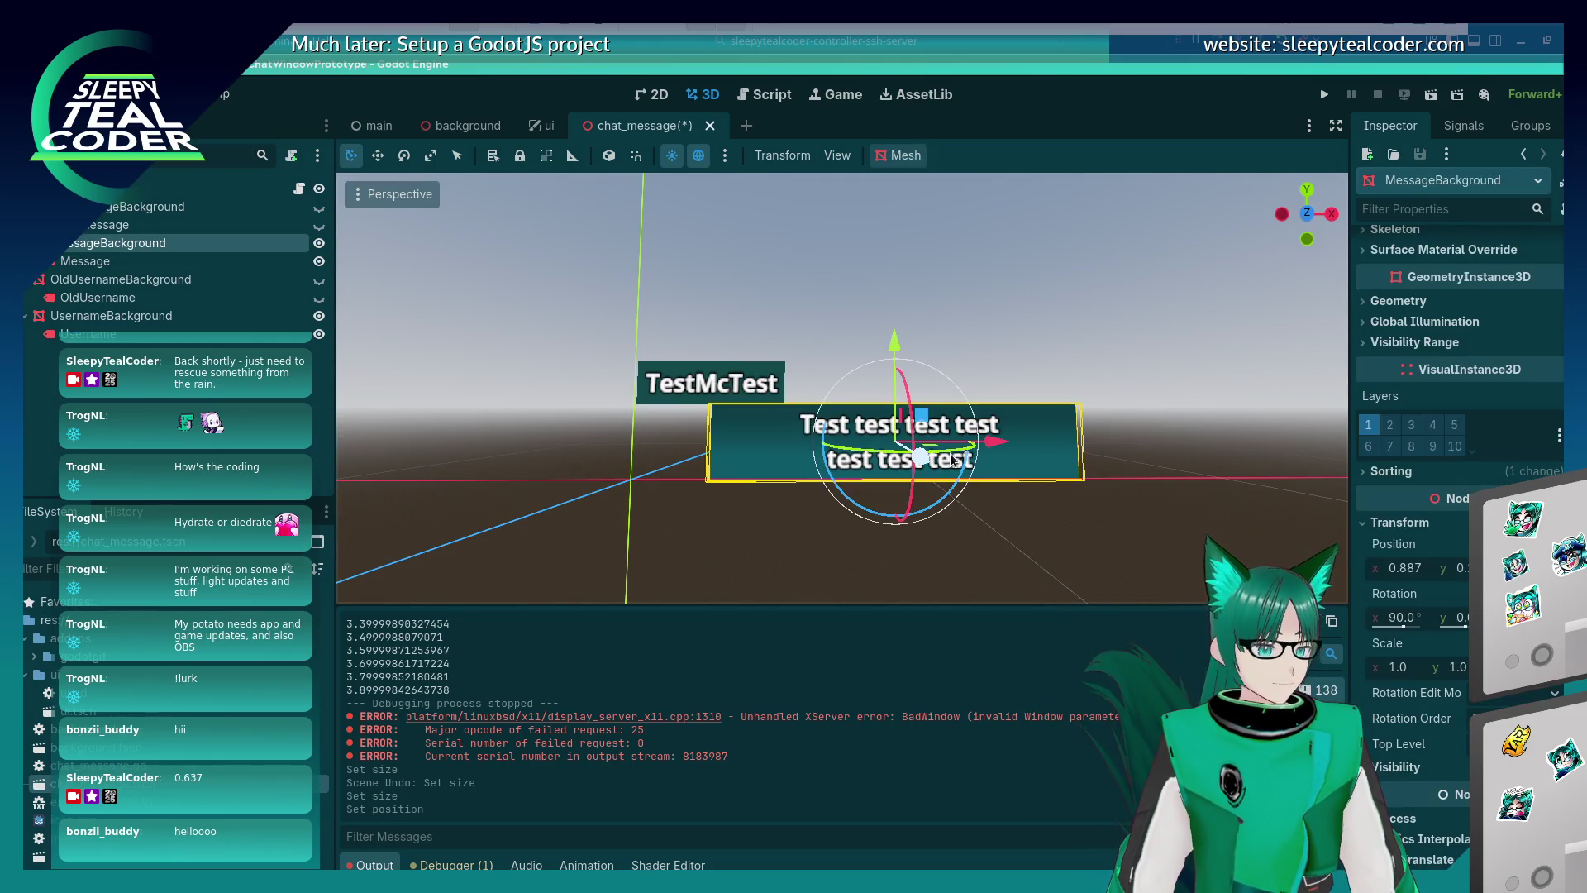
left_click(867, 429)
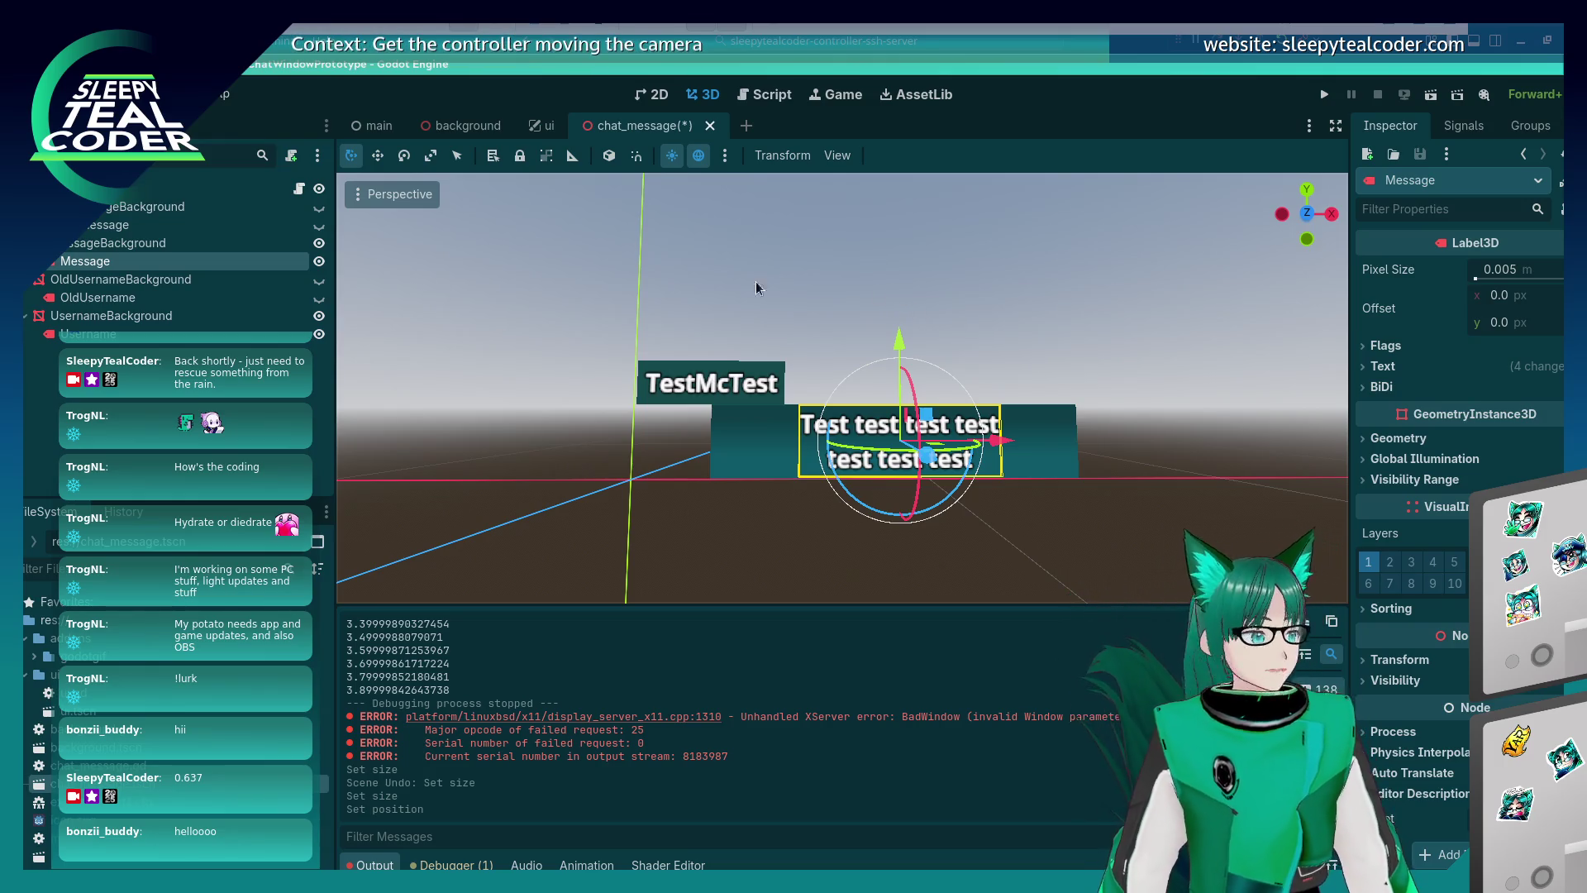
key("ctrl+s")
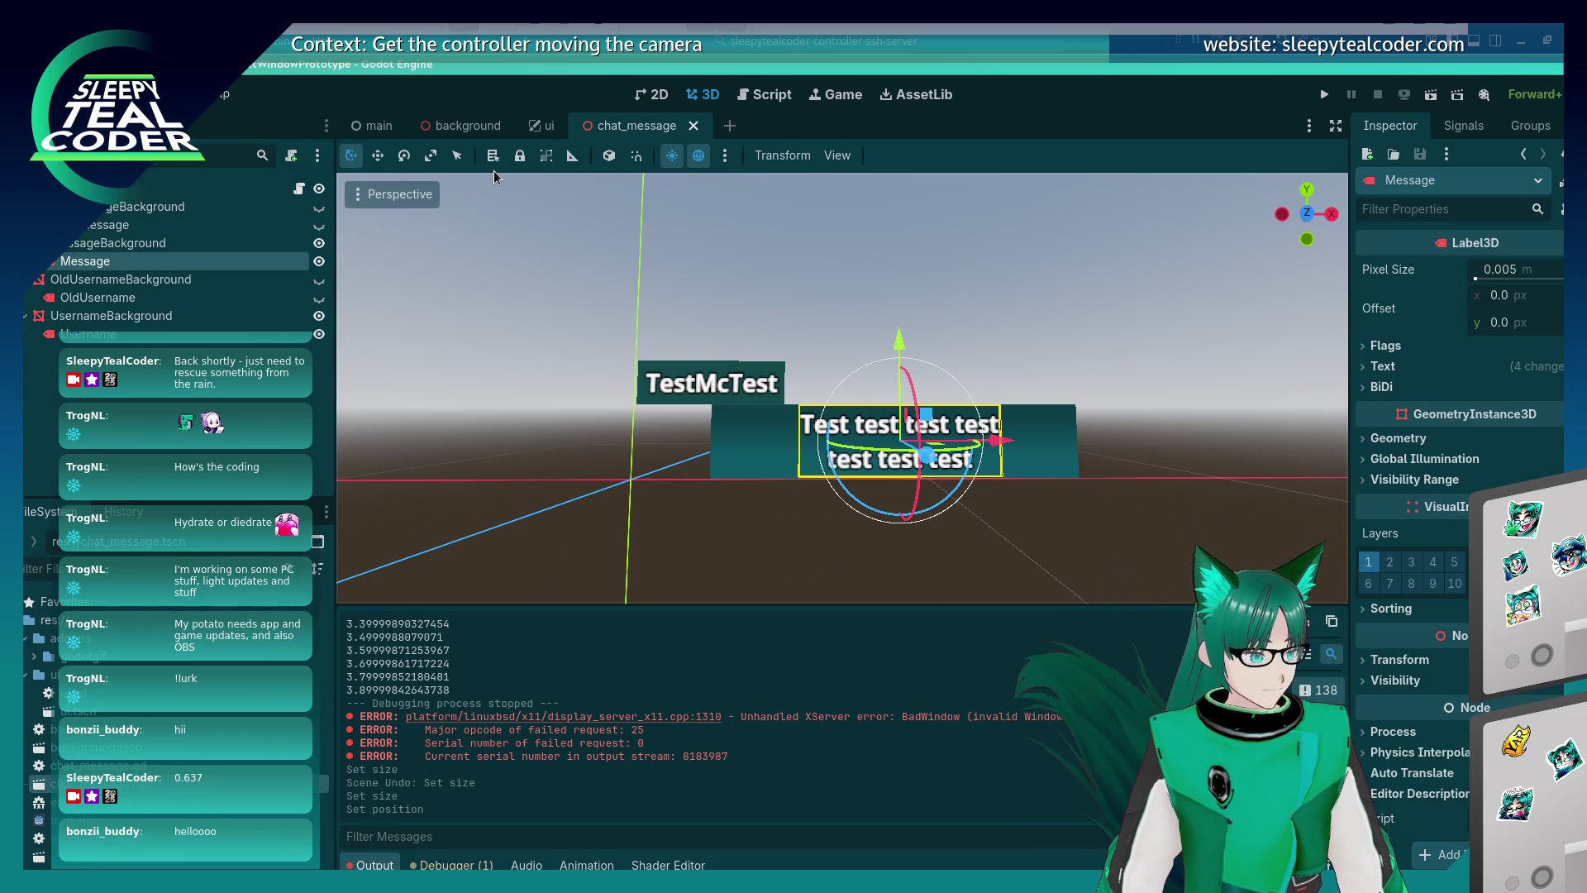
left_click(398, 124)
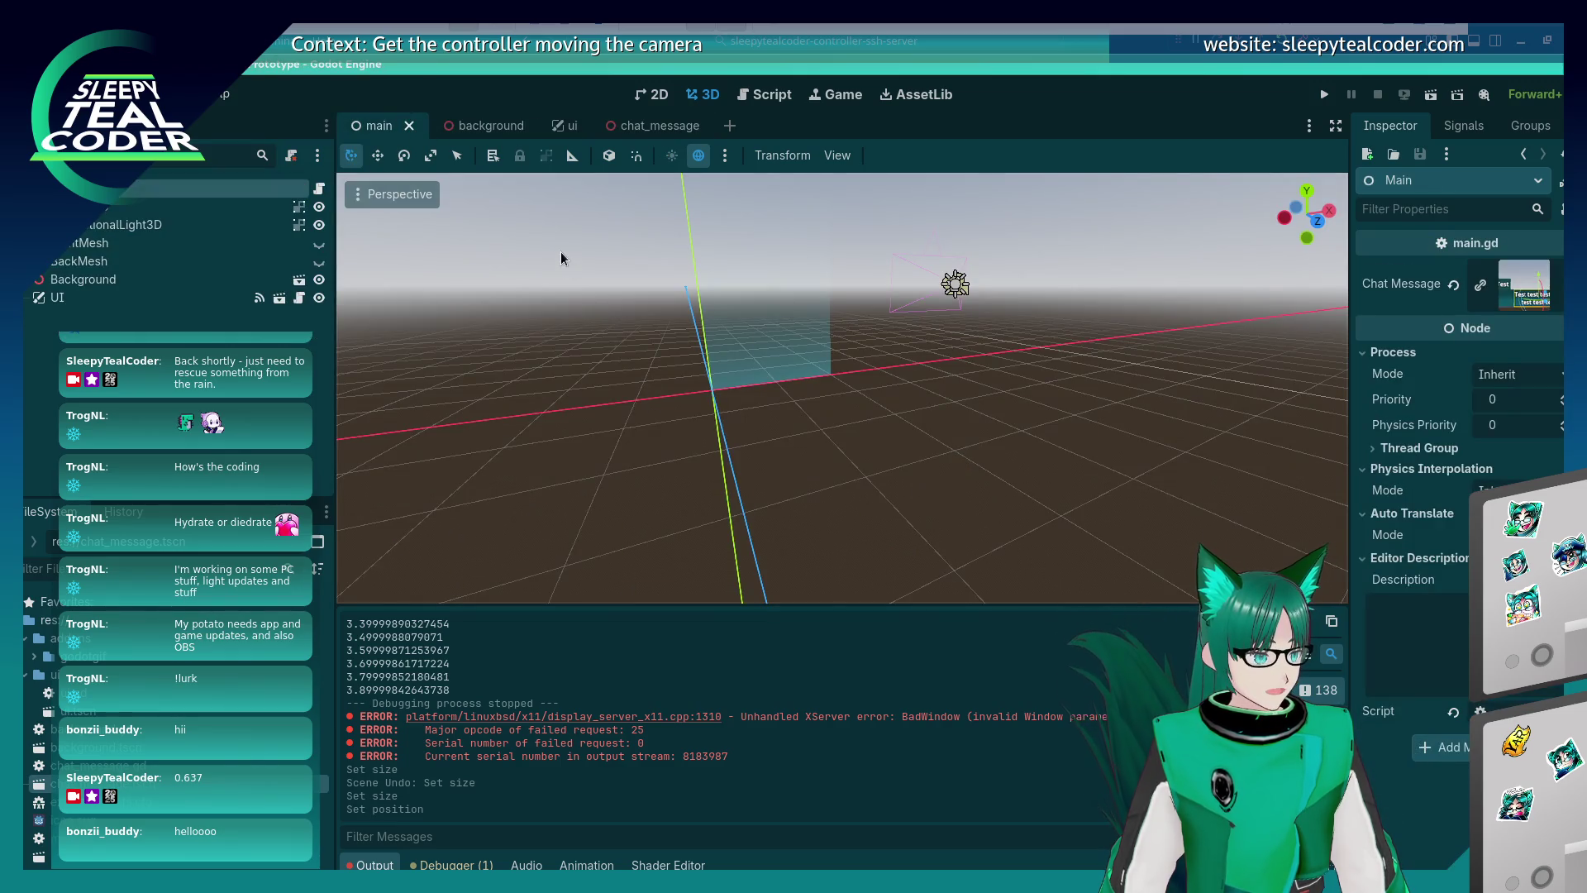
Run the project with F5 and post two TestMcTest messages.
left_click(752, 97)
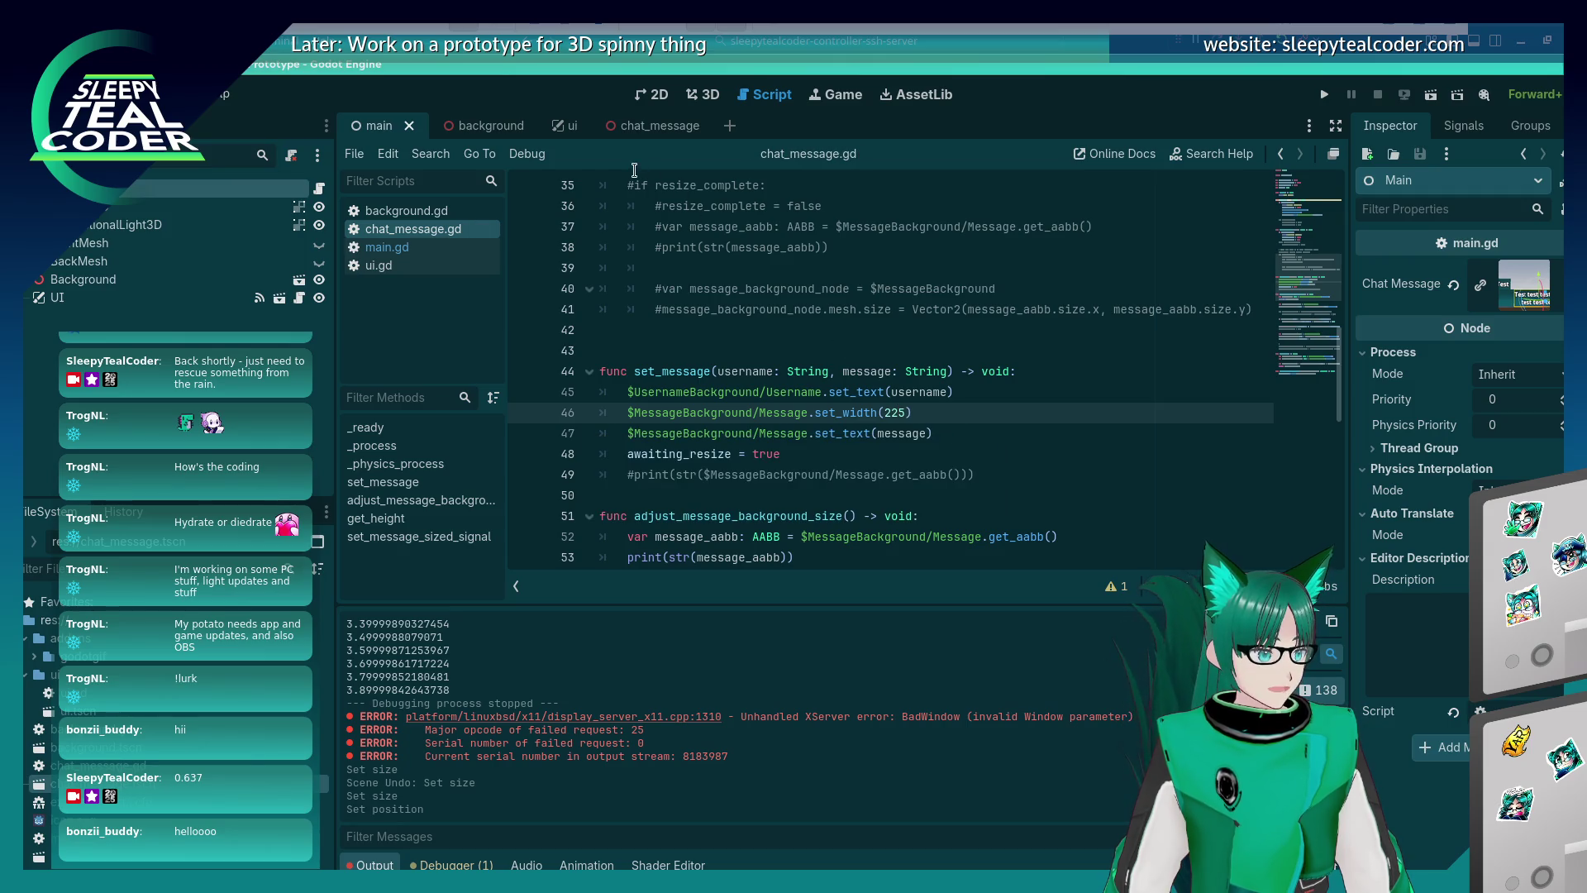
key("F5")
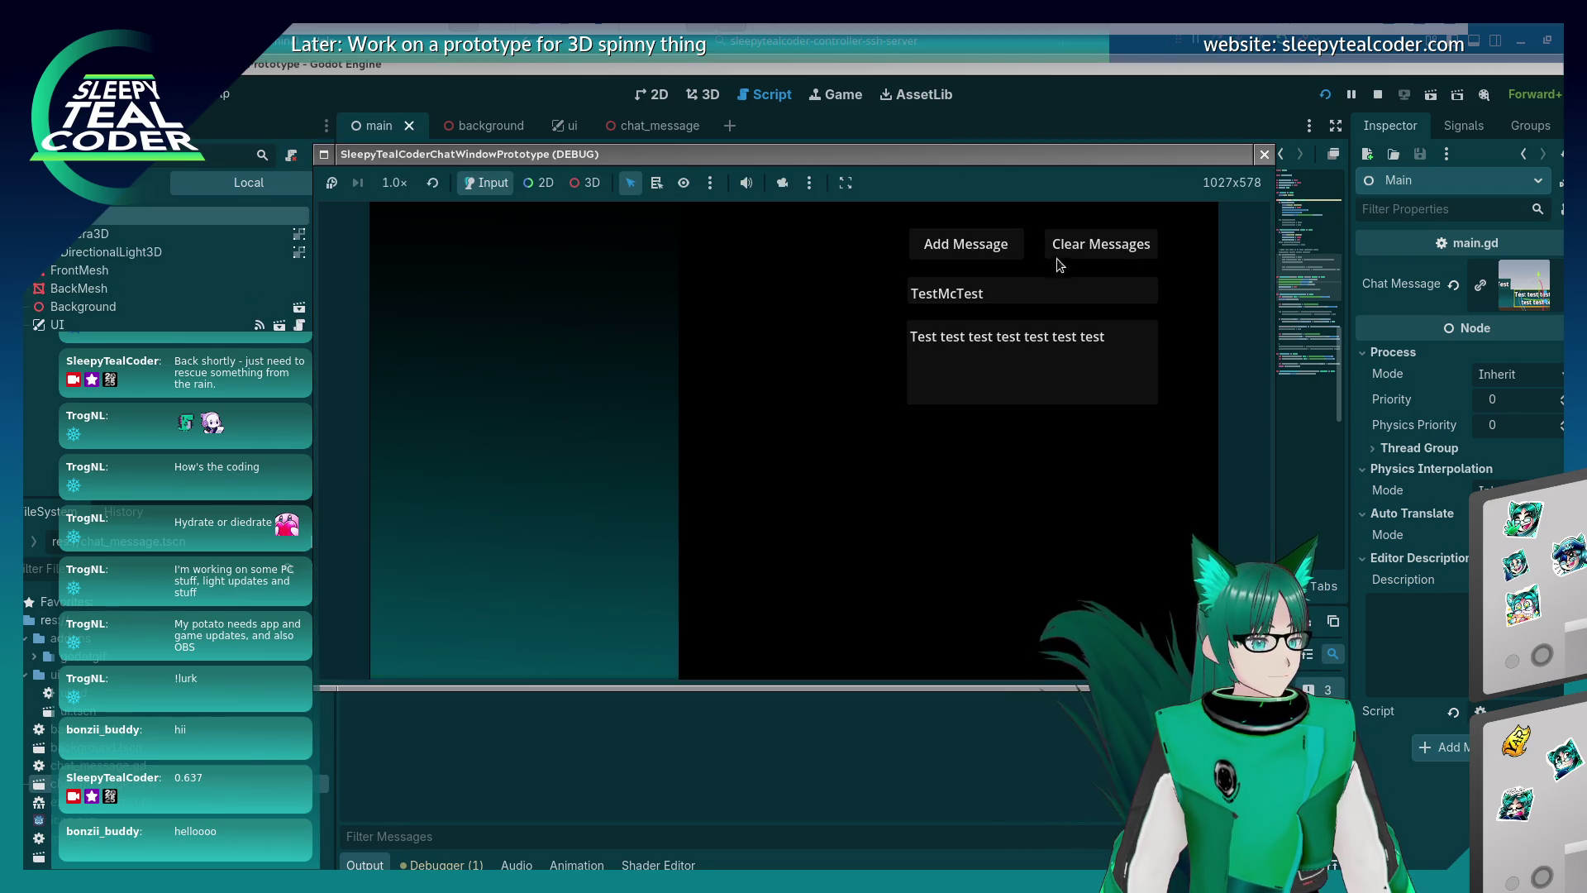
left_click(991, 248)
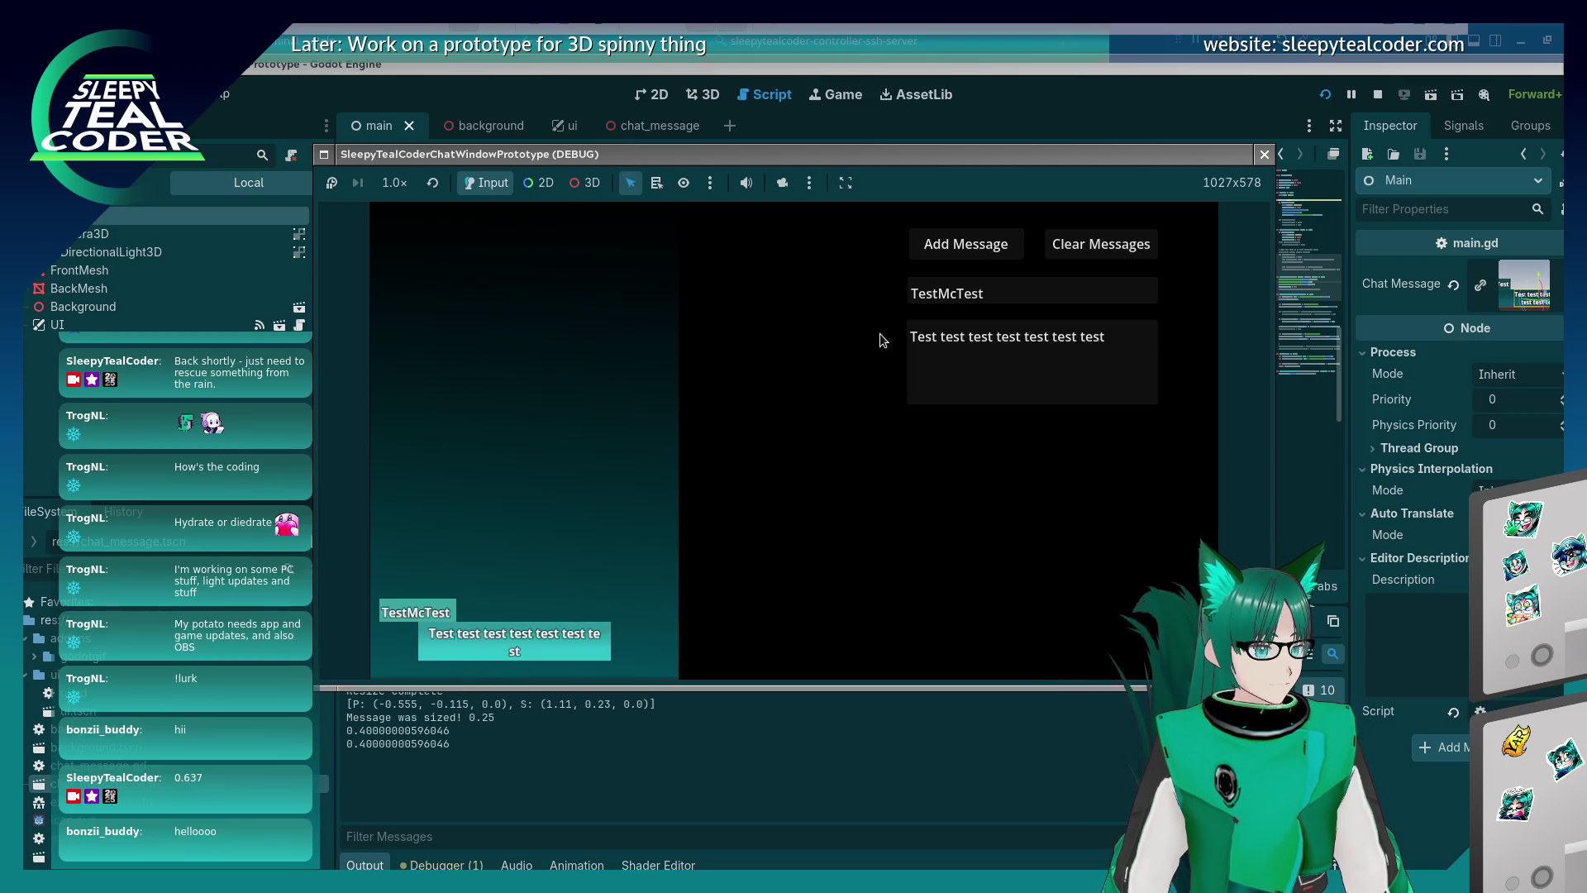
triple_click(1141, 335)
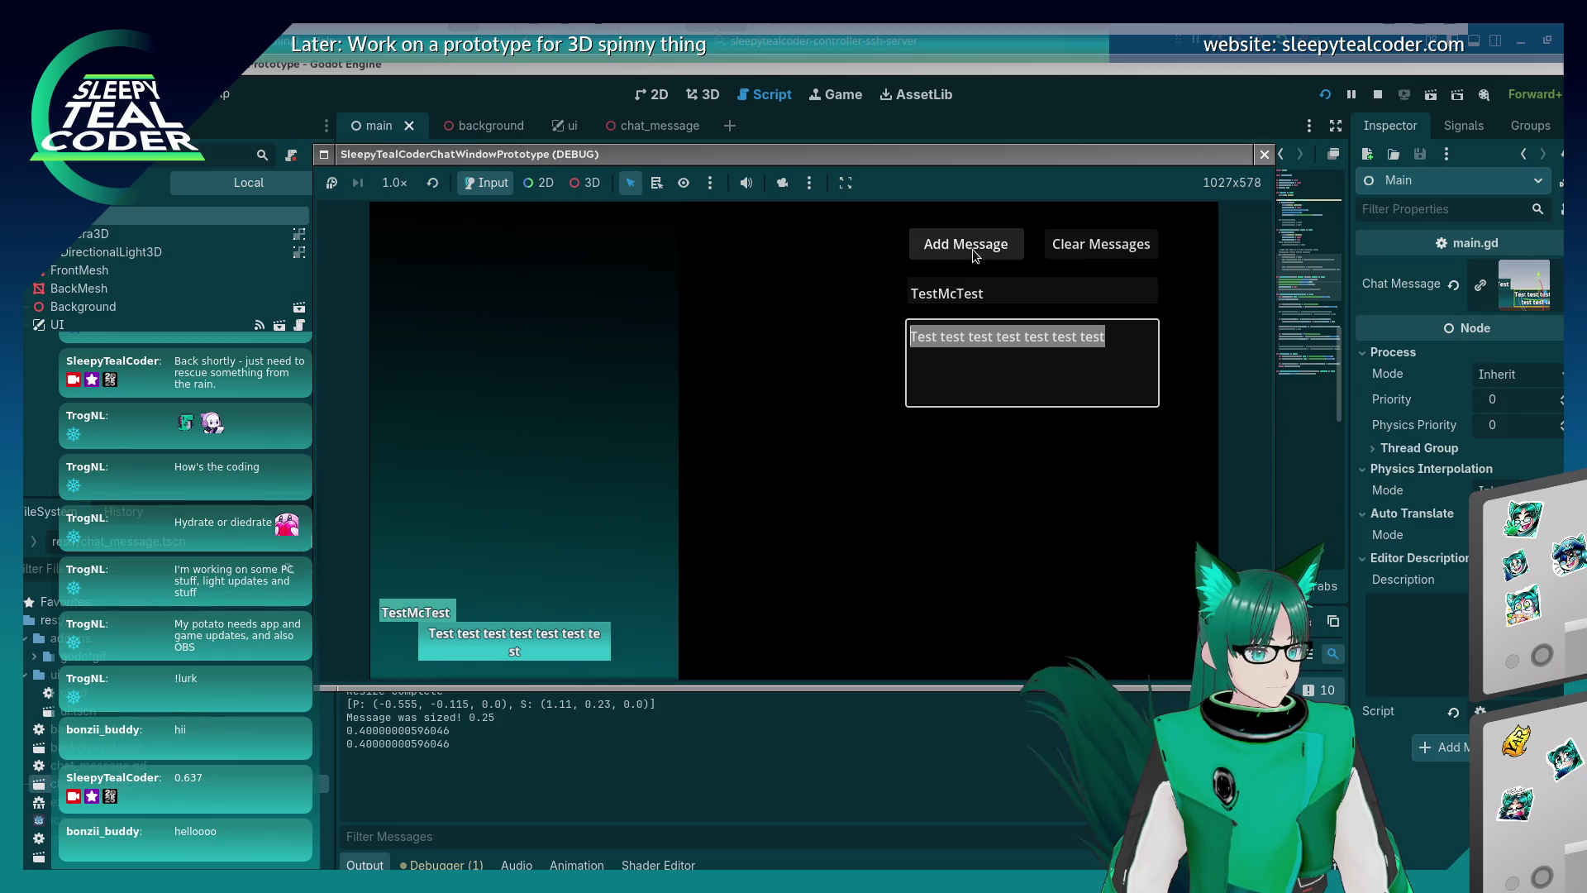
left_click(971, 262)
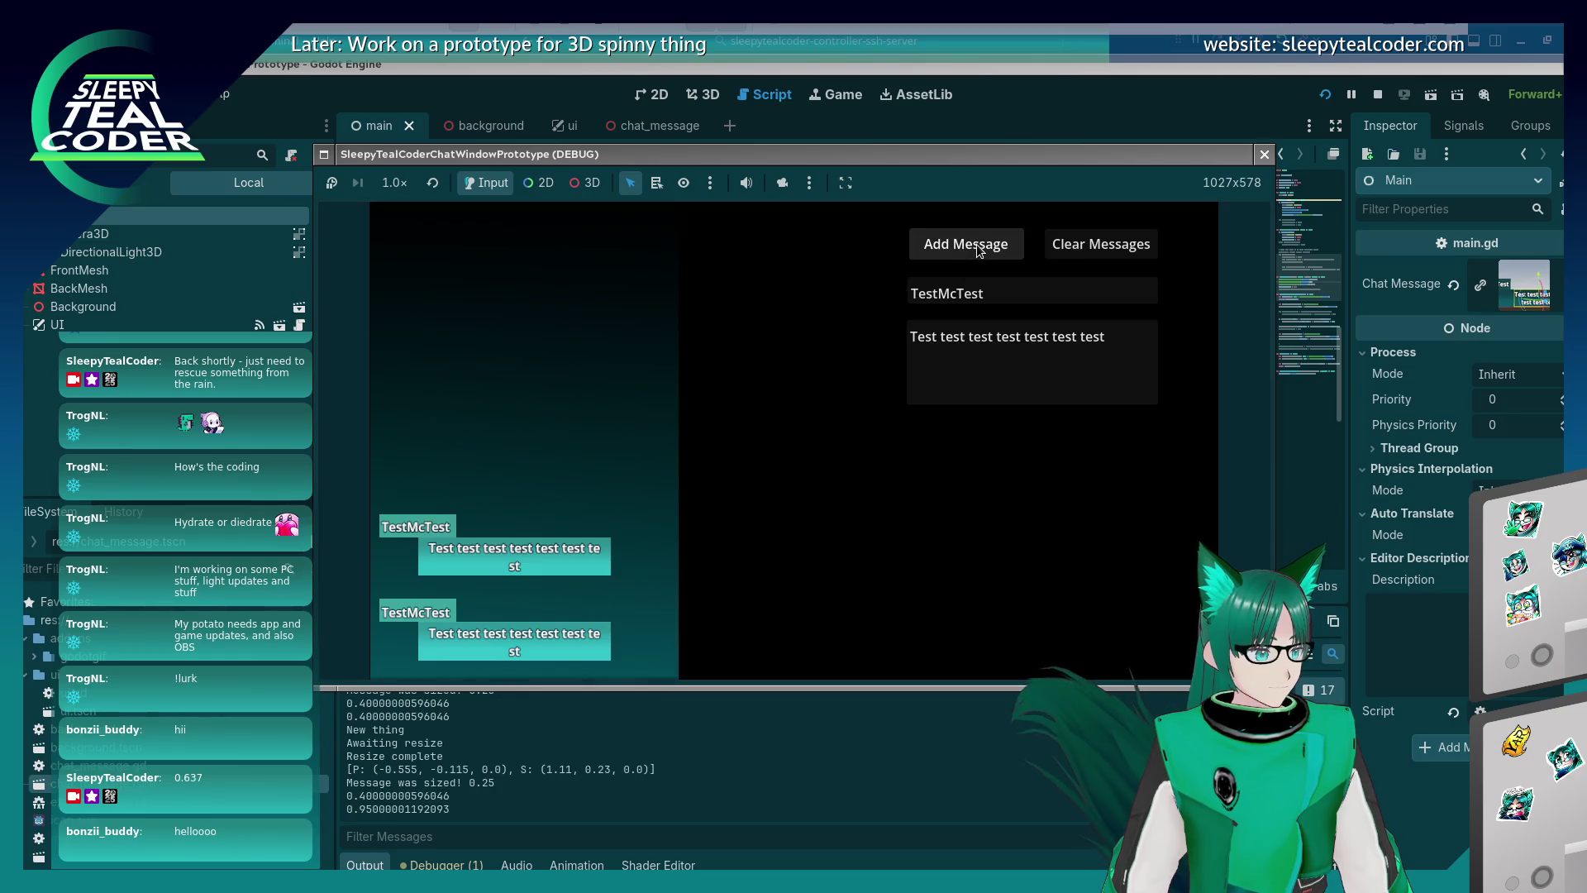
Post progressively longer 'Yaaarrr…' messages, then switch the game view to node picking from a list.
triple_click(917, 349)
type("Yaa")
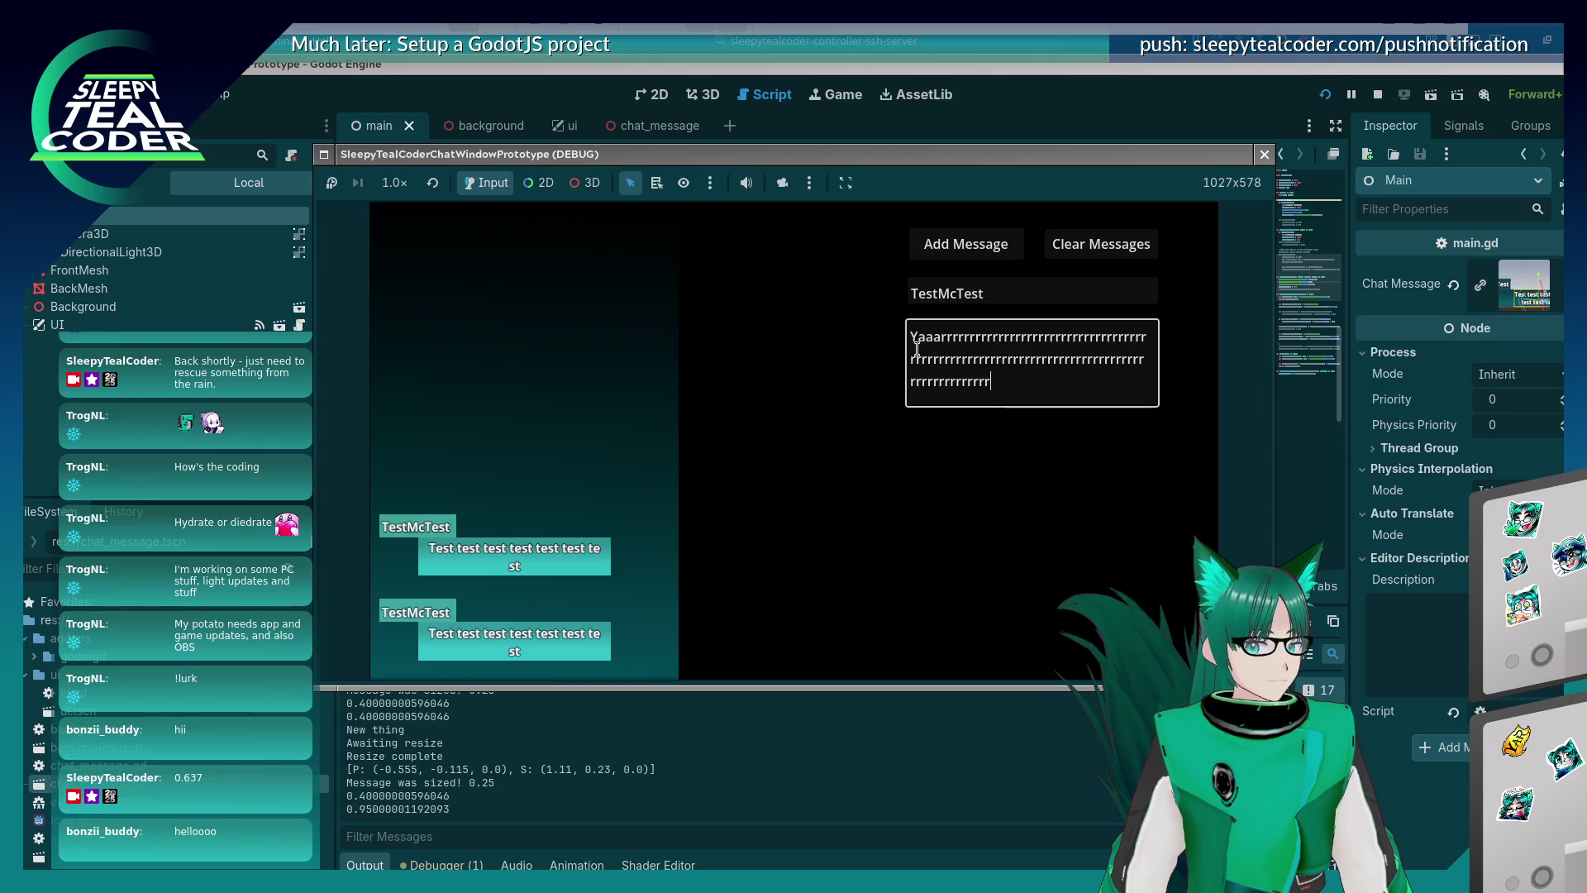
left_click(985, 252)
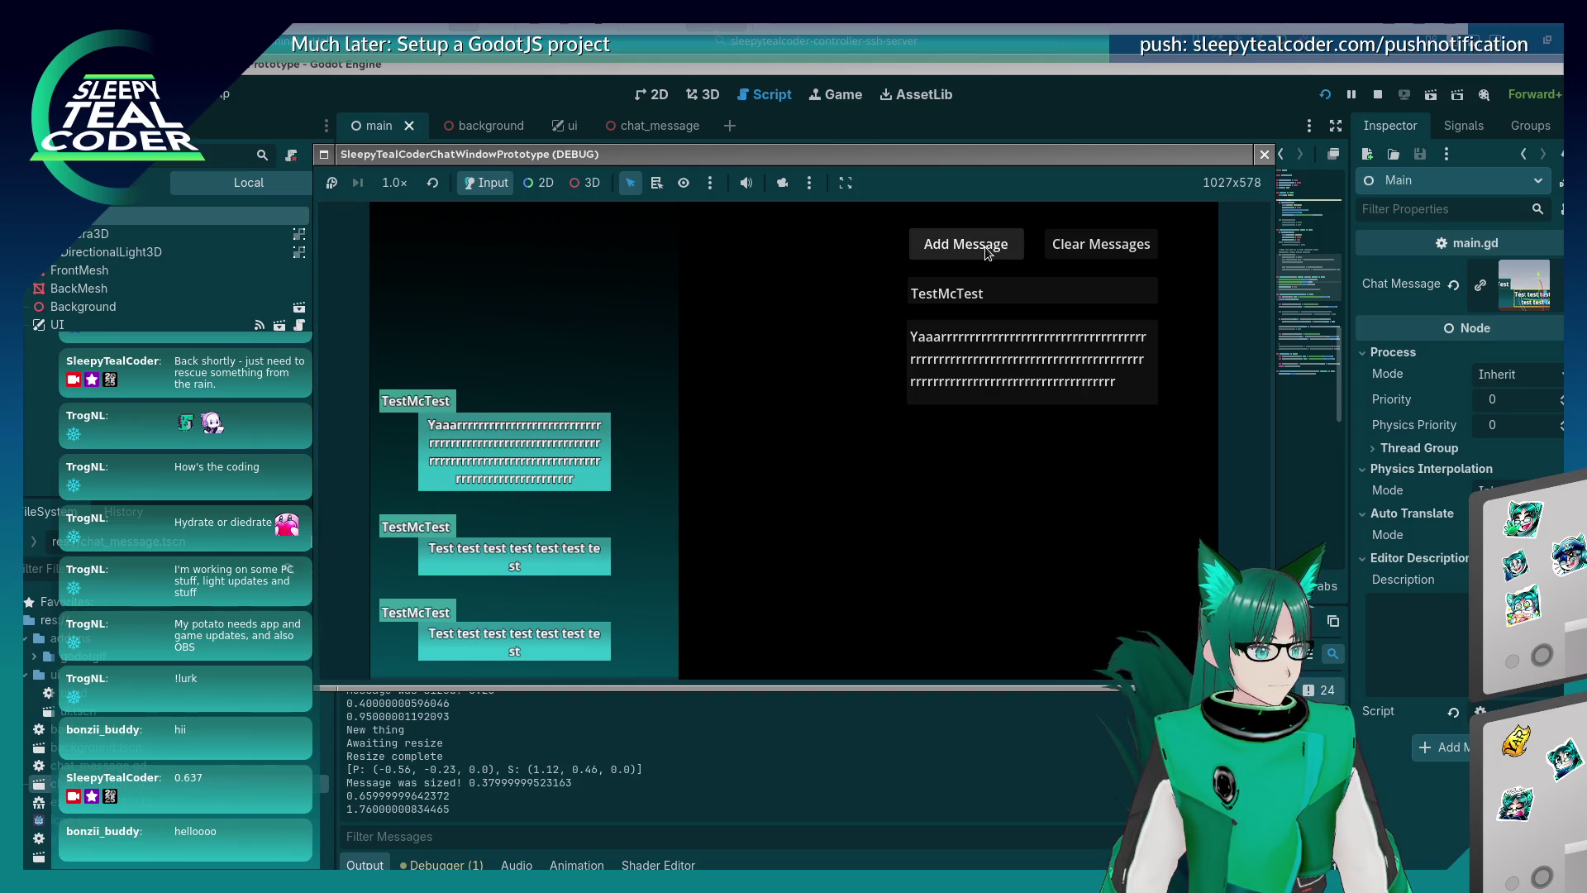
left_click_drag(1146, 387, 819, 301)
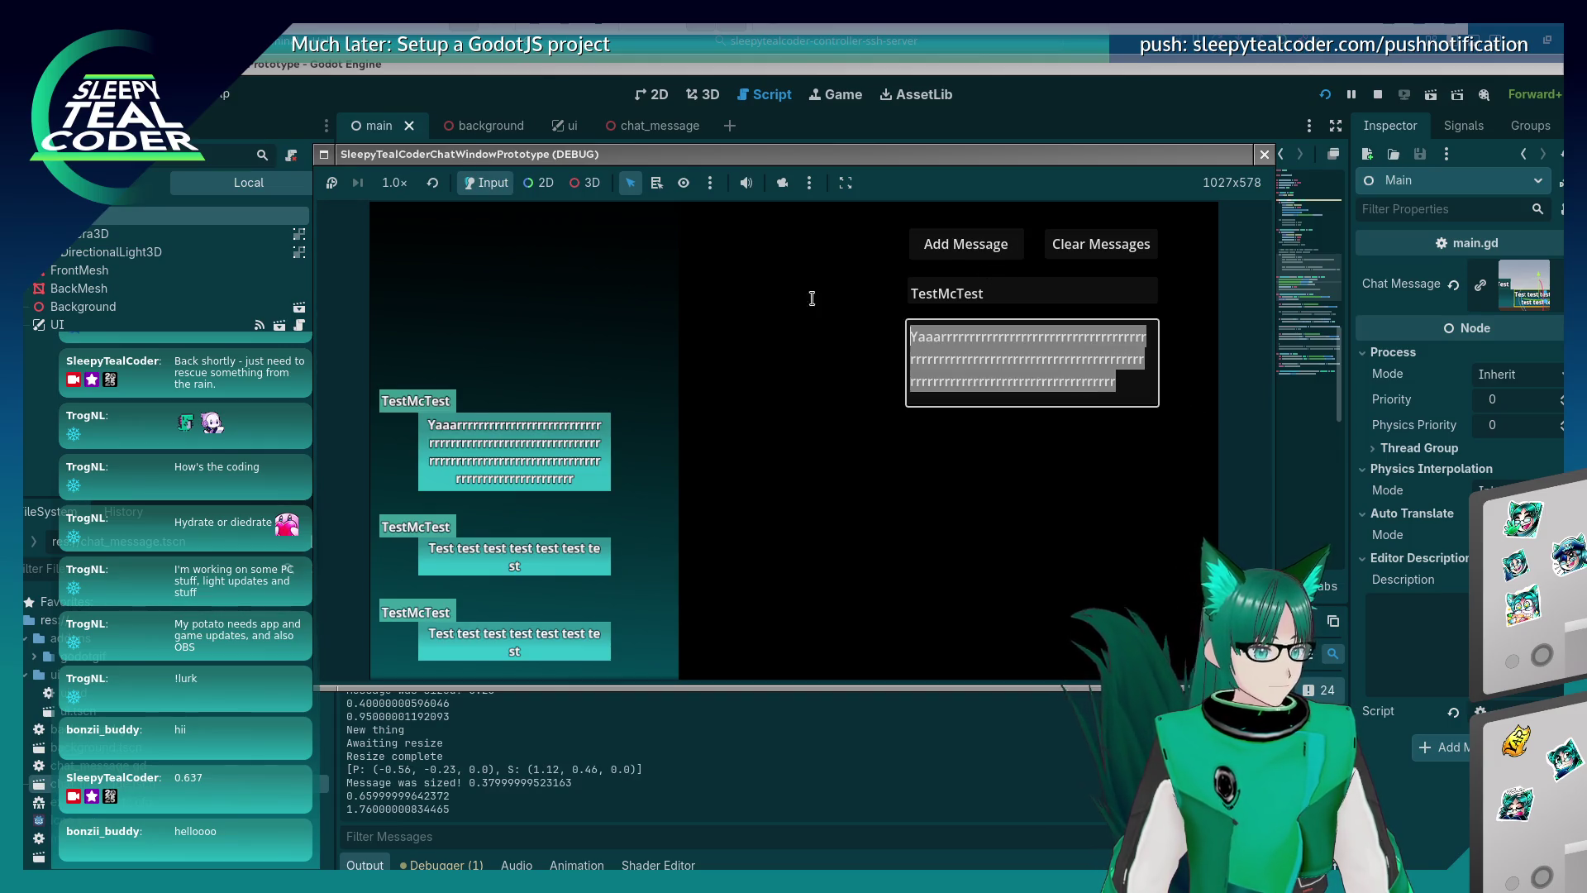
left_click(985, 252)
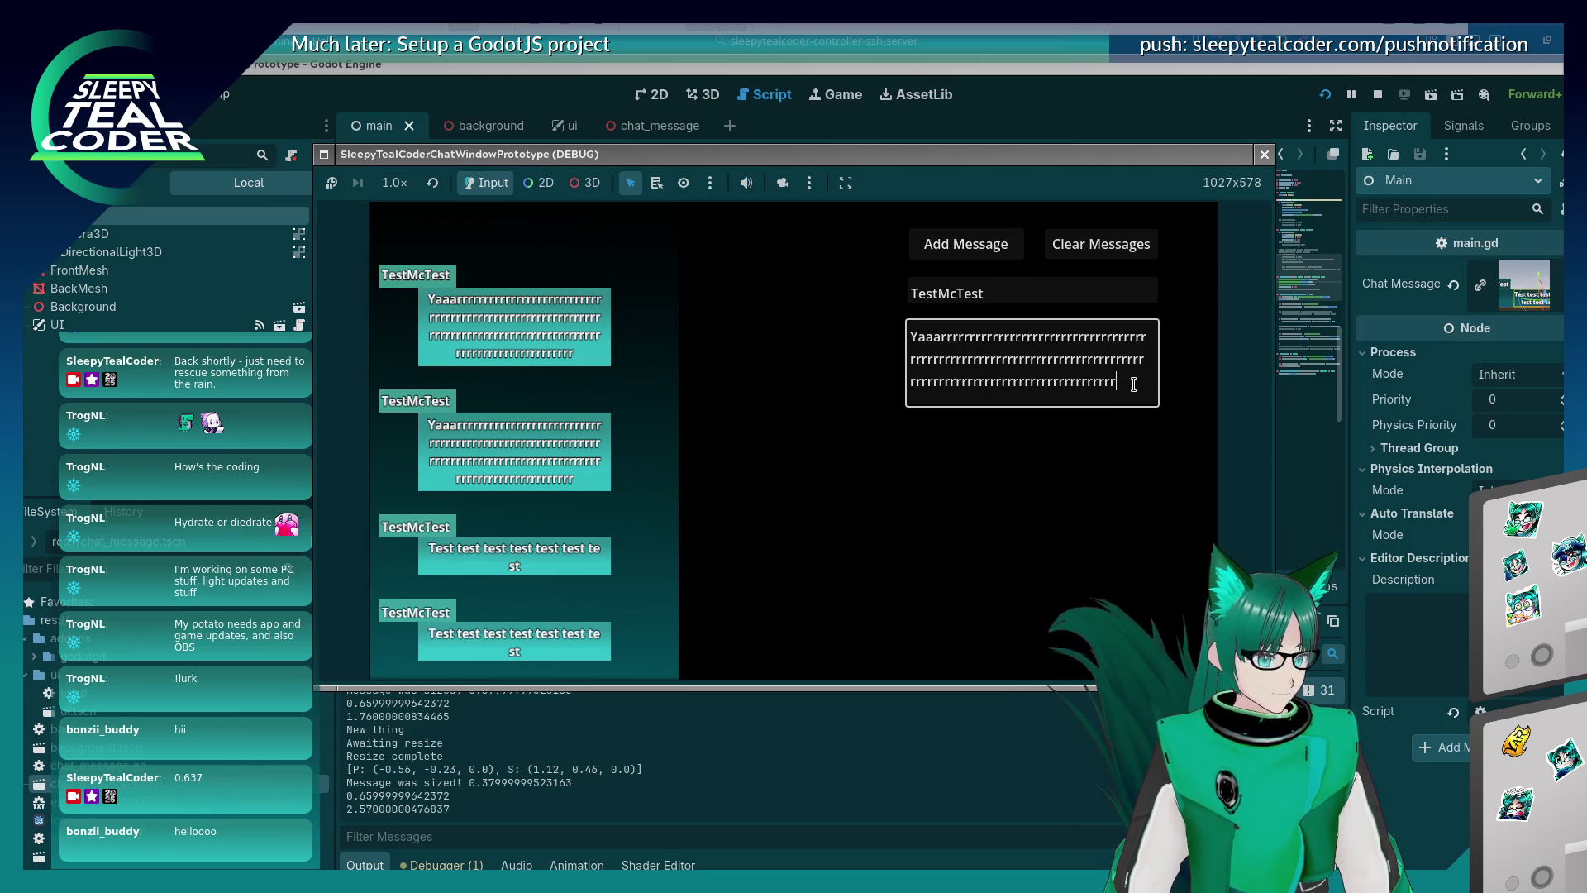
left_click_drag(1134, 384, 1029, 351)
type("rrrrrrrrrrrrrrrrrrrrrrrrrrrrrrrrrrrrrrrrrrrrrrrrrrrrrrrrrrrrrrrrrrrrrrrrrrrrrrrrrrrrrrrrrrrrrrrr")
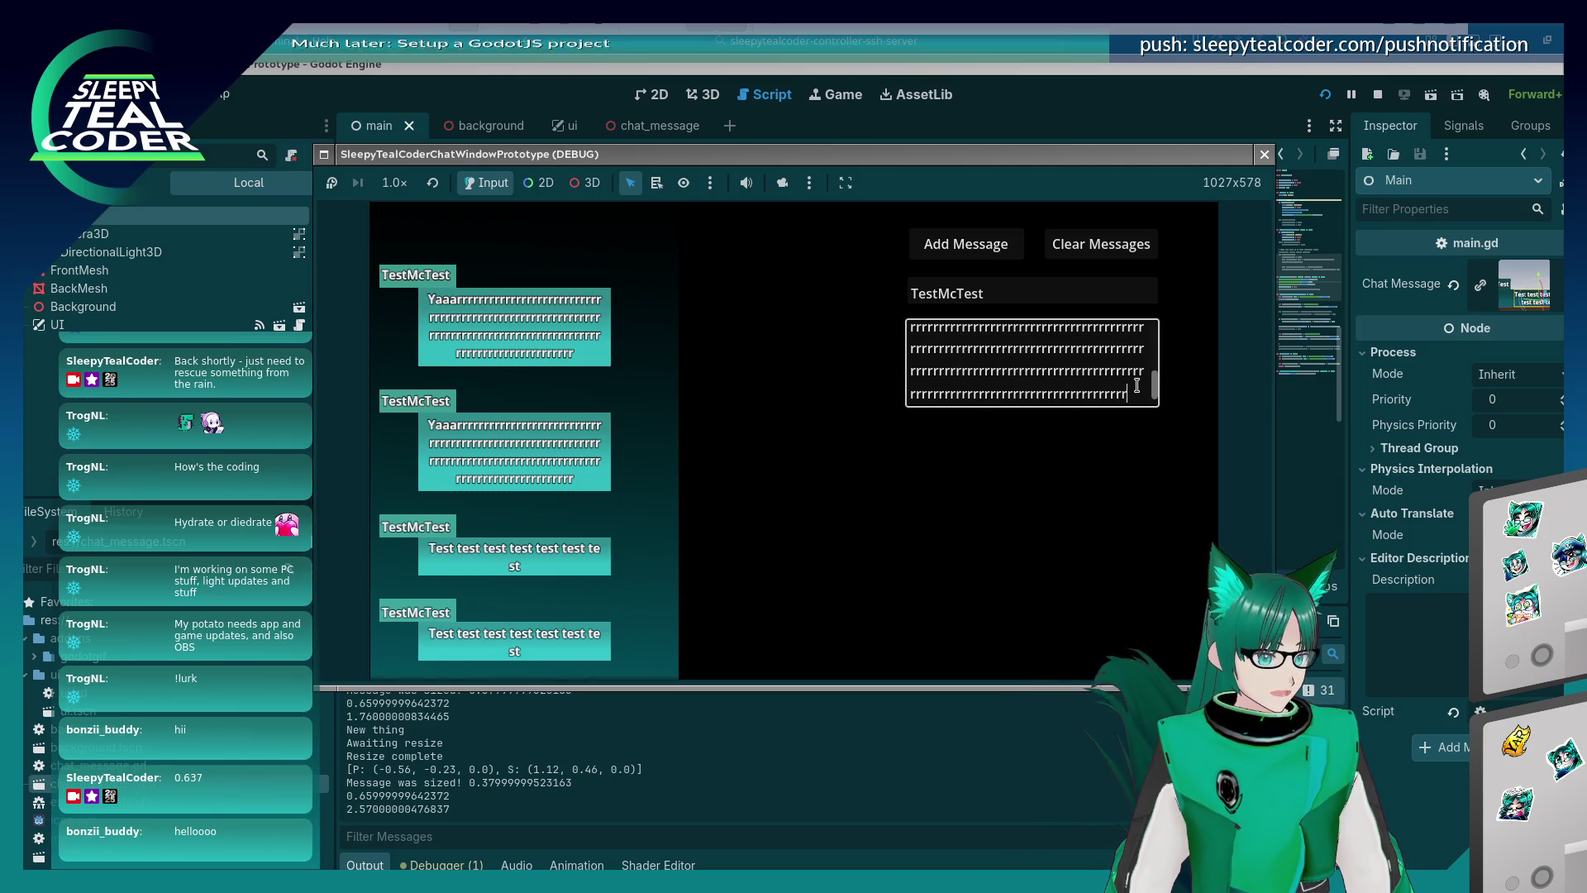
left_click(992, 252)
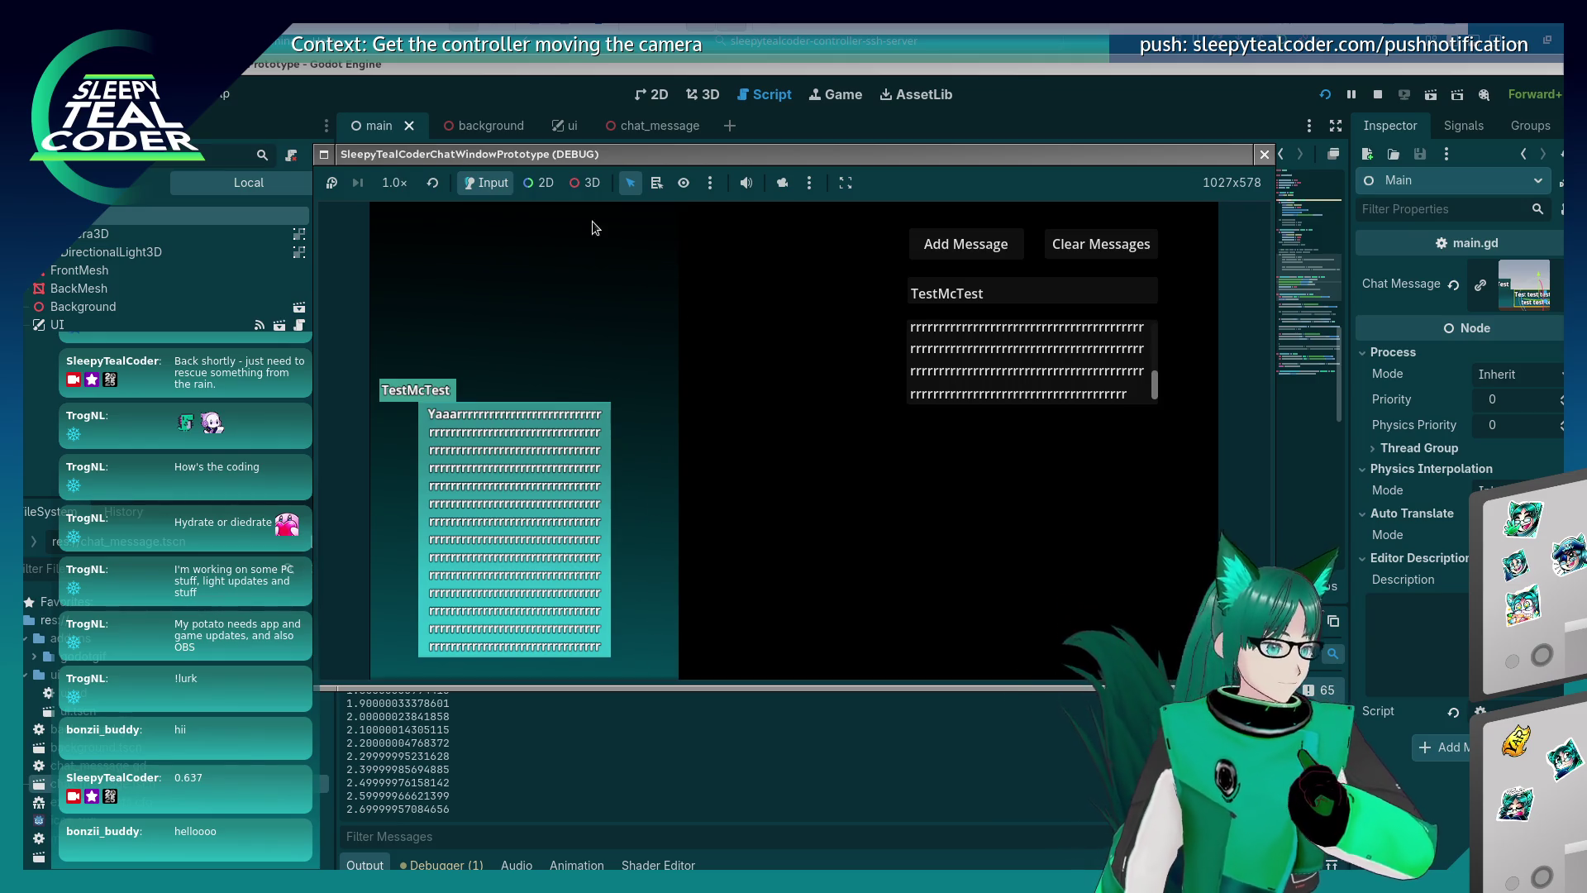
left_click(585, 182)
left_click(656, 183)
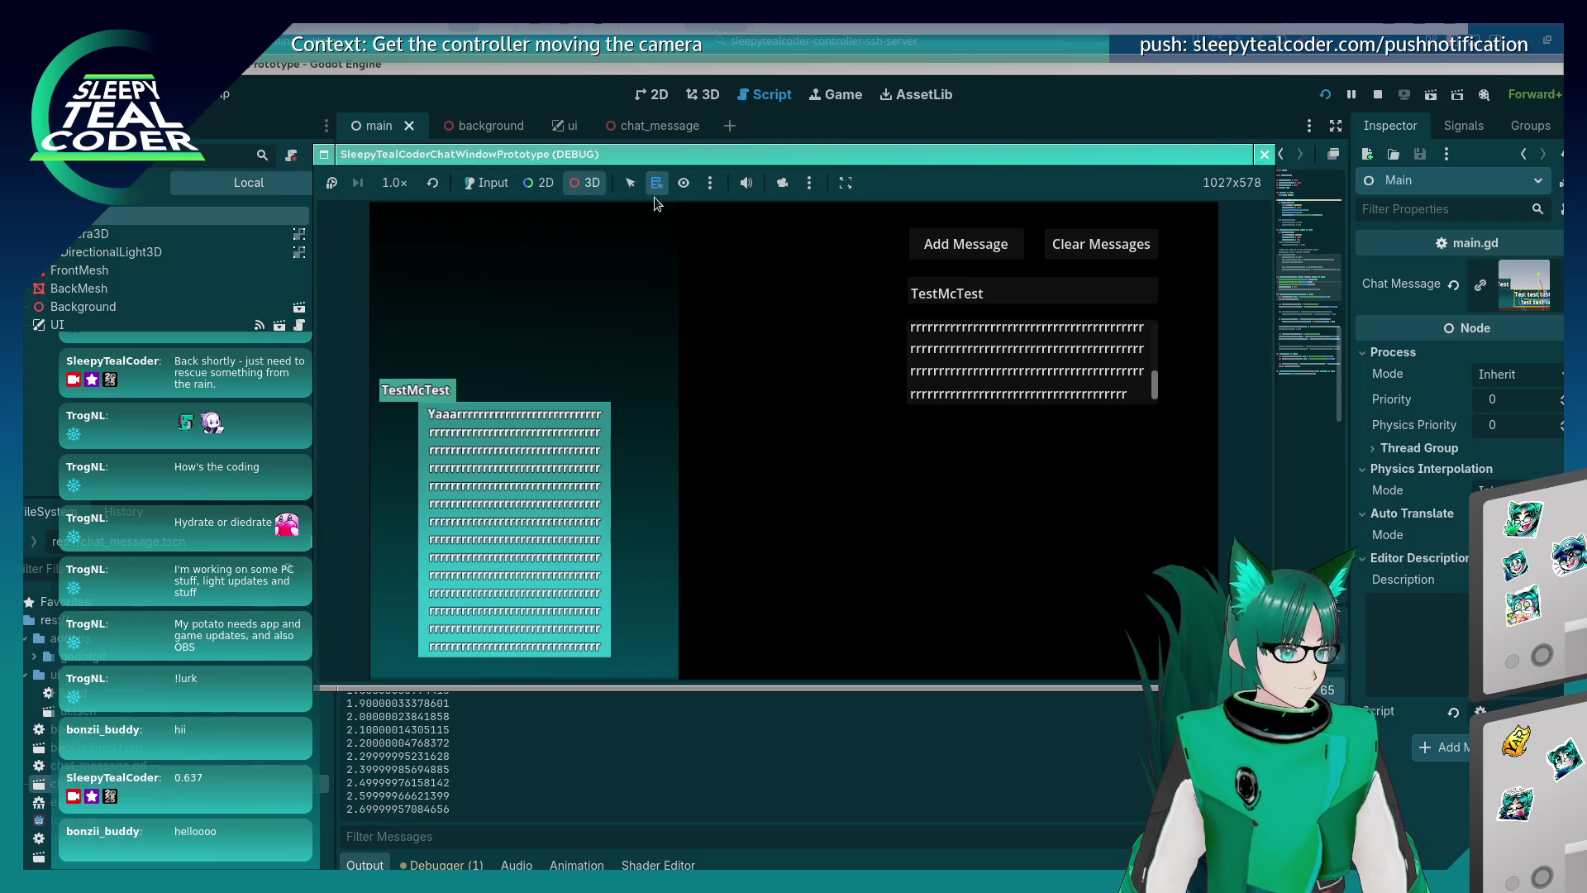
Pick the MessageBackground node from the running game's chat bubble for remote inspection.
left_click(600, 610)
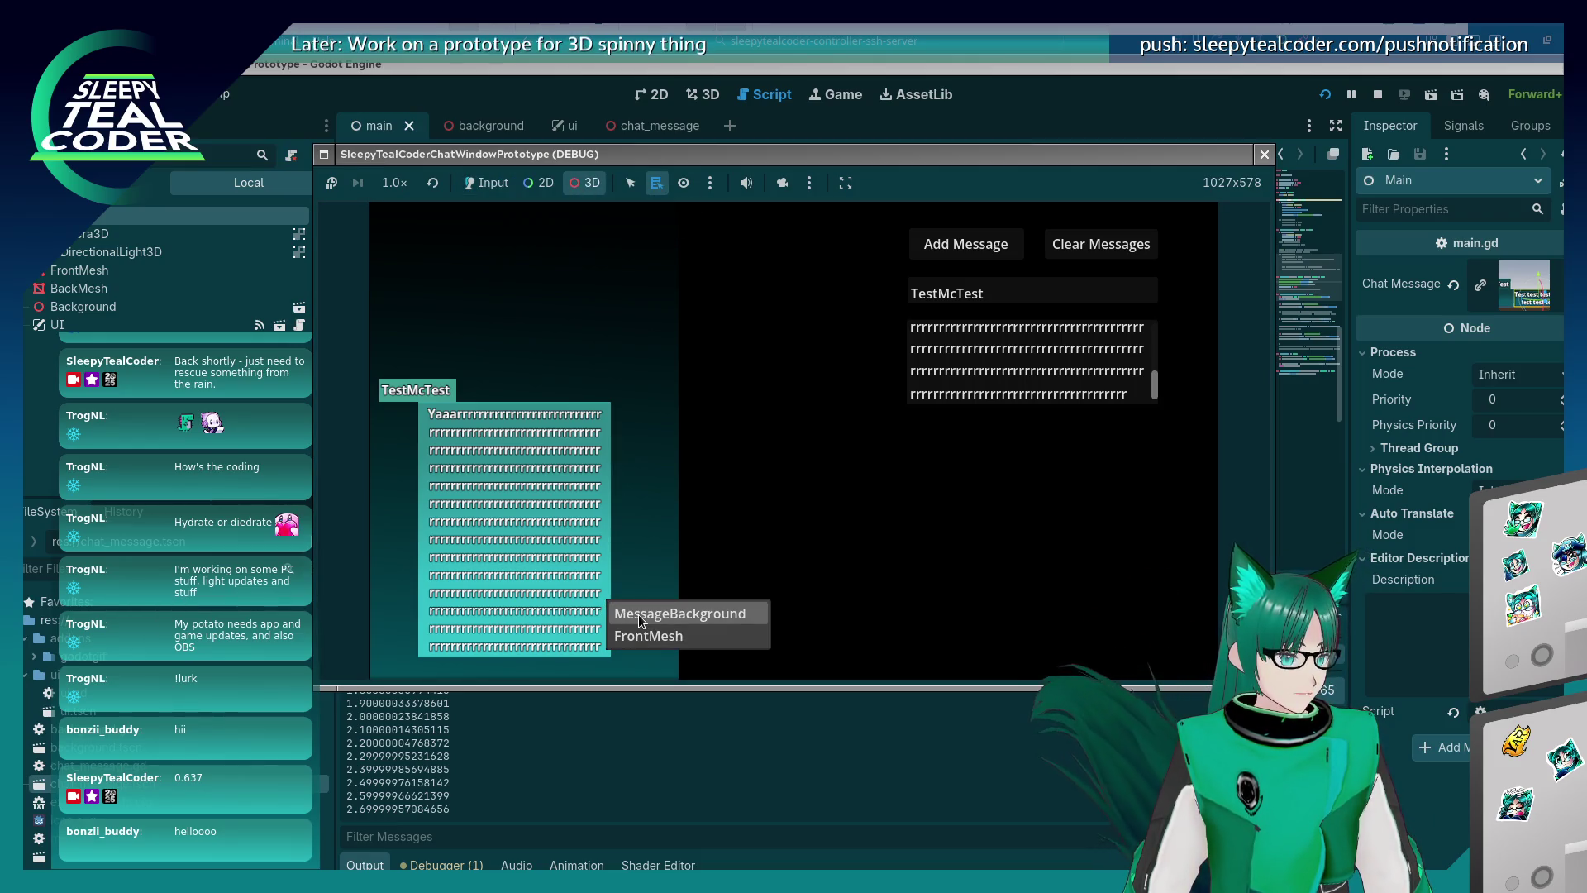
left_click(638, 614)
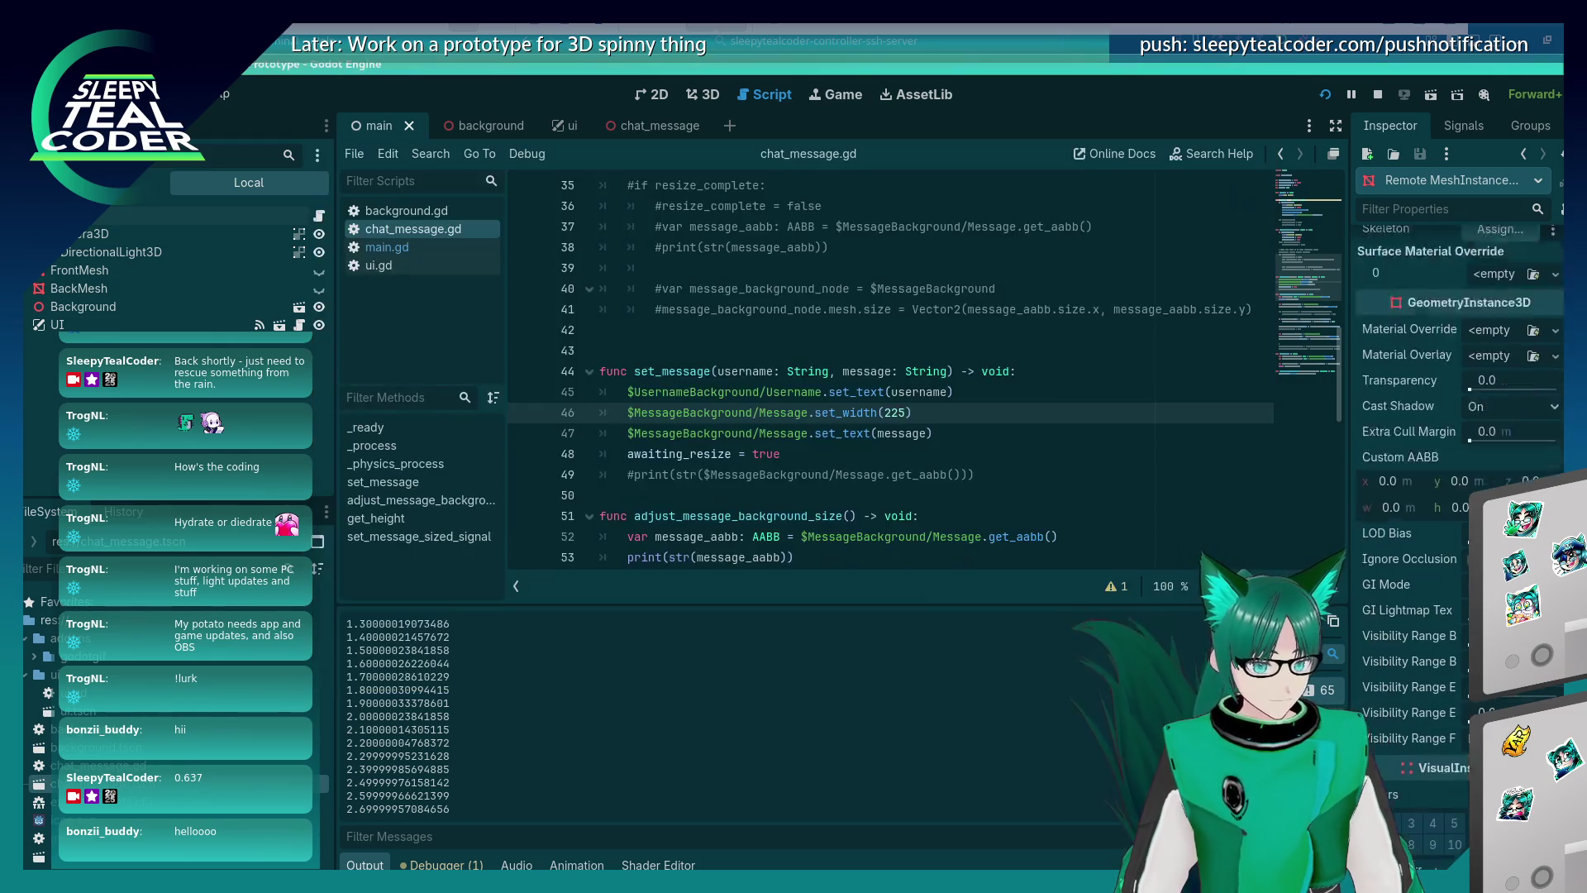
left_click(894, 412)
key("alt+Tab")
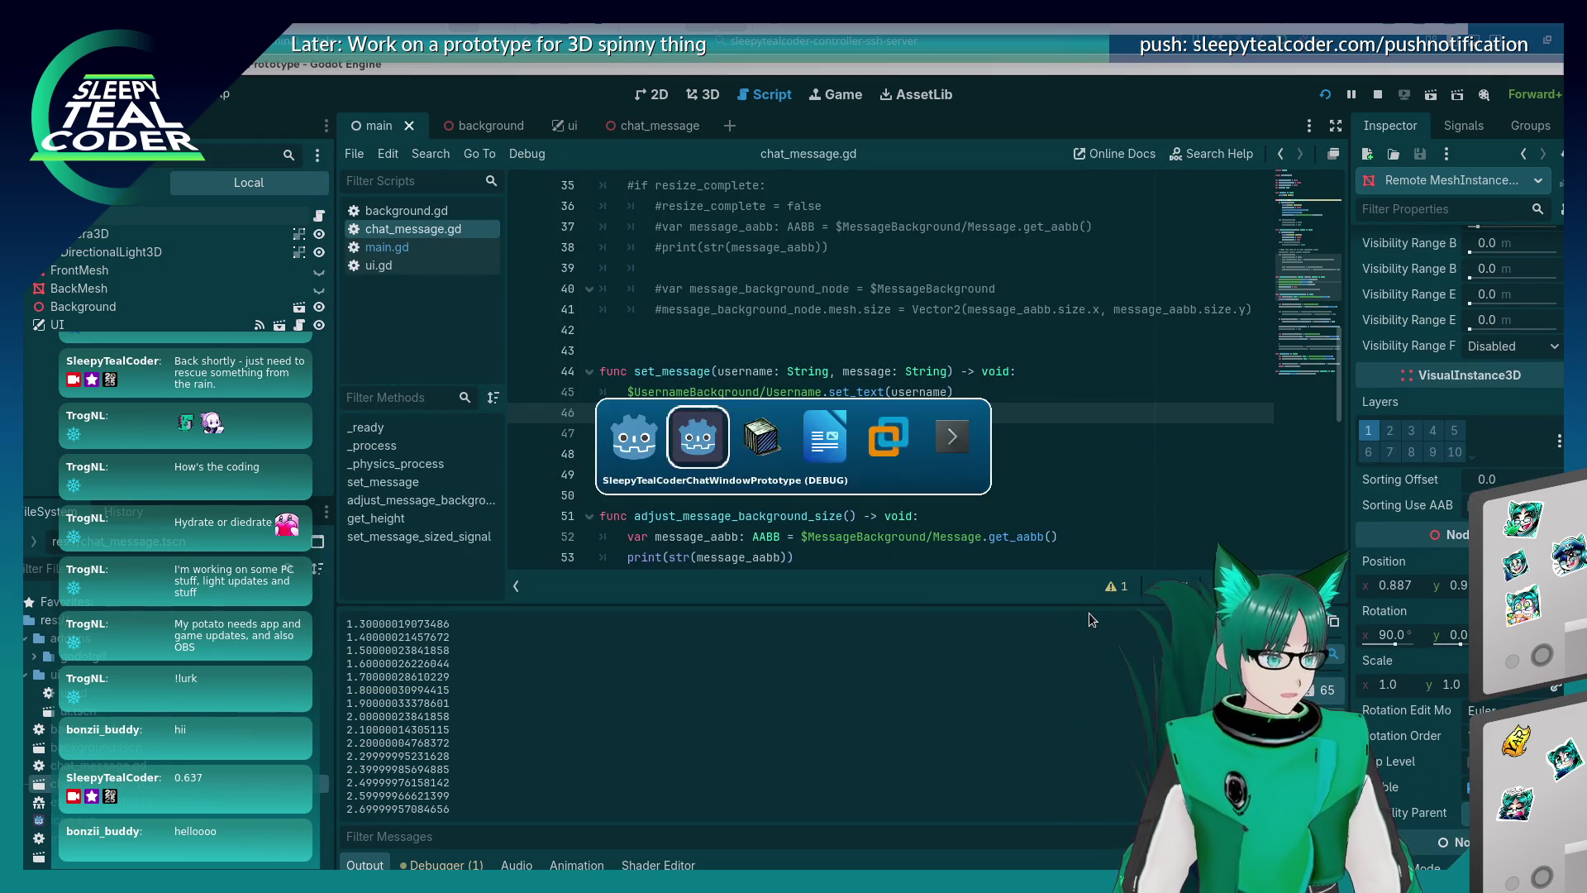
Set the background's remote Position x to 1.137 and check it in the game.
left_click(1394, 587)
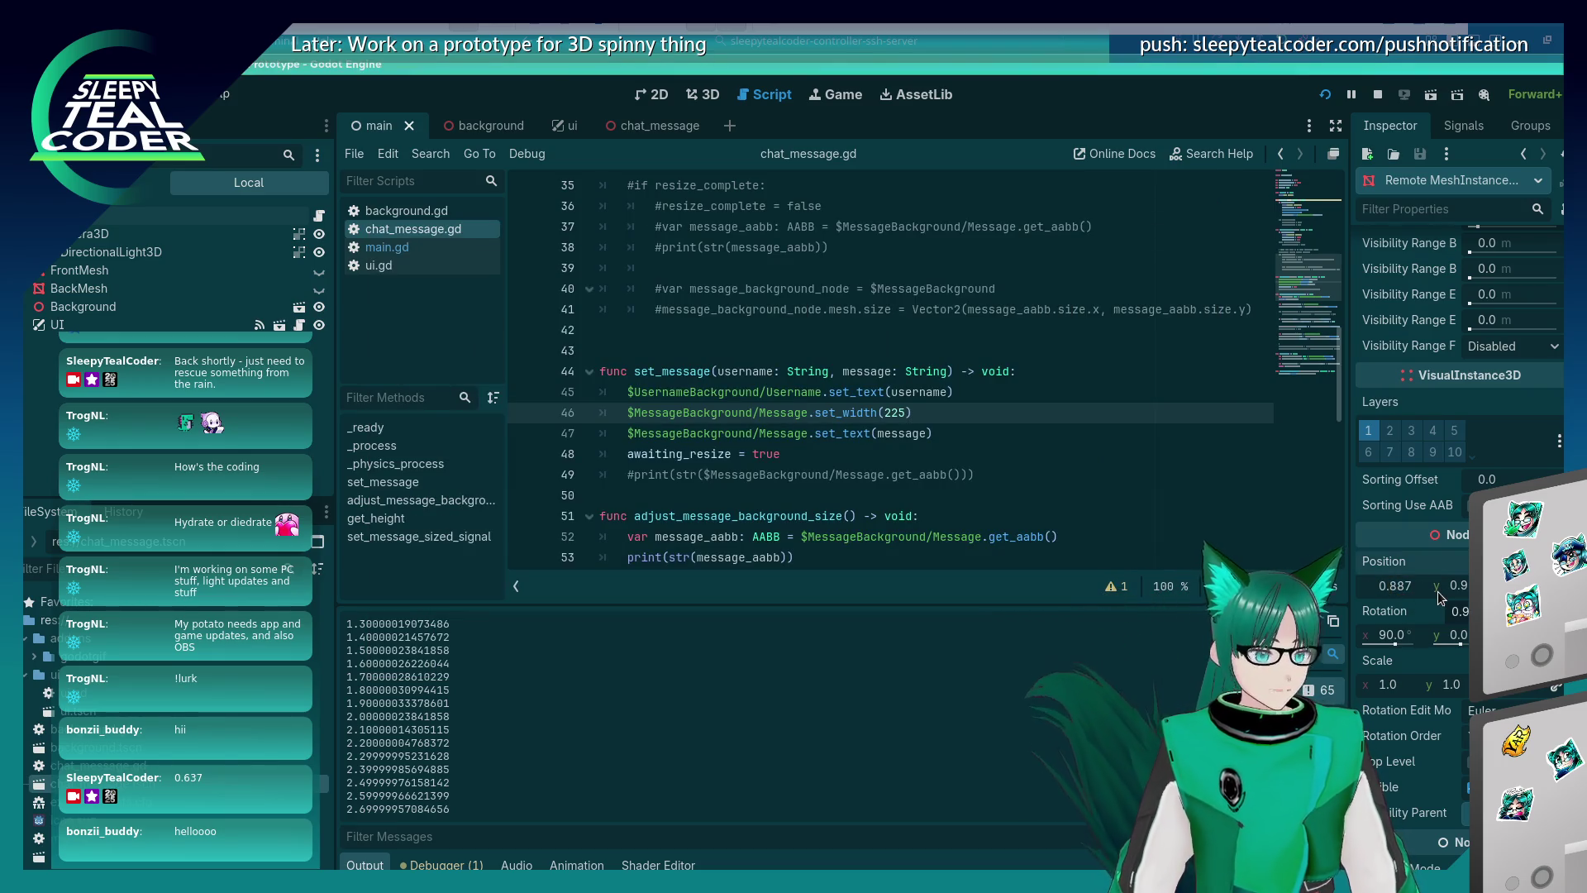
key("BackSpace")
key("BackSpace")
key("BackSpace")
type("1.08")
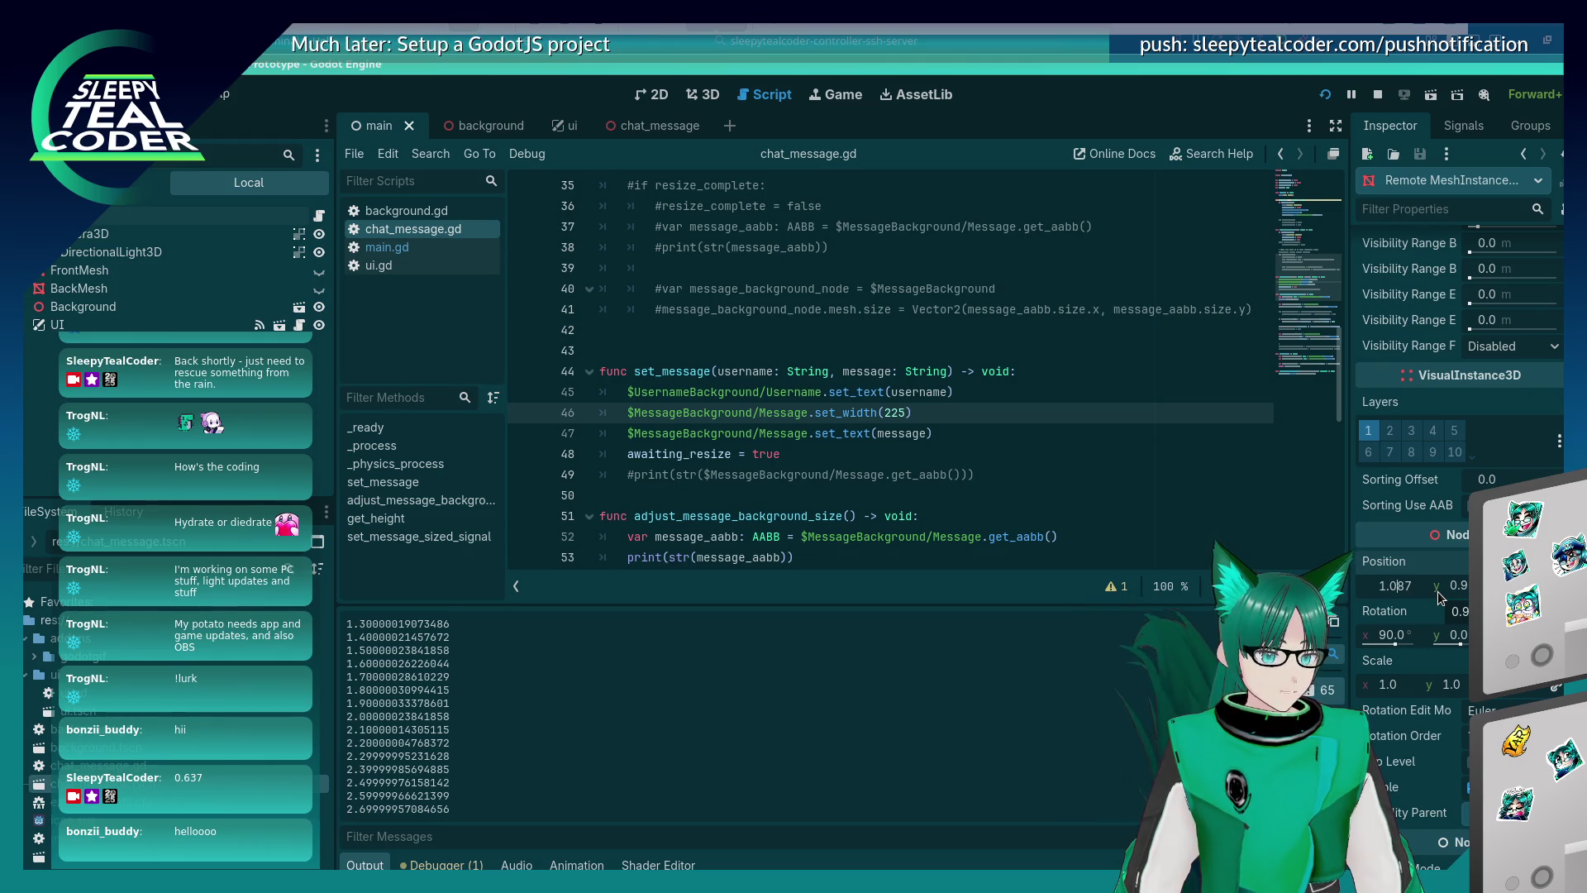
key("BackSpace")
key("BackSpace")
type("13")
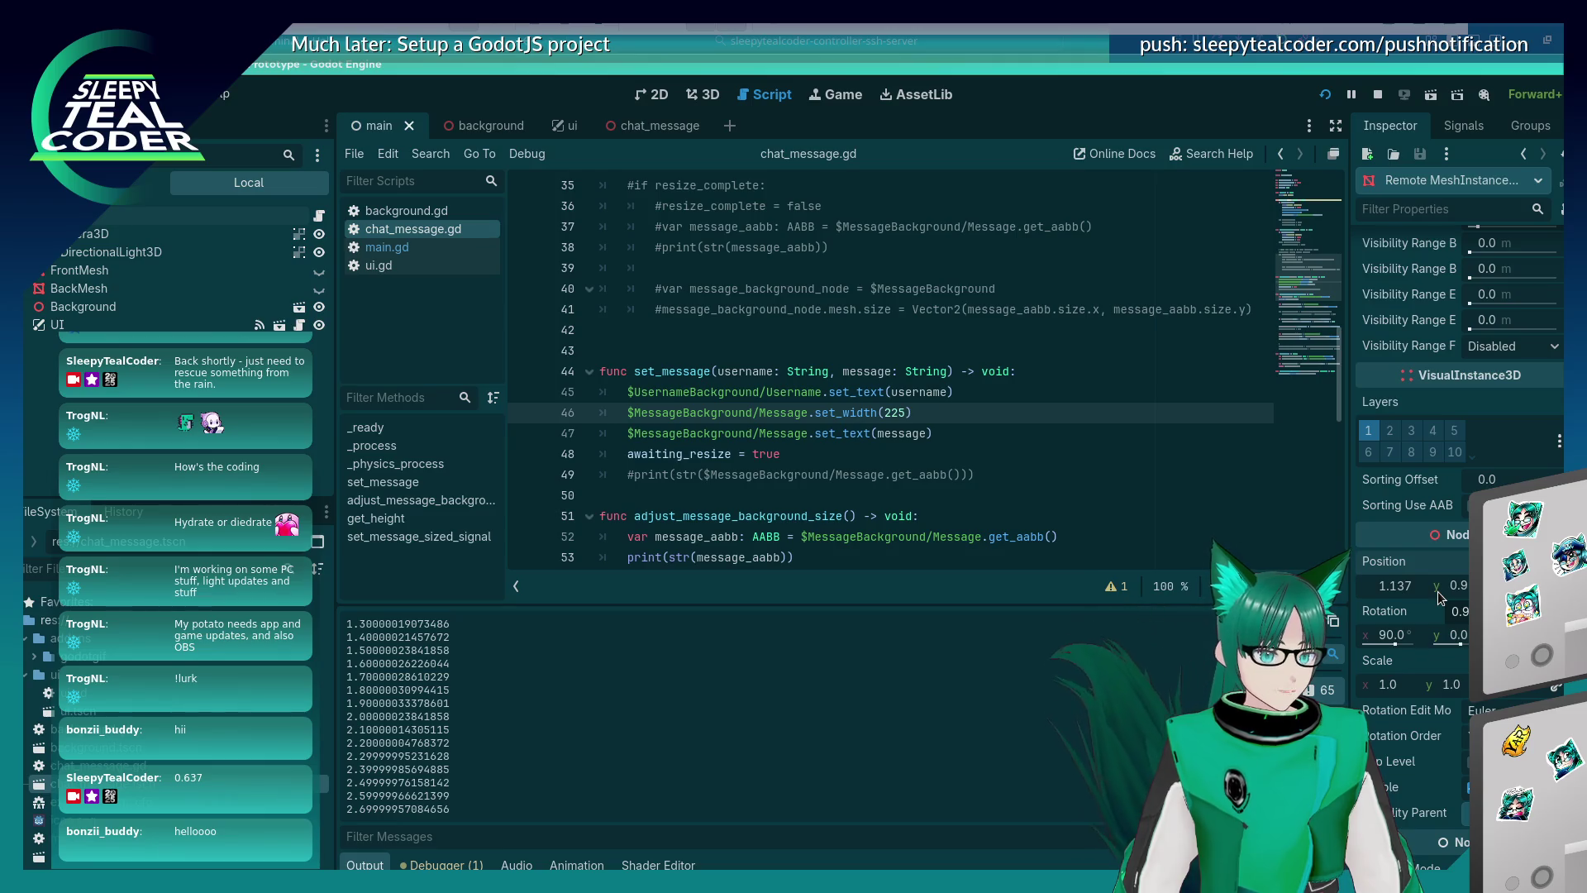
key("Return")
key("alt+Tab")
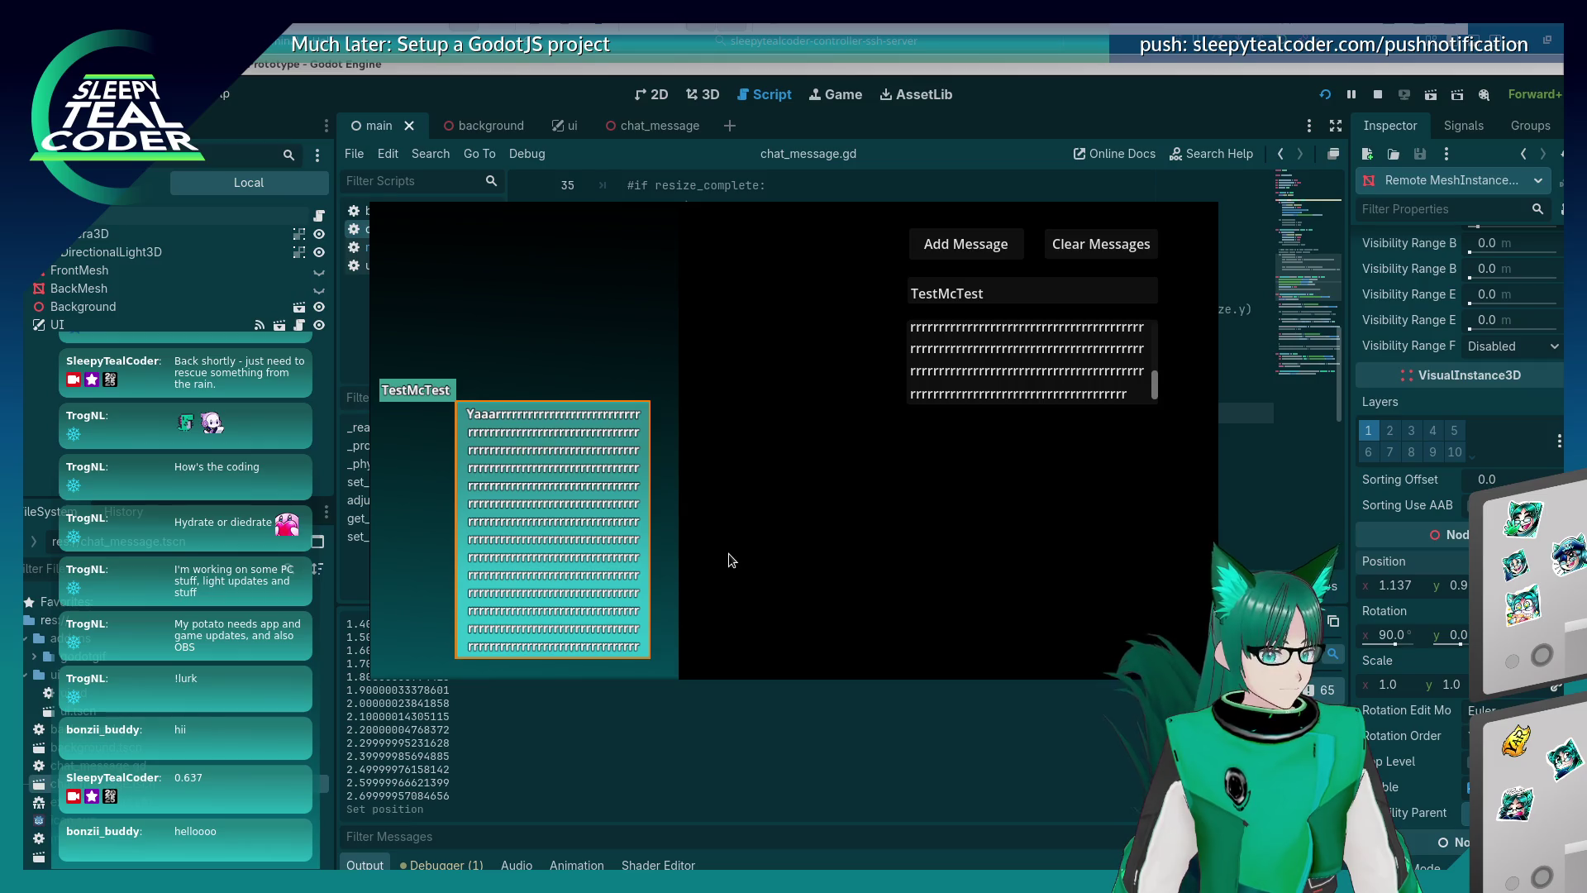
key("alt+Tab")
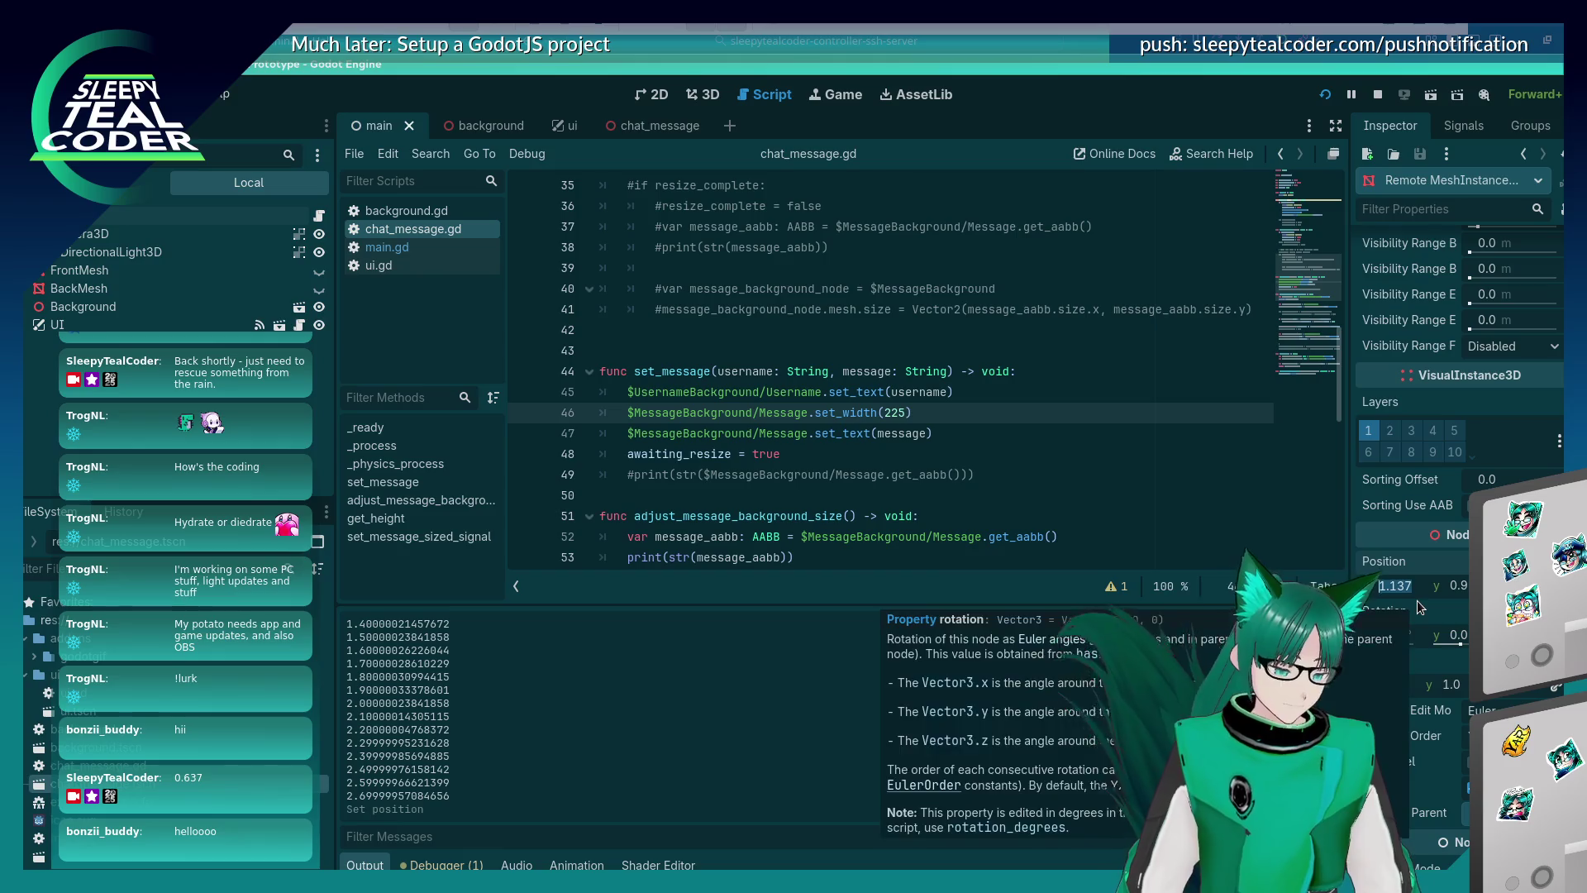
Try remote Position x 0.887, then settle on 1.337.
type("0.0")
key("BackSpace")
type("887")
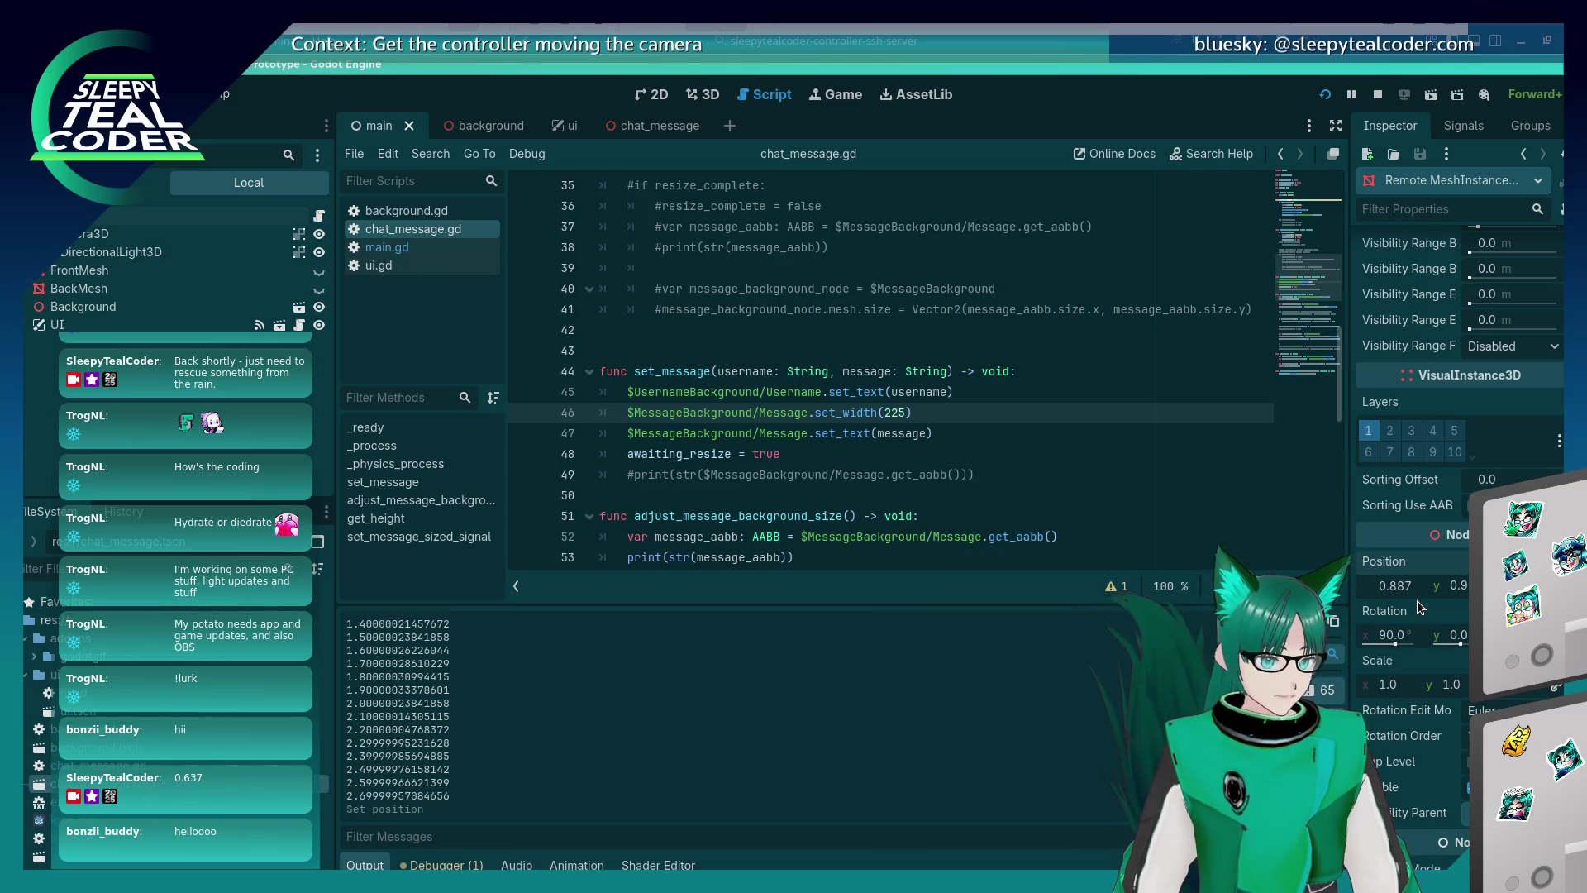
key("Return")
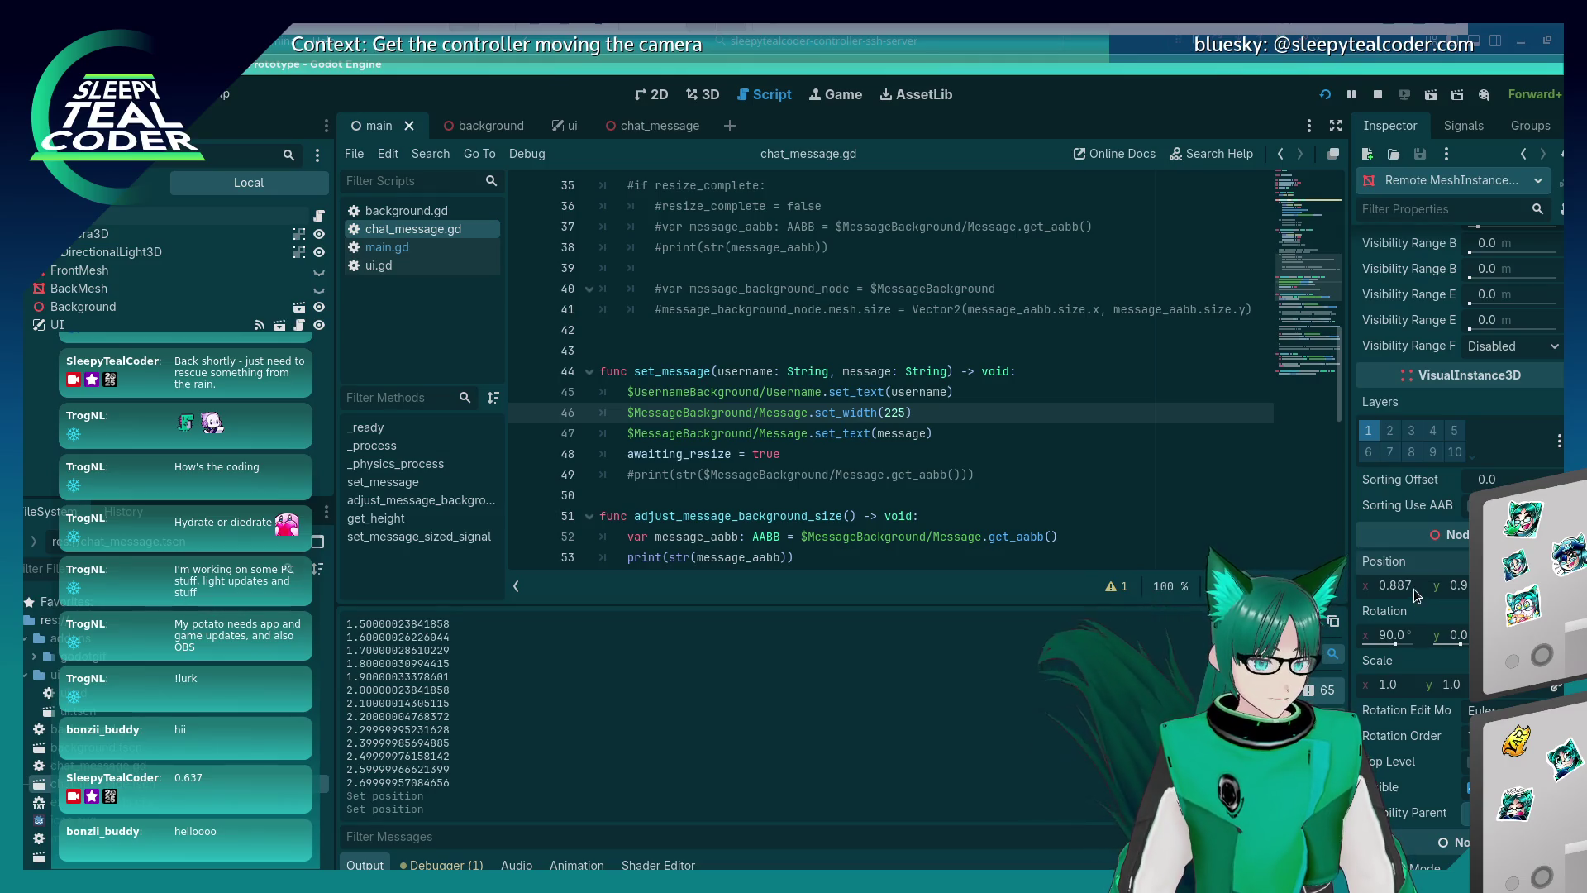
type("1.33")
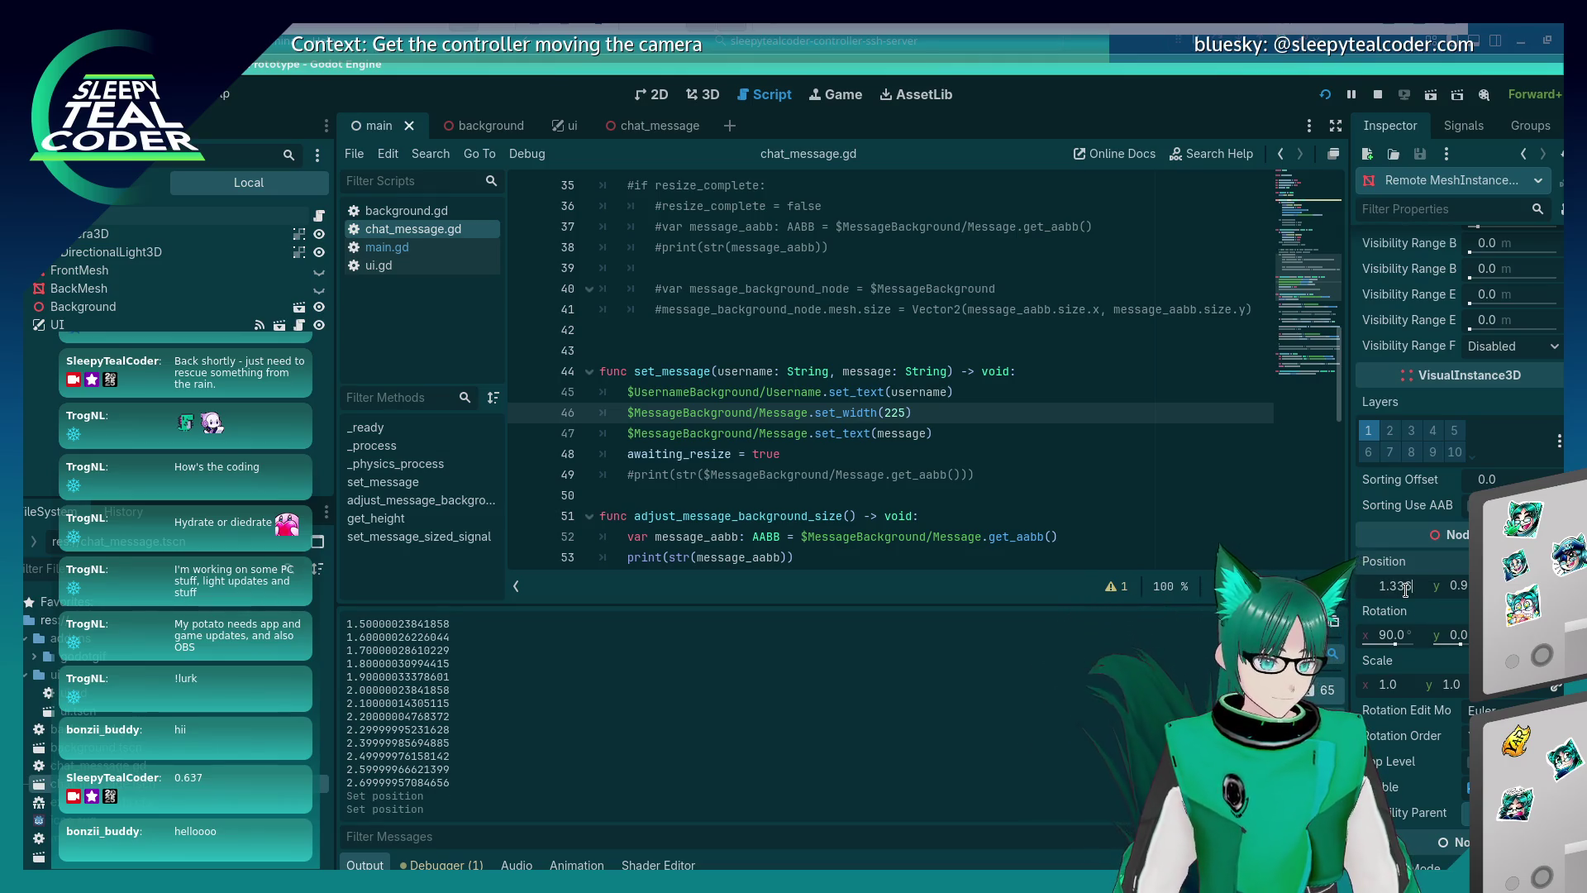
type("7")
key("Return")
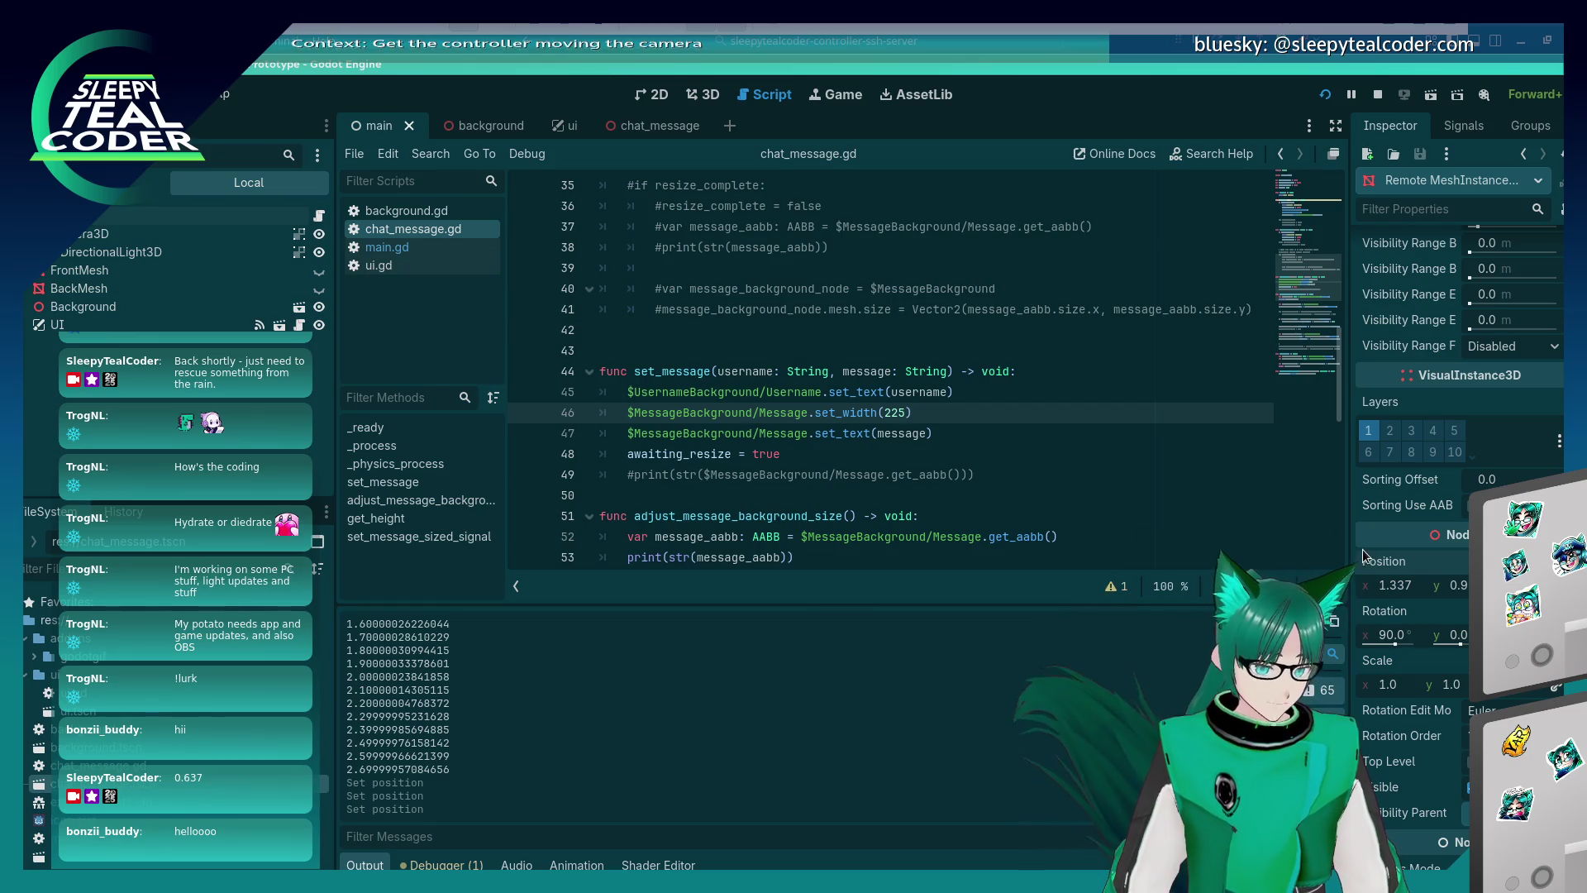
scroll(1361, 548, "up", 10)
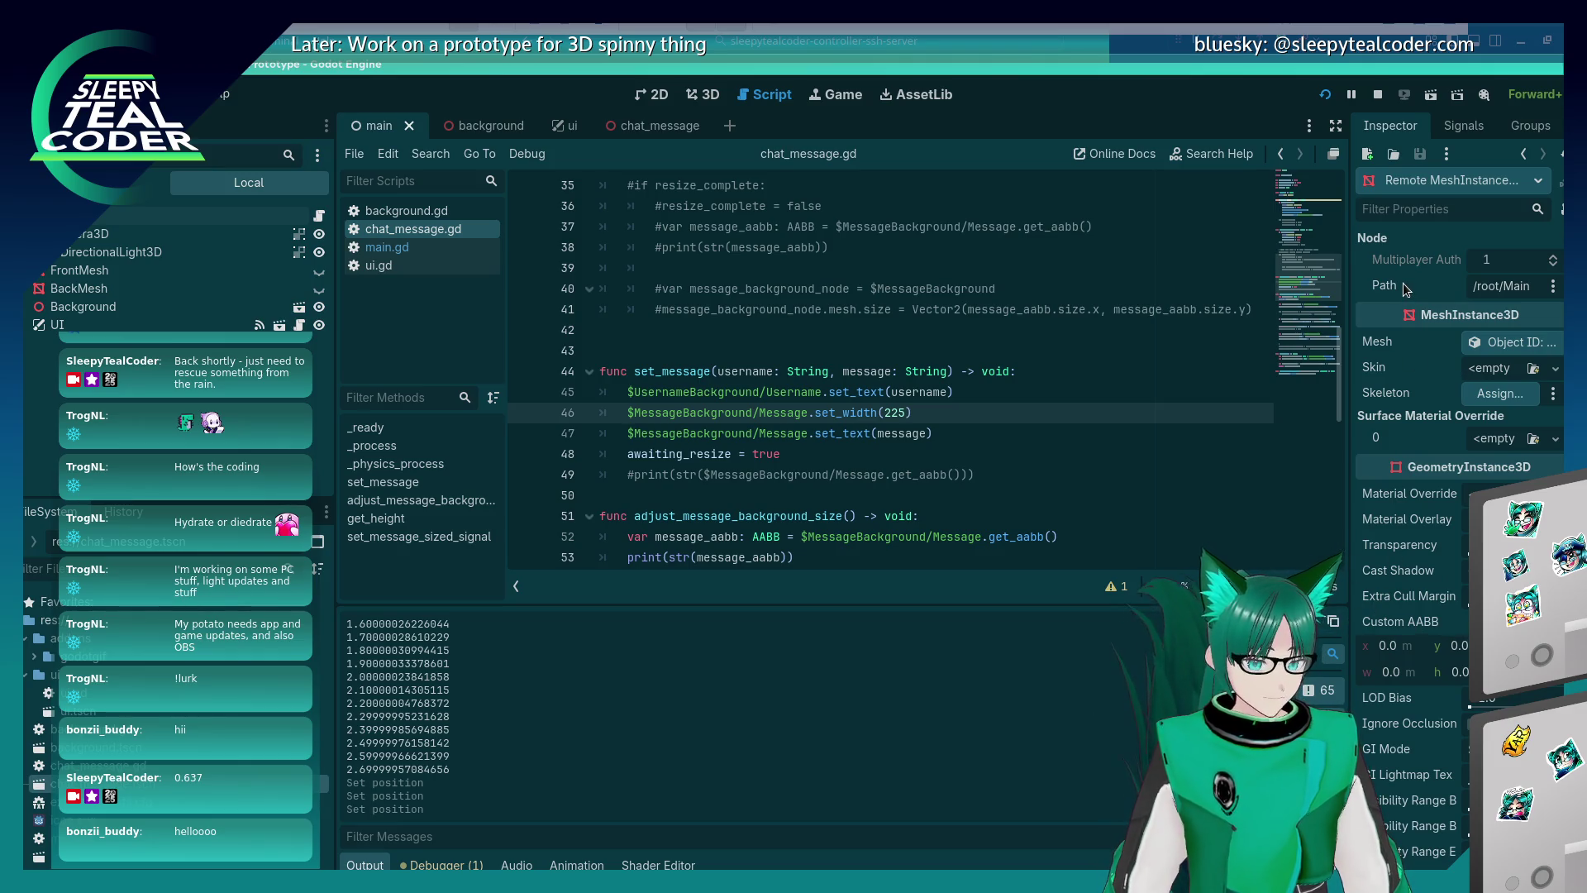
Set the background PlaneMesh Size x to 1.5 m and check it in the game.
left_click(1506, 342)
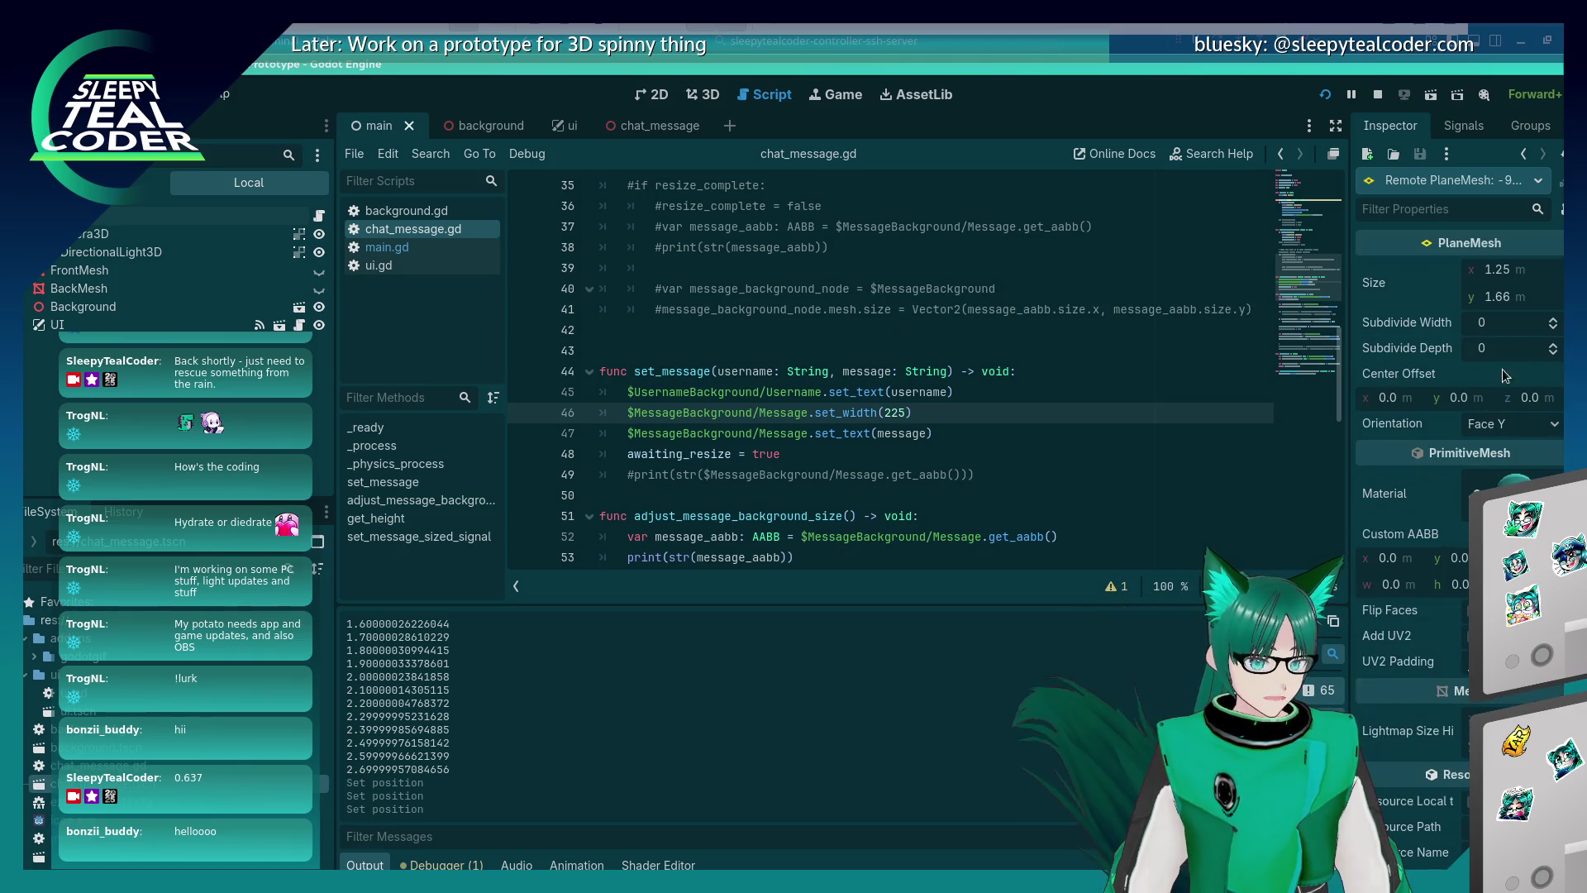
left_click(1528, 271)
type("1.50")
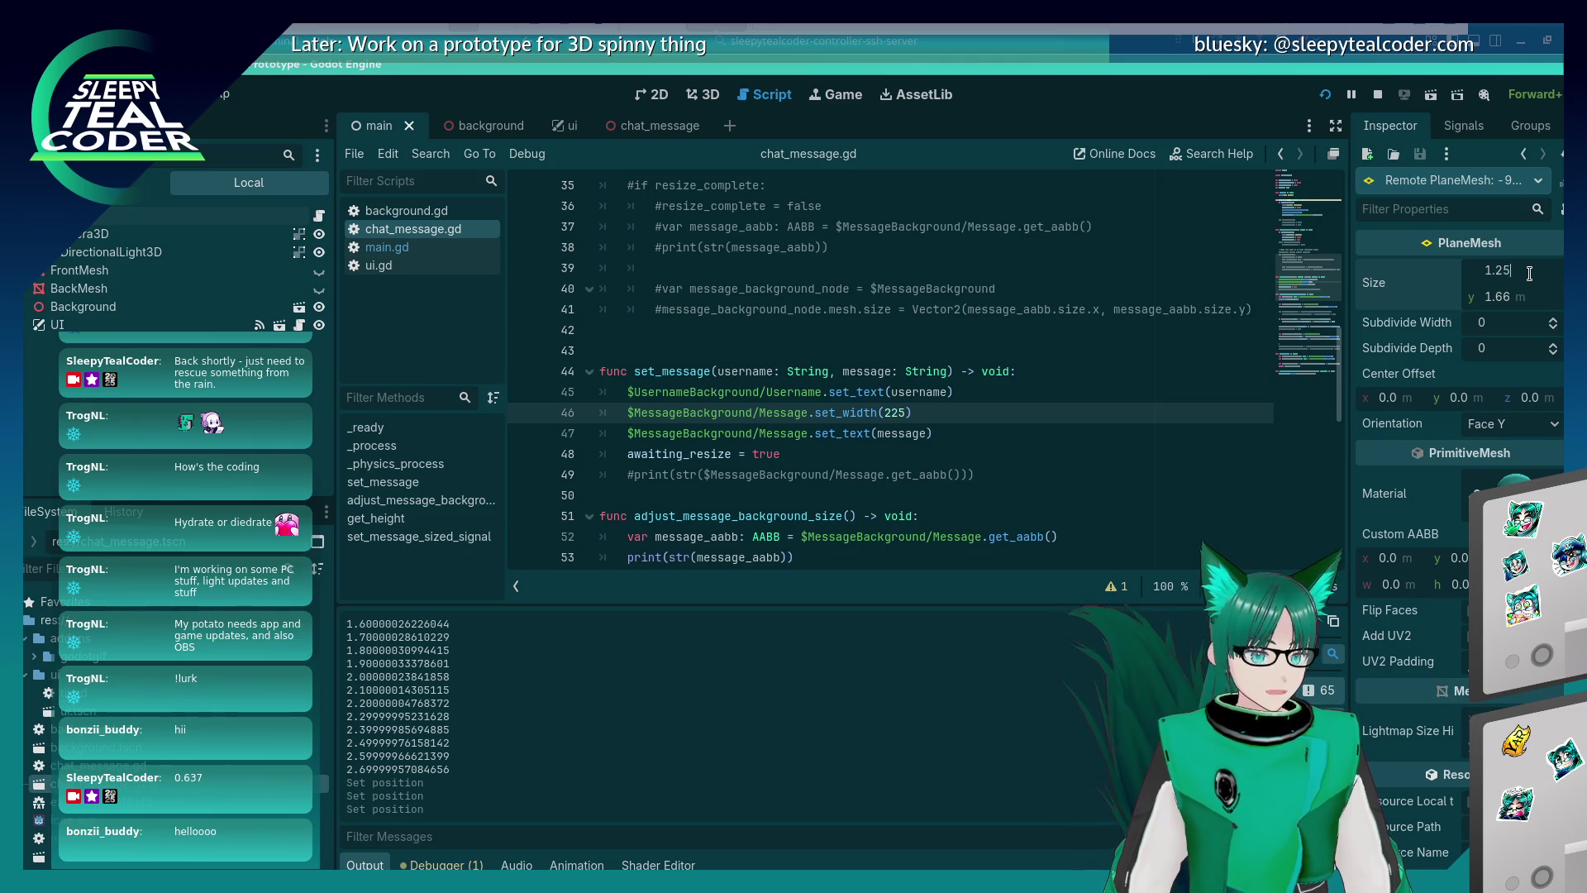
key("Return")
key("alt+Tab")
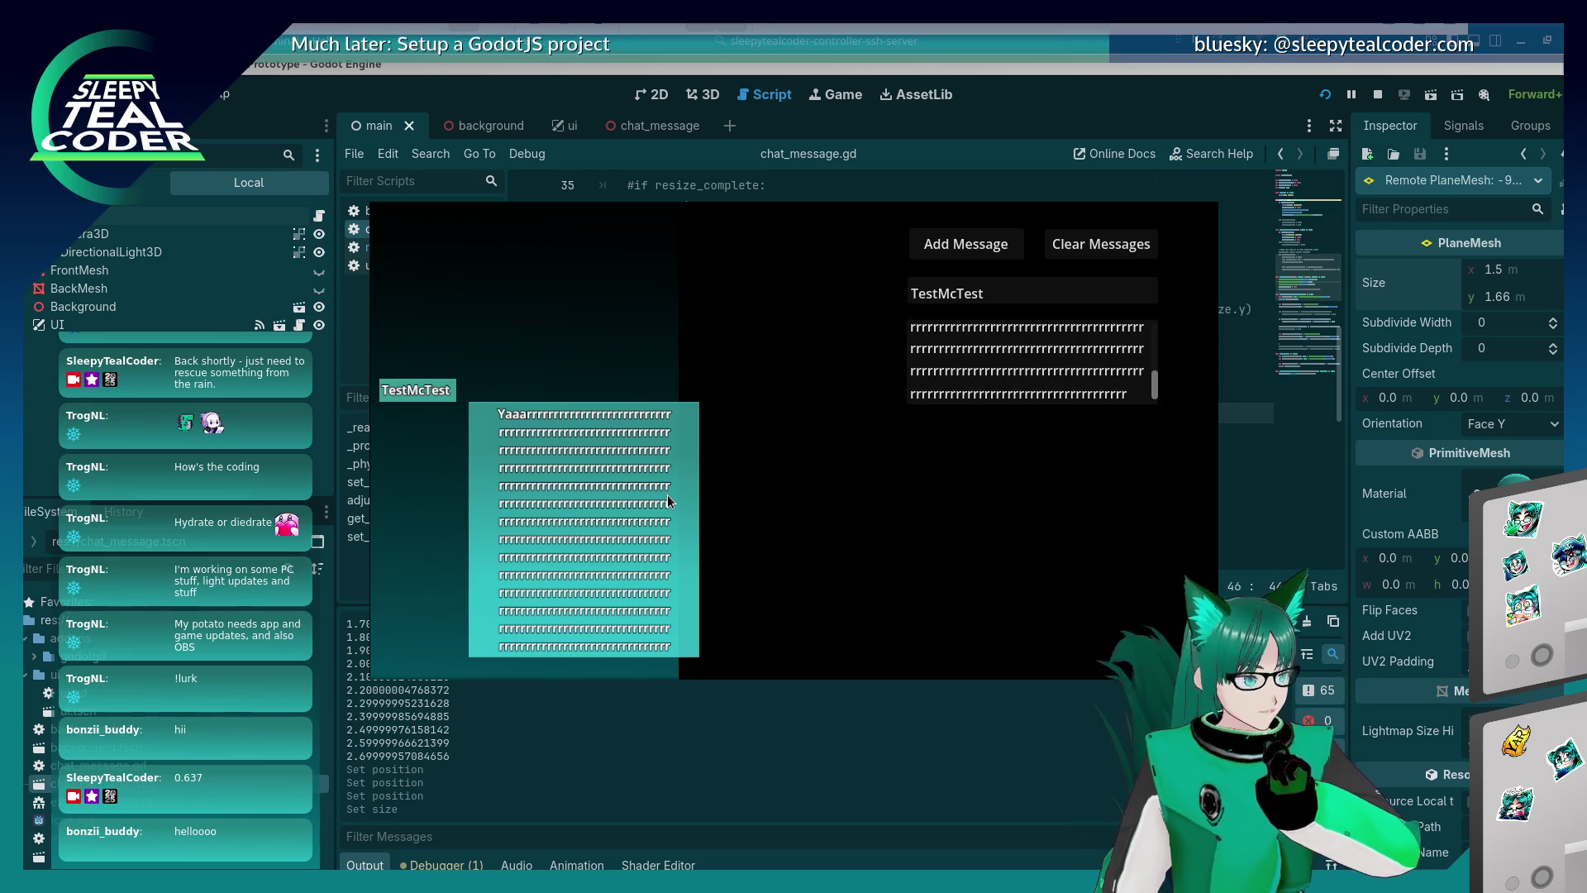
left_click(1408, 671)
scroll(1408, 671, "down", 1)
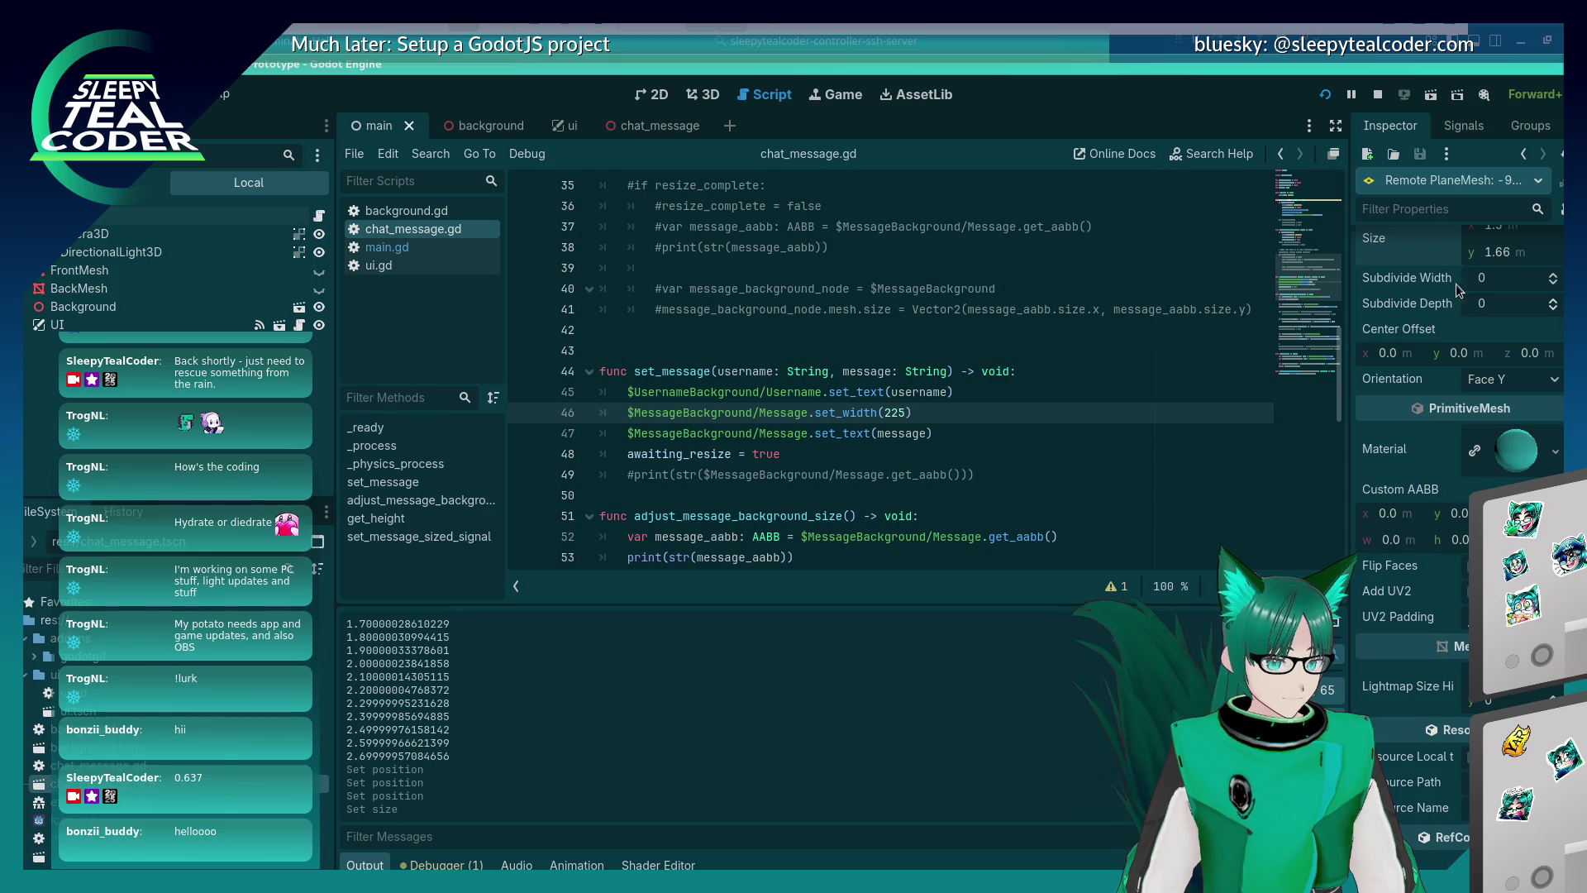
left_click(1459, 177)
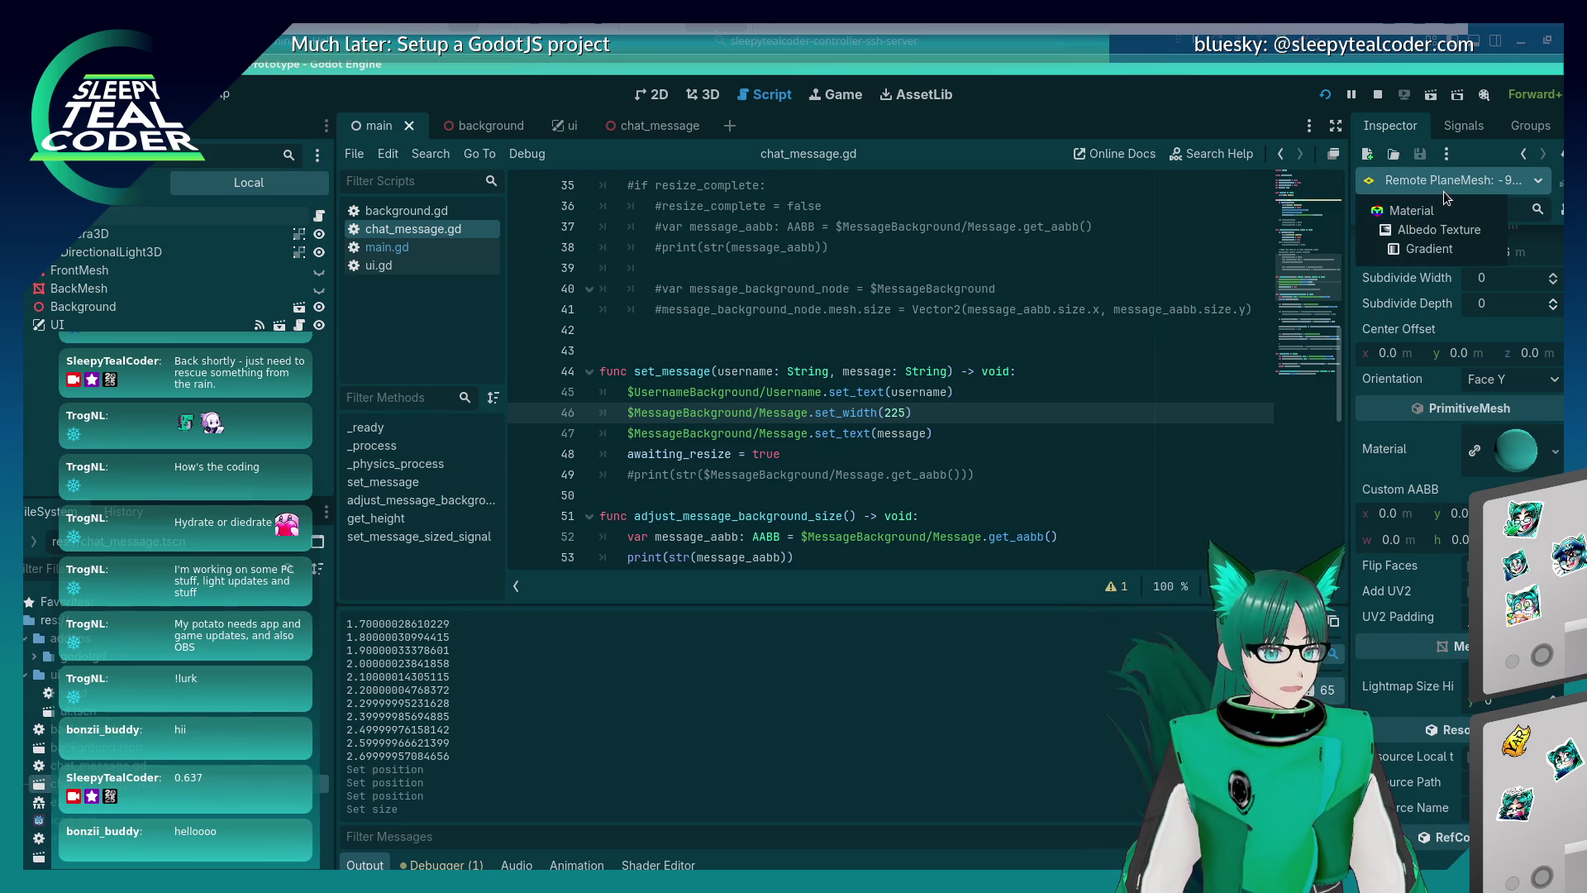
left_click(1469, 186)
scroll(1470, 248, "up", 1)
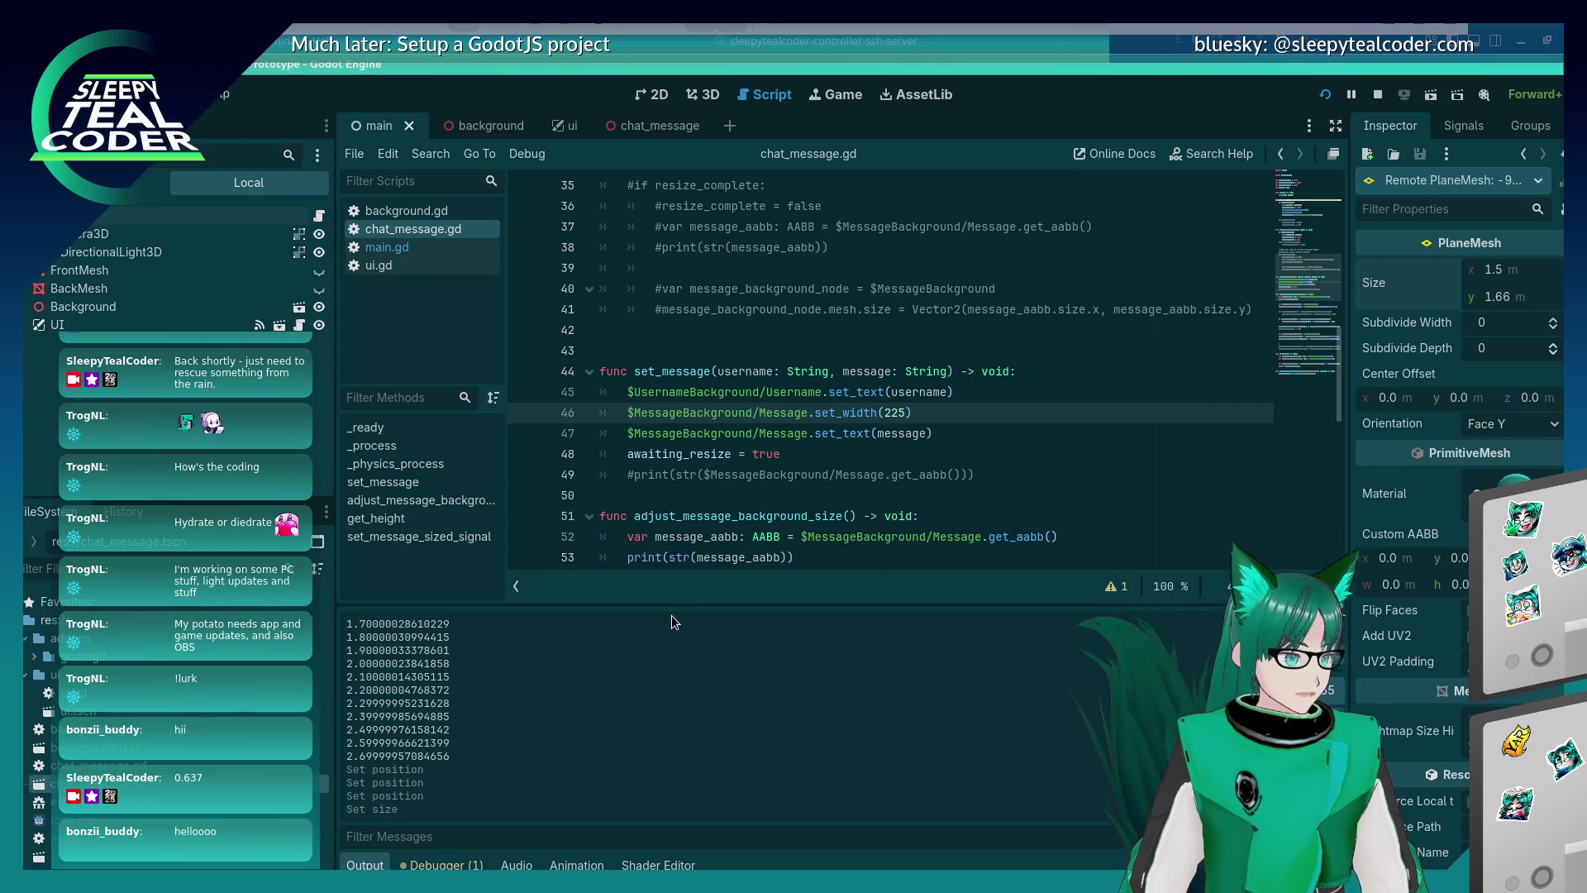
key("alt+Tab")
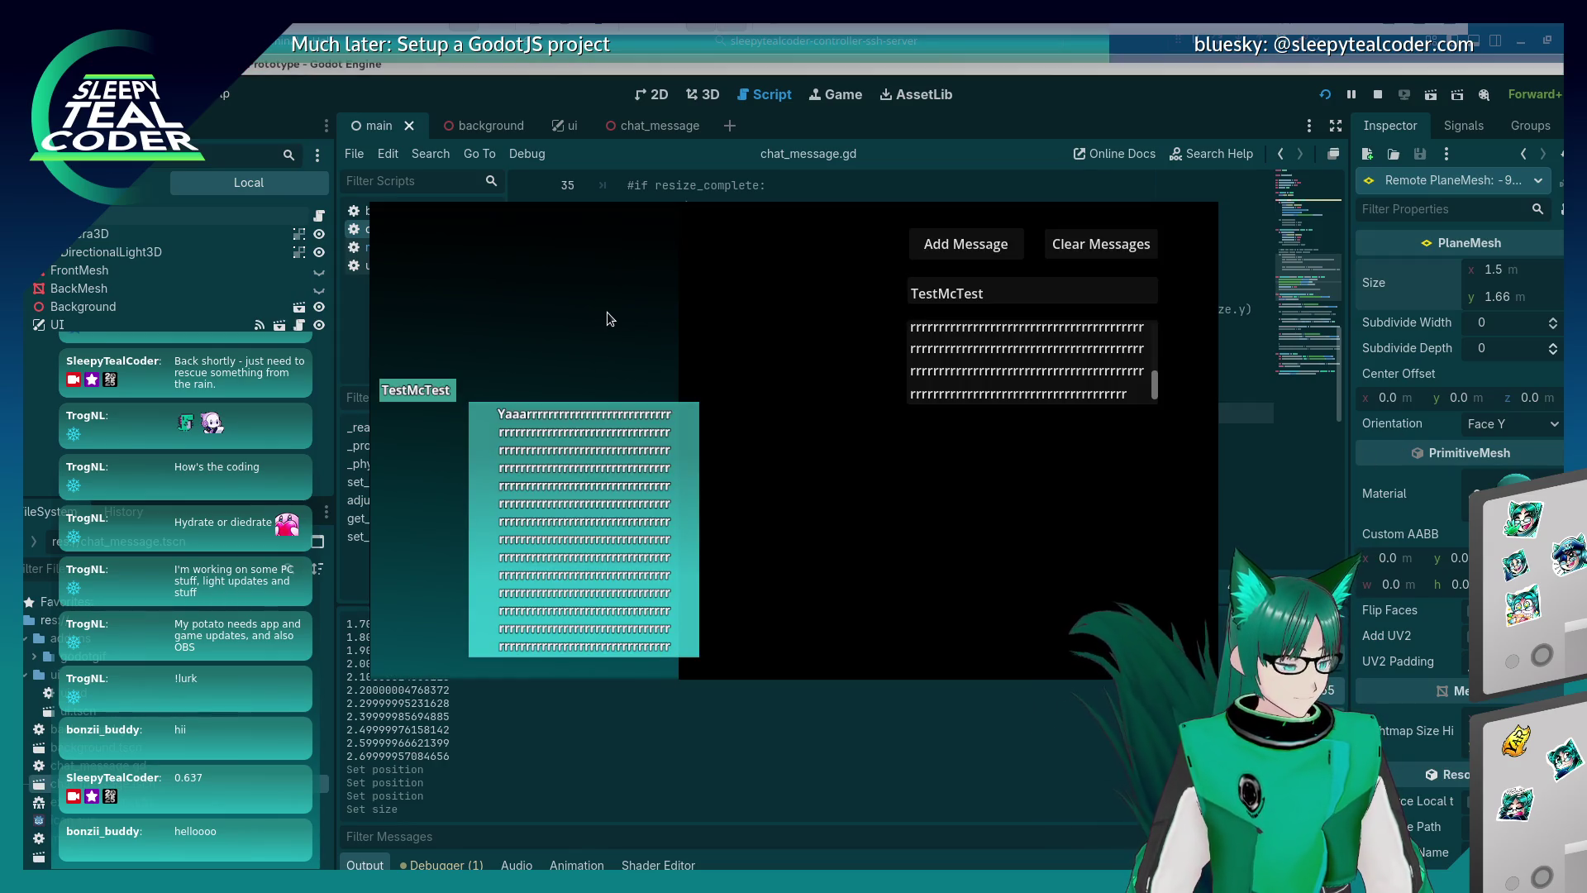
Pick the bubble's background mesh in-game and set its Position x to 0.887.
right_click(478, 500)
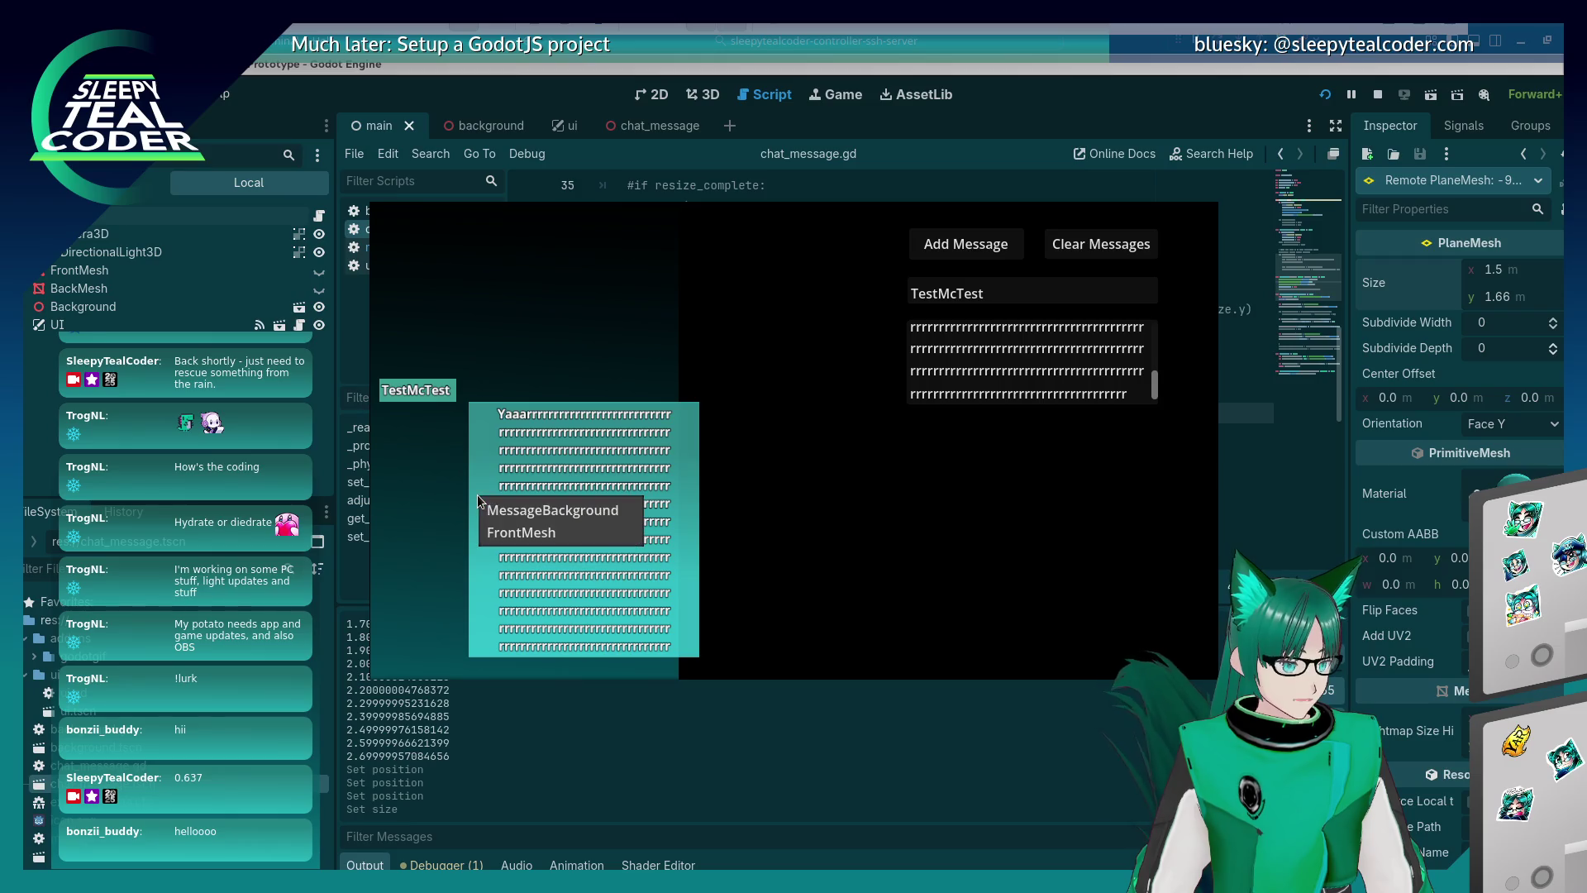
left_click(508, 531)
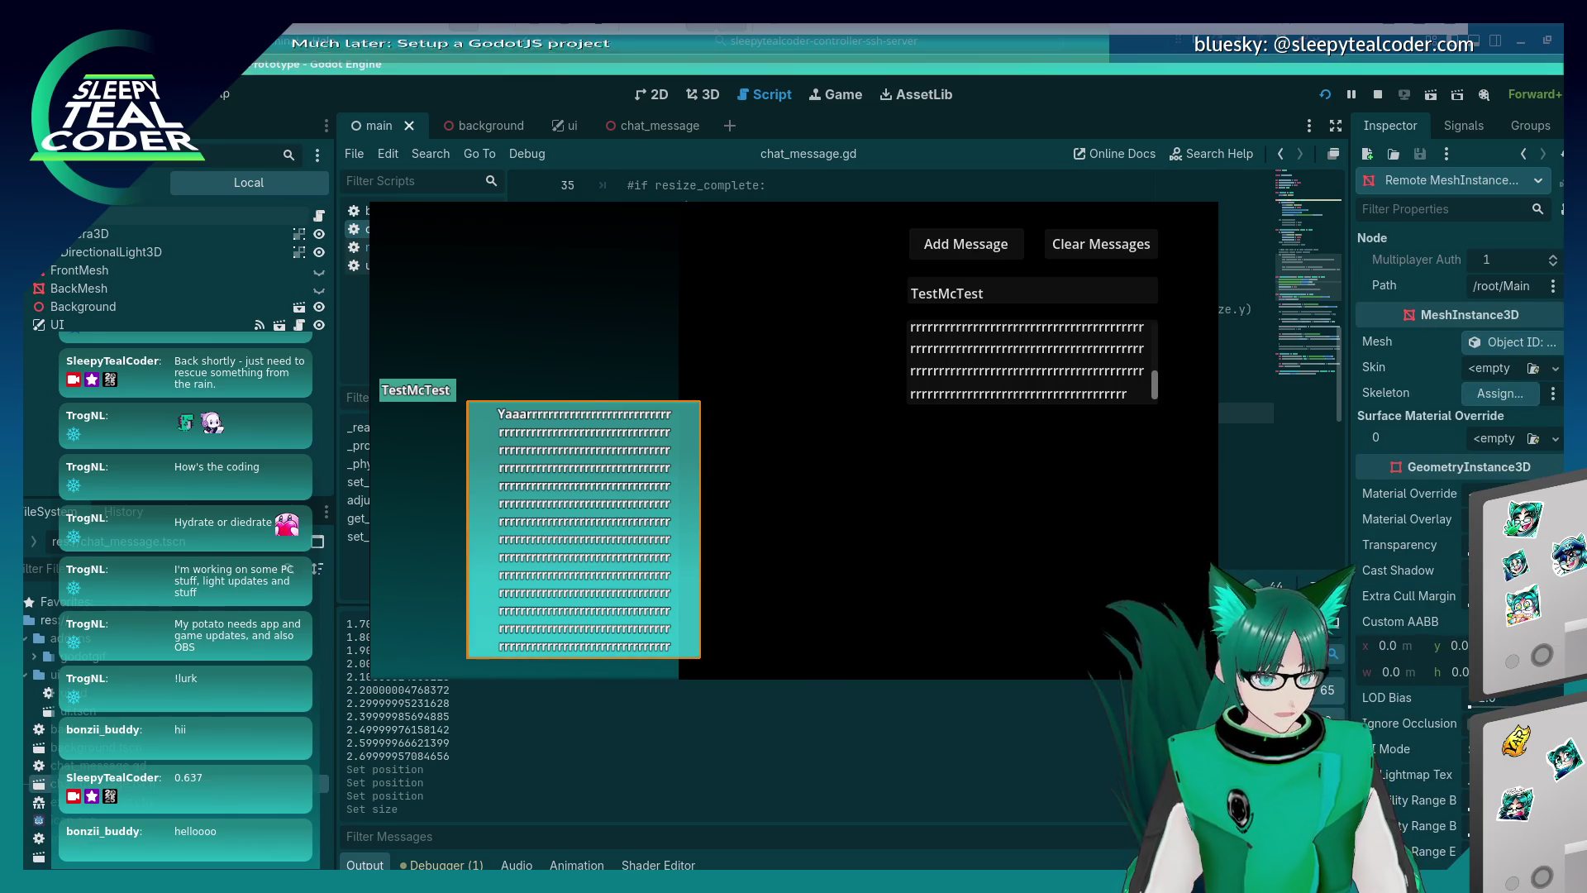
key("alt+Tab")
scroll(1402, 411, "down", 10)
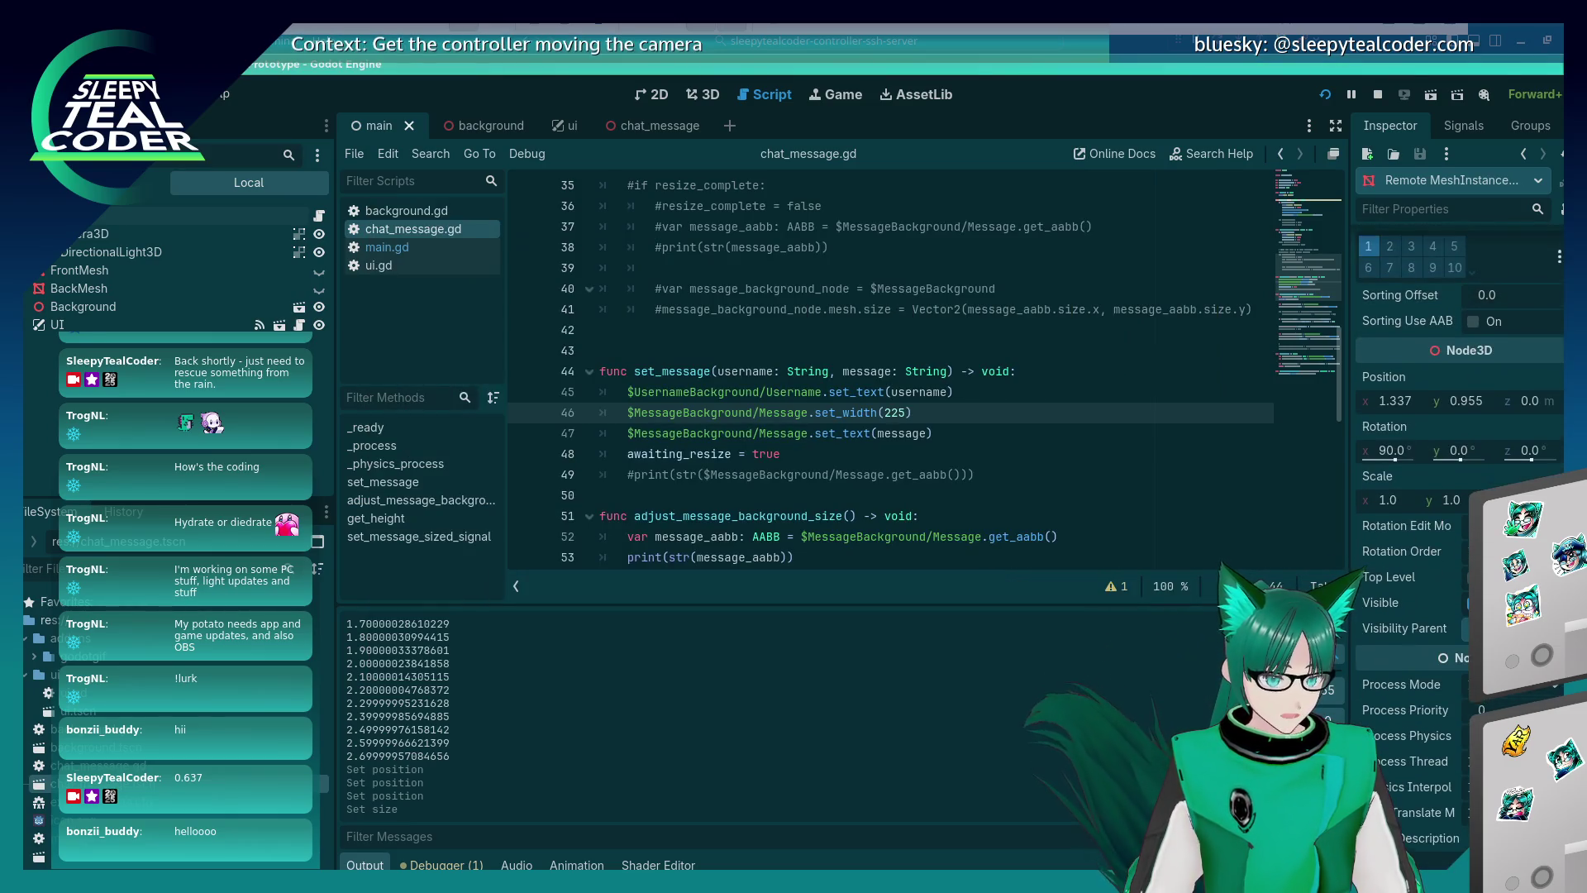
left_click(1403, 410)
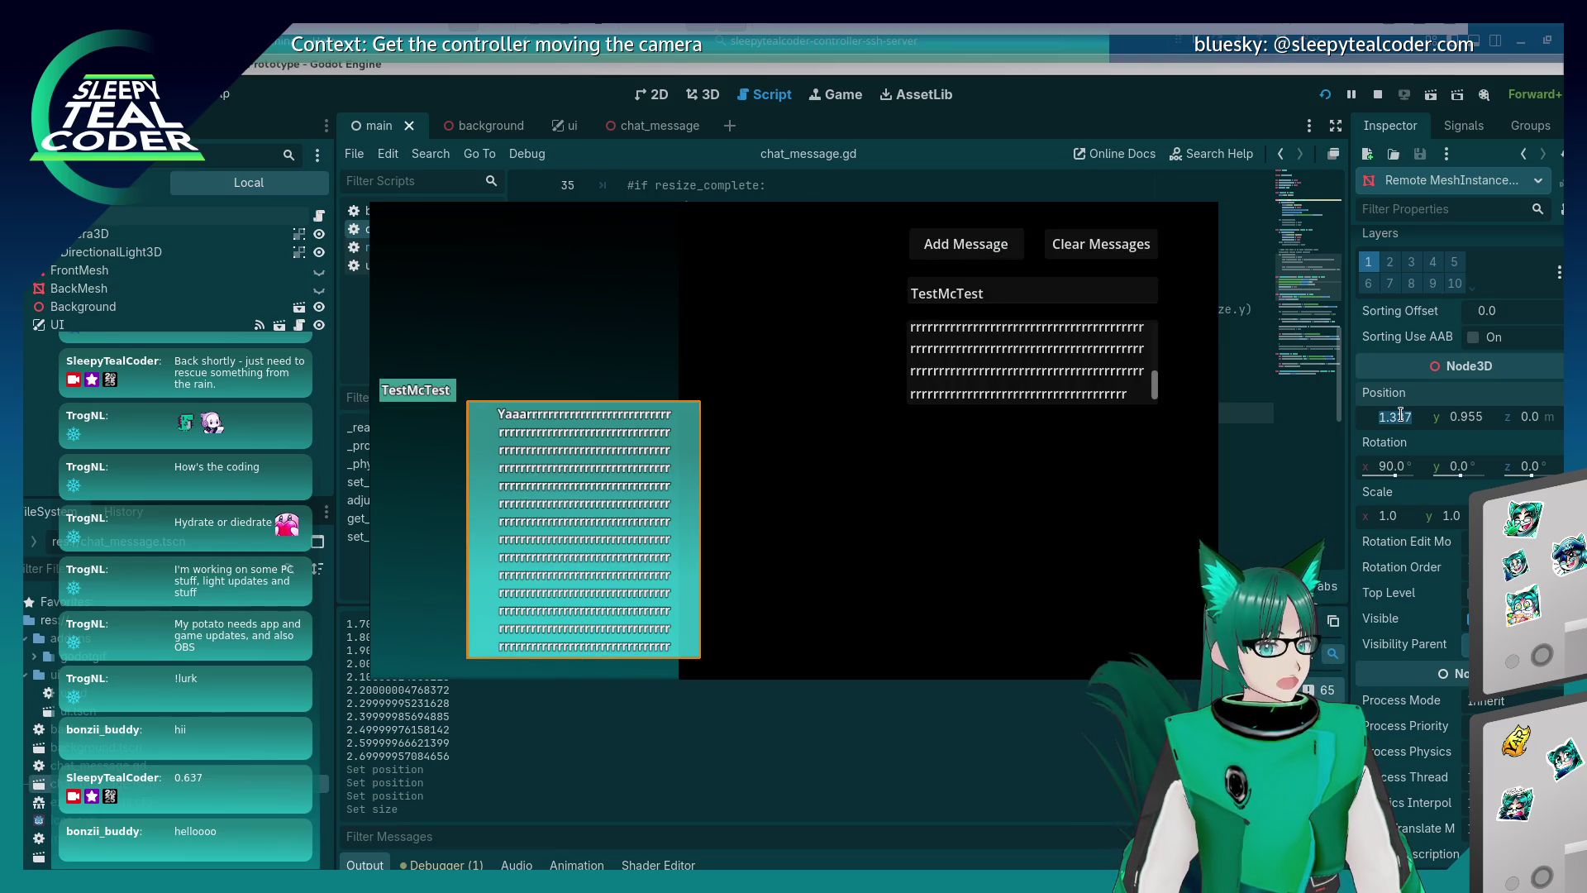
key("alt+Tab")
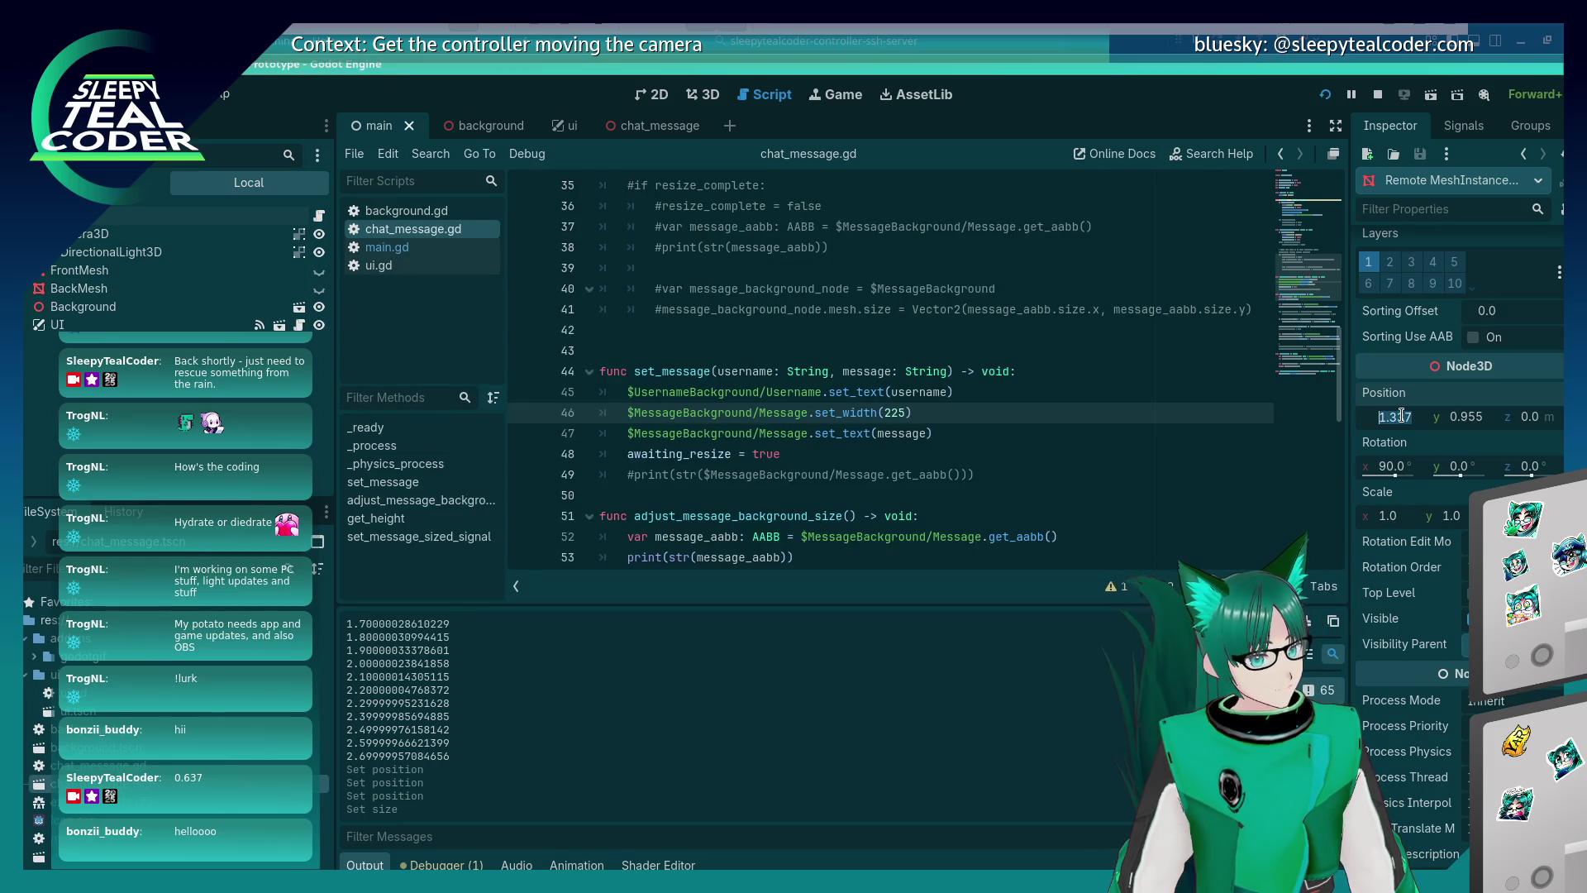
type("0.887")
key("Return")
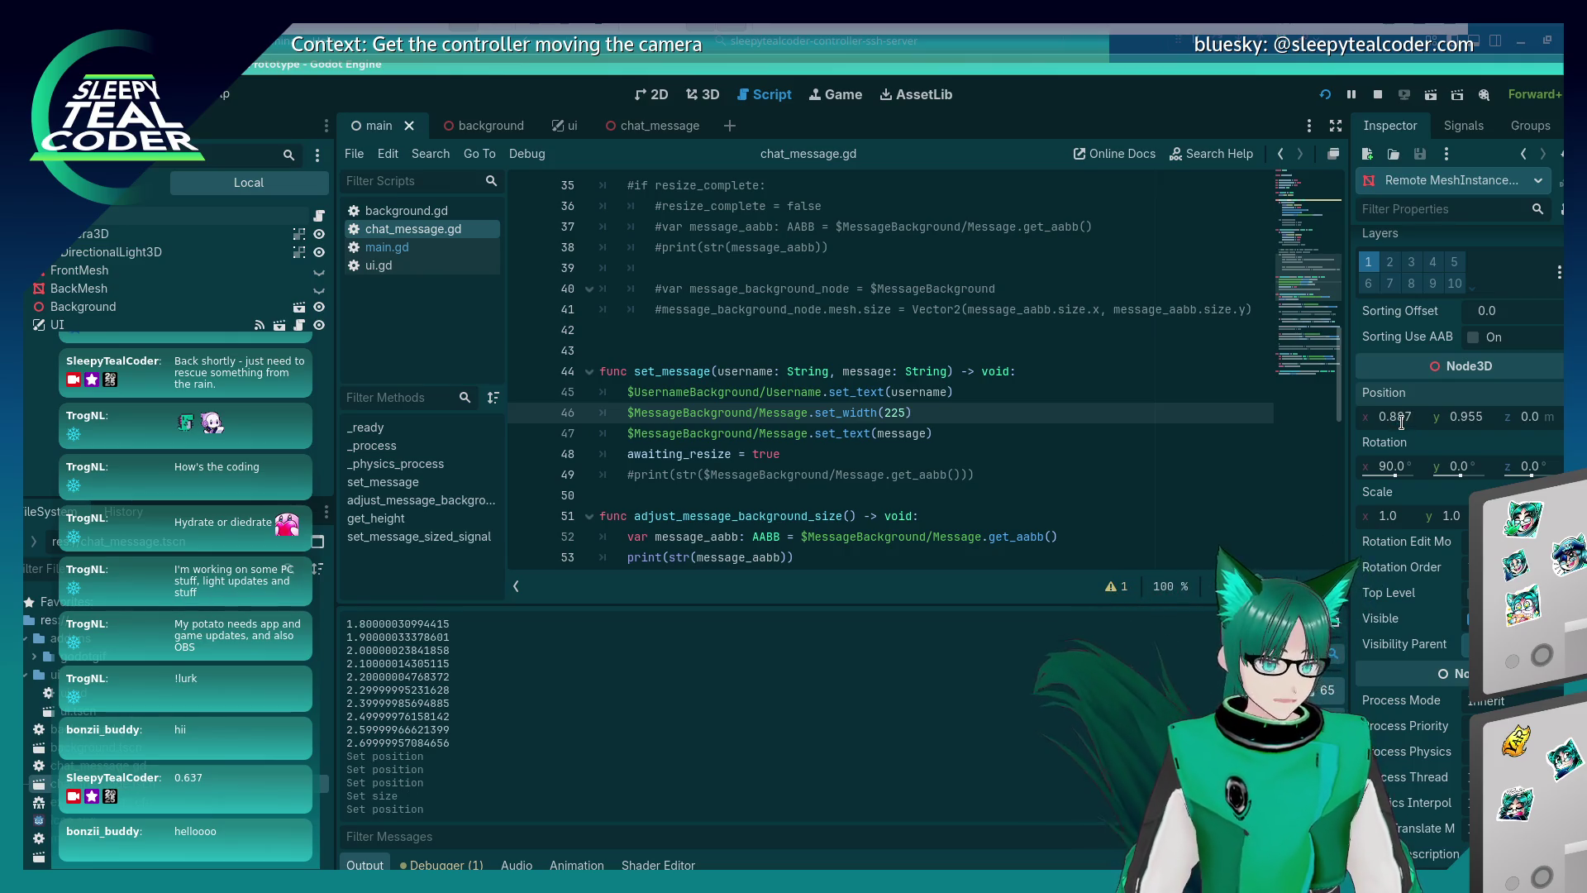
key("alt+Tab")
right_click(549, 477)
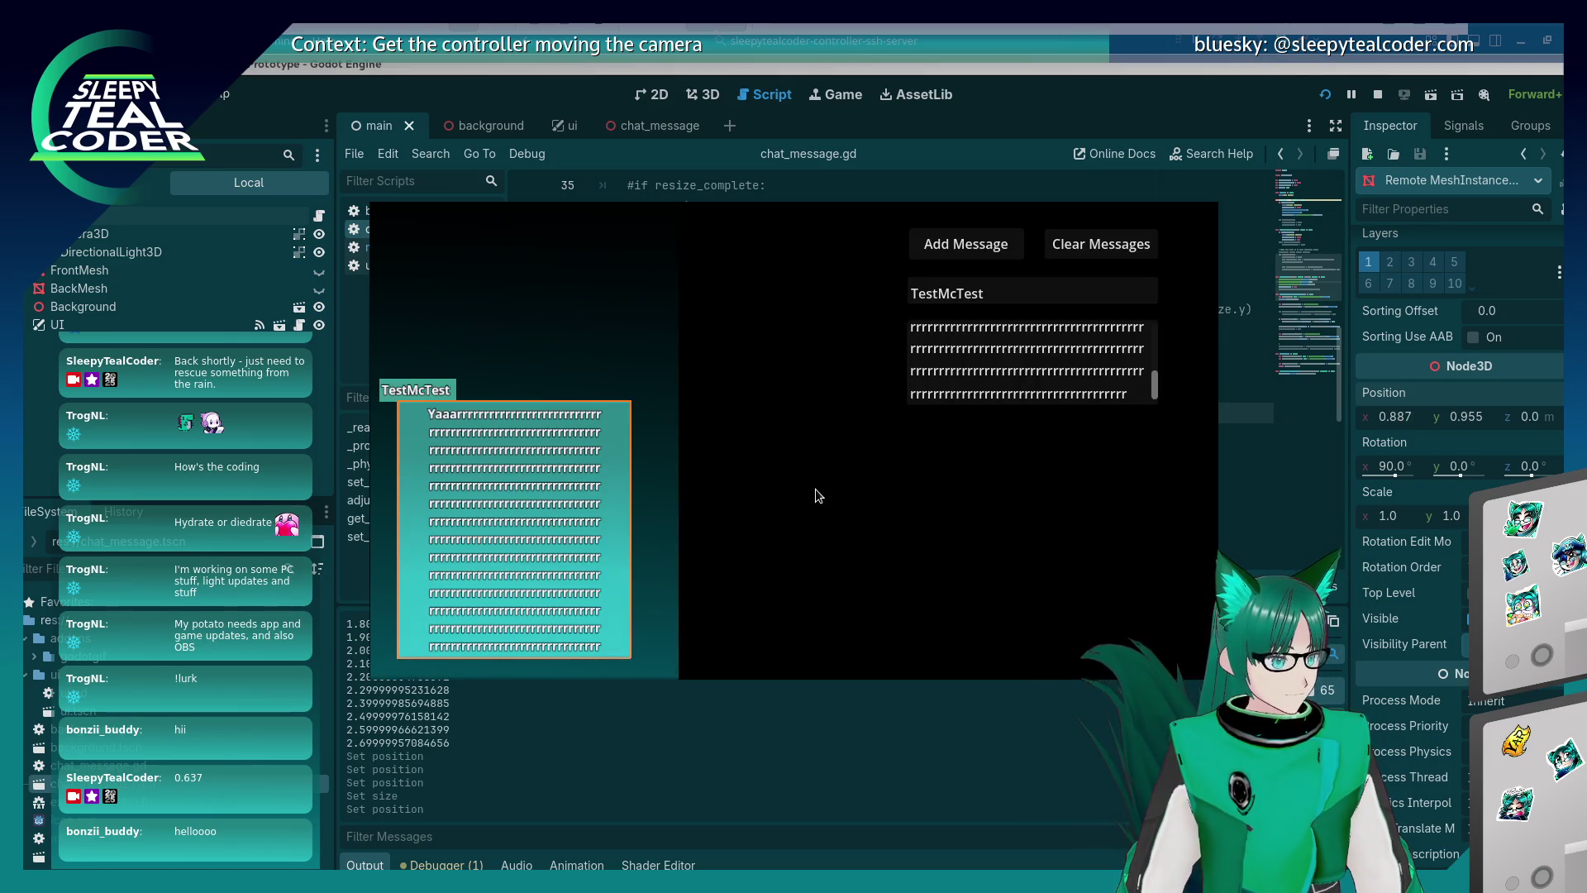
left_click(667, 351)
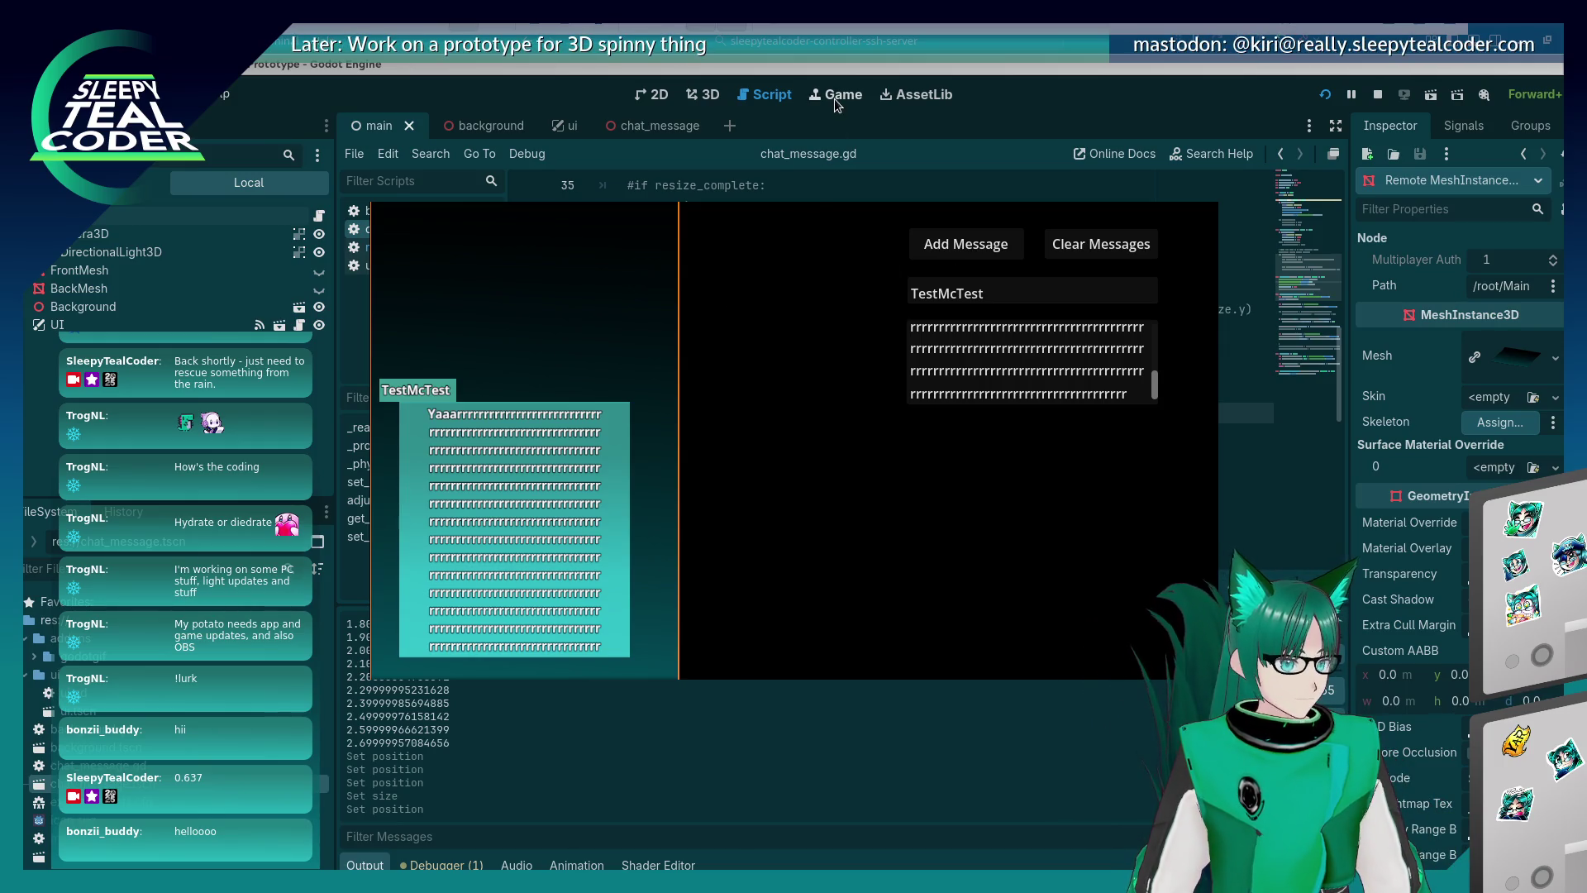
key("alt+Tab")
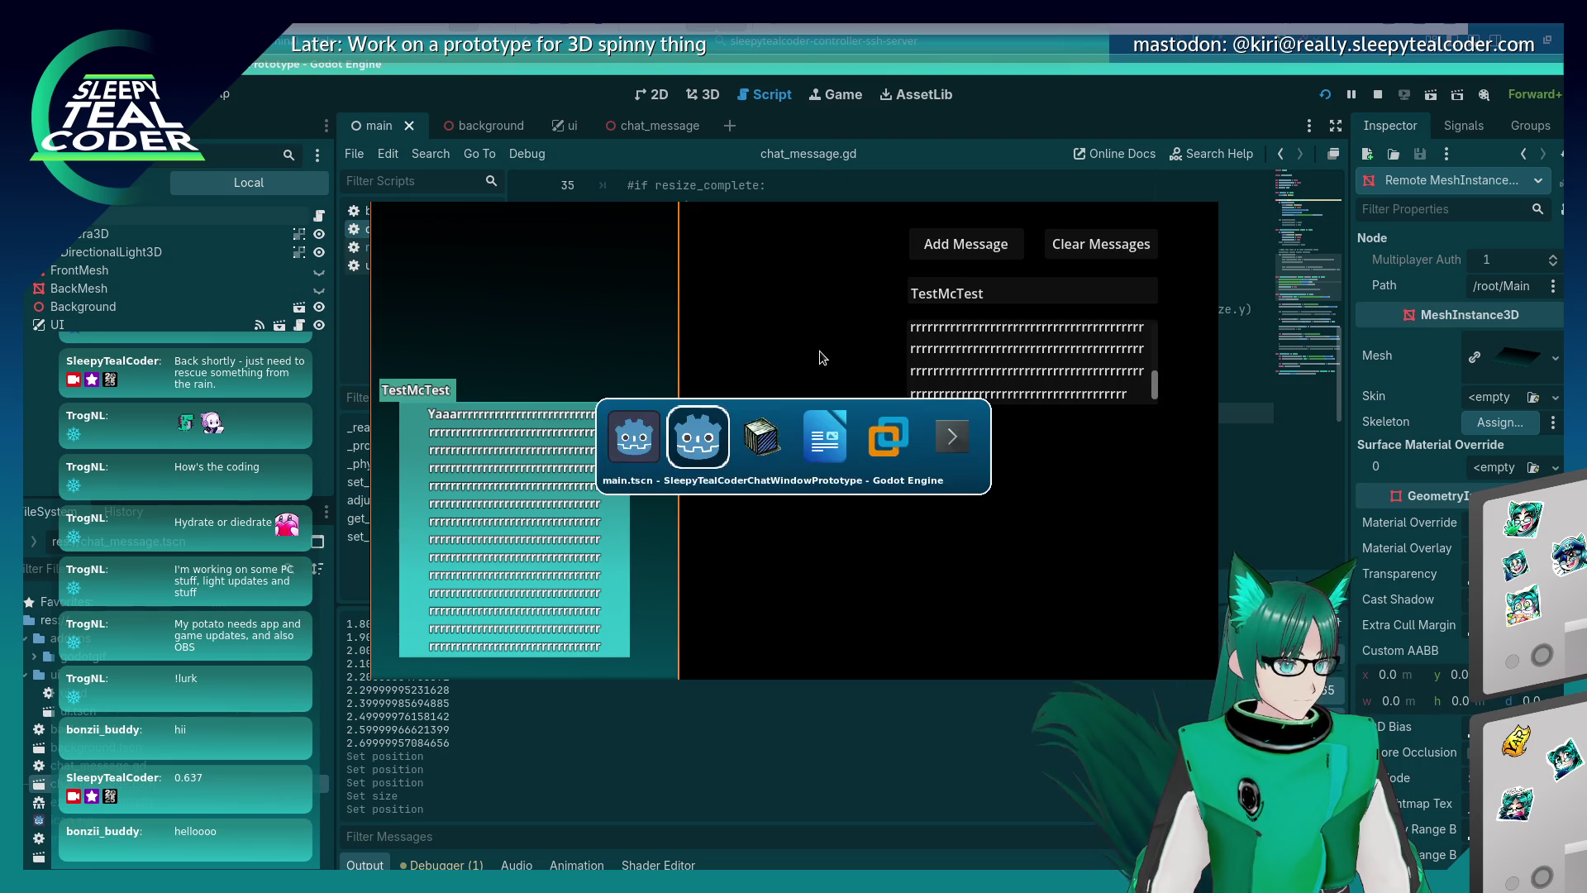
Add a new chat message in Input mode and scroll through the stacked TestMcTest bubbles.
key("alt+Tab")
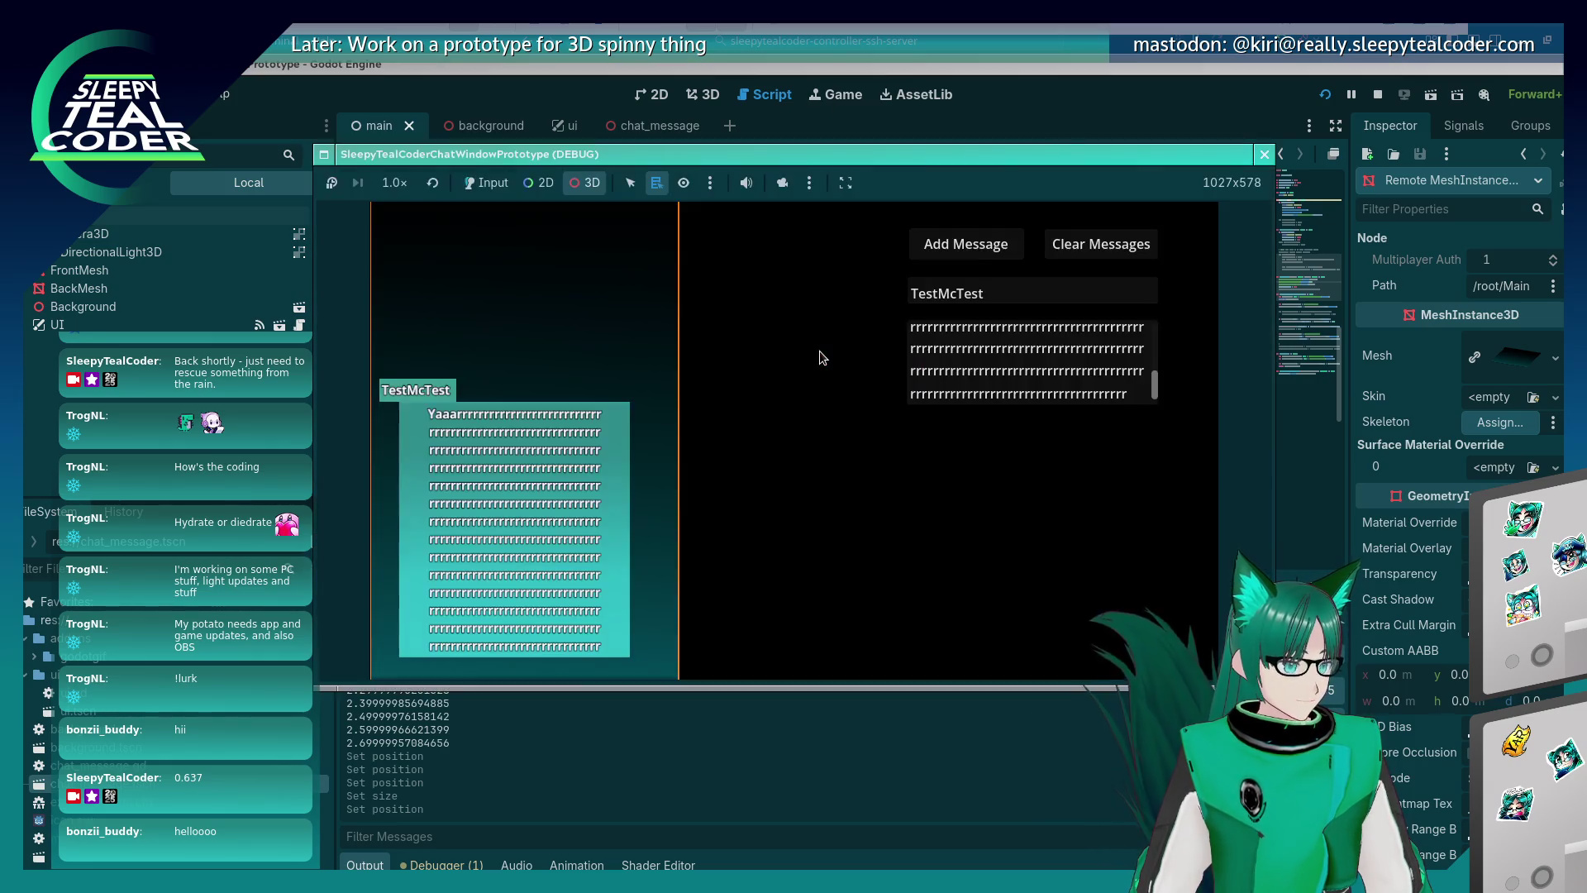
left_click(486, 184)
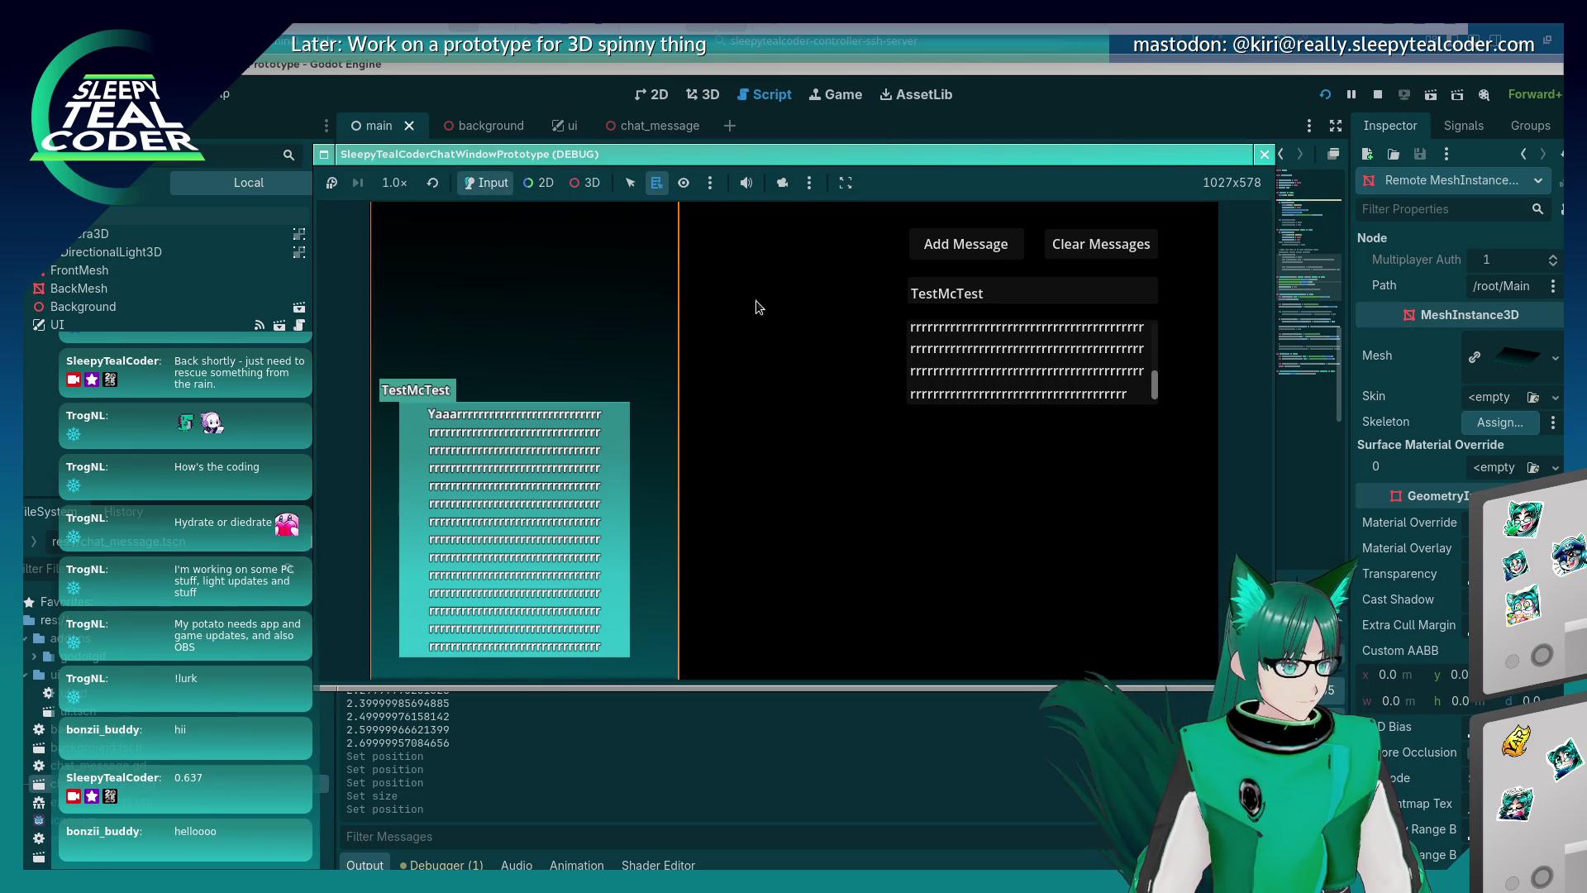
left_click(954, 252)
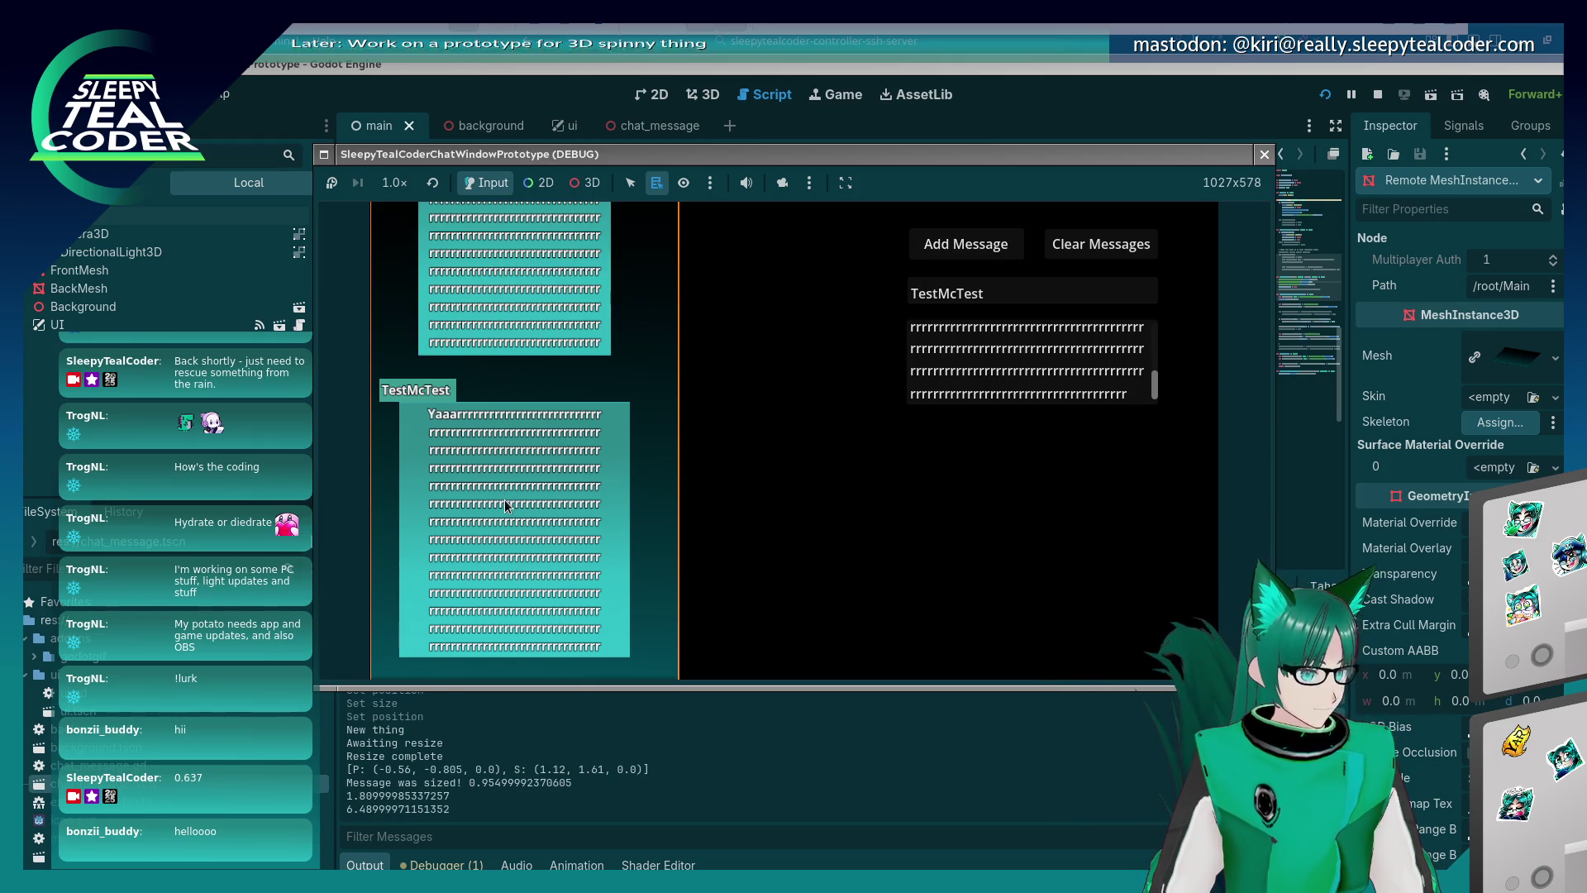
scroll(504, 499, "up", 2)
scroll(501, 493, "down", 2)
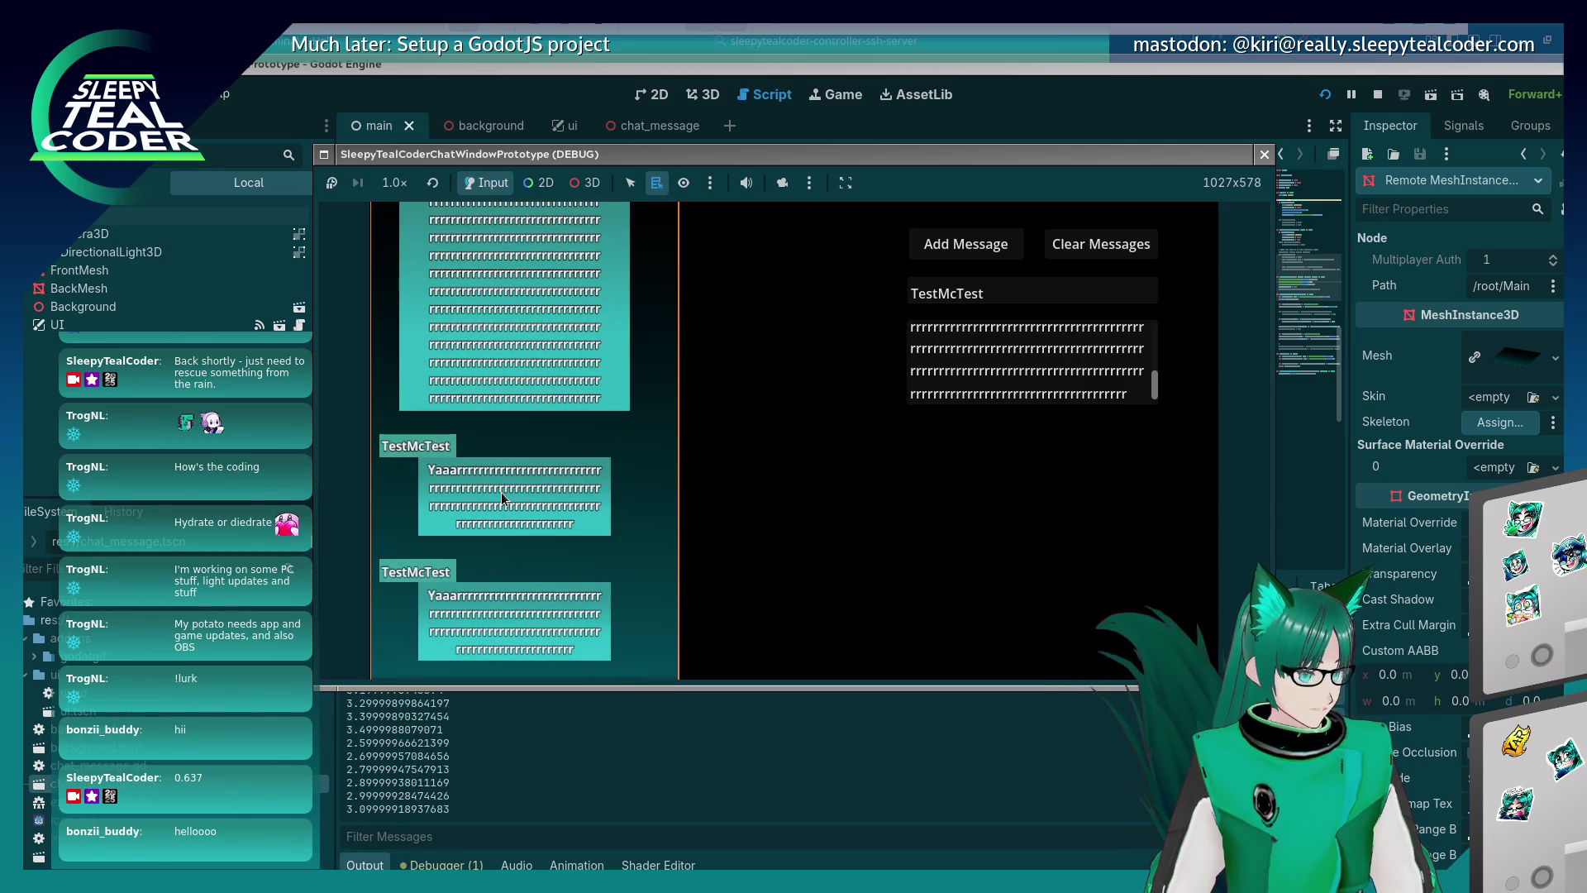
scroll(501, 492, "down", 5)
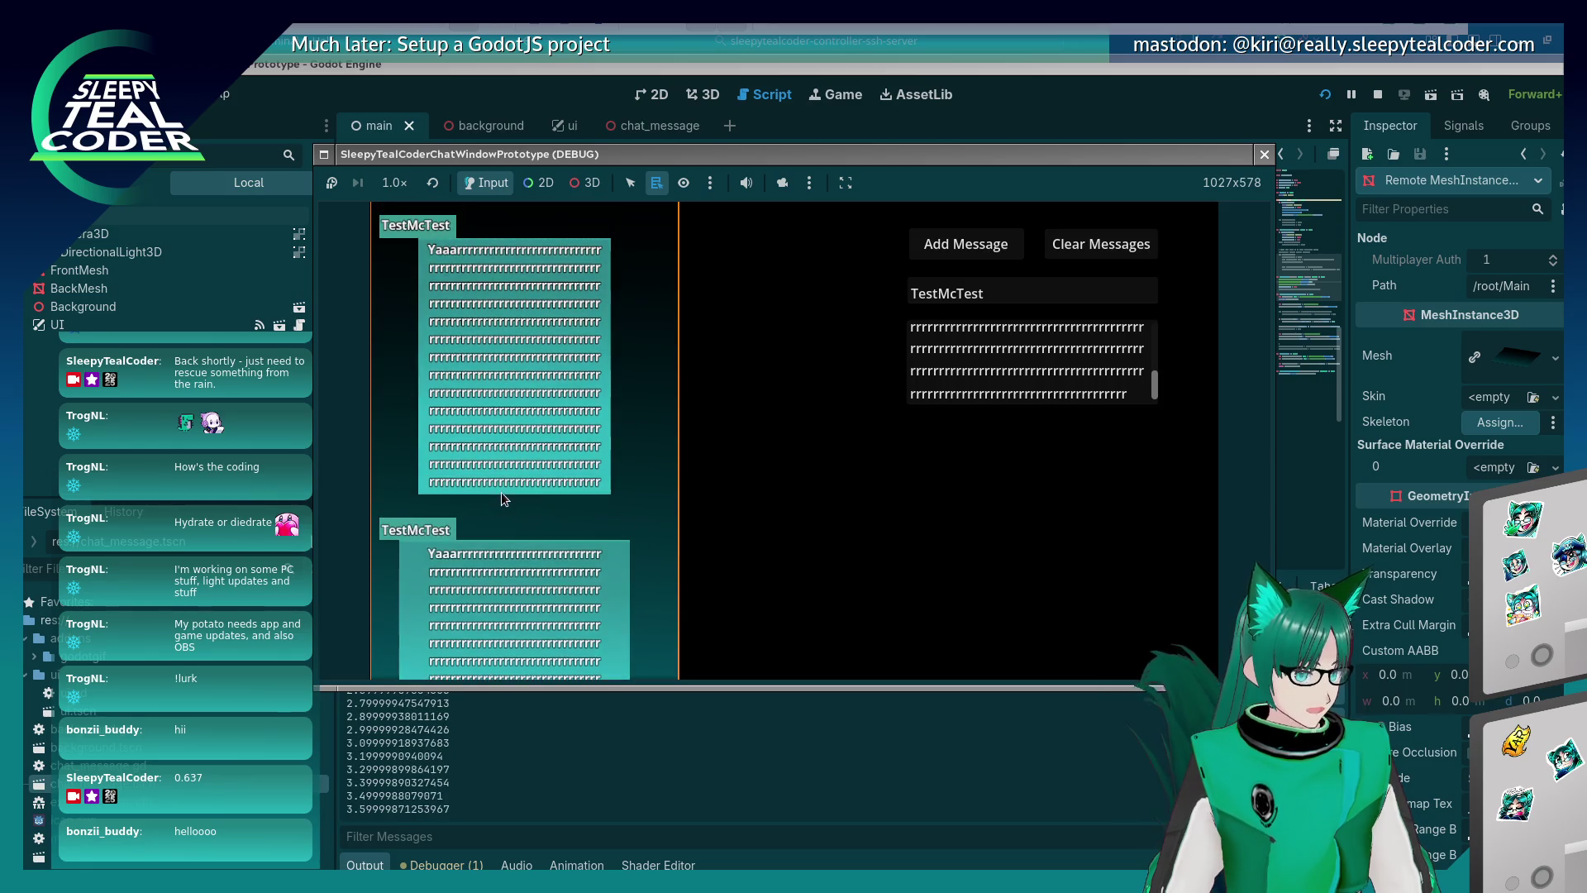
scroll(501, 493, "down", 1)
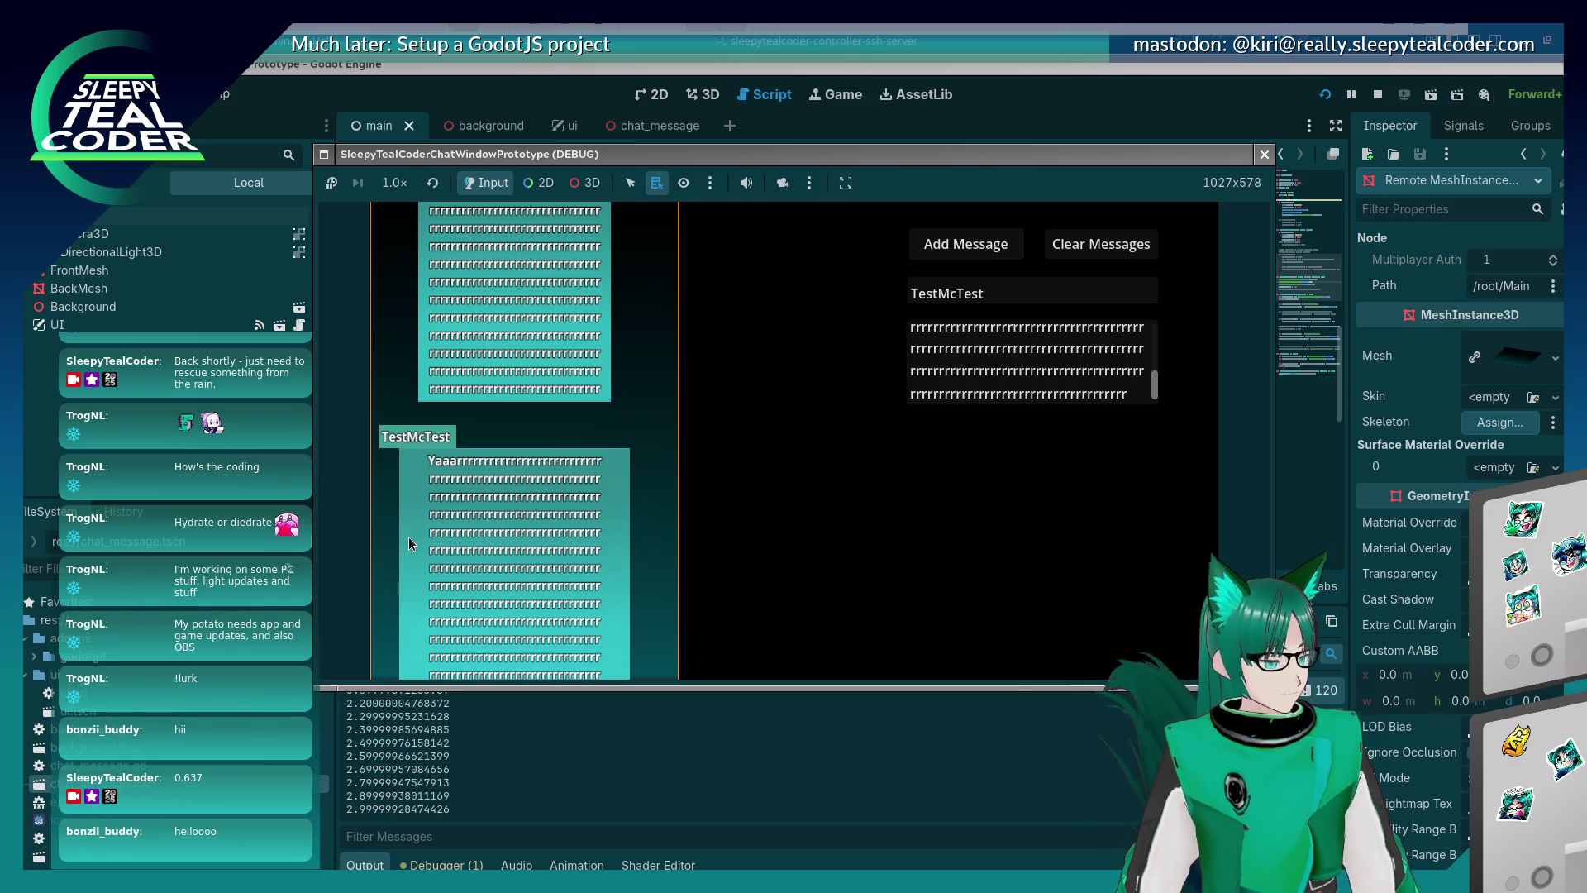
scroll(474, 366, "down", 10)
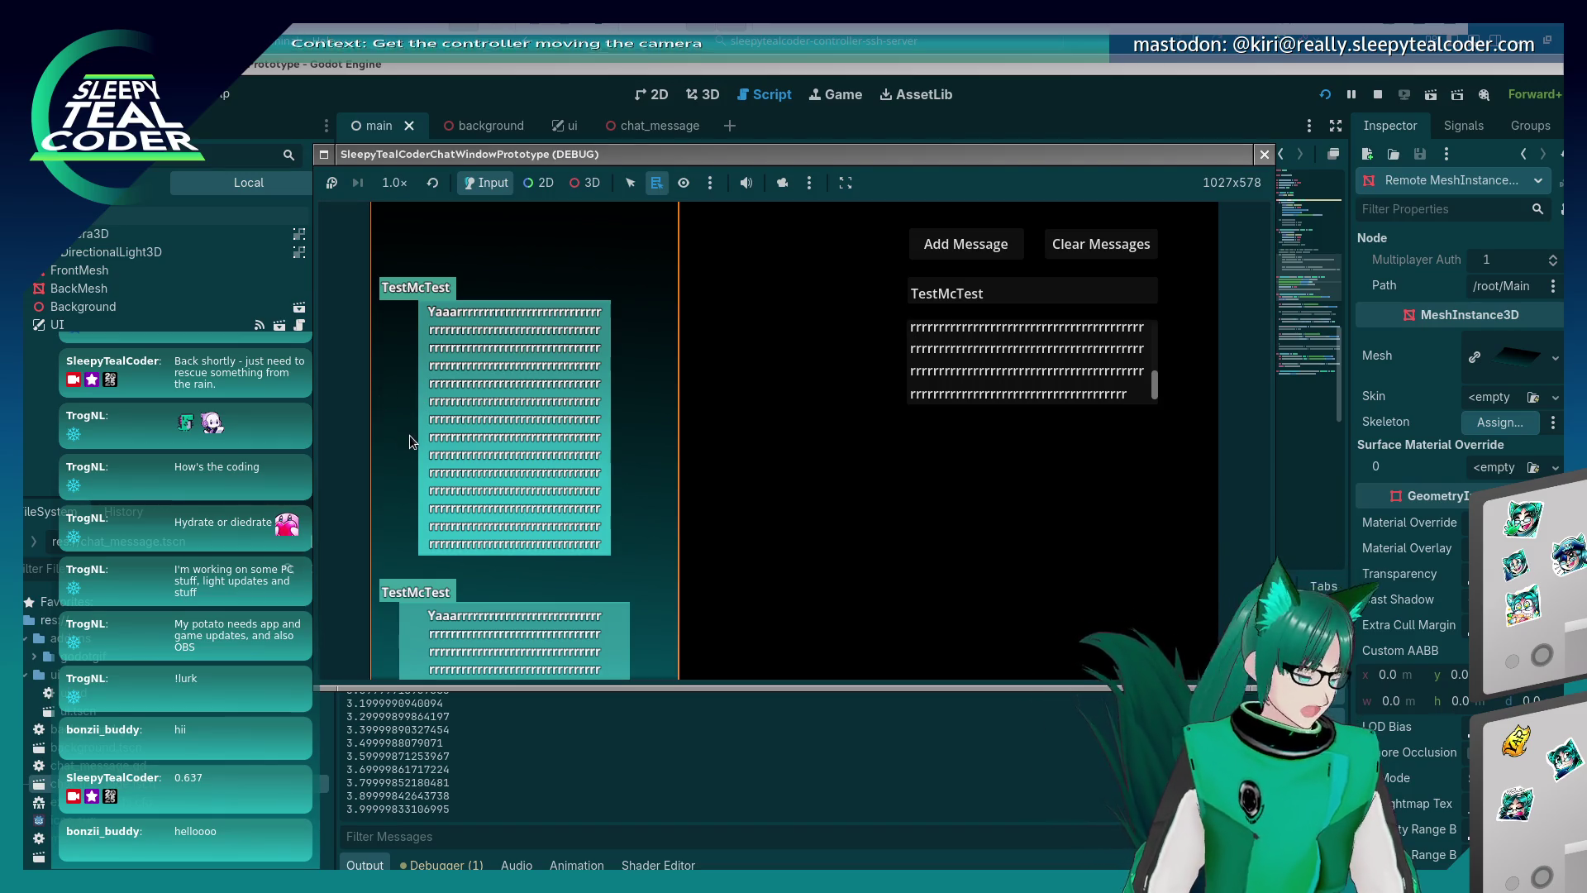
scroll(409, 435, "down", 3)
scroll(409, 435, "down", 6)
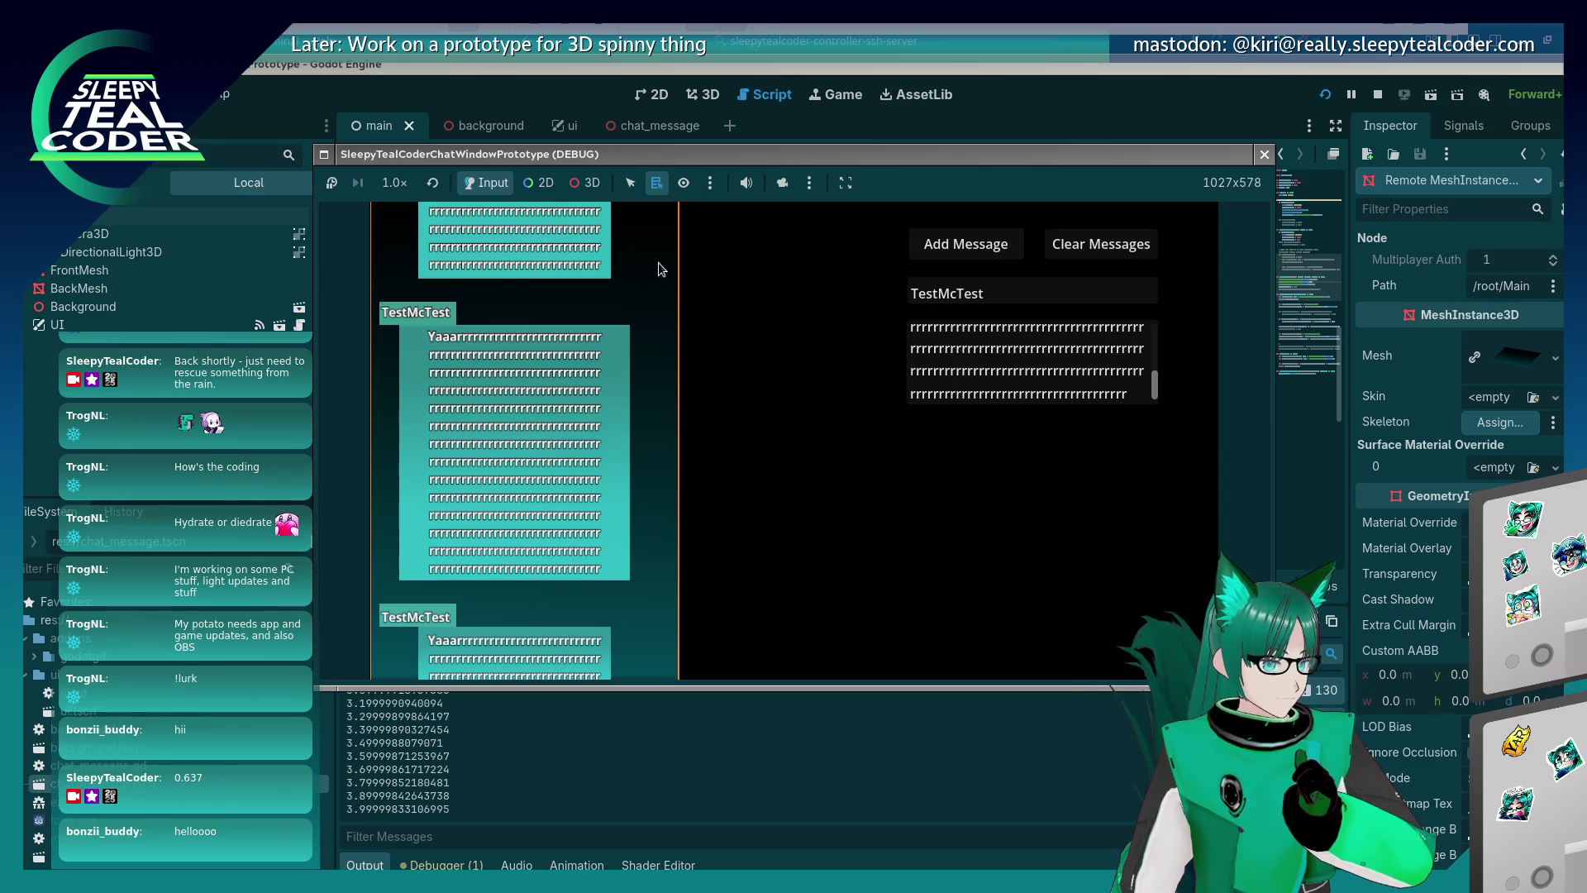
left_click(585, 183)
Pick MessageBackground in the game and set its PlaneMesh width to 1.6 m.
right_click(621, 383)
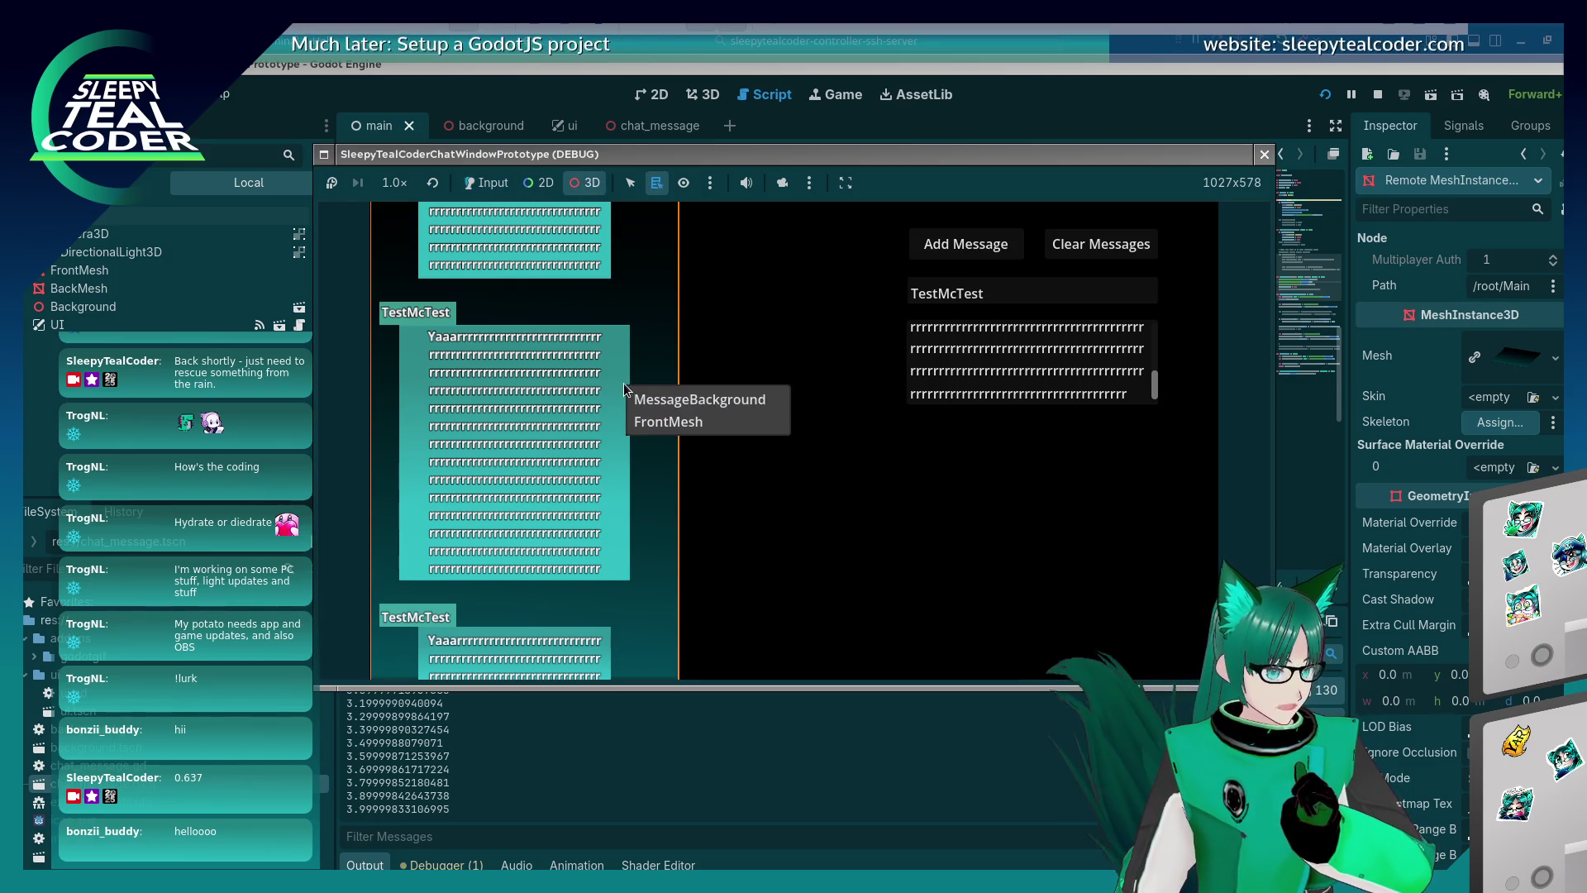
left_click(652, 411)
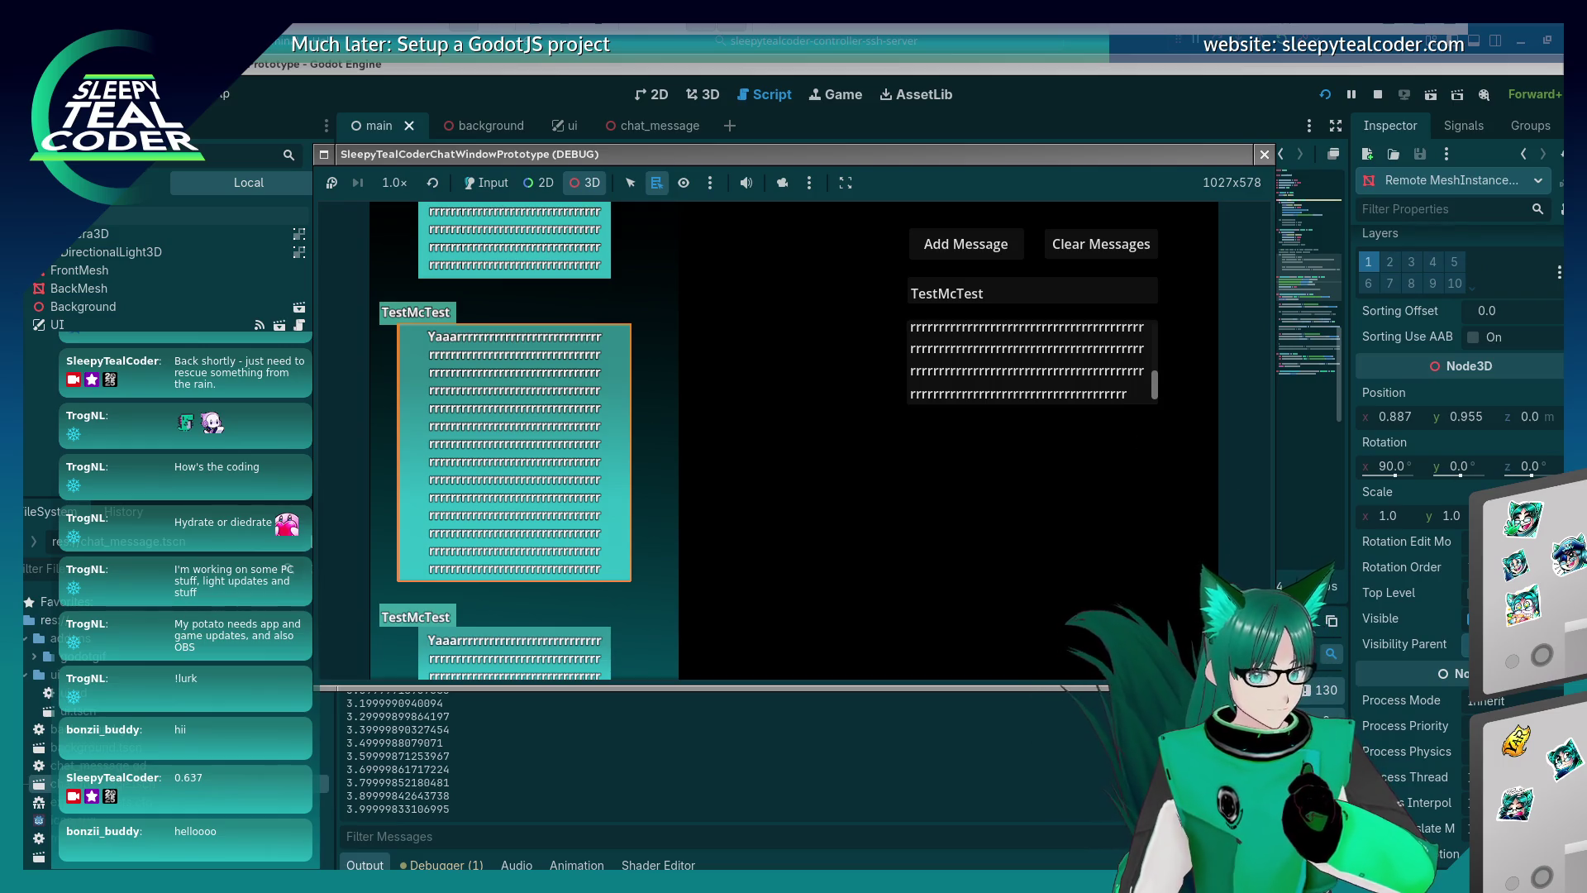
left_click(1560, 273)
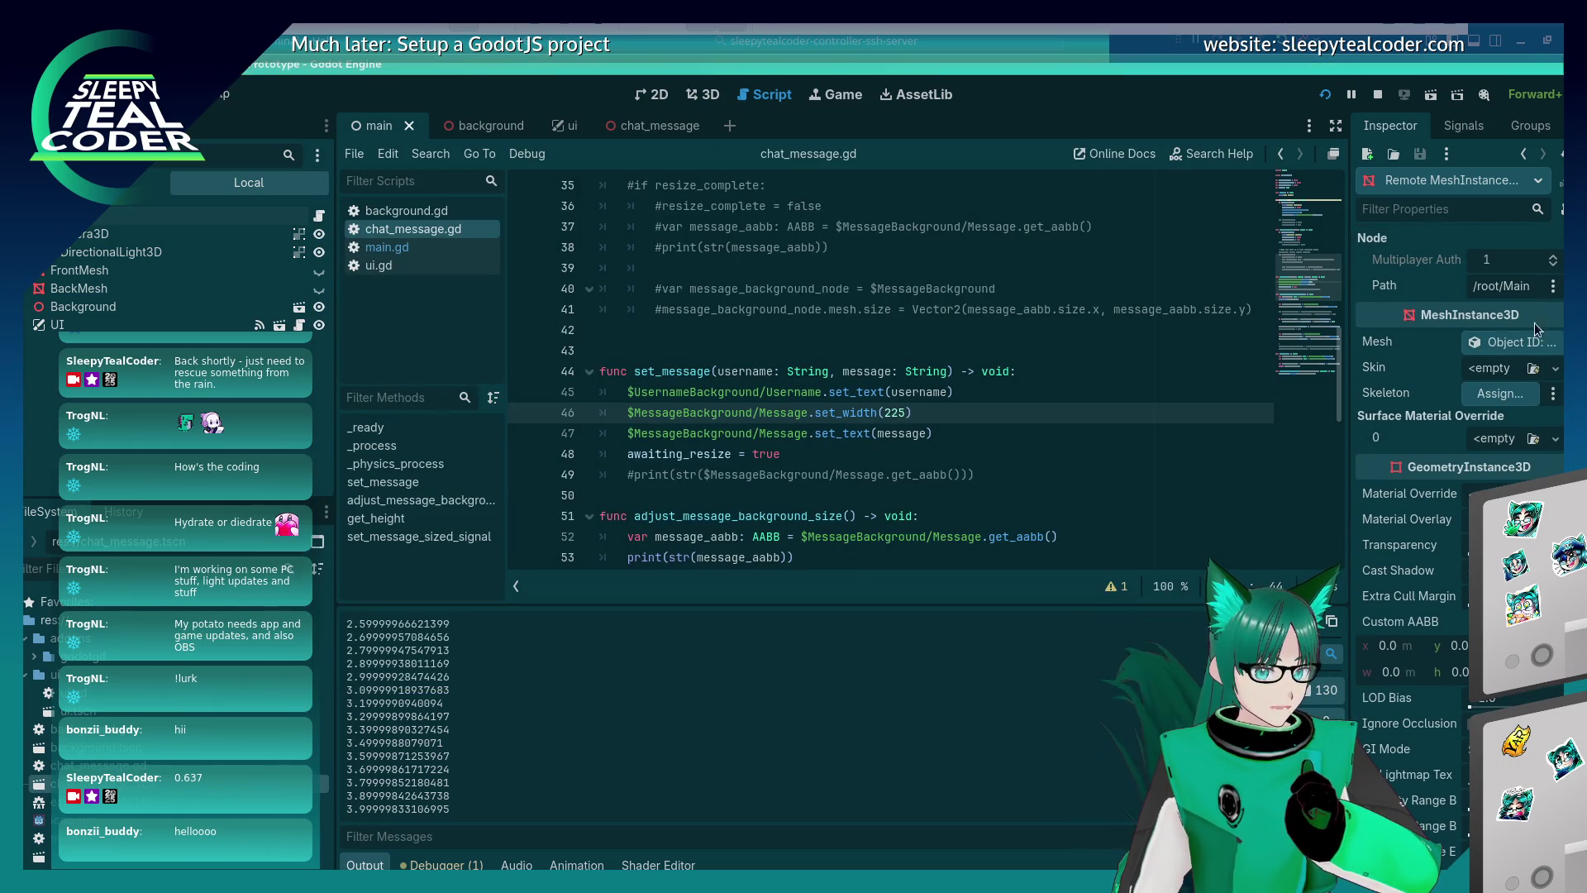
left_click(1517, 342)
left_click(1508, 267)
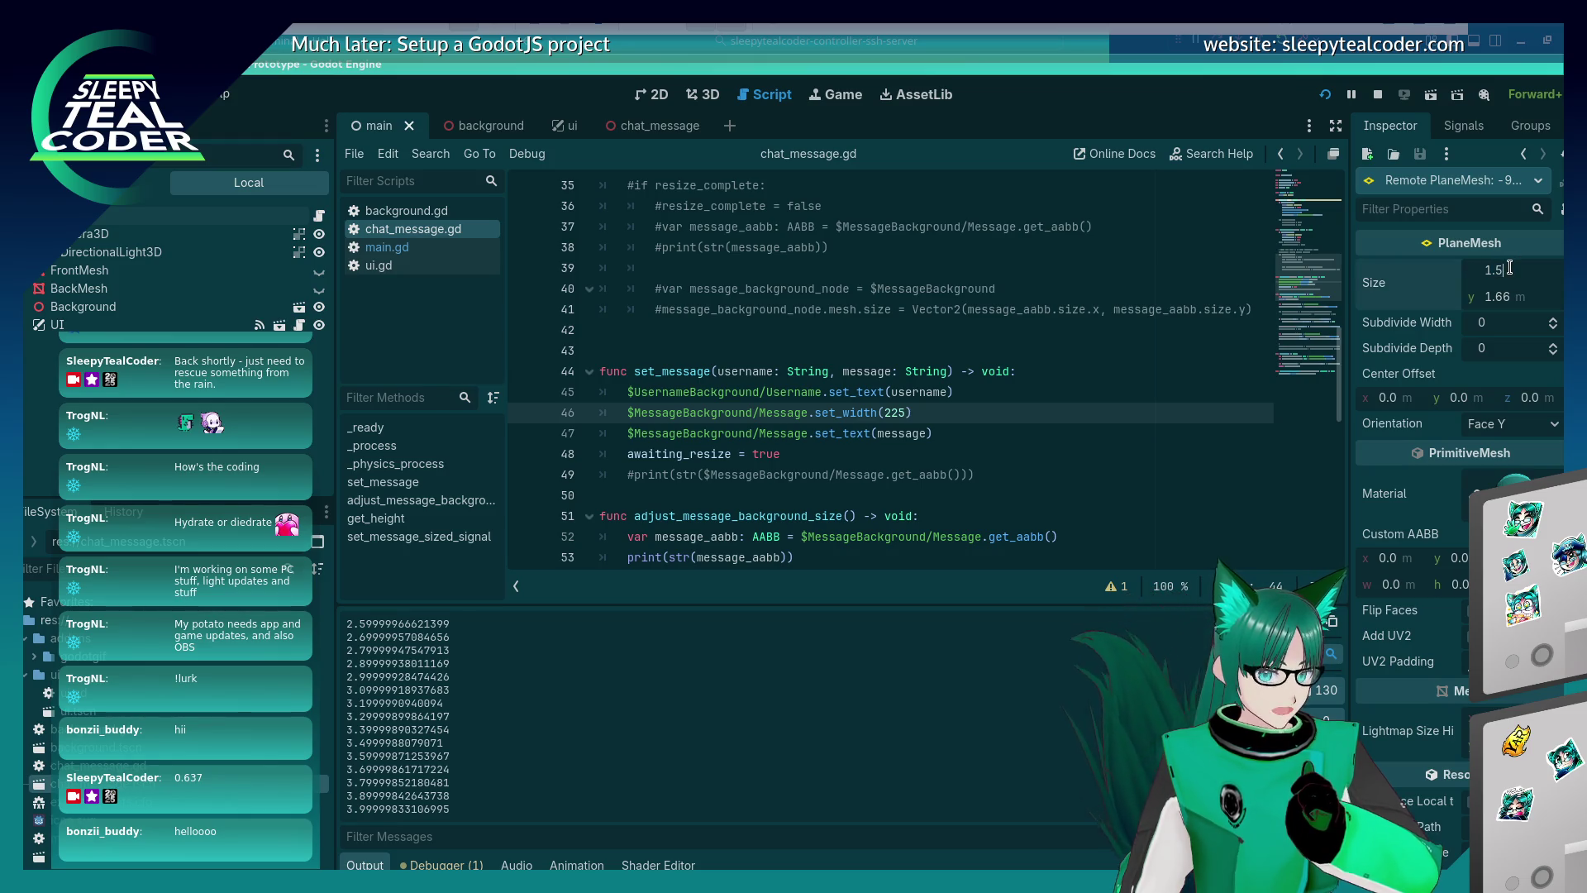
type(".6")
key("Return")
key("alt+Tab")
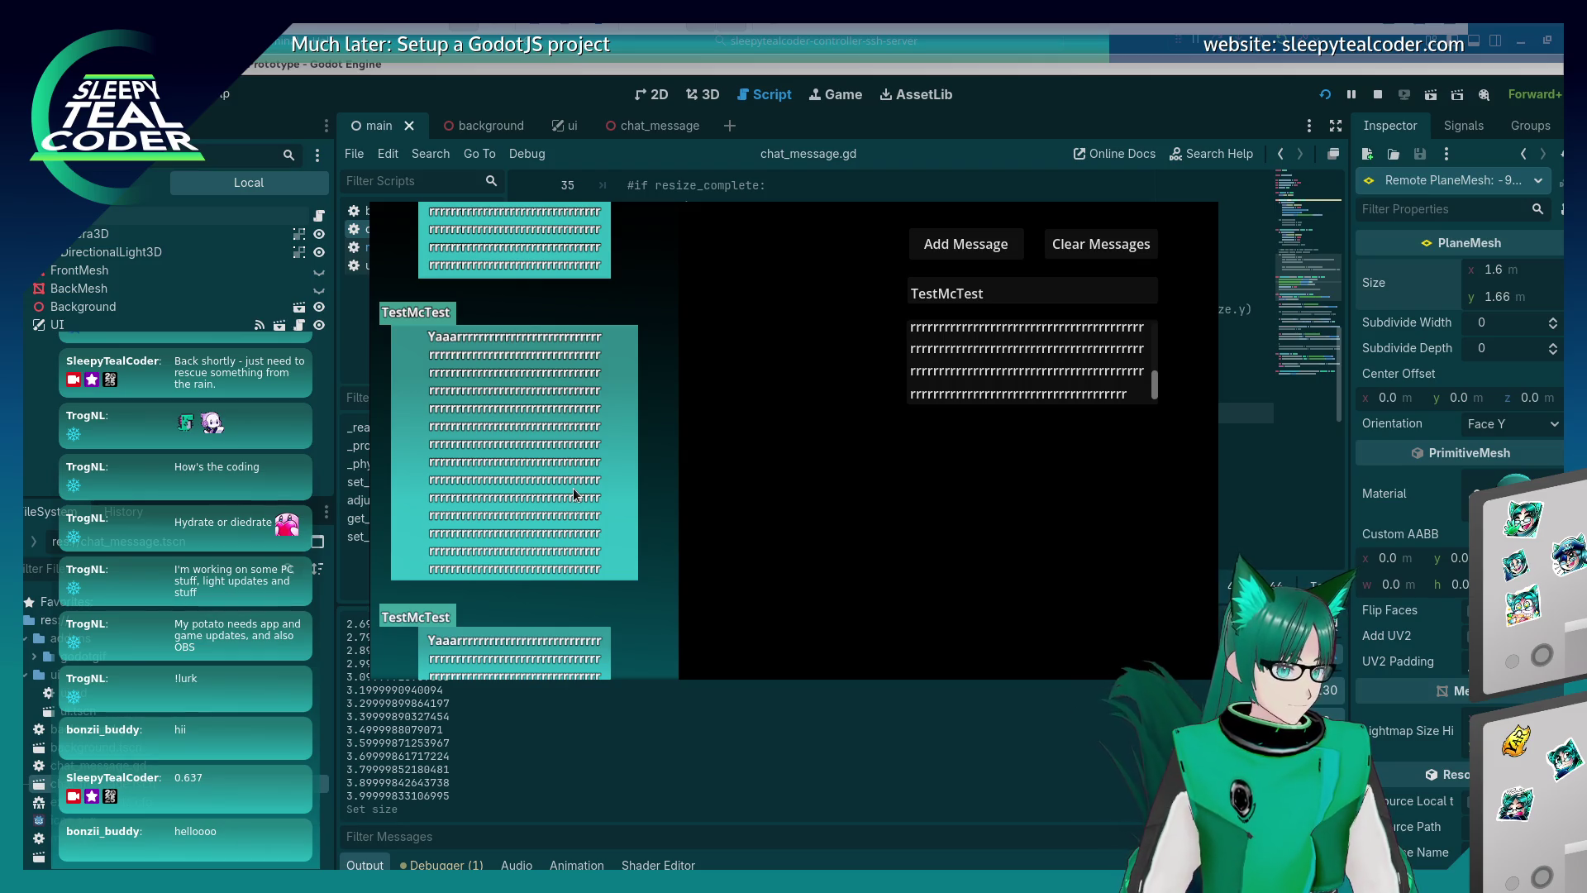
Re-pick MessageBackground and widen its plane to 1.7 m.
right_click(630, 422)
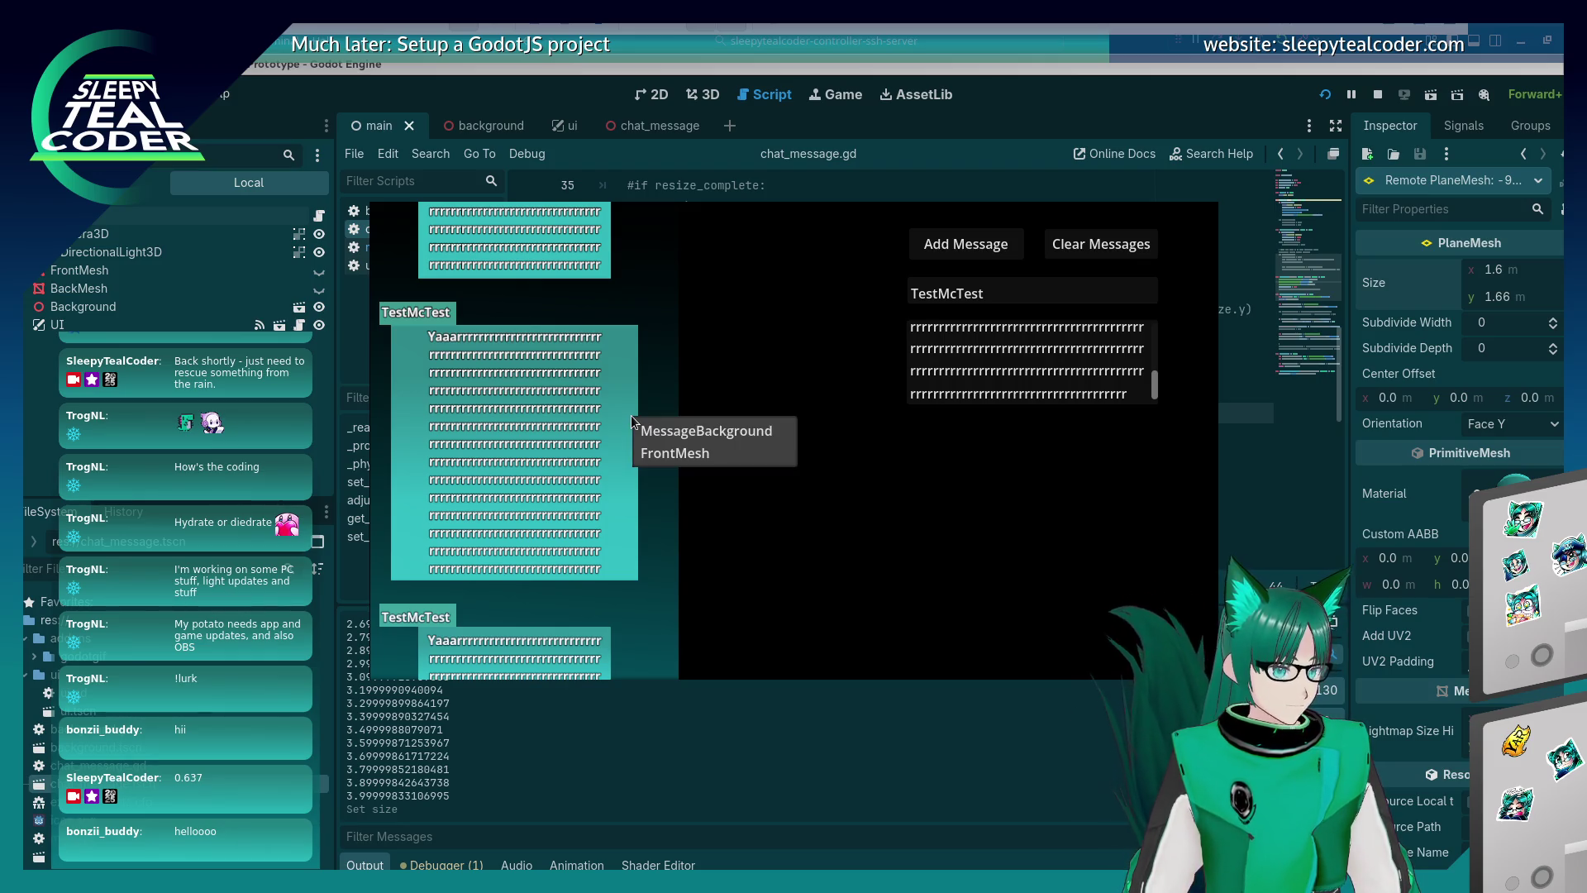
left_click(646, 430)
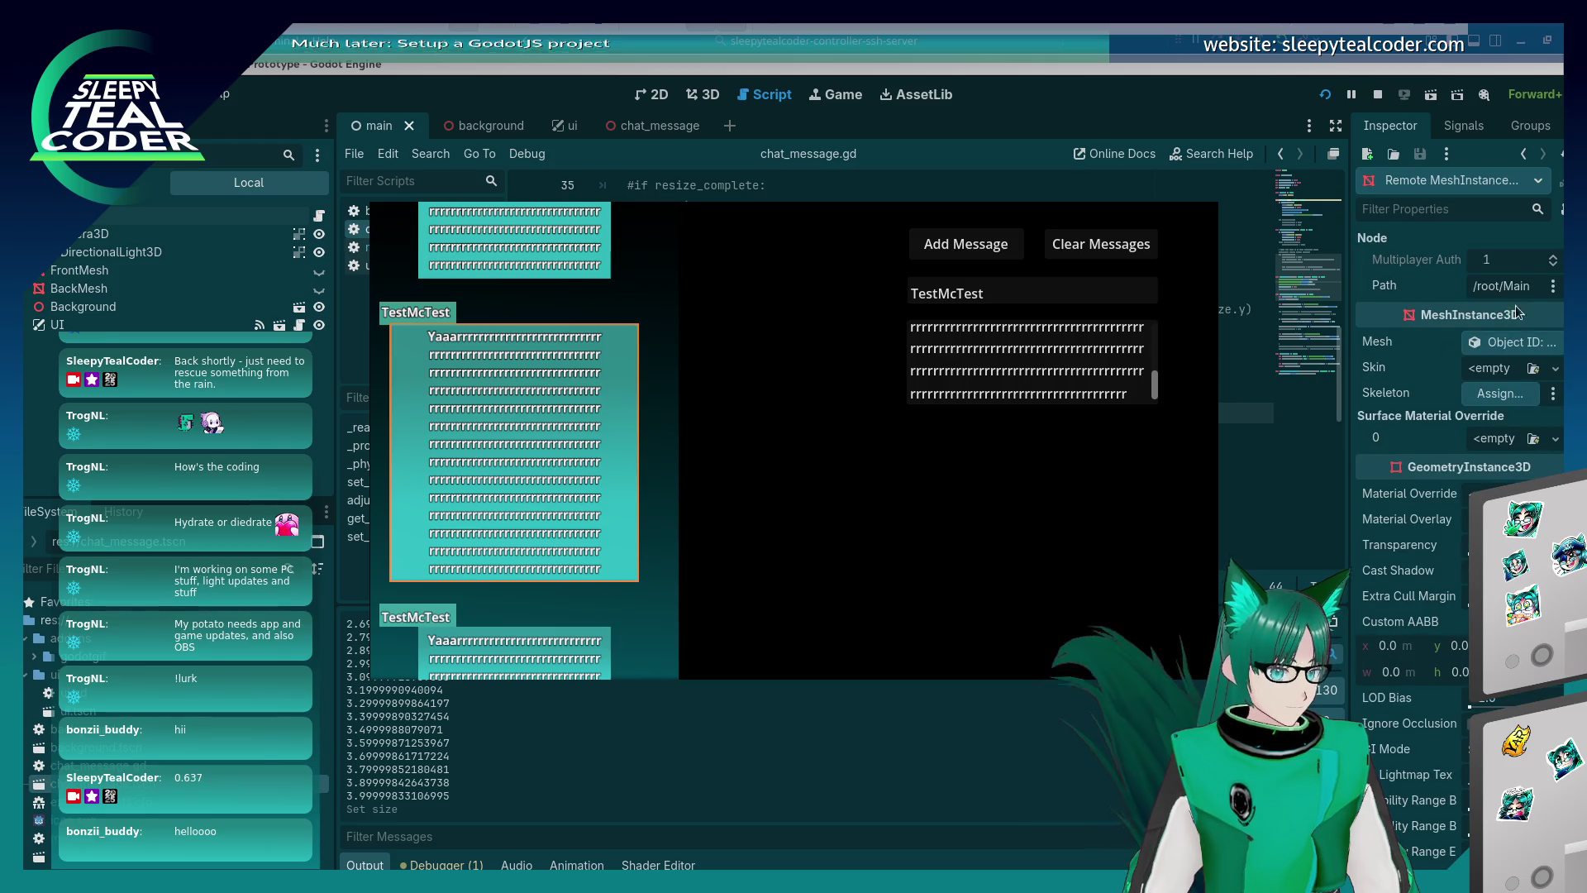
left_click(1509, 271)
type("1.7")
key("Return")
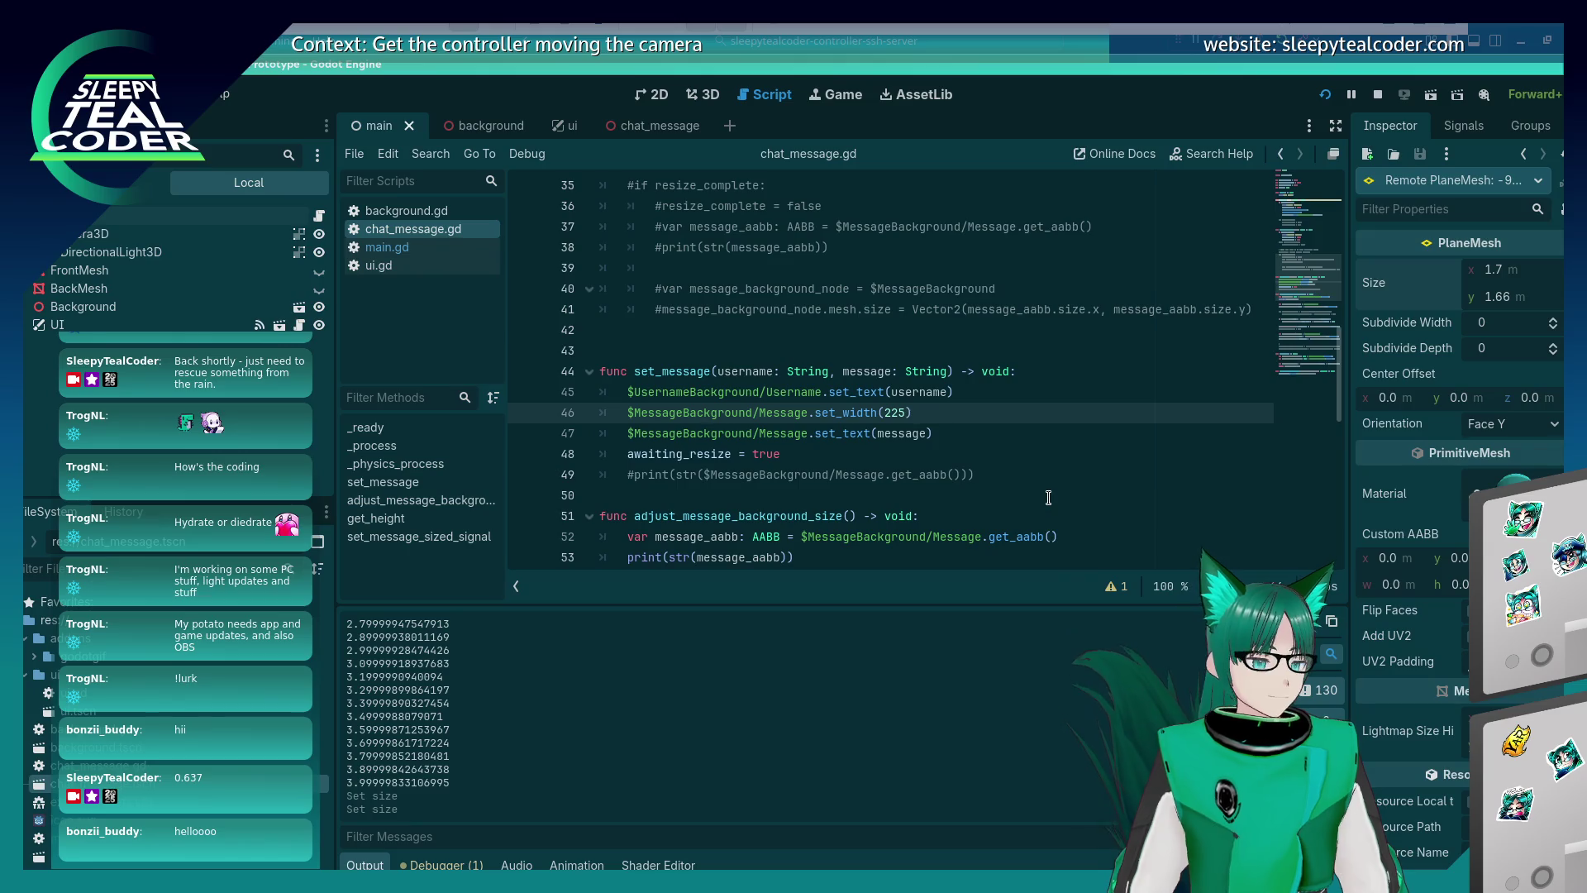
key("alt+Tab")
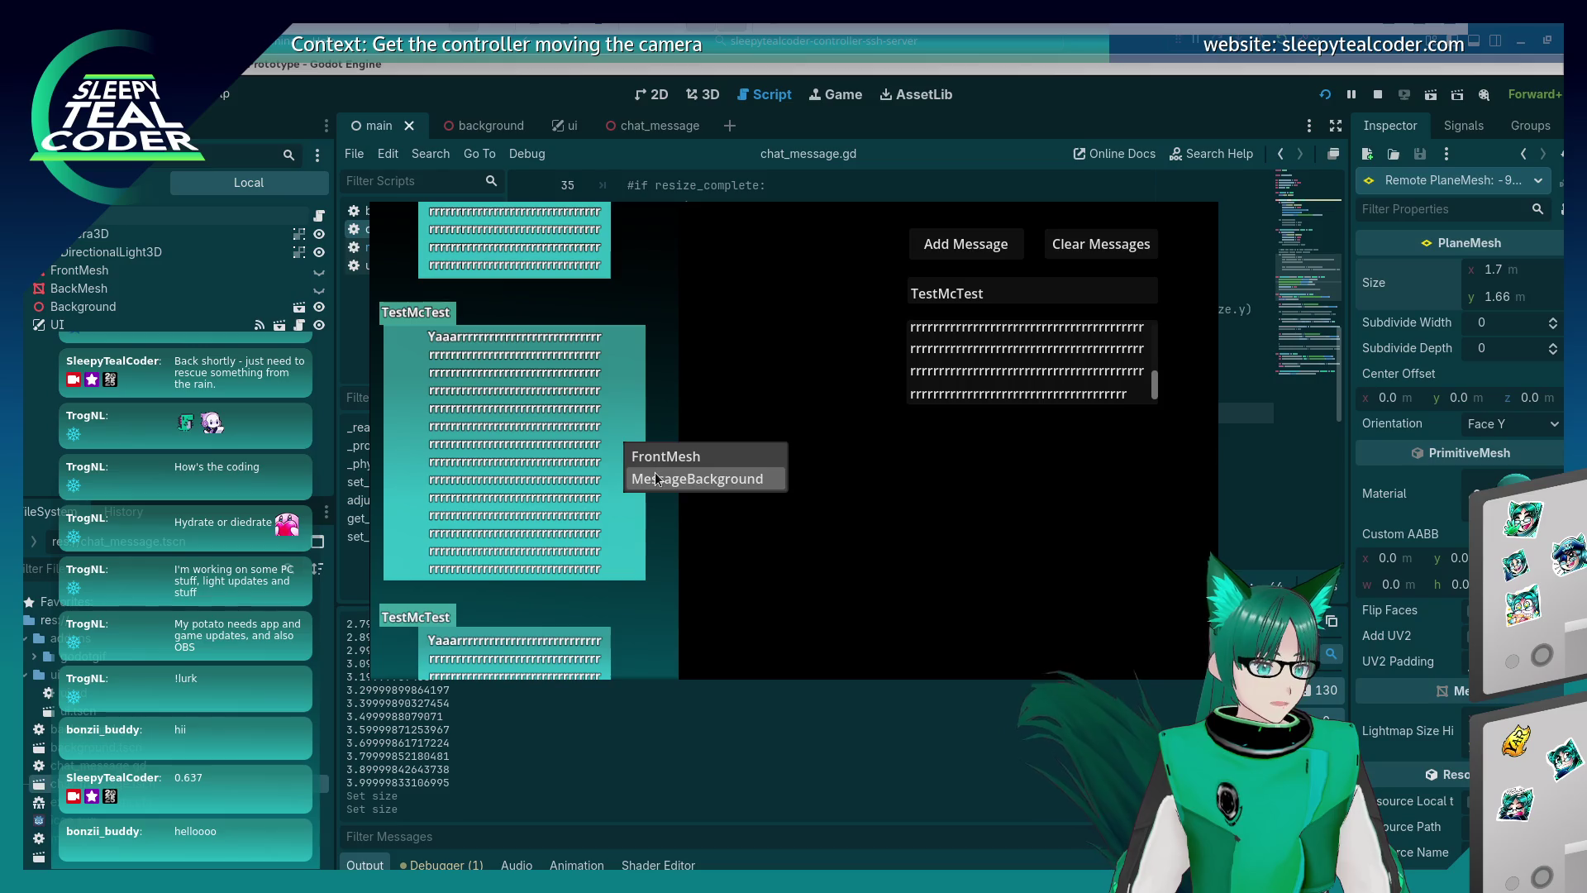
Adjust the background's remote Position x to 0.987 and check the game.
left_click(650, 471)
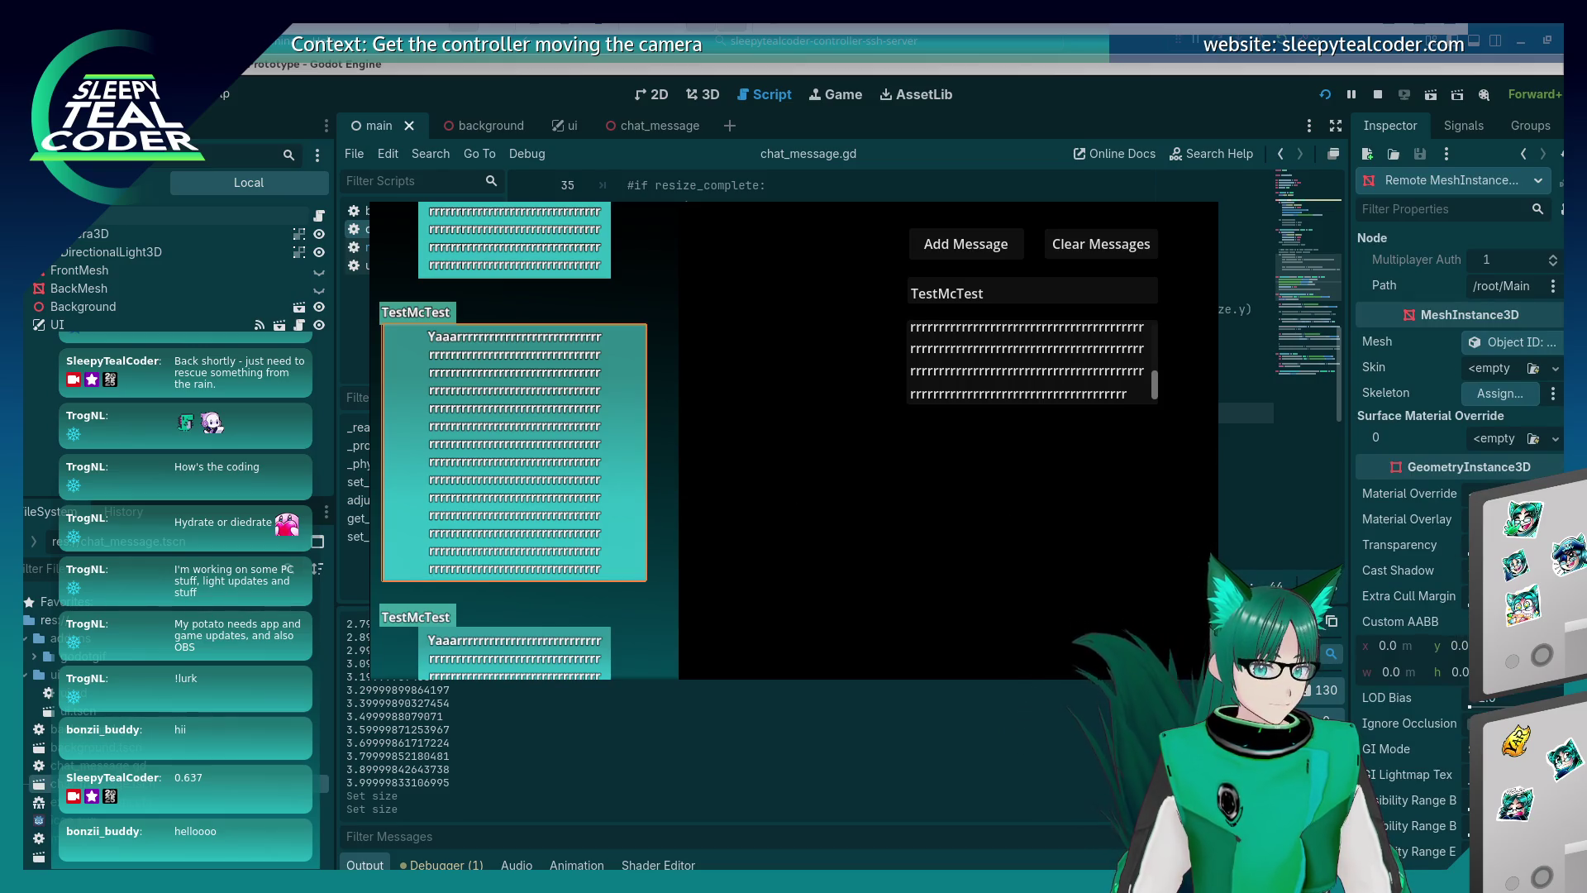
key("alt+Tab")
scroll(1414, 654, "down", 10)
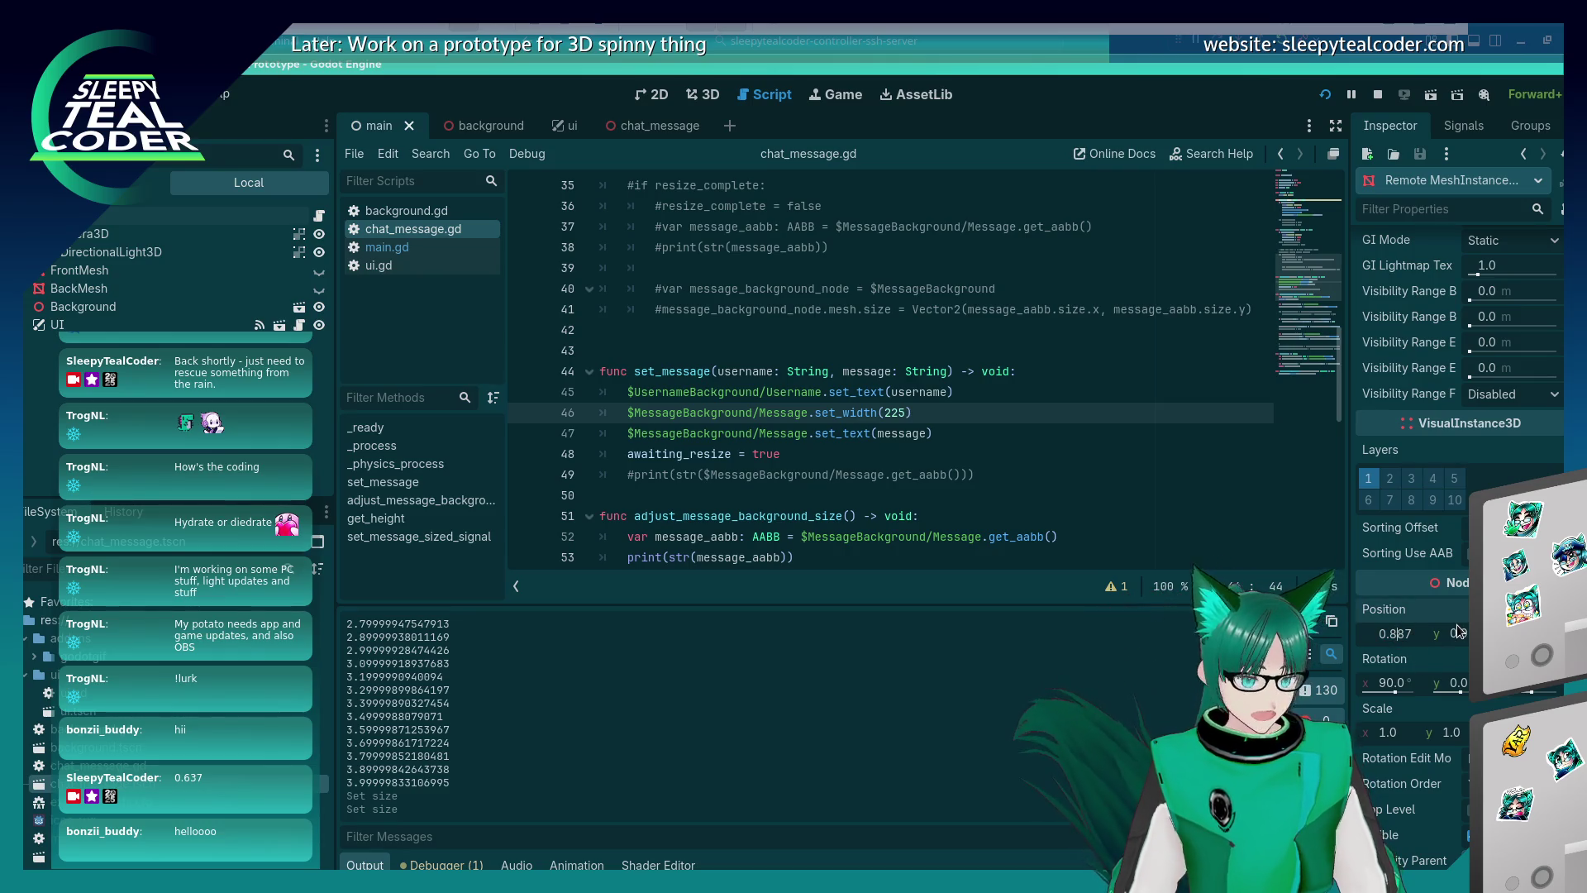
key("alt+Tab")
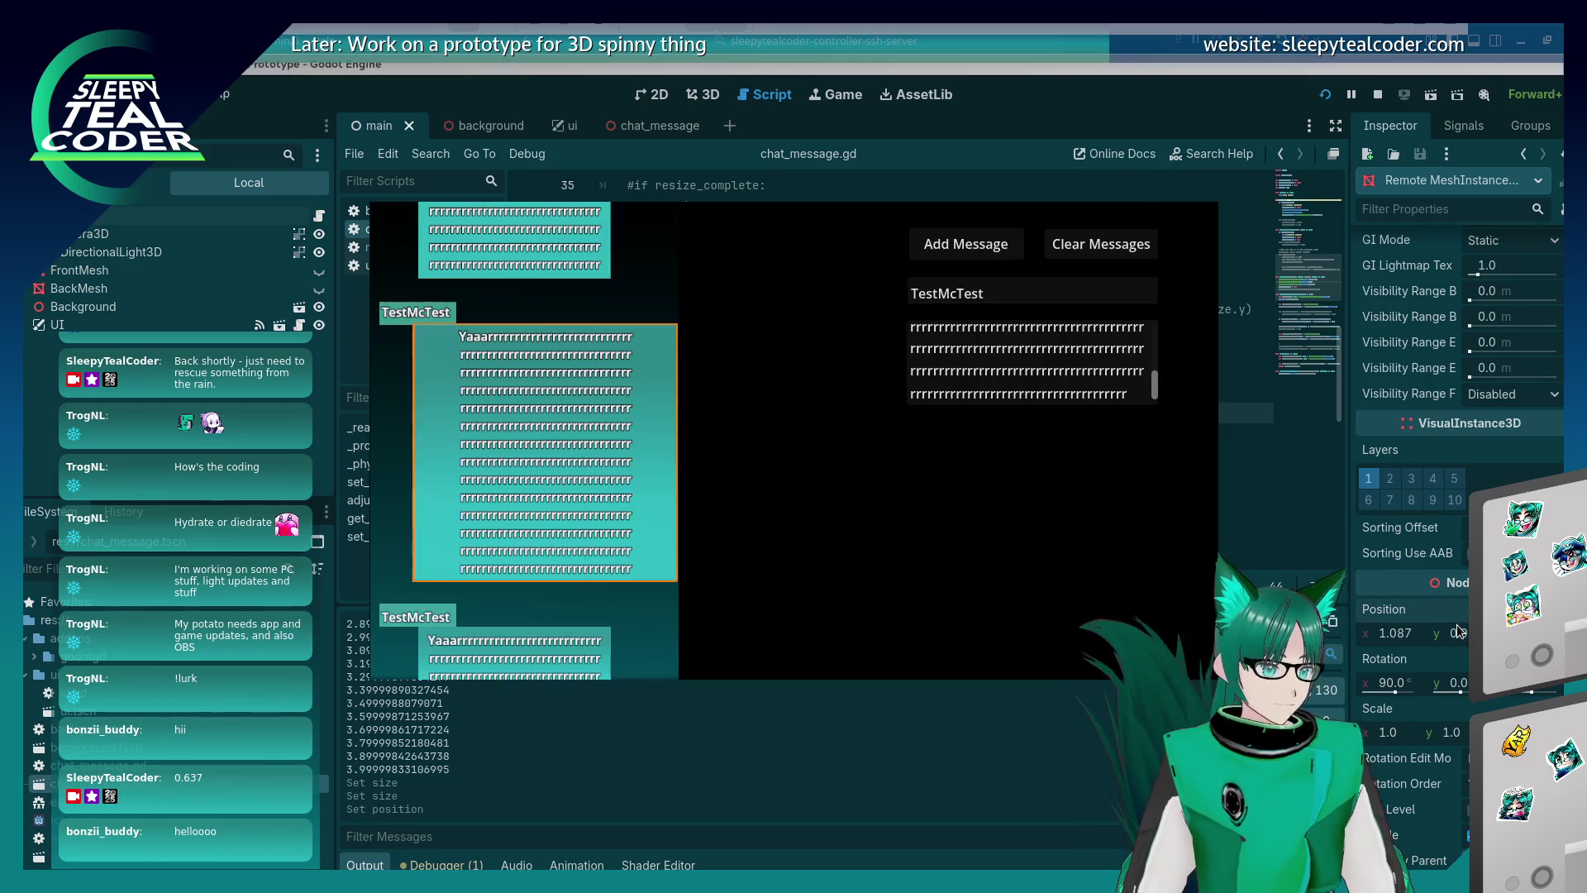
key("alt+Tab")
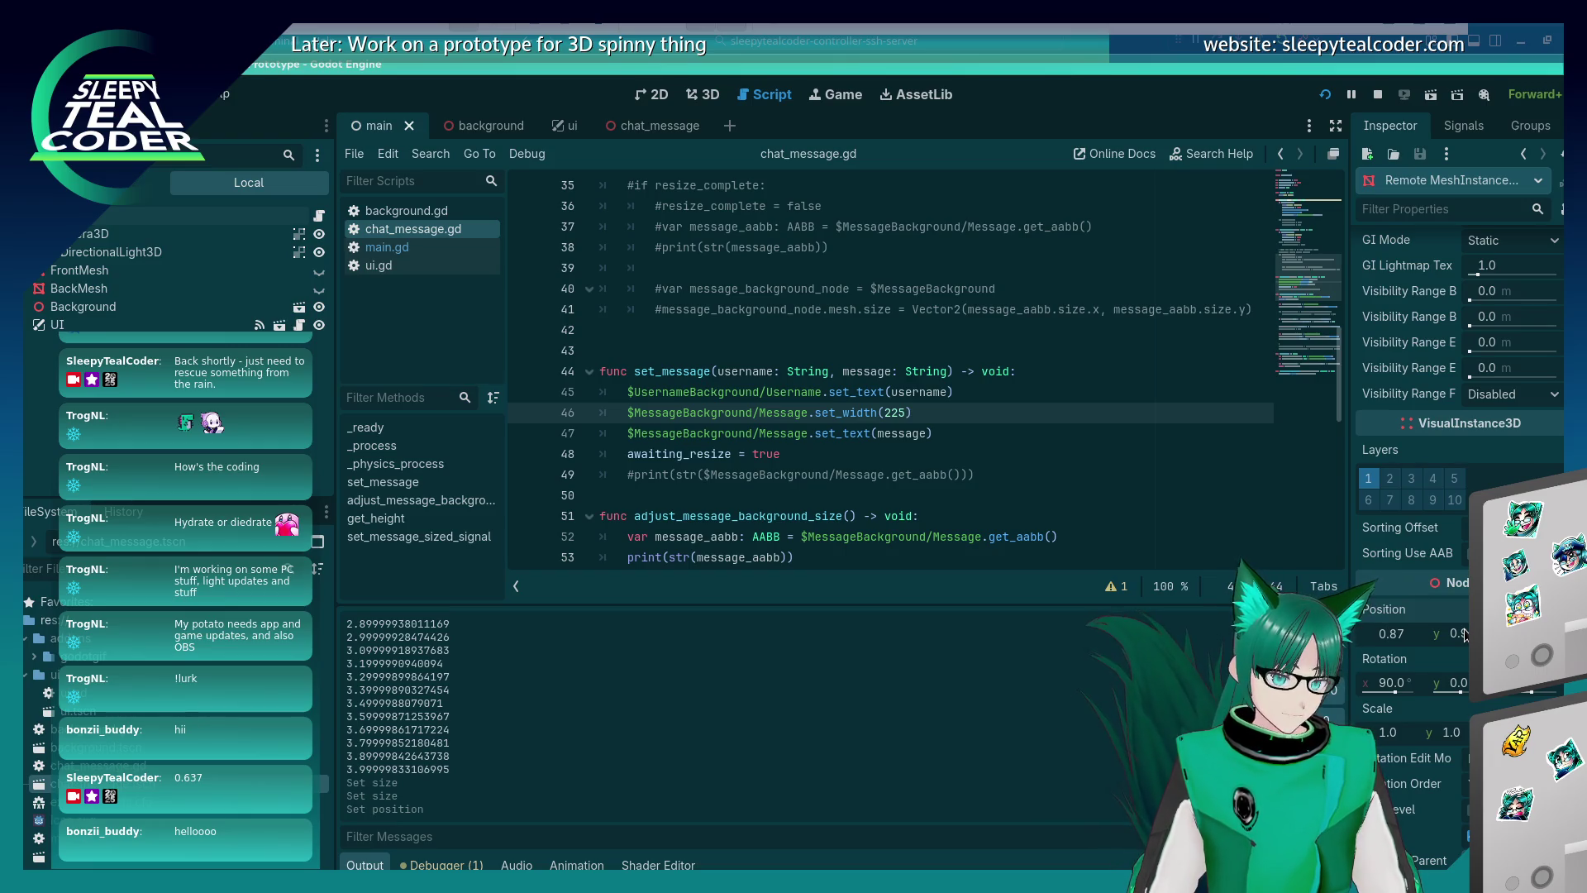
type("9")
key("Return")
key("alt+Tab")
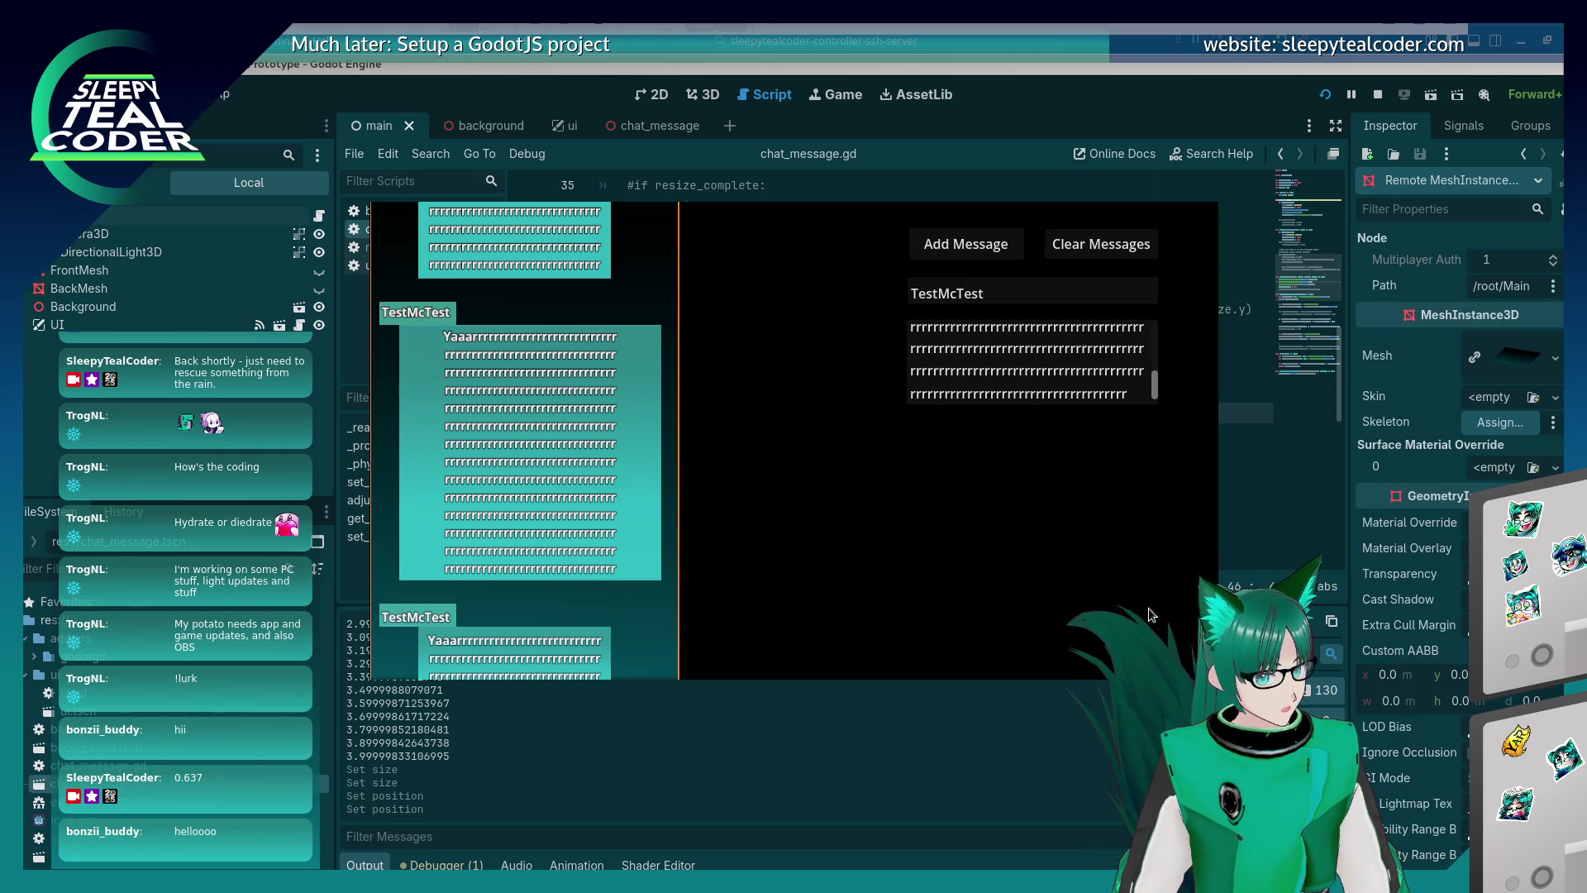
Set the MessageBackground remote Position x to 0.937 and inspect its PlaneMesh.
right_click(648, 484)
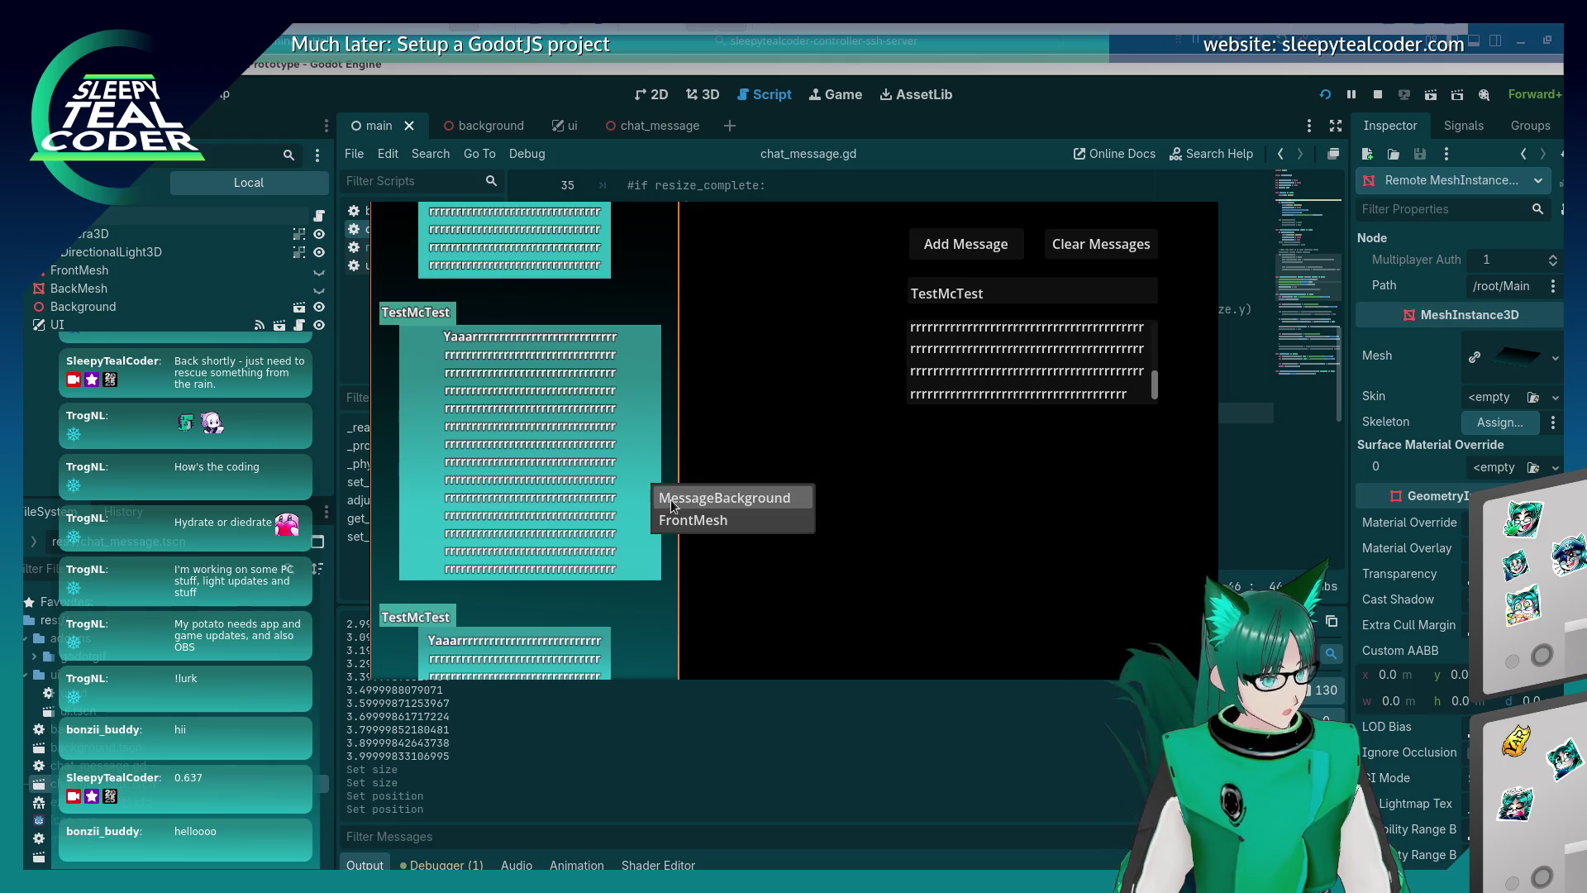
left_click(673, 500)
left_click(1396, 632)
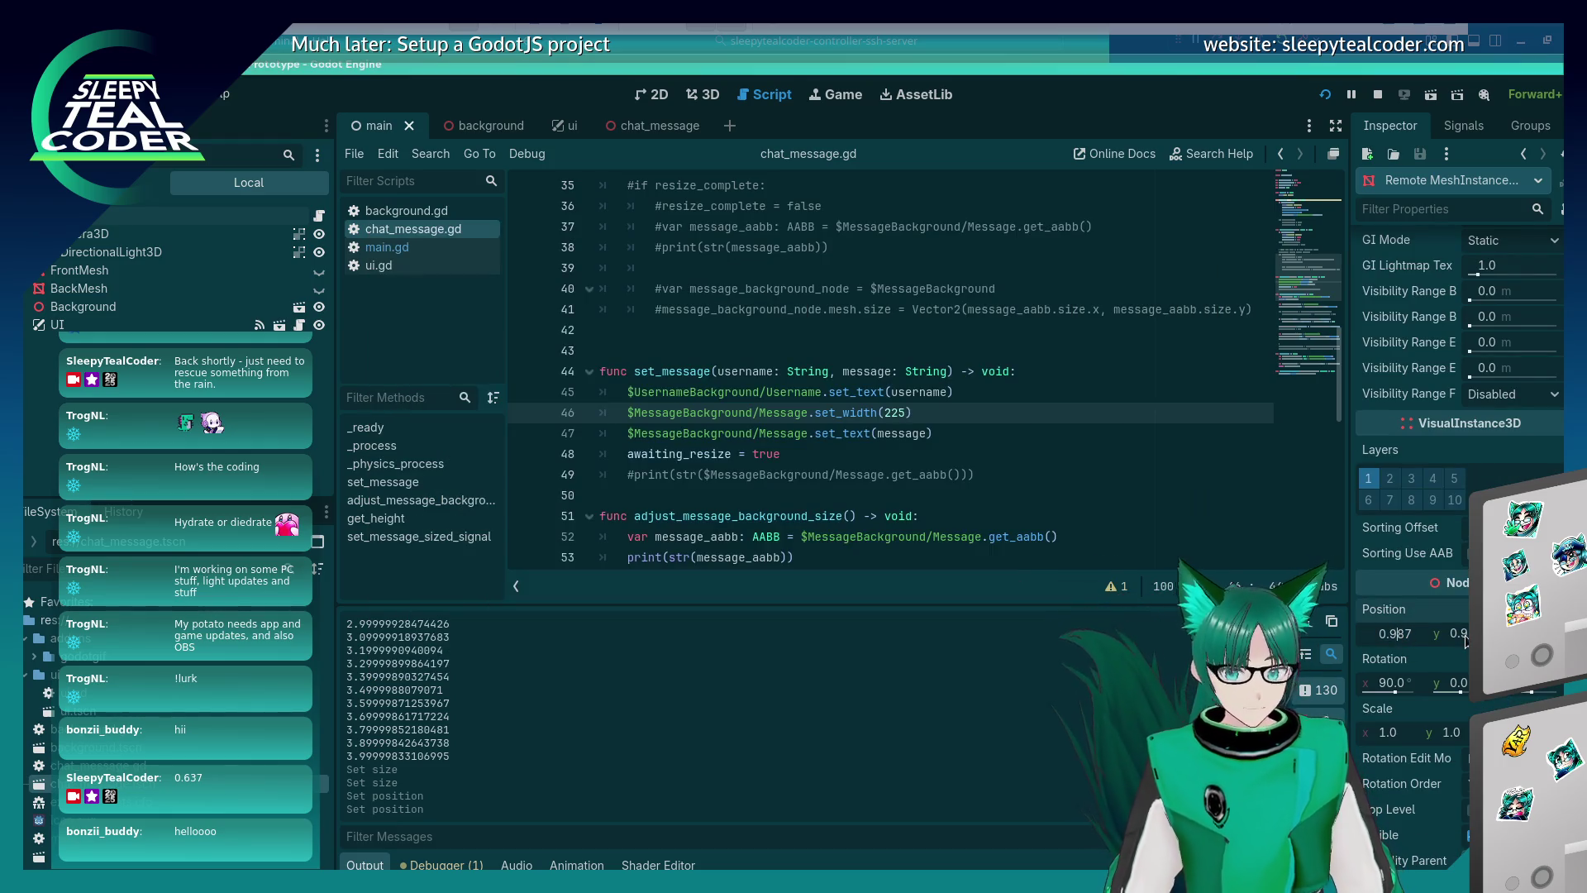
key("alt+Tab")
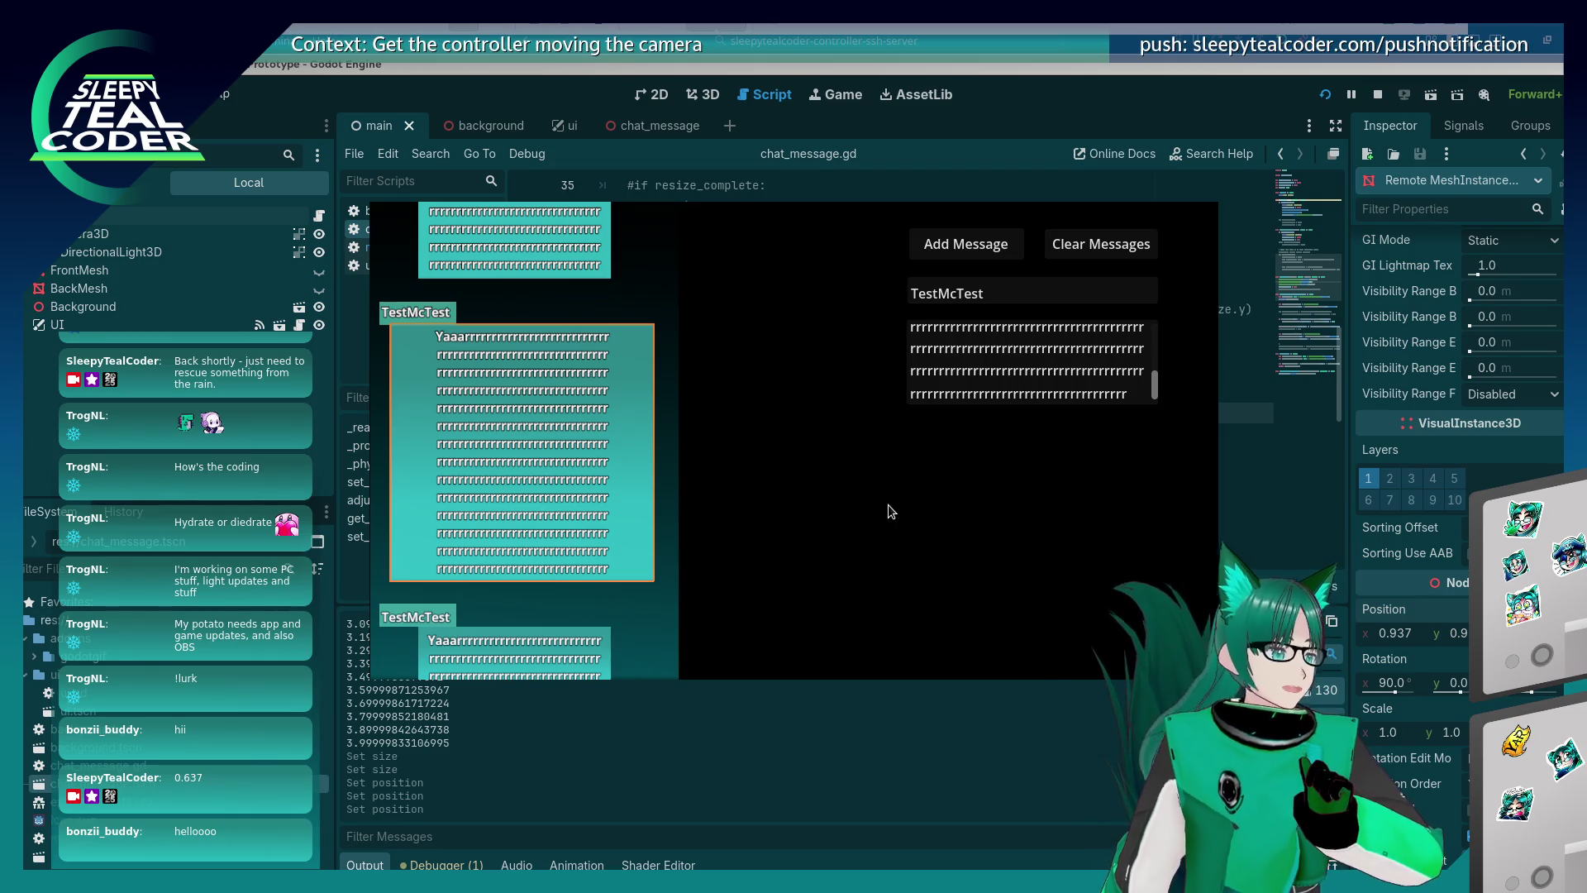
left_click(1480, 347)
scroll(1488, 347, "up", 5)
left_click(1506, 343)
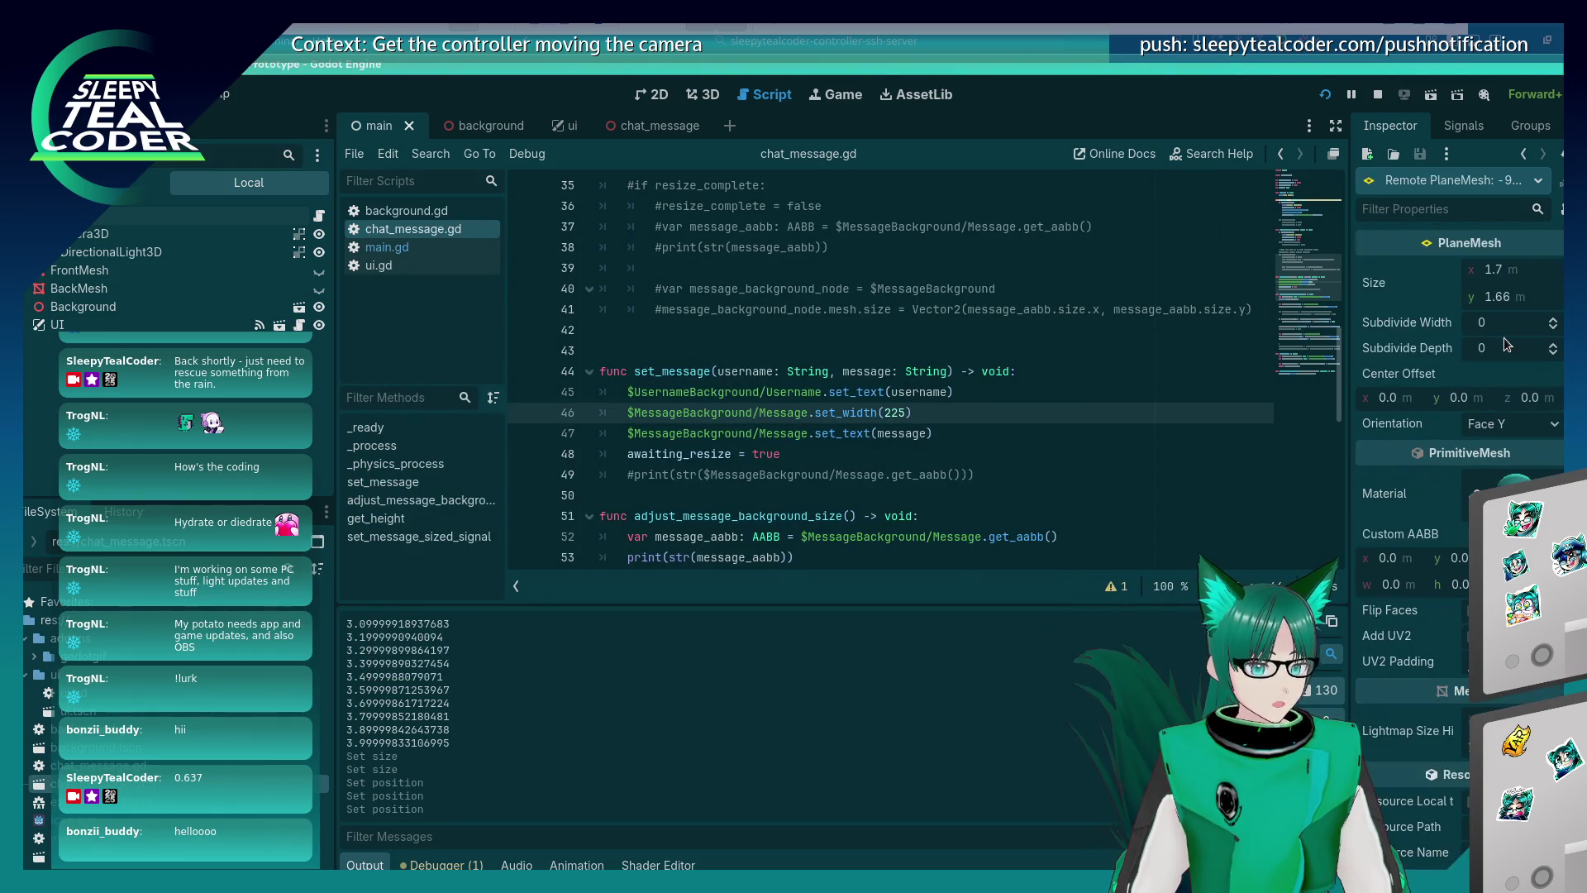
Stop the game and open the chat_message scene in the 3D view.
left_click(1377, 96)
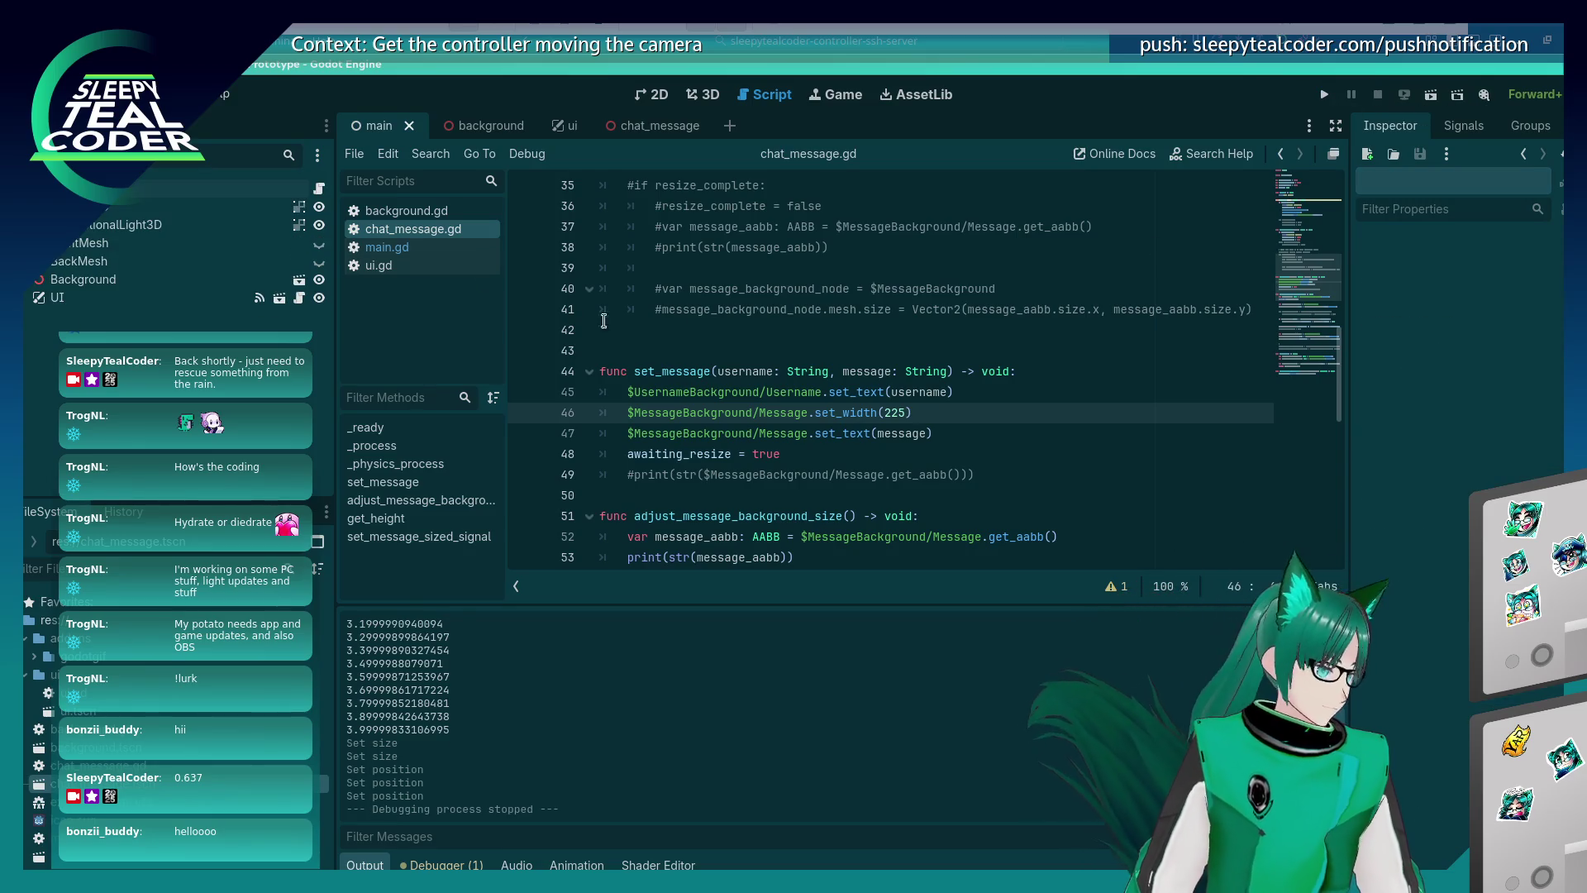
left_click(701, 94)
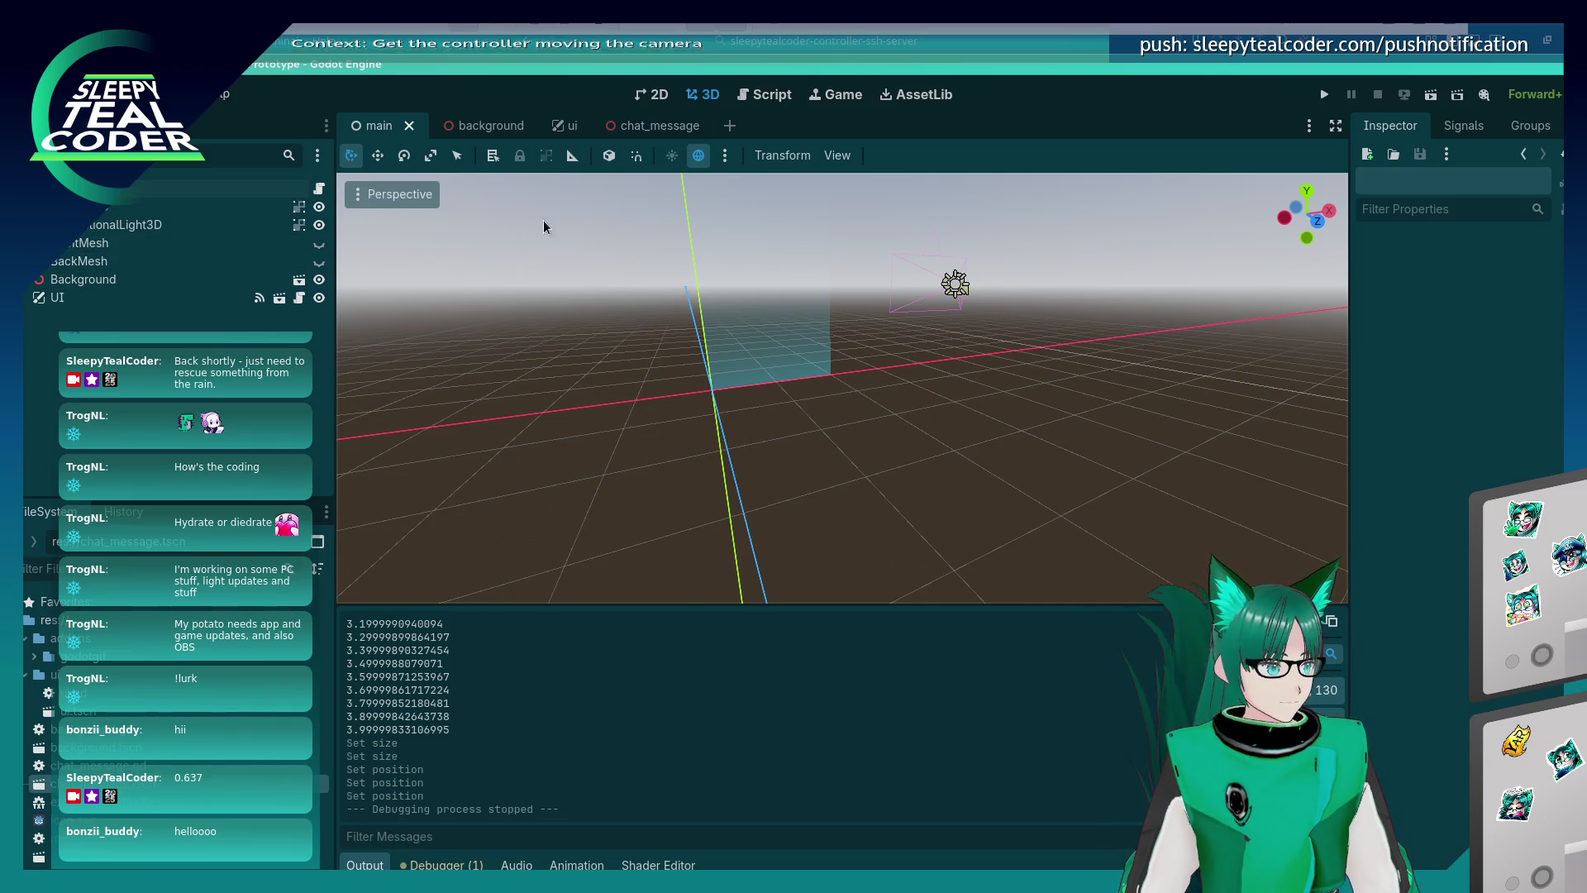
key("ctrl+shift+Tab")
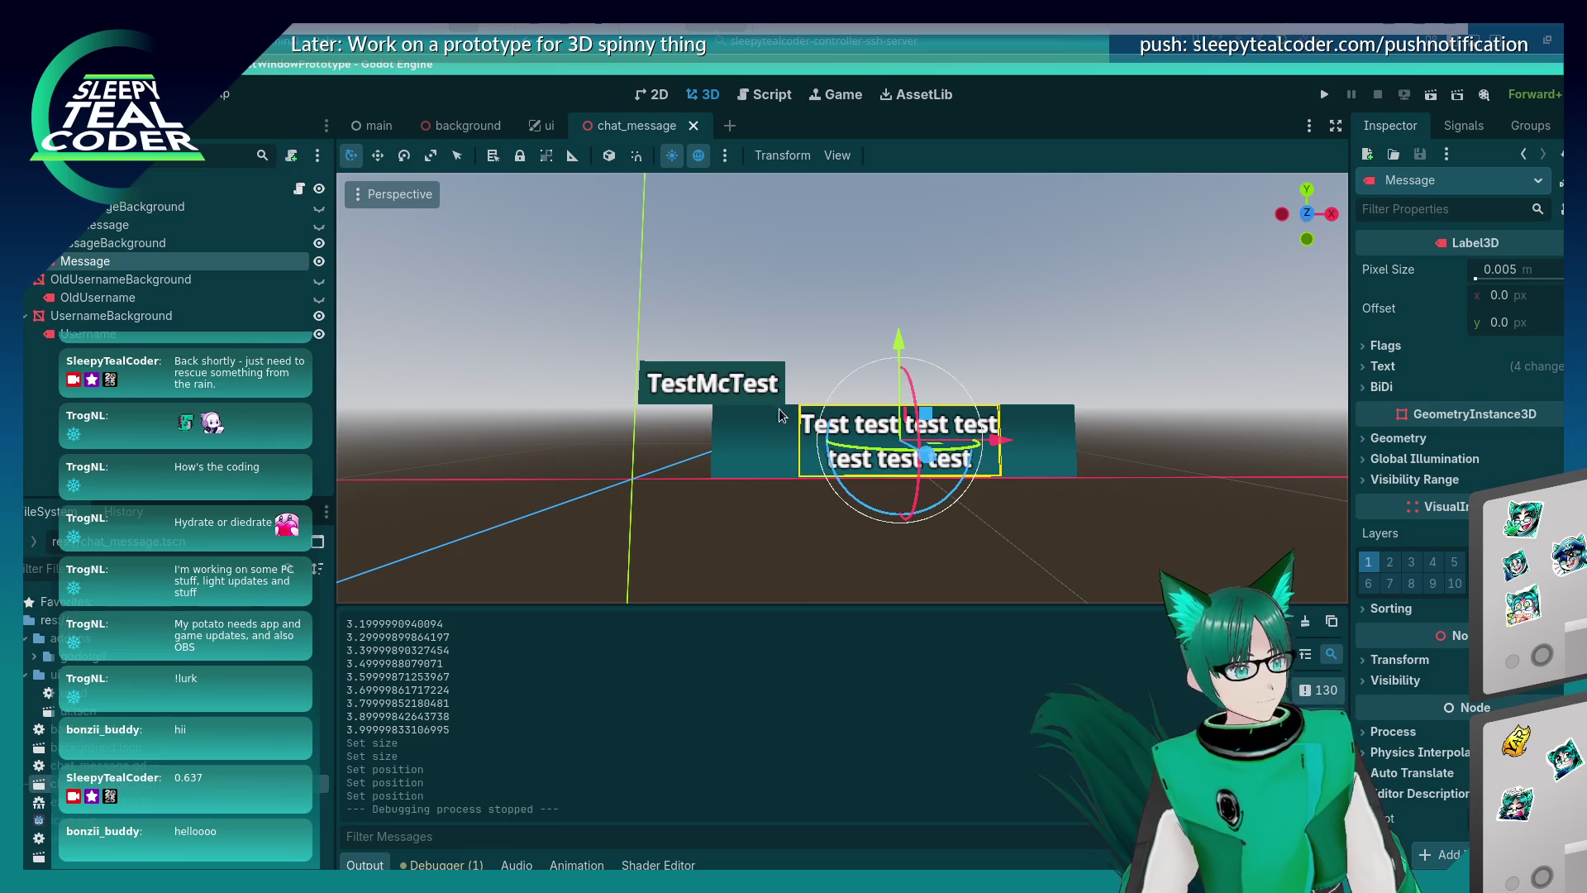
Set the MessageBackground mesh Size x to 1.65.
left_click(781, 417)
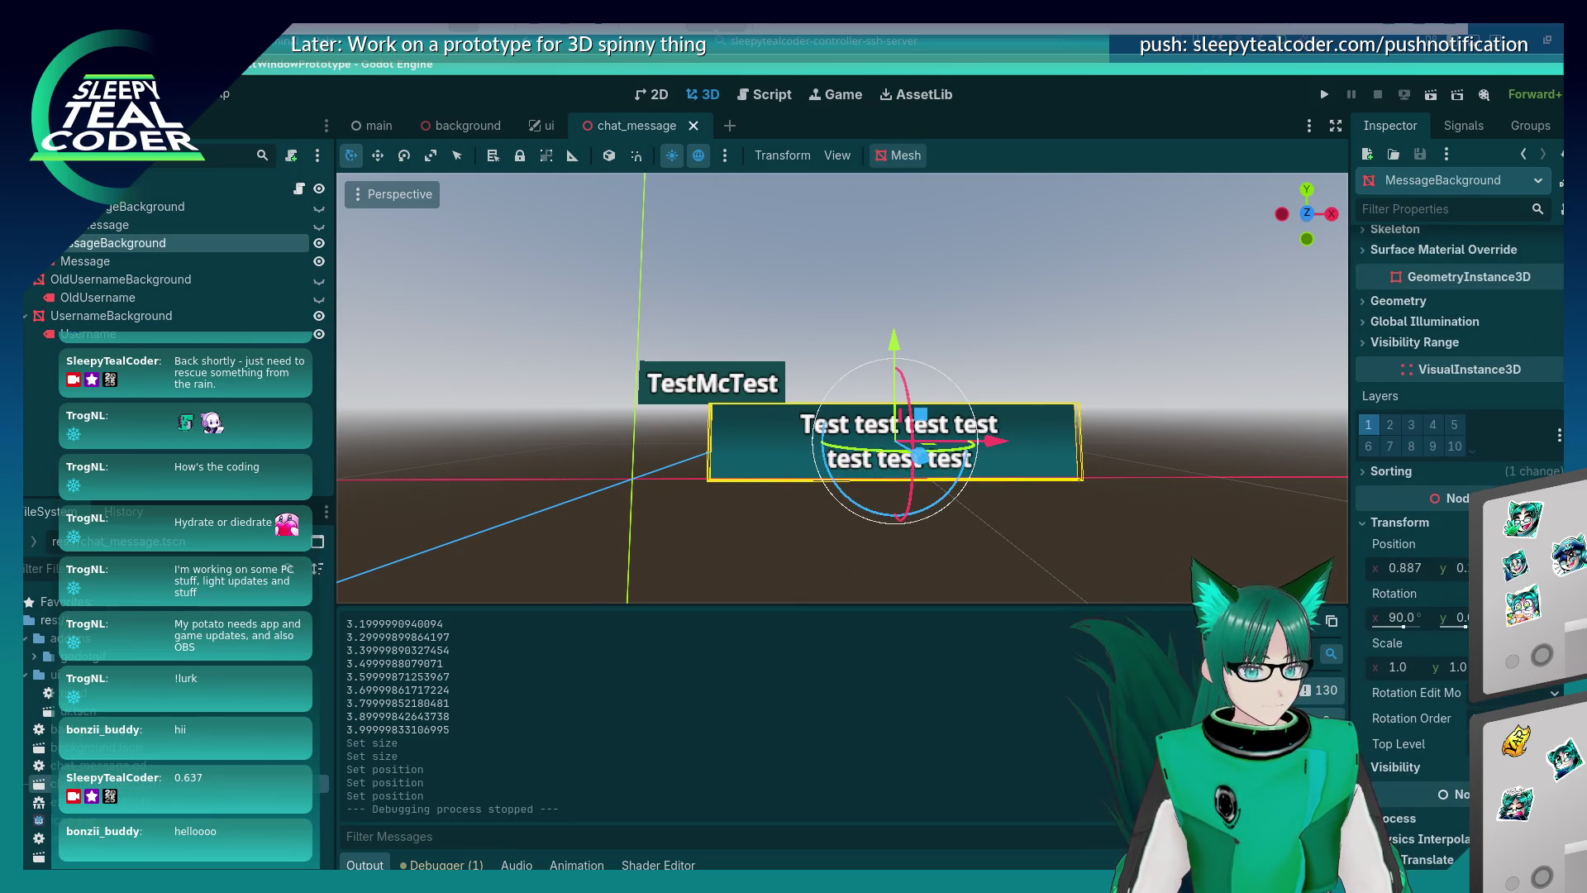
scroll(1455, 372, "up", 10)
left_click(1507, 454)
left_click(1540, 463)
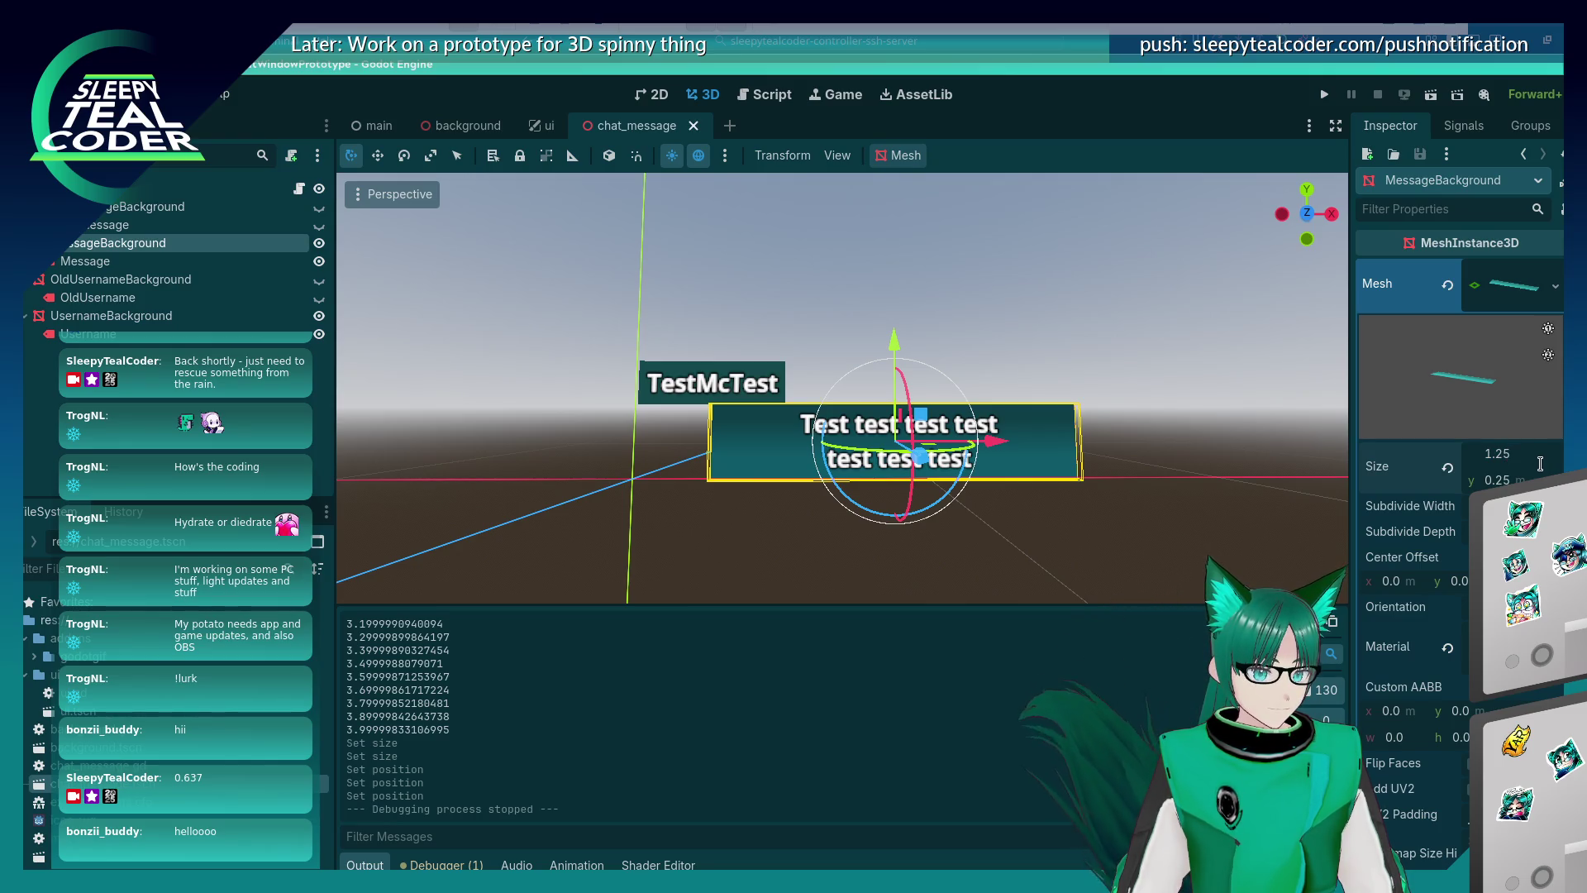
key("Return")
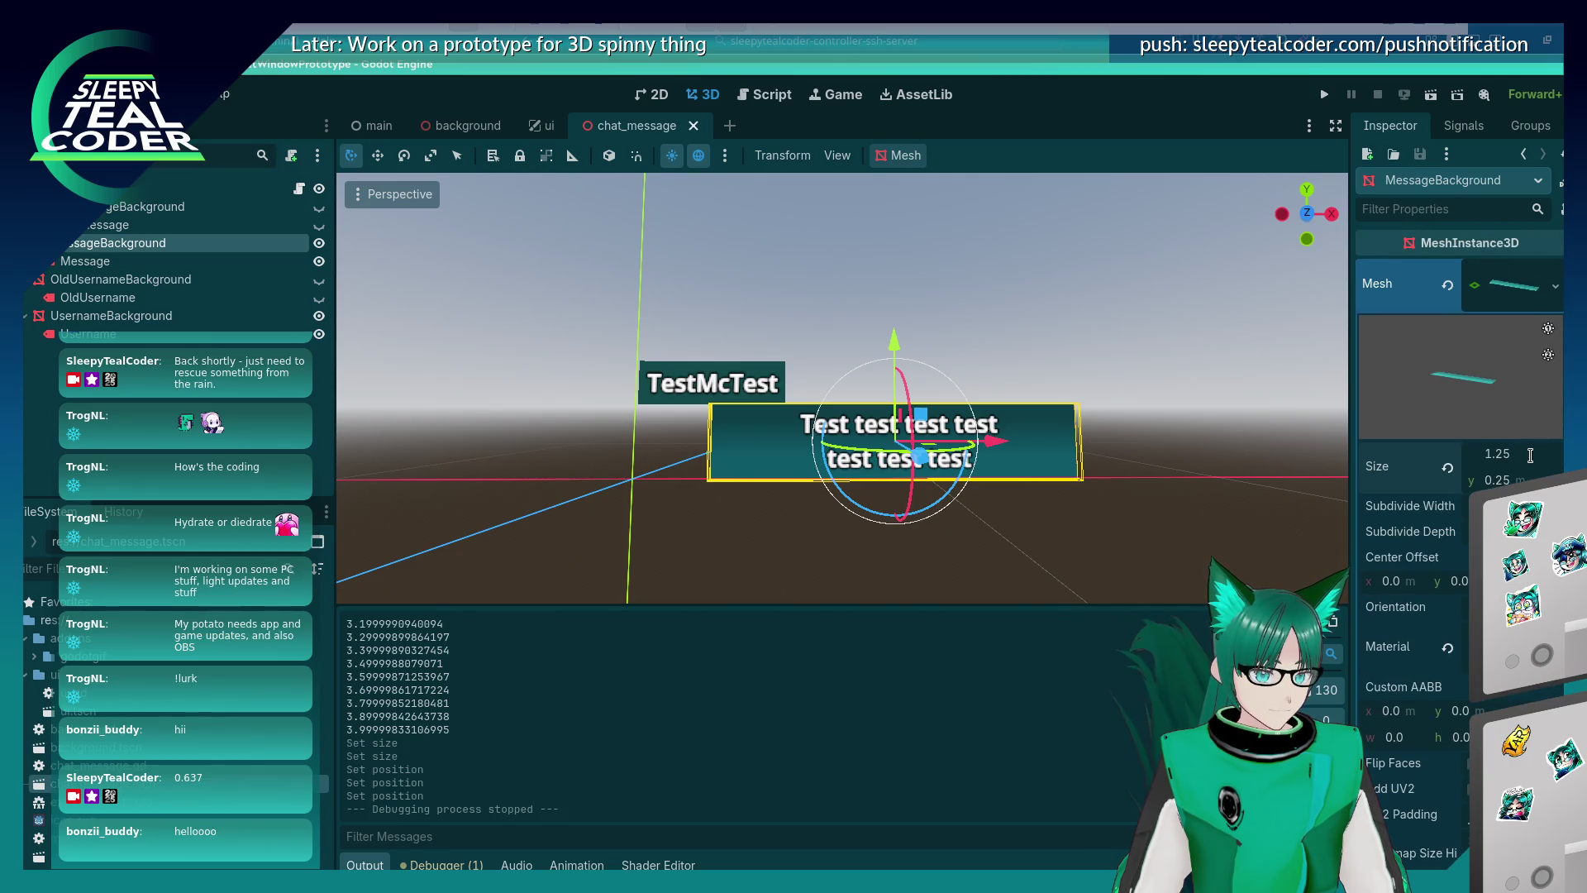
type("1.65")
key("Return")
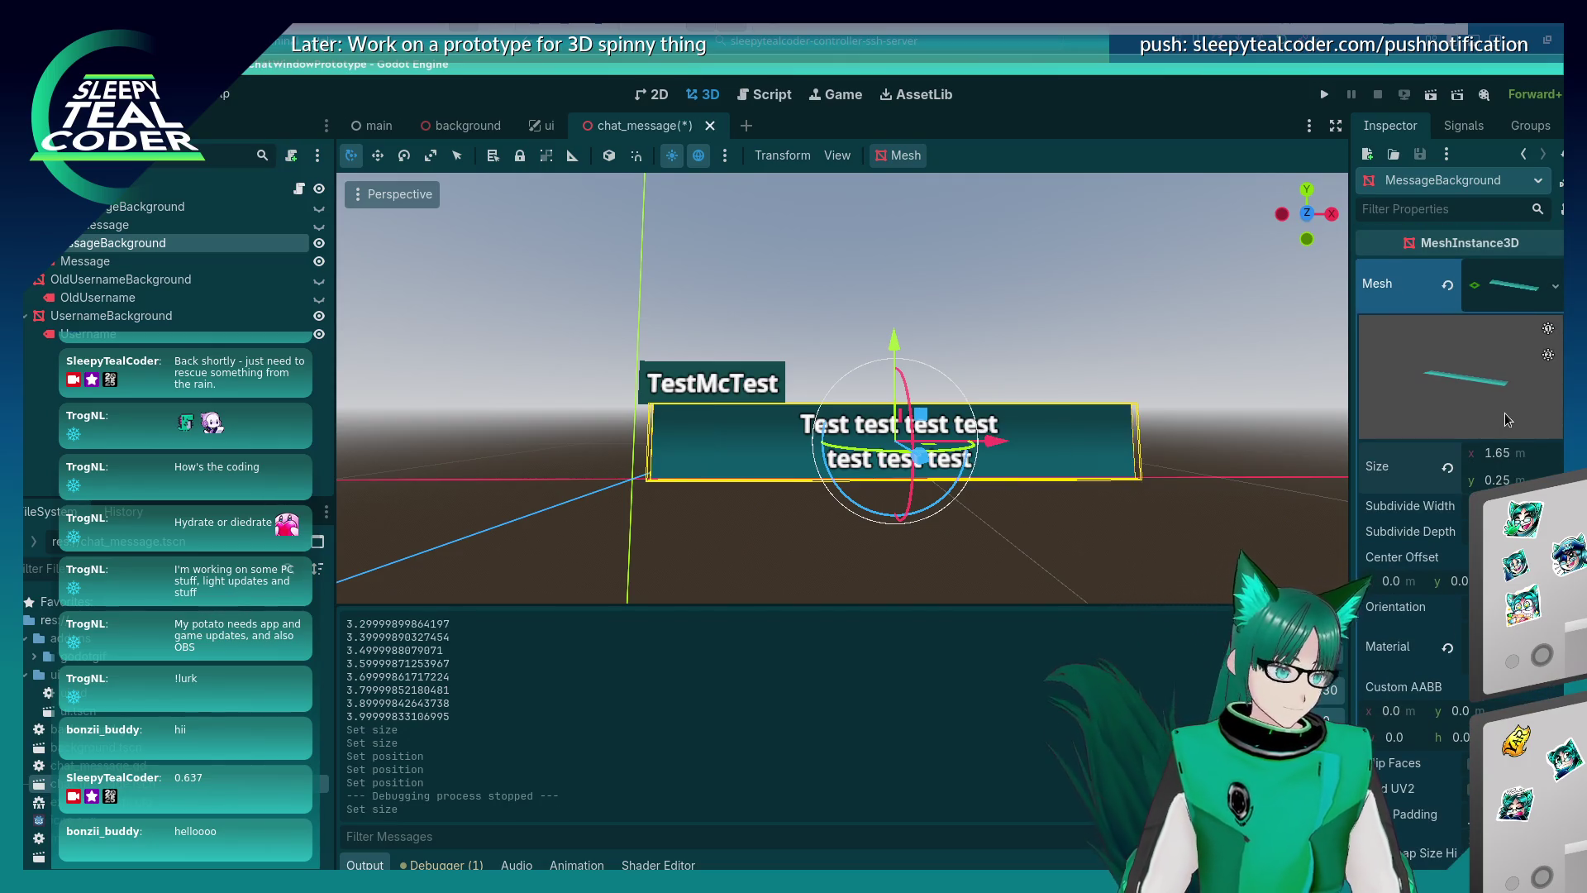
Change the background's Position x to 0.97 and run the project.
scroll(1520, 431, "down", 10)
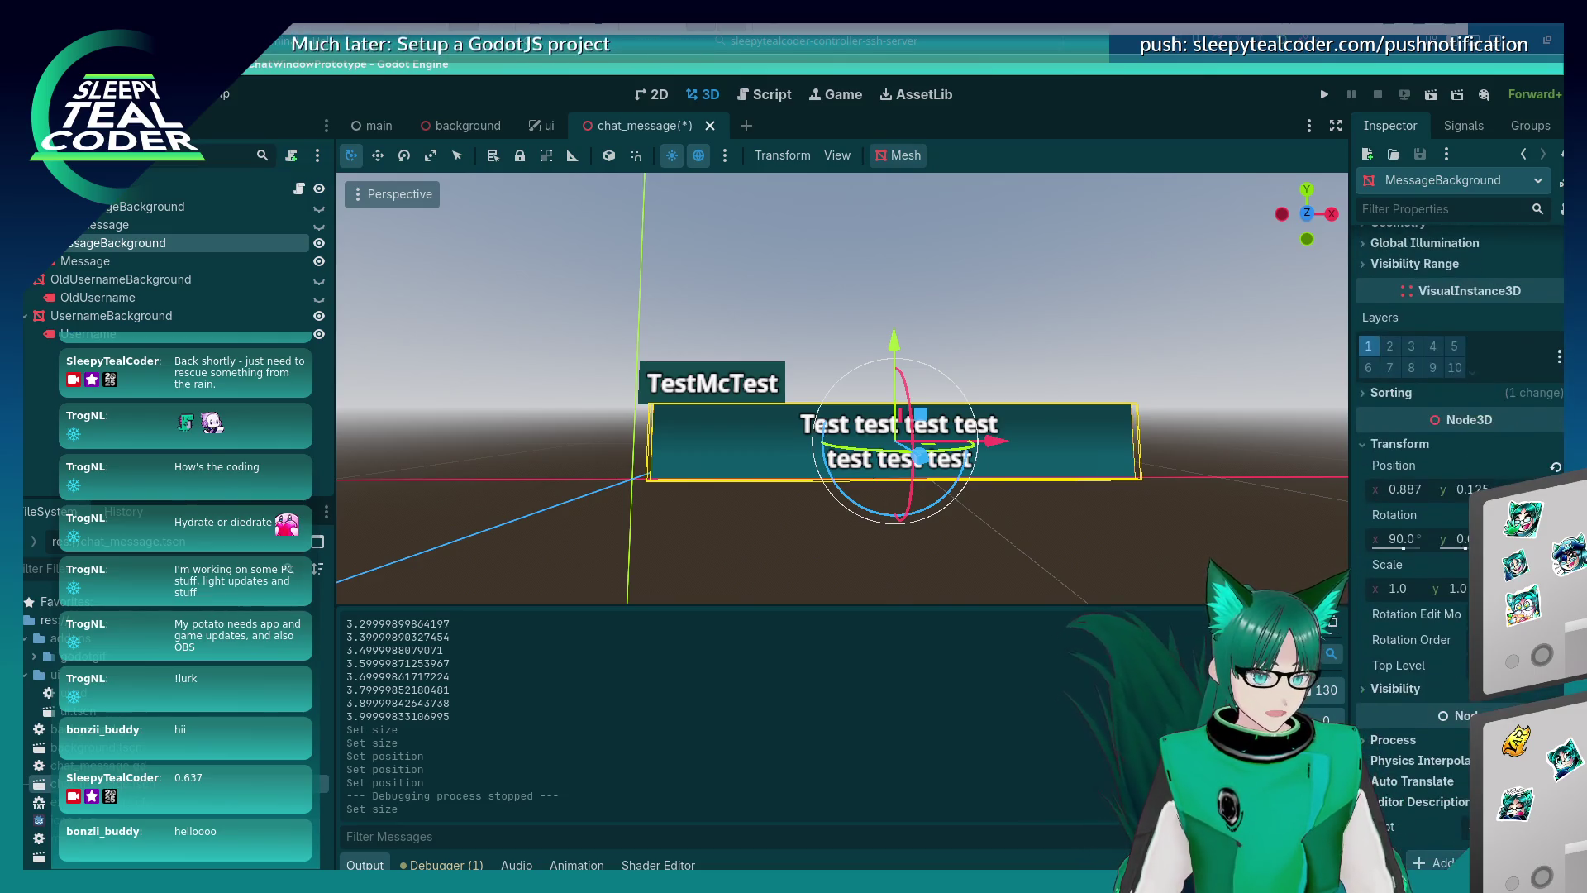
left_click(1408, 490)
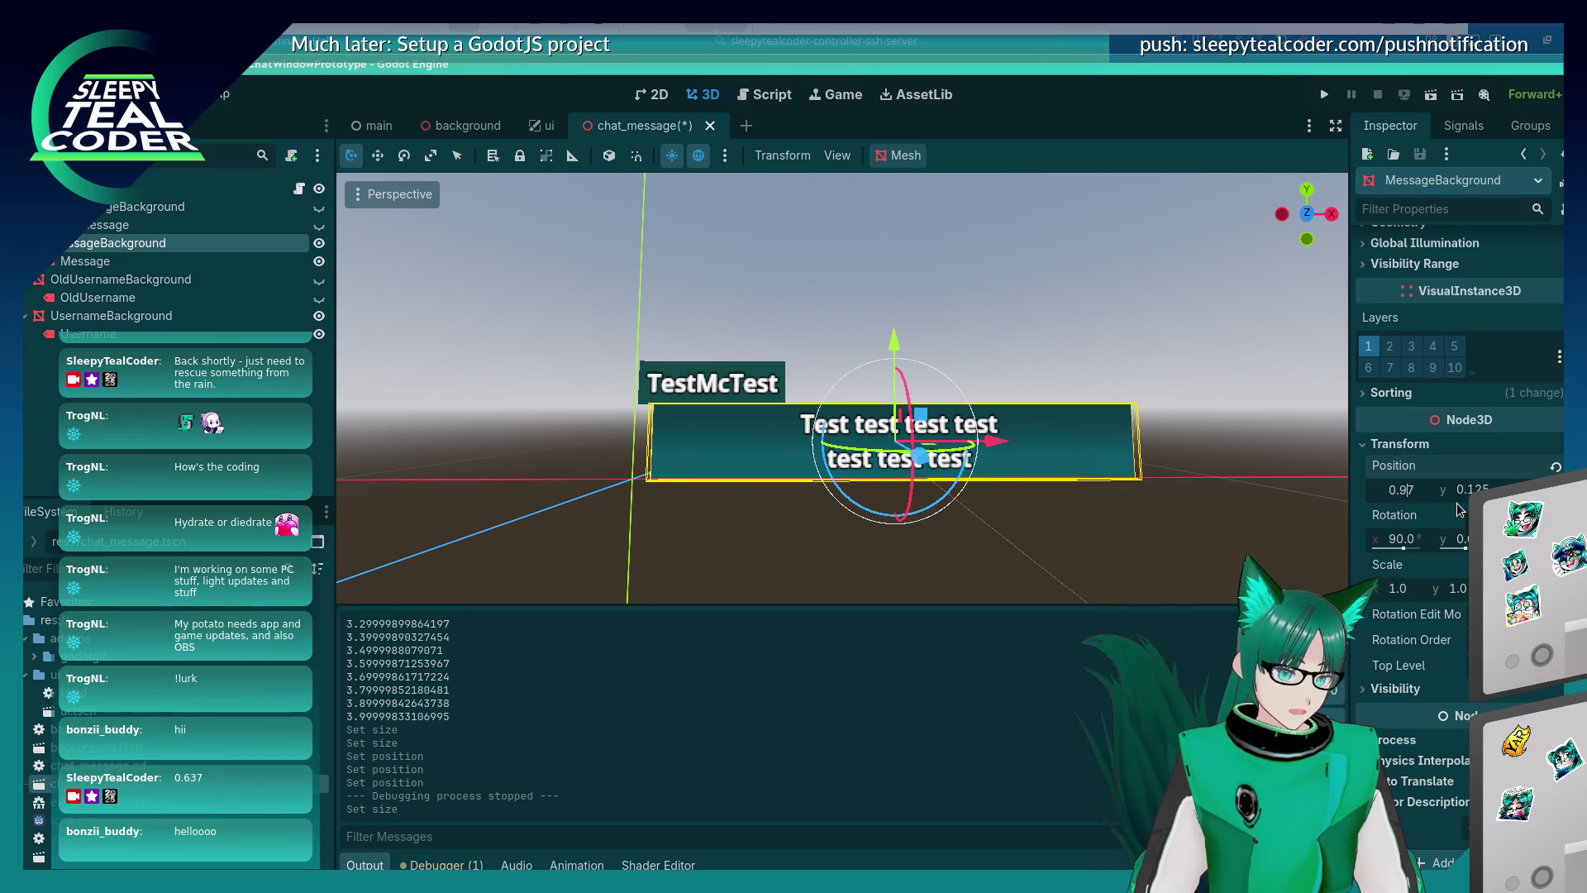
key("Return")
left_click(967, 525)
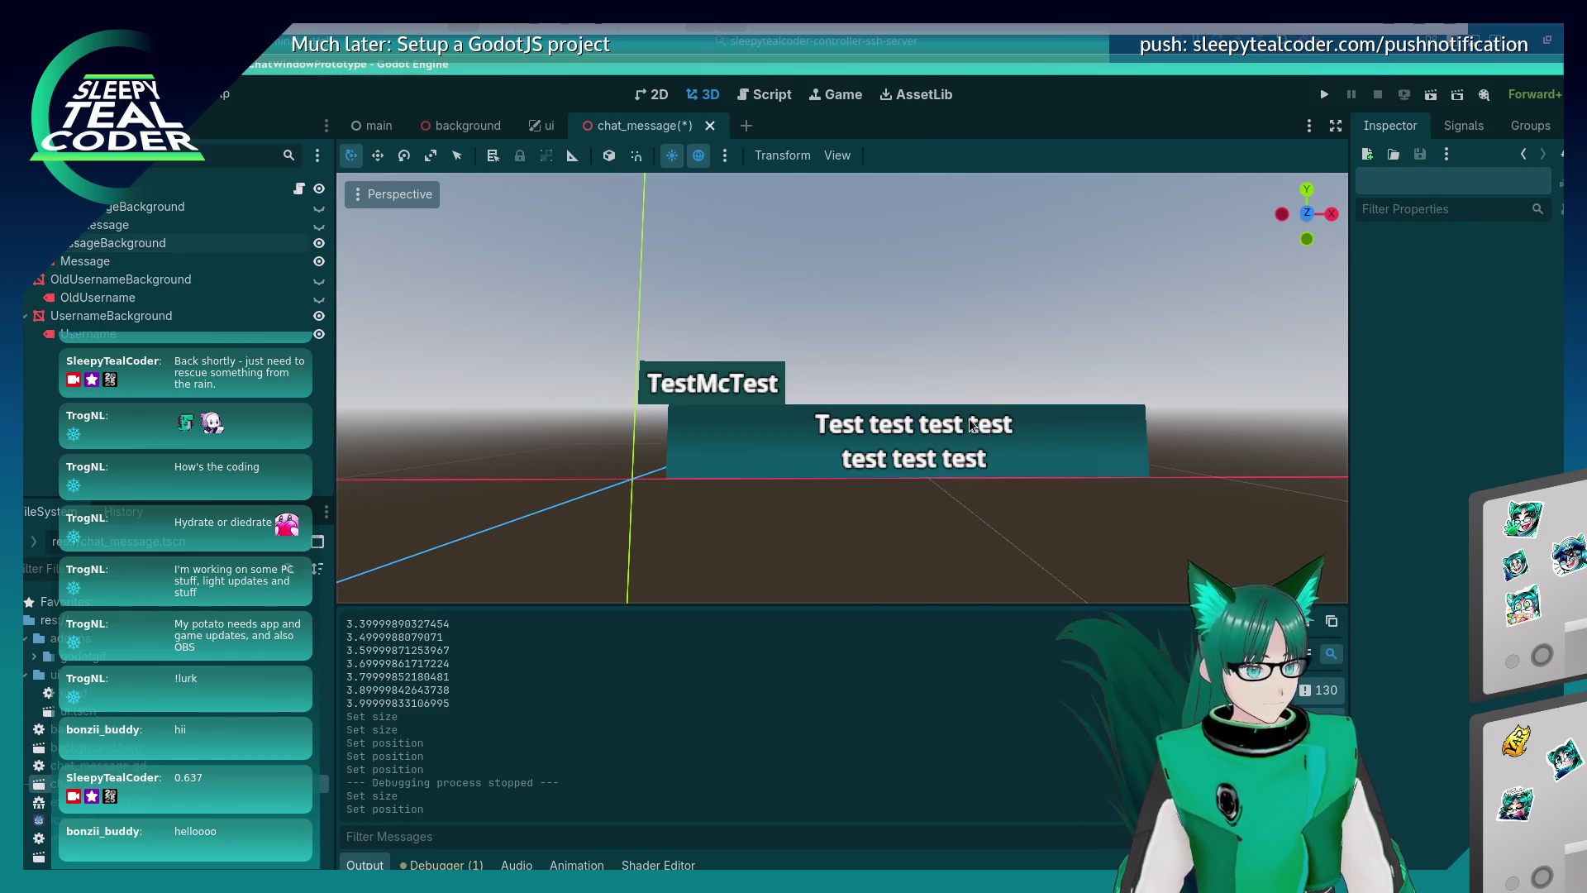
left_click(972, 424)
left_click(1322, 94)
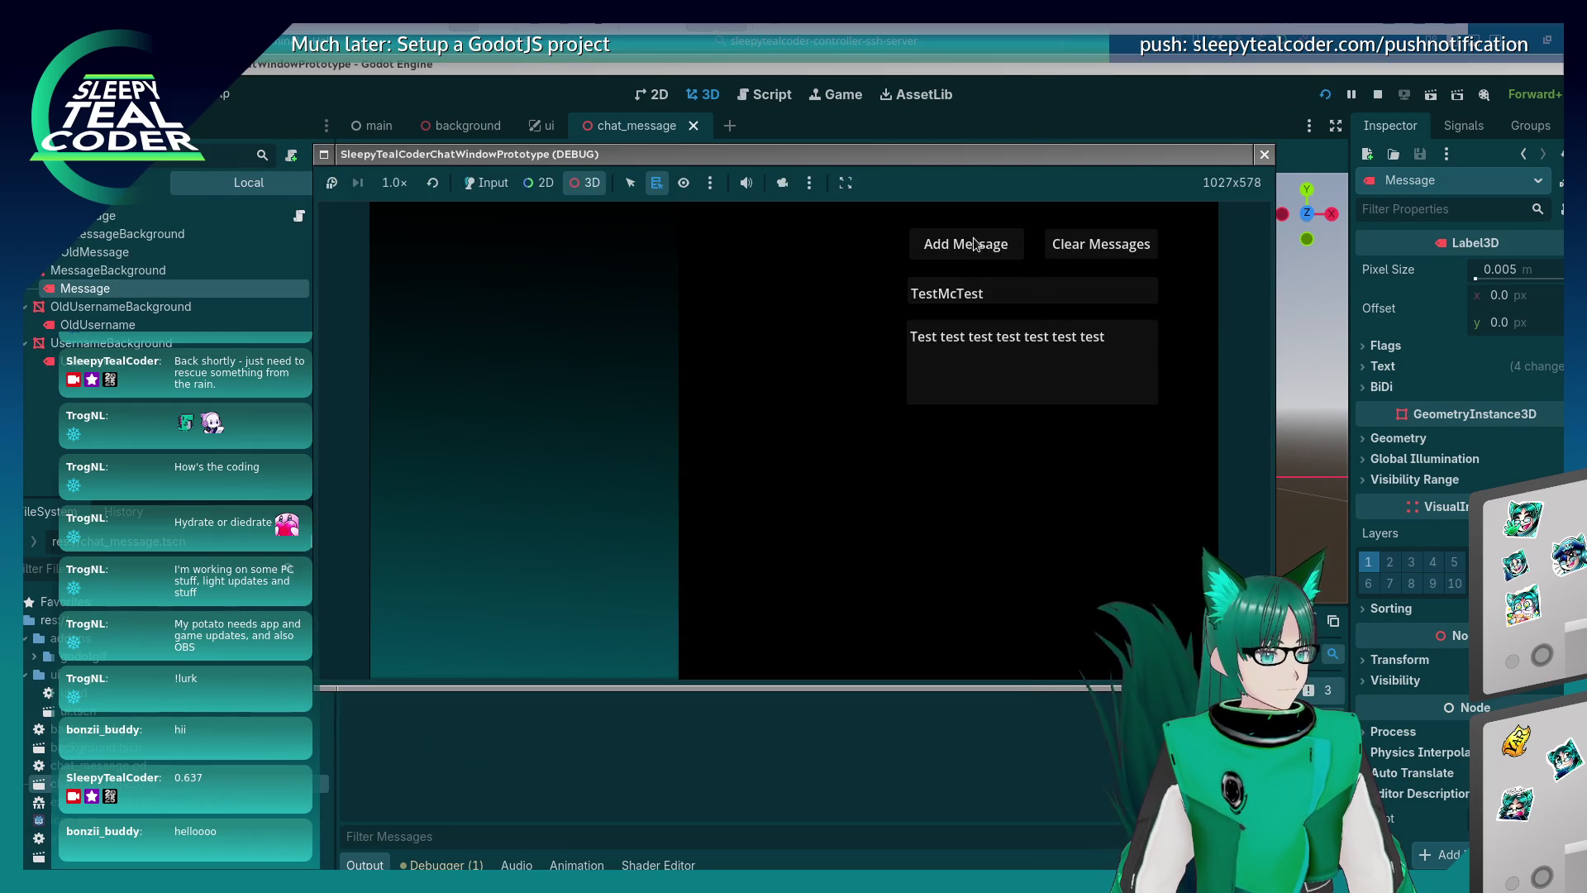
Add three chat messages in Input mode, move the game window aside, then close it.
left_click(486, 183)
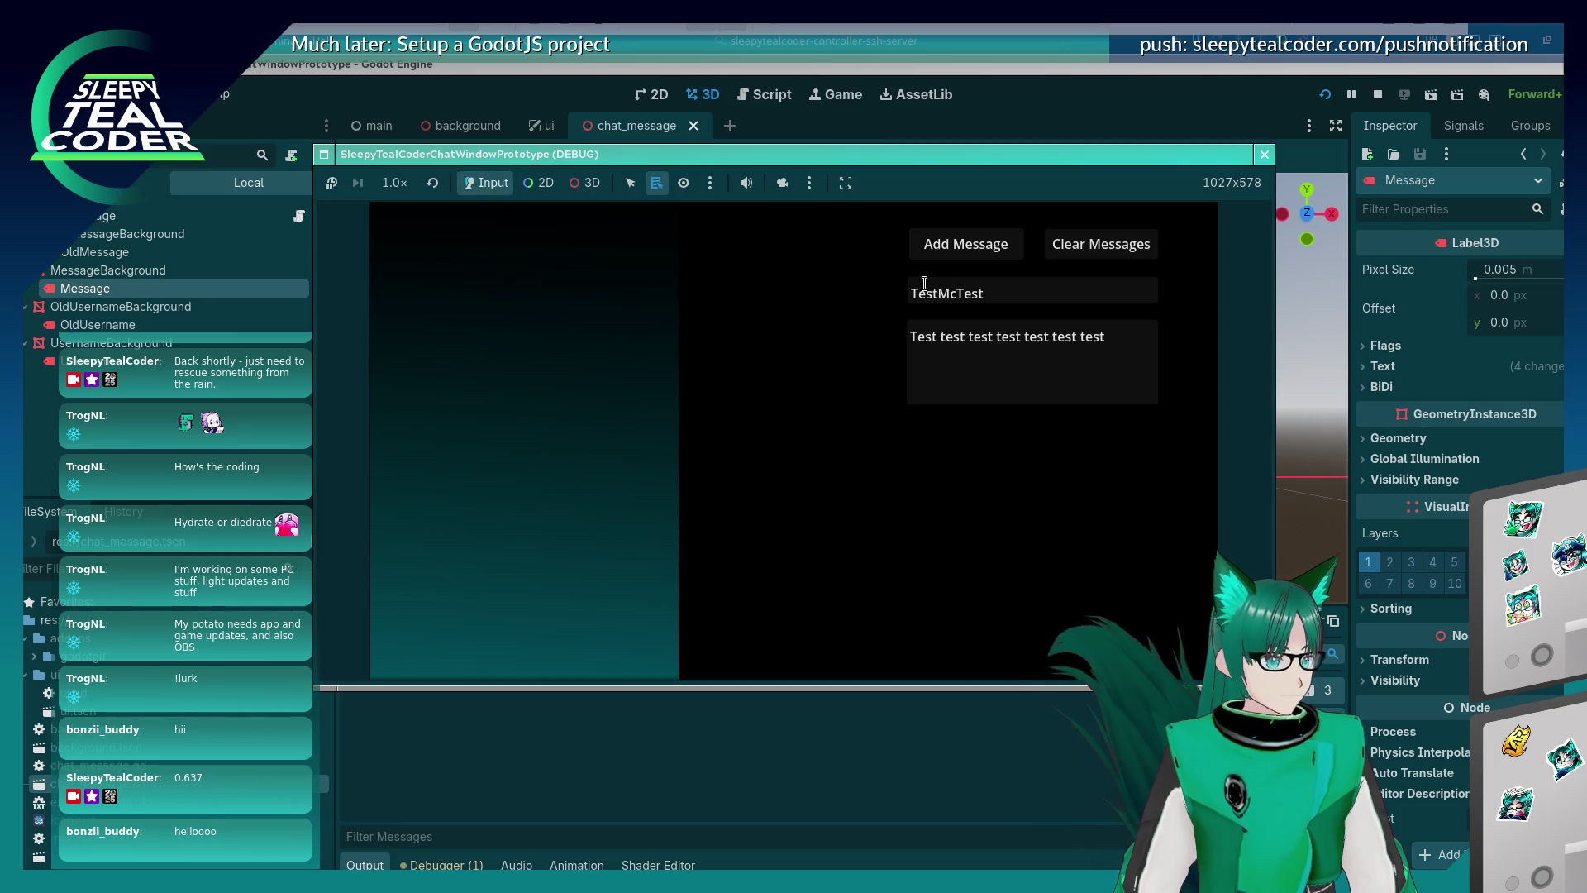
left_click(965, 244)
left_click(966, 244)
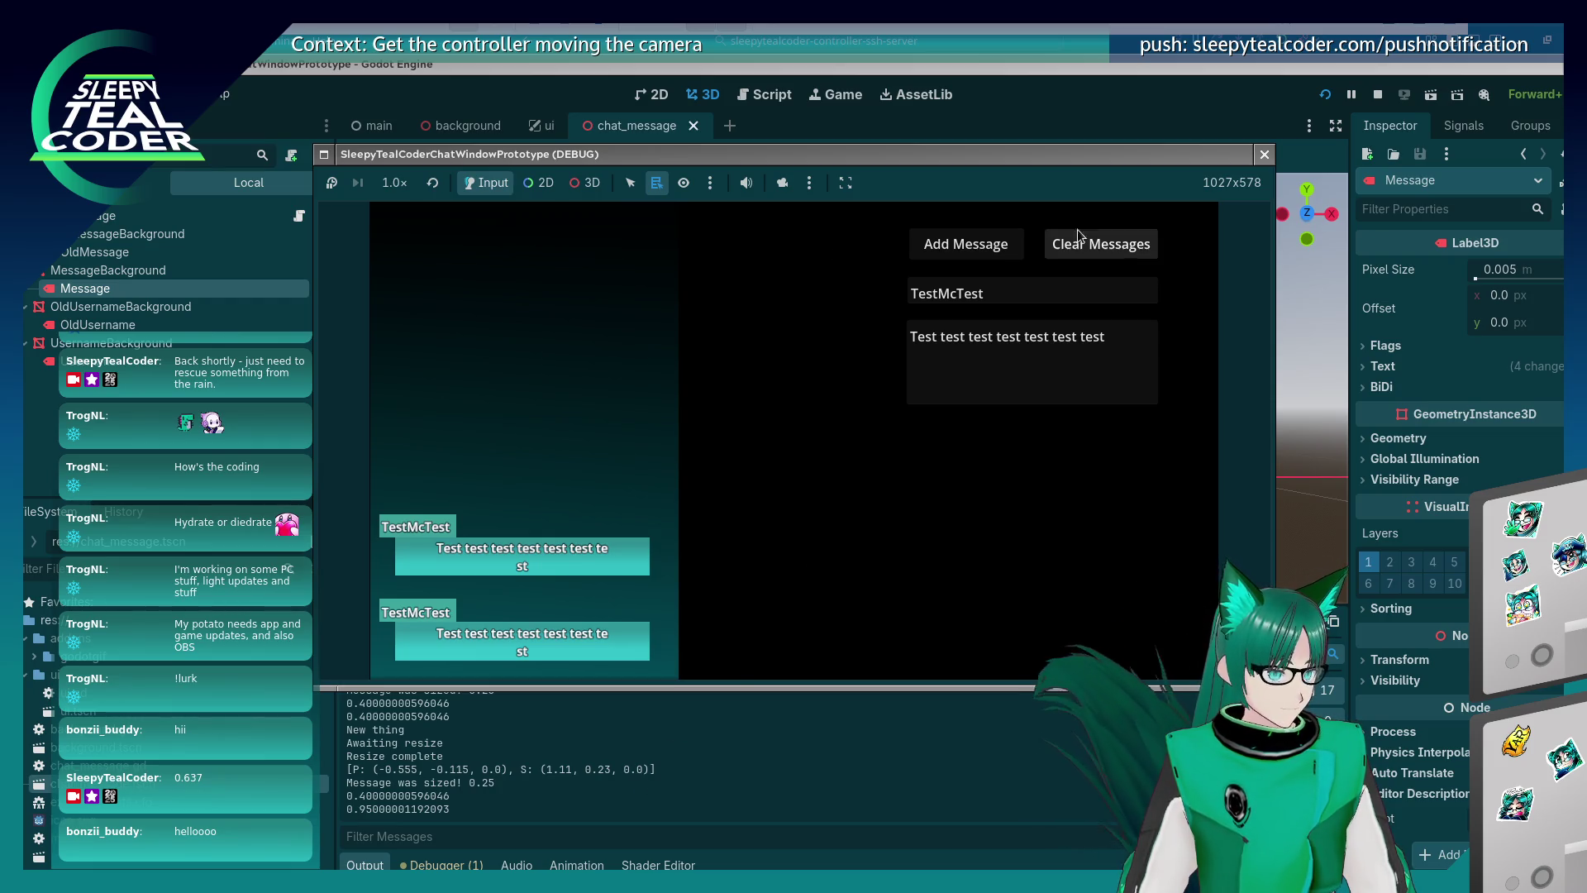
left_click(992, 245)
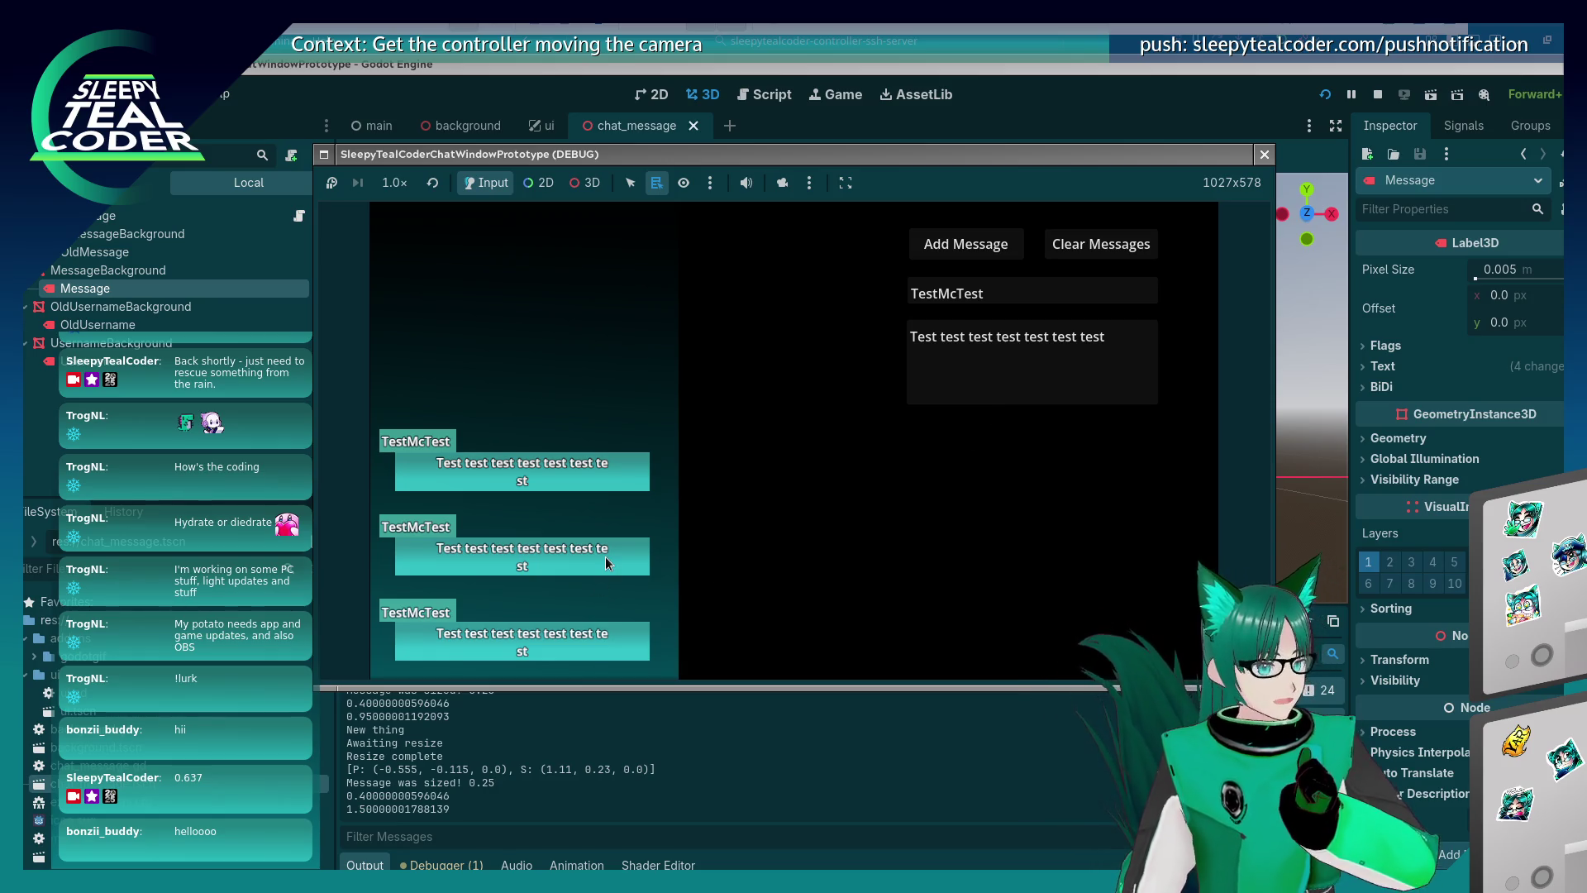
mouse_move(719, 158)
left_mouse_down()
mouse_move(454, 185)
mouse_move(383, 211)
mouse_move(411, 348)
mouse_move(378, 348)
left_mouse_up()
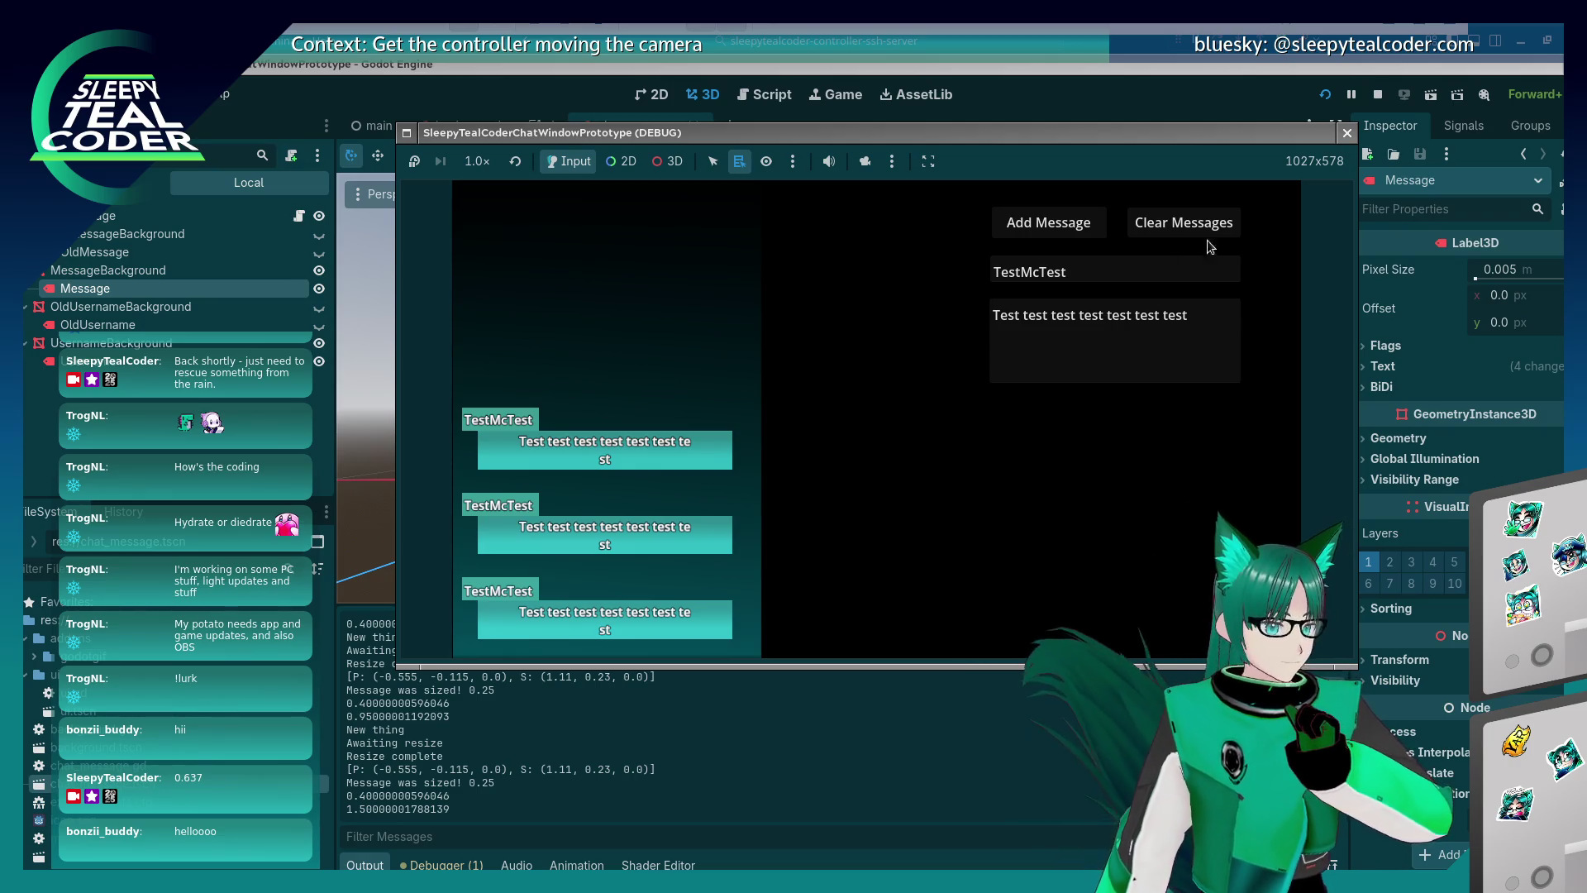
left_click(1347, 133)
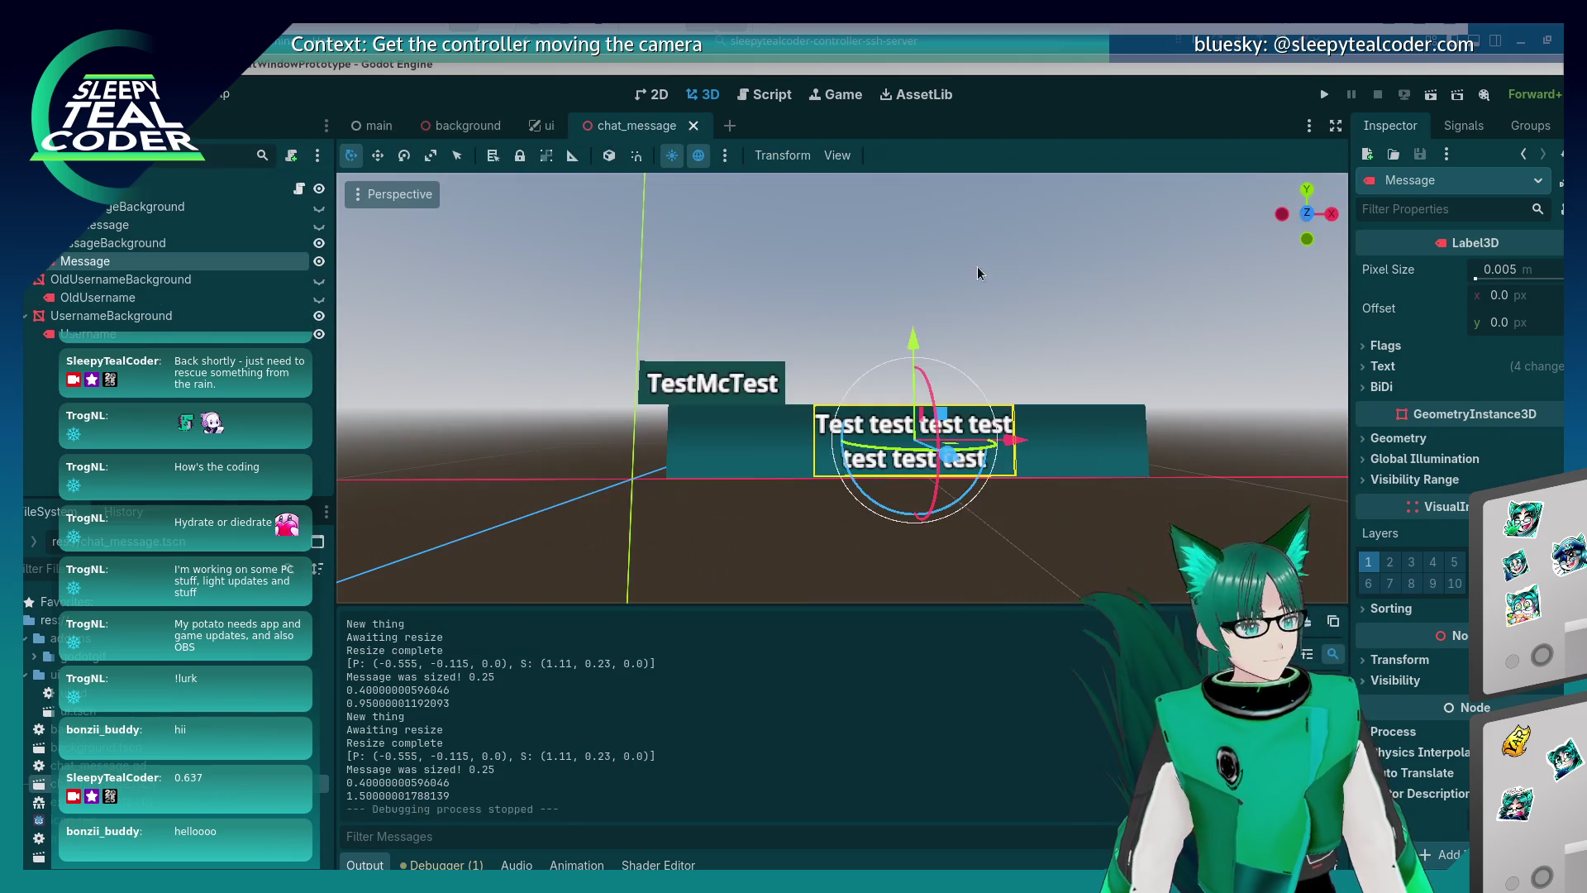
Open chat_message.gd at line 46, run the prototype, and add the test message bubble.
left_click(380, 128)
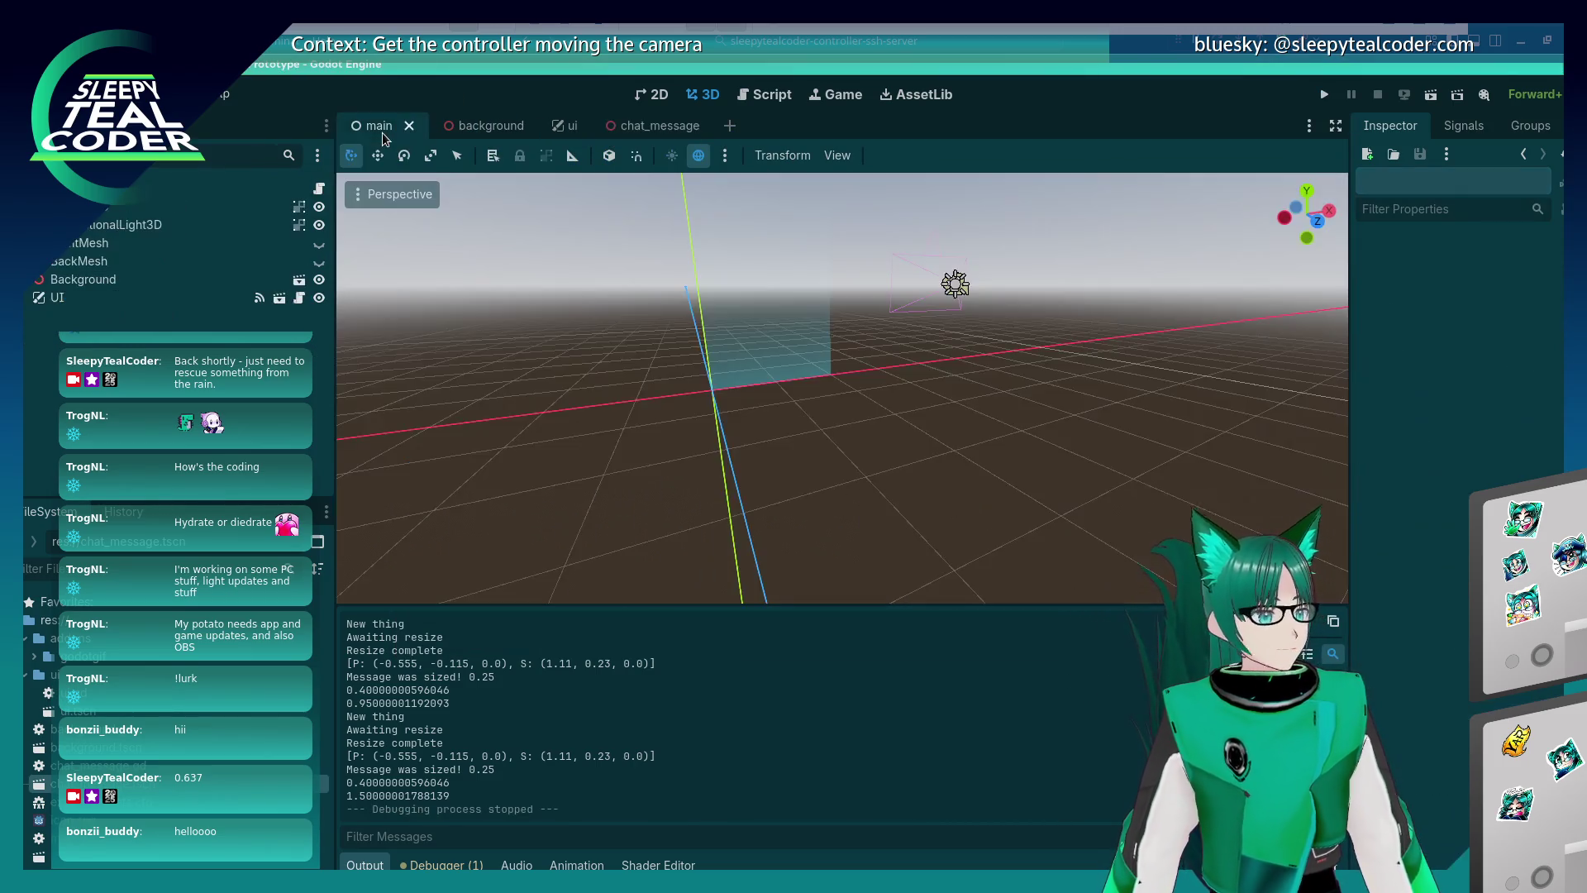
left_click(766, 94)
left_click(933, 411)
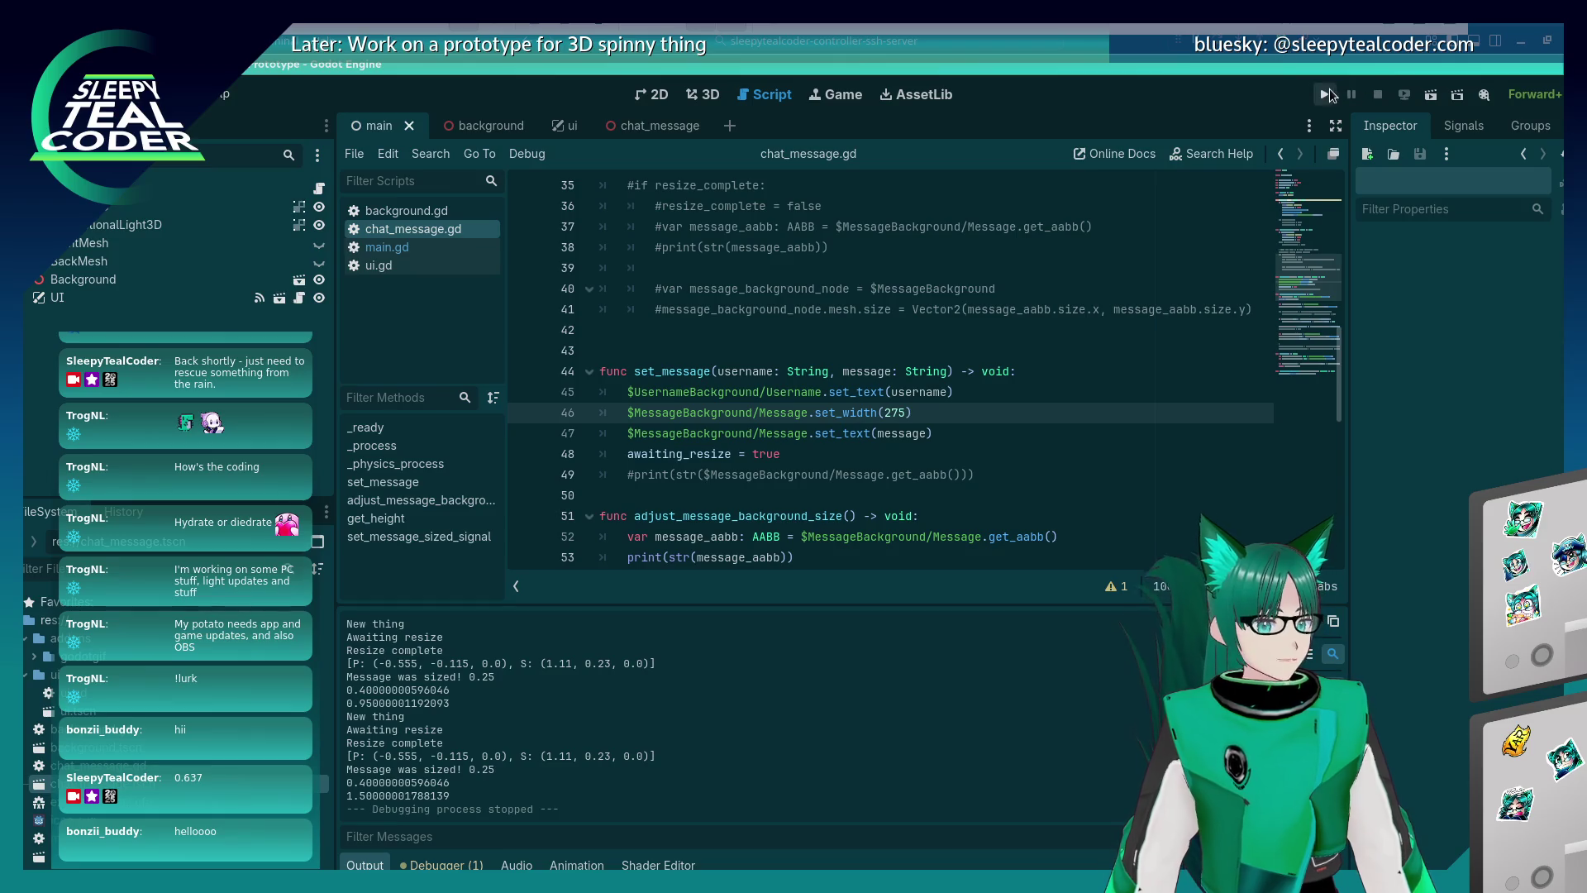
left_click(1327, 93)
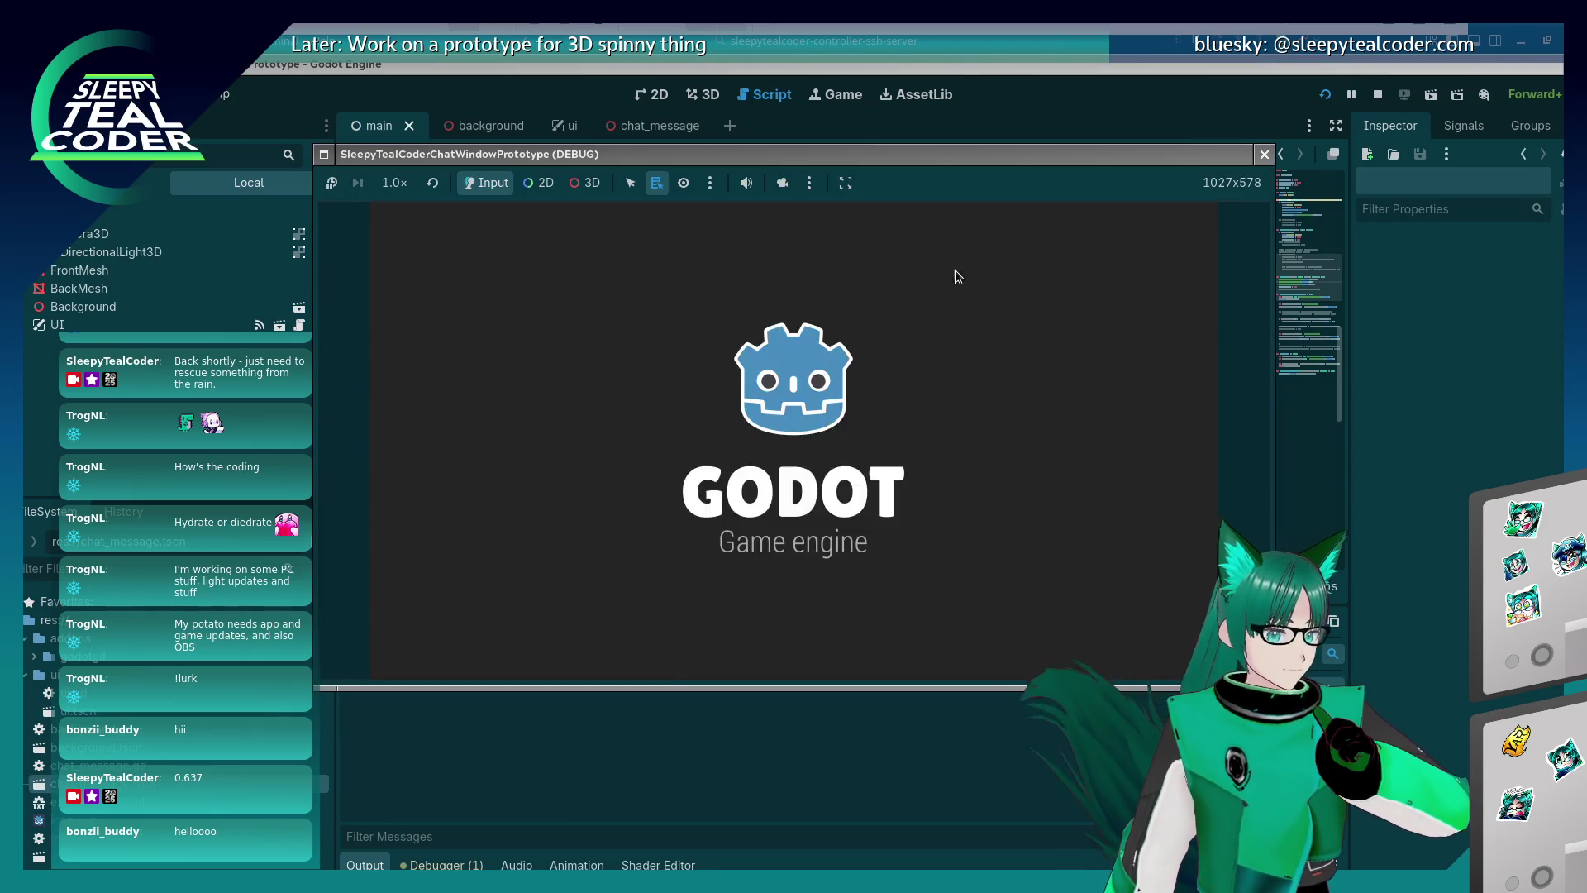
left_click(988, 247)
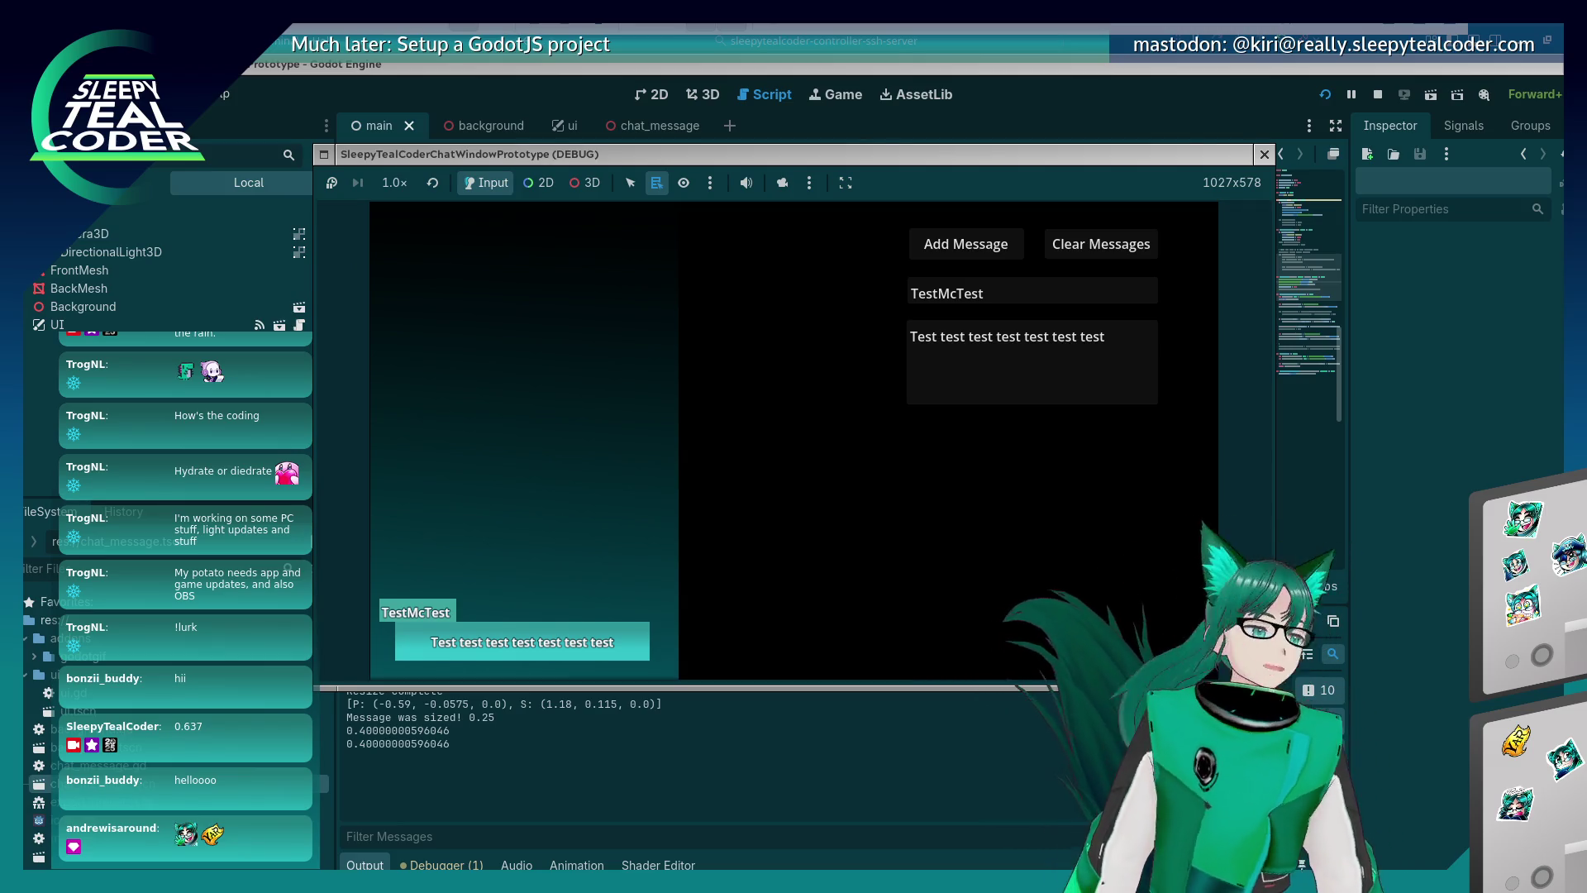
Replace the message with a long 'Yaaarrr…' string, add it as a bubble, then stop the game.
left_click(1027, 347)
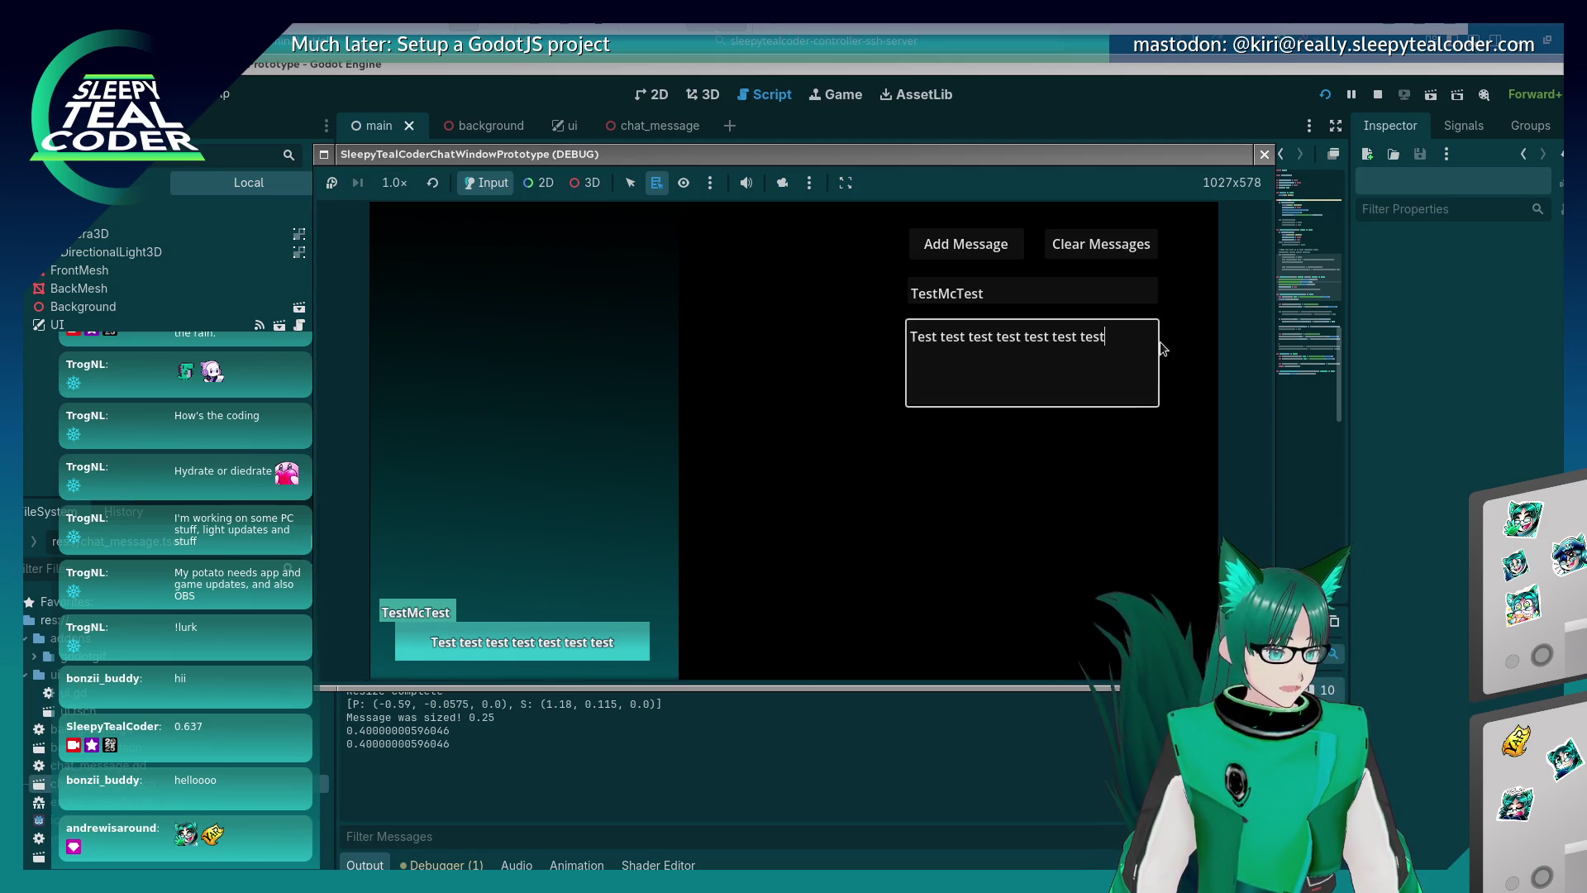
key("ctrl+shift+Left")
key("ctrl+shift+Left")
key("ctrl+shift+Left")
type("Y")
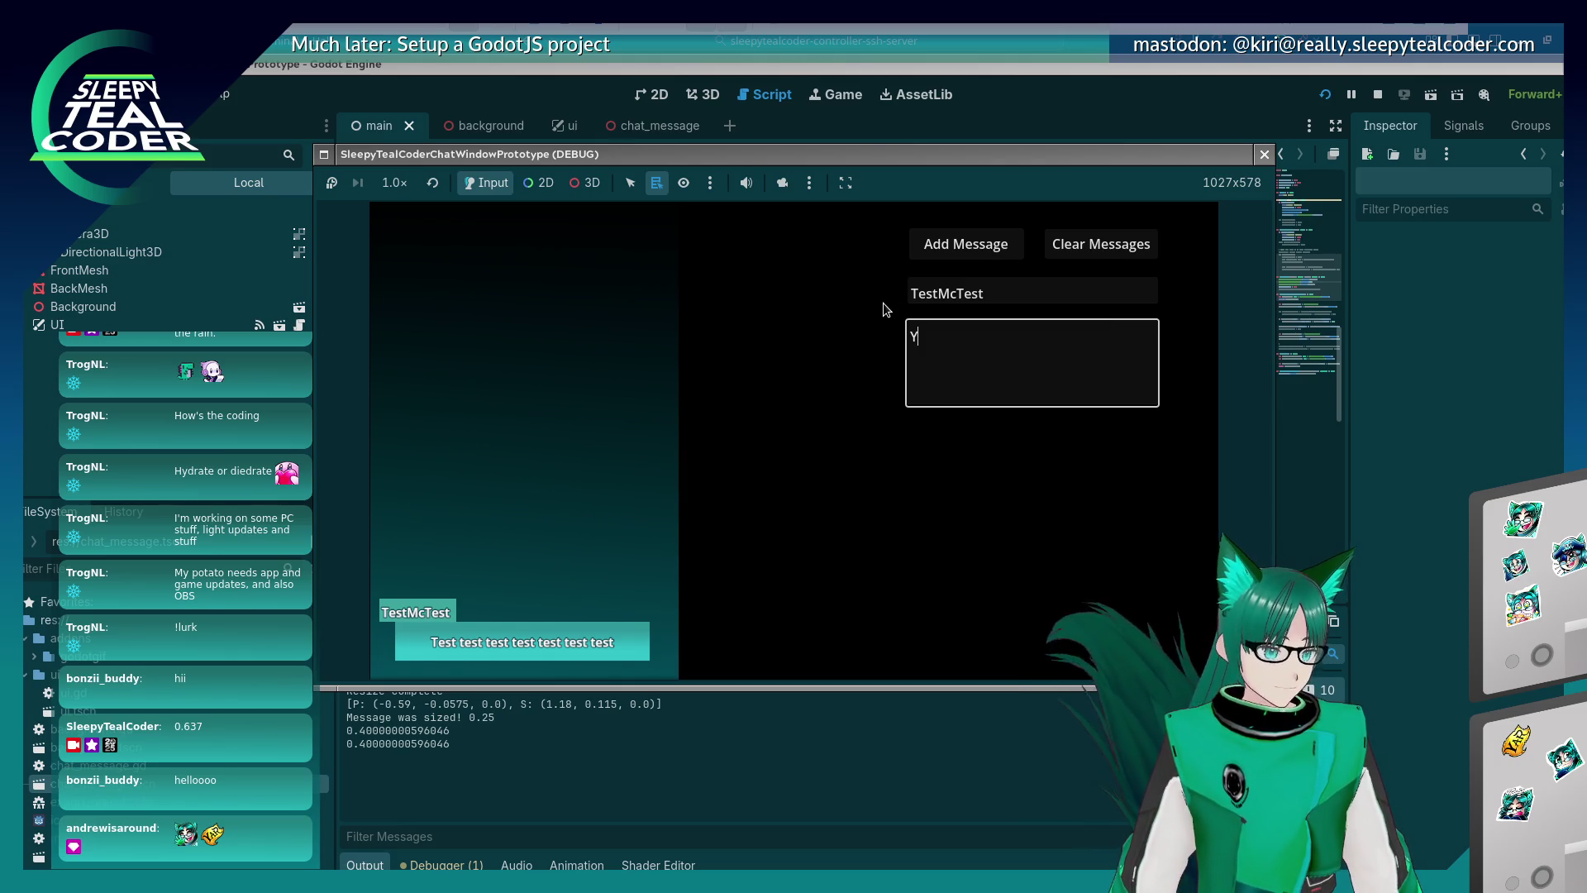
type("aaarrrrrrrrrrrrrrrrrrrrrrrrrrrrrrrrrrrrrrrrrrrrrrrrrrr")
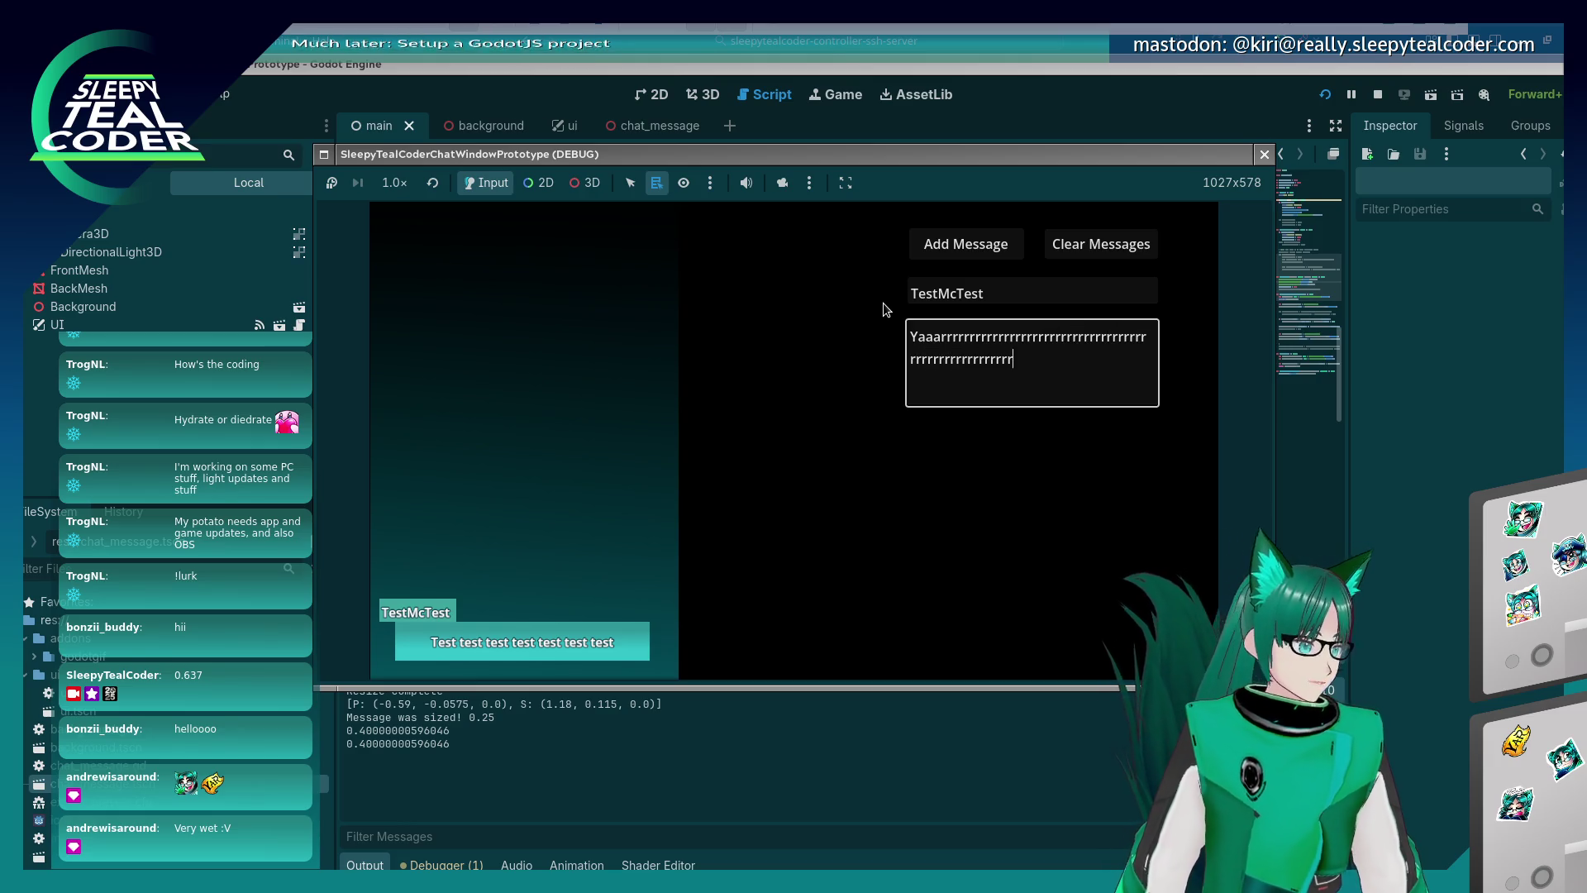
type("rrrrrrrrrrrrrrrrrrrrrrrrrrrrrrrrrrrrrrrrrrrrrrr")
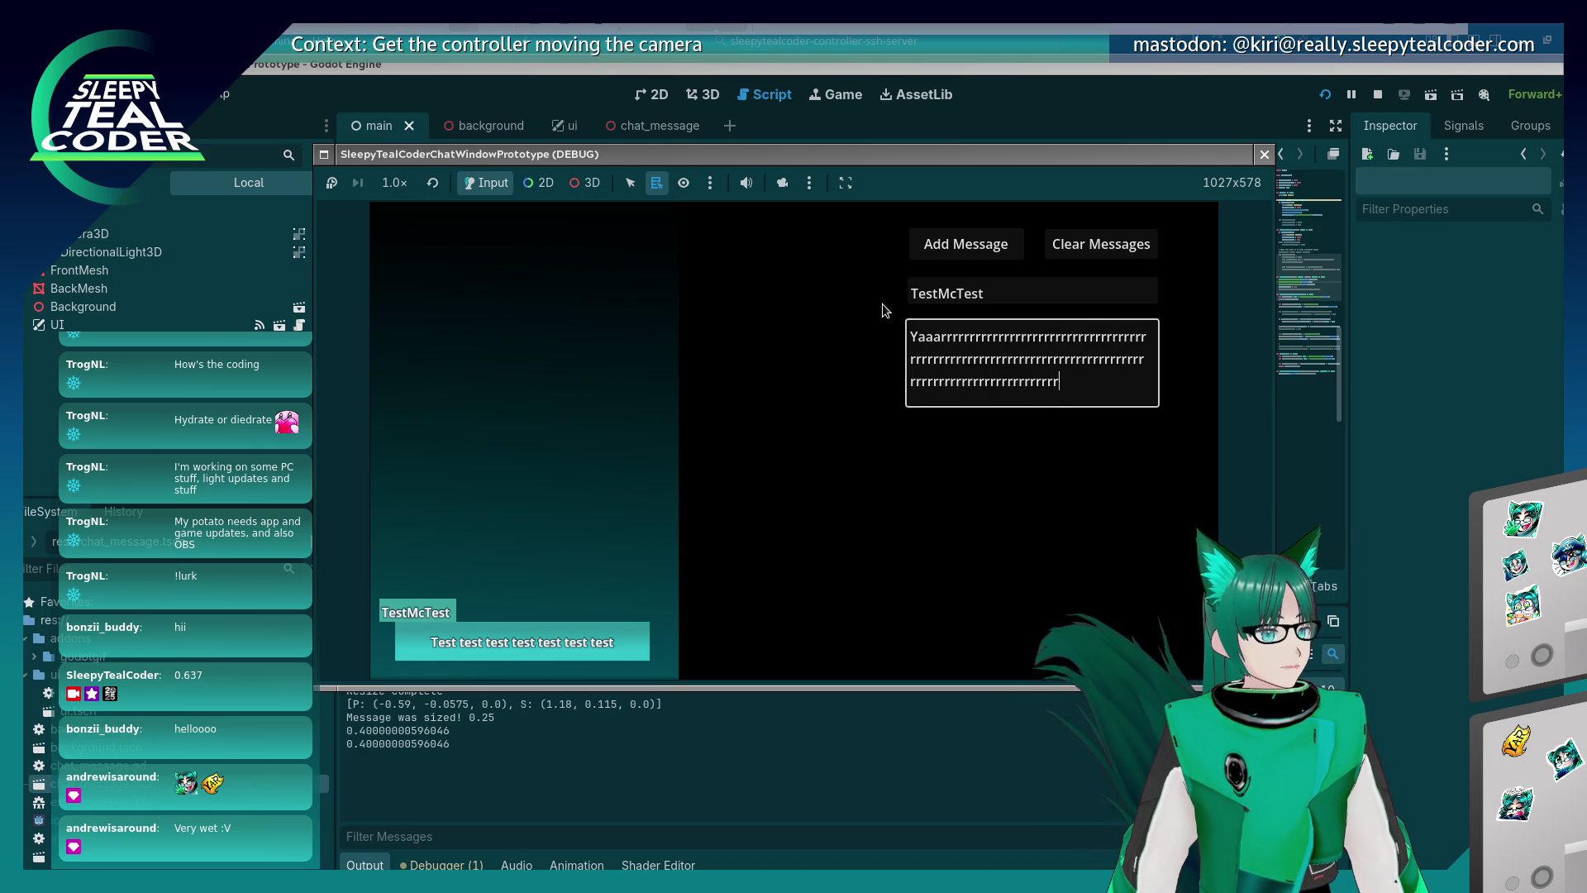
type("rrrrrrrrrrrrrrrrrrrrrrrrrrrrrrrrrrrrrrrrrrr")
type("rrrrrrrrrrrrrrr")
left_click(998, 235)
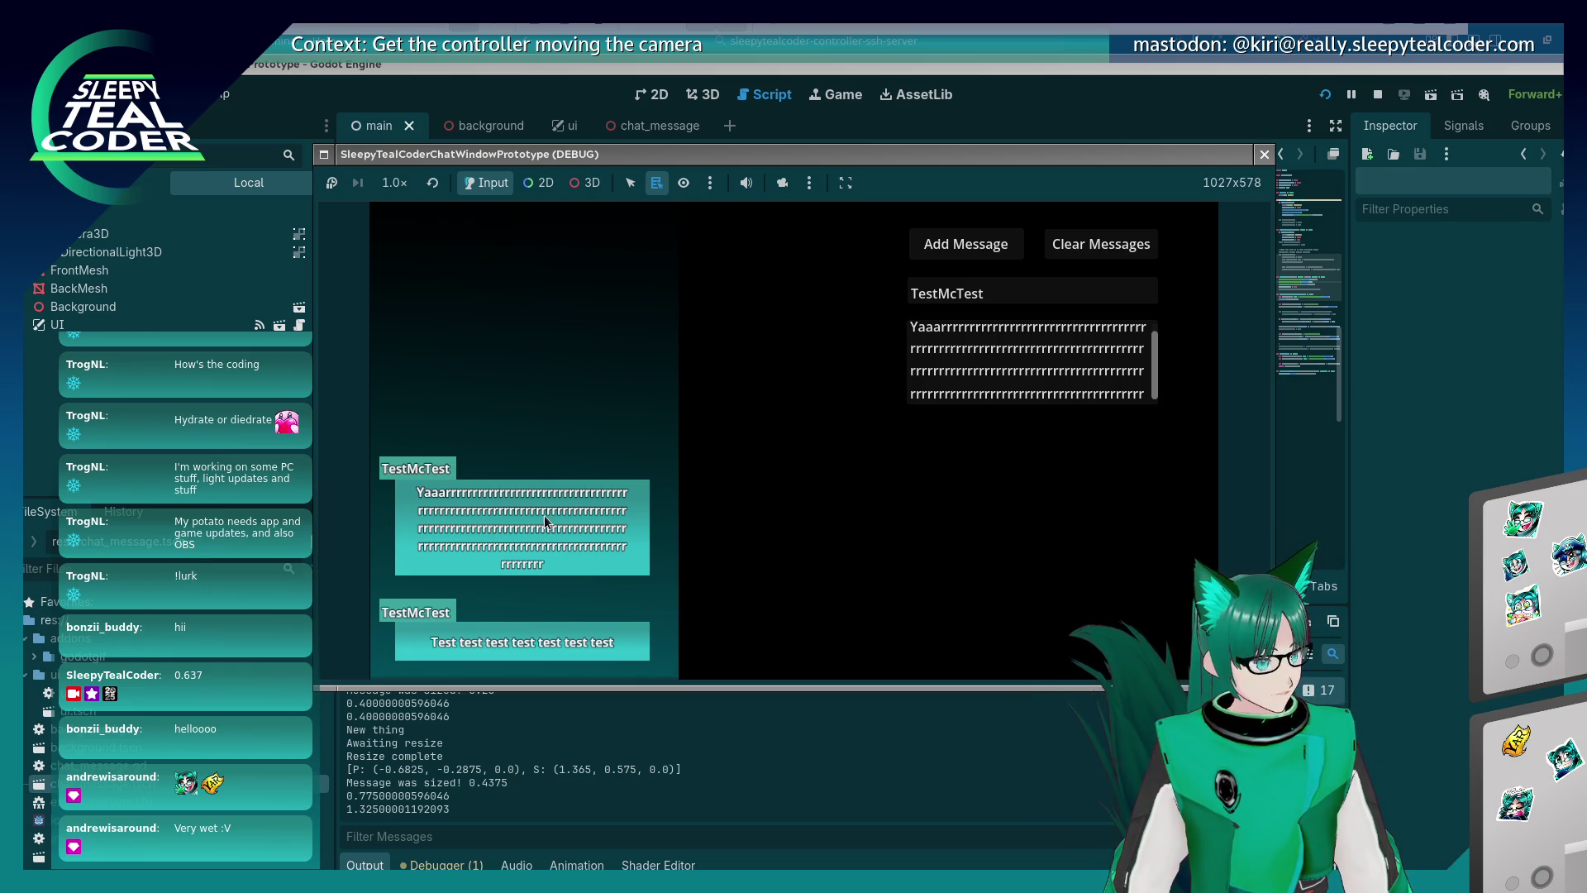
left_click(1264, 154)
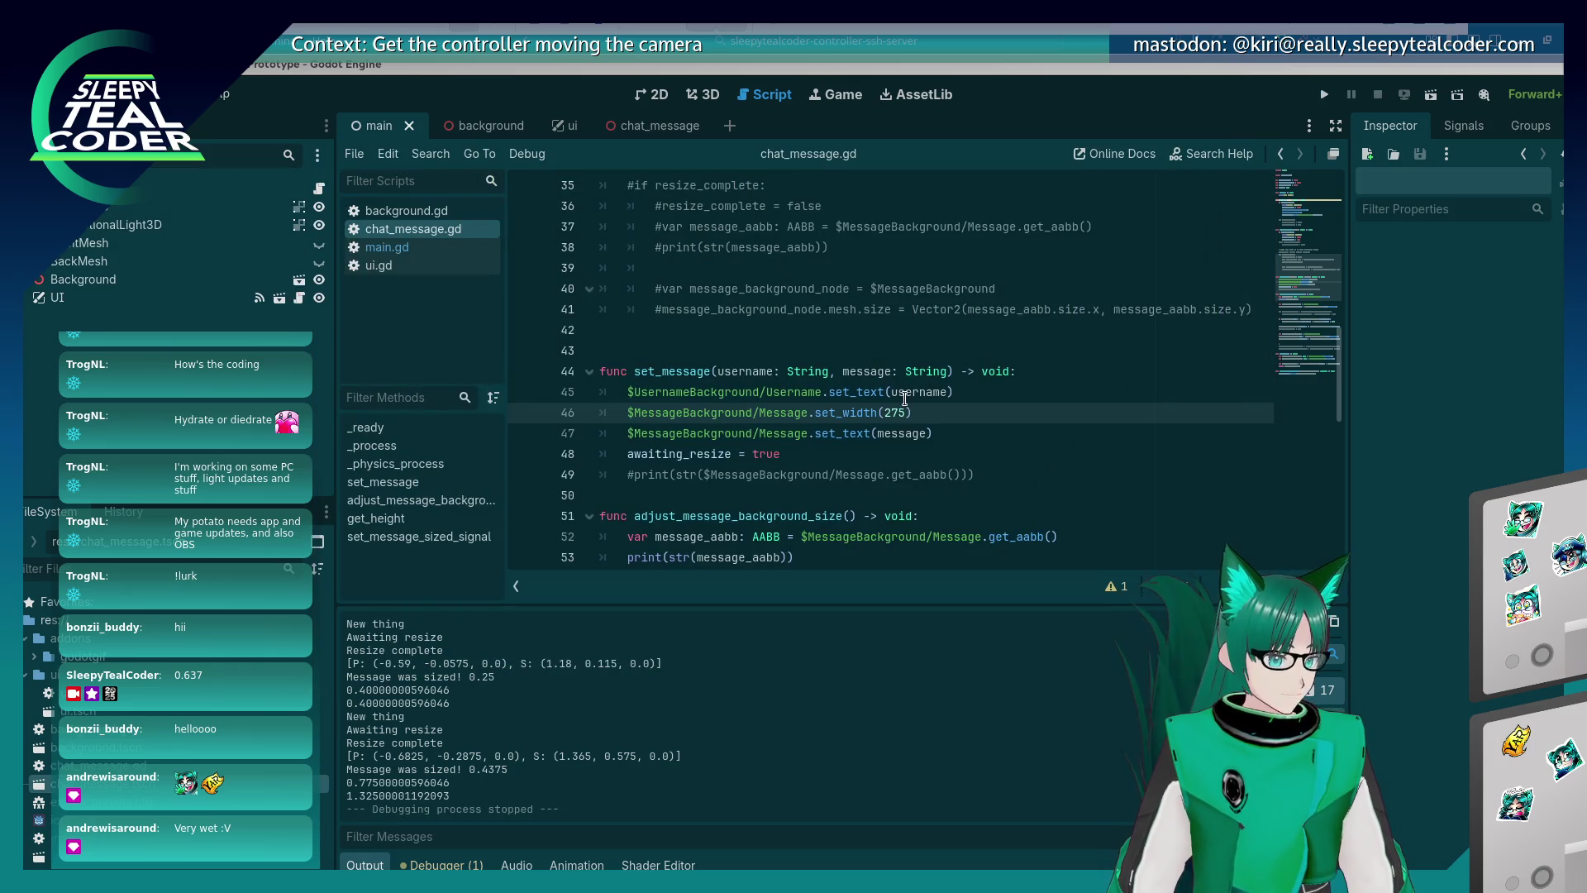
Change line 46 to set_width(300) and run the project.
key("BackSpace")
key("BackSpace")
type("00")
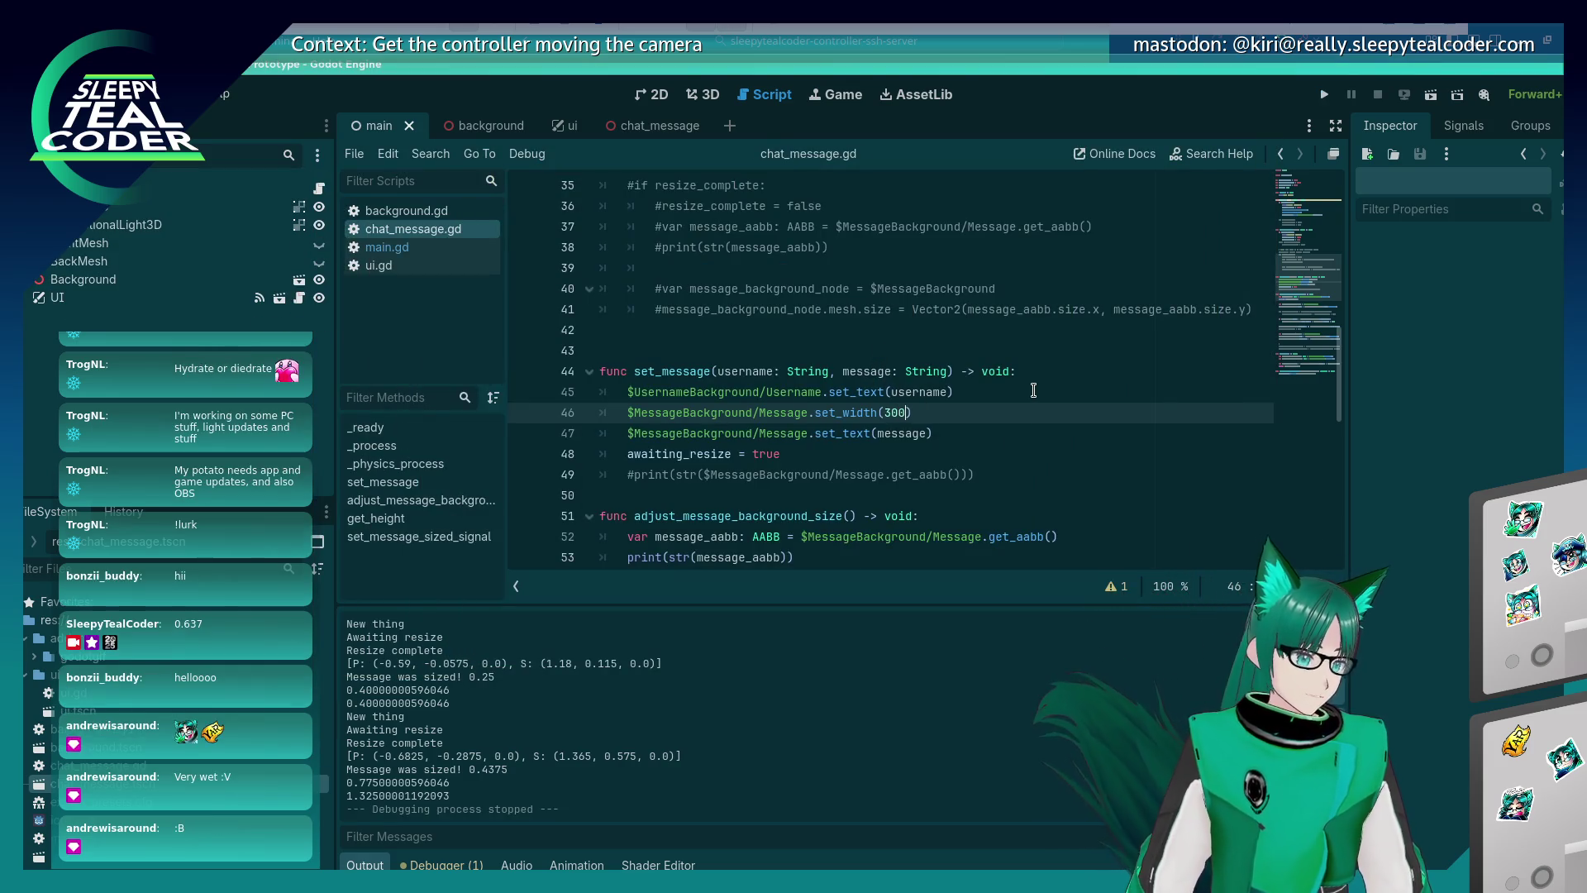
left_click(1326, 95)
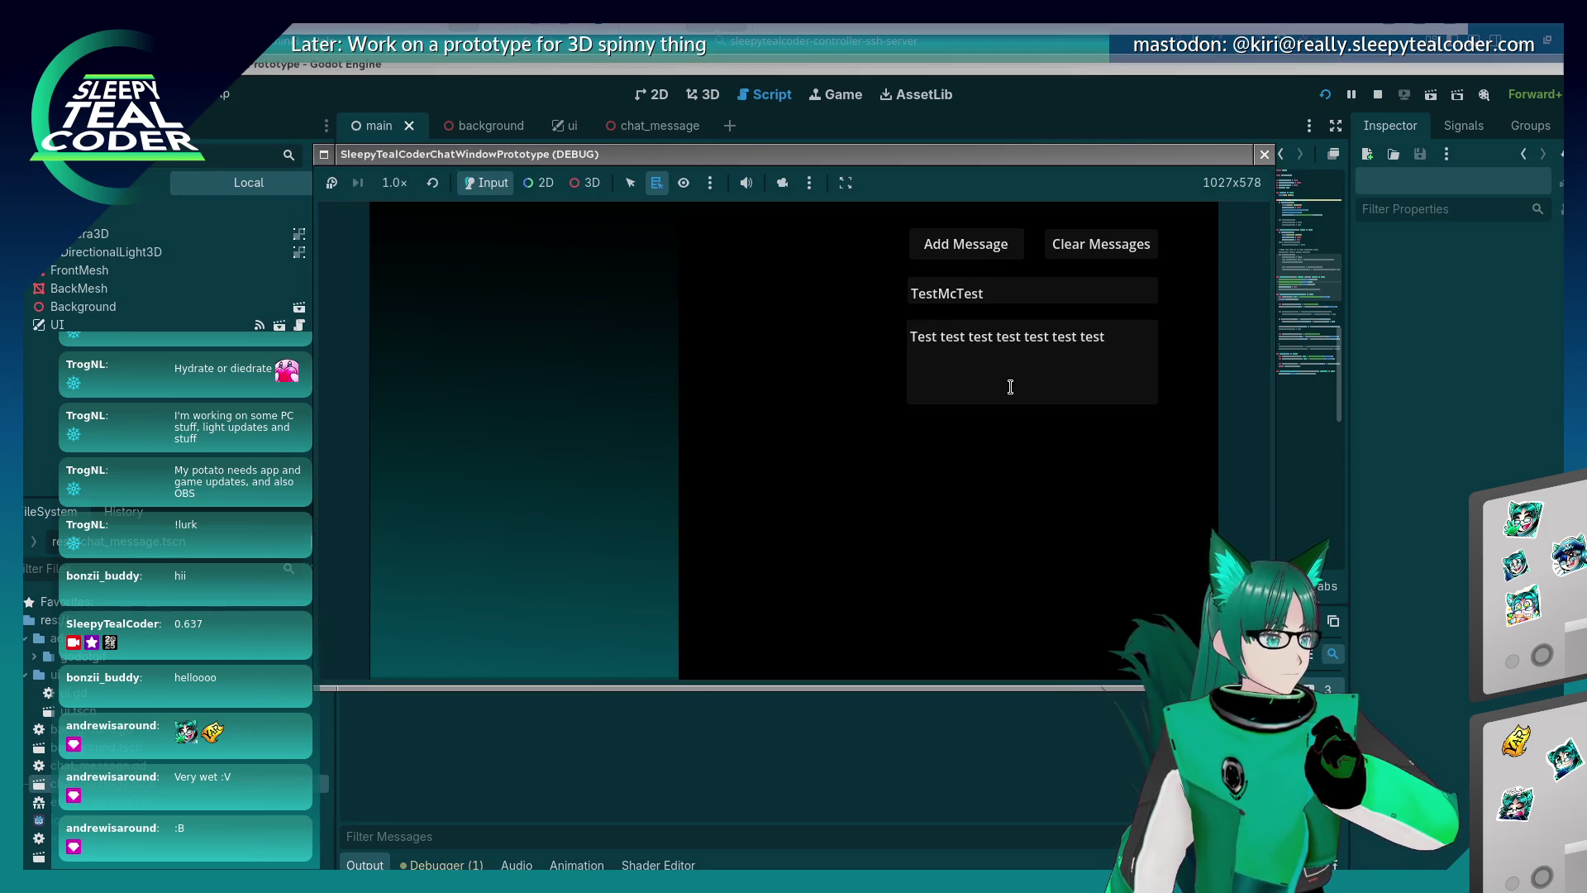
Add a long 'Yaaarrr…' message as a bubble, then select the TestMcTest username.
left_click(1015, 364)
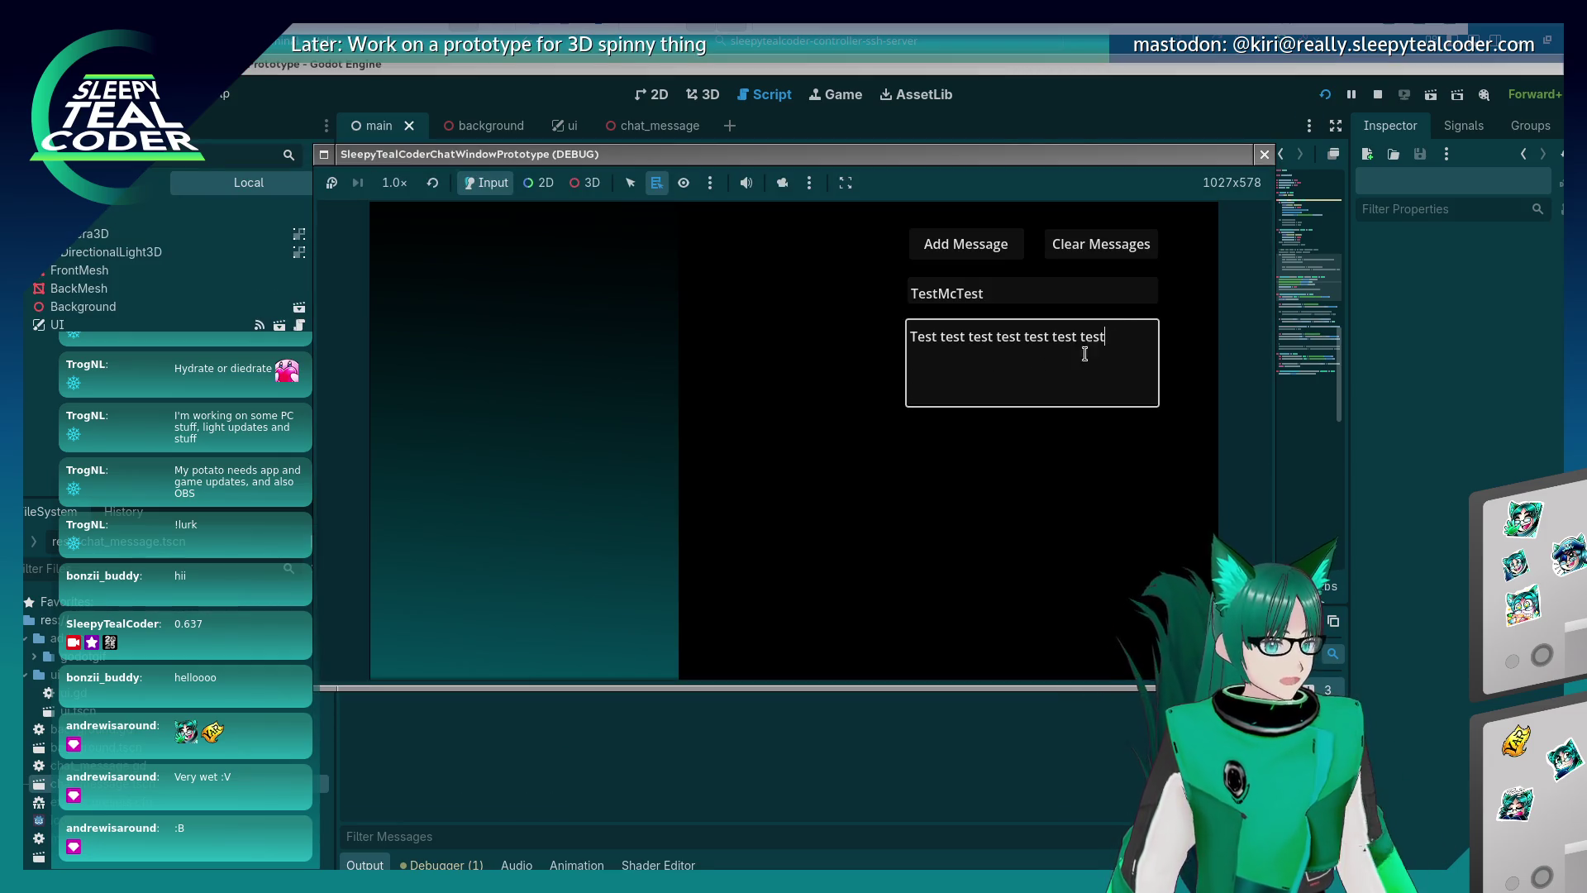
left_click_drag(1105, 336, 825, 320)
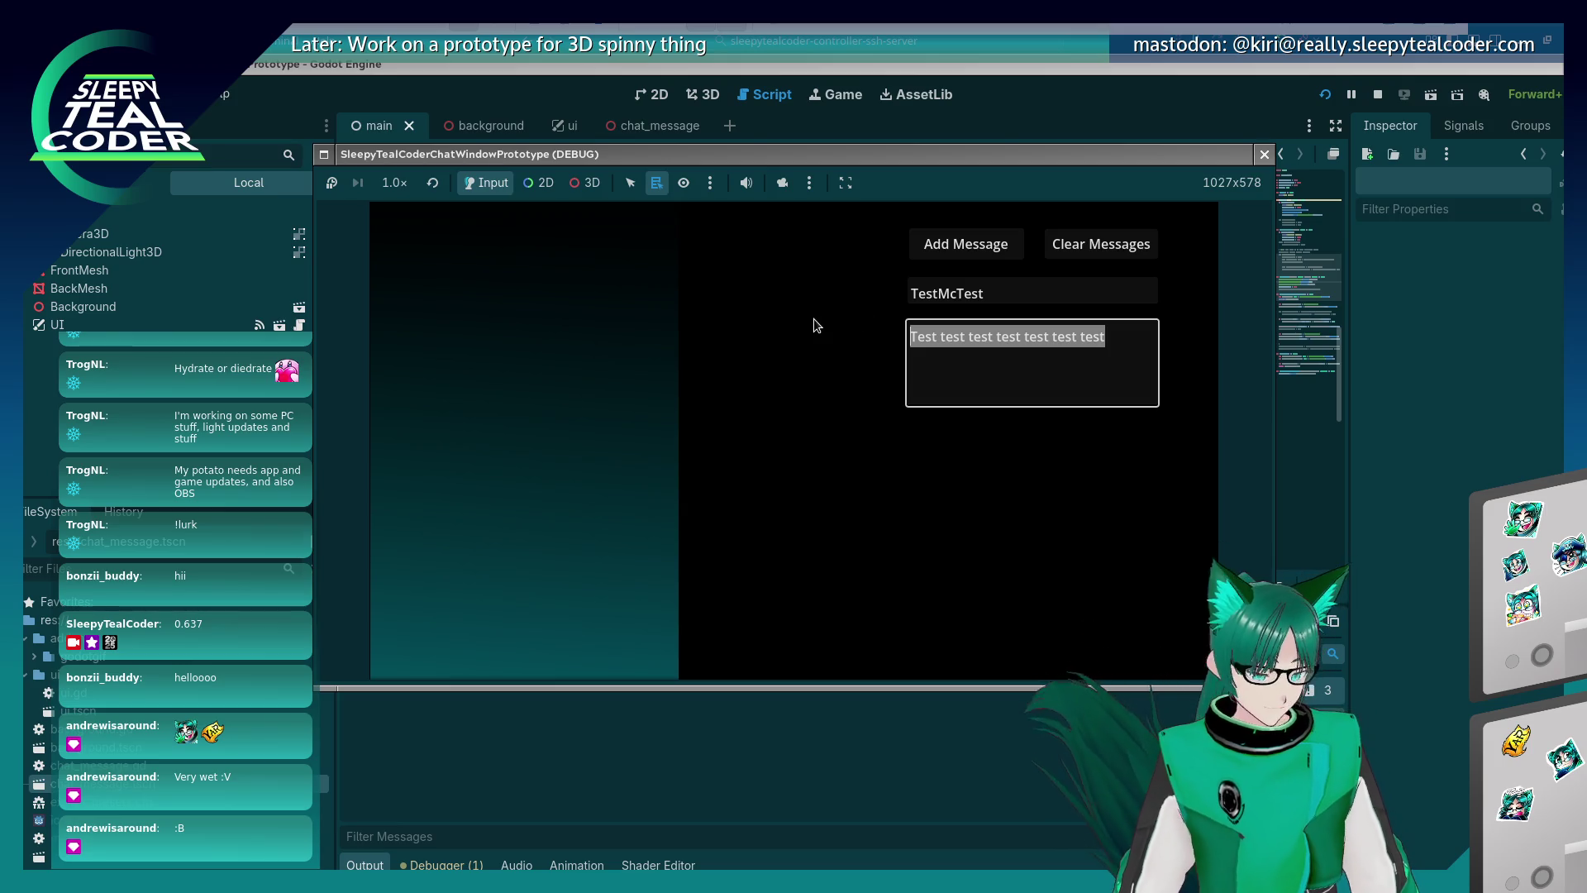
type("Yaaar")
type("rrrrrrrrrrrrrrrrrrrrrrrrrrrrrrrrrrrrrrrrrrrrrrrrr")
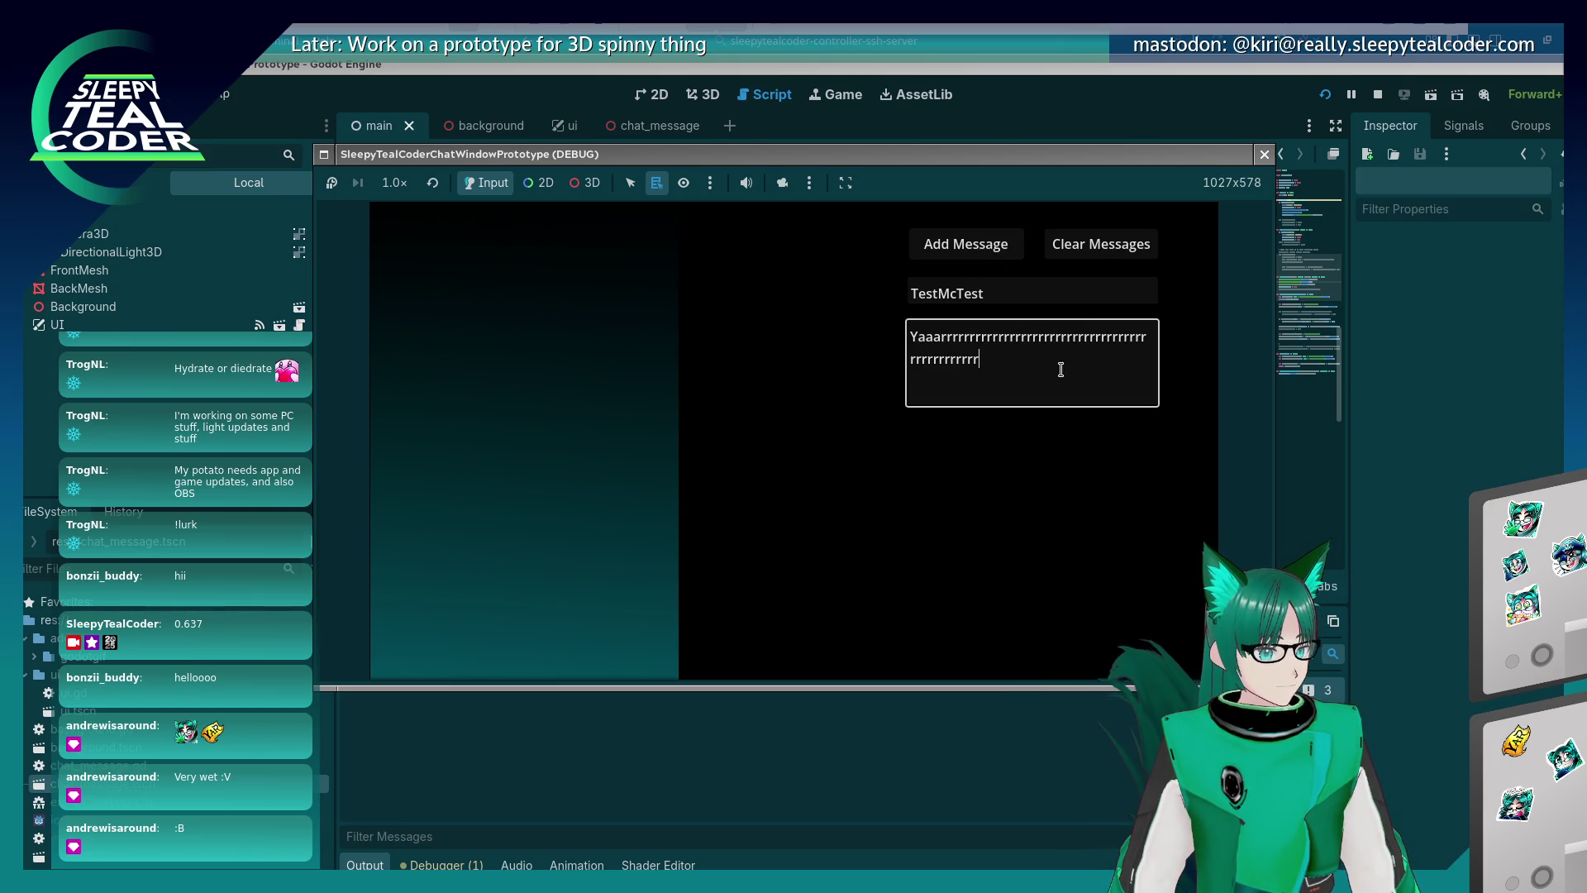
double_click(1061, 370)
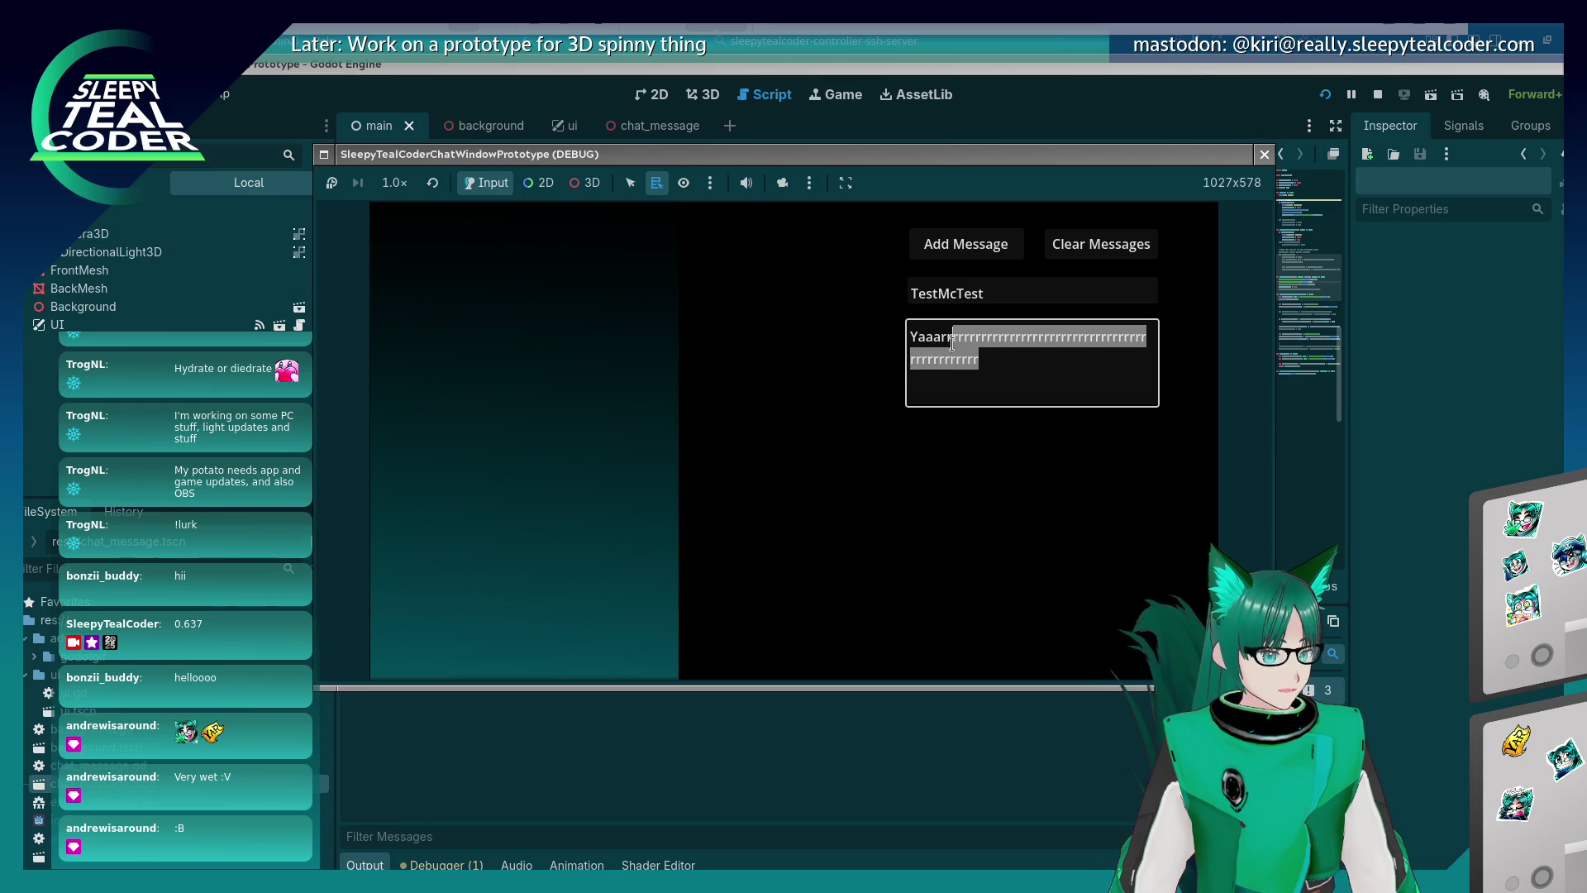
type("rrrrrrrrrrrrrrrrrrrrrrrrrrrrrrrrrrrrrrrrrrrrrrrrrrrrrrrrrrrrrrrrrrrrrrrrrrrrrrrrrrrrr")
left_click(950, 250)
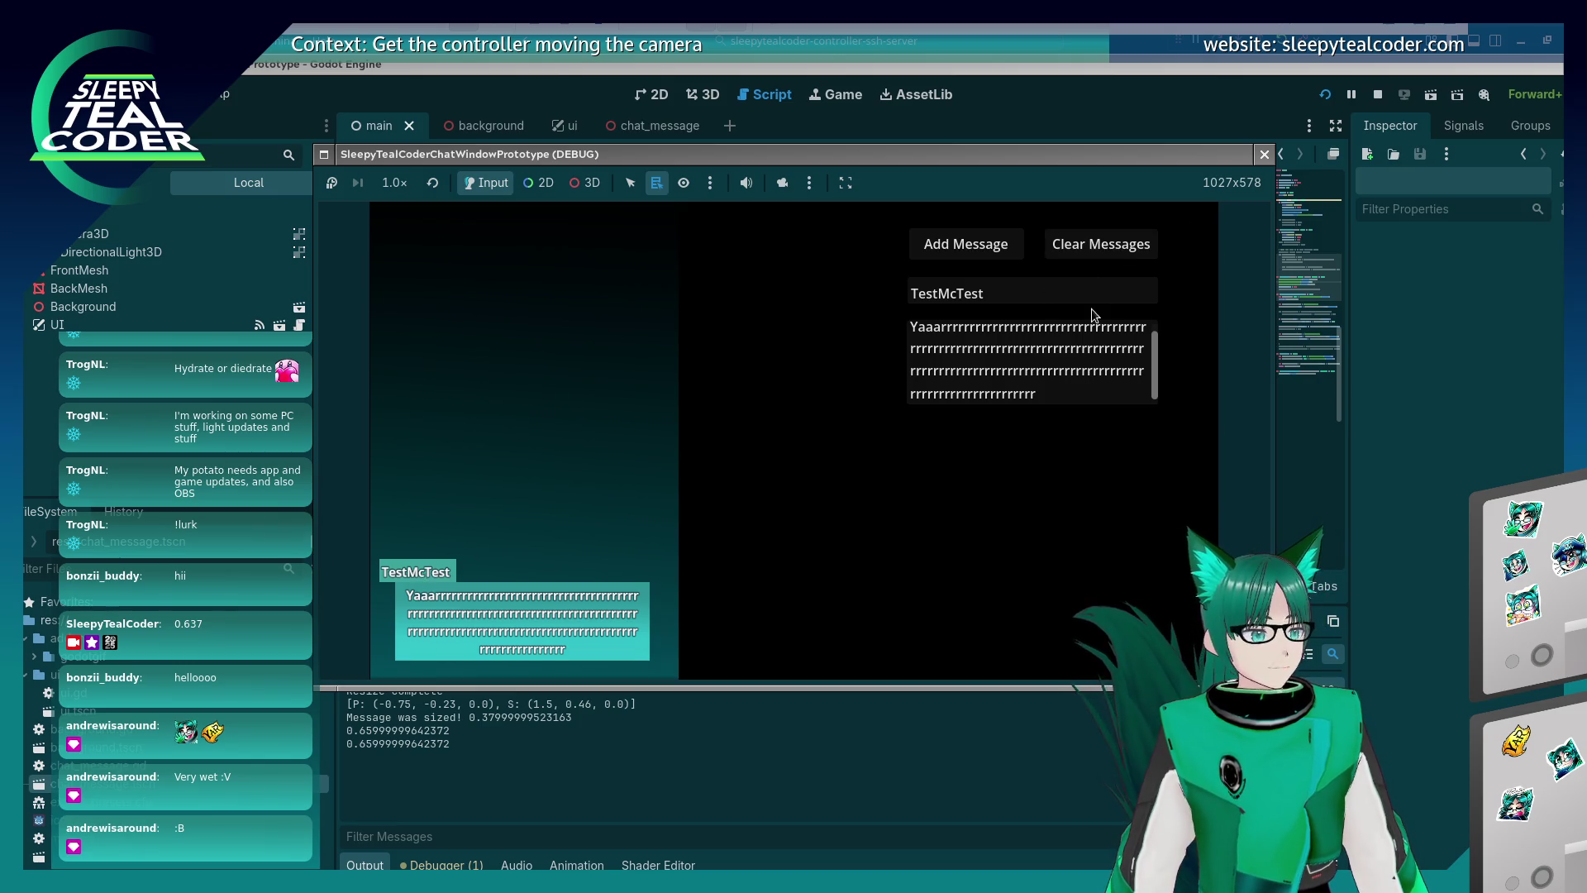
left_click_drag(979, 294, 846, 288)
Post a bubble under a very long 'Loooo…Username' name, then stop the running game.
key("BackSpace")
type("Long")
key("BackSpace")
key("BackSpace")
type("oooooonnnngg")
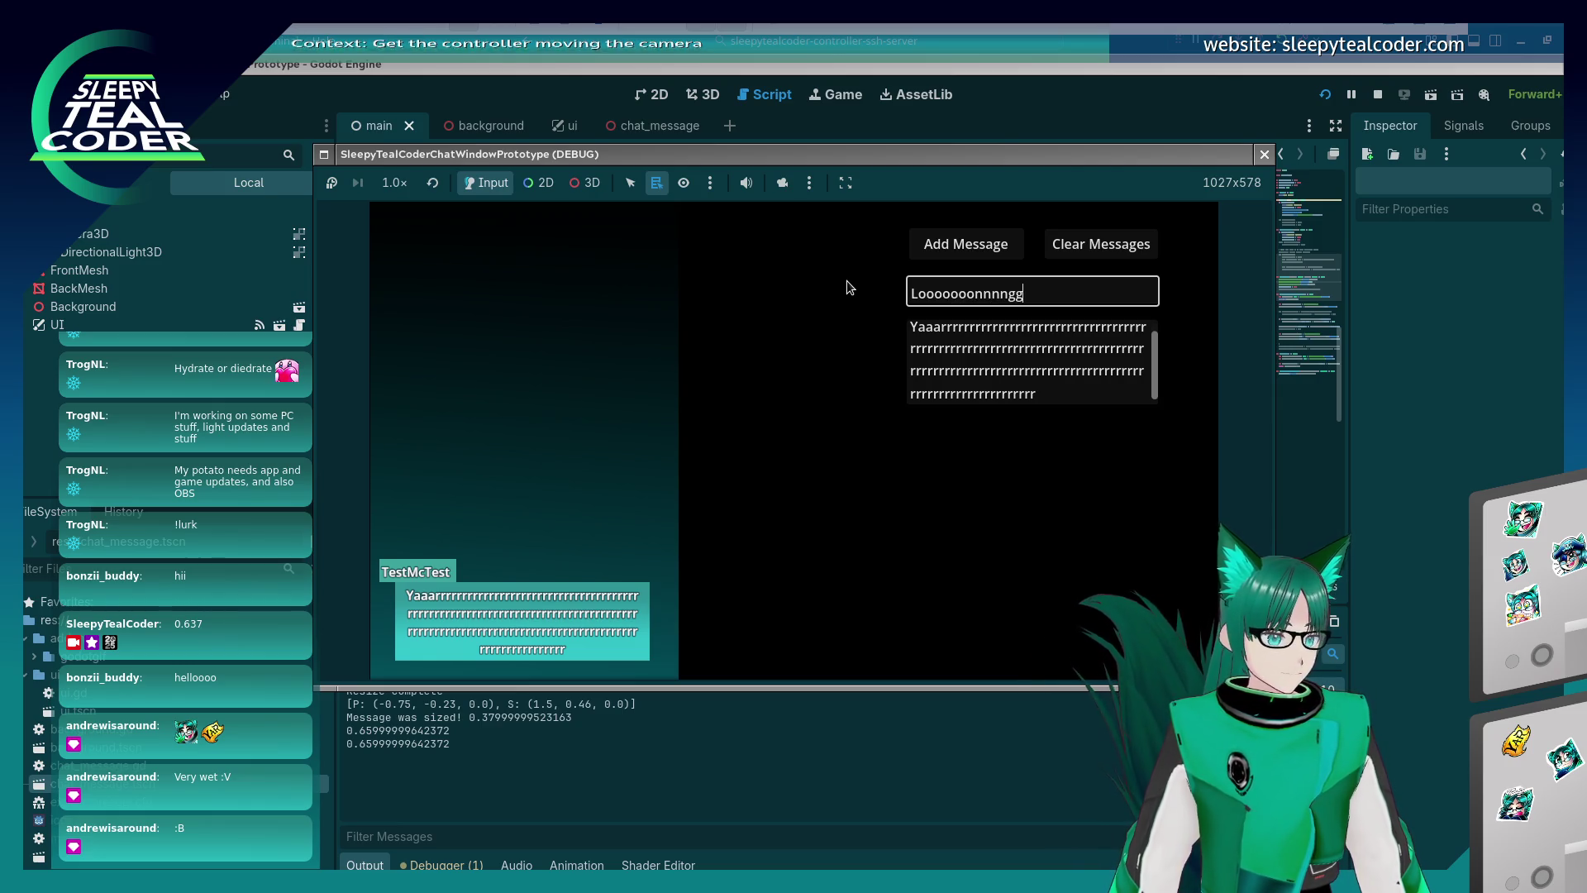
key("BackSpace")
key("BackSpace")
key("BackSpace")
key("BackSpace")
key("BackSpace")
key("BackSpace")
type("onnnngggggUsername")
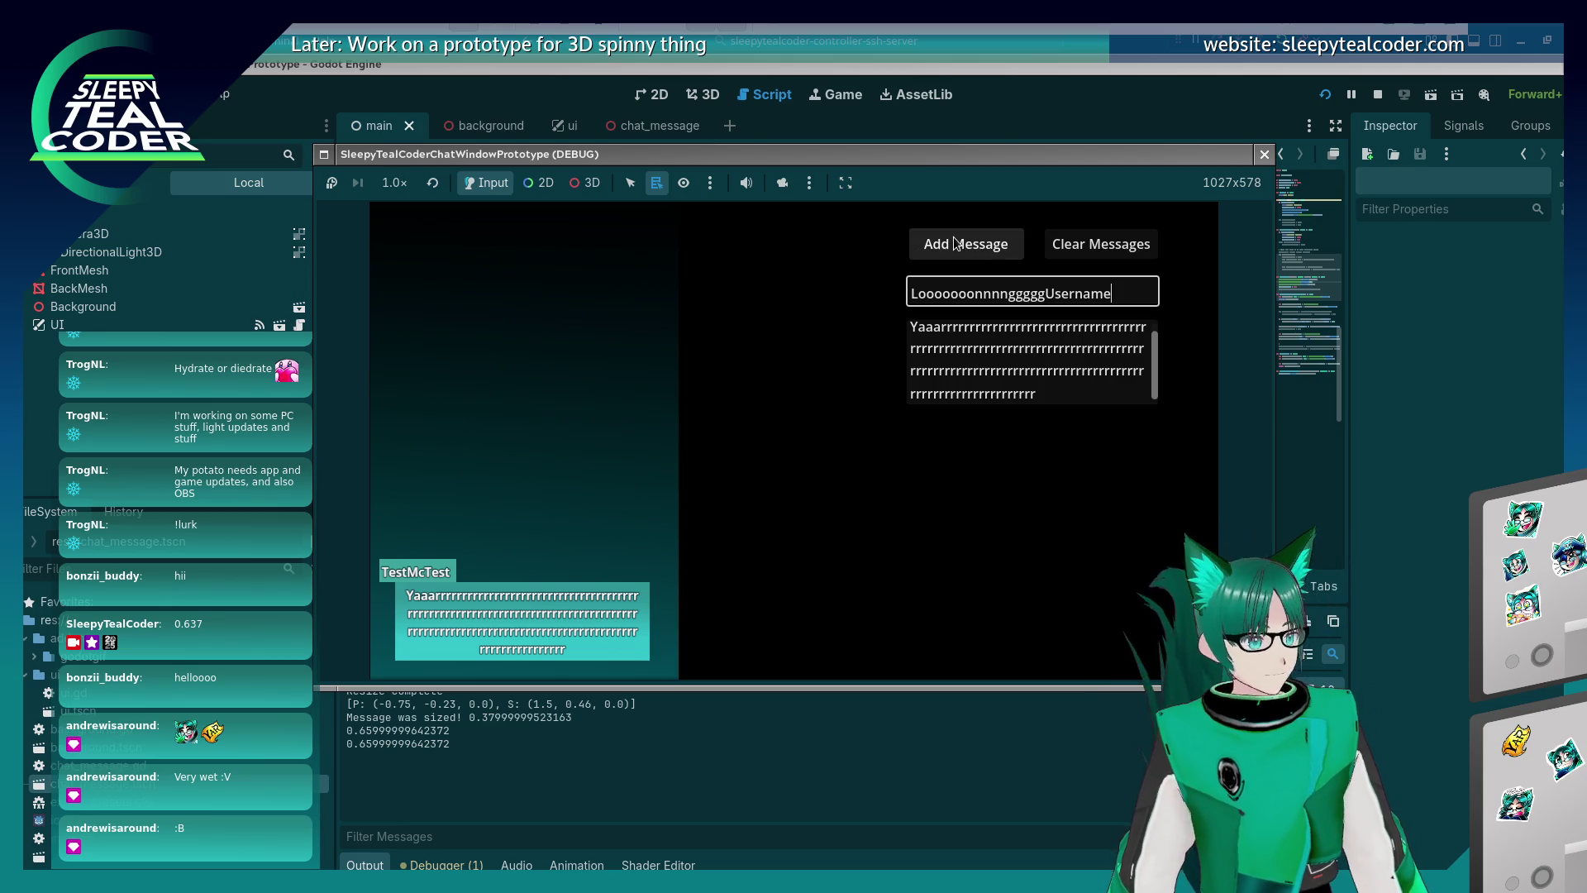
left_click(951, 244)
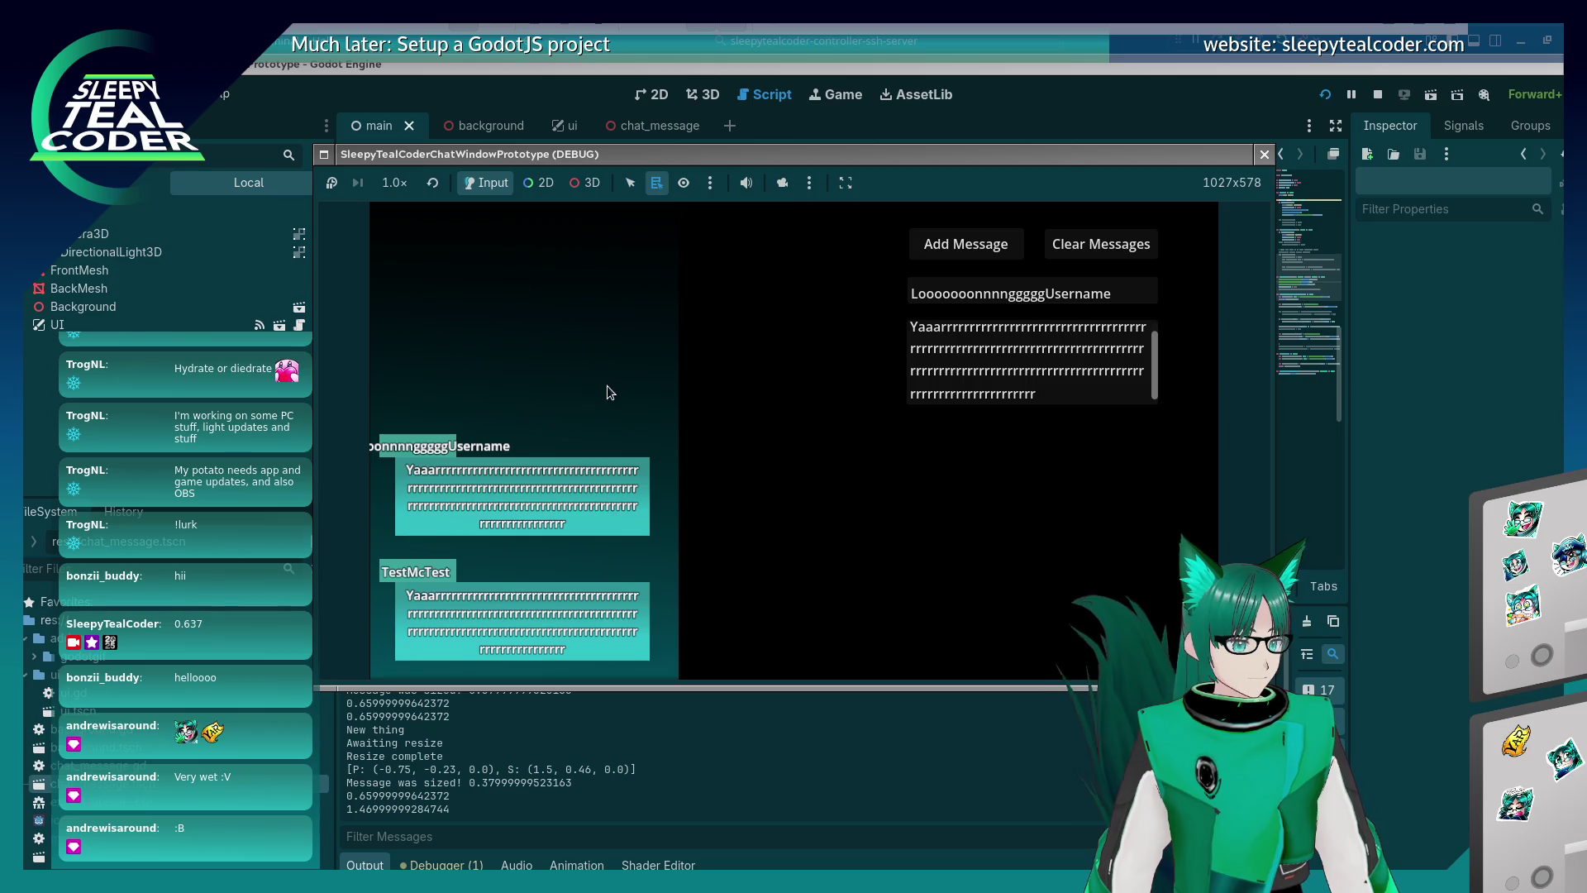
left_click_drag(1190, 155, 1223, 155)
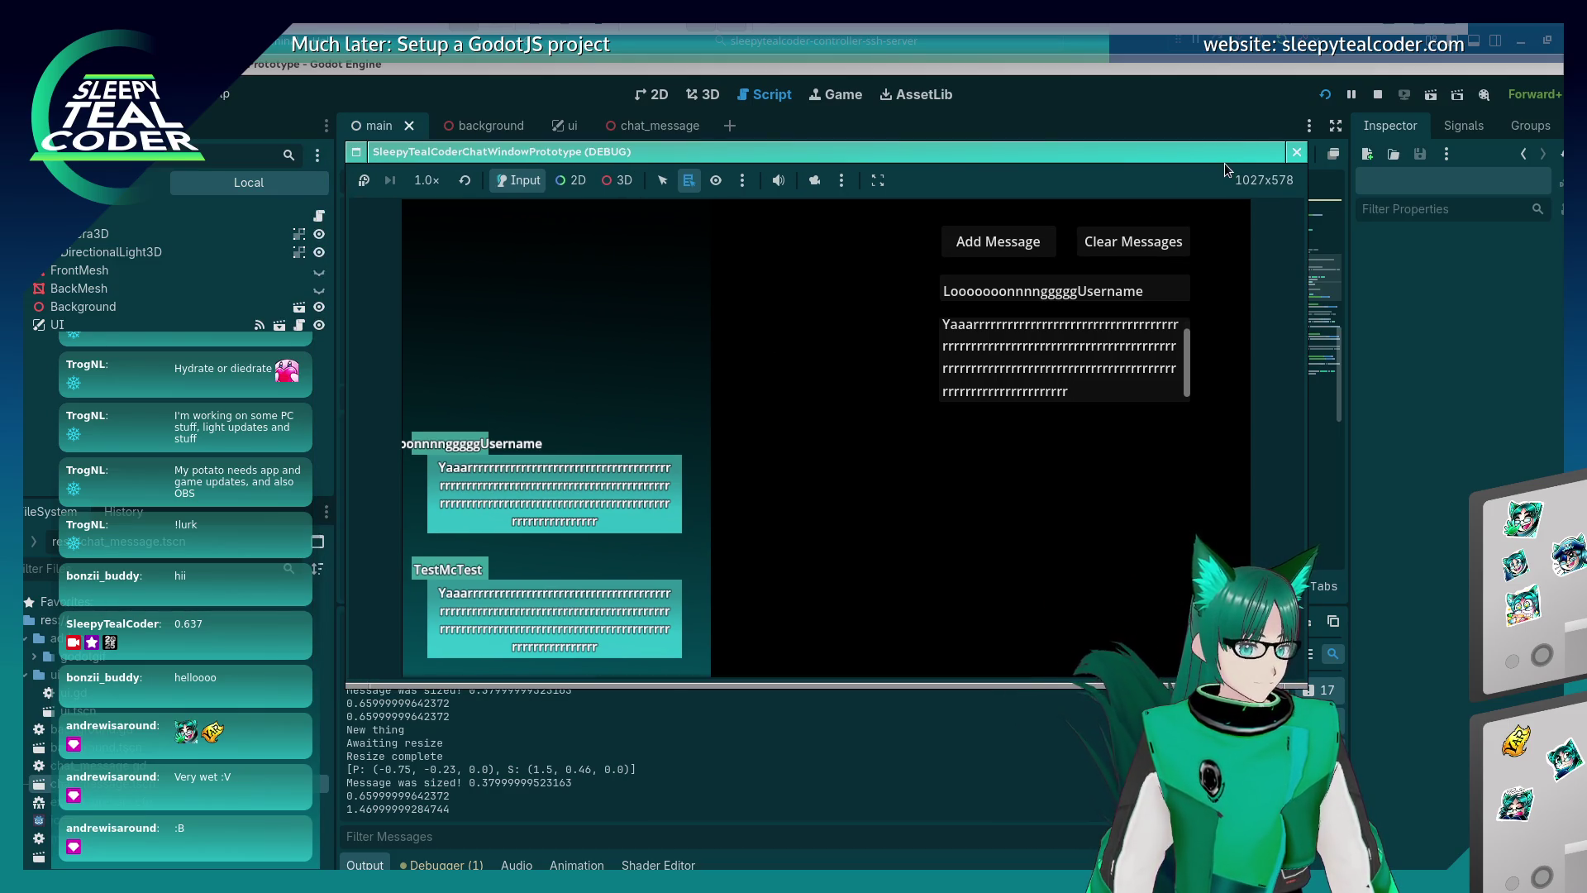
left_click(1296, 152)
left_click(847, 431)
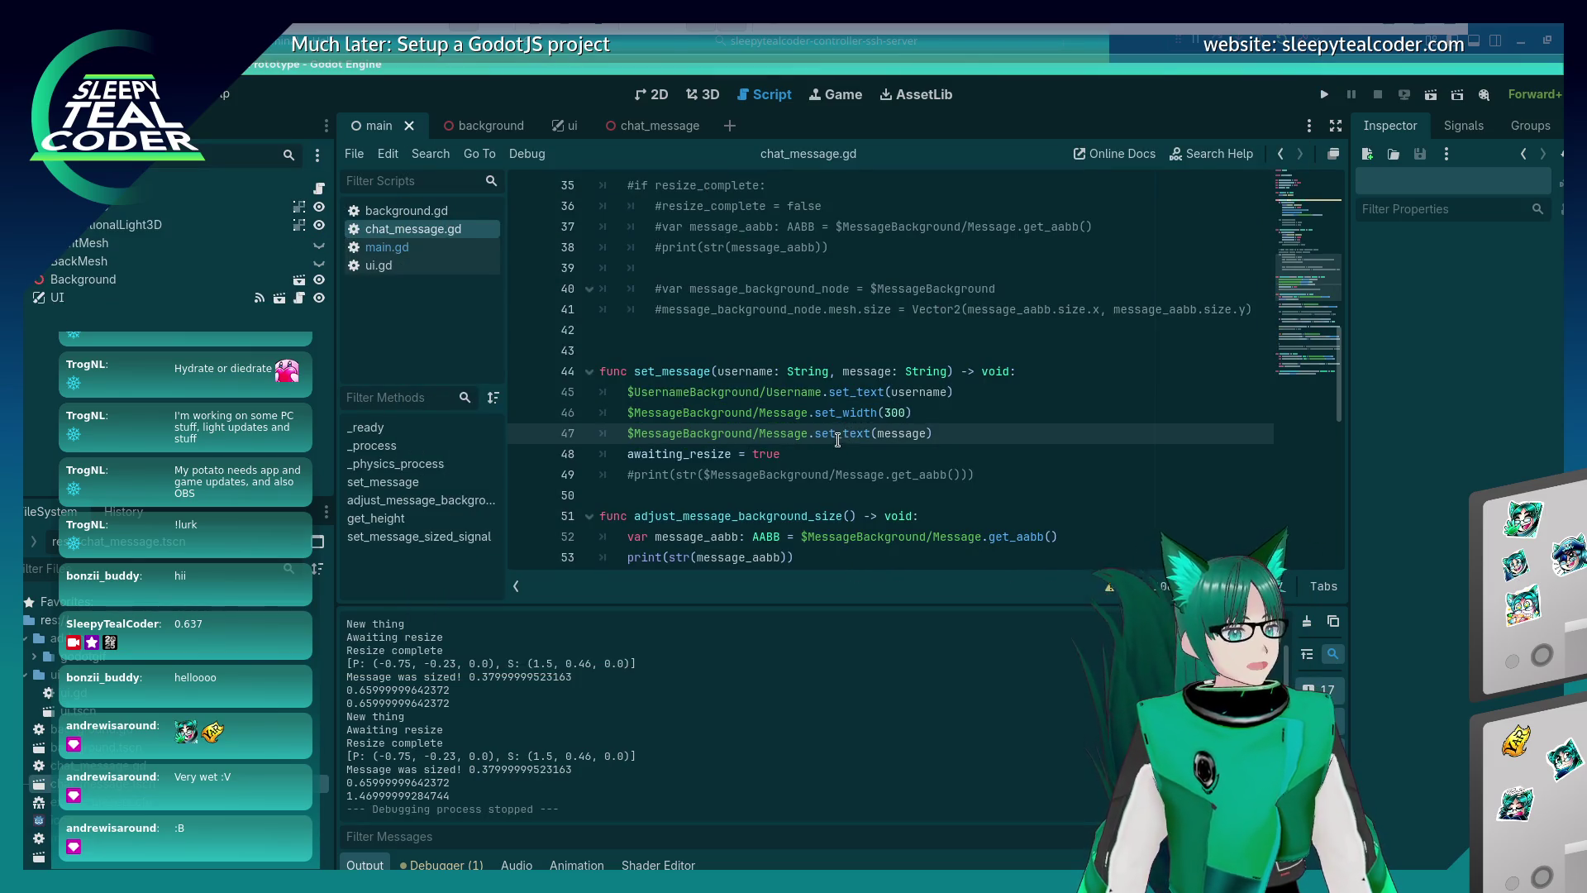
scroll(847, 430, "down", 4)
left_click(1065, 371)
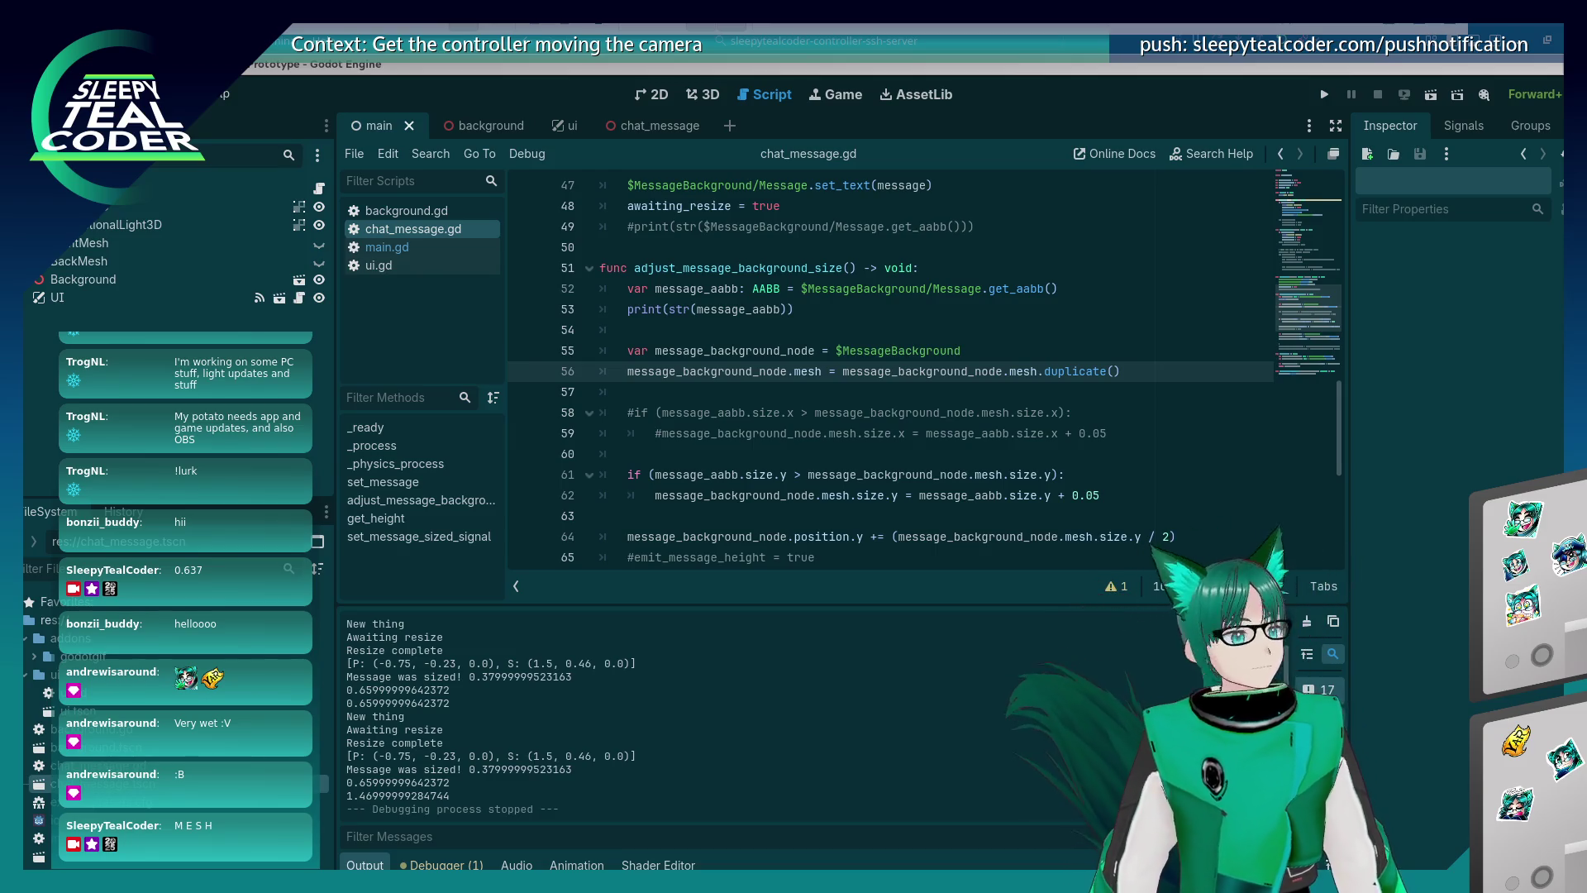
scroll(880, 509, "down", 5)
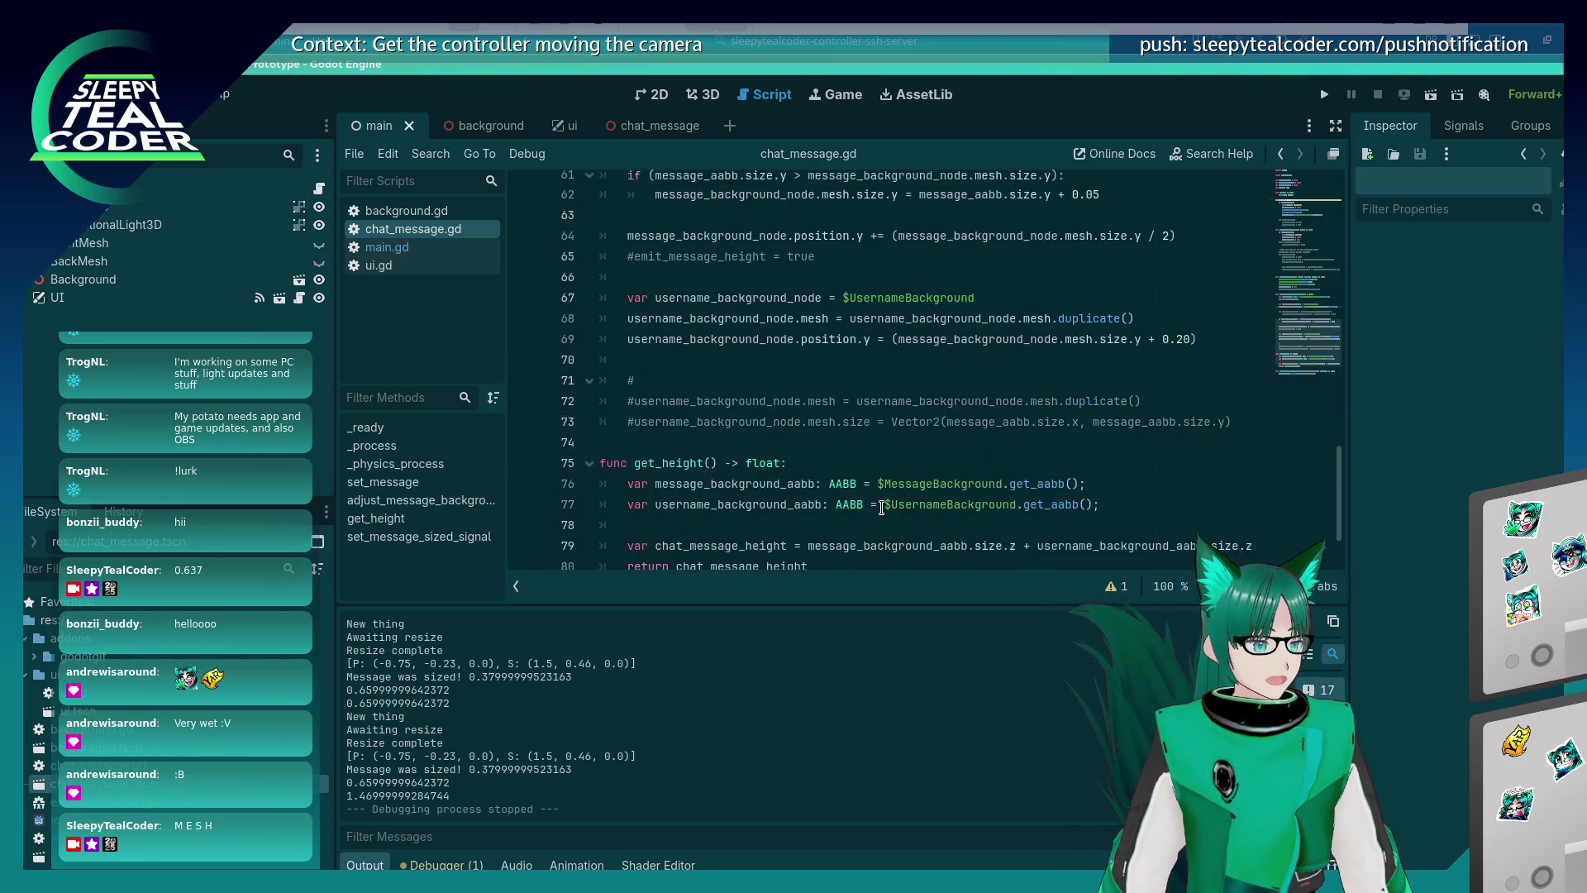
left_click(794, 332)
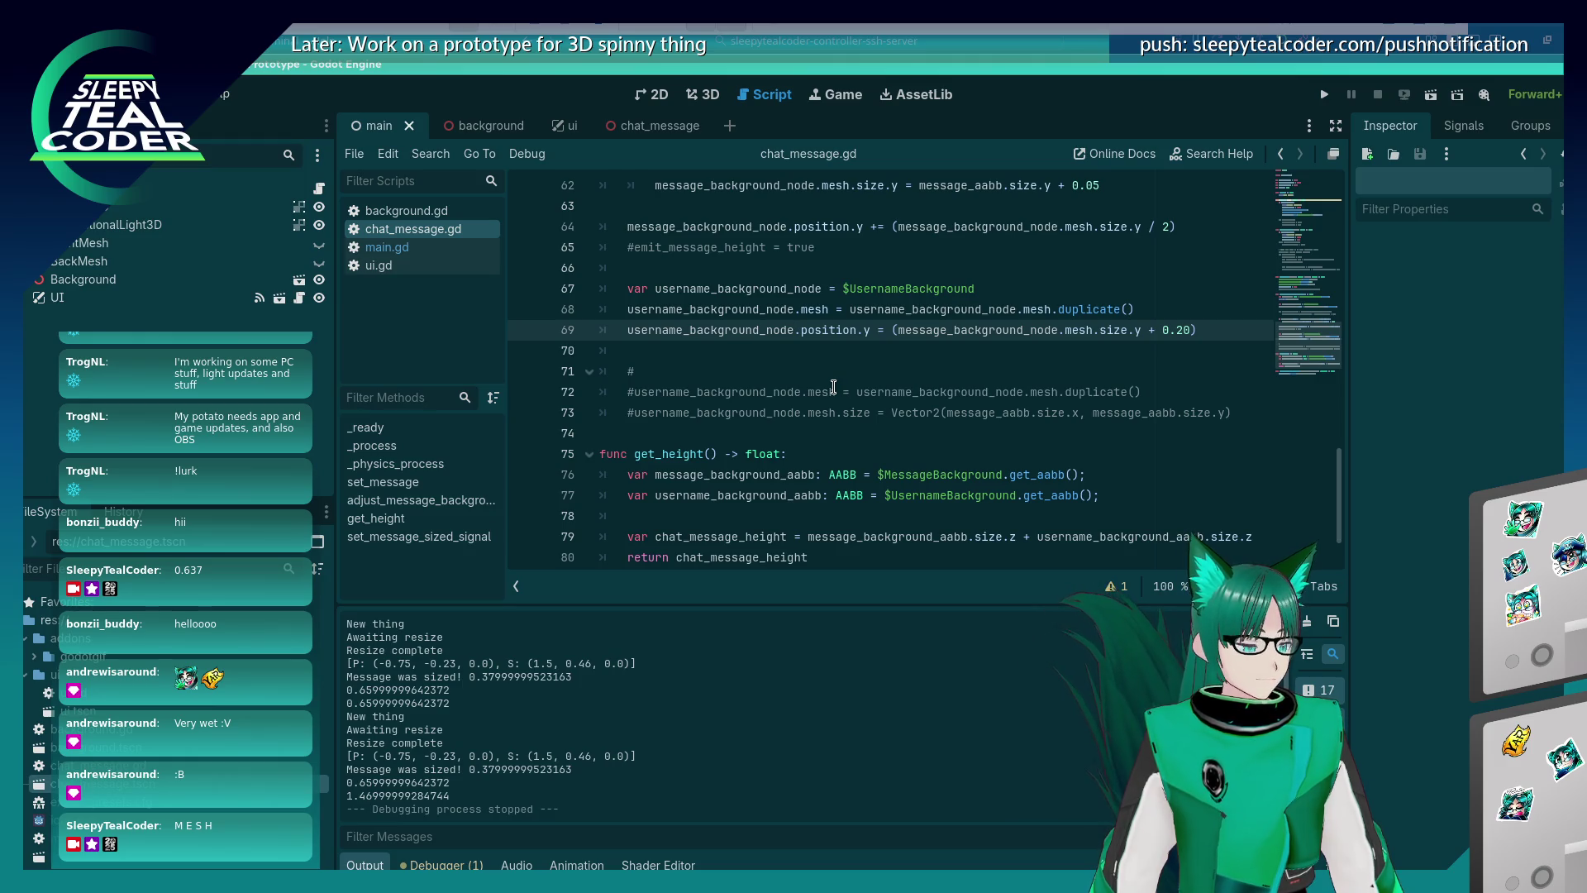
scroll(833, 387, "up", 8)
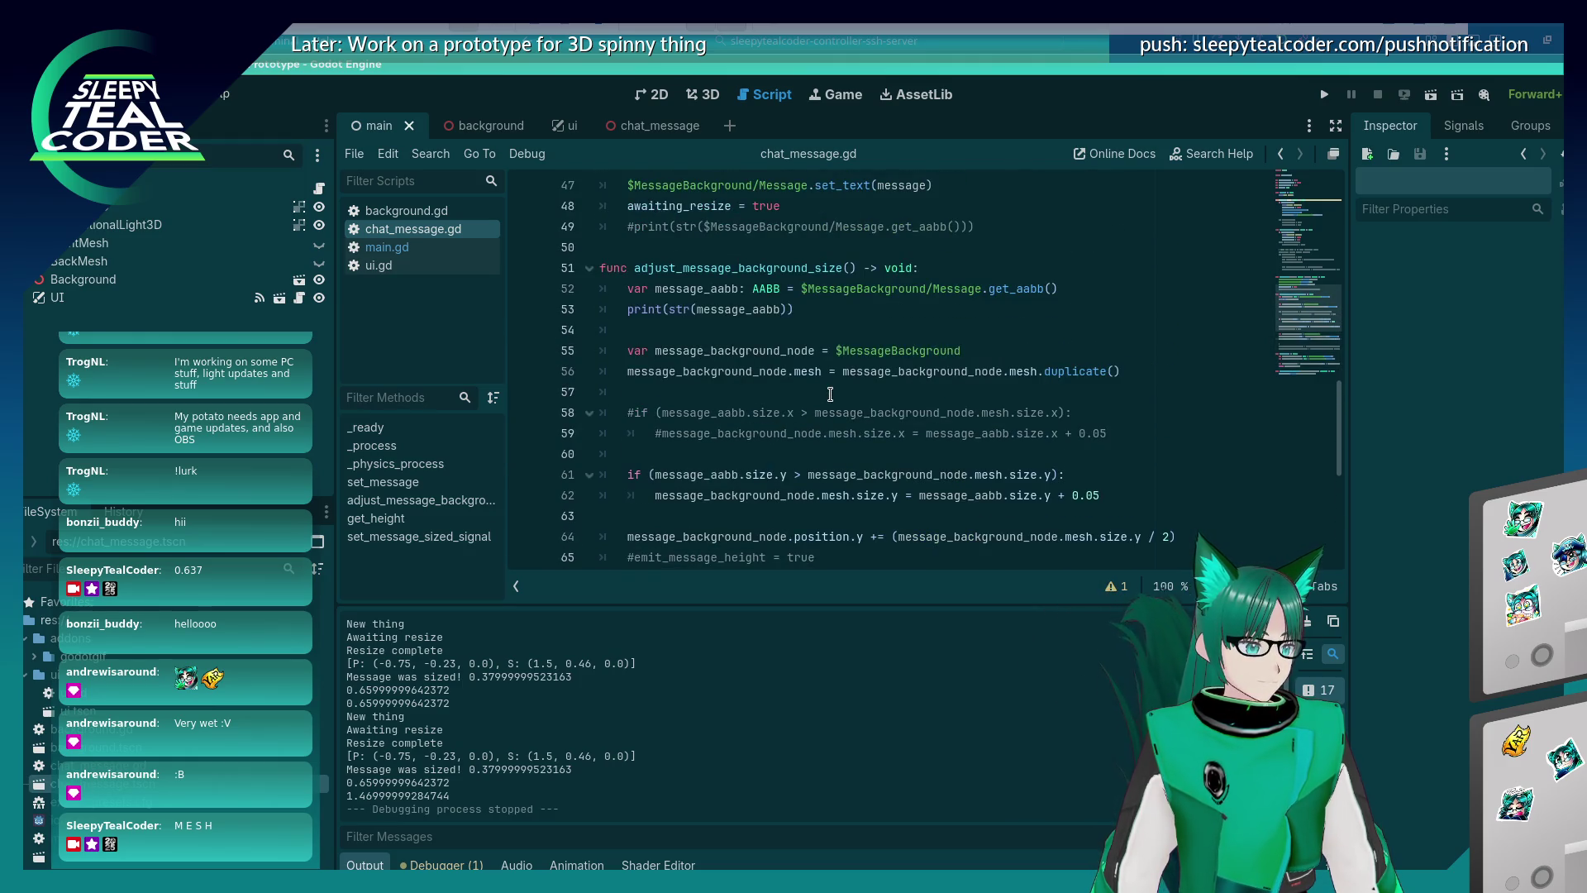
scroll(830, 394, "down", 6)
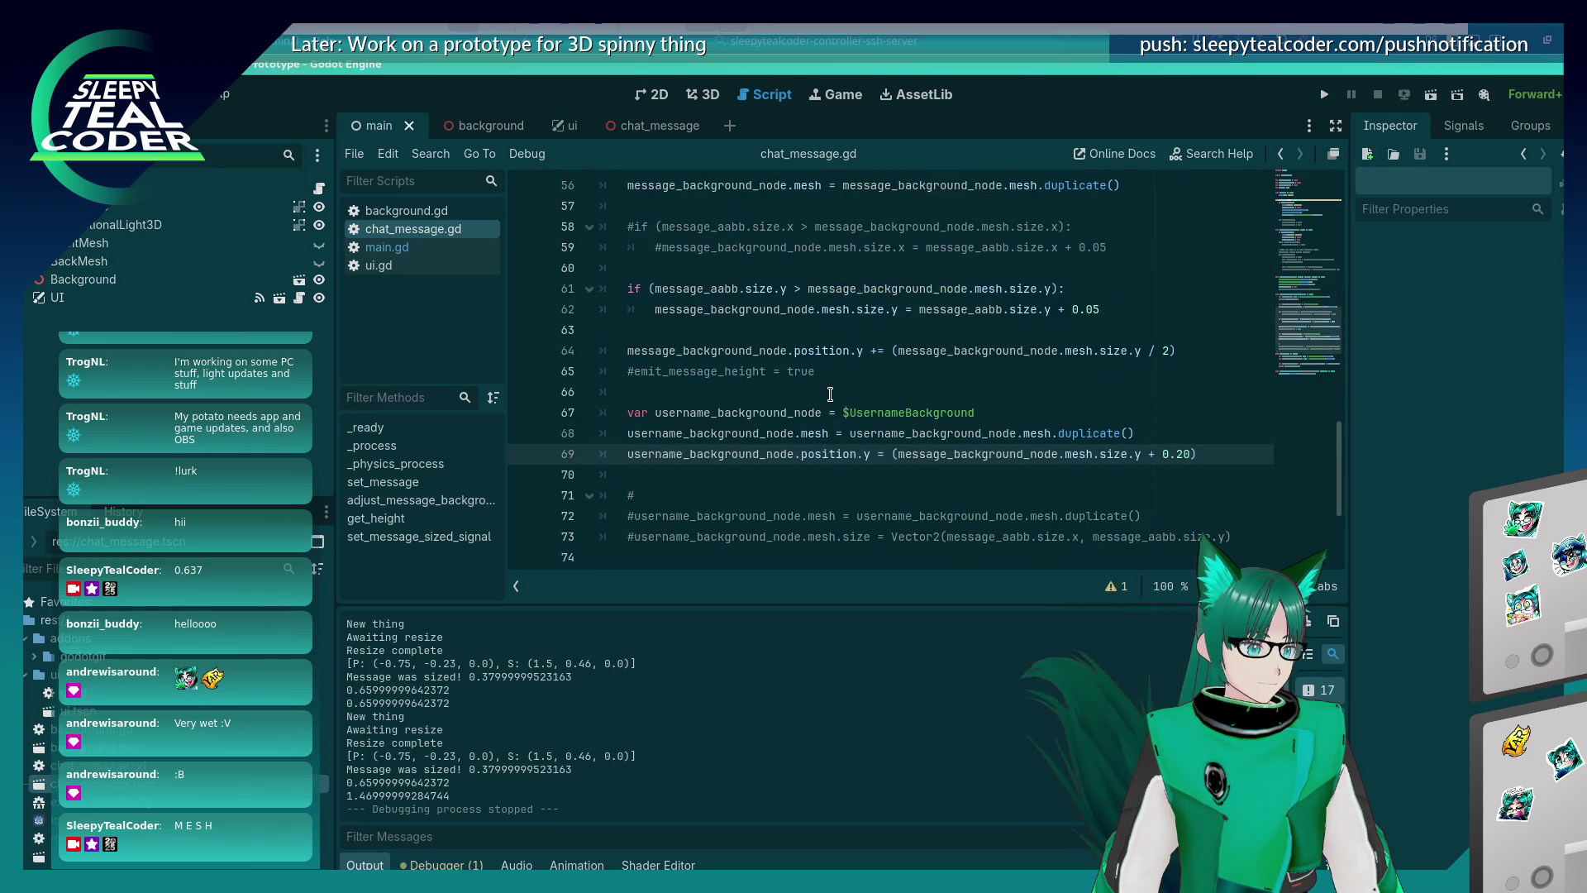
scroll(830, 394, "up", 2)
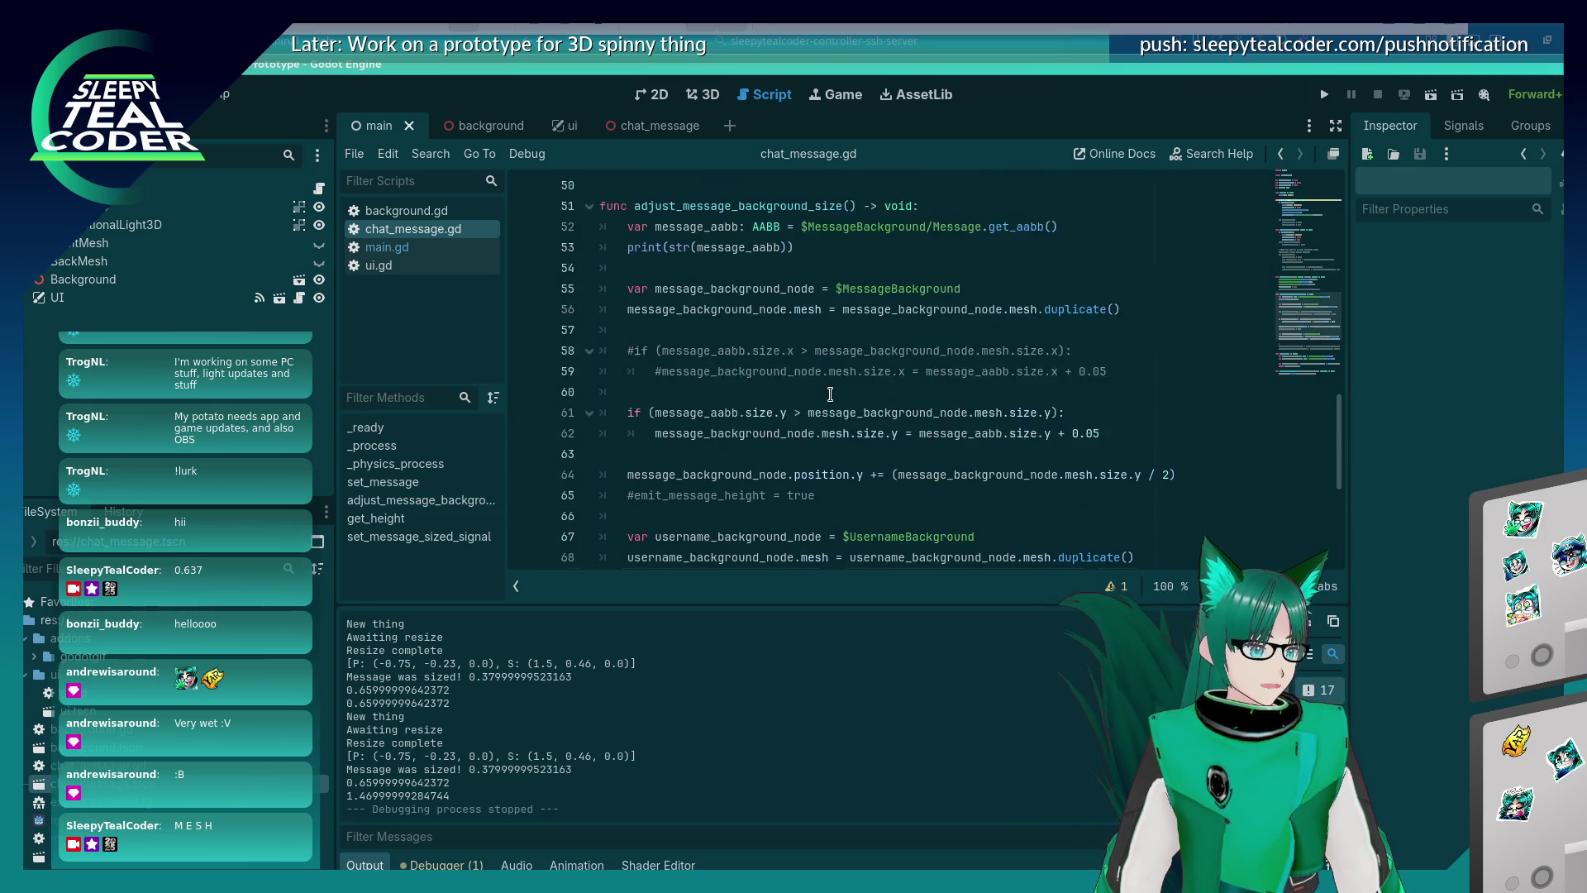
scroll(830, 395, "up", 1)
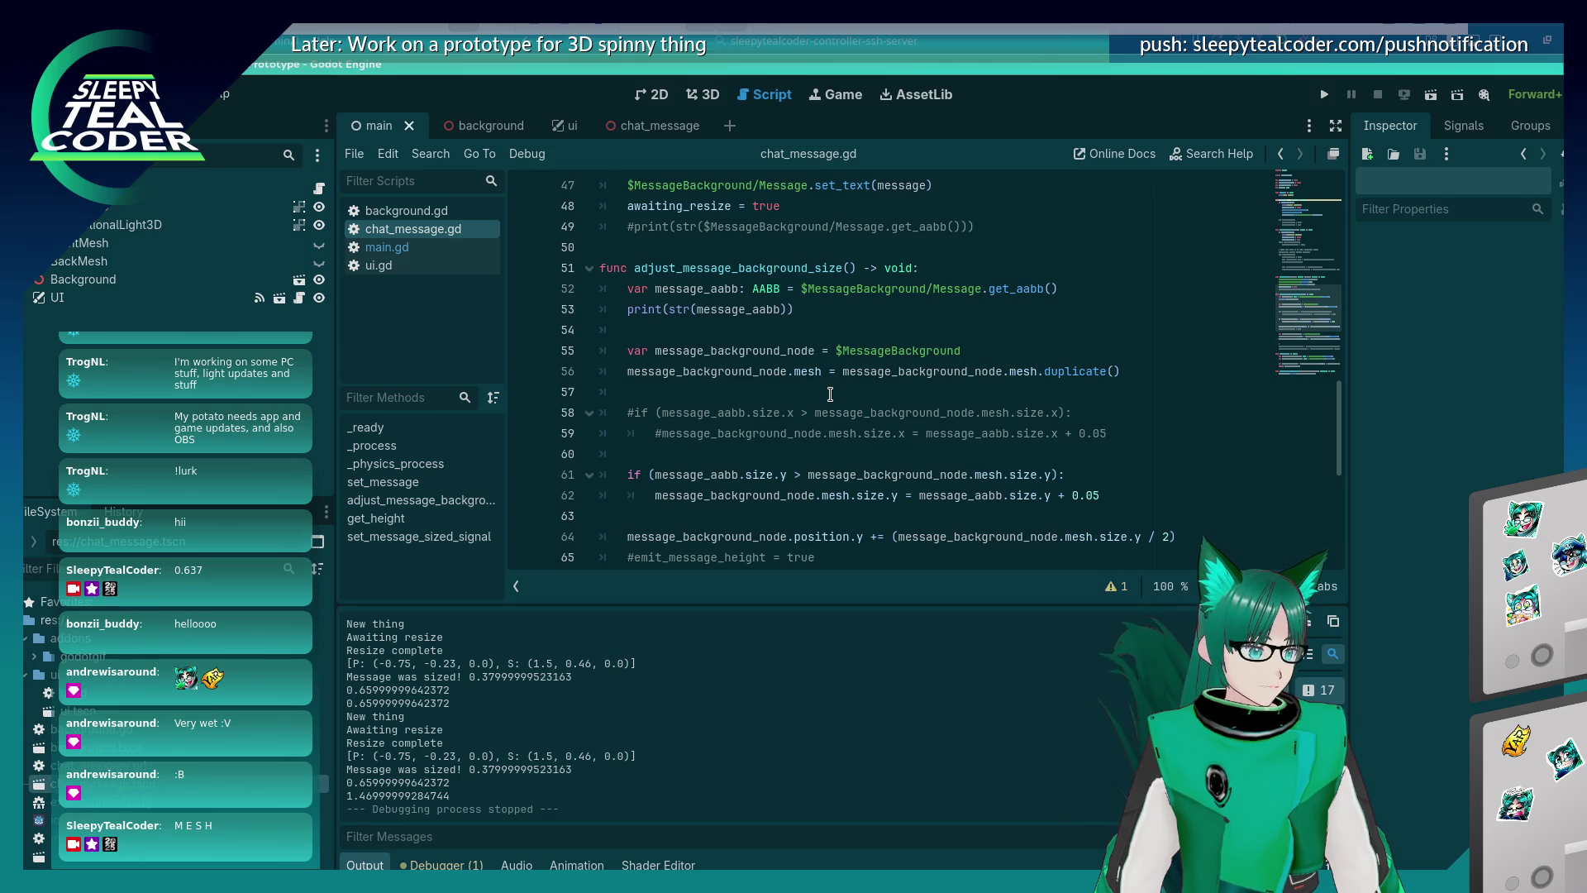